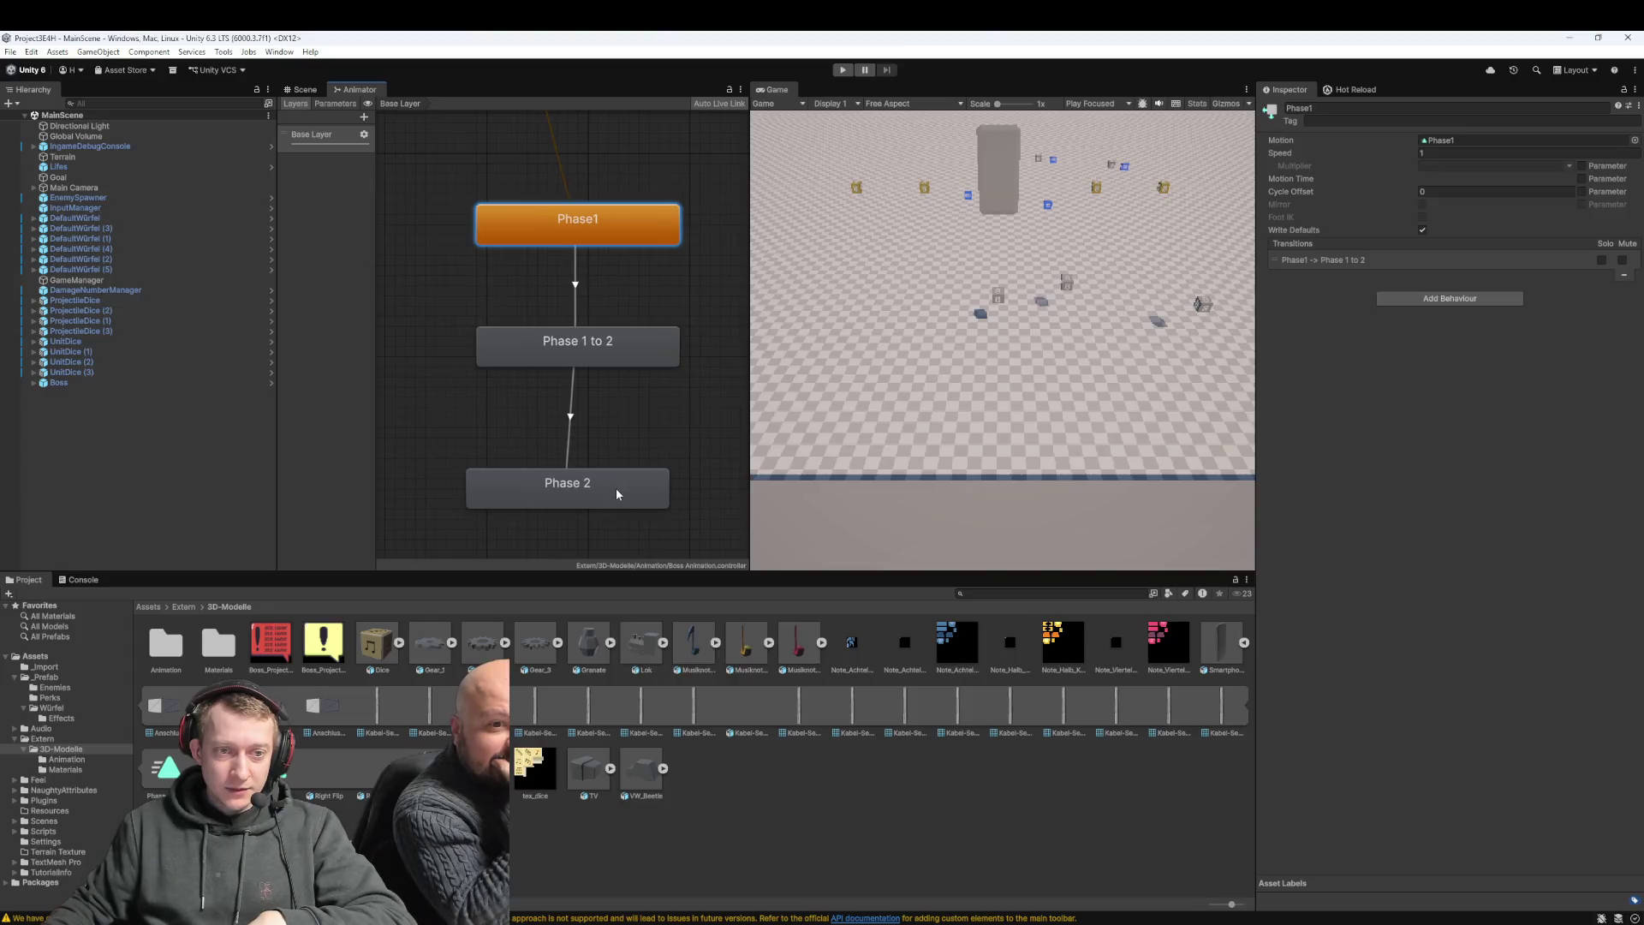
Open and review the animation clip used by the Phase 2 state
{"action": "left_click", "coordinate": [616, 494]}
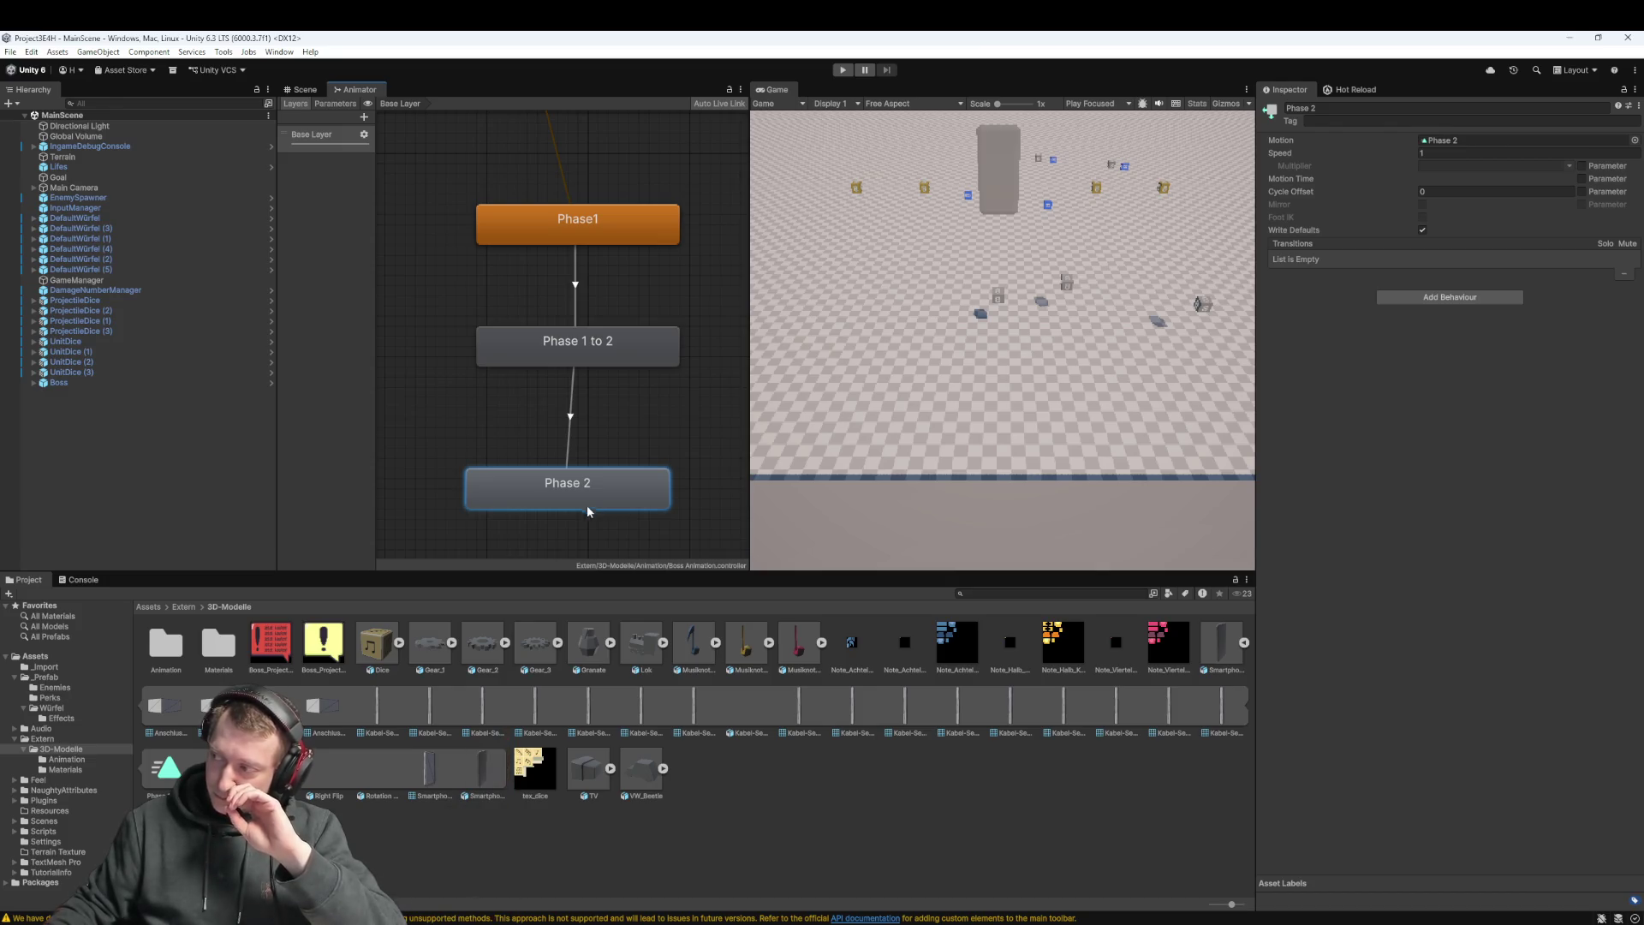
{"action": "double_click", "coordinate": [1471, 141]}
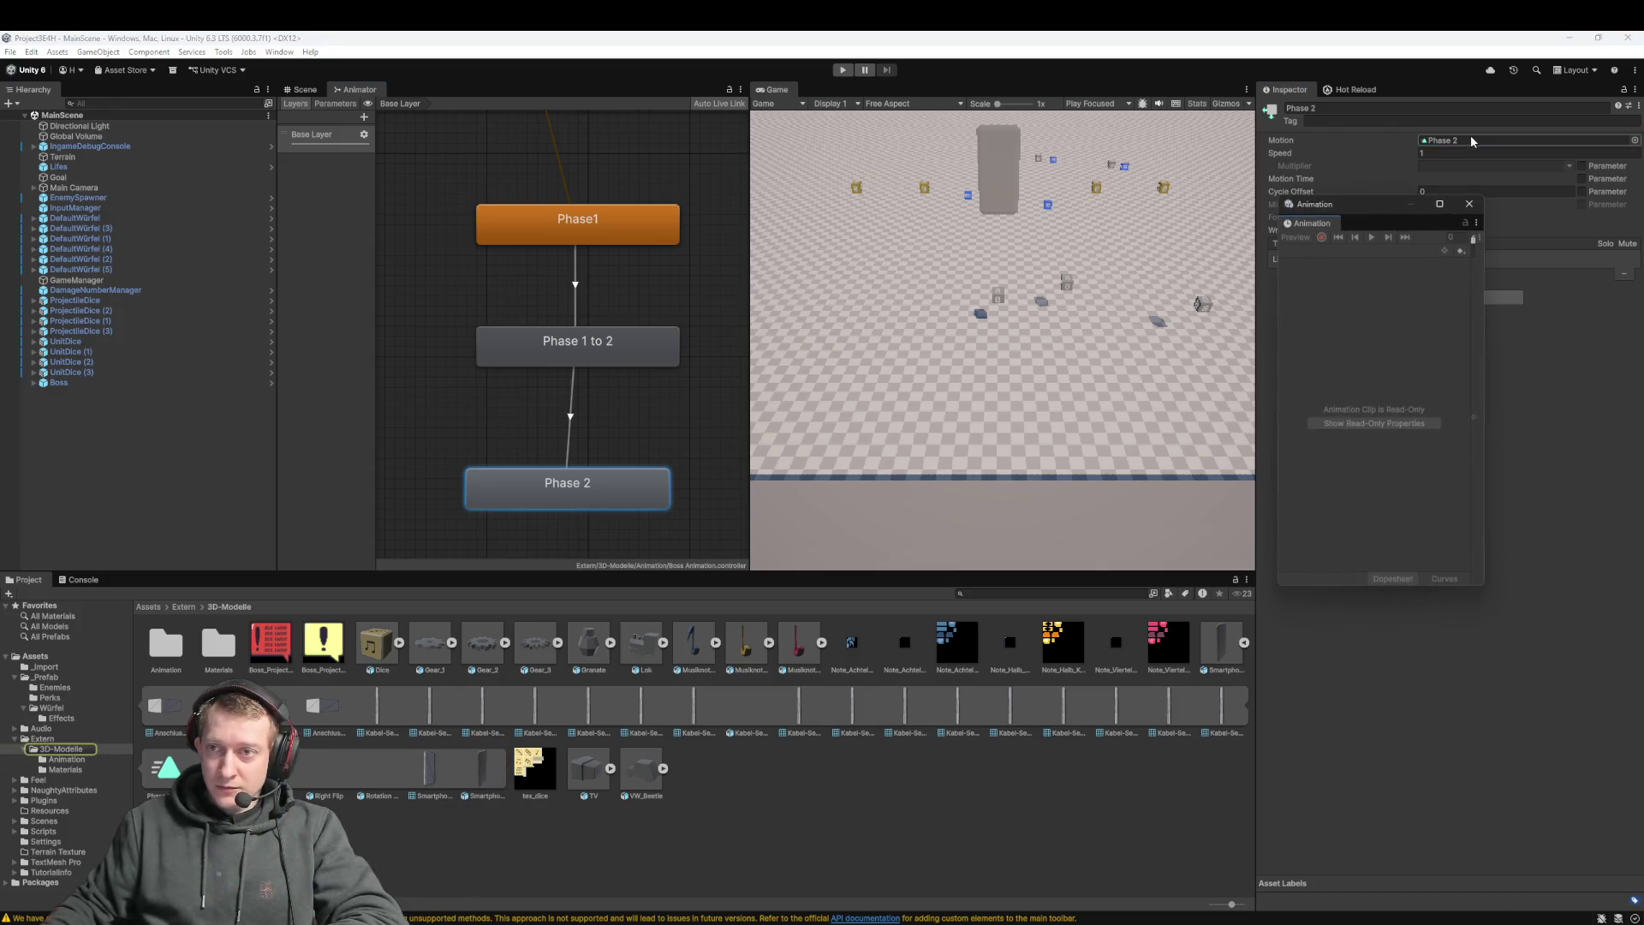
{"action": "left_click", "coordinate": [1469, 204]}
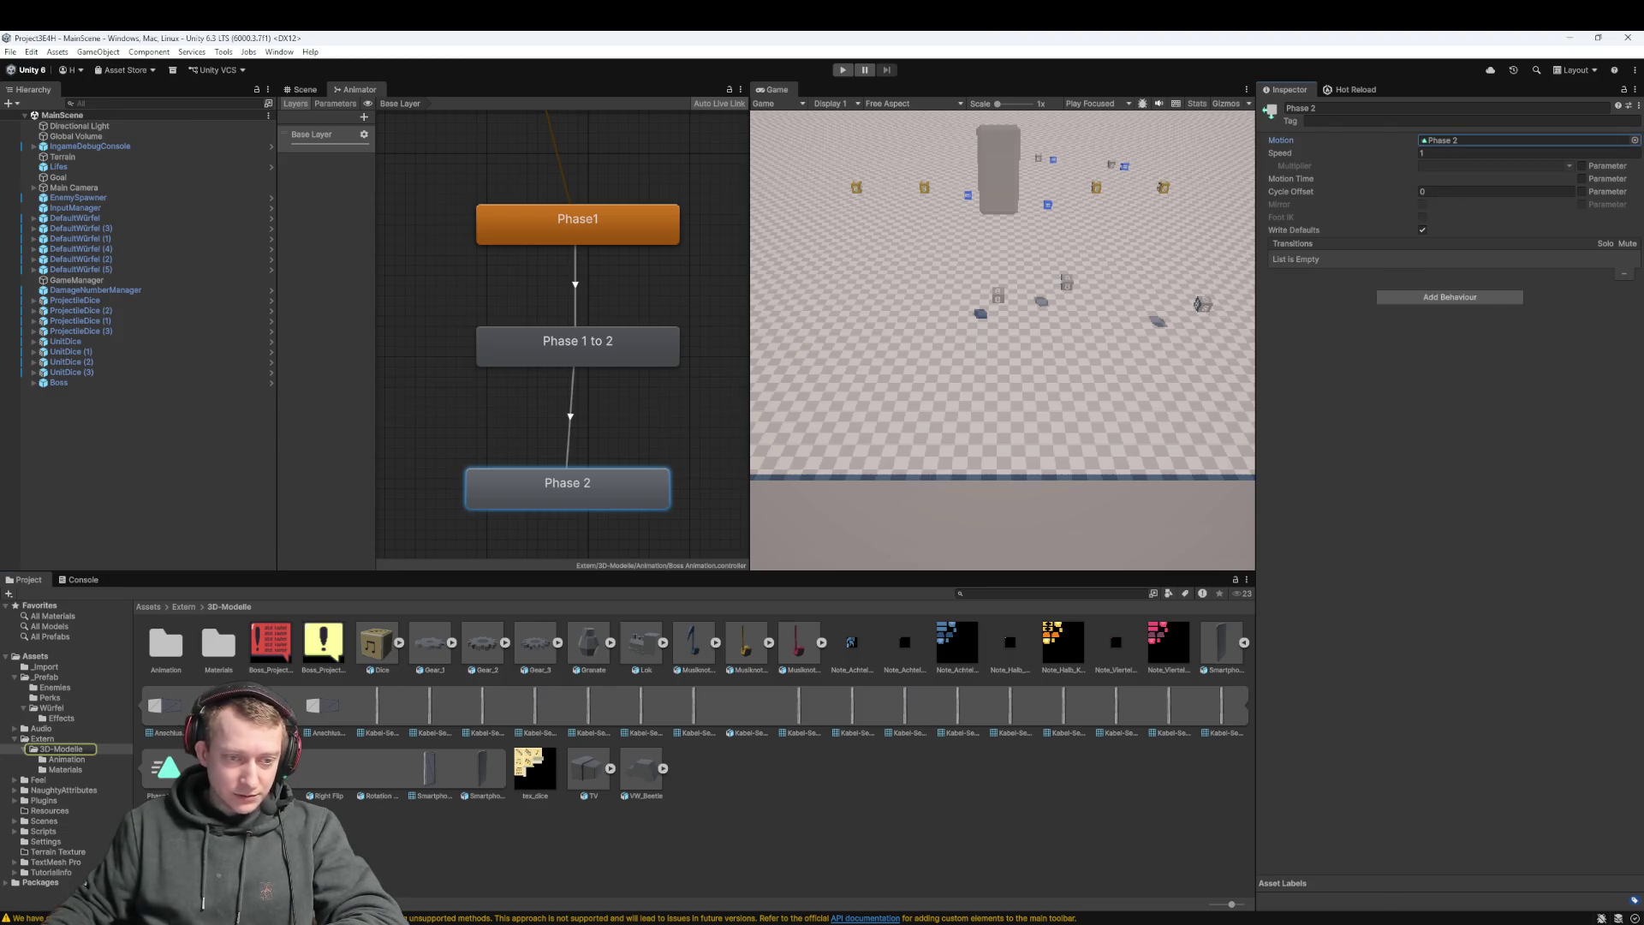
{"action": "double_click", "coordinate": [1455, 140]}
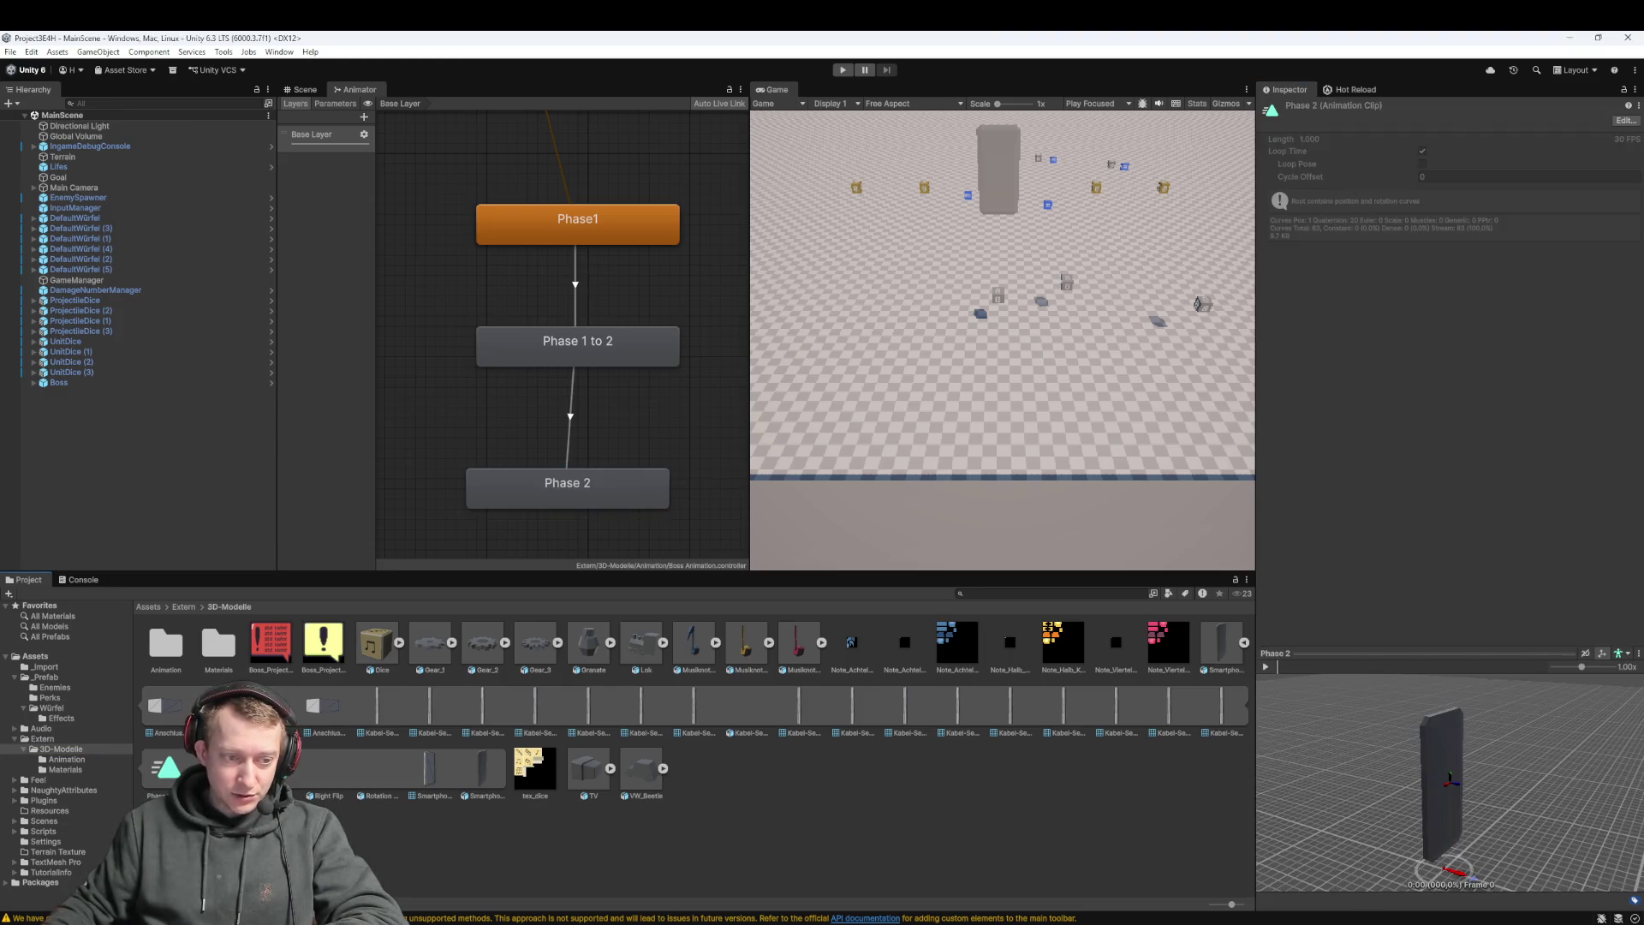
Check the Phase1 clip, then select the Phase 1 to 2 state and its incoming transition
{"action": "left_click", "coordinate": [219, 767]}
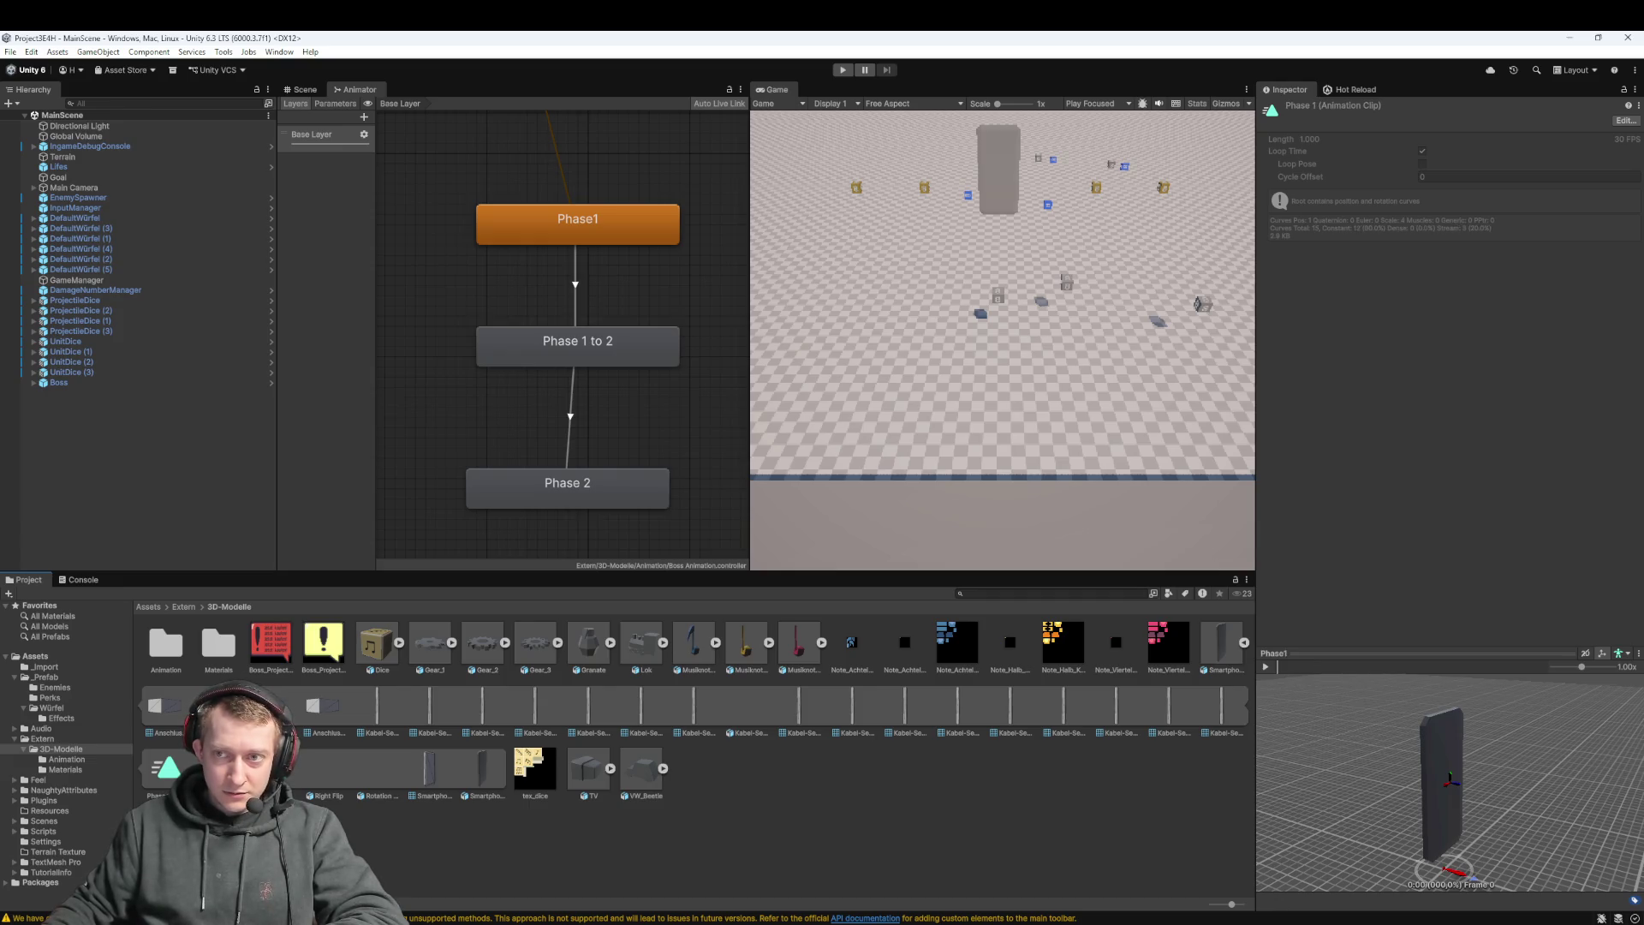
{"action": "left_click", "coordinate": [579, 354]}
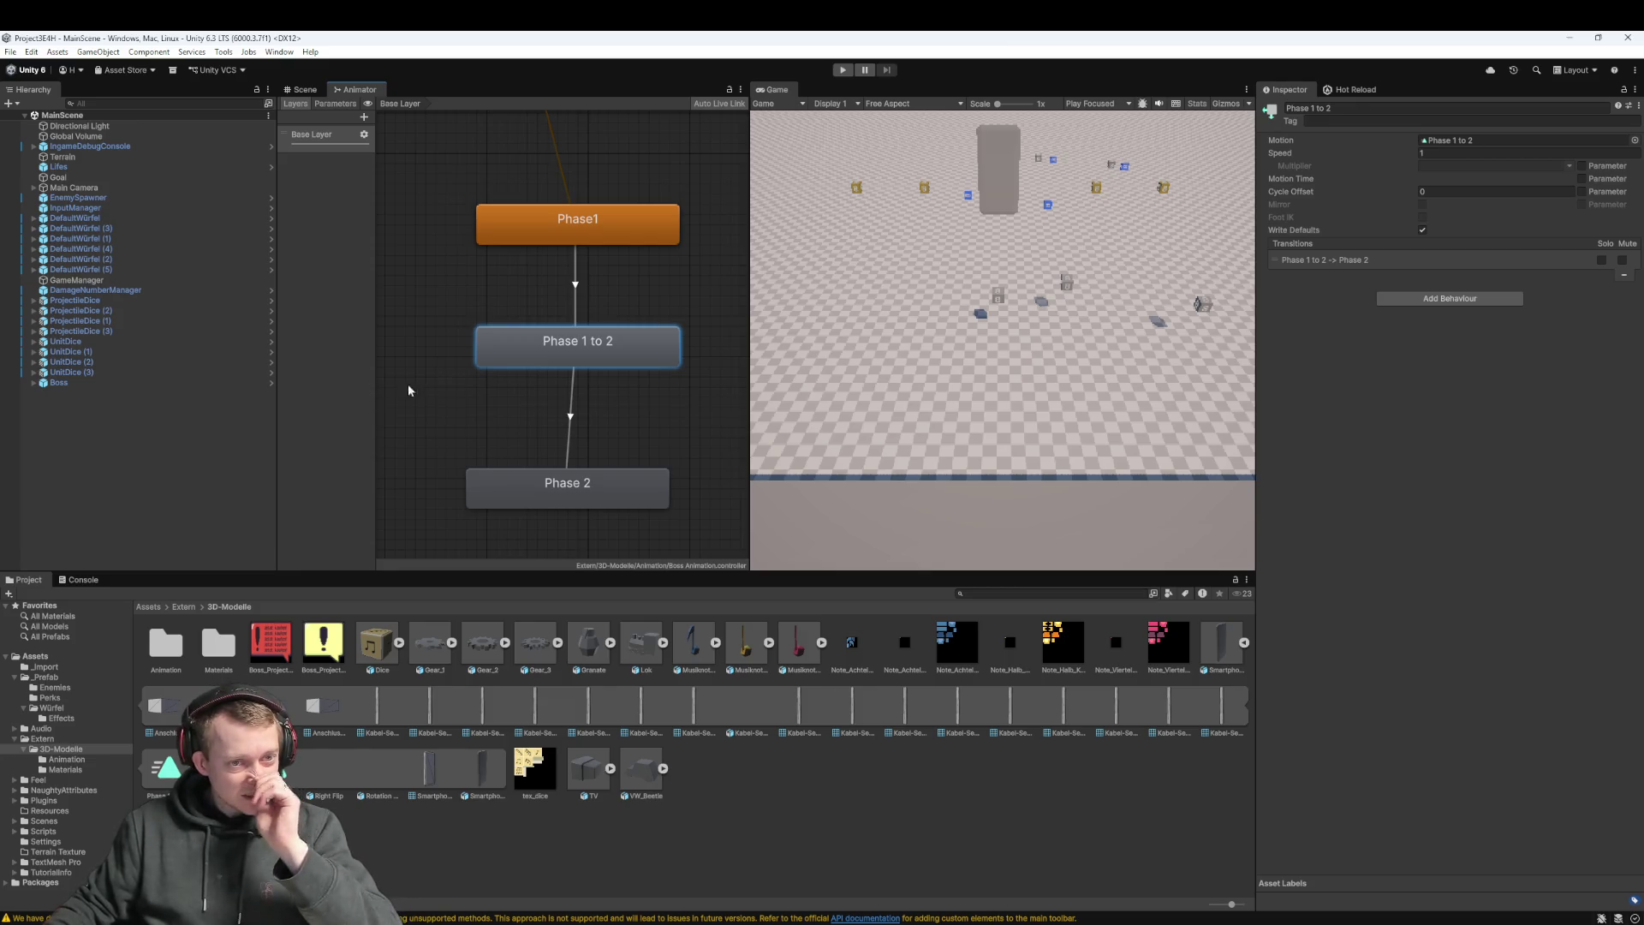
{"action": "left_click", "coordinate": [576, 285]}
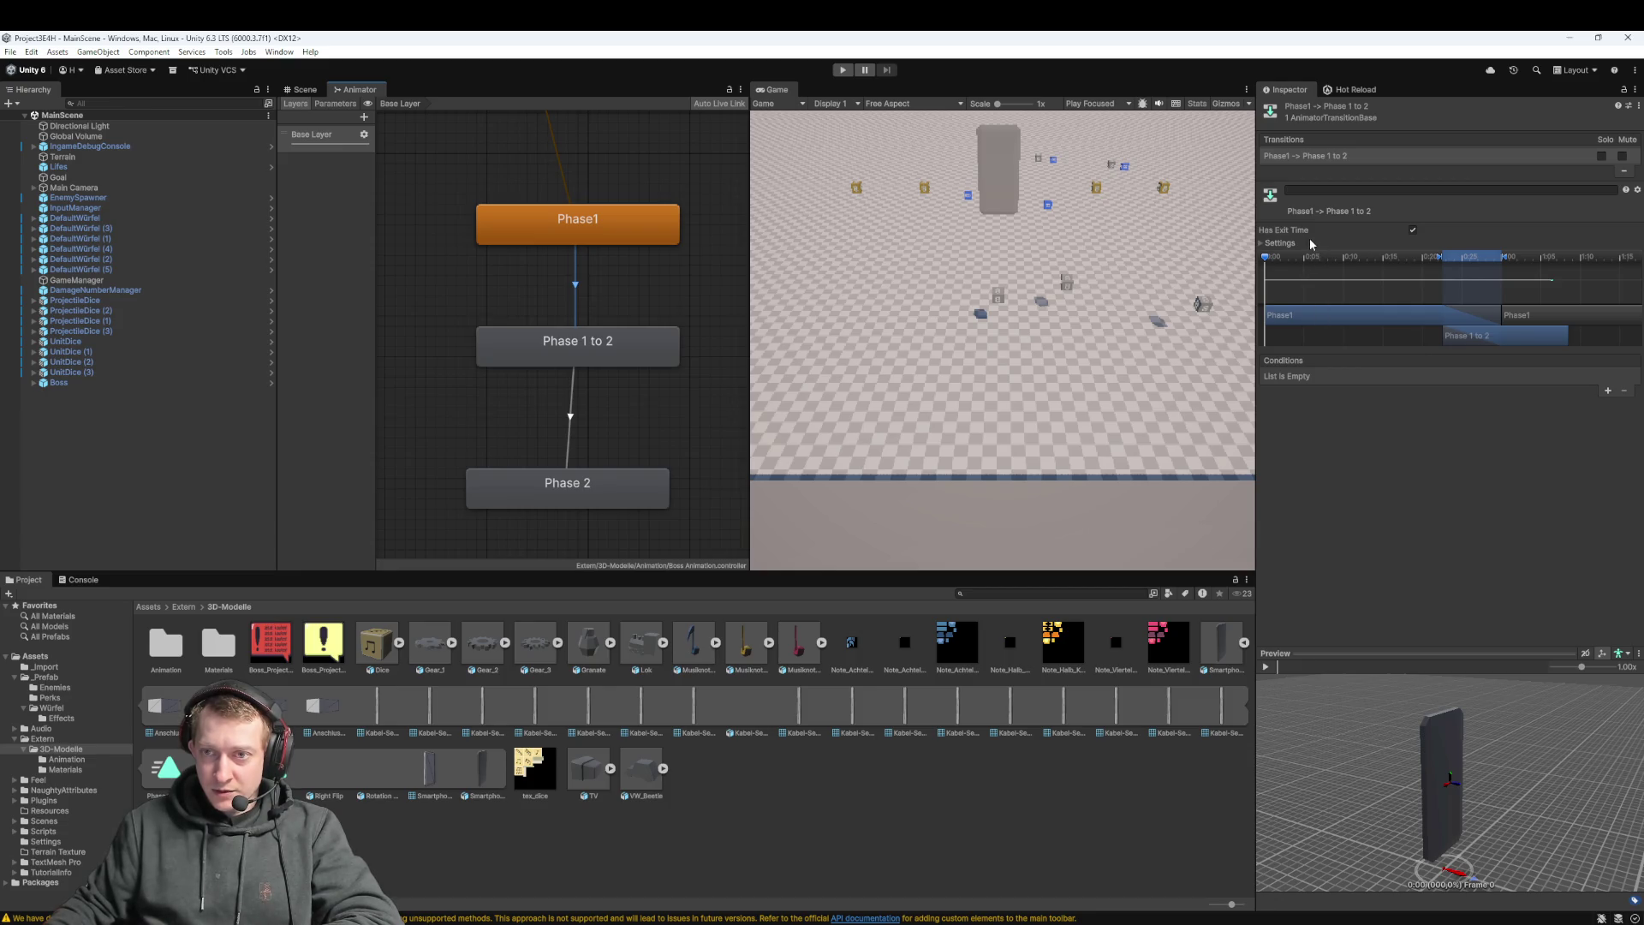
Frame the Phase1 to Phase 1 to 2 transition and scroll its timeline to later times
{"action": "key", "text": "f"}
{"action": "left_click_drag", "start_coordinate": [553, 356], "coordinate": [624, 428]}
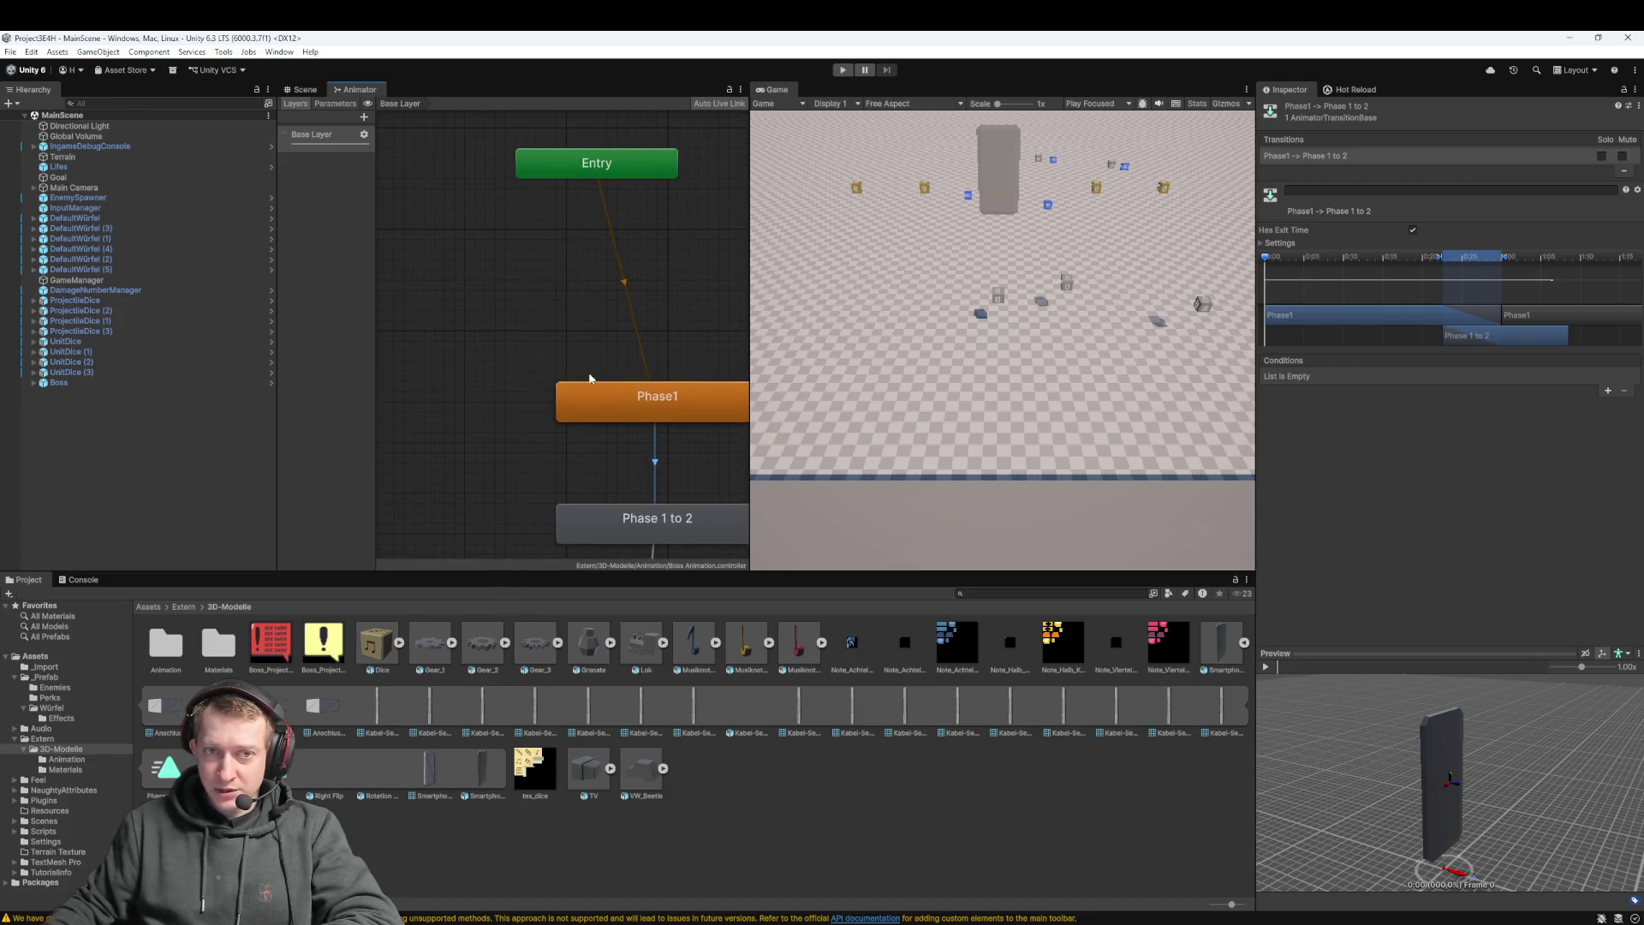
{"action": "left_click", "coordinate": [630, 312]}
{"action": "scroll", "coordinate": [631, 317], "scroll_direction": "down", "scroll_amount": 4}
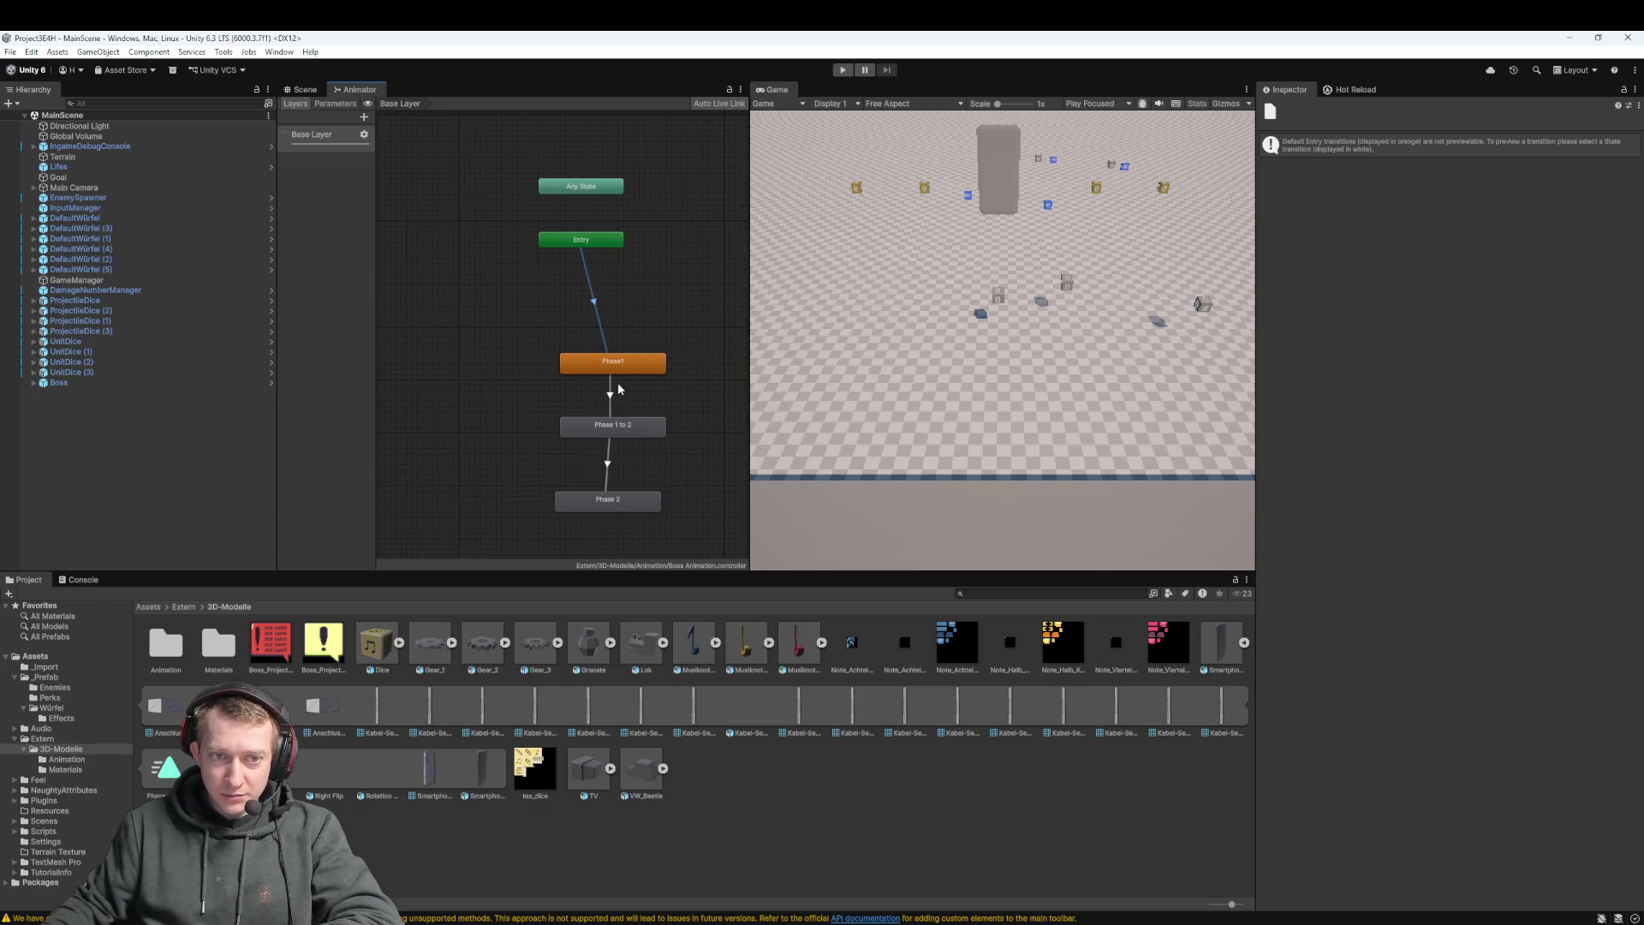
{"action": "left_click", "coordinate": [611, 394]}
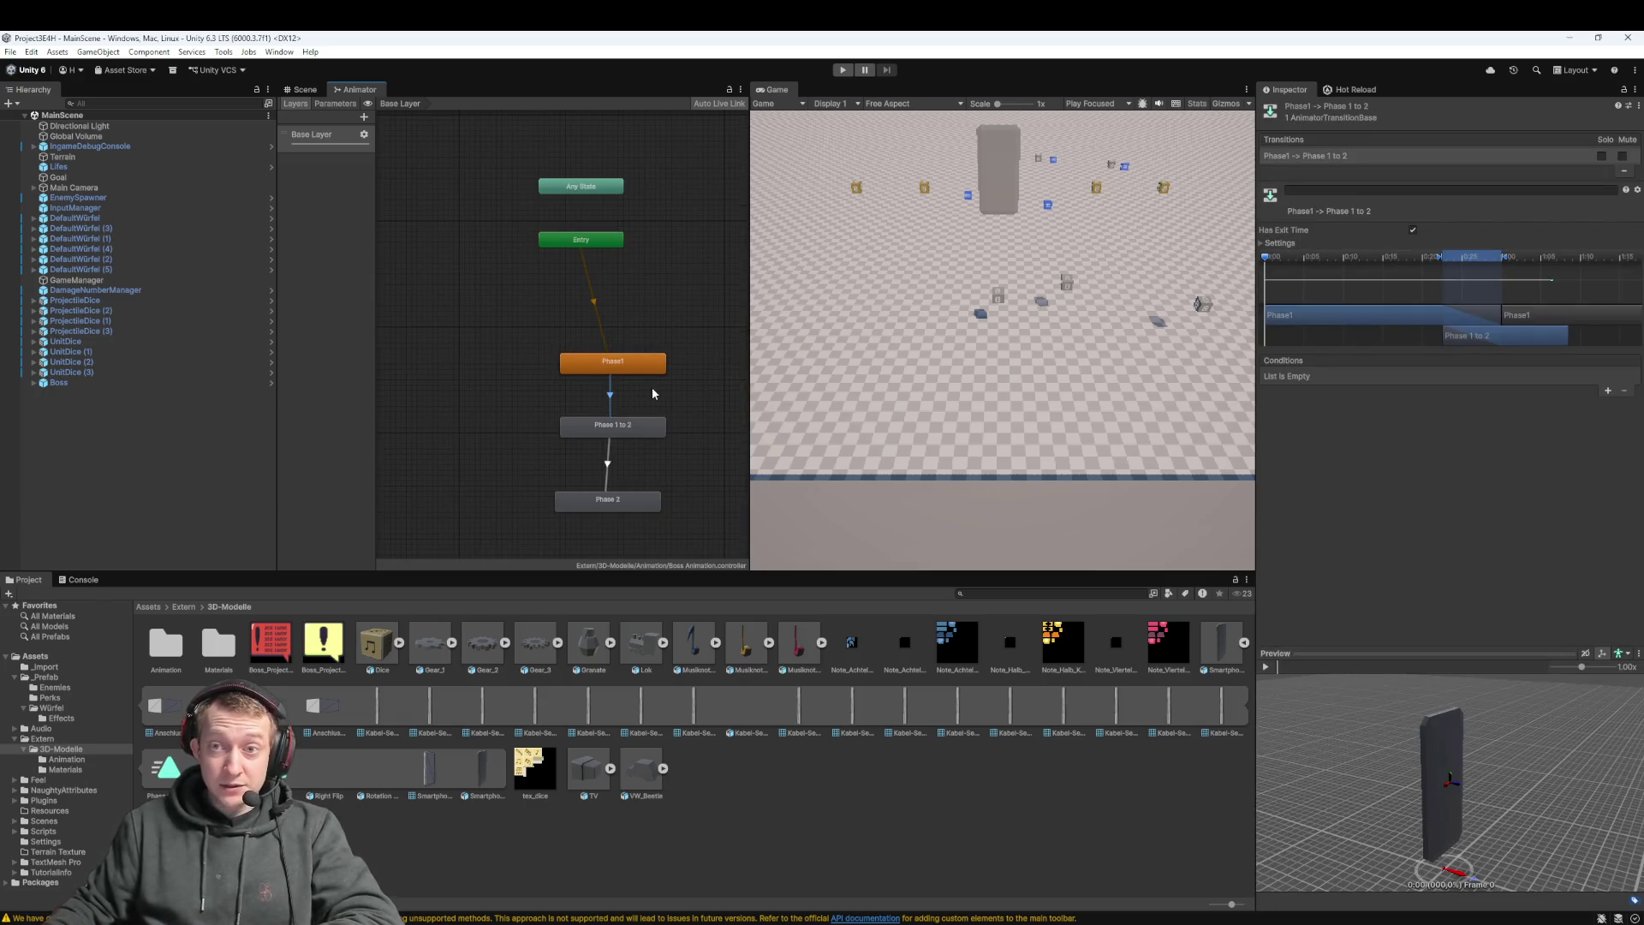
{"action": "scroll", "coordinate": [651, 387], "scroll_direction": "up", "scroll_amount": 3}
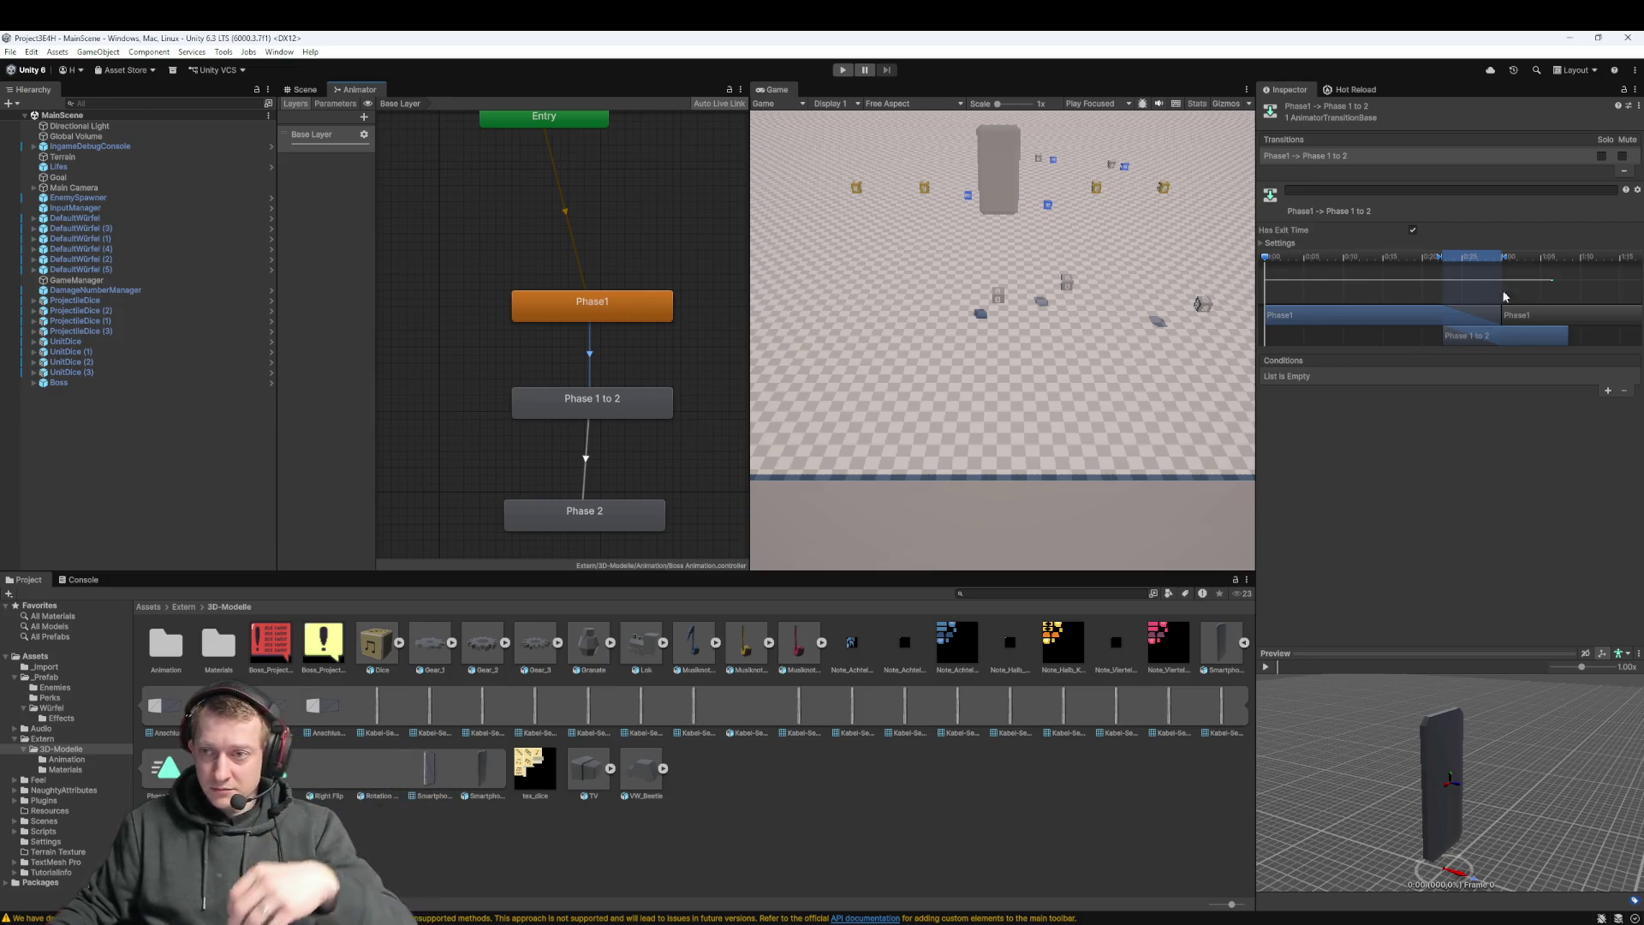
{"action": "mouse_move", "coordinate": [1324, 260]}
{"action": "left_mouse_down"}
{"action": "mouse_move", "coordinate": [1098, 264]}
{"action": "mouse_move", "coordinate": [1417, 274]}
{"action": "mouse_move", "coordinate": [1518, 242]}
{"action": "left_mouse_up"}
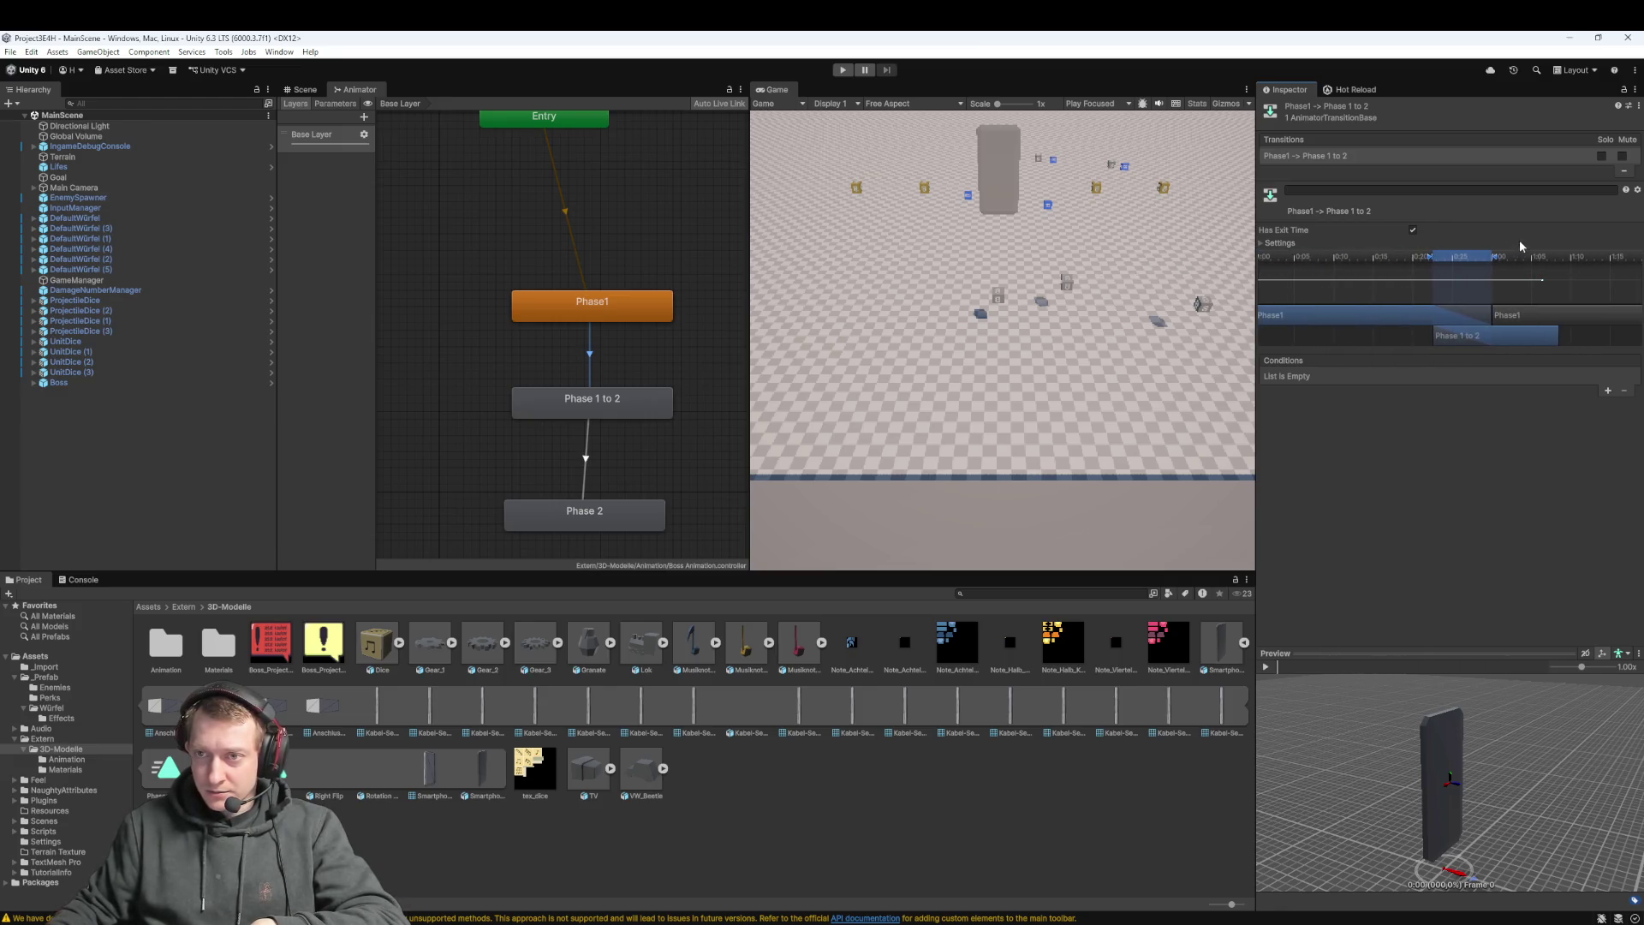
Solo the Phase1 to Phase 1 to 2 transition and disable its Has Exit Time
{"action": "left_click", "coordinate": [1413, 229]}
{"action": "left_click_drag", "start_coordinate": [1400, 252], "coordinate": [1452, 253]}
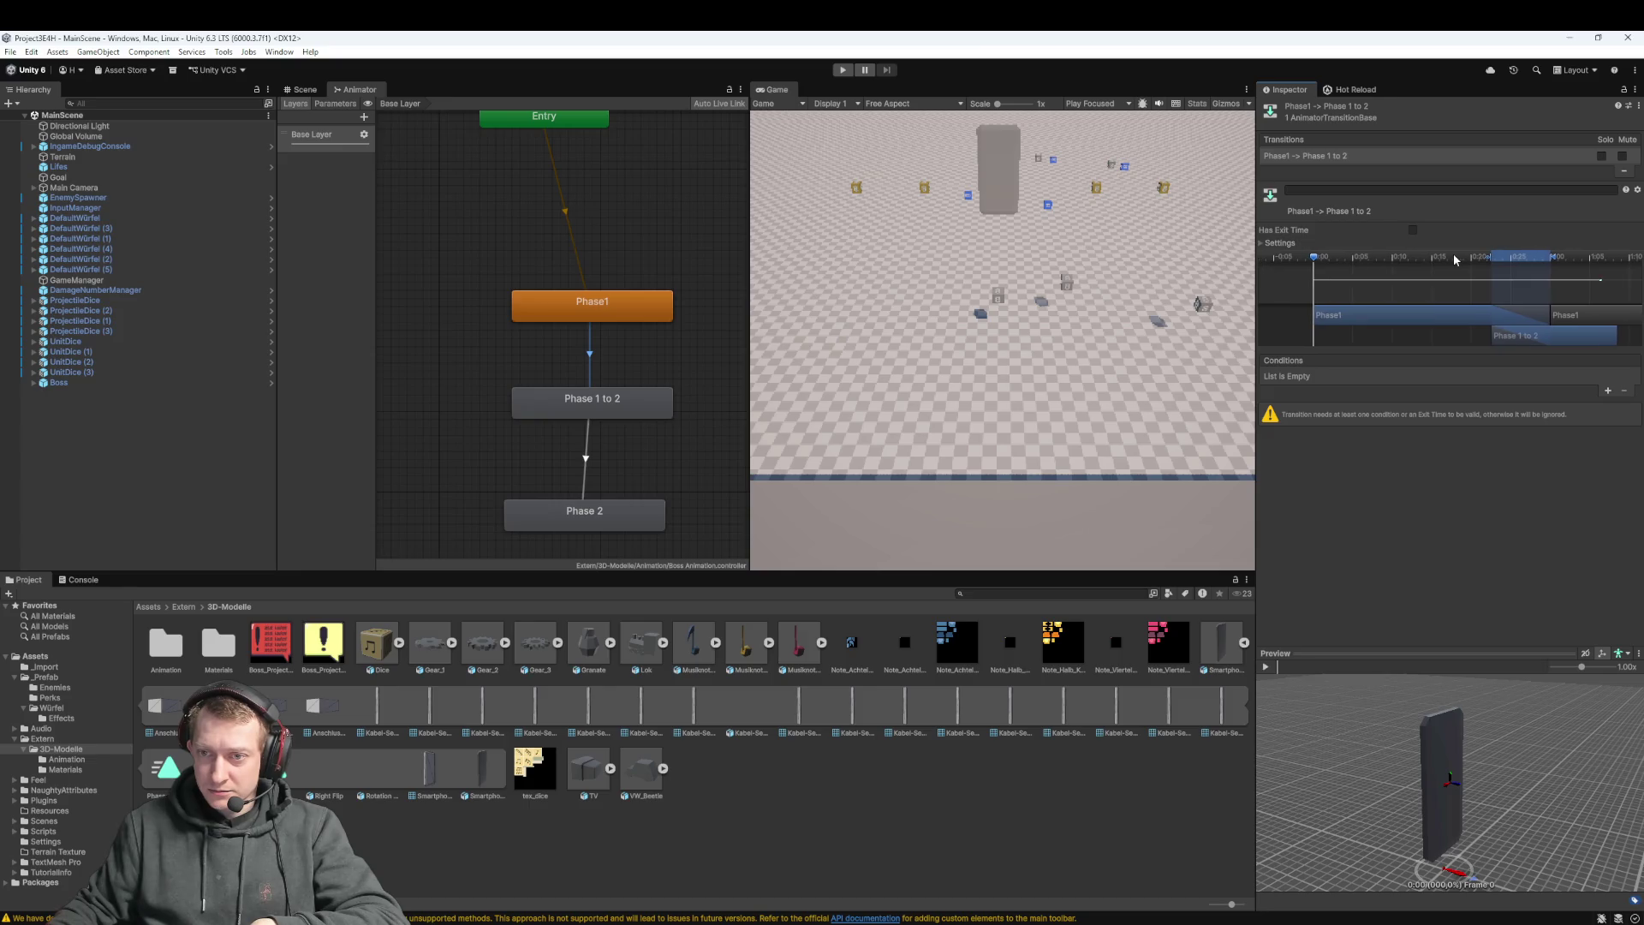
{"action": "left_click", "coordinate": [1414, 230]}
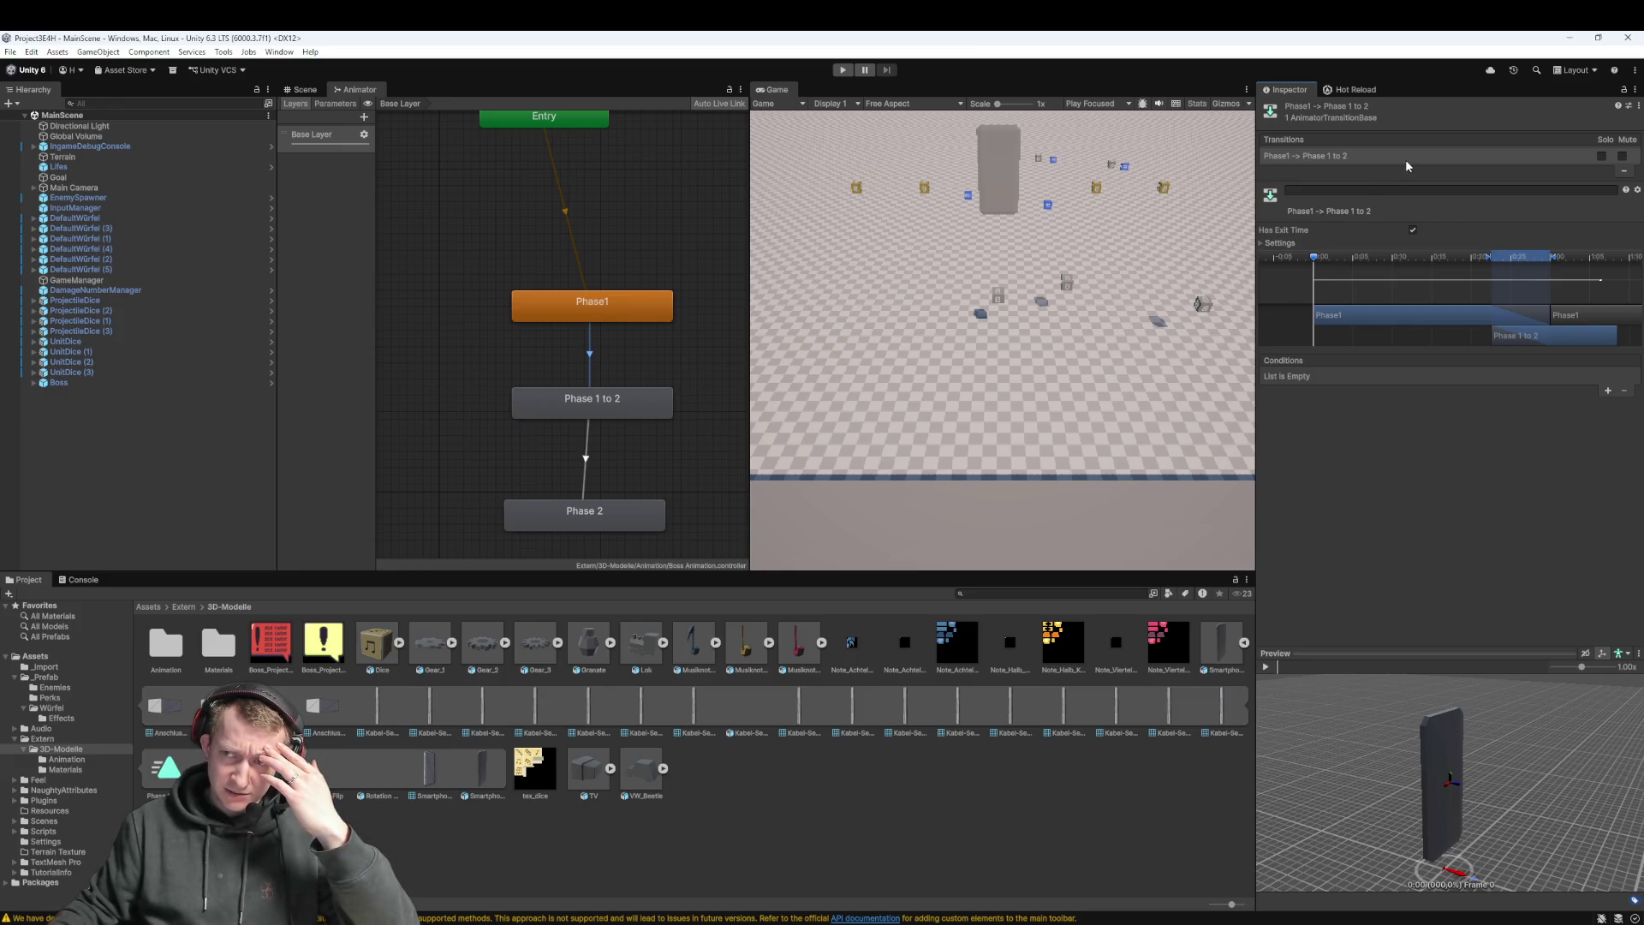
{"action": "left_click", "coordinate": [1601, 158]}
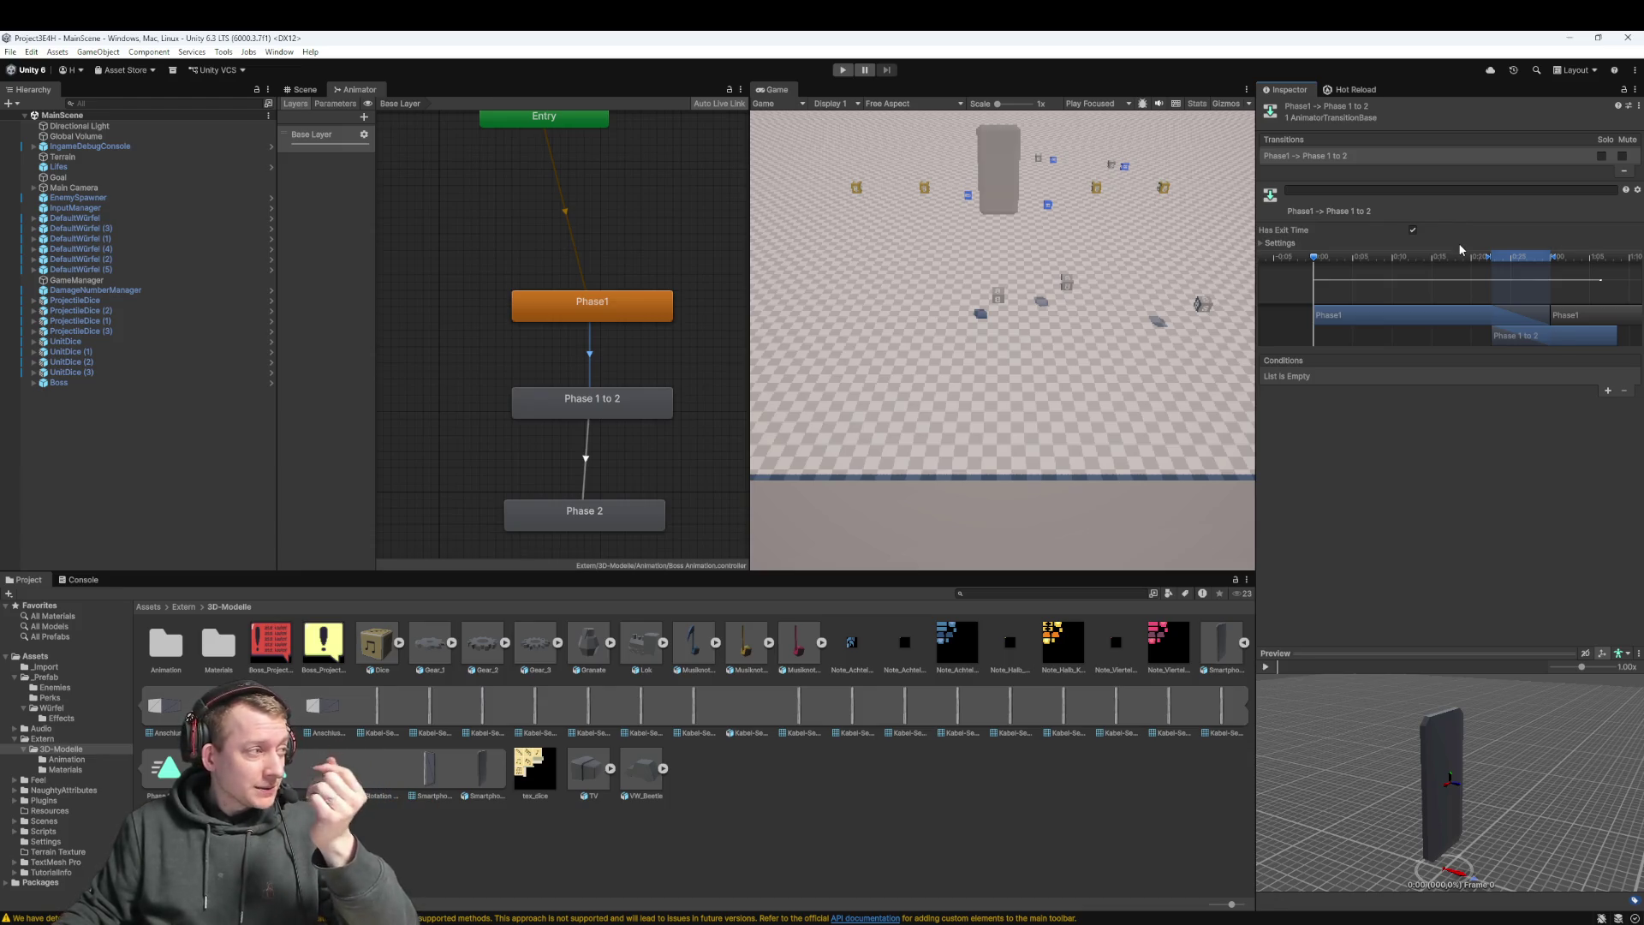
{"action": "left_click", "coordinate": [1412, 228]}
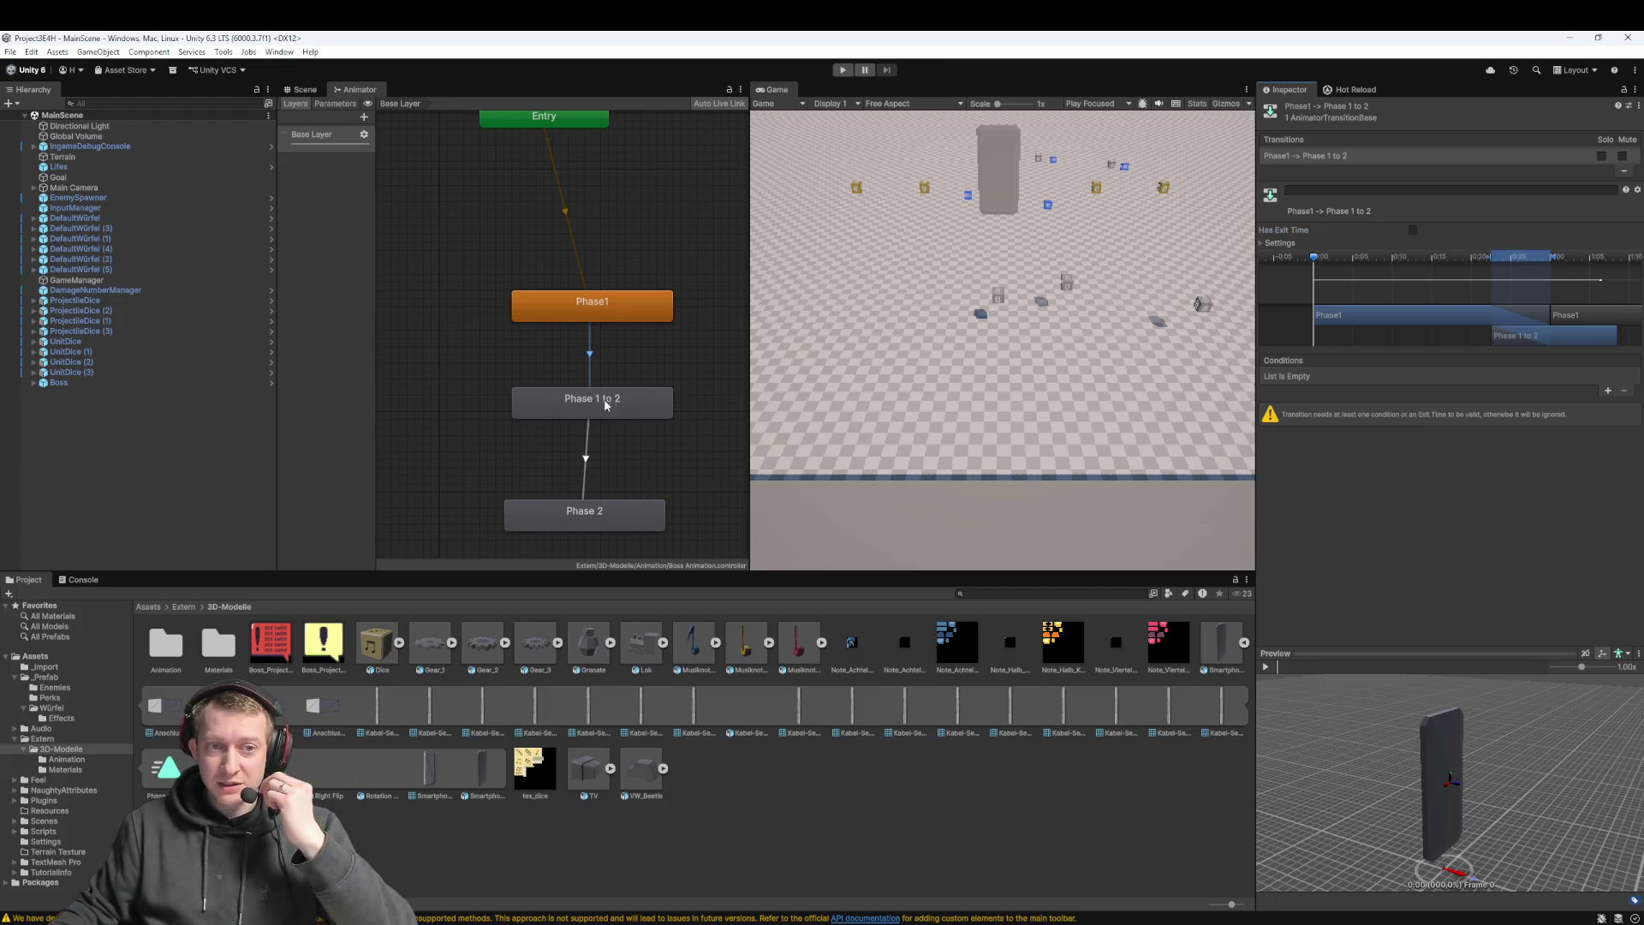
{"action": "left_click", "coordinate": [605, 404]}
{"action": "left_click", "coordinate": [604, 355]}
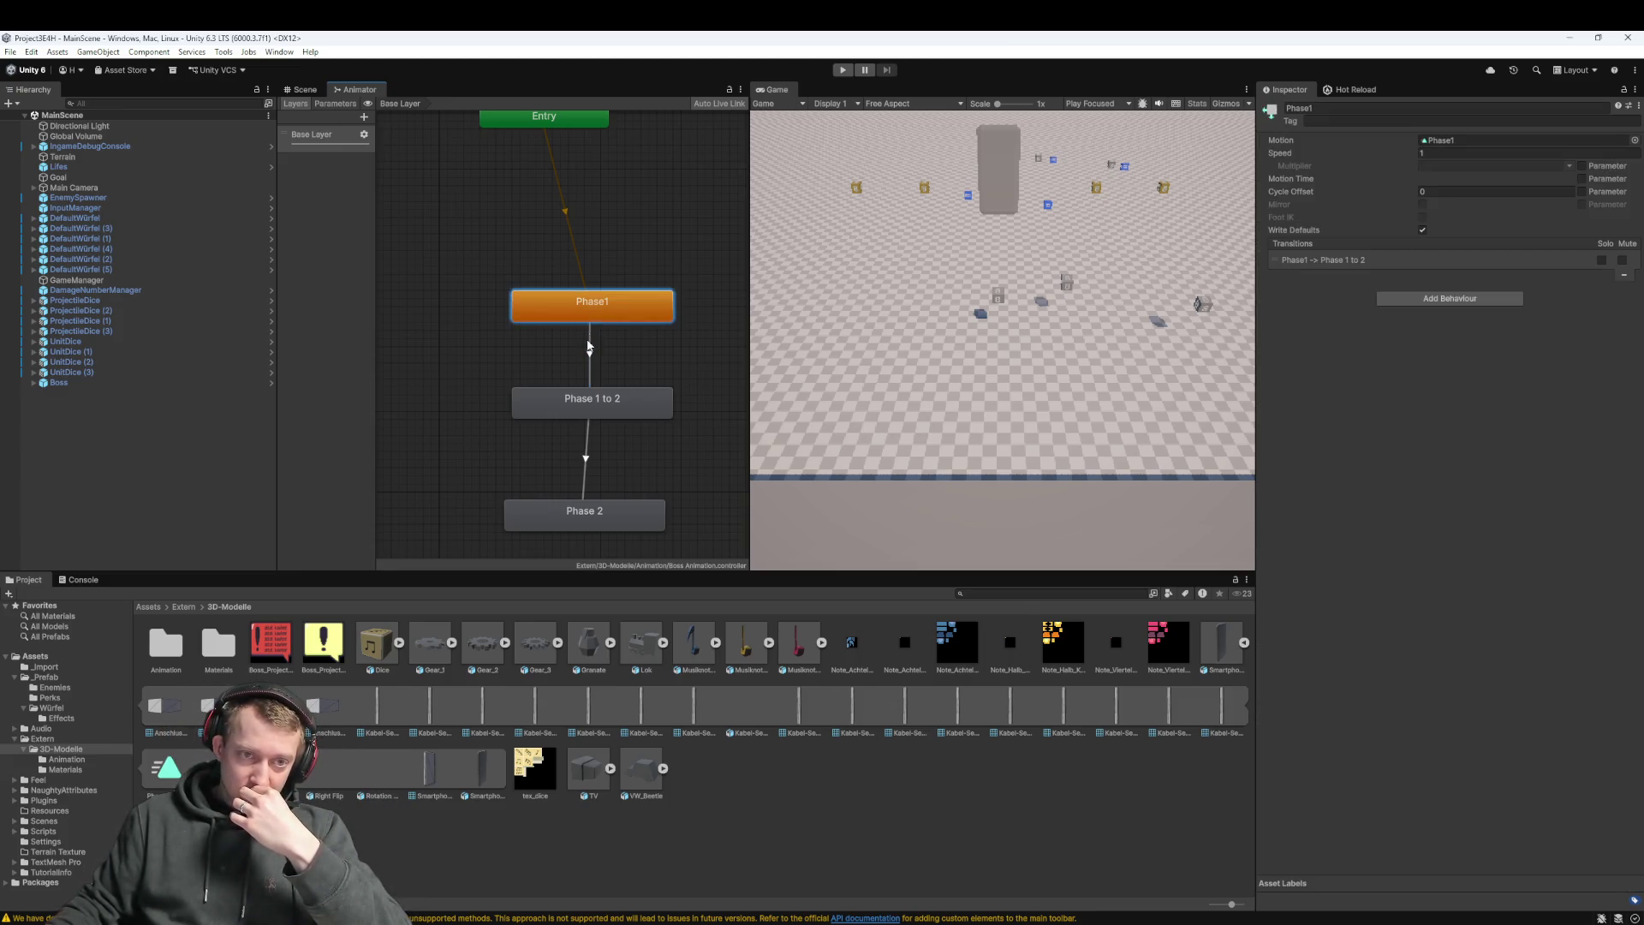
Add and remove a test condition twice, leaving the transition with no conditions
{"action": "left_click", "coordinate": [1413, 230]}
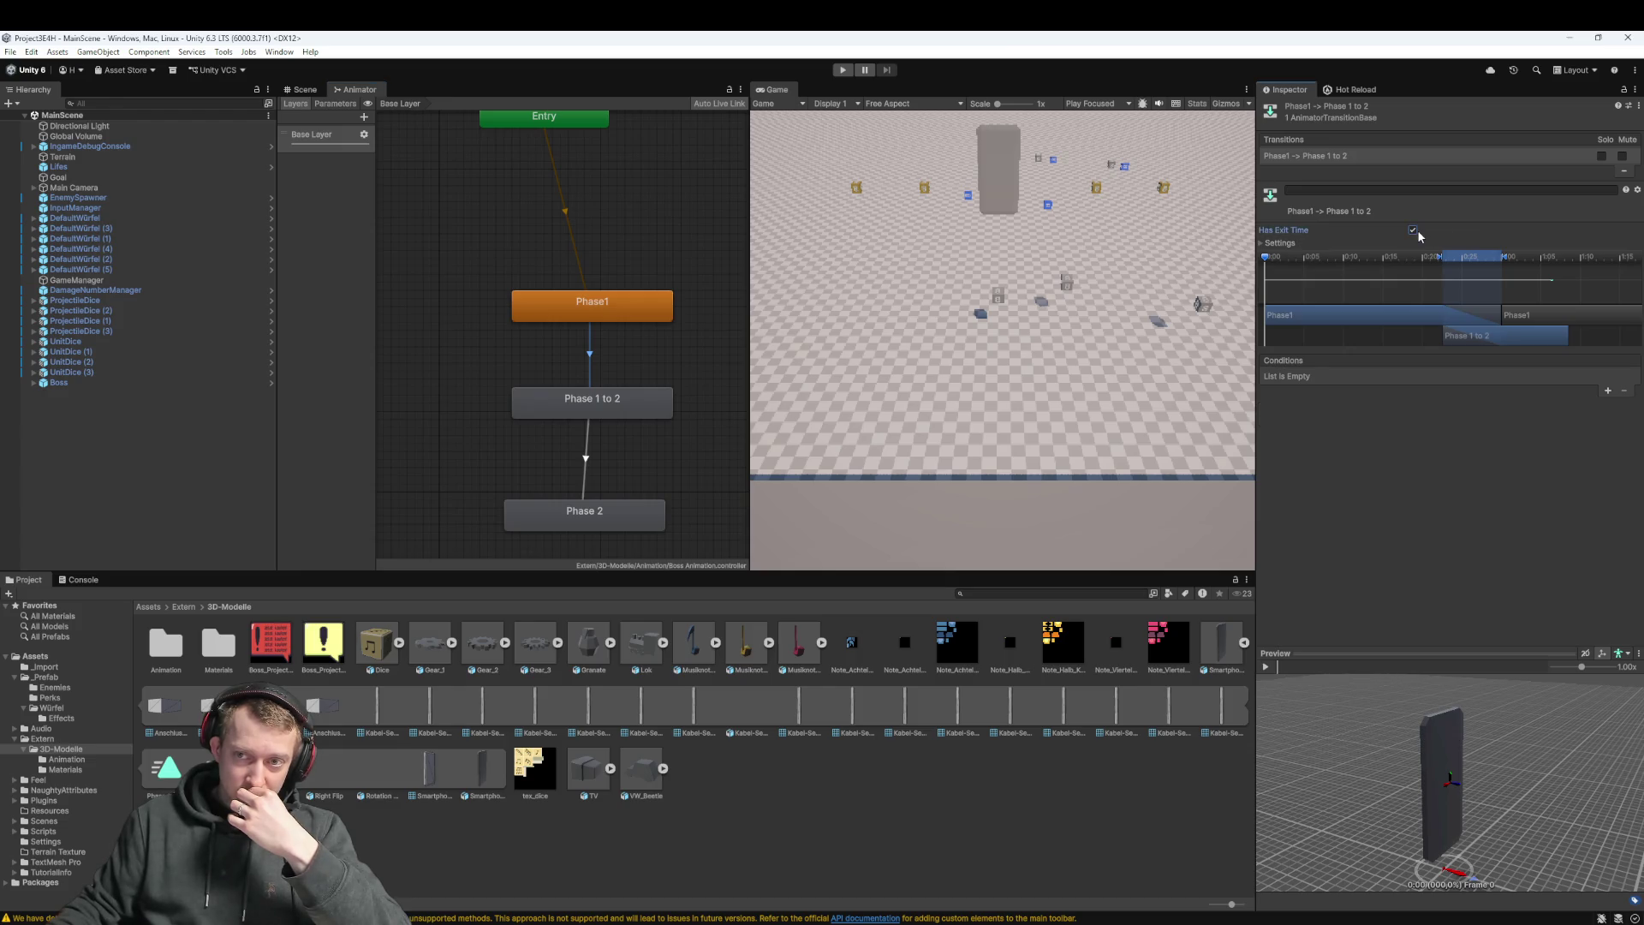
{"action": "left_click", "coordinate": [1413, 229]}
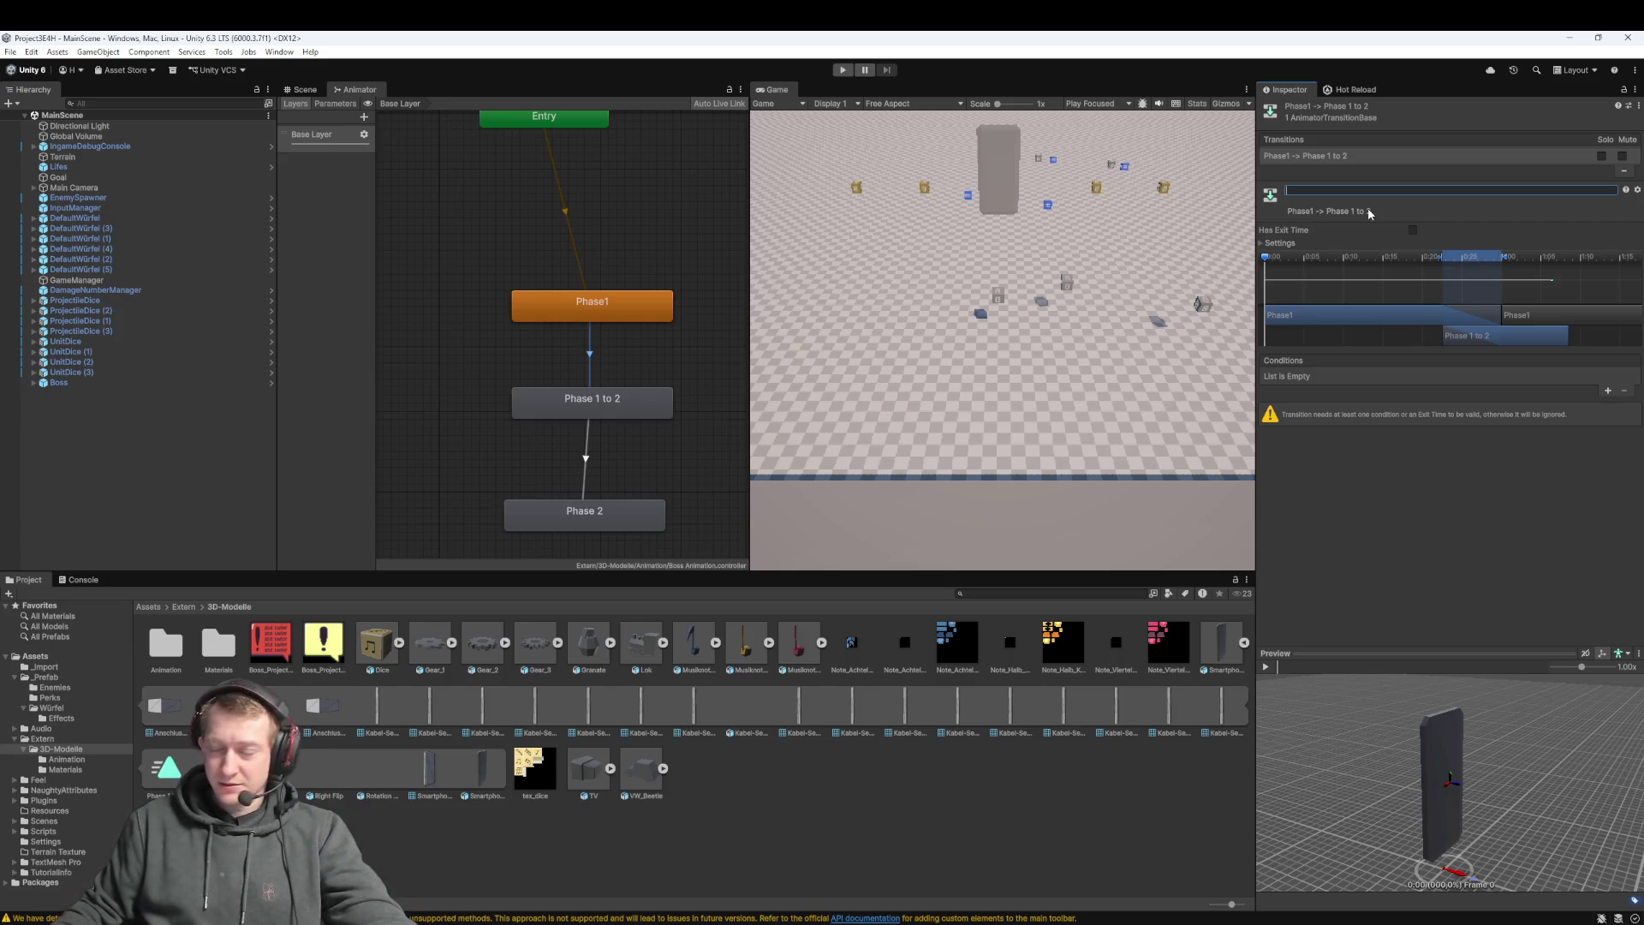
{"action": "scroll", "coordinate": [631, 305], "scroll_direction": "up", "scroll_amount": 2}
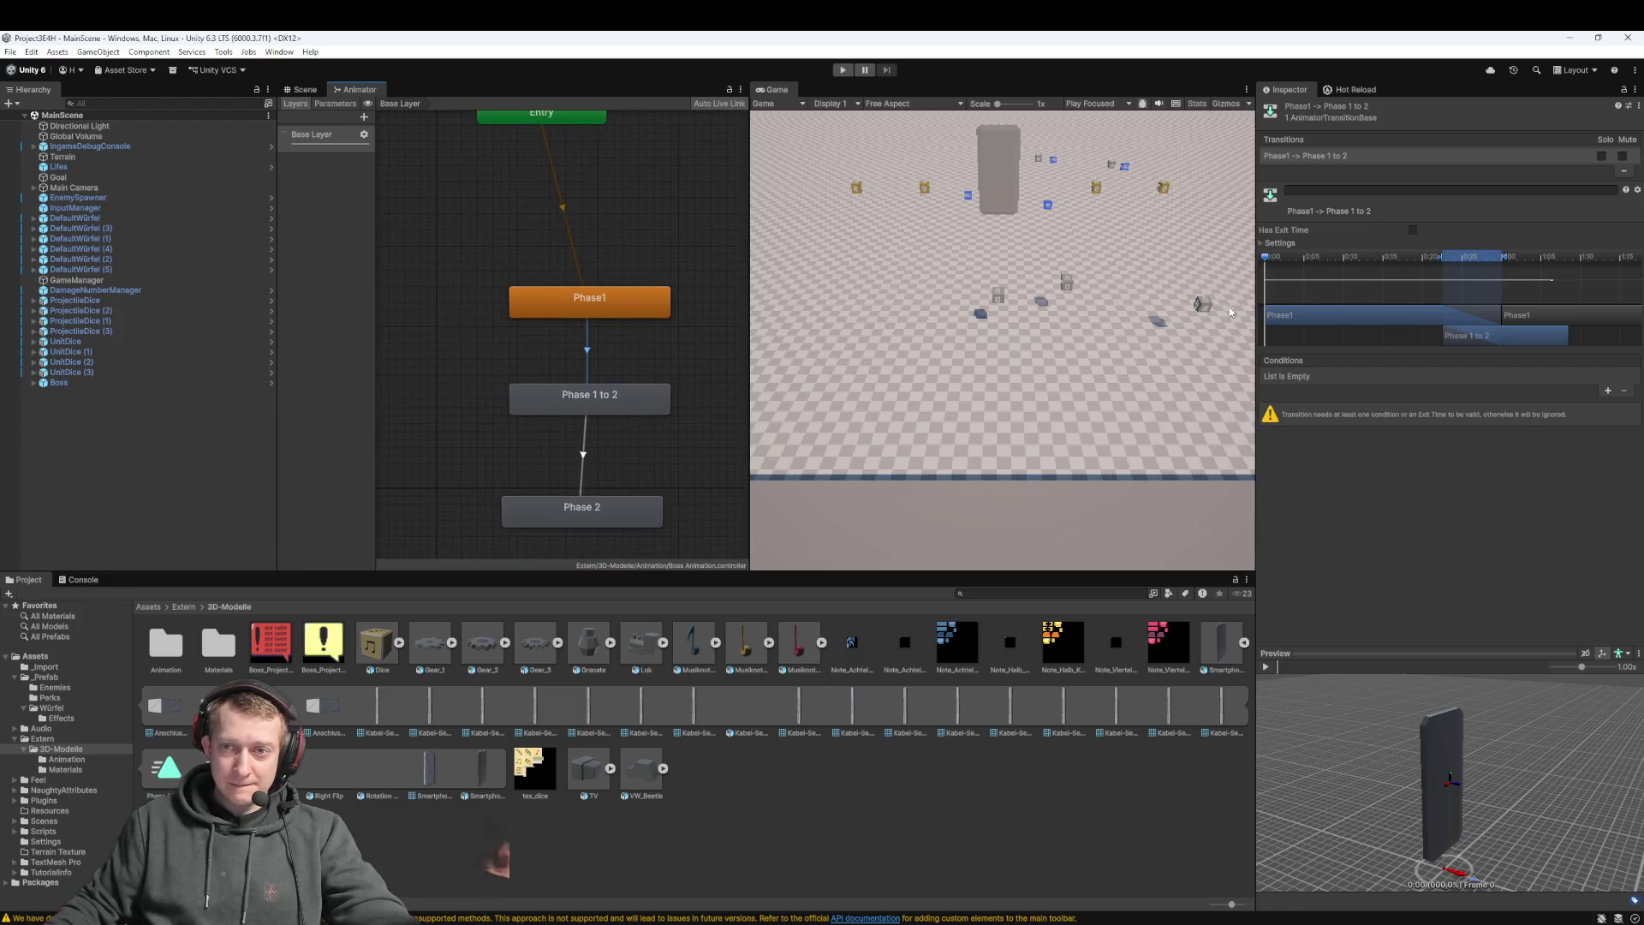
{"action": "left_click", "coordinate": [1607, 391]}
{"action": "left_click", "coordinate": [1467, 379]}
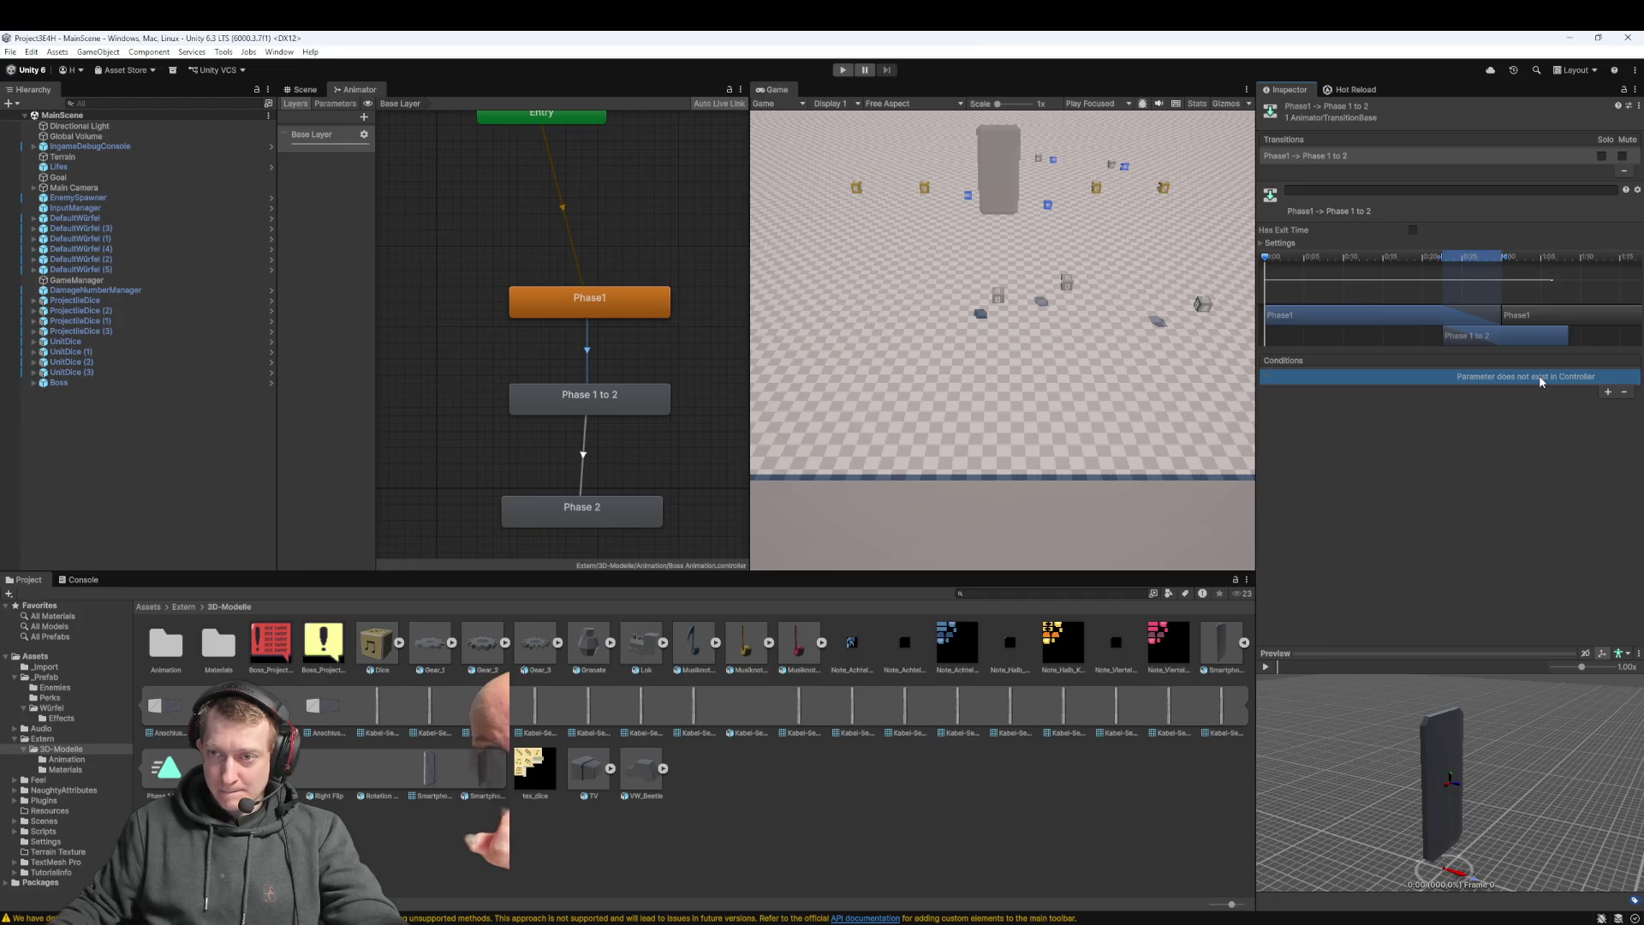
{"action": "left_click", "coordinate": [1623, 391]}
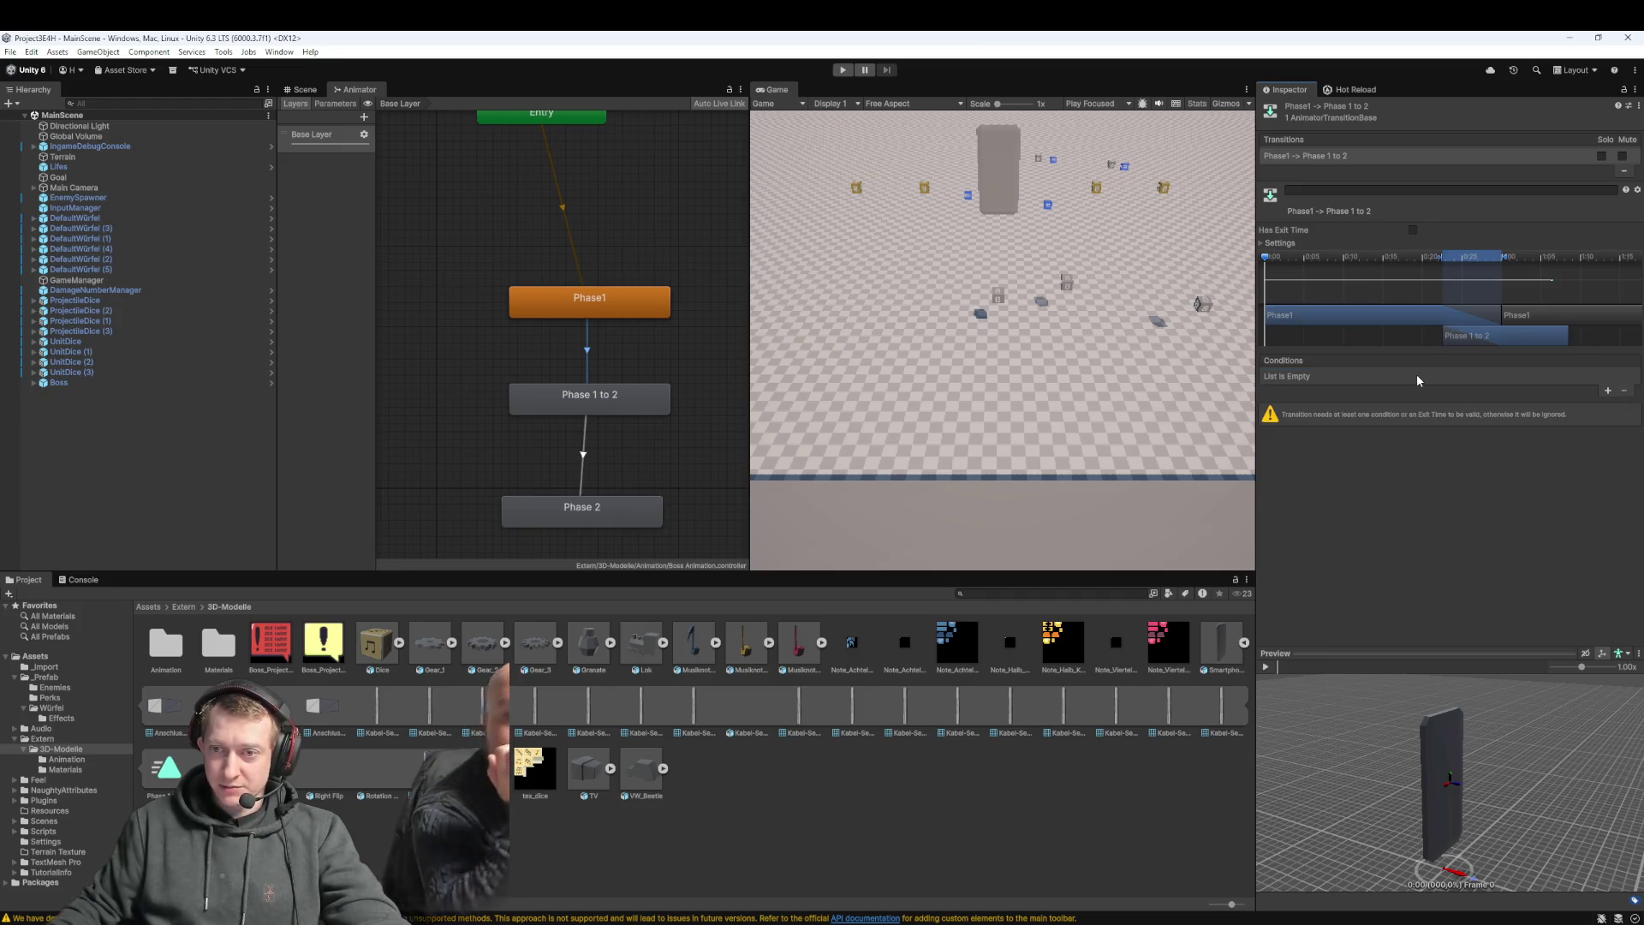
{"action": "left_click", "coordinate": [1607, 391]}
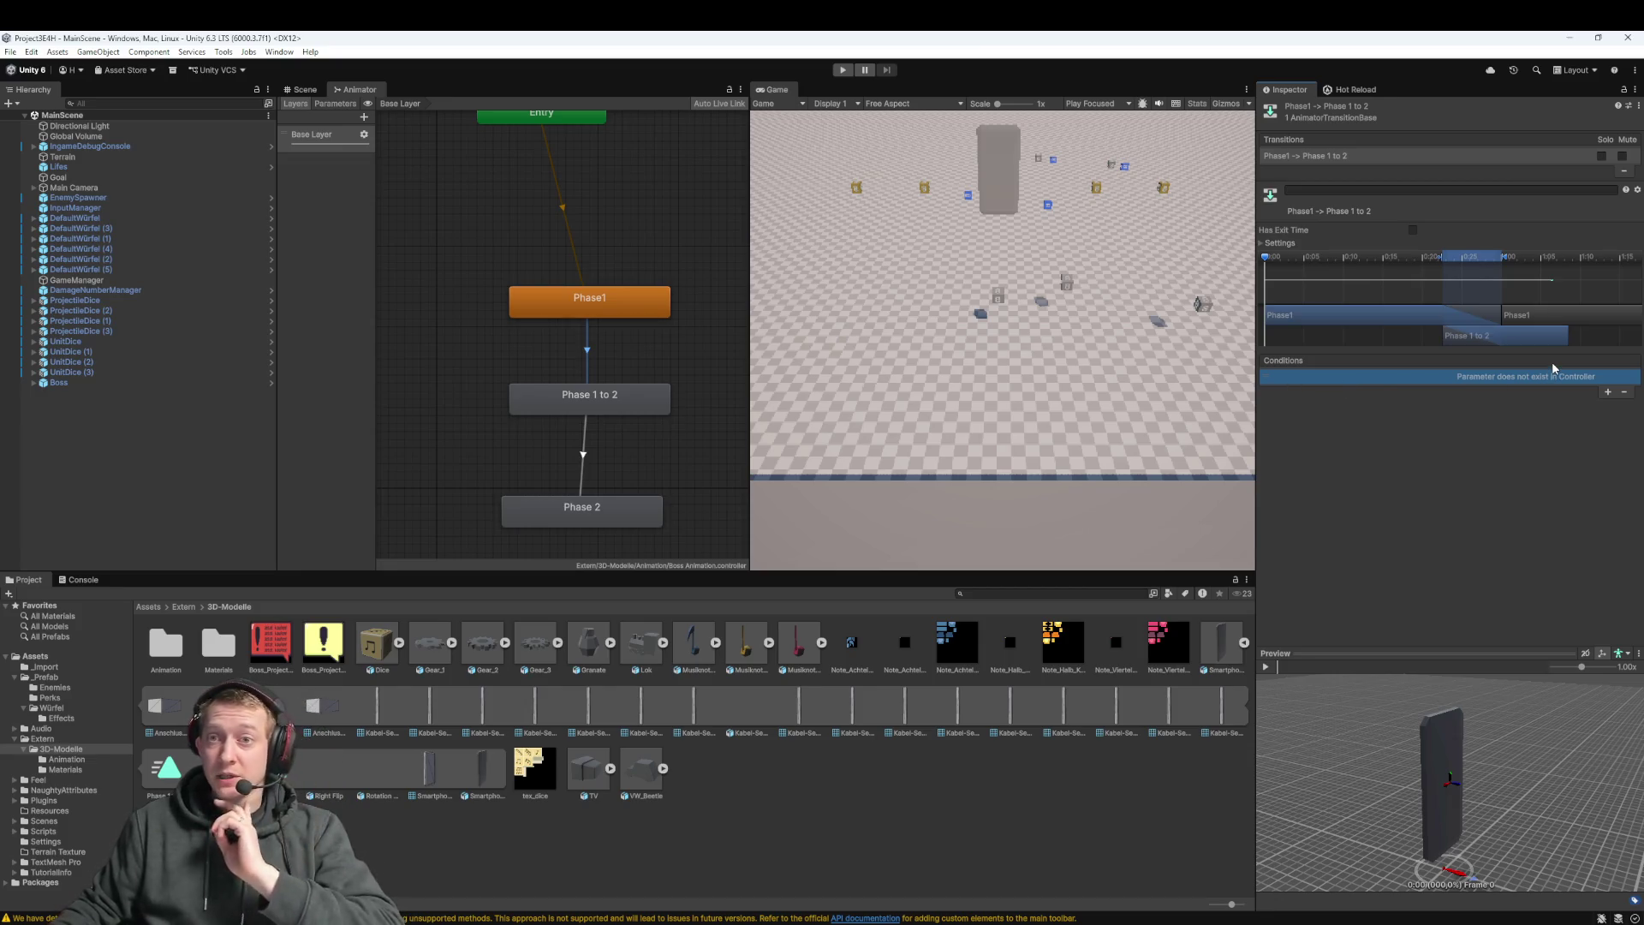
{"action": "left_click", "coordinate": [1624, 392]}
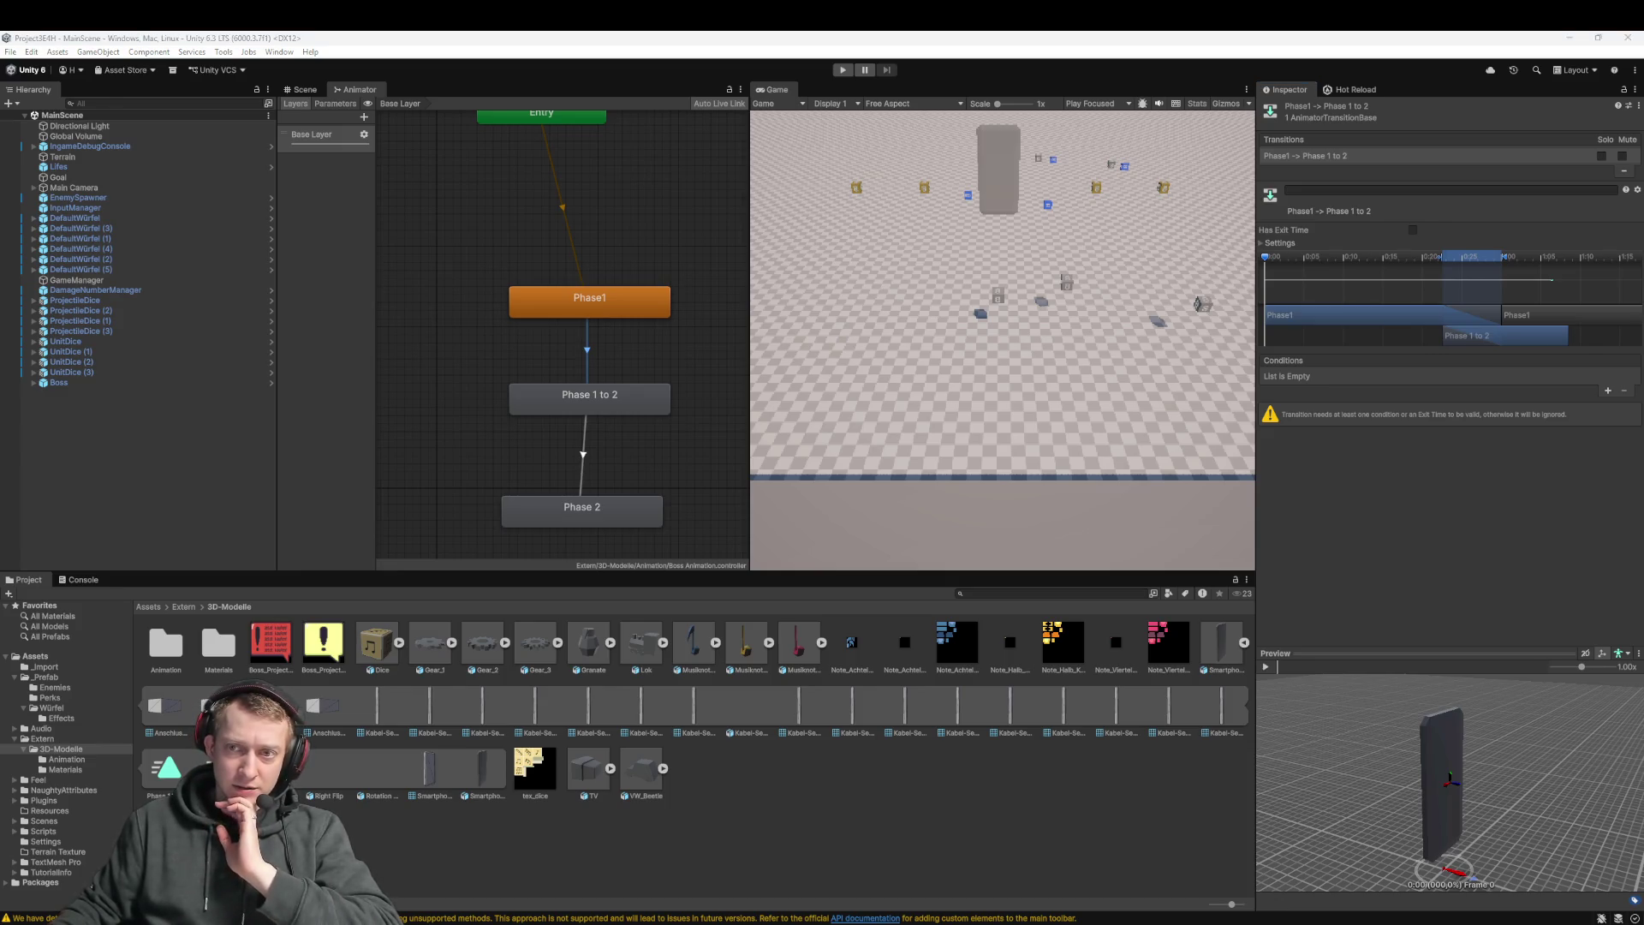
Re-enable Has Exit Time on the transition and clear the graph selection
{"action": "left_click", "coordinate": [1411, 231]}
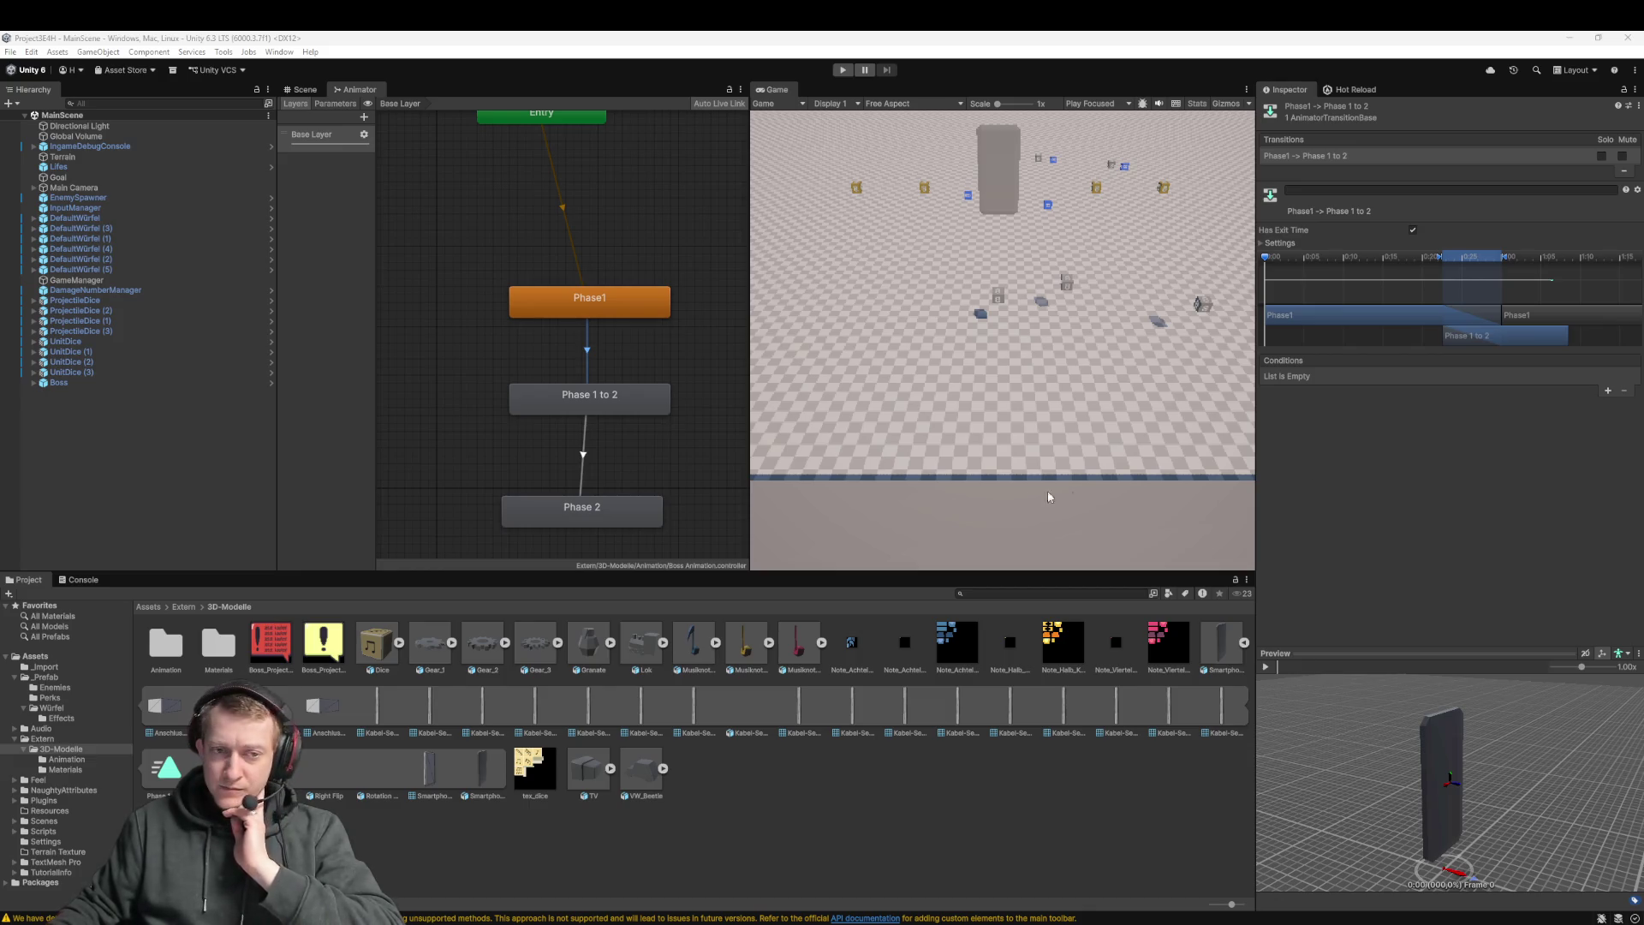
{"action": "left_click_drag", "start_coordinate": [640, 311], "coordinate": [666, 346]}
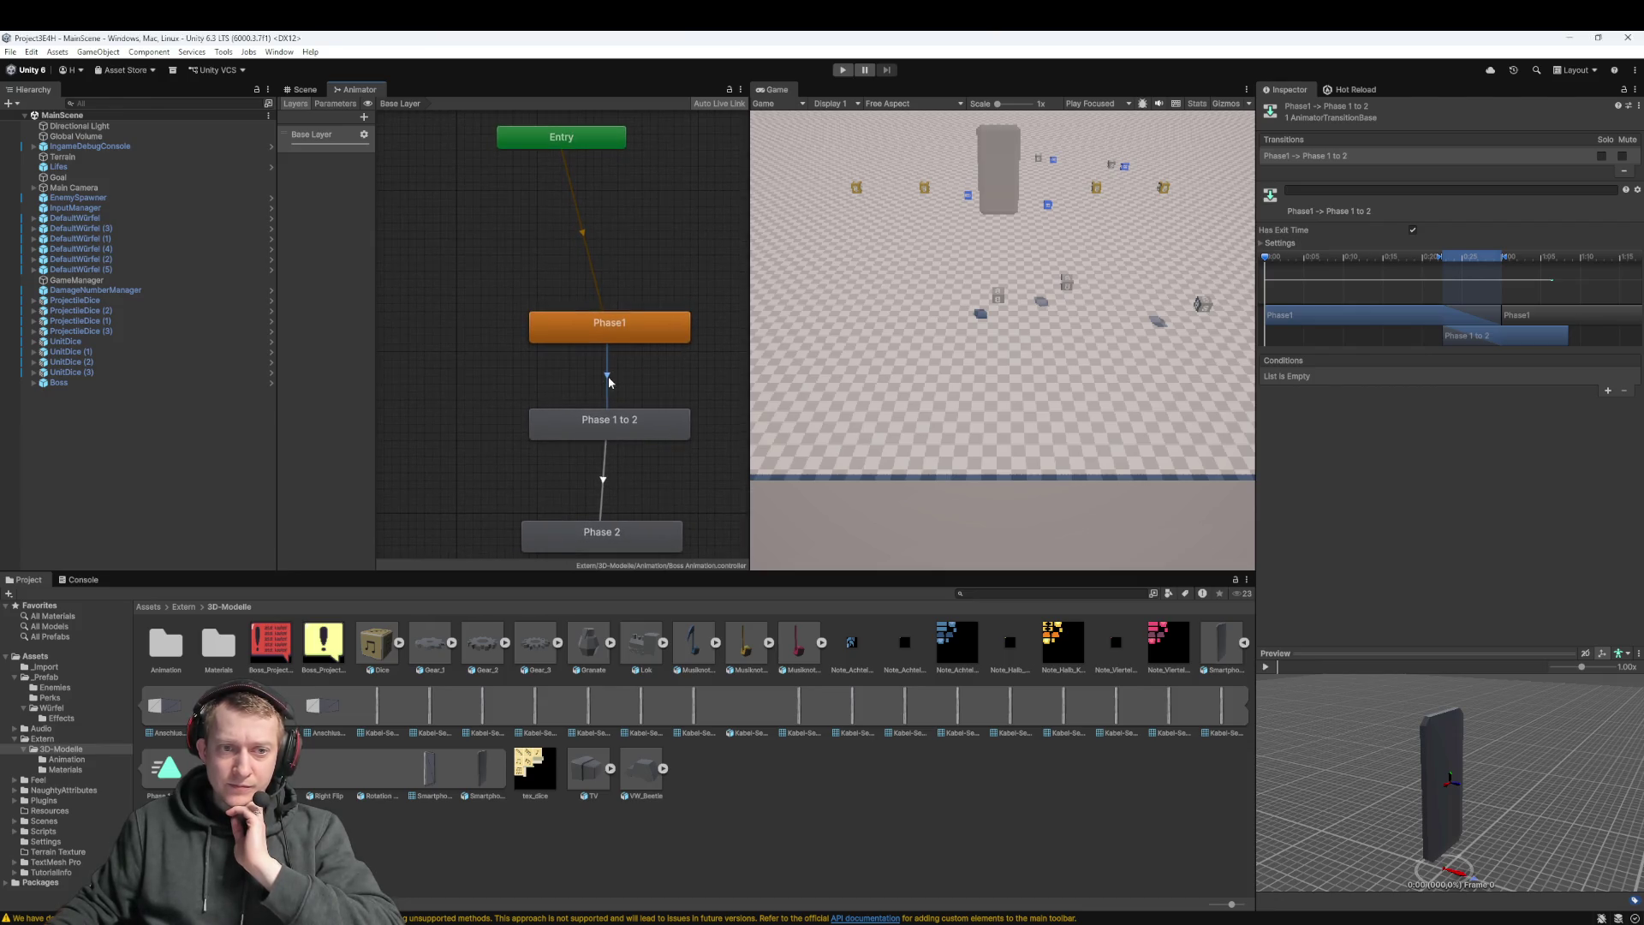
{"action": "mouse_move", "coordinate": [673, 373]}
{"action": "left_mouse_down"}
{"action": "mouse_move", "coordinate": [644, 379]}
{"action": "mouse_move", "coordinate": [688, 388]}
{"action": "left_mouse_up"}
{"action": "scroll", "coordinate": [683, 377], "scroll_direction": "down", "scroll_amount": 3}
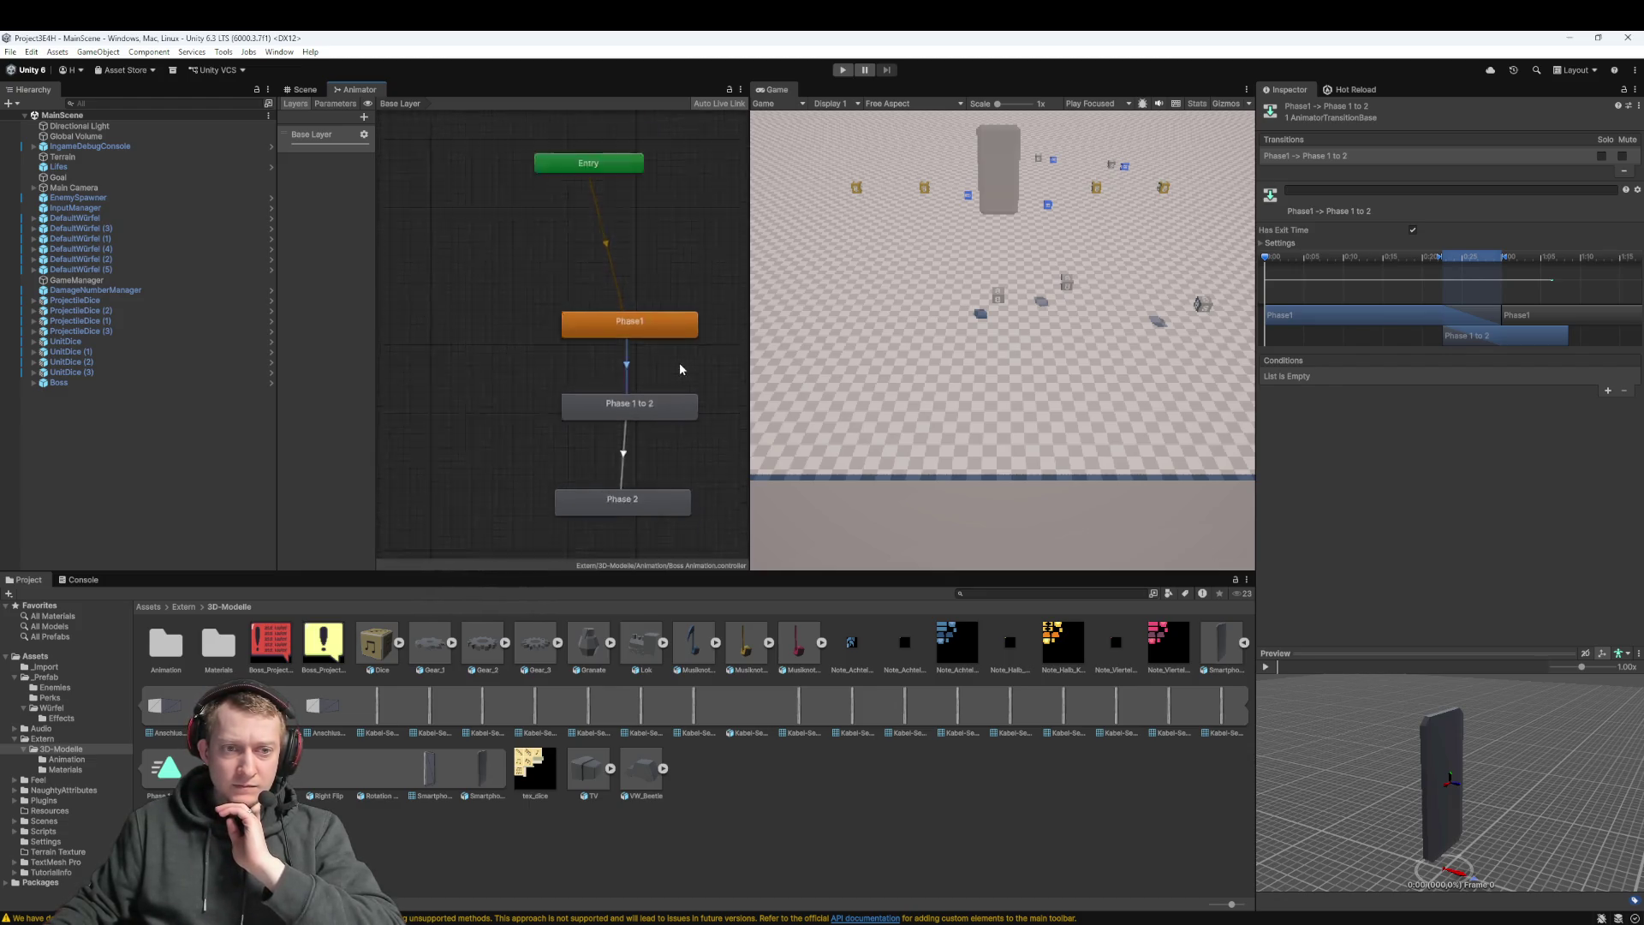
{"action": "left_click", "coordinate": [724, 385]}
{"action": "scroll", "coordinate": [678, 389], "scroll_direction": "up", "scroll_amount": 2}
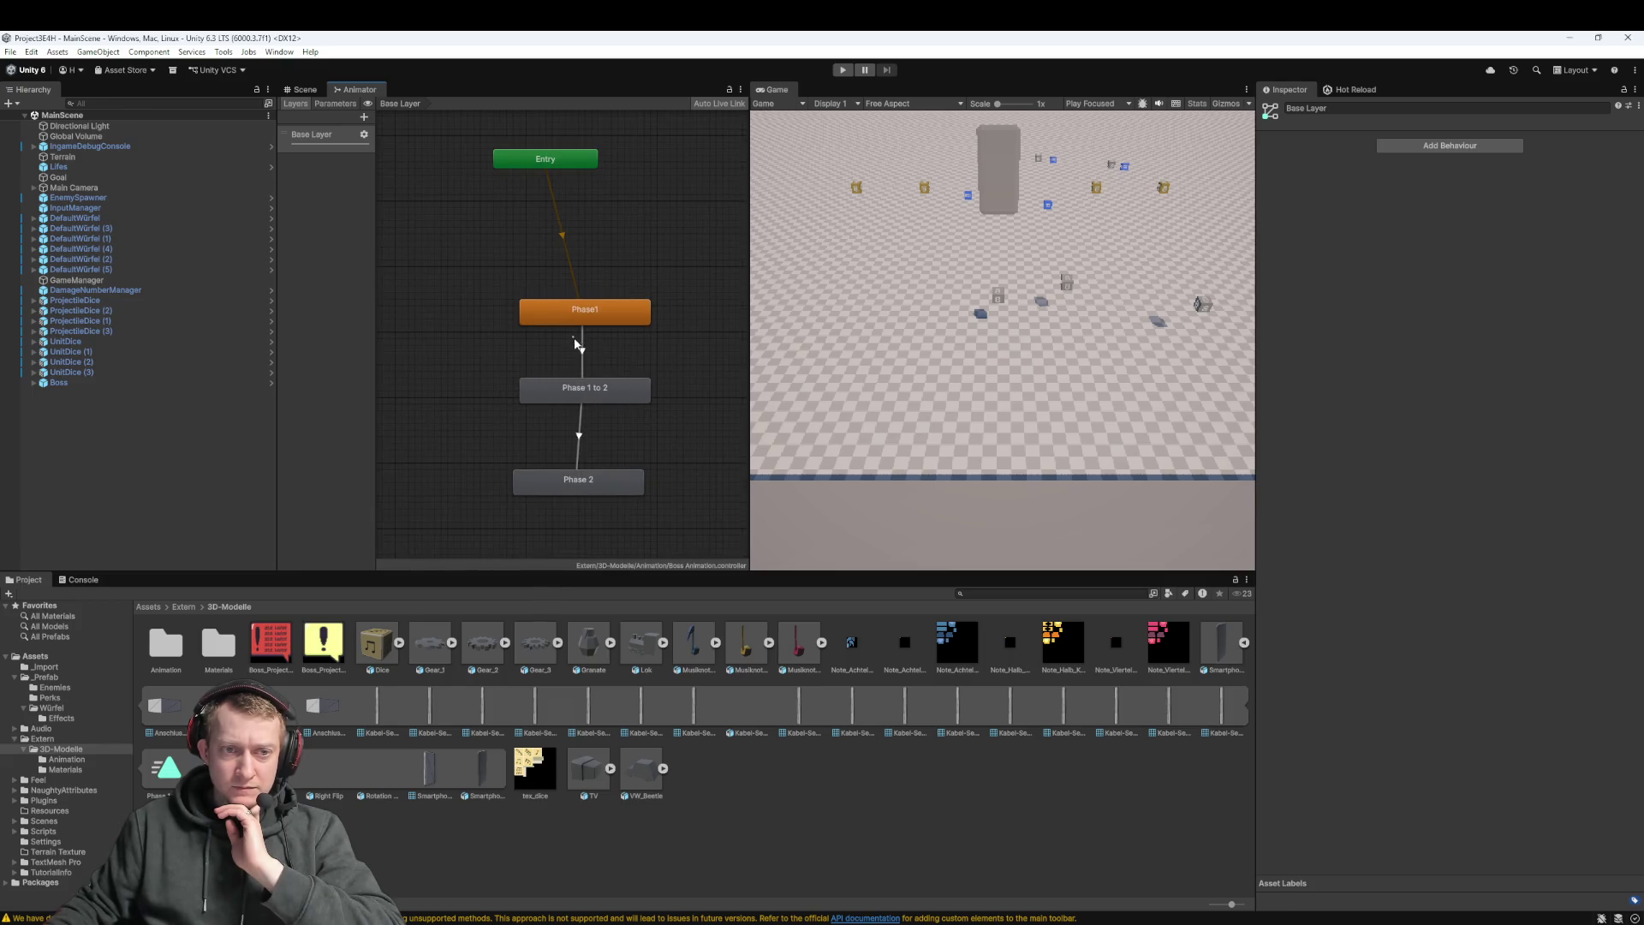
Delete the Phase1→Phase 1 to 2 and Phase 1 to 2→Phase 2 transitions, keeping only Entry→Phase1
{"action": "left_click", "coordinate": [582, 351]}
{"action": "key", "text": "Delete"}
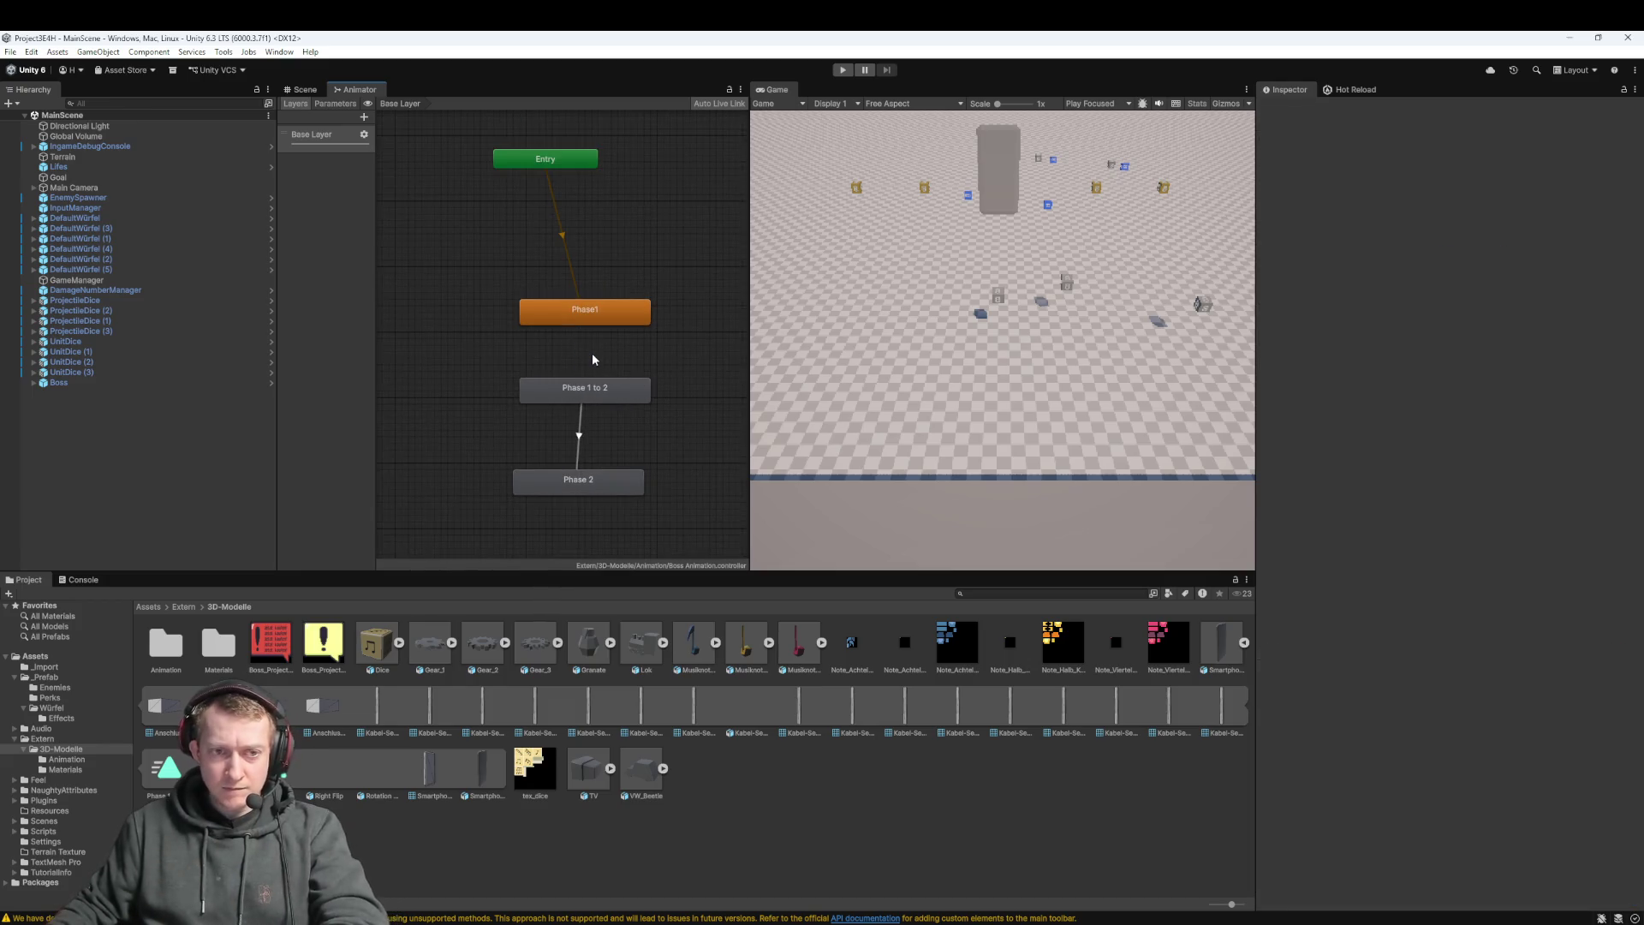
{"action": "left_click", "coordinate": [676, 360]}
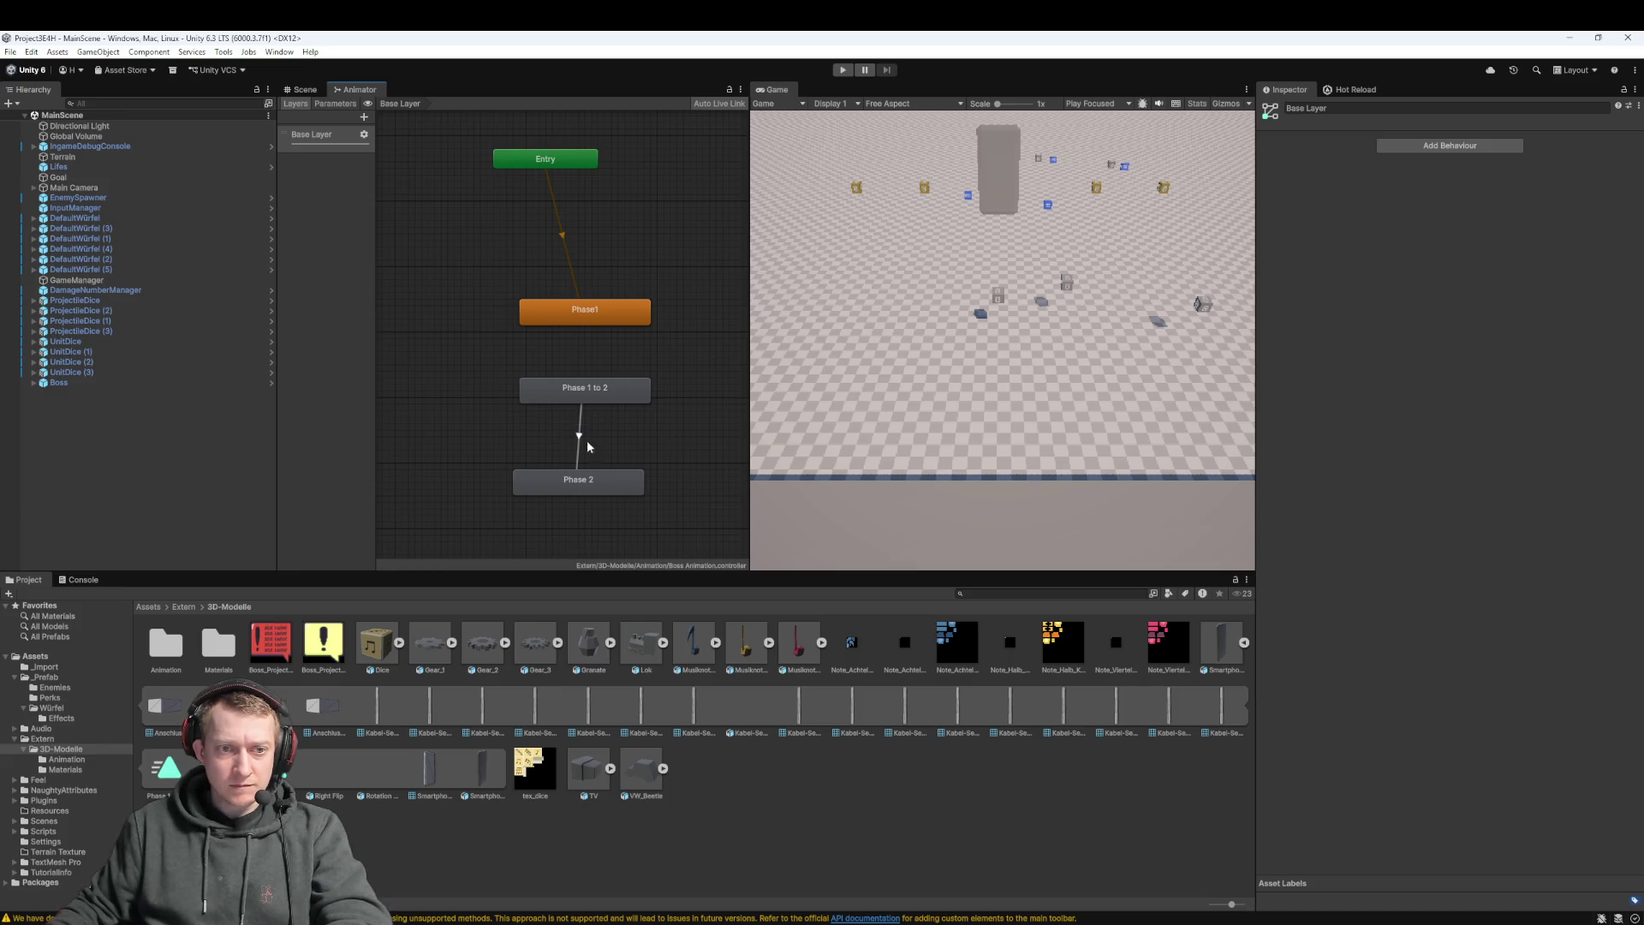
{"action": "left_click", "coordinate": [580, 437]}
{"action": "key", "text": "Delete"}
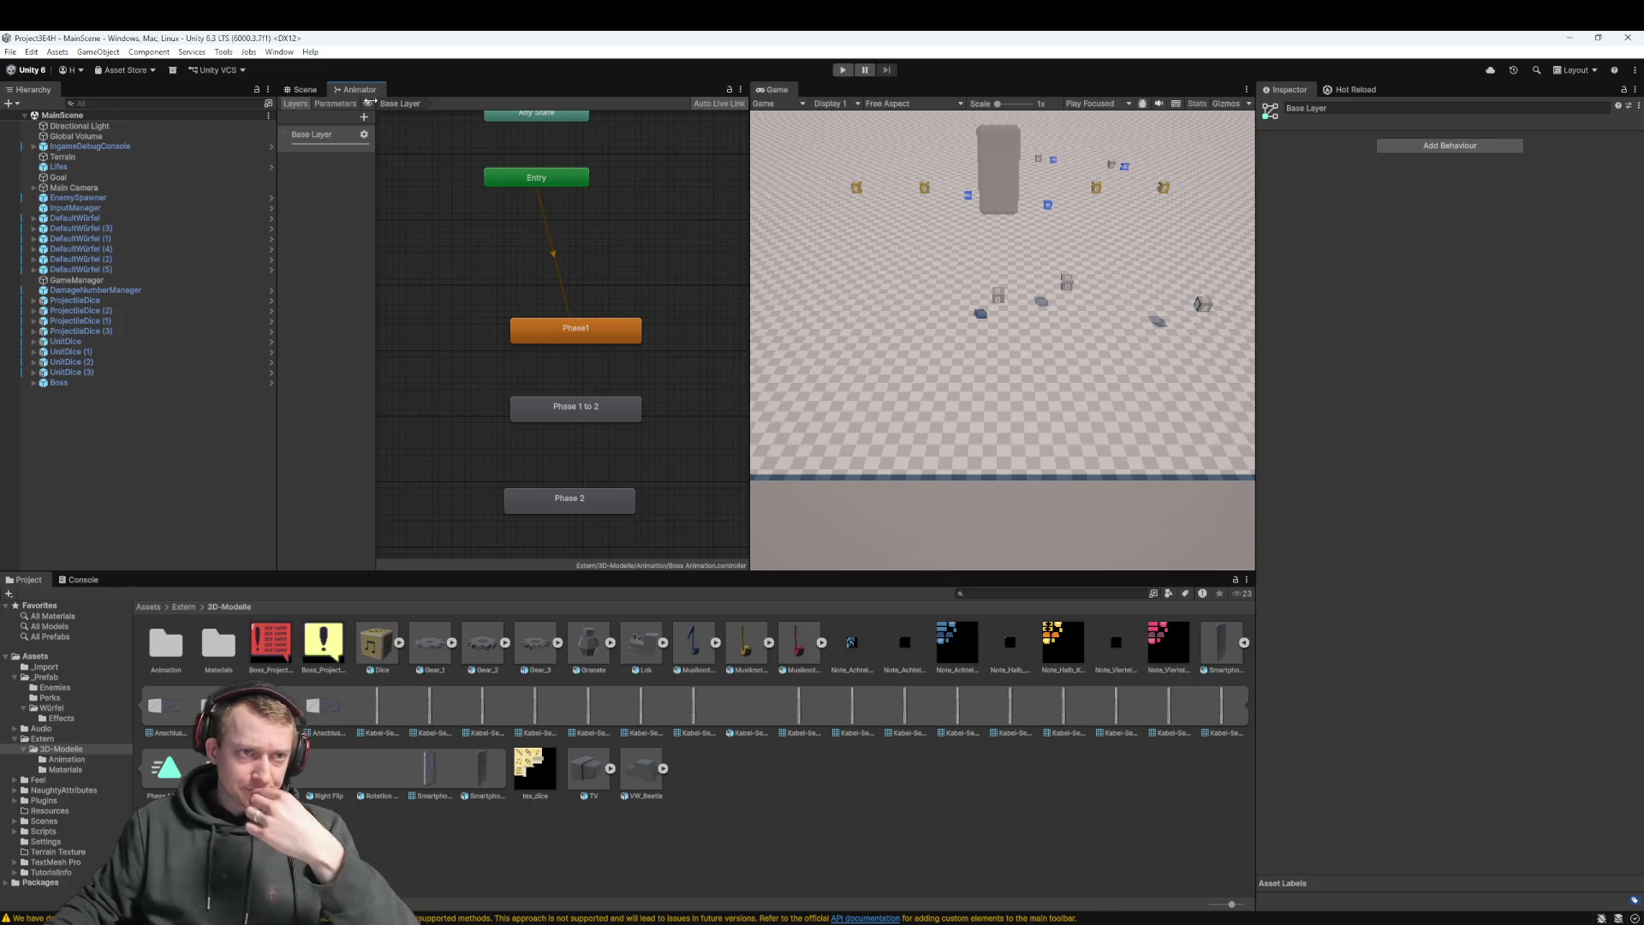
{"action": "left_click", "coordinate": [304, 89]}
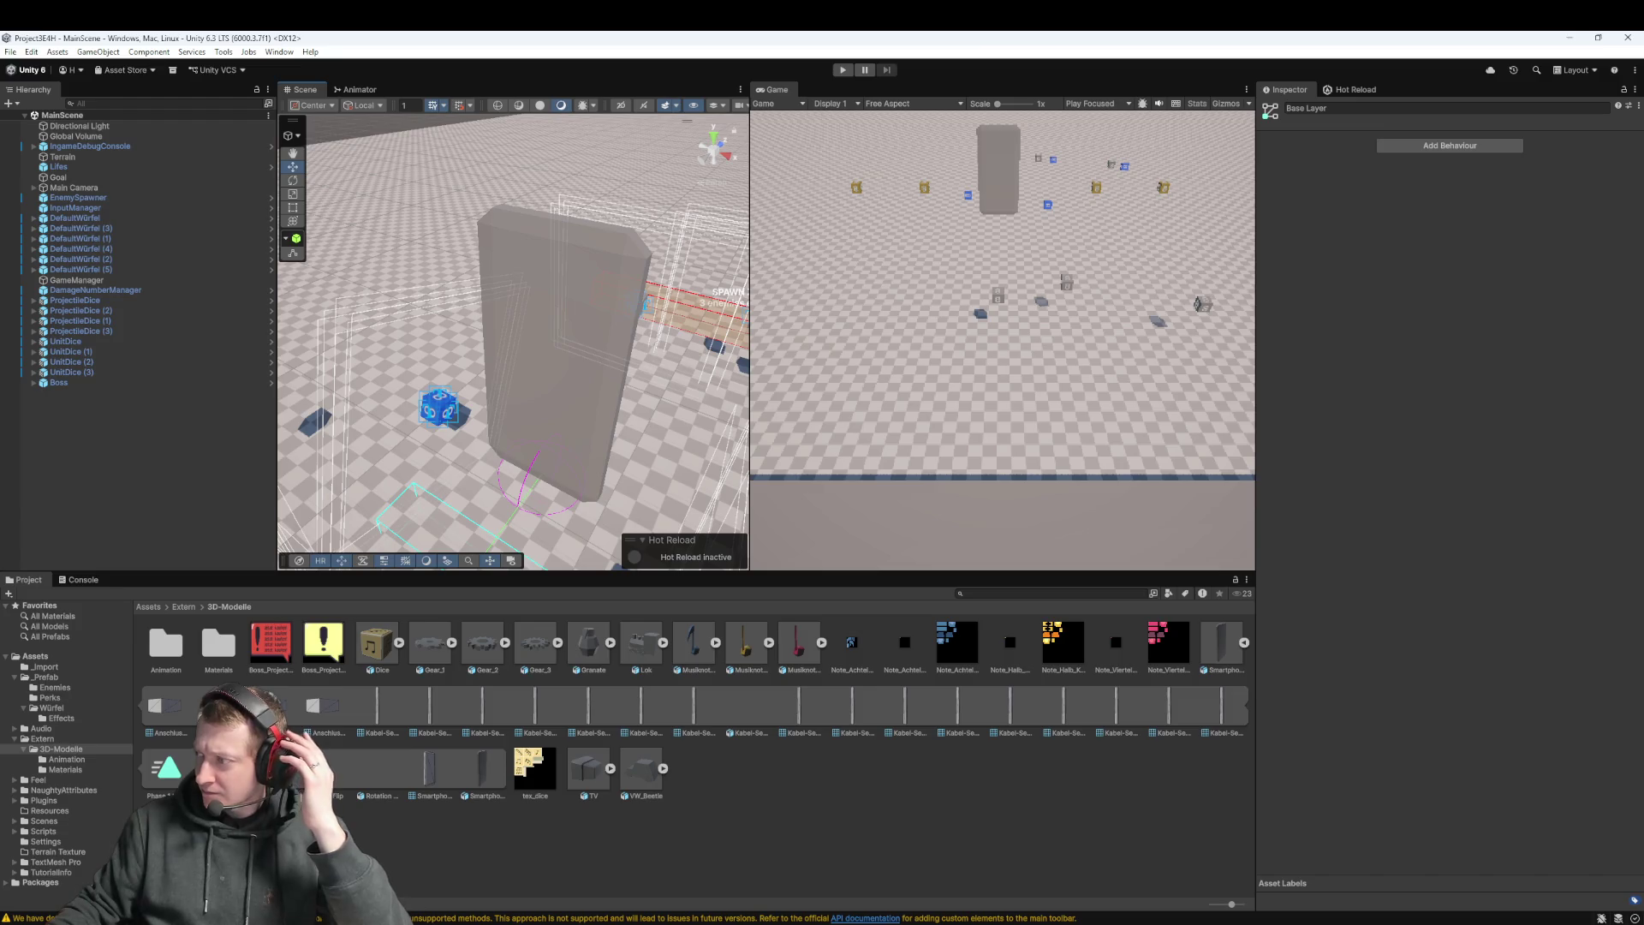
{"action": "left_click", "coordinate": [356, 89]}
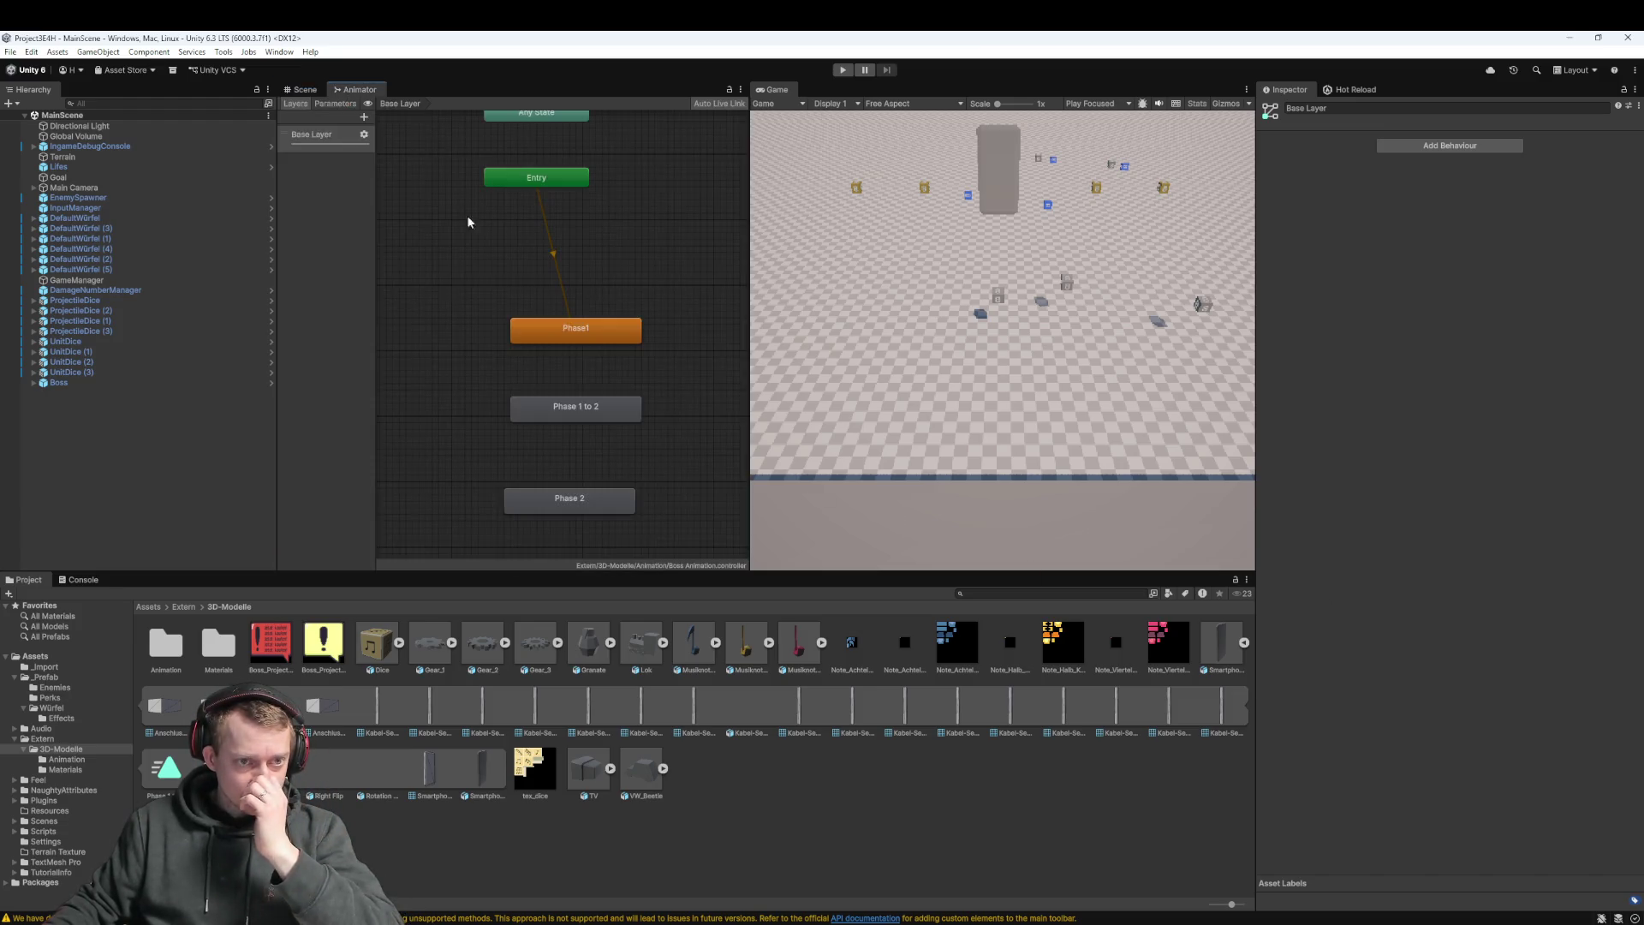
Dismiss the Phase1 state's context menu, return to the Scene view and select Boss
{"action": "right_click", "coordinate": [613, 339]}
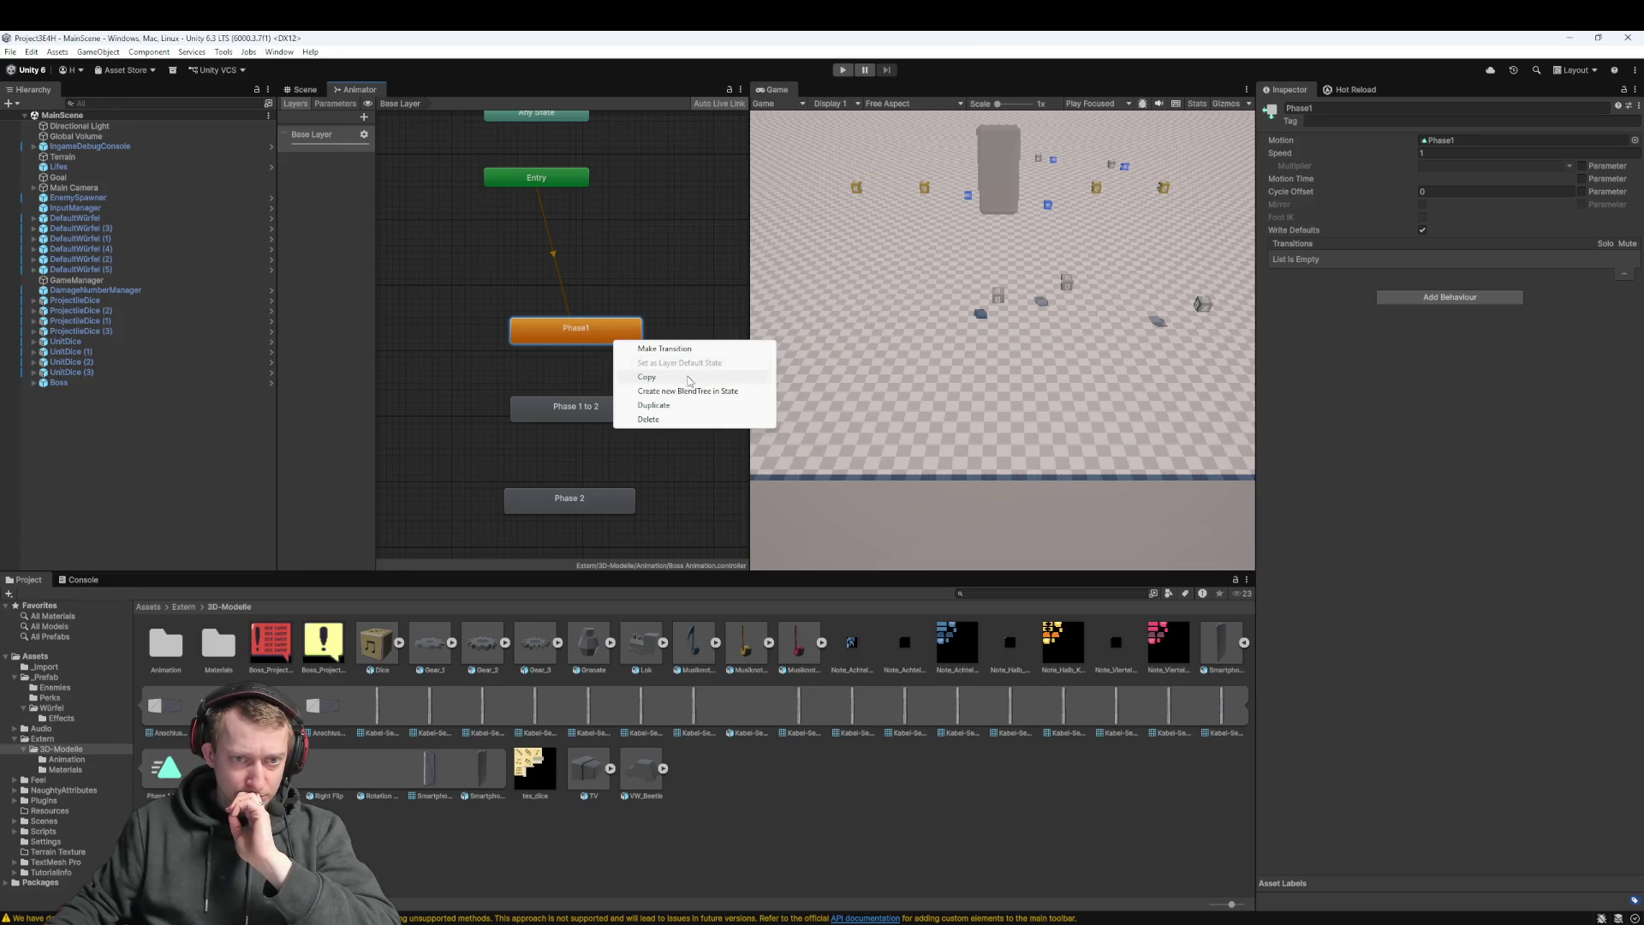
{"action": "left_click", "coordinate": [707, 480]}
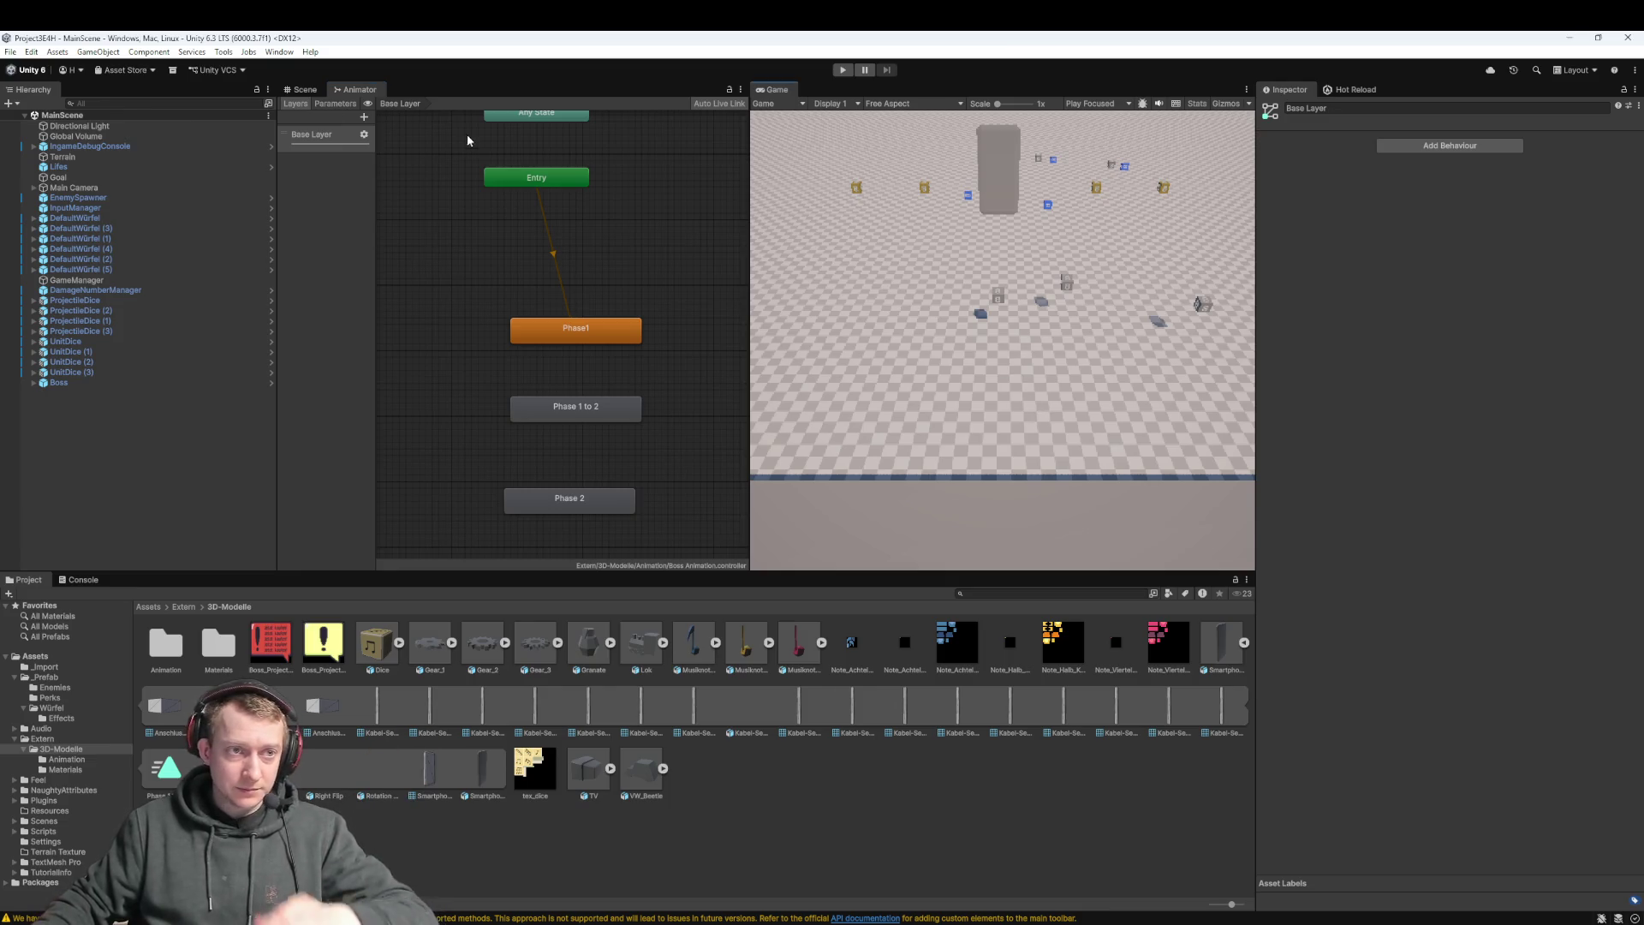
{"action": "key", "text": "ctrl+1"}
{"action": "left_click", "coordinate": [129, 383]}
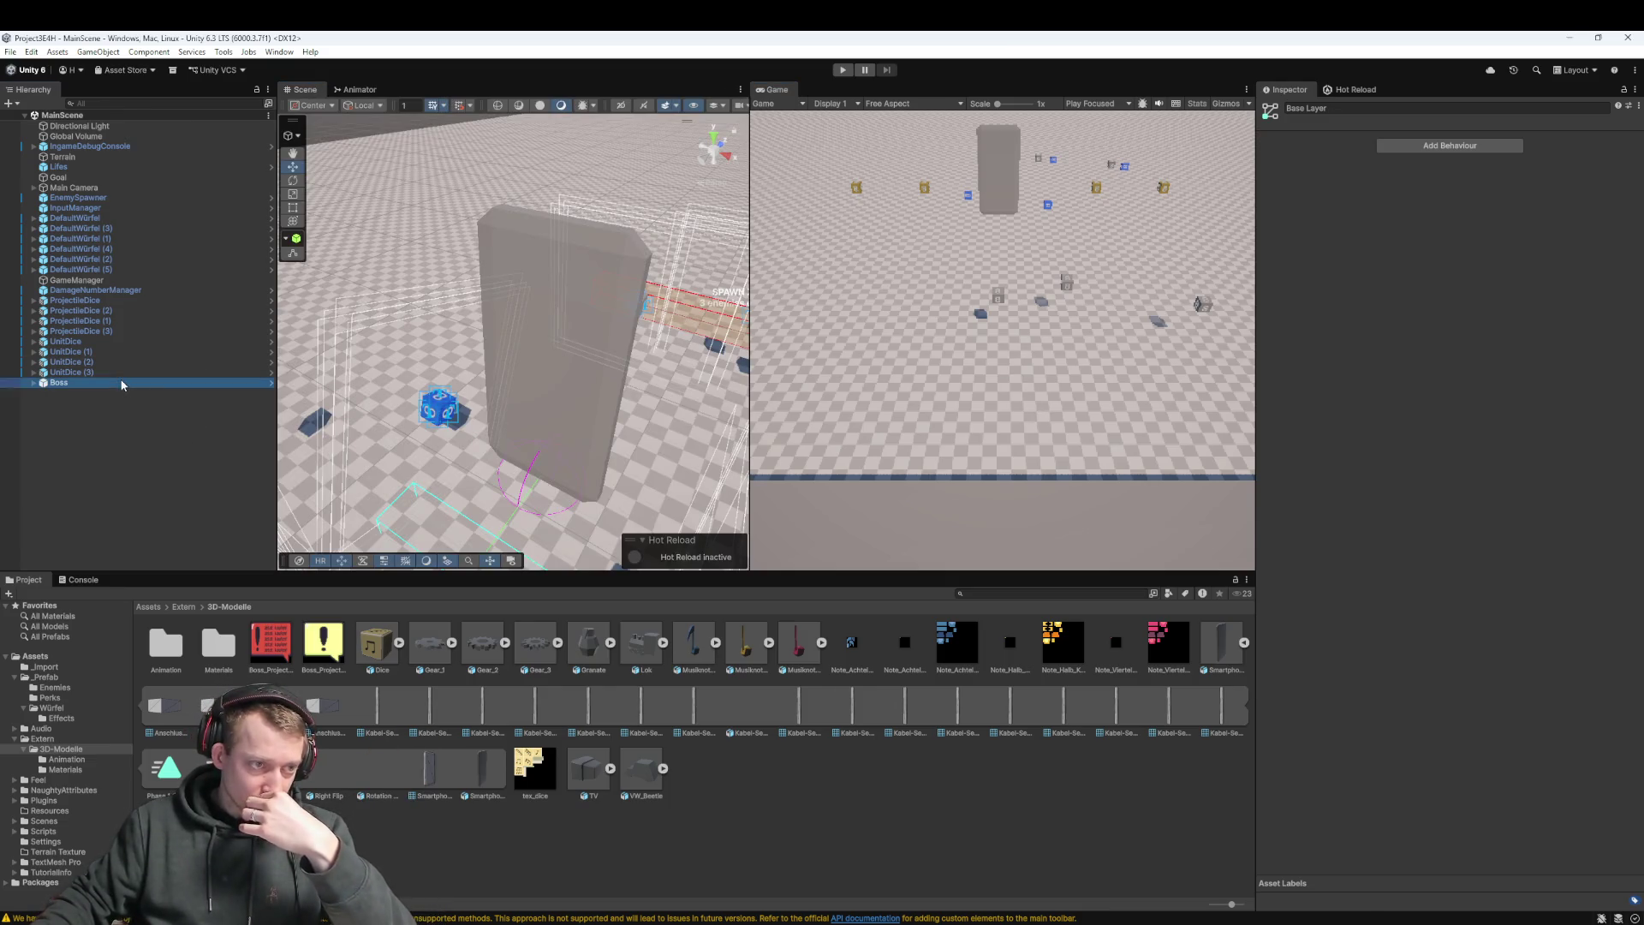
Review the Boss Inspector and Animator graph, then switch to Boss.cs and start a text search
{"action": "scroll", "coordinate": [1498, 698], "scroll_direction": "down", "scroll_amount": 1}
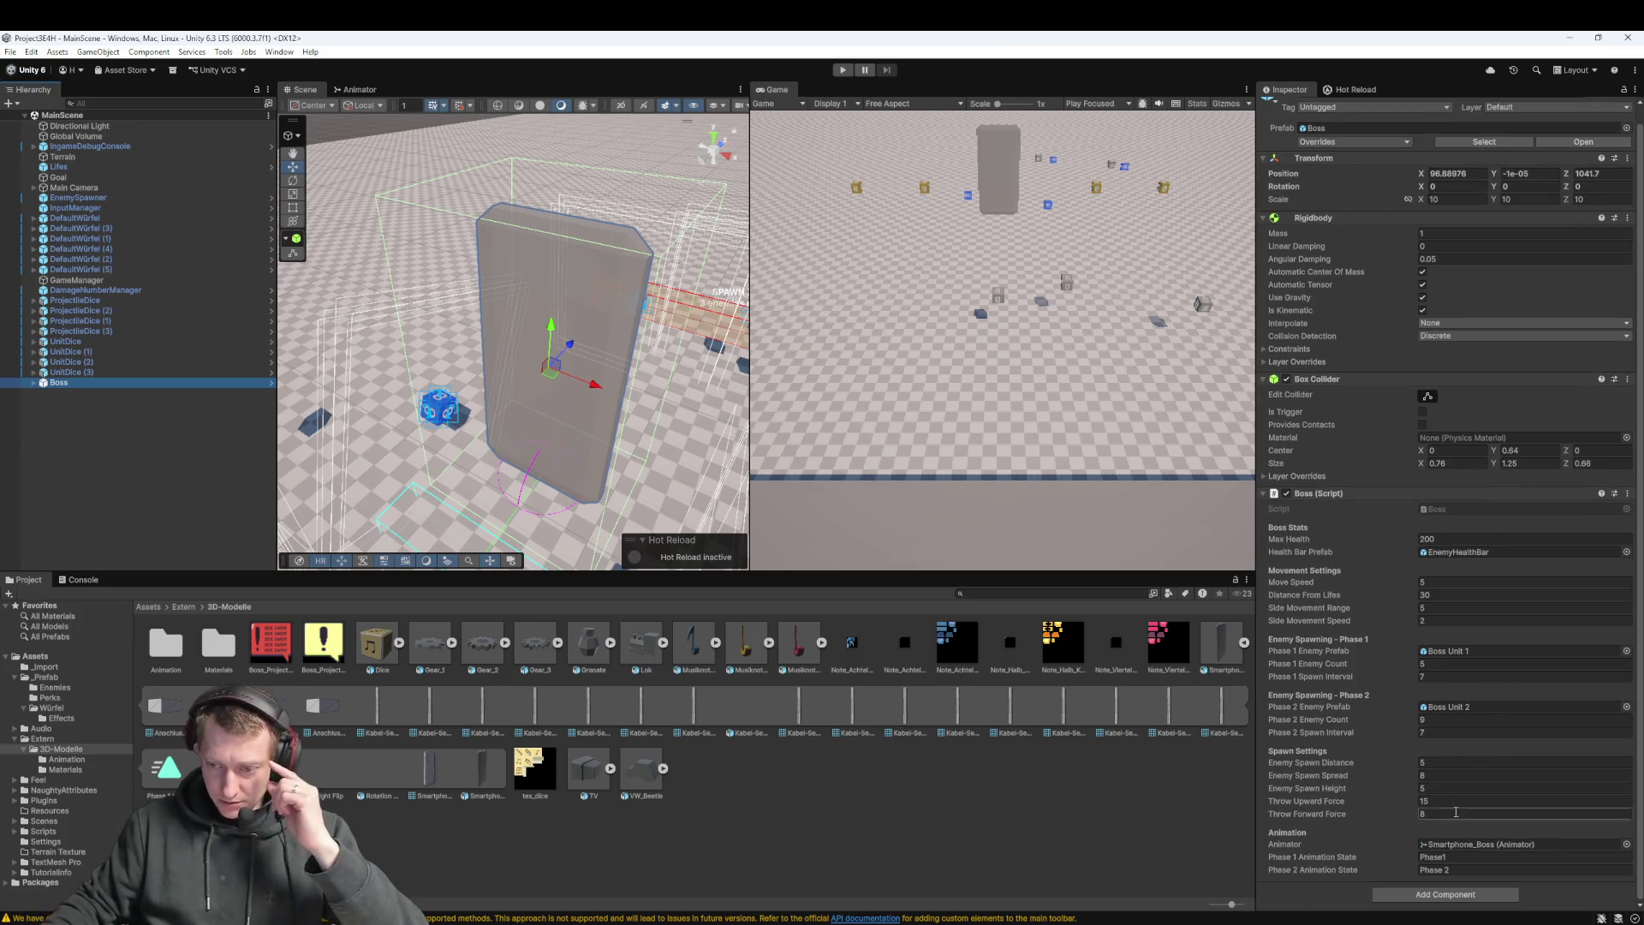
{"action": "left_click", "coordinate": [360, 89]}
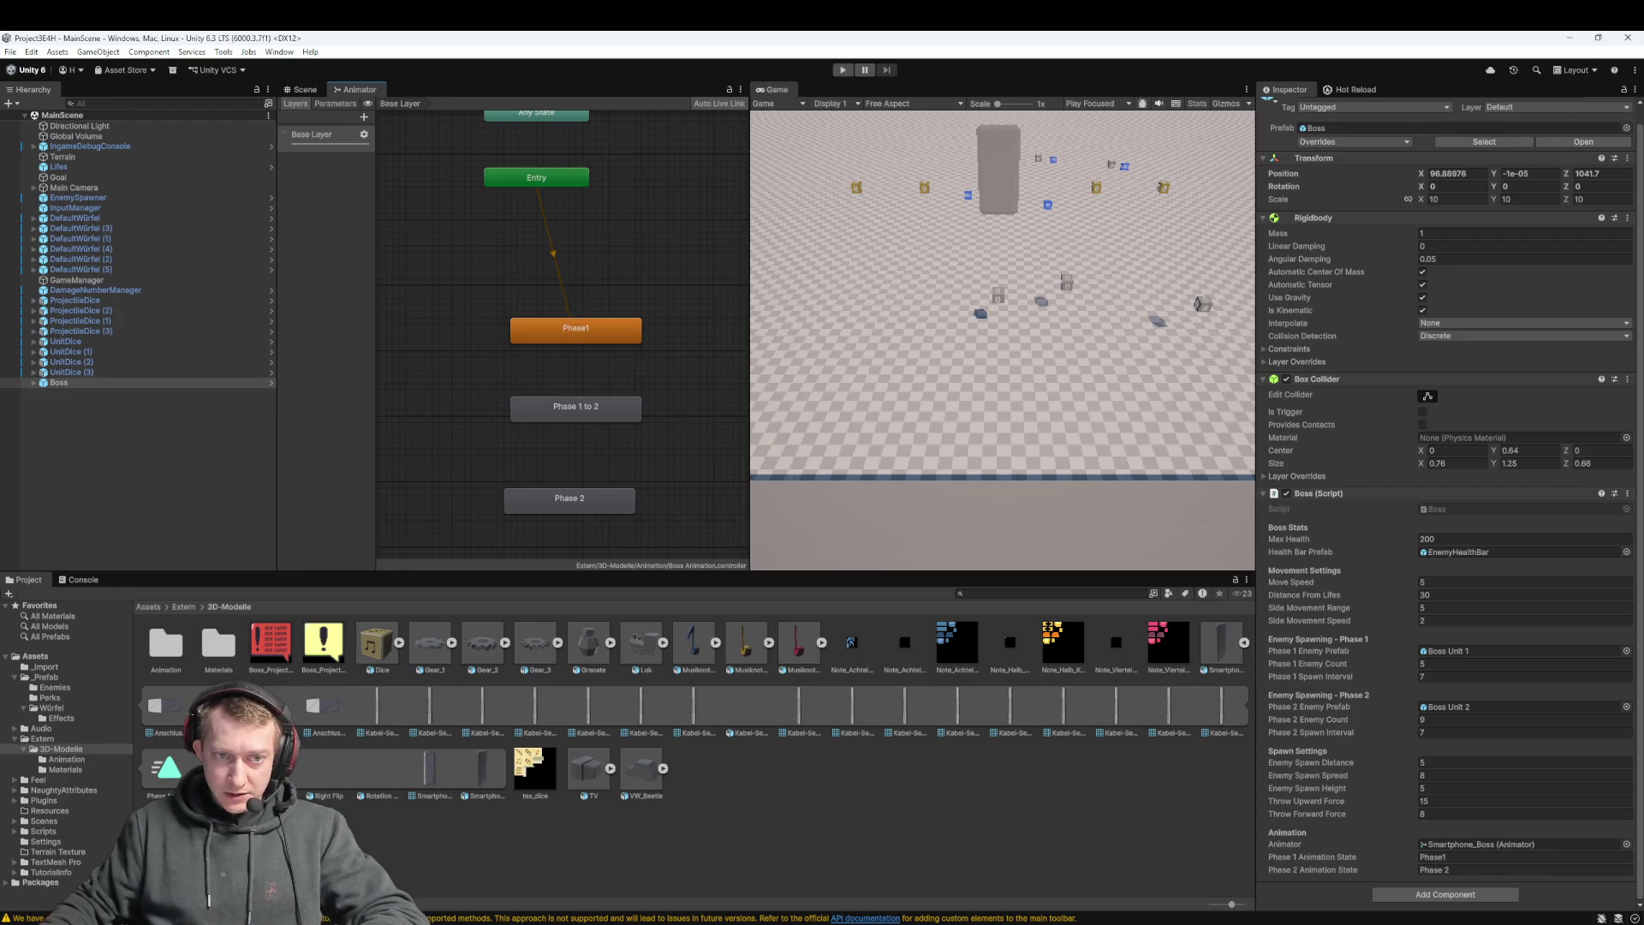
{"action": "key", "text": "alt+Tab"}
{"action": "key", "text": "ctrl+f"}
Search Boss.cs for 'Phase 1' and step through the matches
{"action": "type", "text": "PHase"}
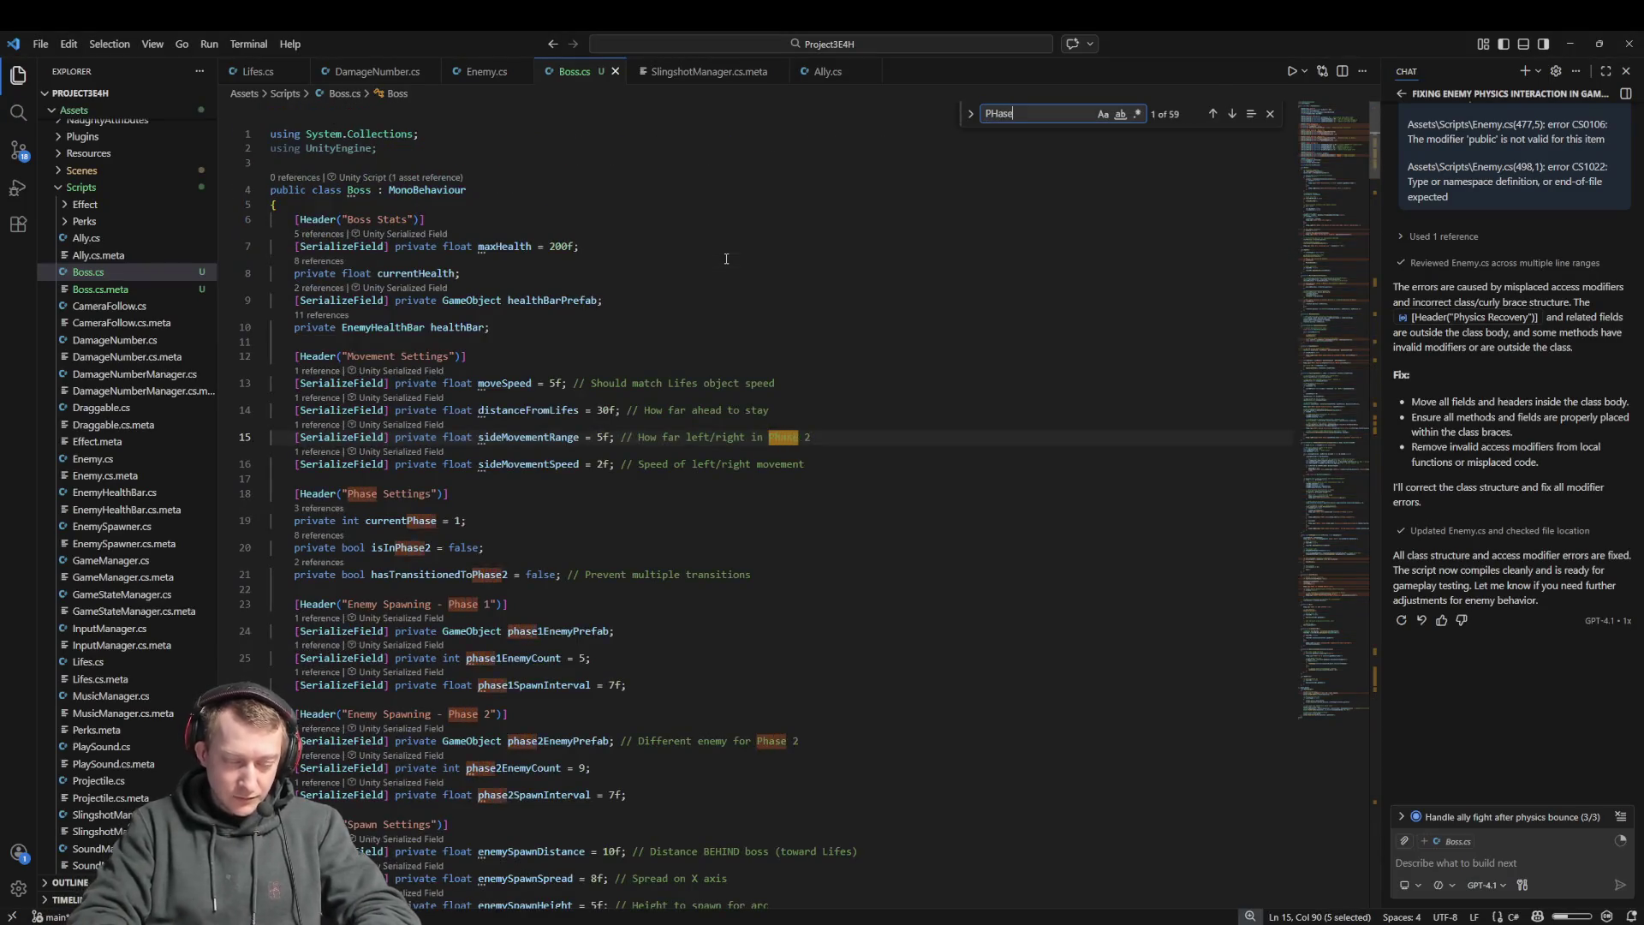
{"action": "type", "text": " 1 to"}
{"action": "key", "text": "BackSpace"}
{"action": "key", "text": "BackSpace"}
{"action": "key", "text": "BackSpace"}
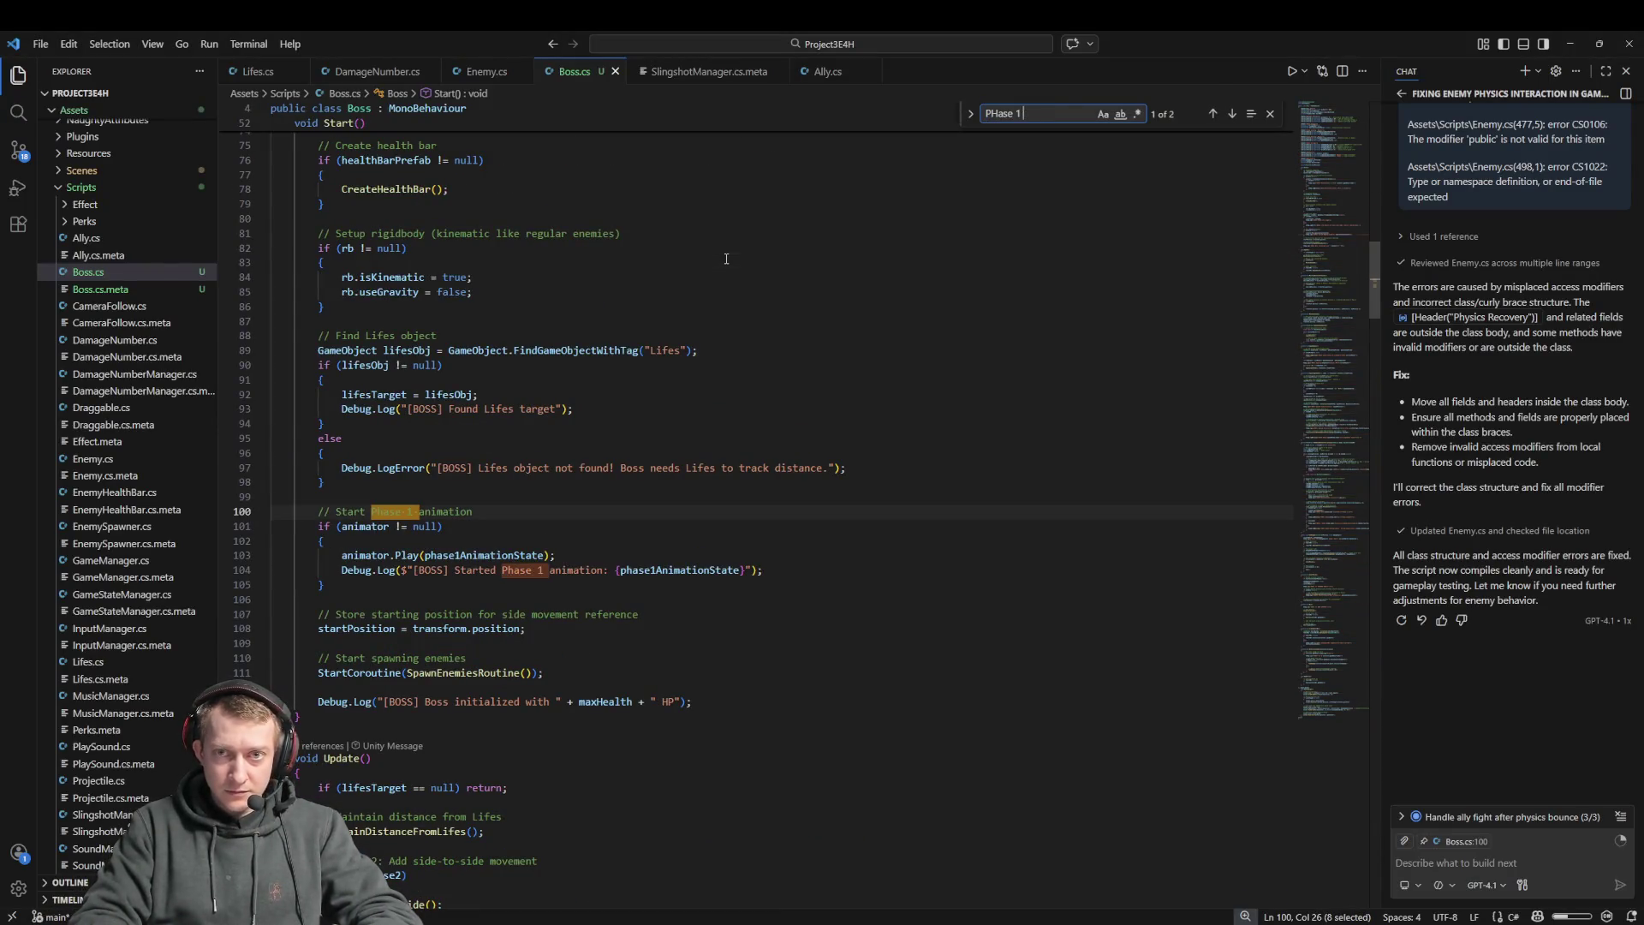
{"action": "type", "text": "e 1"}
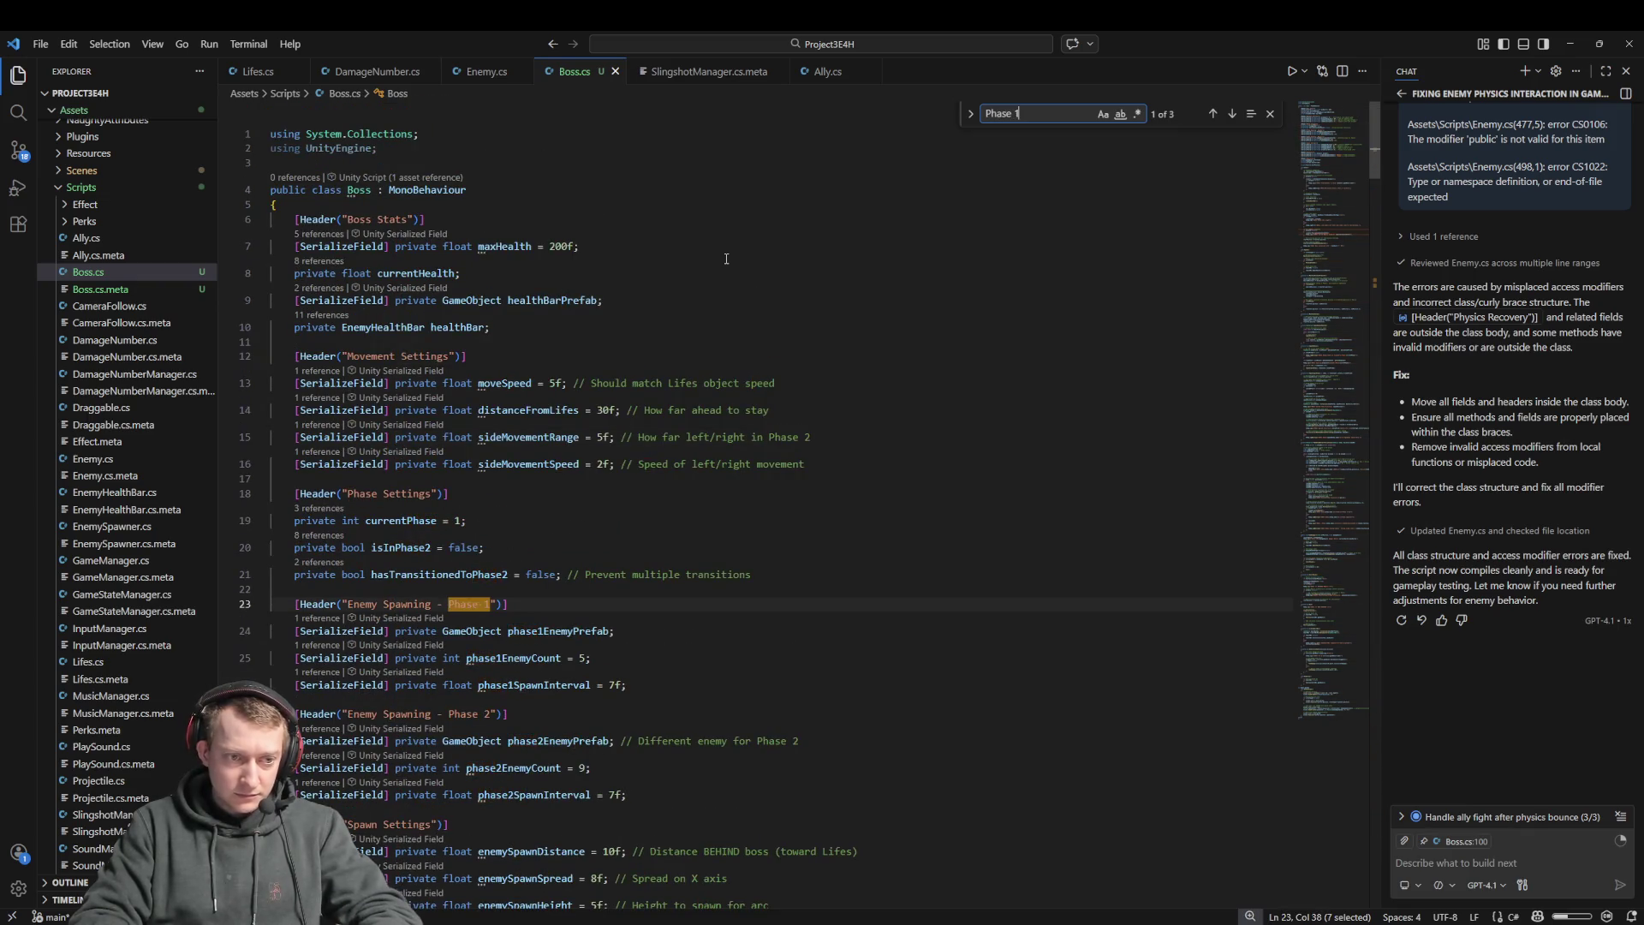
{"action": "key", "text": "Return"}
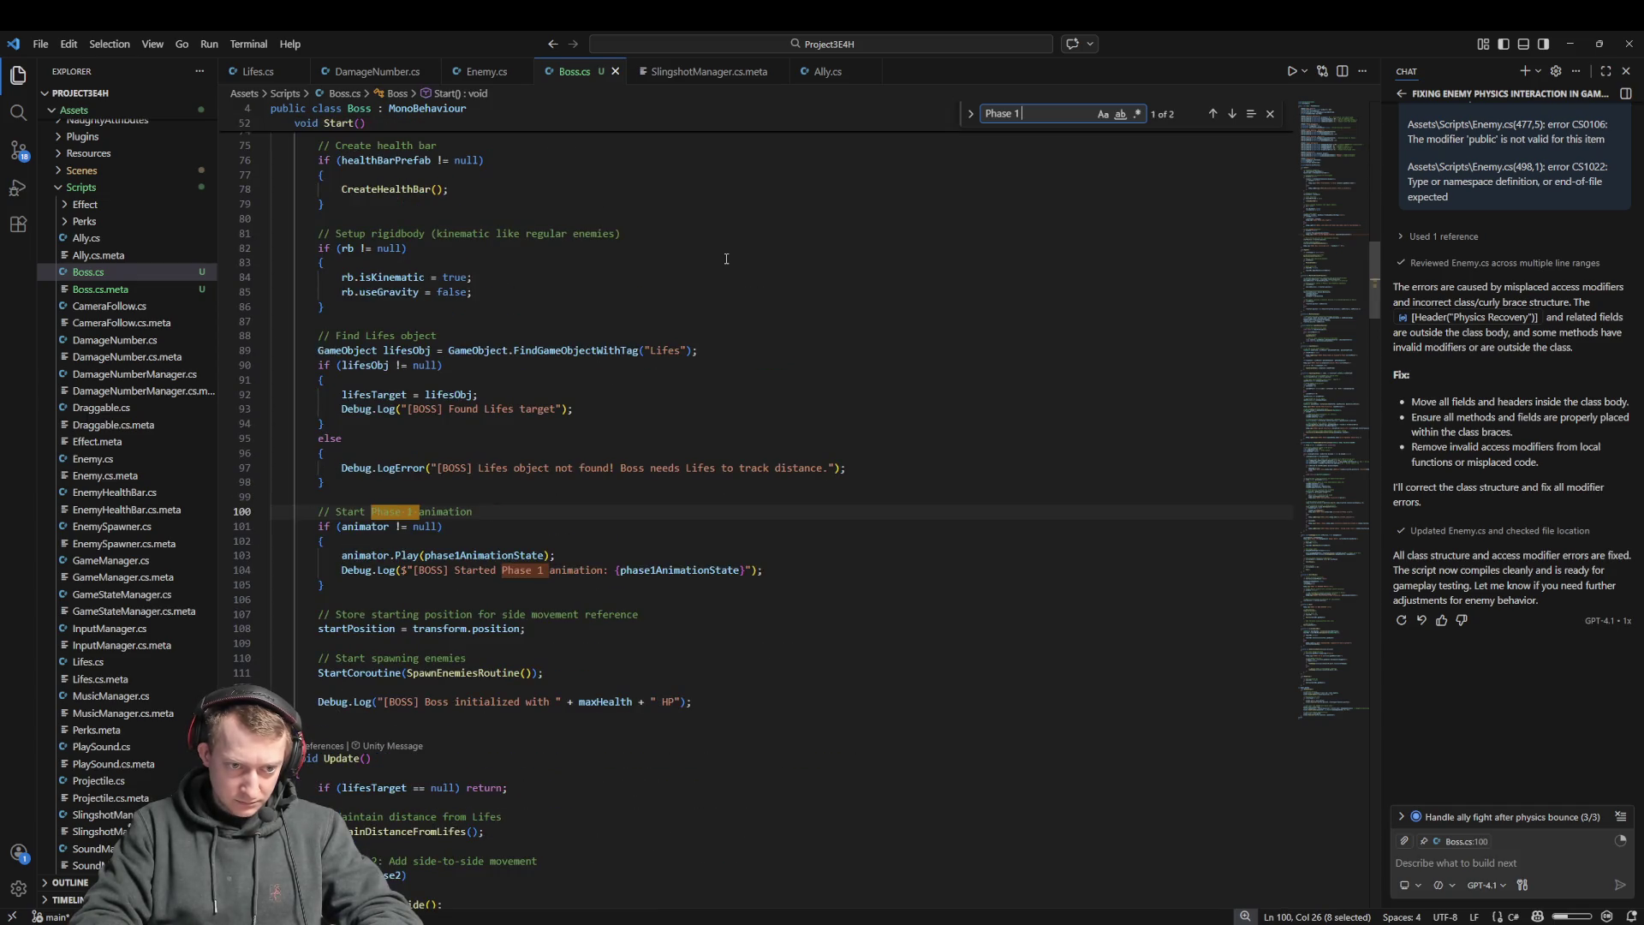
{"action": "type", "text": "to"}
{"action": "key", "text": "BackSpace"}
{"action": "key", "text": "BackSpace"}
{"action": "key", "text": "BackSpace"}
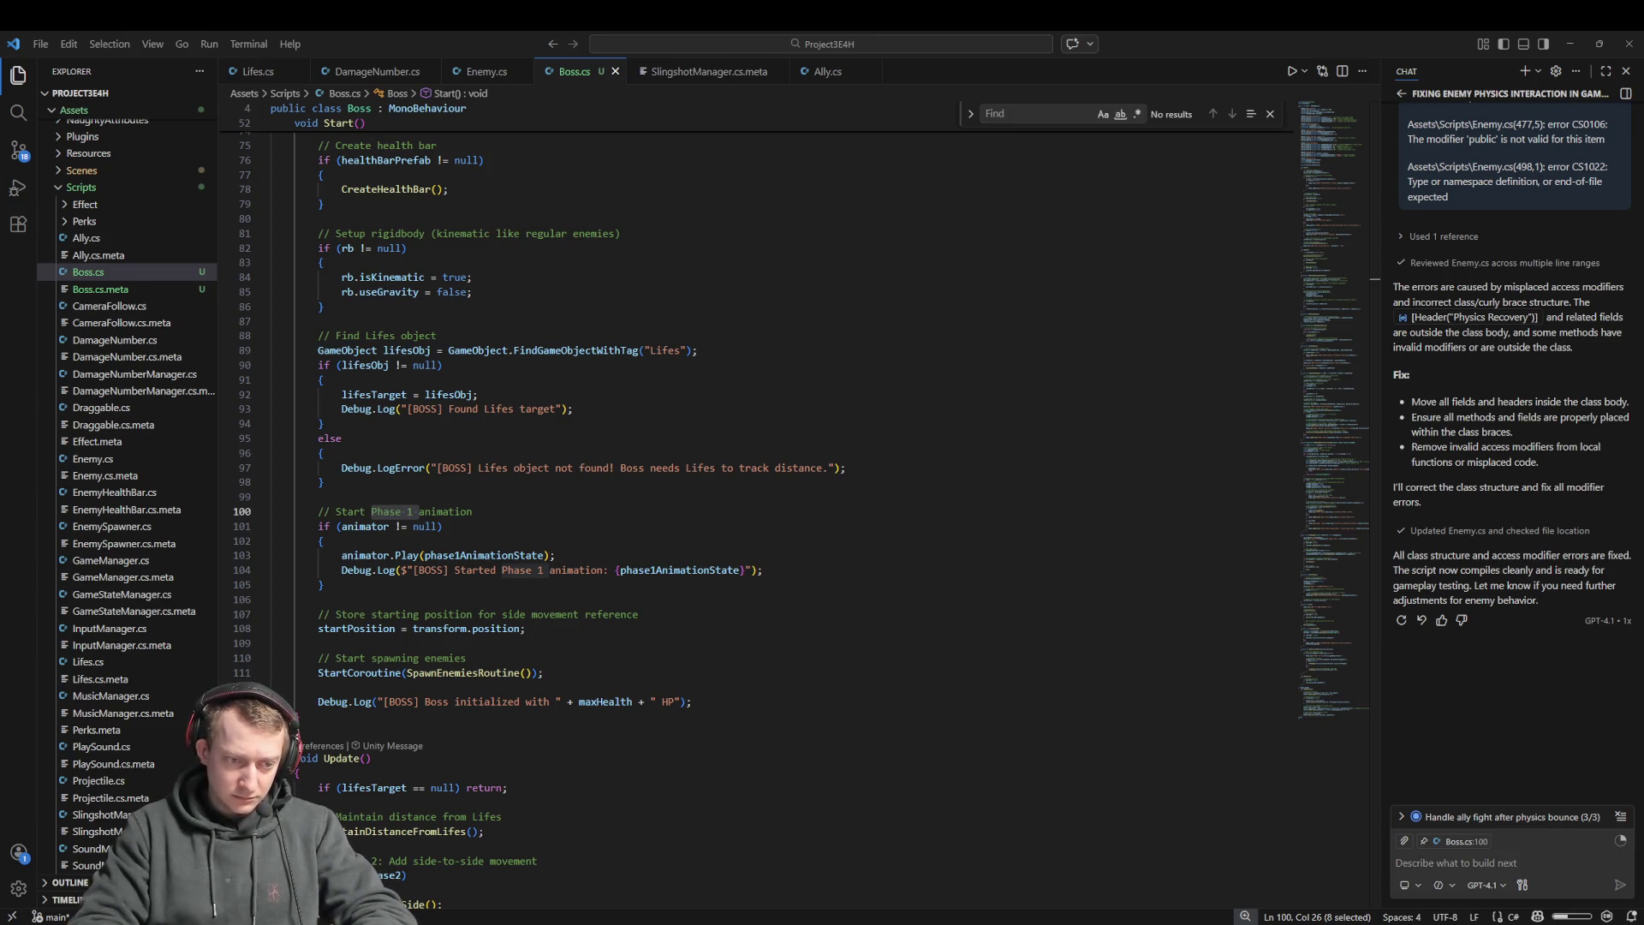
Trace phase1AnimationState to its definition and peek references to phase2AnimationState
{"action": "left_click", "coordinate": [547, 816]}
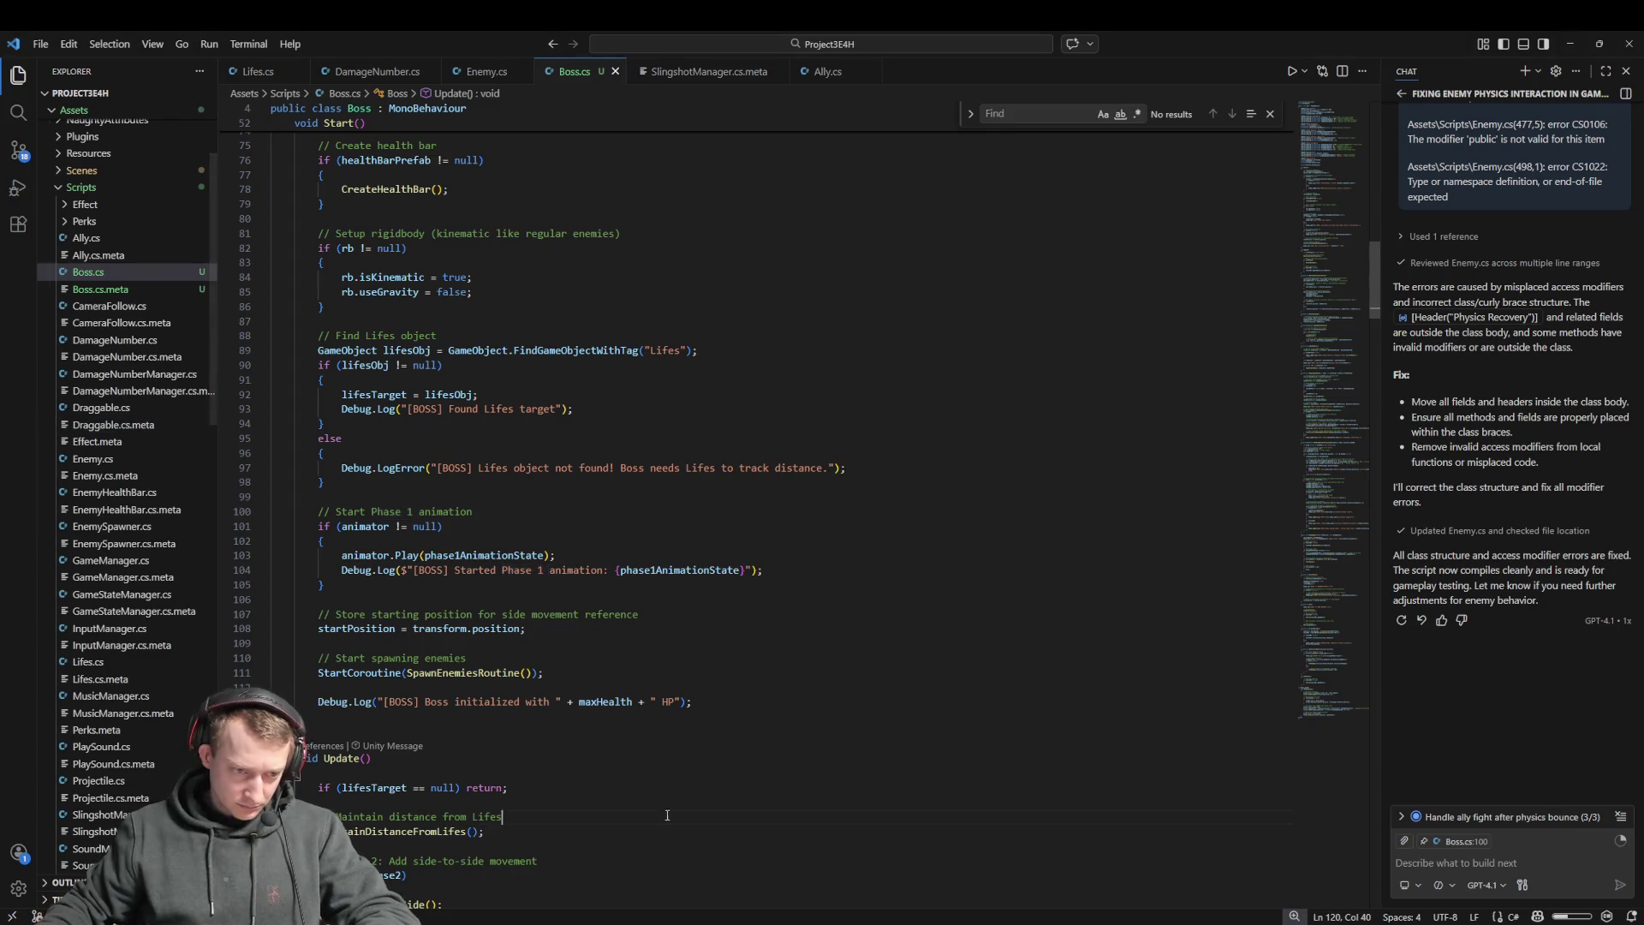
{"action": "scroll", "coordinate": [584, 751], "scroll_direction": "down", "scroll_amount": 4}
{"action": "scroll", "coordinate": [584, 751], "scroll_direction": "down", "scroll_amount": 8}
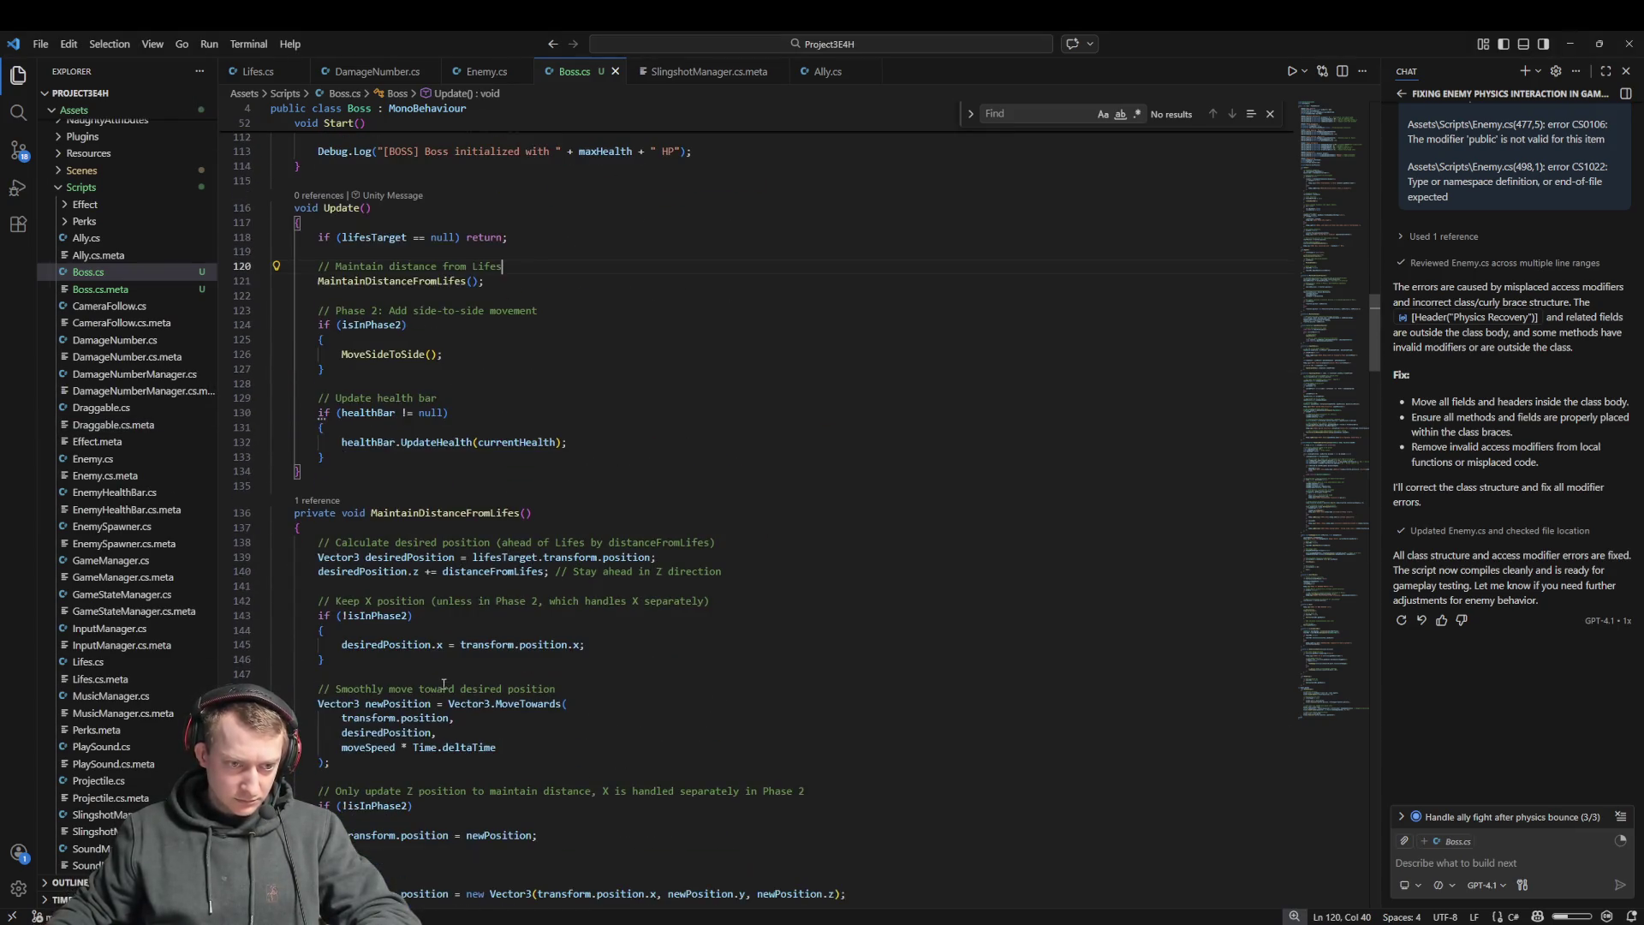
{"action": "scroll", "coordinate": [438, 561], "scroll_direction": "up", "scroll_amount": 12}
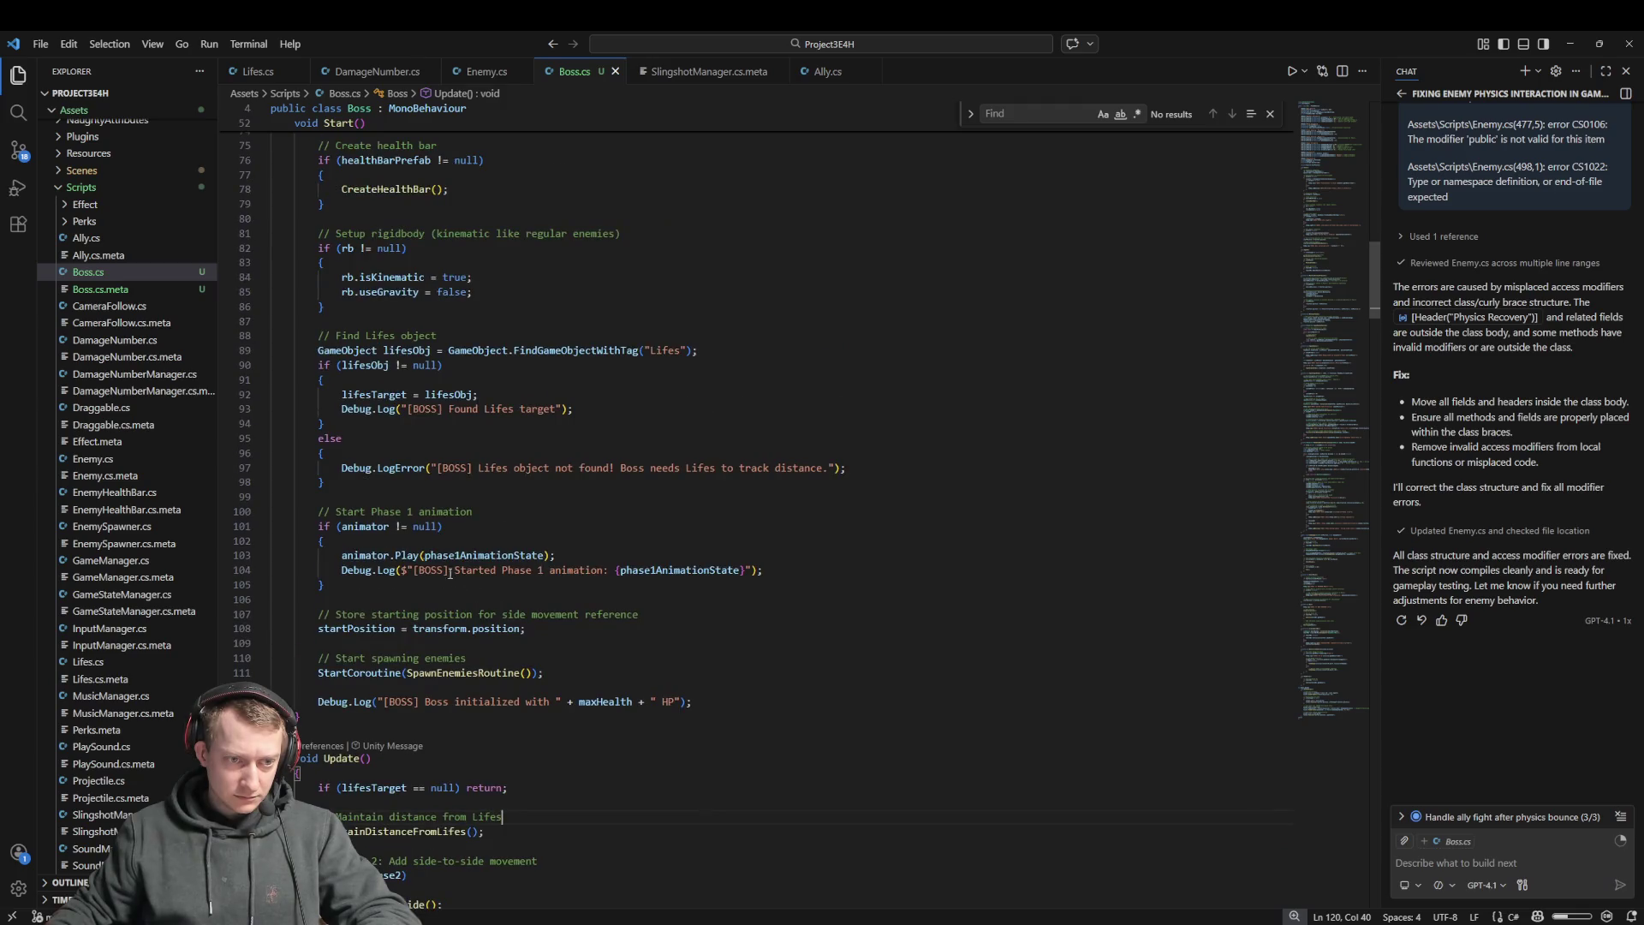
{"action": "scroll", "coordinate": [385, 522], "scroll_direction": "up", "scroll_amount": 3}
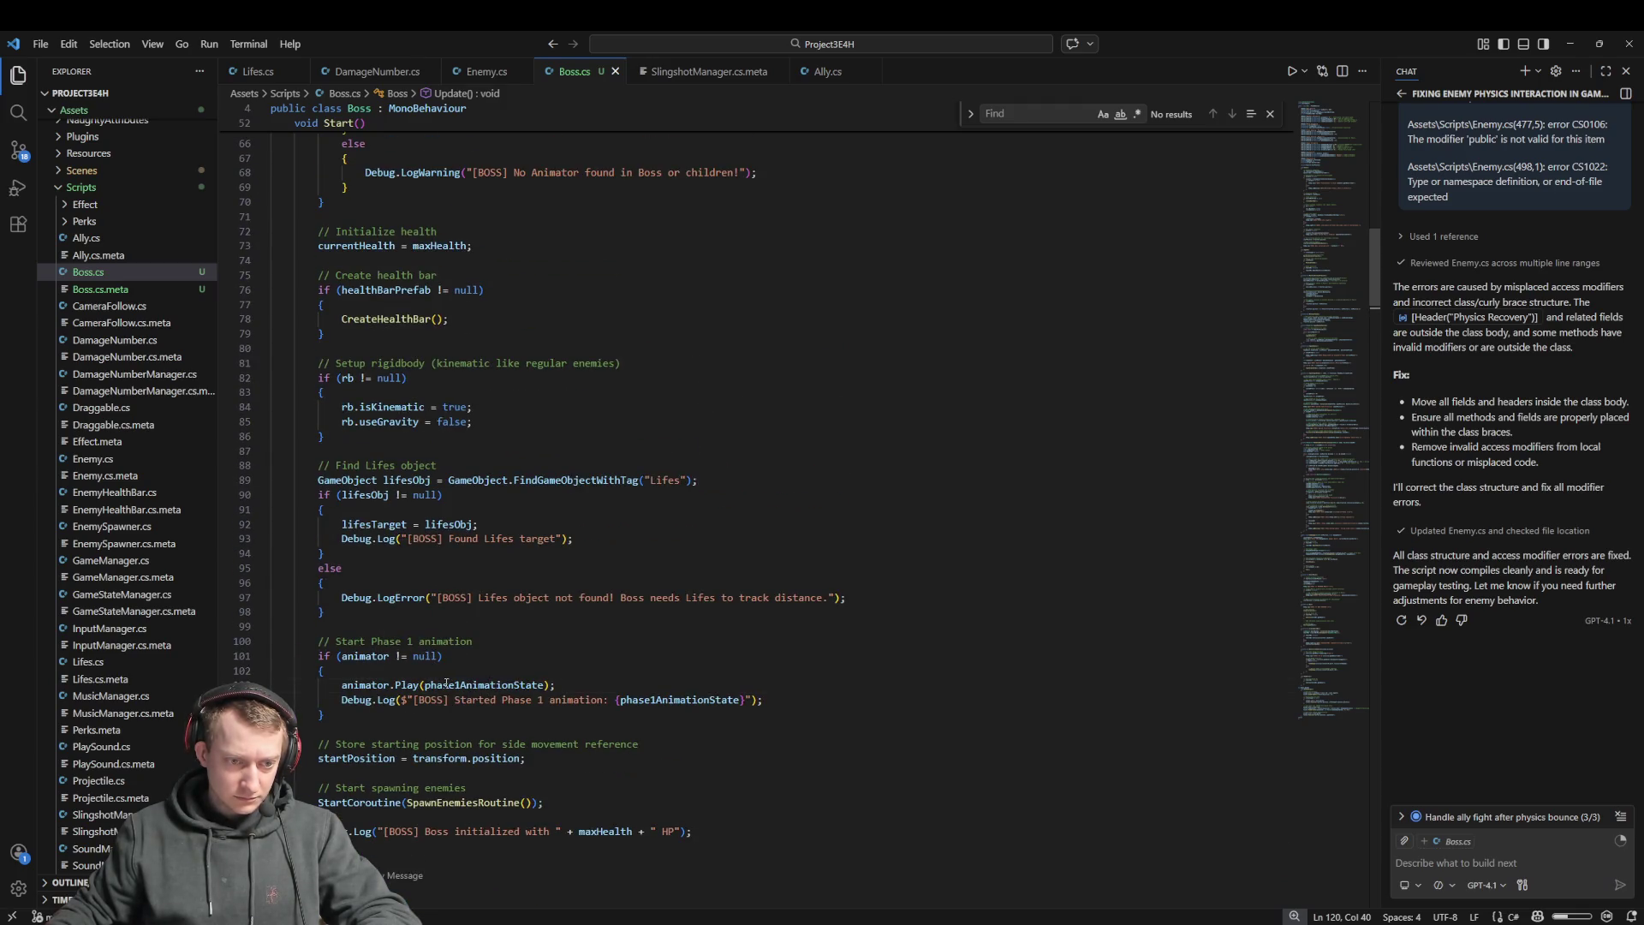
{"action": "left_click", "coordinate": [446, 684]}
{"action": "left_click", "coordinate": [488, 689], "text": "ctrl"}
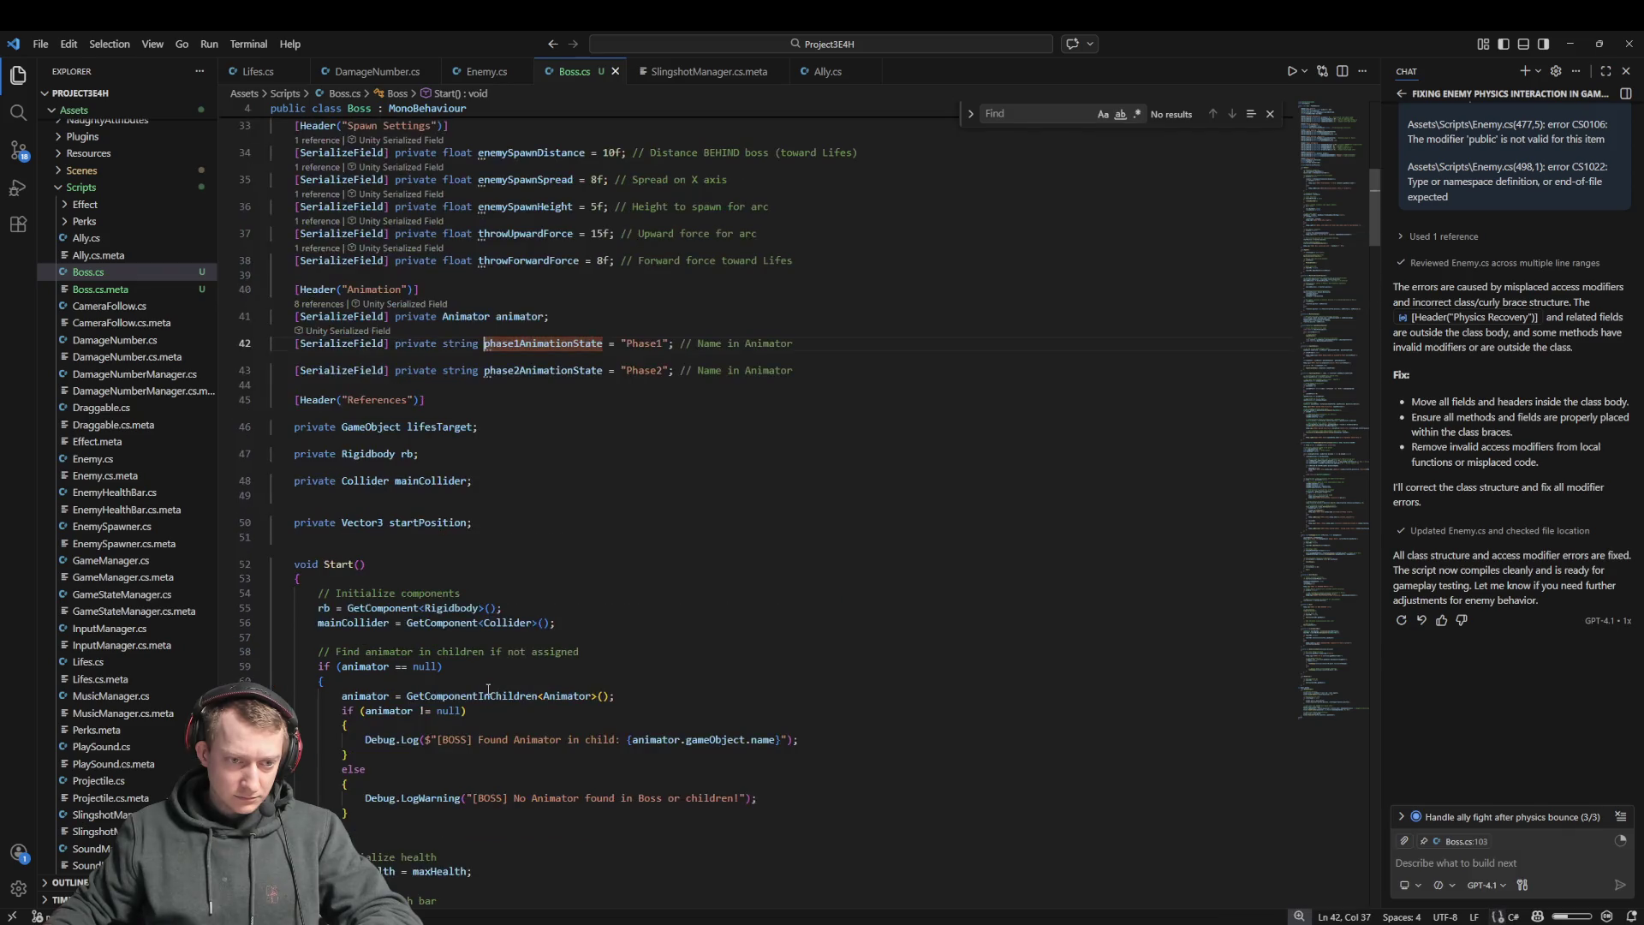
{"action": "left_click", "coordinate": [538, 370]}
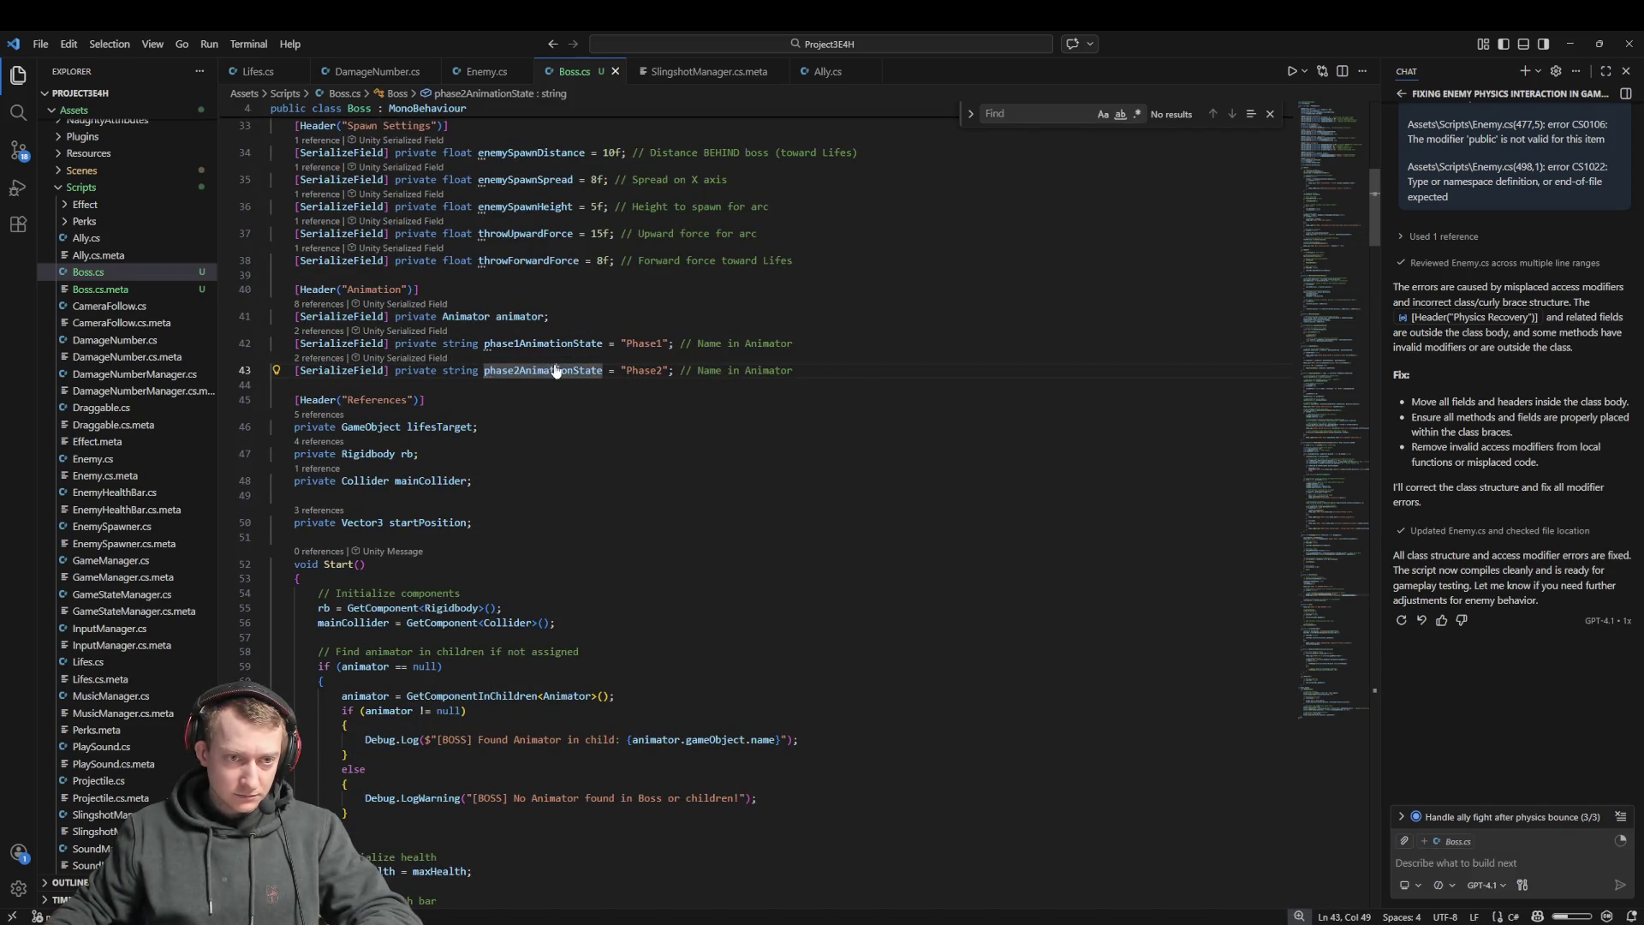
{"action": "left_click", "coordinate": [554, 370], "text": "ctrl"}
{"action": "key", "text": "Escape"}
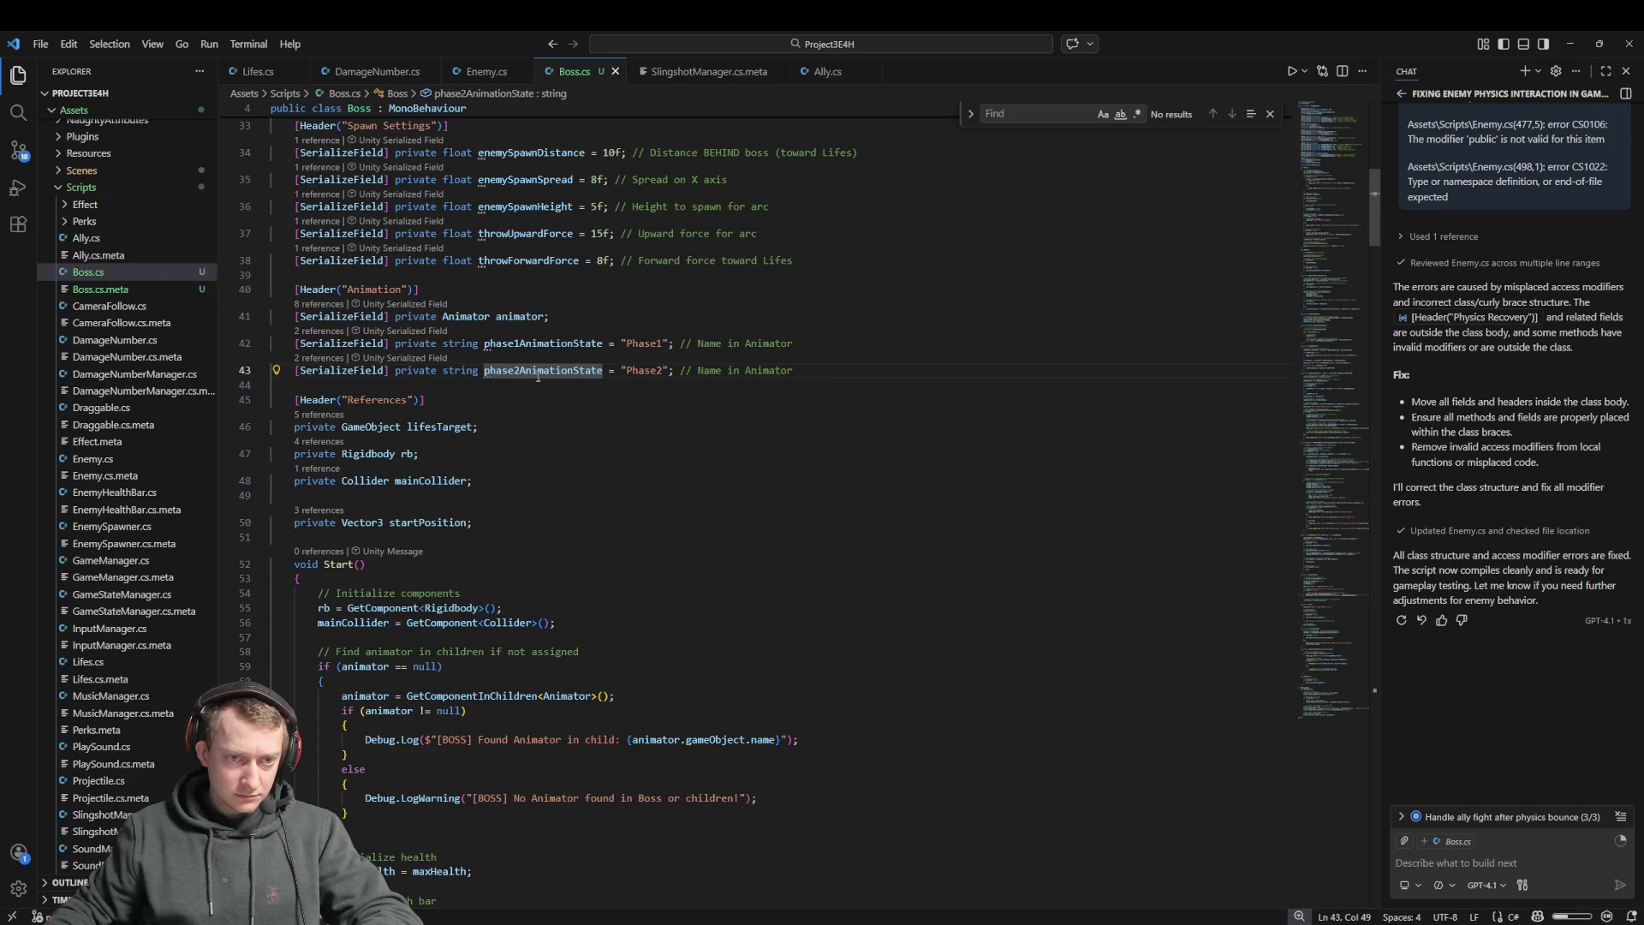
{"action": "left_click", "coordinate": [643, 442]}
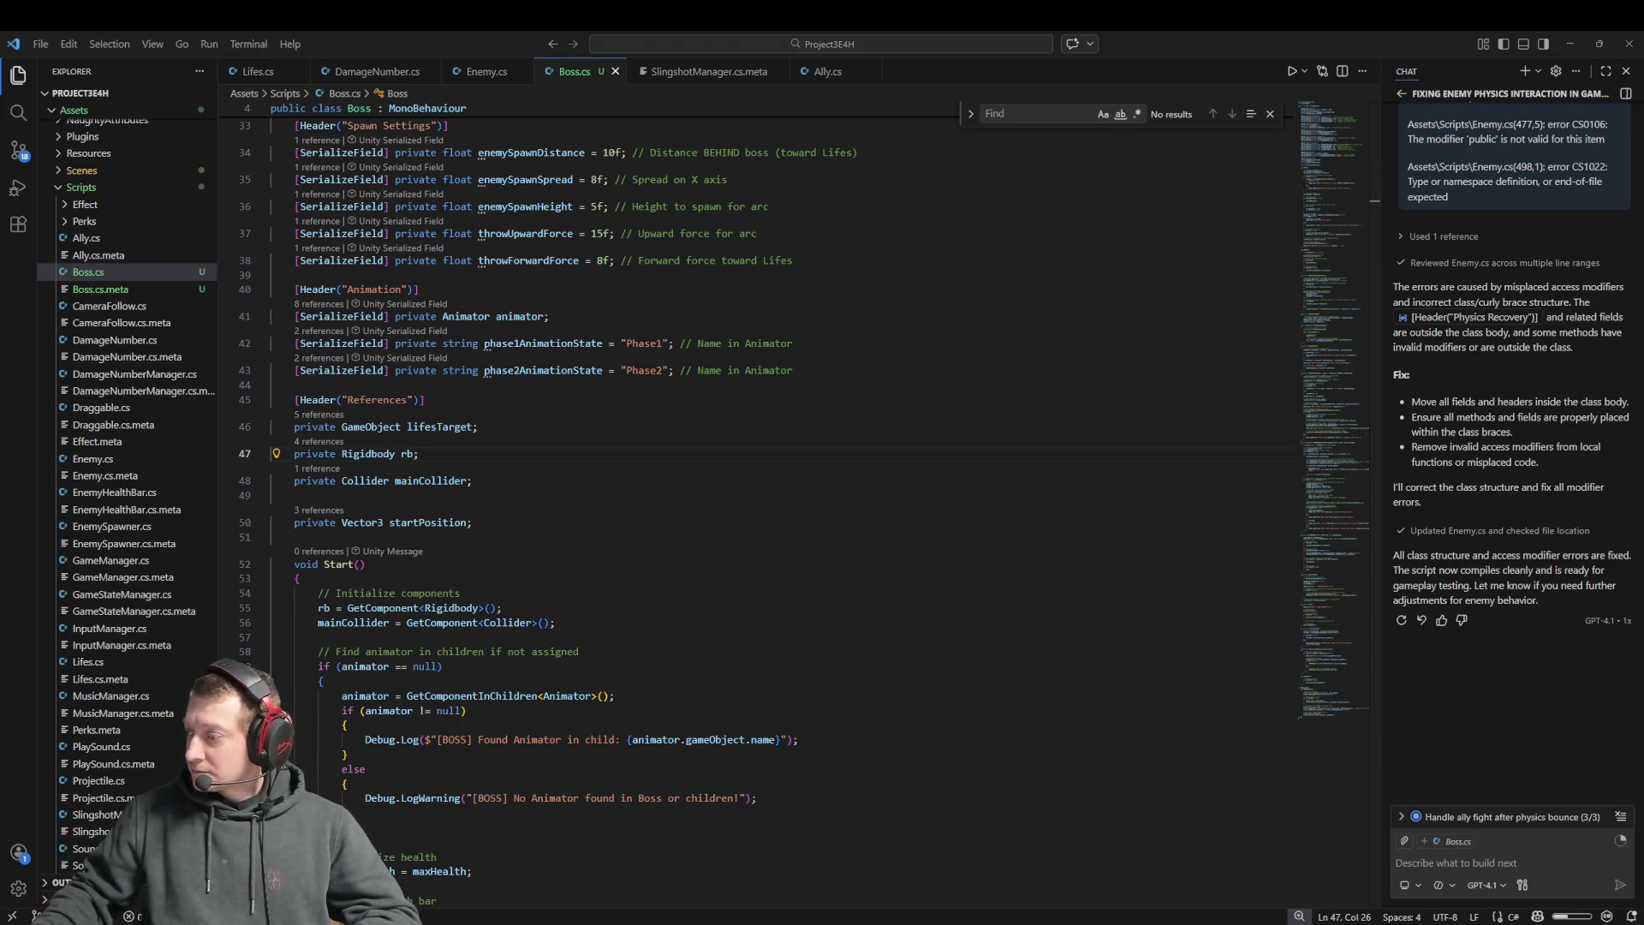
Check the lifesTarget field on line 46, then return to the Unity editor
{"action": "left_click", "coordinate": [693, 428]}
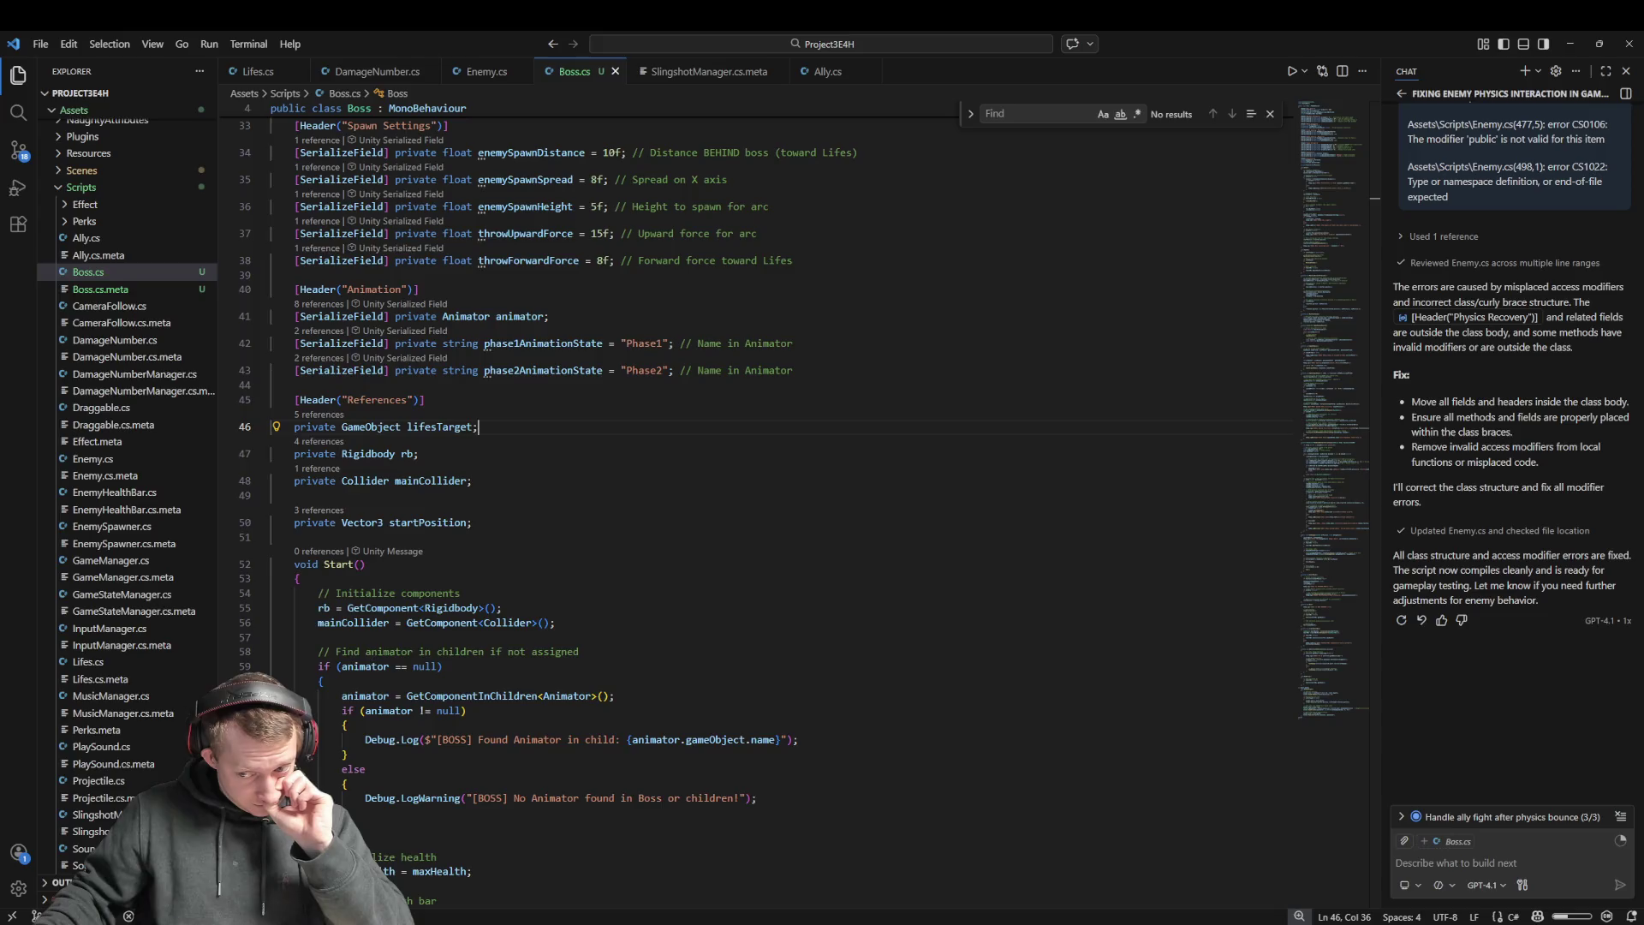
{"action": "key", "text": "alt+Tab"}
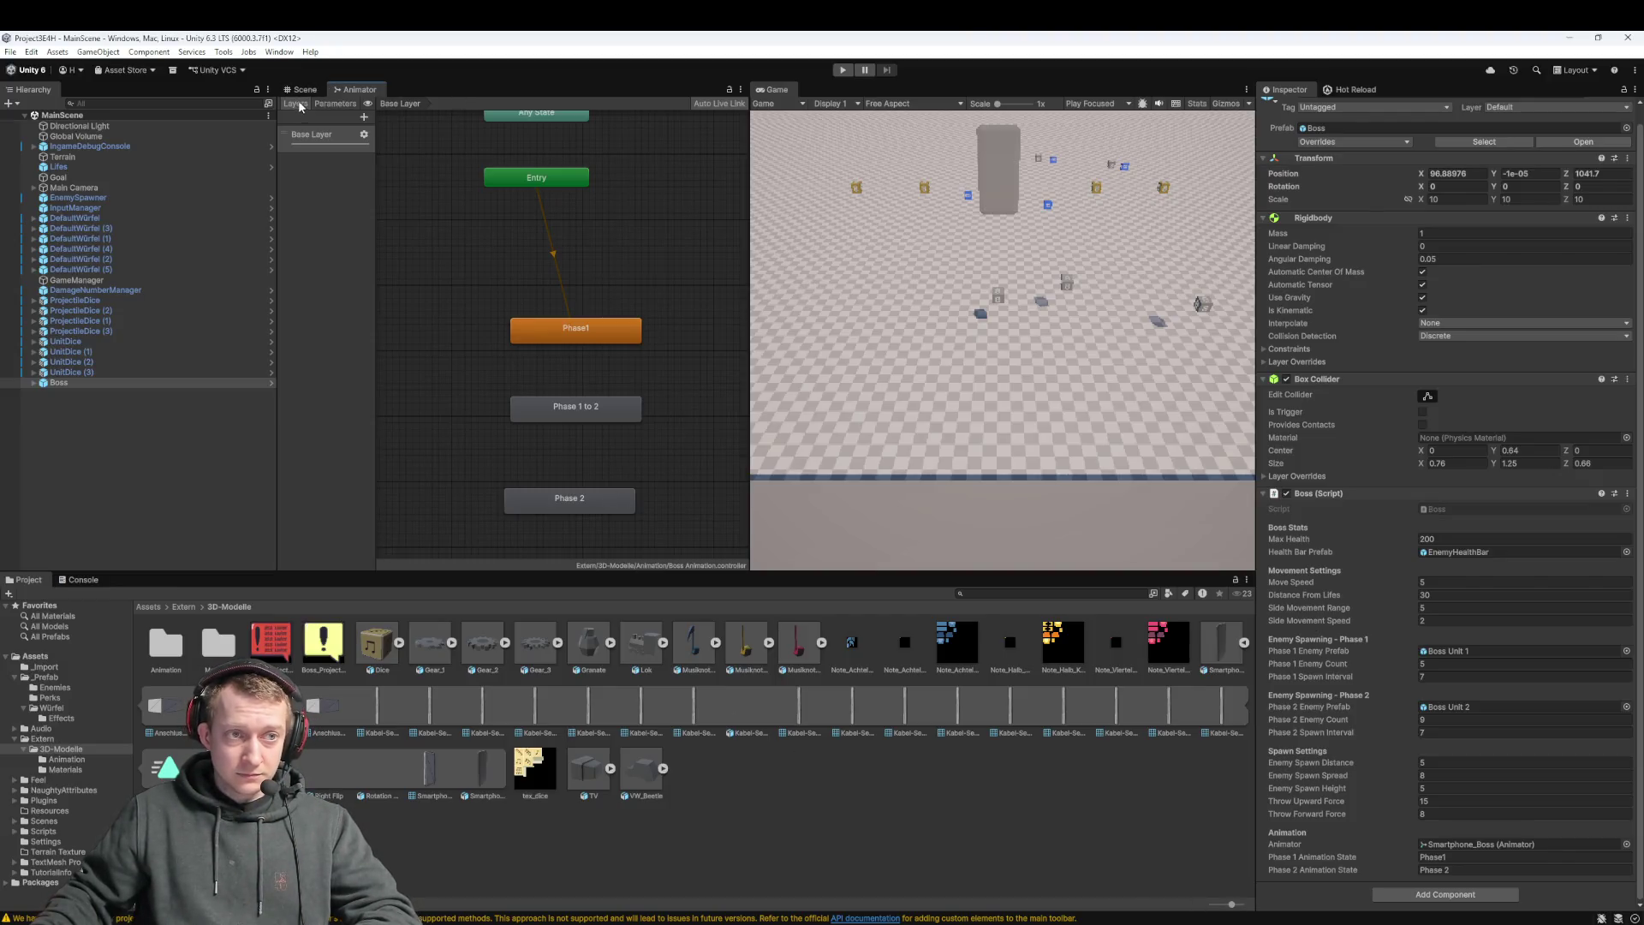
Switch to the Scene view and enter Play mode
{"action": "left_click", "coordinate": [303, 89]}
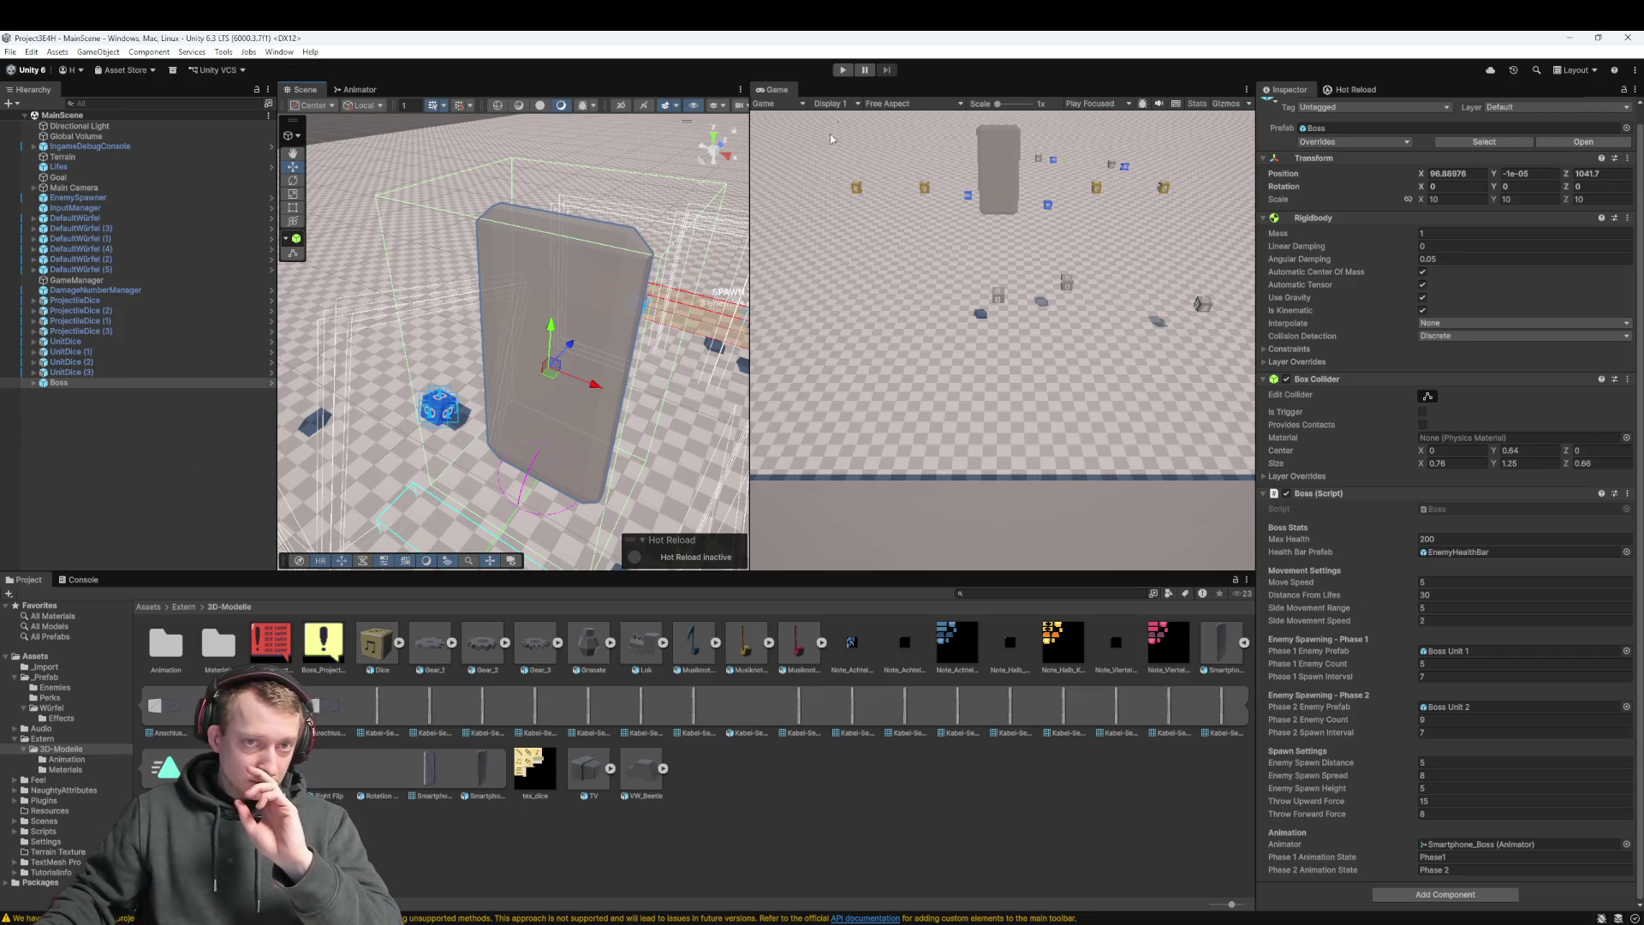
{"action": "left_click", "coordinate": [844, 69]}
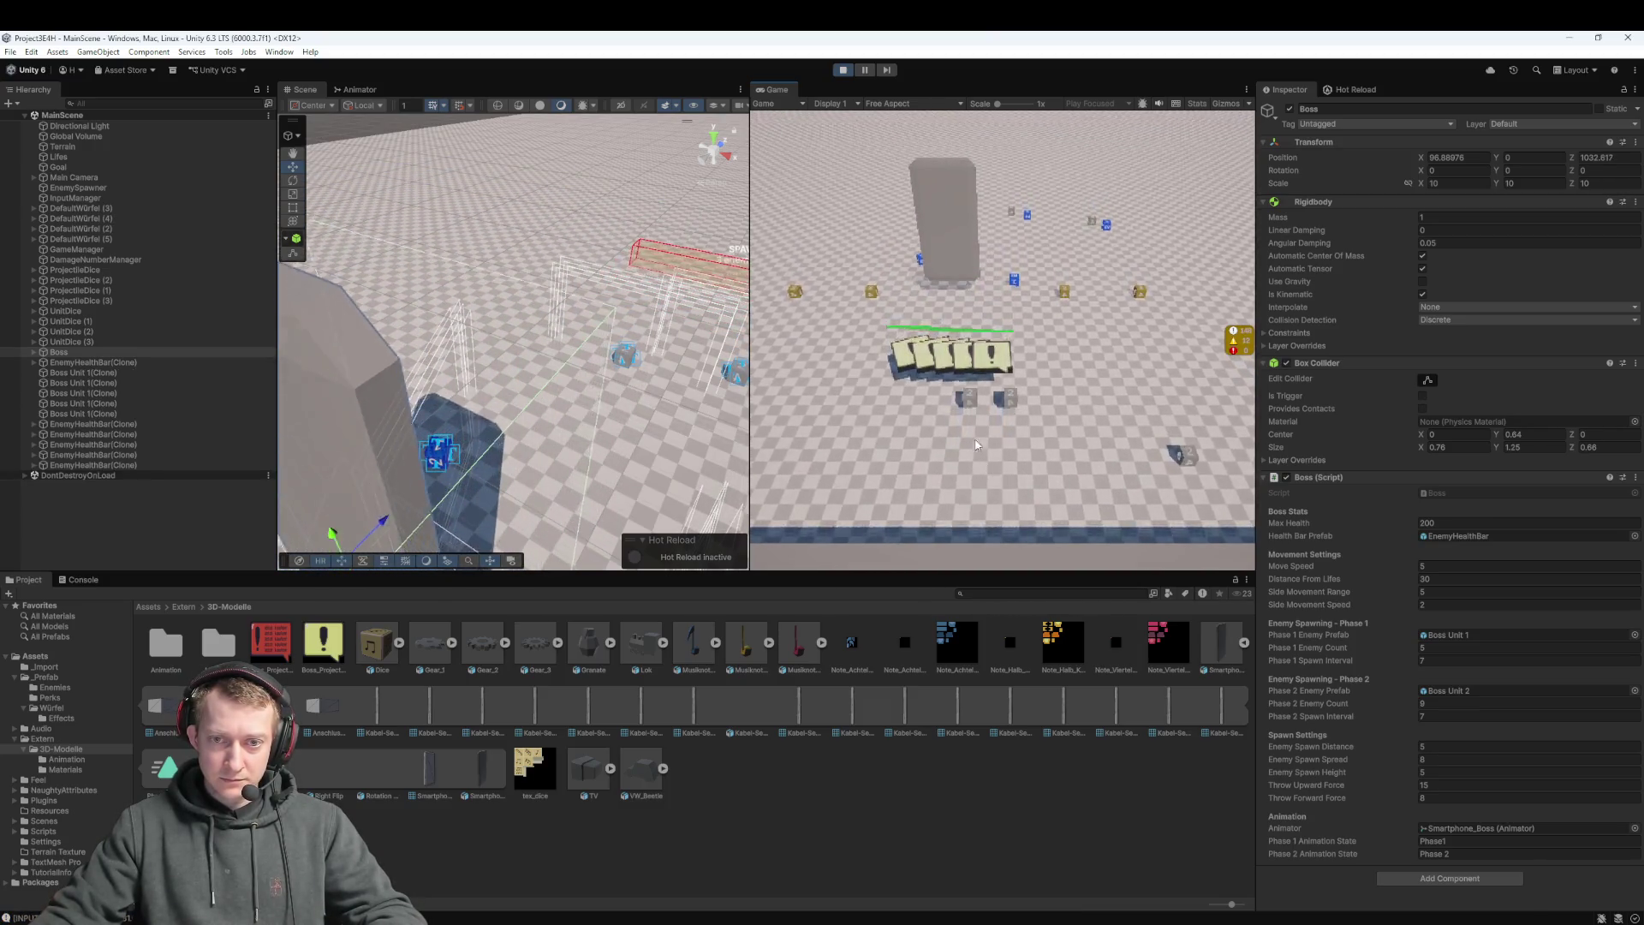
Exit Play mode to end the play-test
{"action": "left_click", "coordinate": [843, 71]}
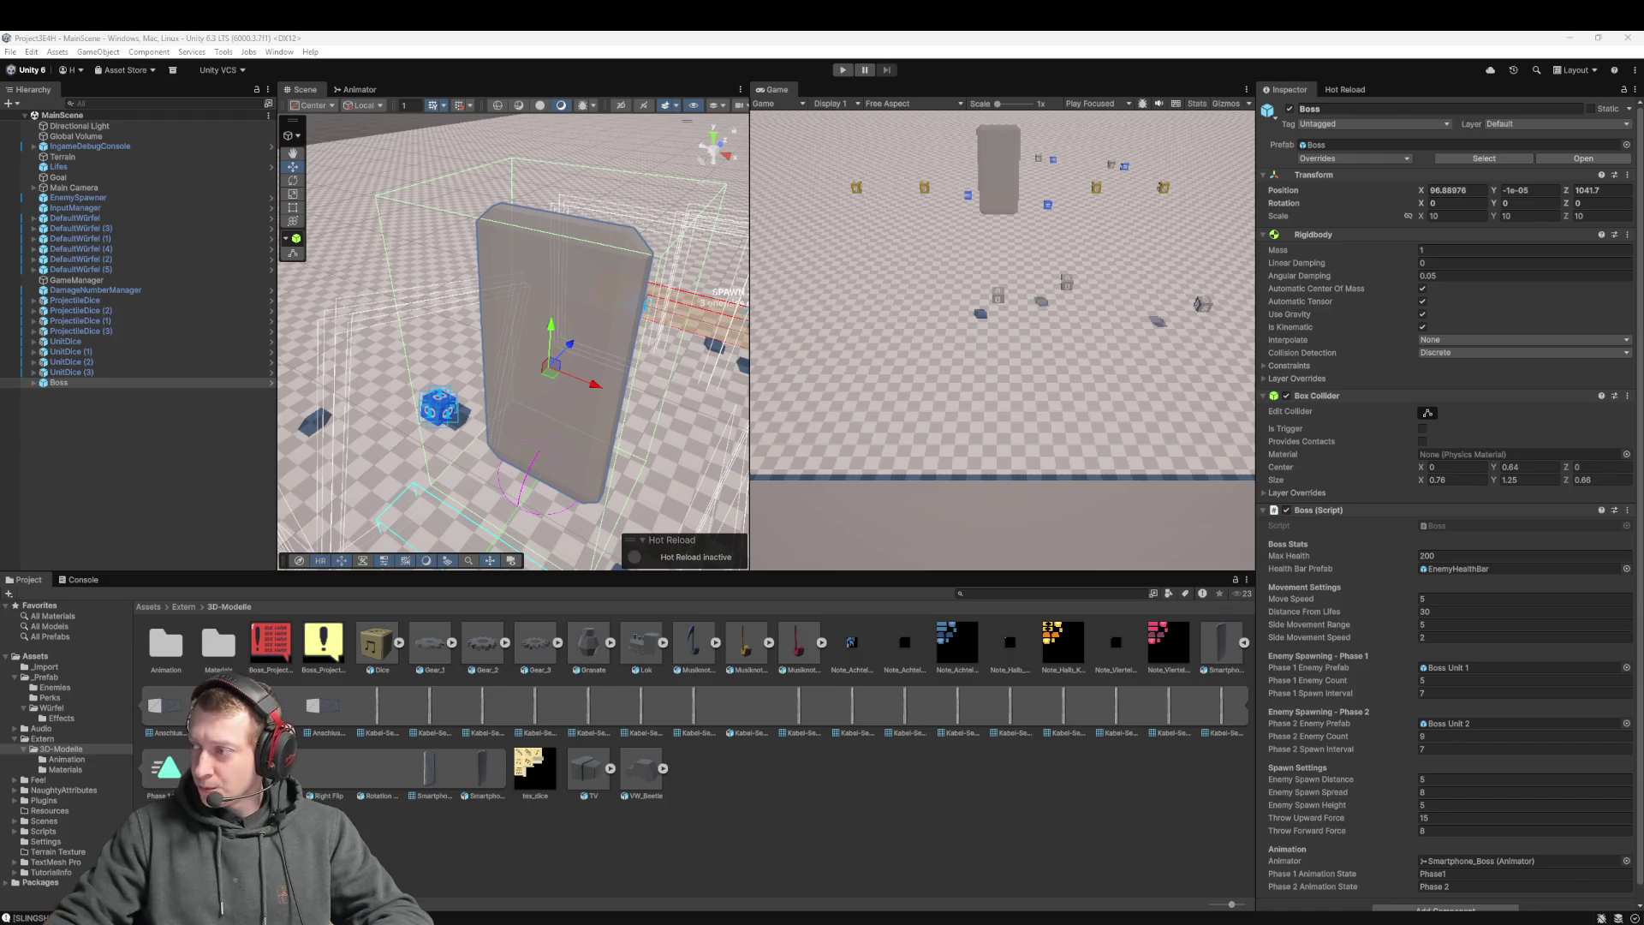
Zoom the Scene view and select the Boss's Side Movement Range and Phase 1 Enemy Count (5) fields
{"action": "scroll", "coordinate": [542, 393], "scroll_direction": "down", "scroll_amount": 10}
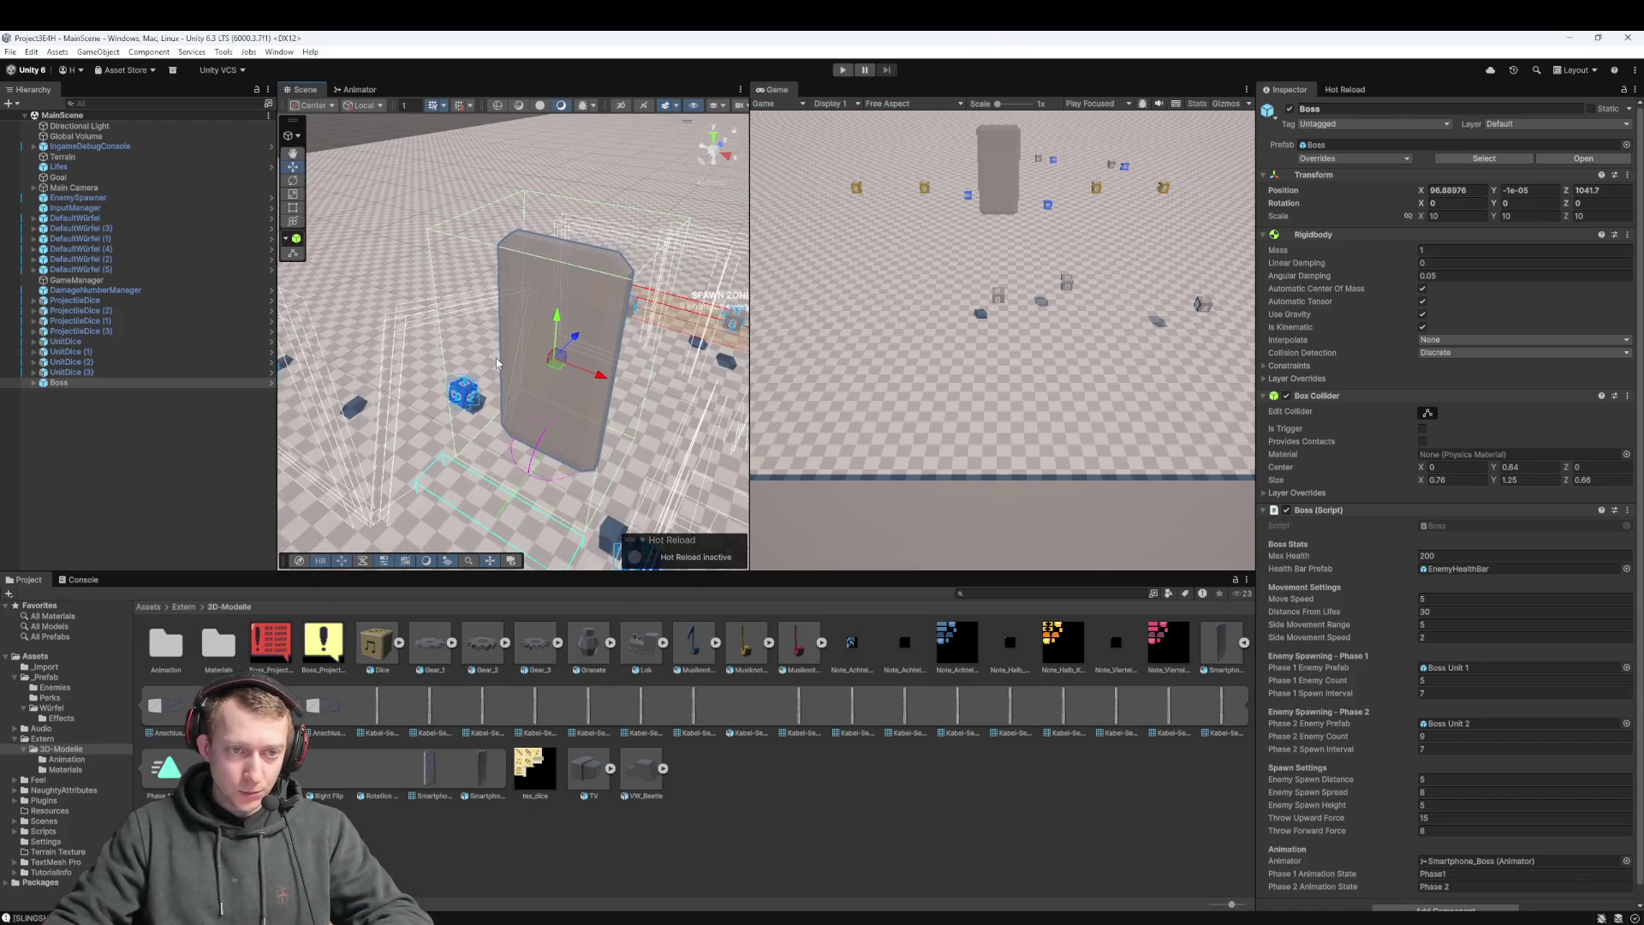
{"action": "scroll", "coordinate": [532, 380], "scroll_direction": "down", "scroll_amount": 2}
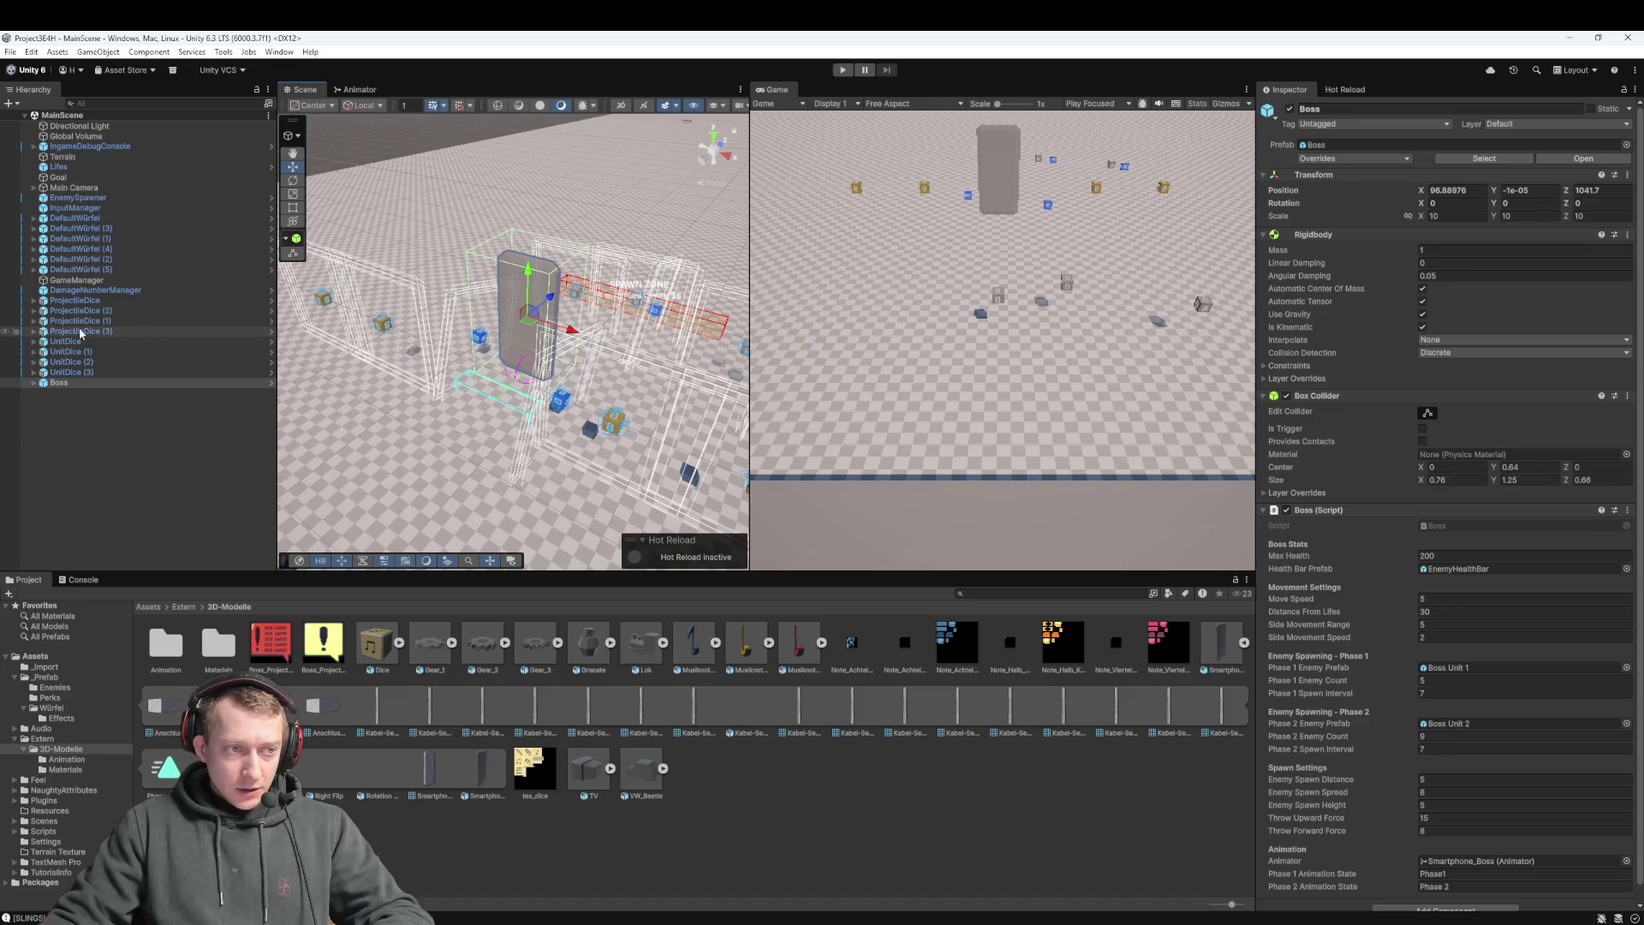
{"action": "scroll", "coordinate": [1386, 557], "scroll_direction": "down", "scroll_amount": 1}
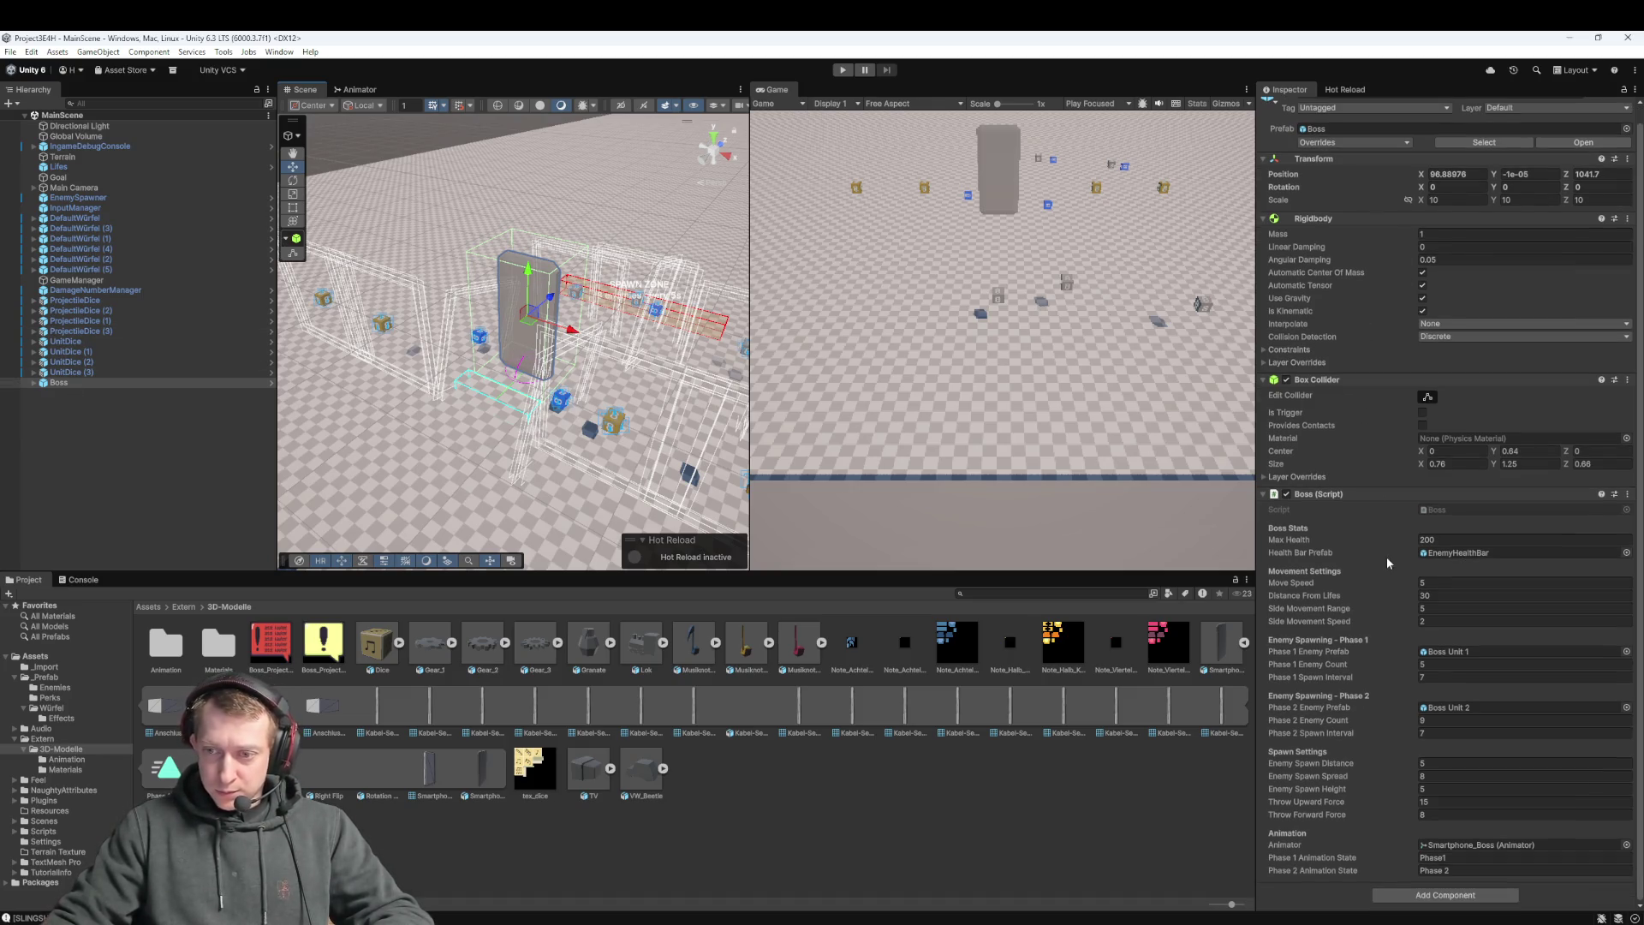
{"action": "left_click", "coordinate": [1428, 606]}
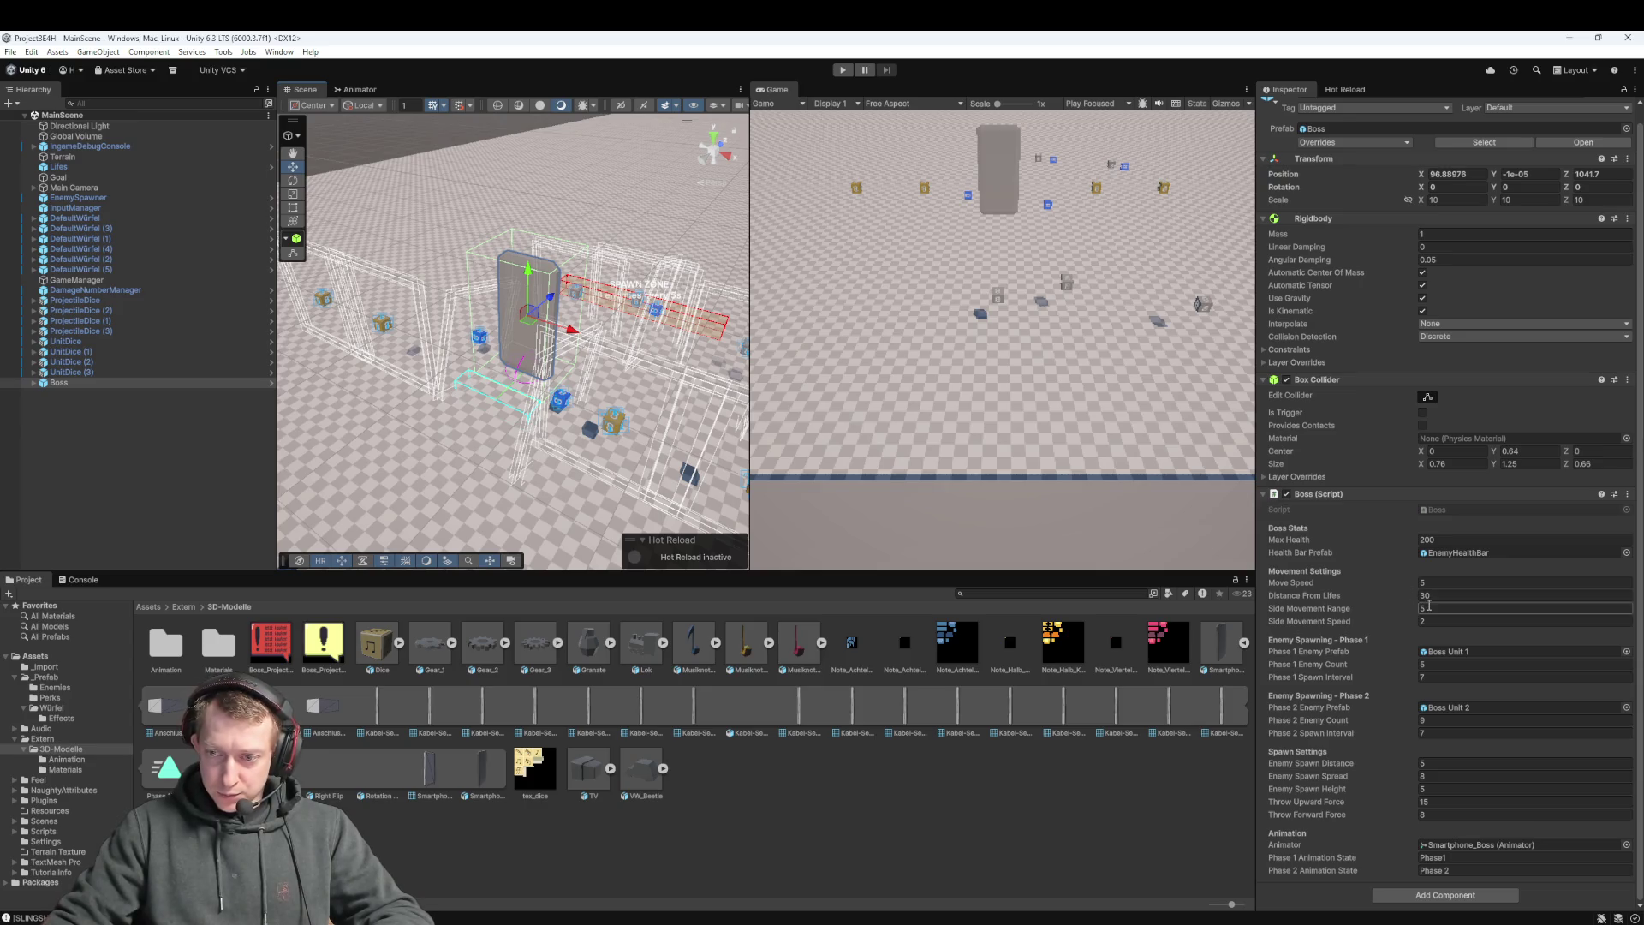
{"action": "left_click", "coordinate": [1442, 662]}
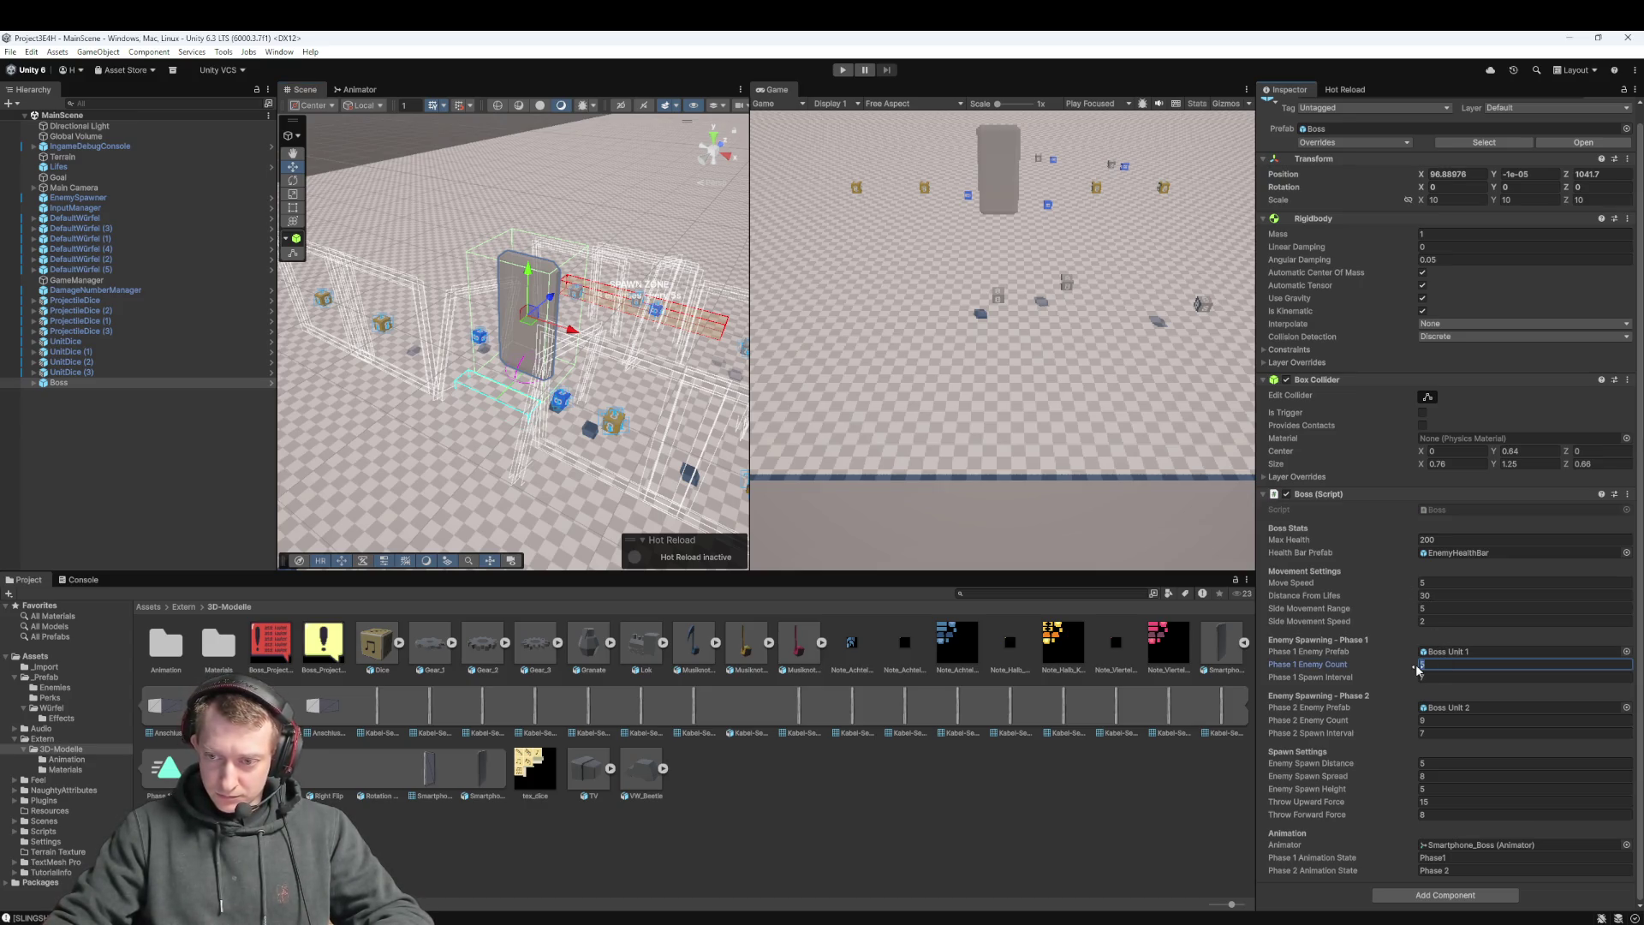
{"action": "double_click", "coordinate": [1442, 663]}
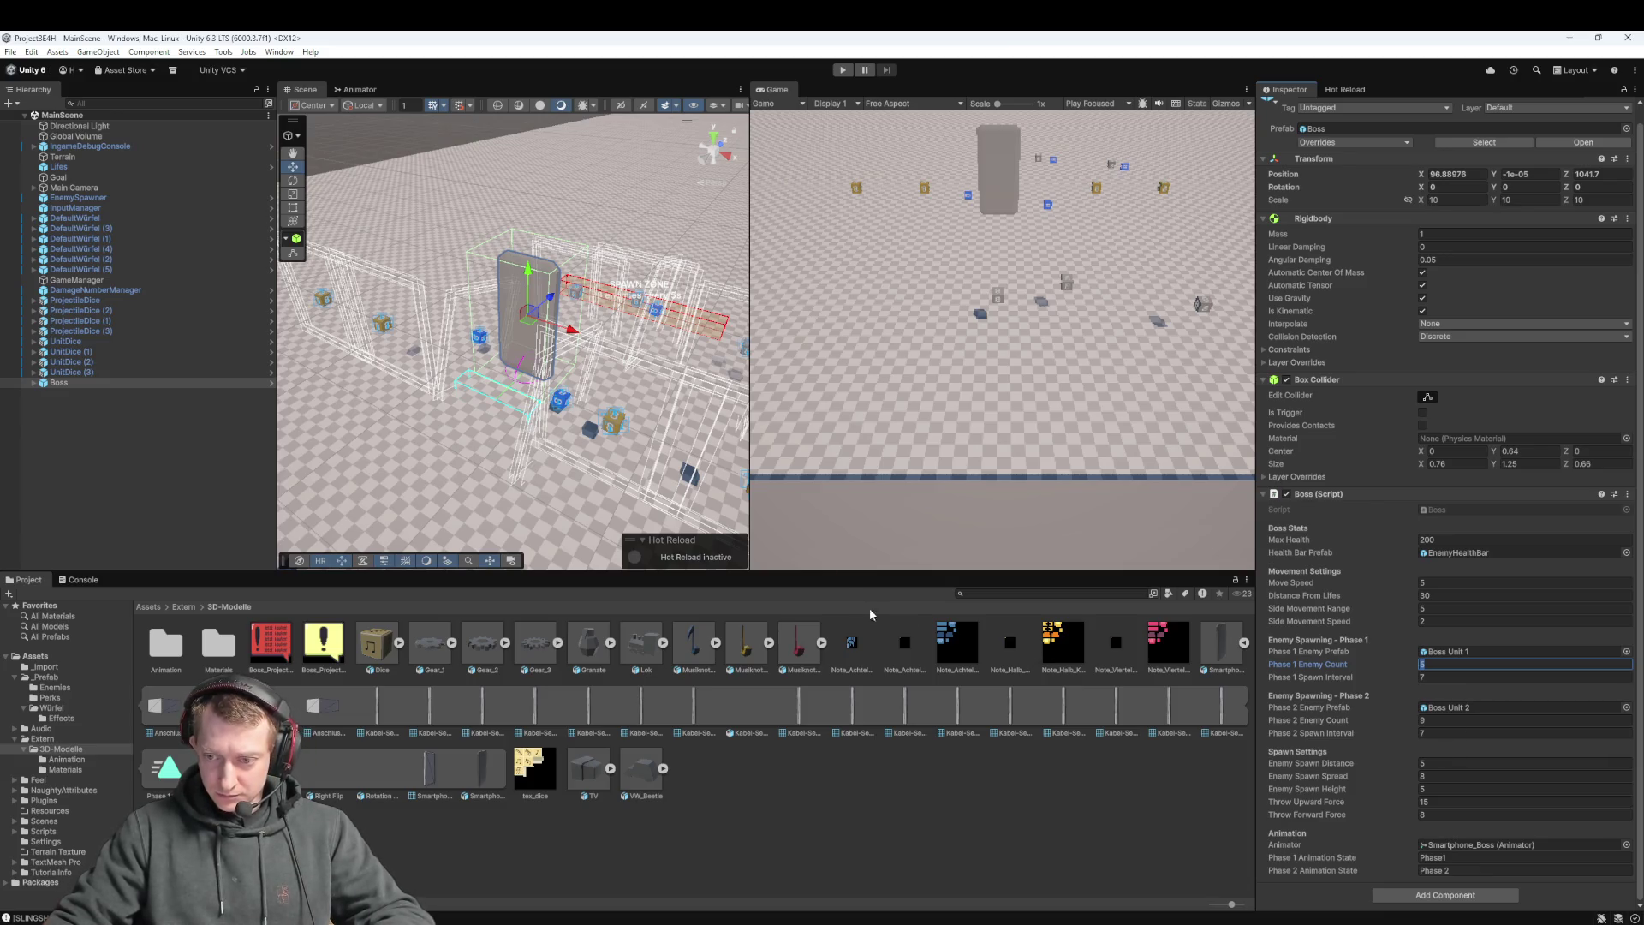
Pan across the boss area, collapse the Smartphone model's parts and clear the Boss selection
{"action": "left_click_drag", "start_coordinate": [685, 404], "coordinate": [721, 374]}
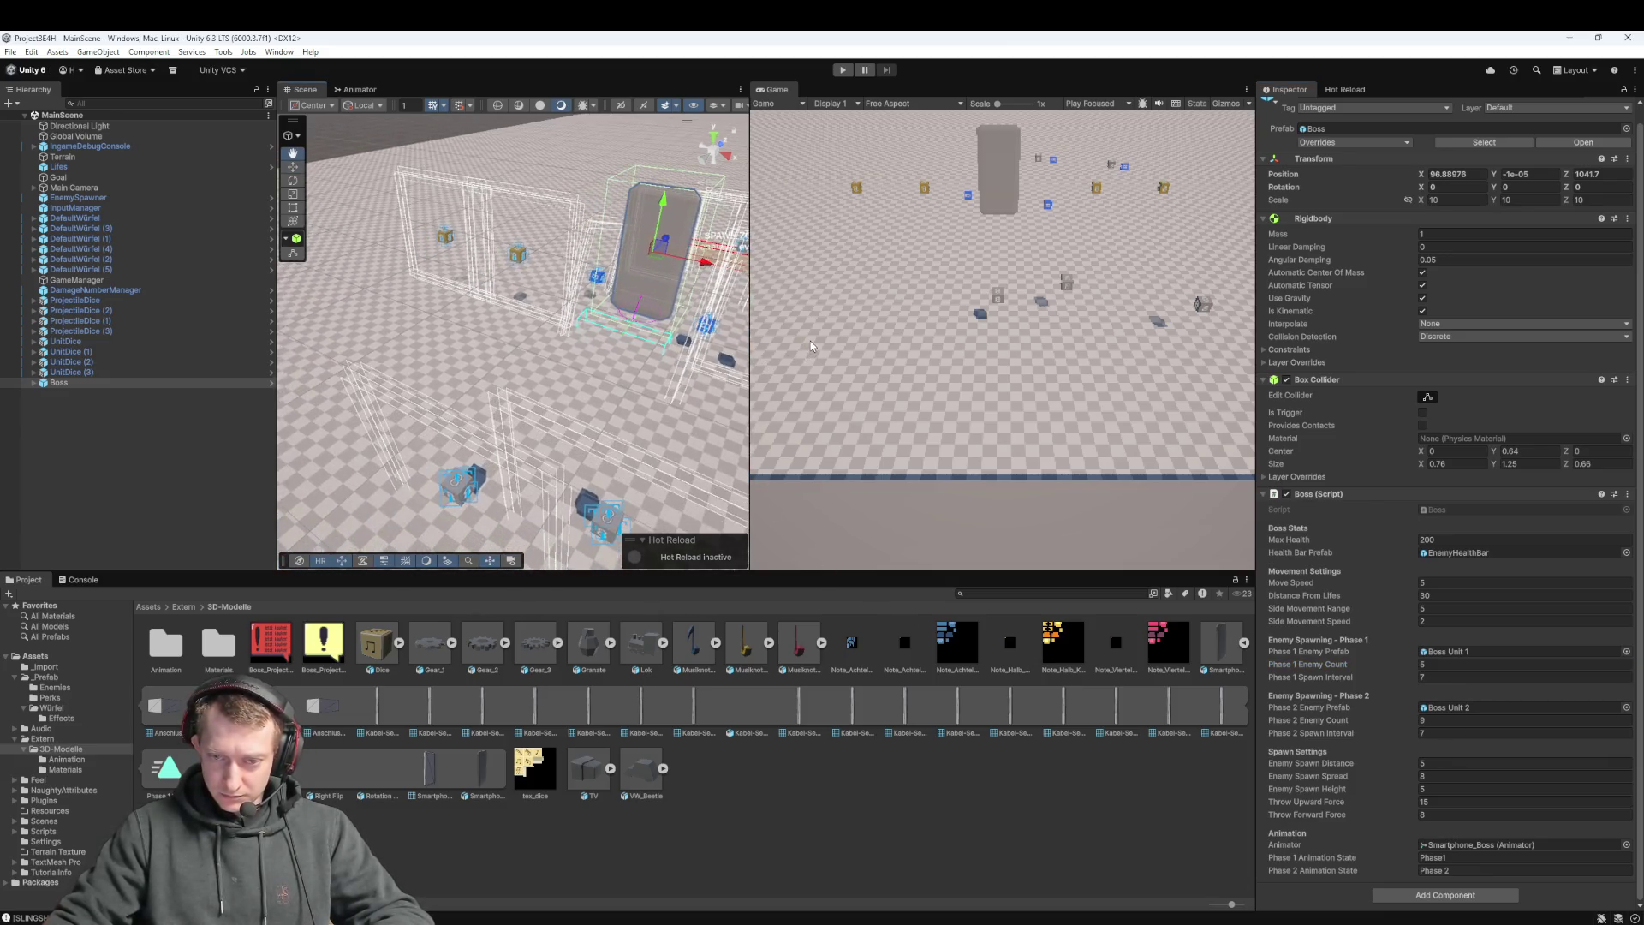
{"action": "scroll", "coordinate": [707, 408], "scroll_direction": "down", "scroll_amount": 5}
{"action": "scroll", "coordinate": [615, 410], "scroll_direction": "down", "scroll_amount": 3}
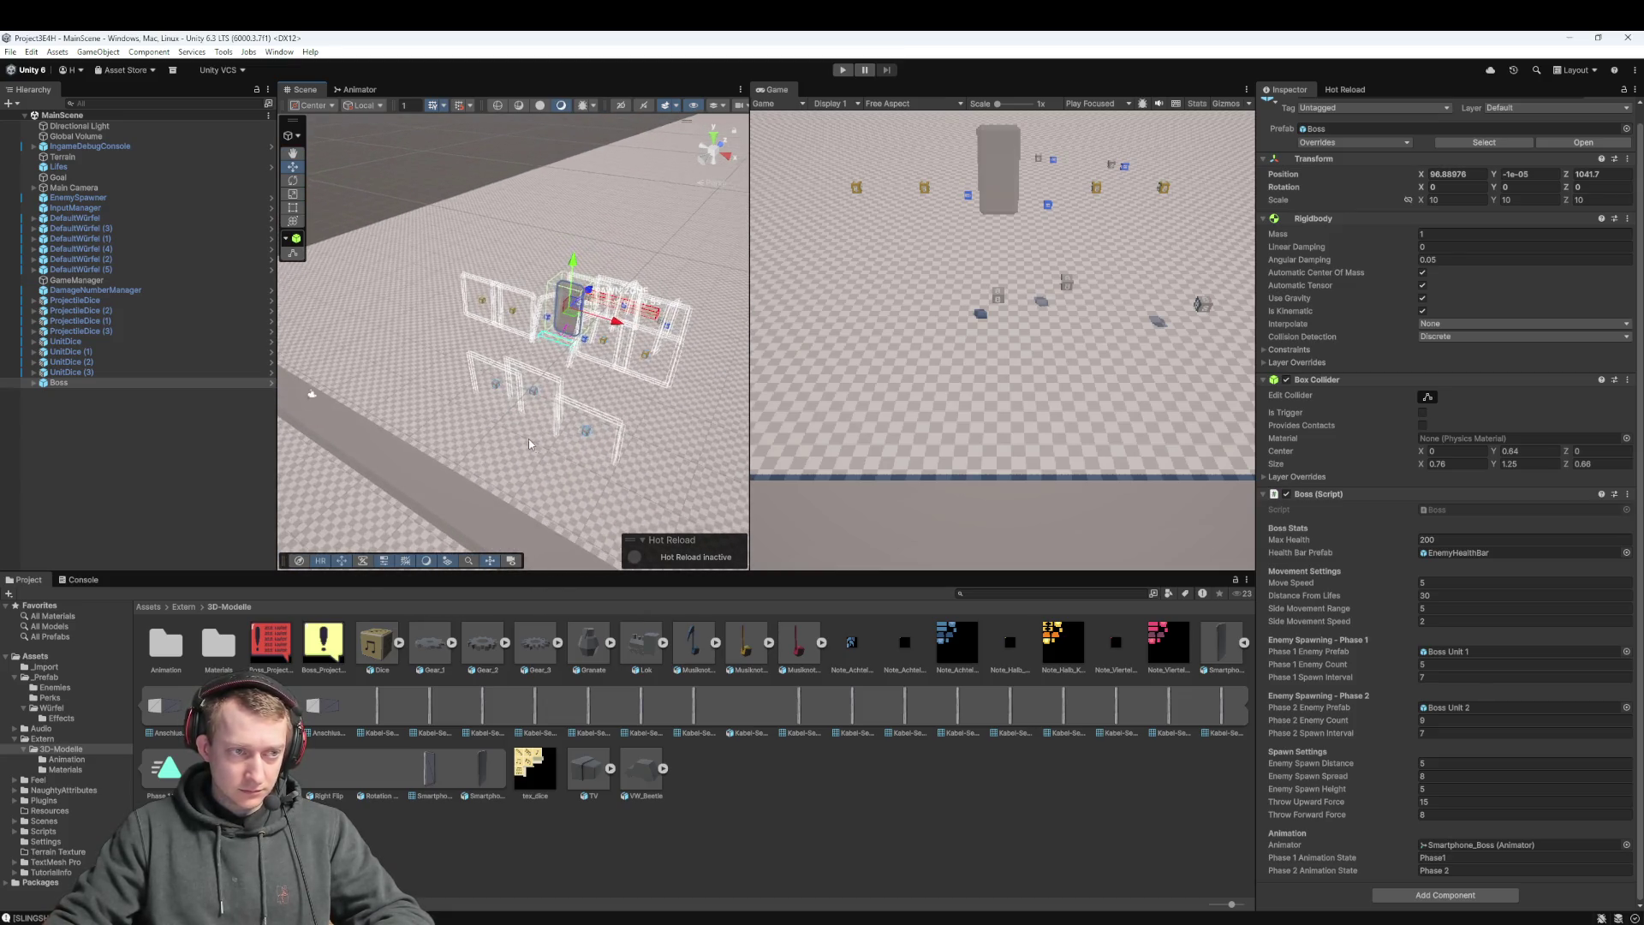
{"action": "scroll", "coordinate": [547, 454], "scroll_direction": "up", "scroll_amount": 3}
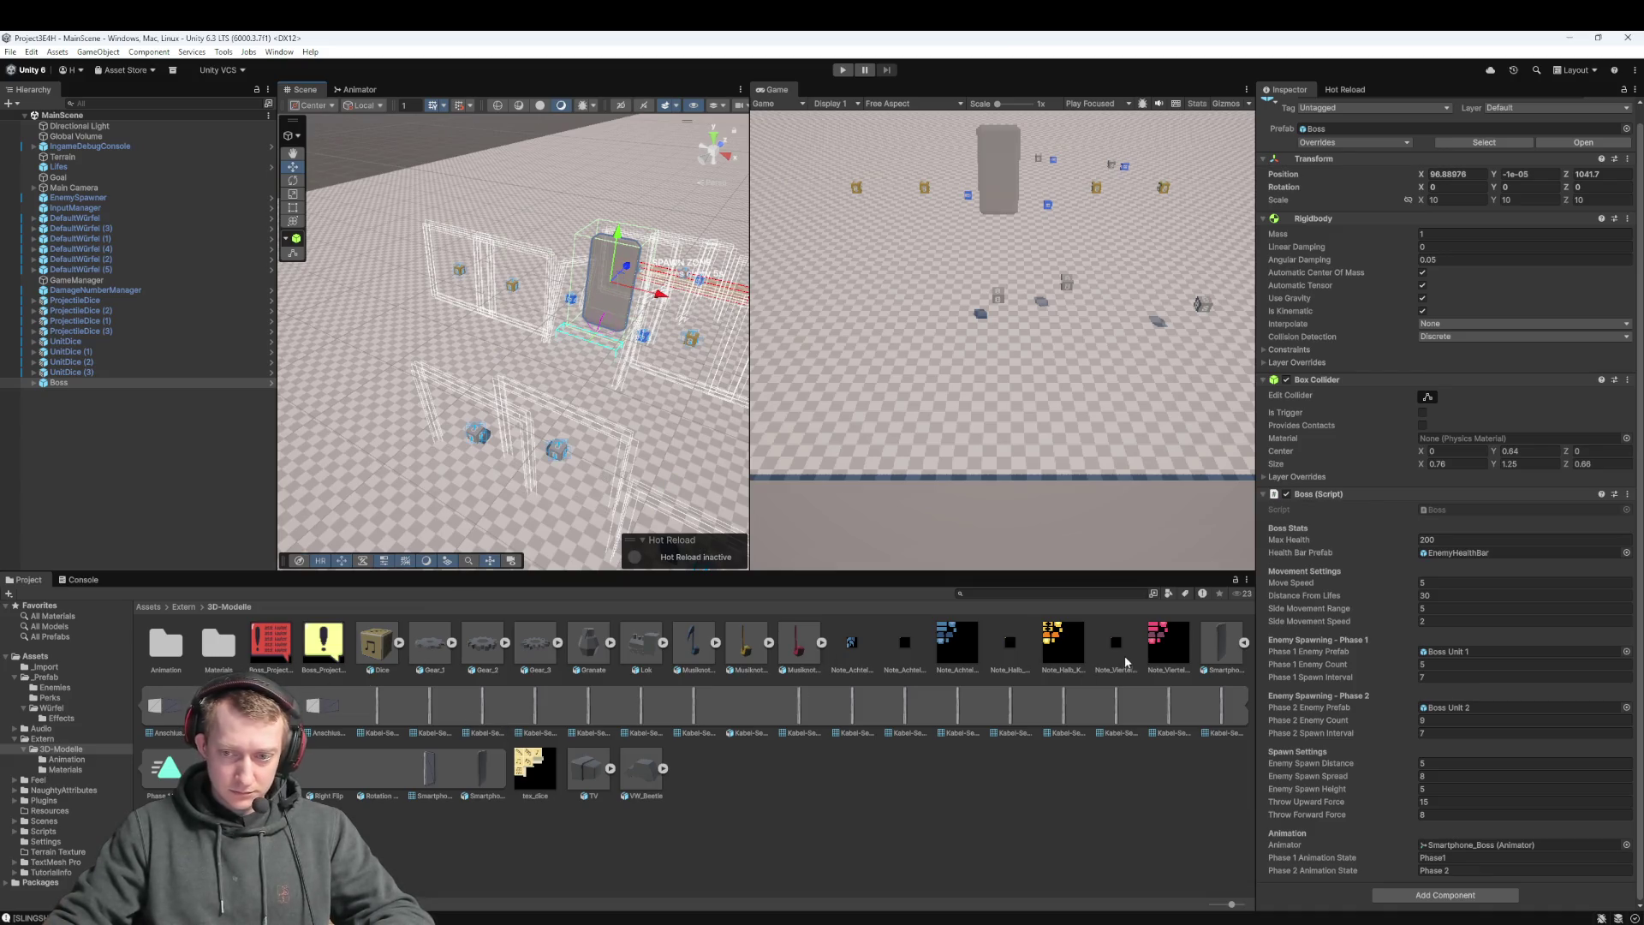
{"action": "left_click", "coordinate": [1242, 644]}
{"action": "left_click", "coordinate": [910, 784]}
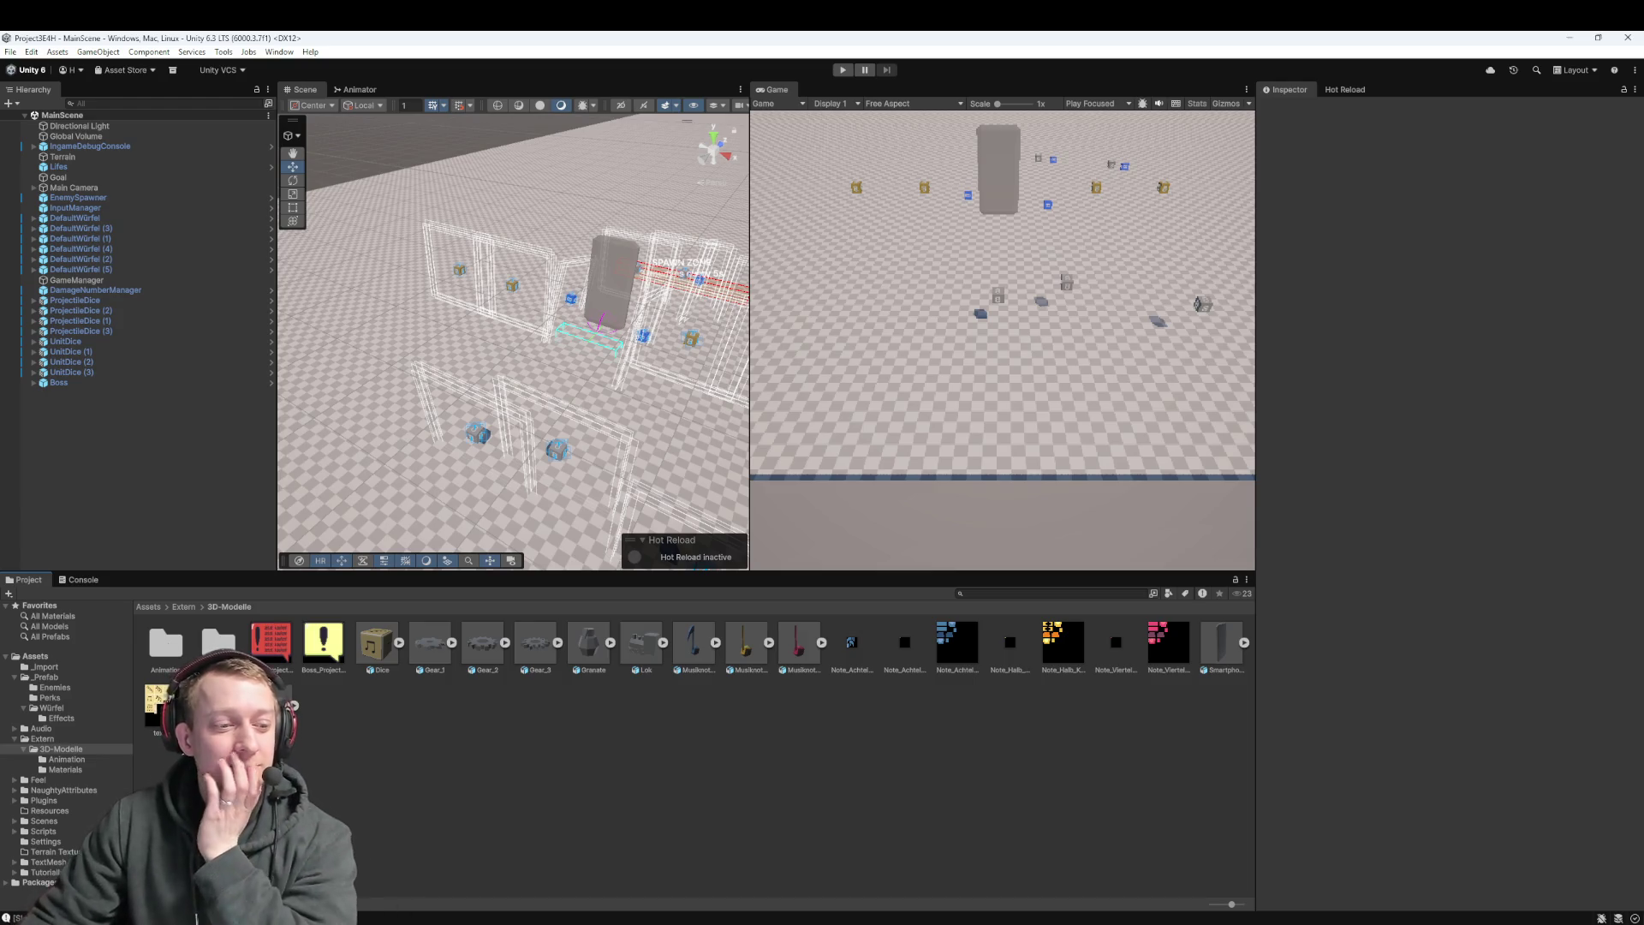
Switch to Fork and step through the unstaged projectile materials to the Boss_Projectile_Small.mat diff
{"action": "left_click", "coordinate": [660, 920]}
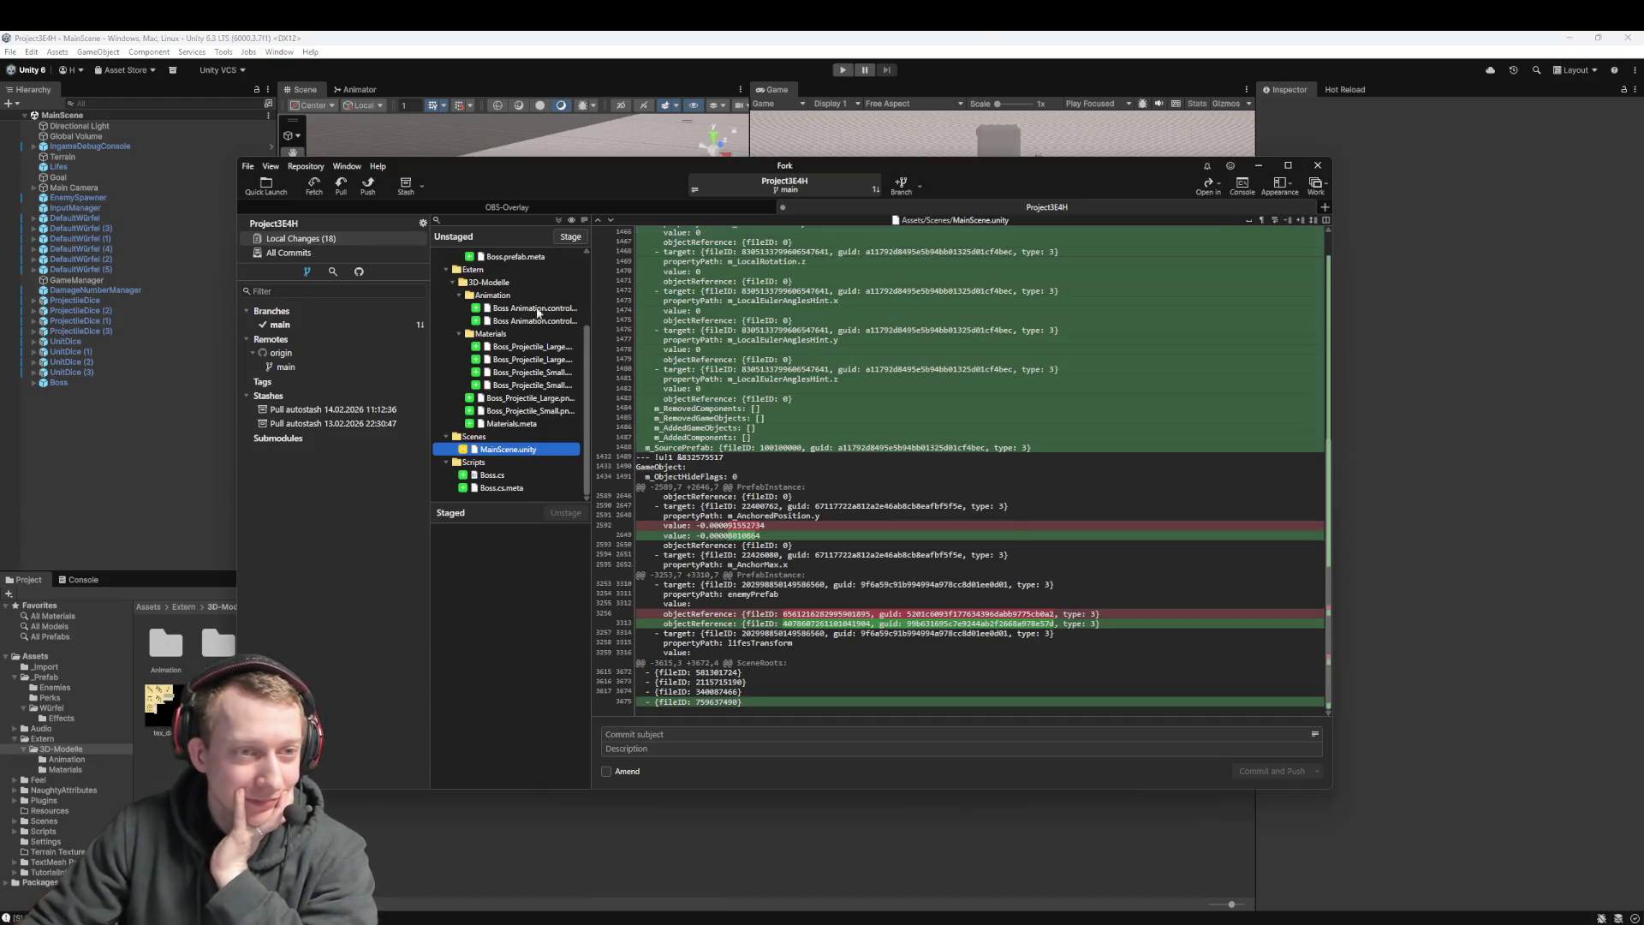
{"action": "scroll", "coordinate": [517, 385], "scroll_direction": "up", "scroll_amount": 3}
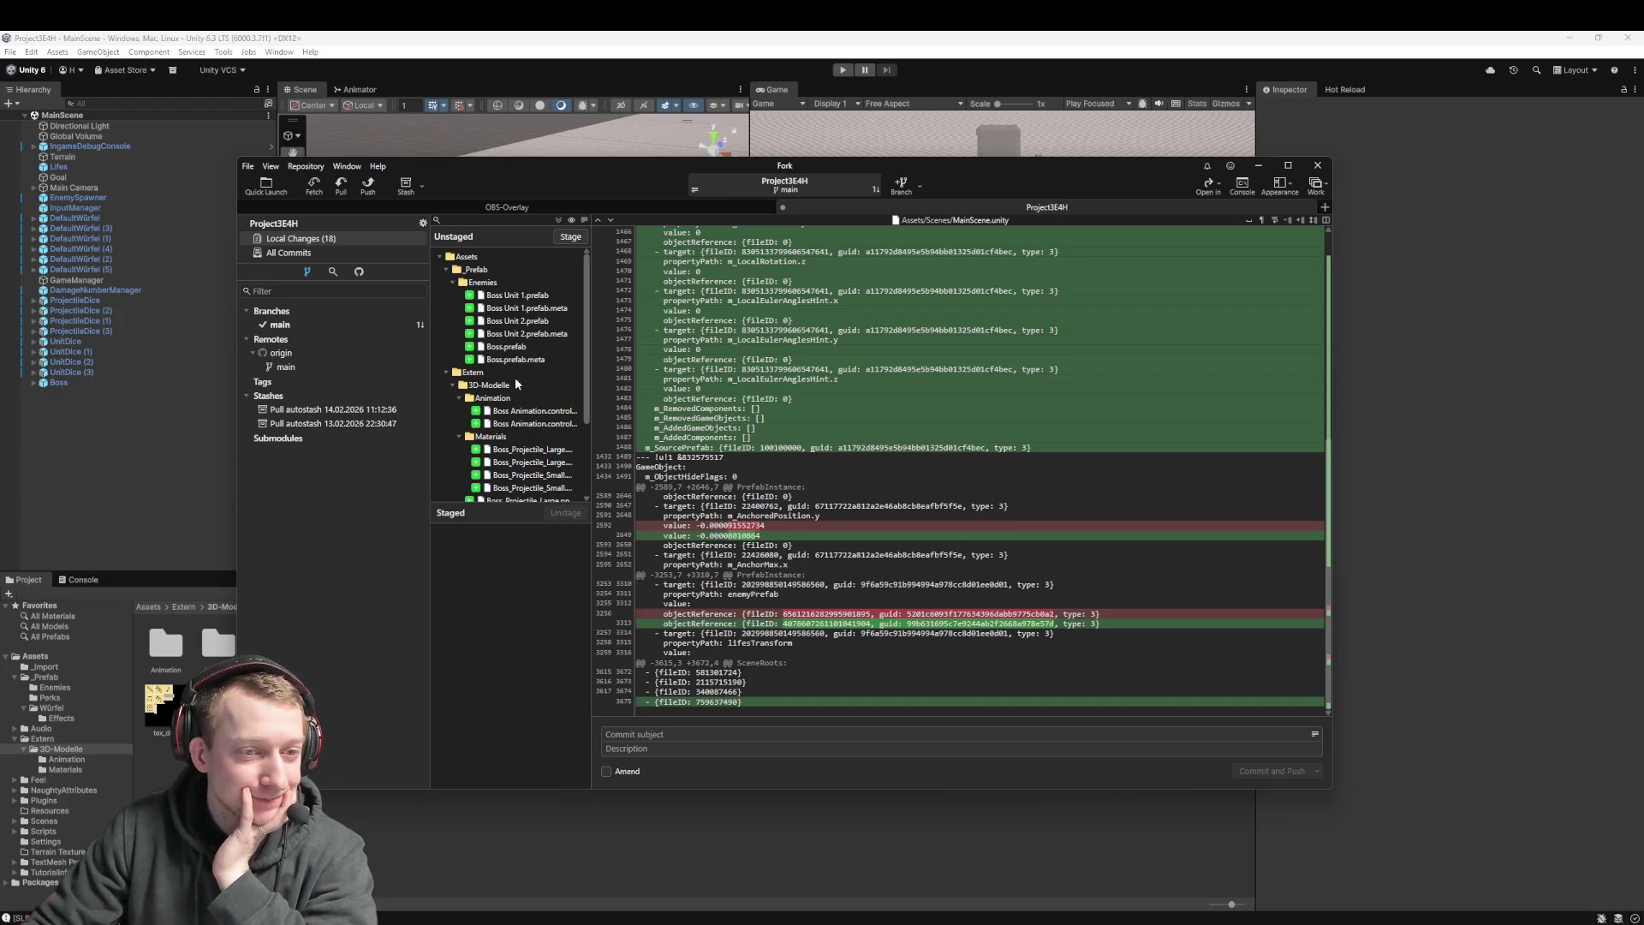
{"action": "left_click", "coordinate": [522, 451]}
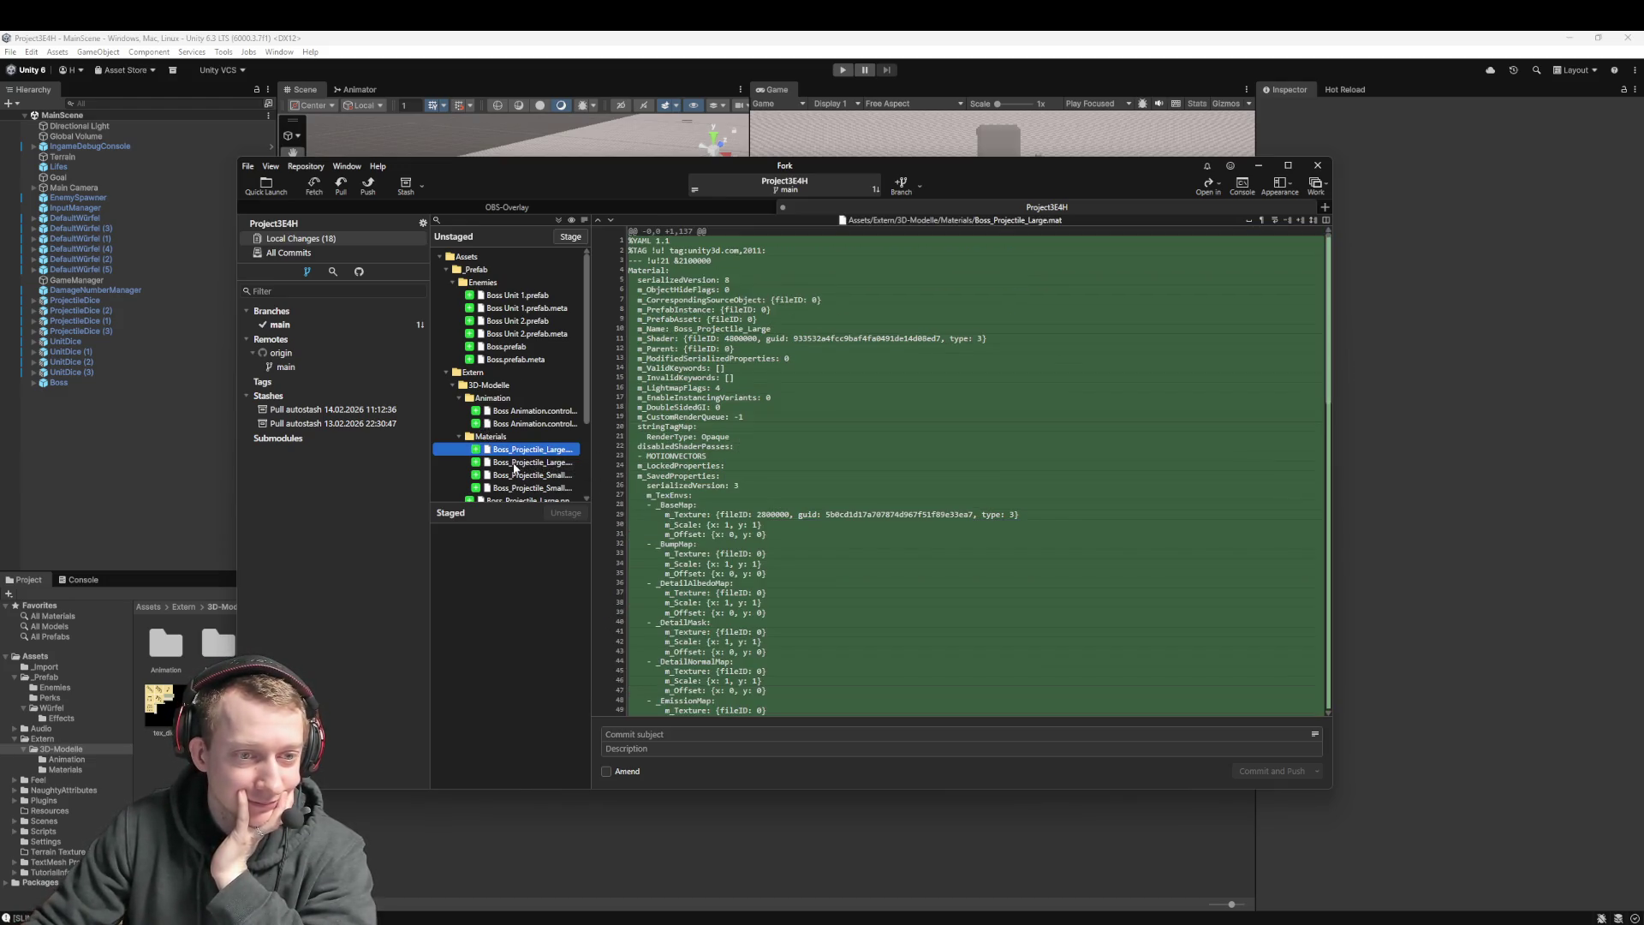
{"action": "left_click", "coordinate": [517, 463]}
{"action": "left_click", "coordinate": [515, 475]}
{"action": "scroll", "coordinate": [520, 429], "scroll_direction": "down", "scroll_amount": 3}
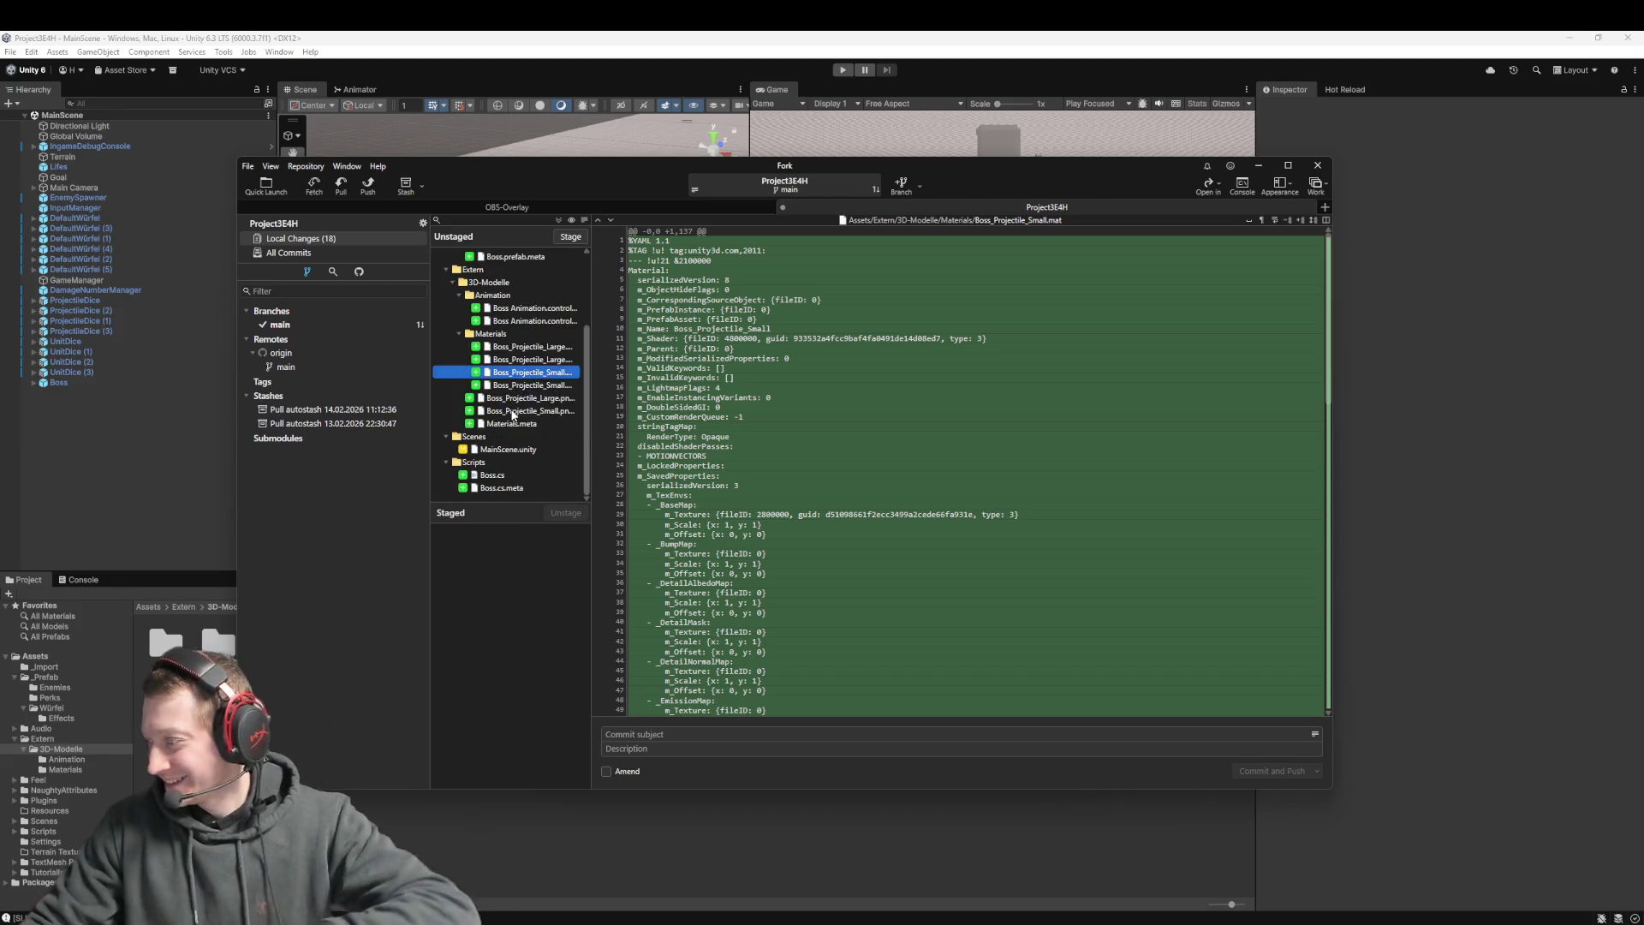
{"action": "scroll", "coordinate": [513, 416], "scroll_direction": "up", "scroll_amount": 3}
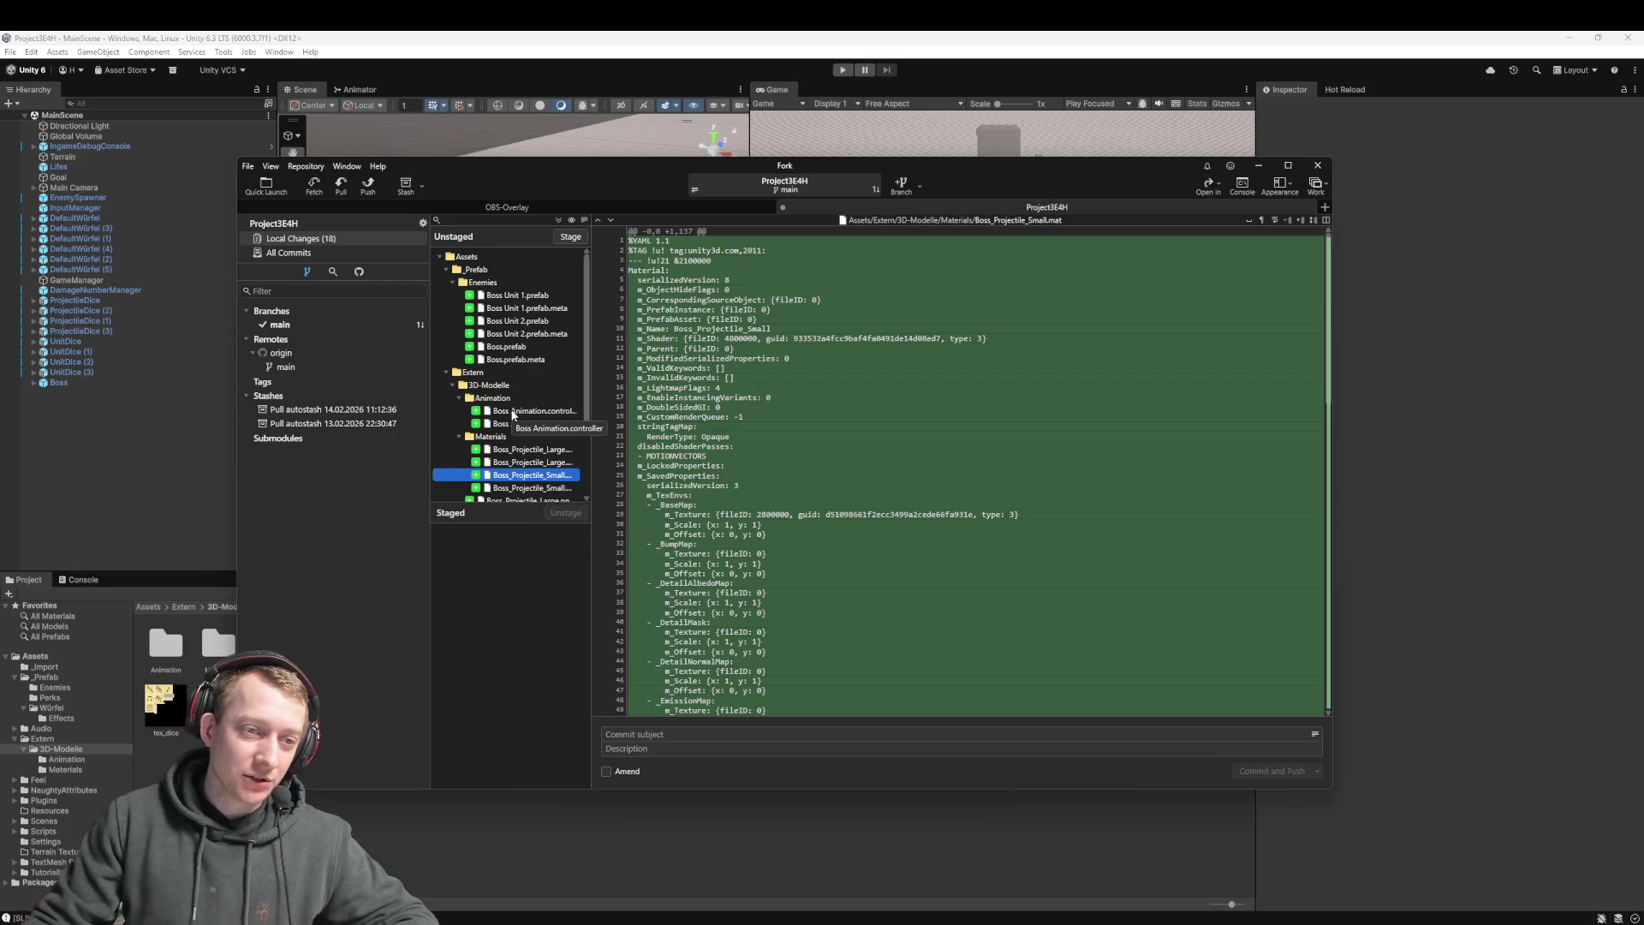
{"action": "scroll", "coordinate": [514, 416], "scroll_direction": "down", "scroll_amount": 3}
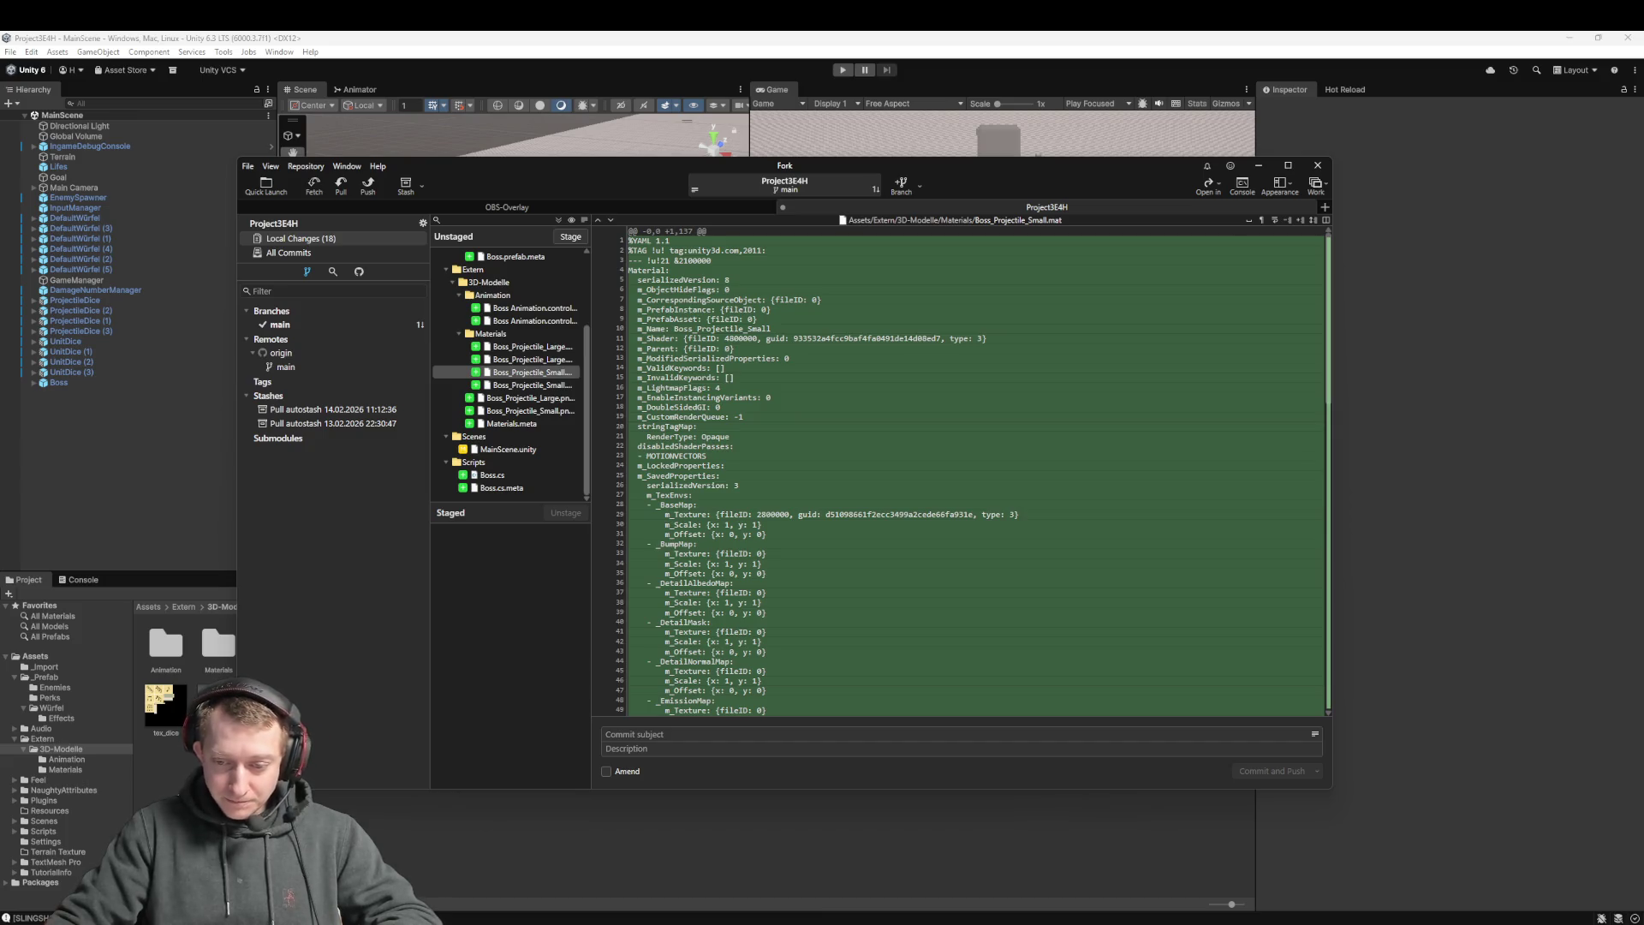
Switch to VS Code, save the Boss.cs changes with Ctrl+S, and return to Unity
{"action": "key", "text": "alt+Tab"}
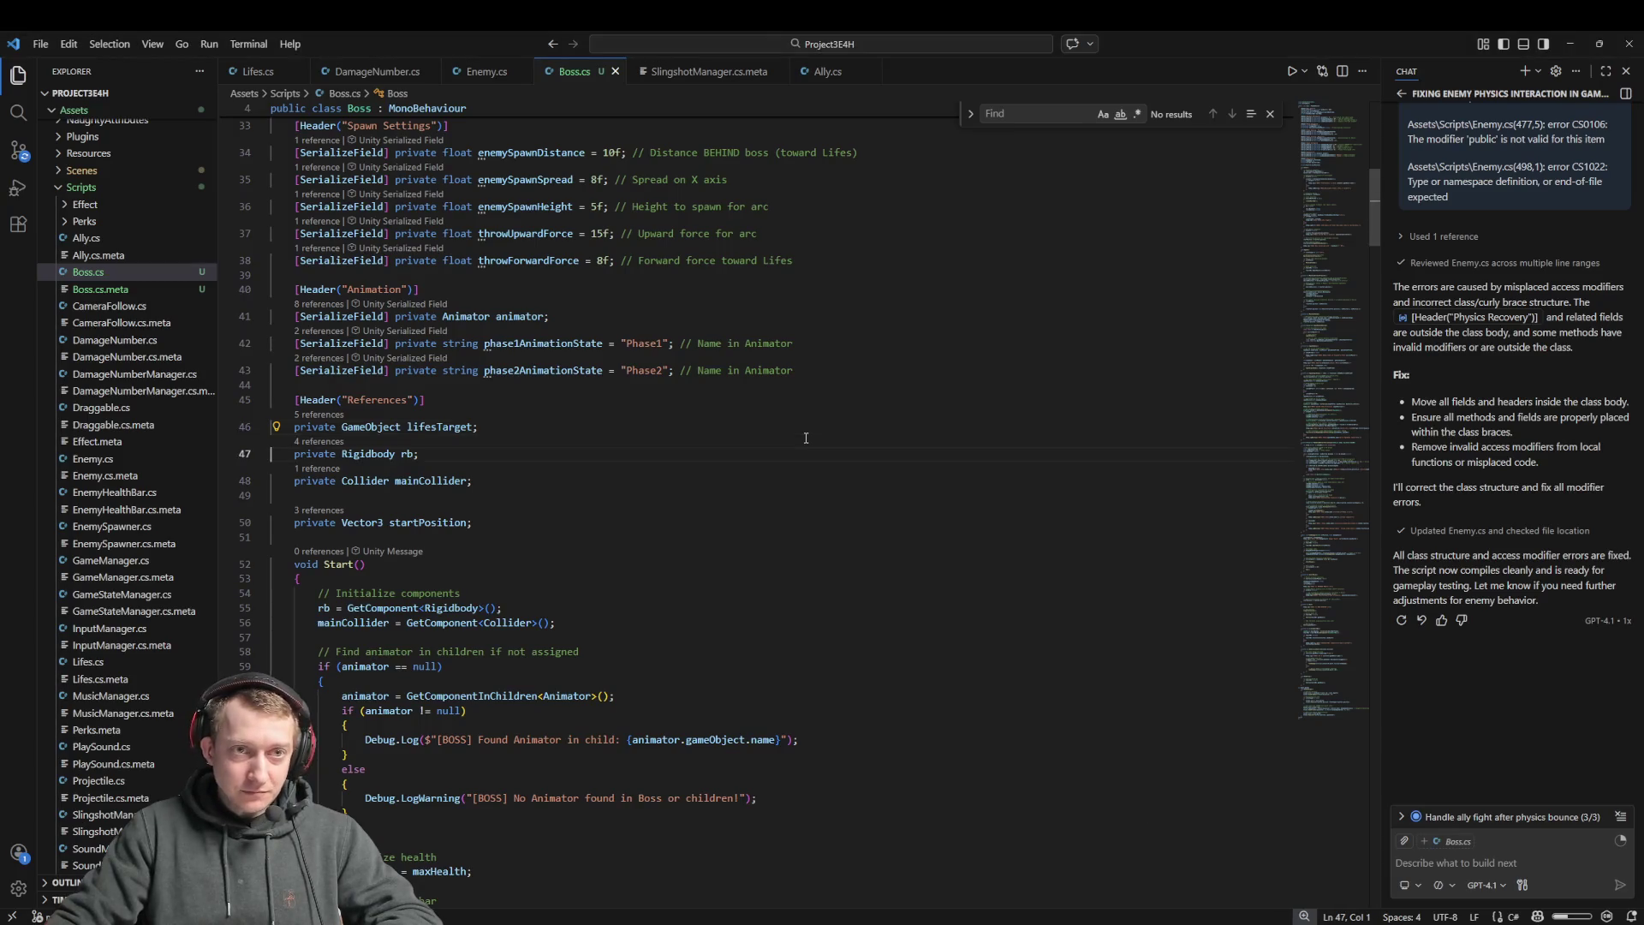
{"action": "scroll", "coordinate": [805, 437], "scroll_direction": "down", "scroll_amount": 20}
{"action": "key", "text": "ctrl+s"}
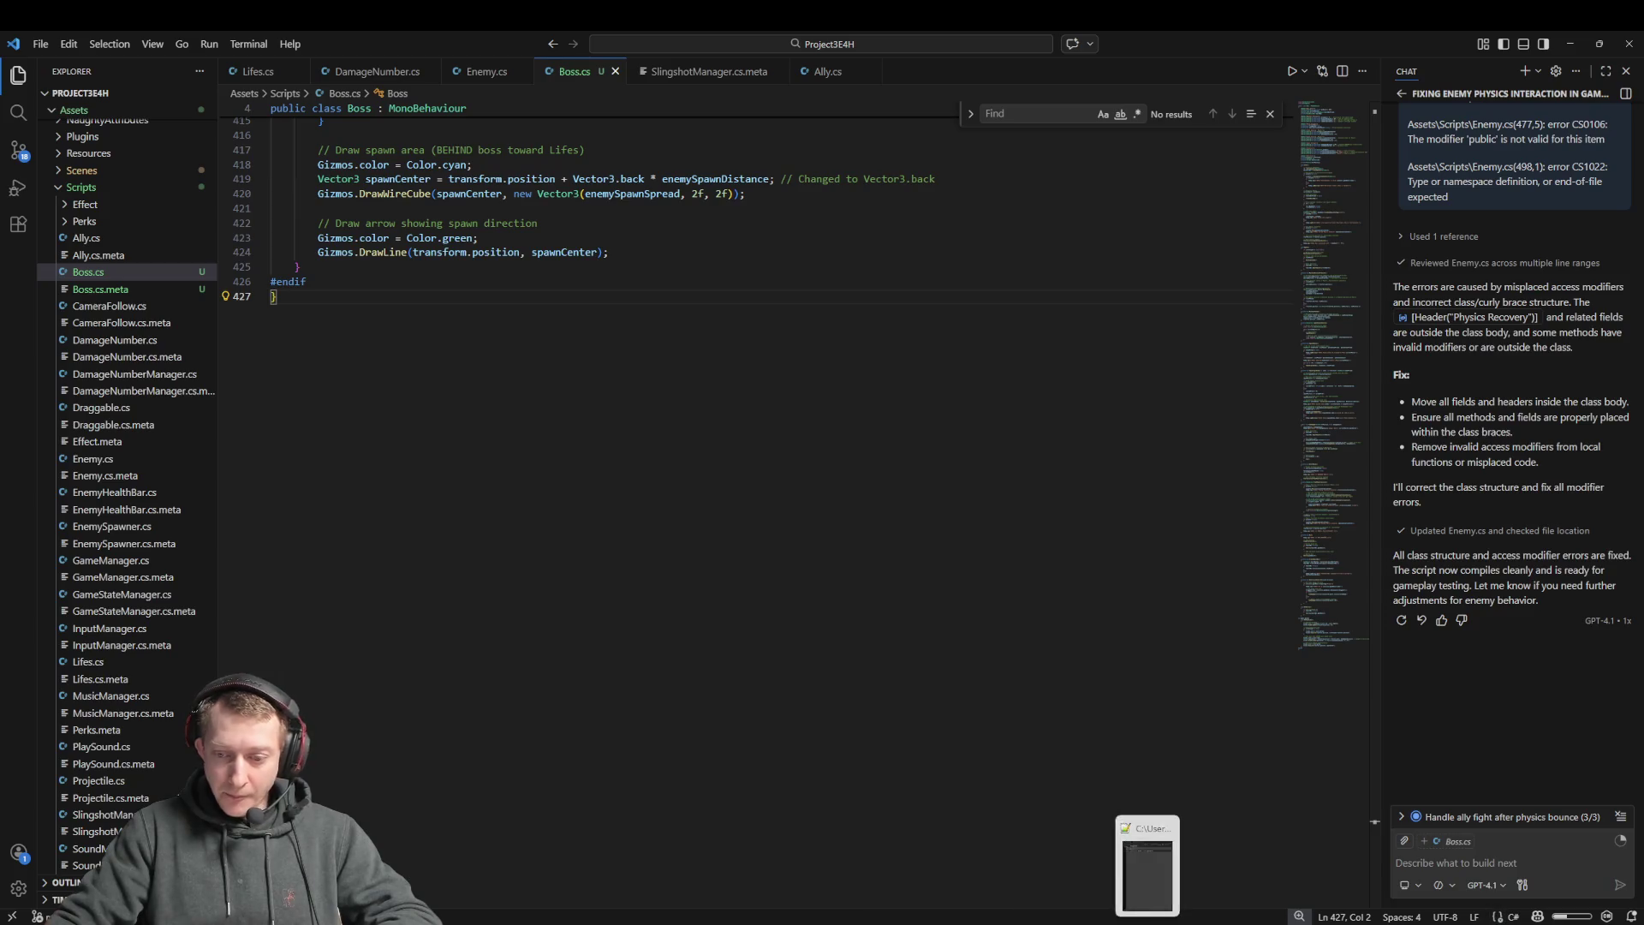
{"action": "key", "text": "alt+Tab"}
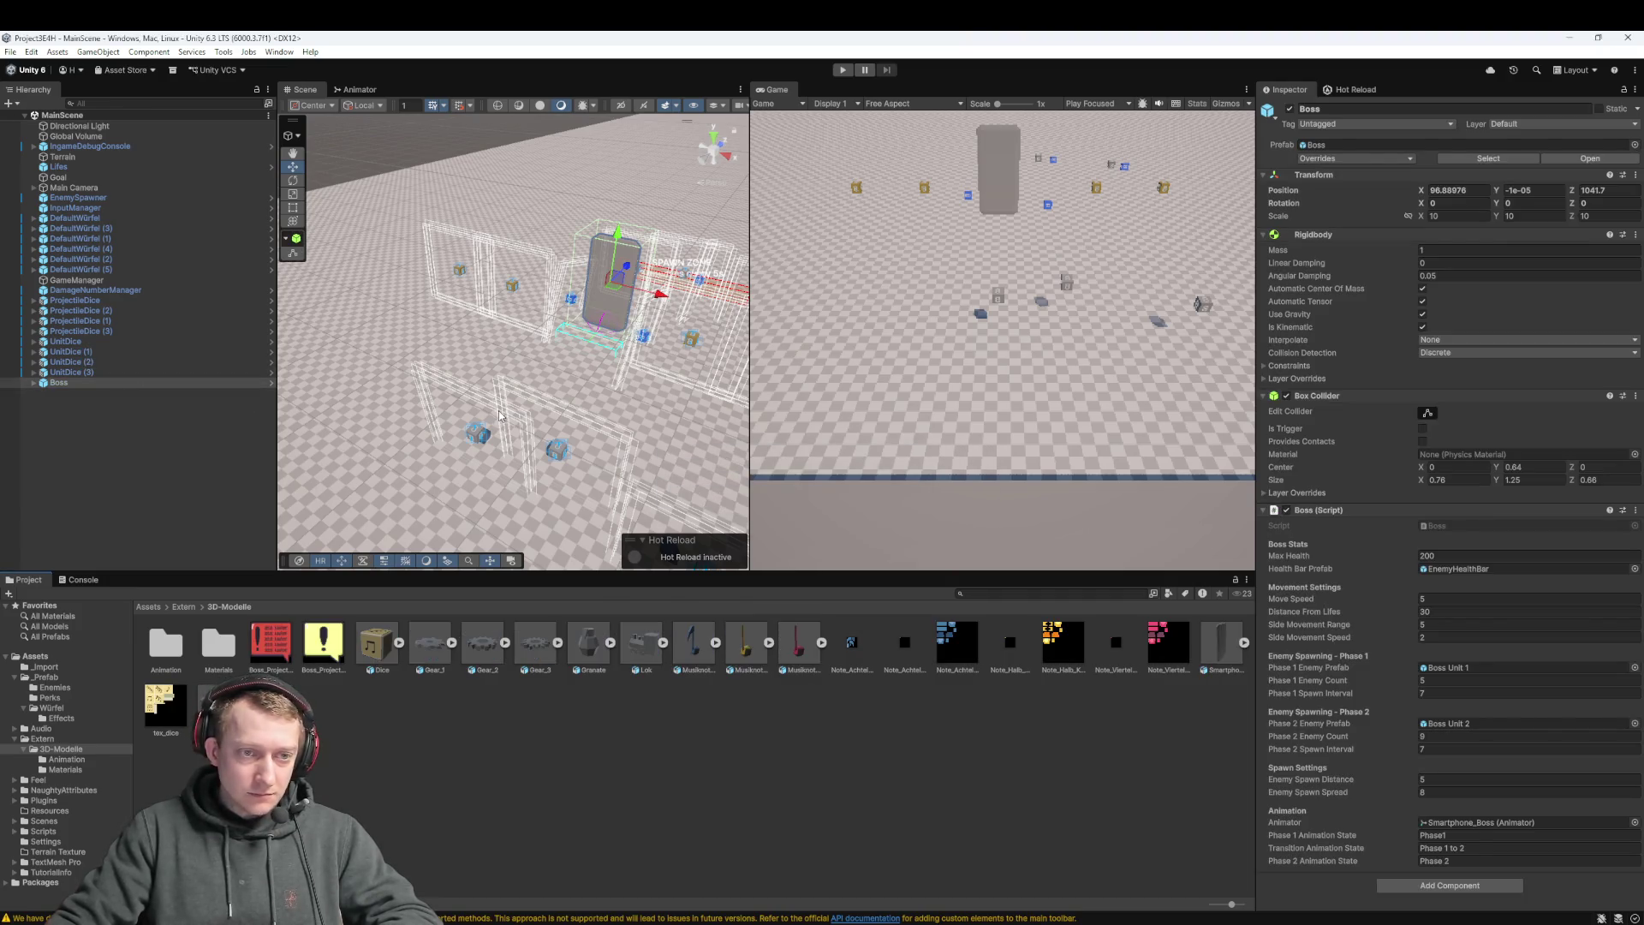
Navigate from the Boss_Projectile_Small texture to Assets > _Prefab > Enemies and select Boss Unit 1
{"action": "left_click", "coordinate": [338, 640]}
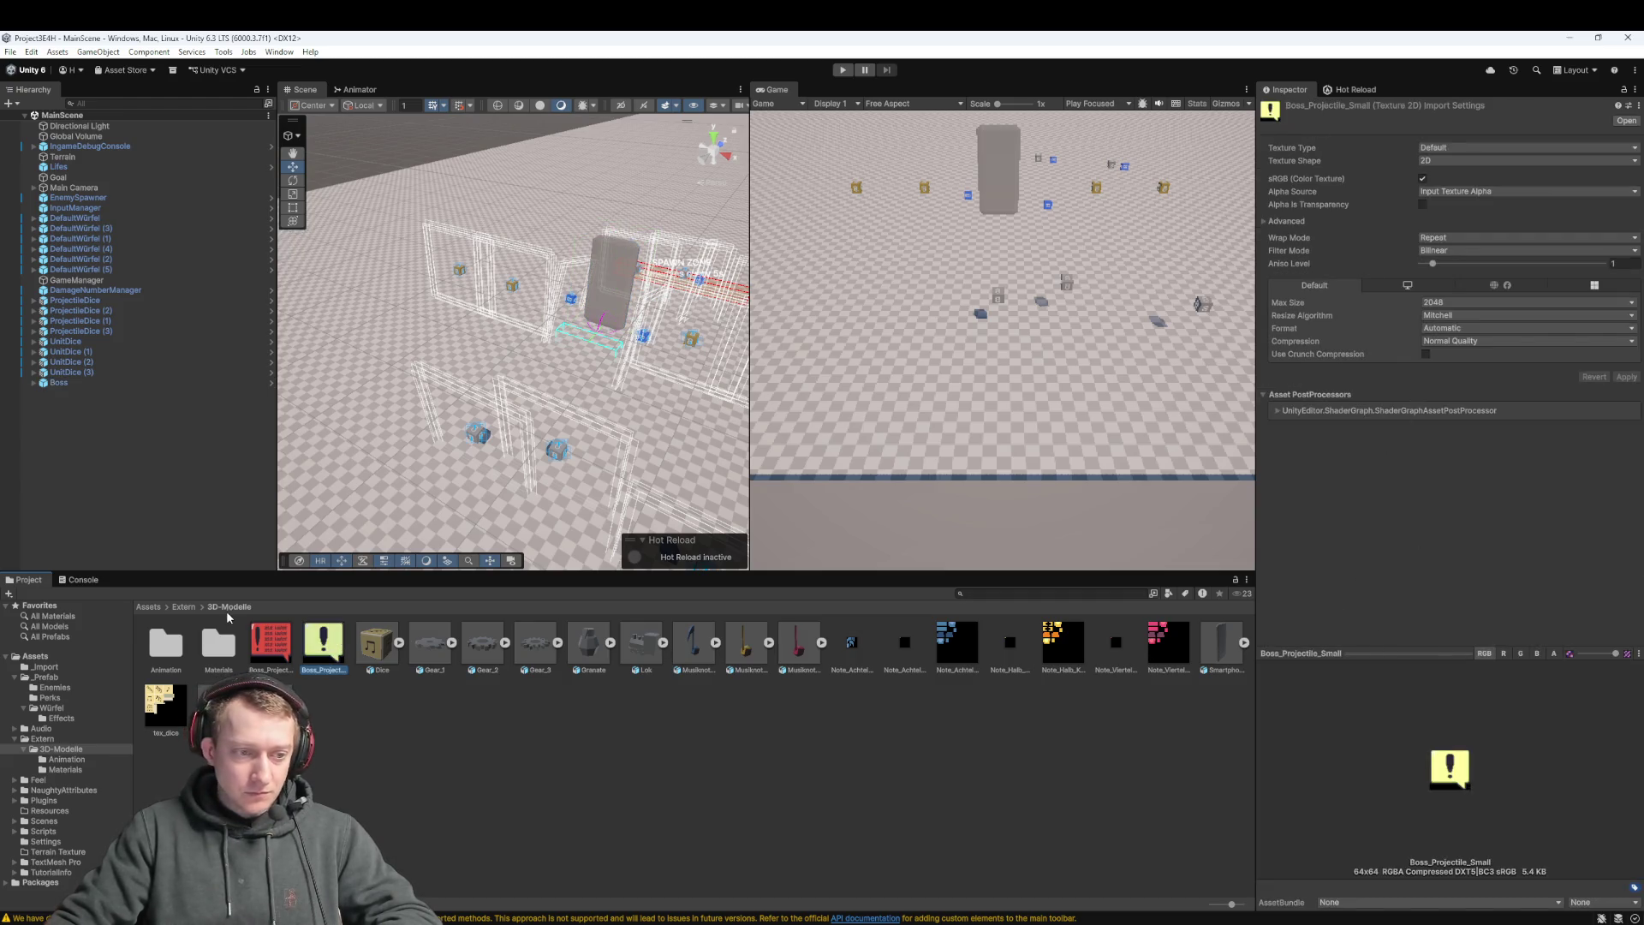
{"action": "left_click", "coordinate": [152, 607]}
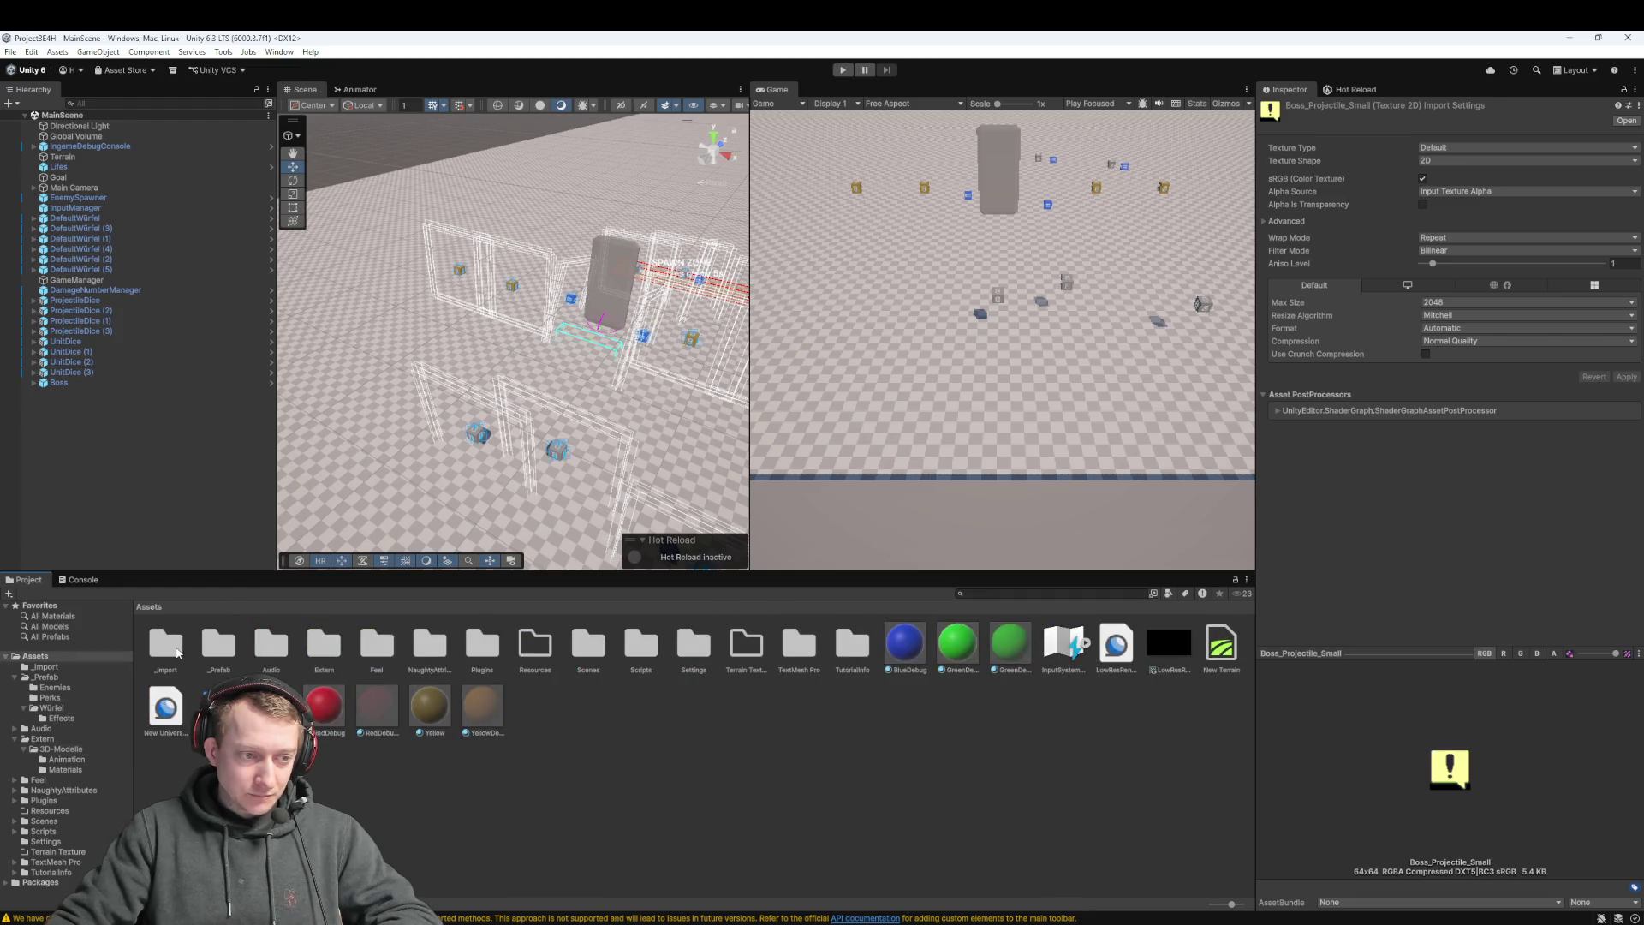
{"action": "double_click", "coordinate": [215, 648]}
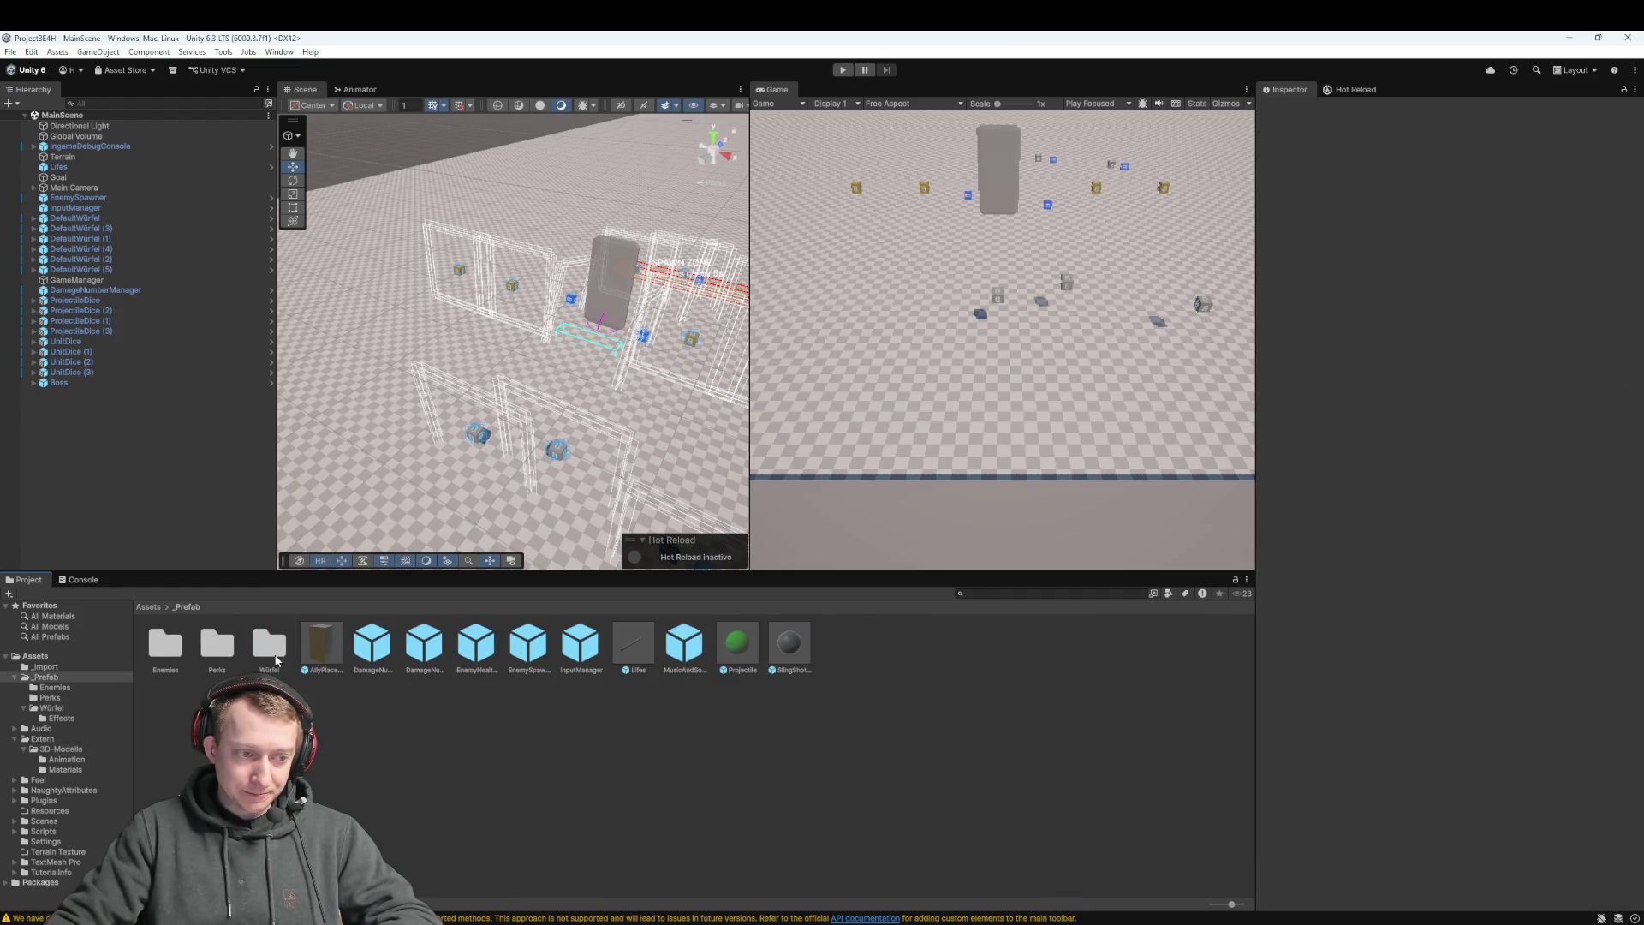
{"action": "double_click", "coordinate": [166, 645]}
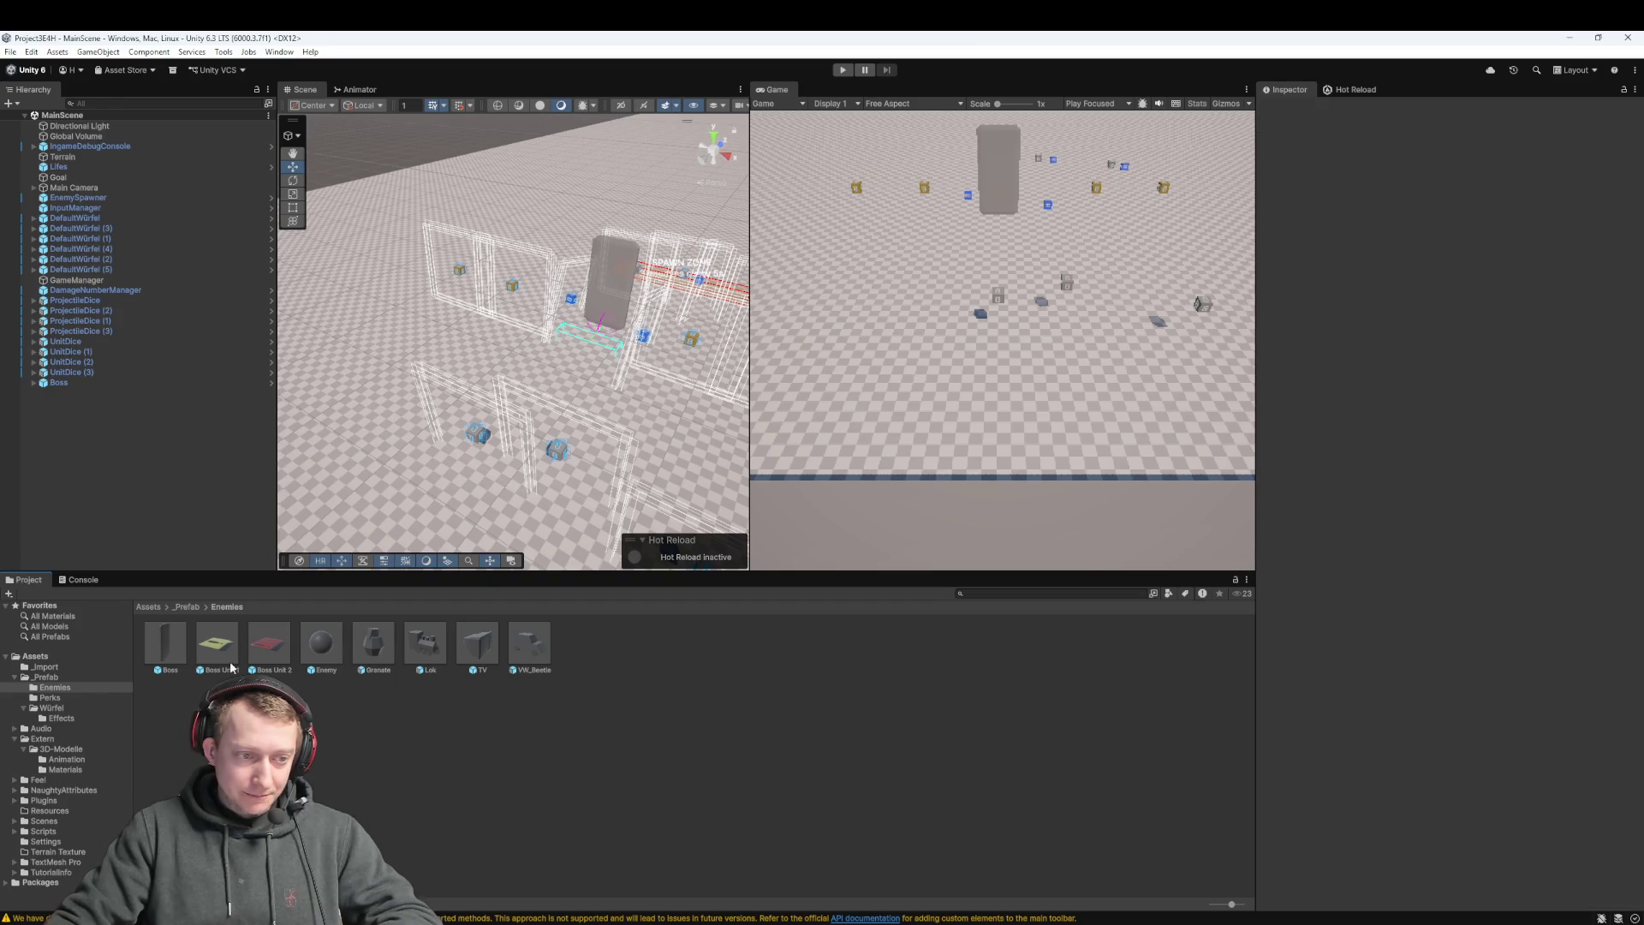
{"action": "left_click", "coordinate": [216, 645]}
Review Boss Unit 1's settings down to Move Speed, then reselect Boss in the Hierarchy
{"action": "scroll", "coordinate": [1397, 469], "scroll_direction": "down", "scroll_amount": 10}
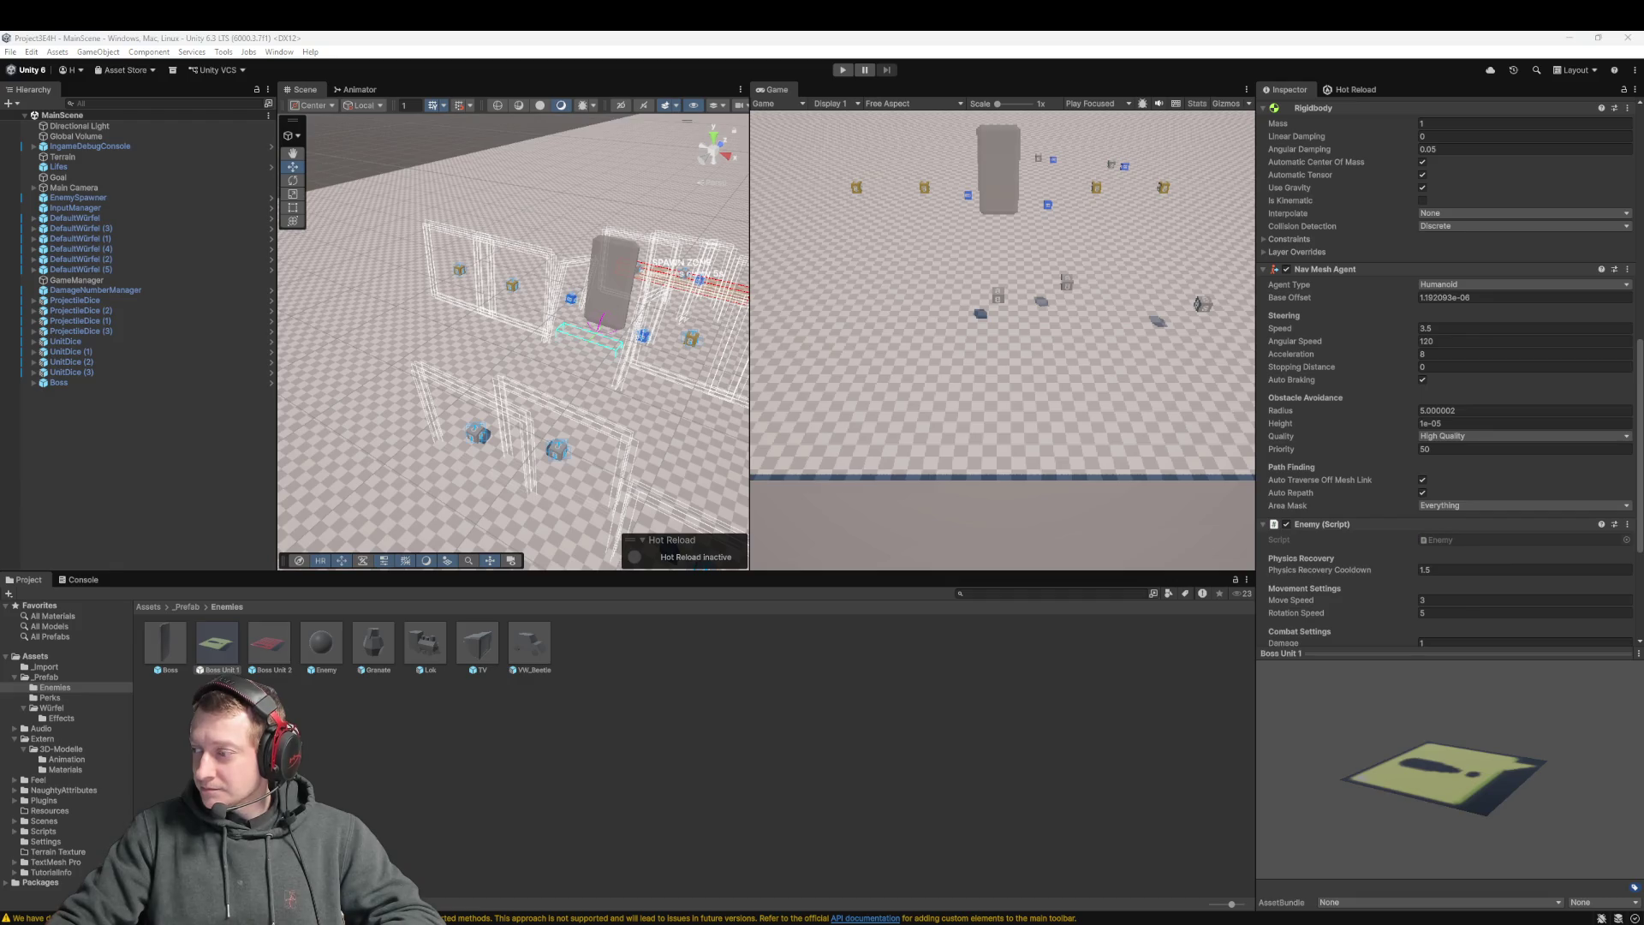
{"action": "scroll", "coordinate": [1489, 432], "scroll_direction": "down", "scroll_amount": 4}
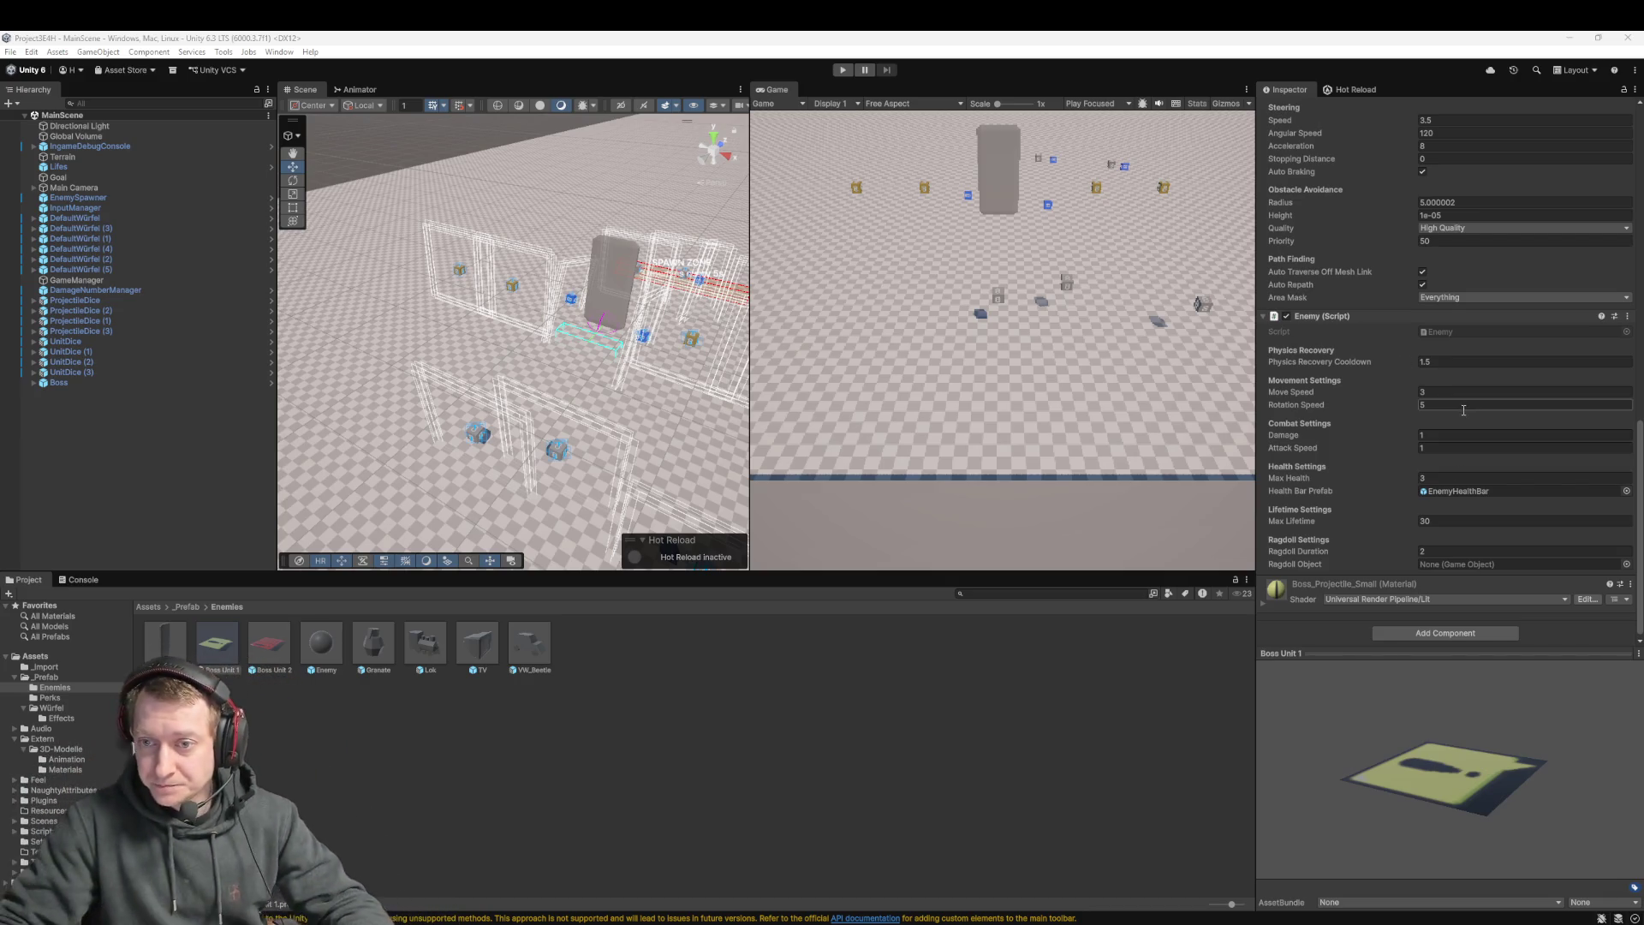
{"action": "left_click", "coordinate": [1443, 392]}
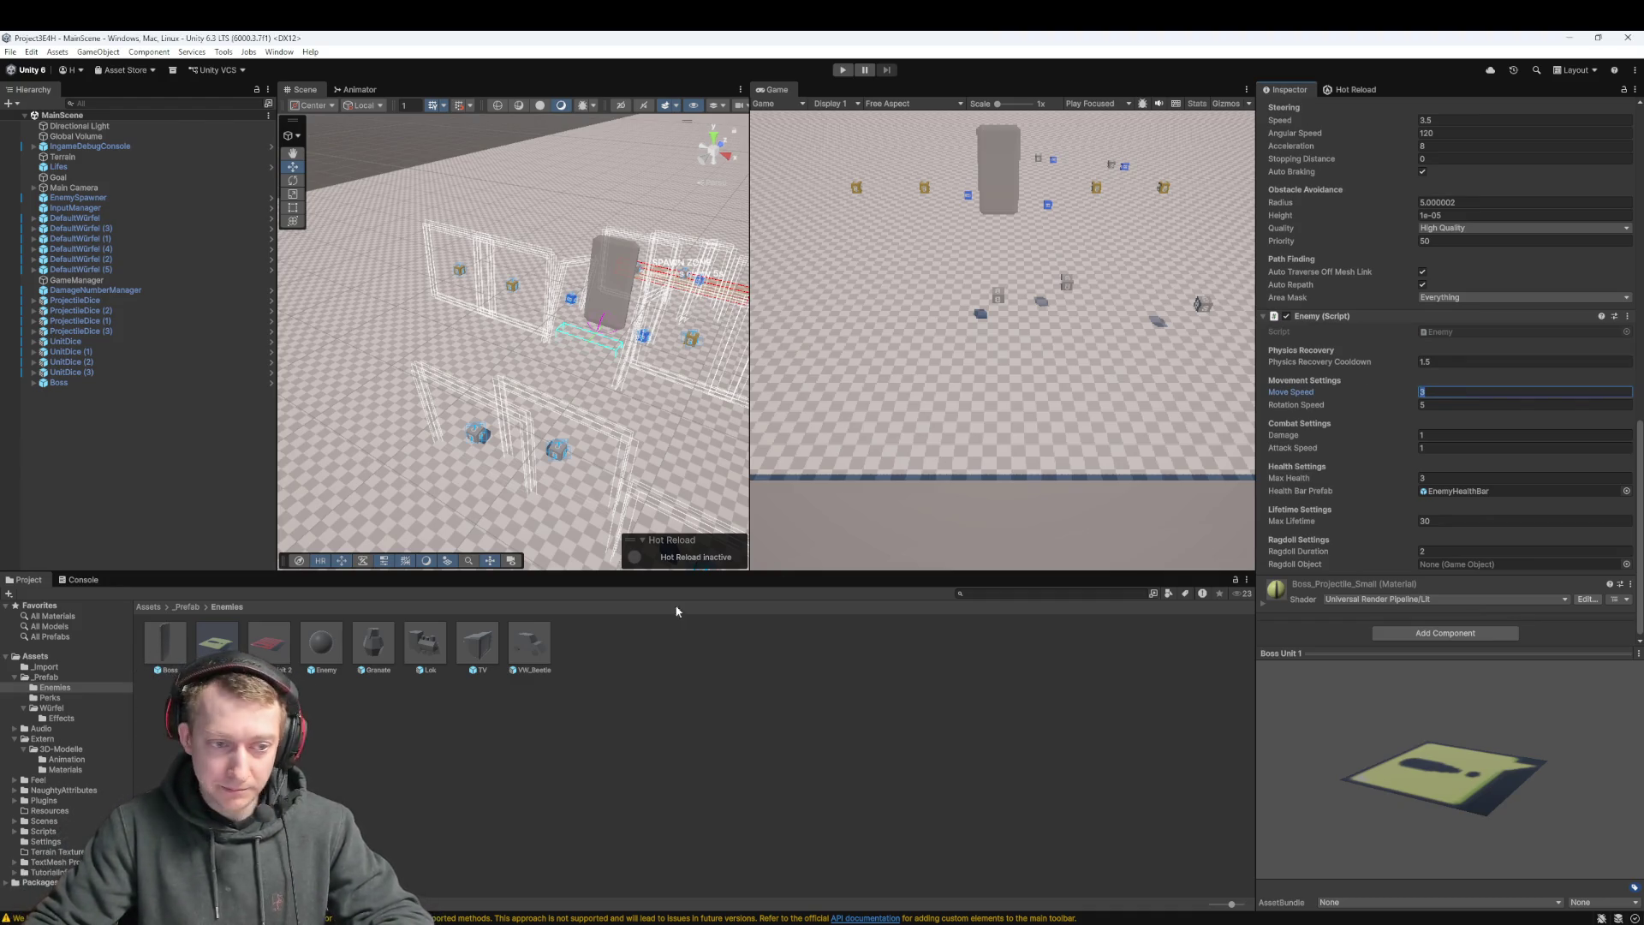
{"action": "left_click", "coordinate": [94, 383]}
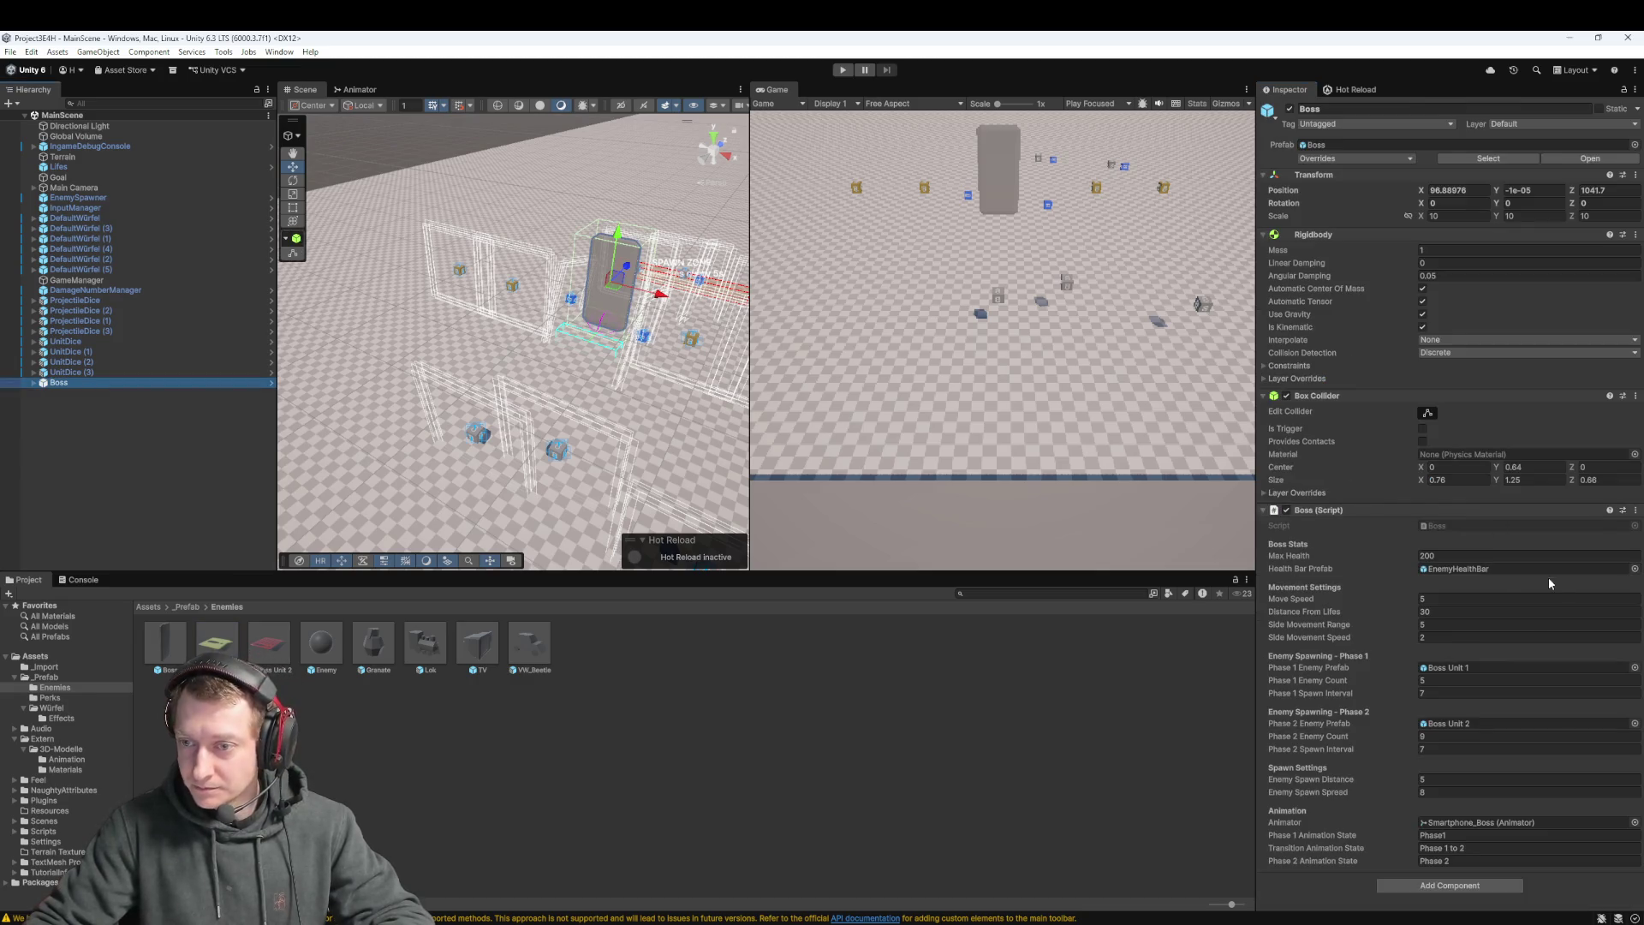
Change the Boss's Phase 1 Spawn Interval from 7 to 80
{"action": "left_click", "coordinate": [1425, 693]}
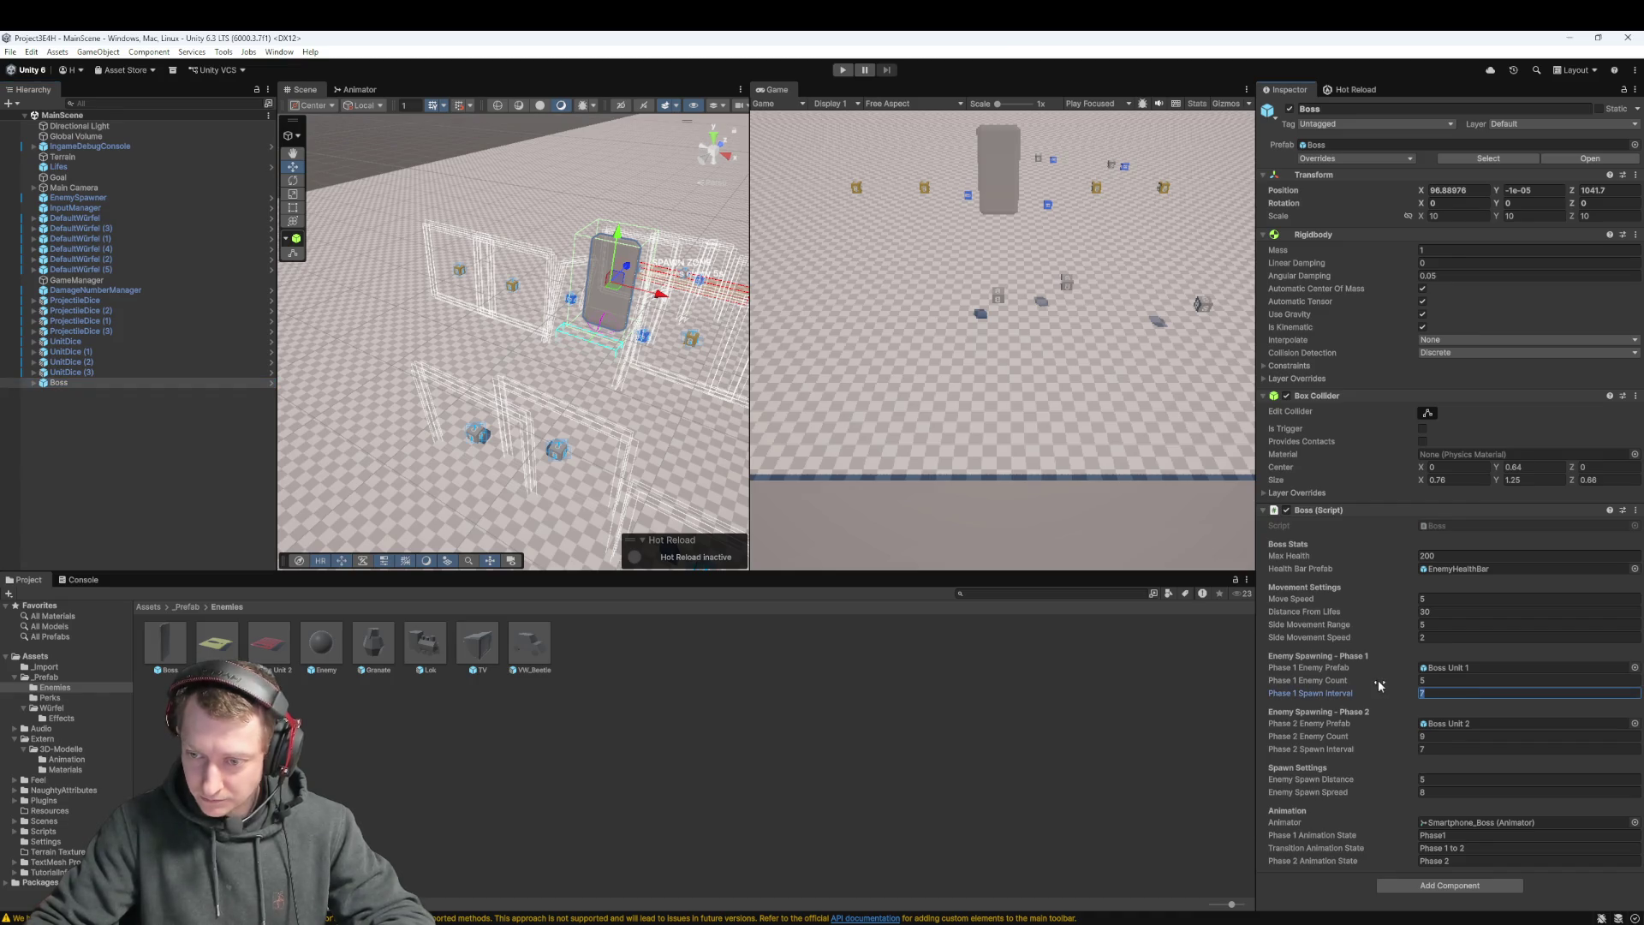
{"action": "type", "text": "80"}
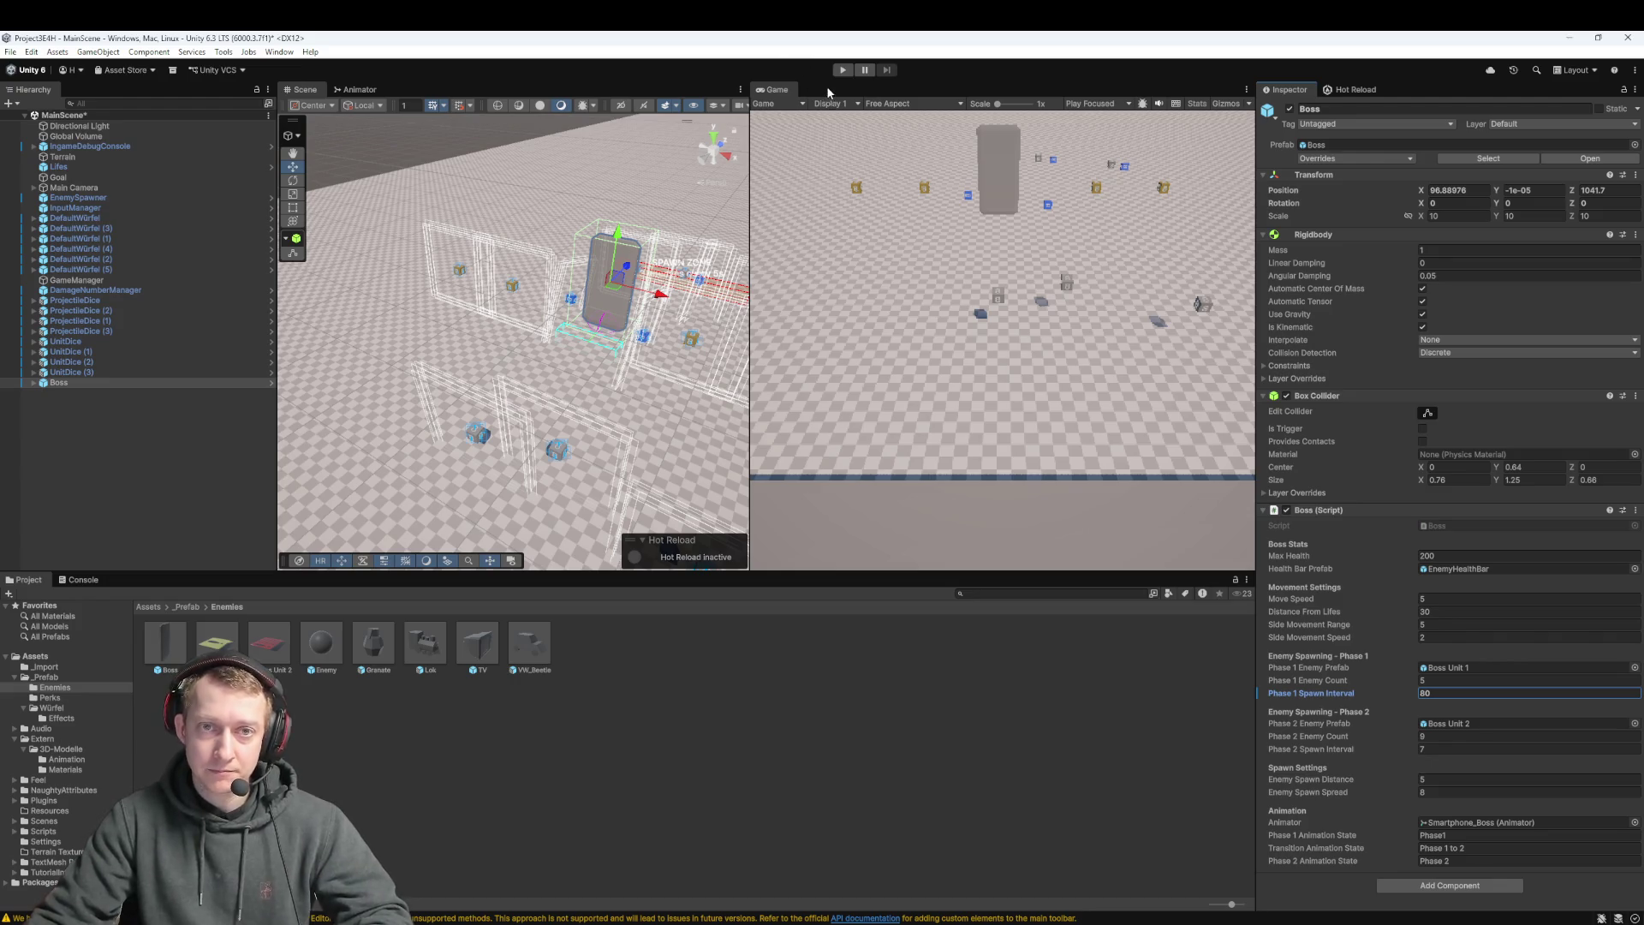
Set UnitDice (2)'s Base Damage and the following Draggable values to 100
{"action": "left_click", "coordinate": [99, 363]}
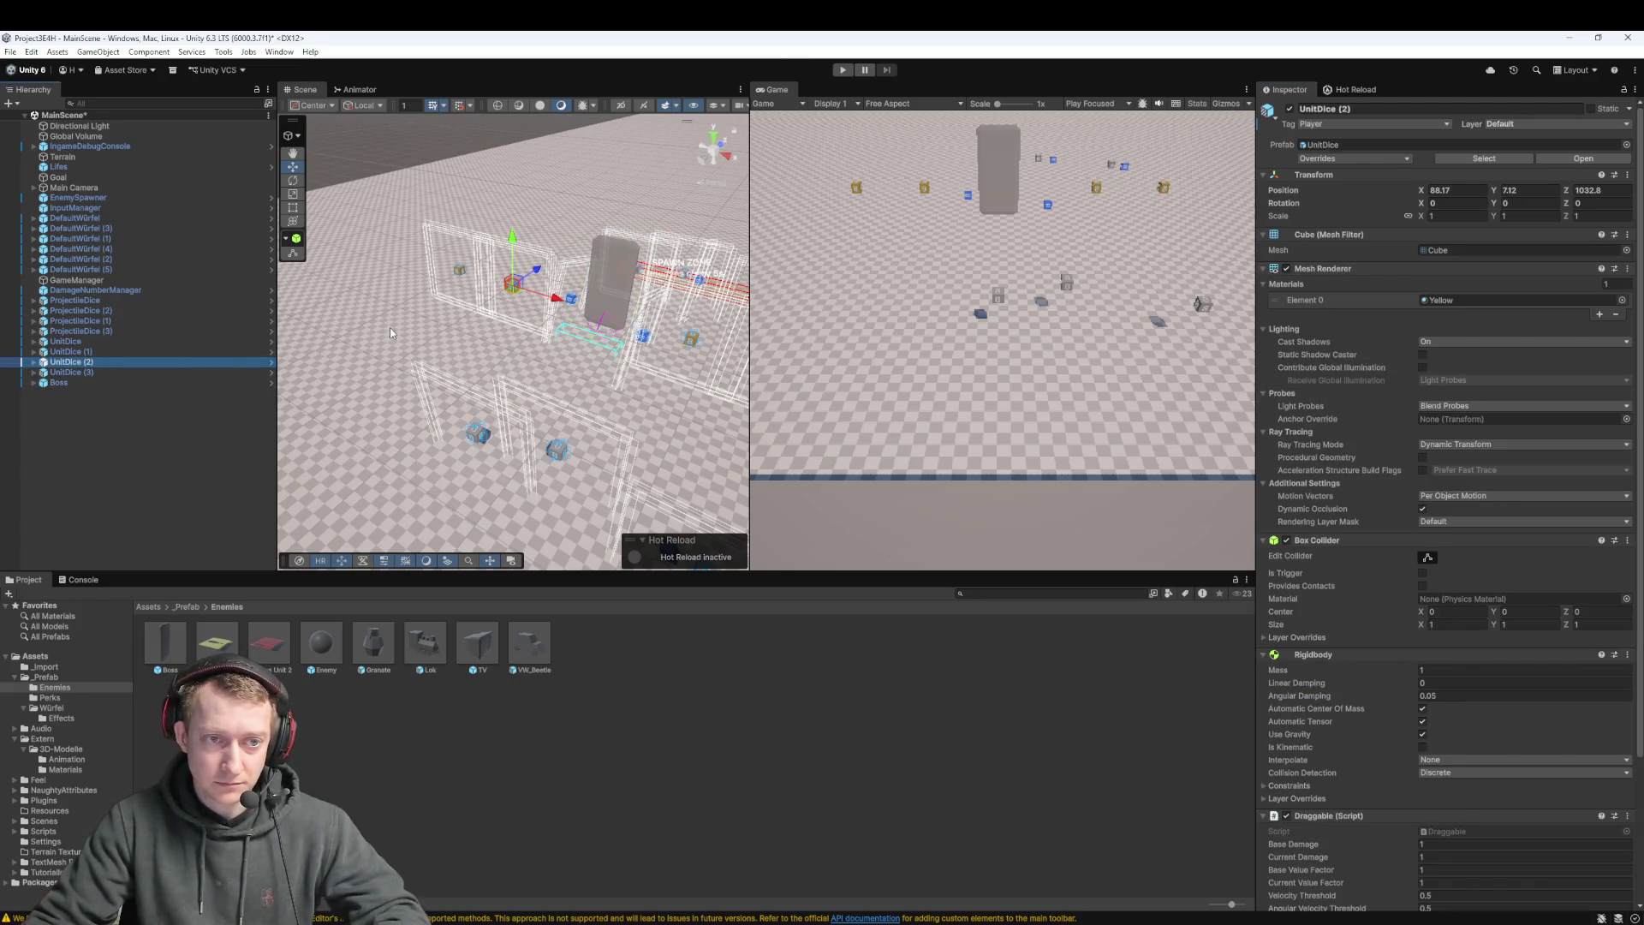
{"action": "scroll", "coordinate": [1382, 360], "scroll_direction": "down", "scroll_amount": 5}
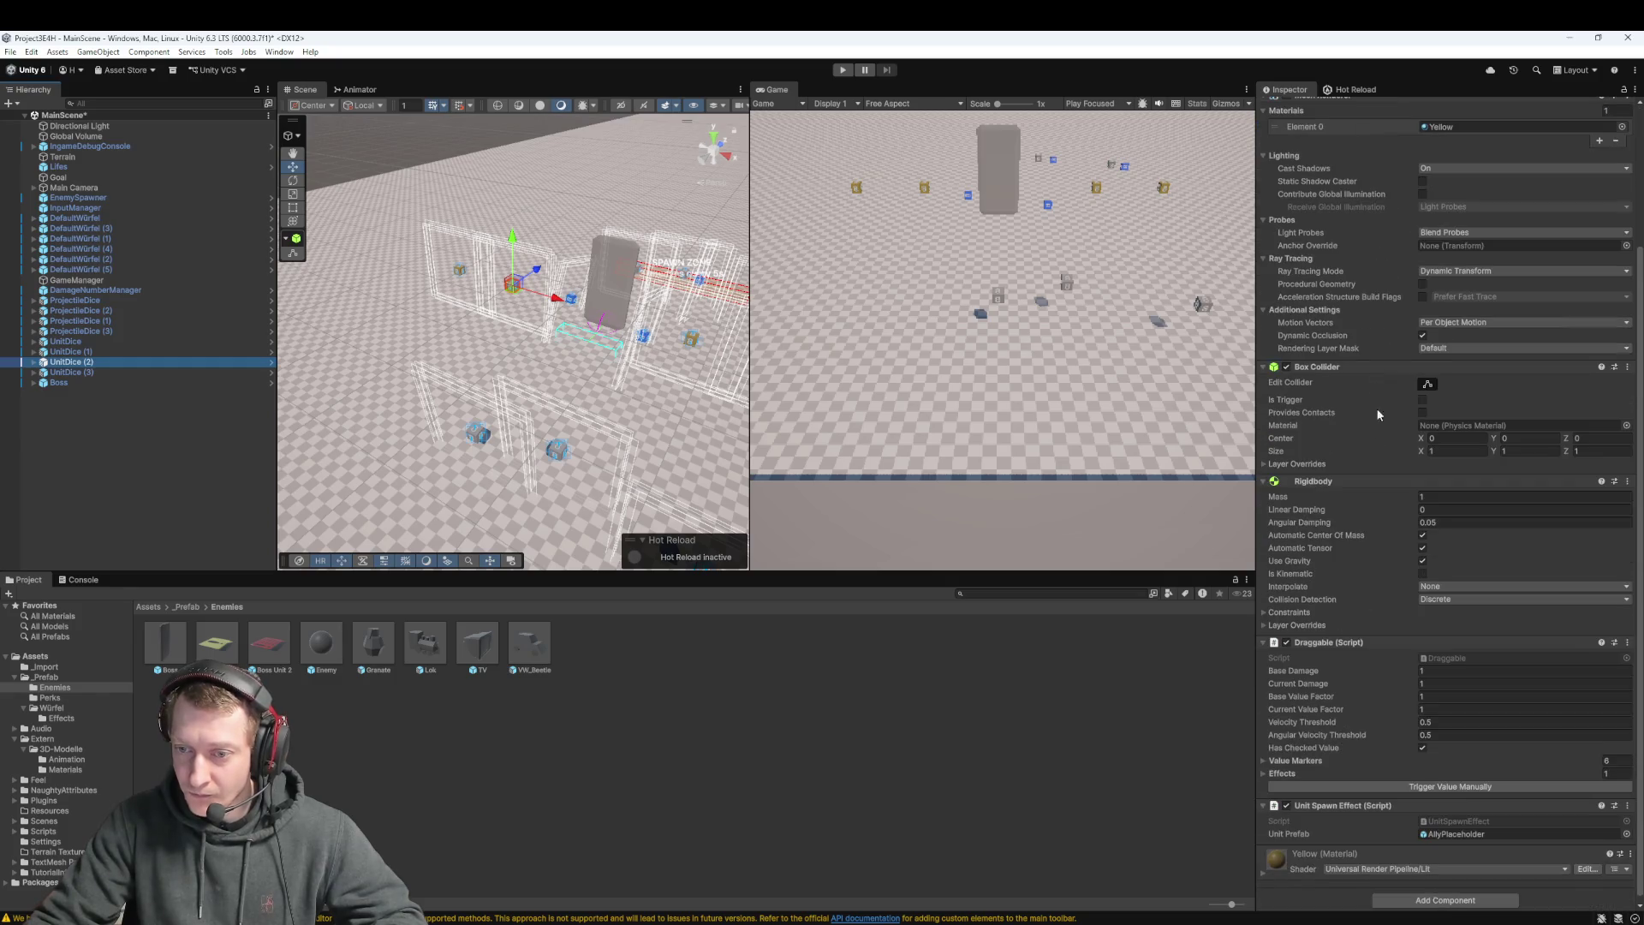
{"action": "left_click", "coordinate": [1445, 667]}
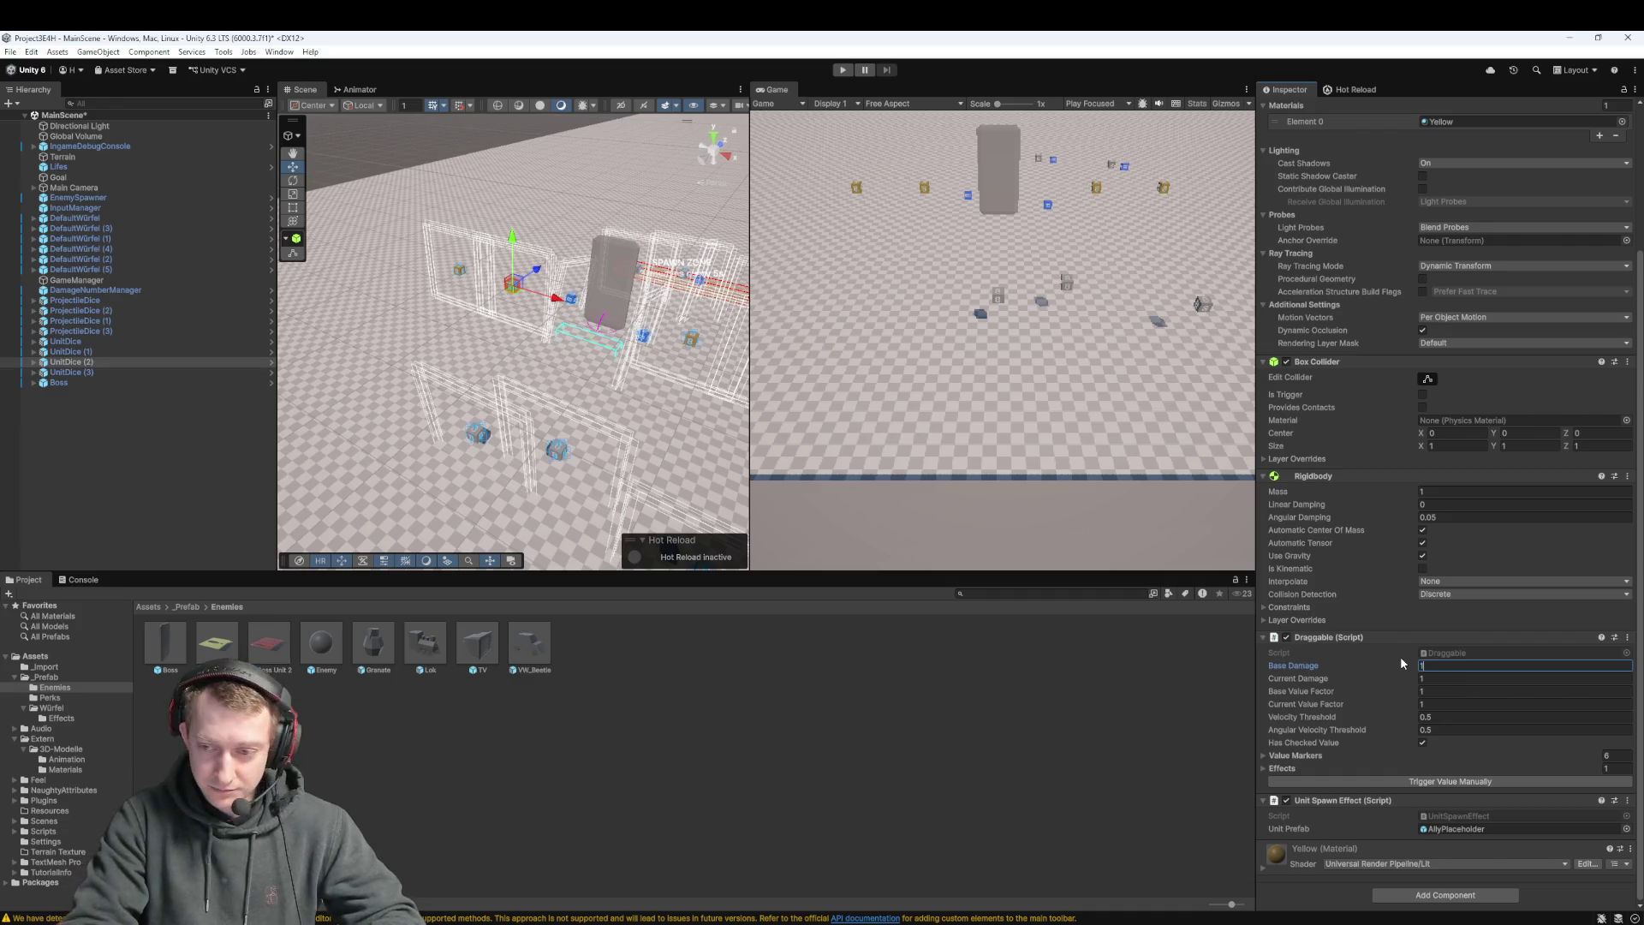
{"action": "type", "text": "100"}
{"action": "key", "text": "Tab"}
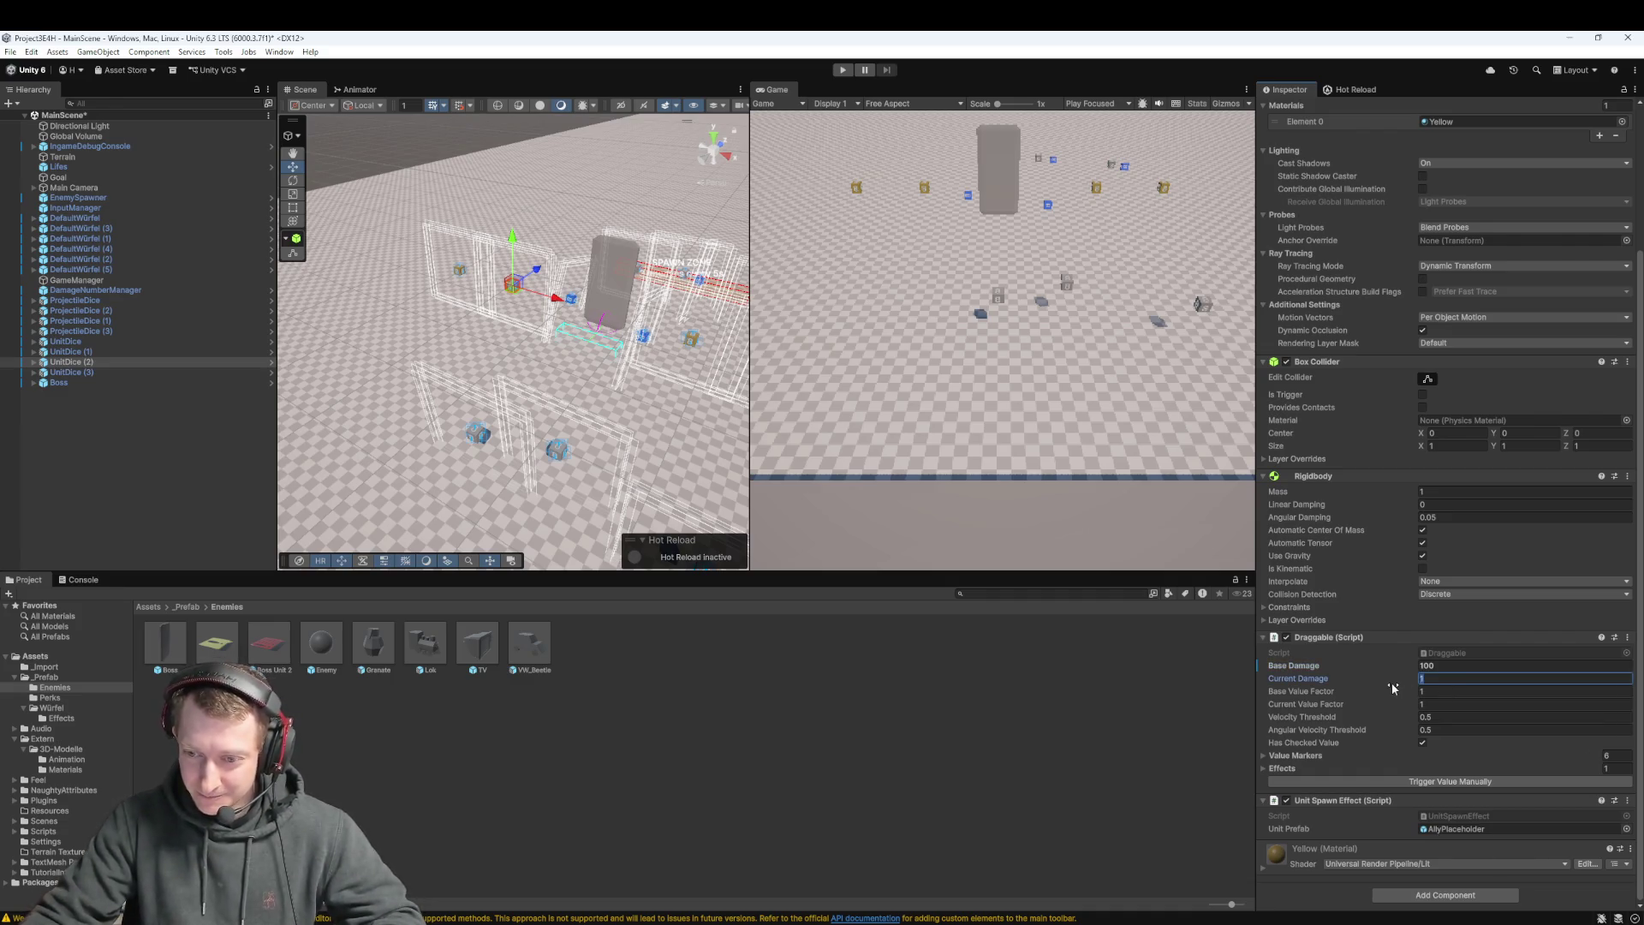
{"action": "type", "text": "100"}
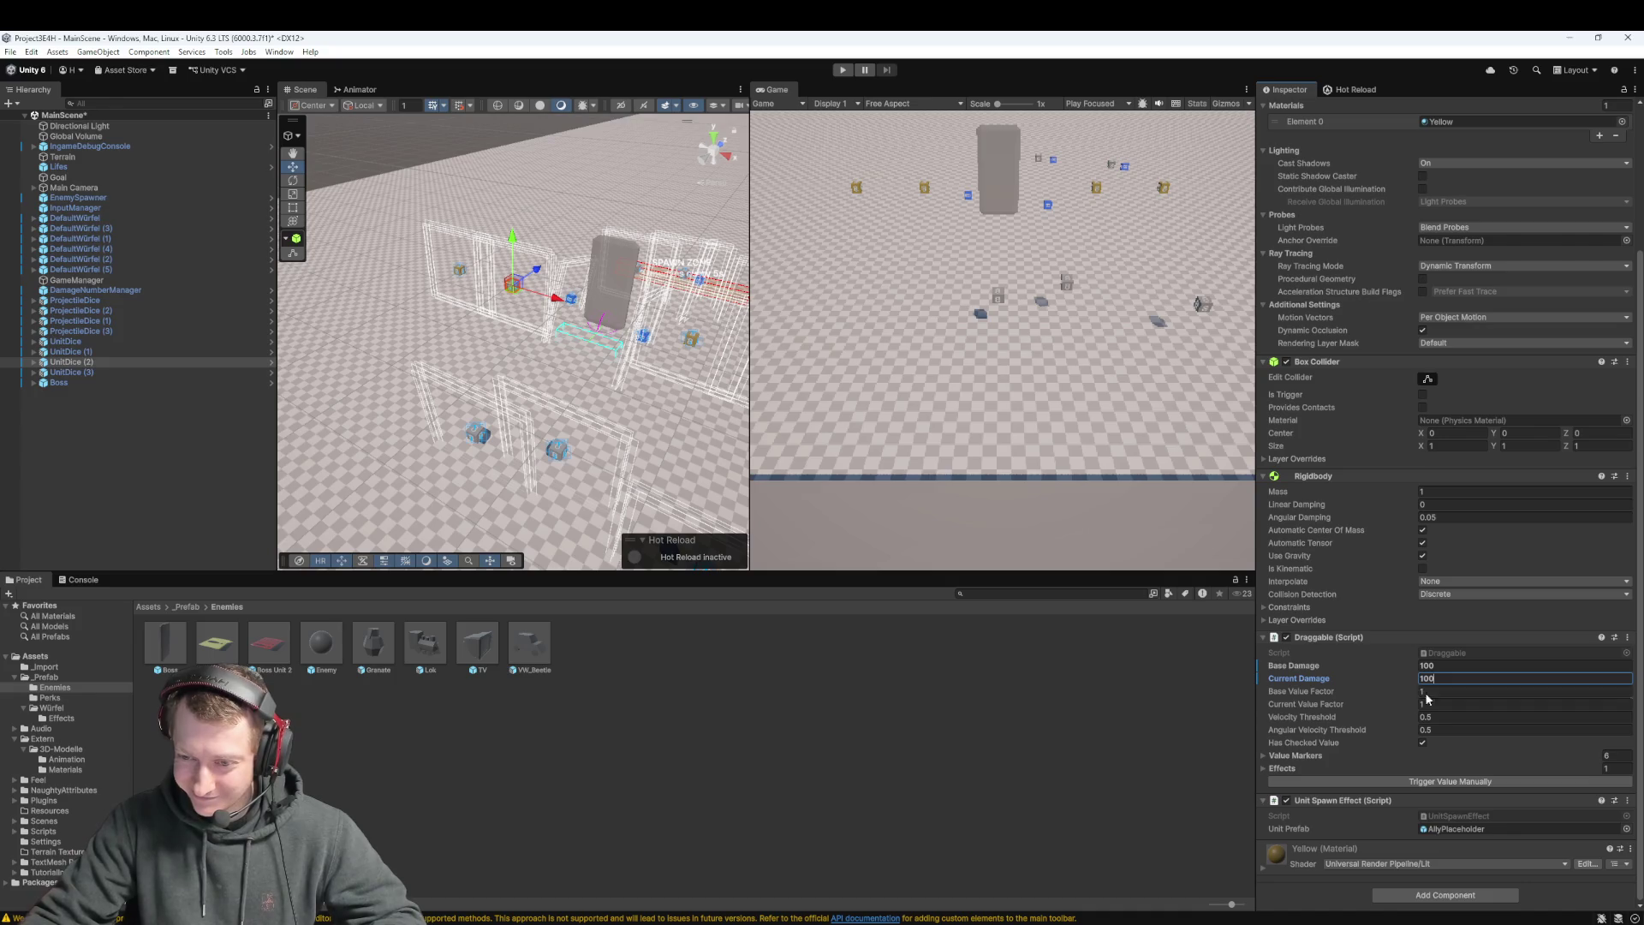
{"action": "type", "text": "100"}
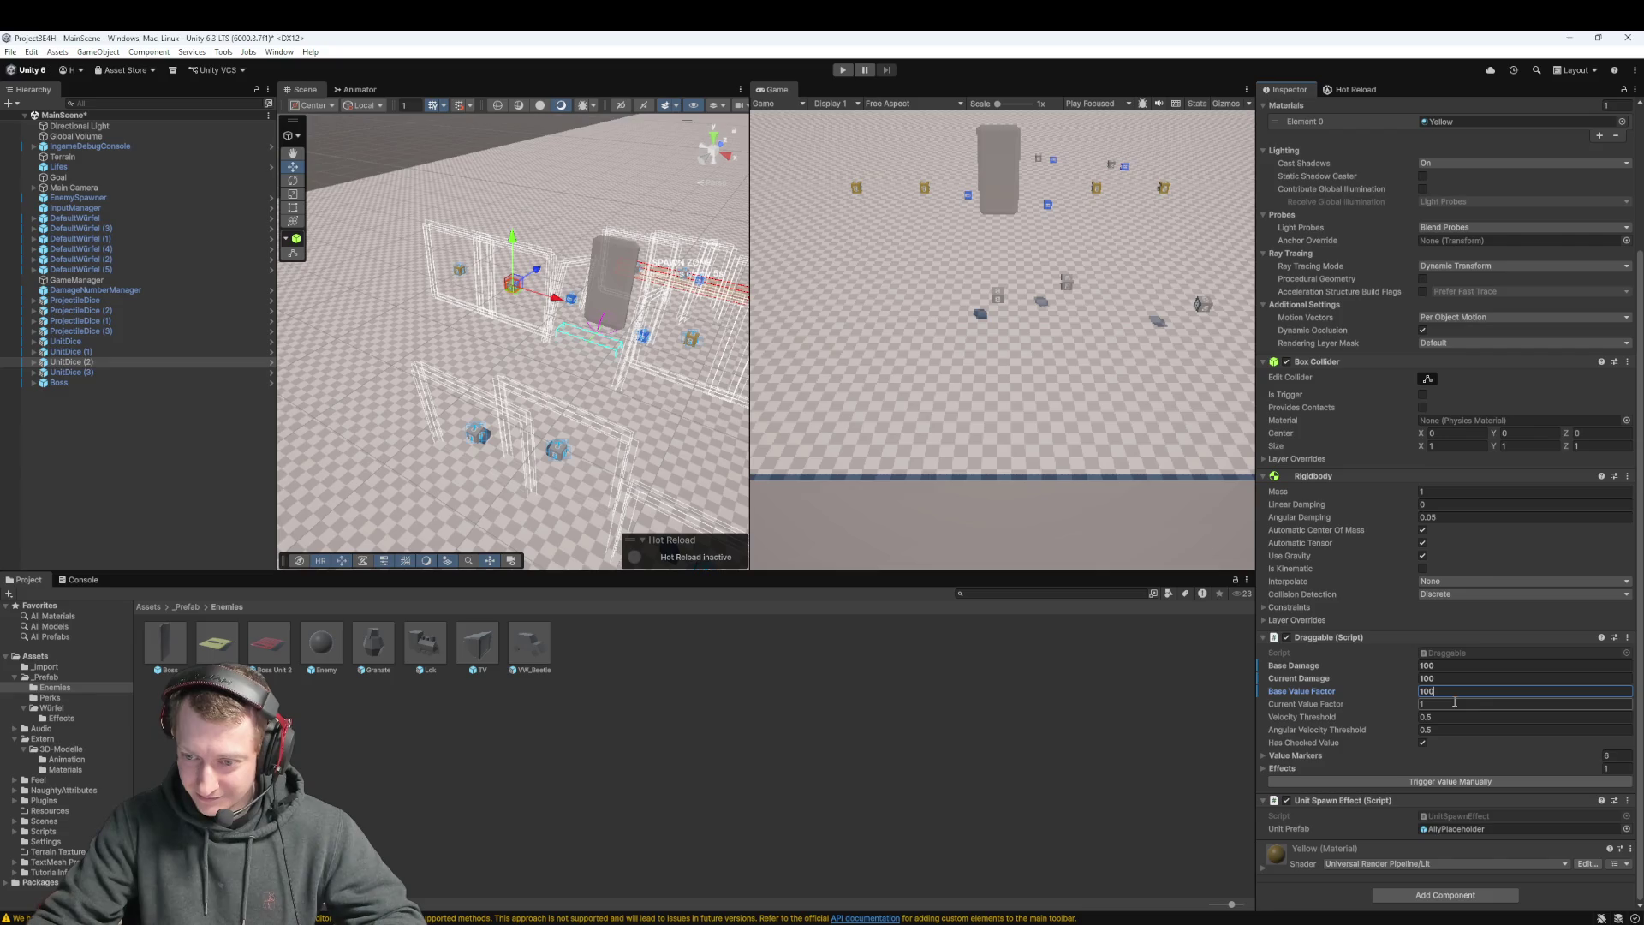
{"action": "left_click", "coordinate": [1018, 785]}
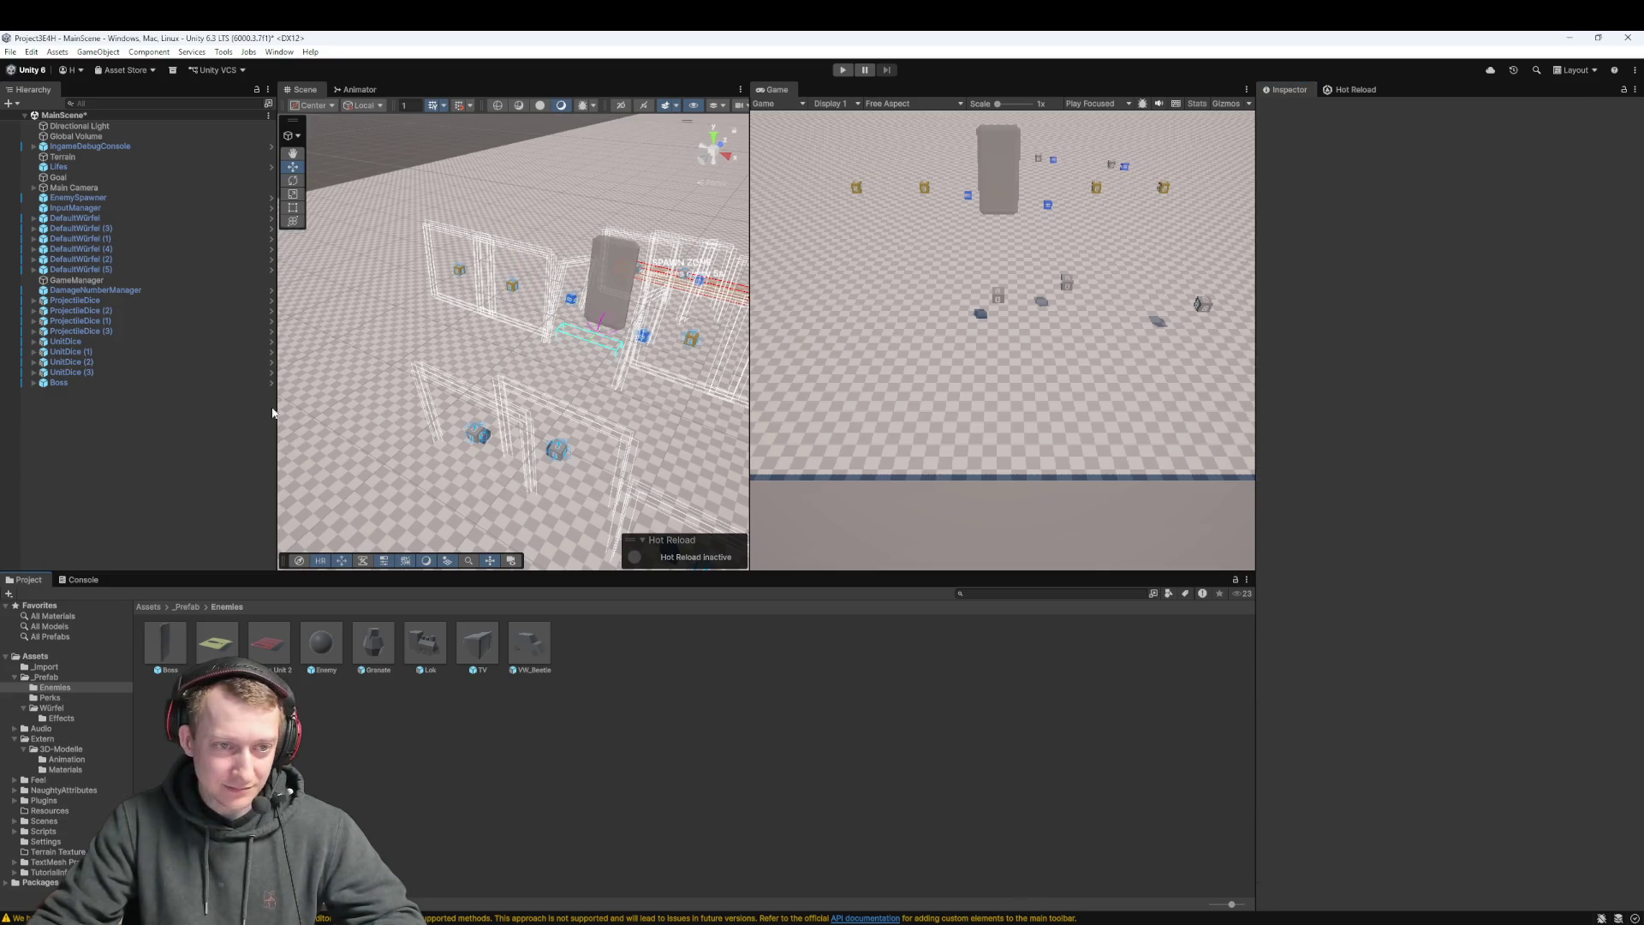
Inspect each ProjectileDice and UnitDice object, ending on UnitDice (2), then start a play-test
{"action": "left_click", "coordinate": [116, 305]}
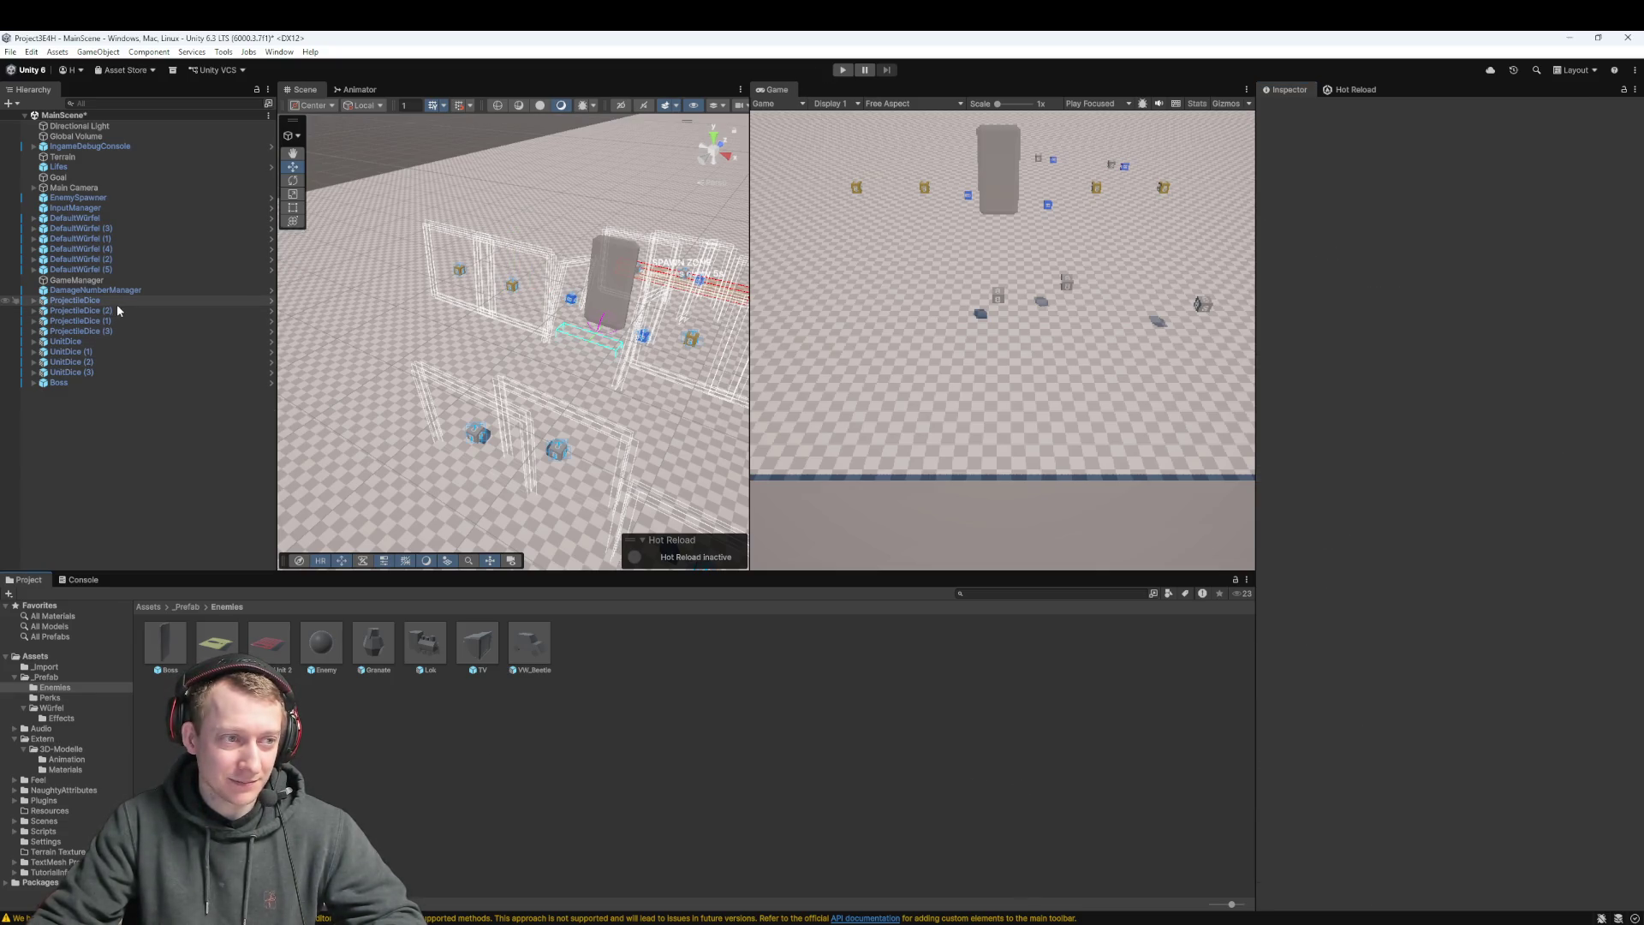
{"action": "scroll", "coordinate": [1342, 604], "scroll_direction": "down", "scroll_amount": 3}
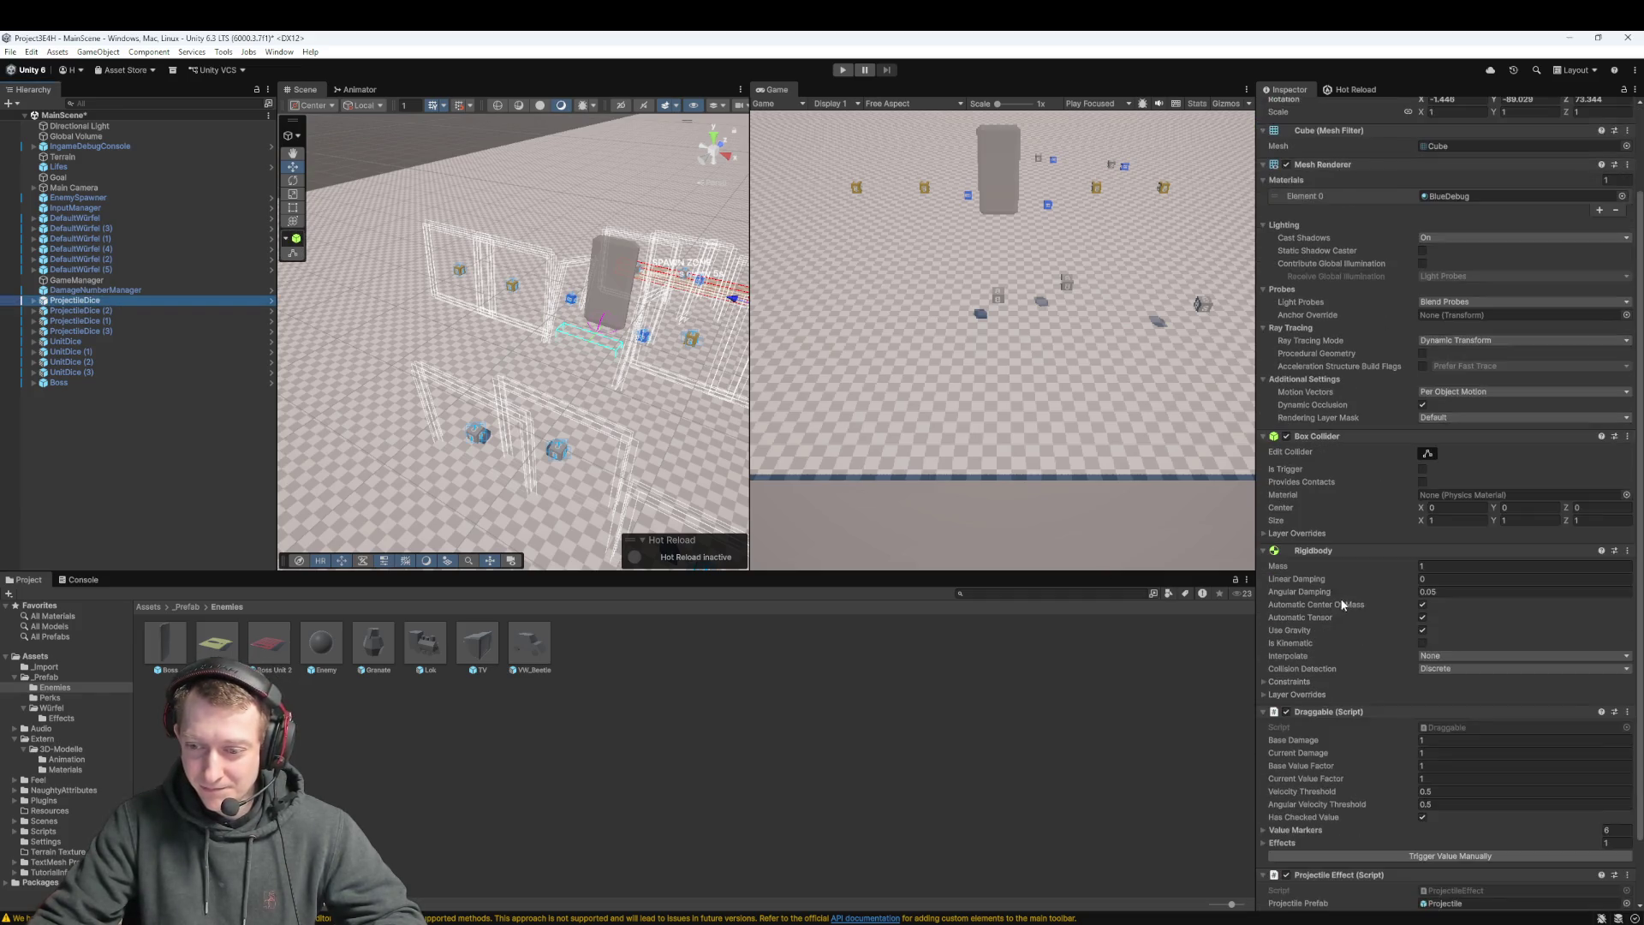
{"action": "left_click", "coordinate": [106, 311]}
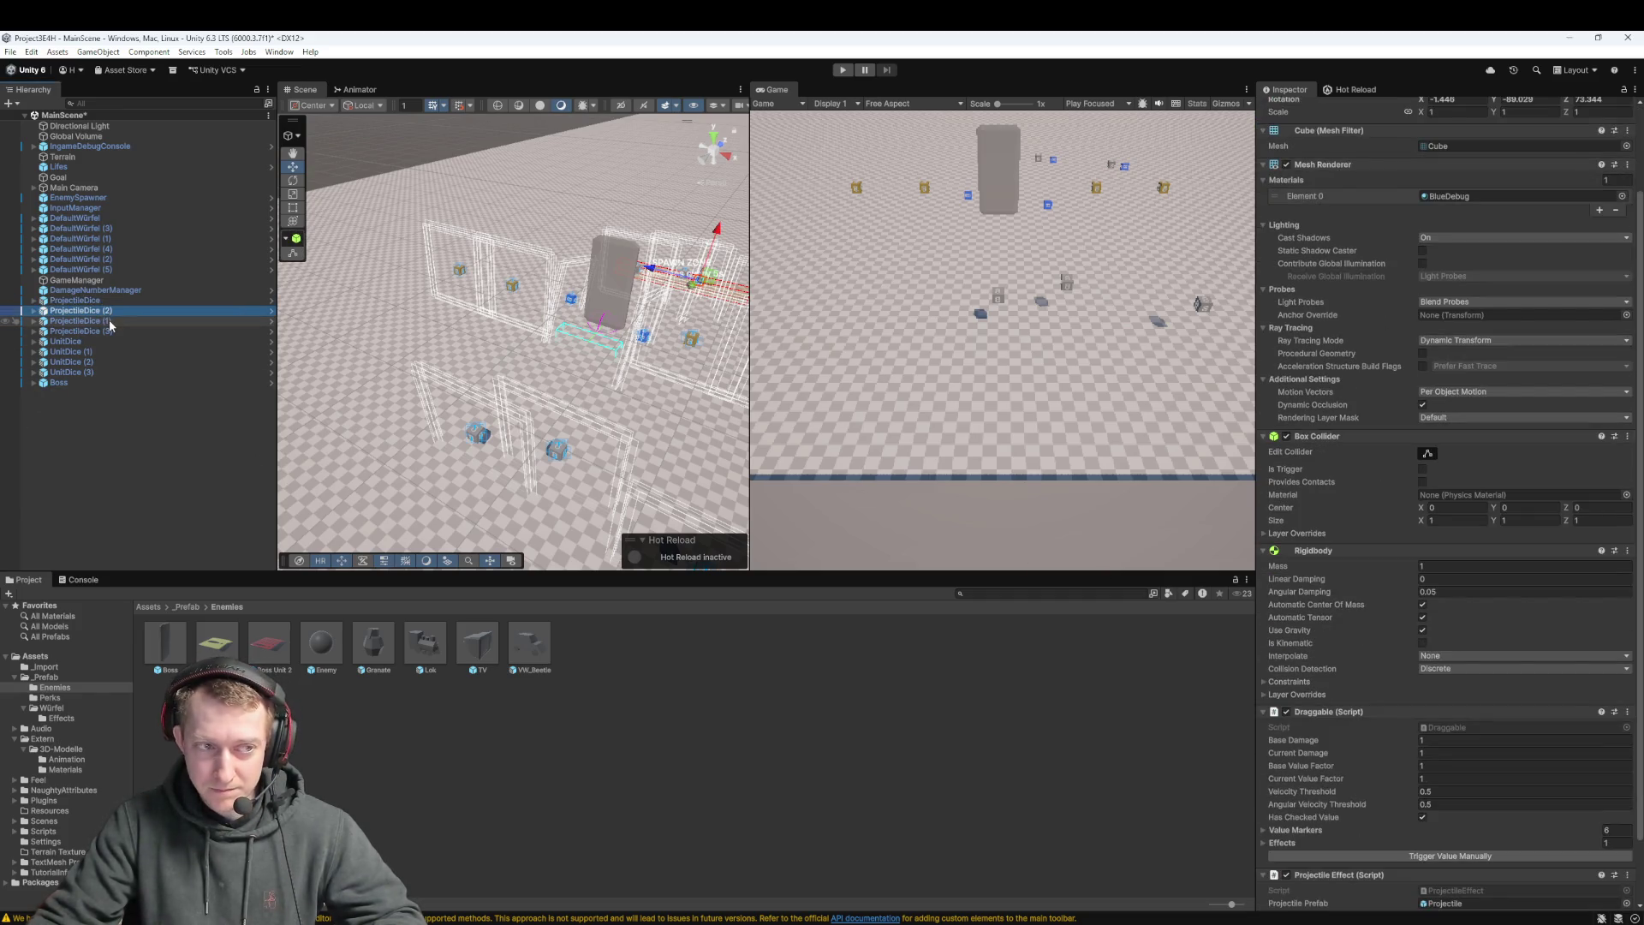
{"action": "left_click", "coordinate": [110, 322]}
{"action": "left_click", "coordinate": [111, 331]}
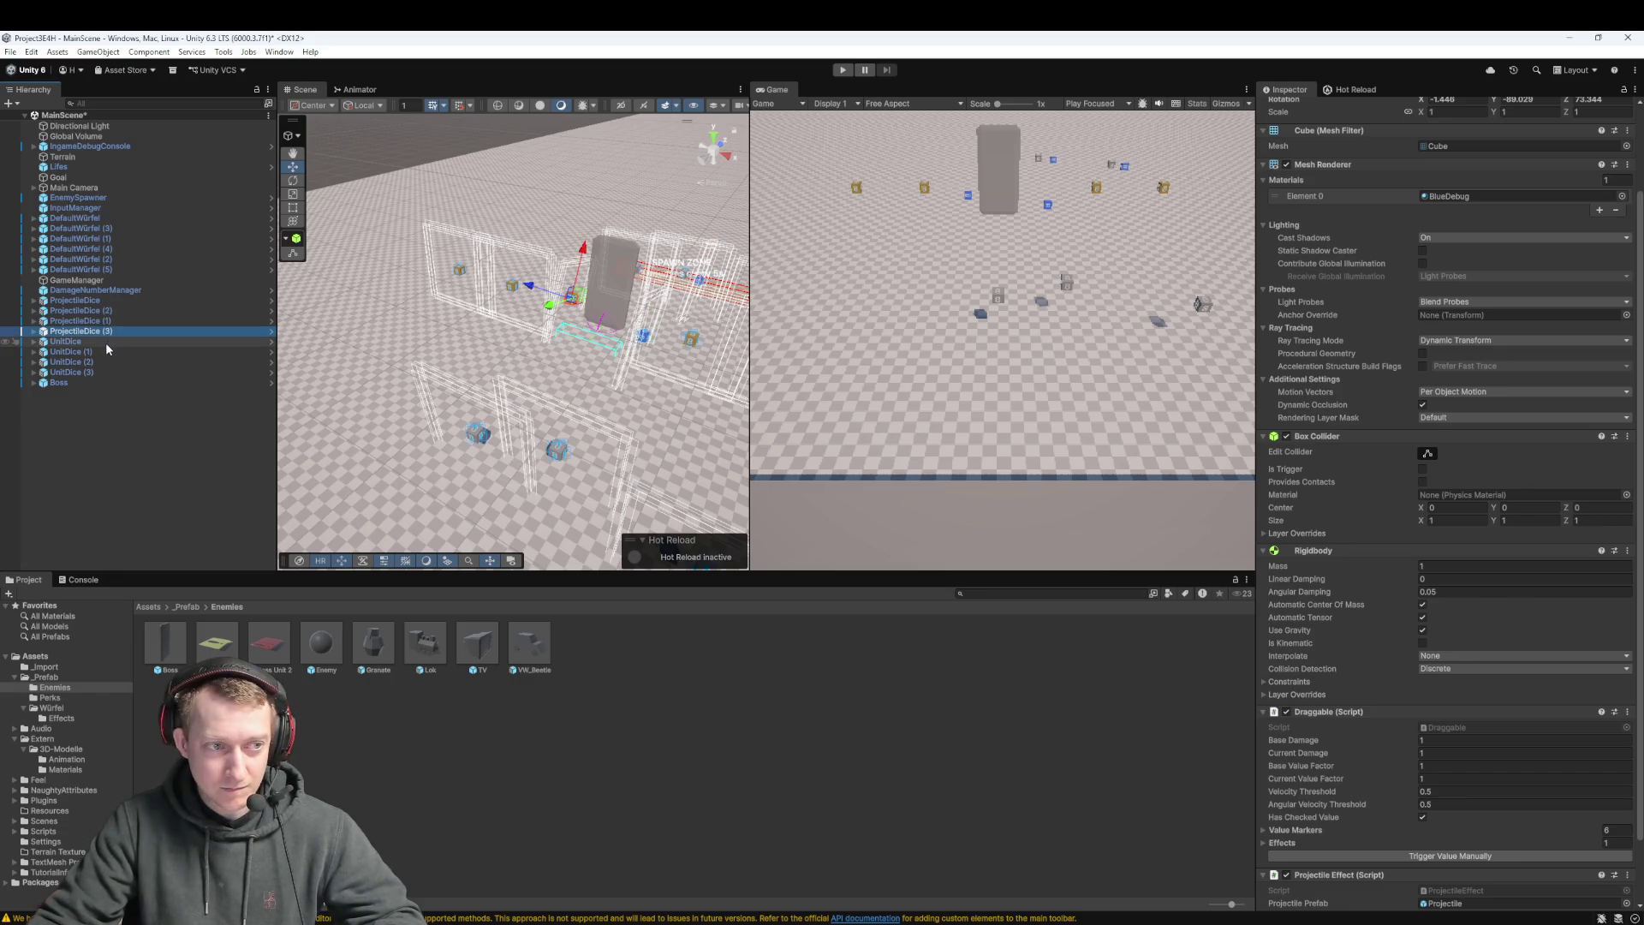
{"action": "left_click", "coordinate": [105, 341]}
{"action": "left_click", "coordinate": [106, 351]}
{"action": "left_click", "coordinate": [109, 362]}
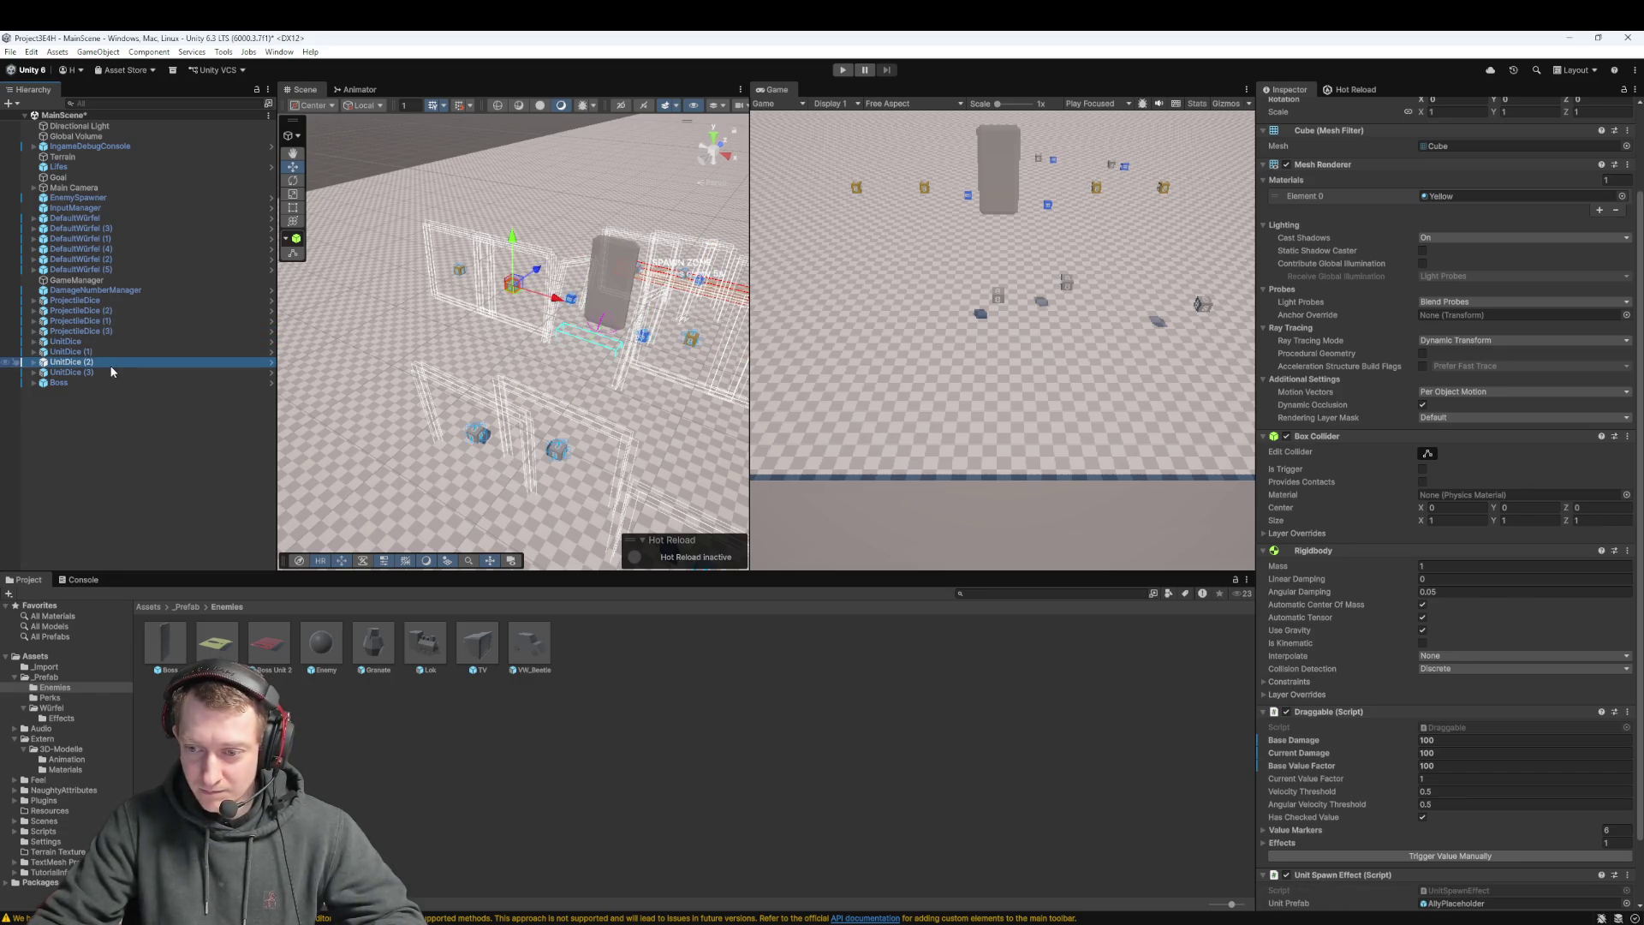
{"action": "left_click", "coordinate": [844, 75]}
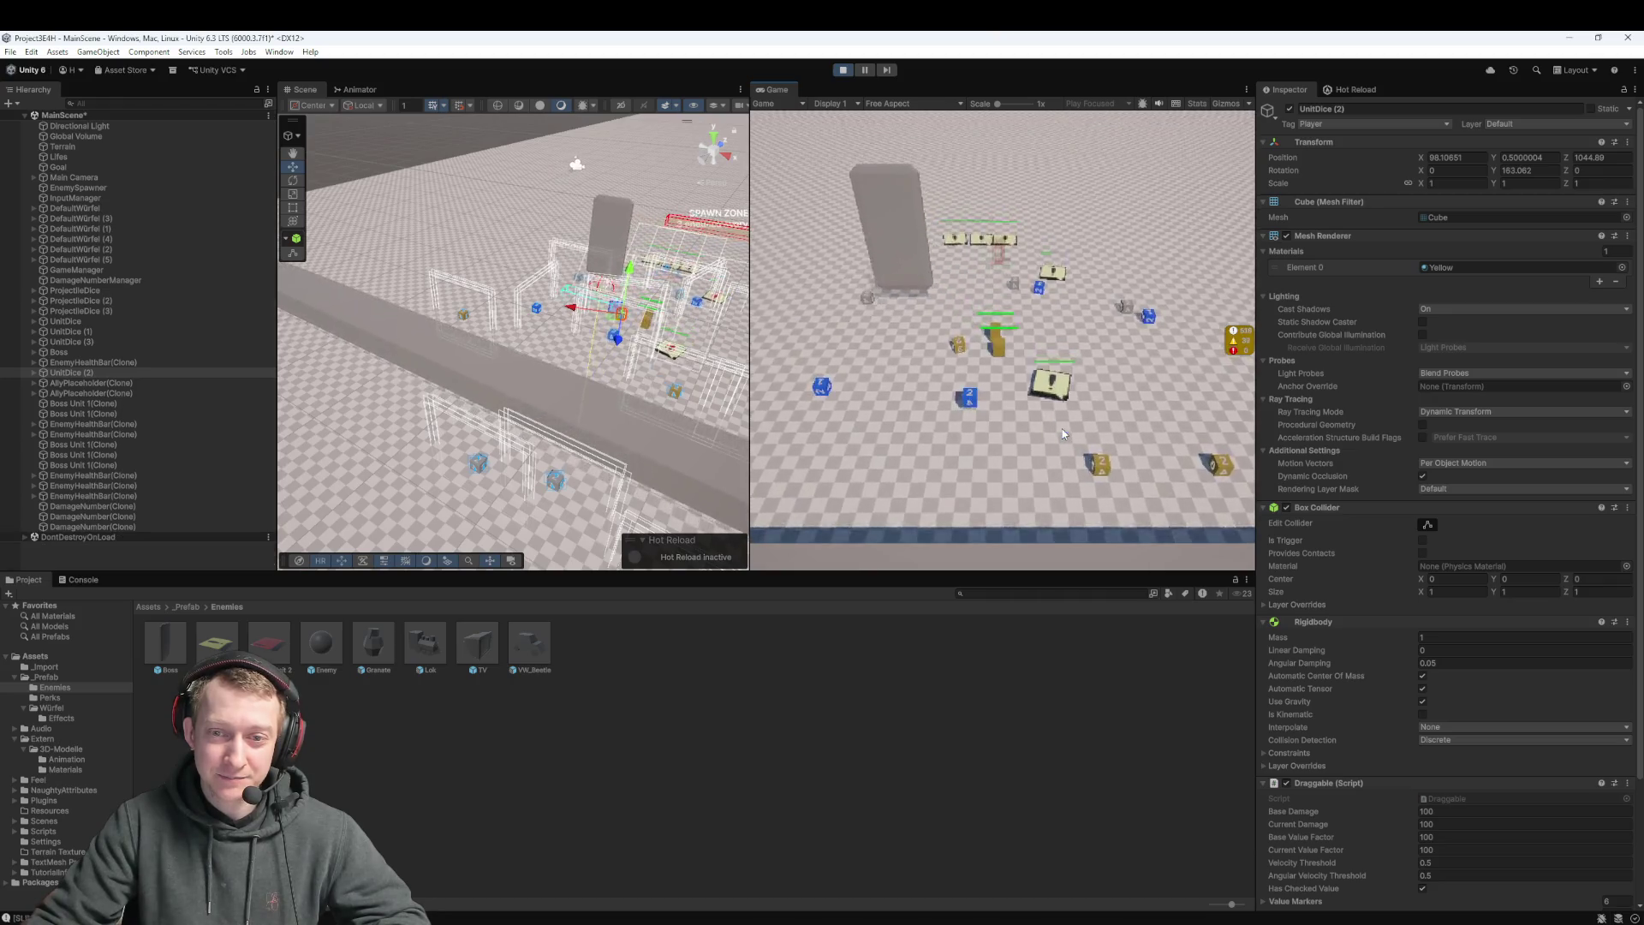
{"action": "left_click", "coordinate": [842, 72]}
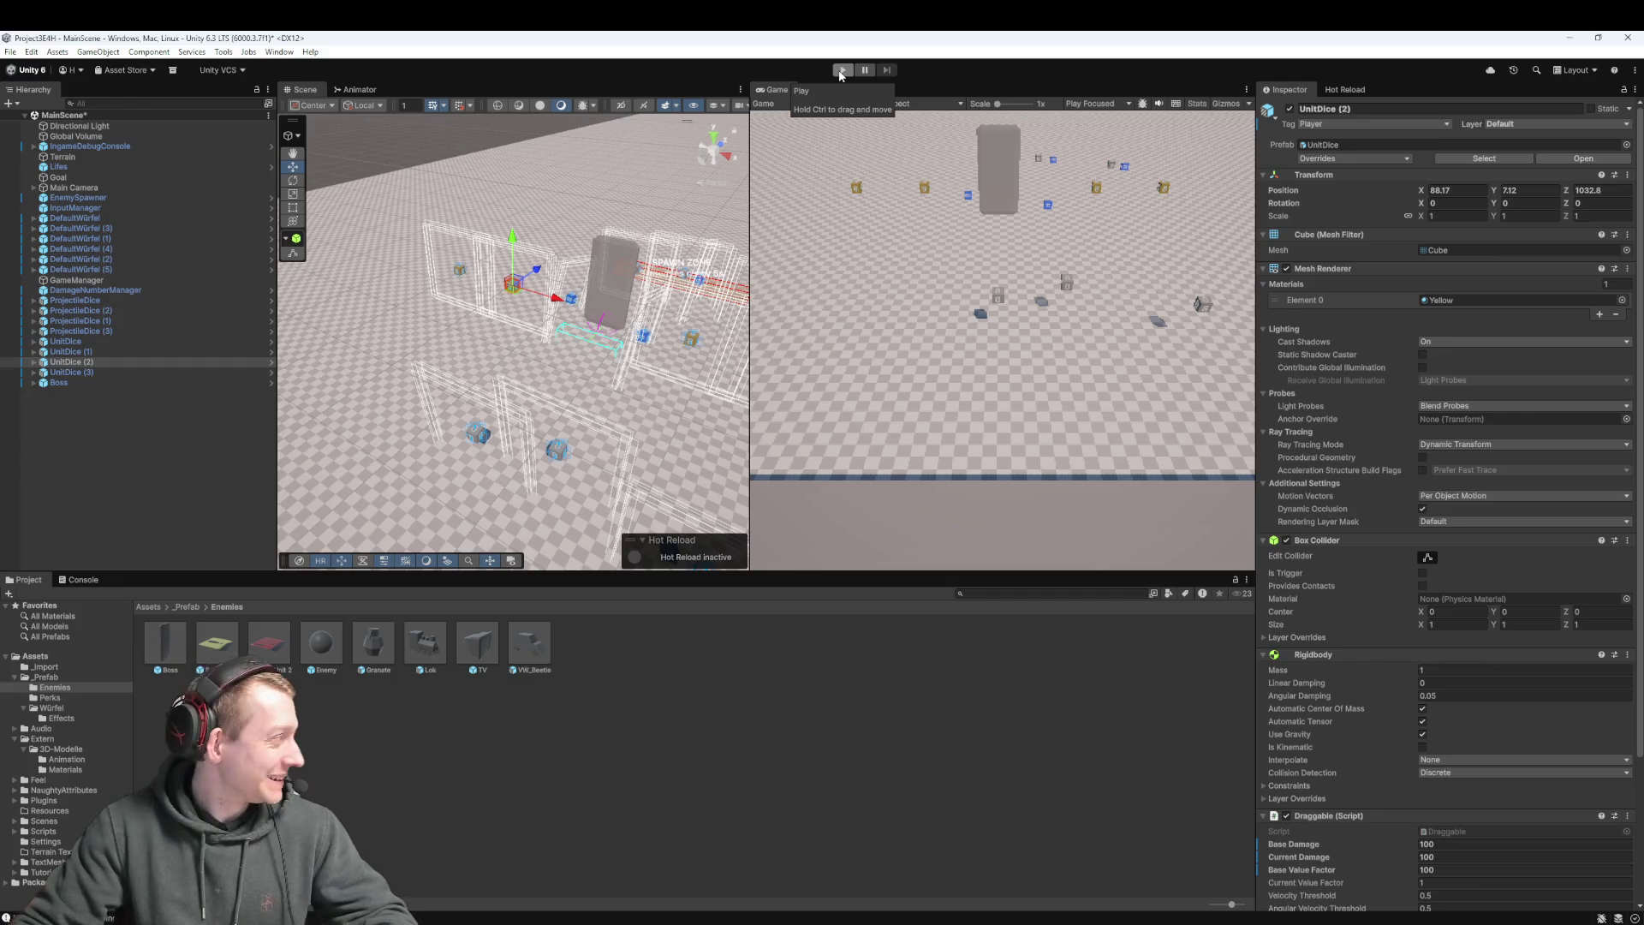
{"action": "left_click", "coordinate": [840, 72]}
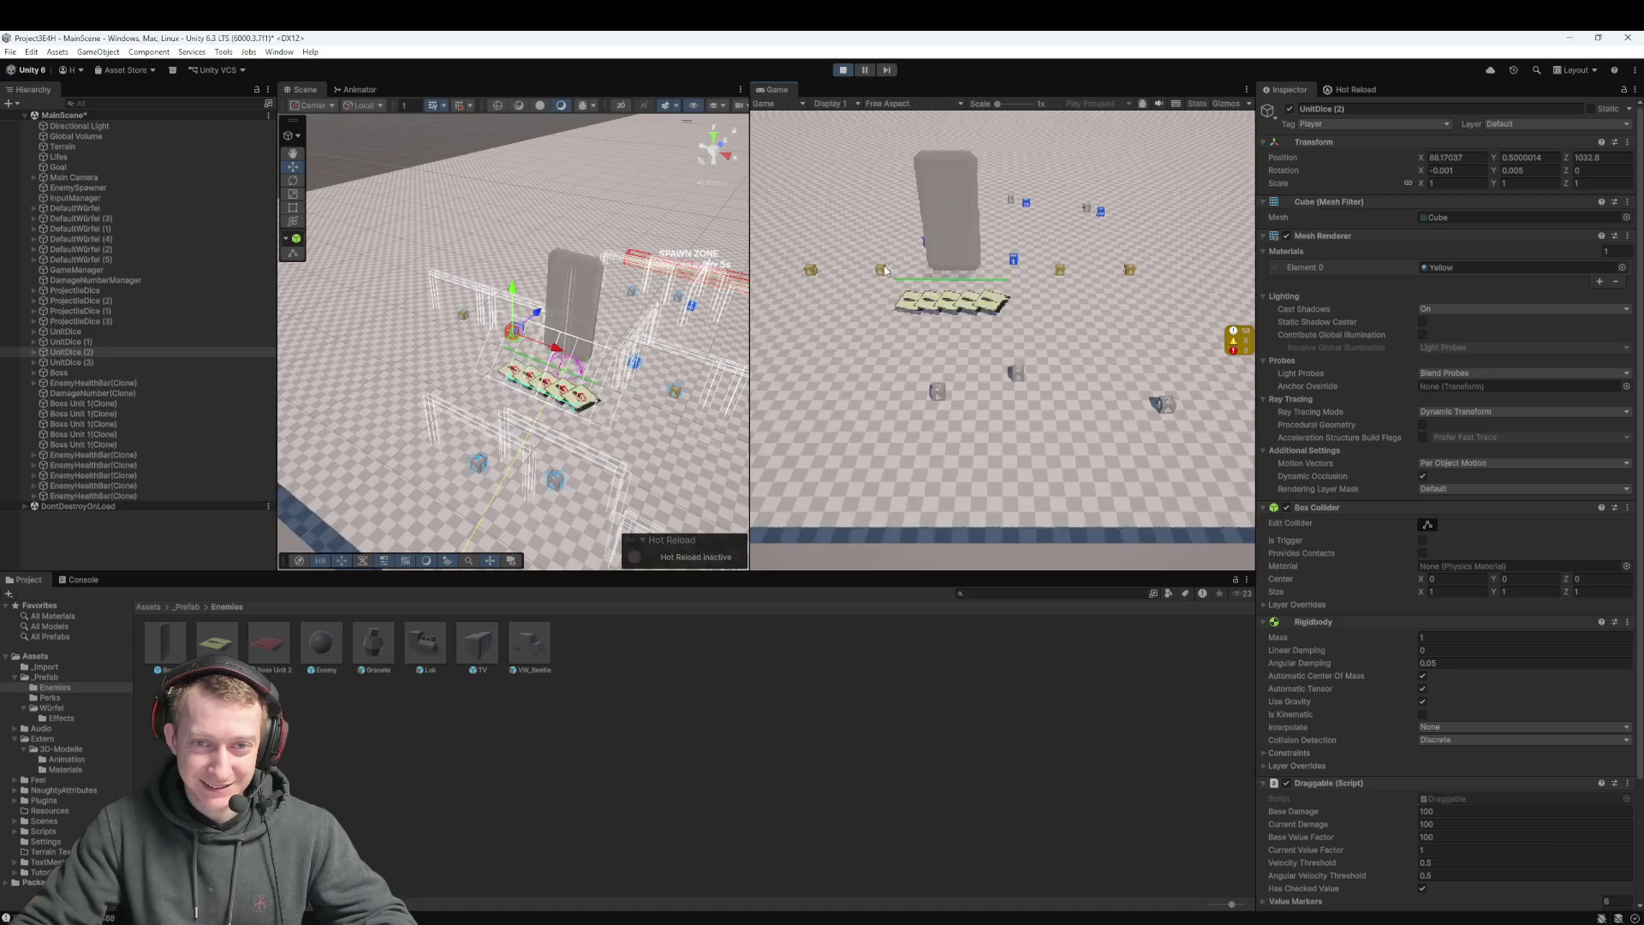
{"action": "left_click_drag", "start_coordinate": [972, 409], "coordinate": [984, 310]}
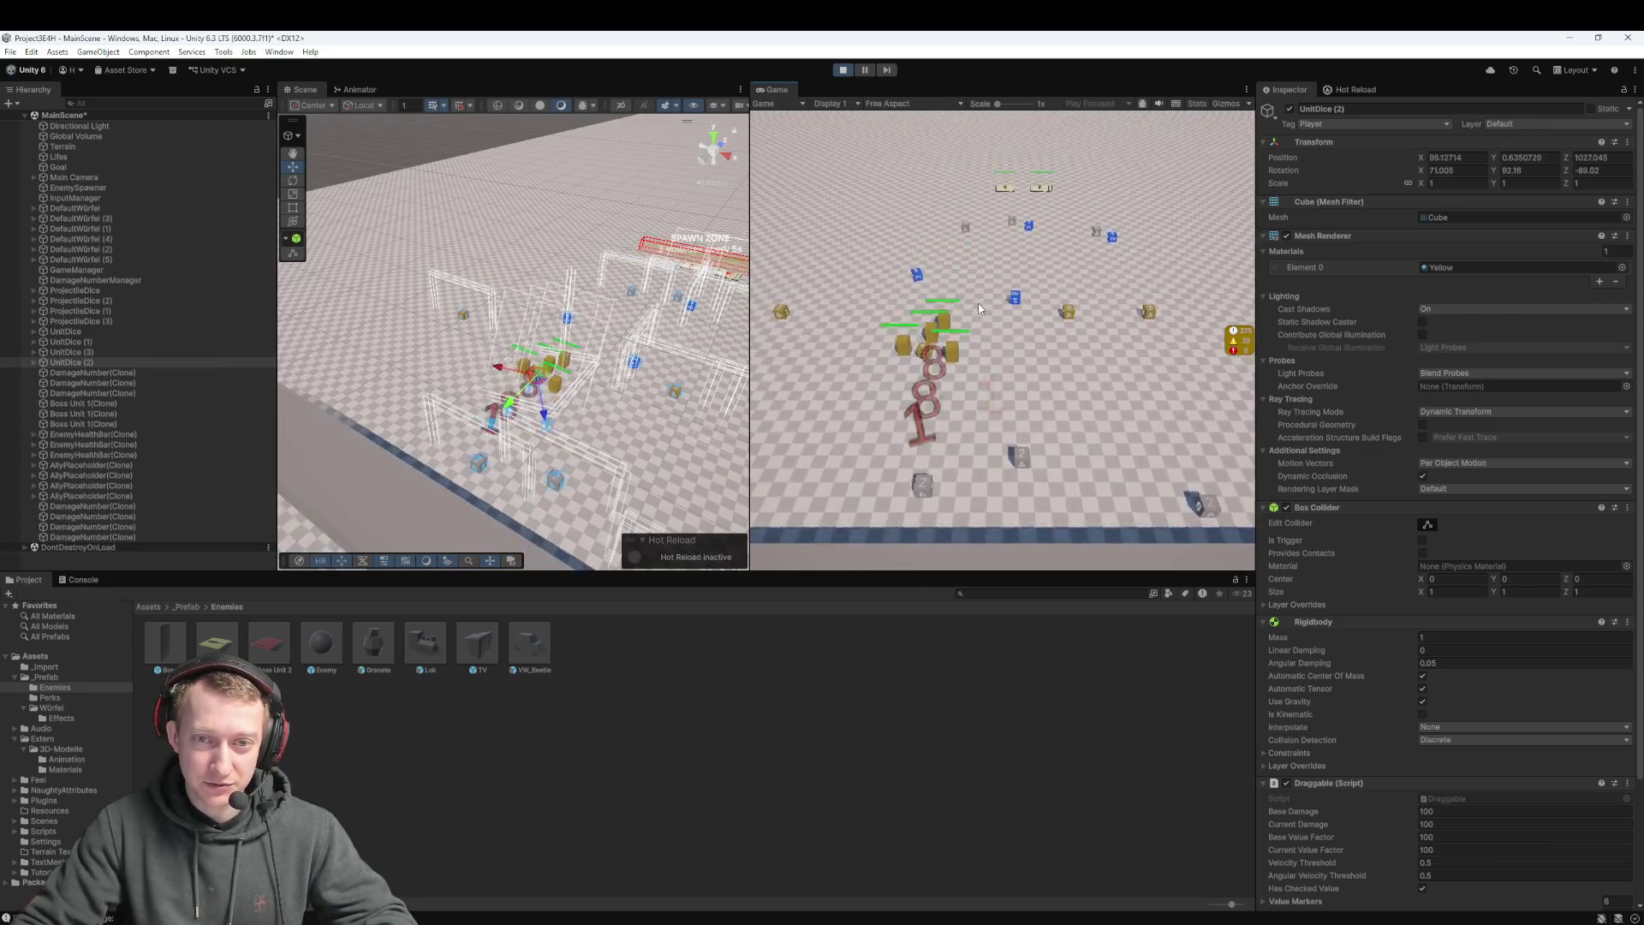
{"action": "left_click", "coordinate": [842, 74]}
{"action": "left_click", "coordinate": [843, 74]}
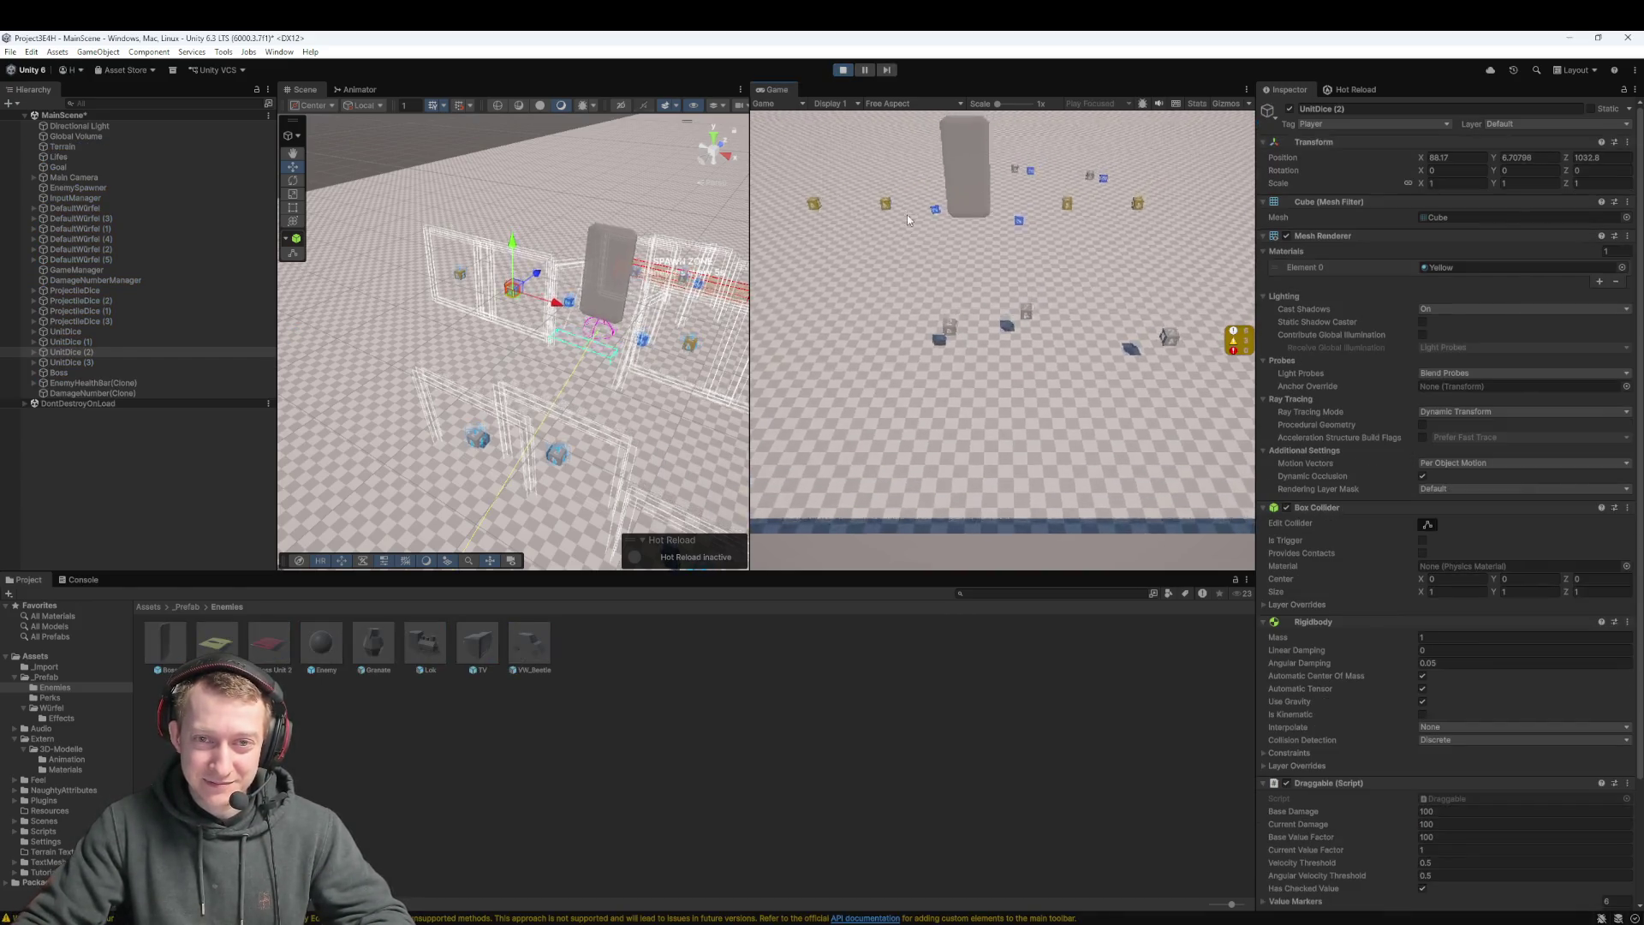
{"action": "left_click_drag", "start_coordinate": [888, 254], "coordinate": [959, 325]}
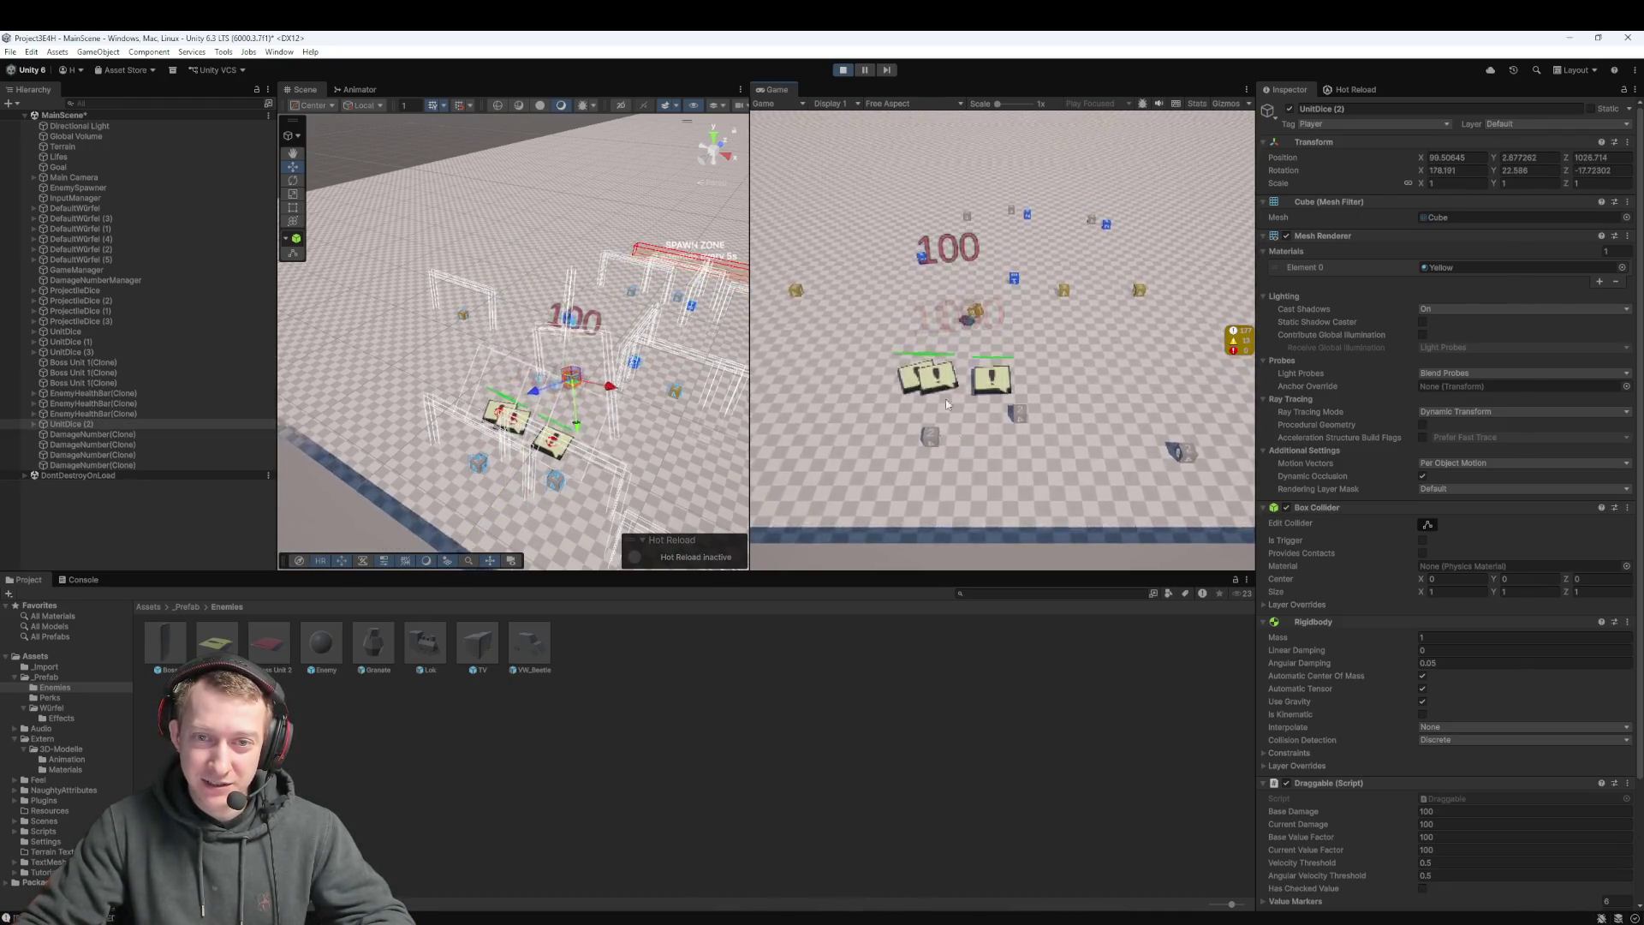
{"action": "left_click", "coordinate": [841, 71]}
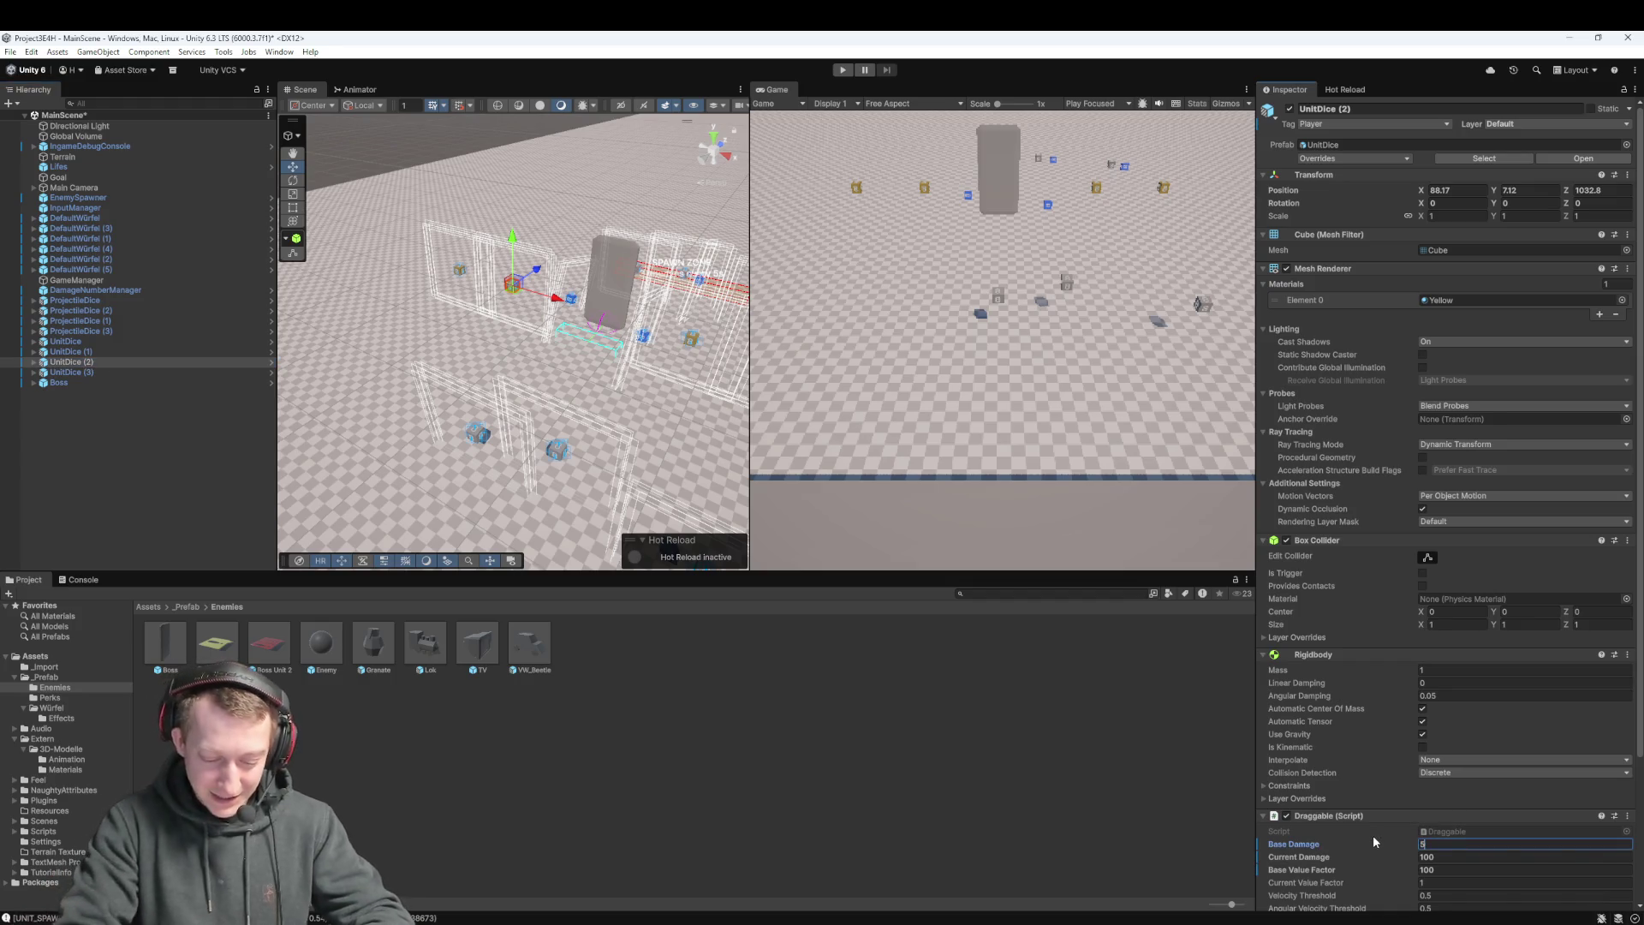
Set UnitDice (2)'s Base Damage, Current Damage and Base Value Factor to 50
{"action": "type", "text": "50"}
{"action": "key", "text": "Tab"}
{"action": "type", "text": "50"}
{"action": "key", "text": "Tab"}
{"action": "type", "text": "50"}
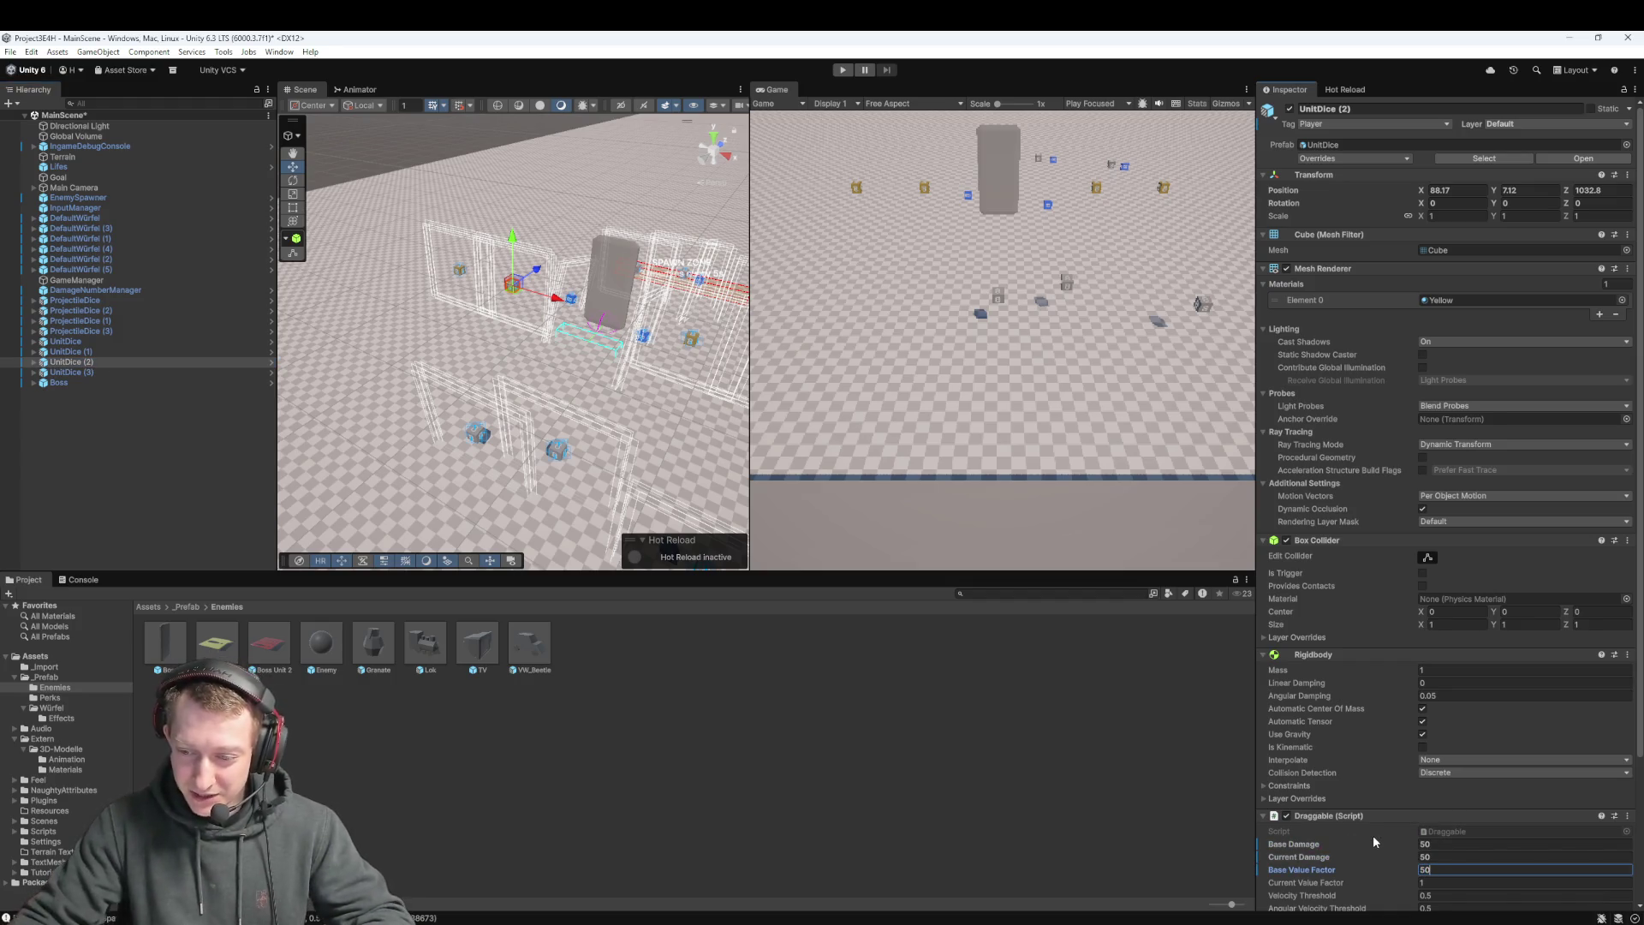
{"action": "left_click", "coordinate": [1196, 807]}
{"action": "left_click", "coordinate": [101, 361]}
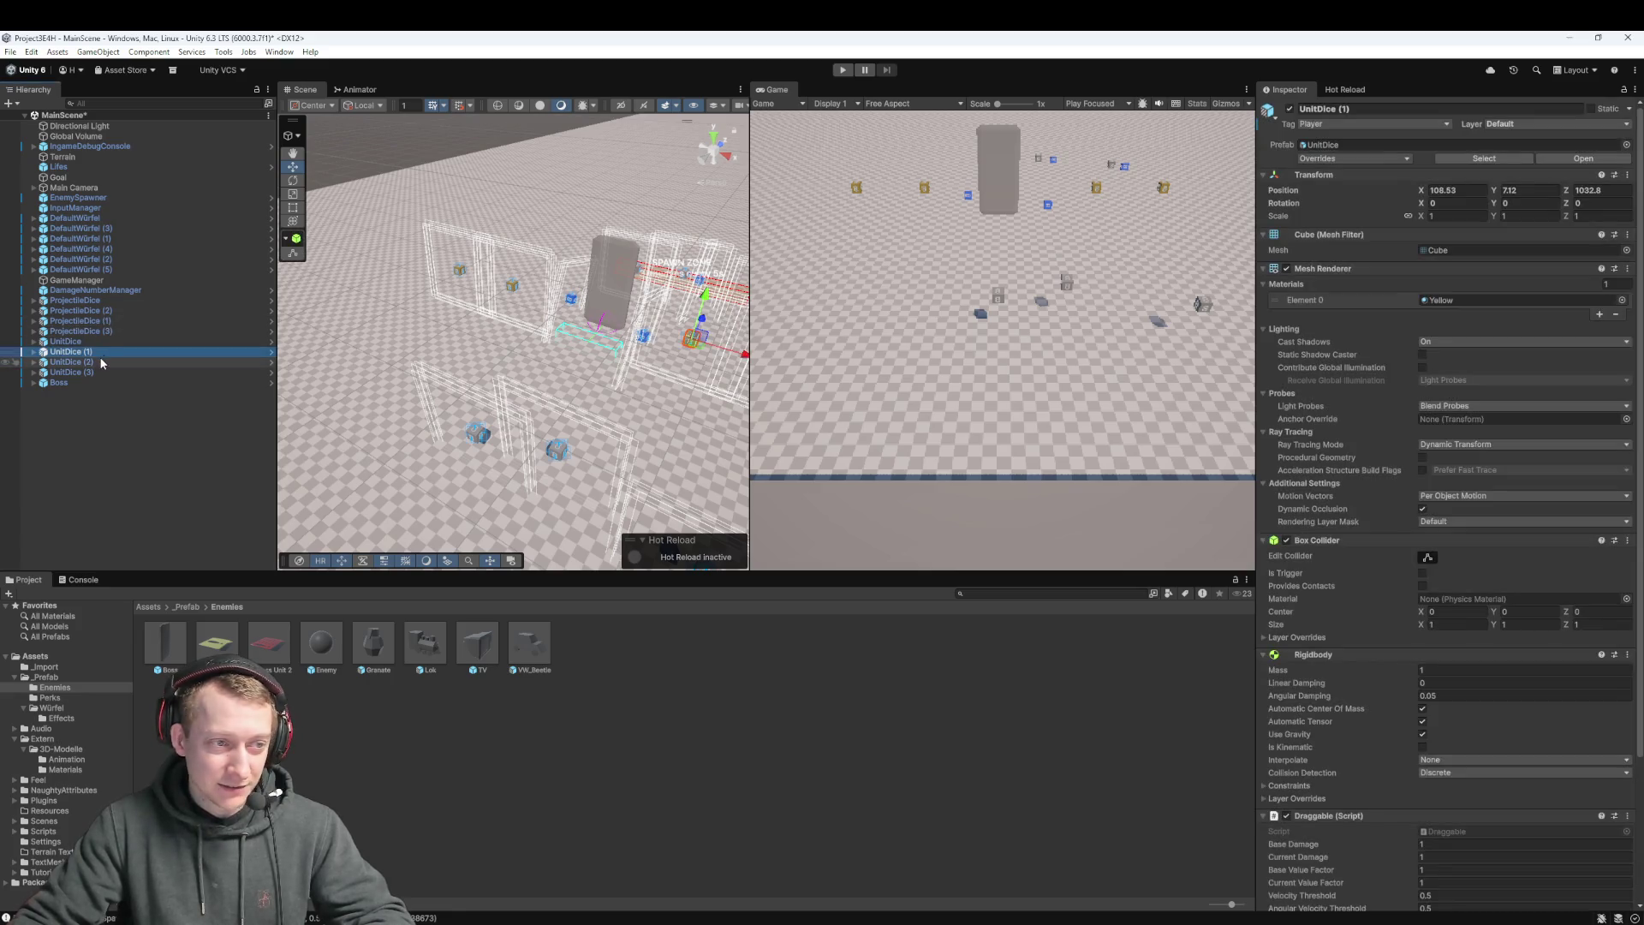
Play-test by throwing the yellow die at the enemies, then stop playing
{"action": "left_click", "coordinate": [833, 69]}
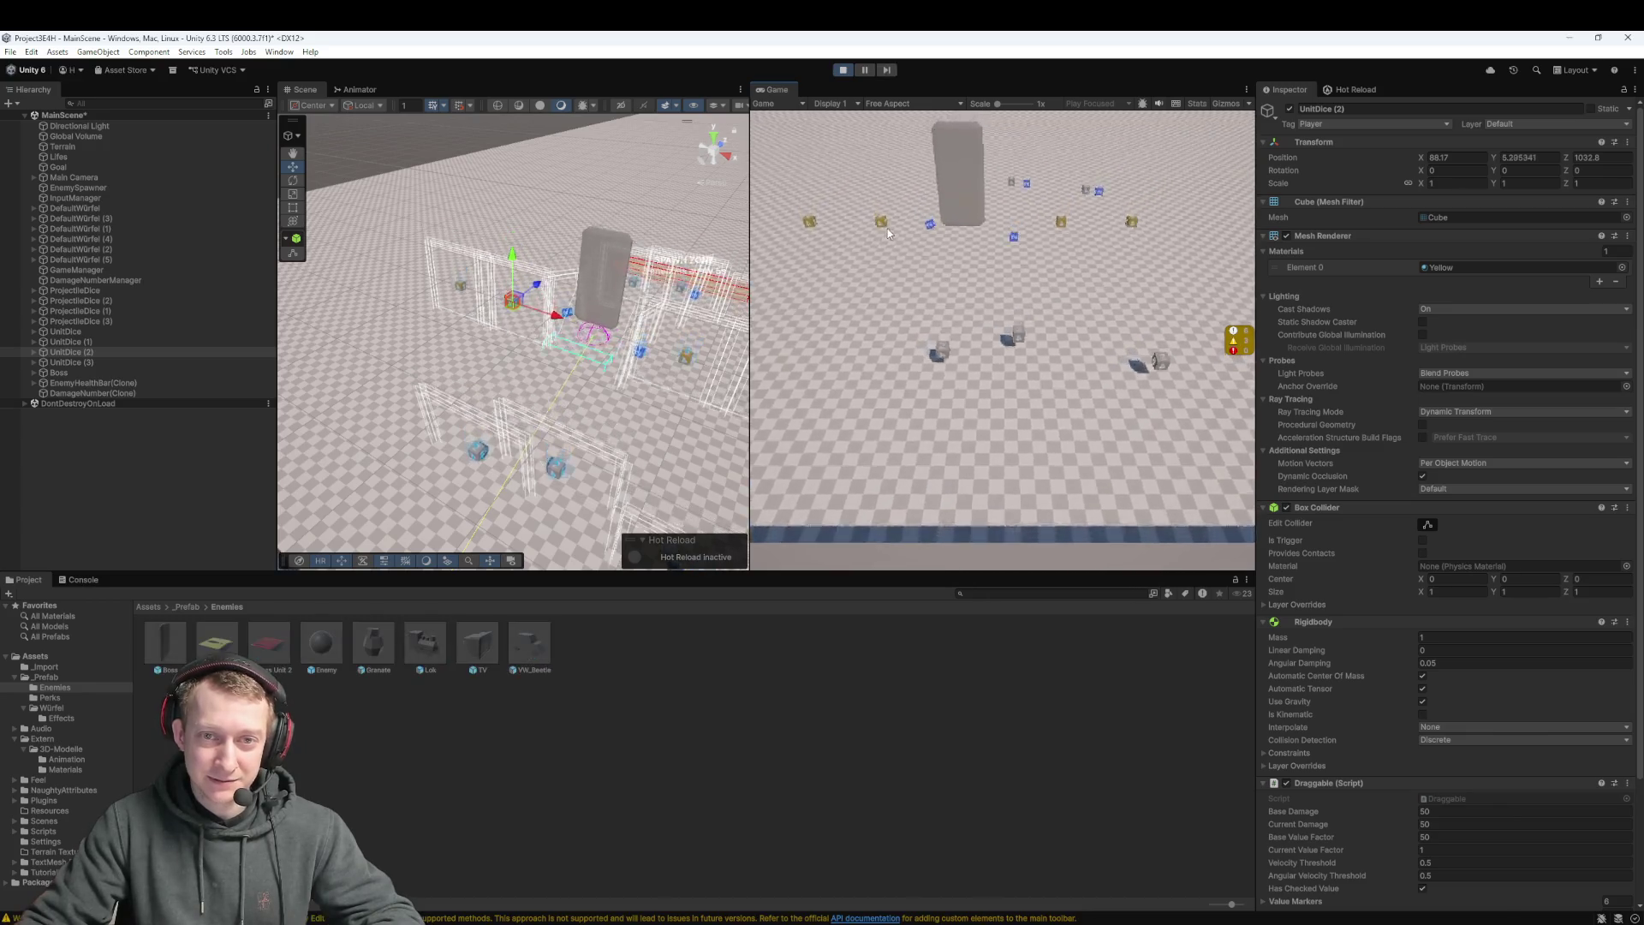
{"action": "mouse_move", "coordinate": [888, 232]}
{"action": "left_mouse_down"}
{"action": "mouse_move", "coordinate": [875, 254]}
{"action": "mouse_move", "coordinate": [973, 420]}
{"action": "left_mouse_up"}
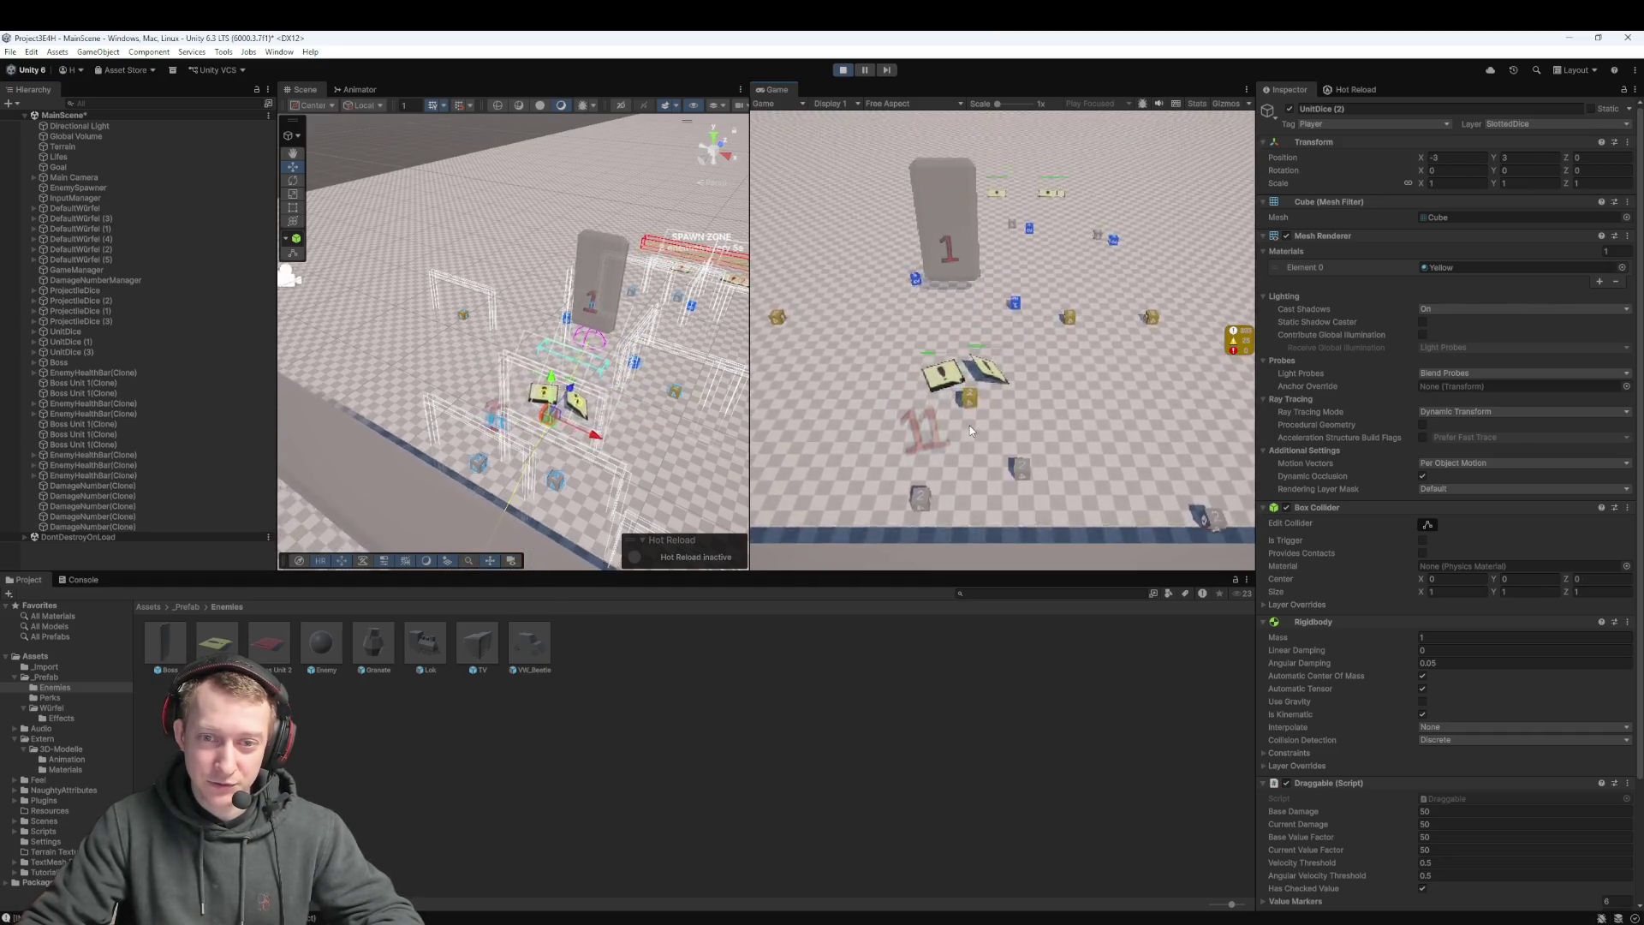
{"action": "left_click_drag", "start_coordinate": [973, 440], "coordinate": [943, 254]}
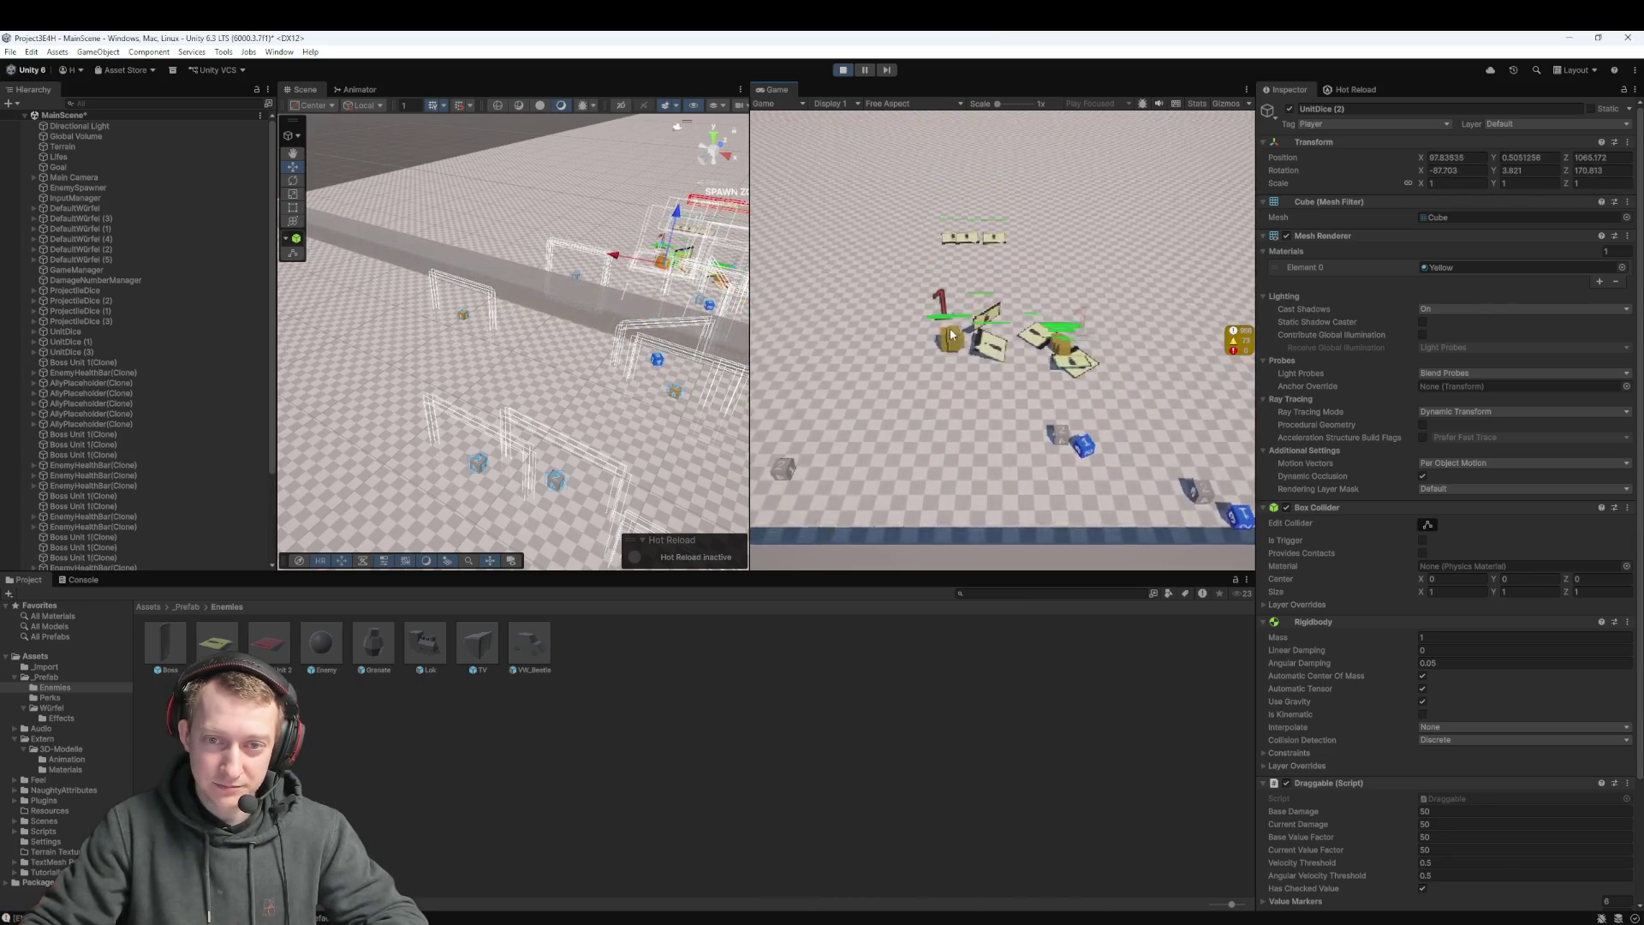
{"action": "left_click", "coordinate": [842, 69]}
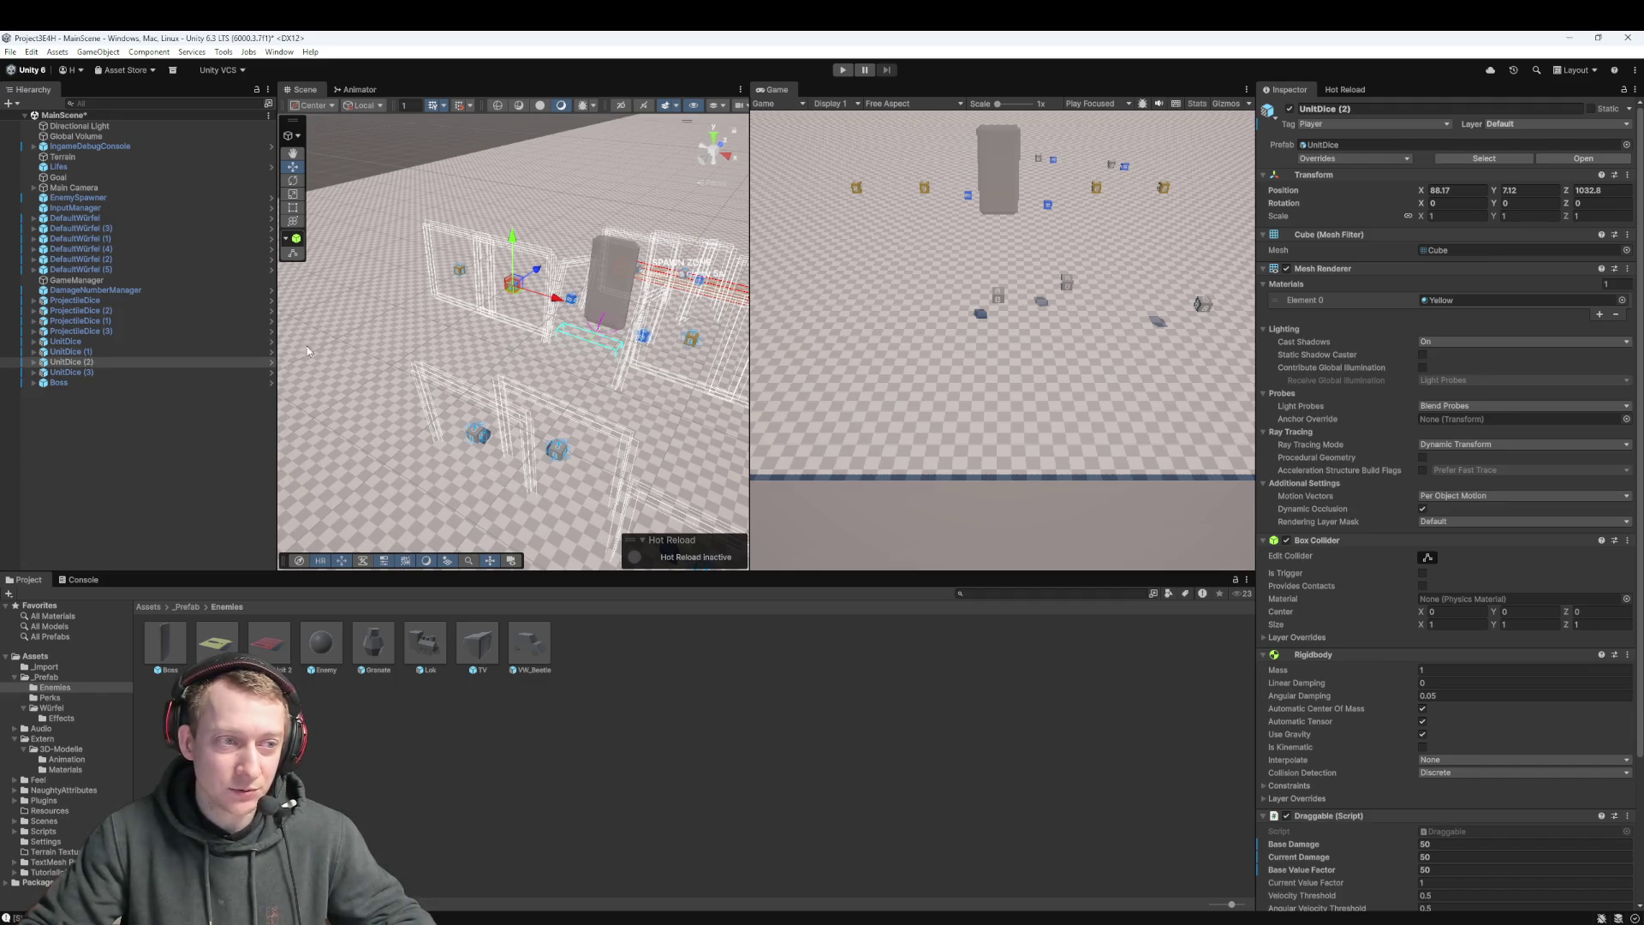
Give the Boss Phase 1 Spawn Interval 7, Apply All overrides to its prefab, then Side Movement Range 10
{"action": "left_click", "coordinate": [79, 382]}
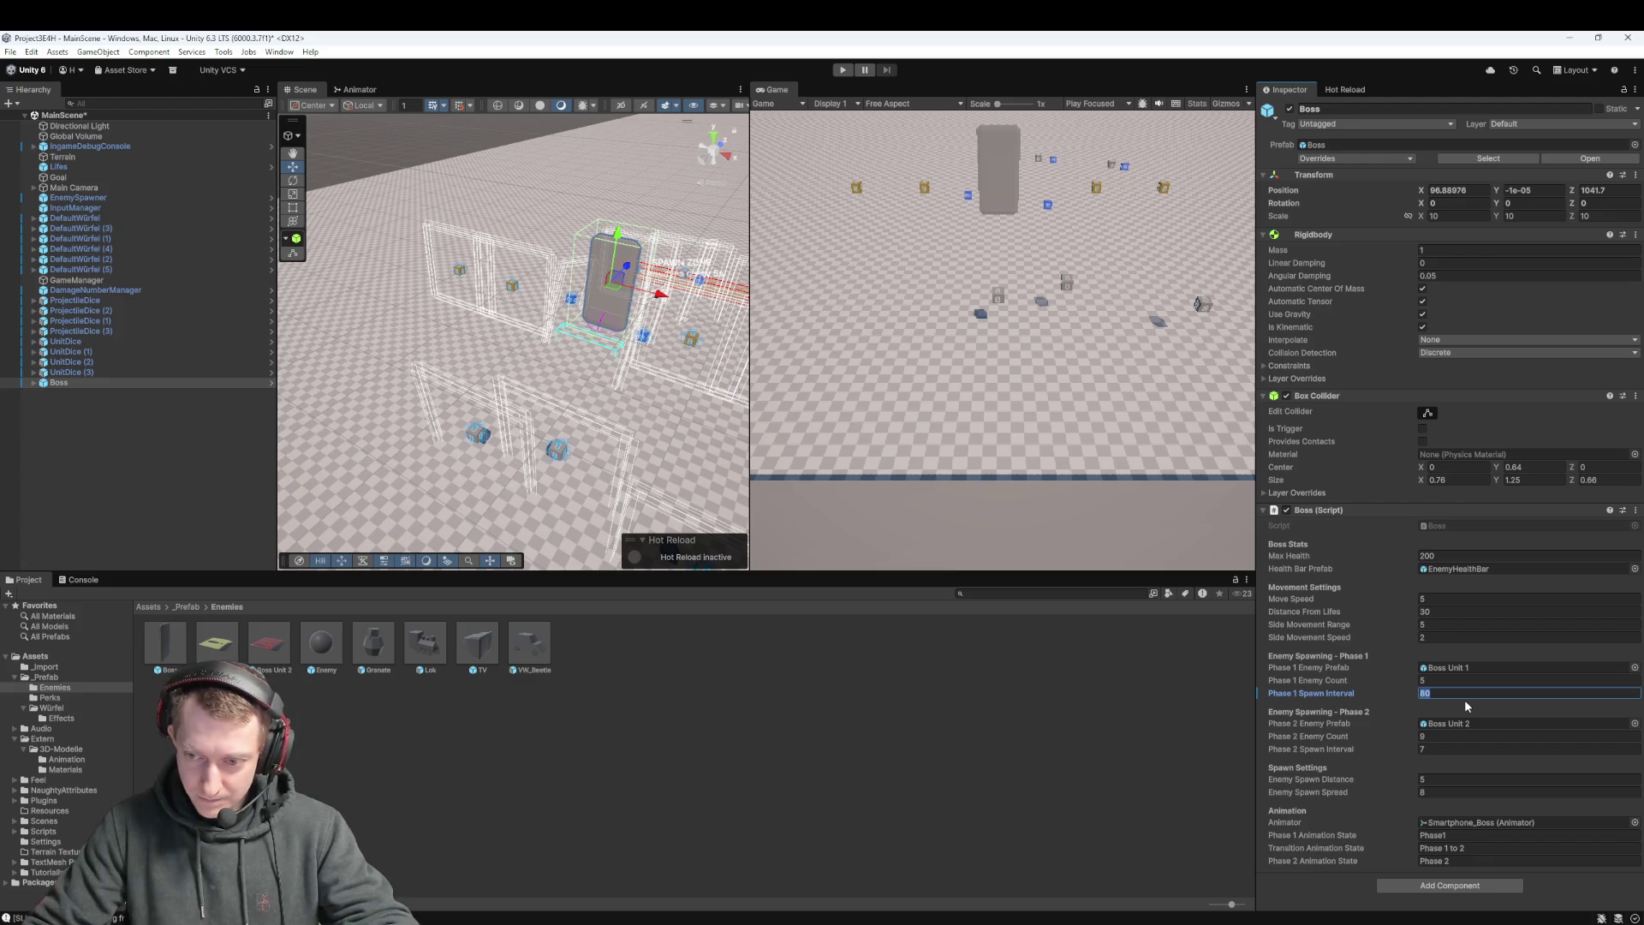
{"action": "type", "text": "7"}
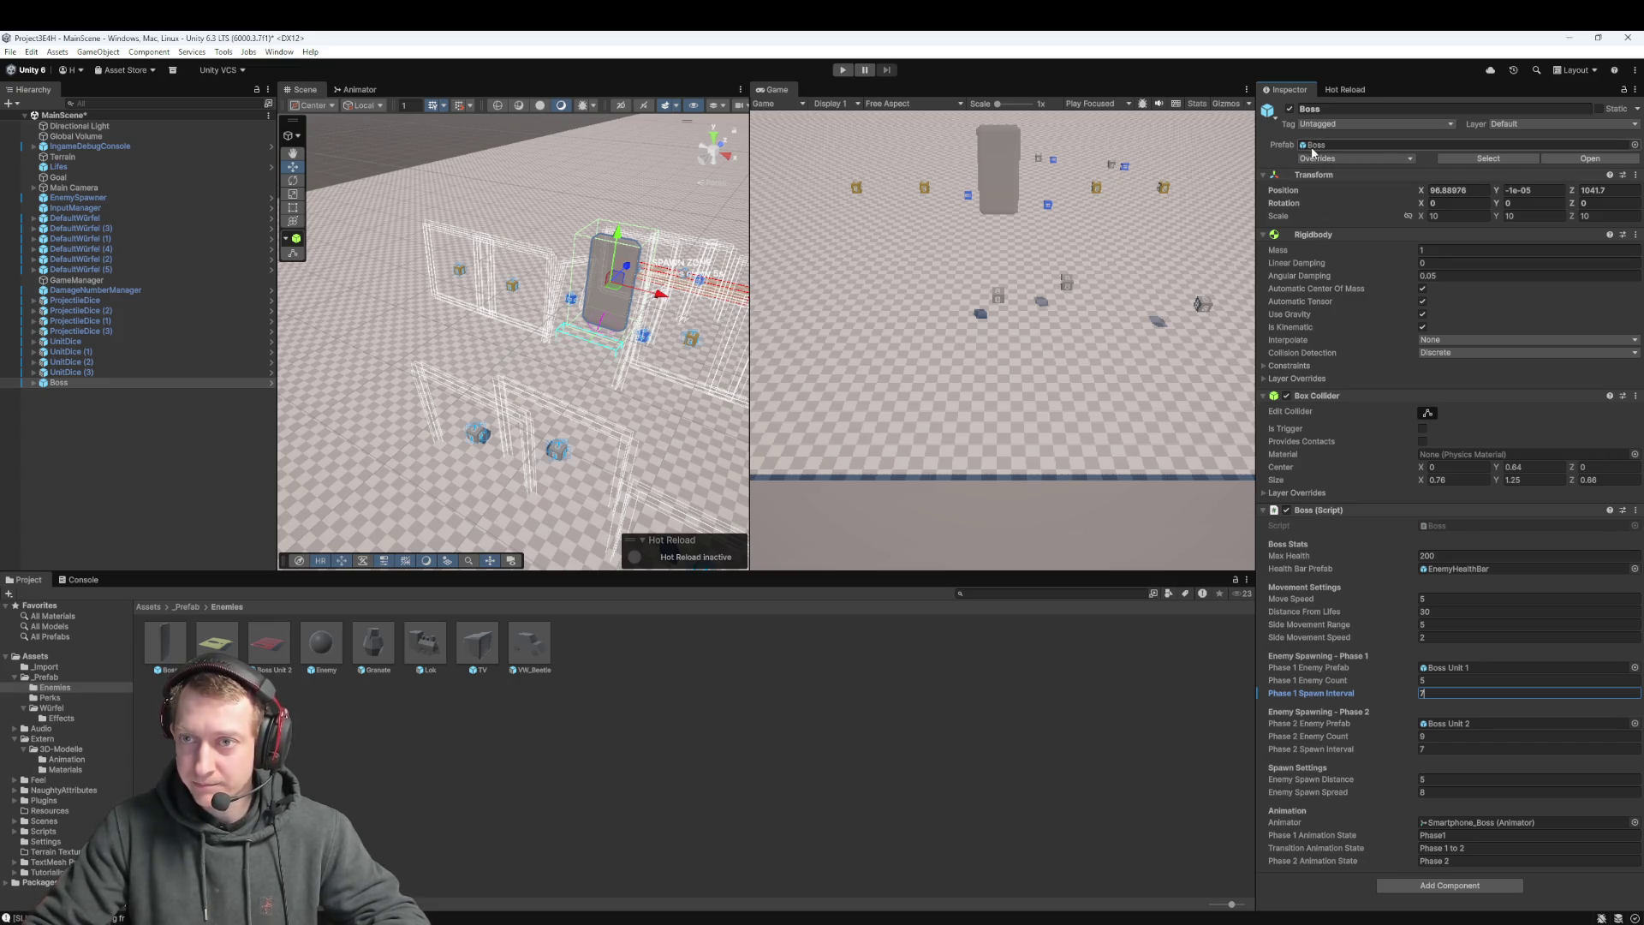
{"action": "left_click", "coordinate": [1326, 124]}
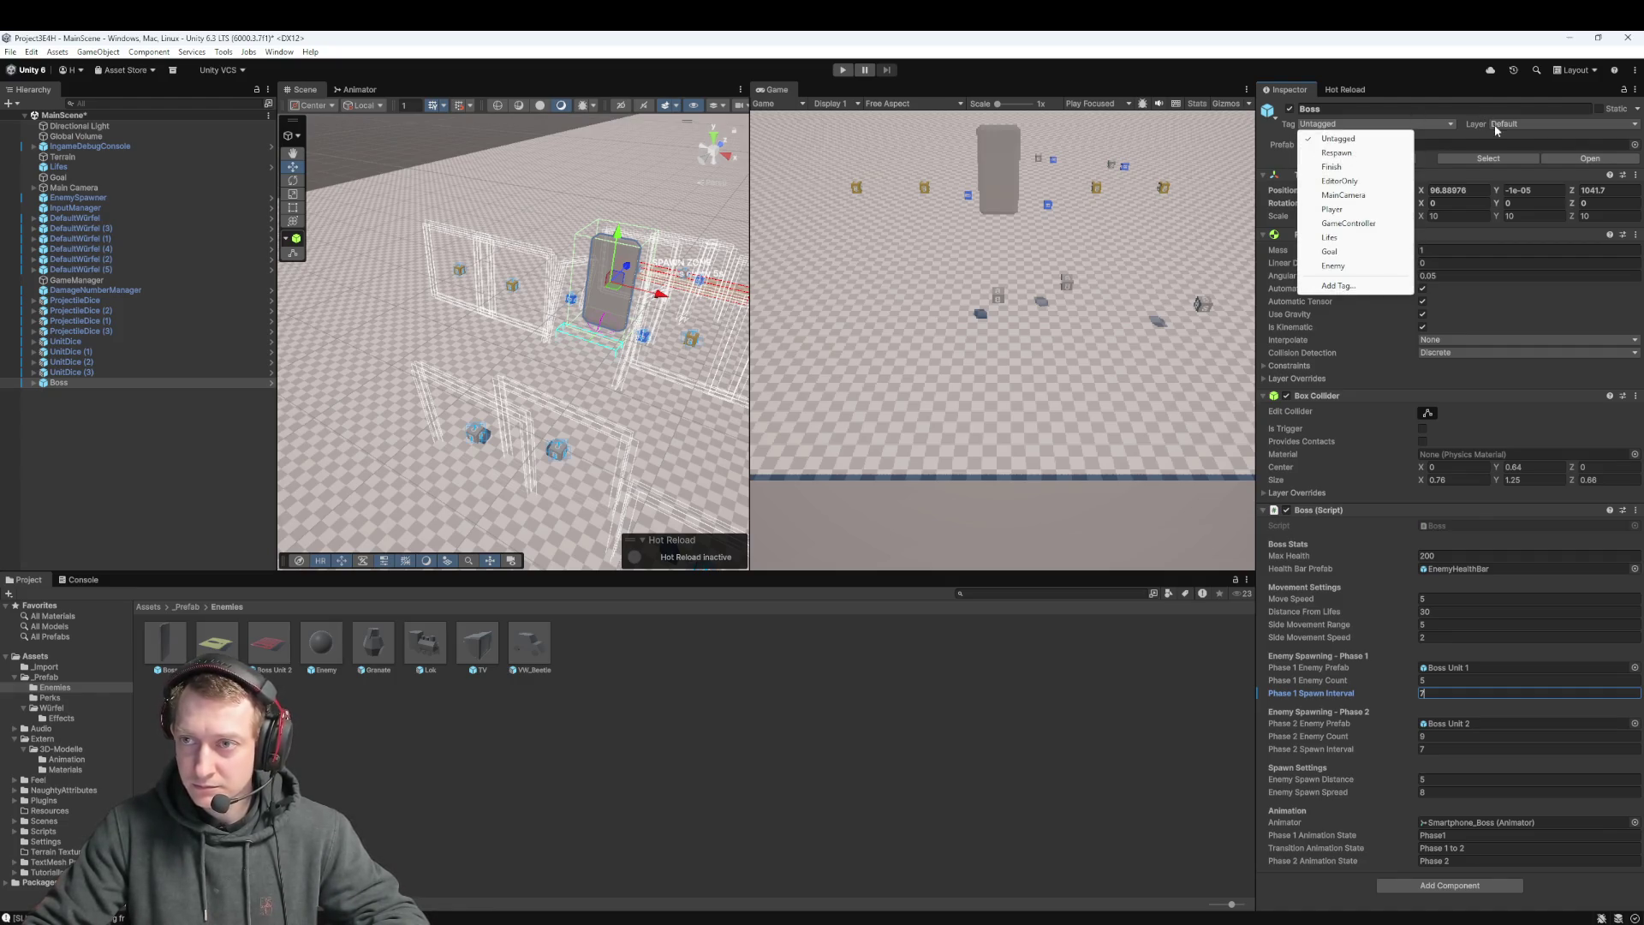
{"action": "left_click", "coordinate": [1261, 170]}
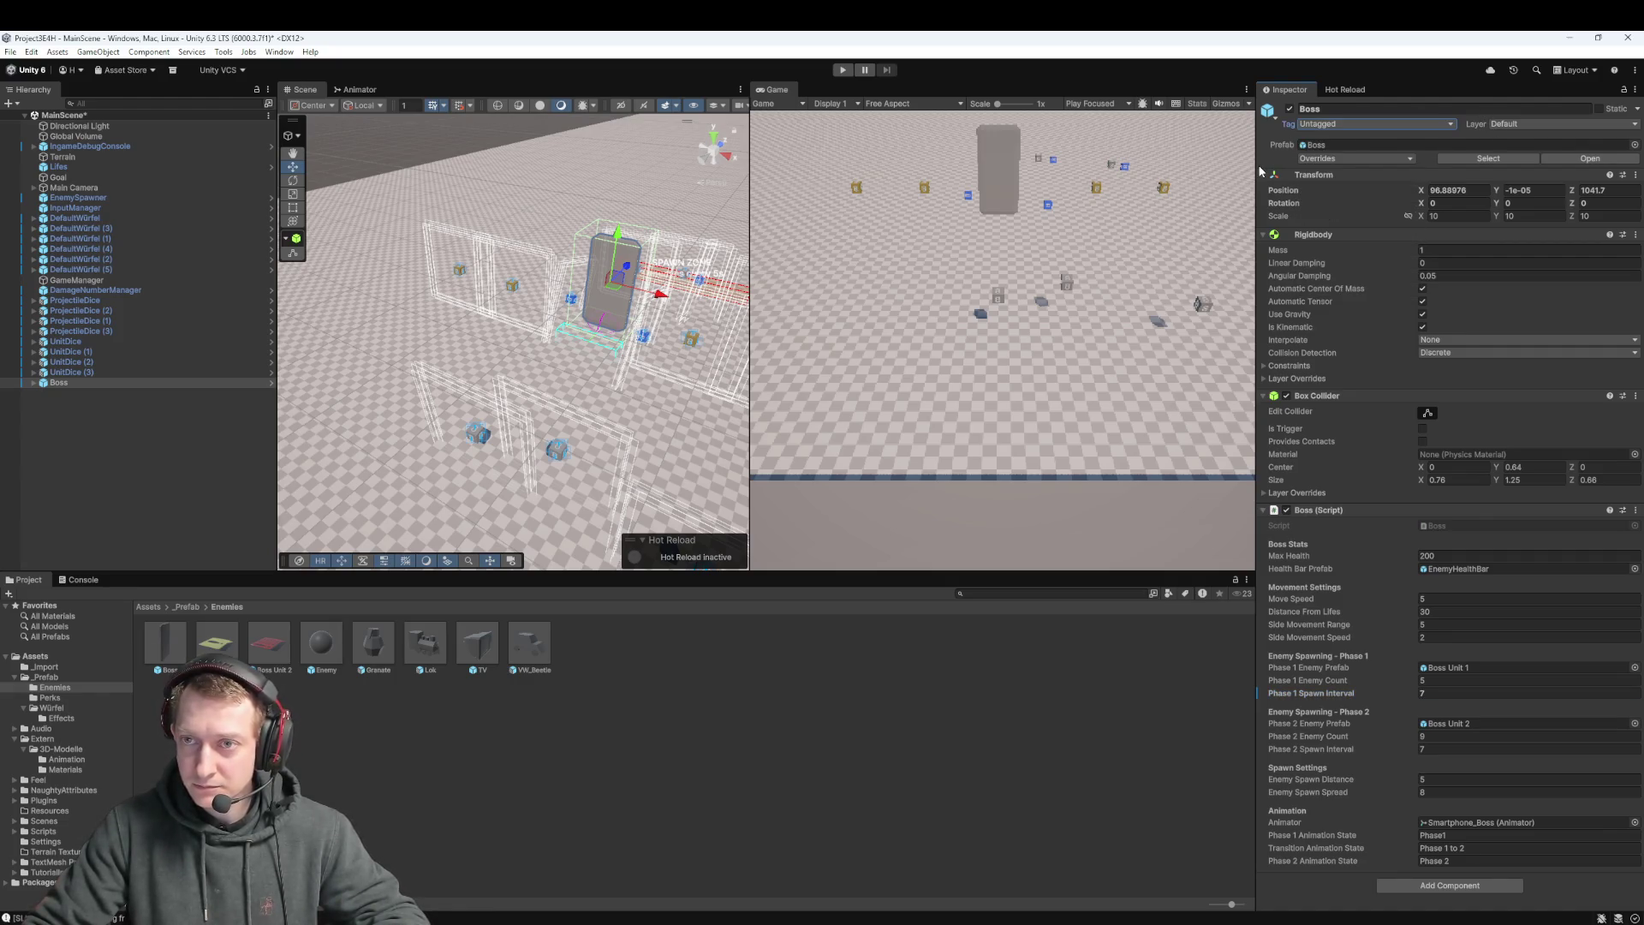
{"action": "left_click", "coordinate": [1326, 159]}
{"action": "left_click", "coordinate": [1438, 237]}
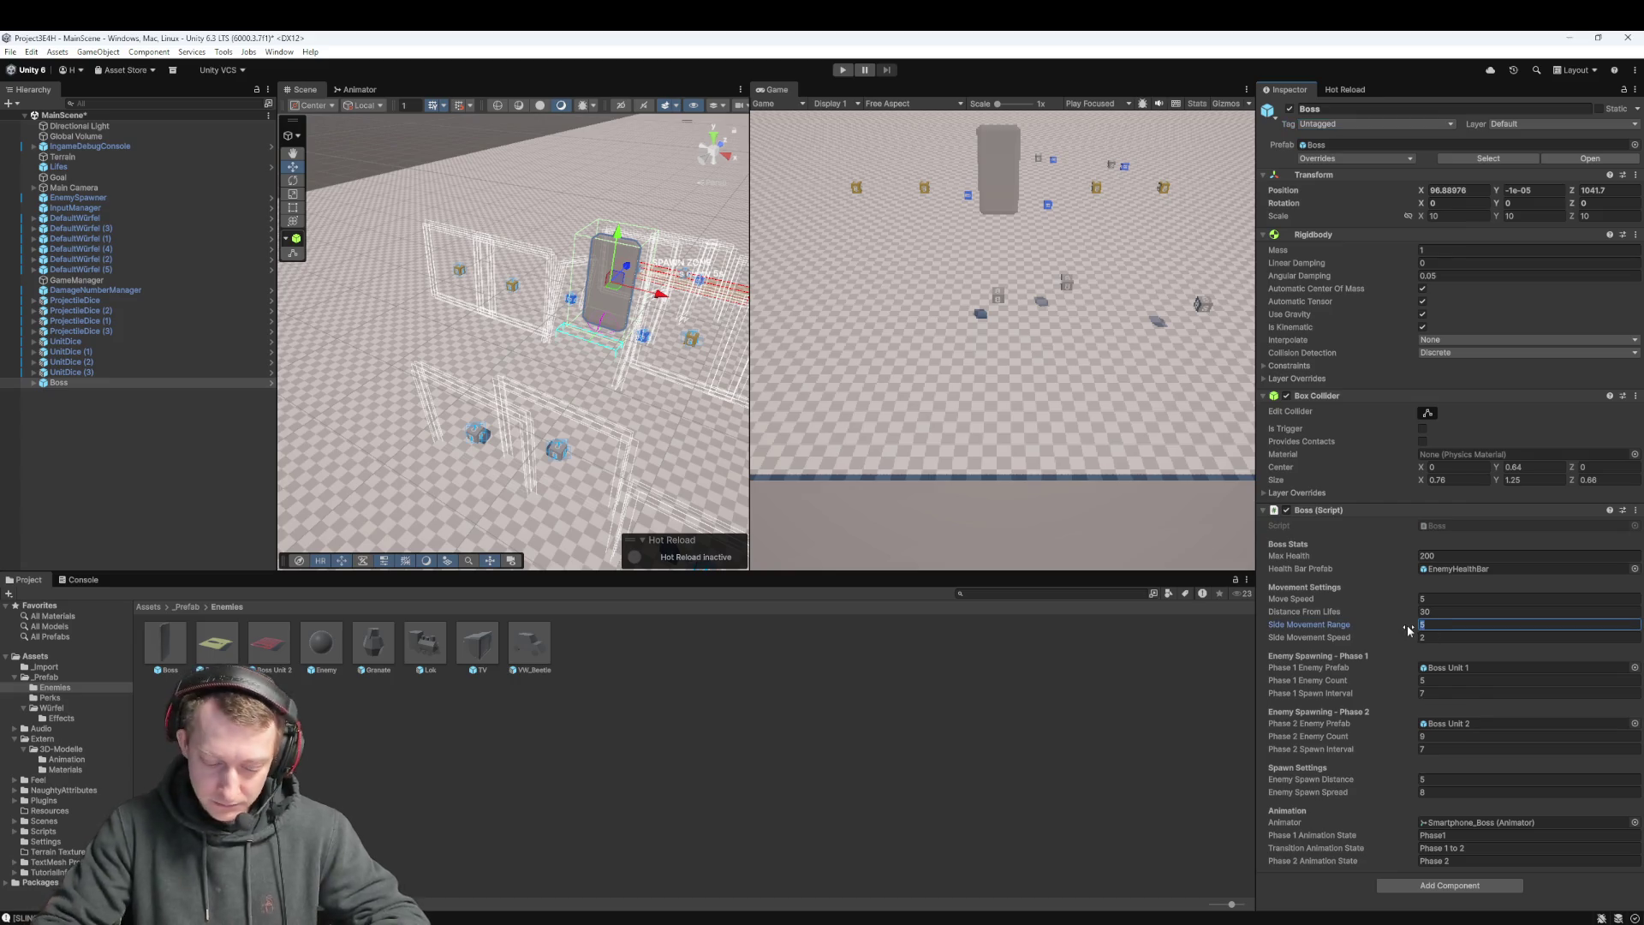
{"action": "type", "text": "10"}
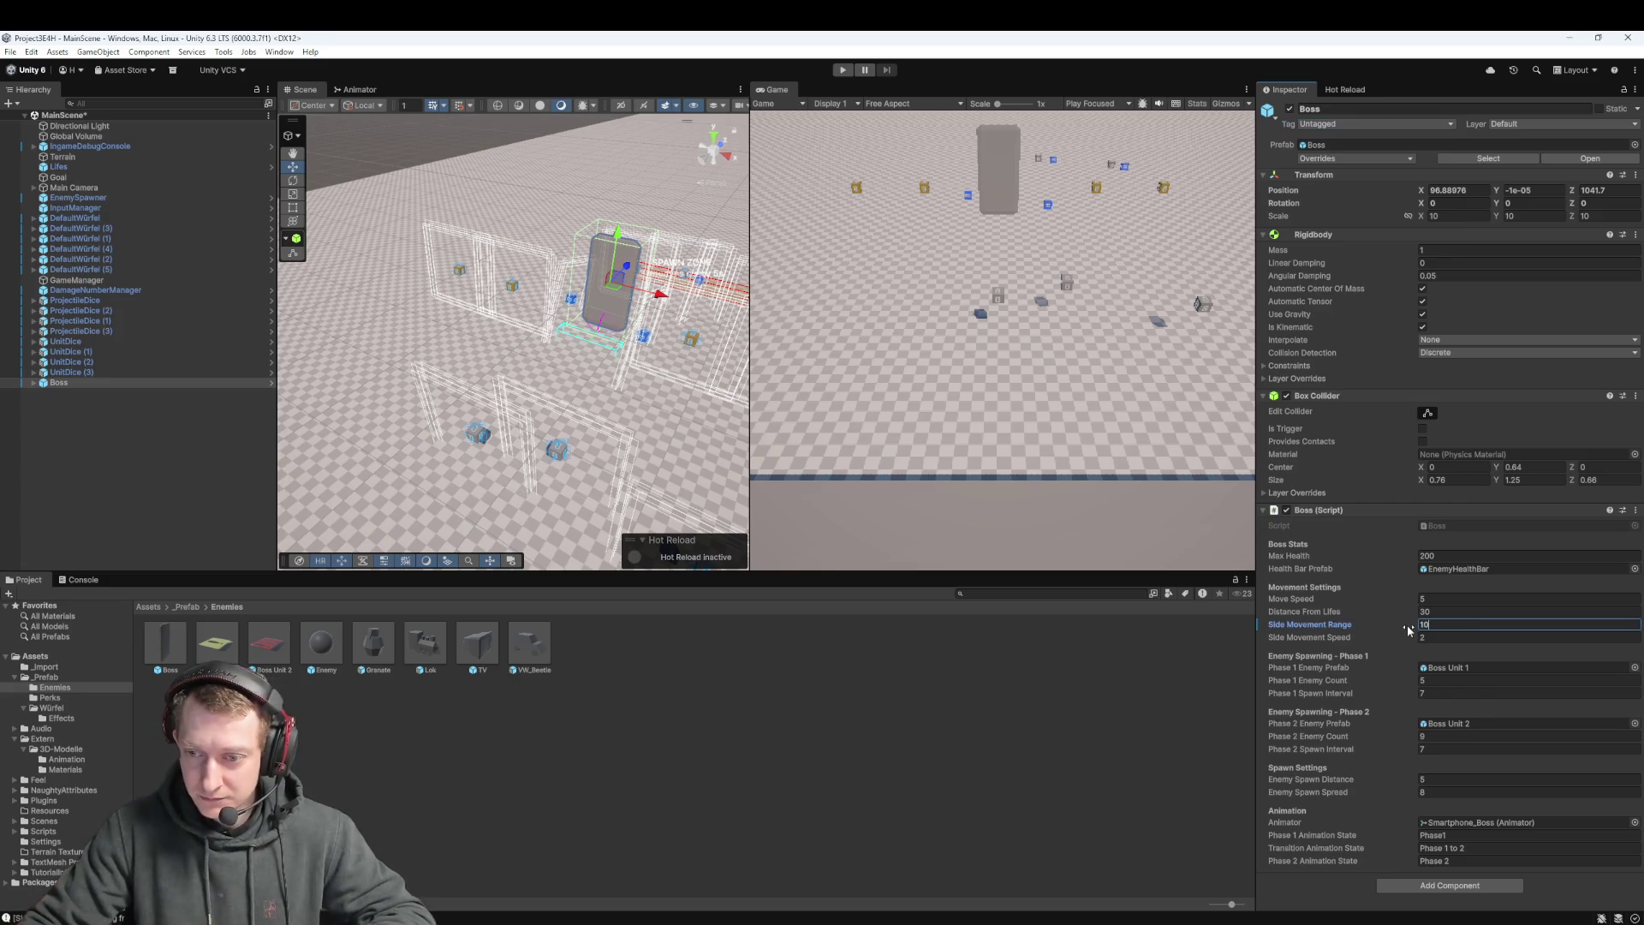
{"action": "left_click", "coordinate": [108, 322]}
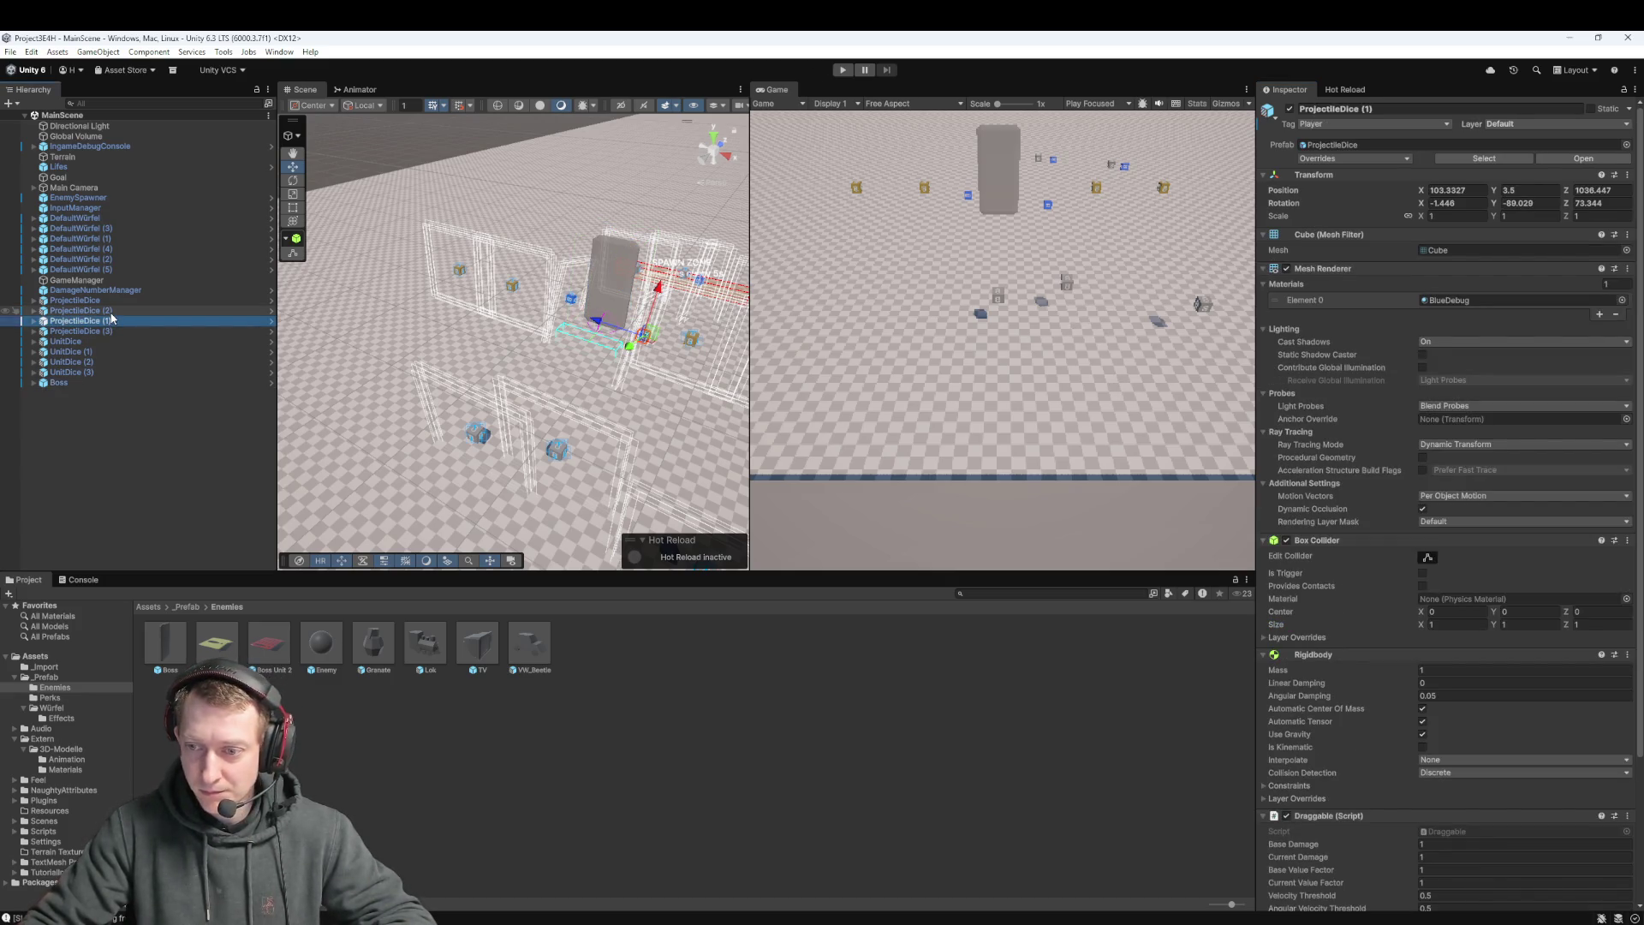
{"action": "left_click", "coordinate": [102, 311]}
{"action": "left_click", "coordinate": [77, 363]}
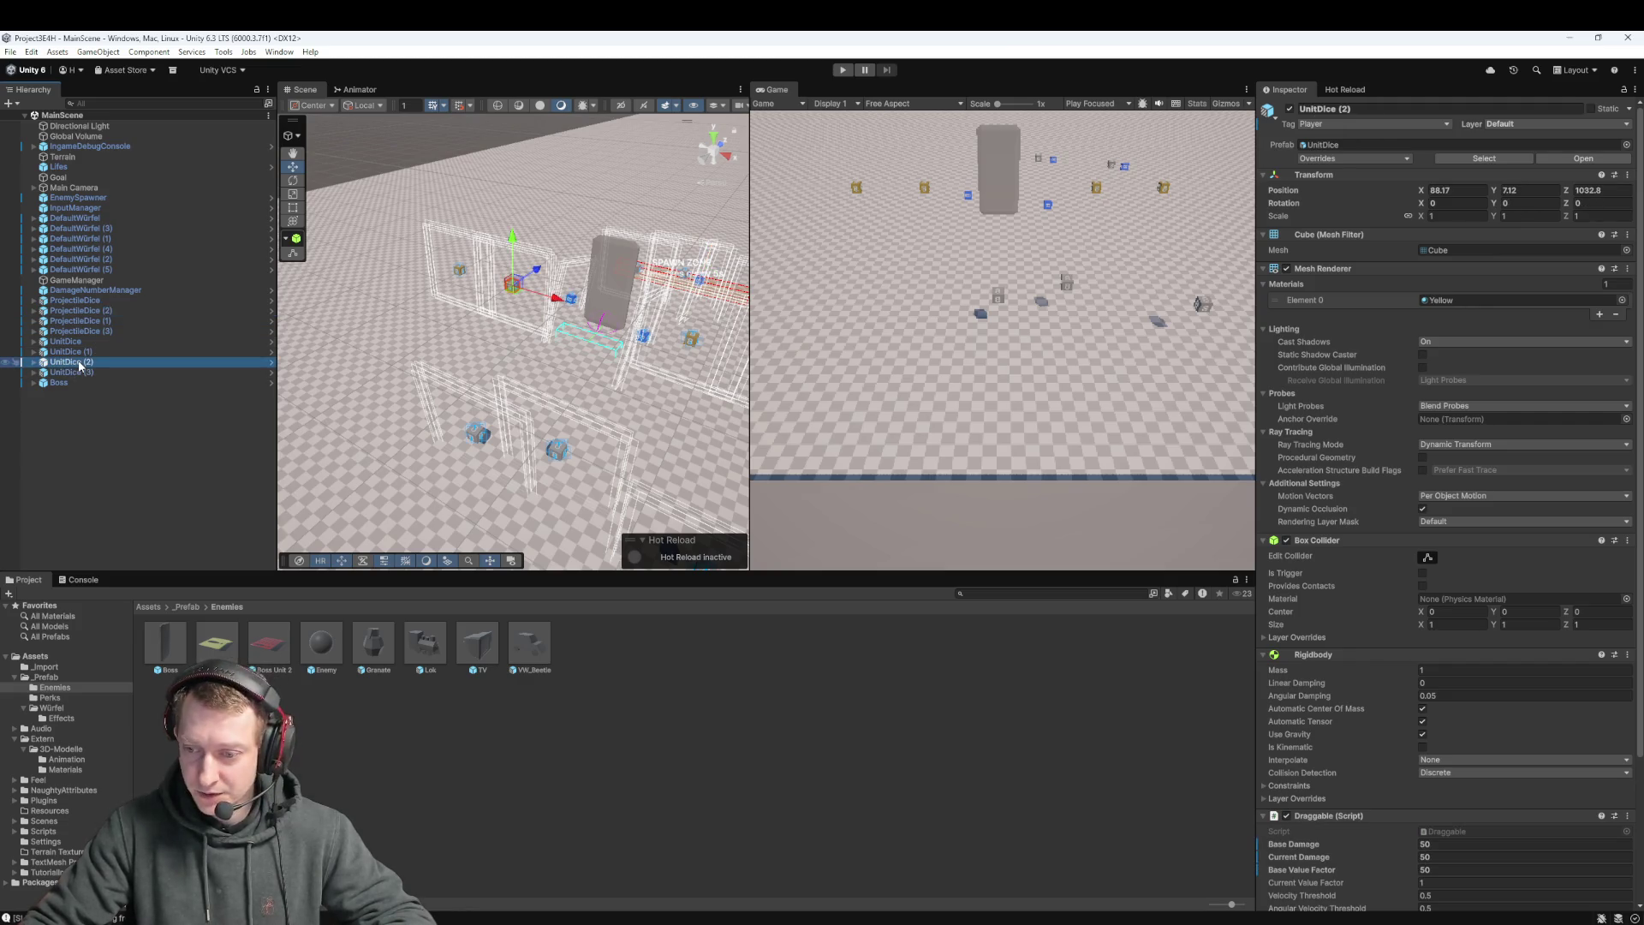
{"action": "left_click", "coordinate": [839, 71]}
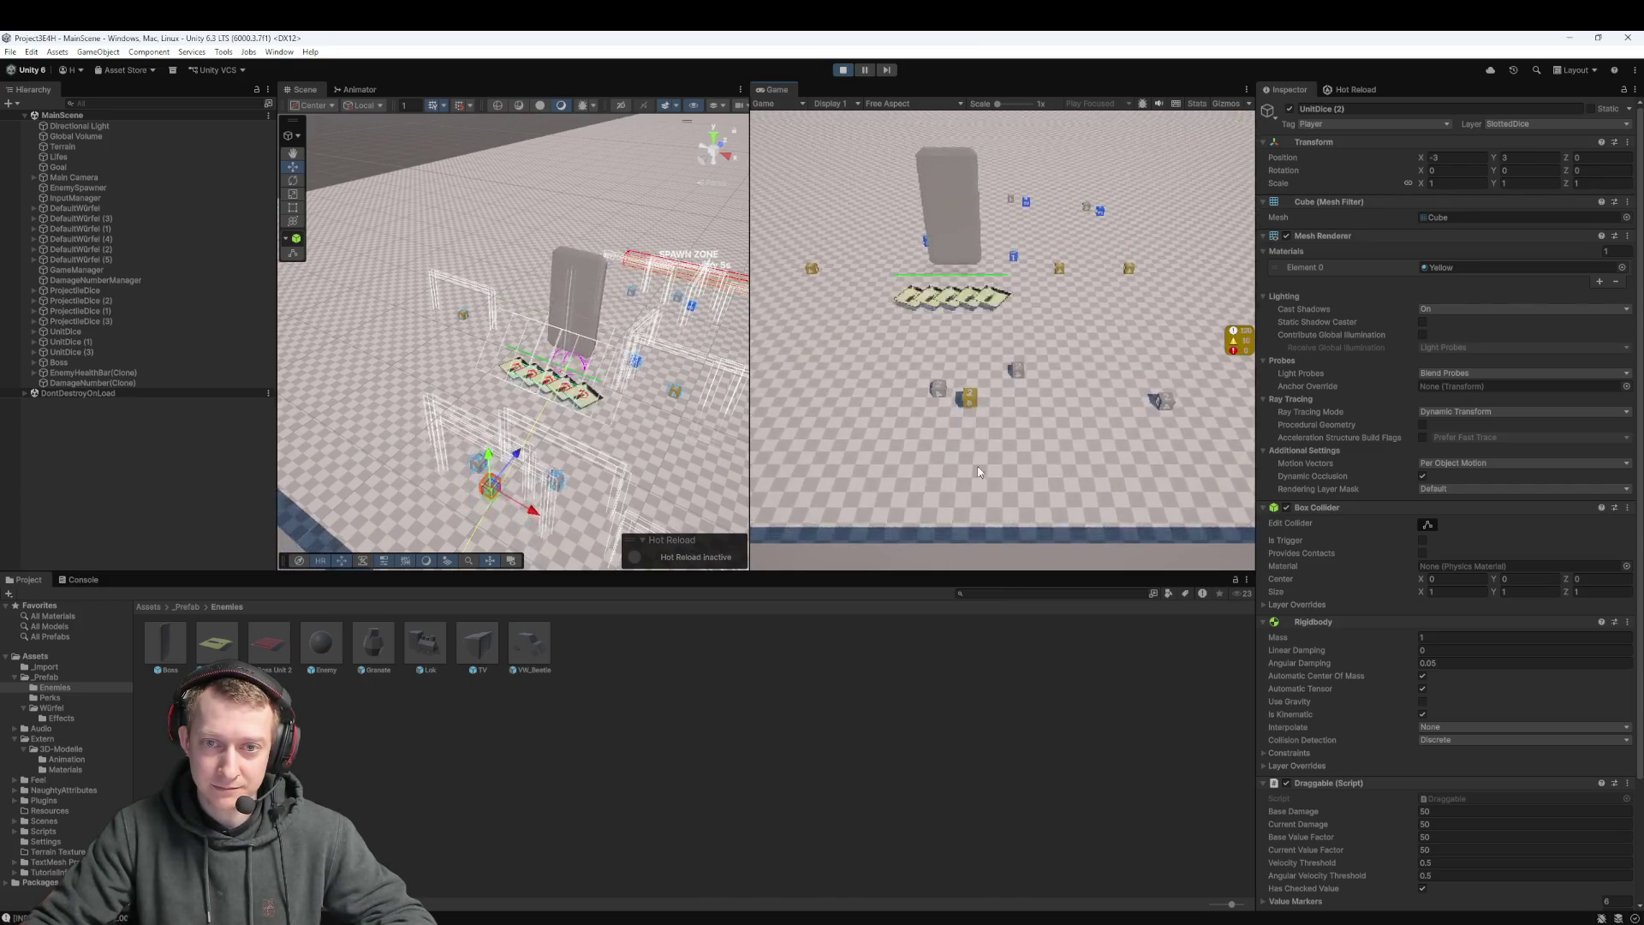
{"action": "left_click_drag", "start_coordinate": [969, 397], "coordinate": [981, 332]}
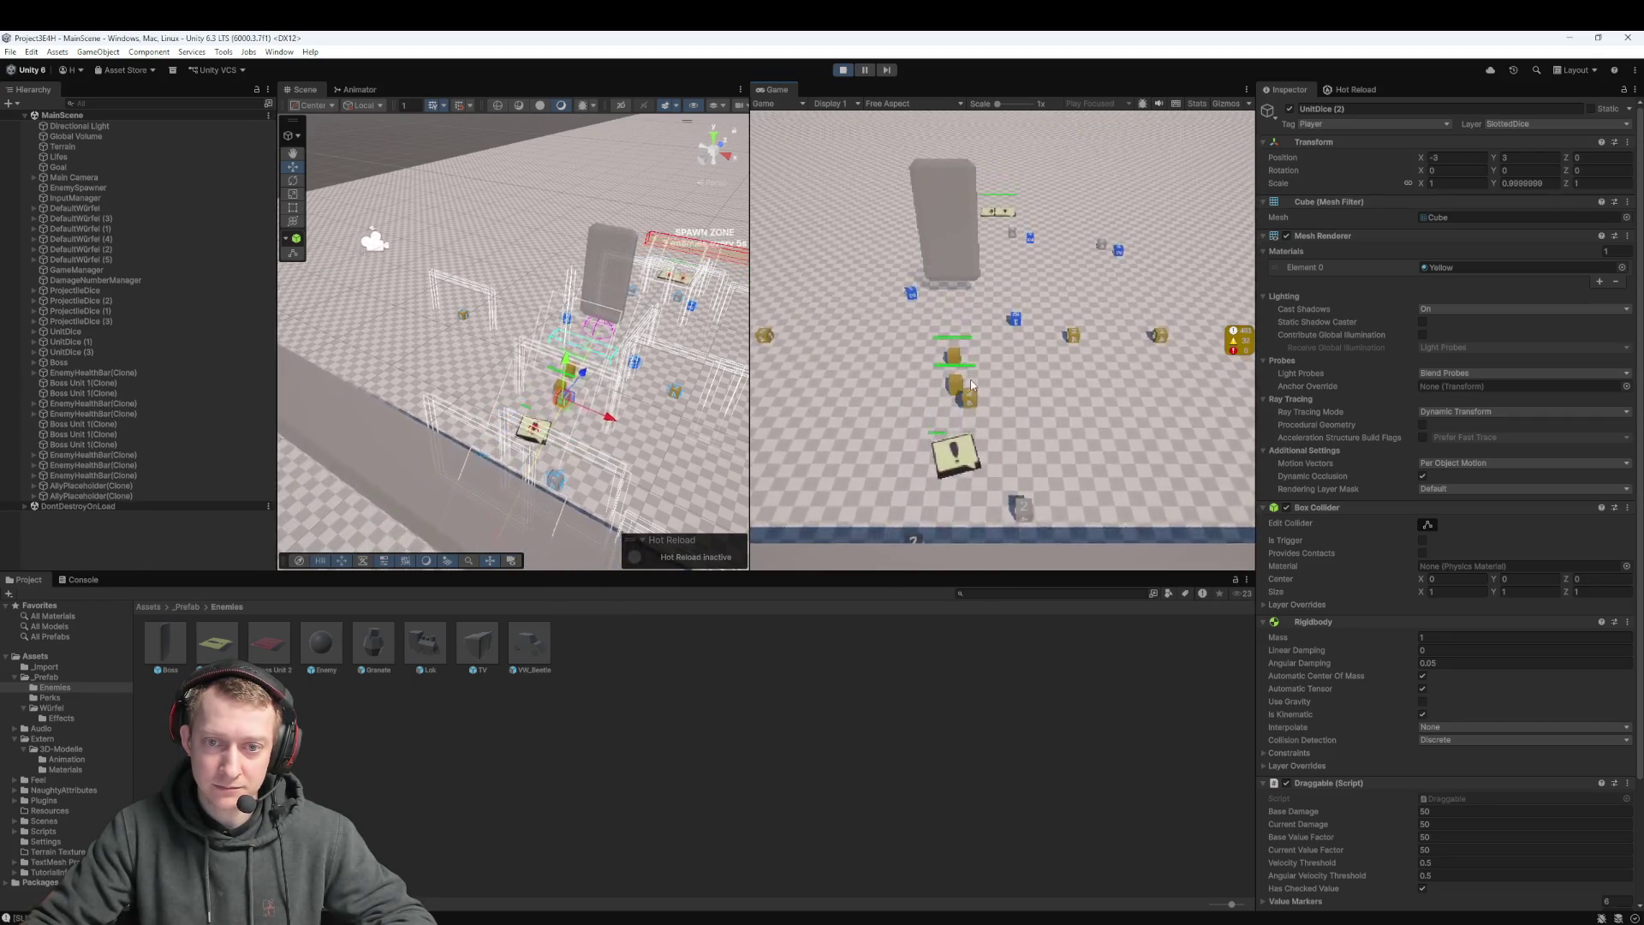
{"action": "mouse_move", "coordinate": [970, 387]}
{"action": "left_mouse_down"}
{"action": "mouse_move", "coordinate": [989, 547]}
{"action": "mouse_move", "coordinate": [955, 329]}
{"action": "left_mouse_up"}
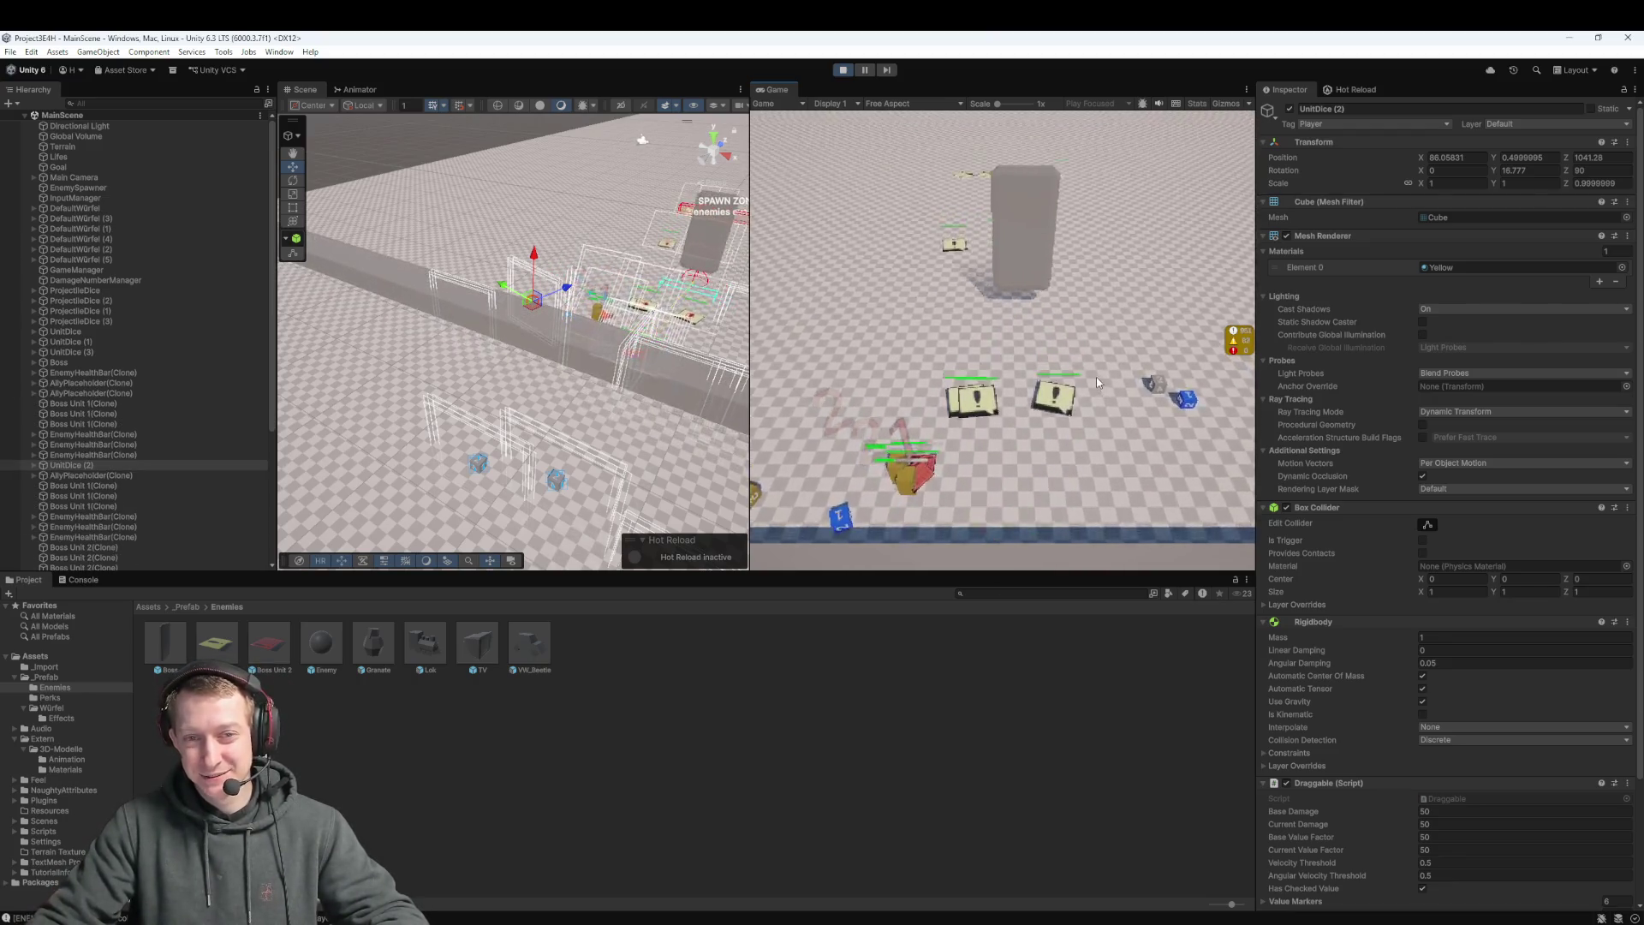
{"action": "left_click", "coordinate": [844, 70]}
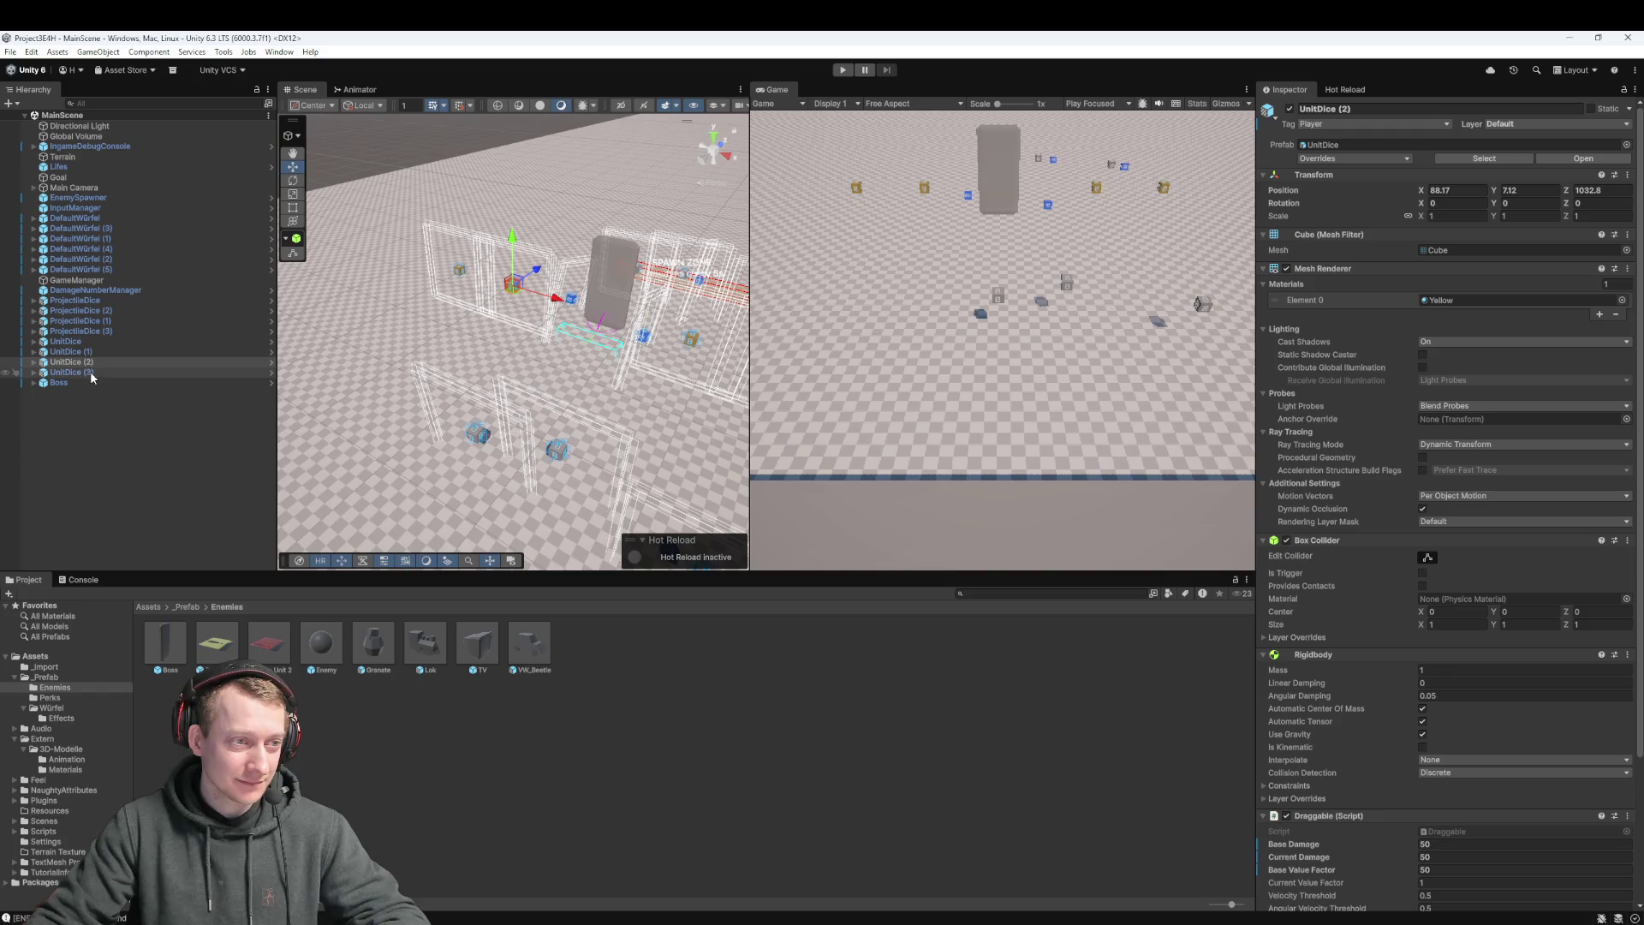
Set the Boss's Distance From Lifes to 40, keeping Enemy Spawn Distance 5 and Side Movement Speed 2, and play-test
{"action": "left_click", "coordinate": [86, 381]}
{"action": "left_click", "coordinate": [1421, 780]}
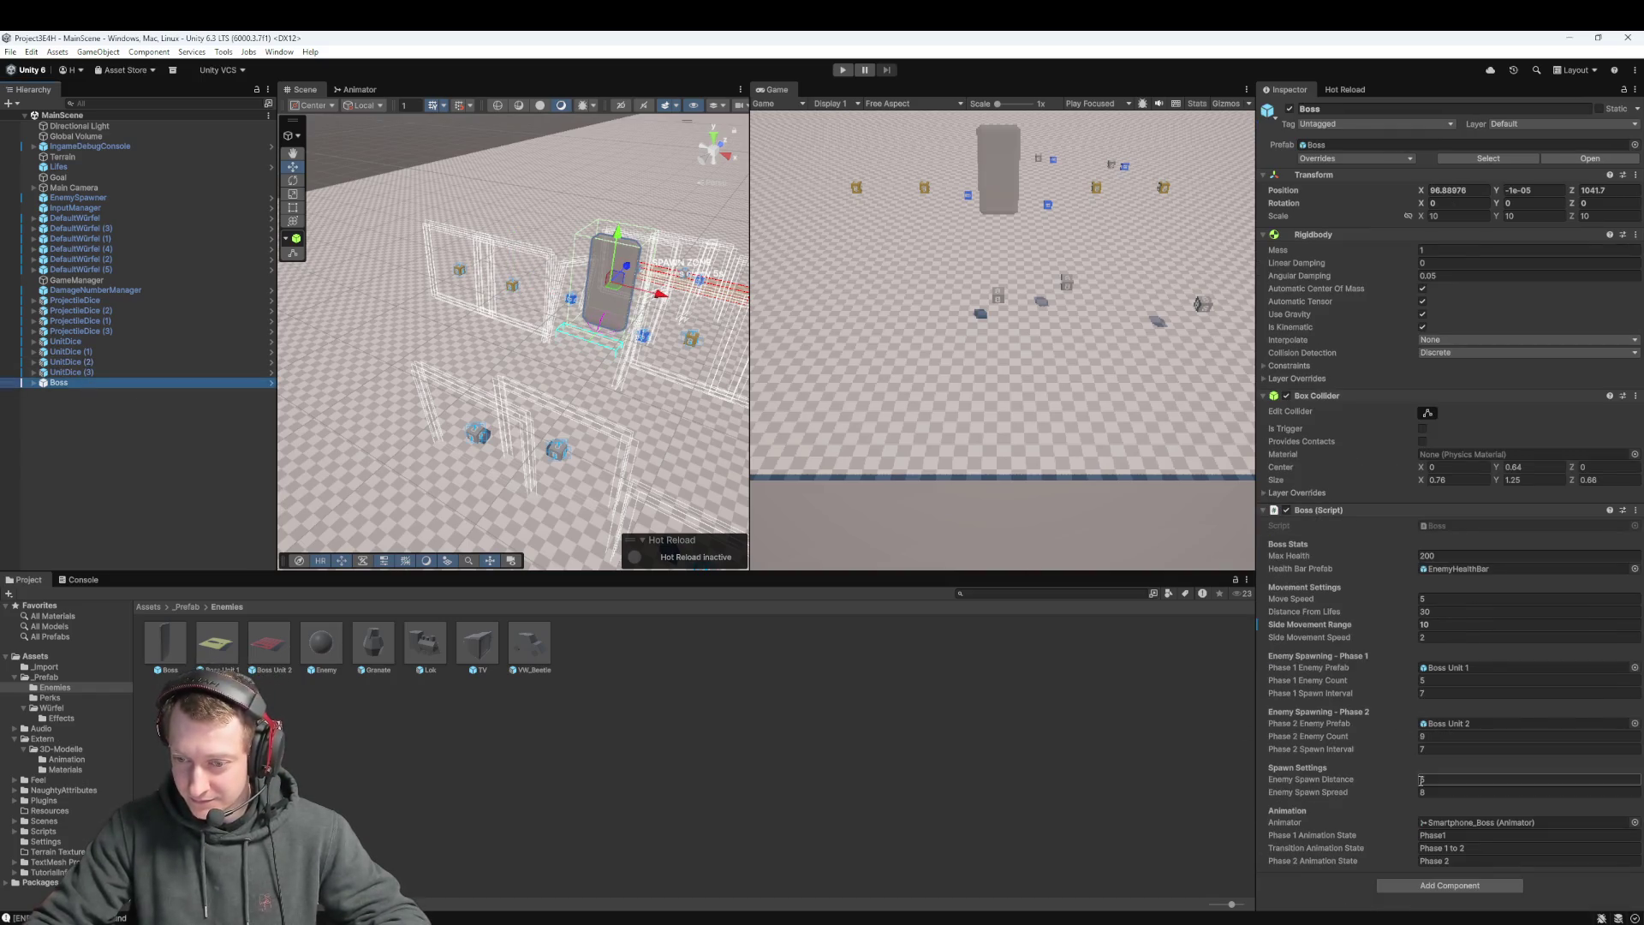
{"action": "key", "text": "Return"}
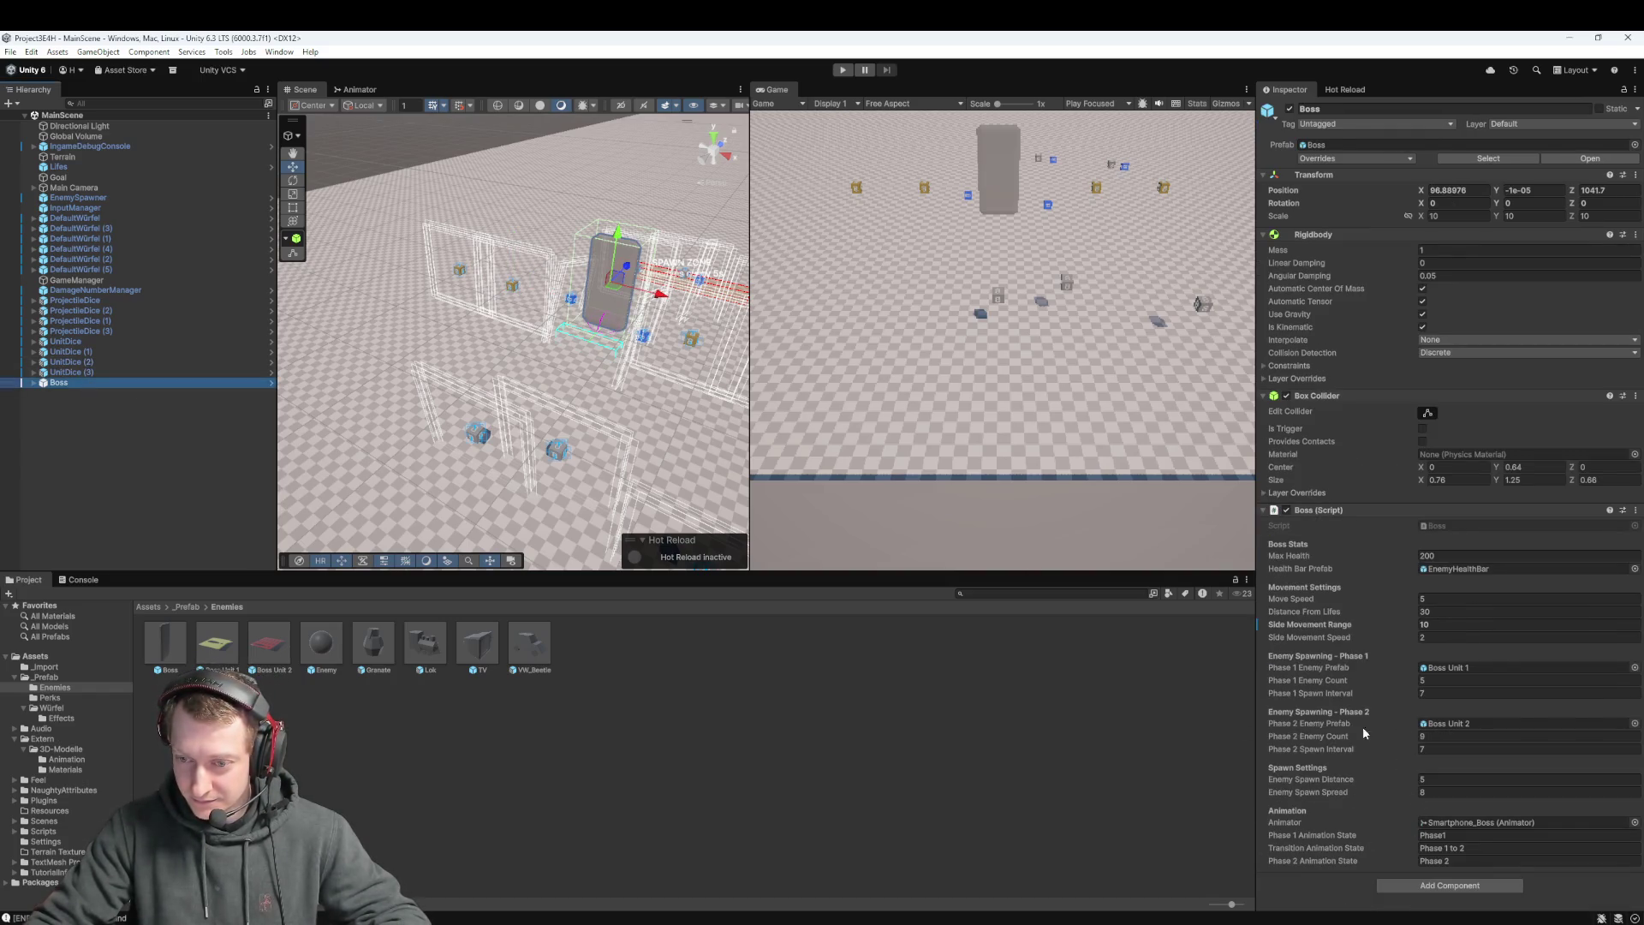
{"action": "left_click", "coordinate": [1428, 638]}
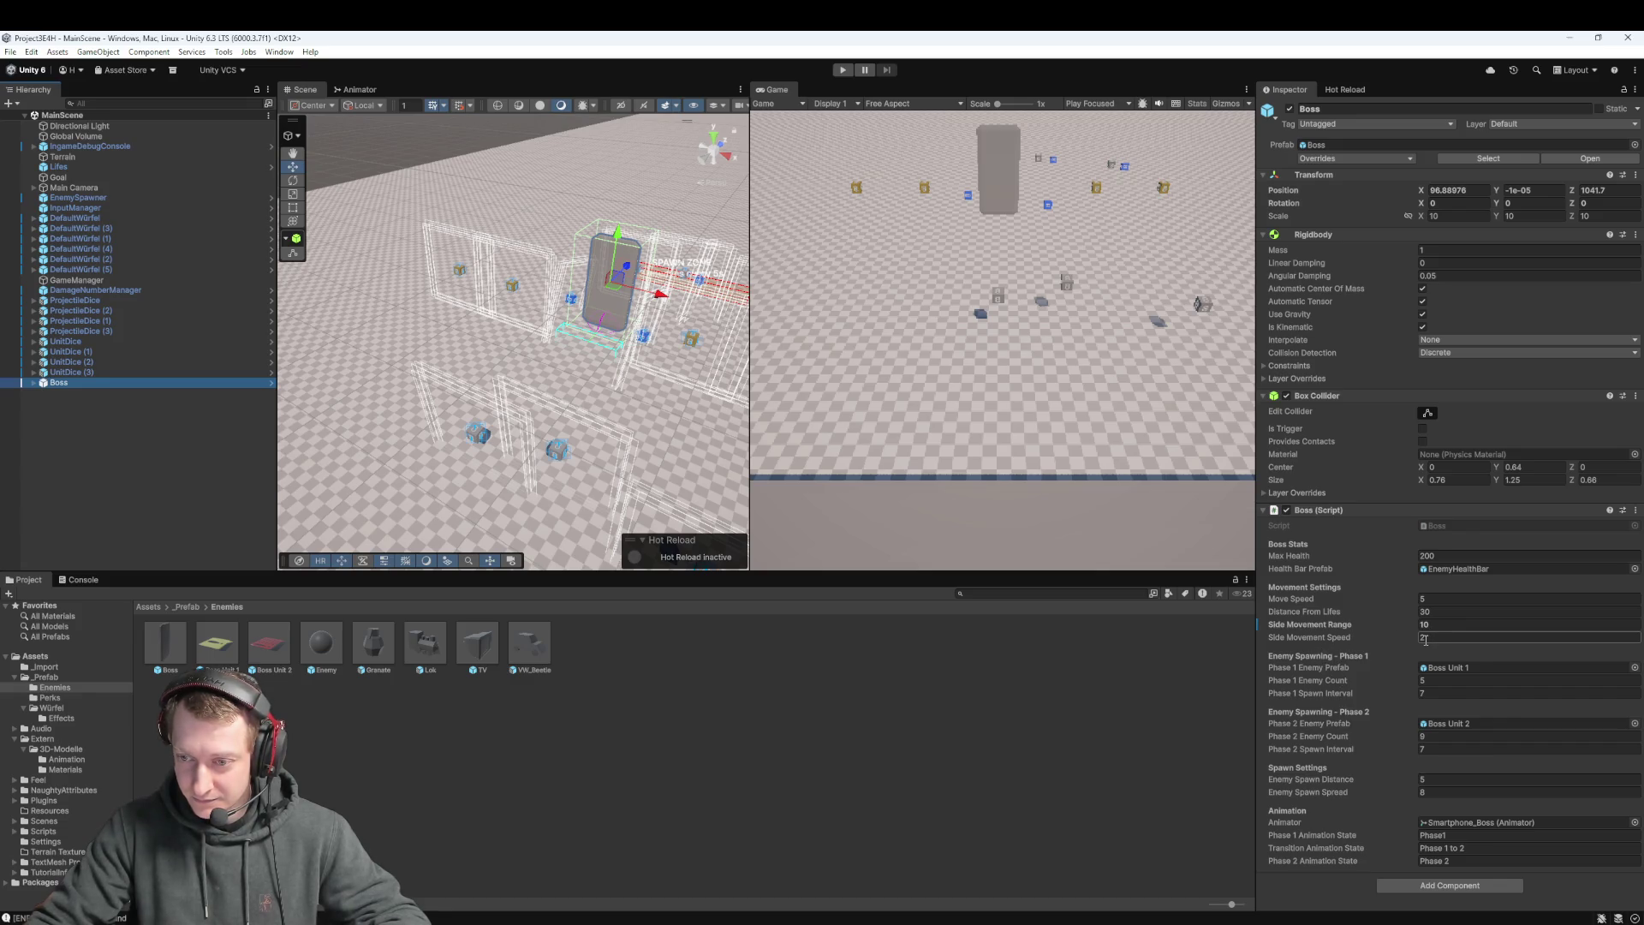
{"action": "key", "text": "Return"}
{"action": "left_click", "coordinate": [1432, 612]}
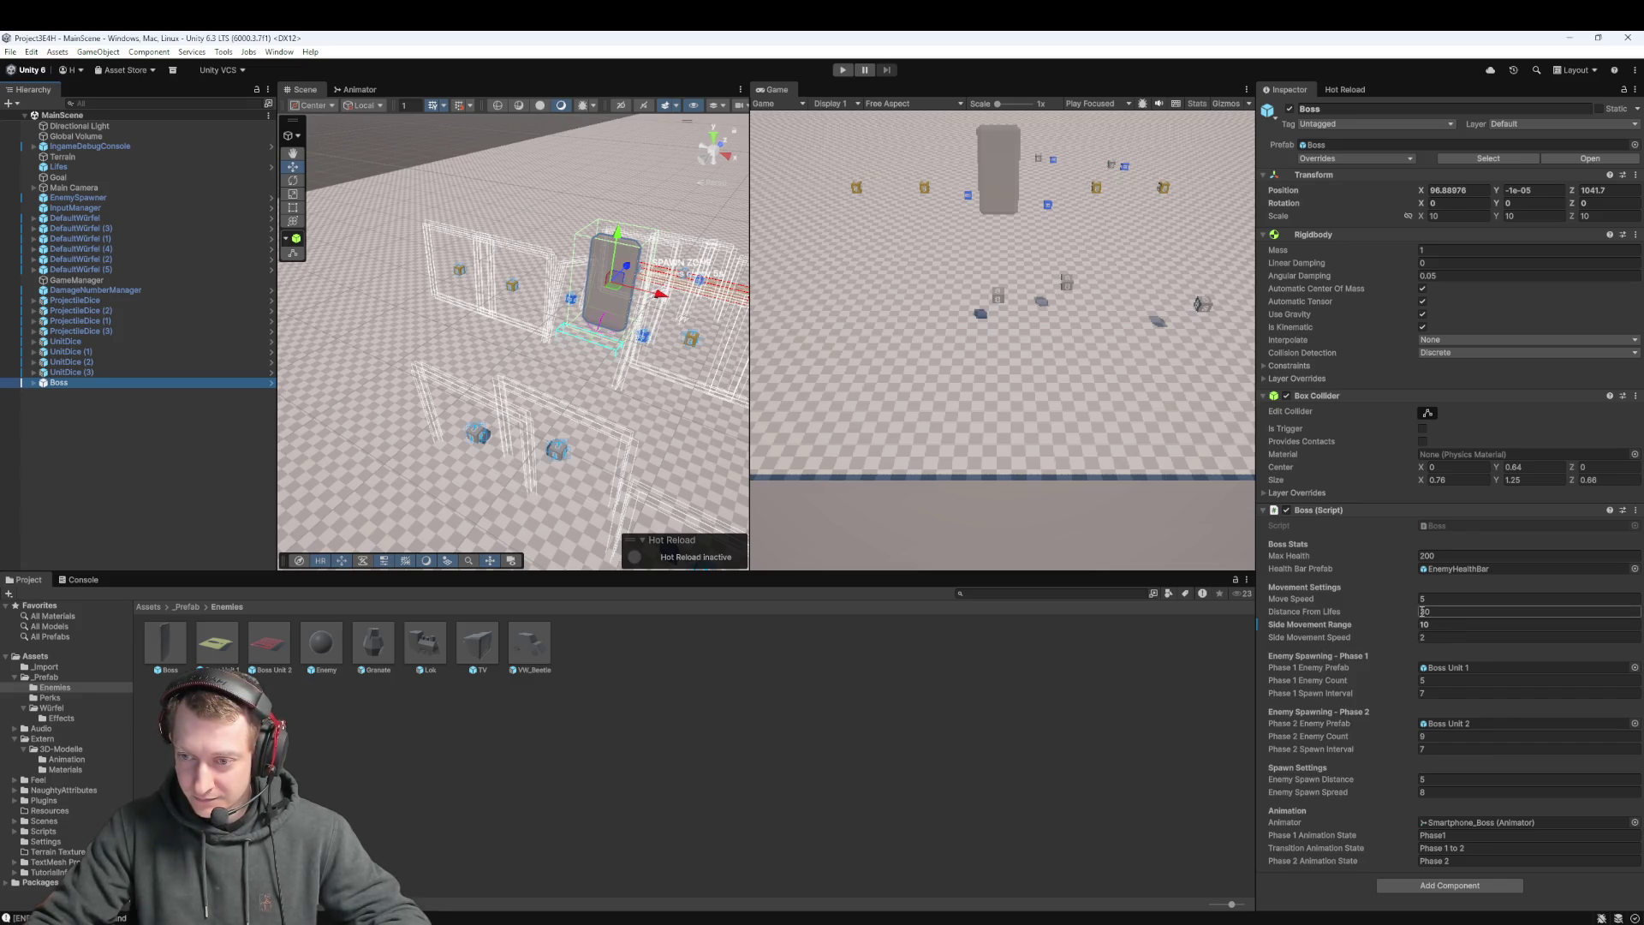
{"action": "type", "text": "40"}
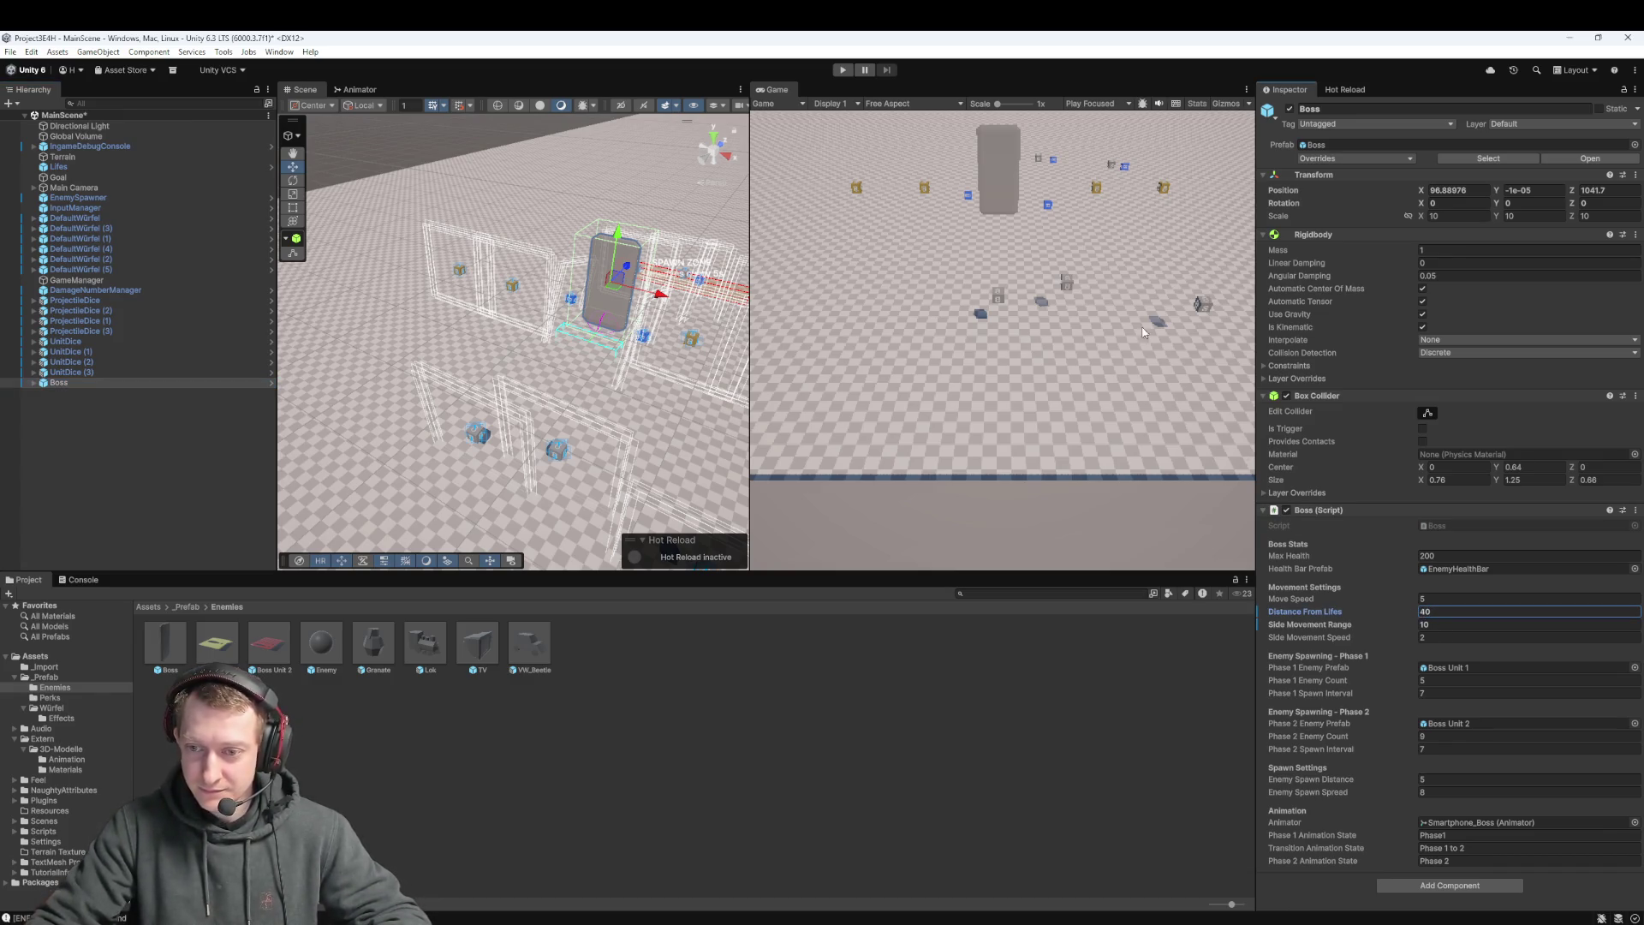
{"action": "left_click", "coordinate": [843, 70]}
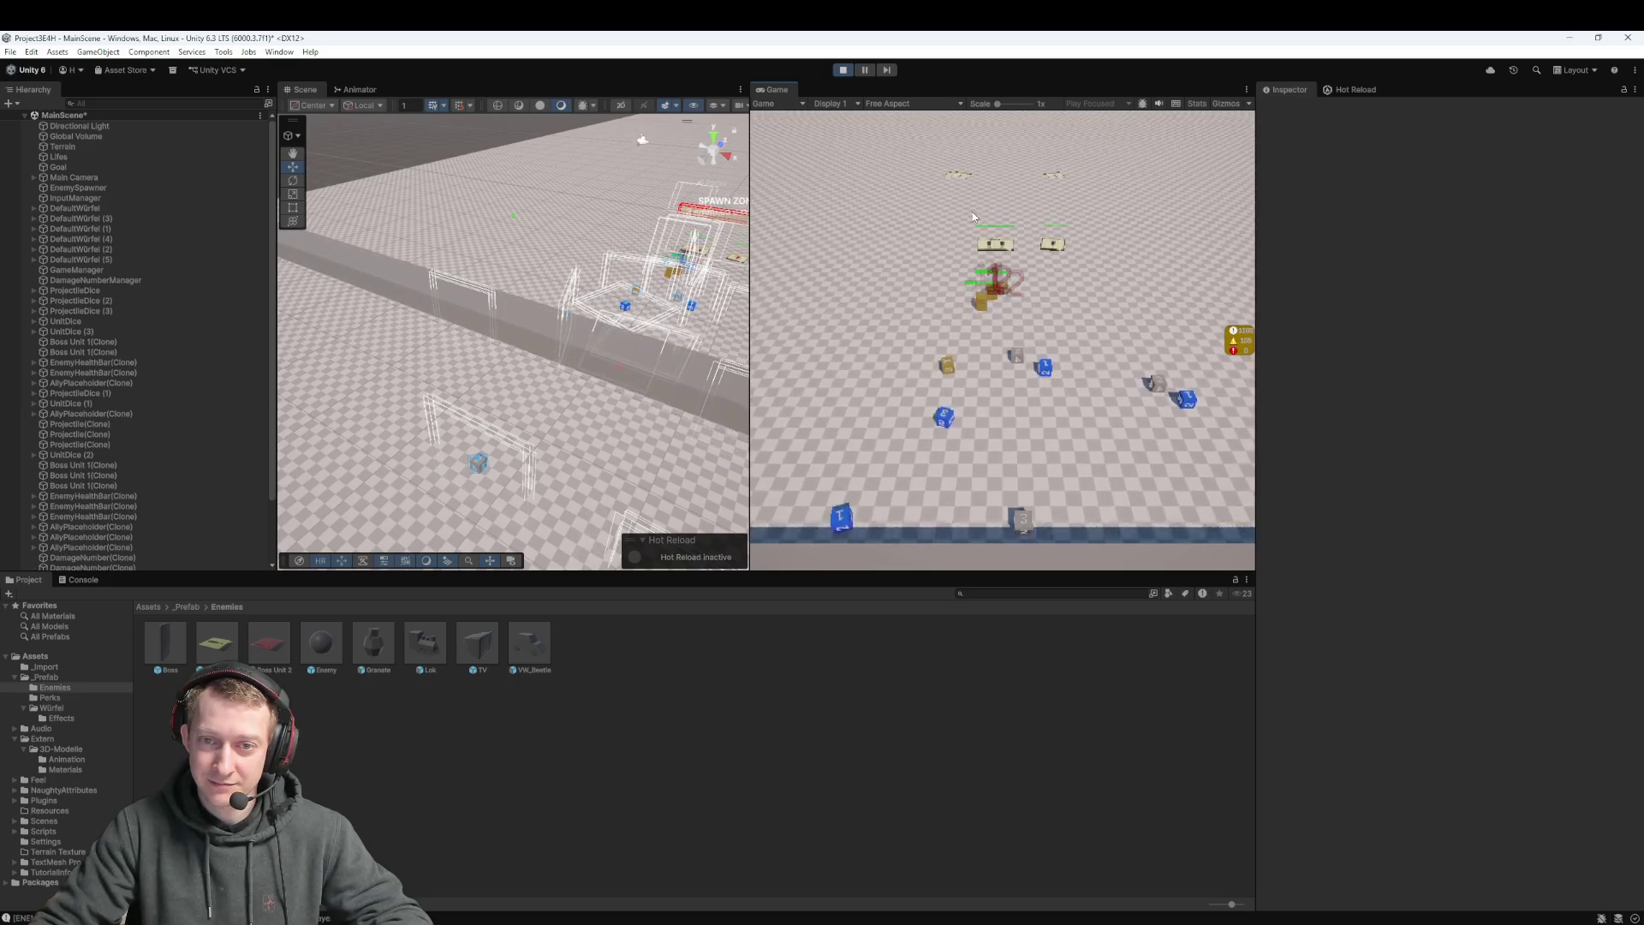
Stop the play-test, select Boss, save MainScene with Ctrl+S, and bring Fork to the front
{"action": "left_click", "coordinate": [843, 70]}
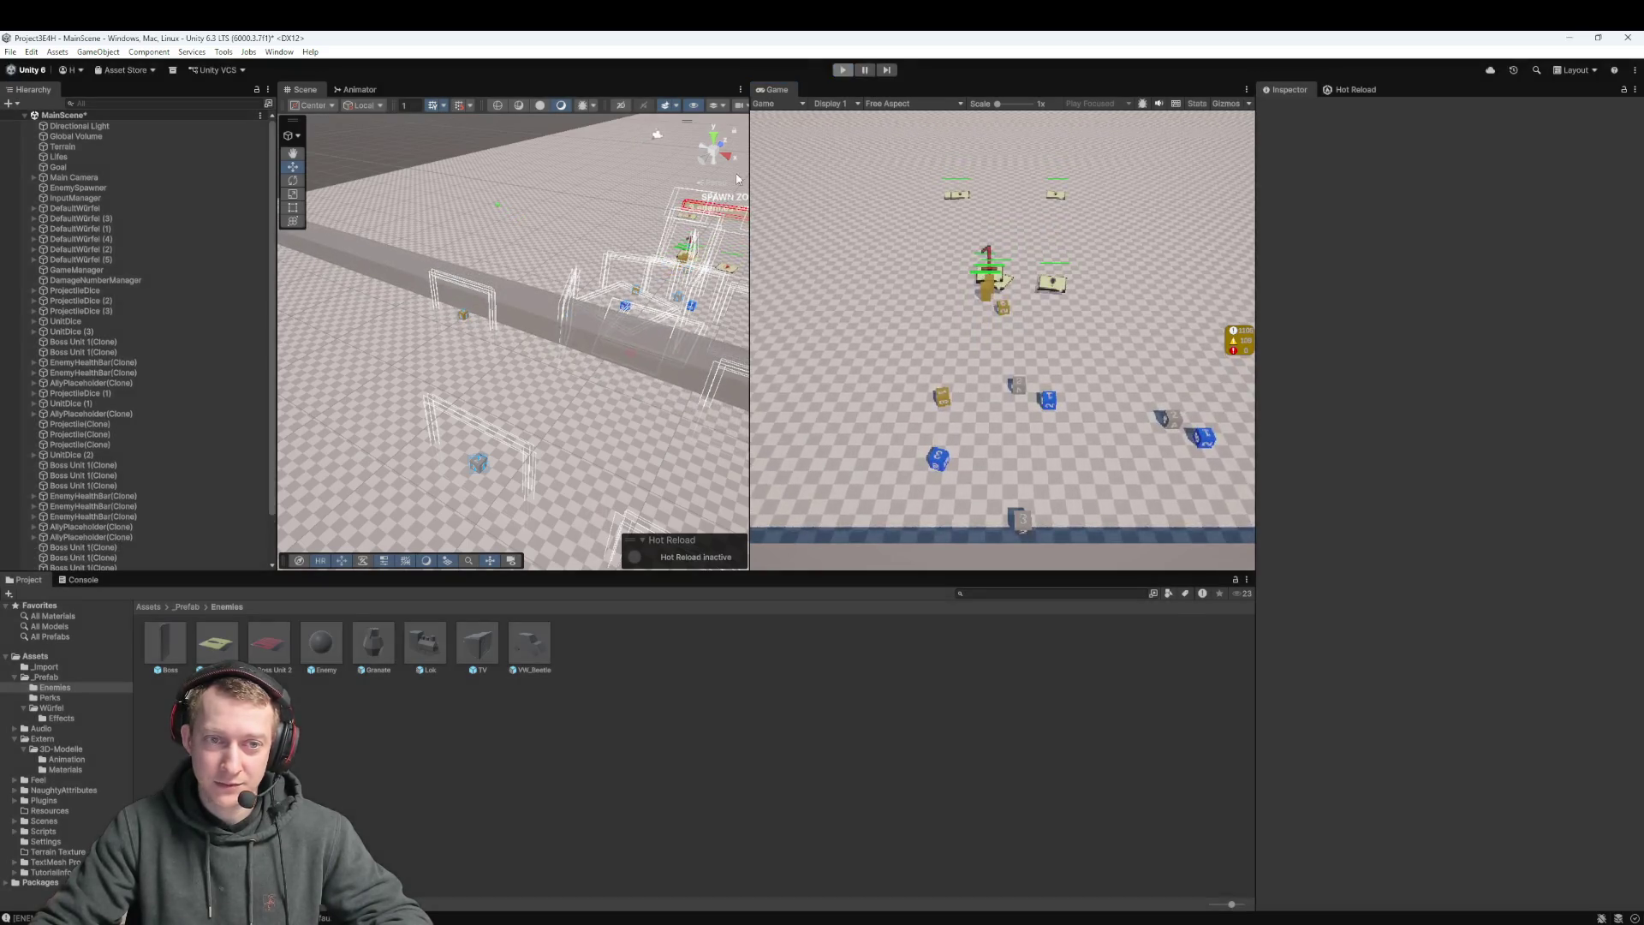
{"action": "left_click", "coordinate": [123, 383]}
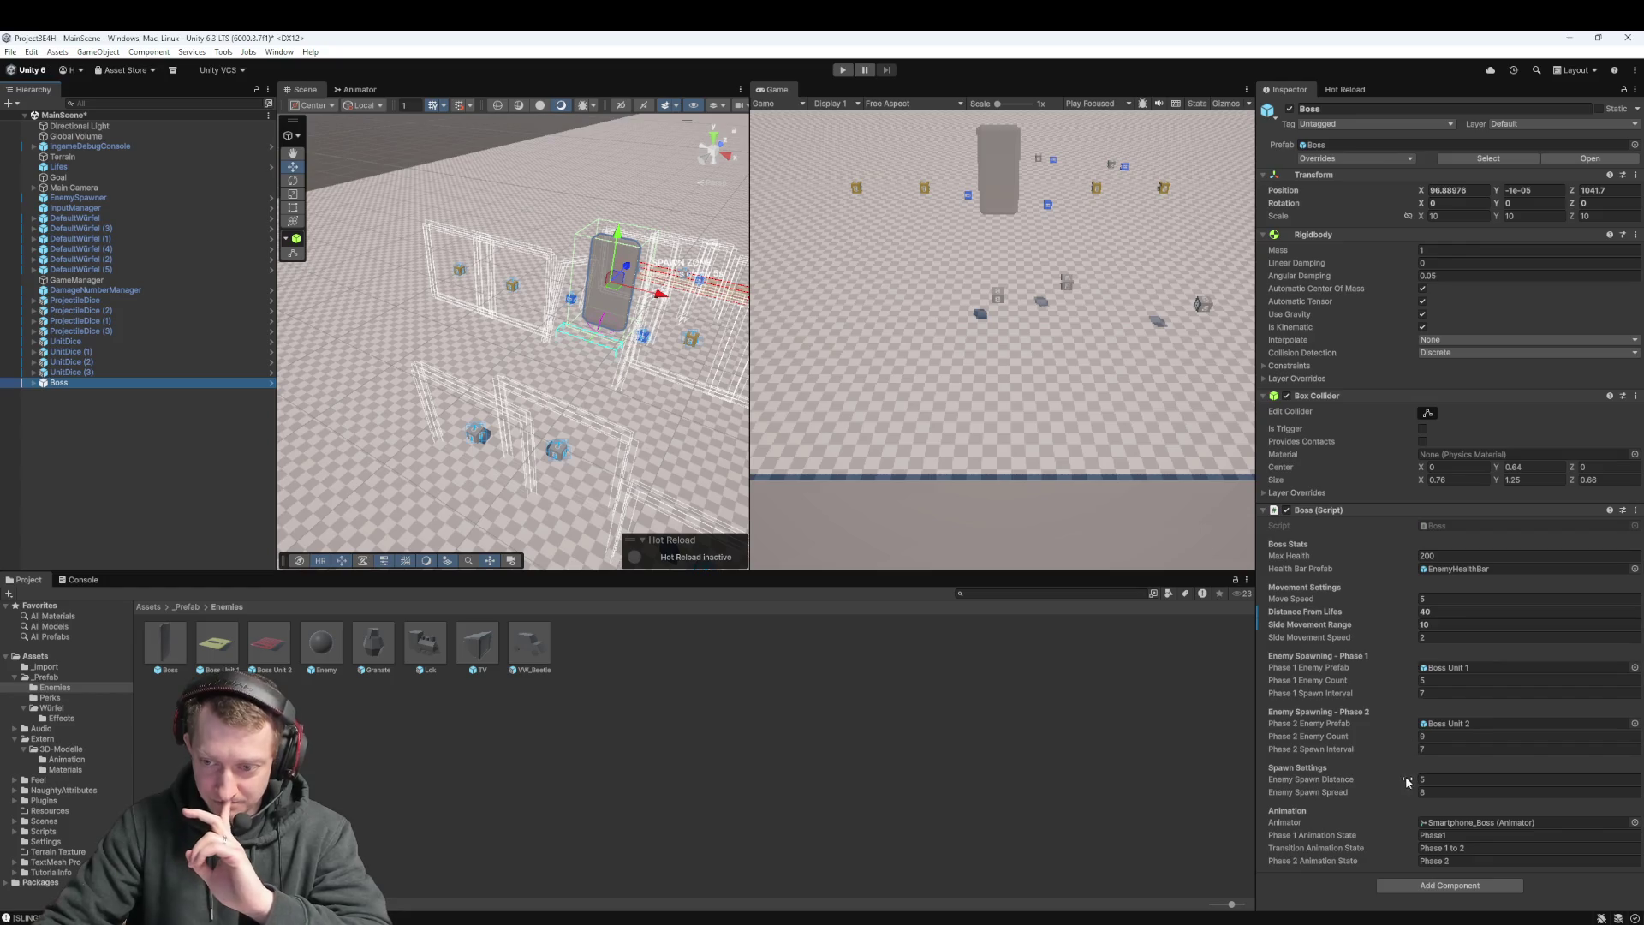
{"action": "key", "text": "ctrl+s"}
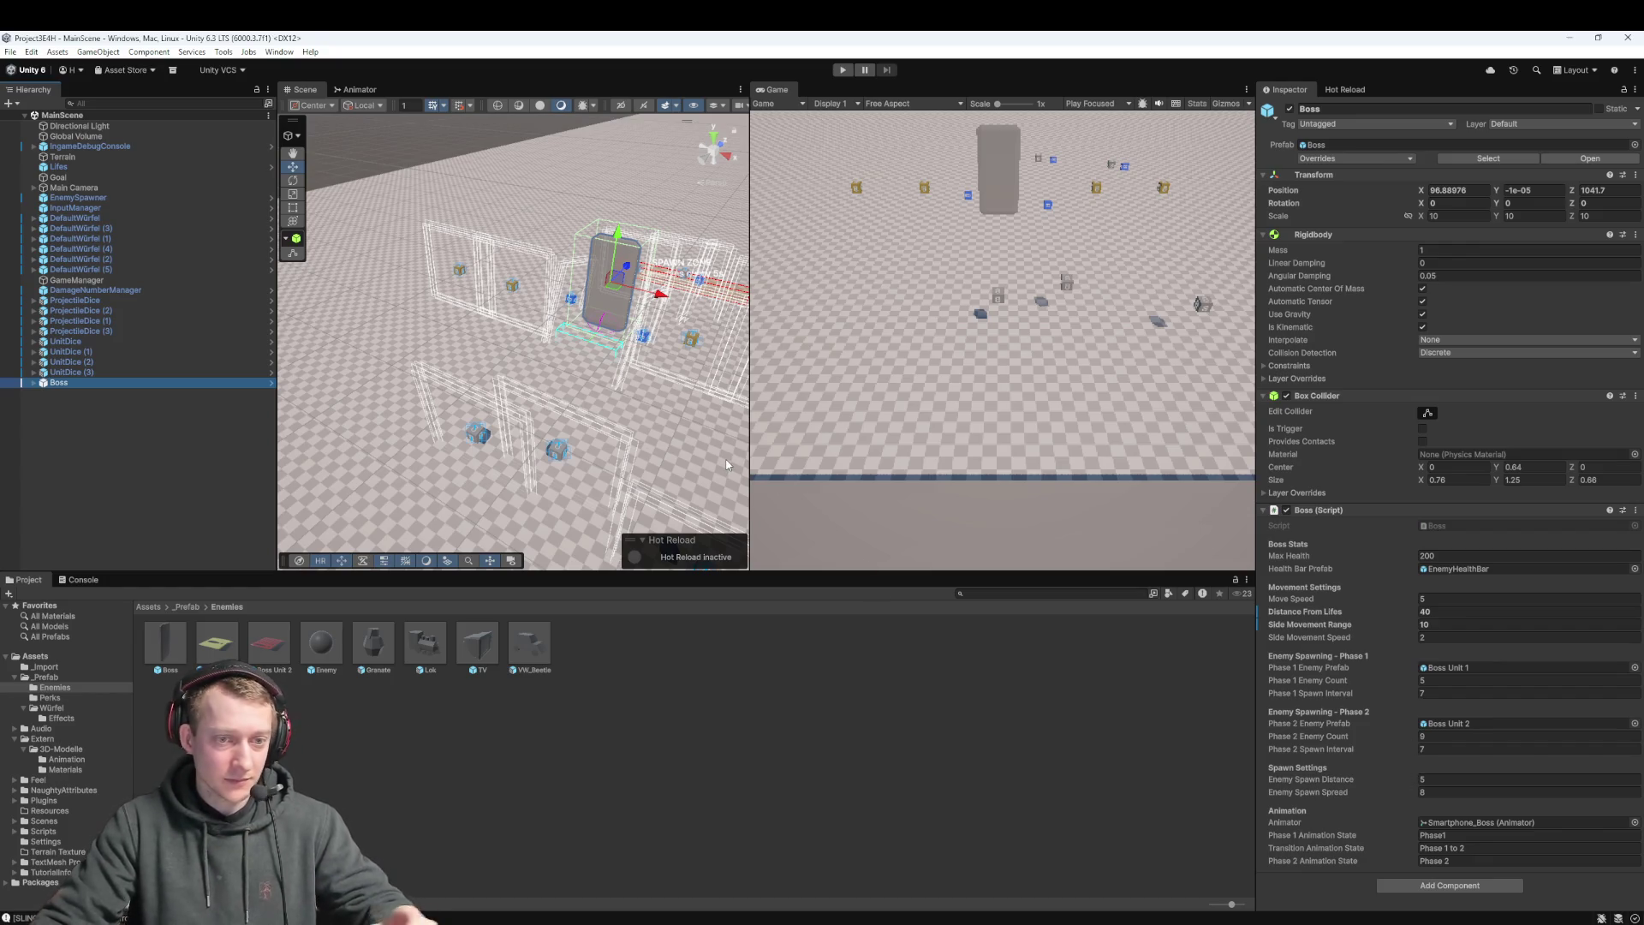
{"action": "mouse_move", "coordinate": [578, 923]}
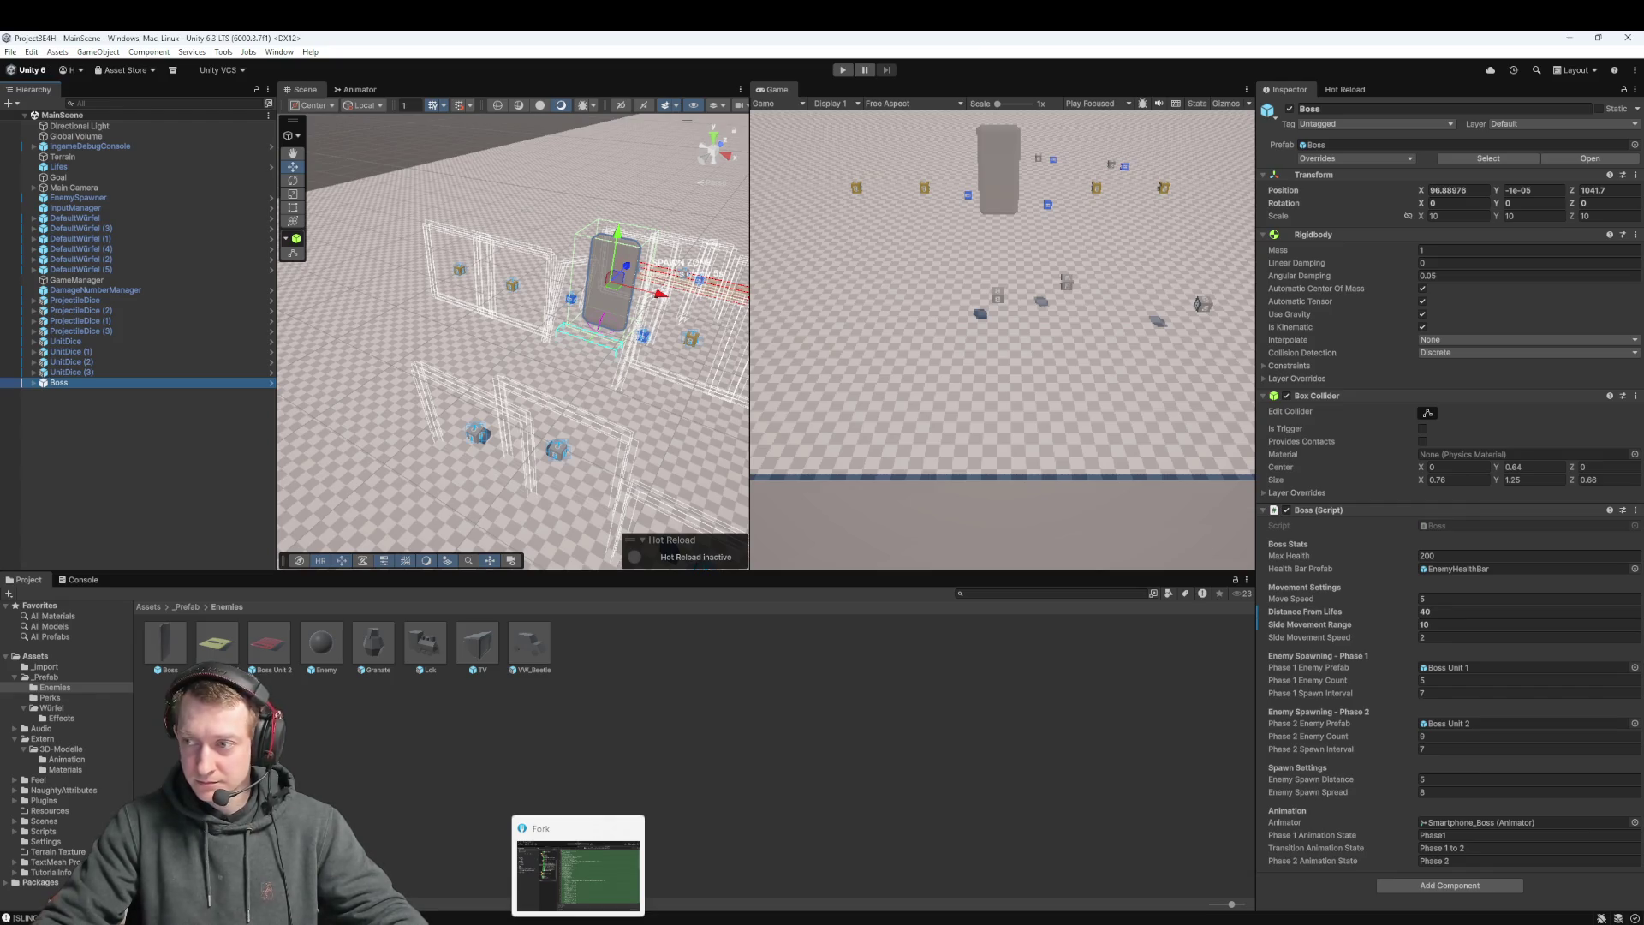
{"action": "left_click", "coordinate": [577, 873]}
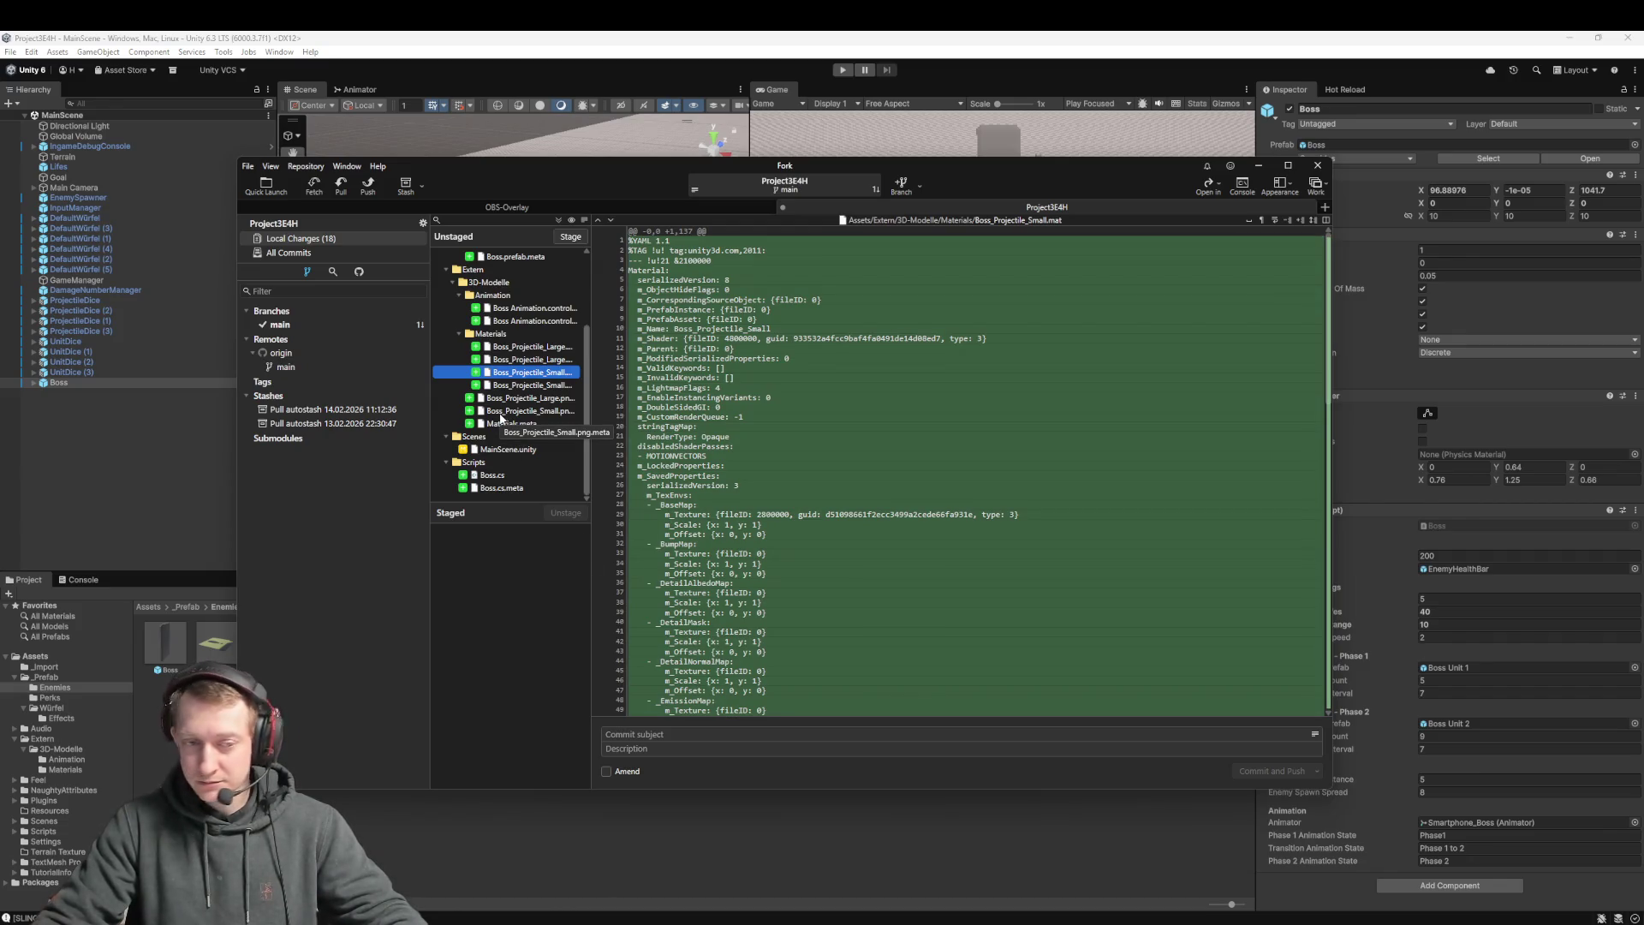
Select the unstaged changes and fetch from all remotes, briefly selecting the Boss in Unity
{"action": "left_click", "coordinate": [511, 423]}
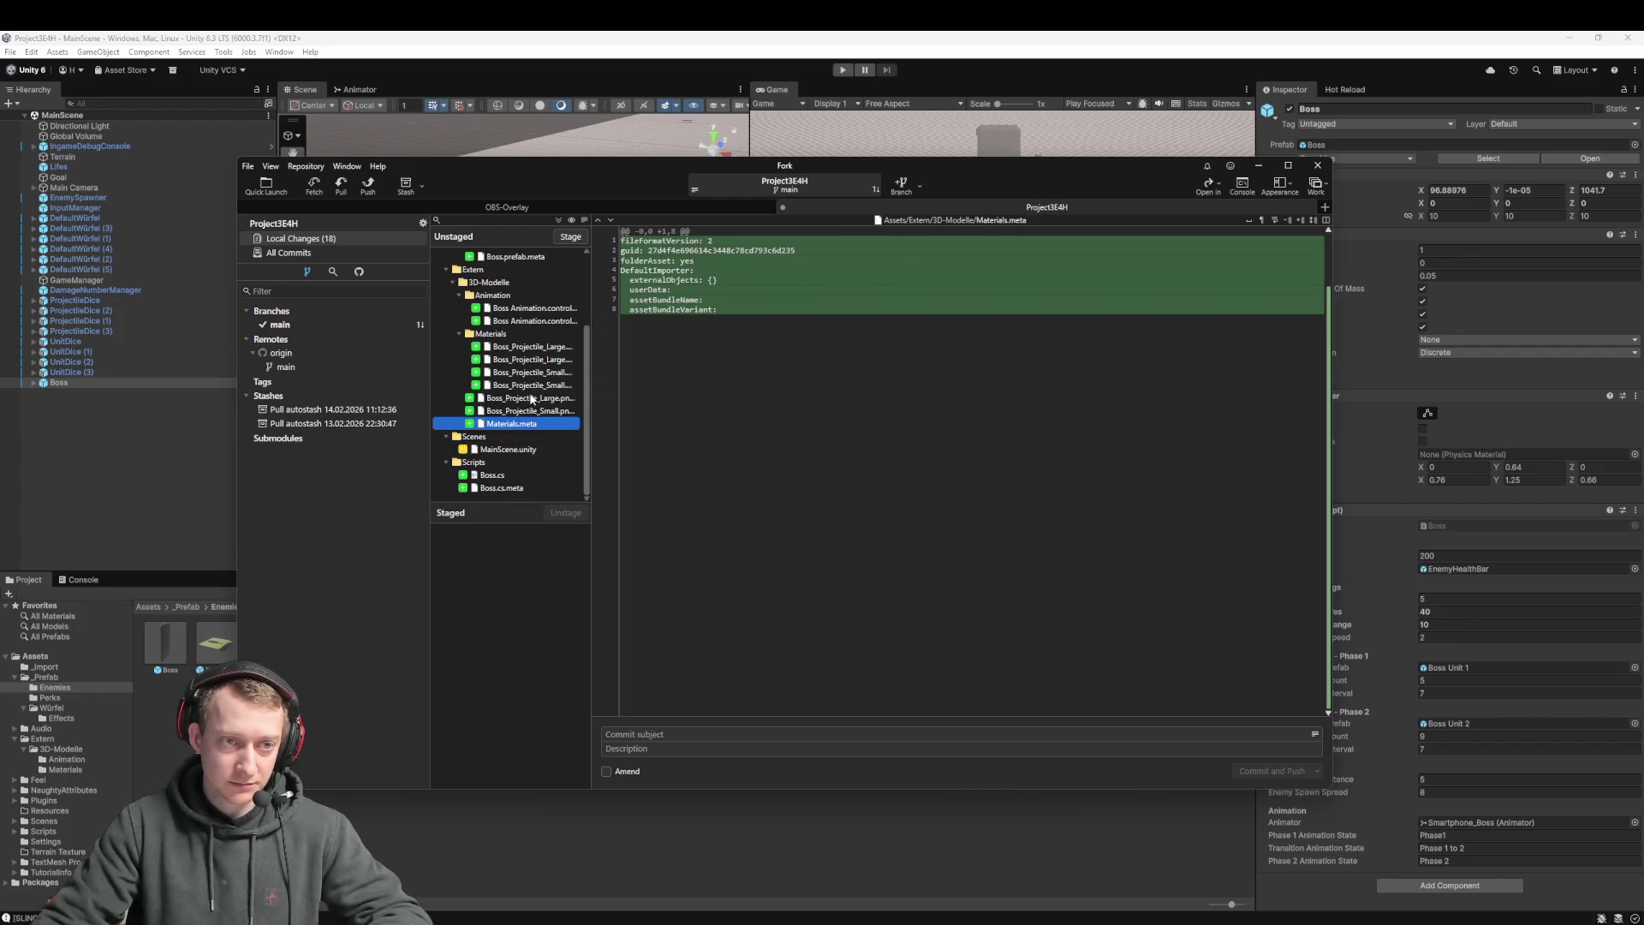
{"action": "key", "text": "ctrl+a"}
{"action": "left_click", "coordinate": [501, 447], "text": "ctrl"}
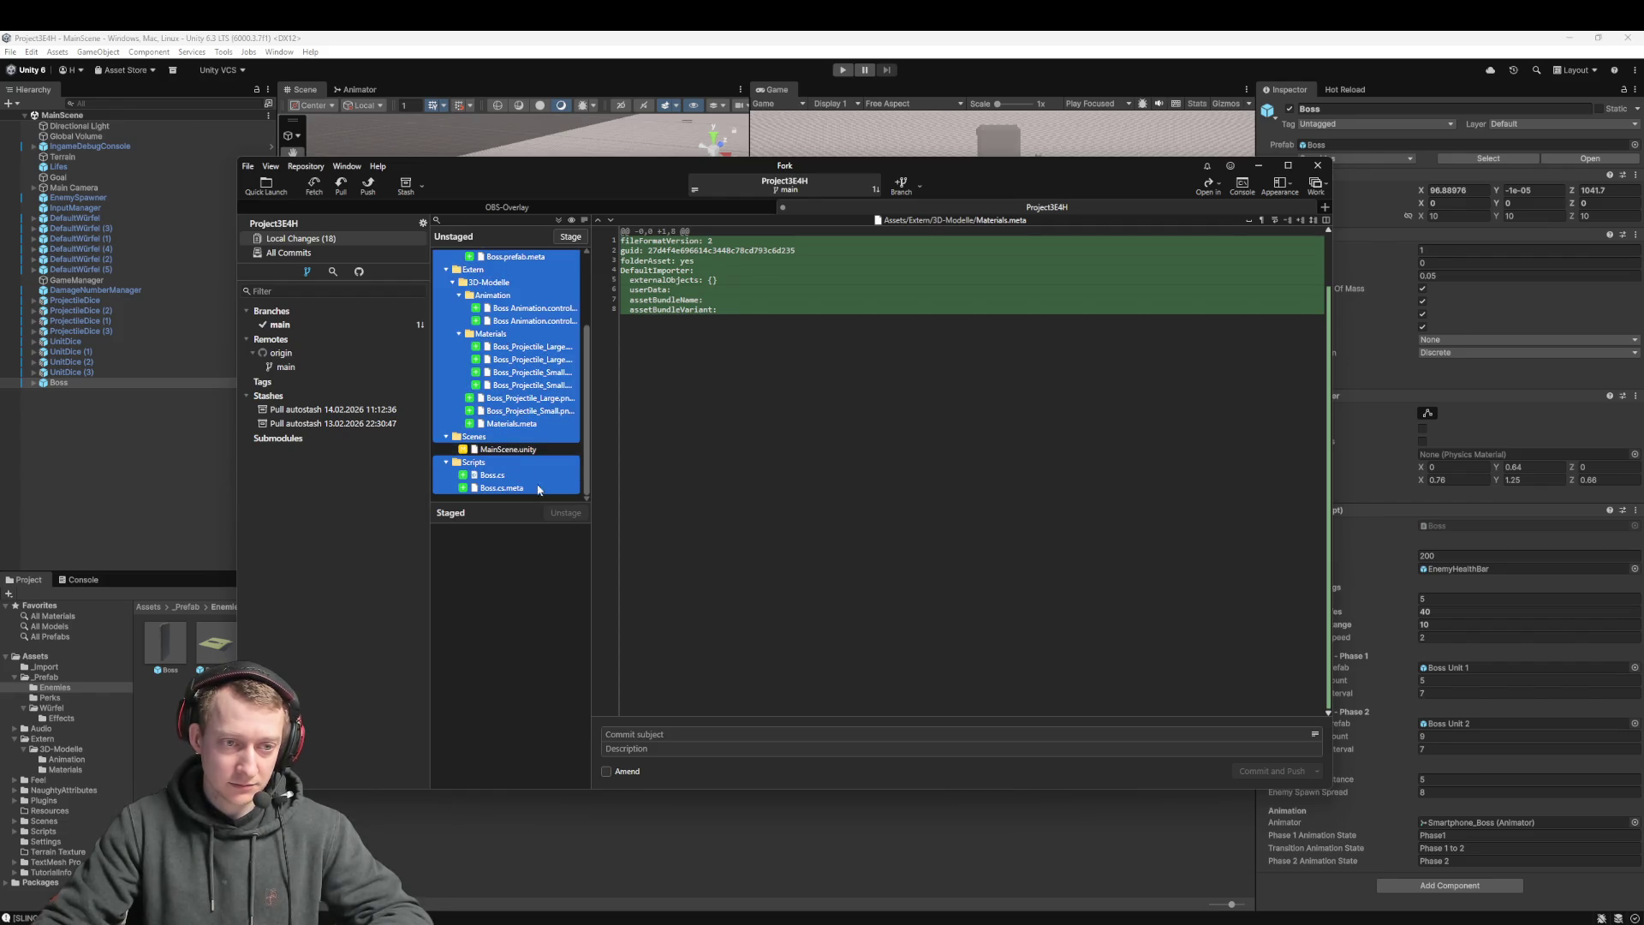
{"action": "mouse_move", "coordinate": [528, 408]}
{"action": "left_mouse_down"}
{"action": "mouse_move", "coordinate": [510, 587]}
{"action": "mouse_move", "coordinate": [513, 423]}
{"action": "left_mouse_up"}
{"action": "left_click", "coordinate": [314, 184]}
{"action": "left_click", "coordinate": [865, 497]}
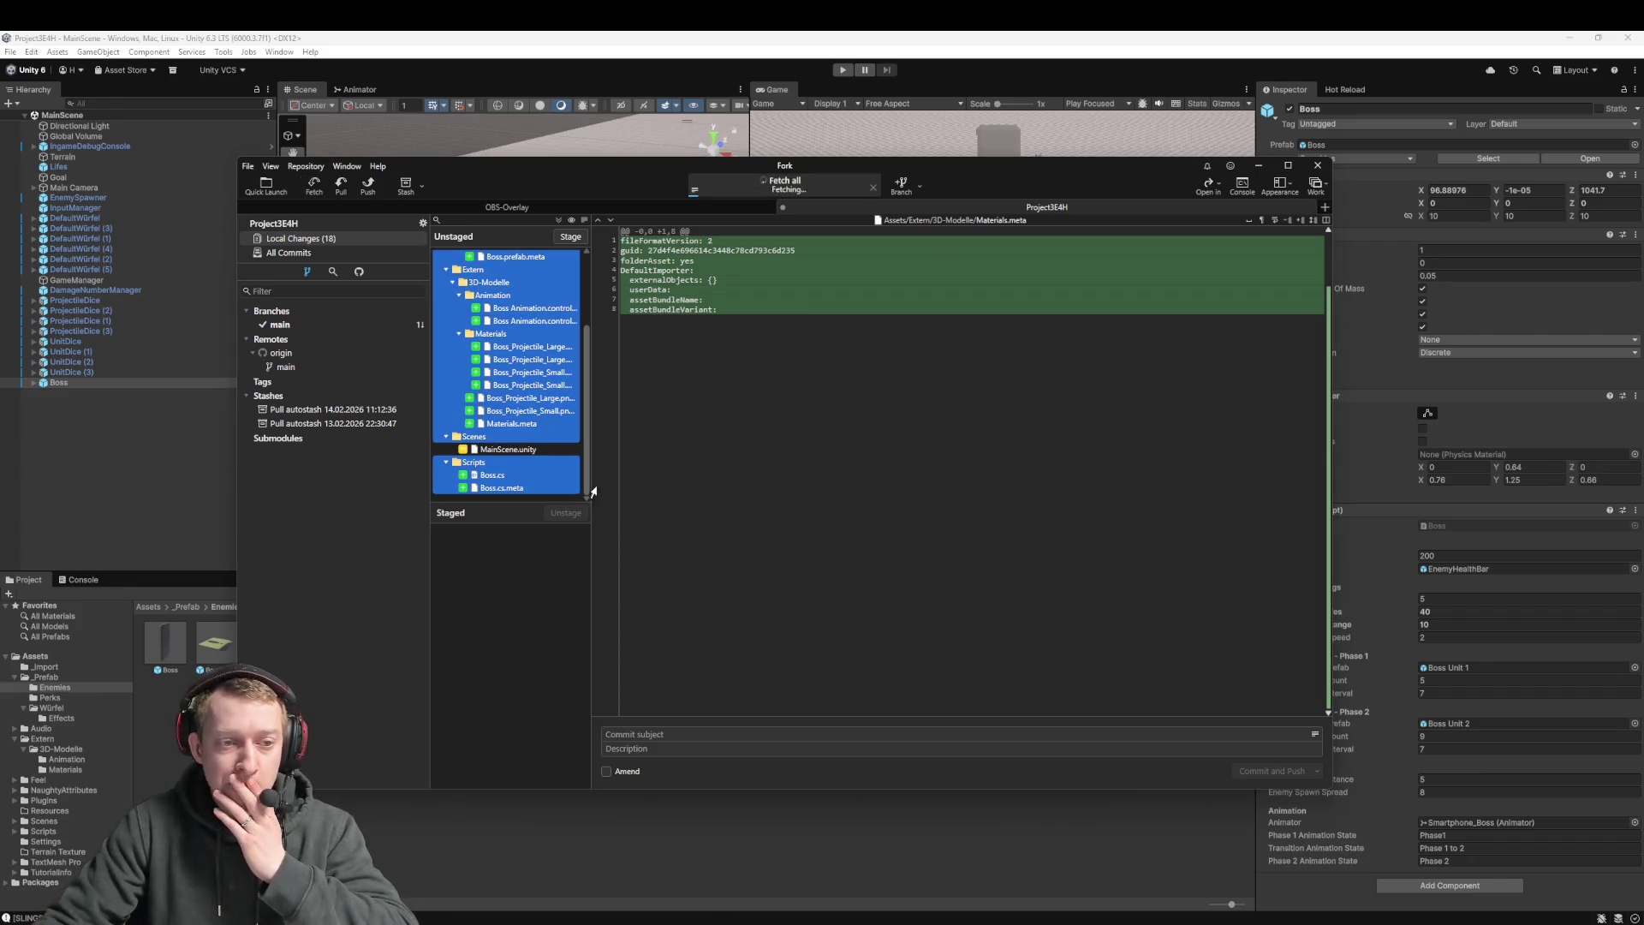
{"action": "left_click", "coordinate": [94, 434]}
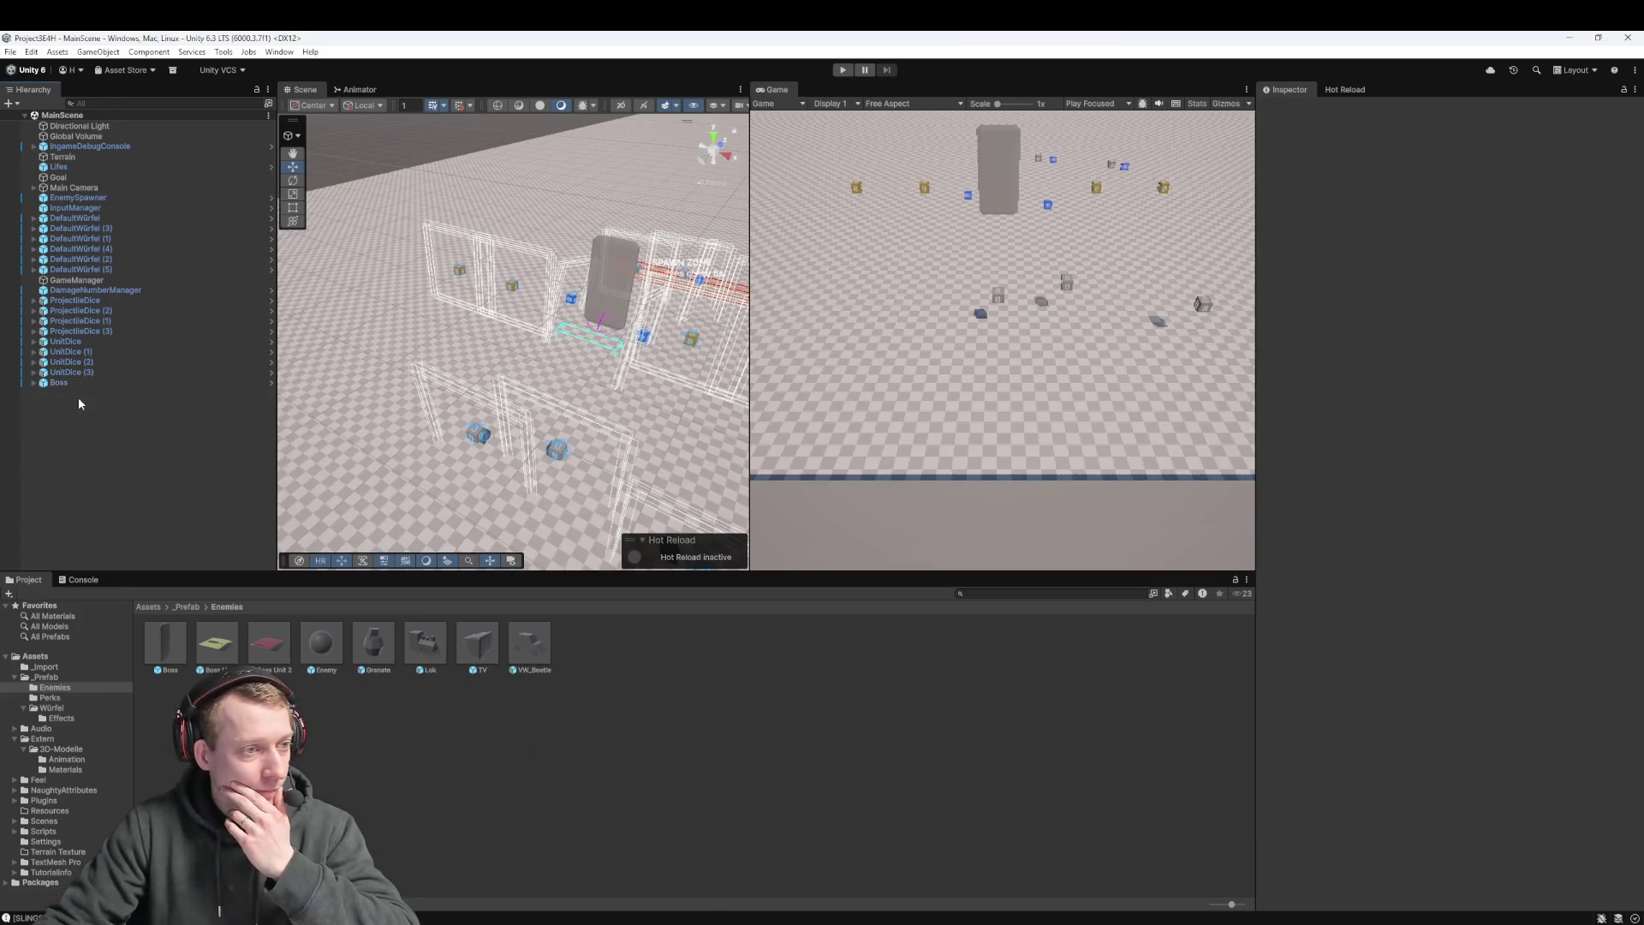
{"action": "left_click", "coordinate": [68, 382]}
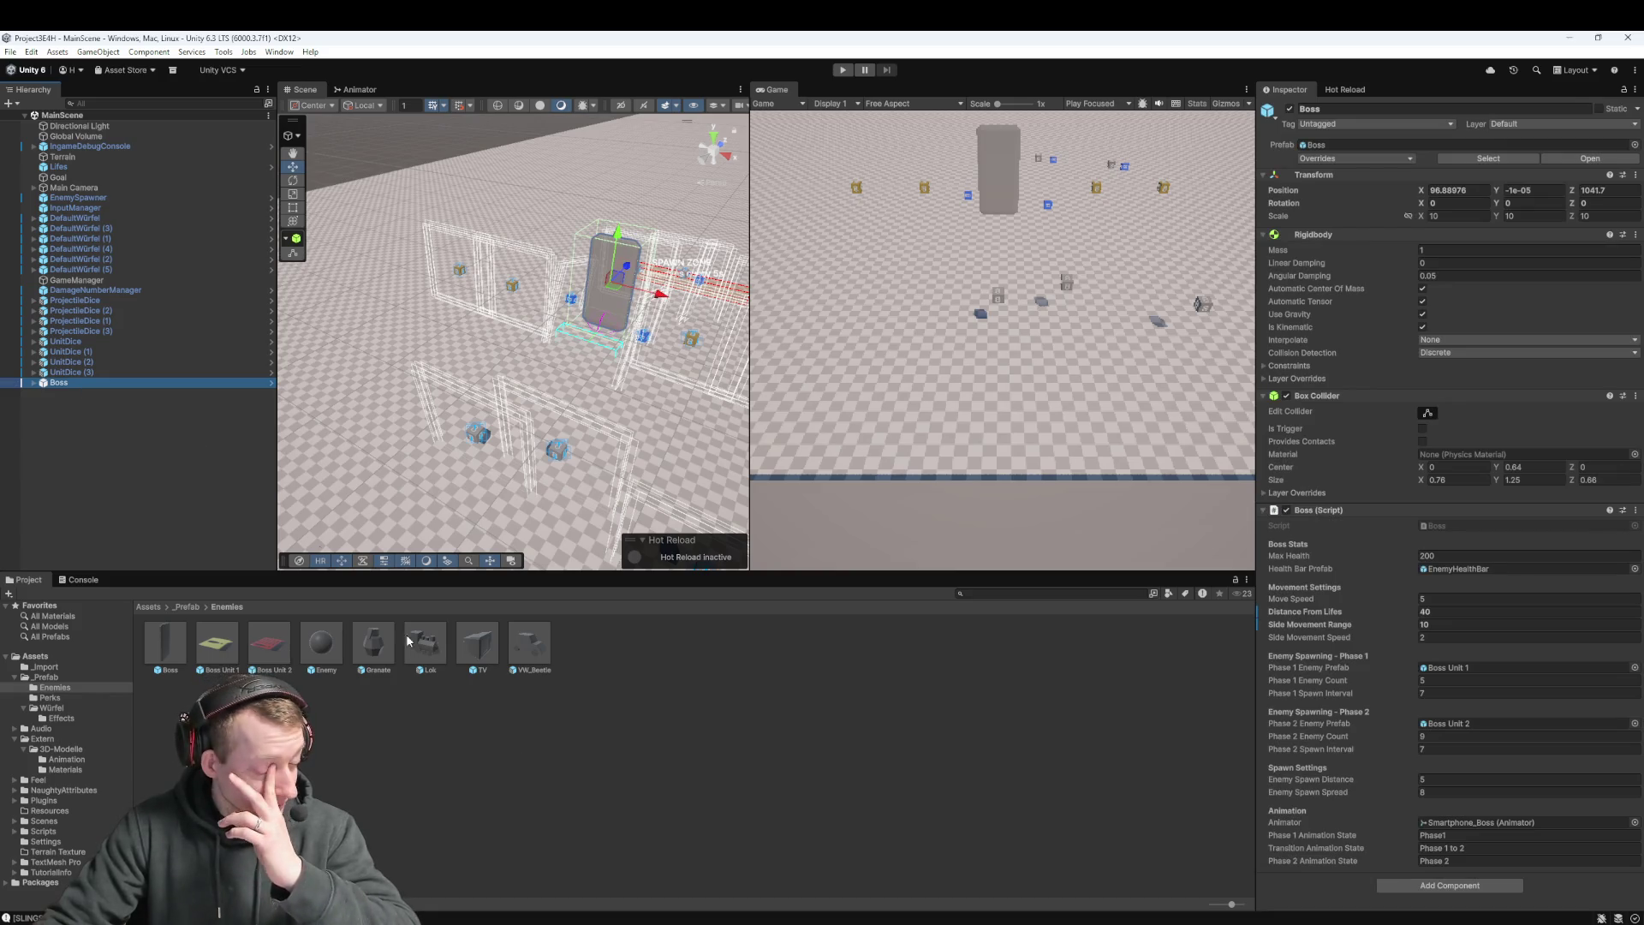
{"action": "left_click", "coordinate": [660, 866]}
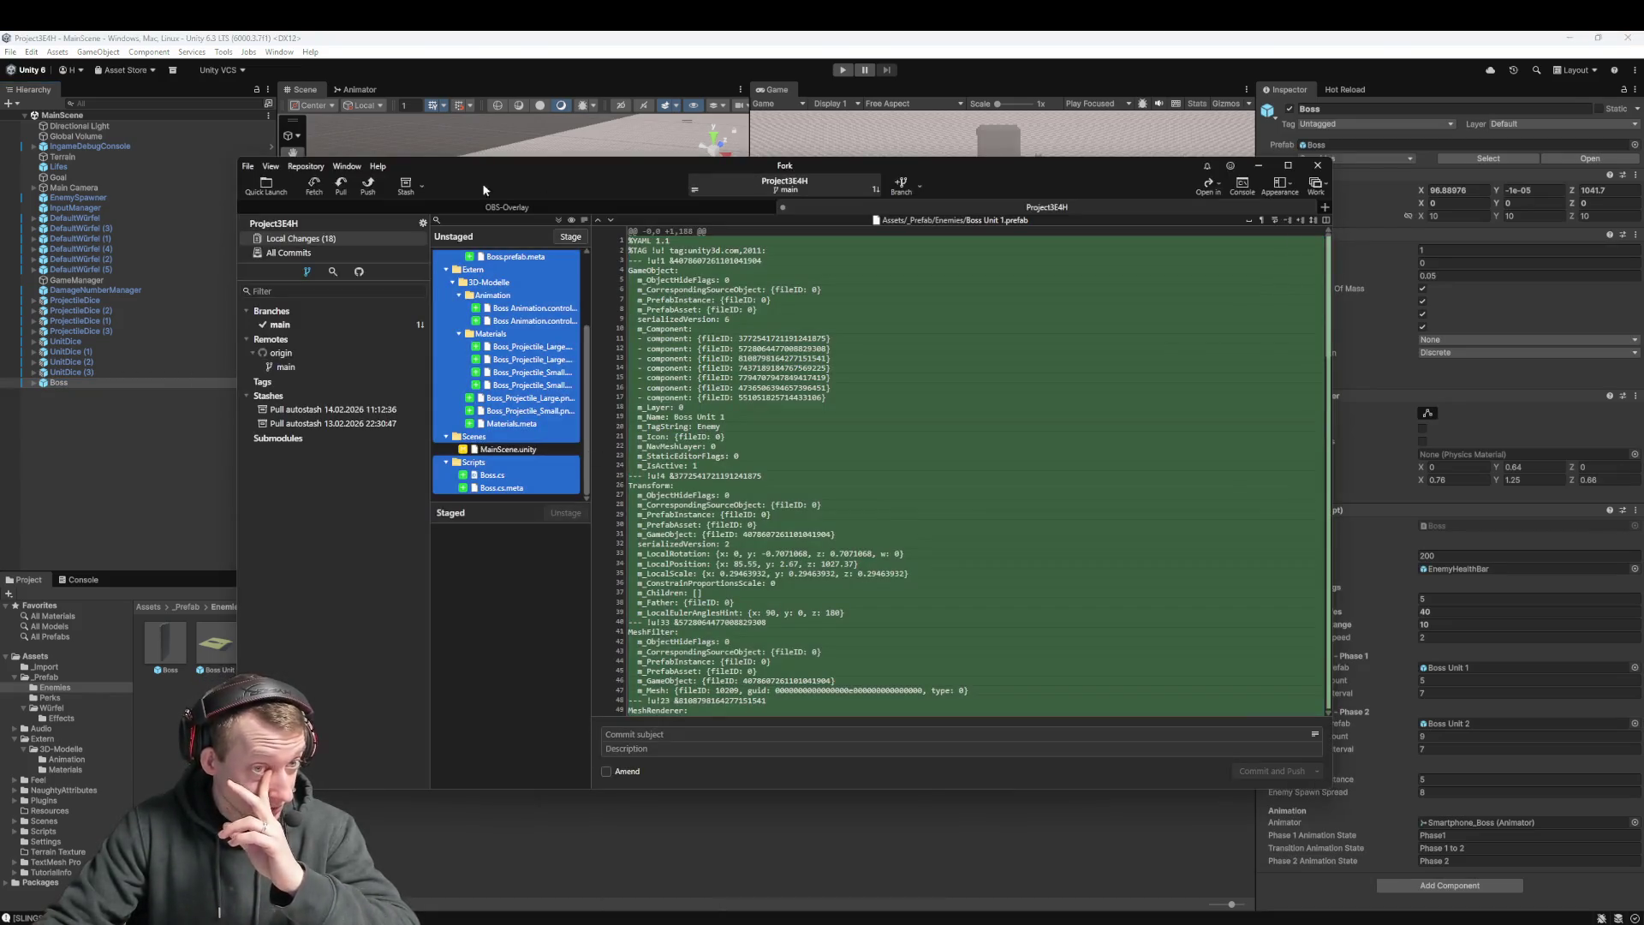
Pull origin/main twice; both attempts fail over untracked Boss_Projectile png.meta files
{"action": "left_click", "coordinate": [340, 185]}
{"action": "left_click", "coordinate": [882, 526]}
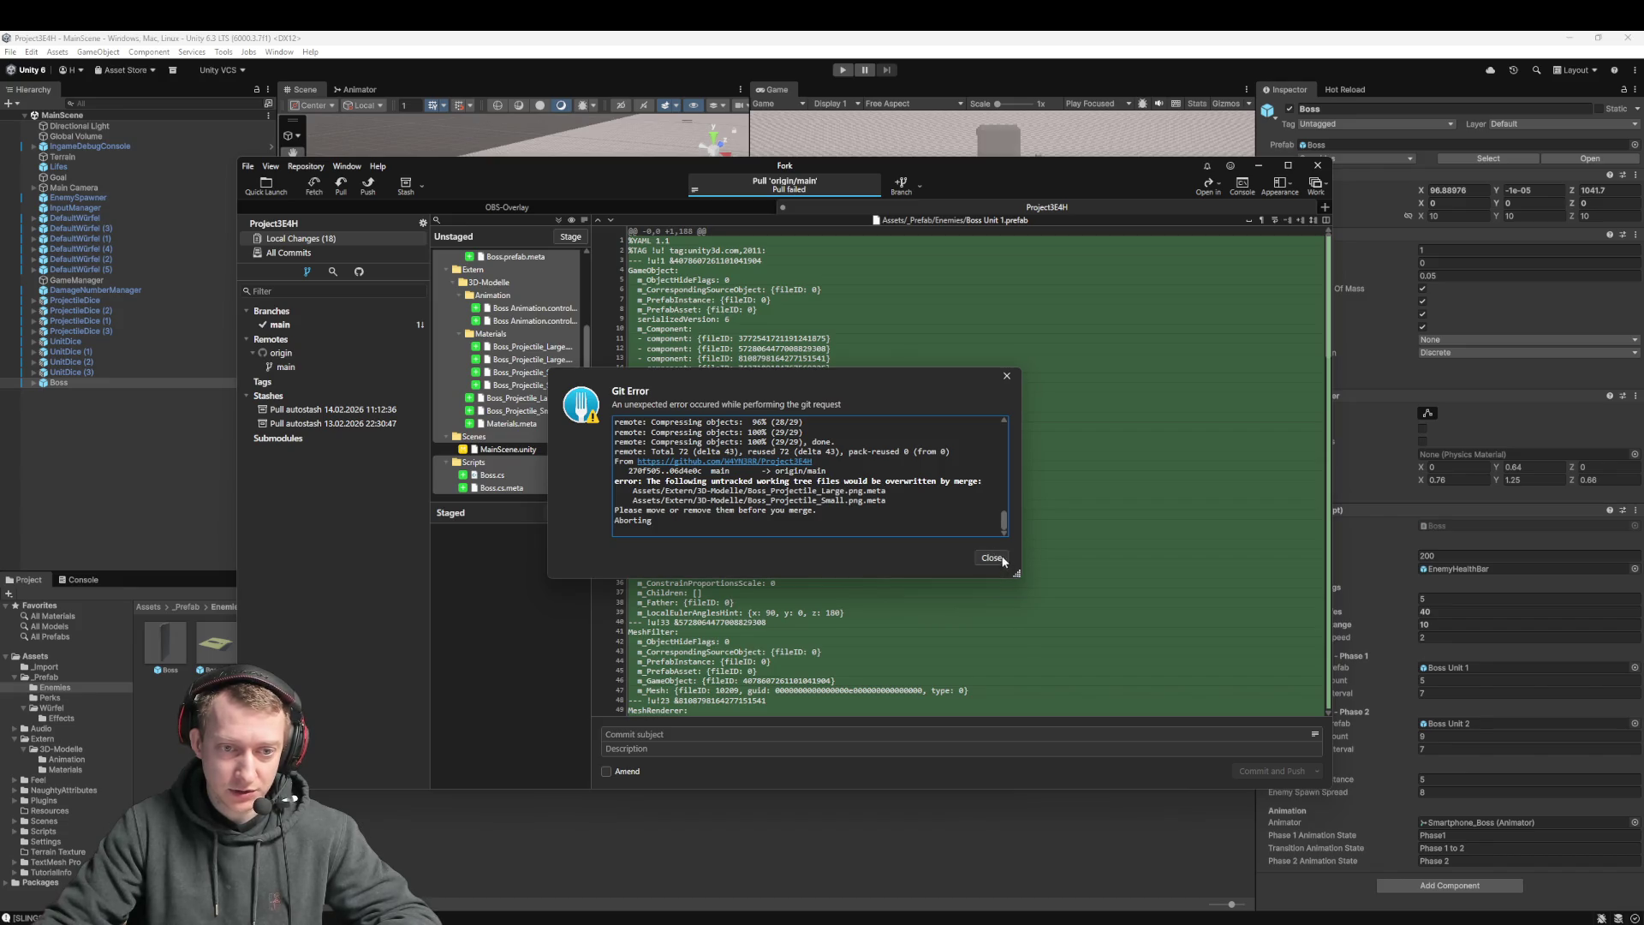
{"action": "left_click", "coordinate": [993, 558]}
{"action": "scroll", "coordinate": [542, 433], "scroll_direction": "down", "scroll_amount": 2}
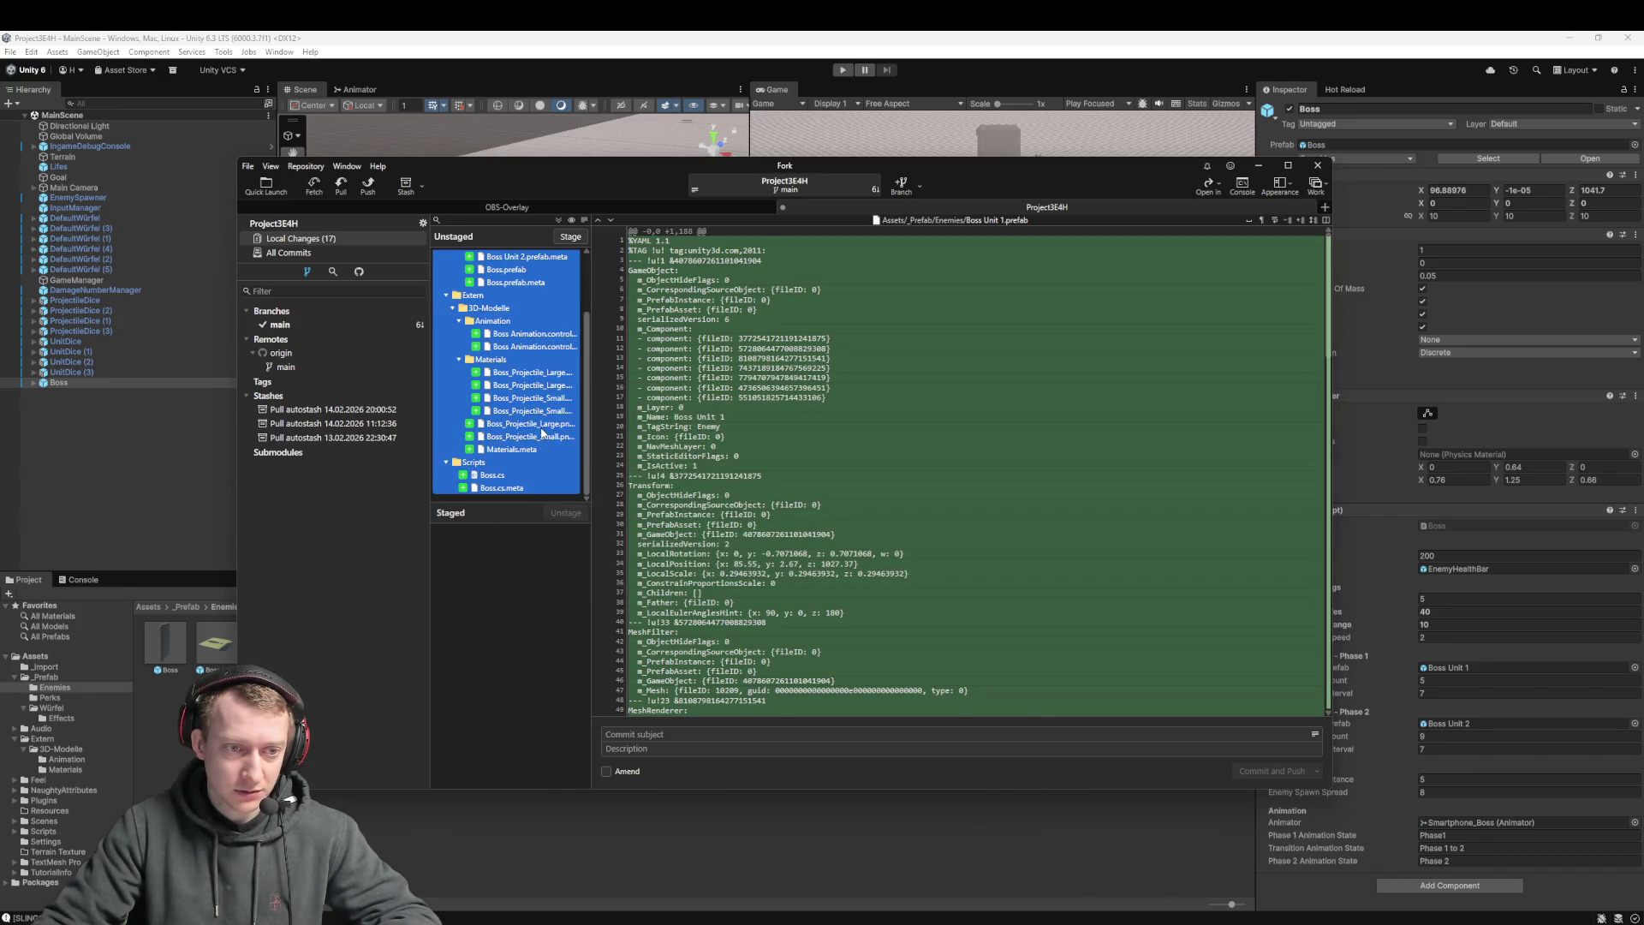
{"action": "left_click", "coordinate": [518, 487]}
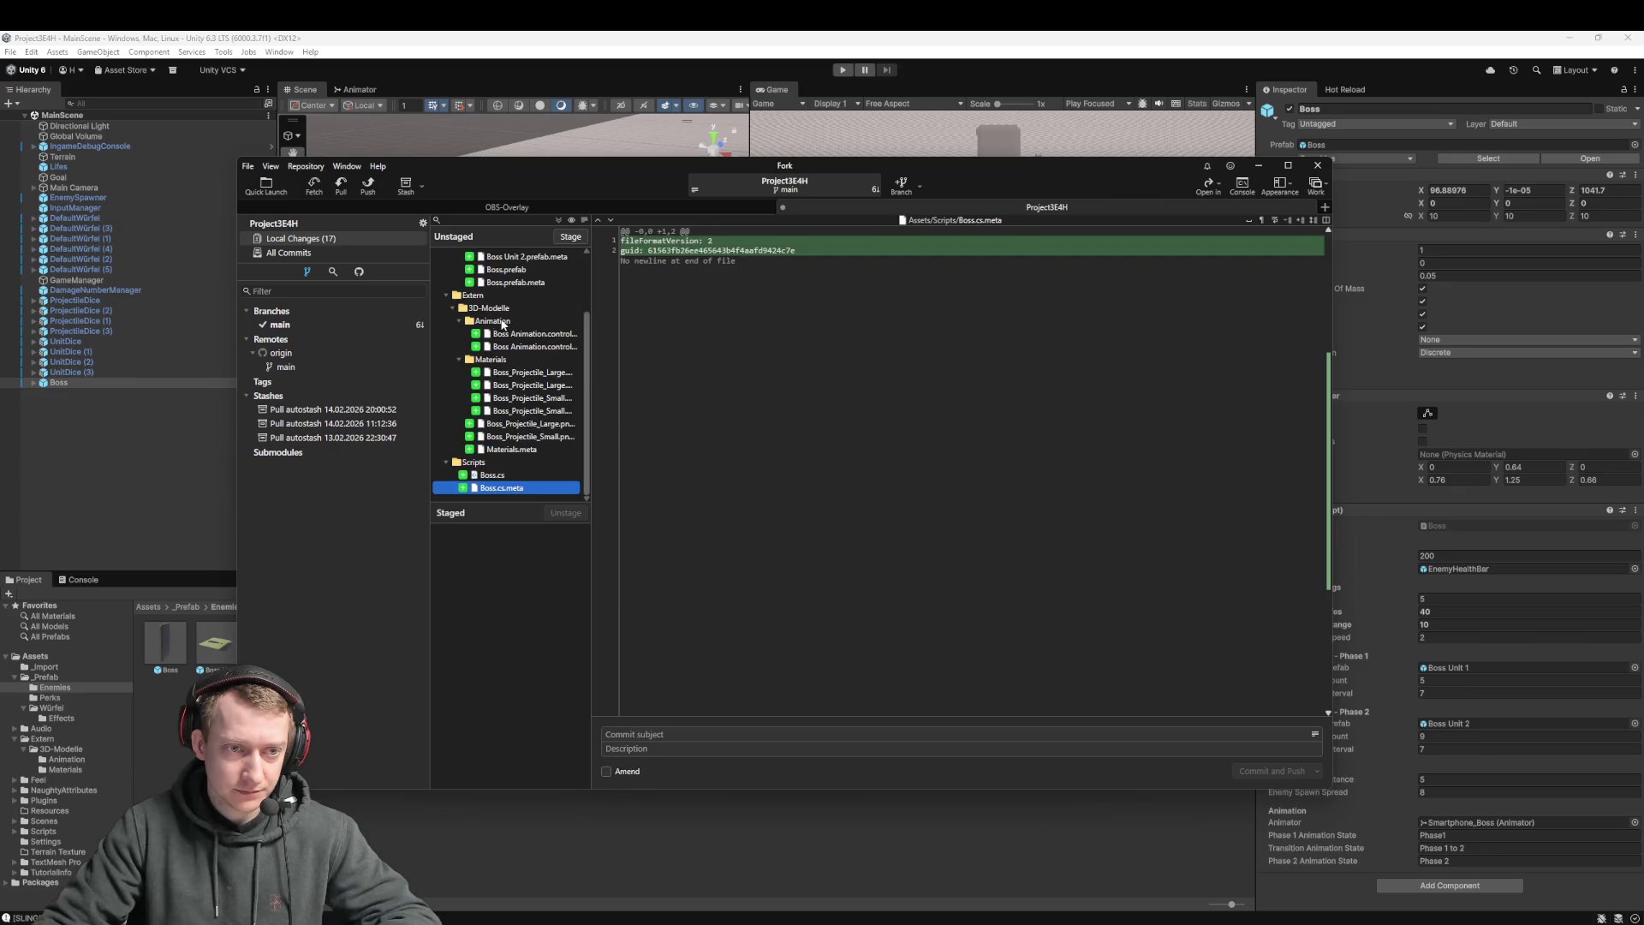
{"action": "scroll", "coordinate": [512, 347], "scroll_direction": "up", "scroll_amount": 1}
{"action": "left_click", "coordinate": [341, 185]}
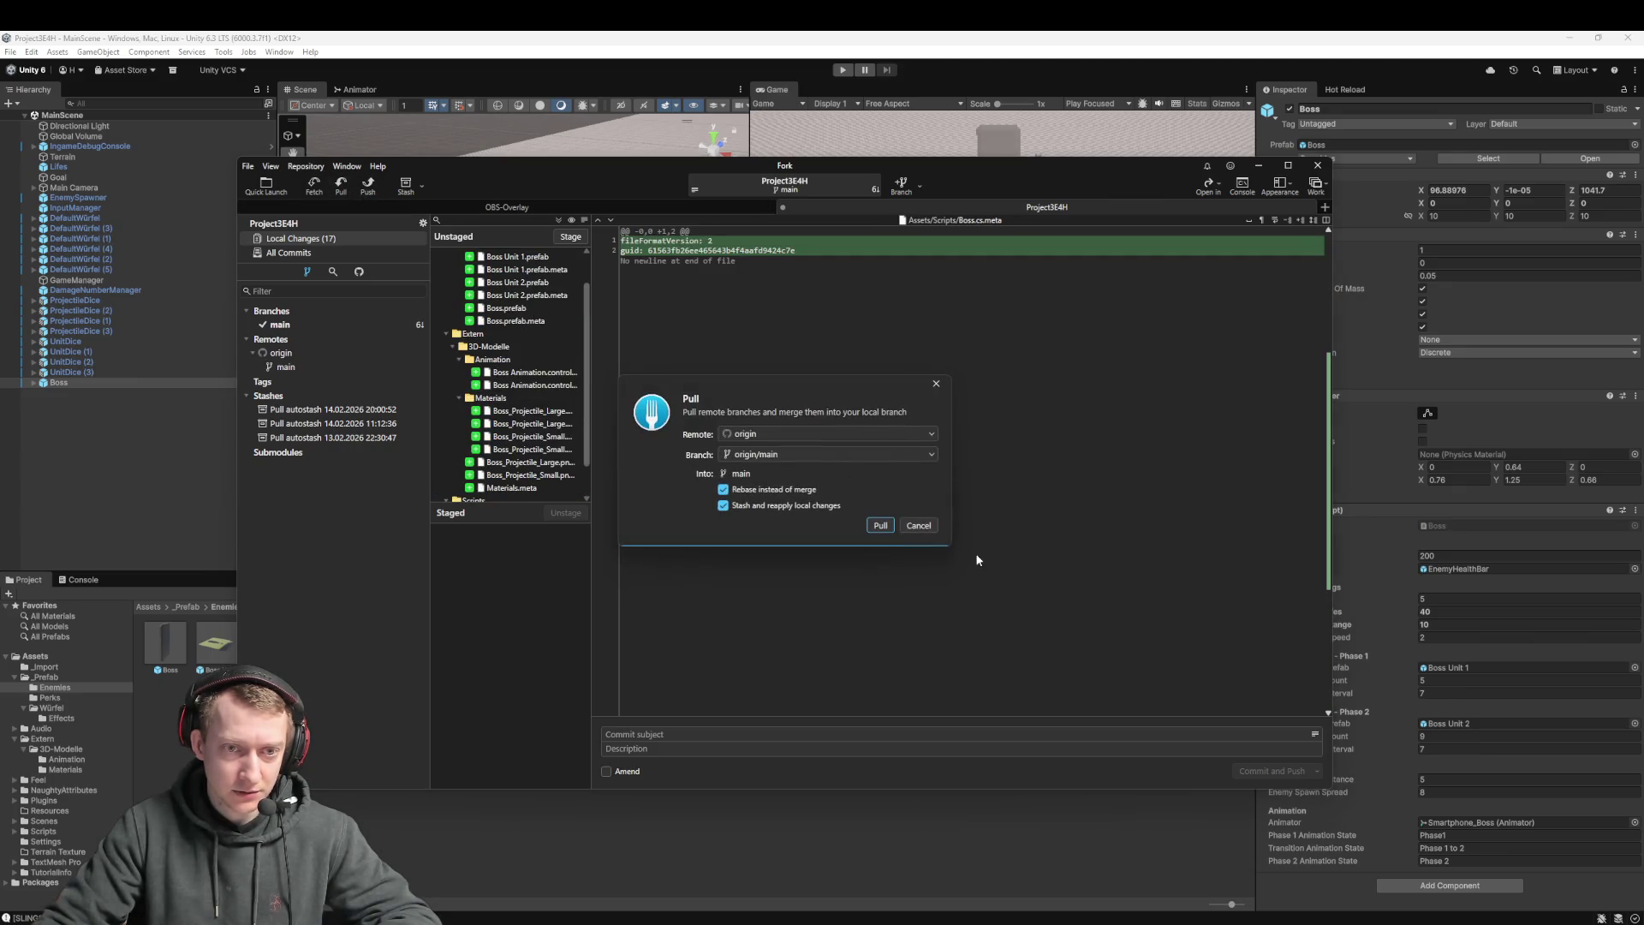
{"action": "left_click", "coordinate": [879, 526]}
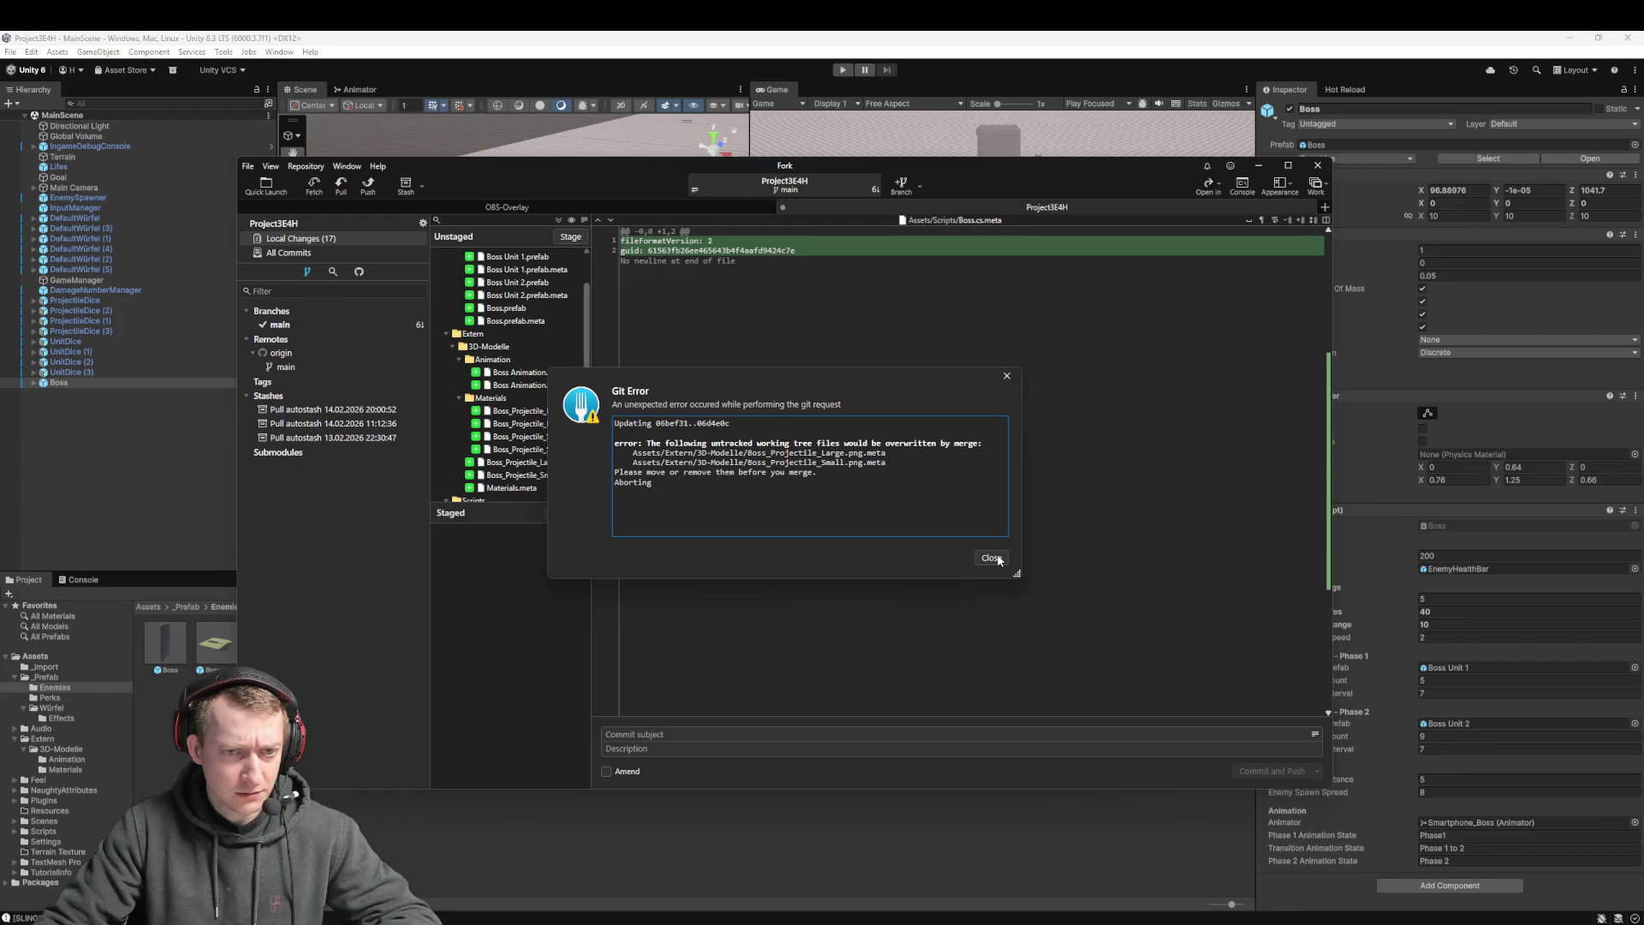
{"action": "left_click", "coordinate": [991, 557]}
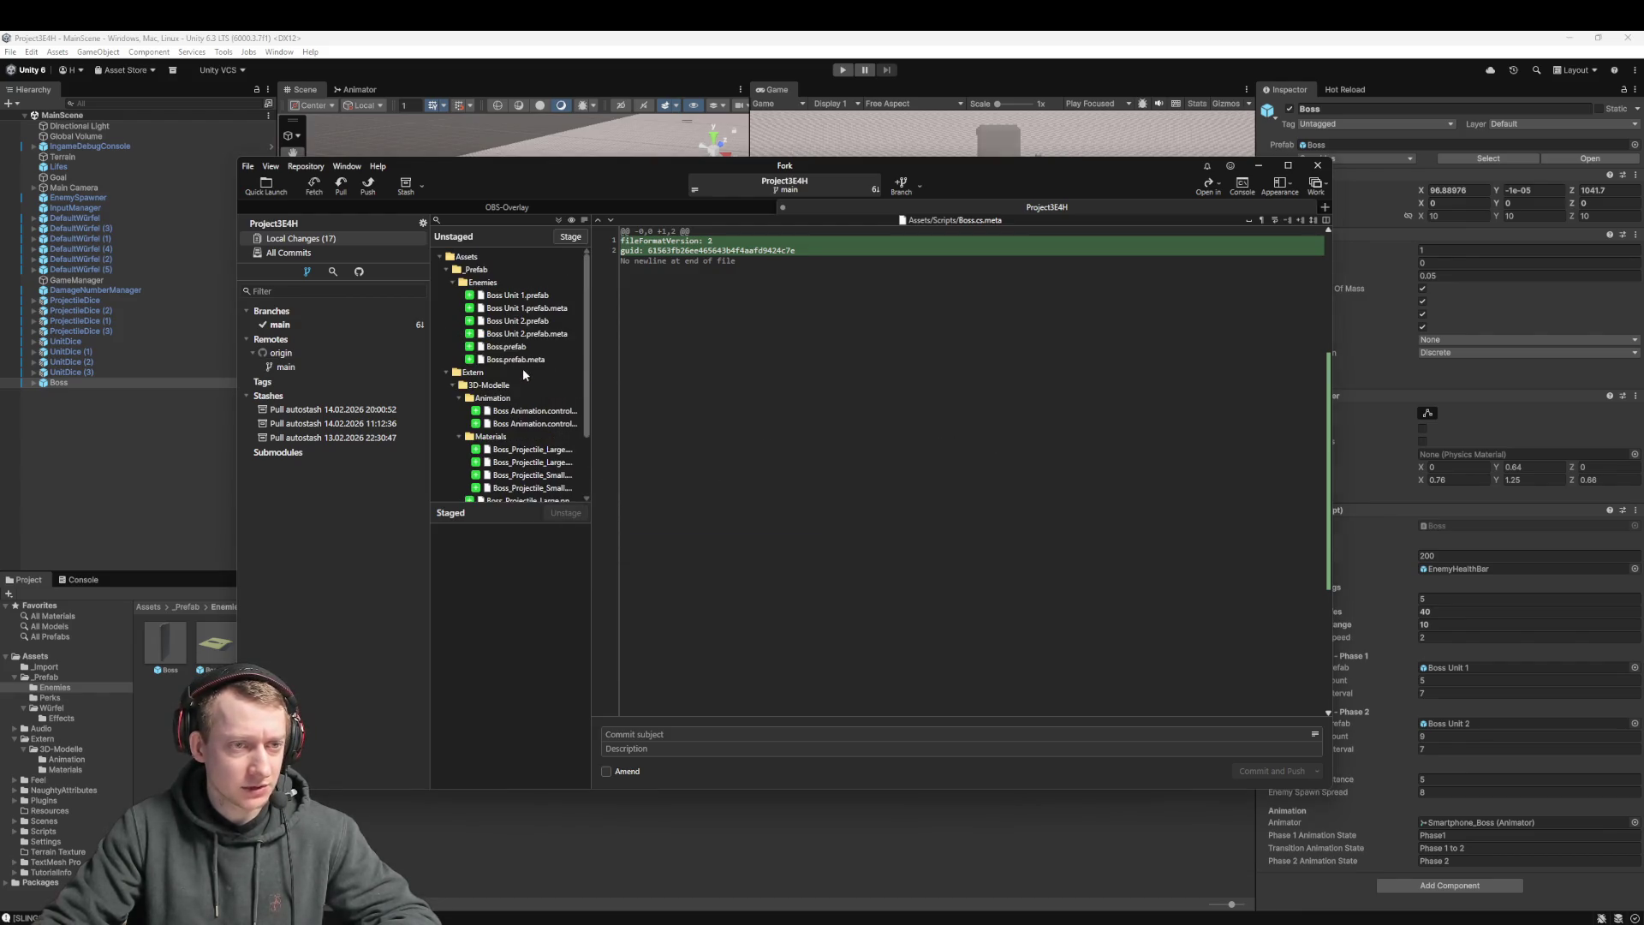
Discard changes to Boss_Projectile_Large.mat.meta and Boss_Projectile_Small.mat.meta
{"action": "scroll", "coordinate": [497, 349], "scroll_direction": "down", "scroll_amount": 1}
{"action": "scroll", "coordinate": [496, 365], "scroll_direction": "up", "scroll_amount": 1}
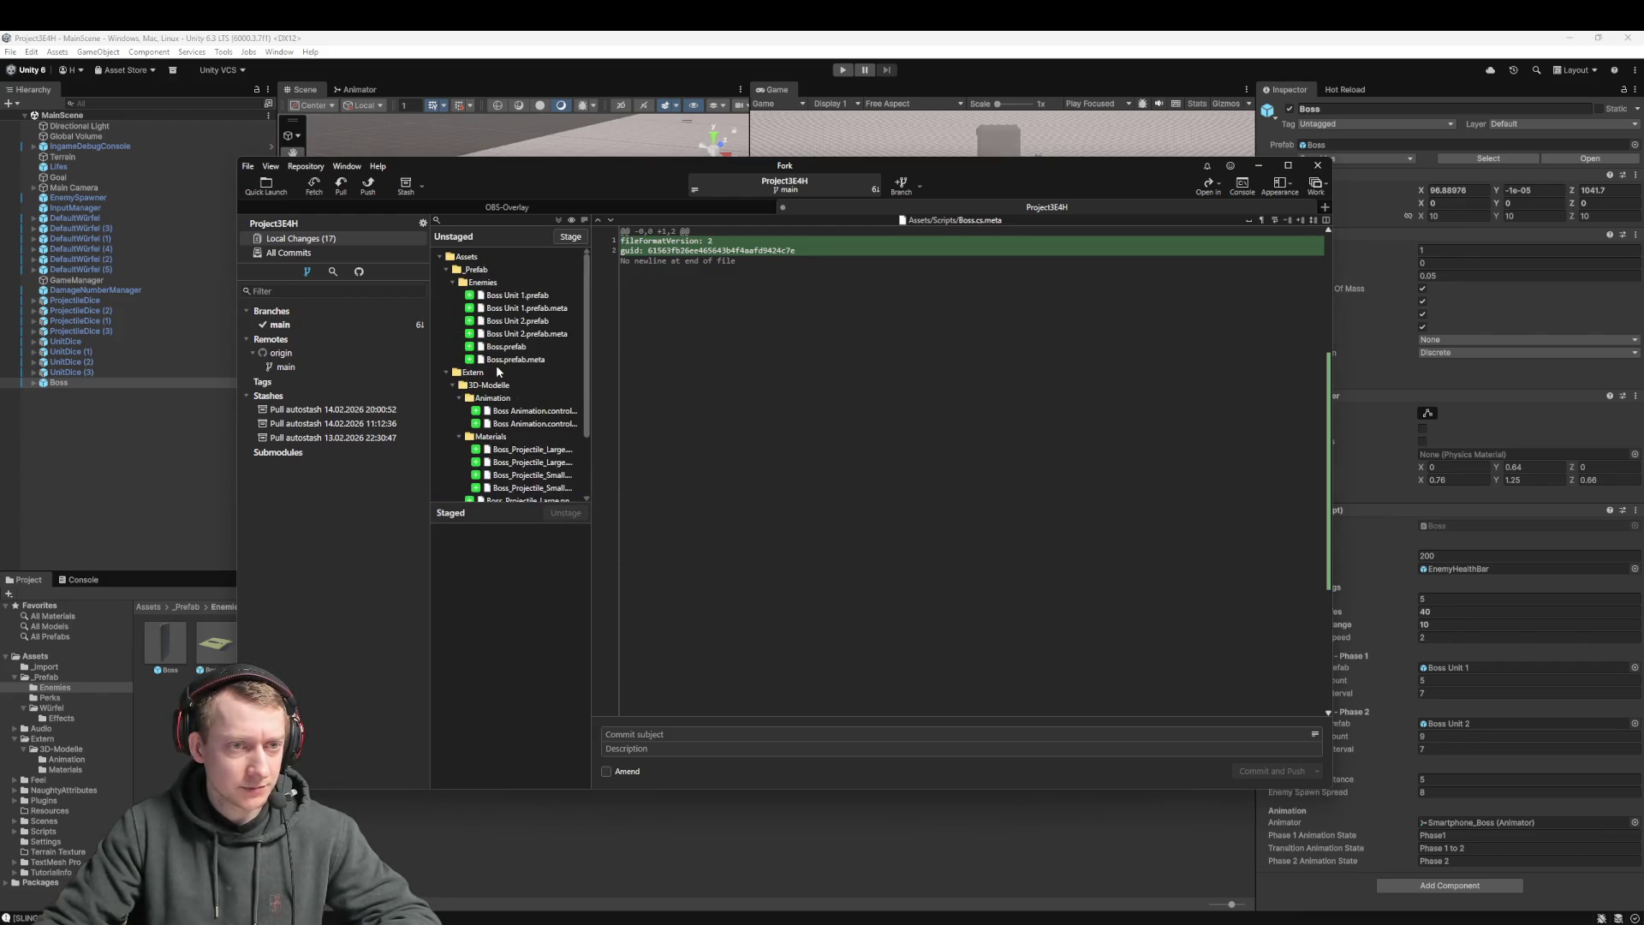
{"action": "scroll", "coordinate": [513, 385], "scroll_direction": "down", "scroll_amount": 1}
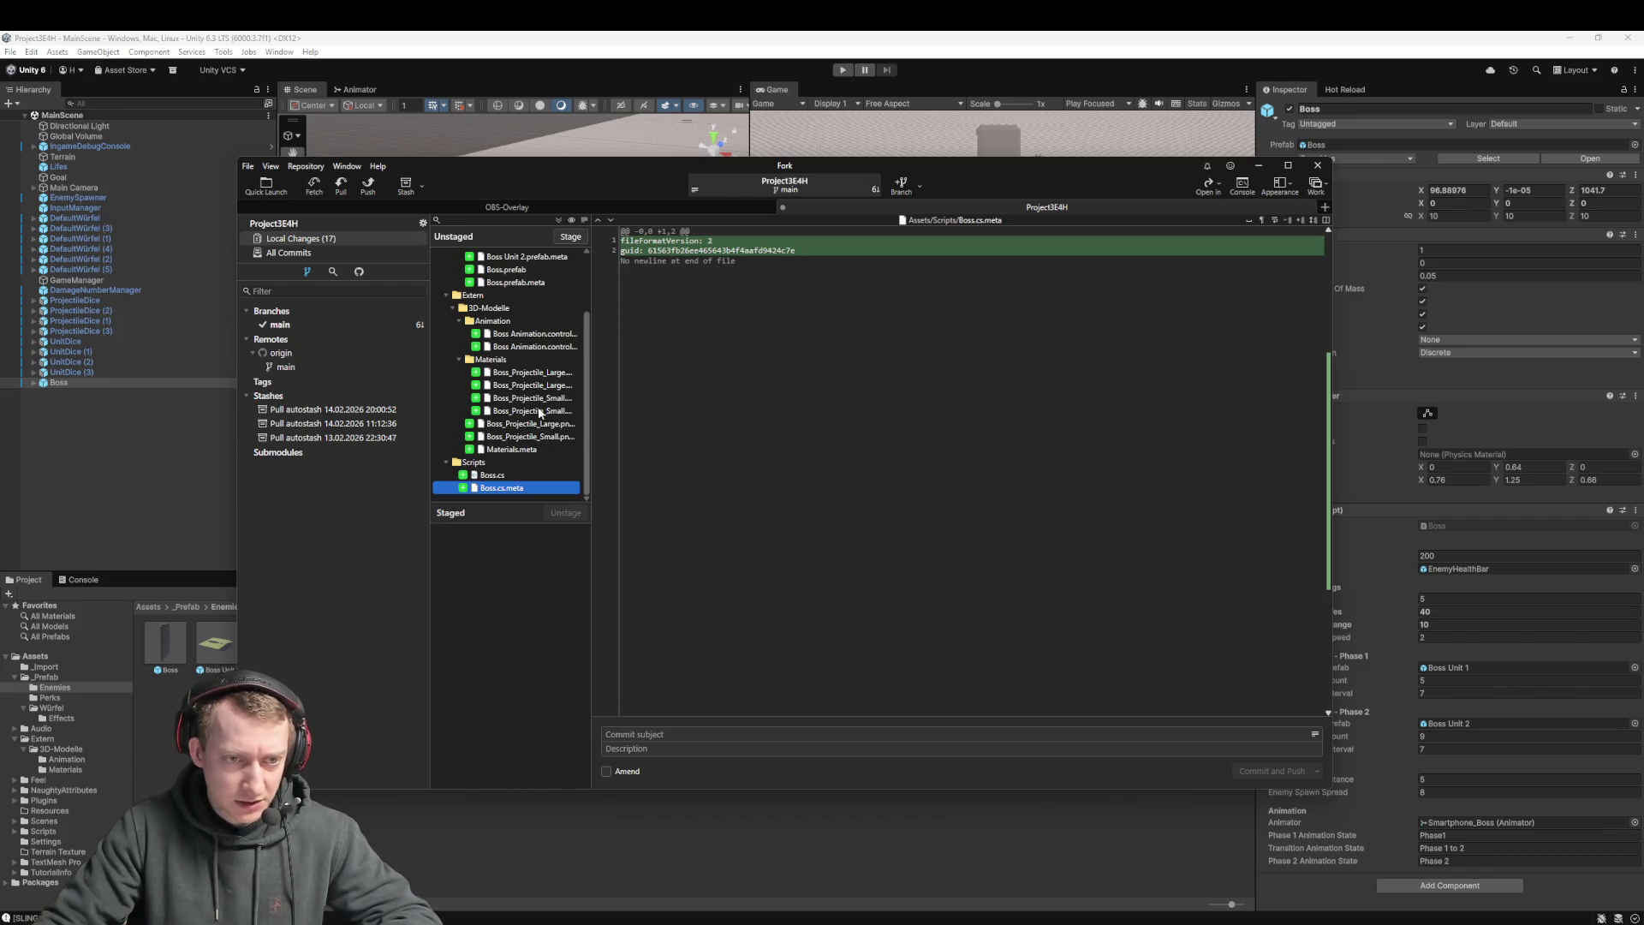
{"action": "left_click_drag", "start_coordinate": [591, 402], "coordinate": [697, 403]}
{"action": "left_click", "coordinate": [598, 385]}
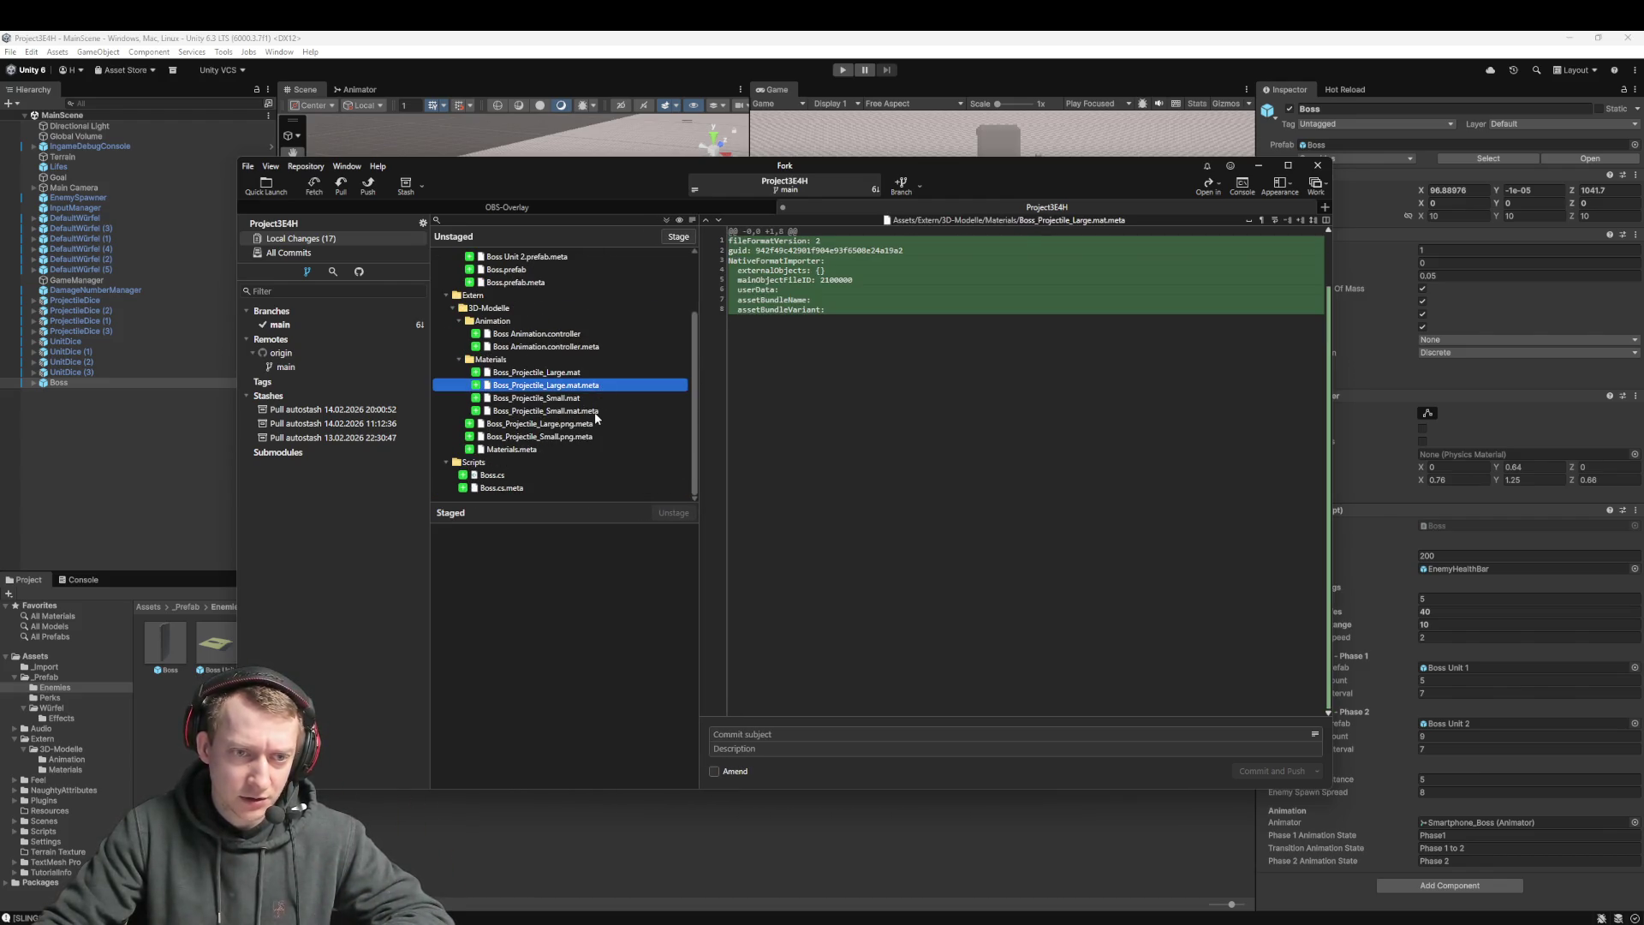
{"action": "left_click", "coordinate": [594, 411], "text": "ctrl"}
{"action": "right_click", "coordinate": [602, 413]}
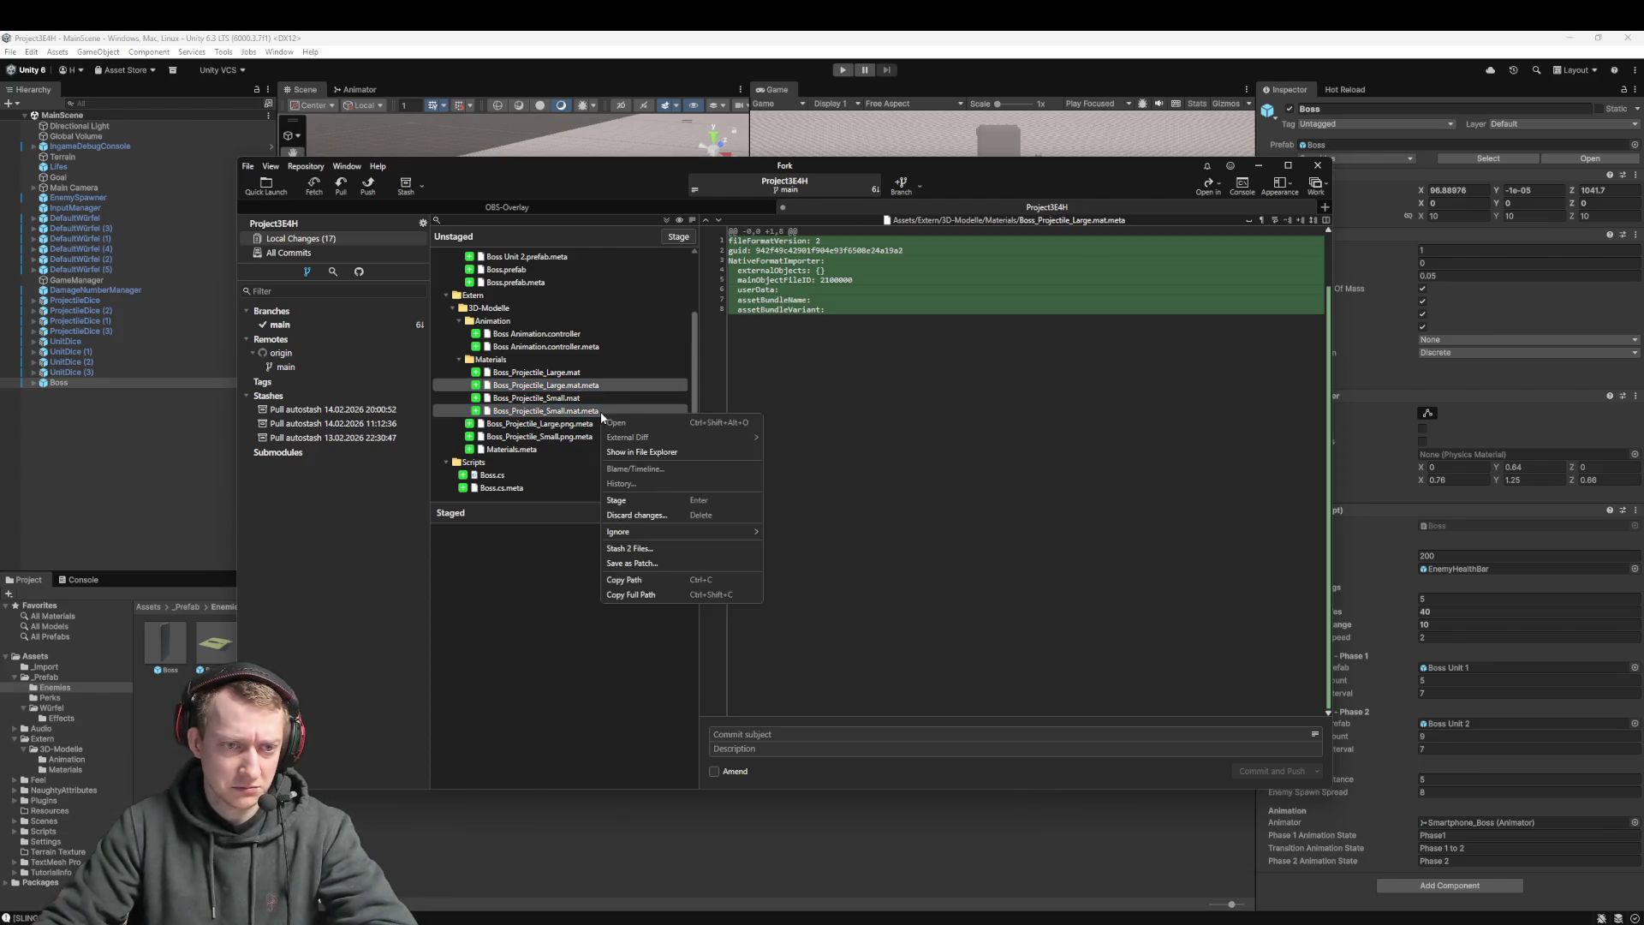
{"action": "left_click", "coordinate": [663, 515]}
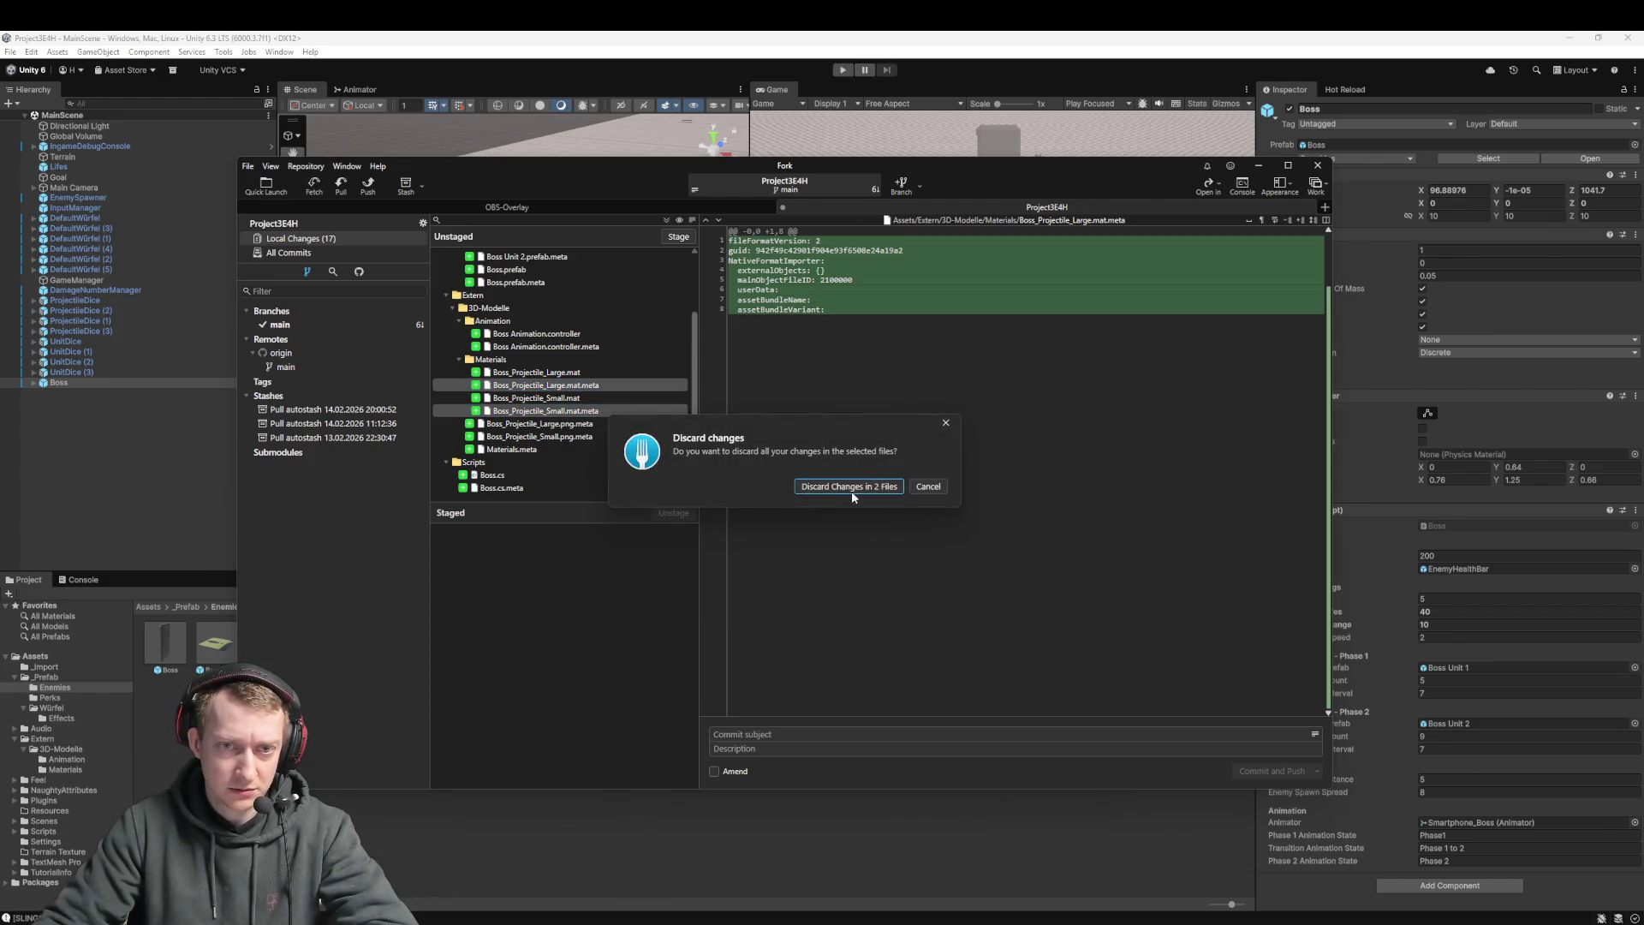
{"action": "left_click", "coordinate": [852, 494]}
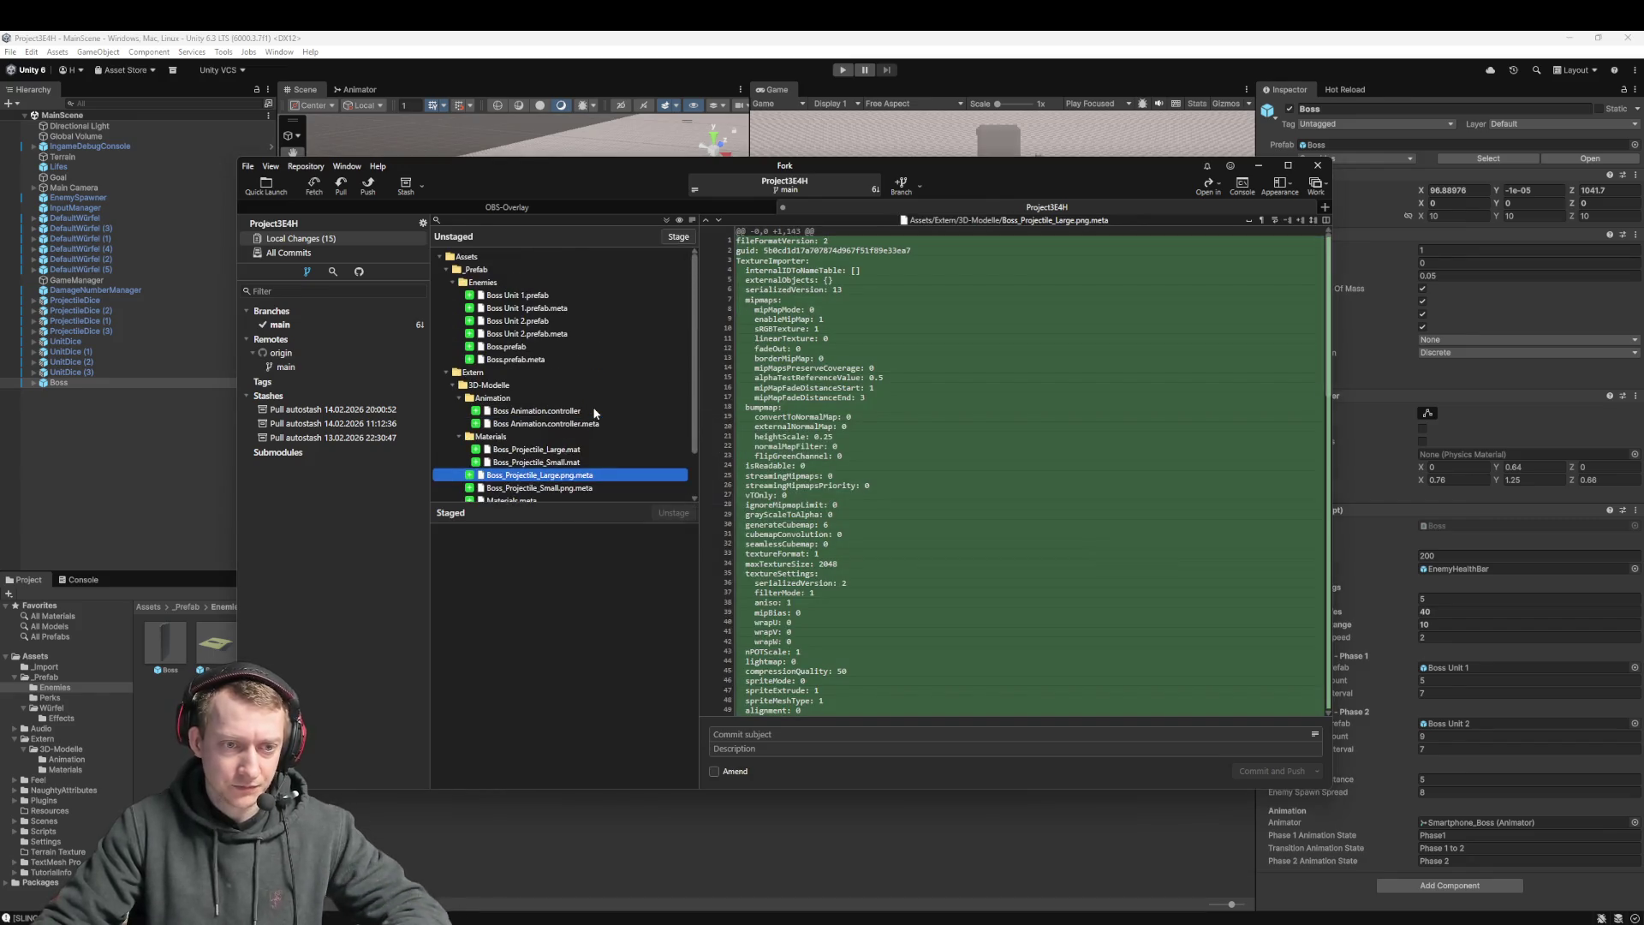
Retry pulling origin/main, dismiss the same error, and return to Unity
{"action": "left_click", "coordinate": [341, 184]}
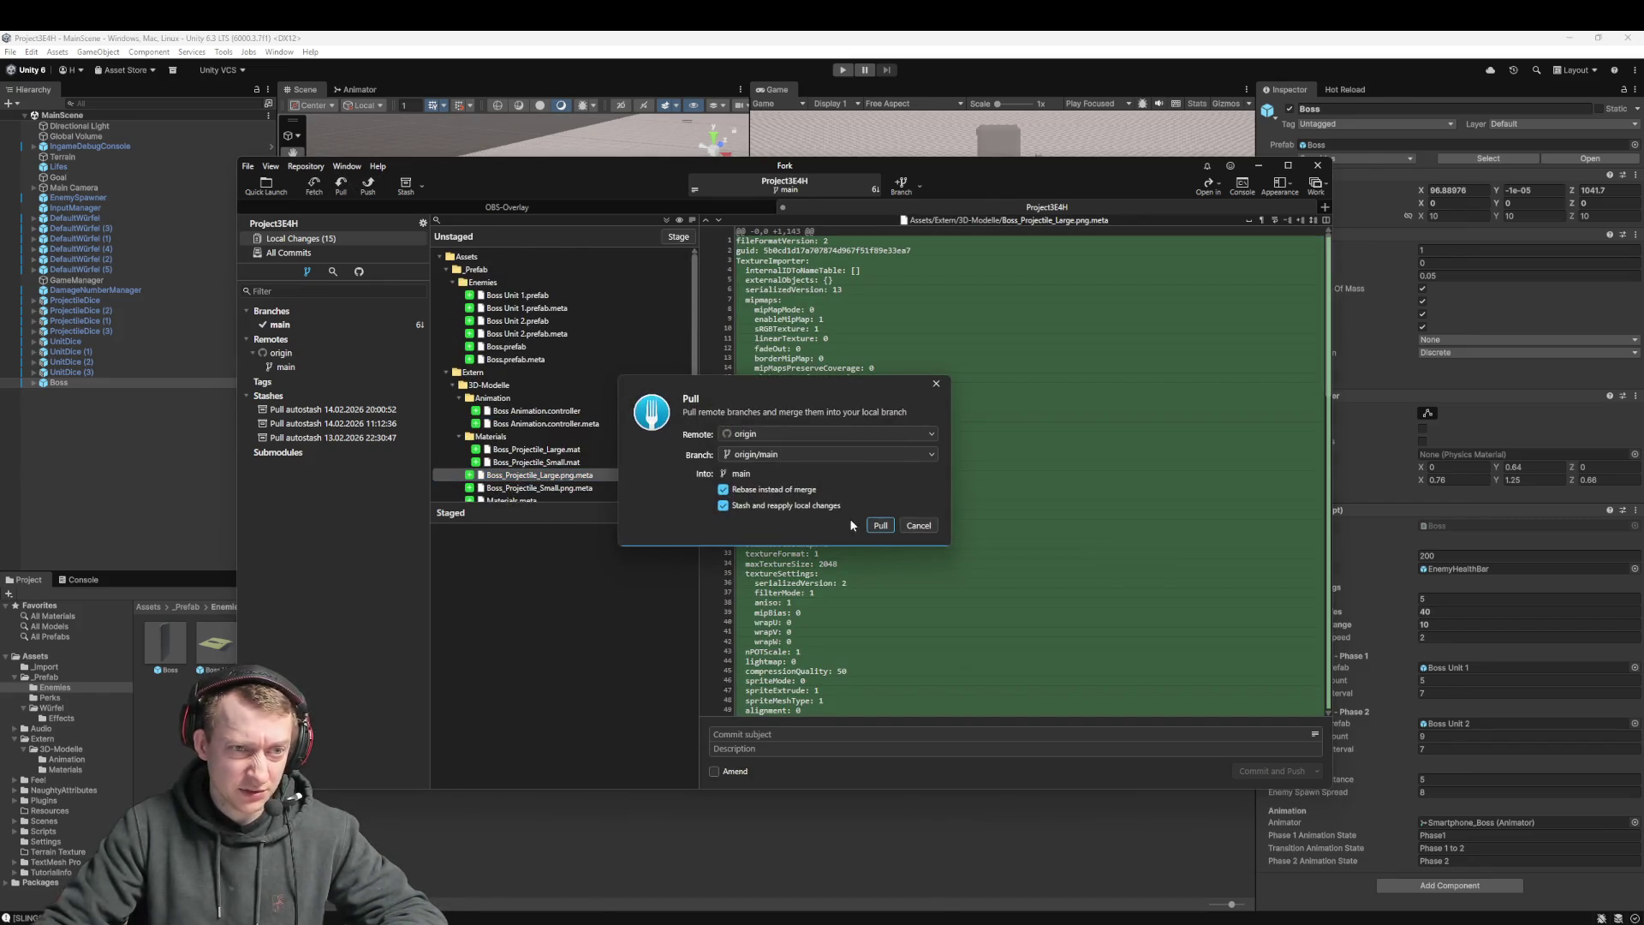
{"action": "left_click", "coordinate": [879, 526]}
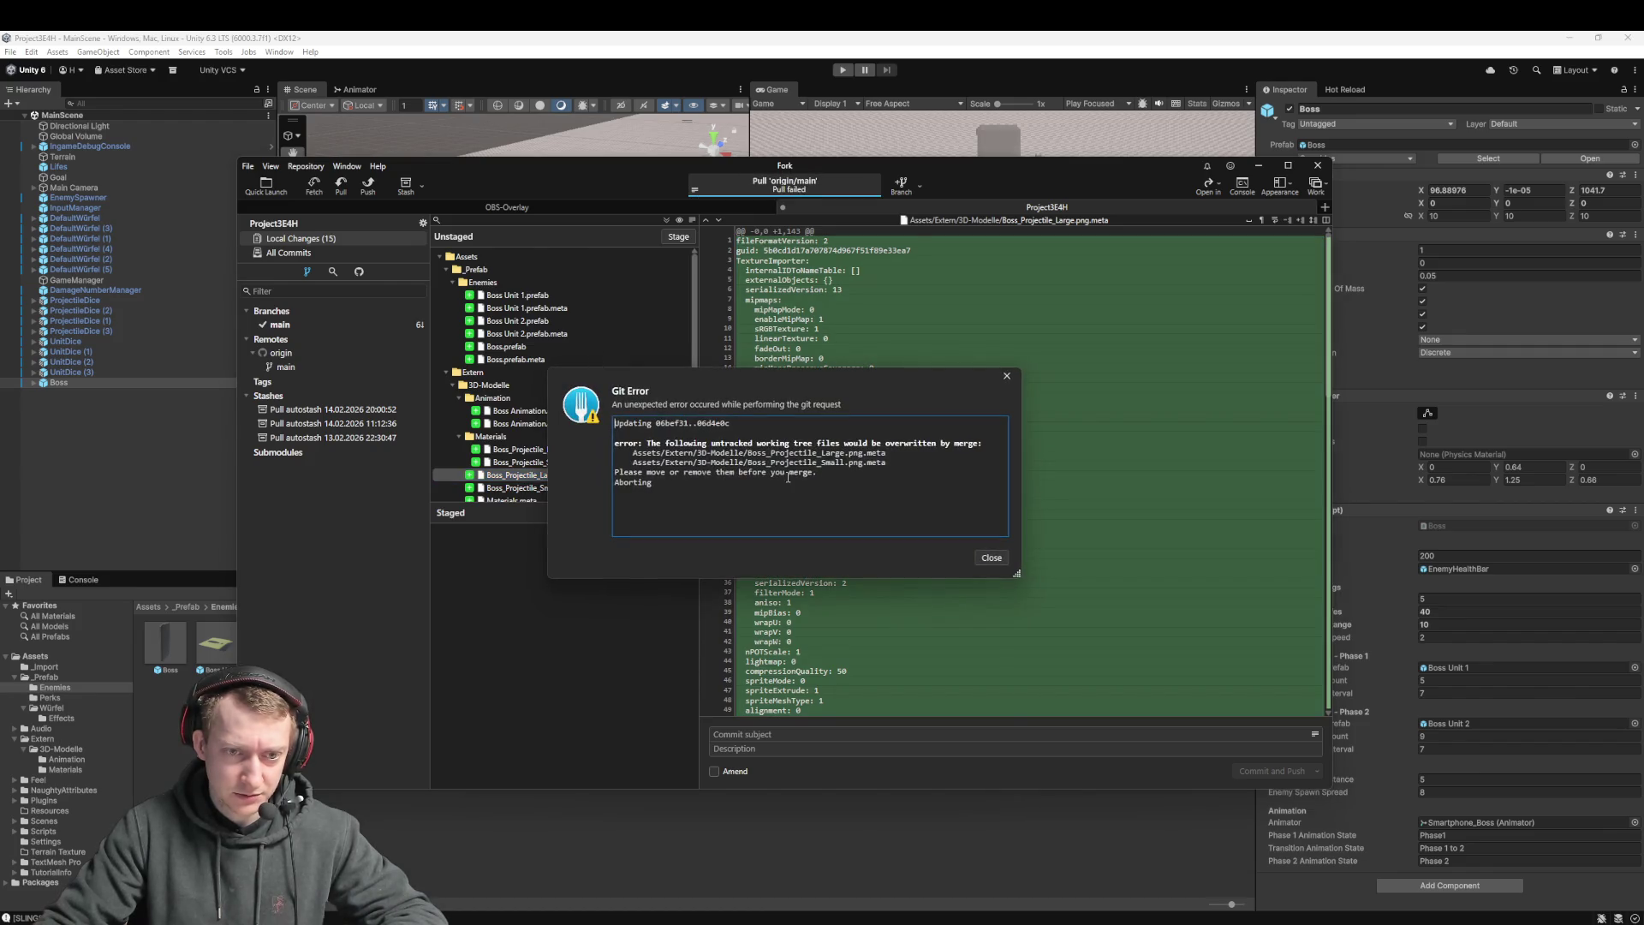
{"action": "left_click", "coordinate": [991, 557]}
{"action": "scroll", "coordinate": [538, 432], "scroll_direction": "down", "scroll_amount": 2}
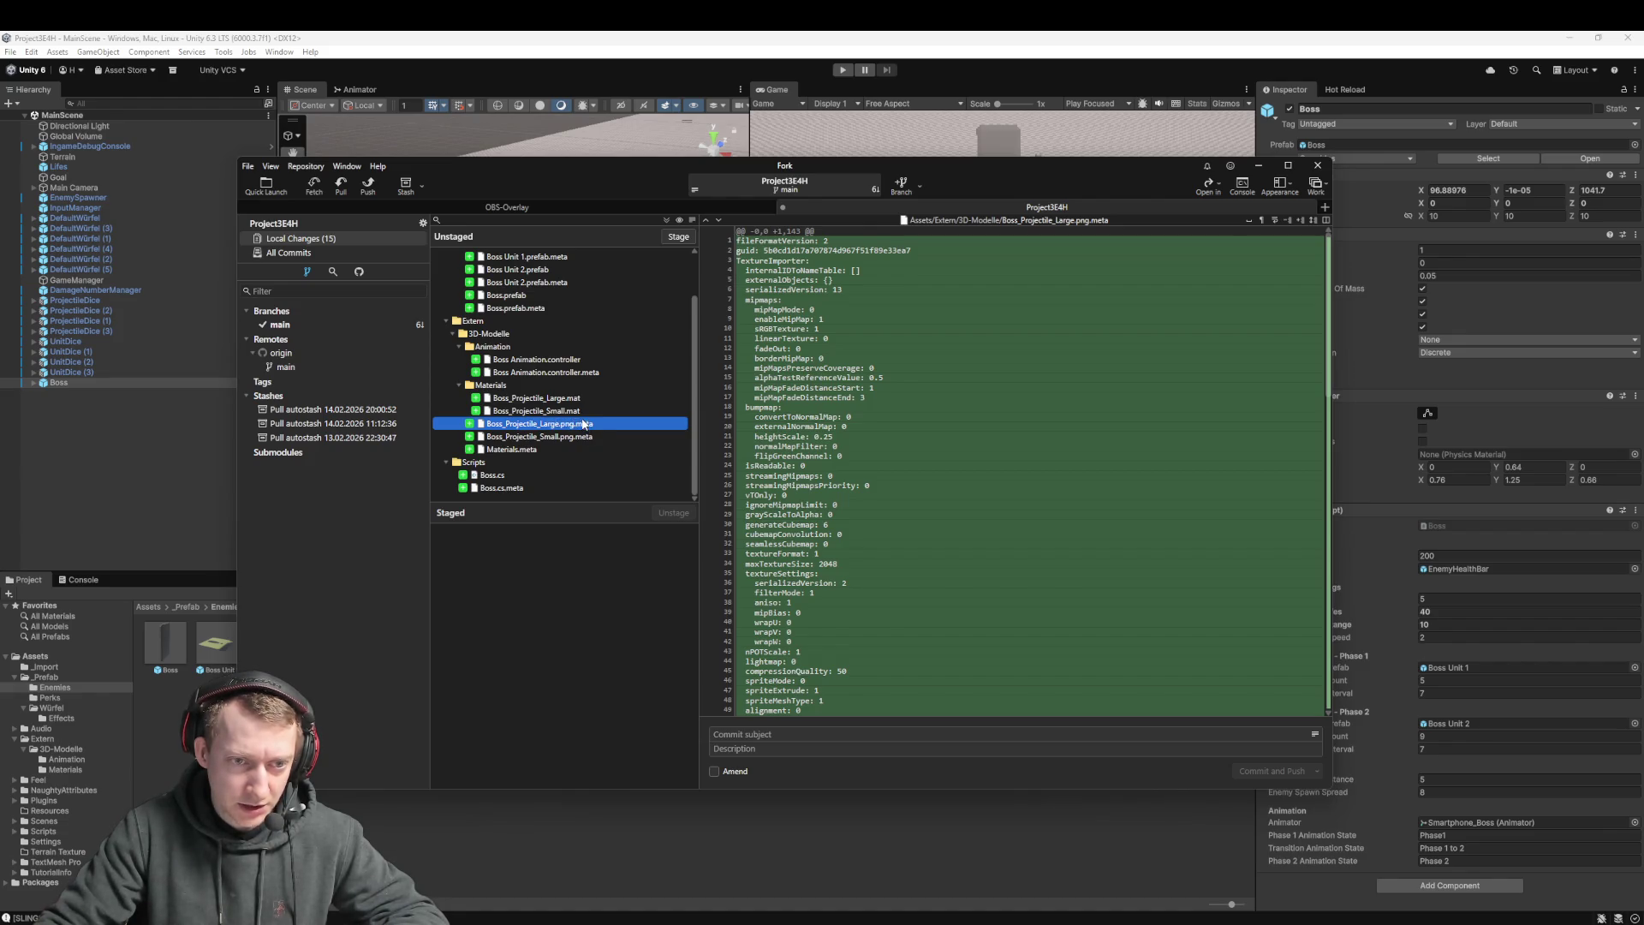
{"action": "left_click", "coordinate": [415, 831]}
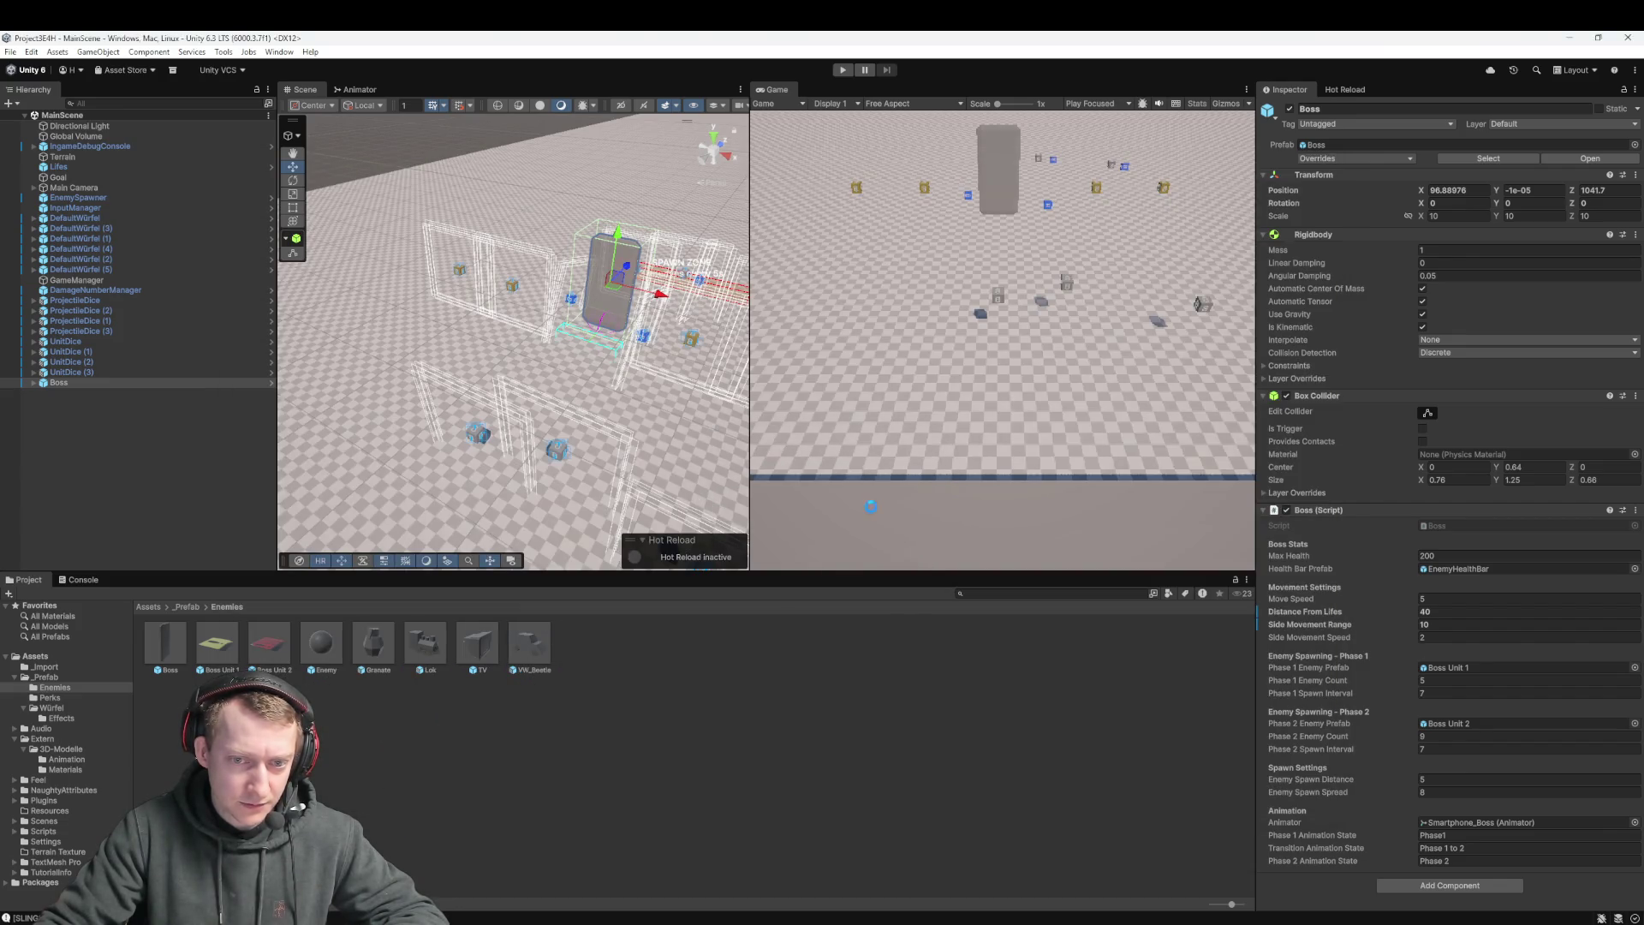
Inspect the Boss Unit 1 and Boss Unit 2 prefab materials, then view Boss_Projectile_Small.mat.meta in Fork
{"action": "left_click", "coordinate": [229, 648]}
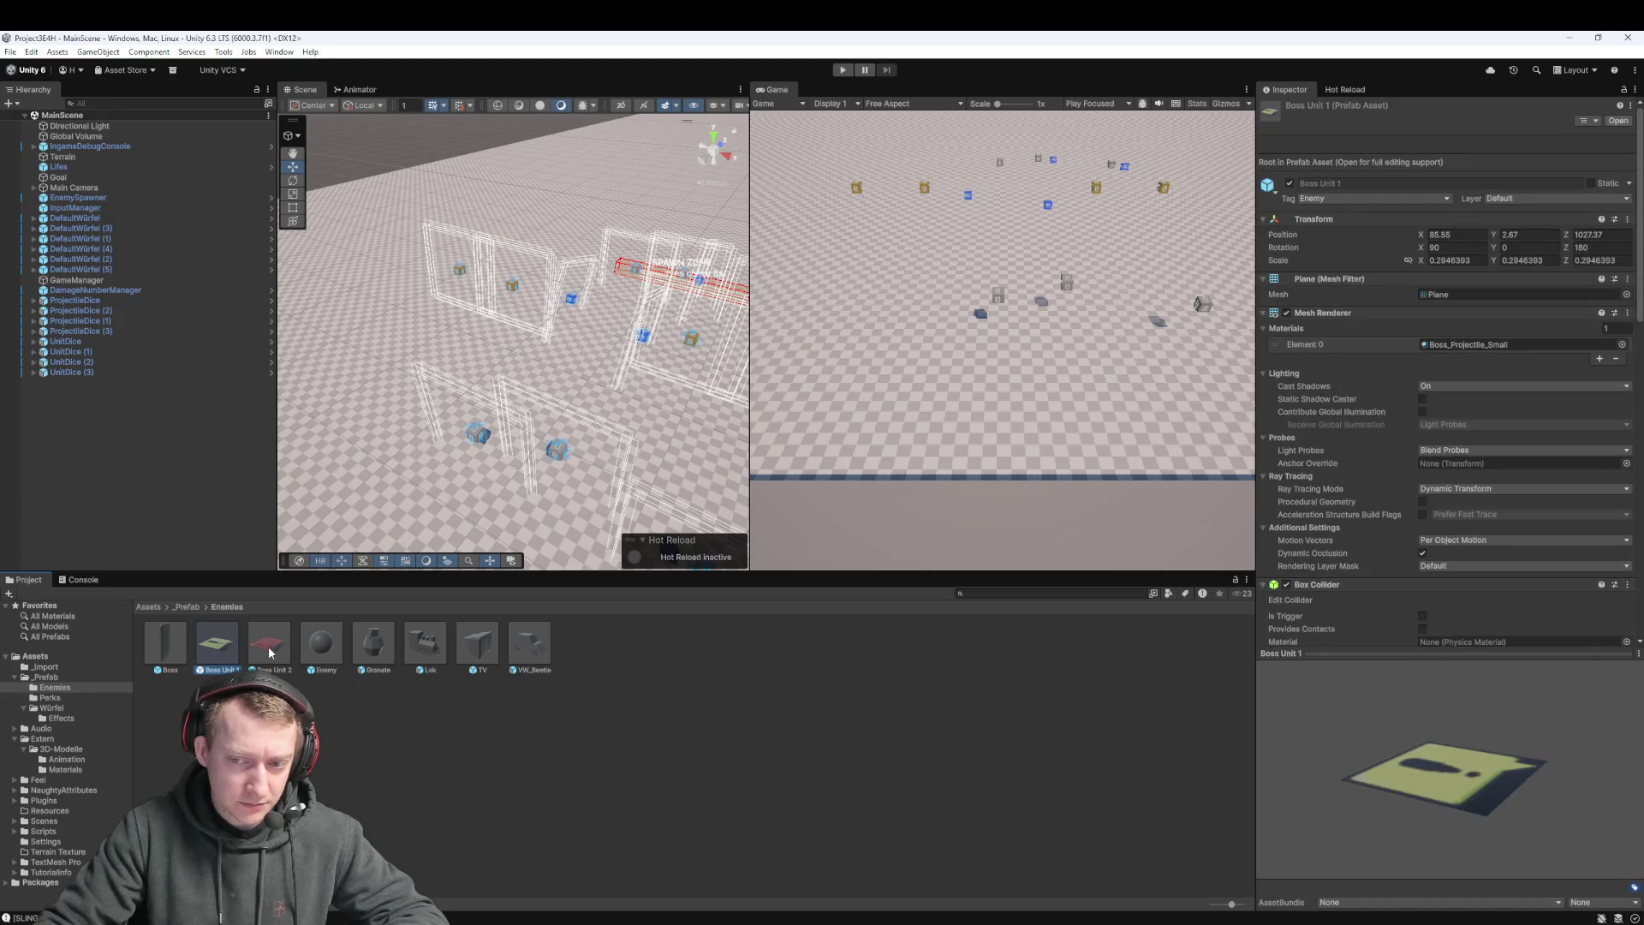
{"action": "left_click", "coordinate": [269, 644]}
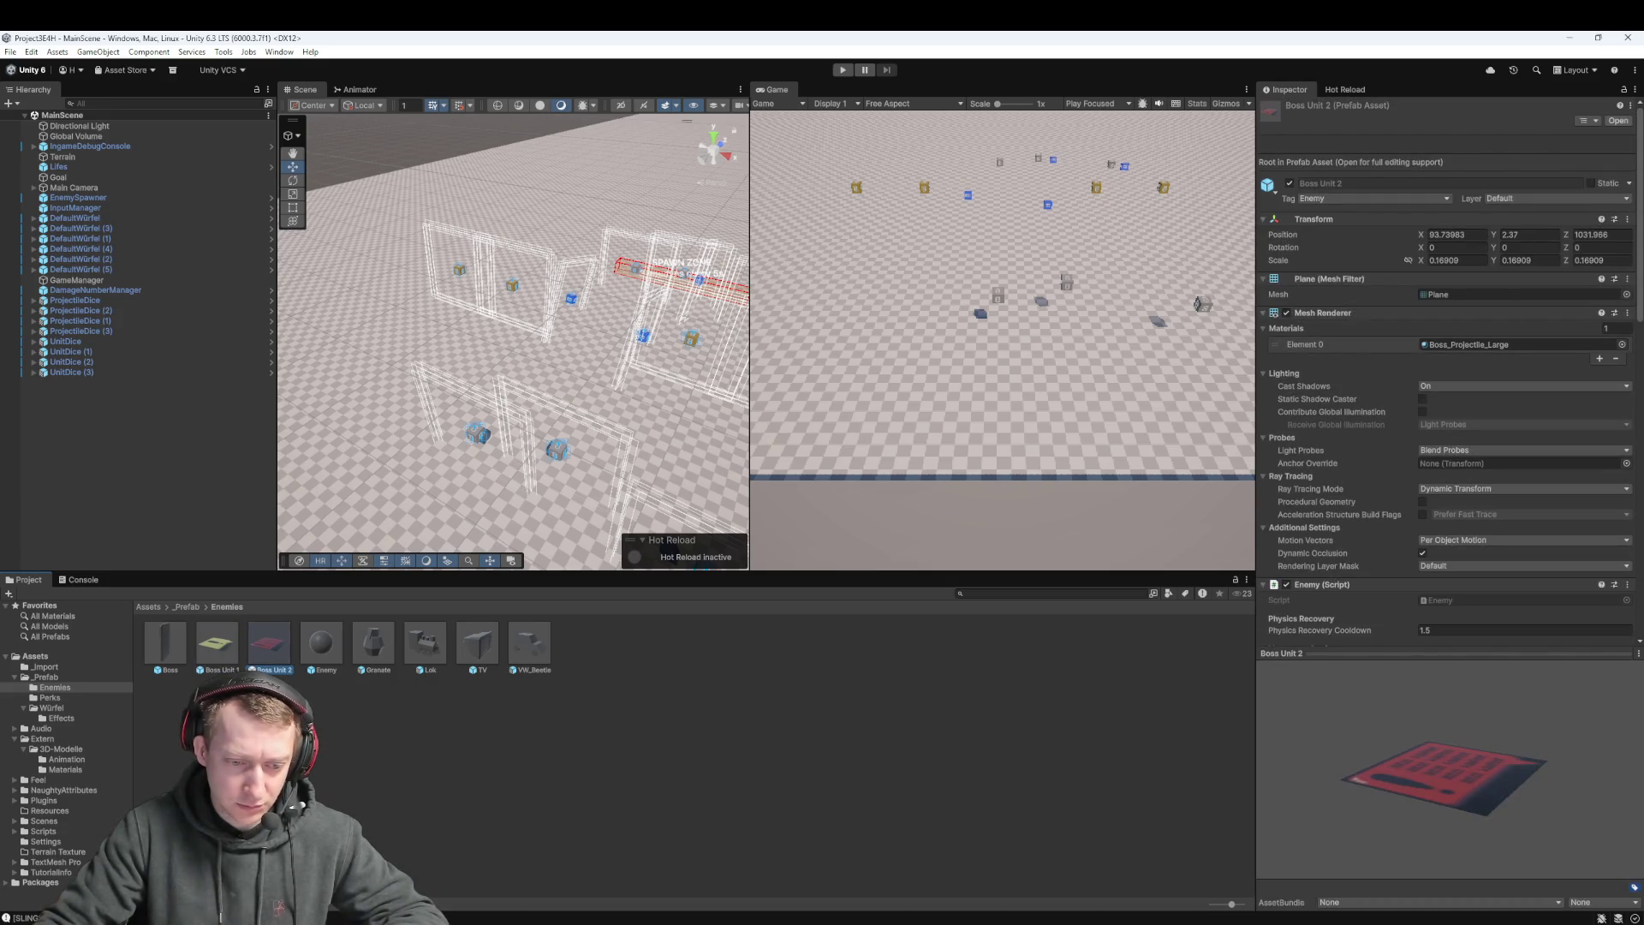
{"action": "key", "text": "alt+Tab"}
{"action": "left_click", "coordinate": [587, 437]}
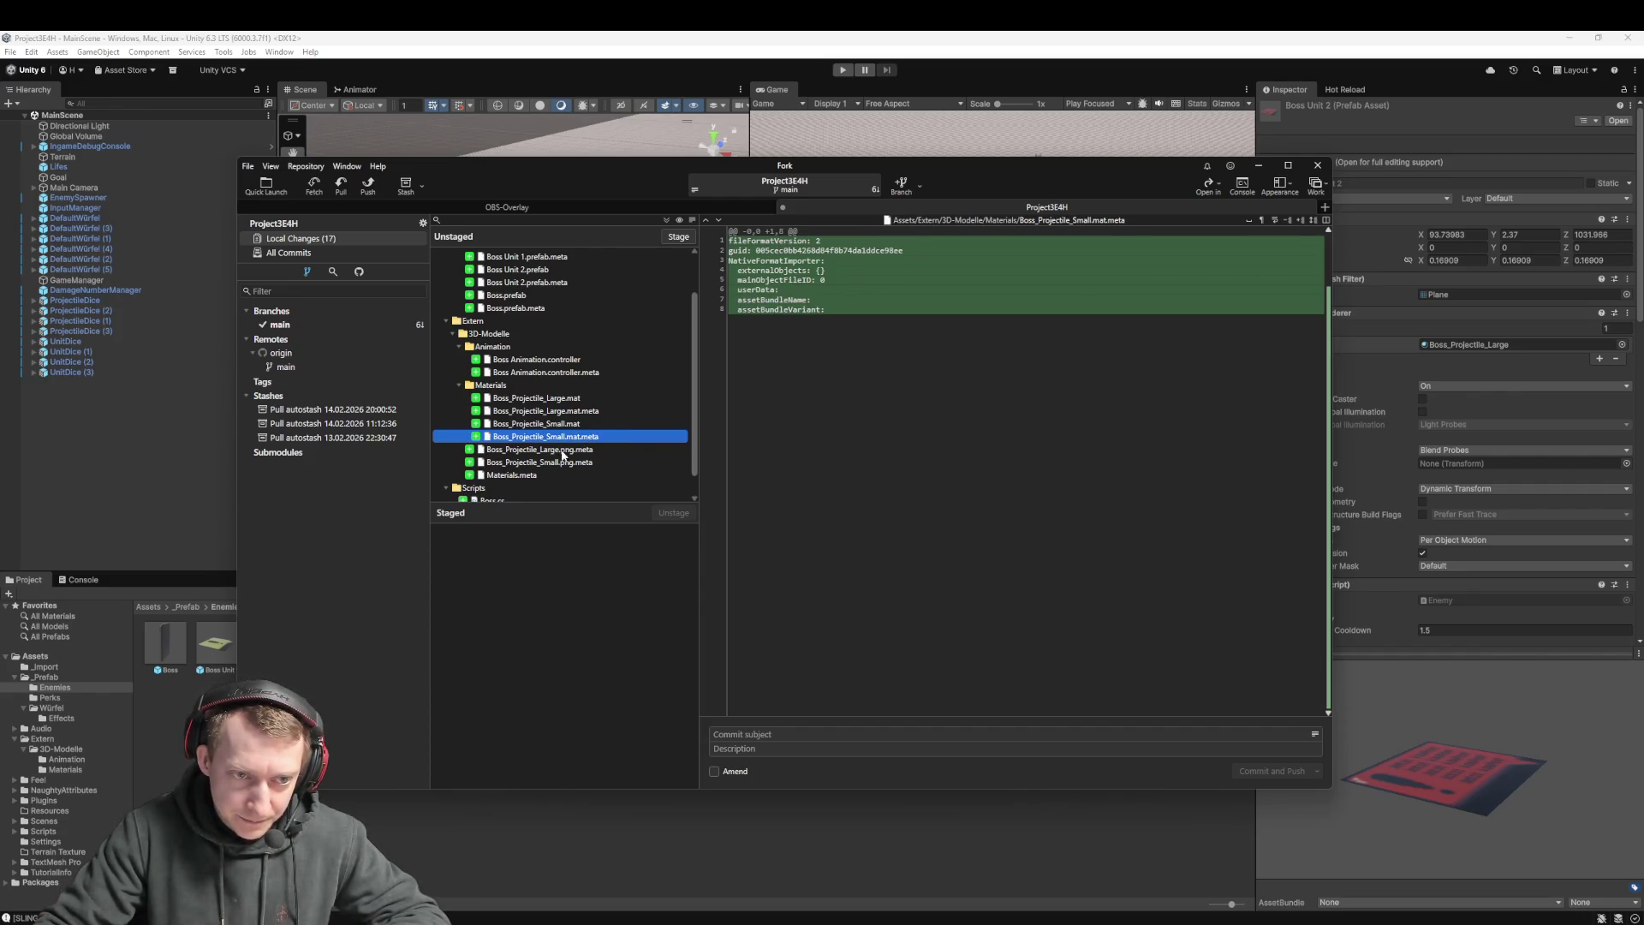
Discard changes to Boss_Projectile_Small.png.meta and Boss_Projectile_Large.png.meta
{"action": "left_click", "coordinate": [586, 462]}
{"action": "left_click", "coordinate": [589, 452], "text": "shift"}
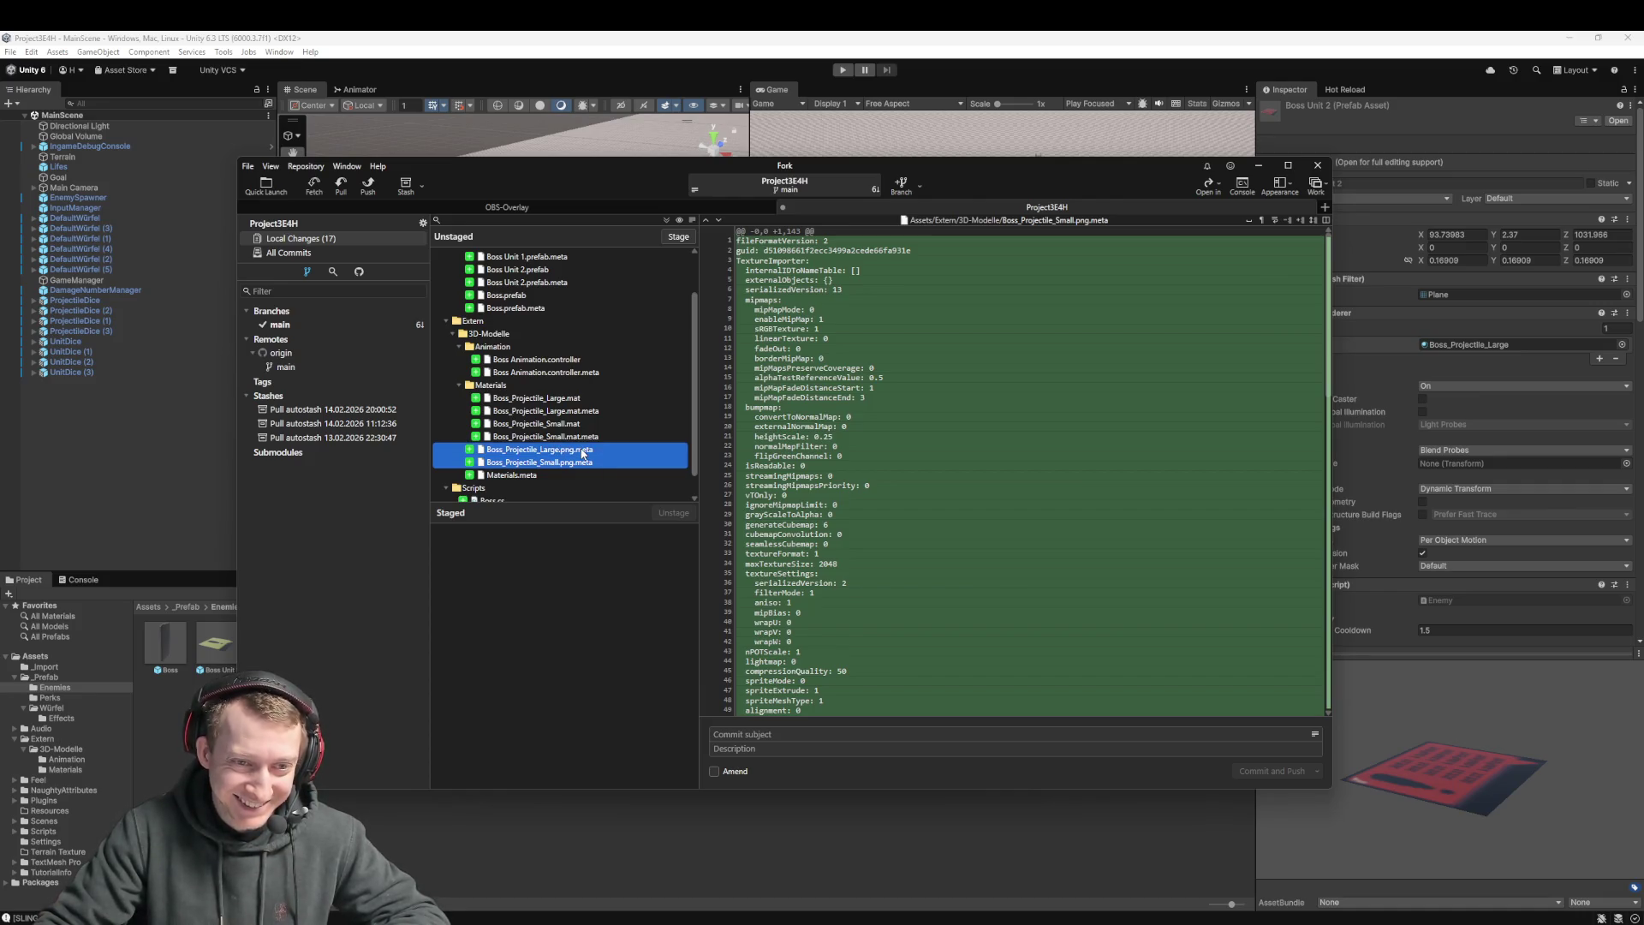
{"action": "right_click", "coordinate": [582, 455]}
{"action": "left_click", "coordinate": [631, 555]}
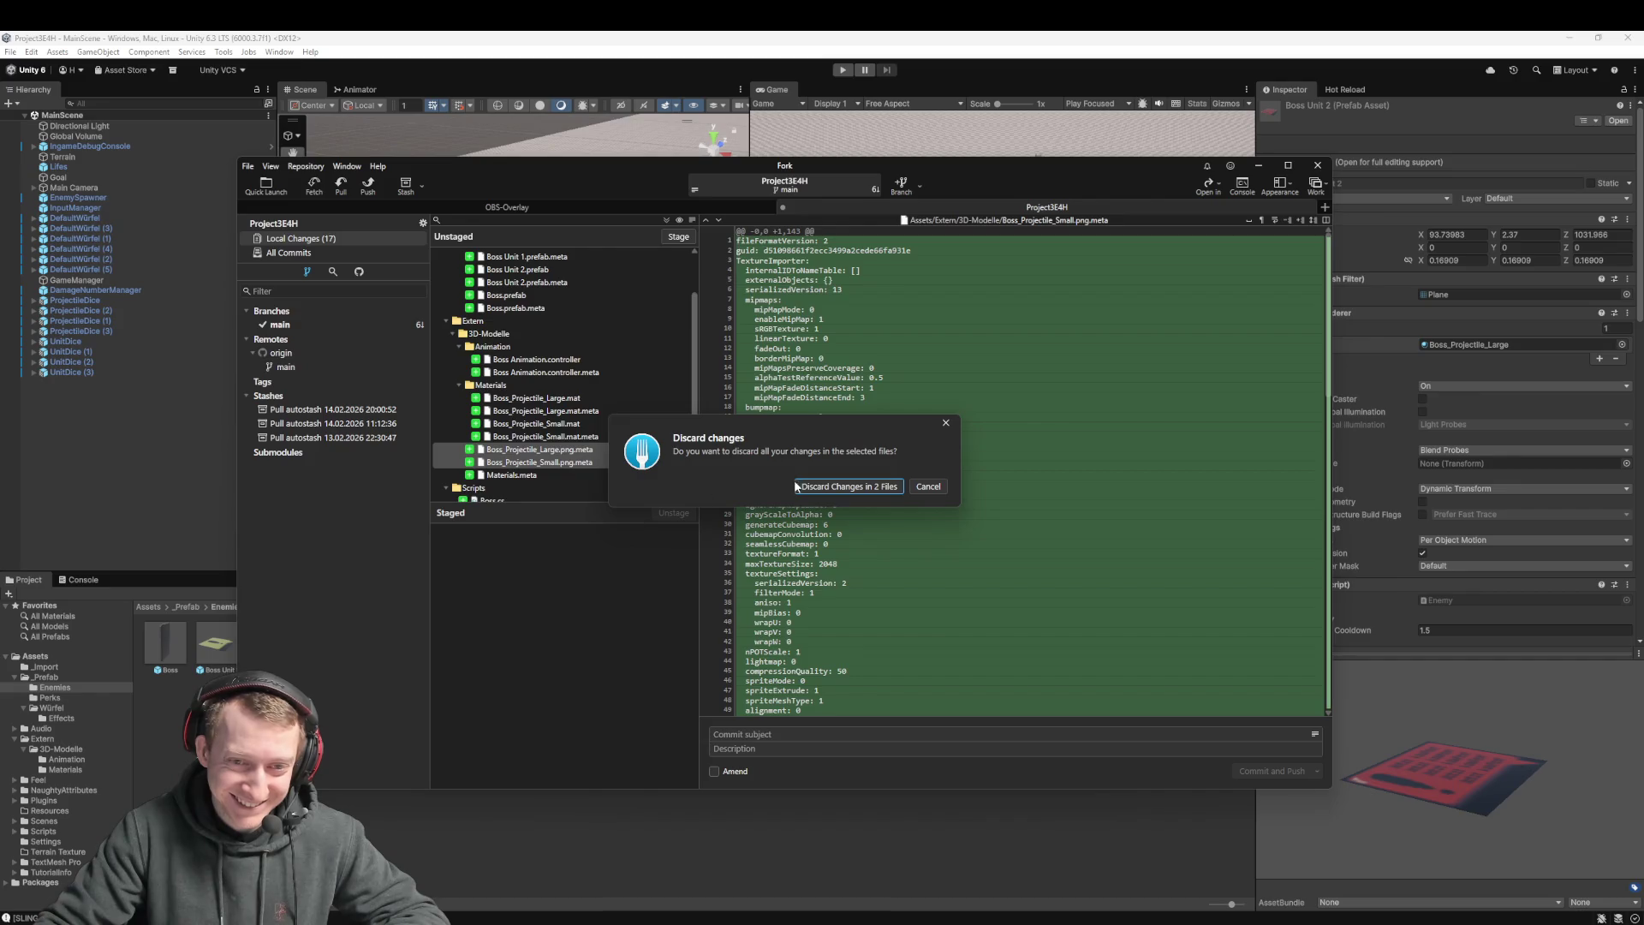
{"action": "left_click", "coordinate": [843, 482]}
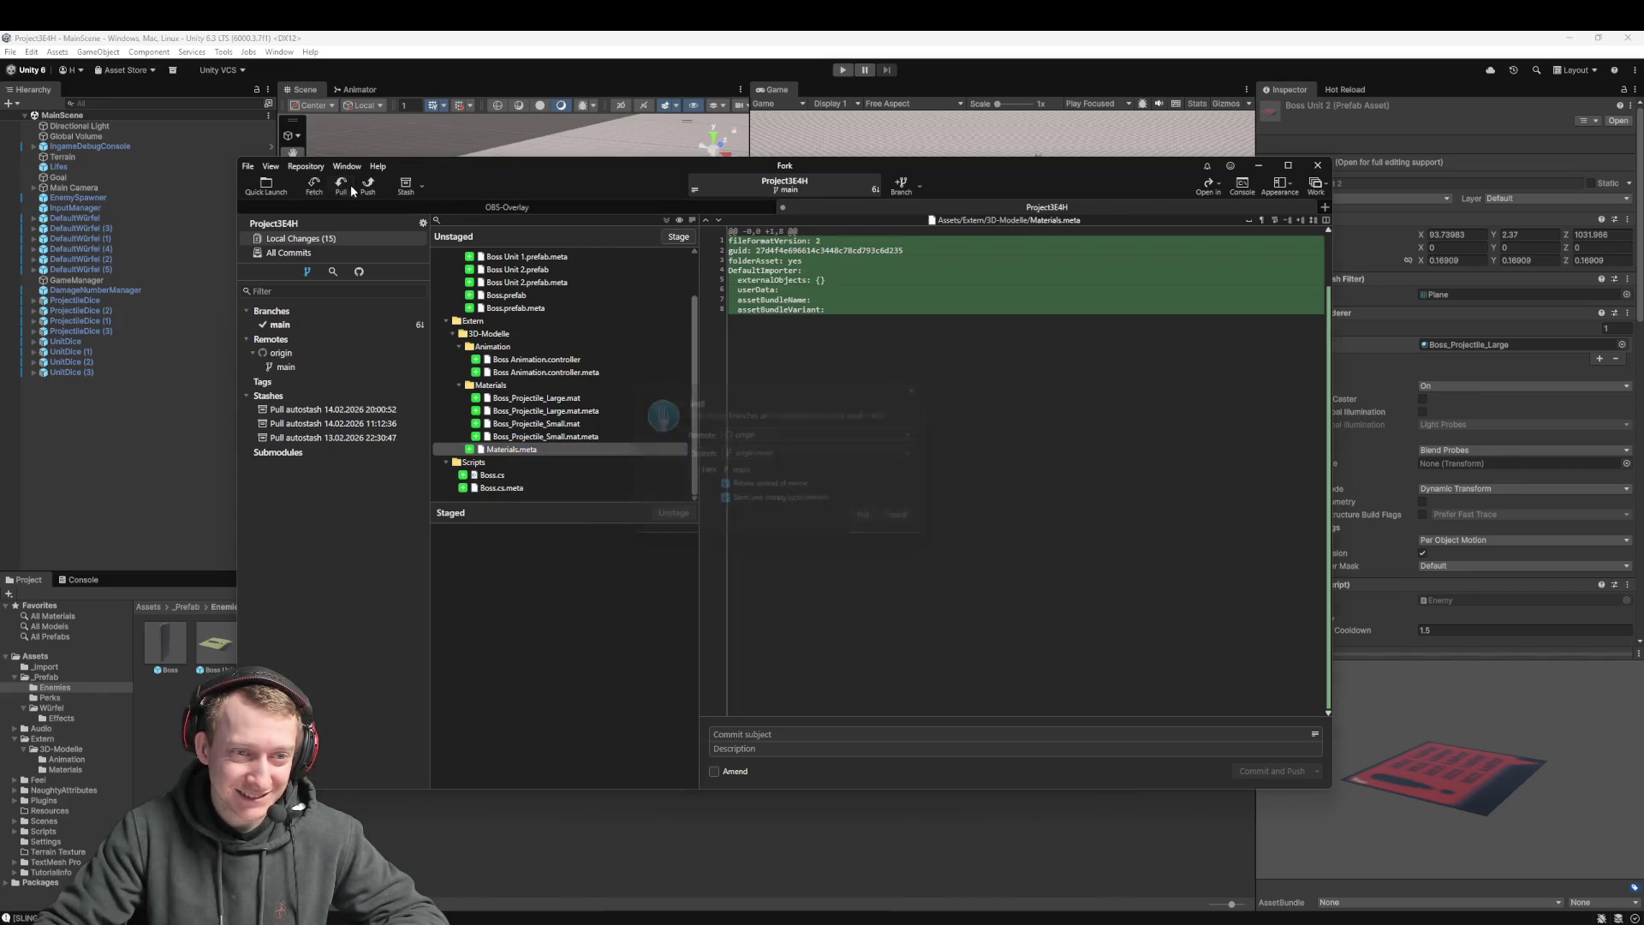
Pull origin/main successfully, then select every unstaged file
{"action": "left_click", "coordinate": [347, 183]}
{"action": "left_click", "coordinate": [890, 531]}
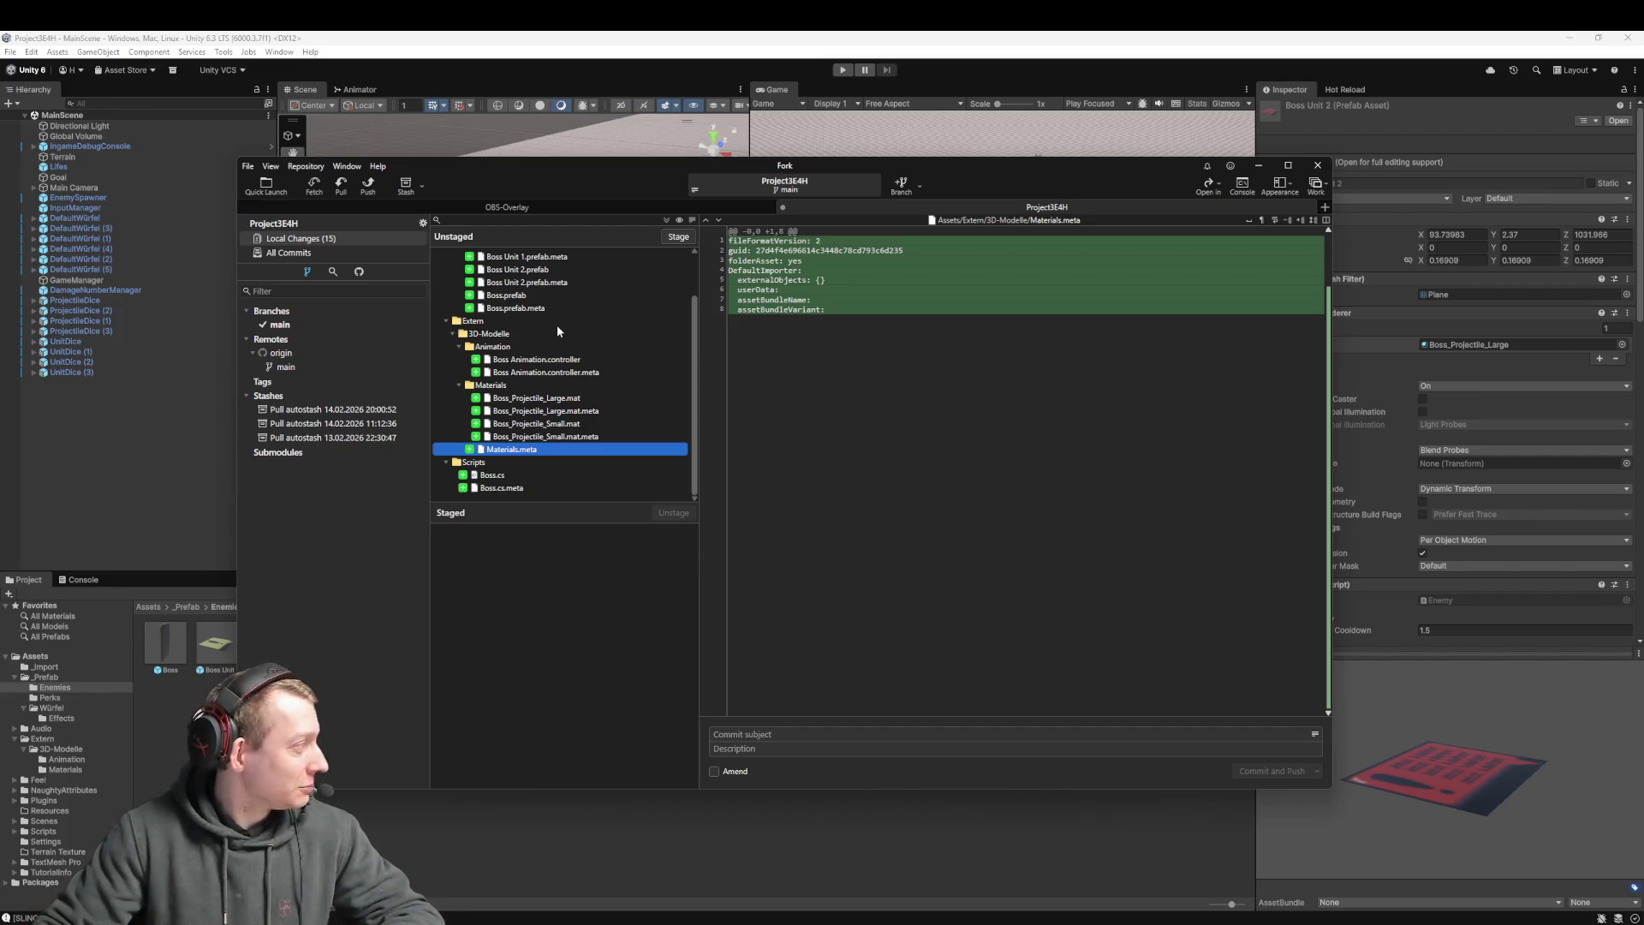
{"action": "scroll", "coordinate": [557, 325], "scroll_direction": "up", "scroll_amount": 2}
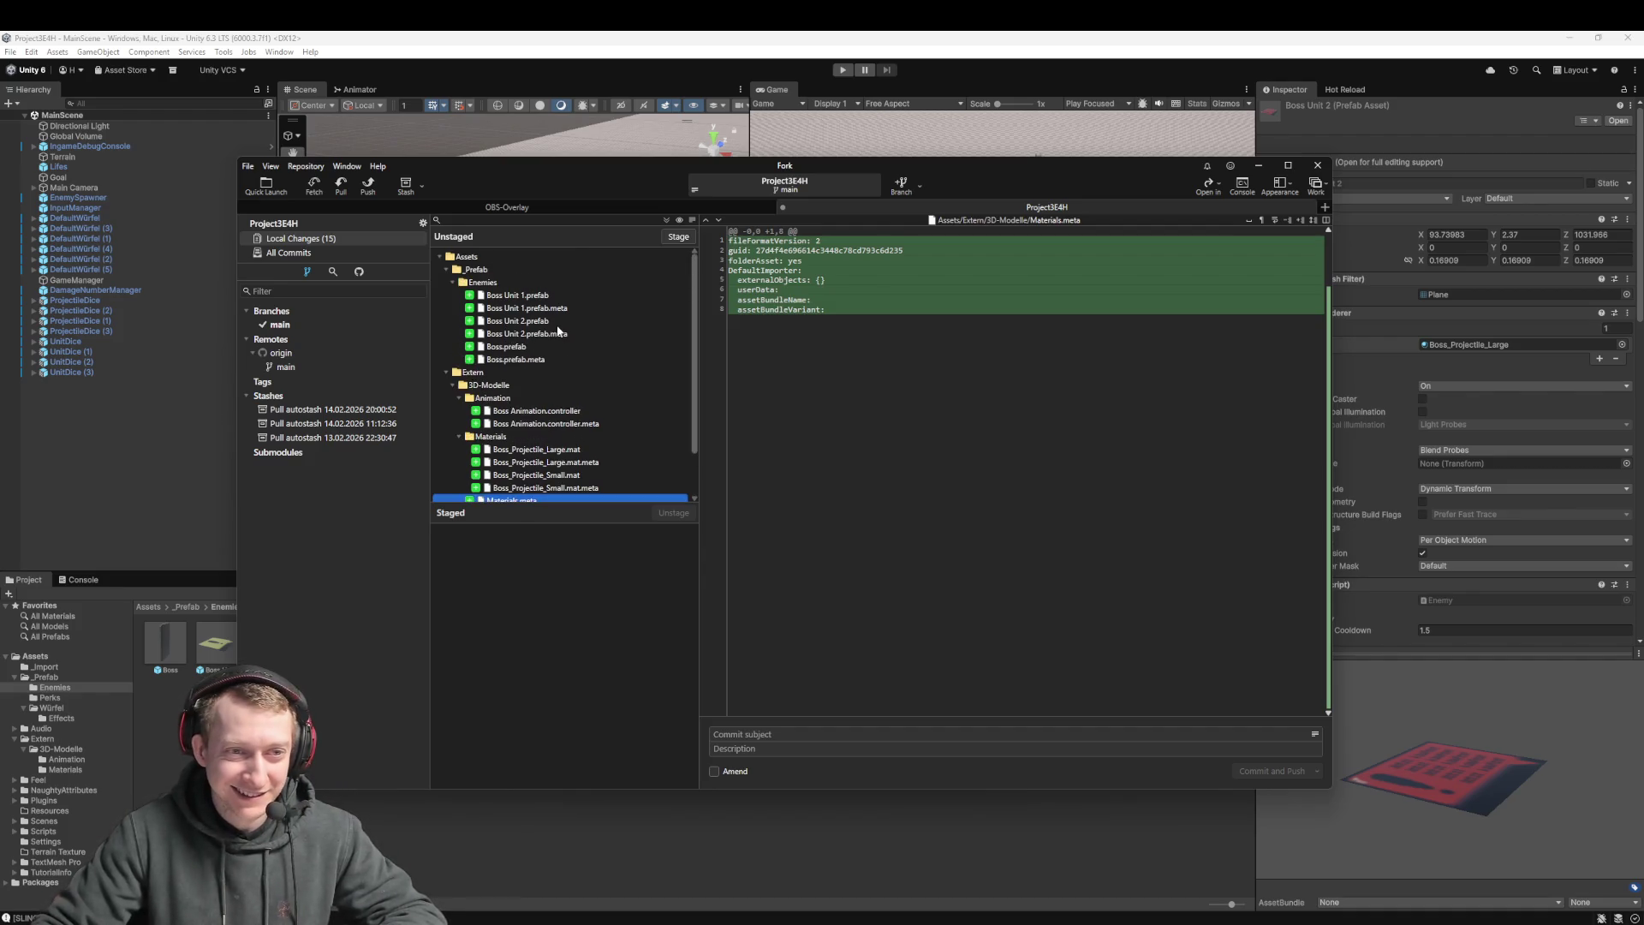
{"action": "left_click", "coordinate": [539, 346]}
{"action": "key", "text": "ctrl+a"}
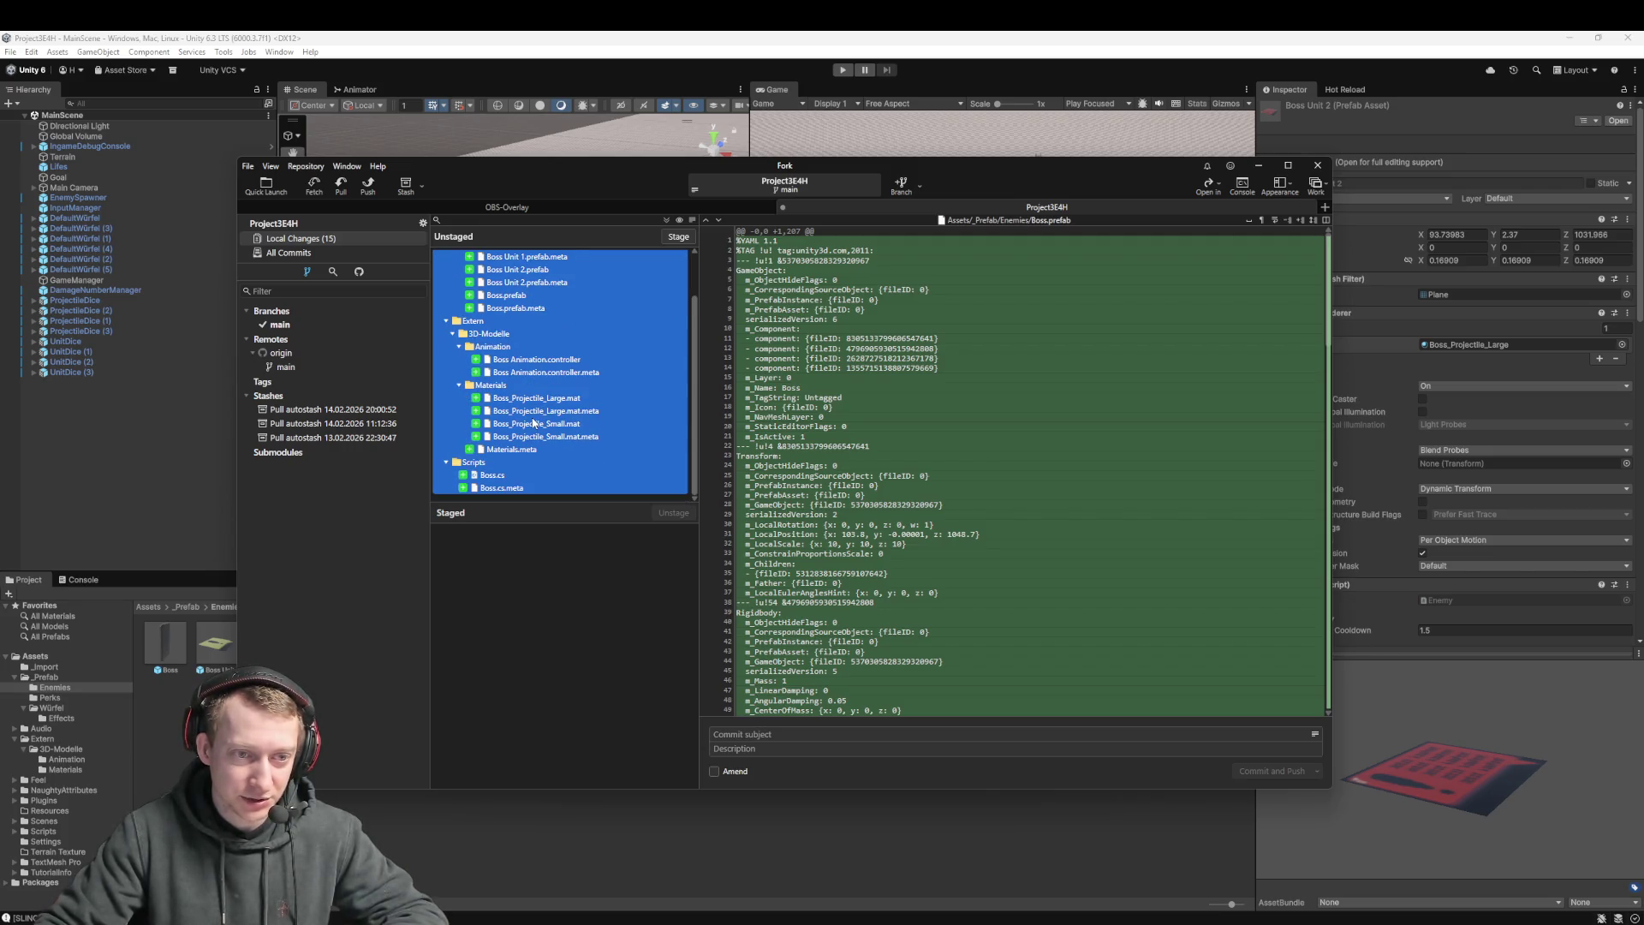
Stage all 15 files and enter the commit subject 'feat: add boss mechanic with transition + boss units'
{"action": "left_click_drag", "start_coordinate": [533, 422], "coordinate": [532, 642]}
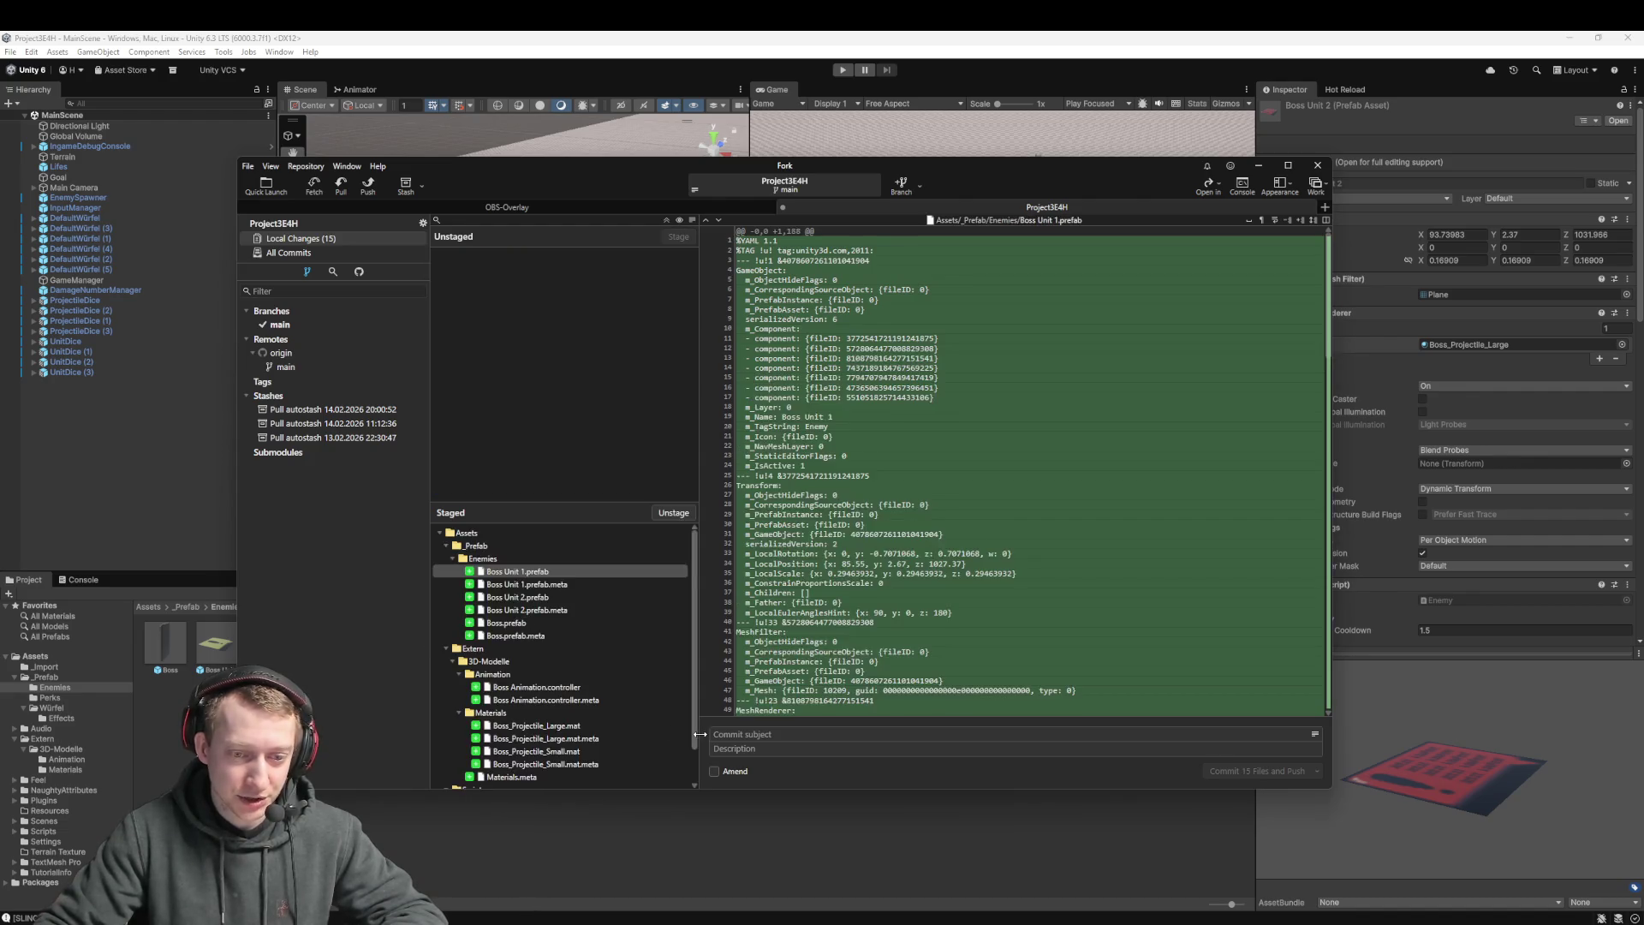
{"action": "type", "text": "feat: add boss mechanic with transition"}
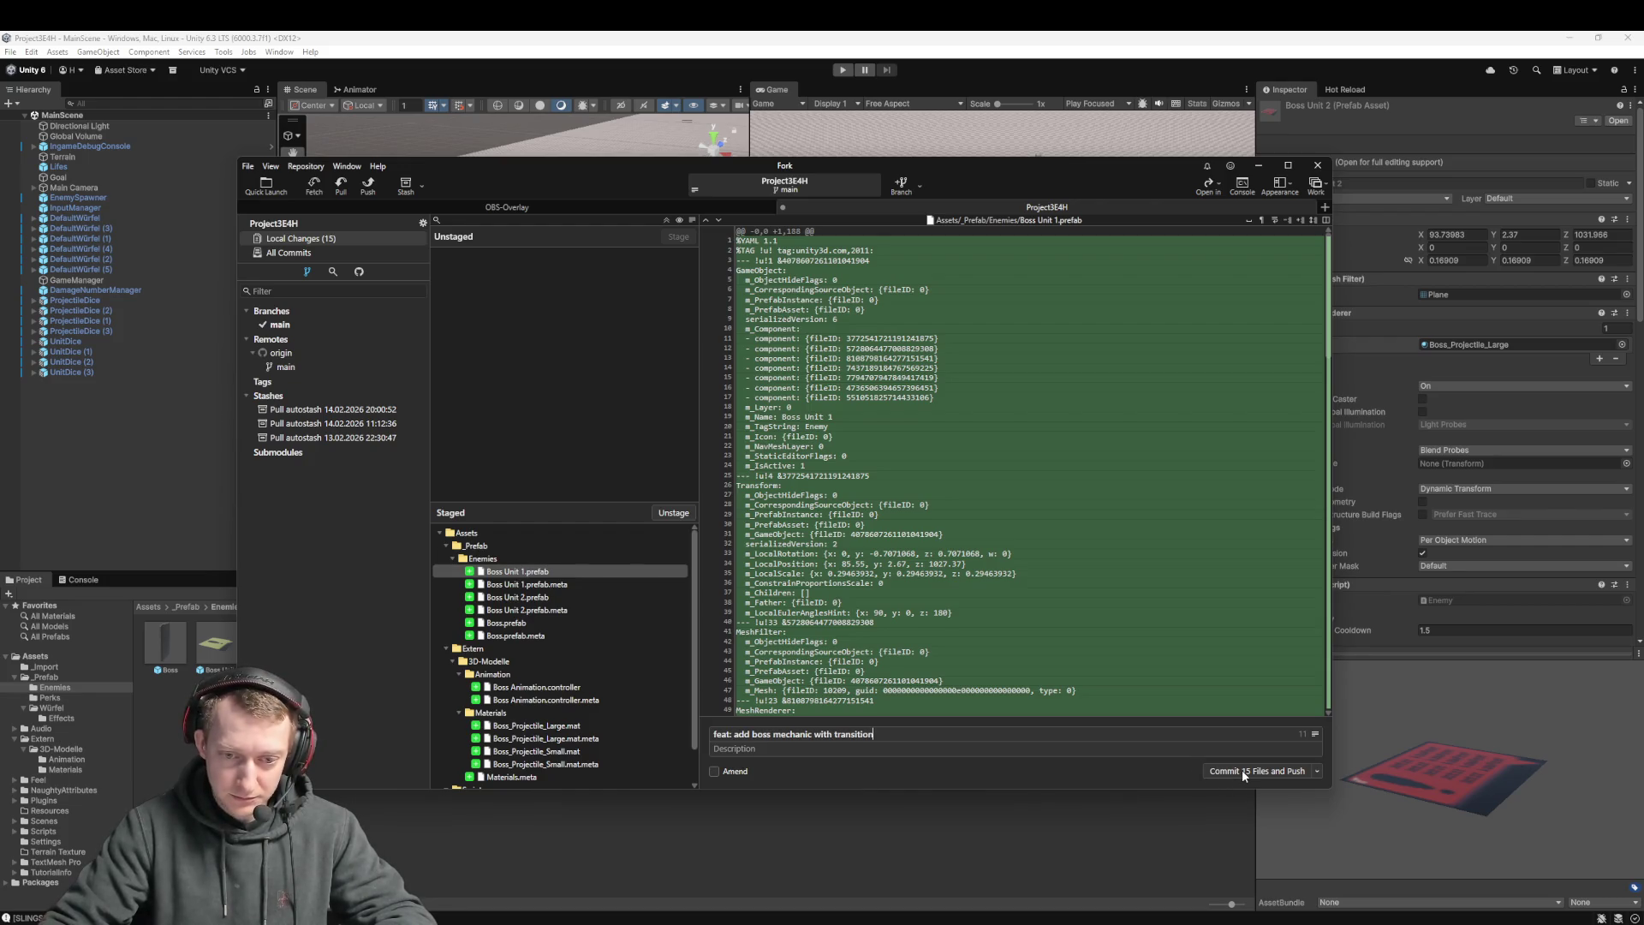
{"action": "type", "text": " + boss uni"}
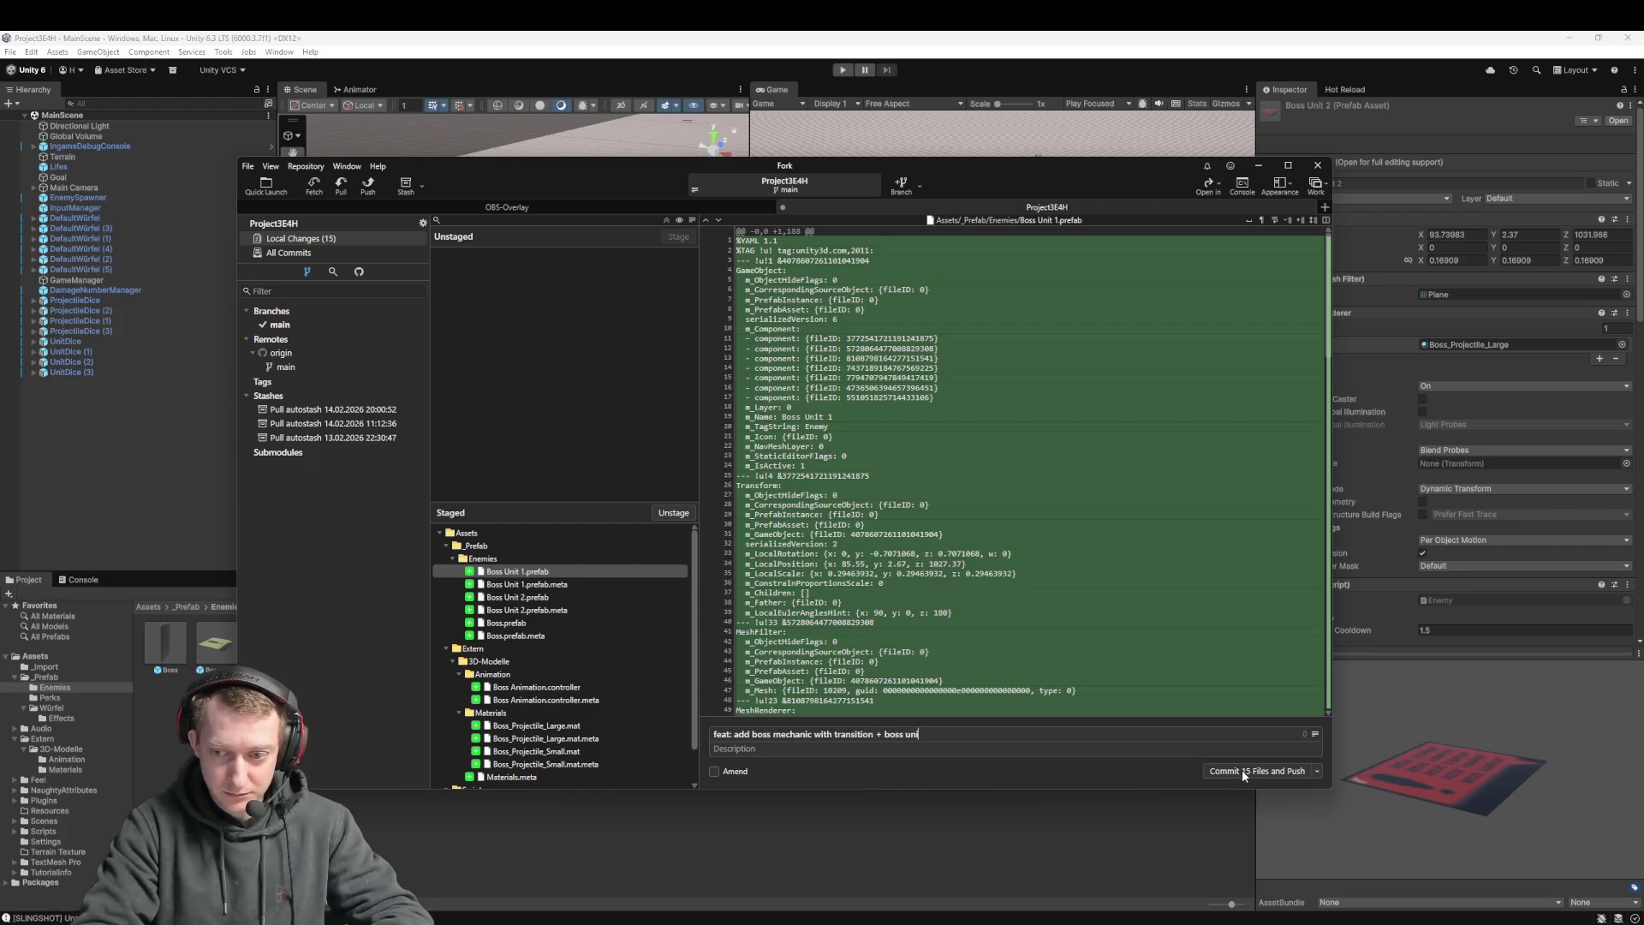
{"action": "type", "text": "ts"}
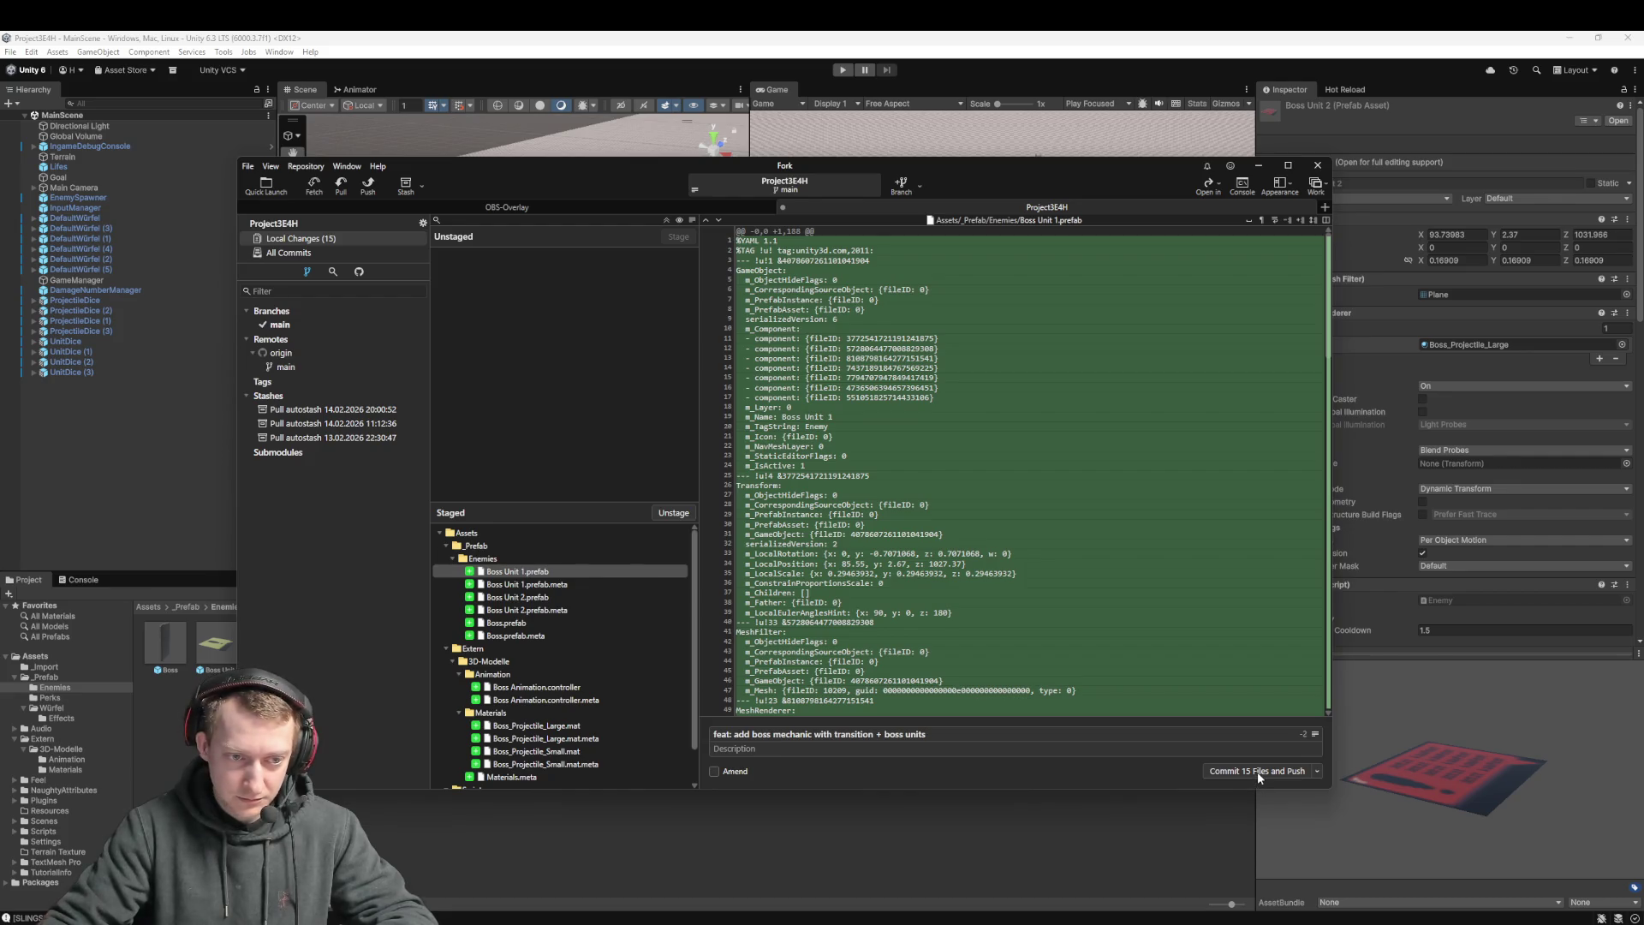
Commit the 15 staged files, push them to origin, and return to Unity
{"action": "left_click", "coordinate": [1256, 772]}
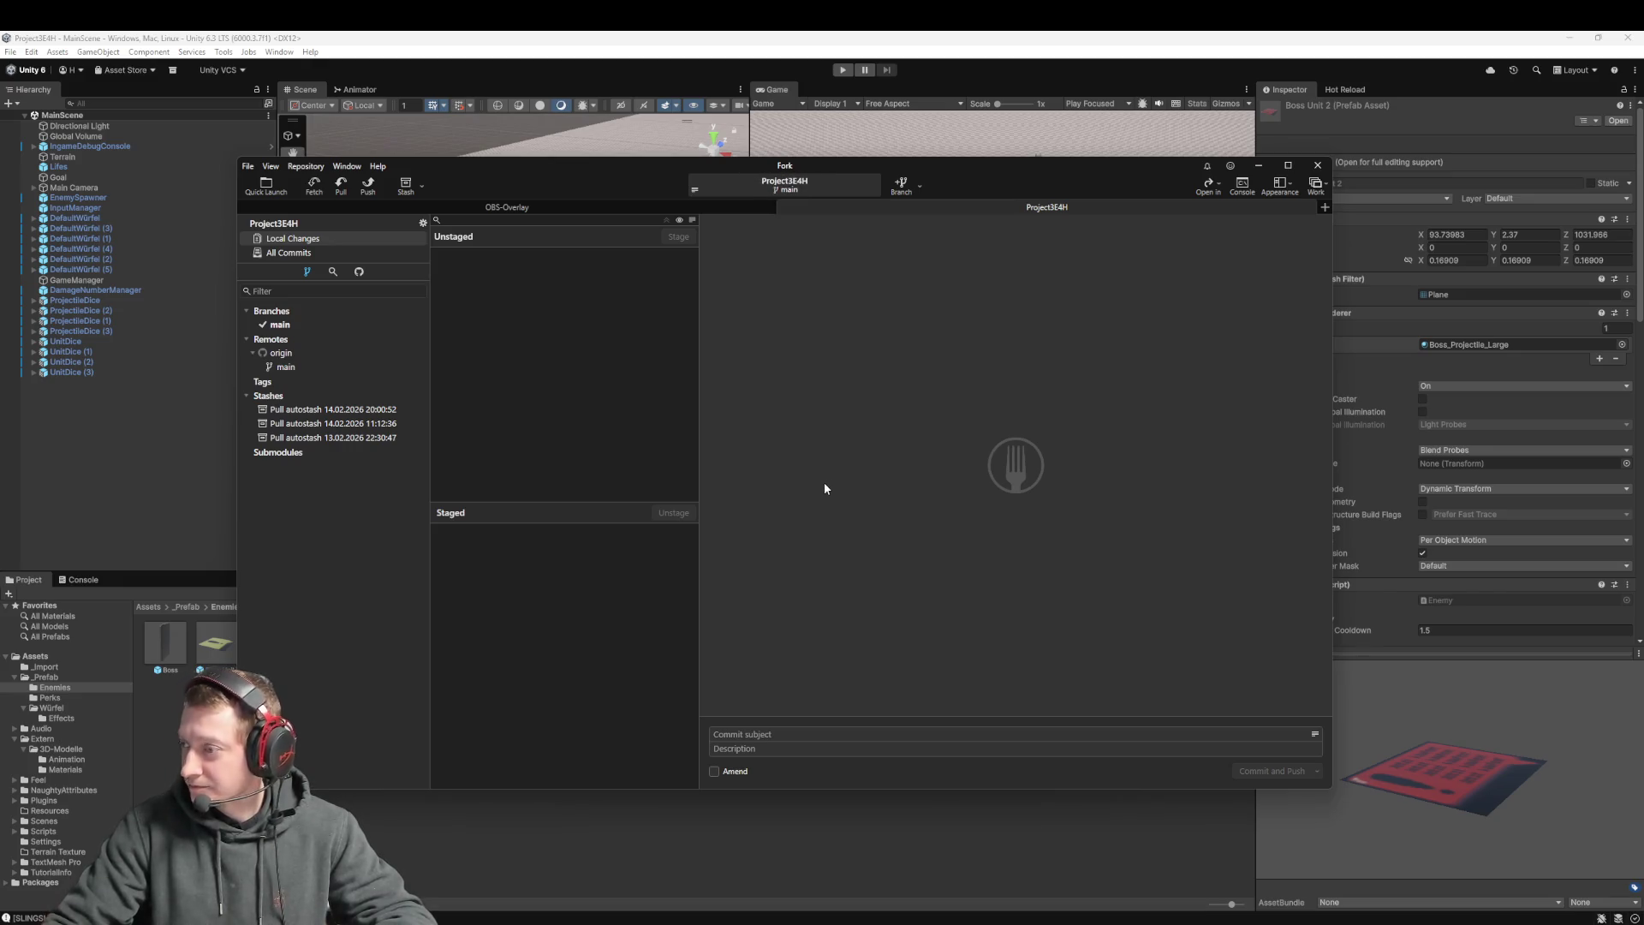
{"action": "left_click", "coordinate": [124, 472]}
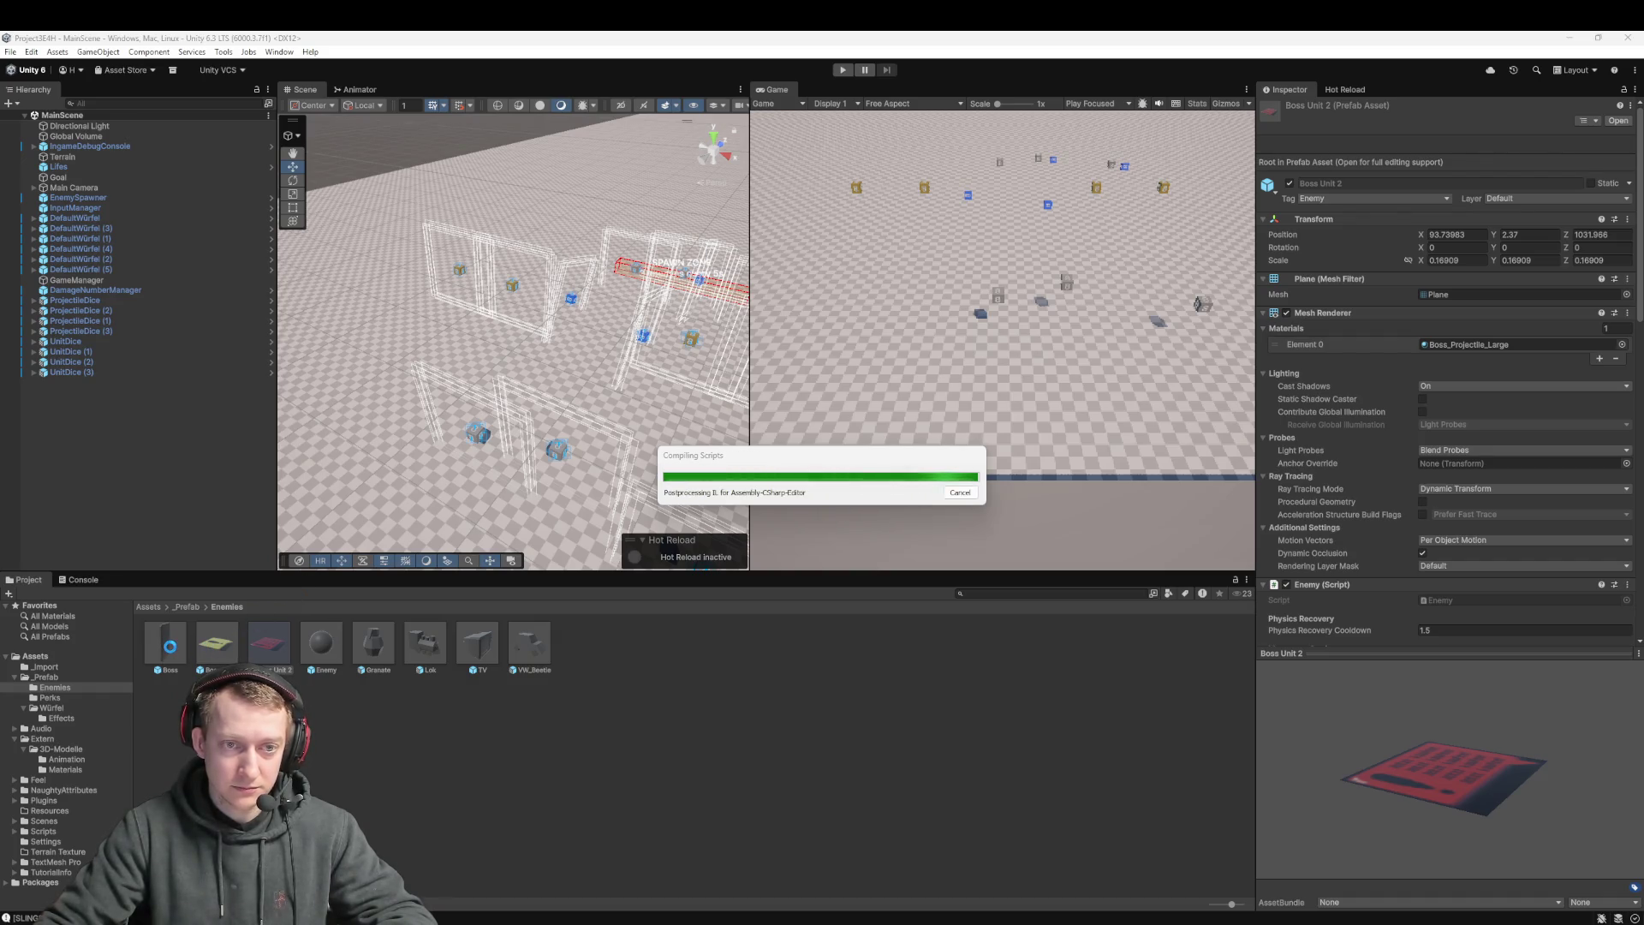
Drag the Boss prefab into the MainScene Hierarchy, expand it, and select the Boss object
{"action": "left_click_drag", "start_coordinate": [169, 651], "coordinate": [128, 428]}
{"action": "left_click", "coordinate": [161, 649]}
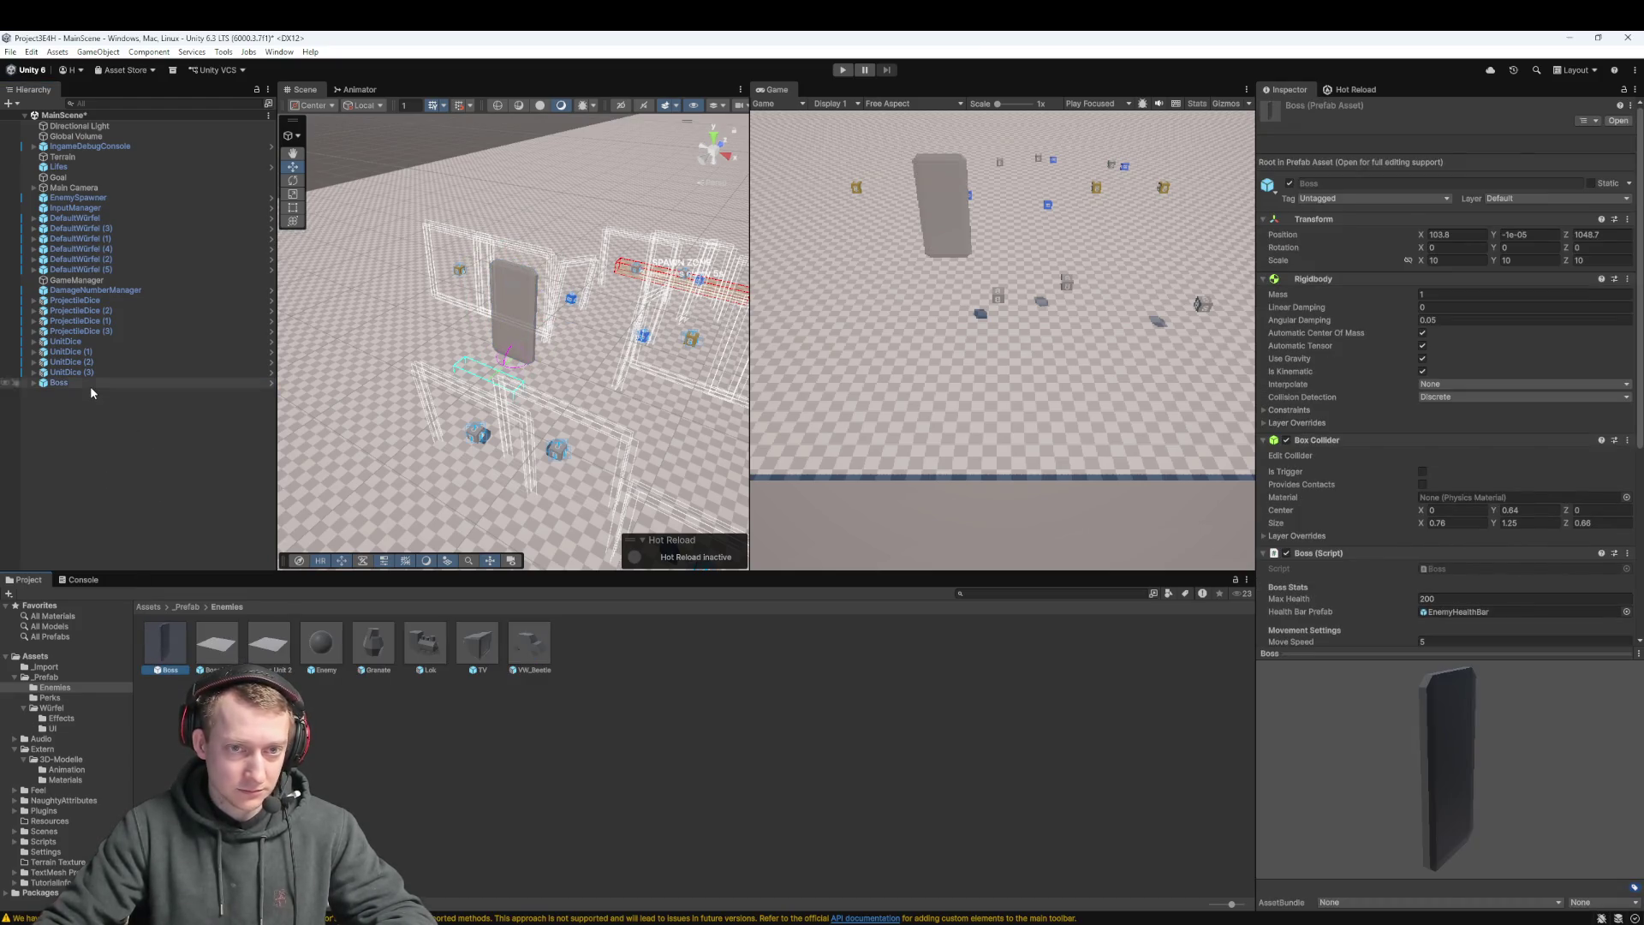
{"action": "left_click", "coordinate": [90, 384]}
{"action": "left_click", "coordinate": [35, 383]}
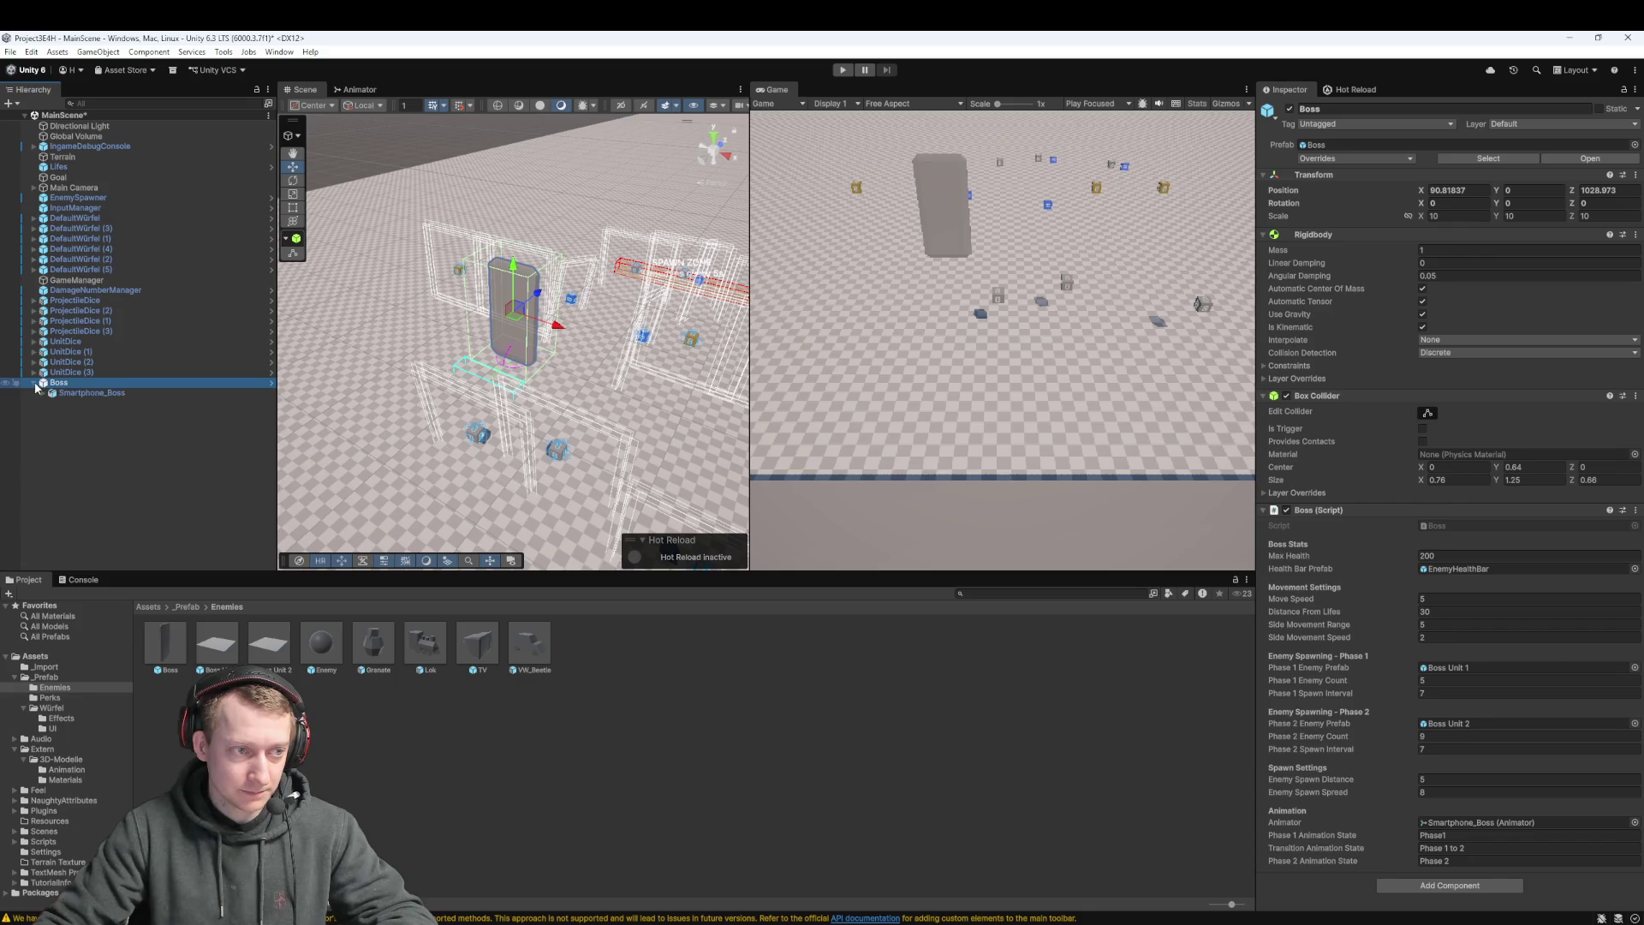
{"action": "left_click", "coordinate": [66, 392]}
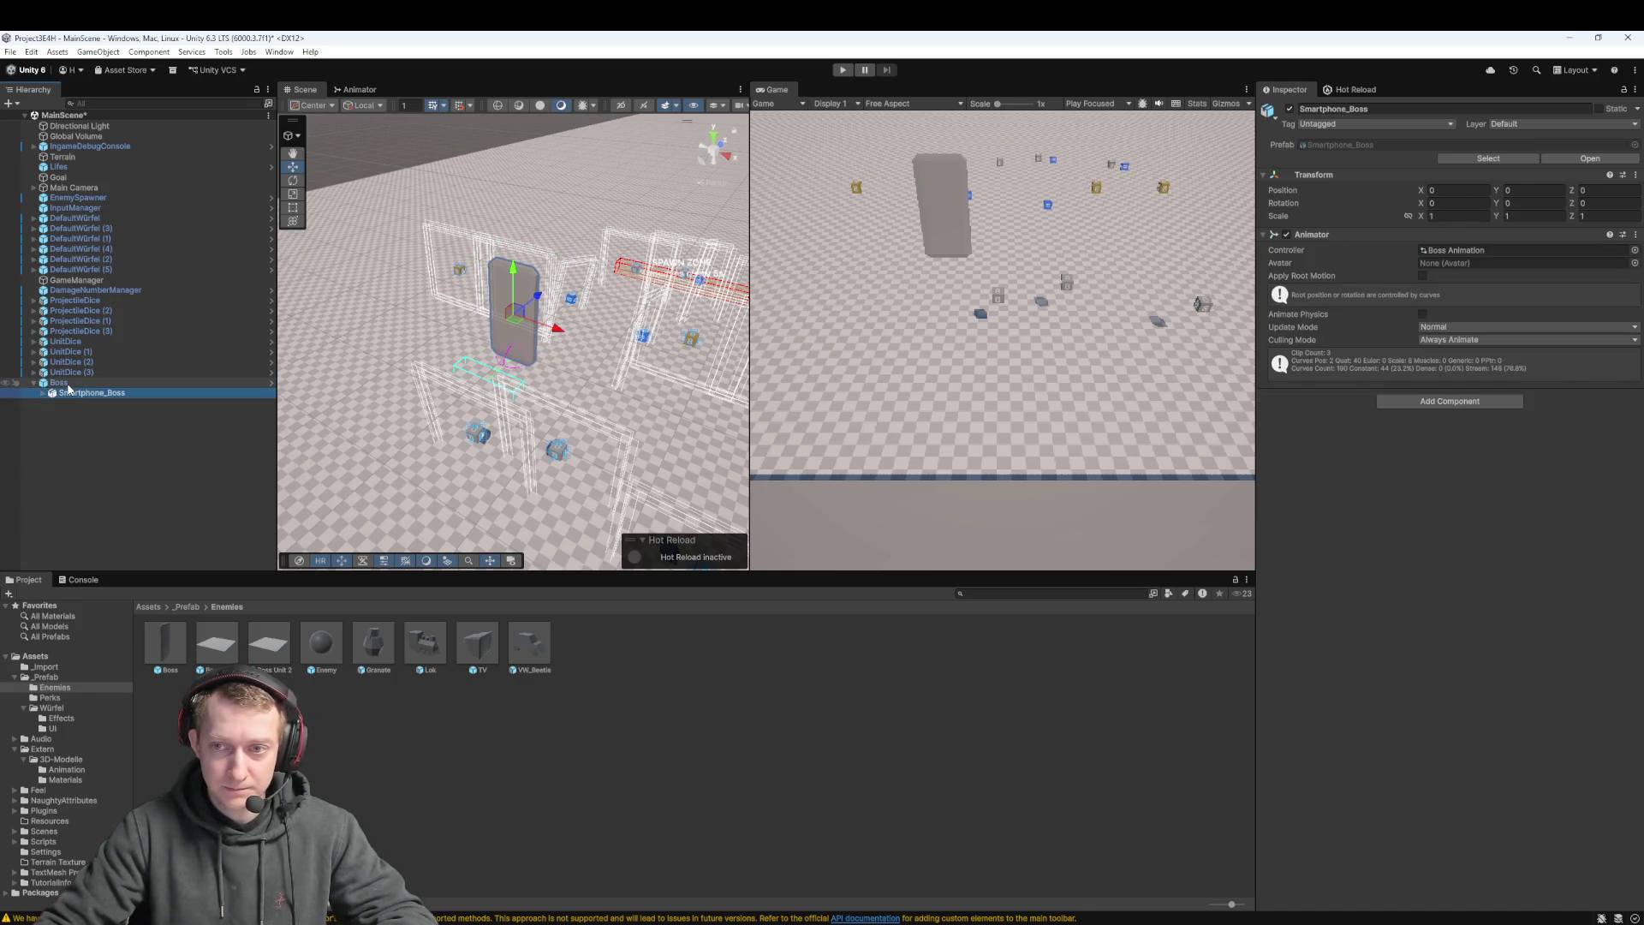
{"action": "left_click", "coordinate": [60, 383]}
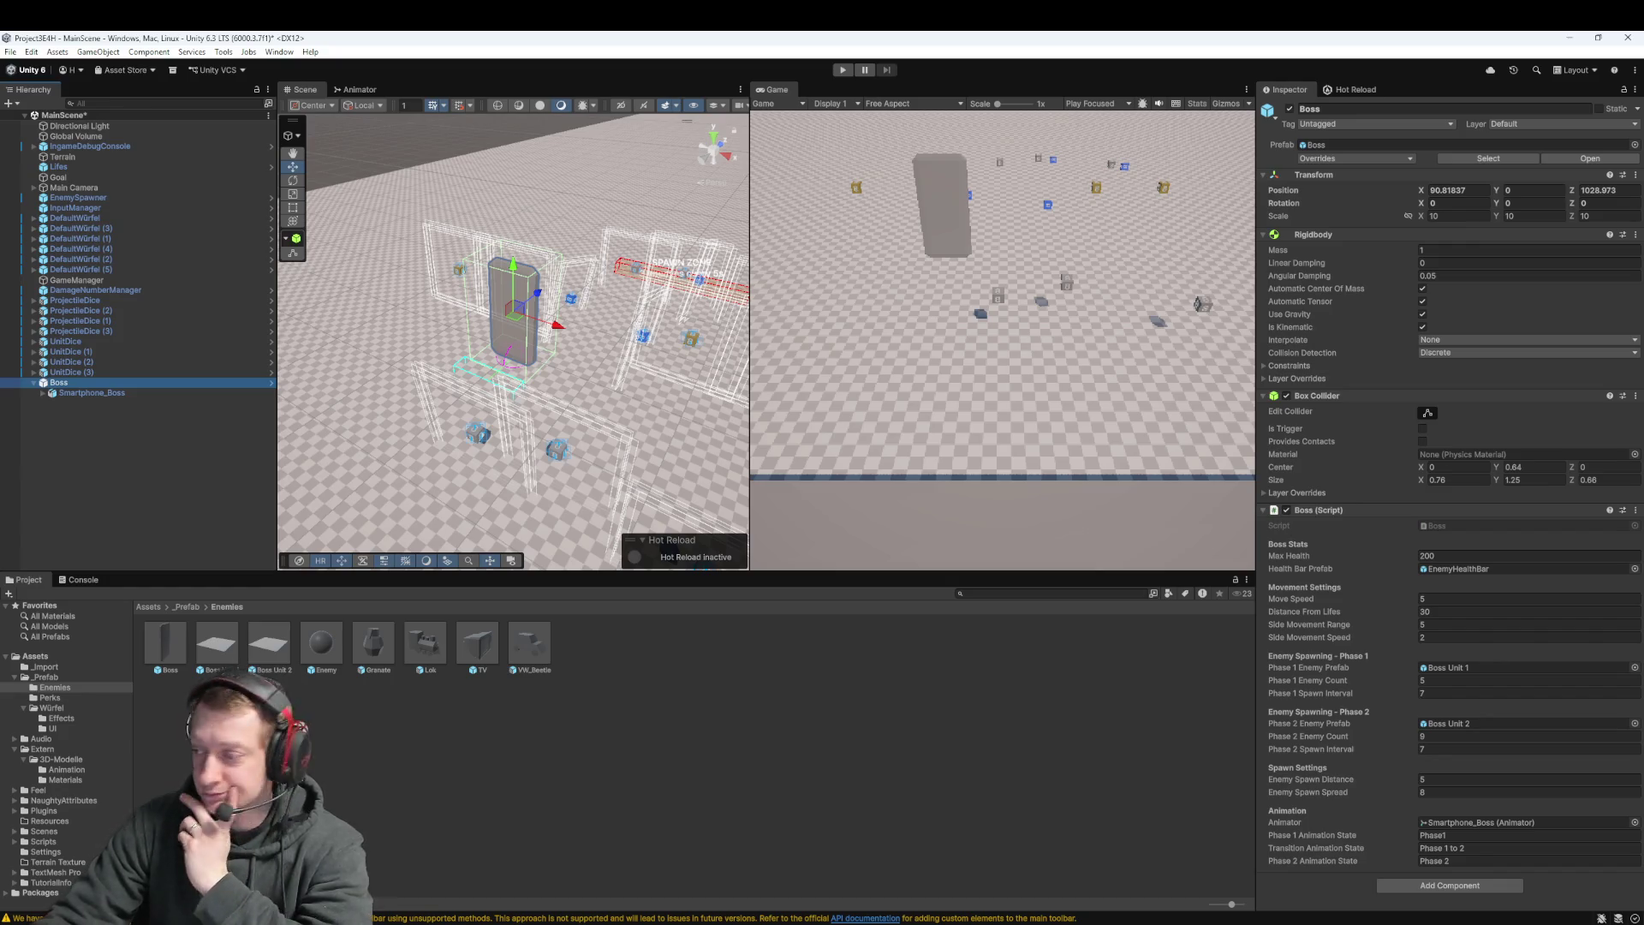
{"action": "key", "text": "alt+Tab"}
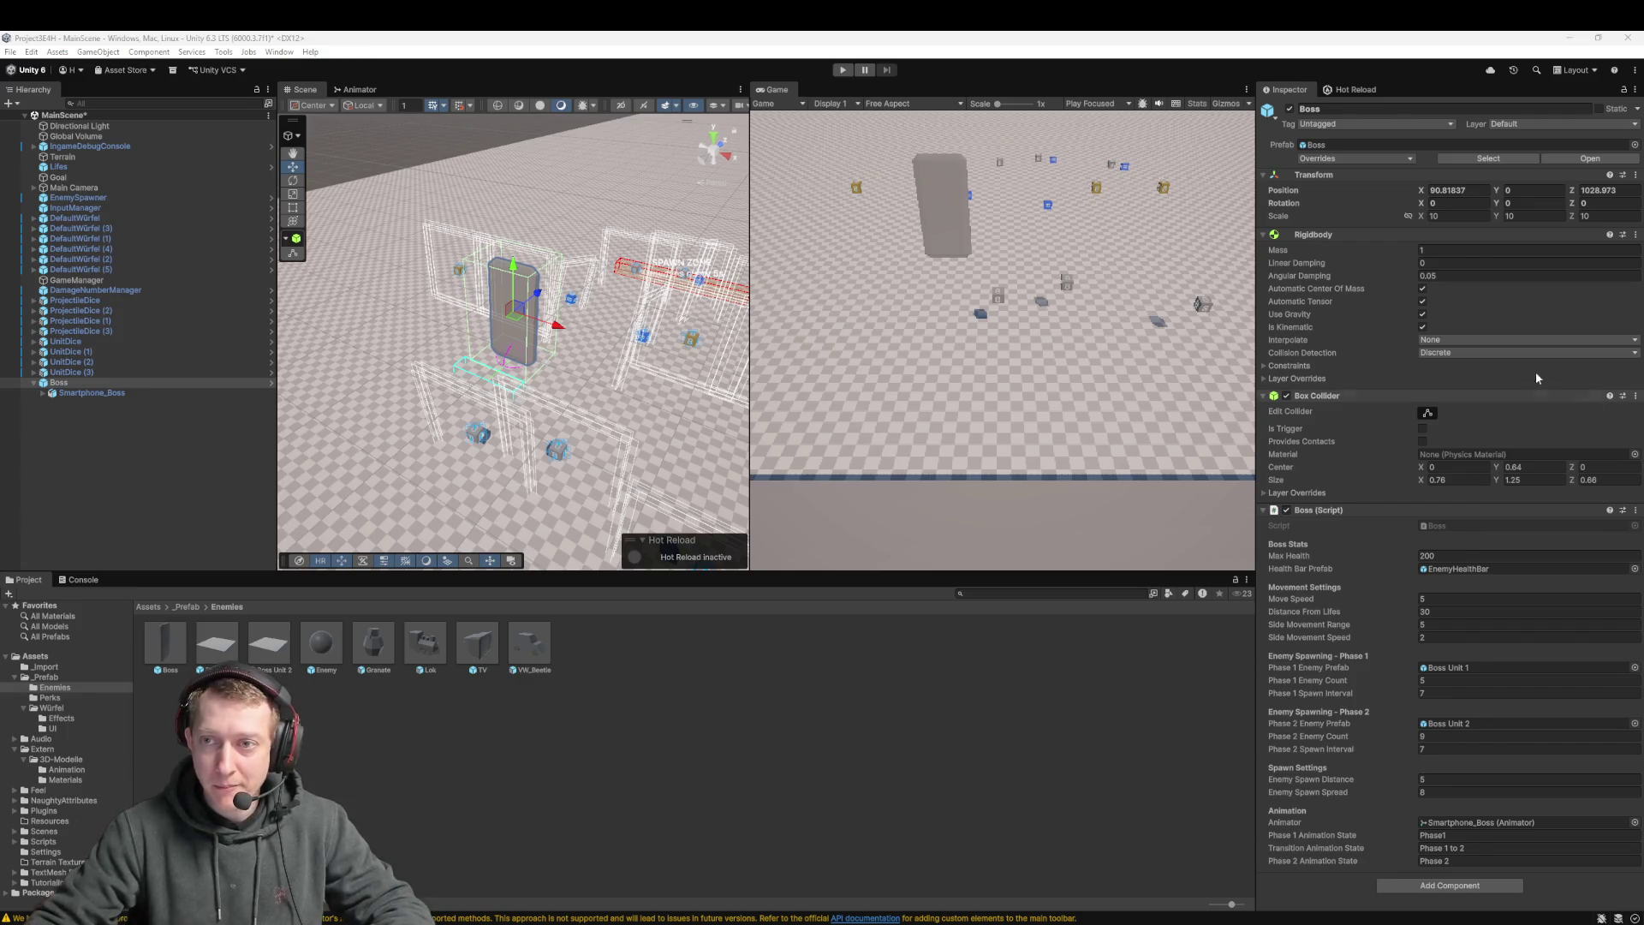
Screenshot the Boss's Inspector panel with Win+Shift+S and dismiss the notification
{"action": "key", "text": "super+shift+s"}
{"action": "mouse_move", "coordinate": [1250, 99]}
{"action": "left_mouse_down"}
{"action": "mouse_move", "coordinate": [1398, 441]}
{"action": "mouse_move", "coordinate": [1641, 829]}
{"action": "left_mouse_up"}
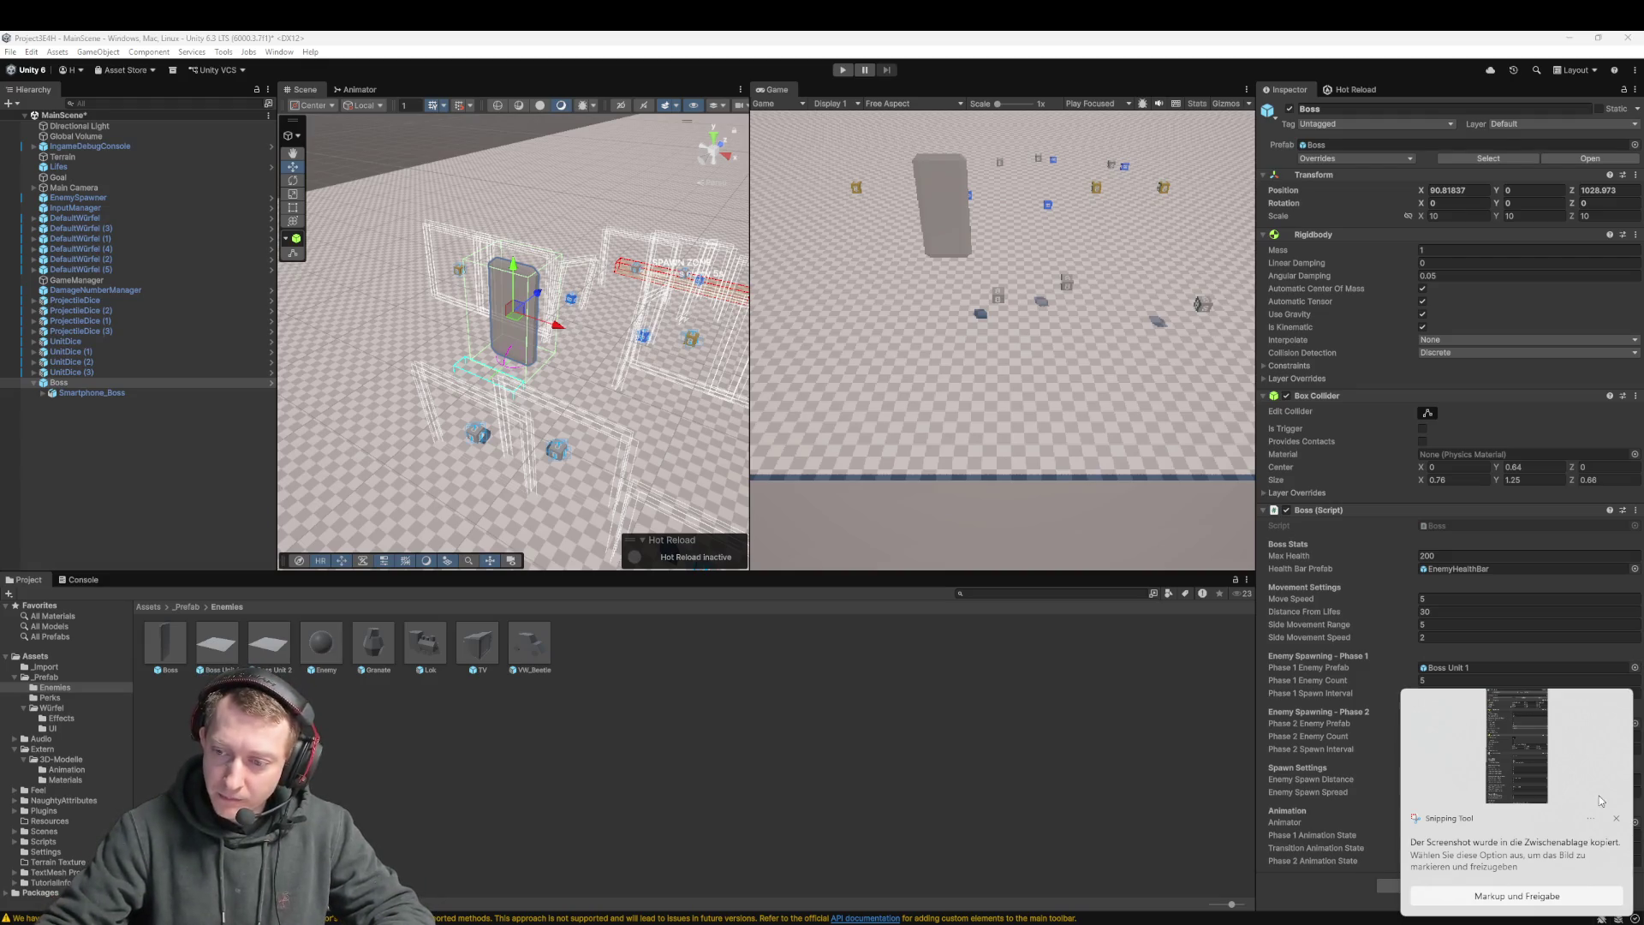
{"action": "left_click", "coordinate": [1617, 821]}
Set the Boss's Transform scale to 1 on X, Y and Z
{"action": "left_click", "coordinate": [1485, 216]}
{"action": "type", "text": "1"}
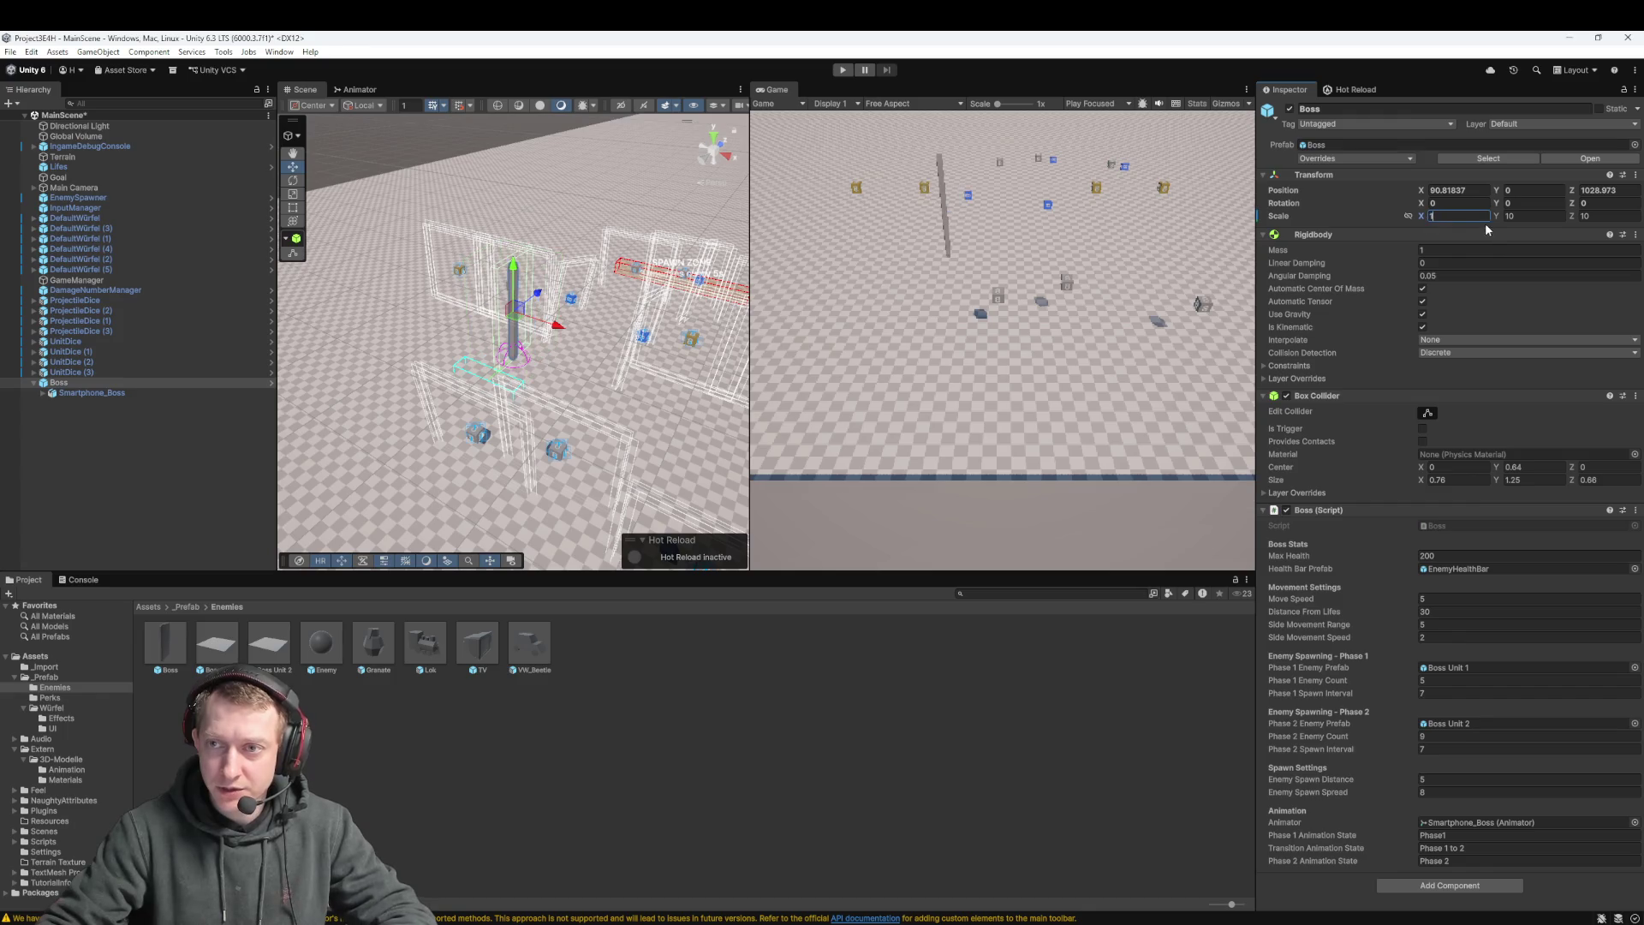
{"action": "left_click", "coordinate": [1516, 217]}
{"action": "type", "text": "1"}
{"action": "left_click", "coordinate": [1605, 216]}
{"action": "type", "text": "1"}
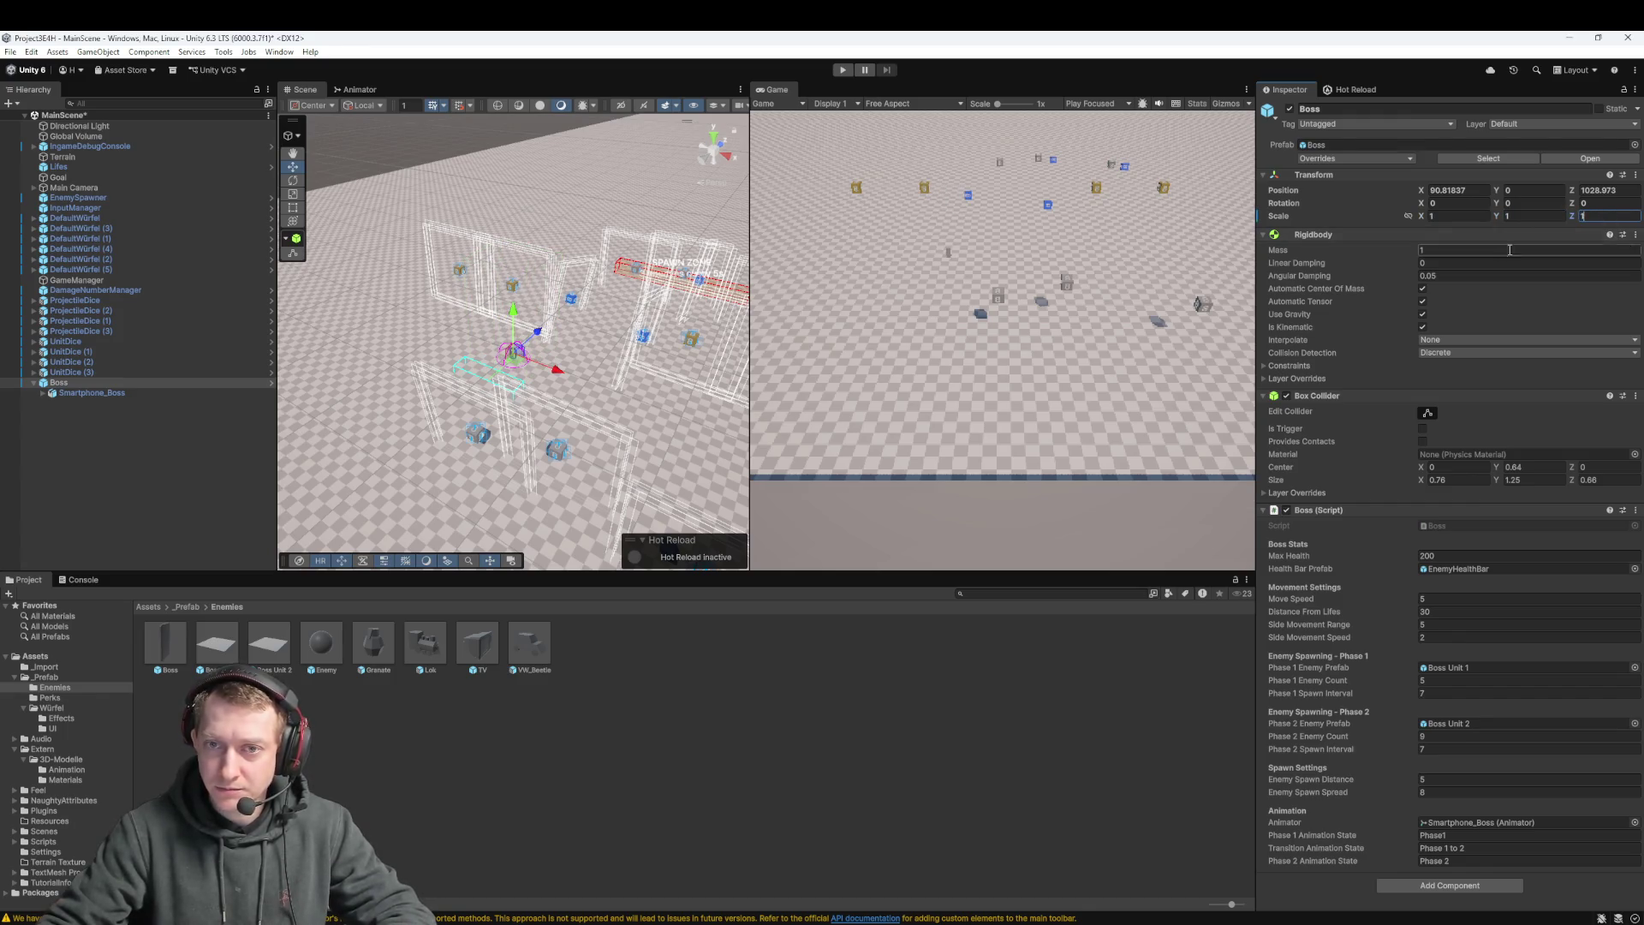
{"action": "key", "text": "Return"}
Play-test the scene briefly with the smaller boss, then stop
{"action": "scroll", "coordinate": [537, 344], "scroll_direction": "up", "scroll_amount": 8}
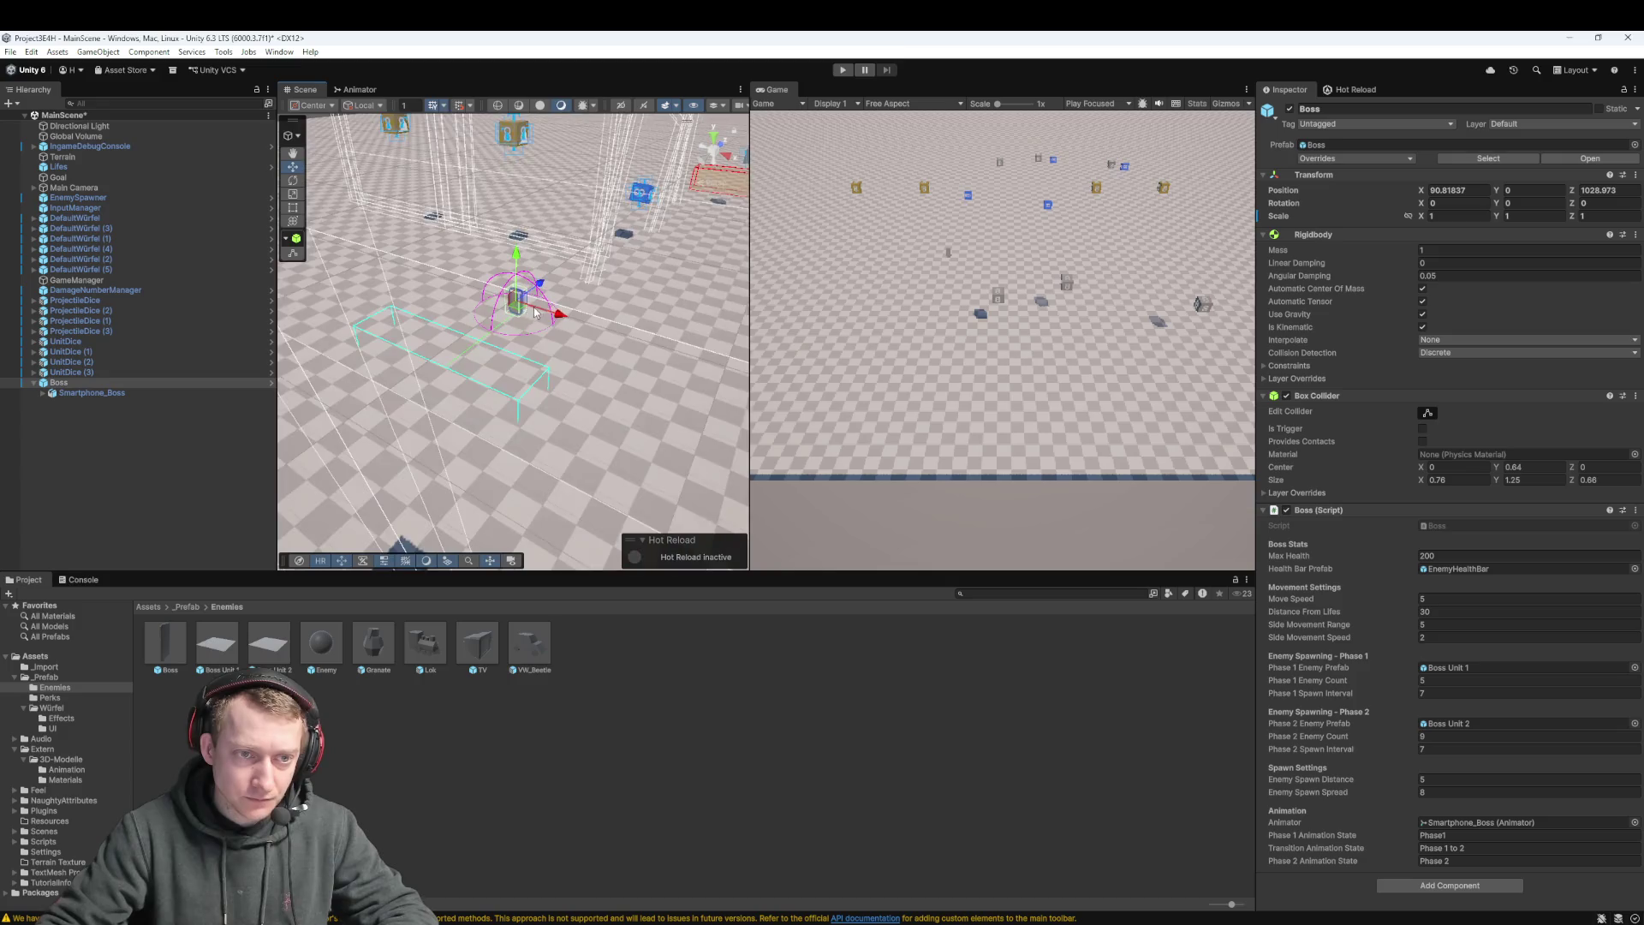
{"action": "scroll", "coordinate": [537, 344], "scroll_direction": "up", "scroll_amount": 5}
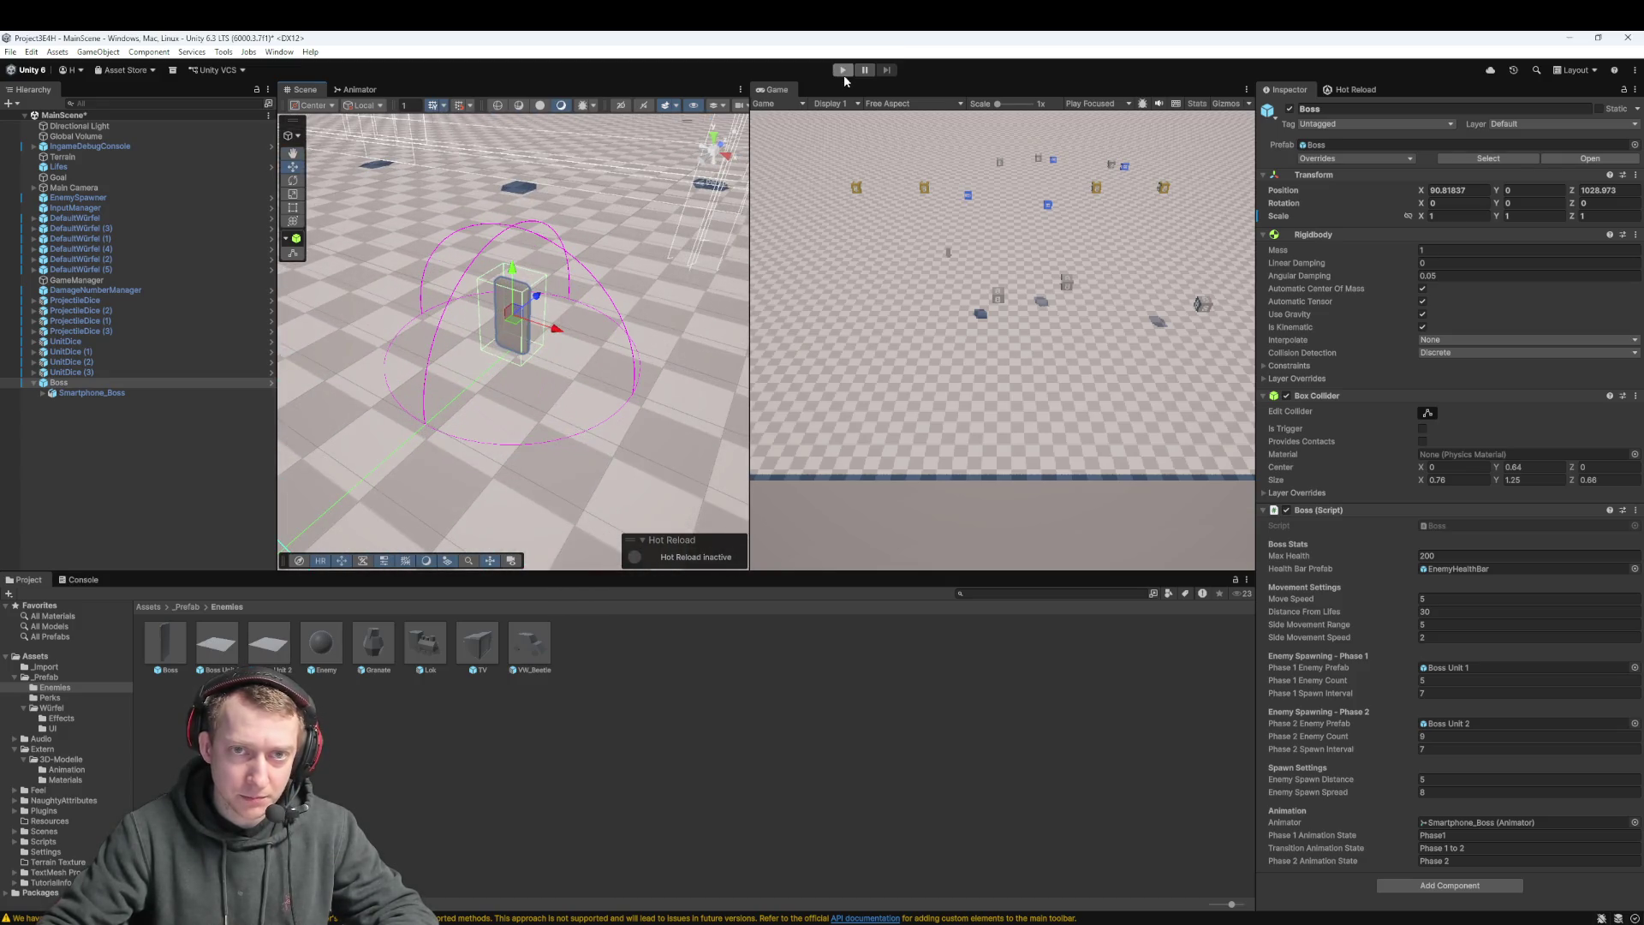
{"action": "left_click", "coordinate": [844, 71]}
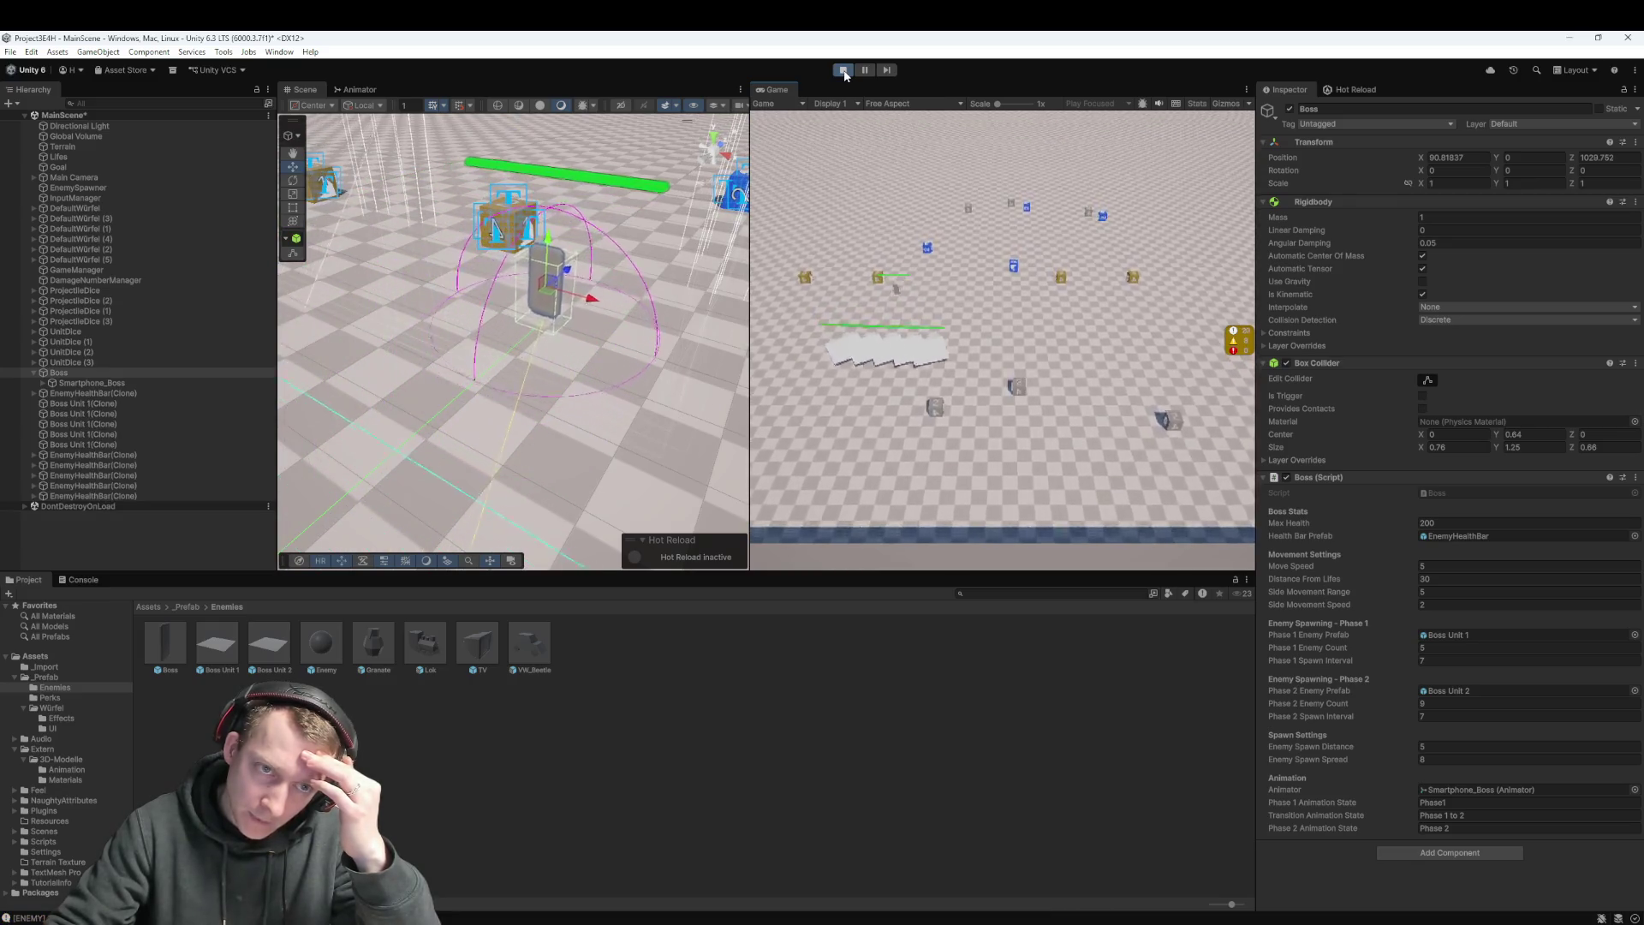
{"action": "left_click", "coordinate": [844, 70]}
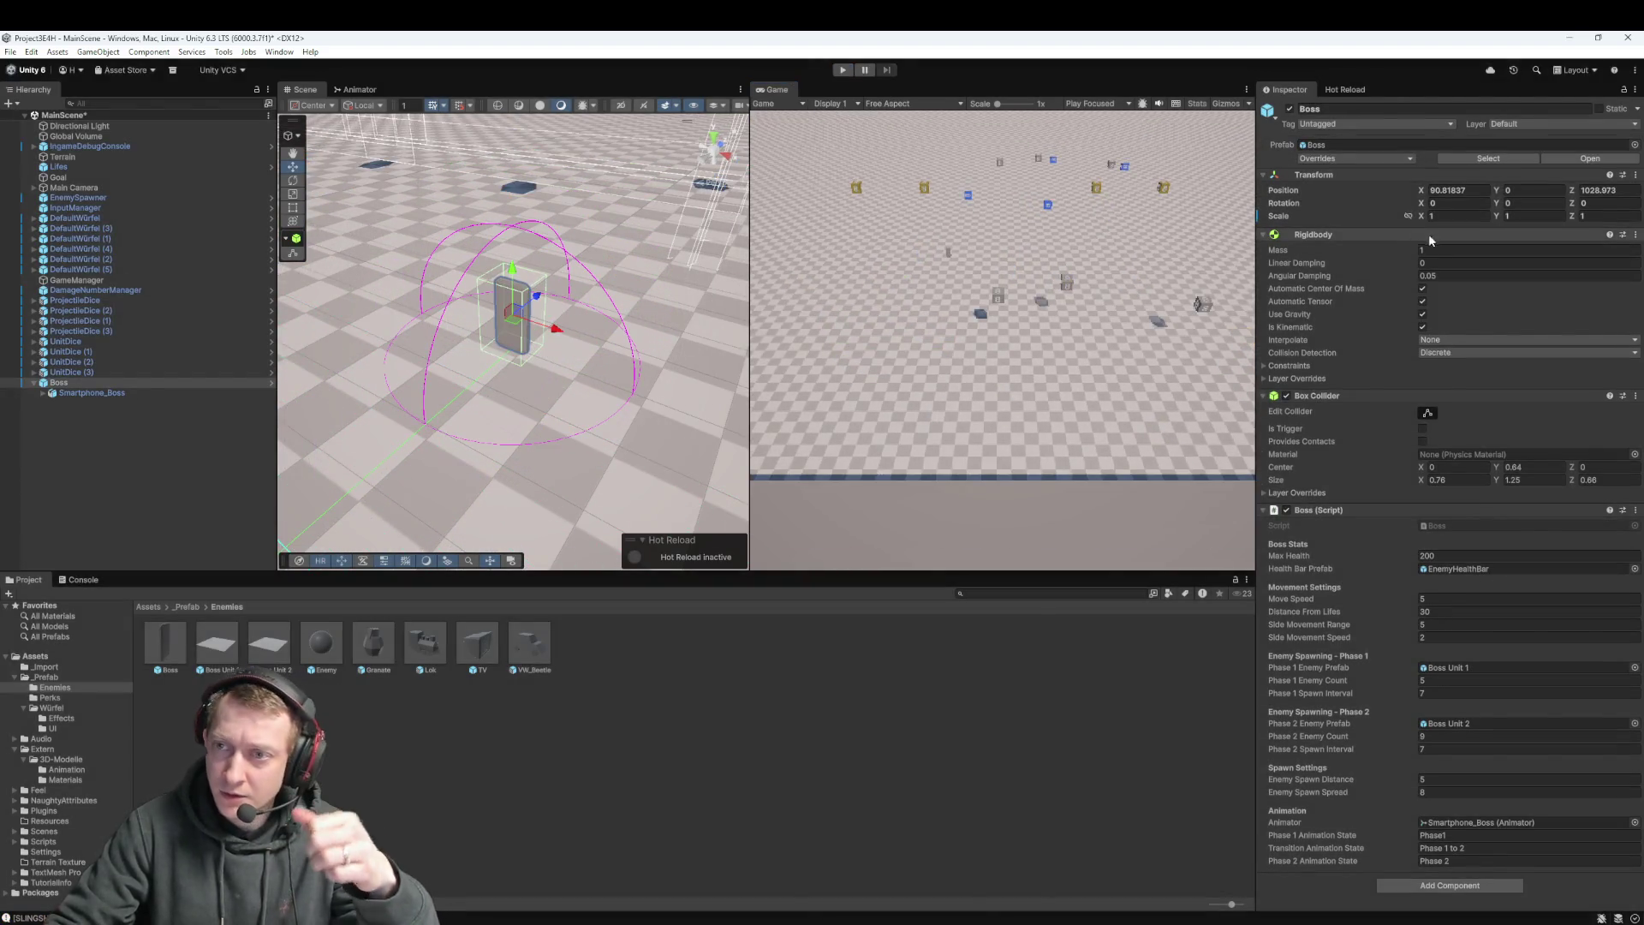
Set the Boss's Transform scale to 3 on X, Y and Z
{"action": "left_click", "coordinate": [1451, 216]}
{"action": "type", "text": "3"}
{"action": "left_click", "coordinate": [1510, 218]}
{"action": "type", "text": "3"}
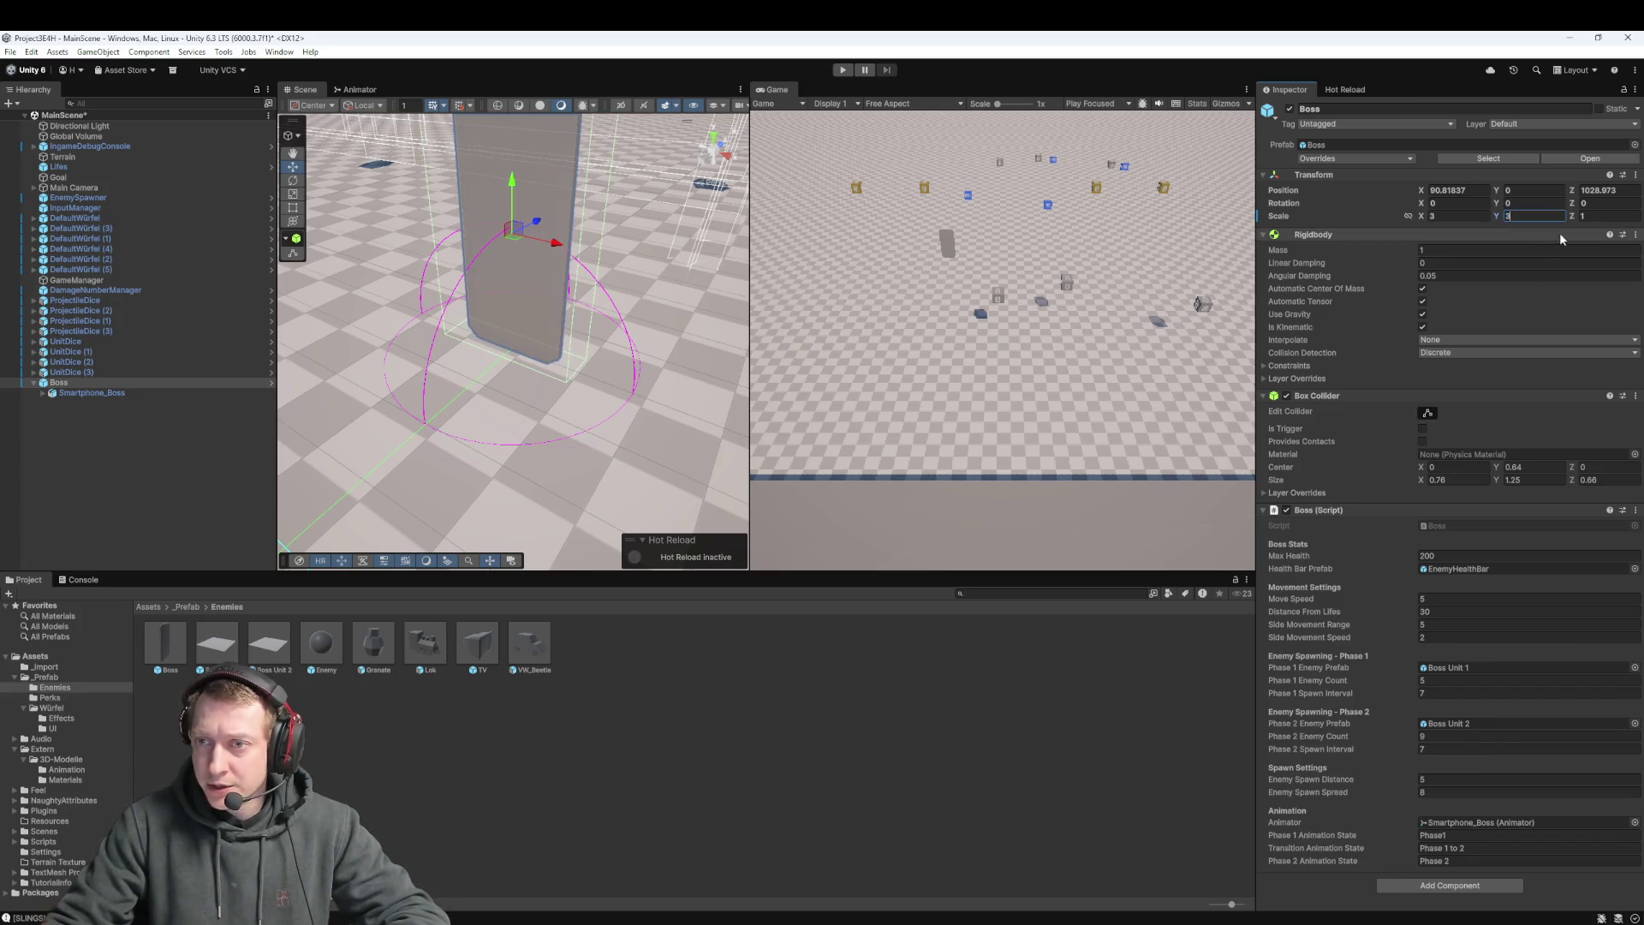
{"action": "left_click", "coordinate": [1592, 217]}
{"action": "type", "text": "3"}
Play-test the larger boss, pause, frame it in the Scene view, and screenshot it
{"action": "left_click", "coordinate": [844, 70]}
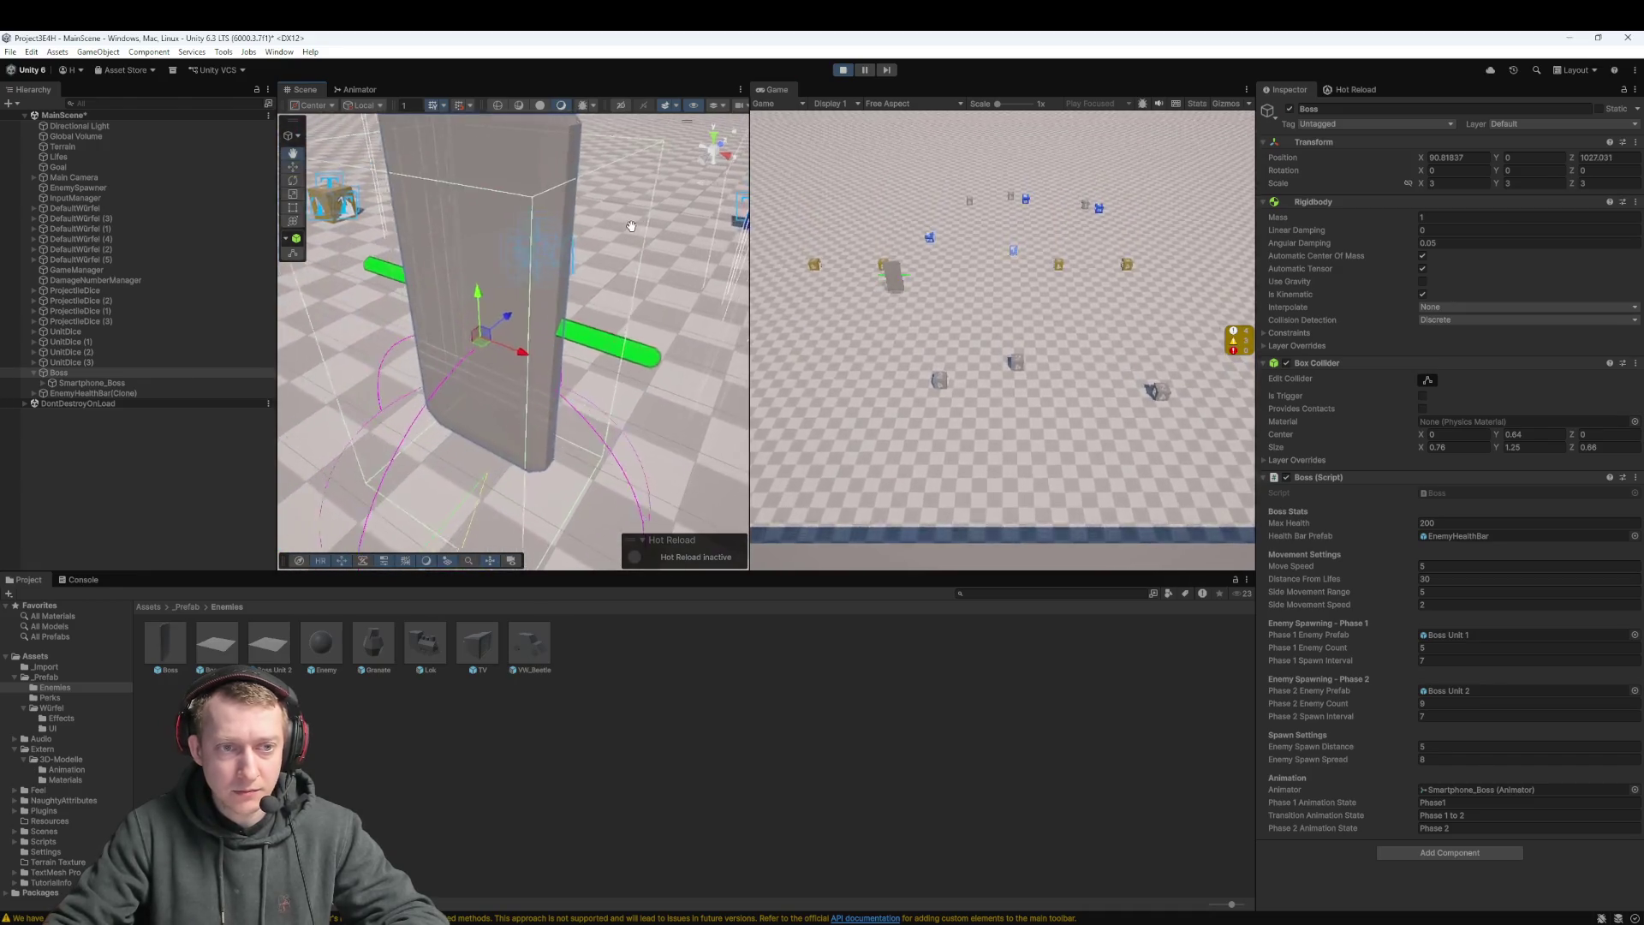
{"action": "left_click", "coordinate": [842, 71]}
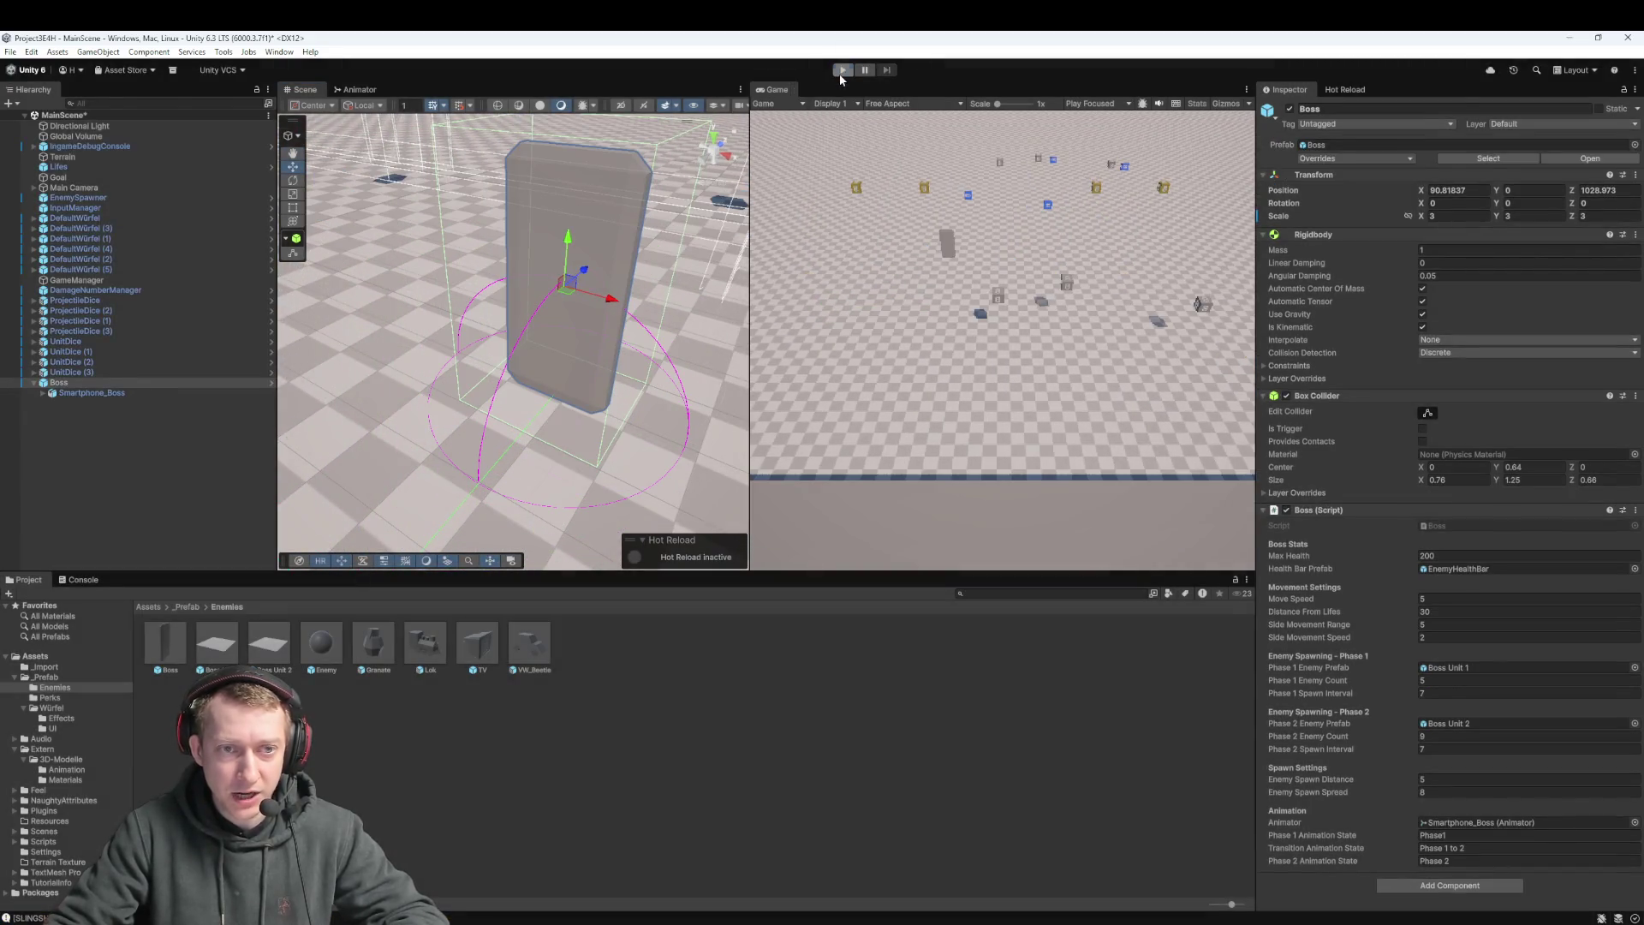
{"action": "left_click", "coordinate": [843, 70]}
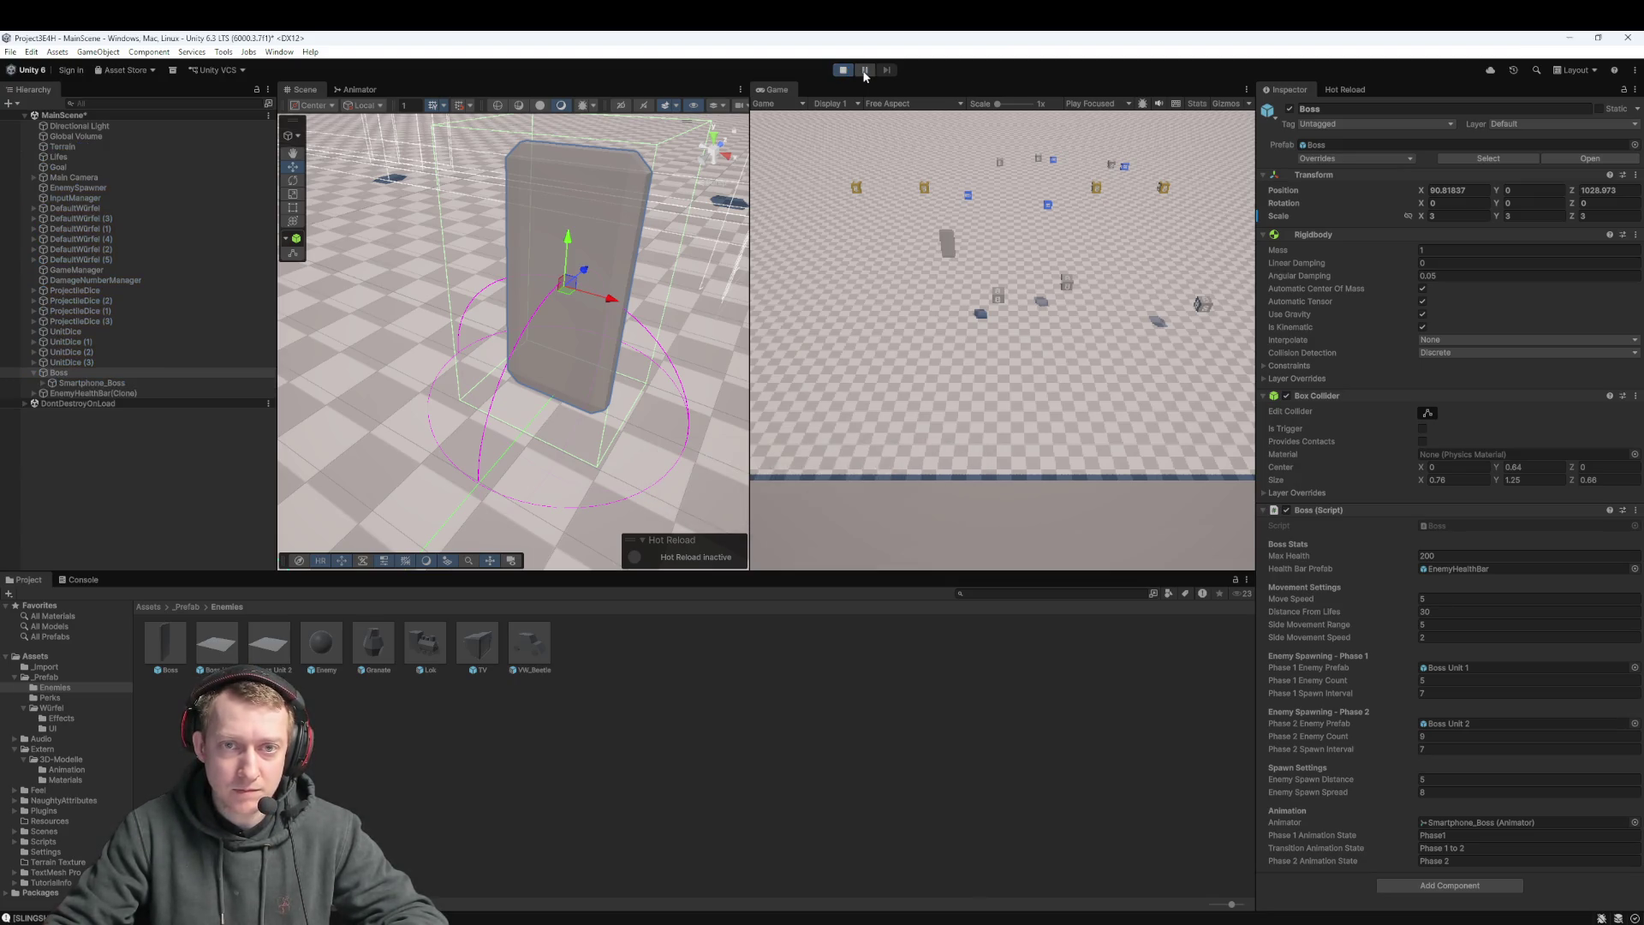
{"action": "left_click", "coordinate": [864, 73]}
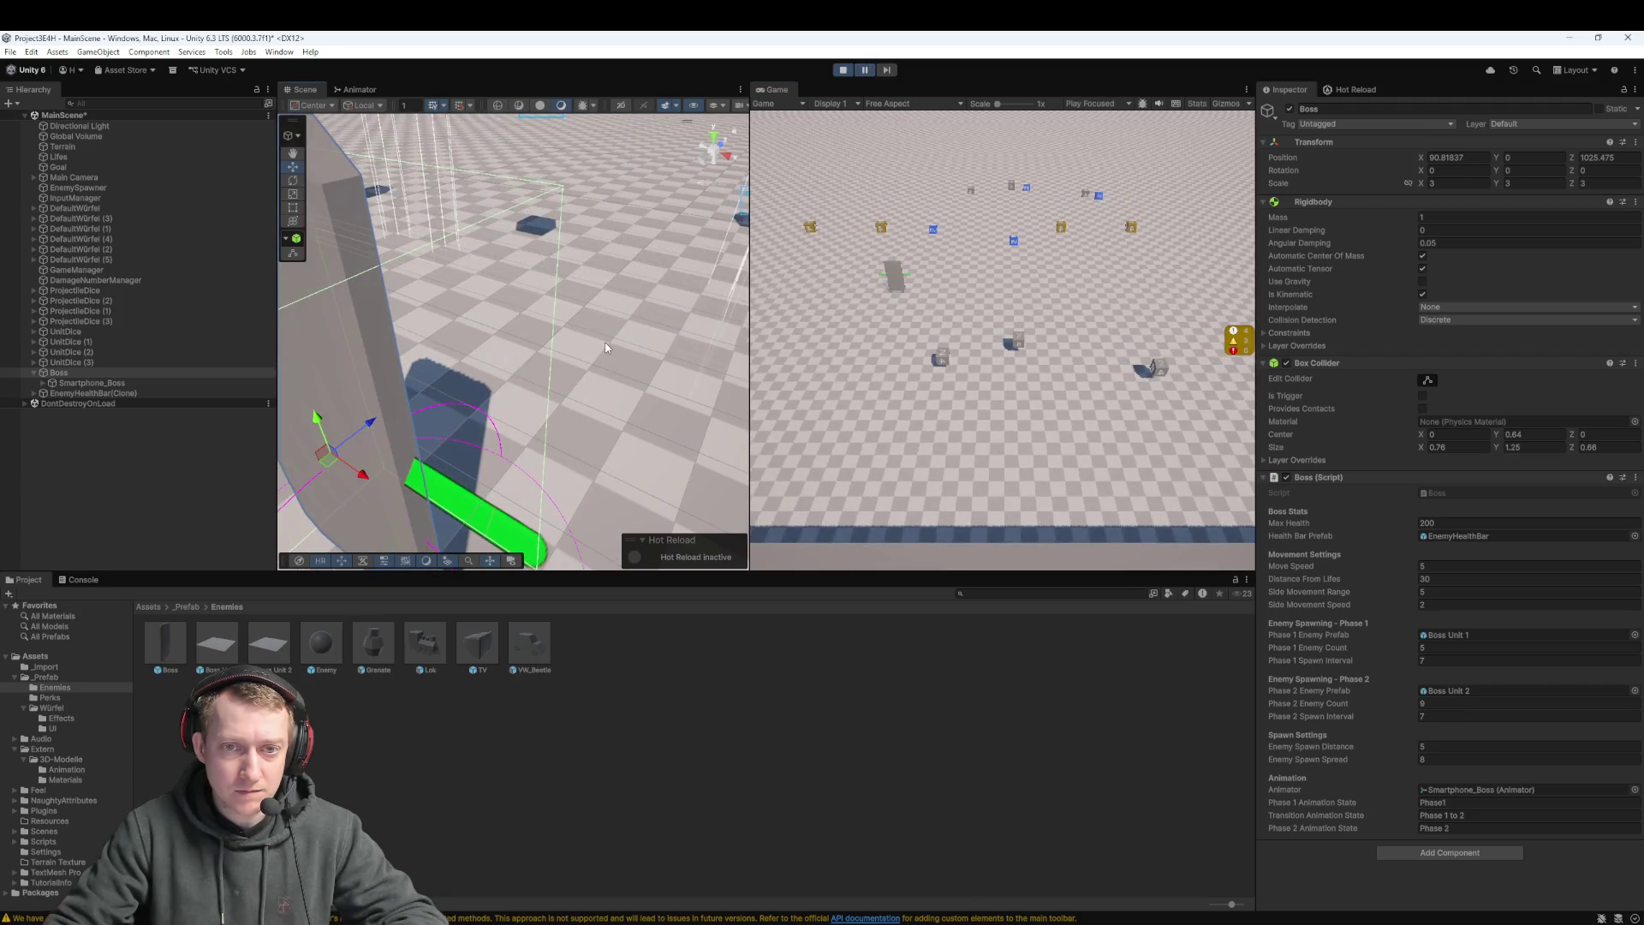
{"action": "key", "text": "f"}
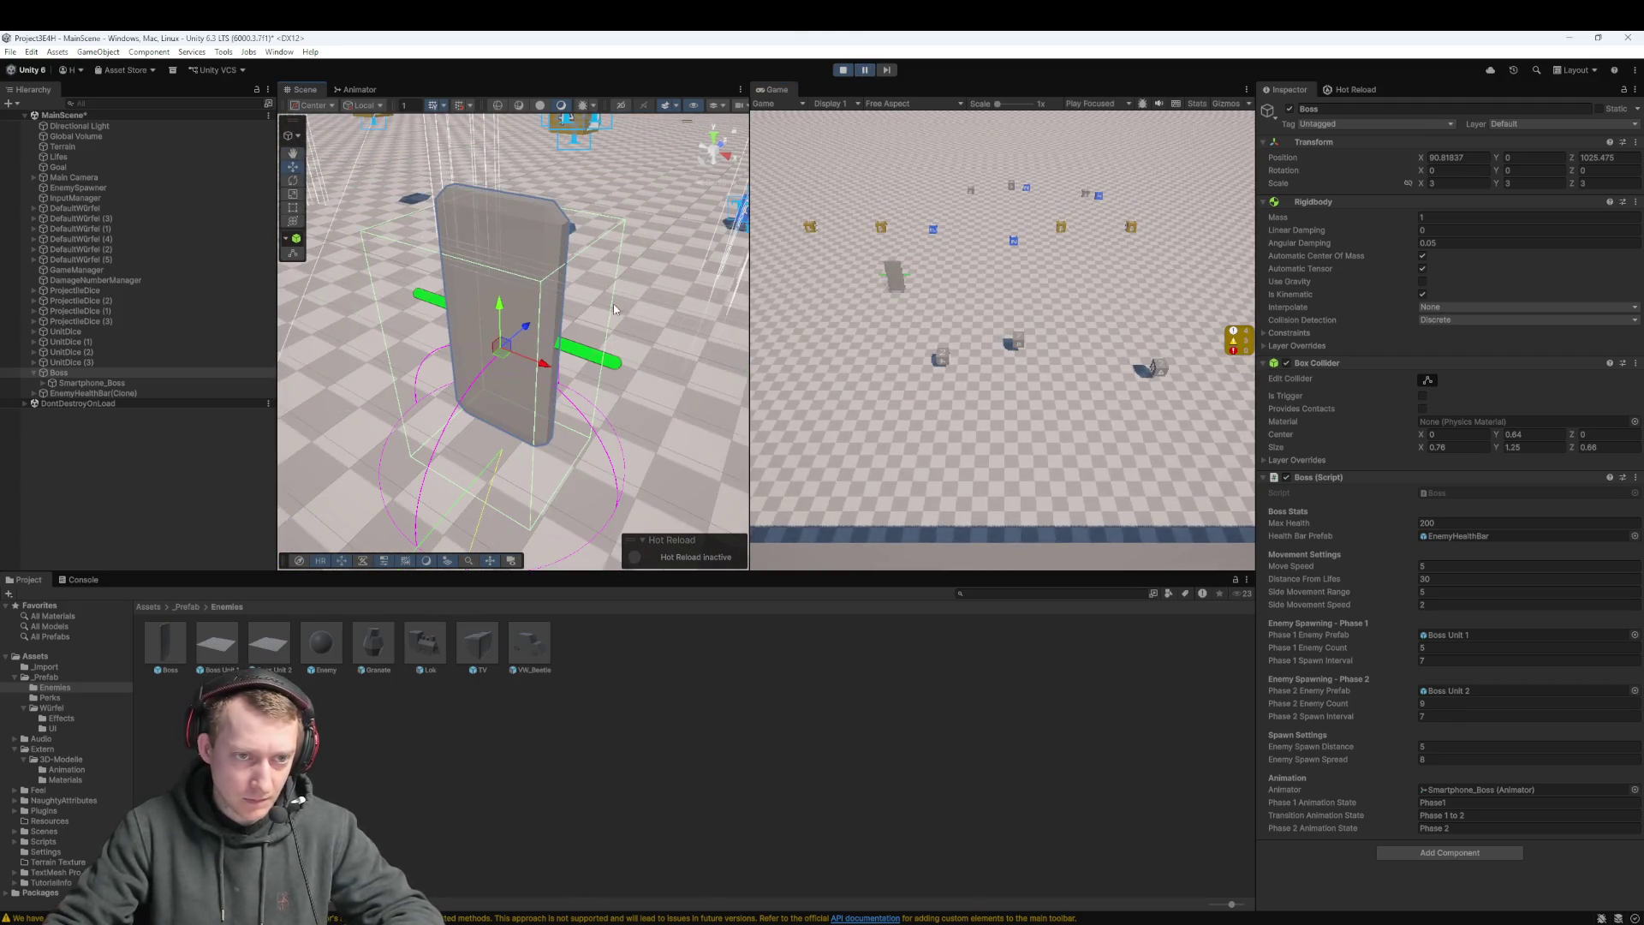
{"action": "key", "text": "super+shift+s"}
{"action": "left_click_drag", "start_coordinate": [363, 170], "coordinate": [665, 501]}
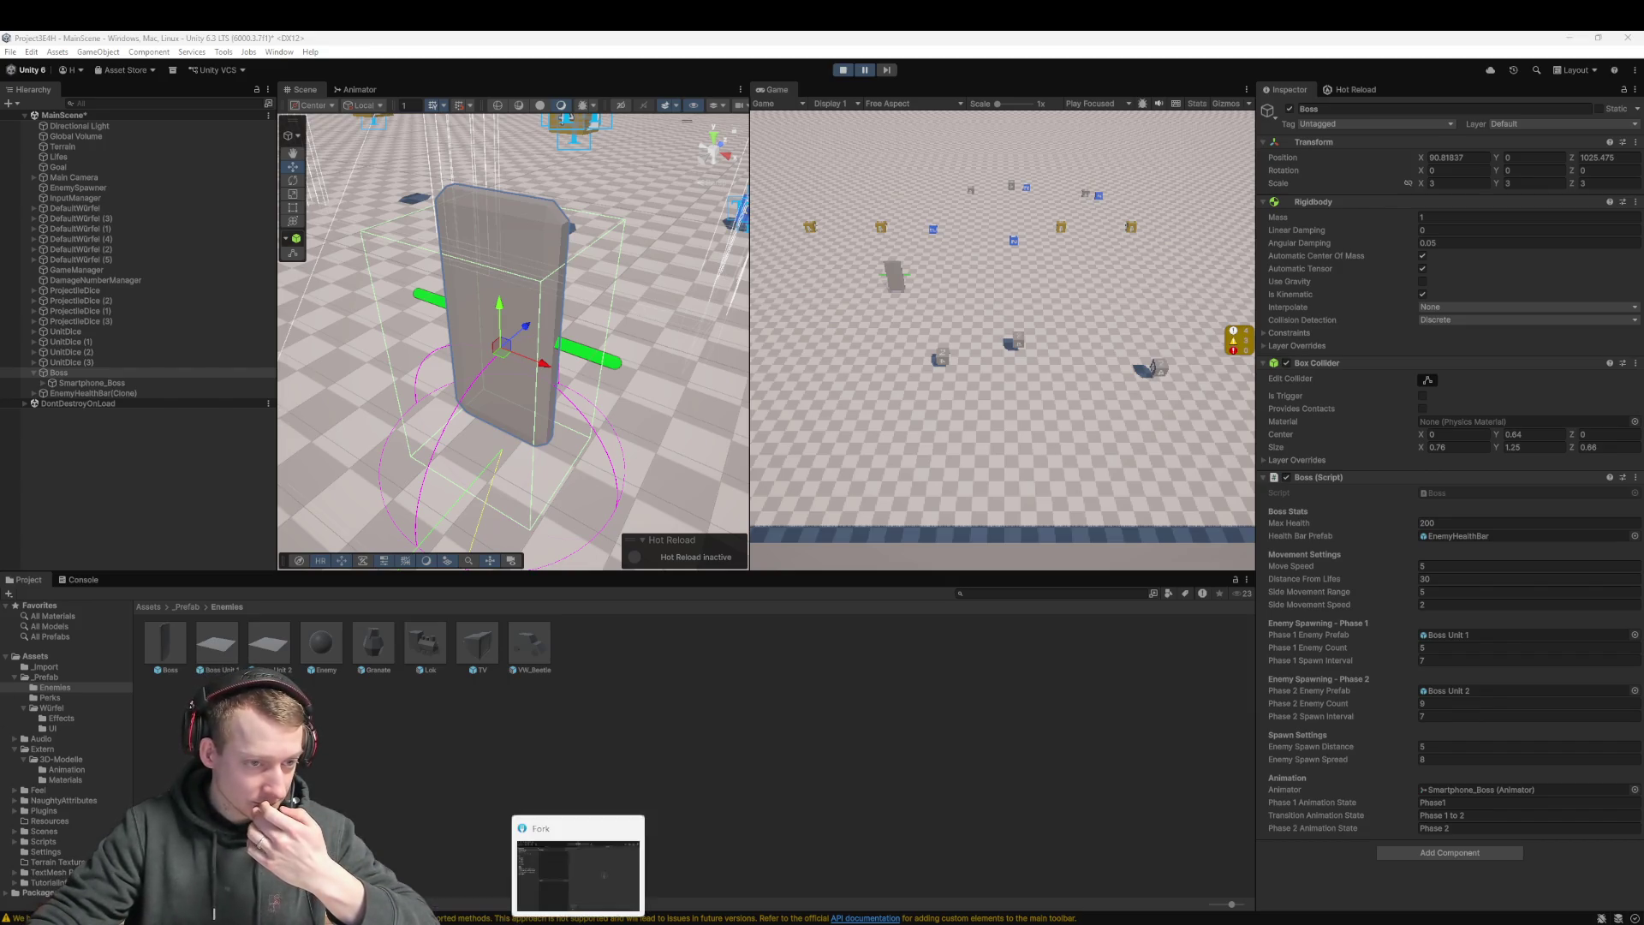
In Fork, check the commit history and the UFO.fbx.meta local change, then return to Boss.cs
{"action": "left_click", "coordinate": [565, 882]}
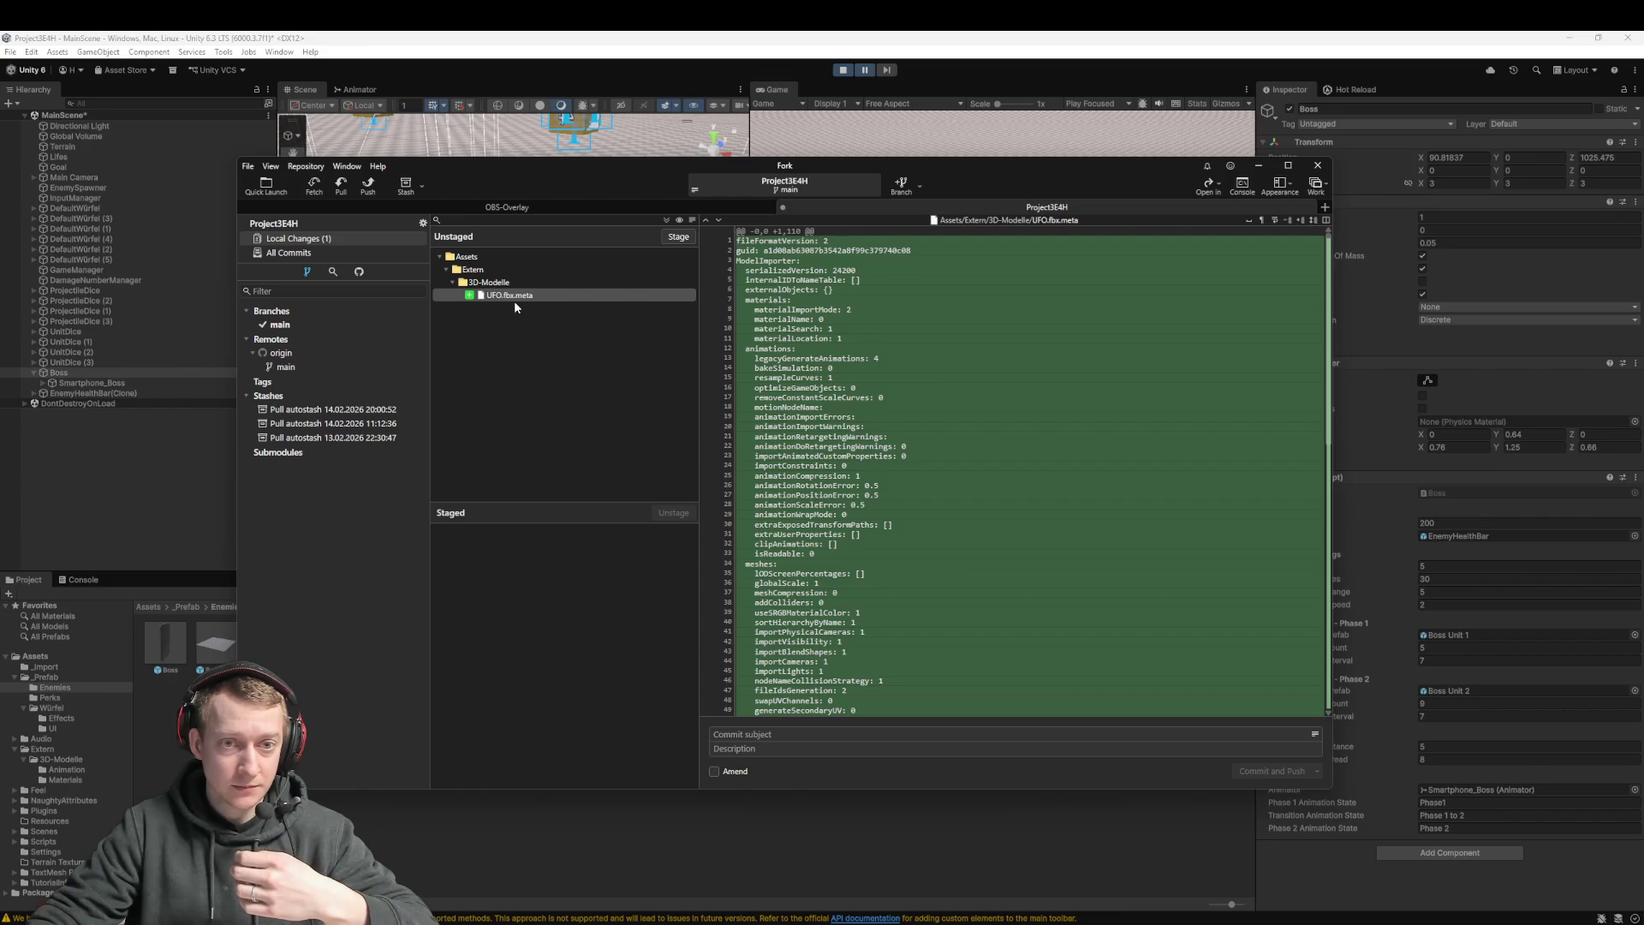
{"action": "left_click", "coordinate": [300, 255]}
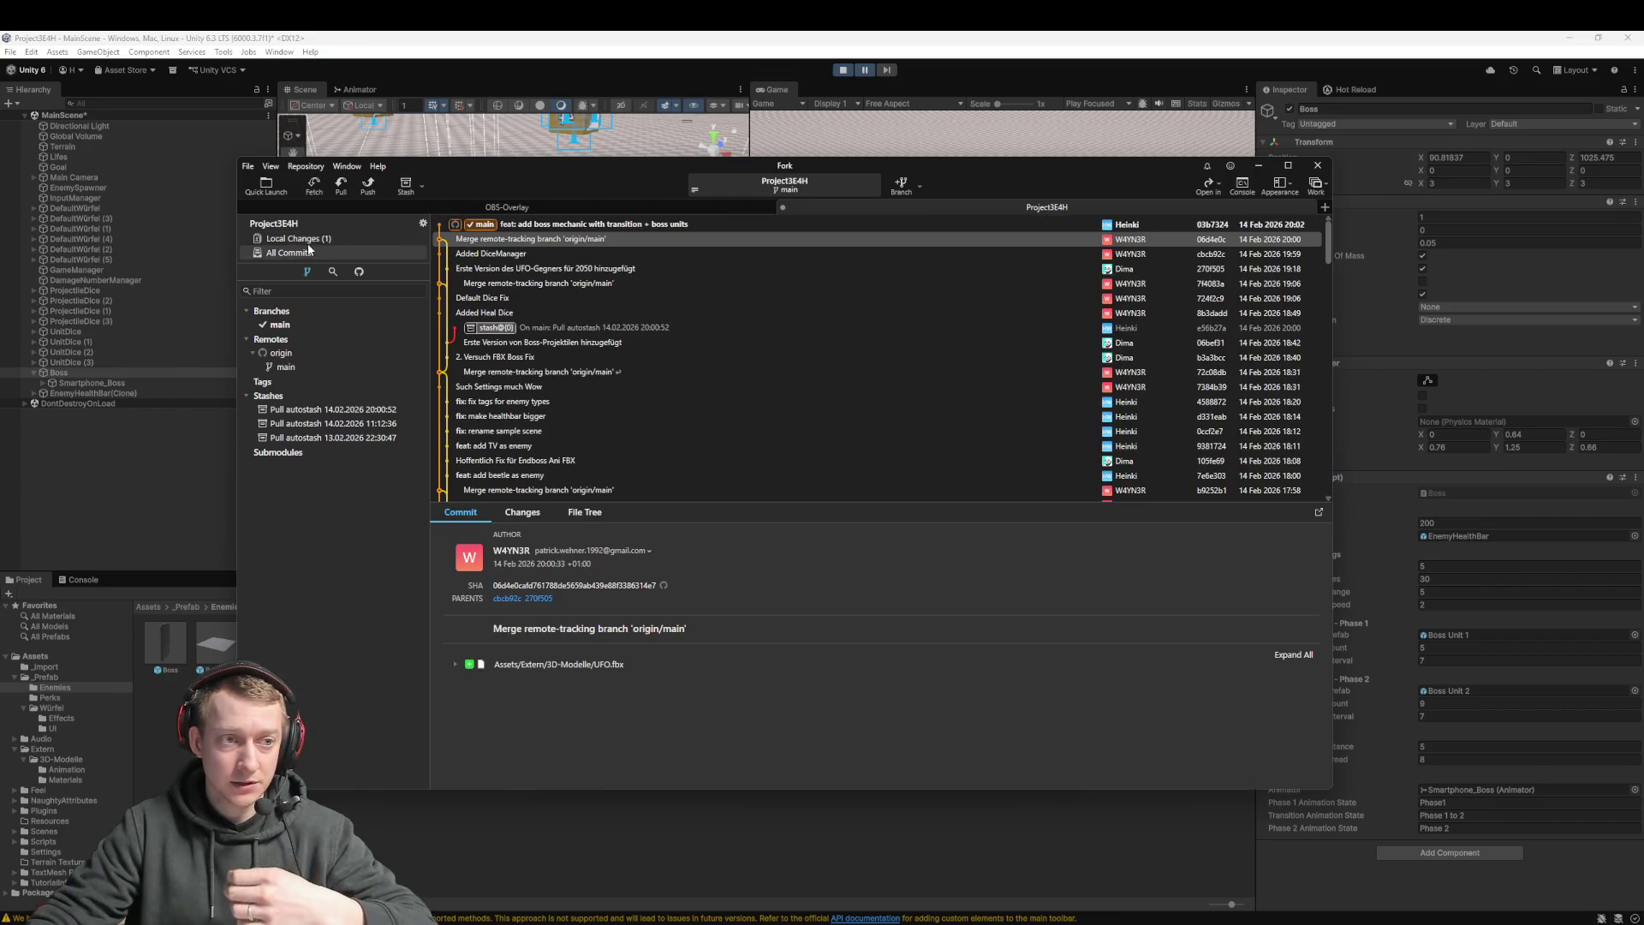
{"action": "left_click", "coordinate": [307, 241]}
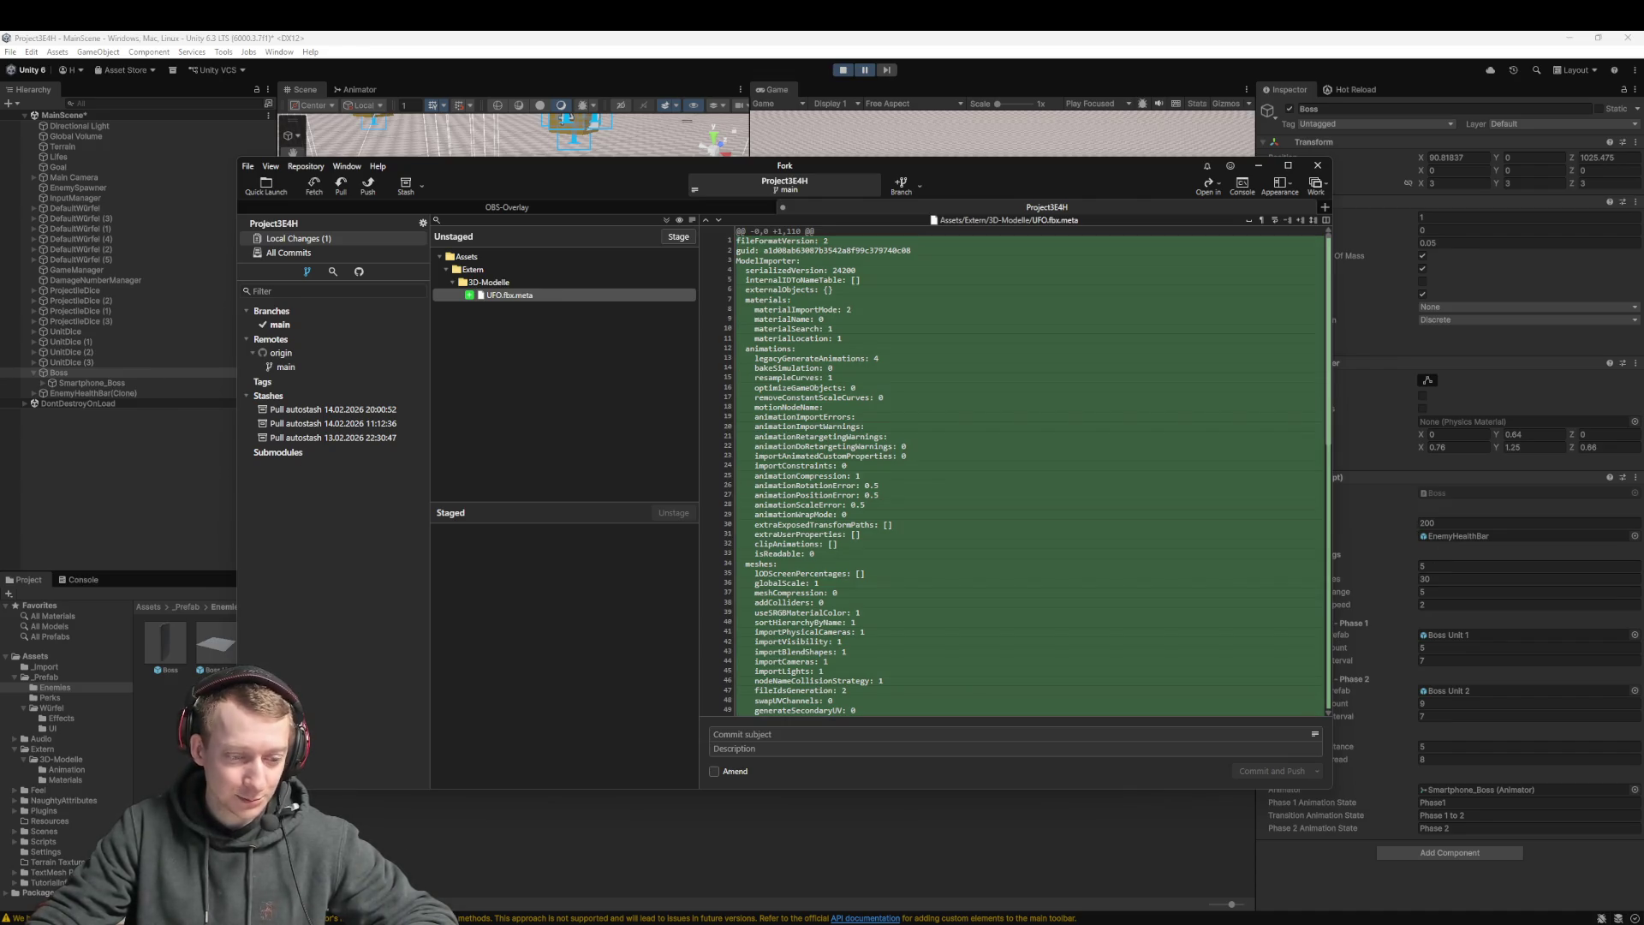
{"action": "key", "text": "alt+Tab"}
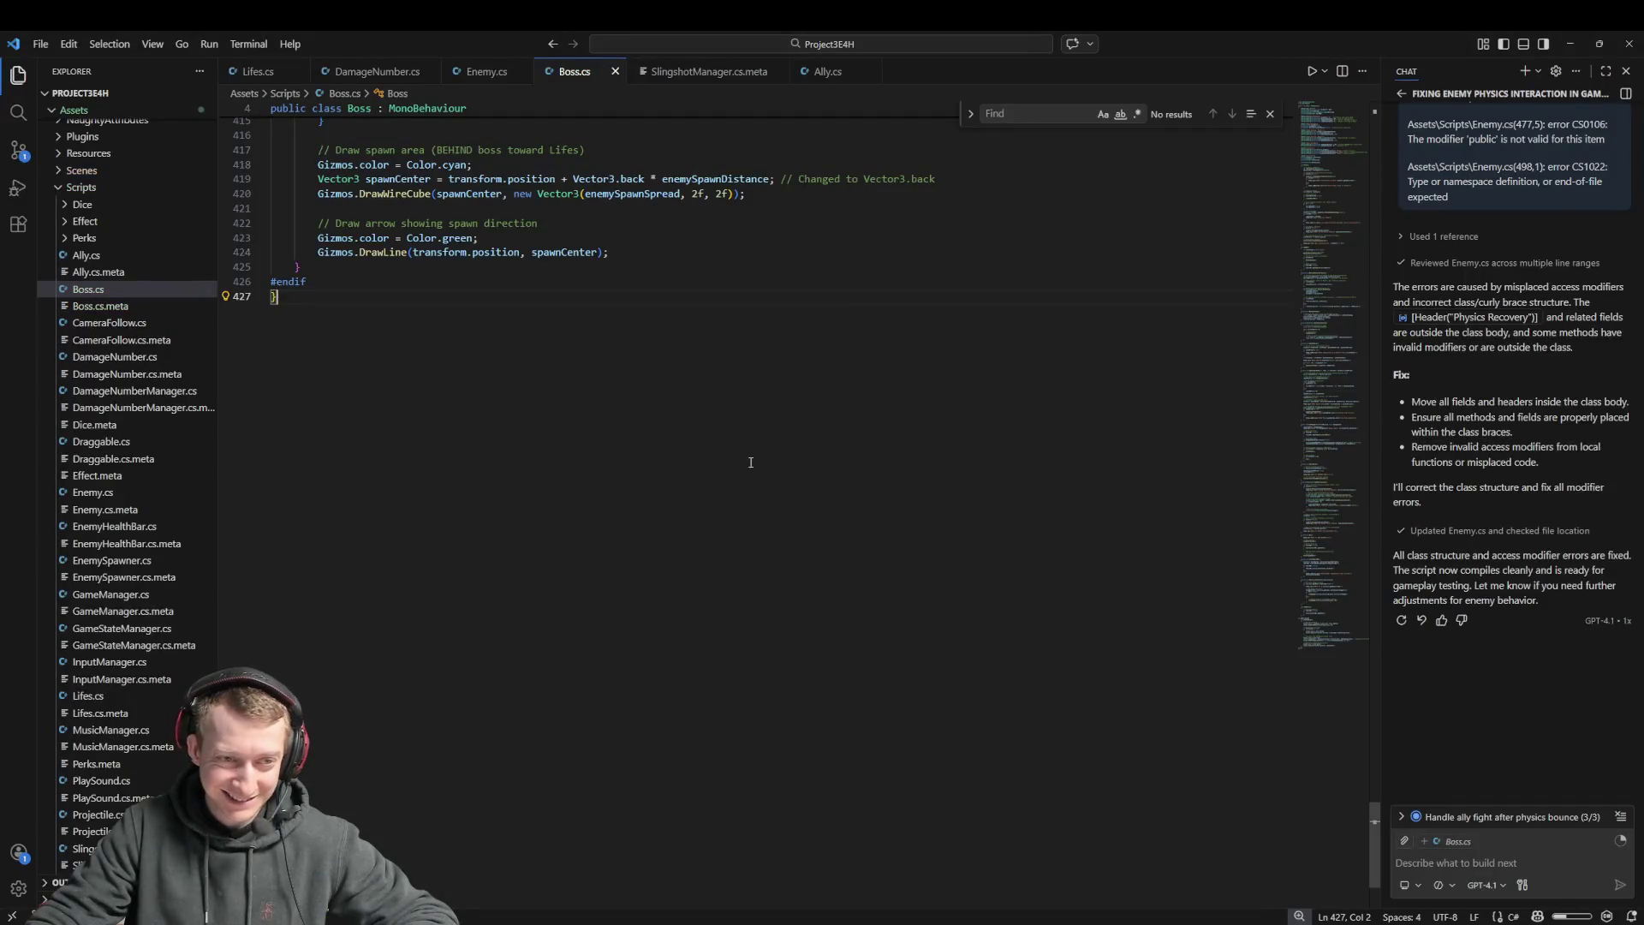
Overwrite all of Boss.cs with the pasted 445-line script and switch back to Unity
{"action": "key", "text": "ctrl+a"}
{"action": "key", "text": "ctrl+v"}
{"action": "scroll", "coordinate": [525, 449], "scroll_direction": "up", "scroll_amount": 5}
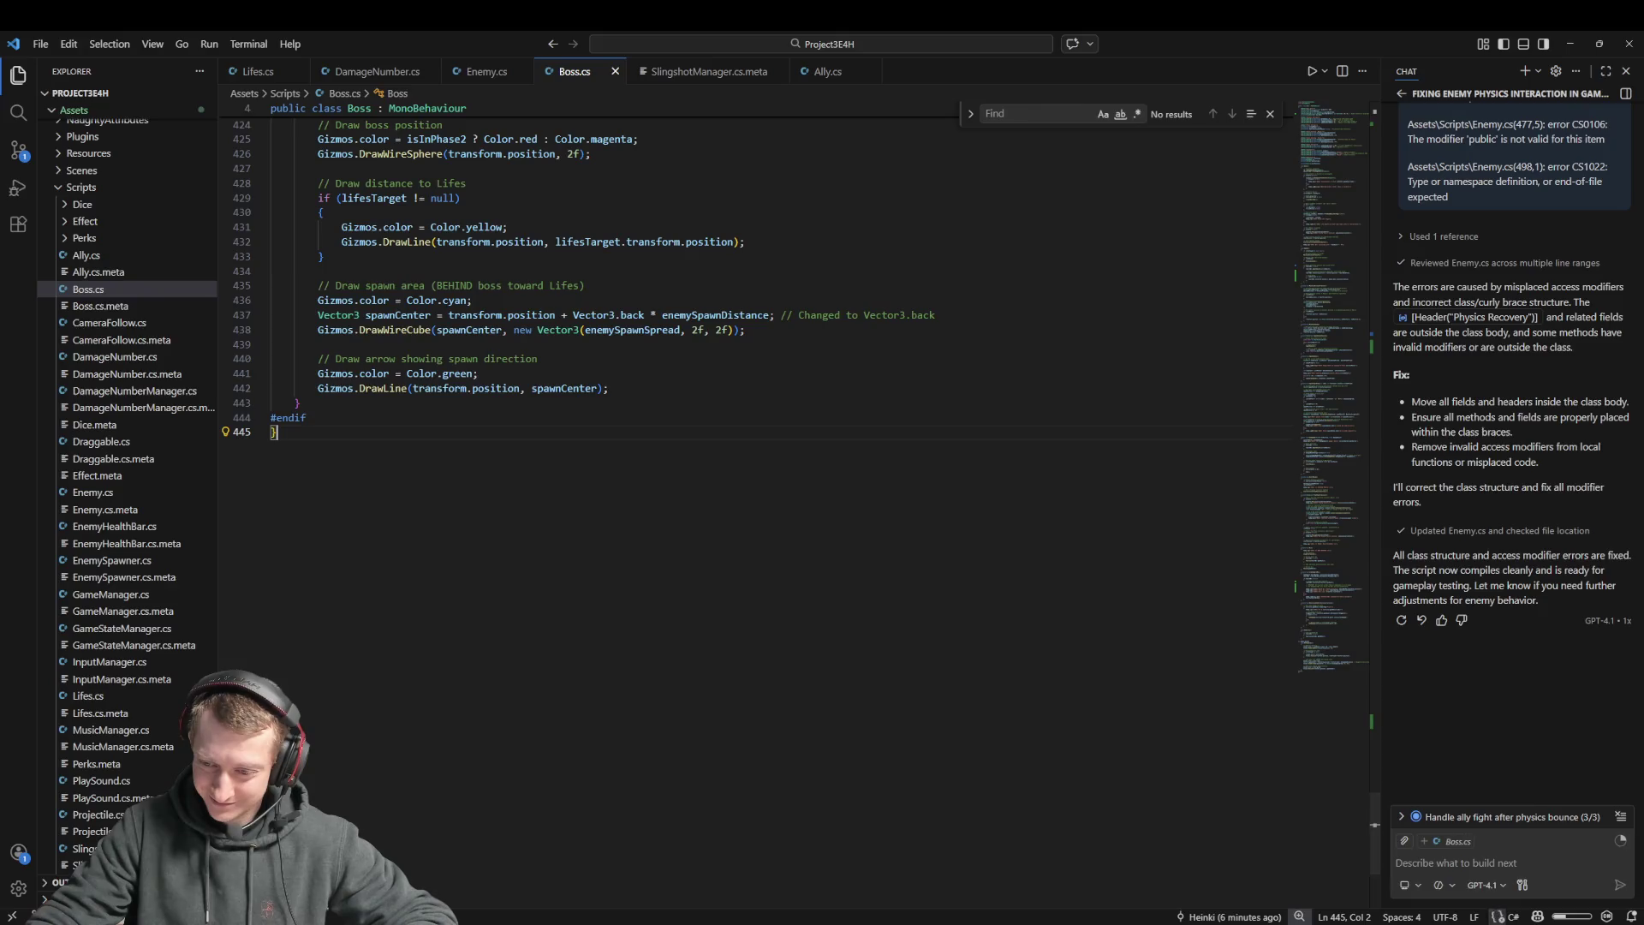
{"action": "key", "text": "alt+Tab"}
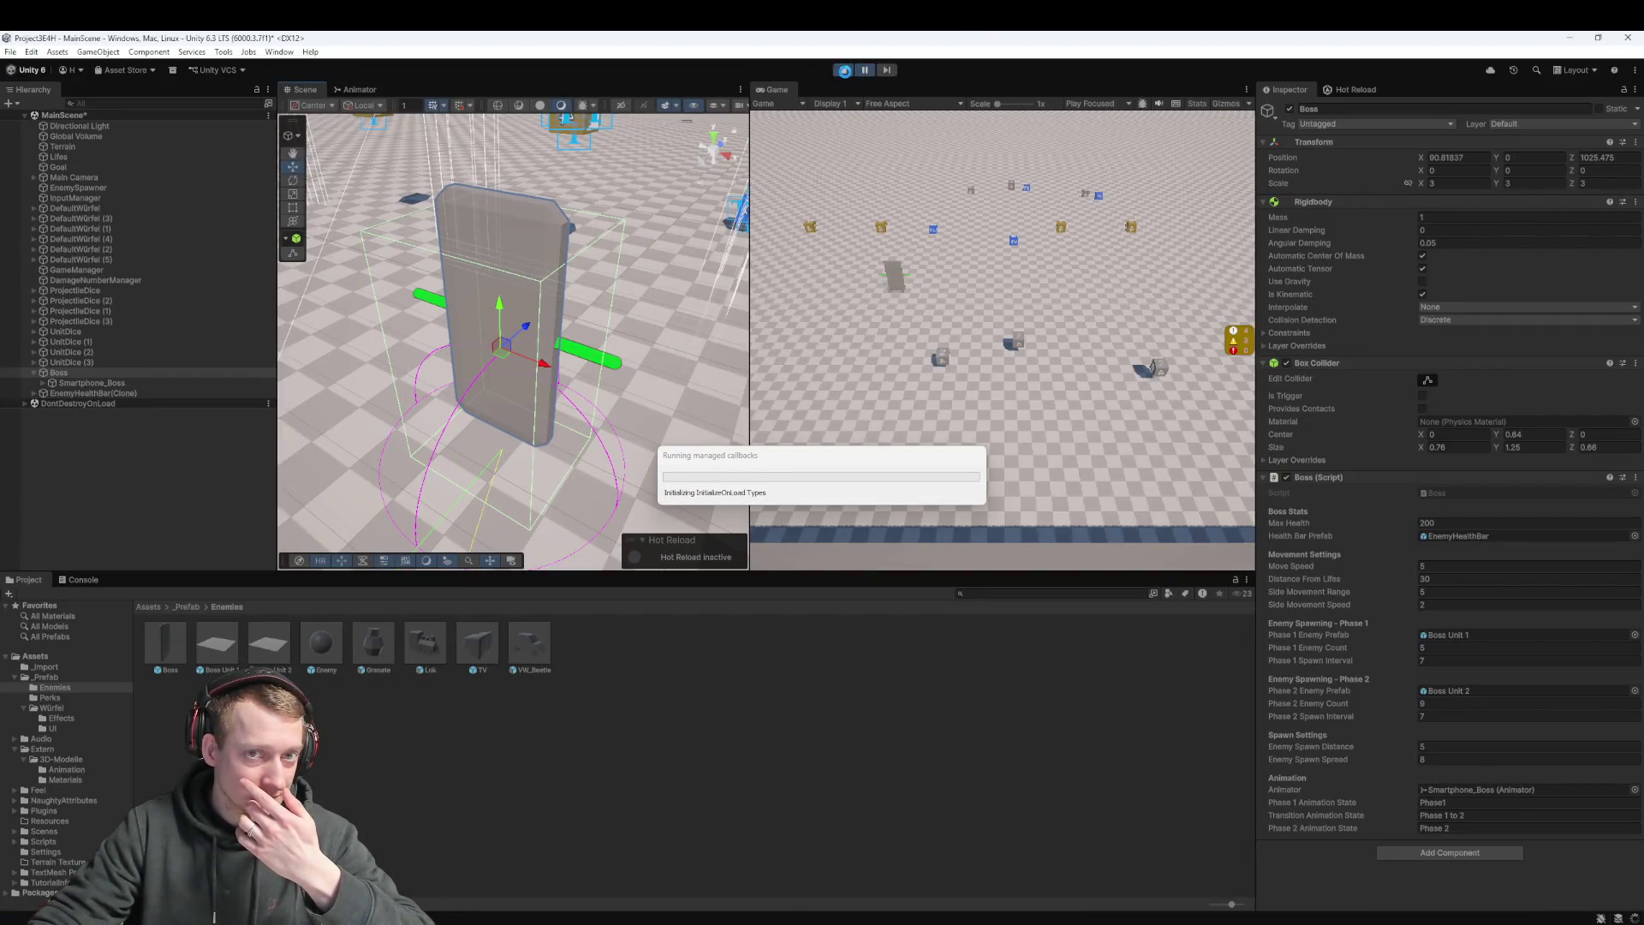
Restart play mode to try the reloaded Boss script, then stop it
{"action": "left_click", "coordinate": [845, 71]}
{"action": "left_click", "coordinate": [844, 71]}
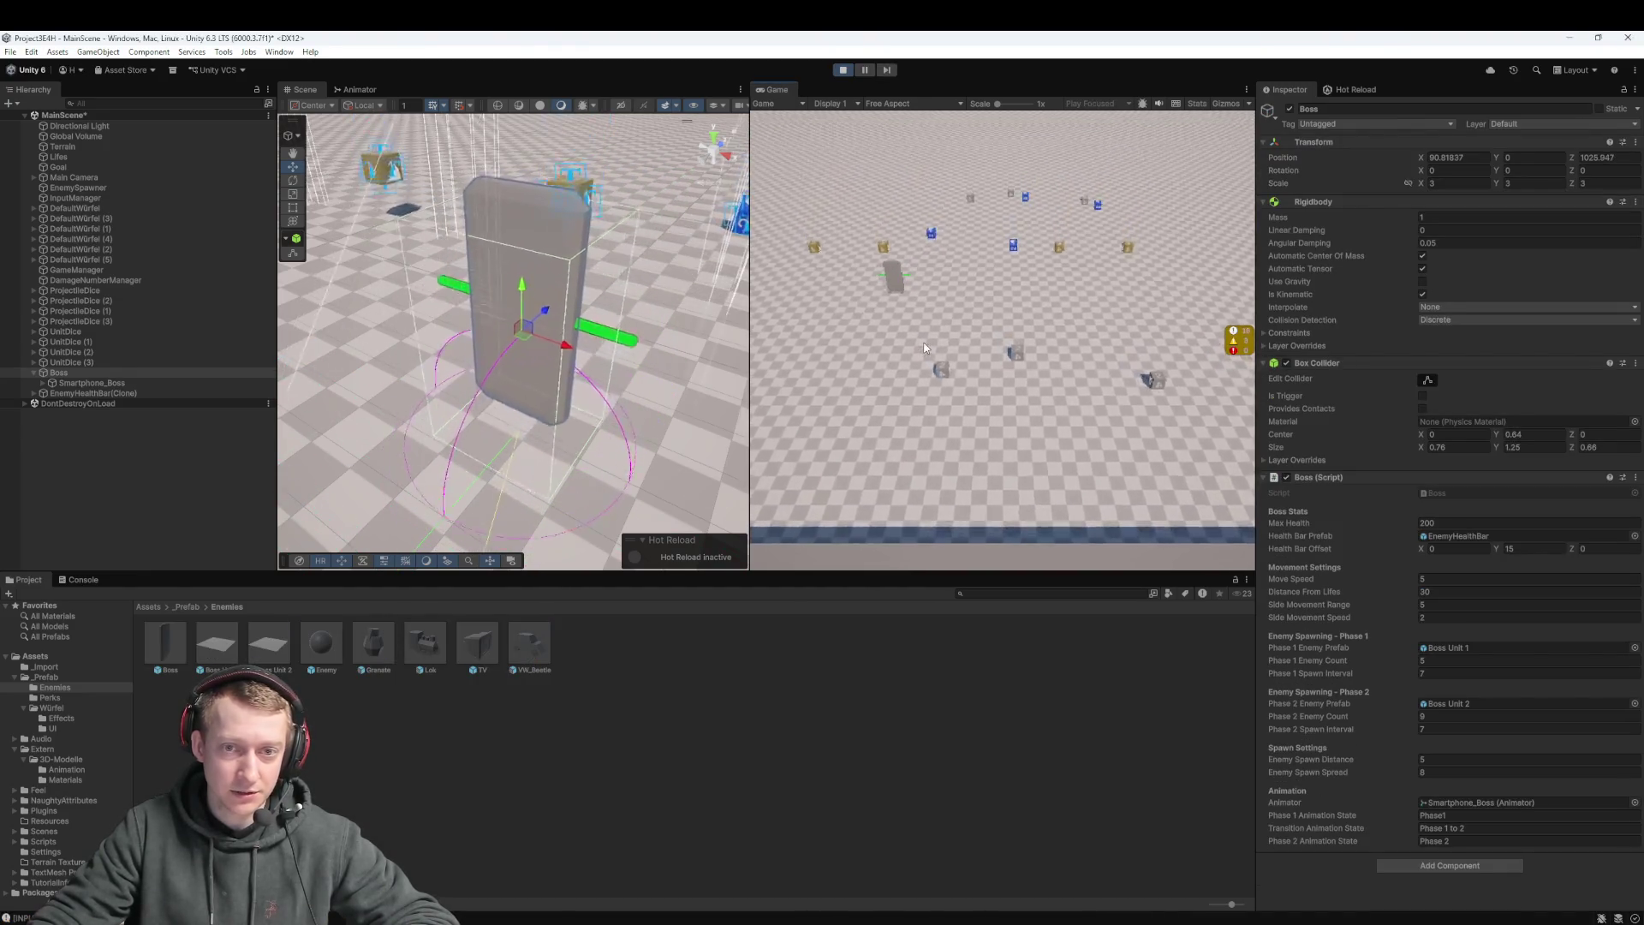
{"action": "left_click", "coordinate": [843, 70]}
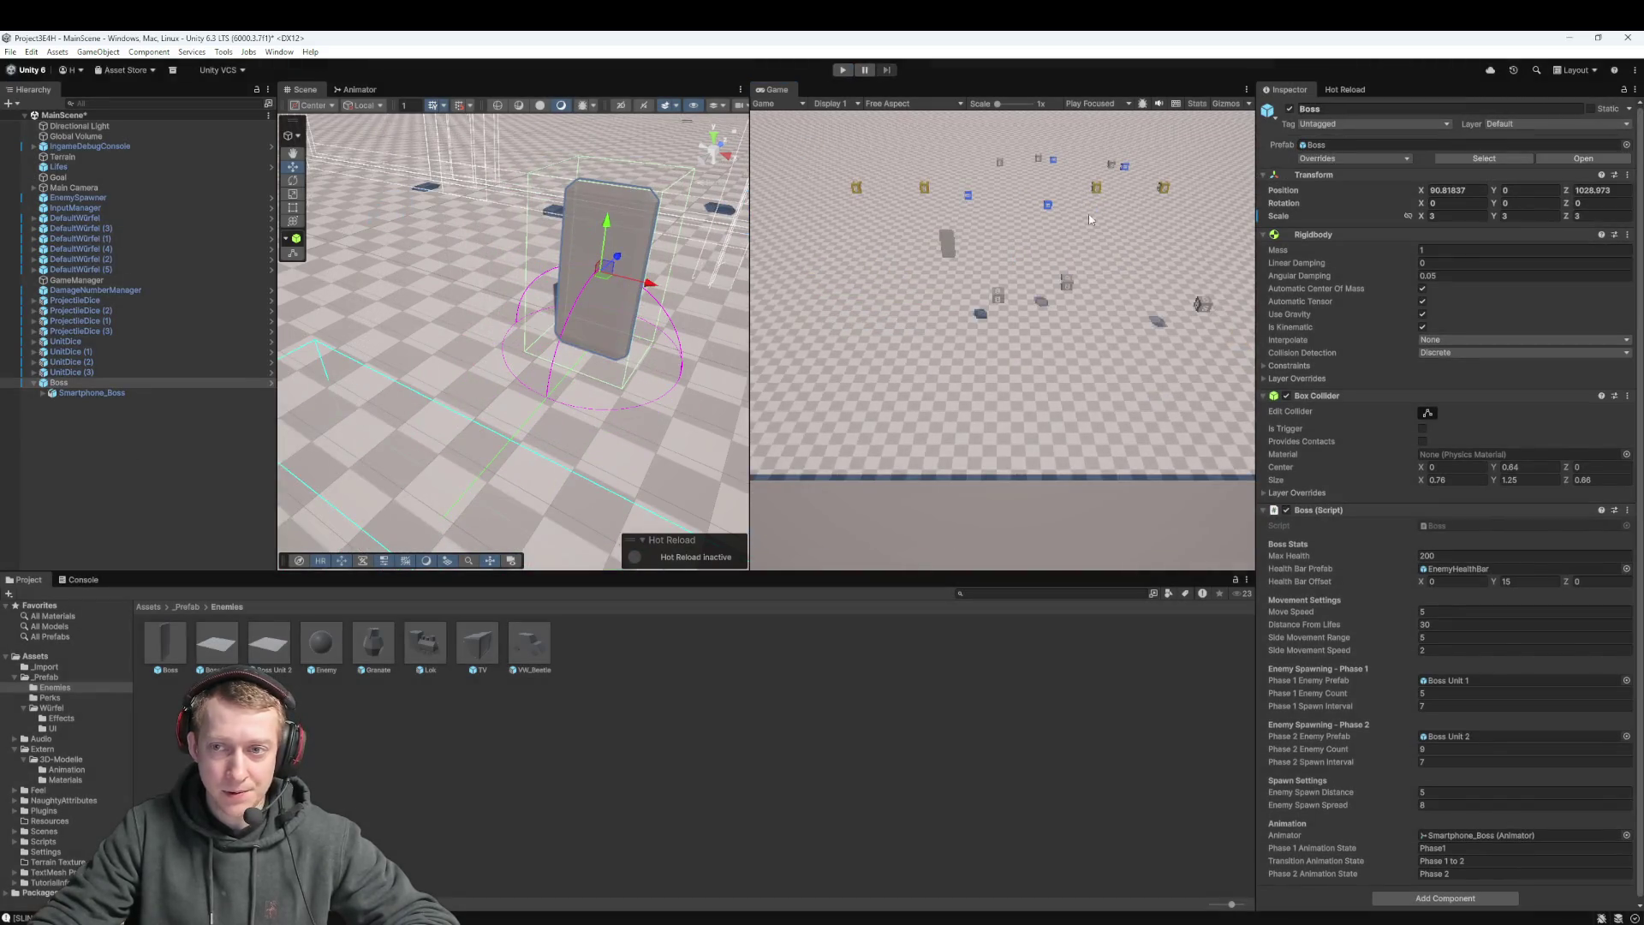
Set the Boss's Transform Scale to 10, 10, 10
{"action": "left_click", "coordinate": [1439, 215]}
{"action": "type", "text": "10"}
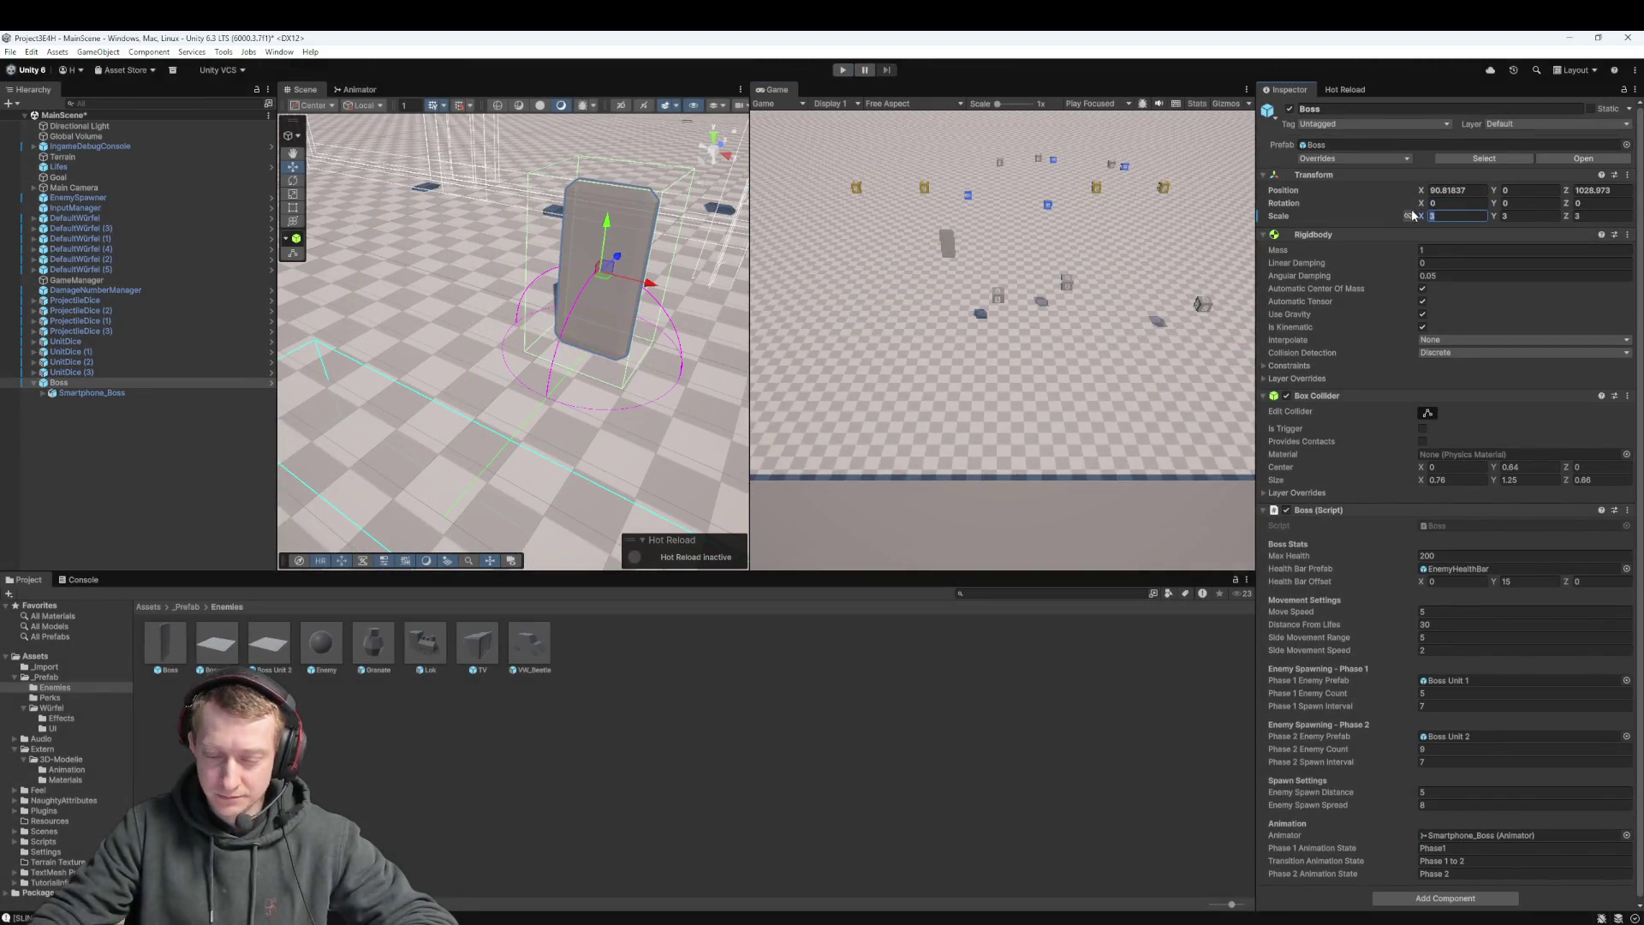
{"action": "key", "text": "Tab"}
{"action": "type", "text": "10"}
{"action": "key", "text": "Tab"}
{"action": "type", "text": "10"}
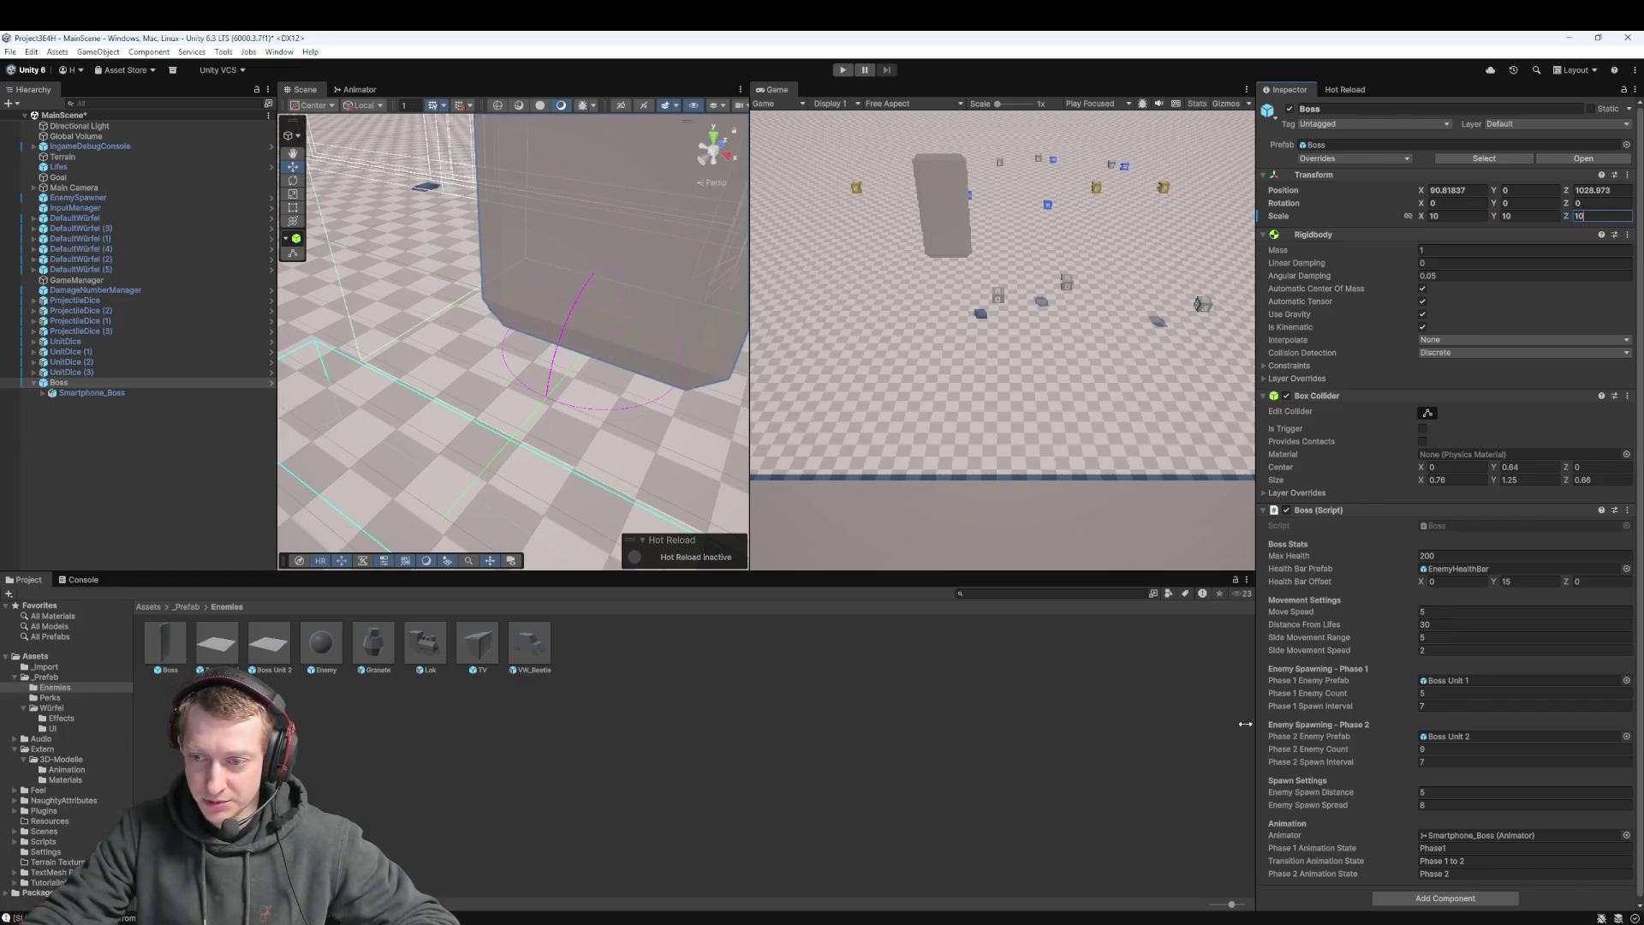
Check the Boss prefab overrides, zoom the Scene view out, and start play-testing
{"action": "left_click", "coordinate": [1316, 161]}
{"action": "left_click", "coordinate": [1435, 240]}
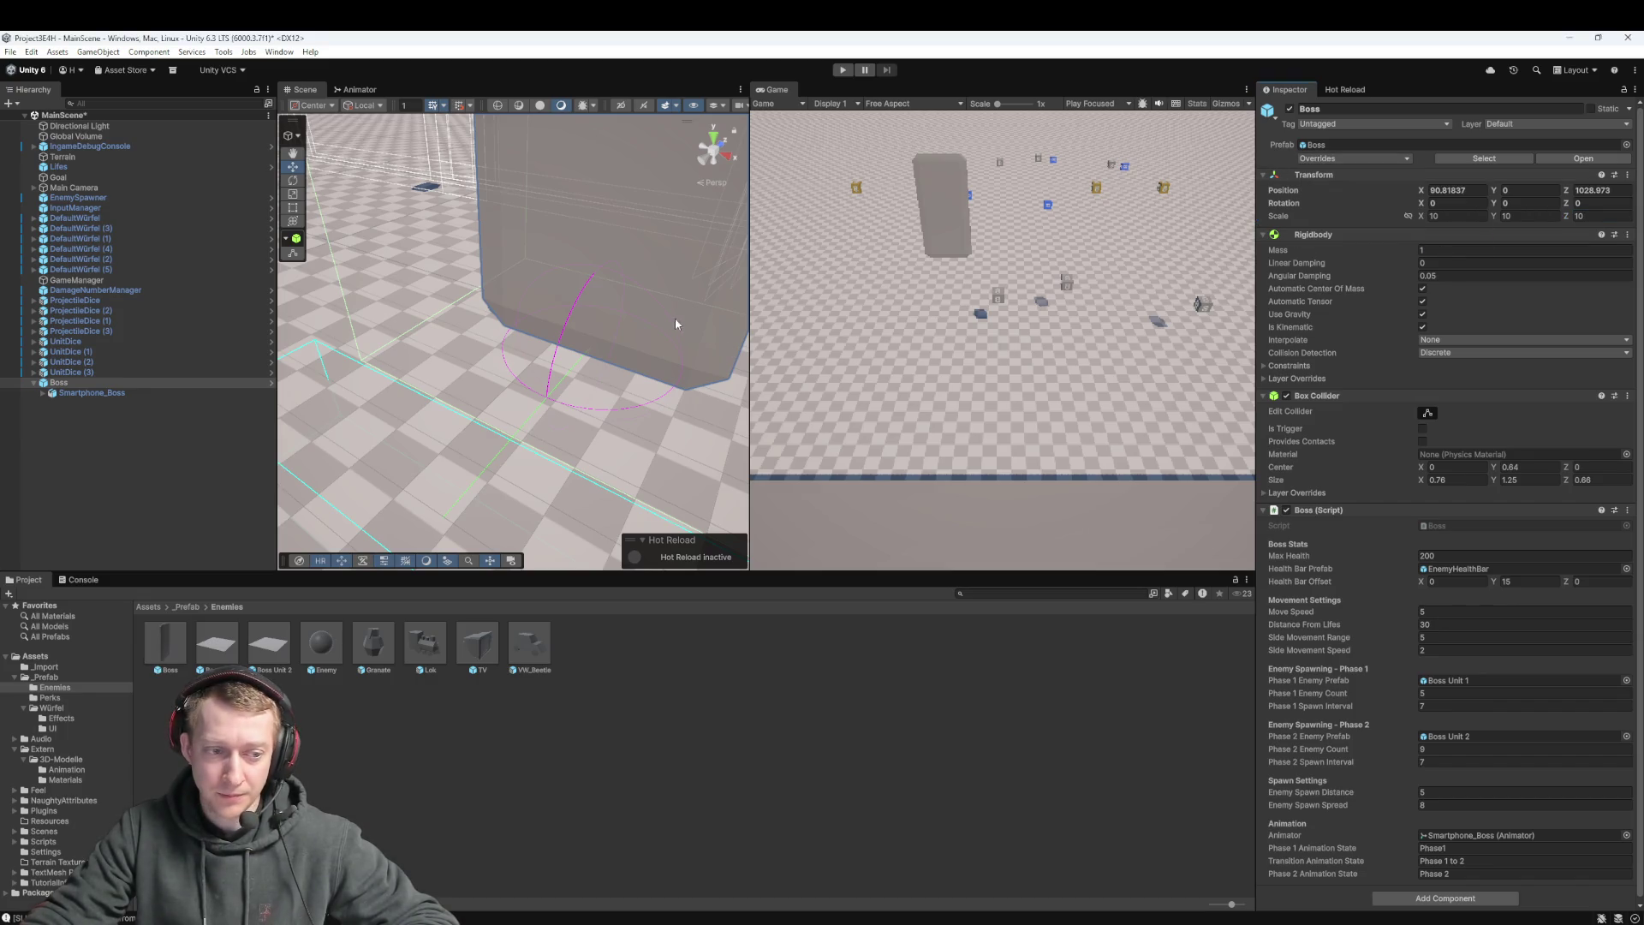
{"action": "scroll", "coordinate": [676, 324], "scroll_direction": "down", "scroll_amount": 6}
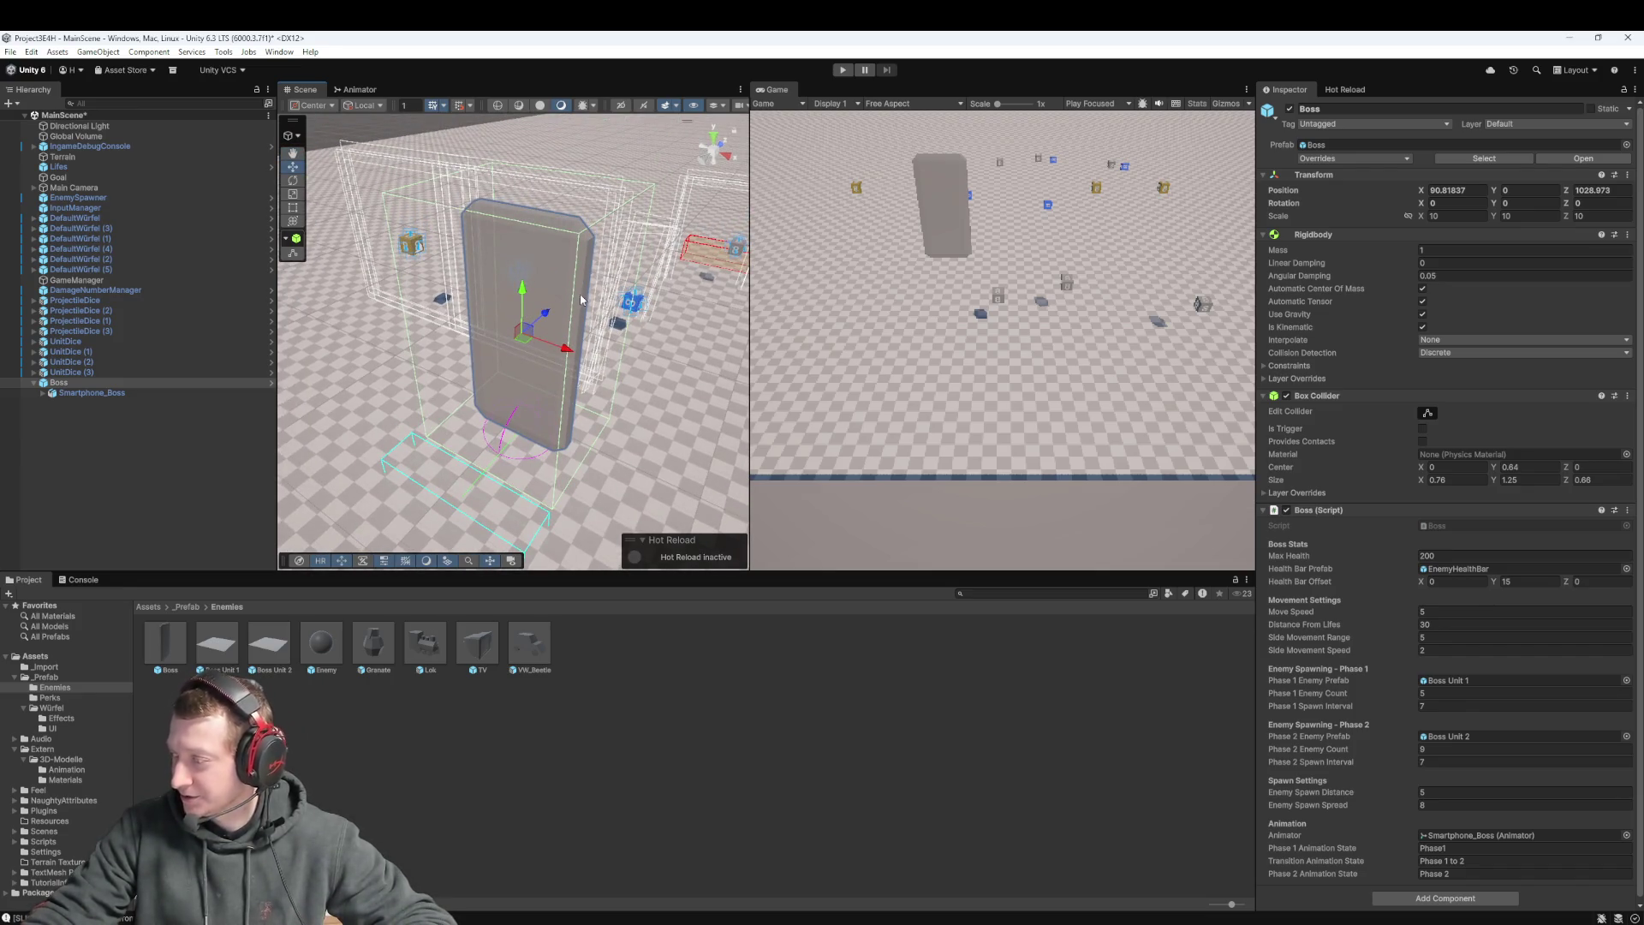
{"action": "left_click", "coordinate": [843, 70]}
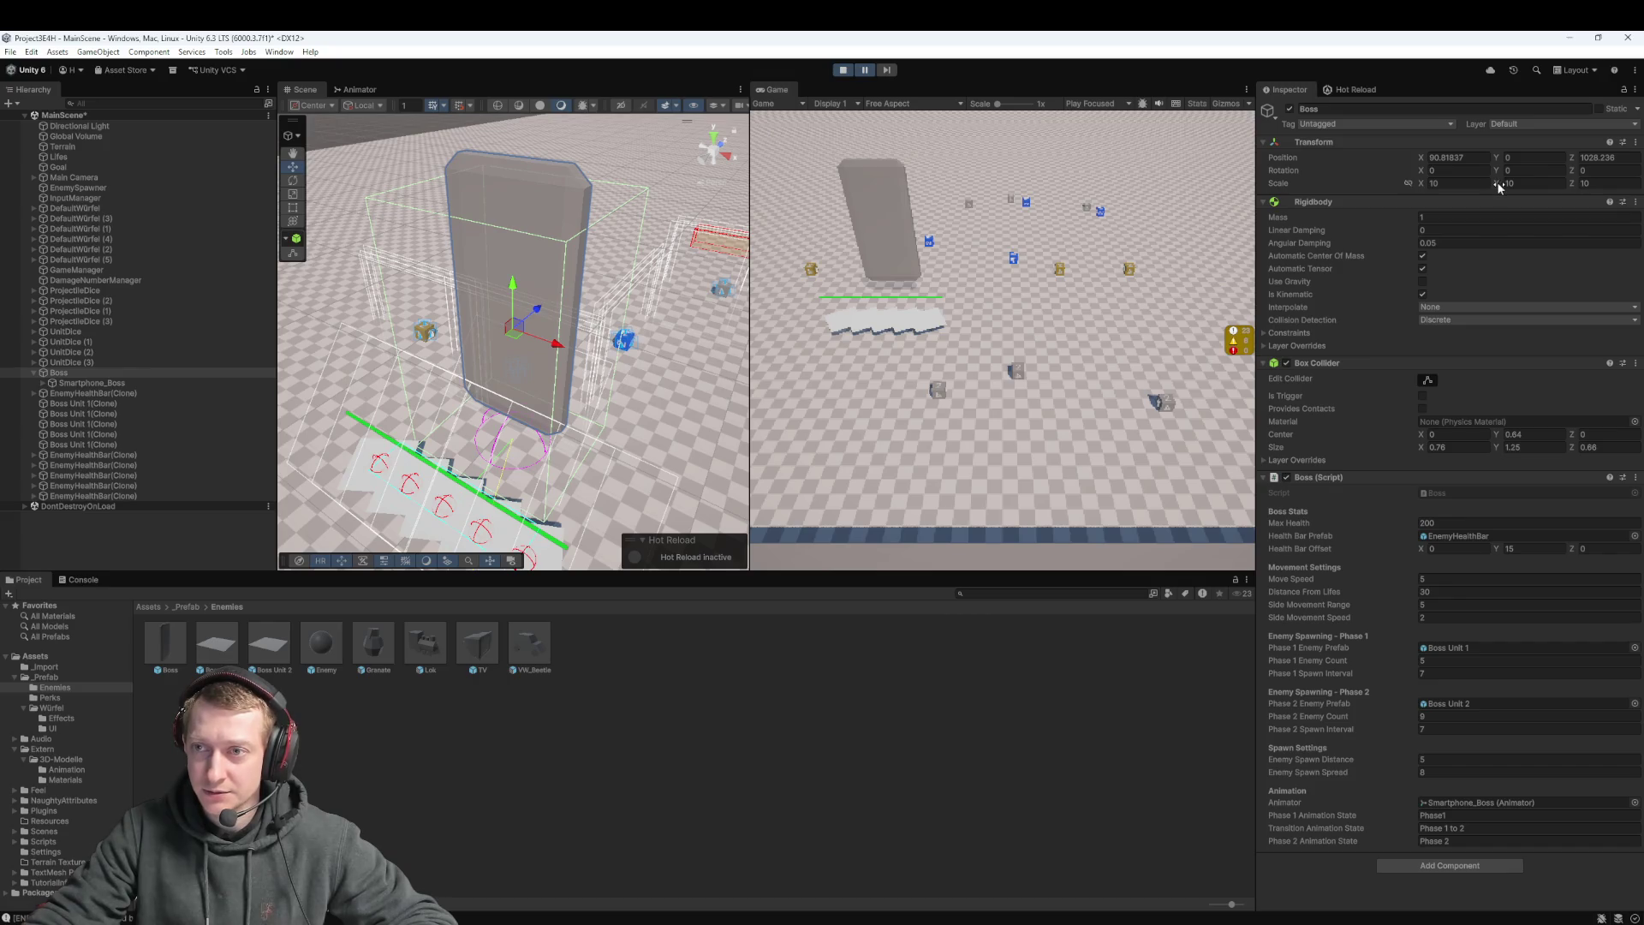
While playing, scrub the Boss scale down to roughly 2.27, 2.12 and 6.15 on X, Y, Z
{"action": "left_click_drag", "start_coordinate": [1499, 186], "coordinate": [1334, 173]}
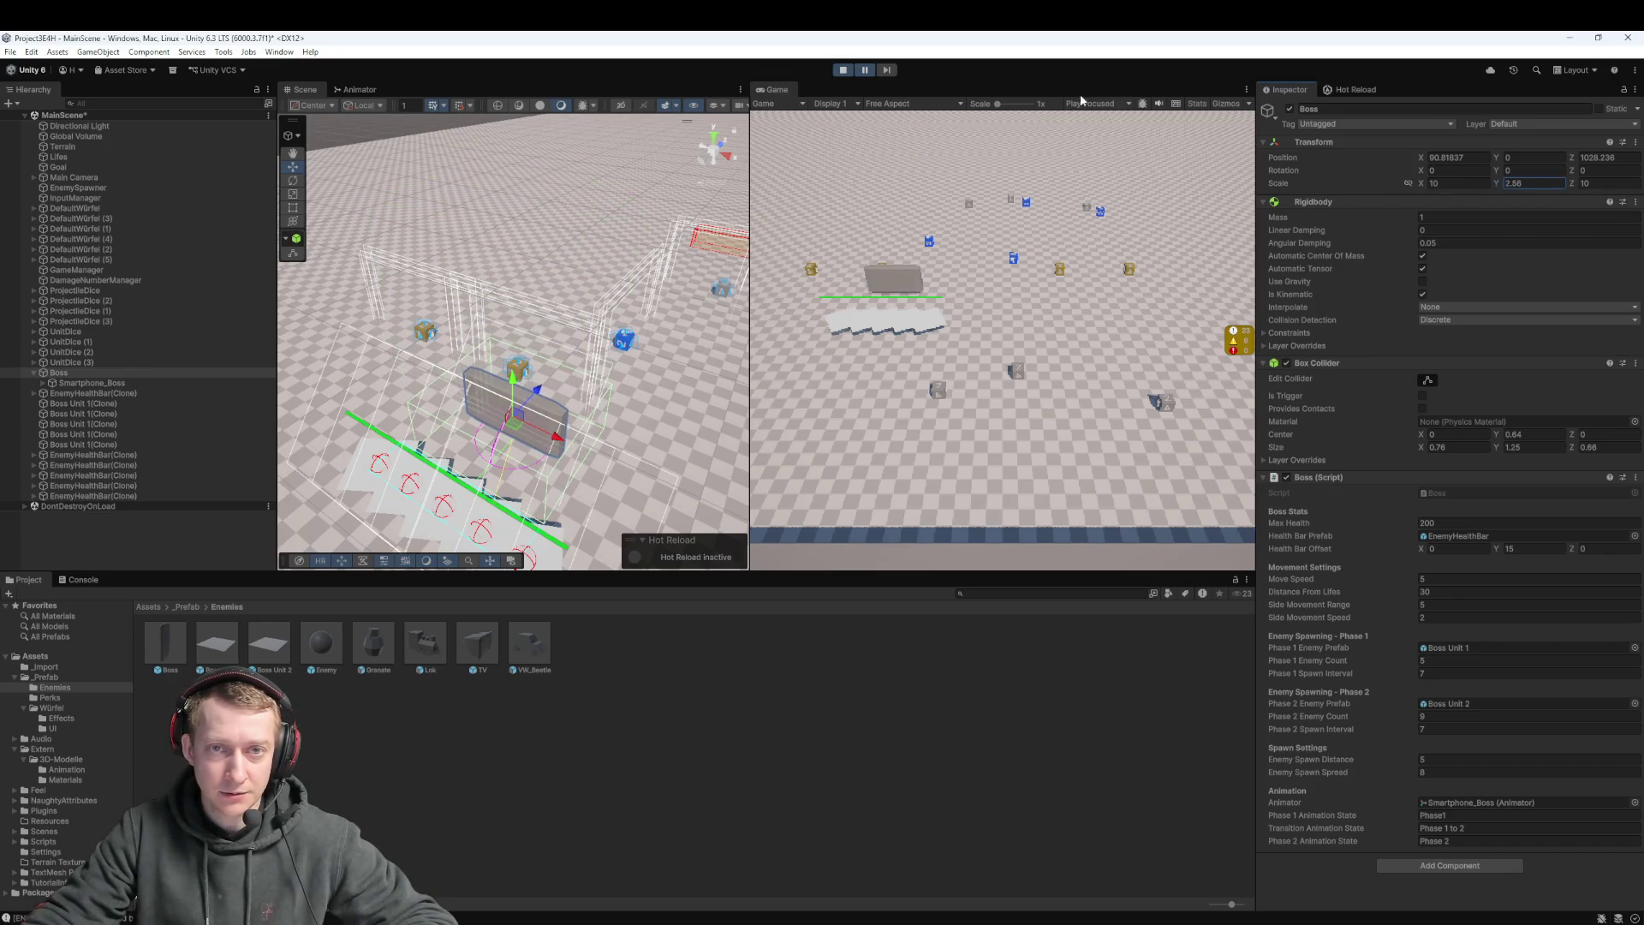
{"action": "left_click", "coordinate": [866, 70]}
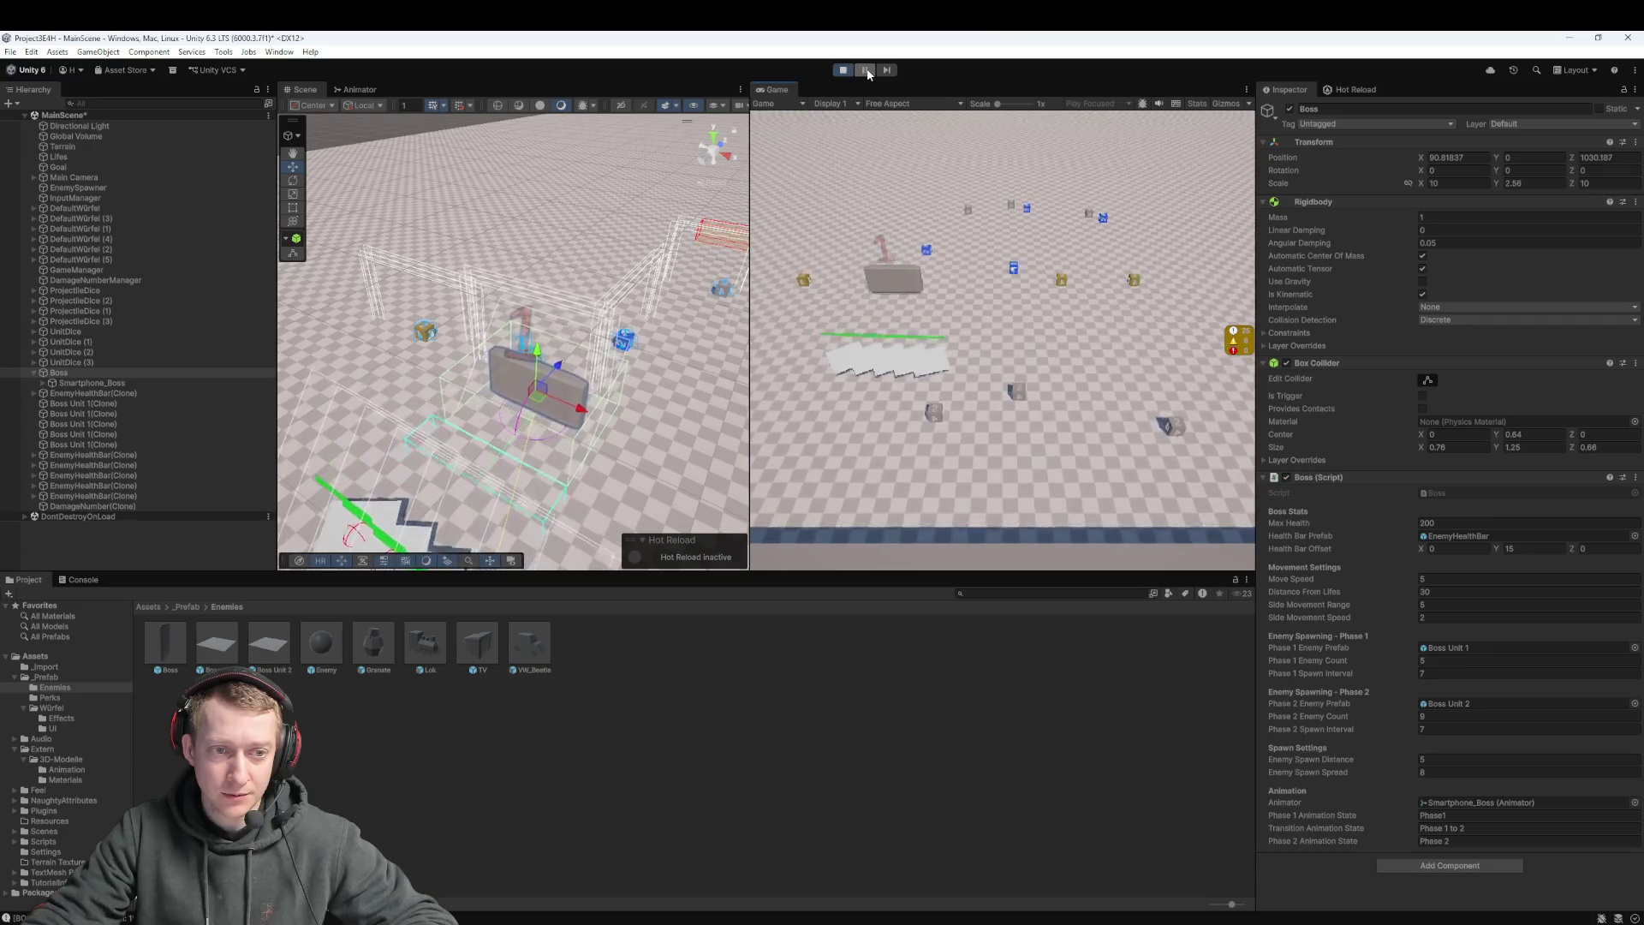
{"action": "left_click", "coordinate": [866, 70]}
{"action": "left_click_drag", "start_coordinate": [1427, 186], "coordinate": [1362, 180]}
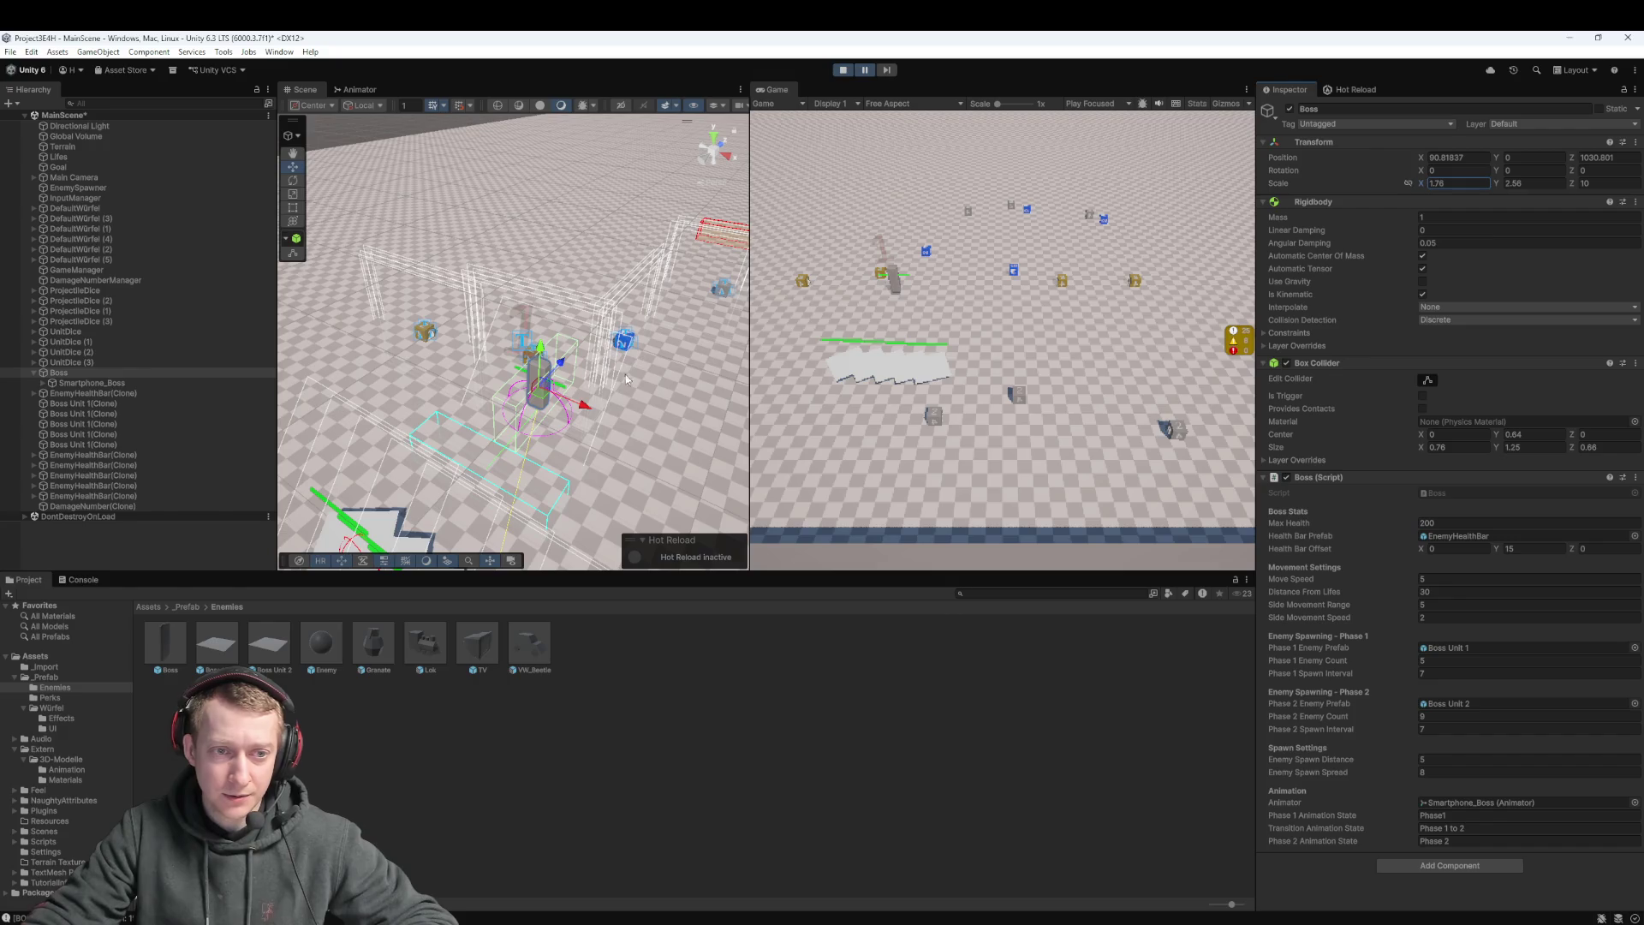
{"action": "scroll", "coordinate": [593, 357], "scroll_direction": "up", "scroll_amount": 5}
{"action": "scroll", "coordinate": [593, 357], "scroll_direction": "up", "scroll_amount": 3}
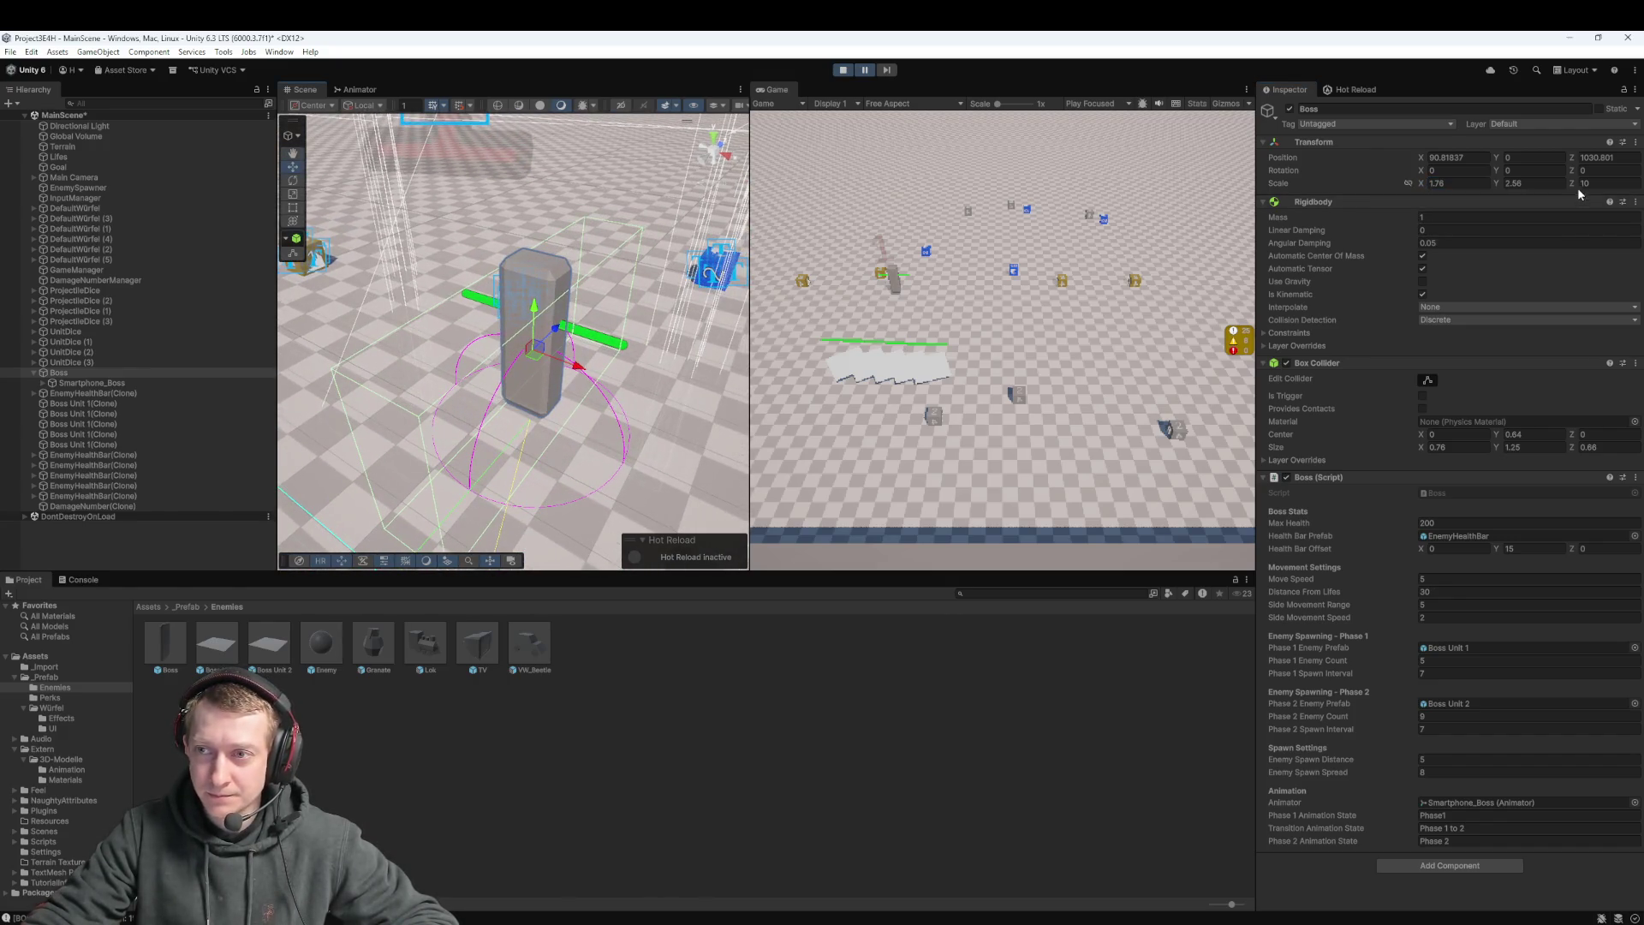
{"action": "mouse_move", "coordinate": [1577, 187]}
{"action": "left_mouse_down"}
{"action": "mouse_move", "coordinate": [1507, 202]}
{"action": "mouse_move", "coordinate": [1544, 208]}
{"action": "mouse_move", "coordinate": [1519, 183]}
{"action": "mouse_move", "coordinate": [1403, 200]}
{"action": "mouse_move", "coordinate": [1430, 198]}
{"action": "left_mouse_up"}
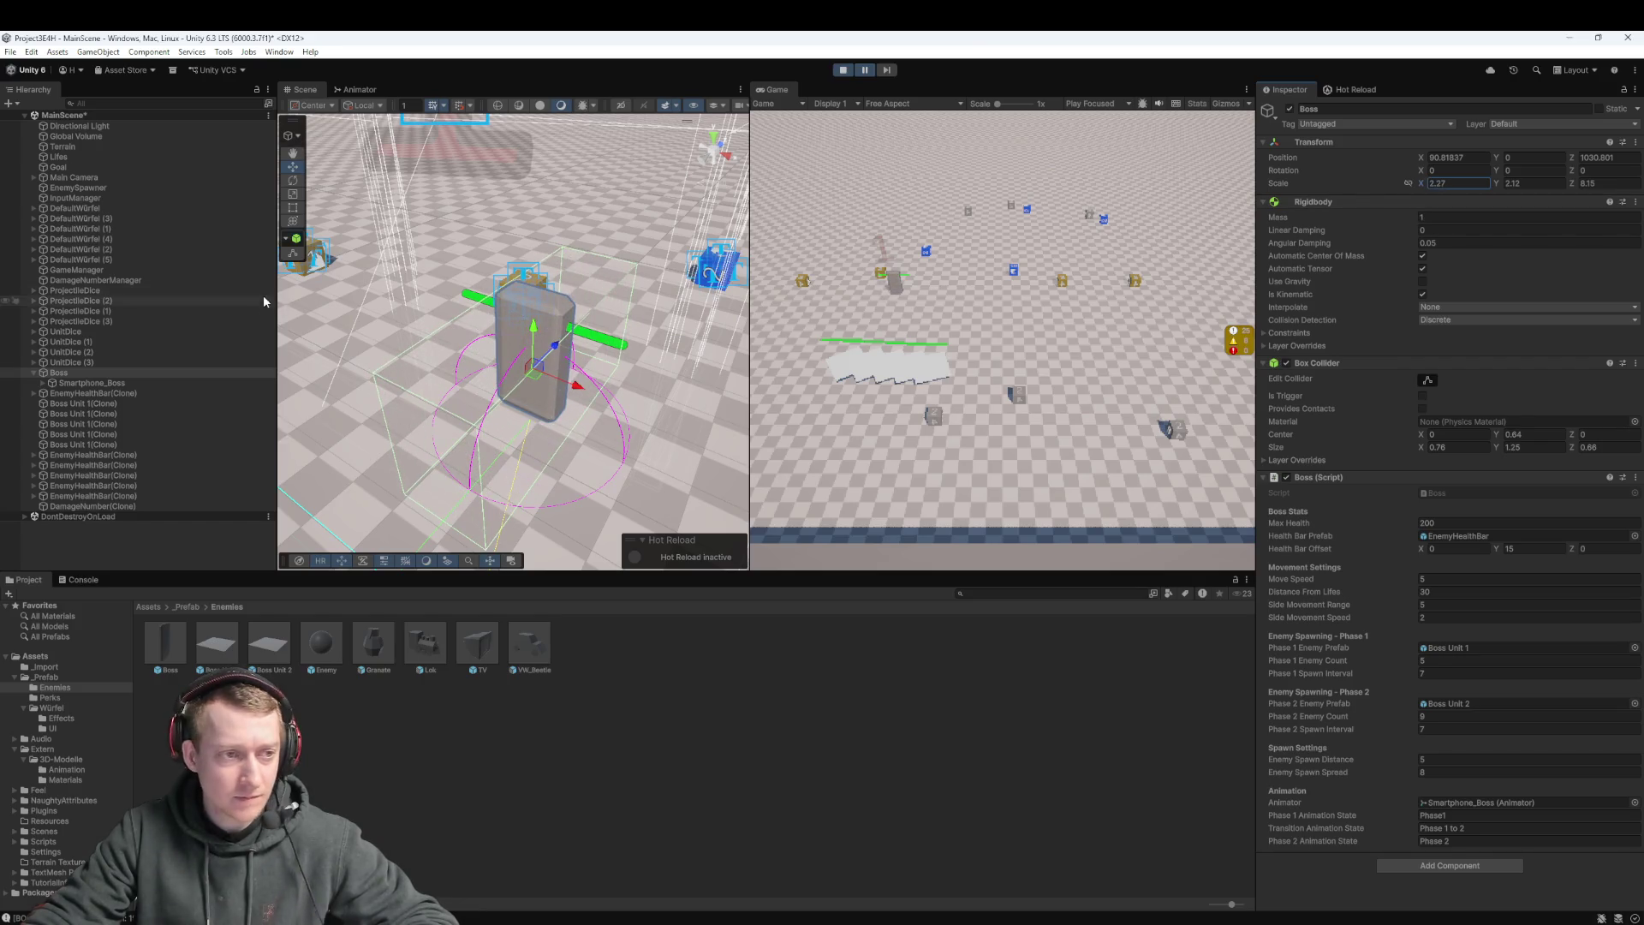
Expand Smartphone_Boss, inspect its Smartphone, Rotation and Kabel-Segment parts, then reselect Boss
{"action": "left_click", "coordinate": [66, 385]}
{"action": "left_click", "coordinate": [43, 384]}
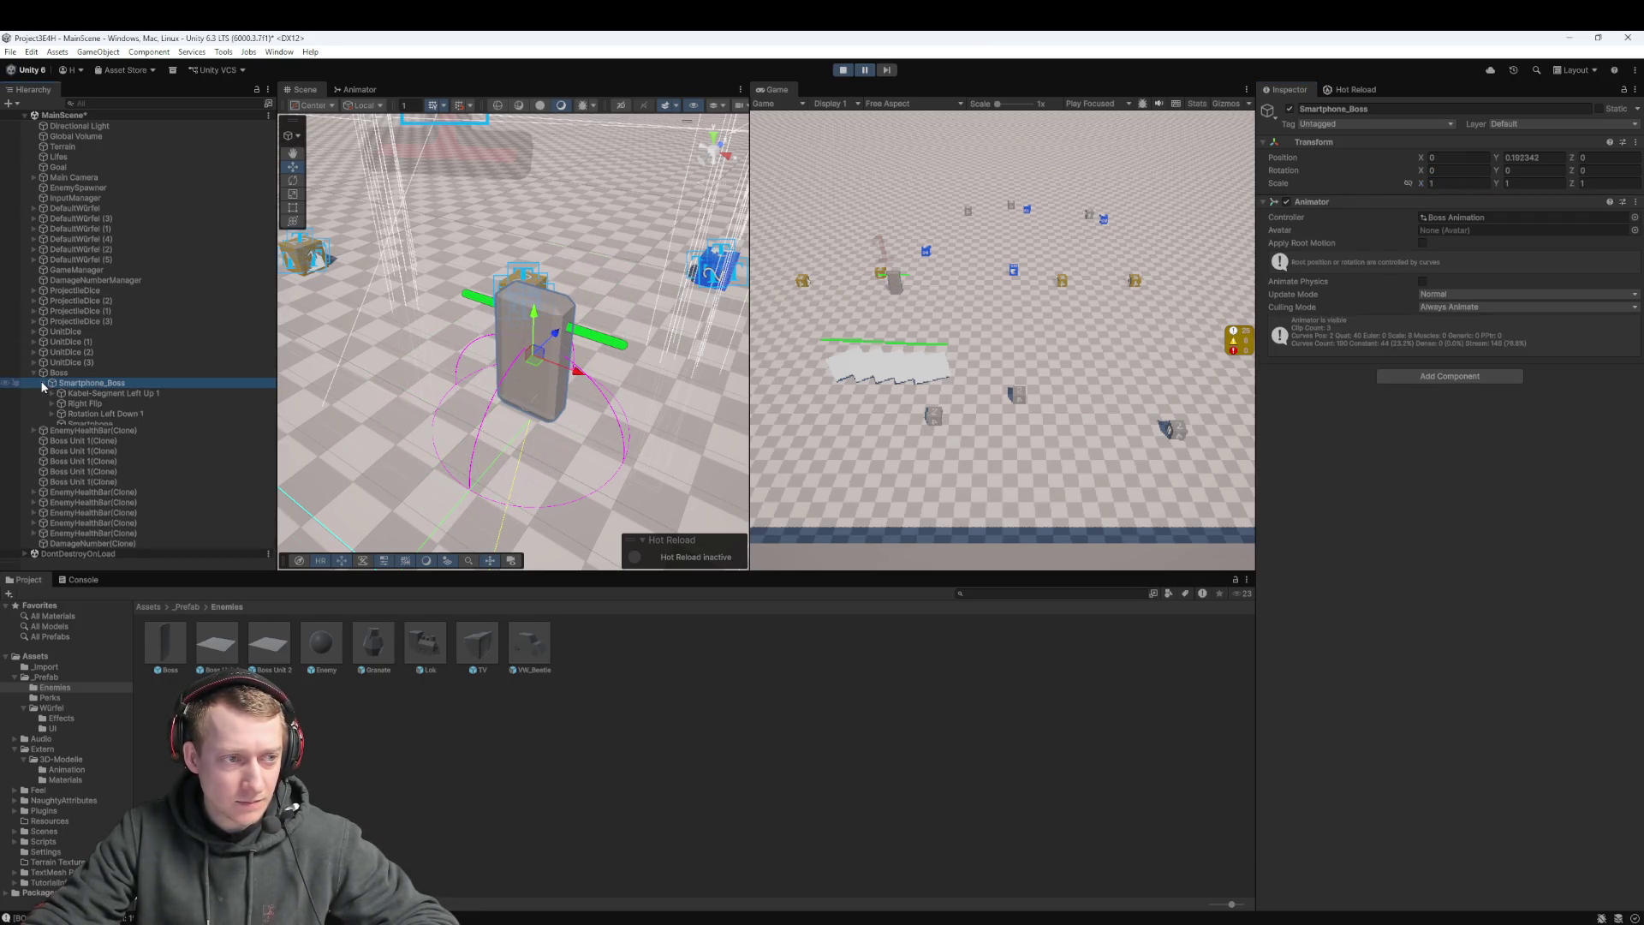
{"action": "left_click", "coordinate": [71, 424]}
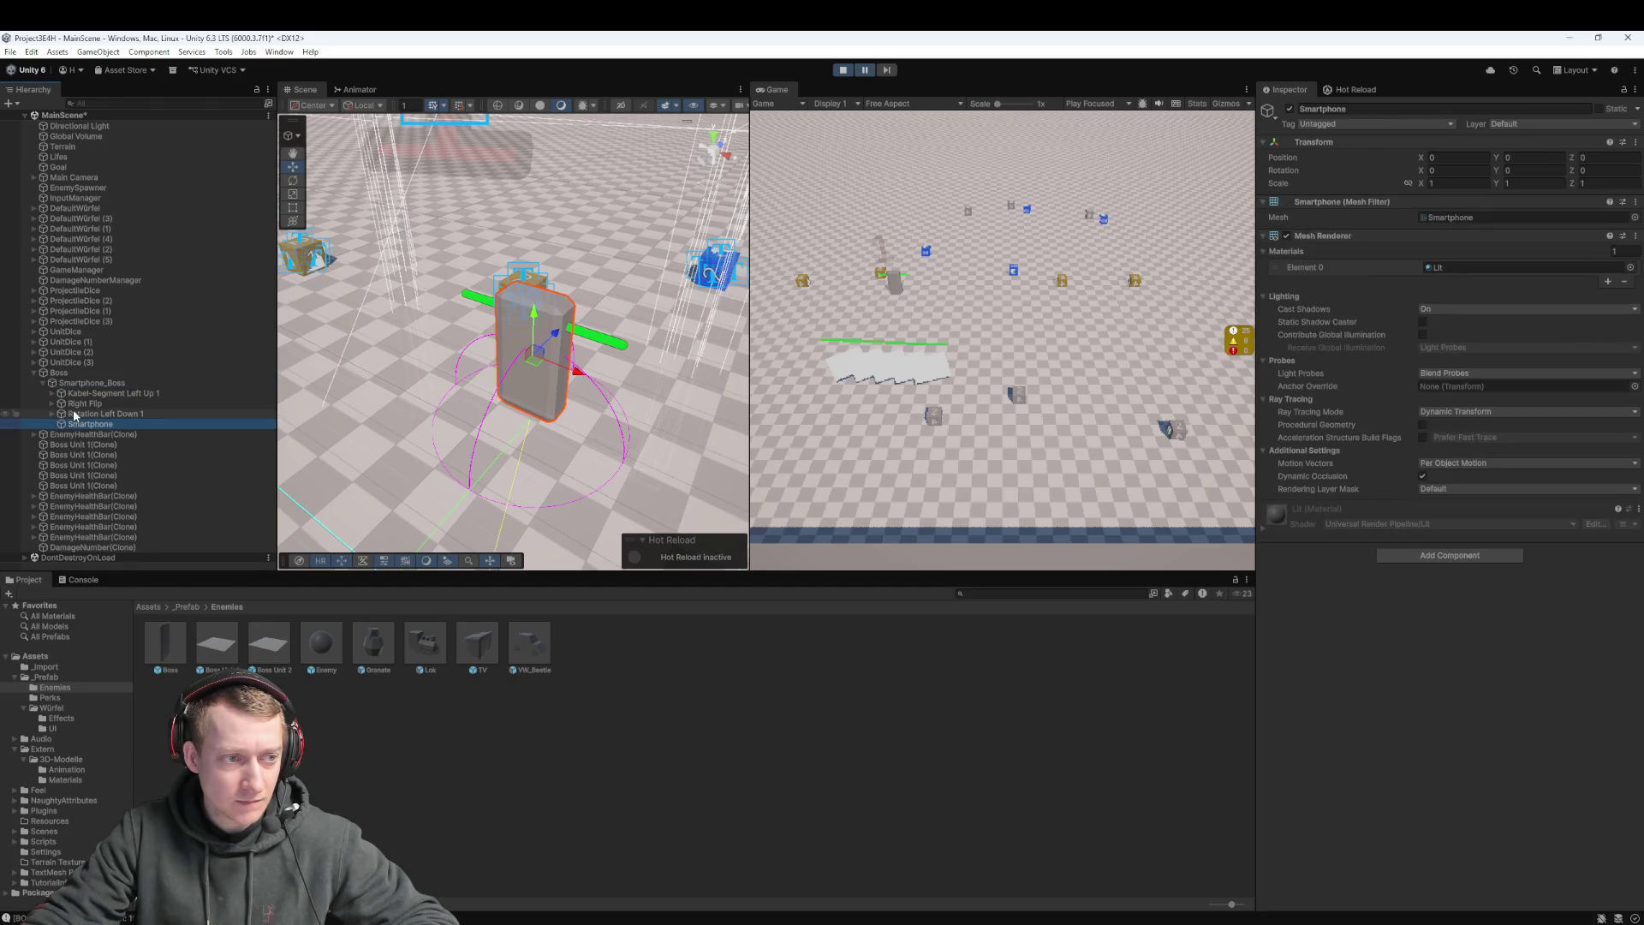
{"action": "left_click", "coordinate": [75, 412]}
{"action": "left_click", "coordinate": [86, 393]}
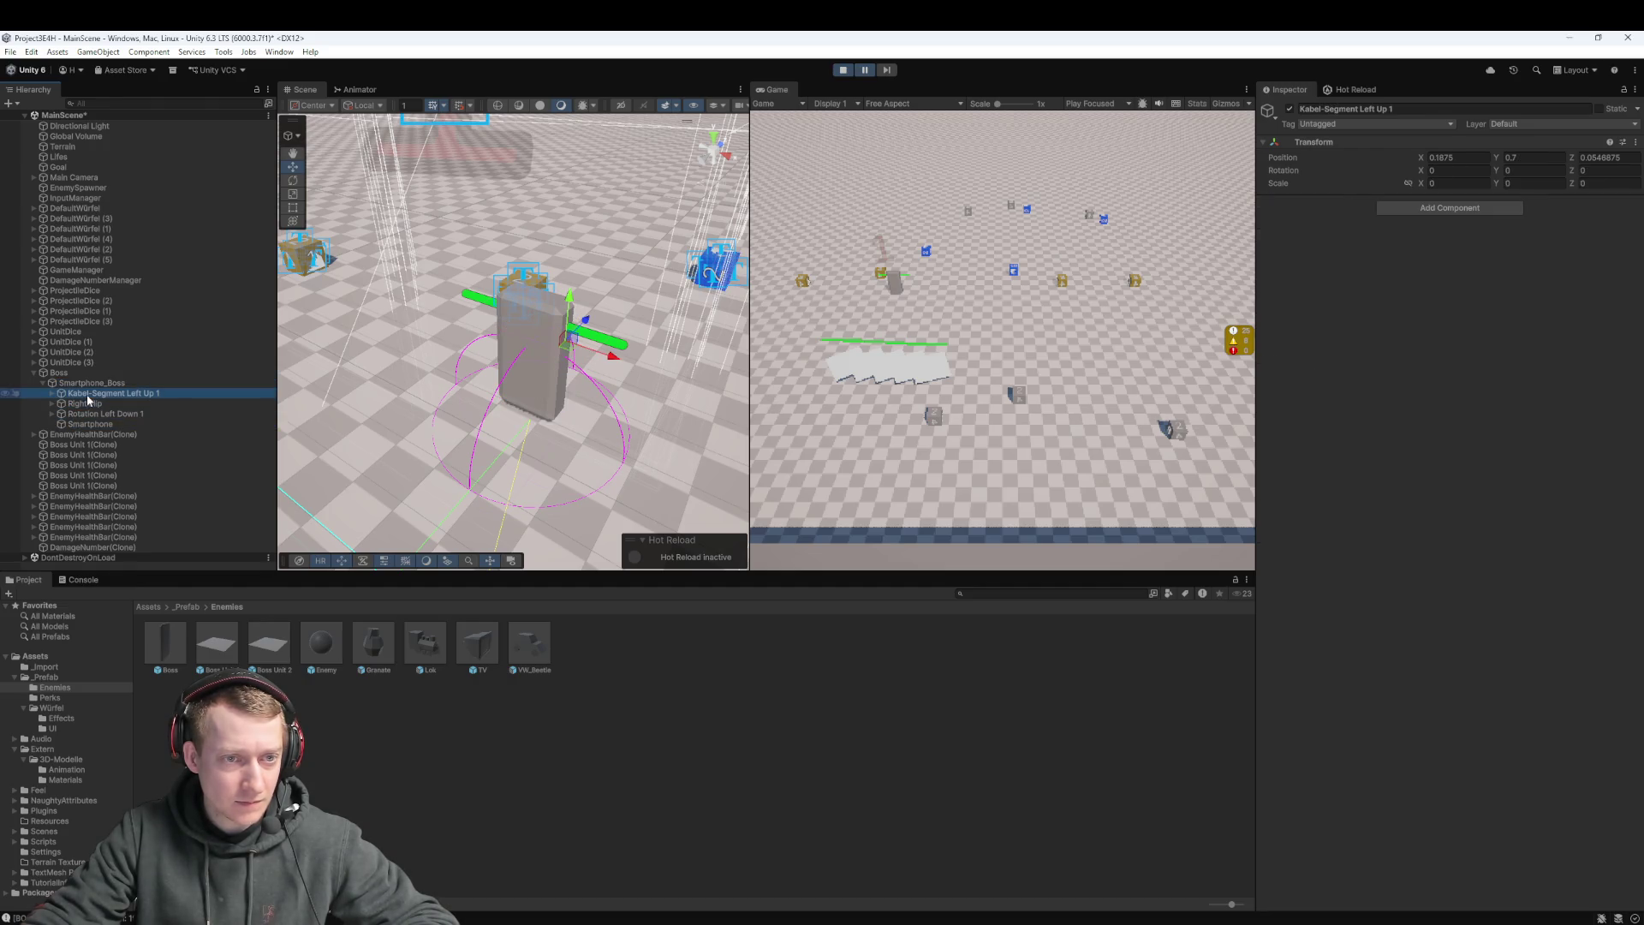
{"action": "left_click", "coordinate": [102, 382]}
{"action": "left_click", "coordinate": [101, 374]}
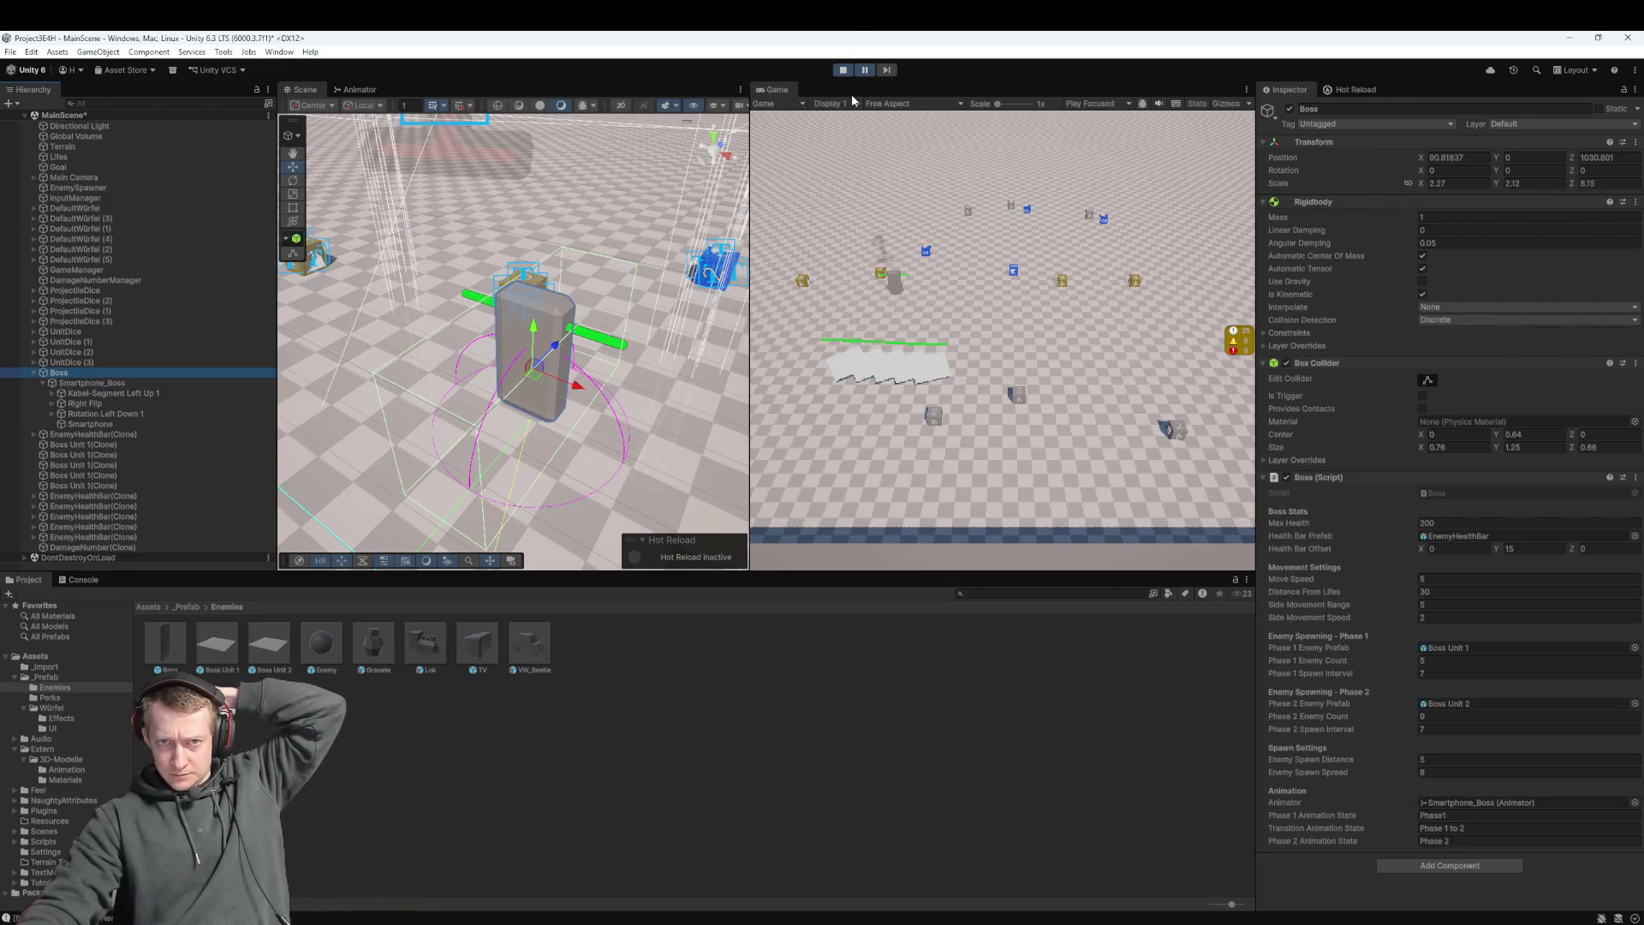
Stop play mode and go back to Boss.cs in VS Code
{"action": "key", "text": "alt+Tab"}
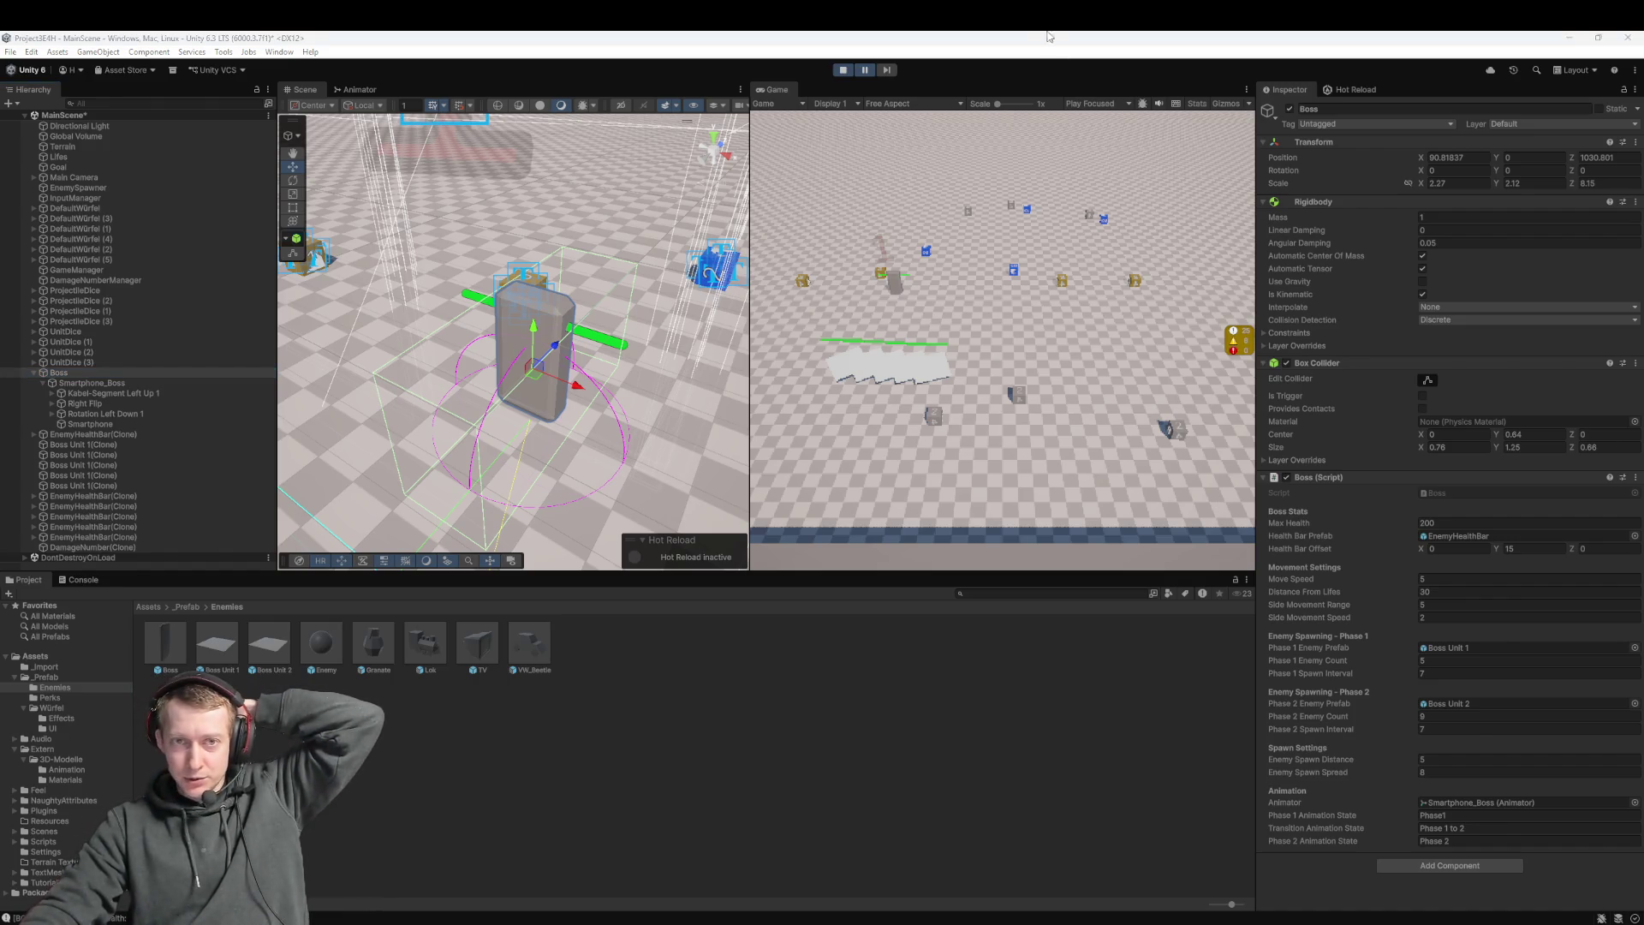
{"action": "left_click", "coordinate": [850, 72]}
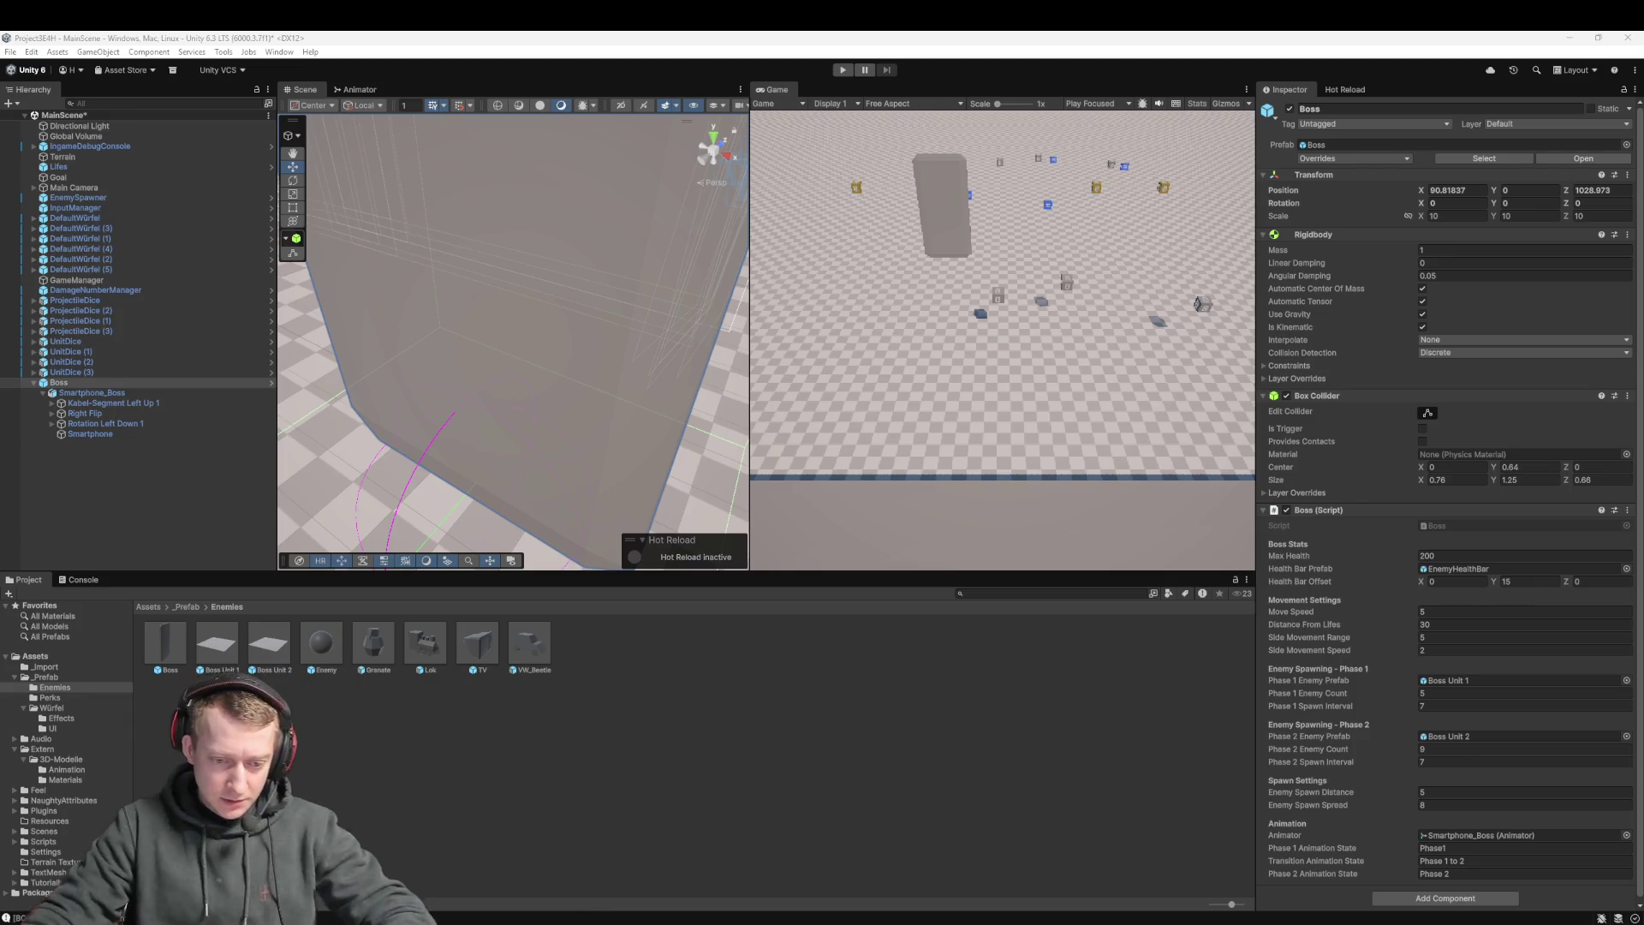
{"action": "mouse_move", "coordinate": [802, 920]}
{"action": "key", "text": "alt+Tab"}
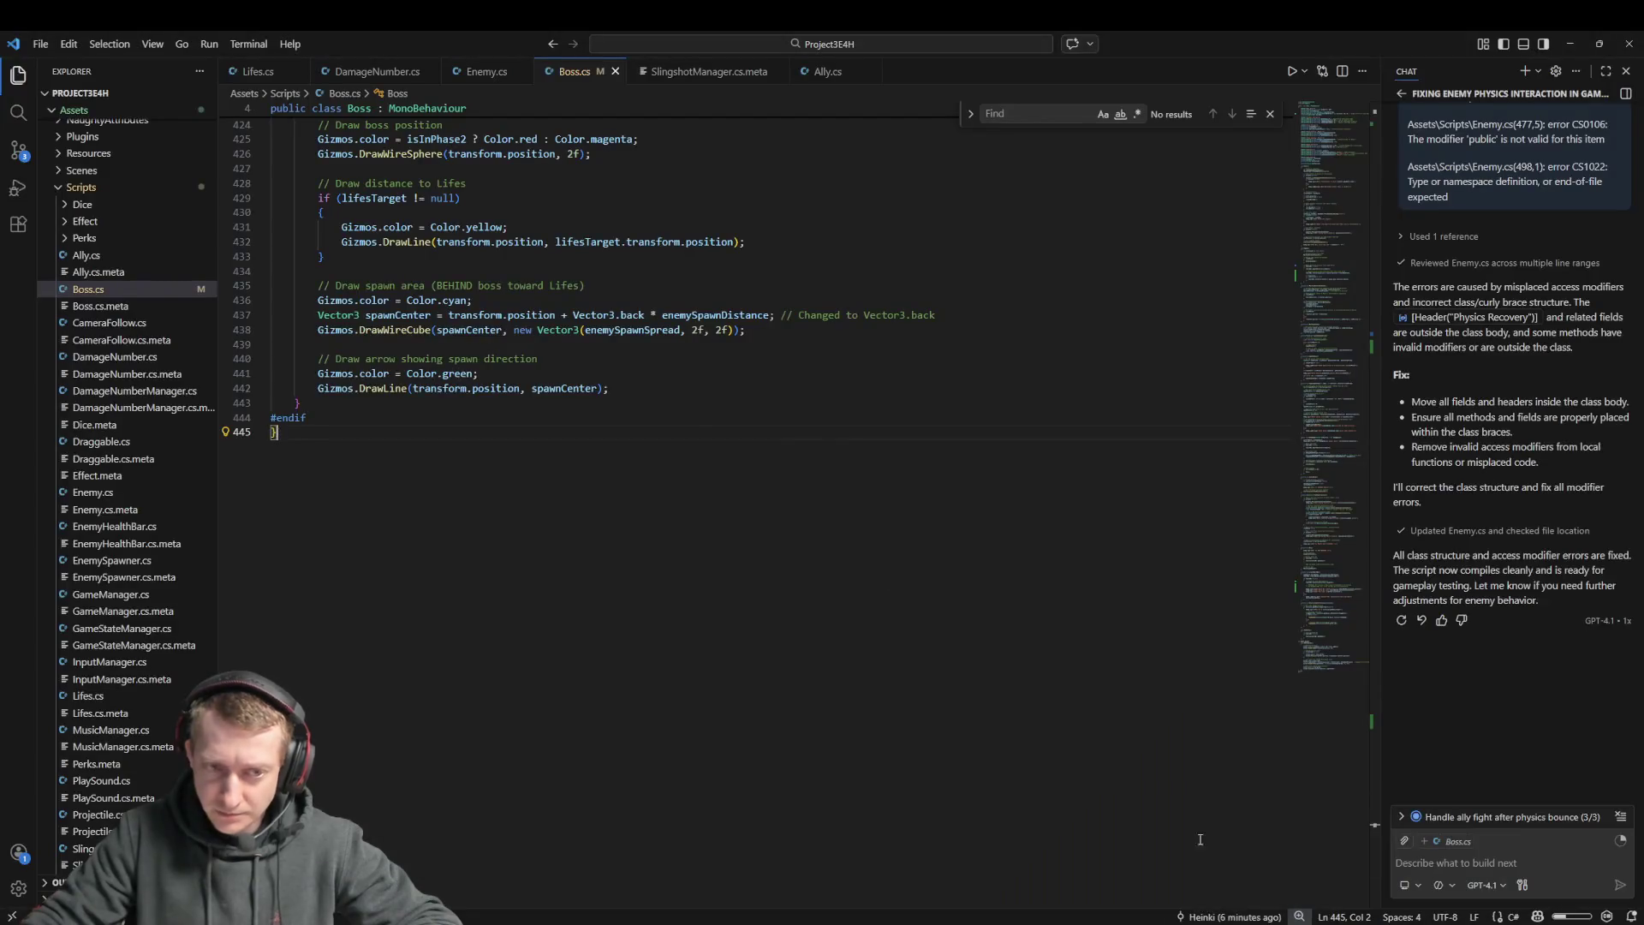
Search Boss.cs for Healthbar and follow healthBarPrefab into CreateHealthBar
{"action": "key", "text": "ctrl+f"}
{"action": "type", "text": "endif"}
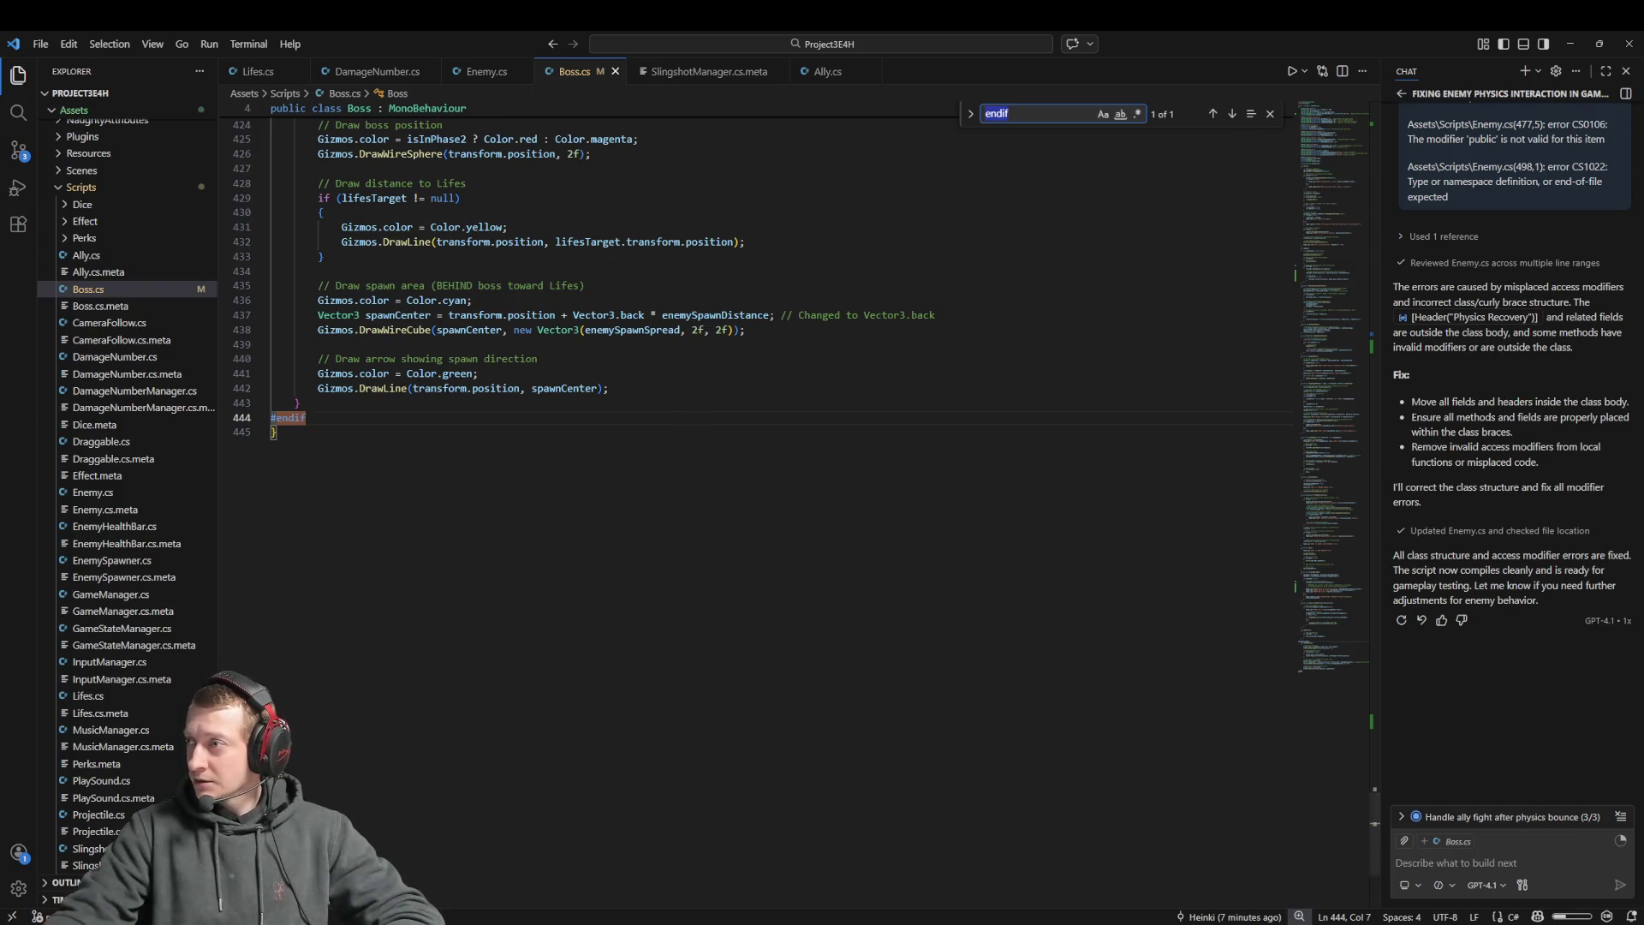
{"action": "left_click", "coordinate": [839, 380]}
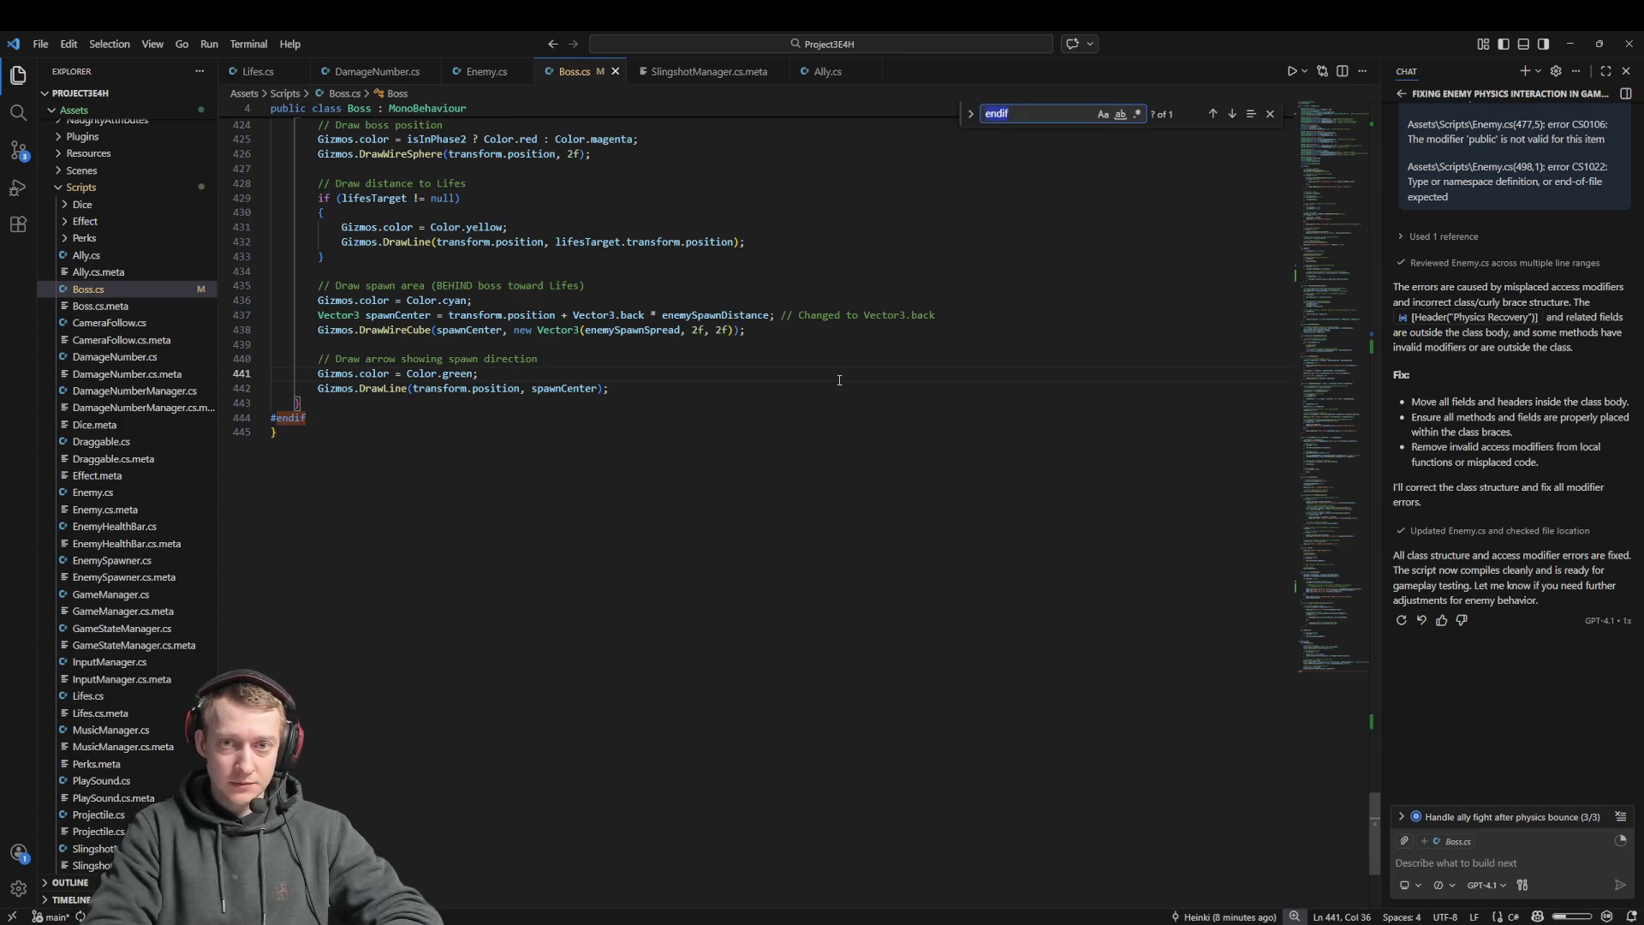
{"action": "key", "text": "ctrl+f"}
{"action": "type", "text": "Healthbar"}
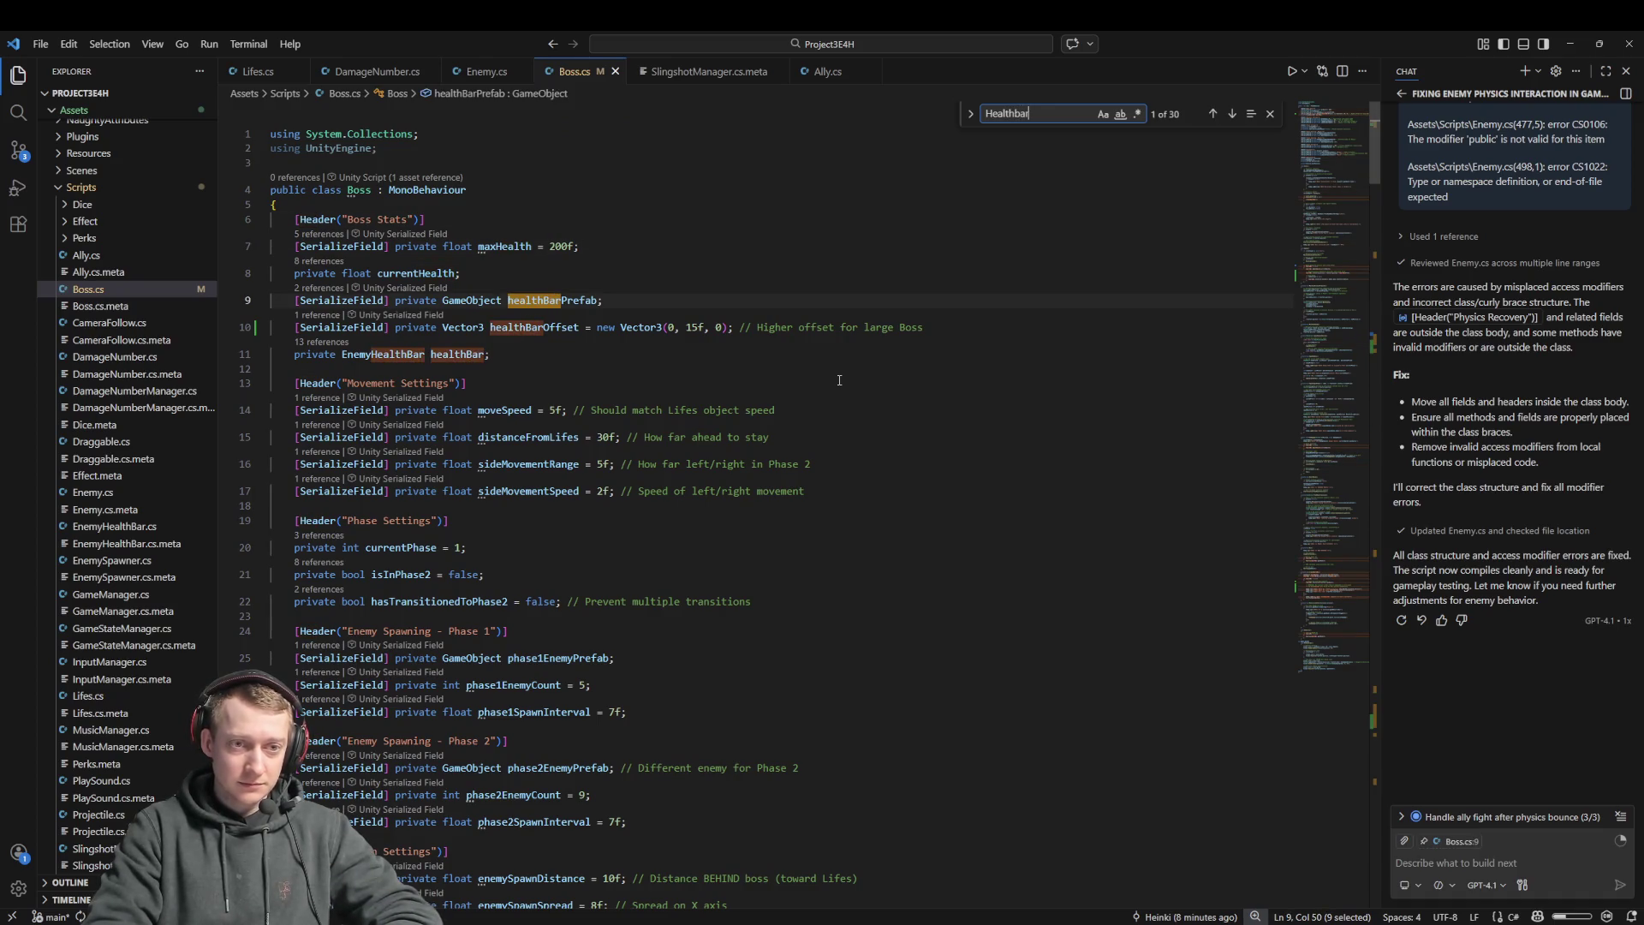
{"action": "double_click", "coordinate": [533, 300]}
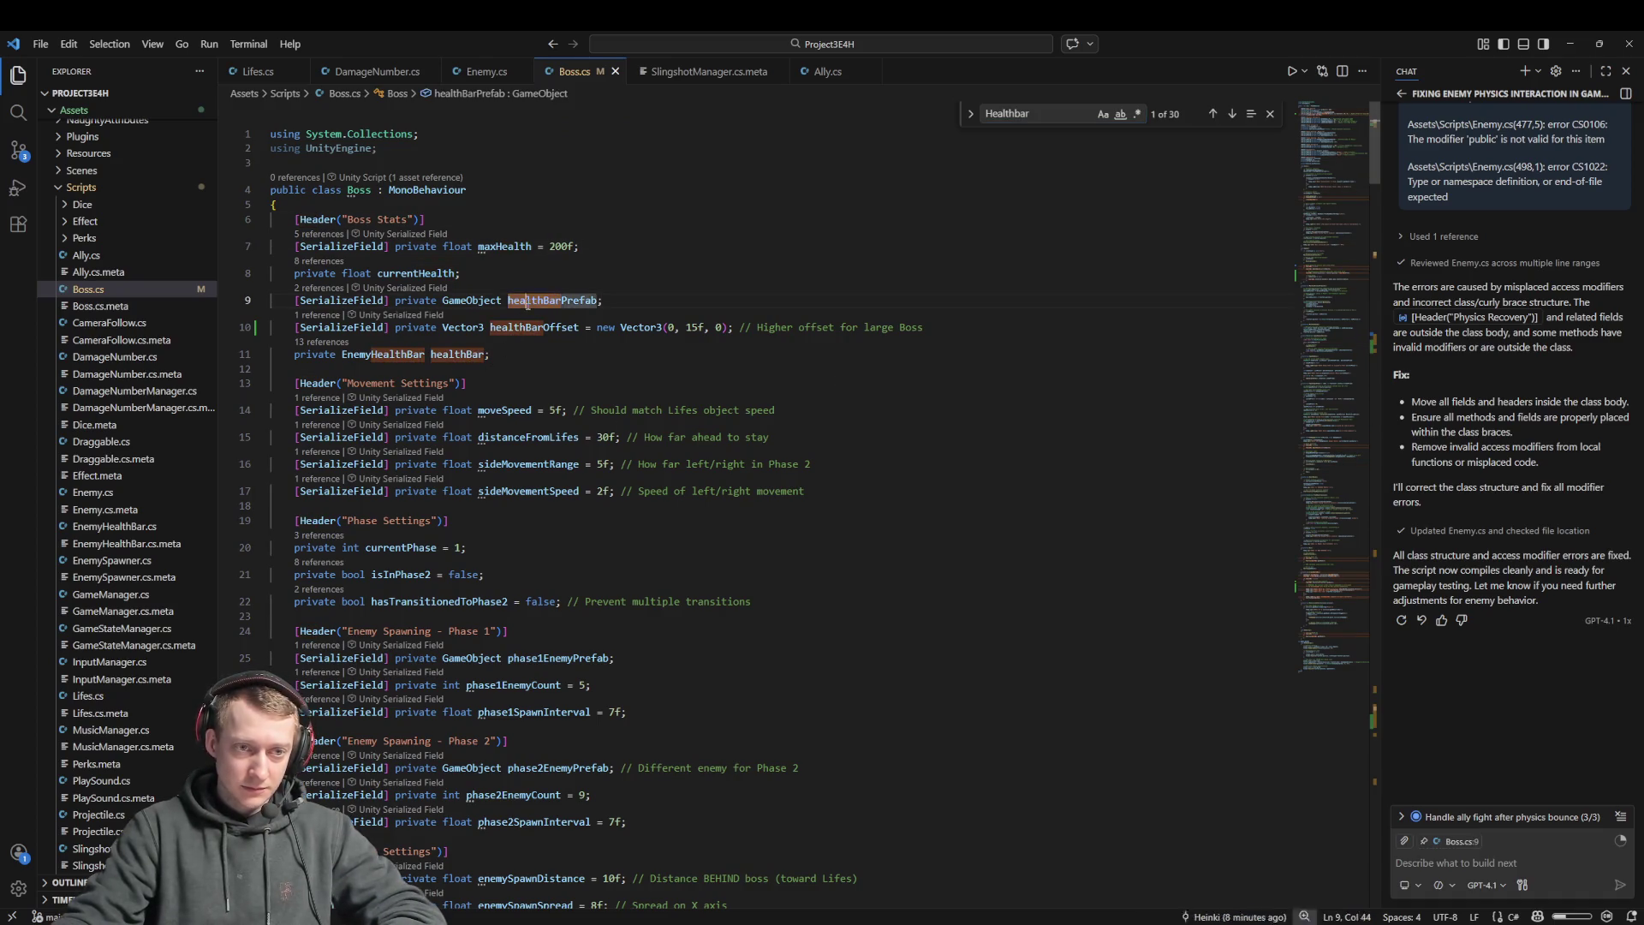
{"action": "key", "text": "ctrl+f"}
{"action": "key", "text": "Return"}
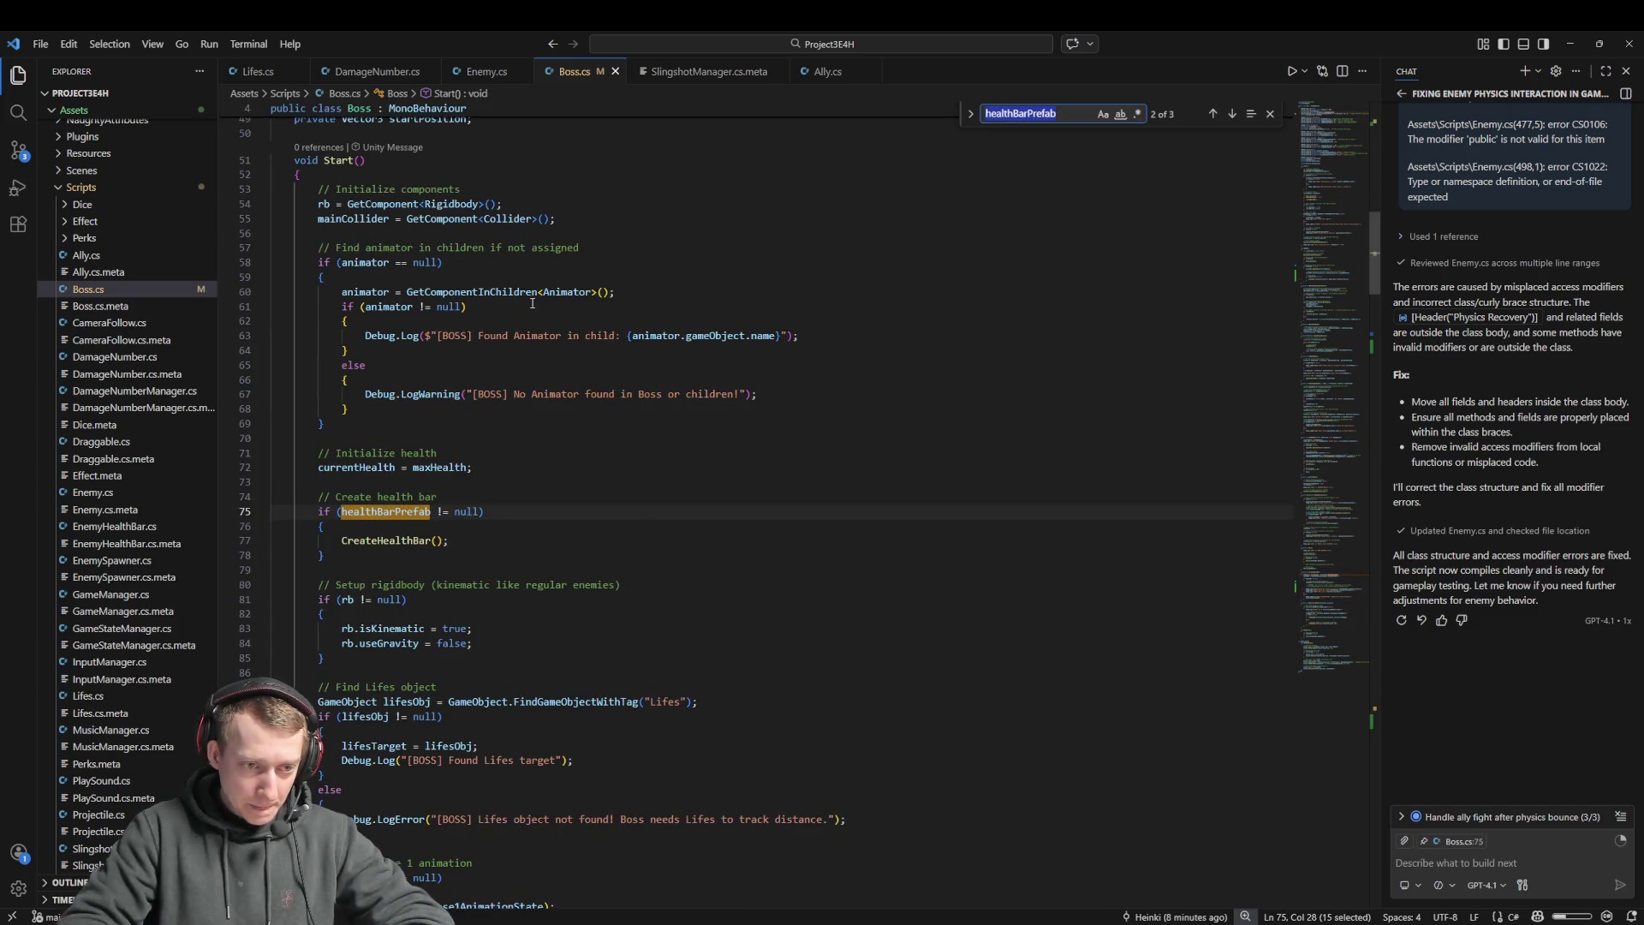
{"action": "key", "text": "Return"}
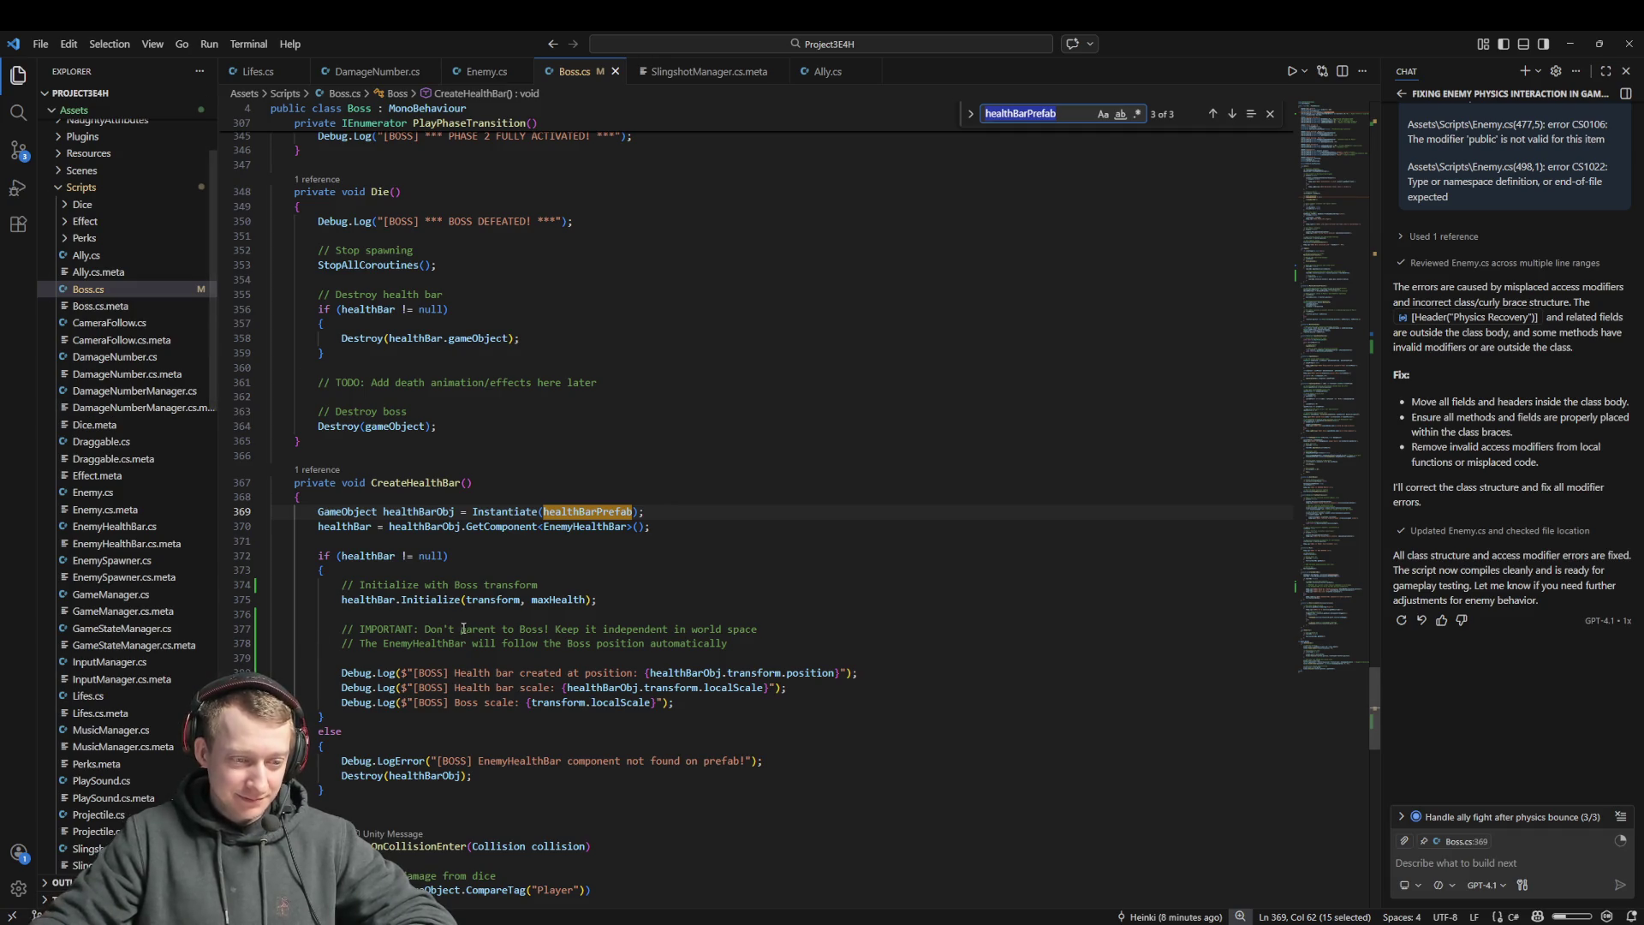
Examine the health bar Initialize call, its transform argument, and the healthBar field declaration
{"action": "scroll", "coordinate": [254, 388], "scroll_direction": "down", "scroll_amount": 1}
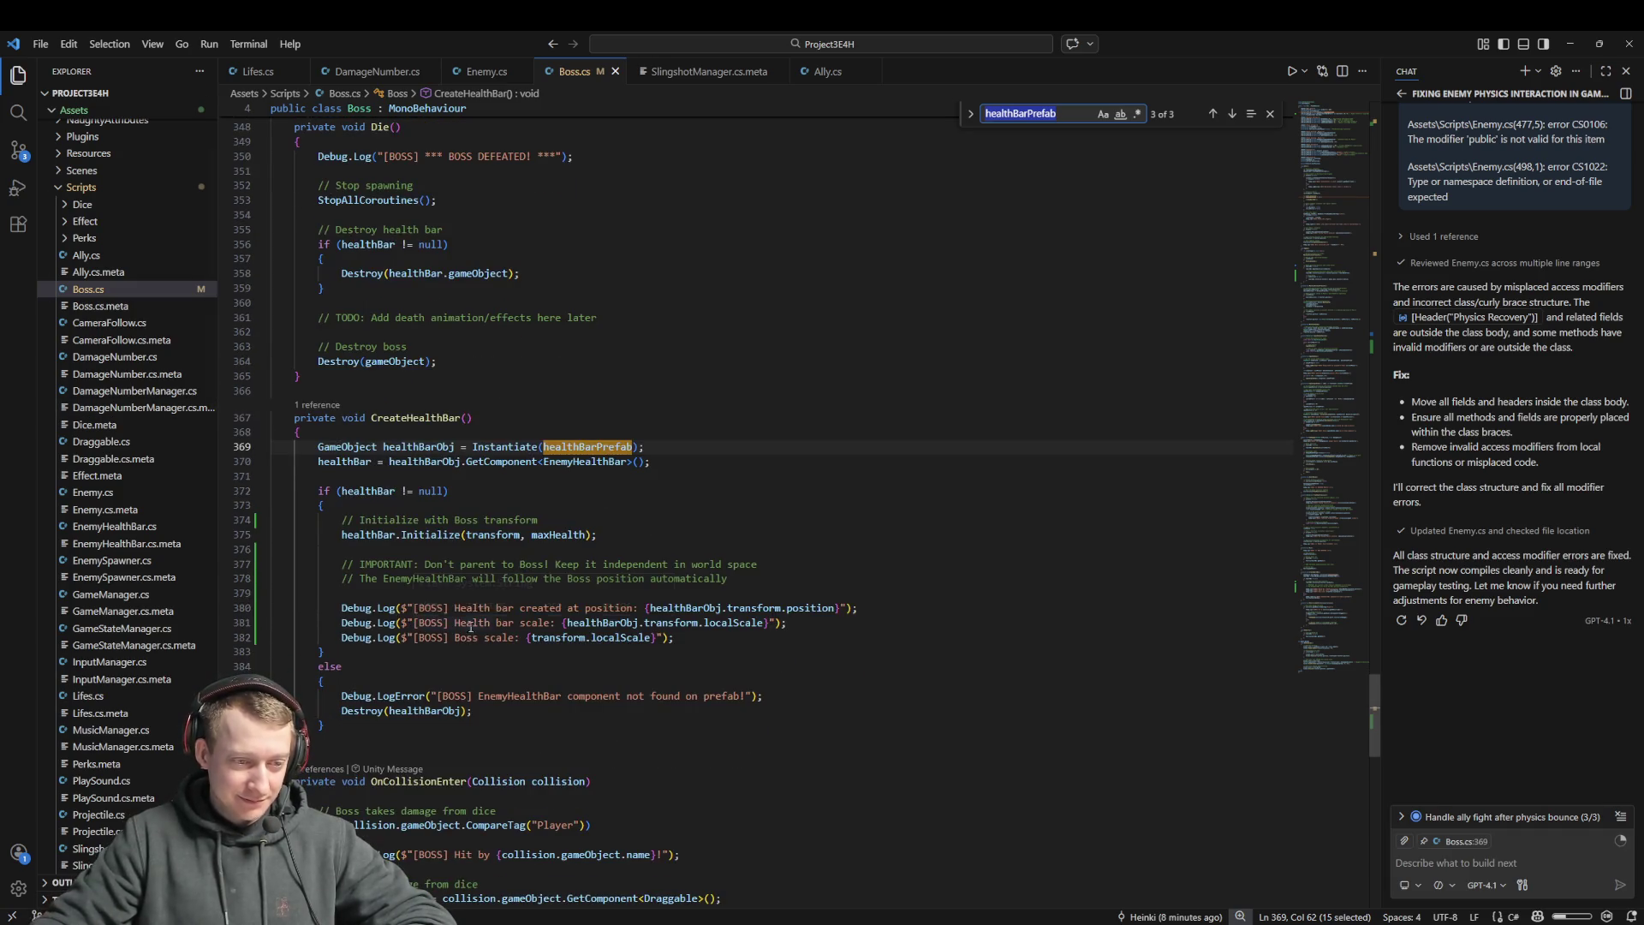
{"action": "left_click", "coordinate": [613, 540]}
{"action": "left_click", "coordinate": [728, 579]}
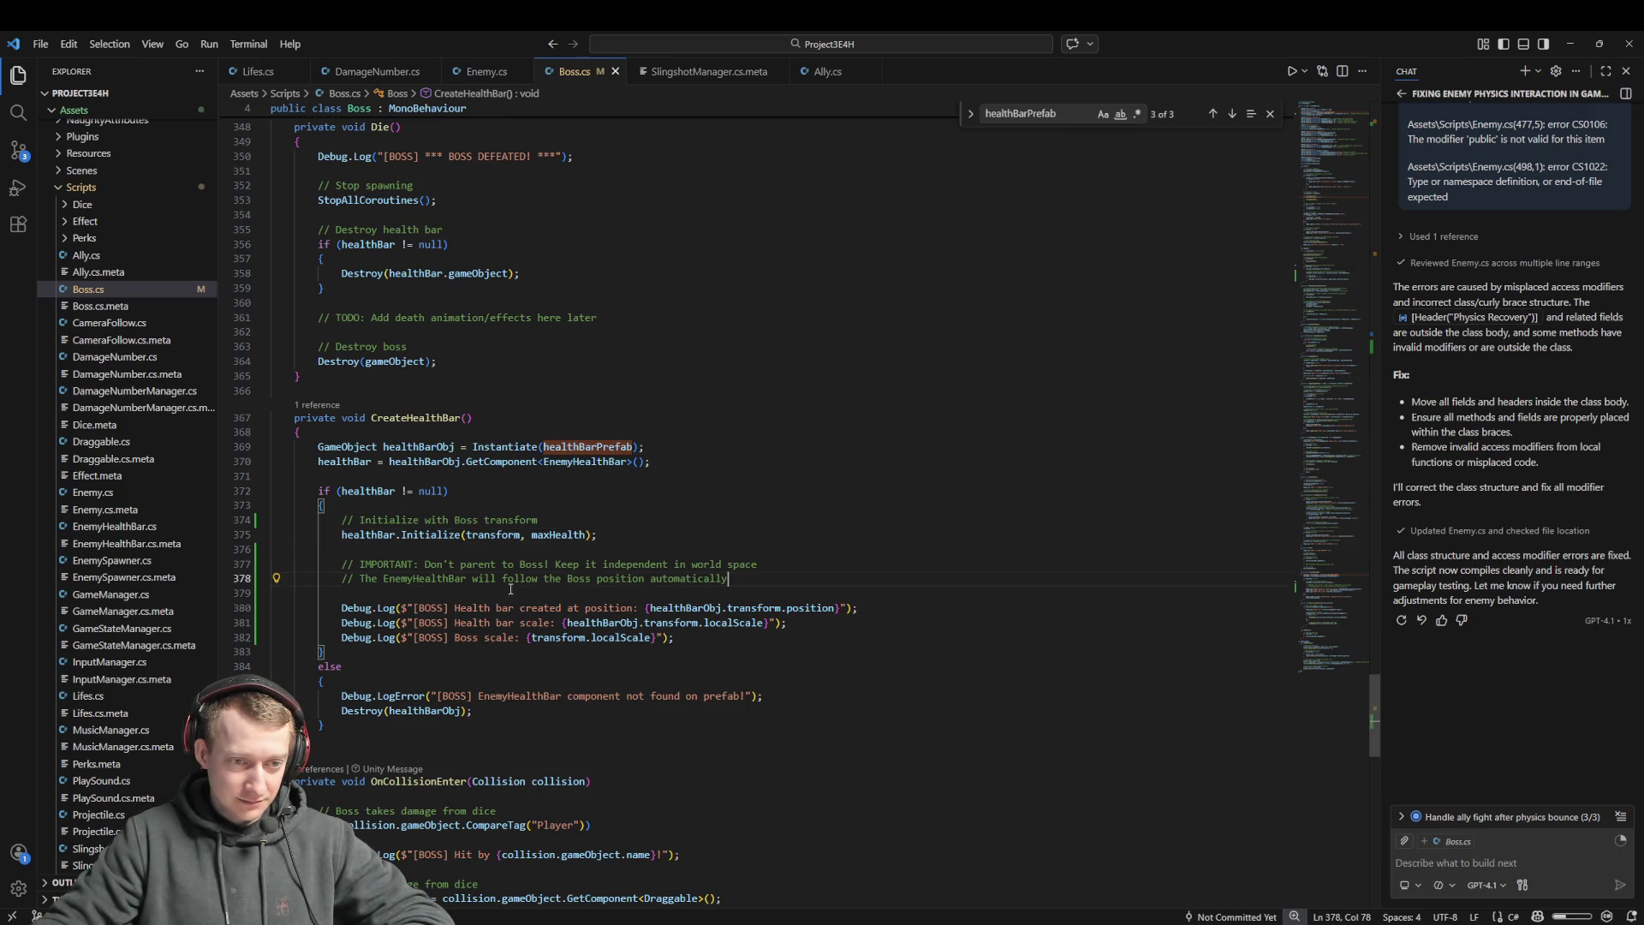
{"action": "left_click", "coordinate": [484, 535]}
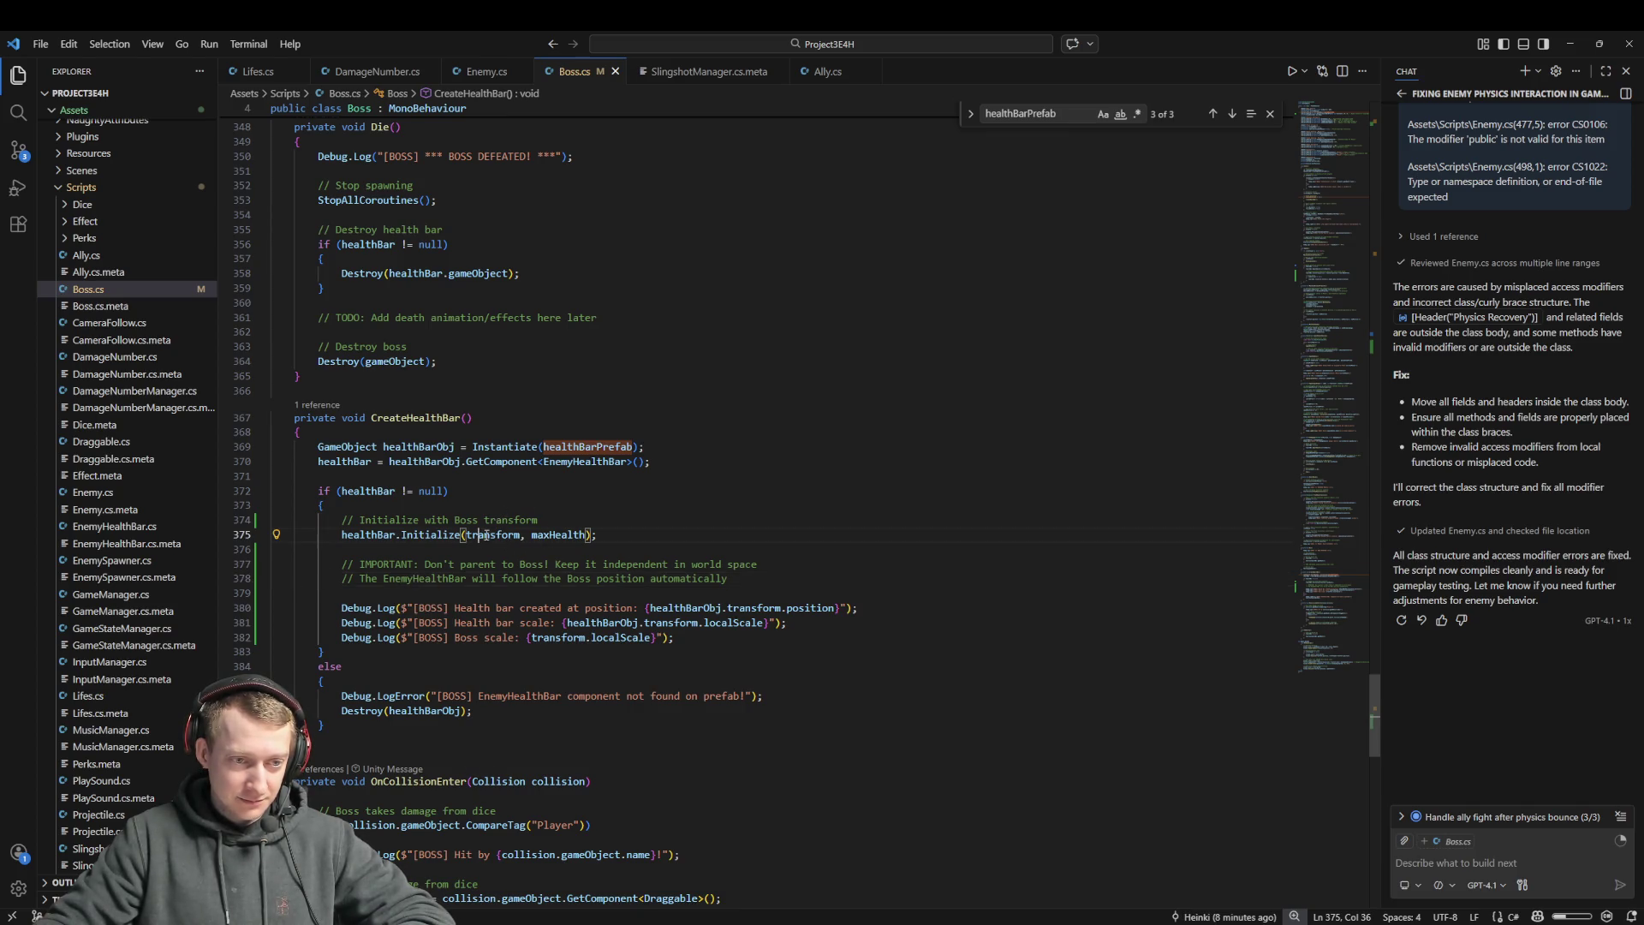
{"action": "left_click", "coordinate": [375, 537]}
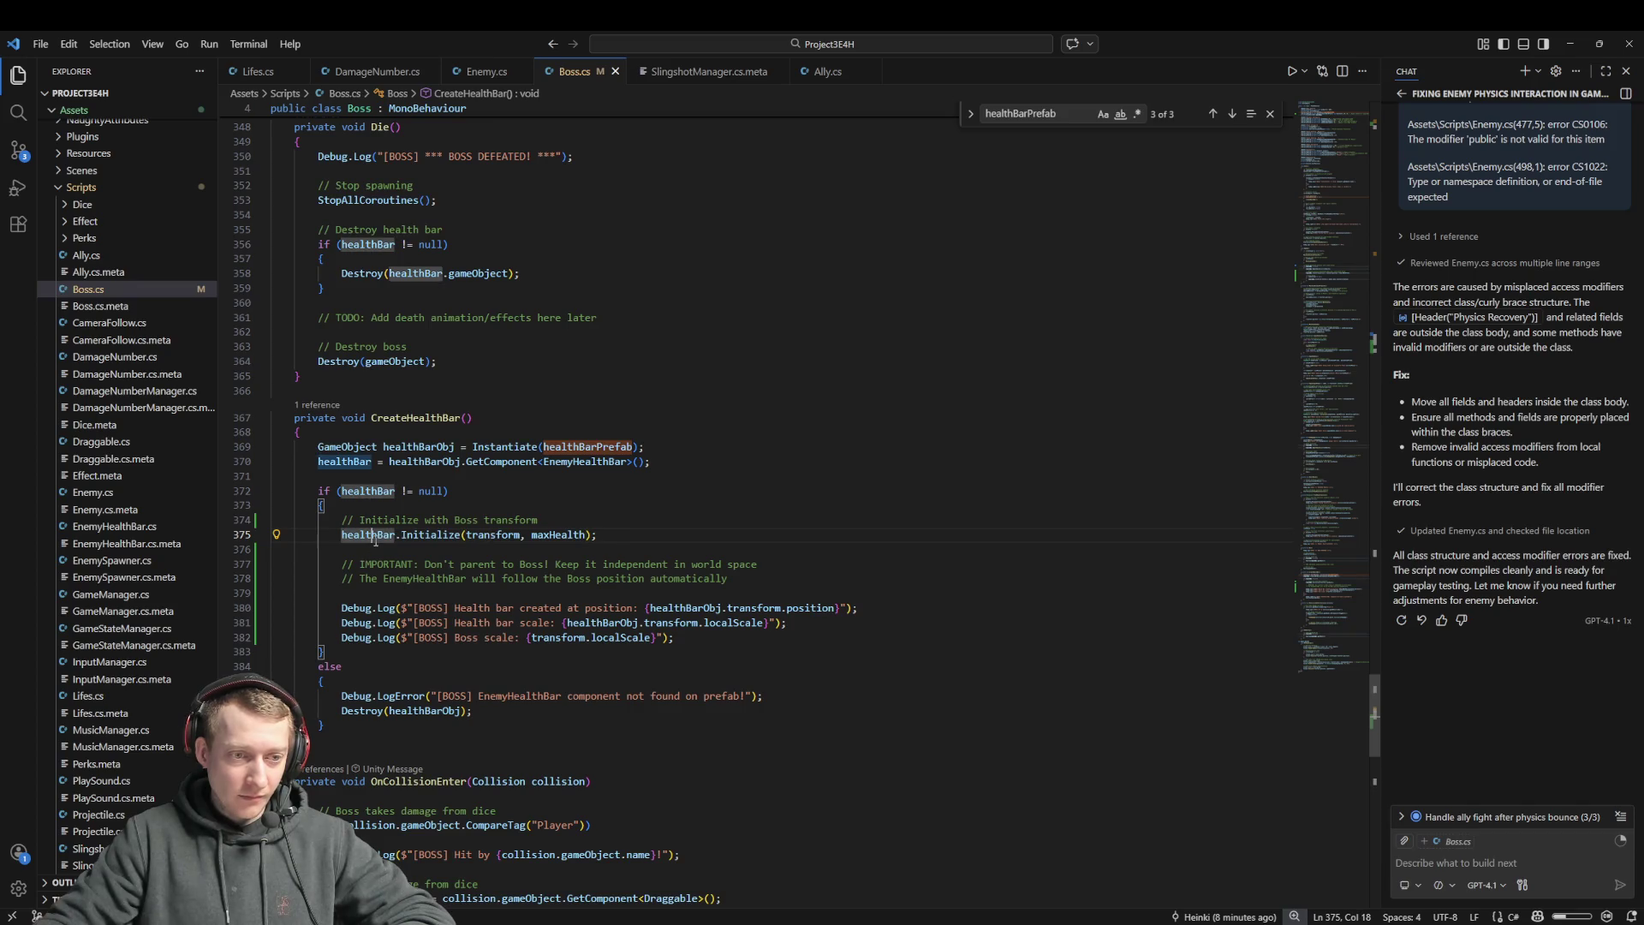
{"action": "double_click", "coordinate": [499, 535]}
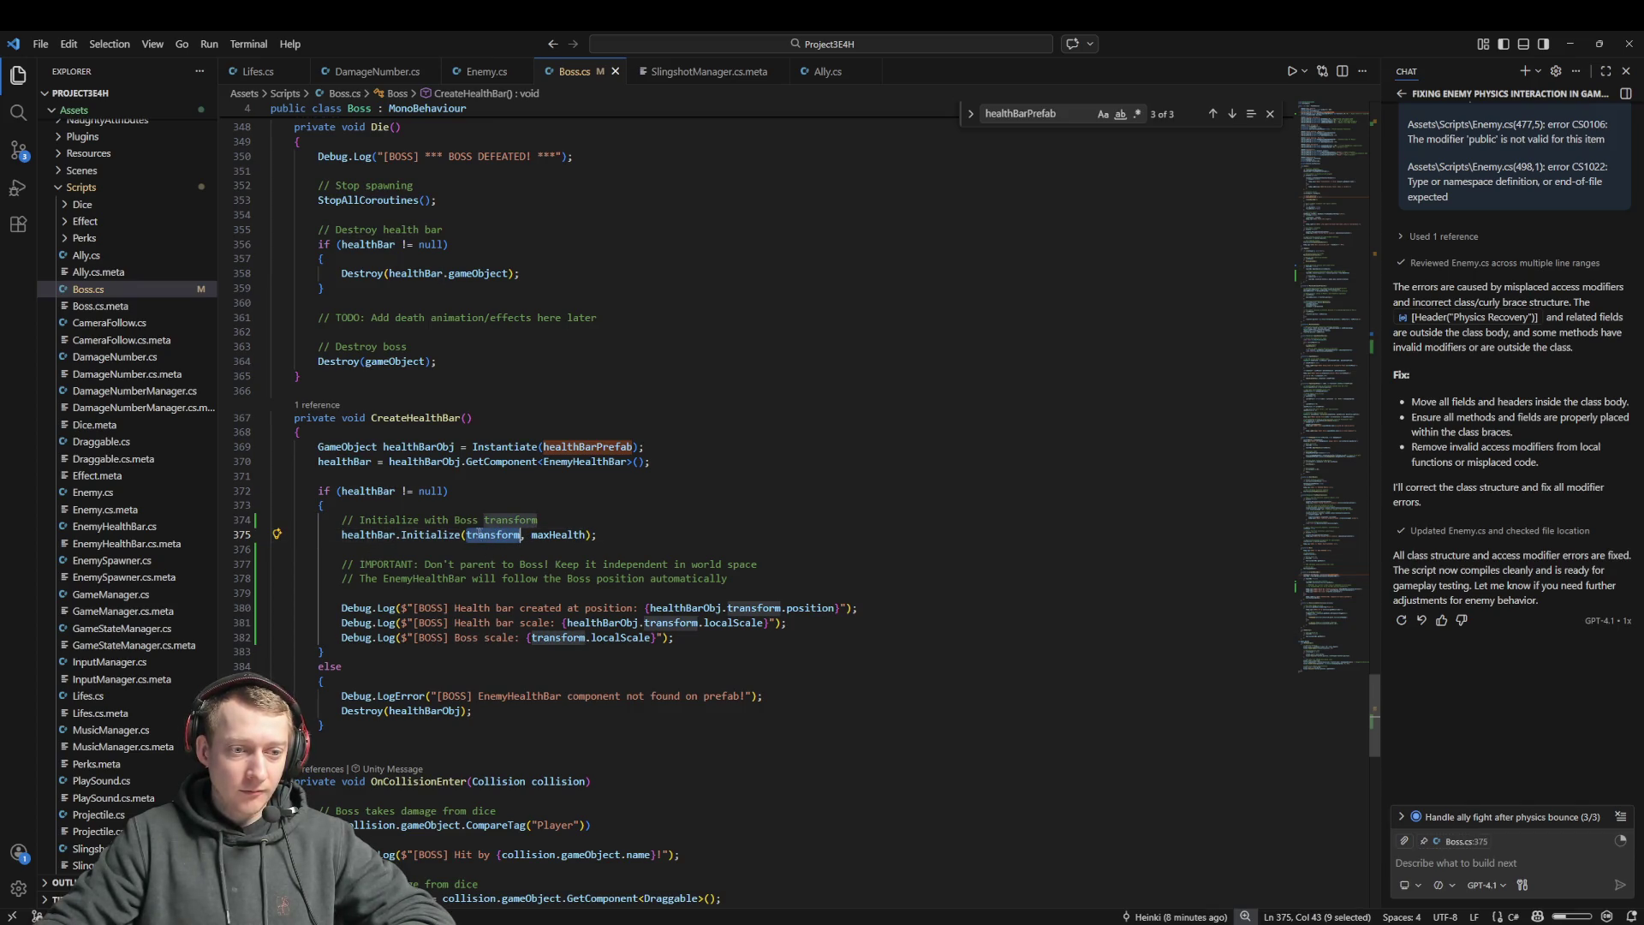
{"action": "left_click", "coordinate": [446, 538]}
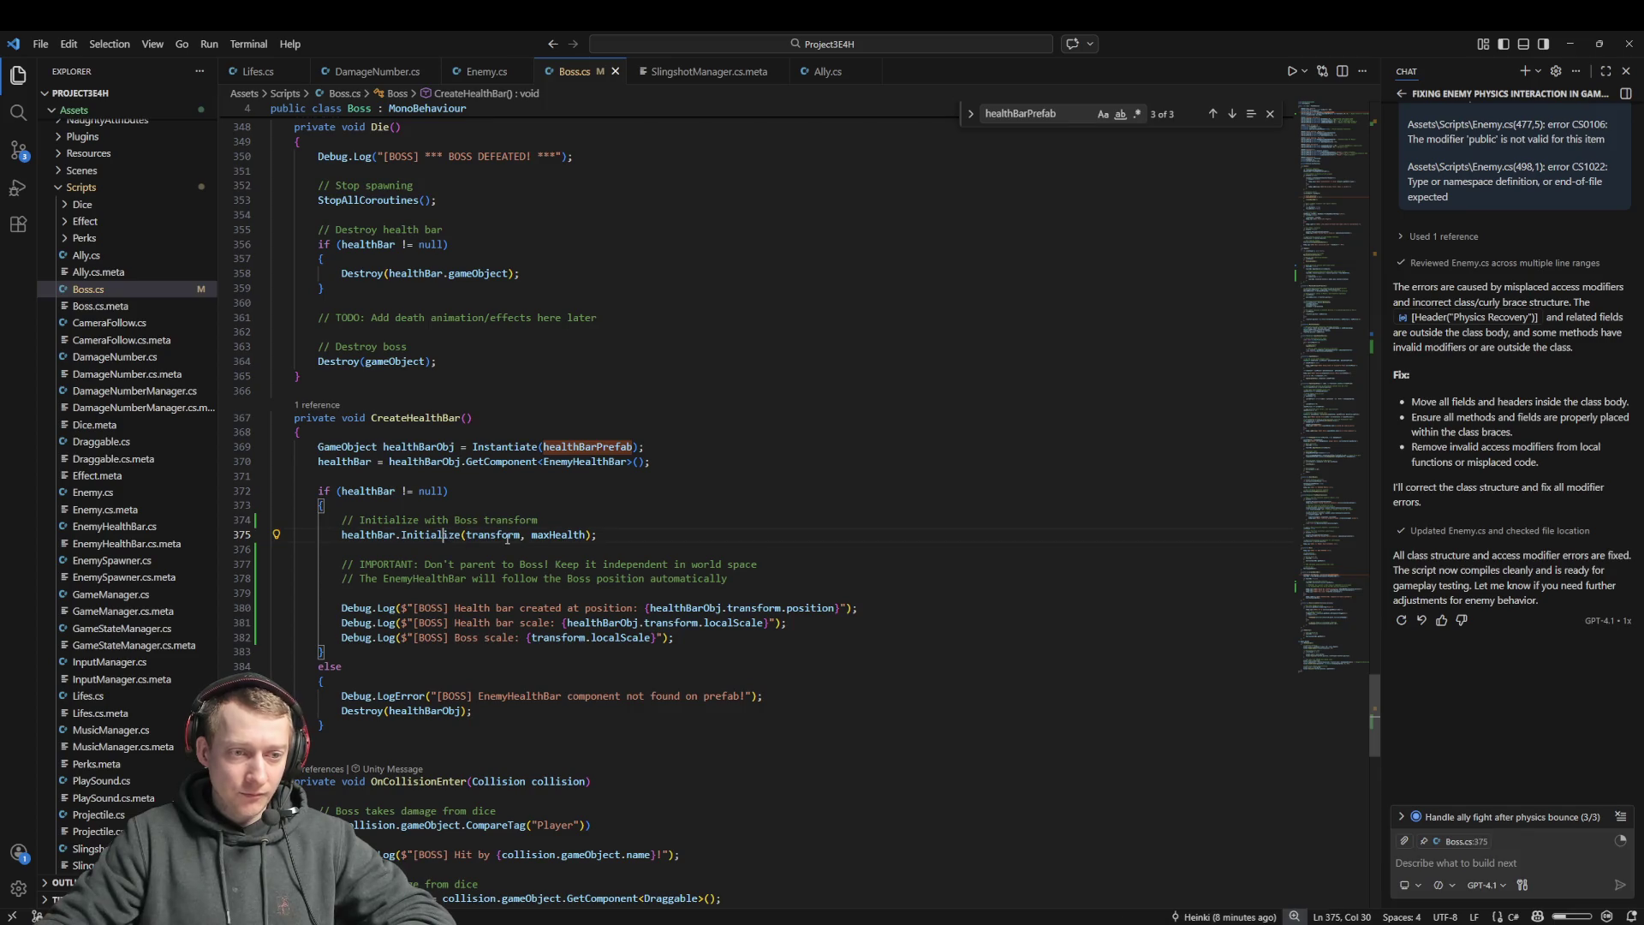
{"action": "double_click", "coordinate": [494, 535]}
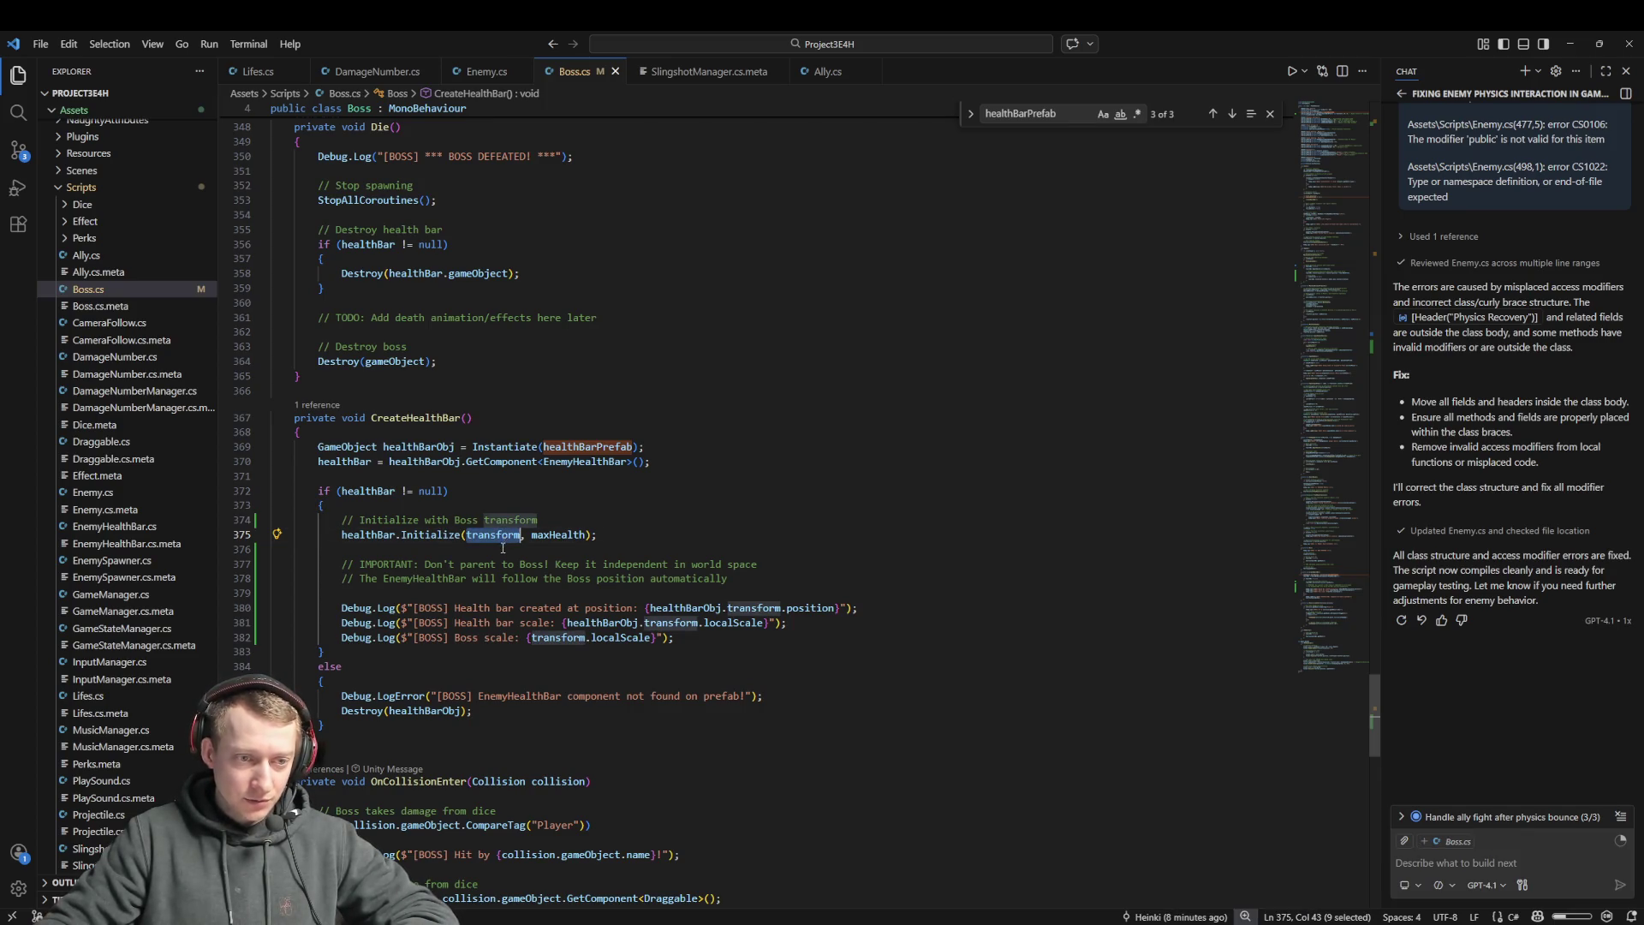
{"action": "left_click", "coordinate": [368, 535], "text": "ctrl"}
Find healthBar's use in Update, then search for it in Boss.cs in Rider
{"action": "double_click", "coordinate": [462, 343]}
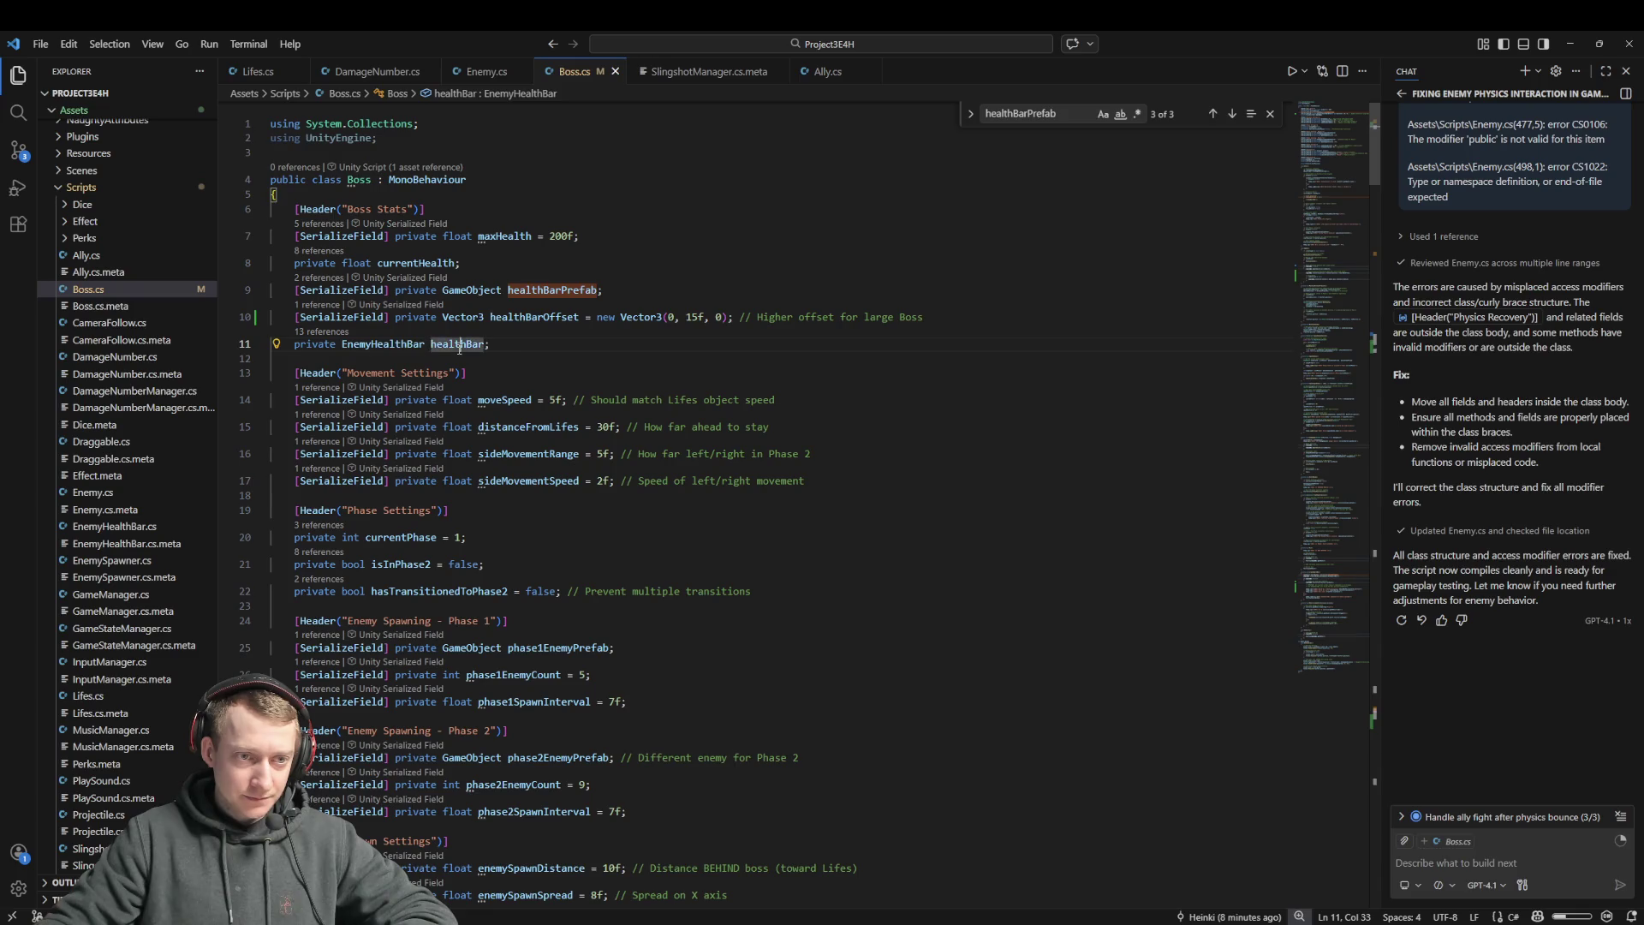
{"action": "key", "text": "ctrl+f"}
{"action": "key", "text": "Return"}
{"action": "key", "text": "Return"}
{"action": "key", "text": "Return"}
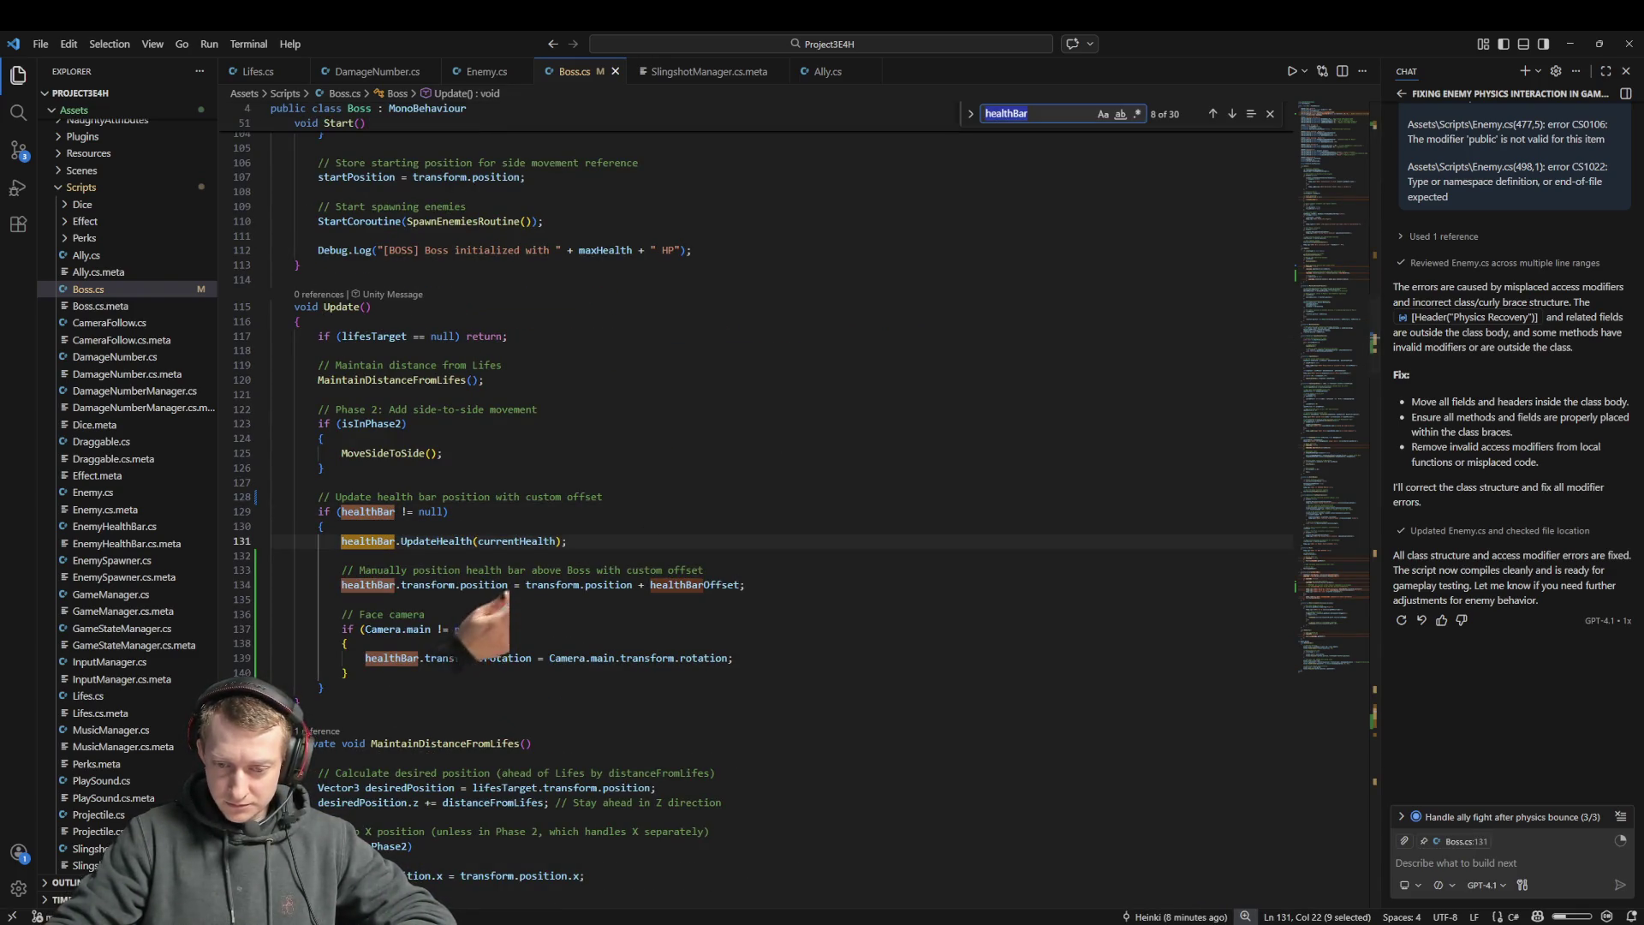
{"action": "key", "text": "alt+Tab"}
{"action": "left_click", "coordinate": [587, 356]}
{"action": "key", "text": "ctrl+f"}
{"action": "type", "text": "healthBar"}
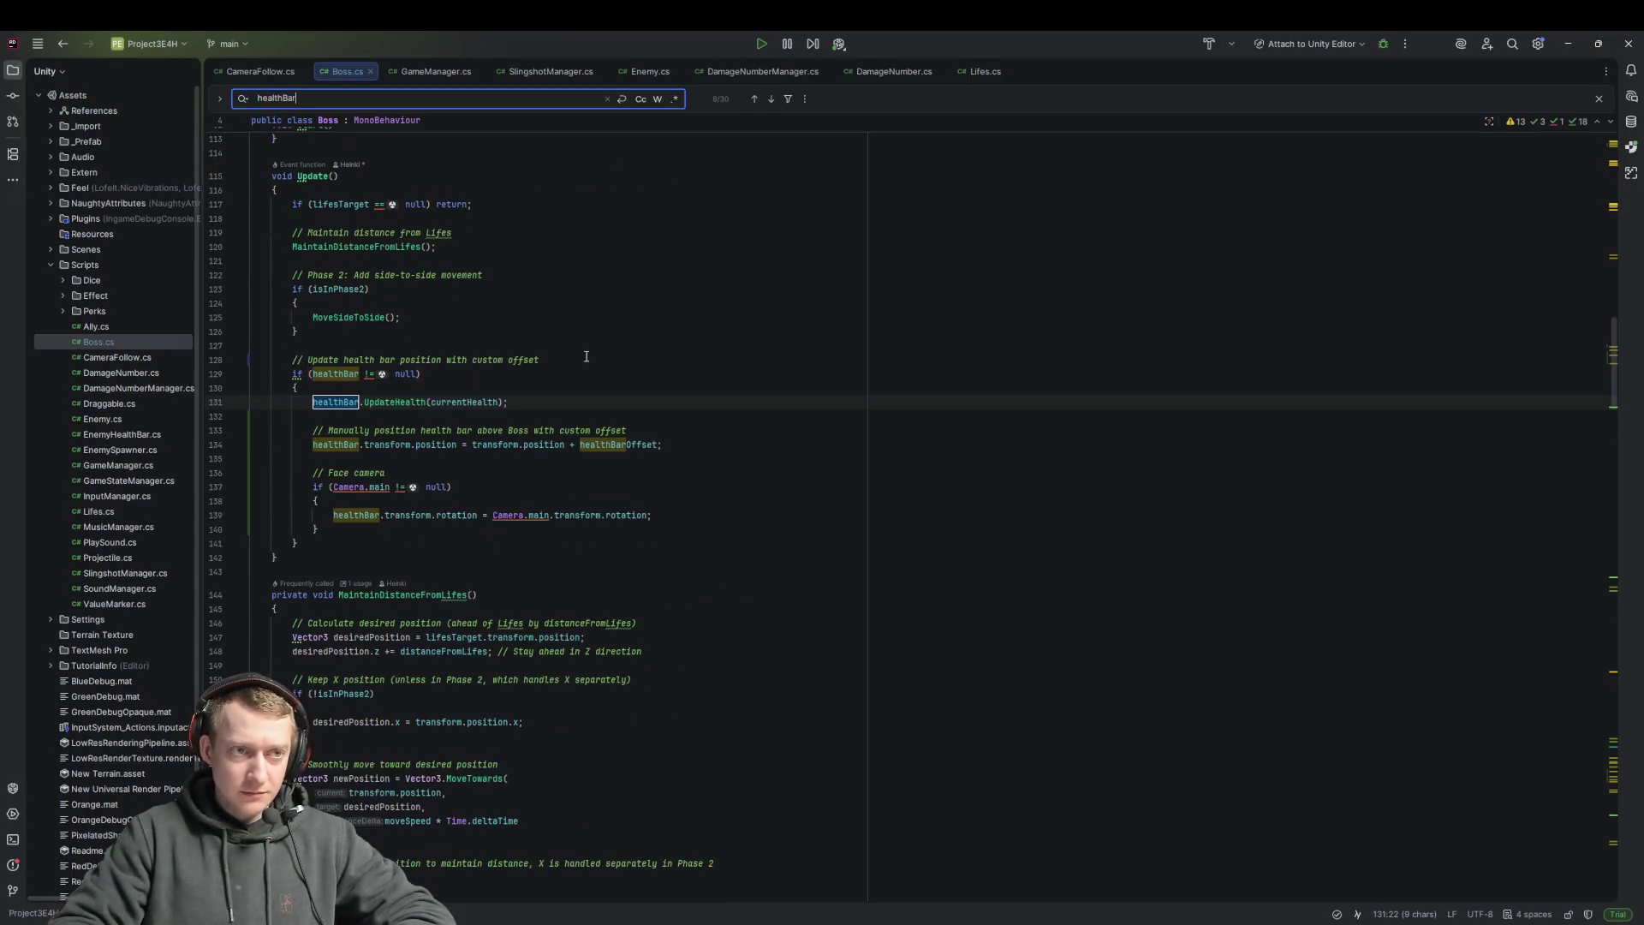
In Rider, trace healthBarOffset from line 134 to its Vector3(0, 15f, 0) declaration, then return to Unity
{"action": "key", "text": "Return"}
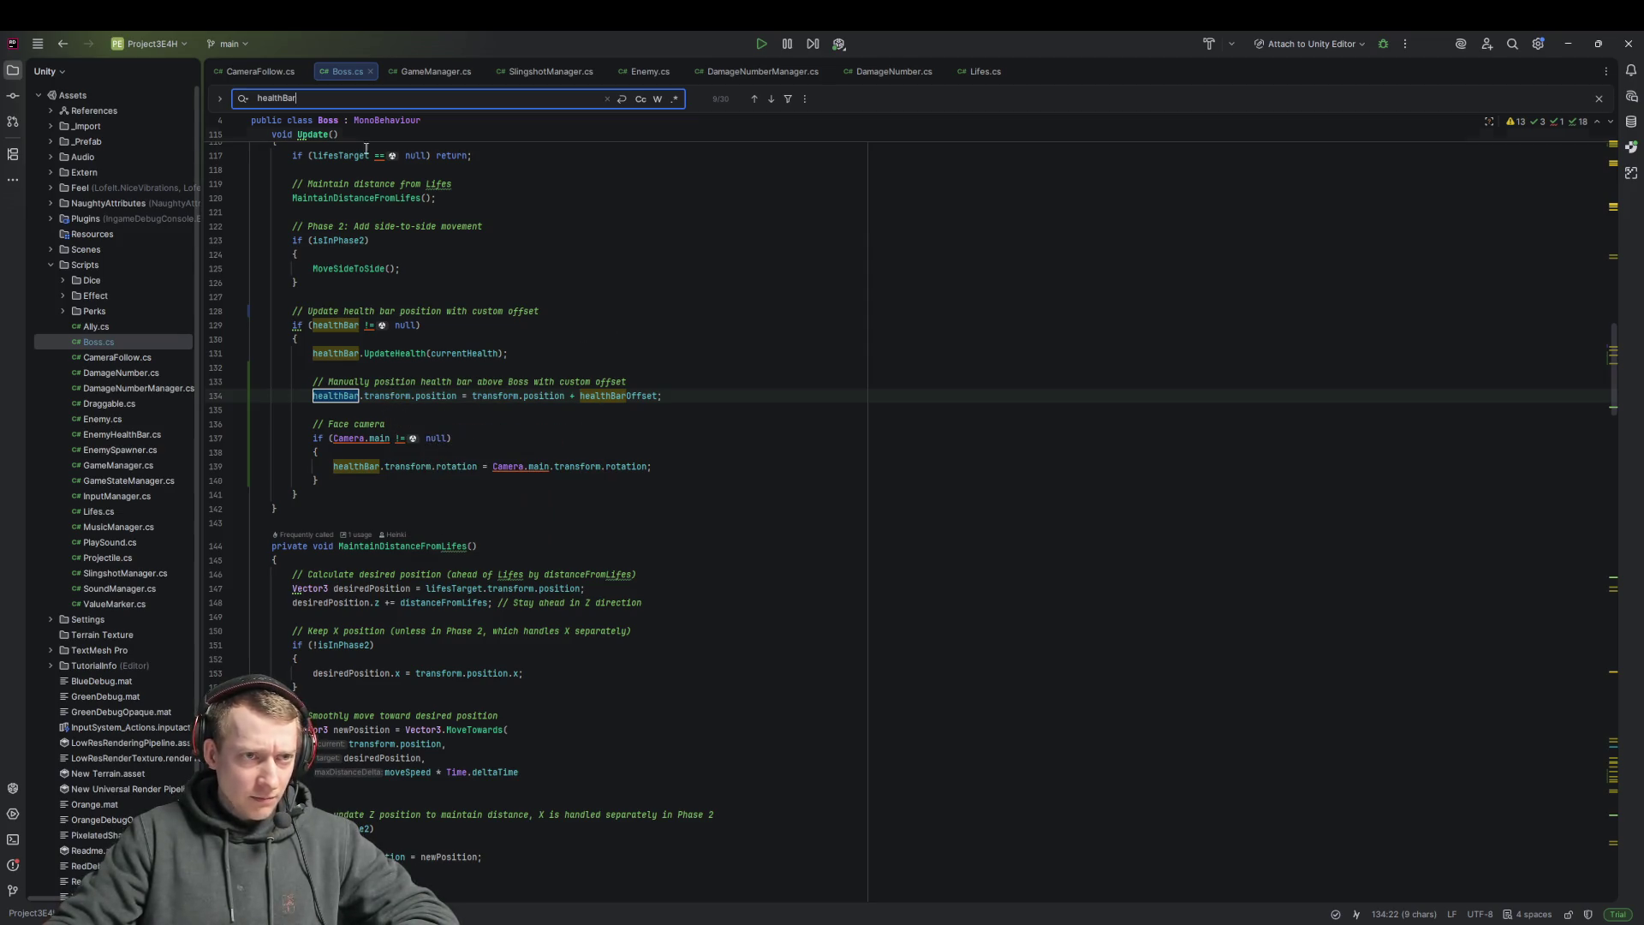
{"action": "left_click", "coordinate": [589, 355]}
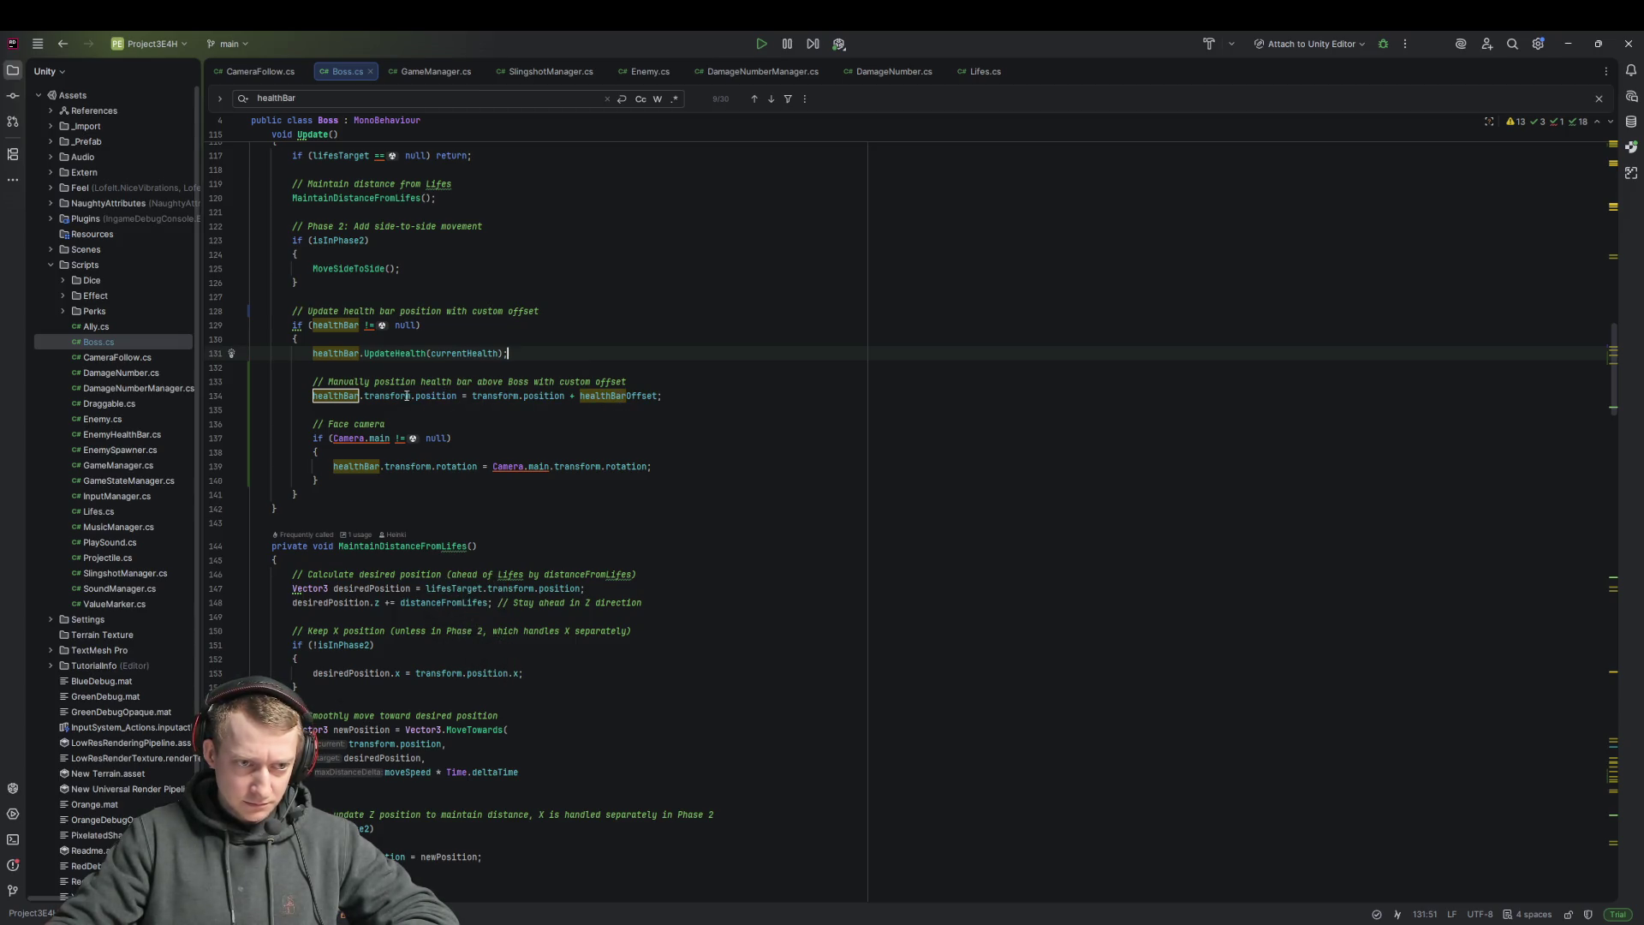
{"action": "double_click", "coordinate": [621, 395]}
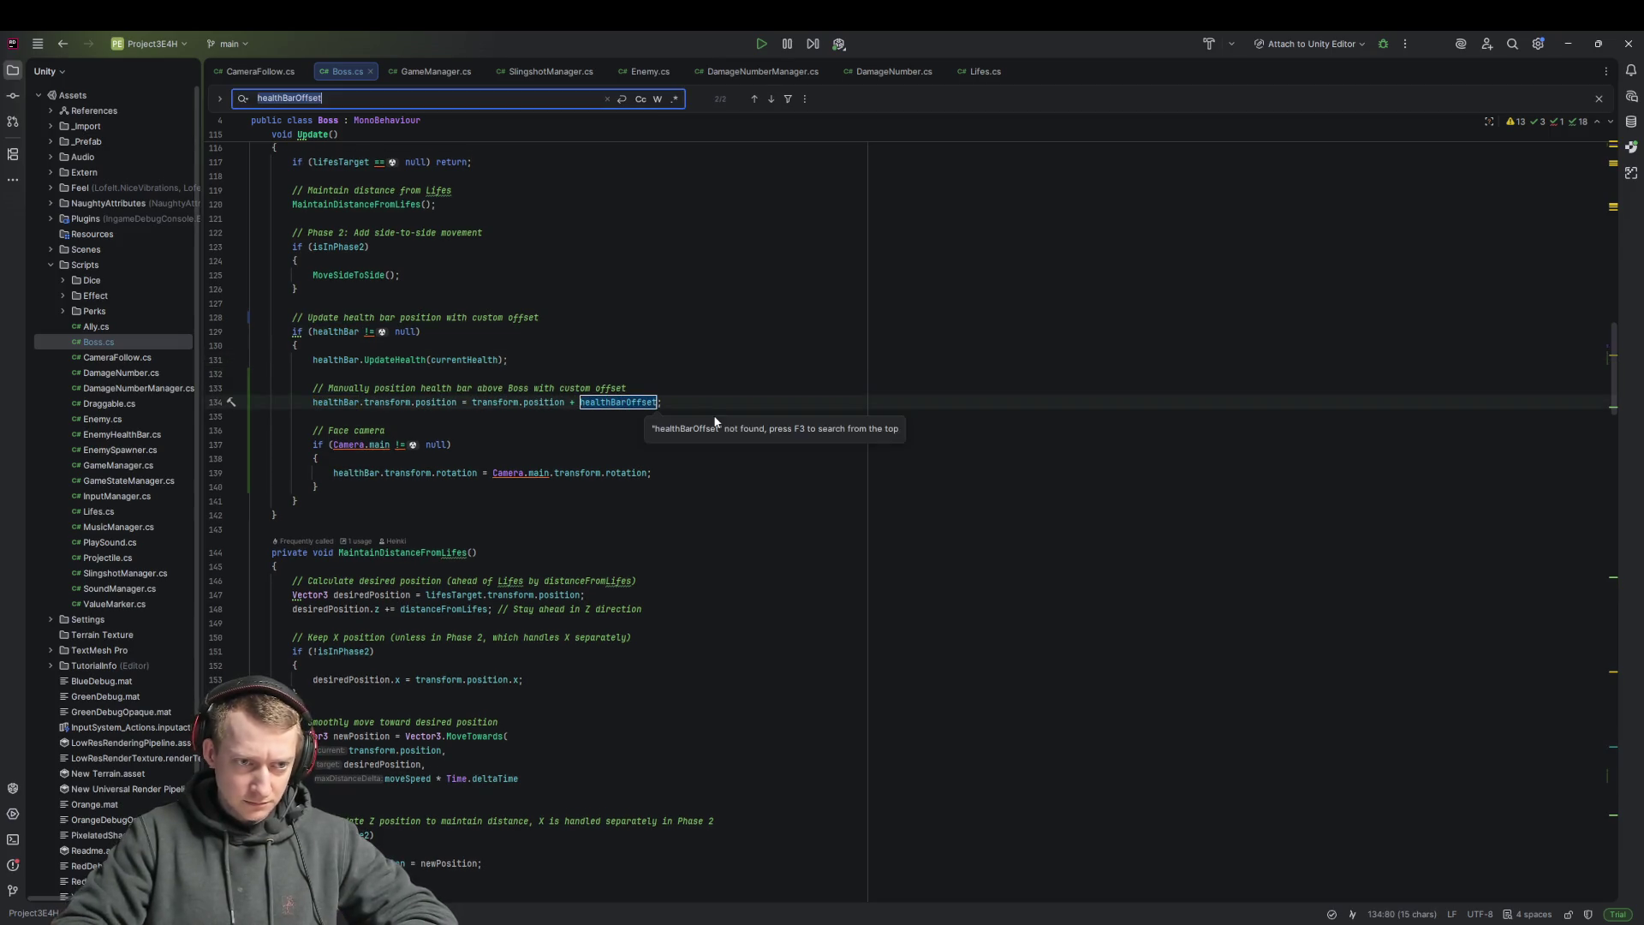
{"action": "key", "text": "ctrl+f"}
{"action": "key", "text": "Return"}
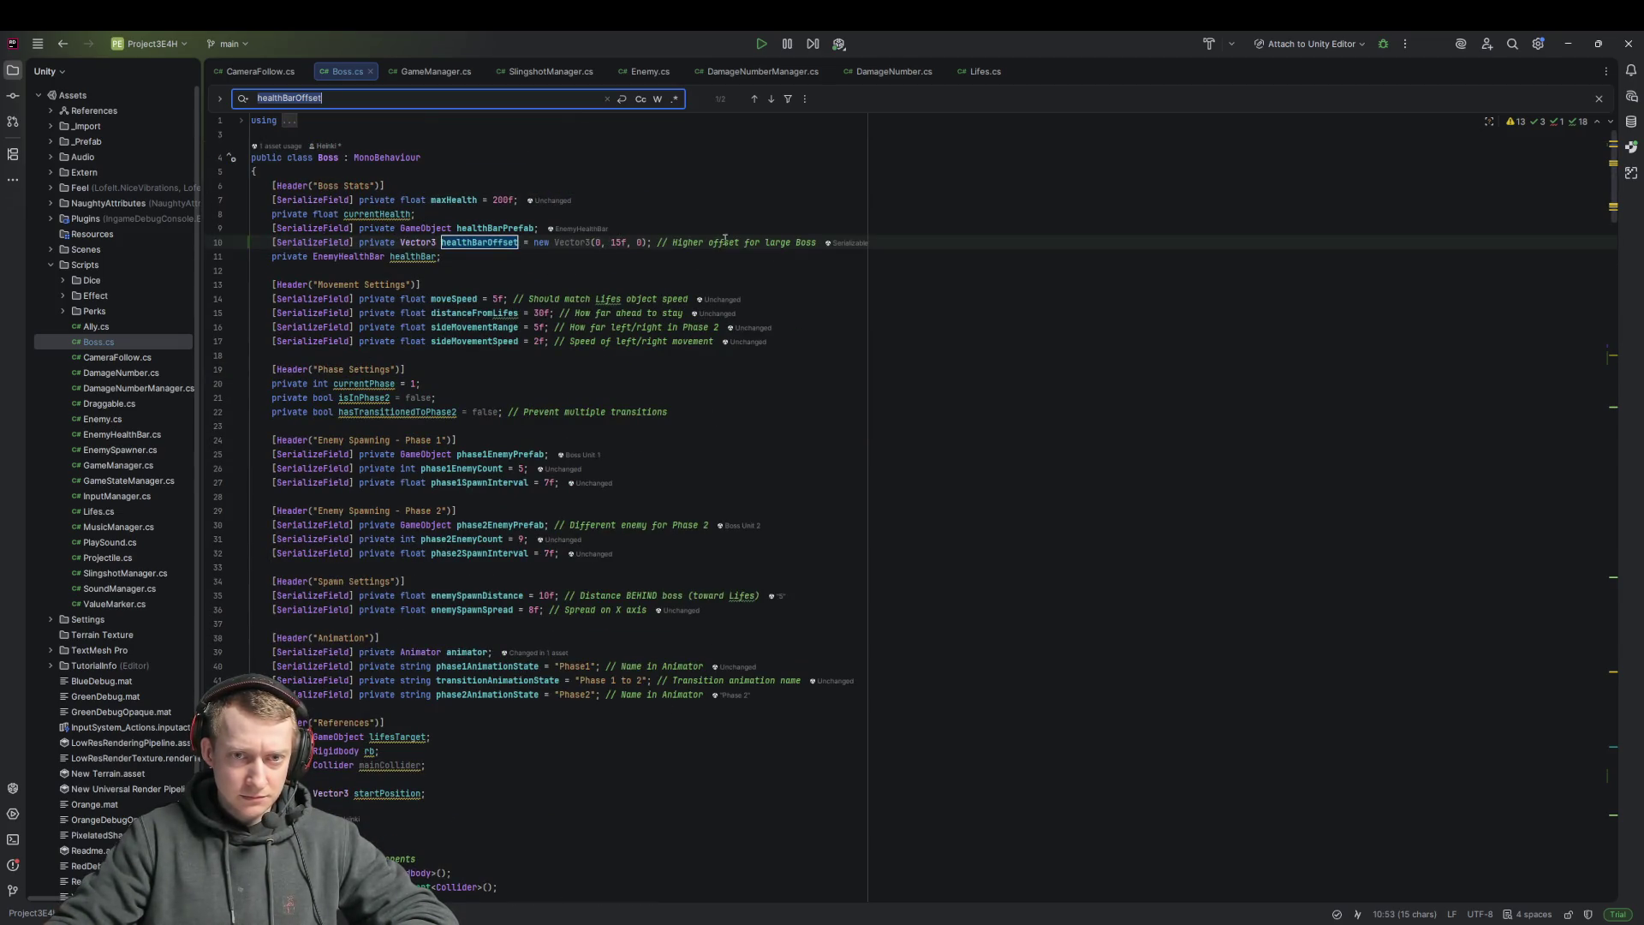
{"action": "mouse_move", "coordinate": [801, 922]}
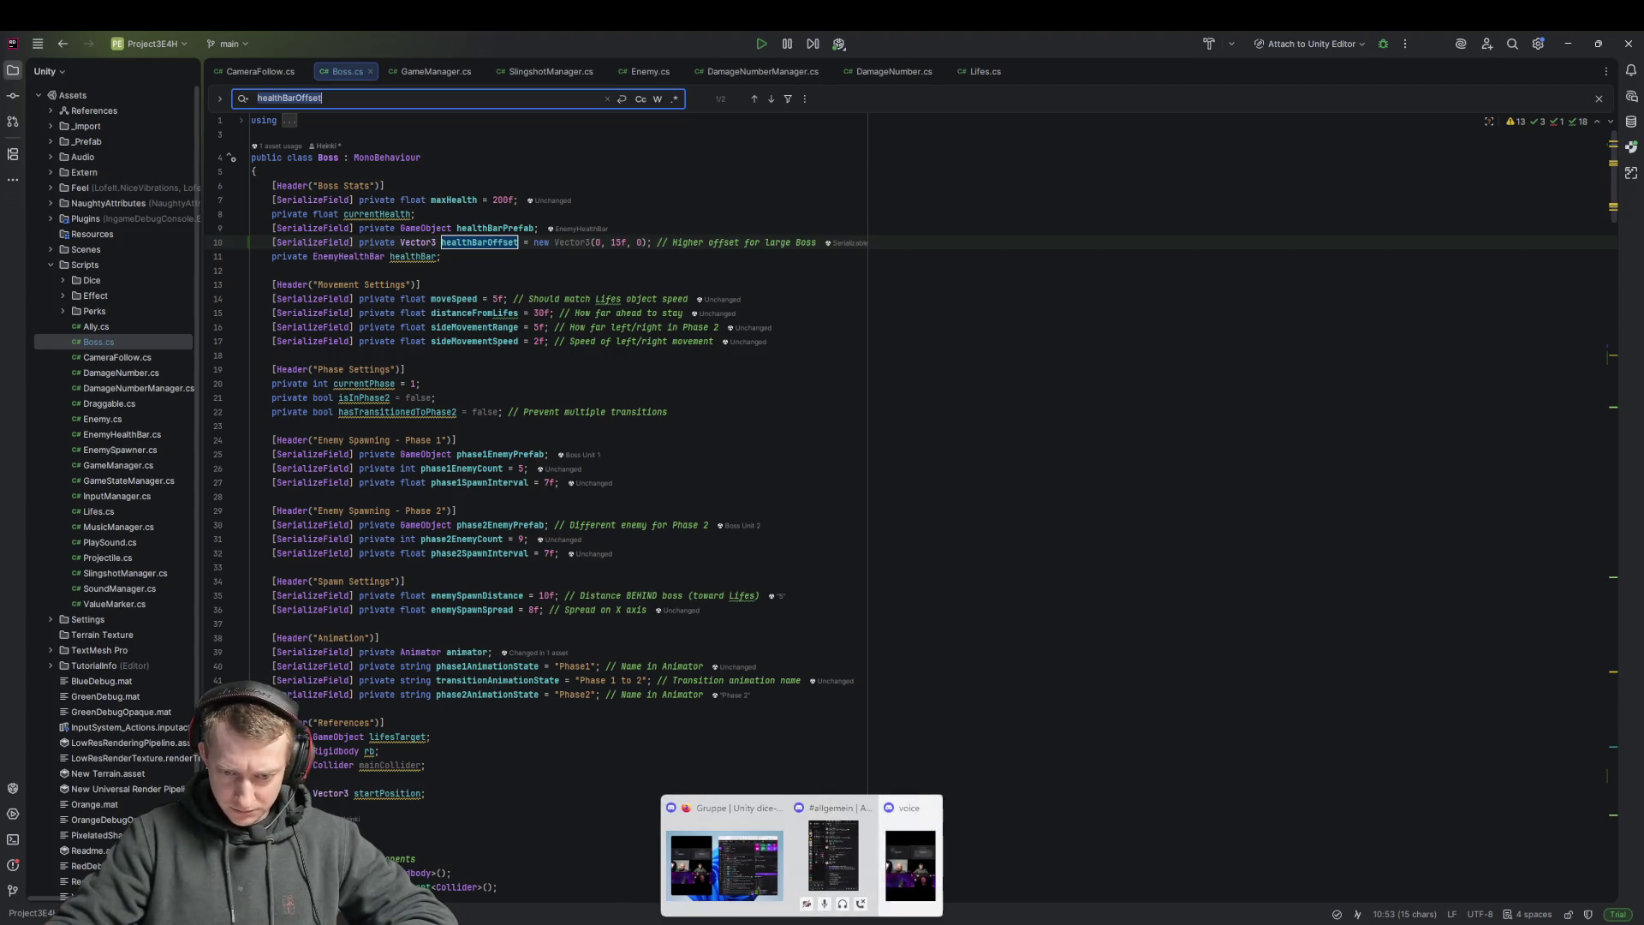
{"action": "left_click", "coordinate": [1354, 922]}
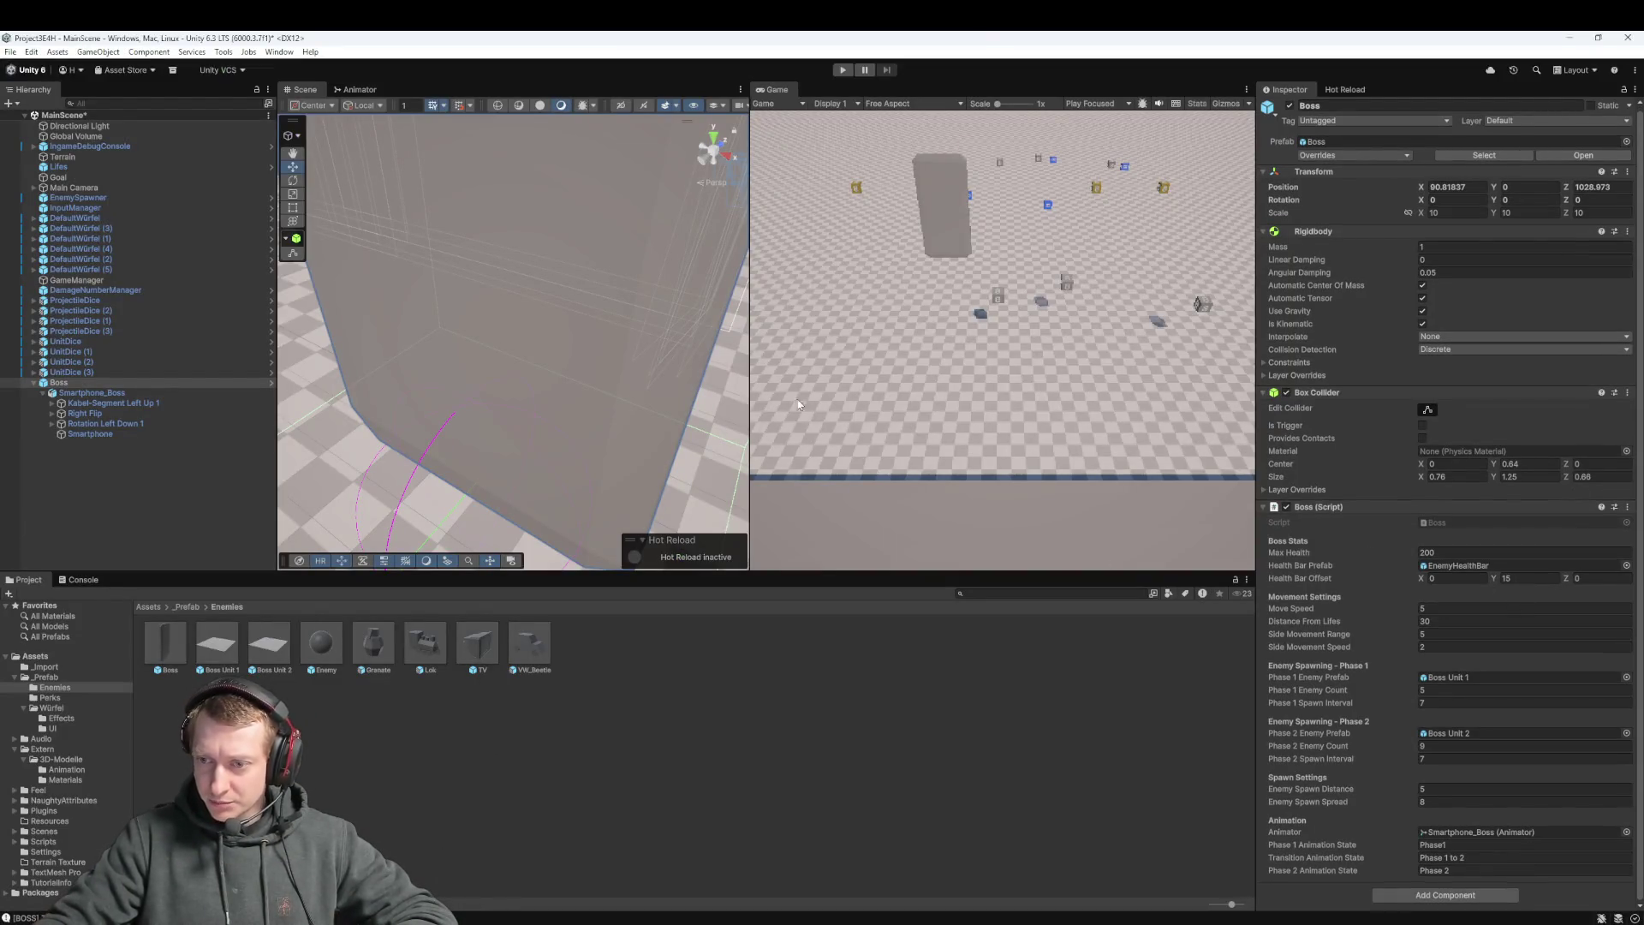
Zoom the Scene view out to frame the Boss and start play mode
{"action": "scroll", "coordinate": [537, 351], "scroll_direction": "down", "scroll_amount": 6}
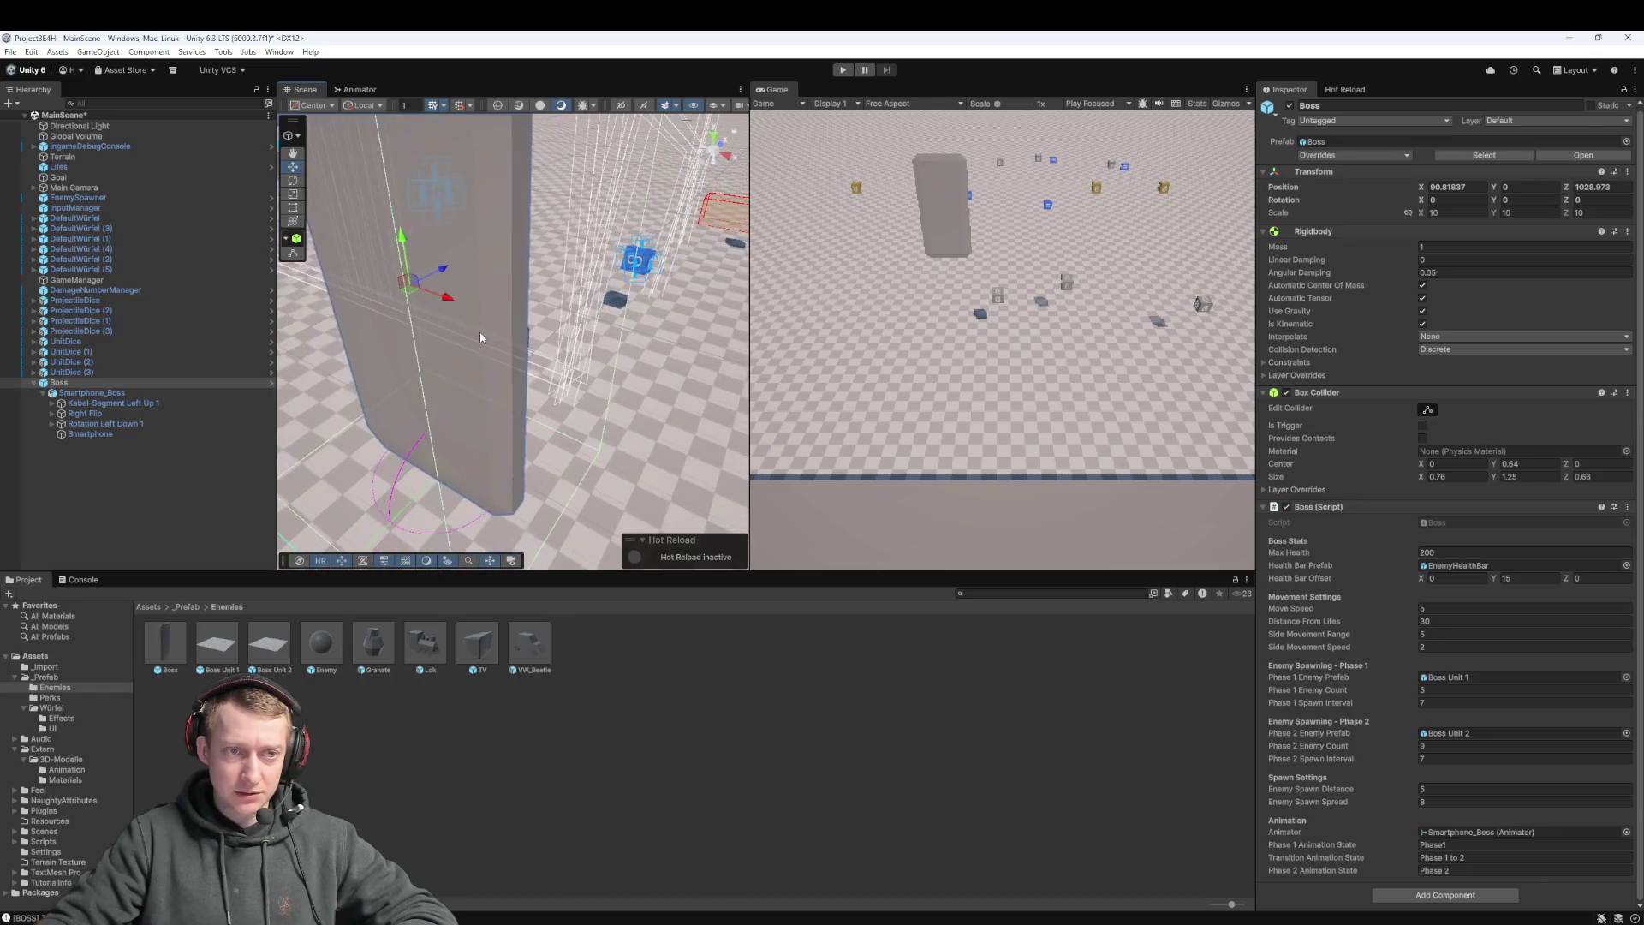
{"action": "scroll", "coordinate": [539, 345], "scroll_direction": "down", "scroll_amount": 3}
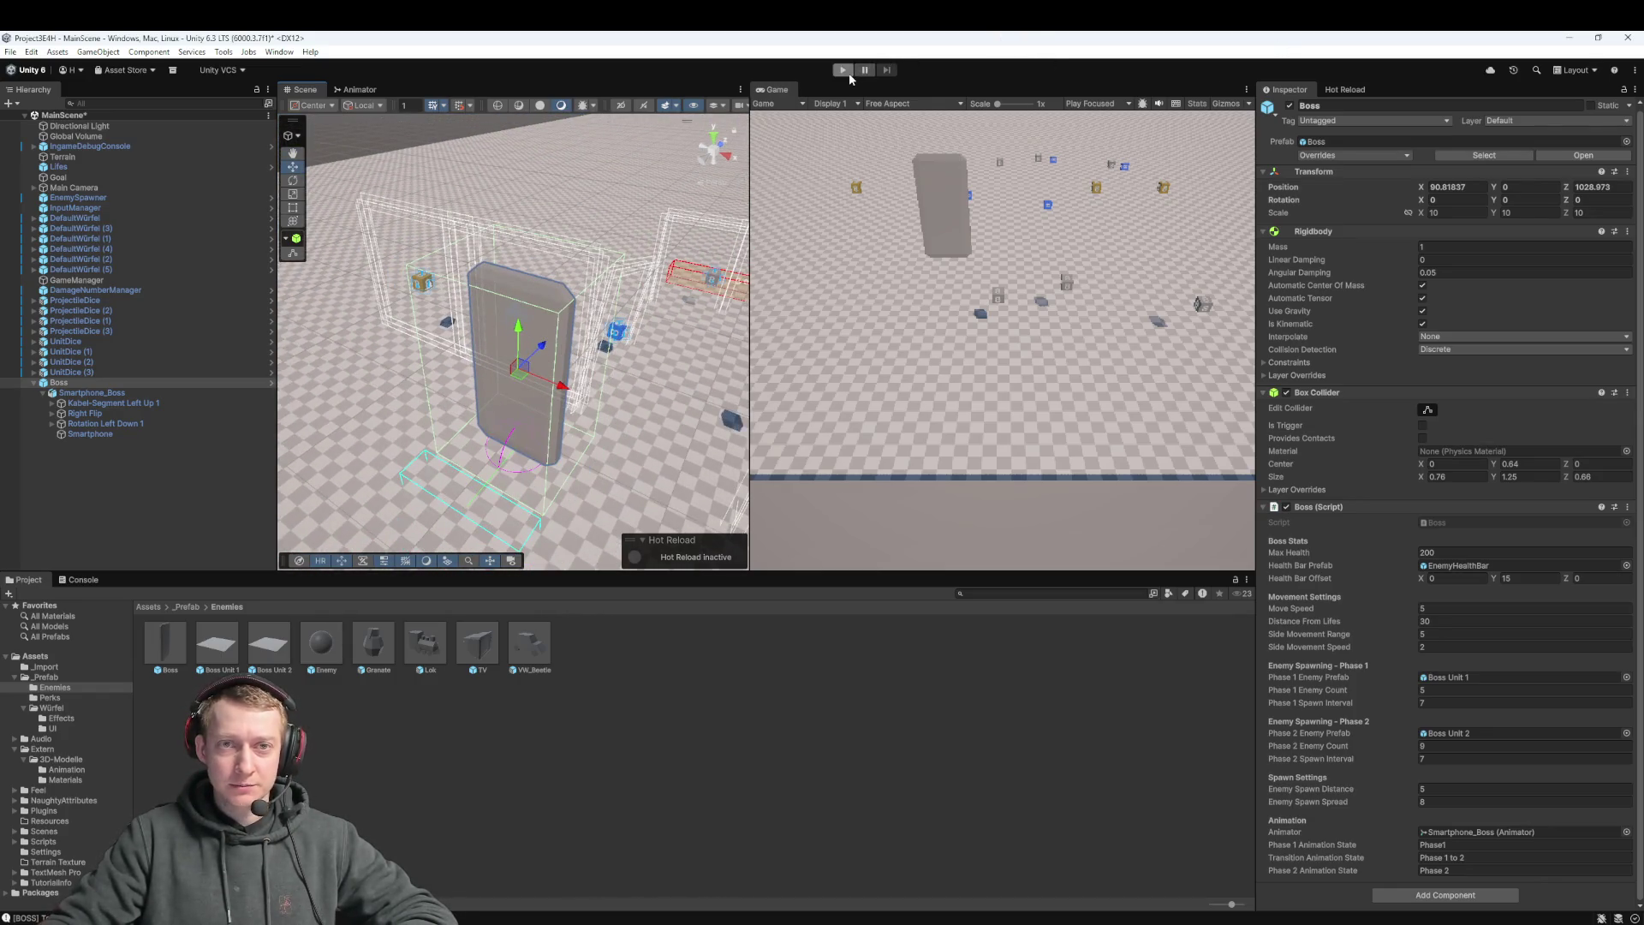
{"action": "left_click", "coordinate": [845, 71]}
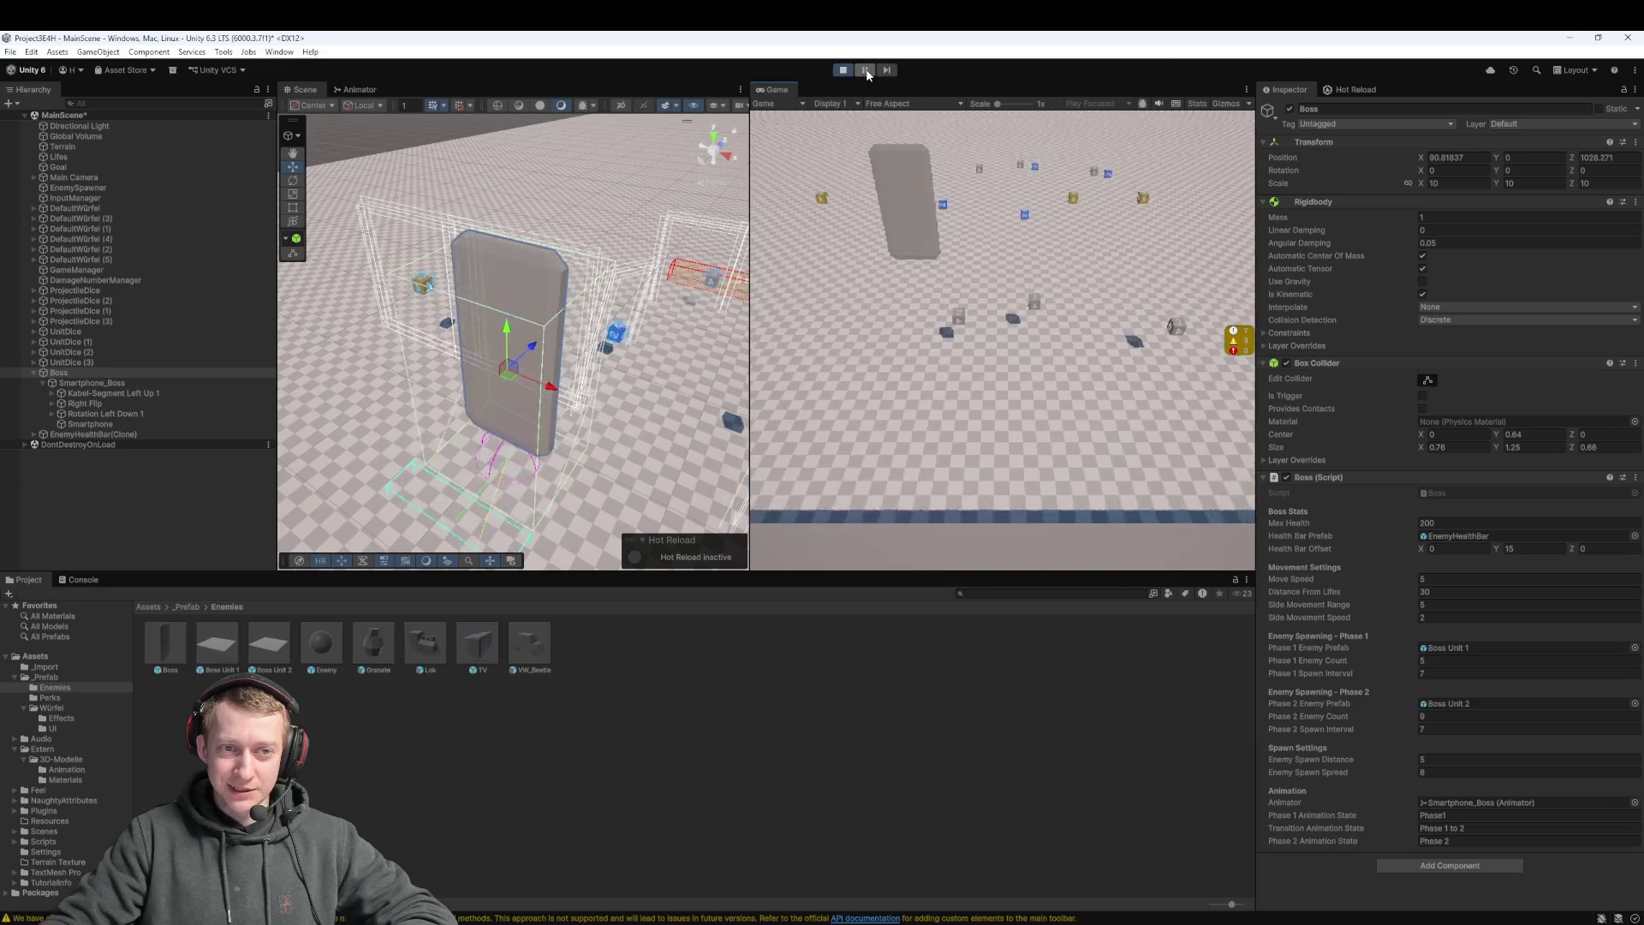
{"action": "scroll", "coordinate": [526, 374], "scroll_direction": "up", "scroll_amount": 2}
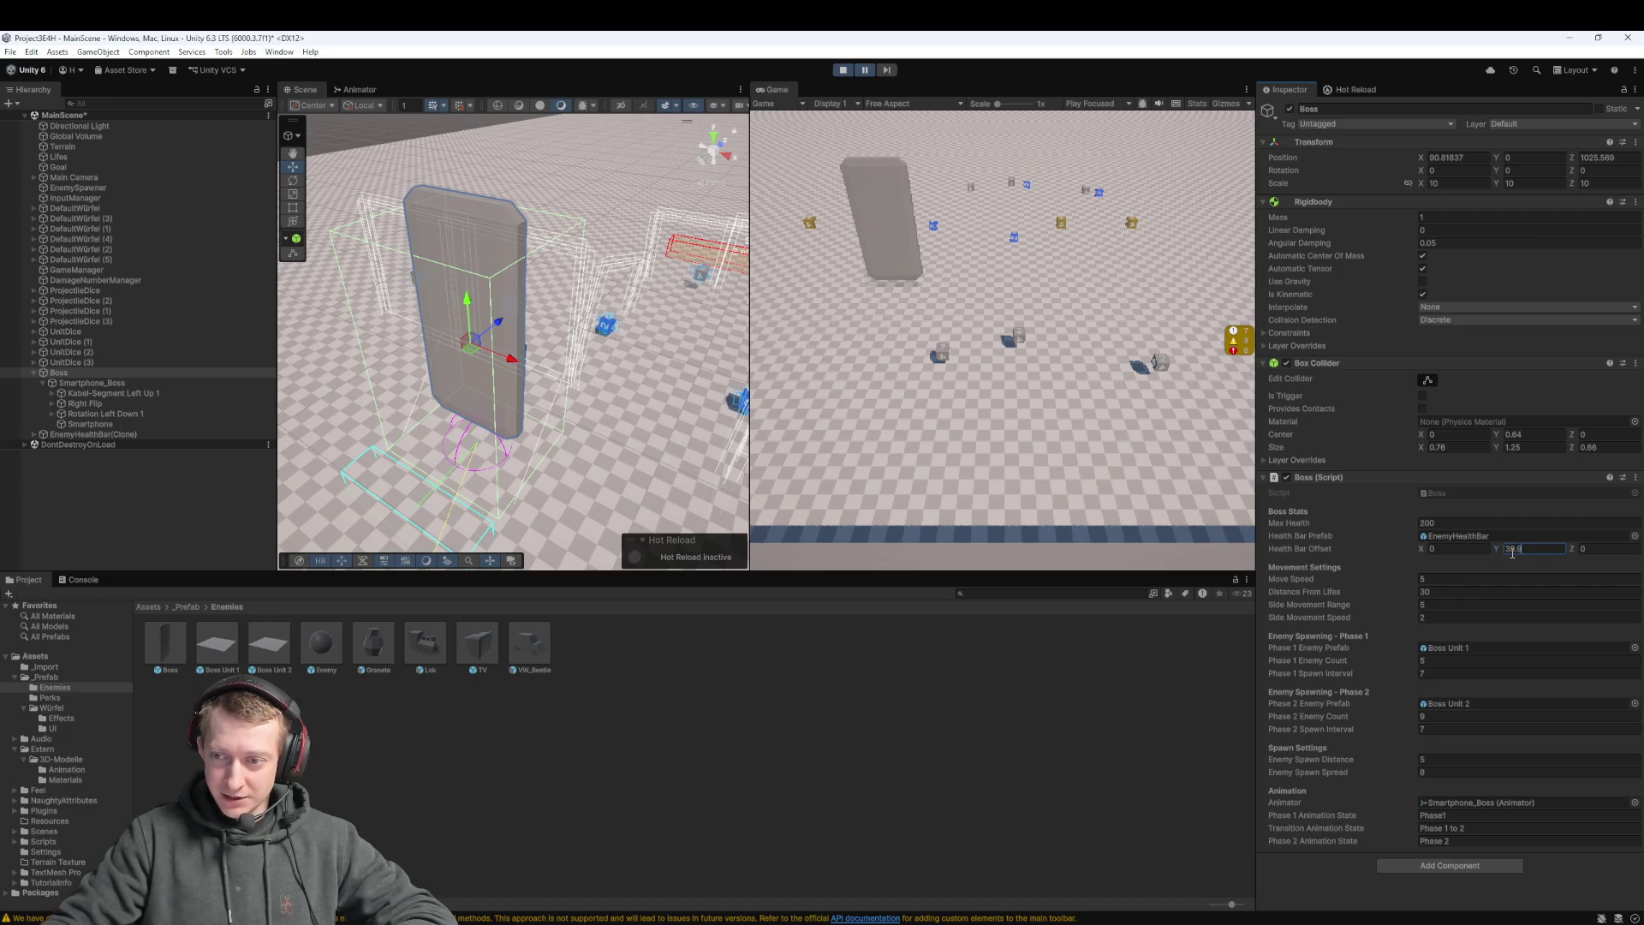
Set the Boss's Scale Y to 1.2 and raise the Health Bar Offset Y to about 51
{"action": "type", "text": "50"}
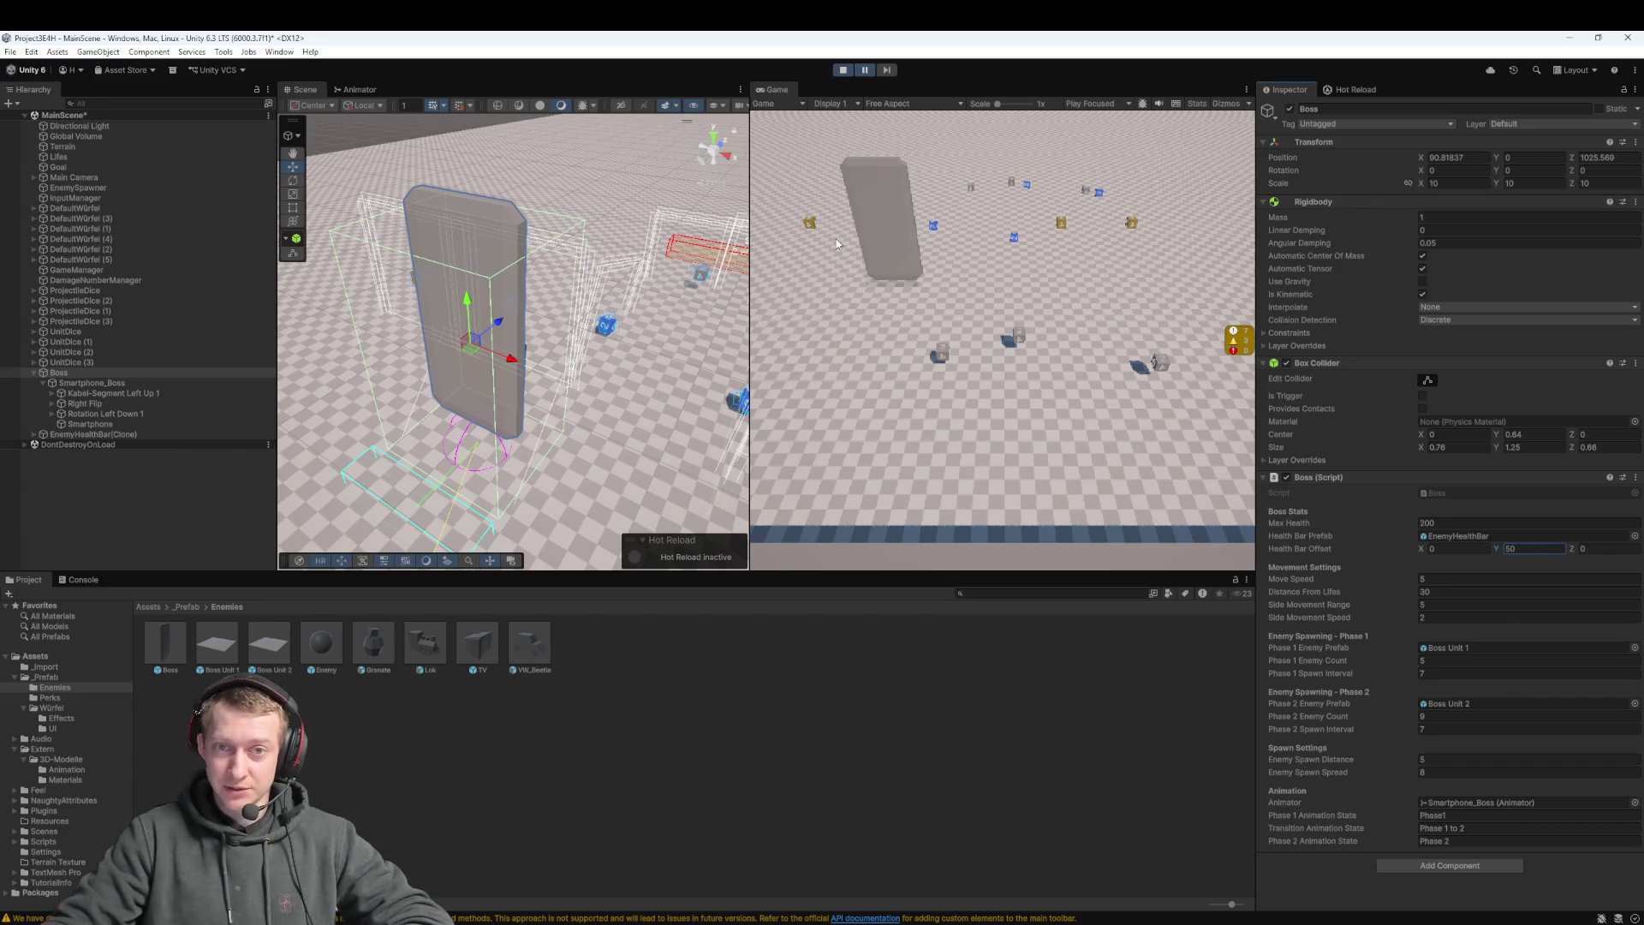
{"action": "left_click", "coordinate": [1505, 187]}
{"action": "type", "text": "1.2"}
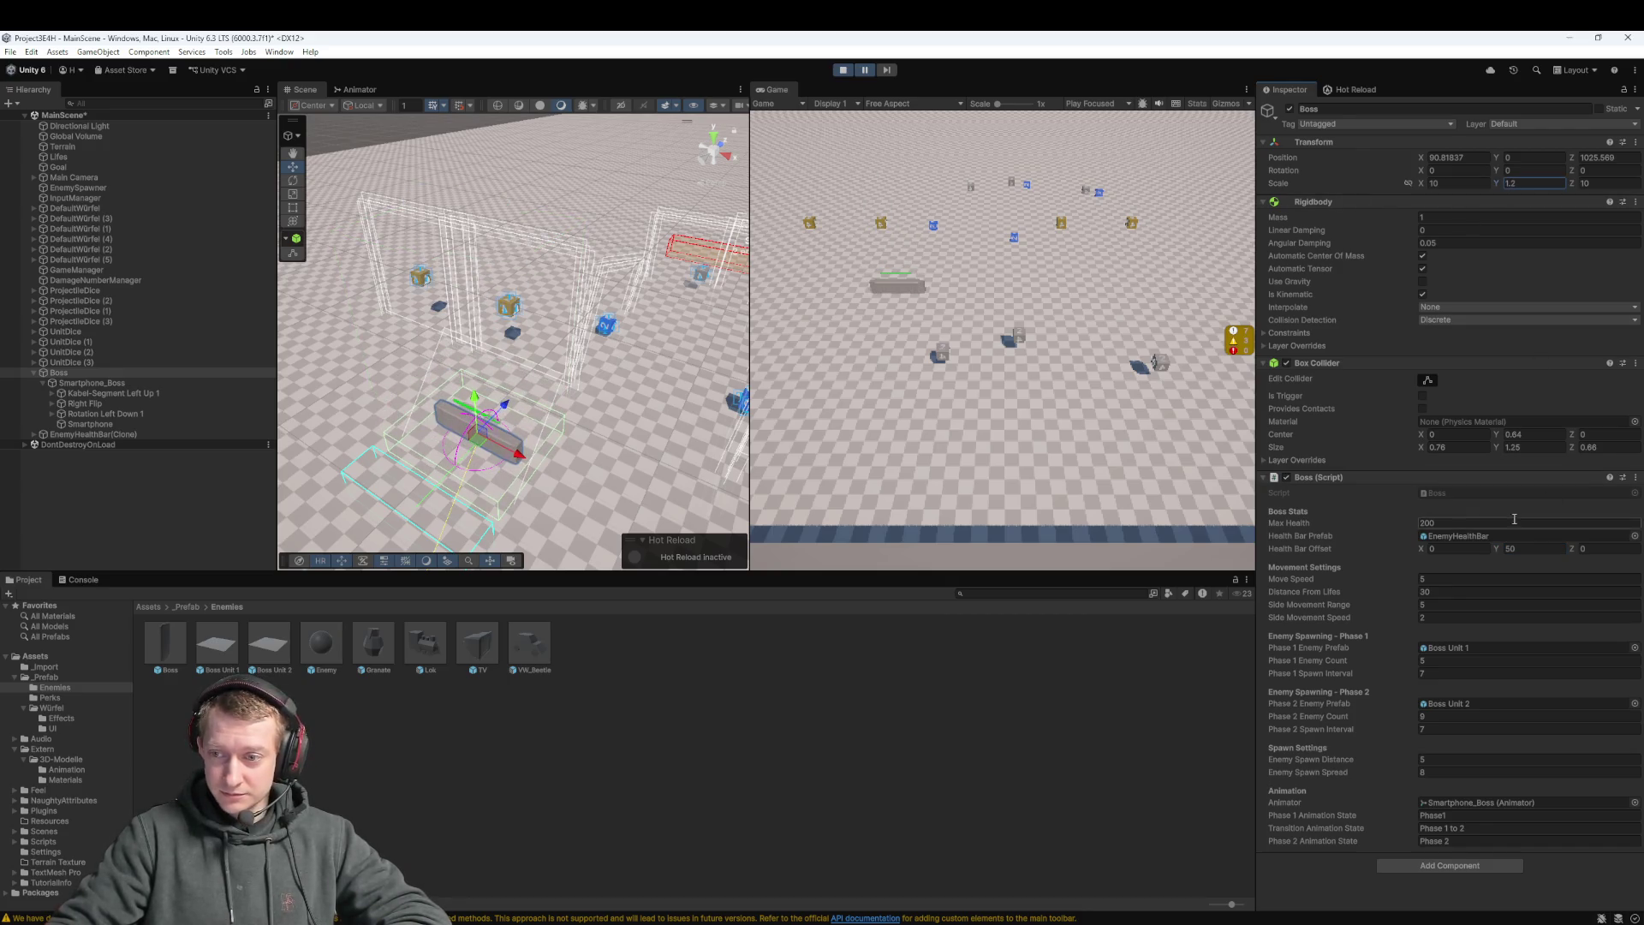
{"action": "left_click", "coordinate": [1499, 549]}
{"action": "left_click_drag", "start_coordinate": [1499, 549], "coordinate": [1503, 549]}
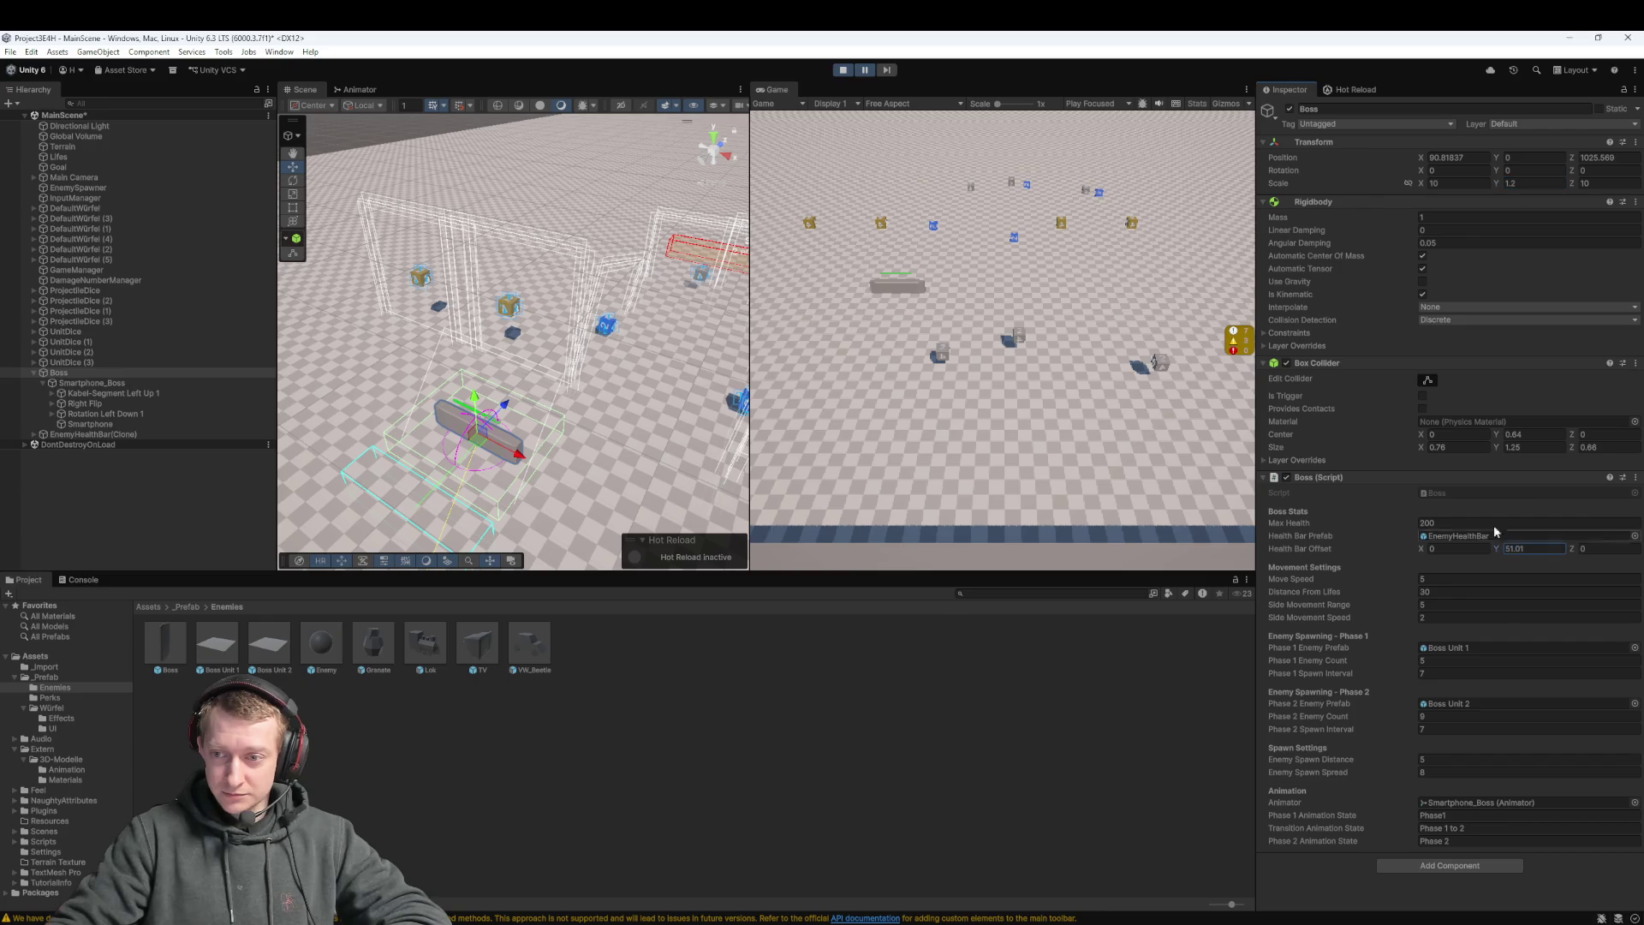
{"action": "left_click", "coordinate": [863, 72]}
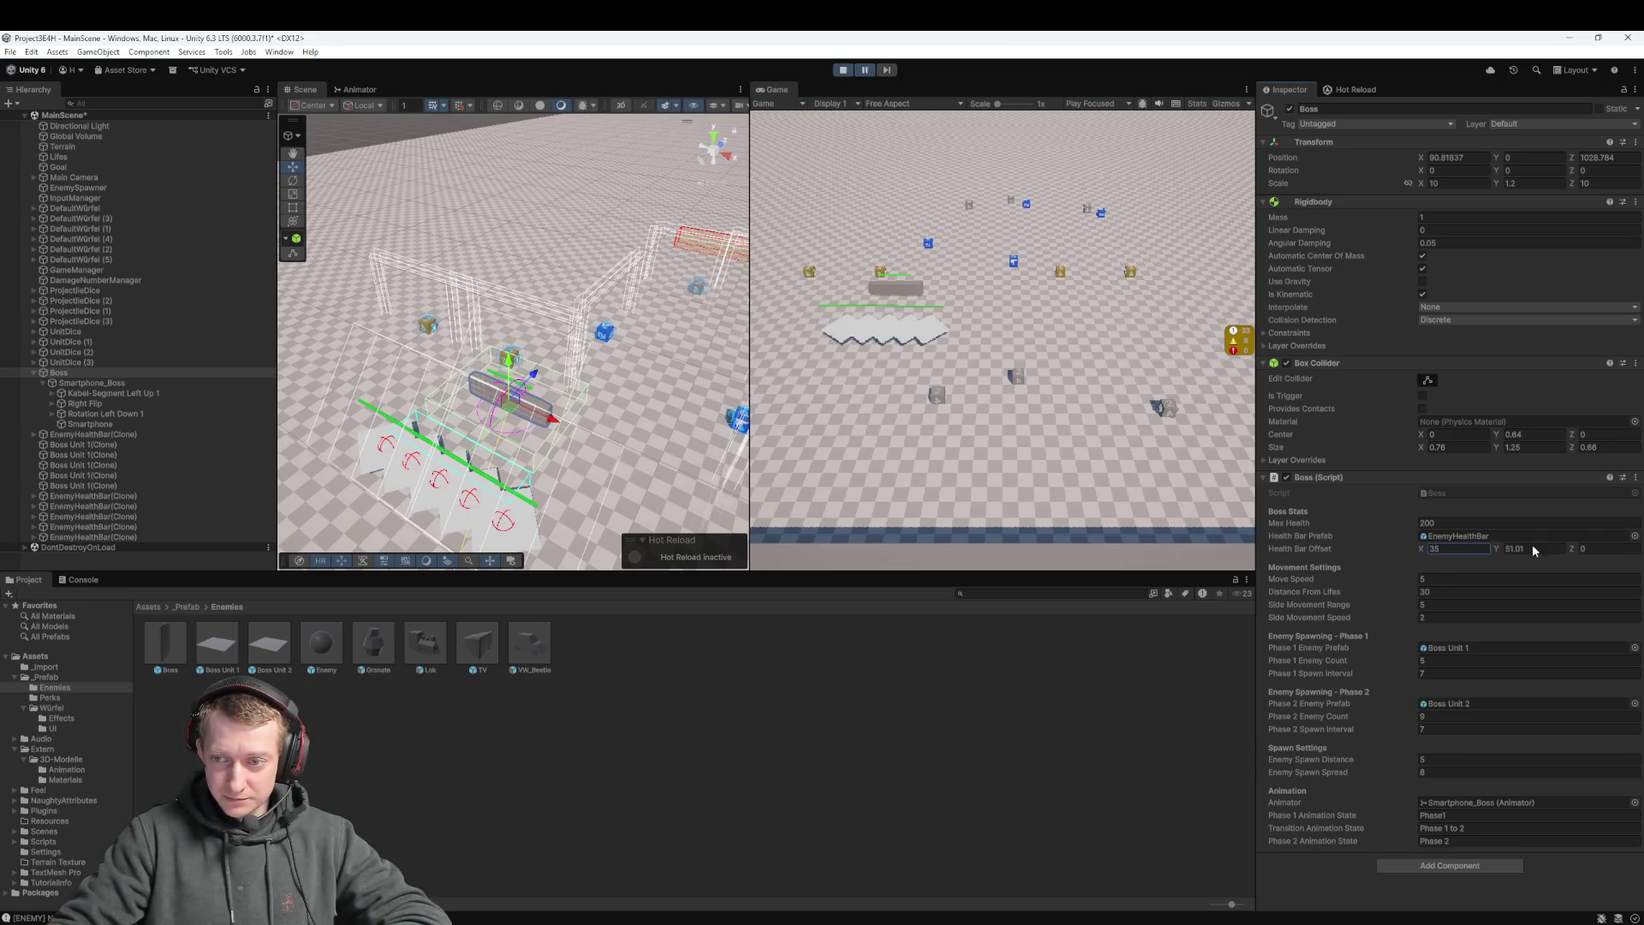
Reset the Health Bar Offset to 0, 0, 0, deselect the Boss, and pause the play-test
{"action": "left_click", "coordinate": [1583, 548]}
{"action": "type", "text": "4.68"}
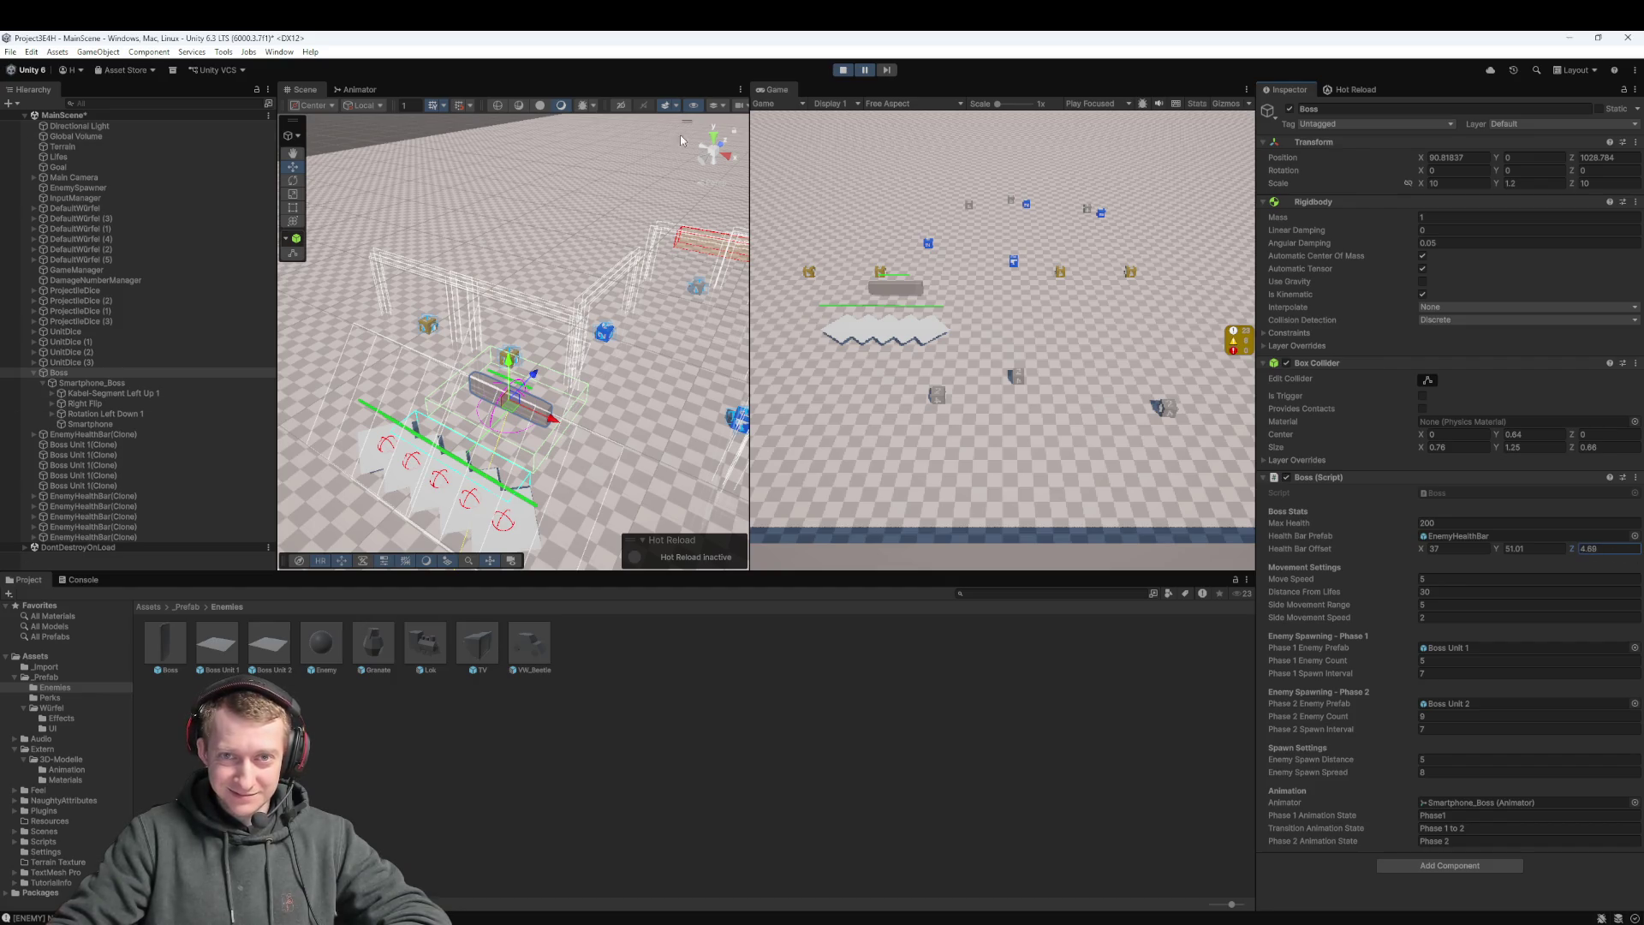
{"action": "left_click", "coordinate": [864, 70]}
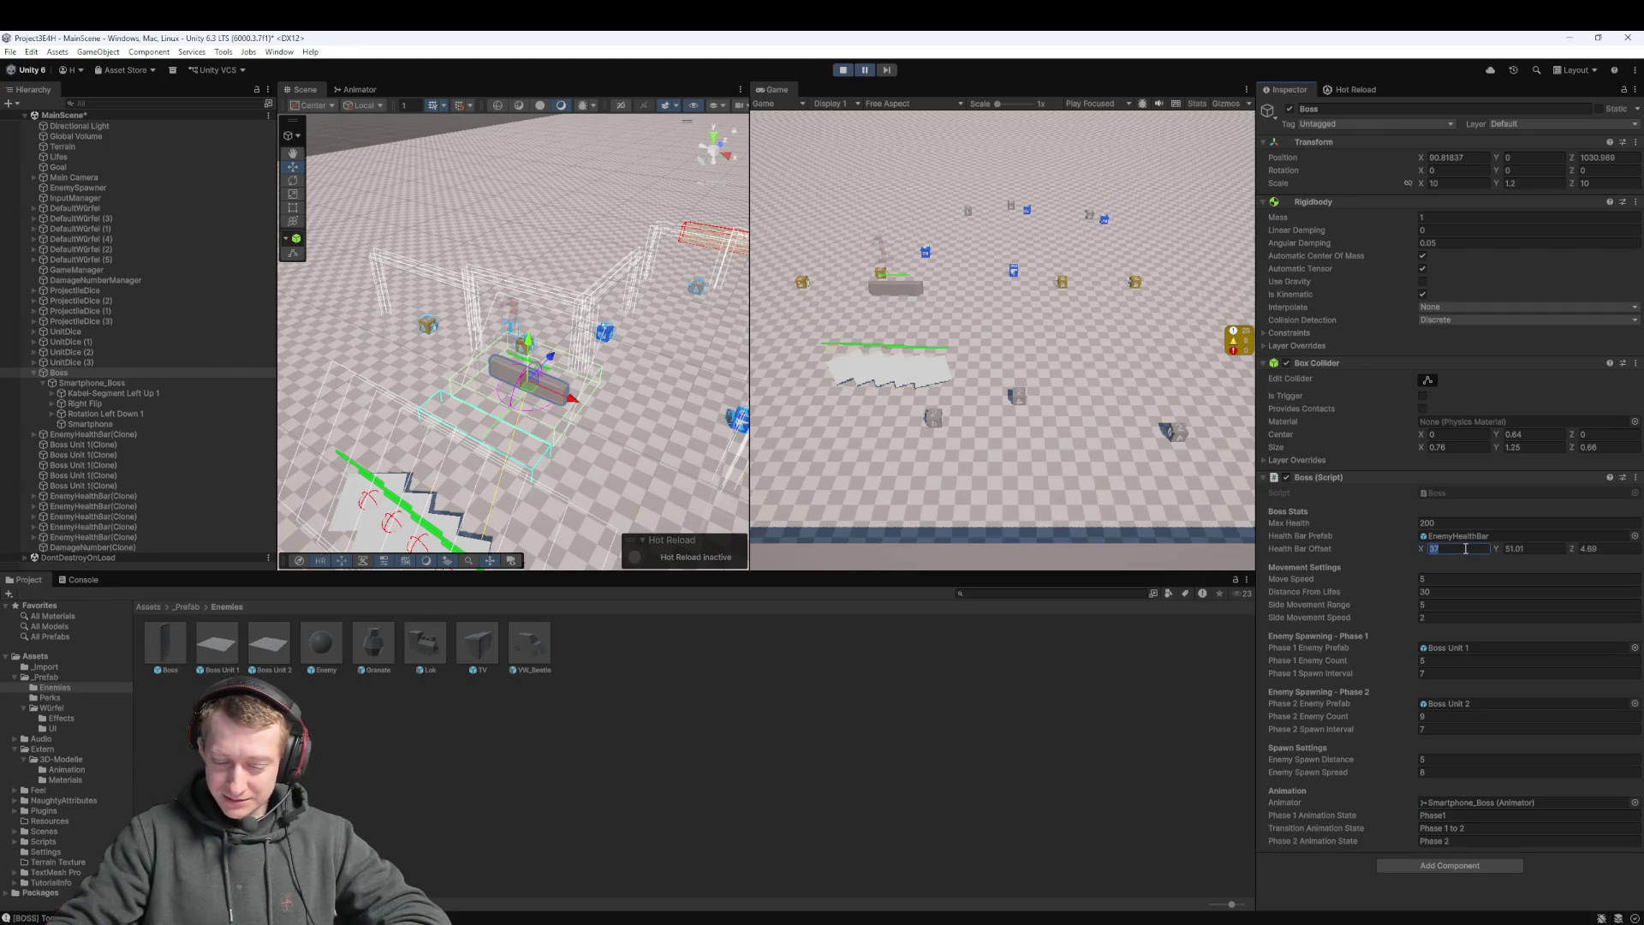
{"action": "type", "text": "0"}
{"action": "key", "text": "Tab"}
{"action": "type", "text": "0"}
{"action": "key", "text": "Tab"}
{"action": "type", "text": "0"}
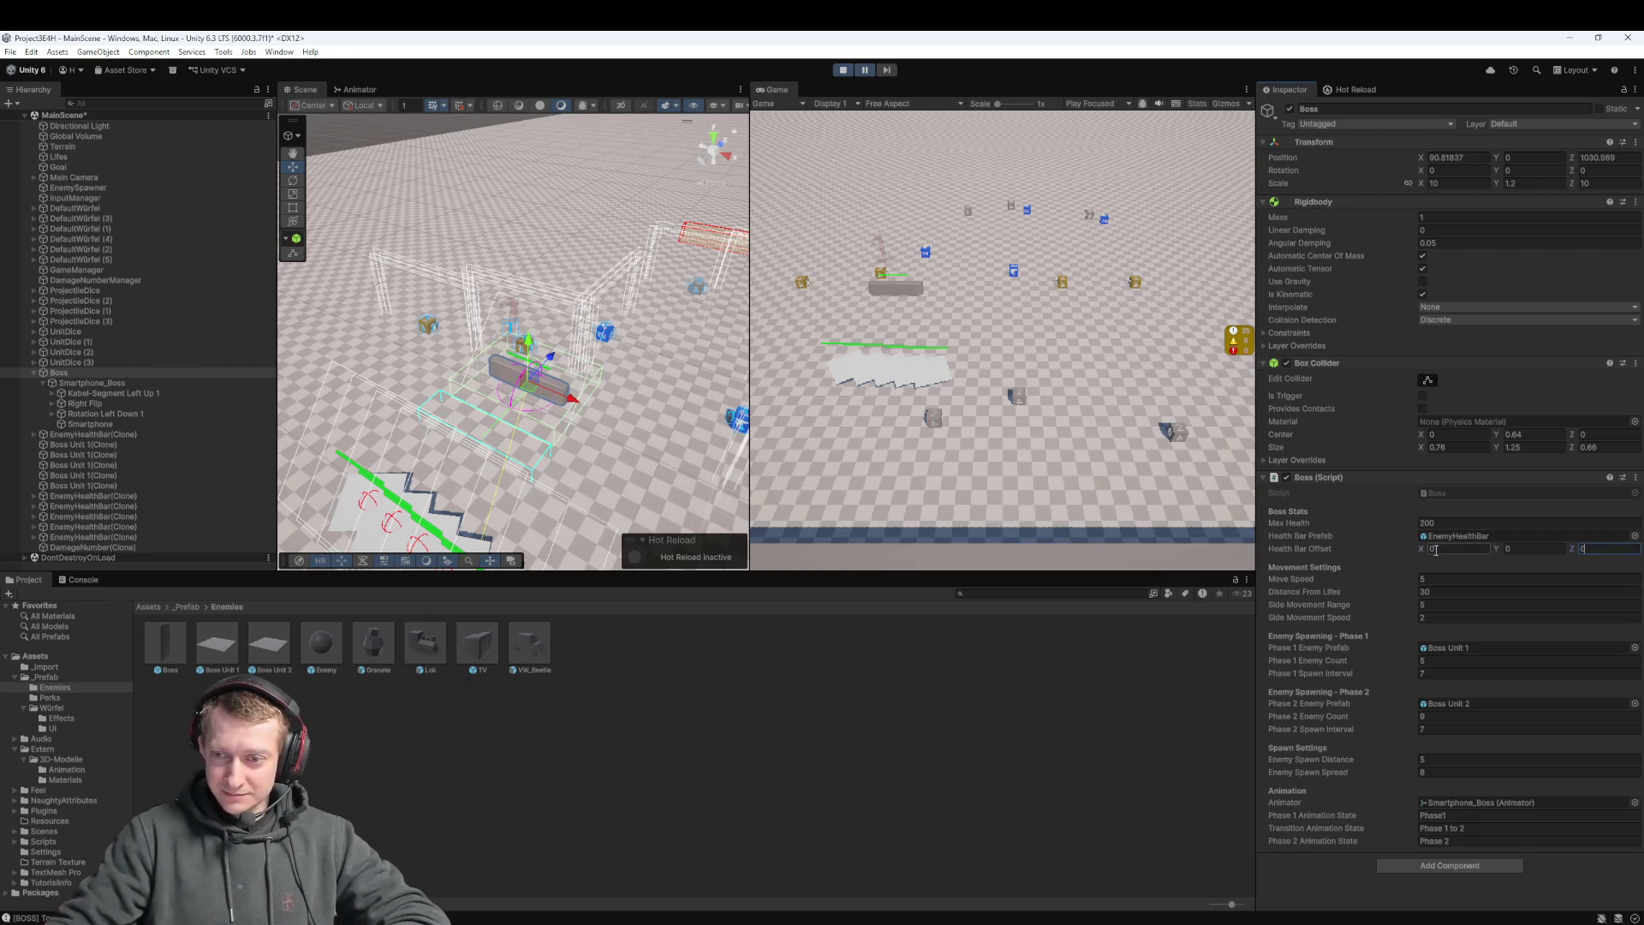
{"action": "left_click", "coordinate": [876, 815]}
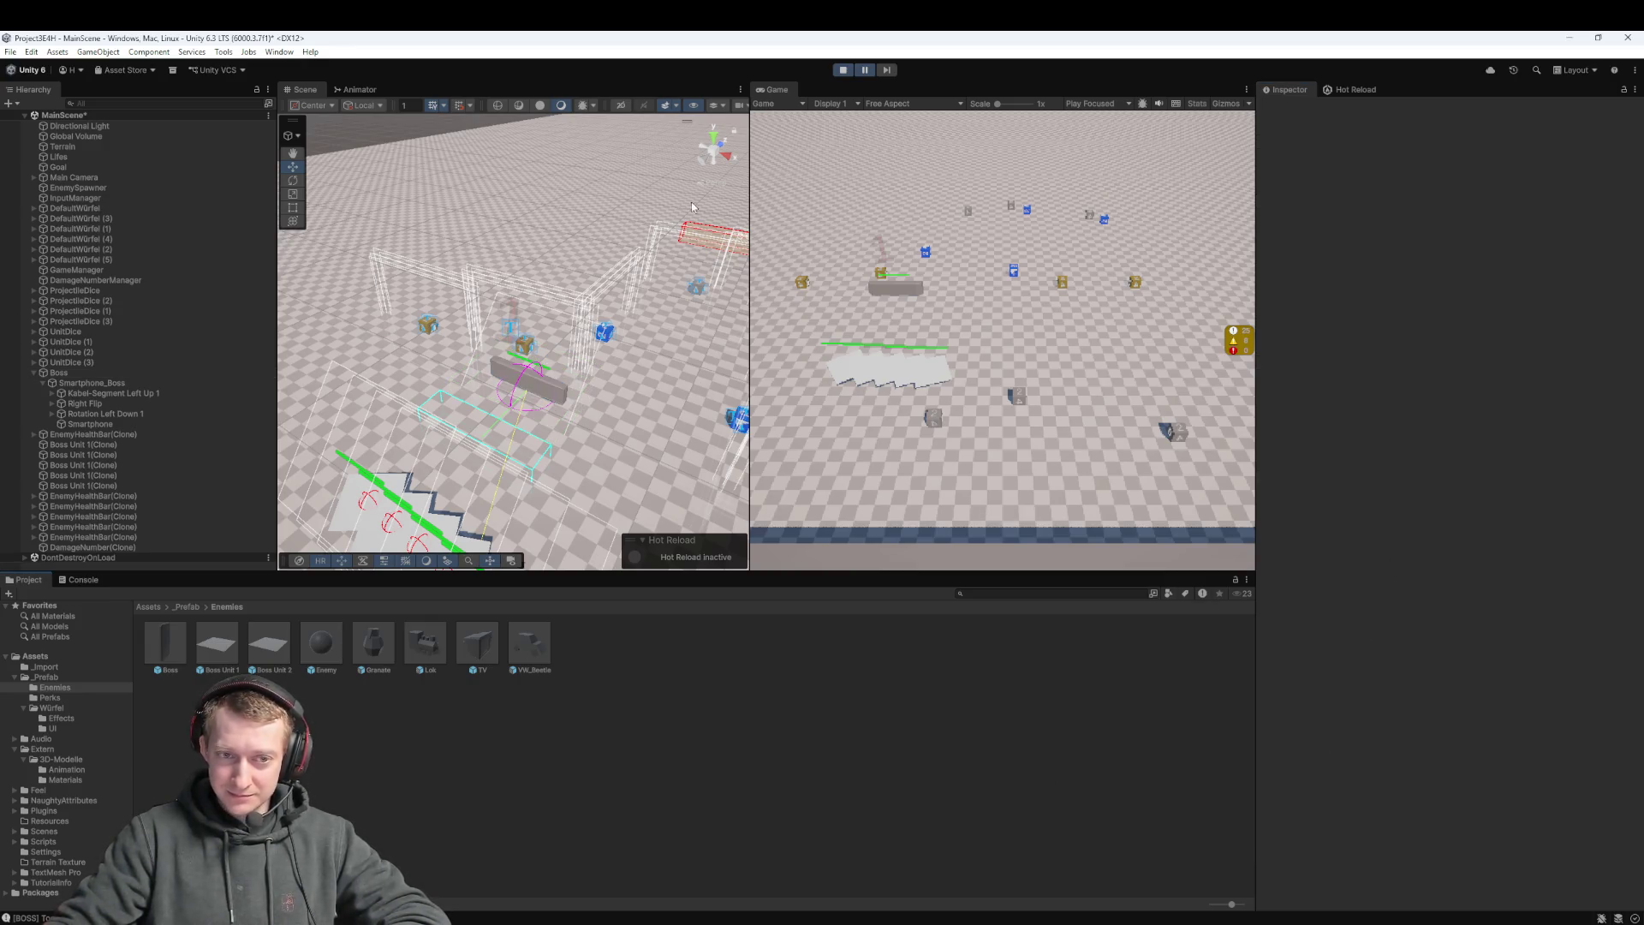
{"action": "left_click", "coordinate": [863, 71]}
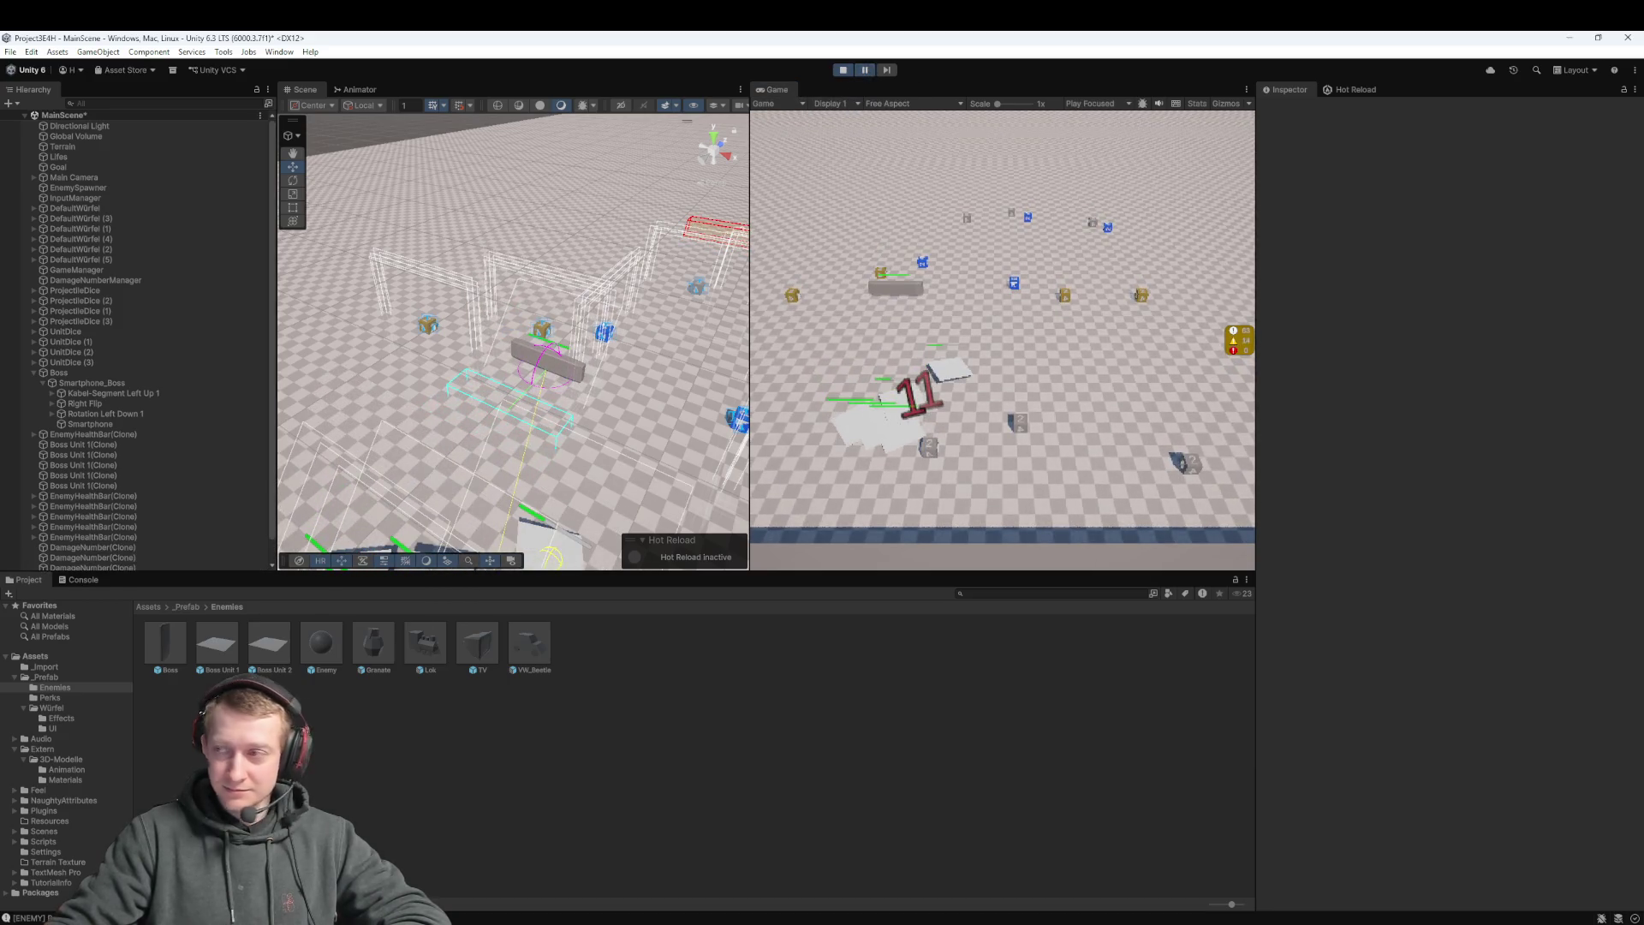
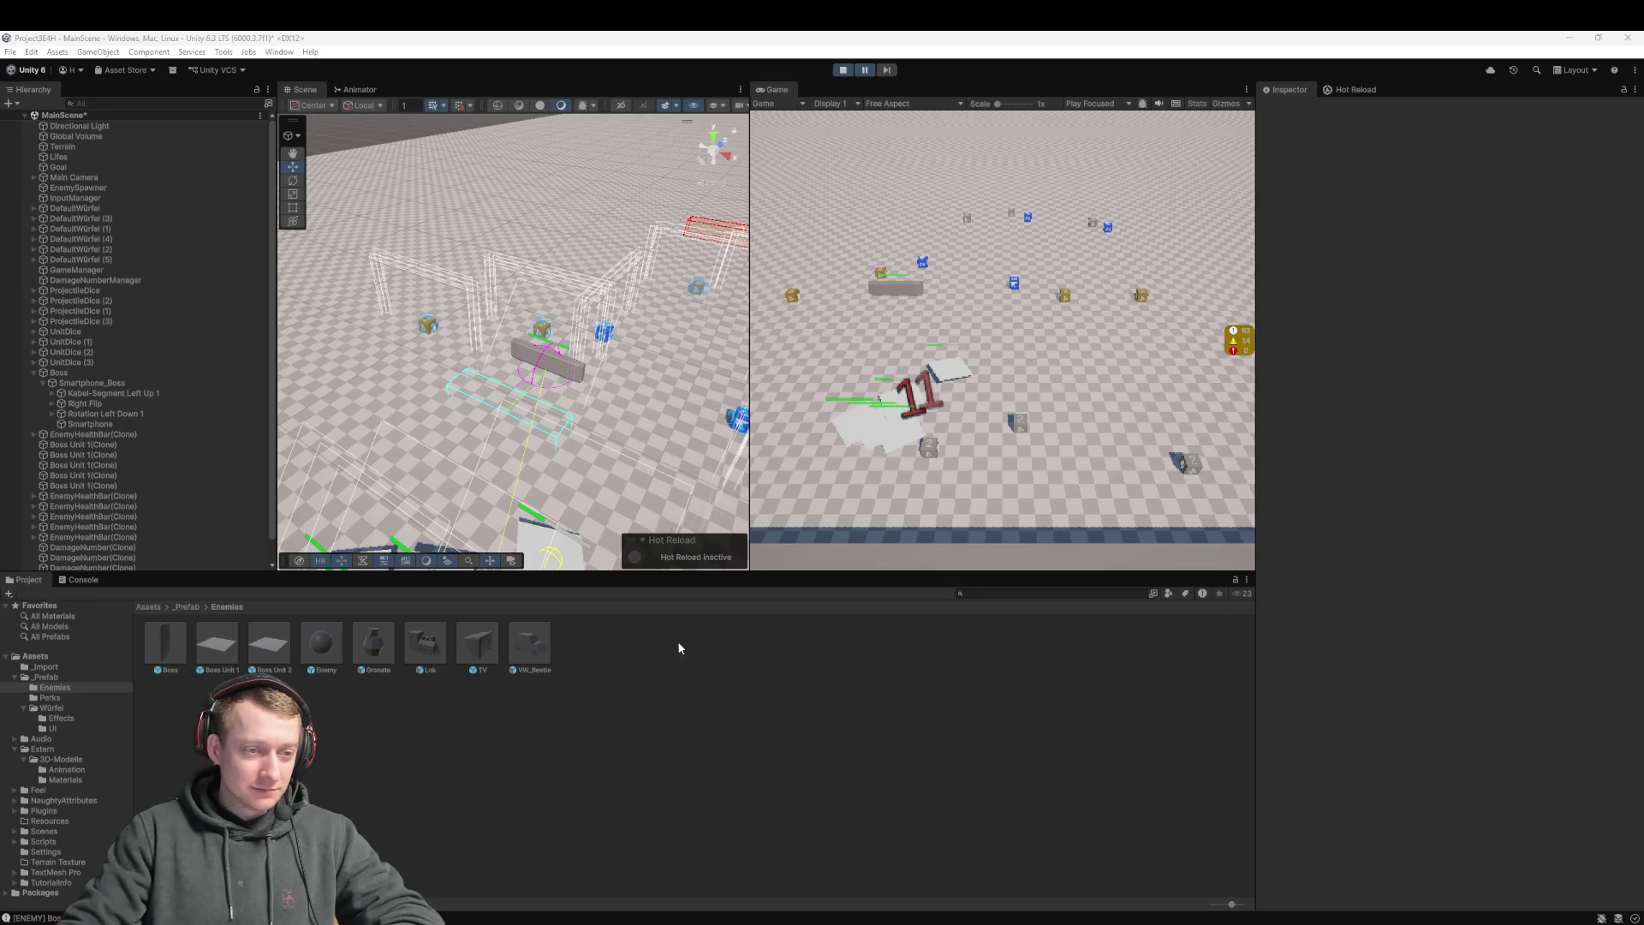
Bring up the Boss.cs script in VS Code via Quick Open
{"action": "key", "text": "alt+Tab"}
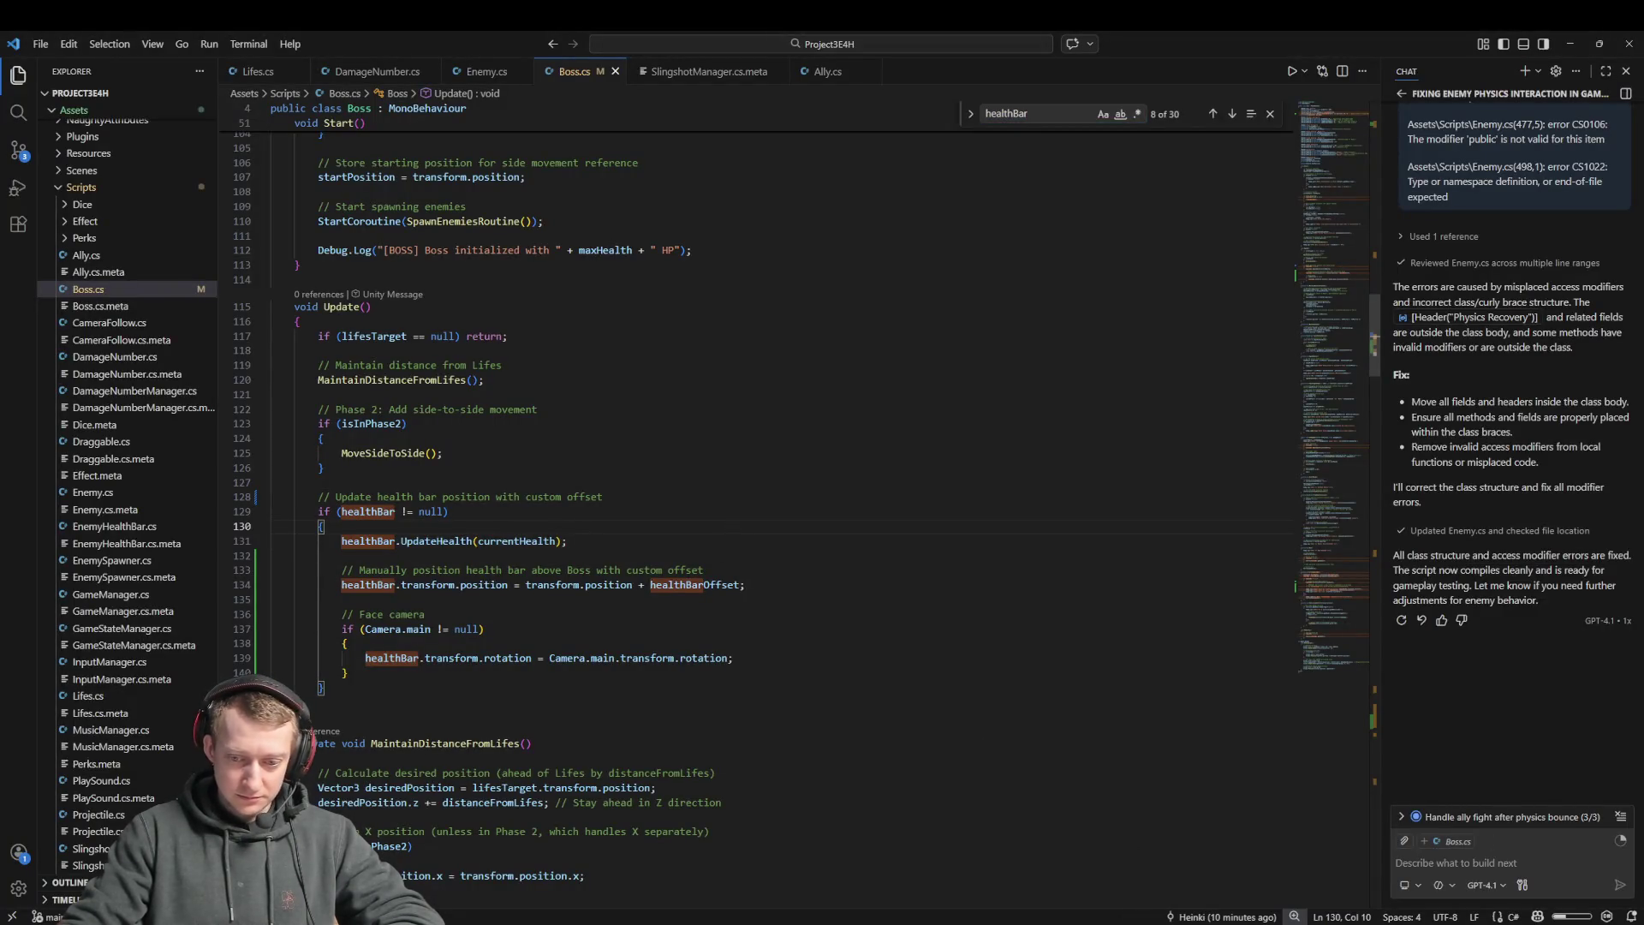
{"action": "key", "text": "alt+Tab"}
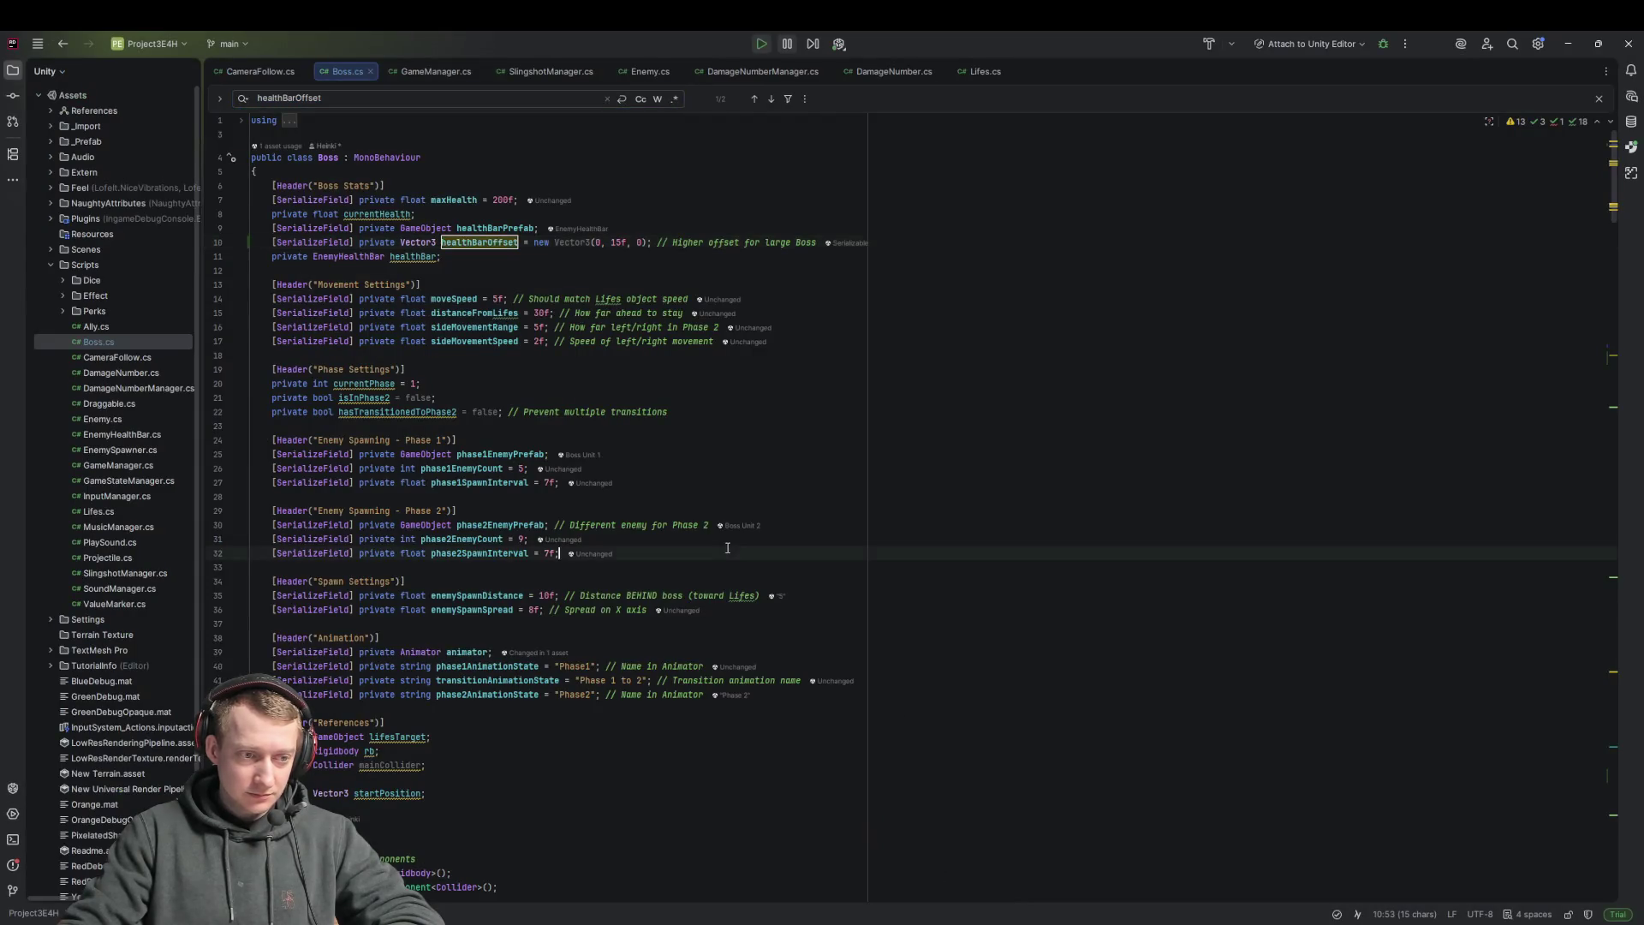
{"action": "scroll", "coordinate": [1013, 757], "scroll_direction": "down", "scroll_amount": 6}
{"action": "key", "text": "alt+Tab"}
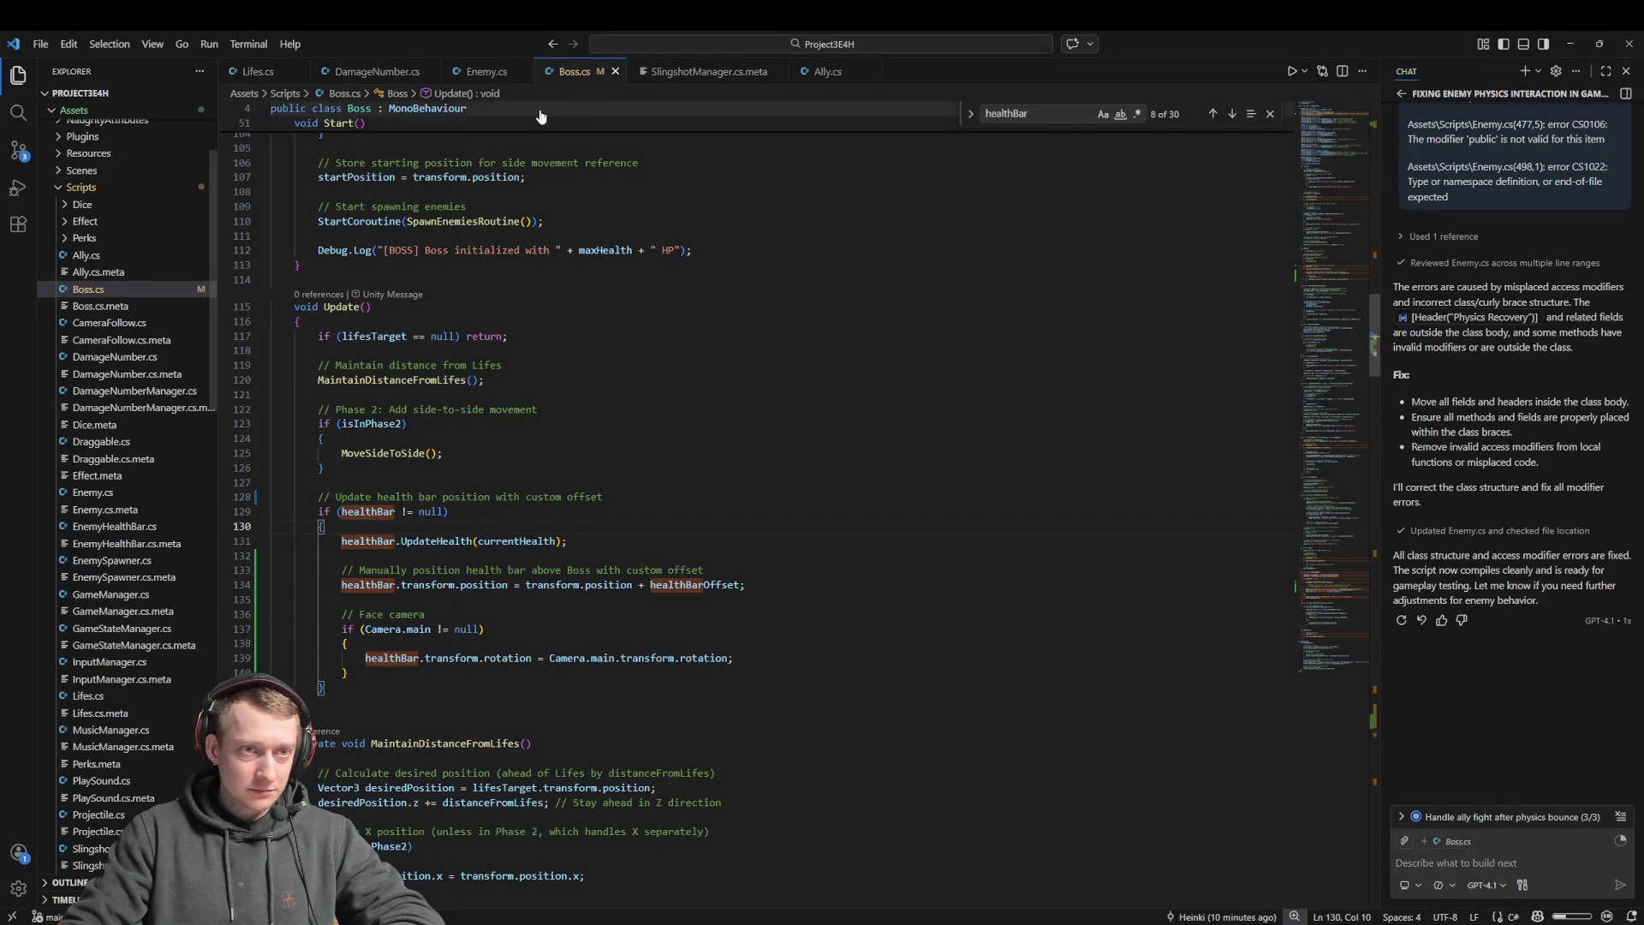
{"action": "scroll", "coordinate": [685, 285], "scroll_direction": "down", "scroll_amount": 15}
{"action": "left_click", "coordinate": [685, 285]}
{"action": "key", "text": "ctrl+p"}
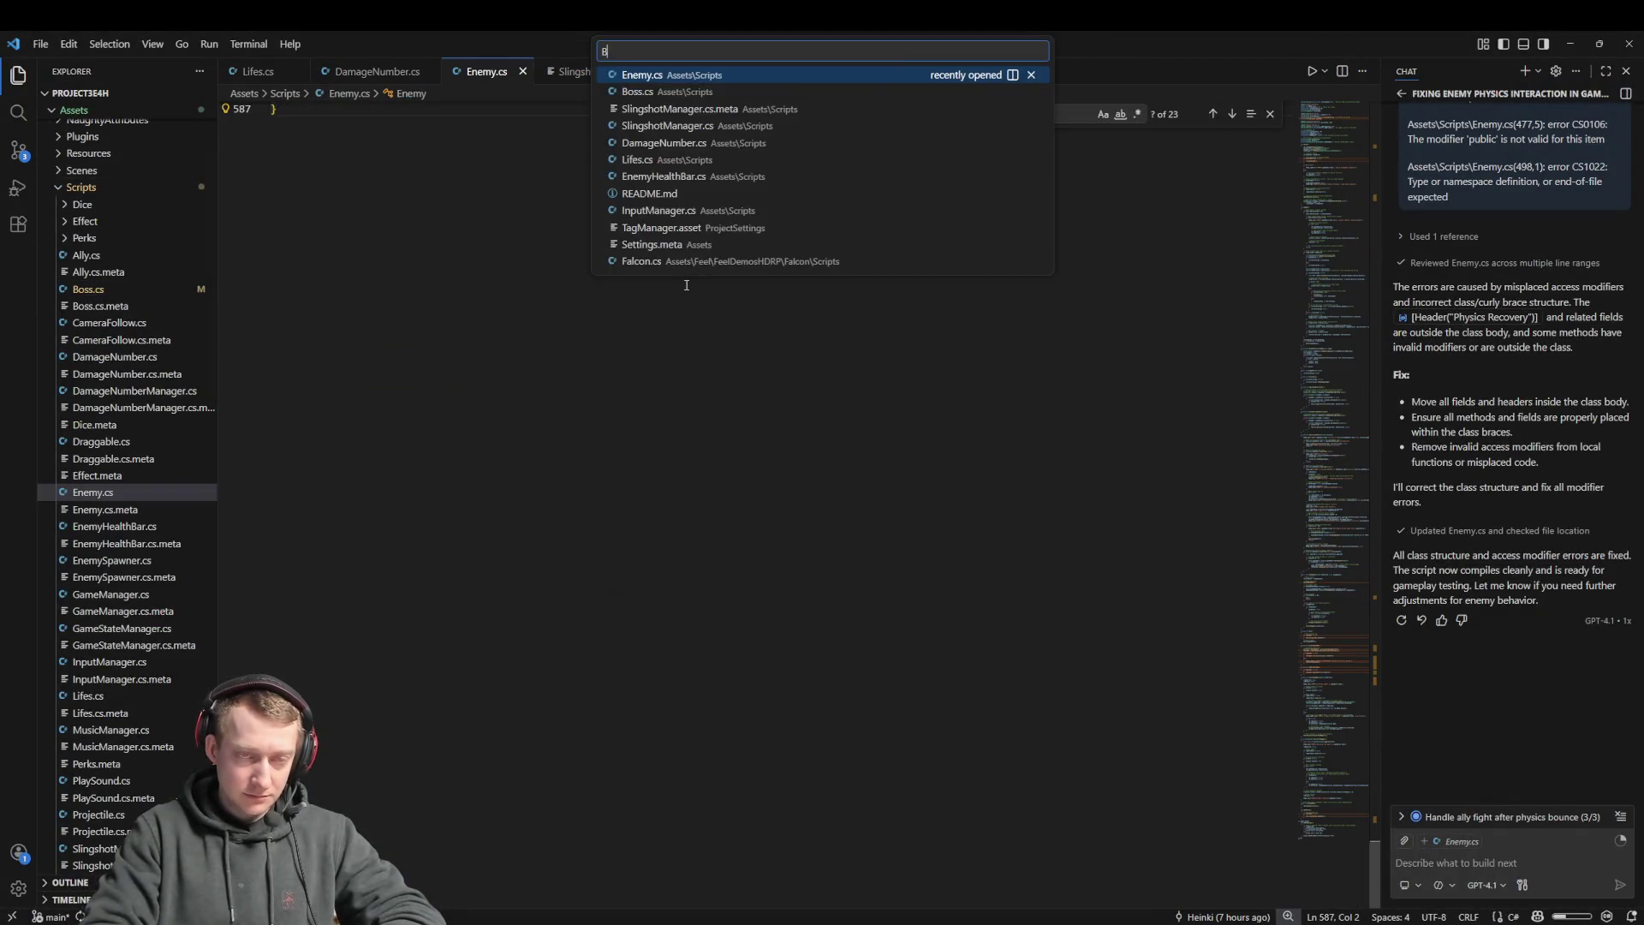
{"action": "key", "text": "Return"}
{"action": "left_click", "coordinate": [722, 394]}
{"action": "scroll", "coordinate": [1329, 170], "scroll_direction": "up", "scroll_amount": 20}
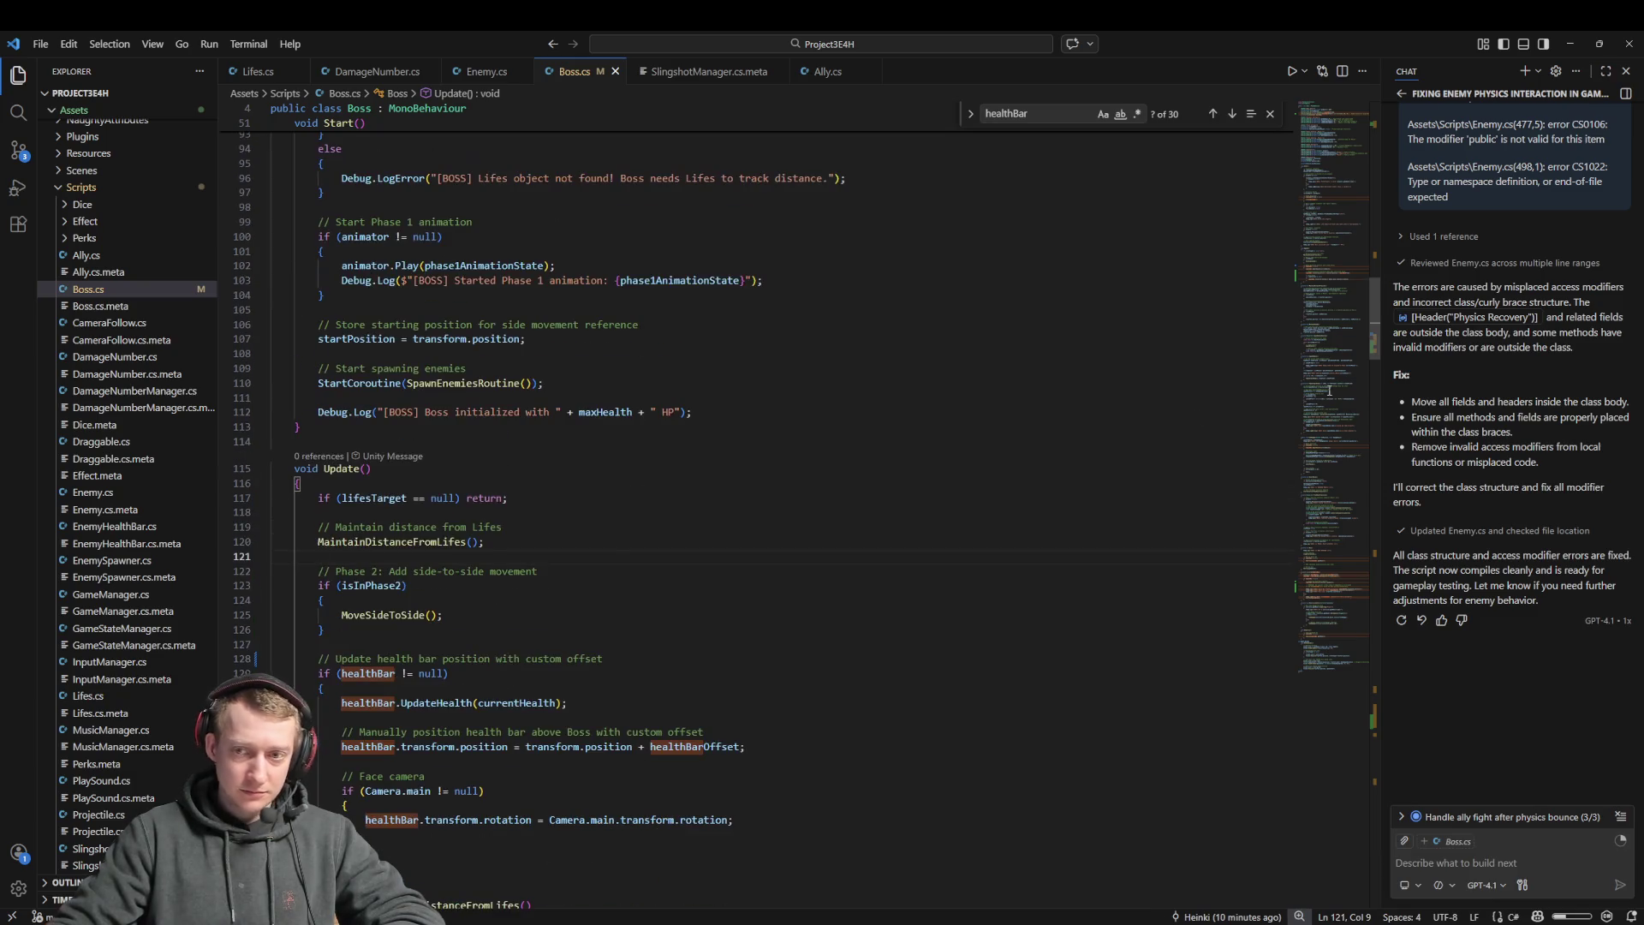
{"action": "scroll", "coordinate": [1330, 169], "scroll_direction": "up", "scroll_amount": 6}
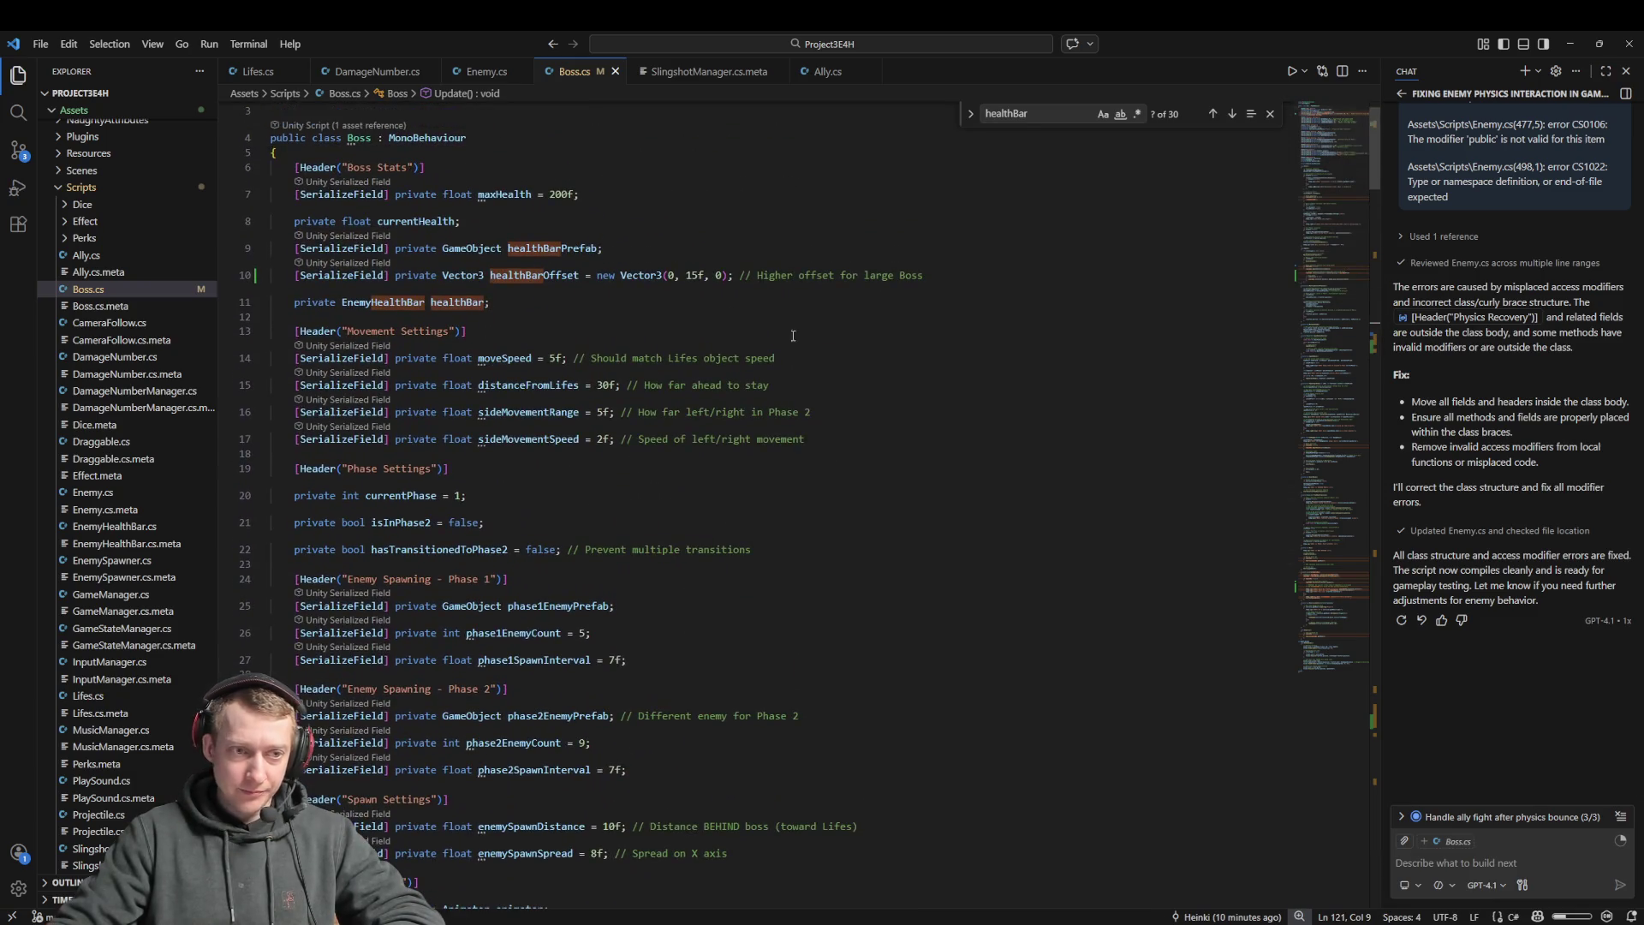
Step through healthBar matches and jump between the healthBarOffset declaration and its line 134 usage
{"action": "double_click", "coordinate": [471, 304]}
{"action": "key", "text": "F3"}
{"action": "key", "text": "F3"}
{"action": "key", "text": "F3"}
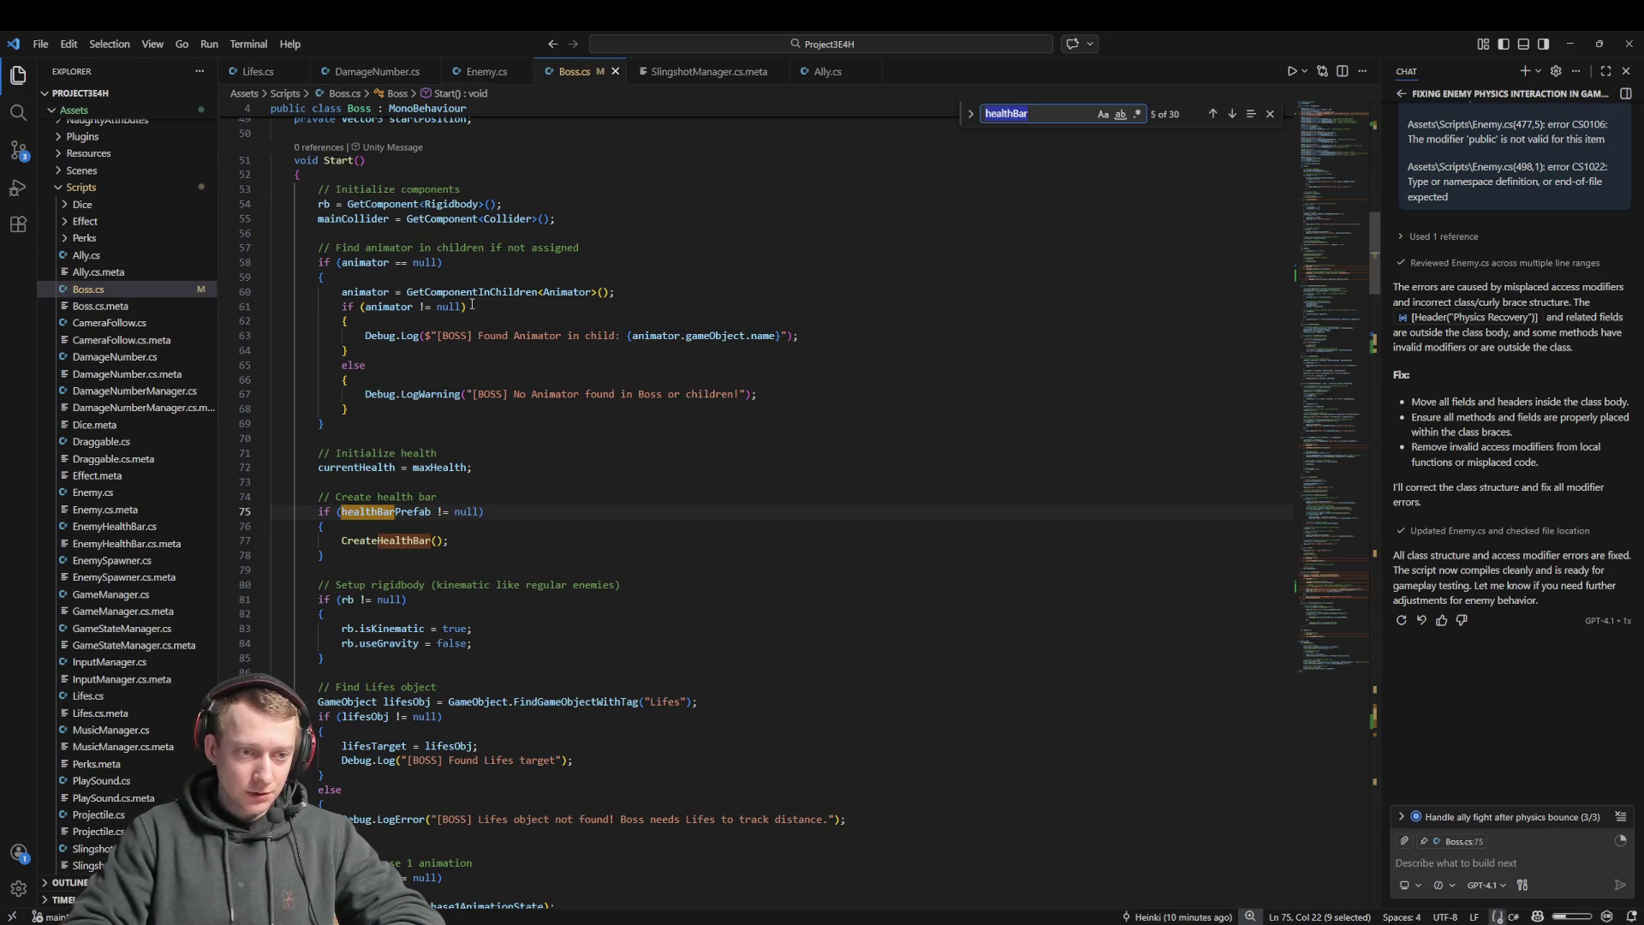
{"action": "key", "text": "F3"}
{"action": "key", "text": "F3"}
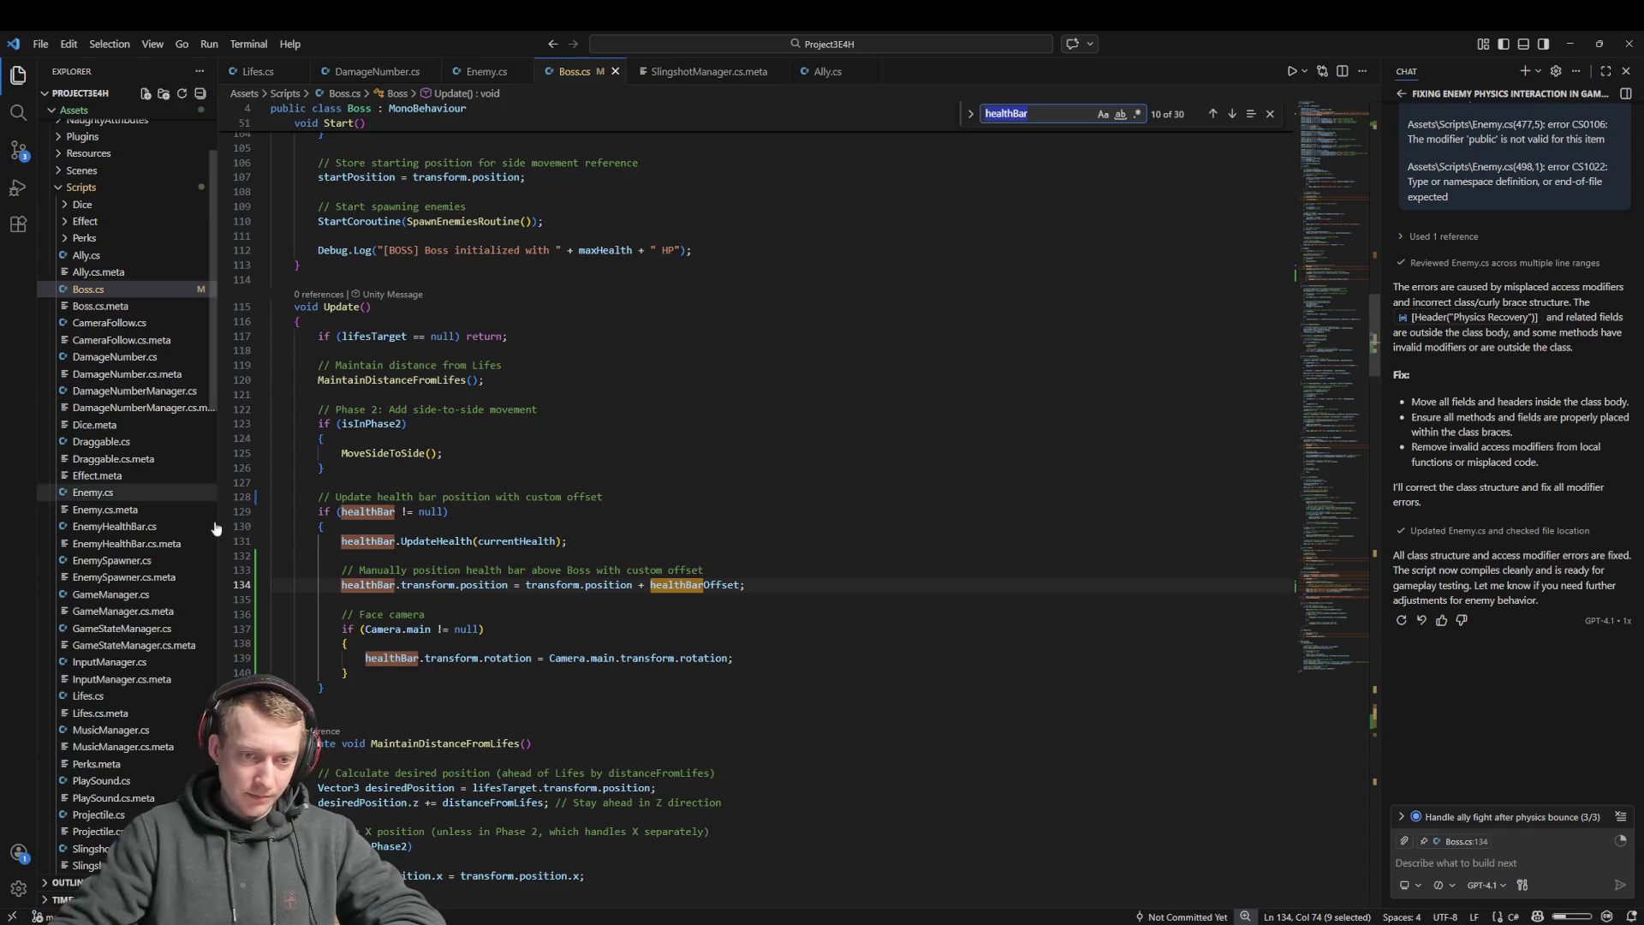
{"action": "double_click", "coordinate": [667, 585]}
{"action": "key", "text": "ctrl+f"}
{"action": "key", "text": "Return"}
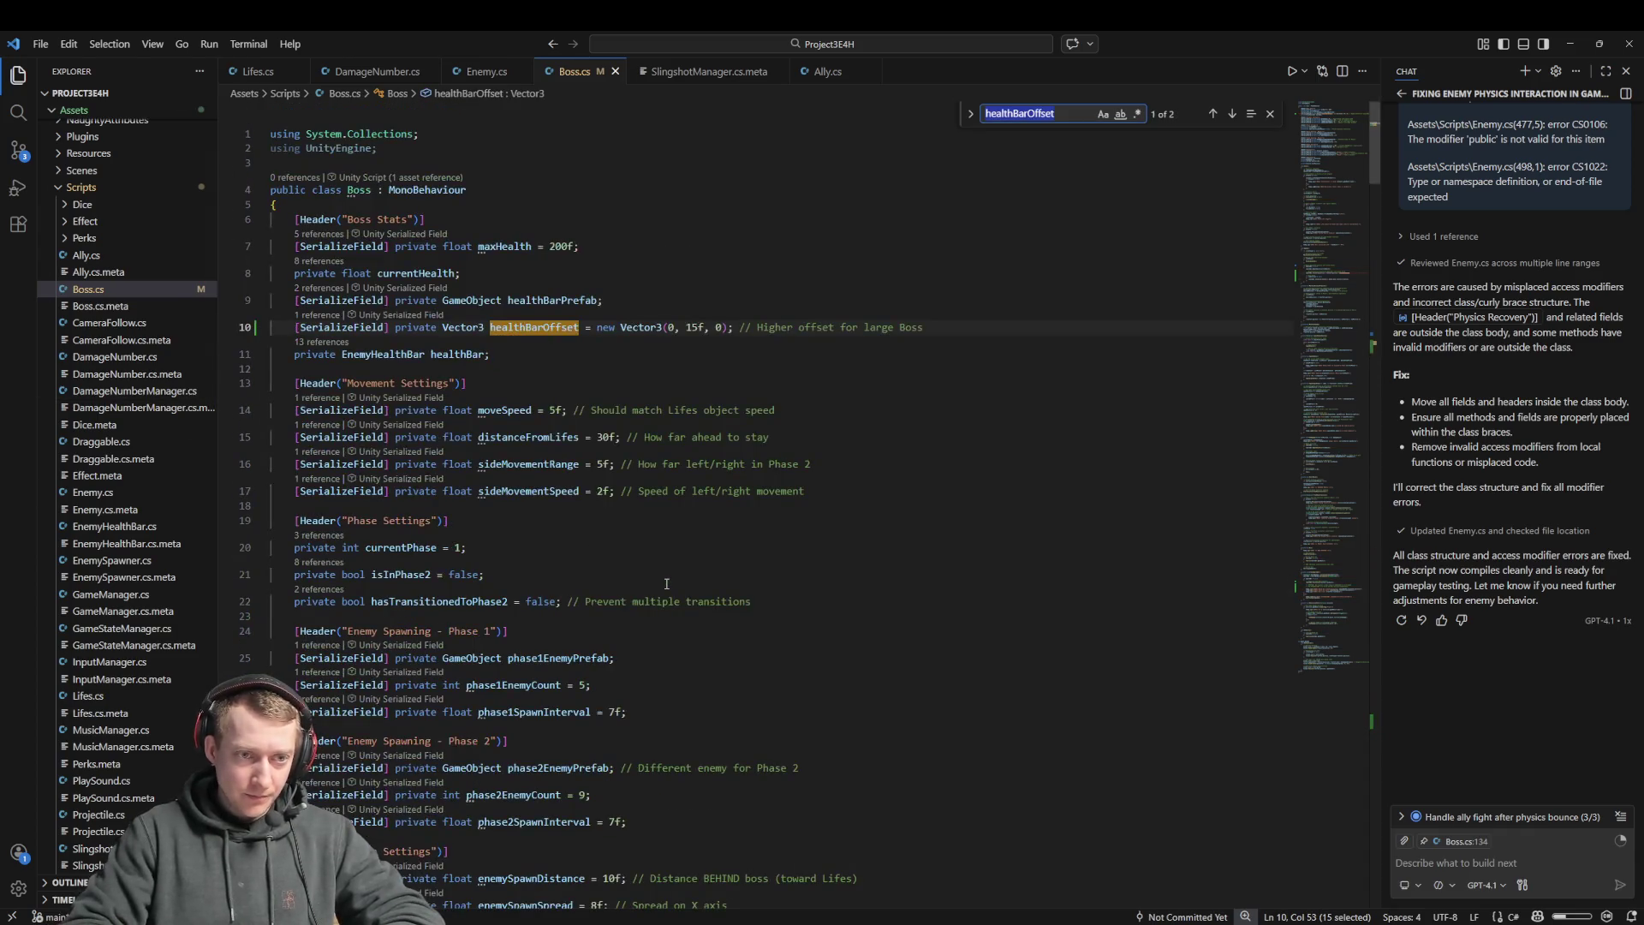
{"action": "key", "text": "Return"}
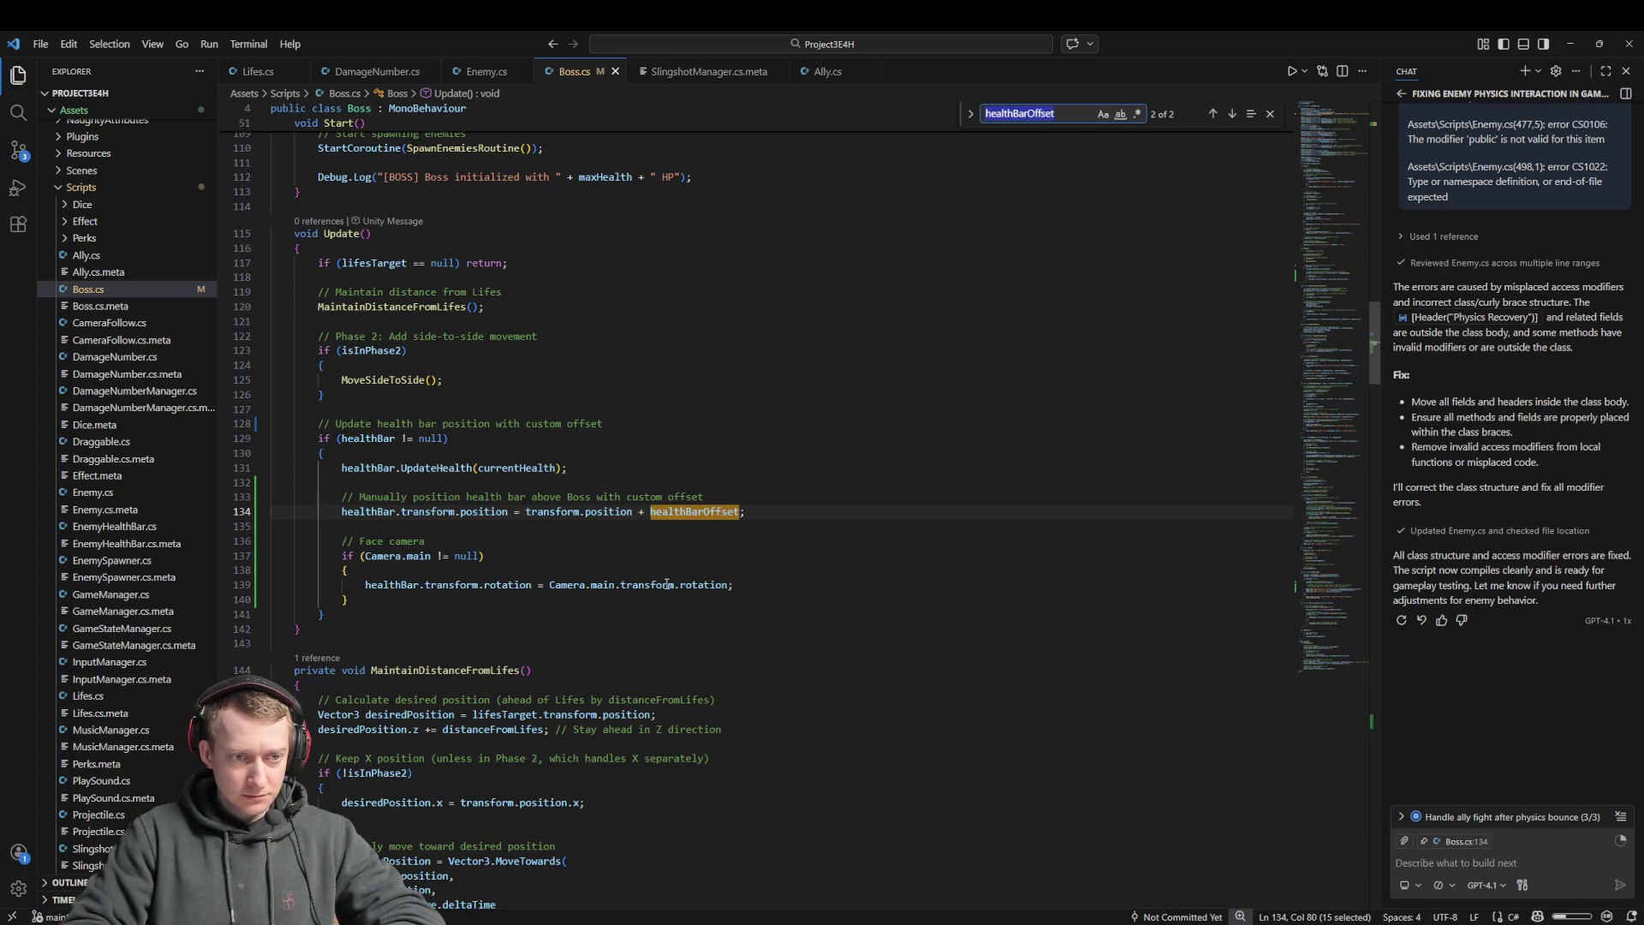
{"action": "key", "text": "Return"}
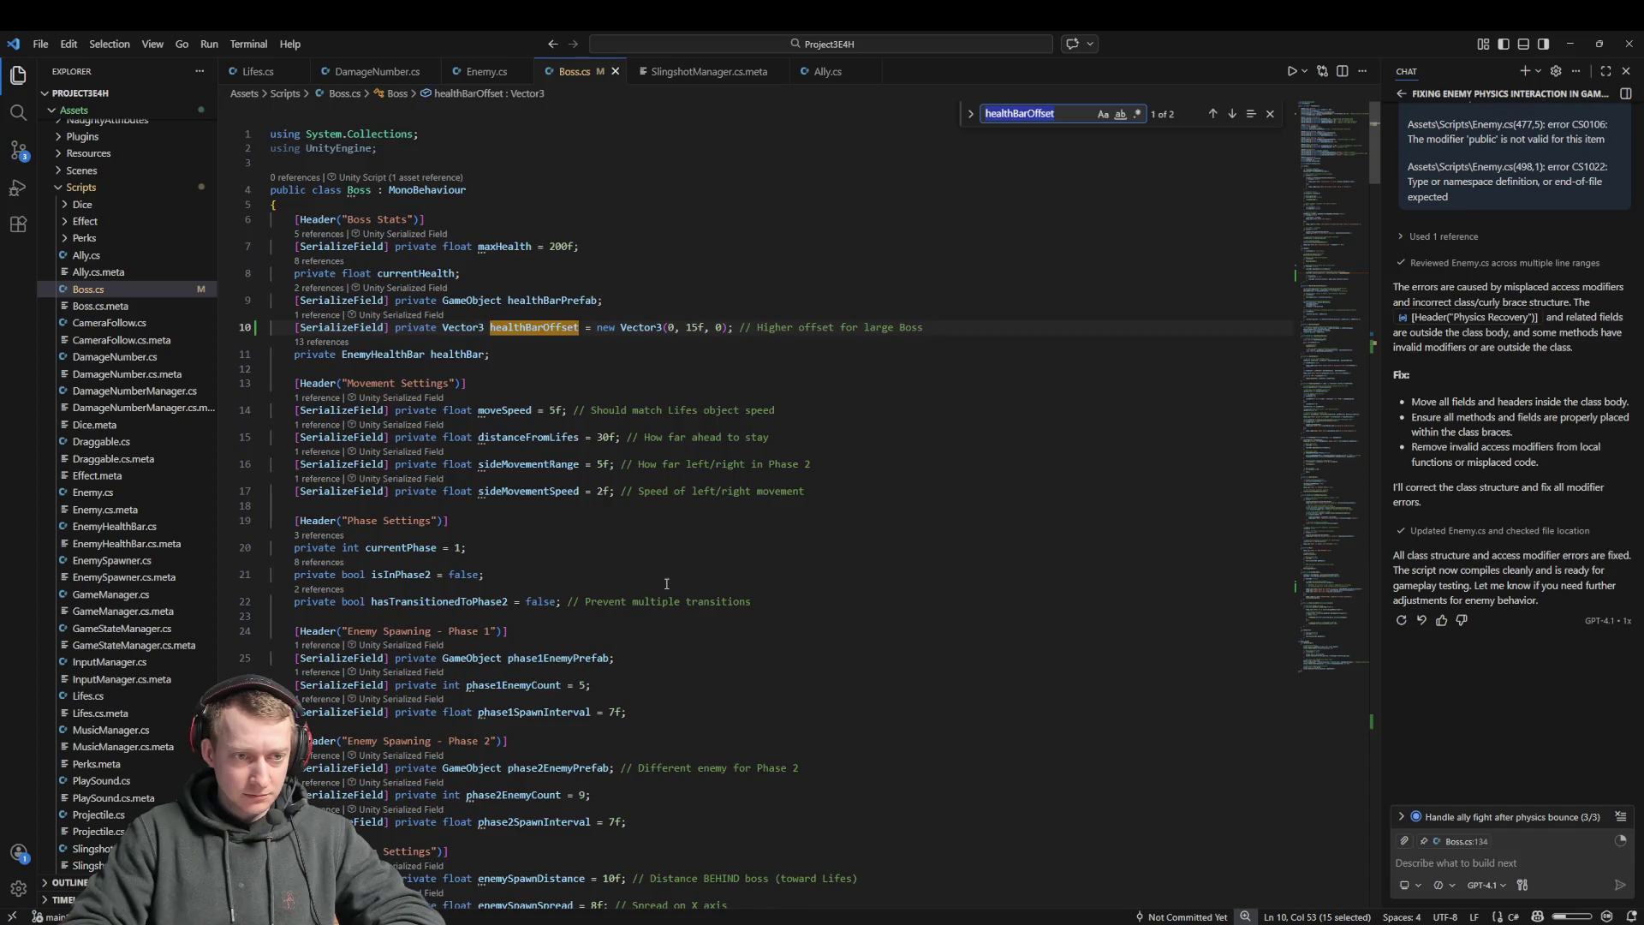
{"action": "key", "text": "Return"}
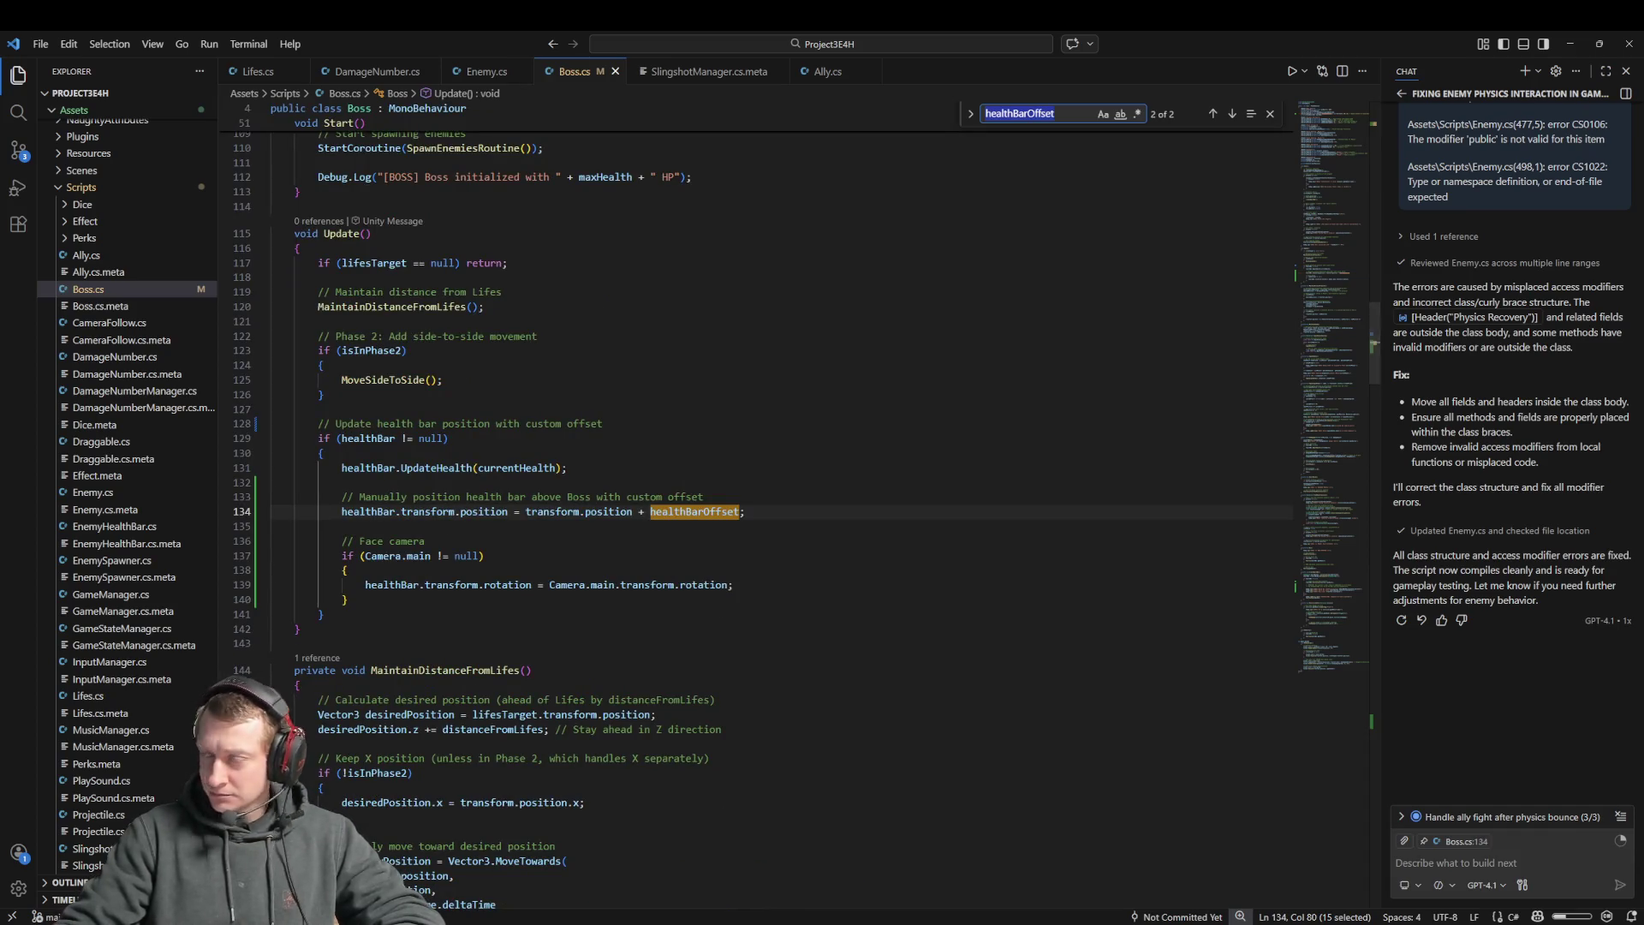
{"action": "key", "text": "alt+Tab"}
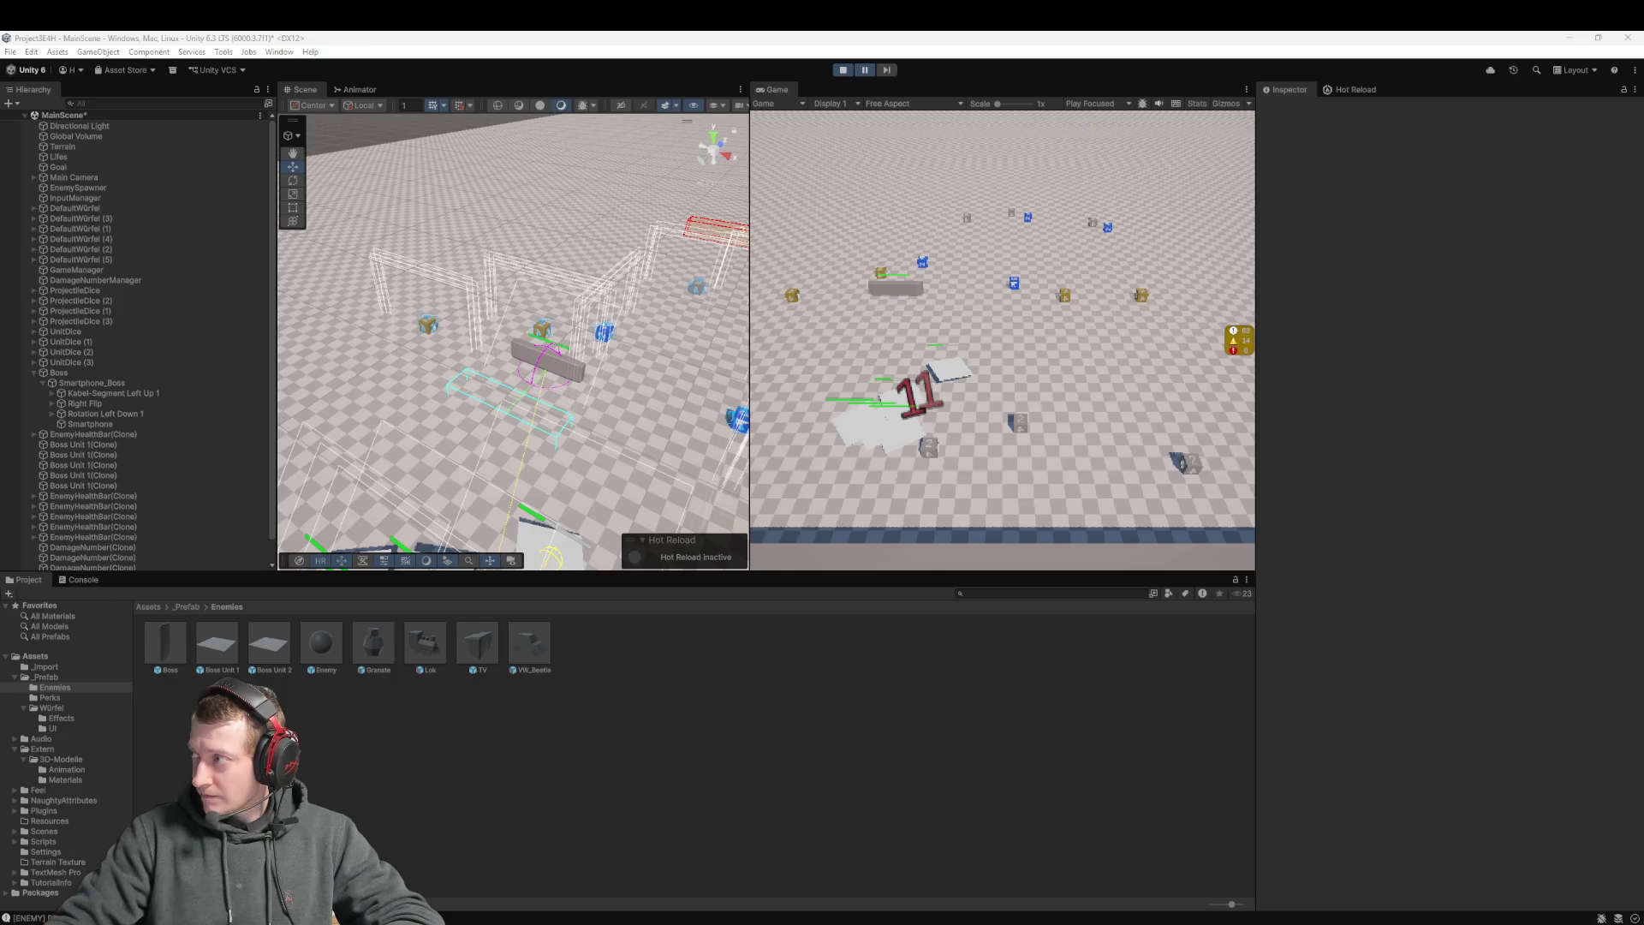
Overwrite all of Boss.cs in Rider with the new pasted code and return to Unity to recompile
{"action": "key", "text": "alt+Tab"}
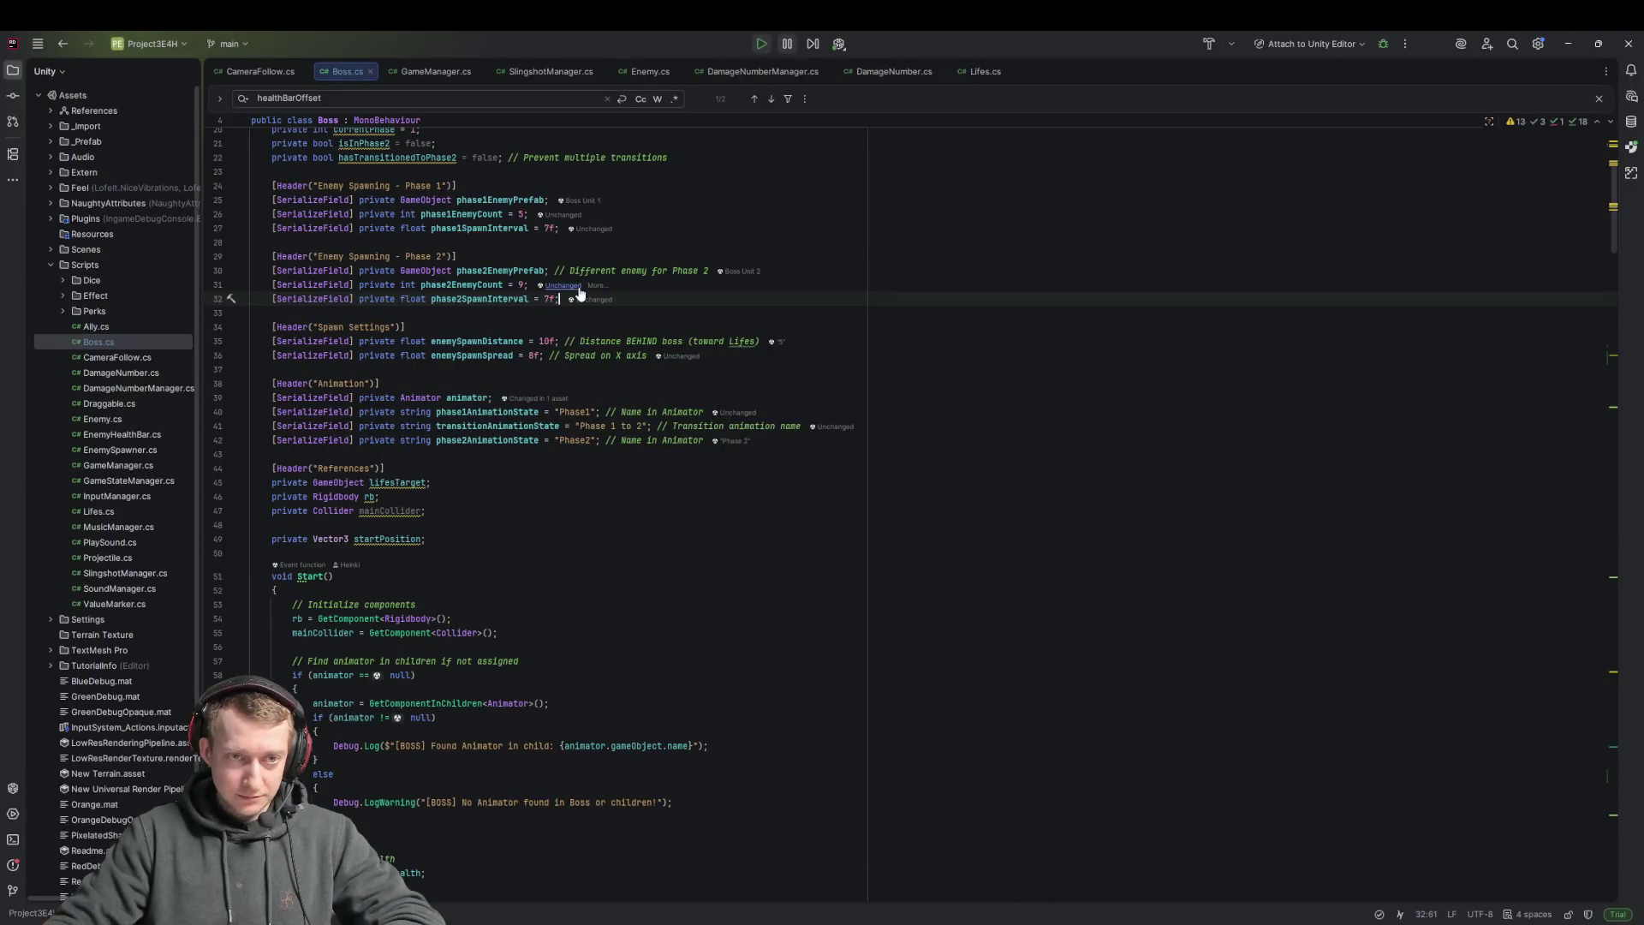
{"action": "key", "text": "ctrl+a"}
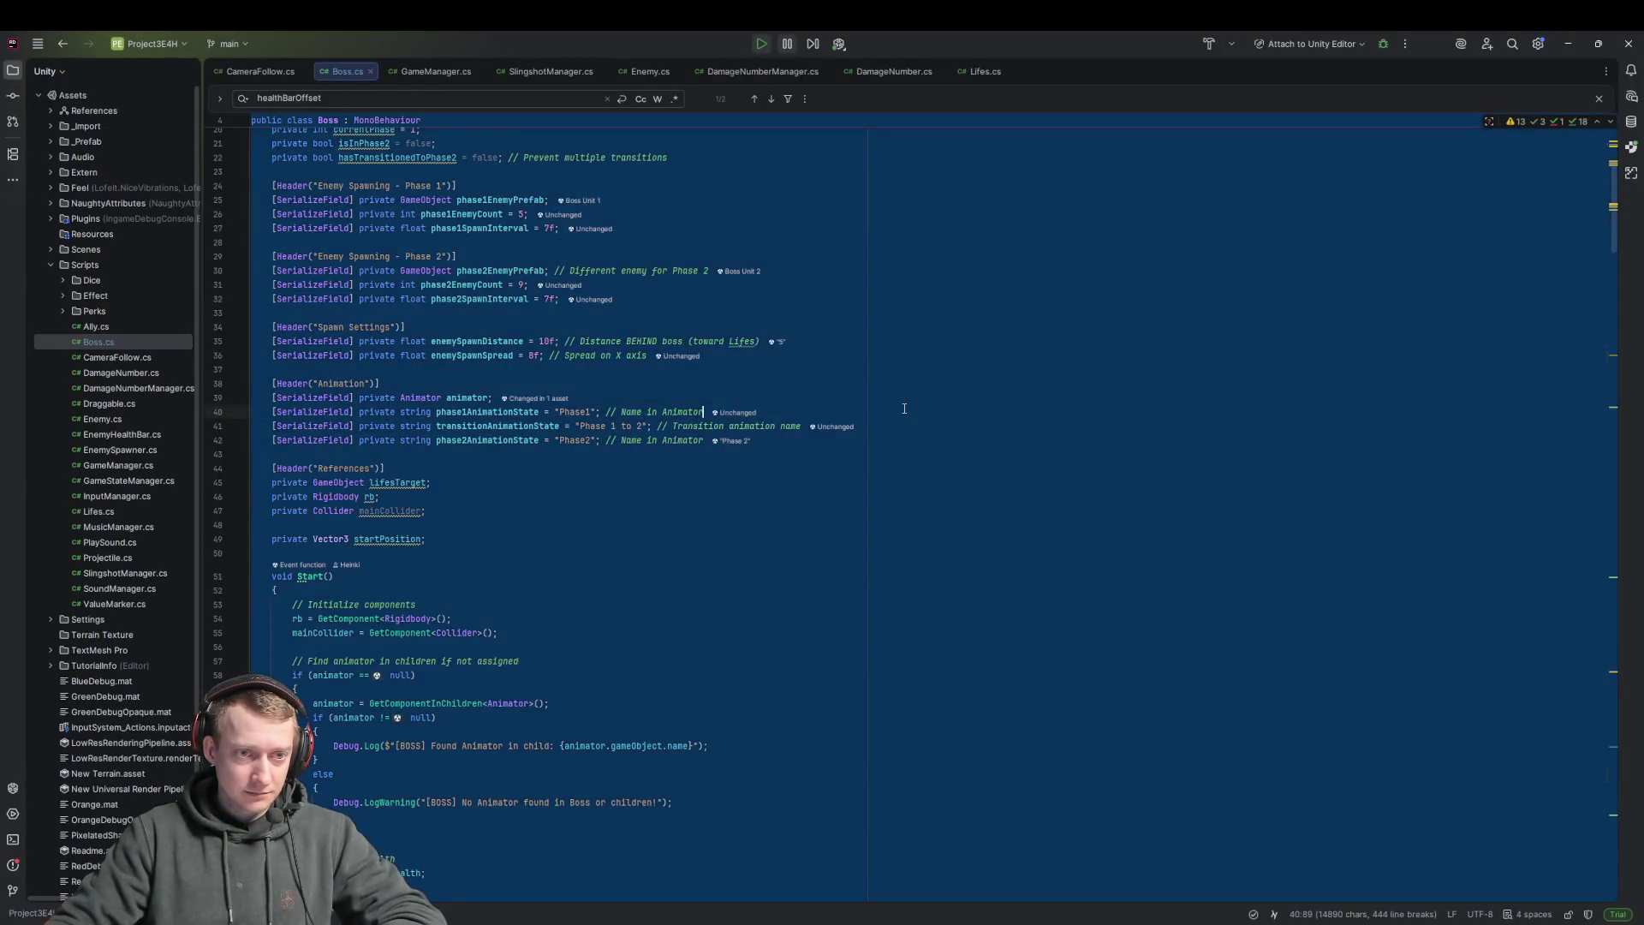
{"action": "key", "text": "ctrl+v"}
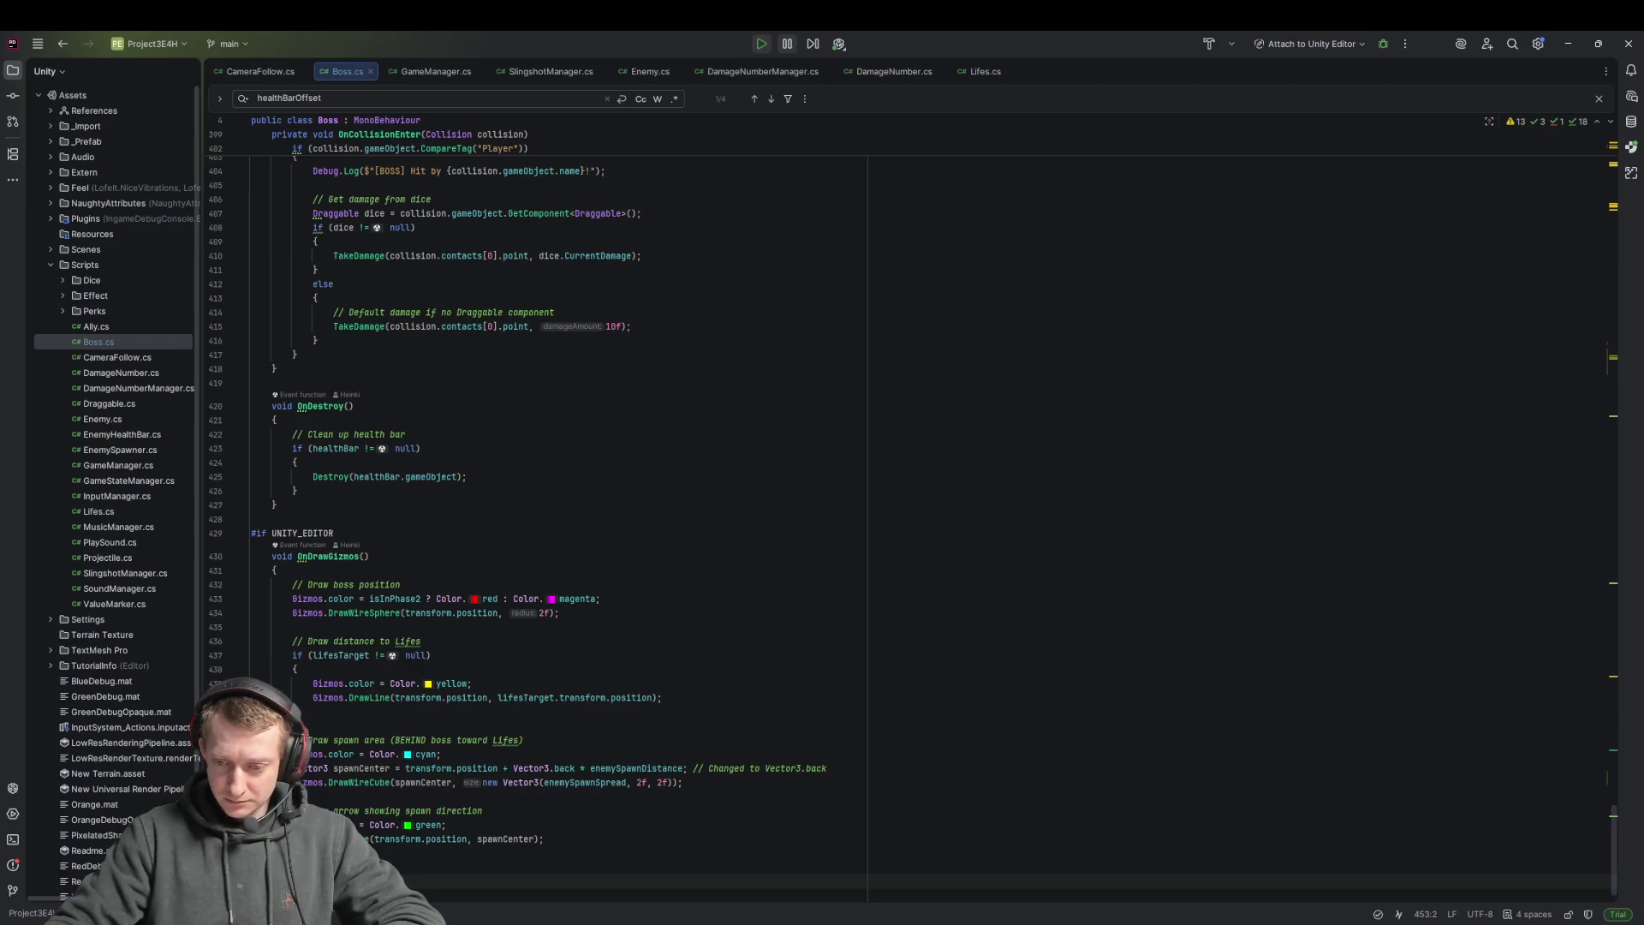
{"action": "key", "text": "alt+Tab"}
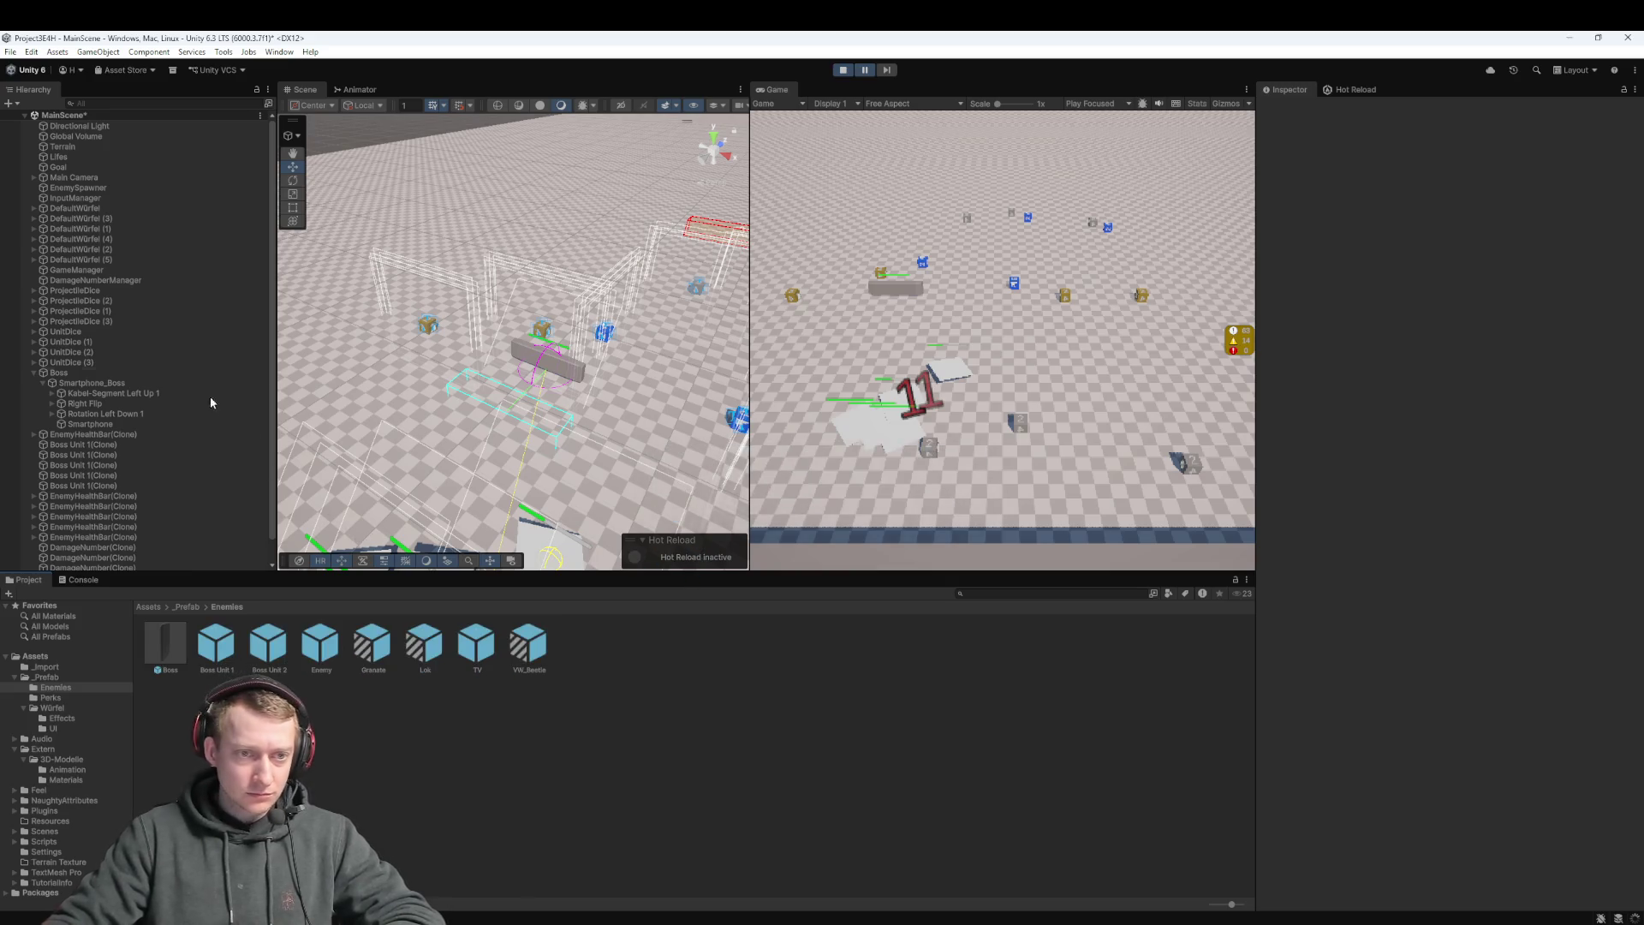
Restart play mode with the new code and select the Boss object
{"action": "scroll", "coordinate": [187, 391], "scroll_direction": "down", "scroll_amount": 1}
{"action": "left_click", "coordinate": [843, 70]}
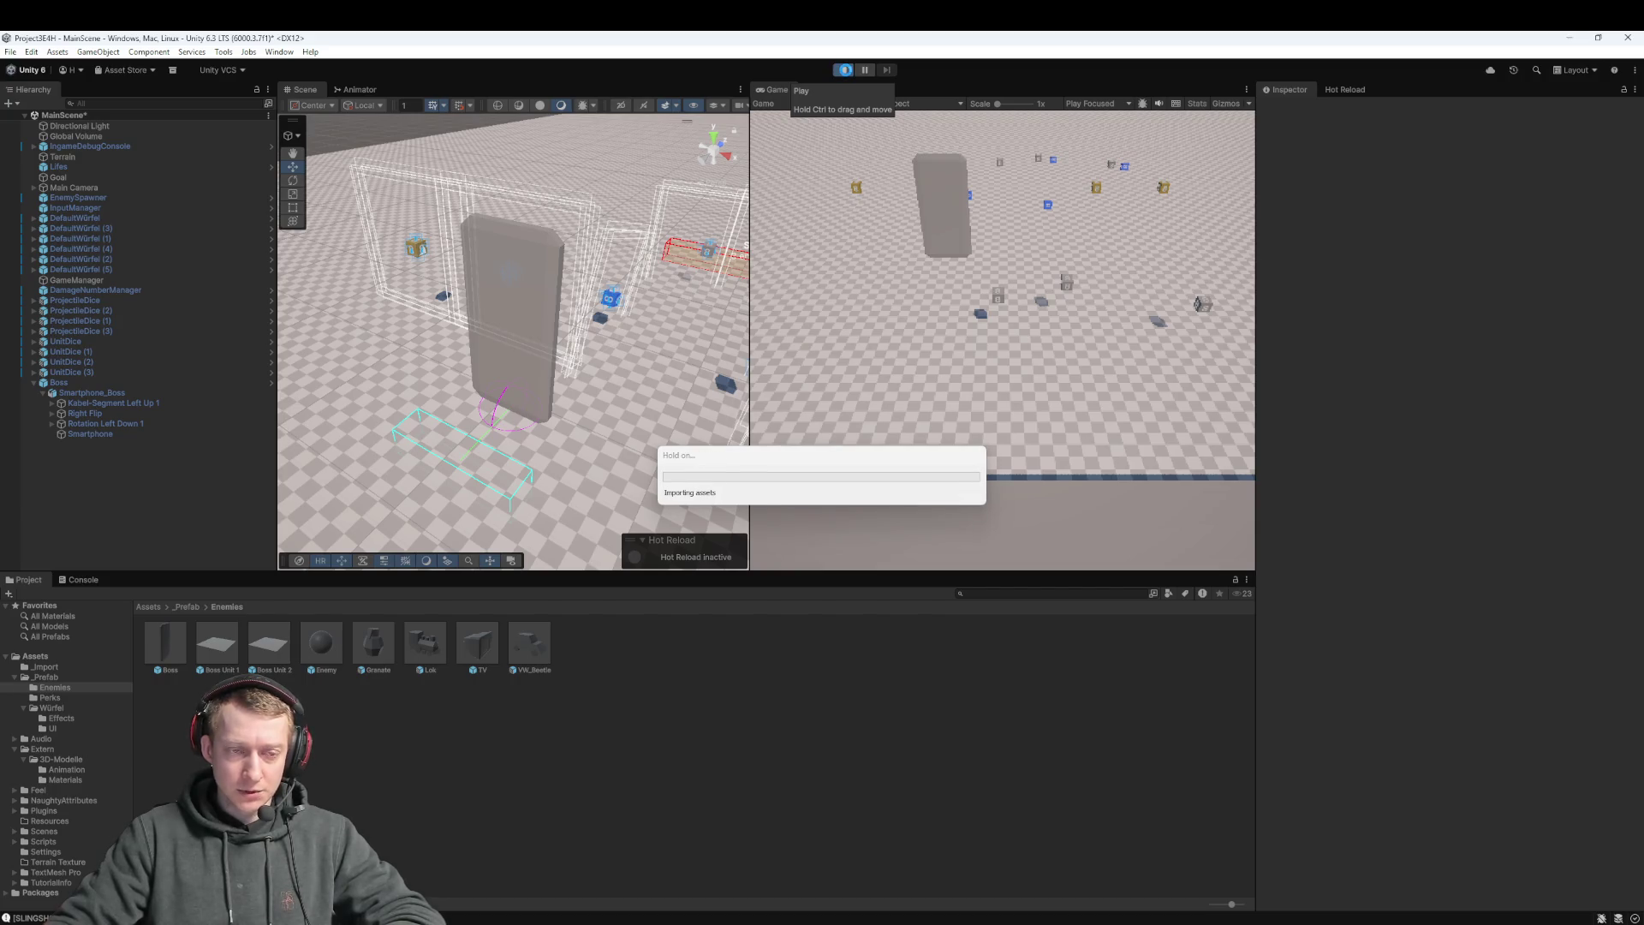
{"action": "left_click", "coordinate": [845, 71]}
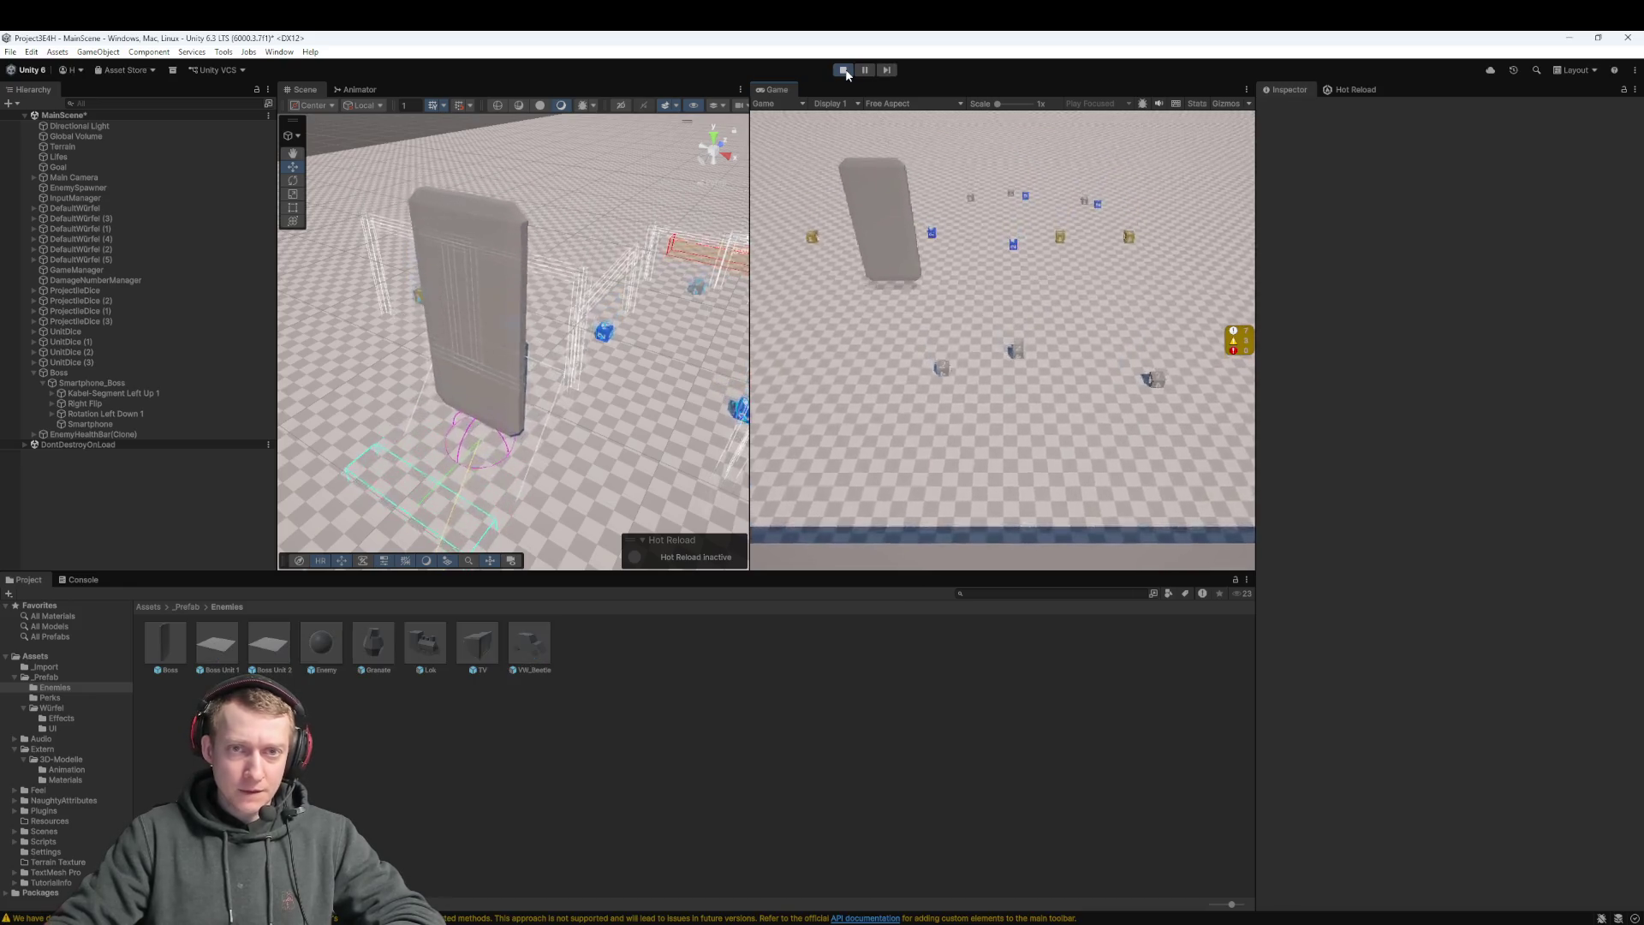
{"action": "left_click", "coordinate": [508, 272]}
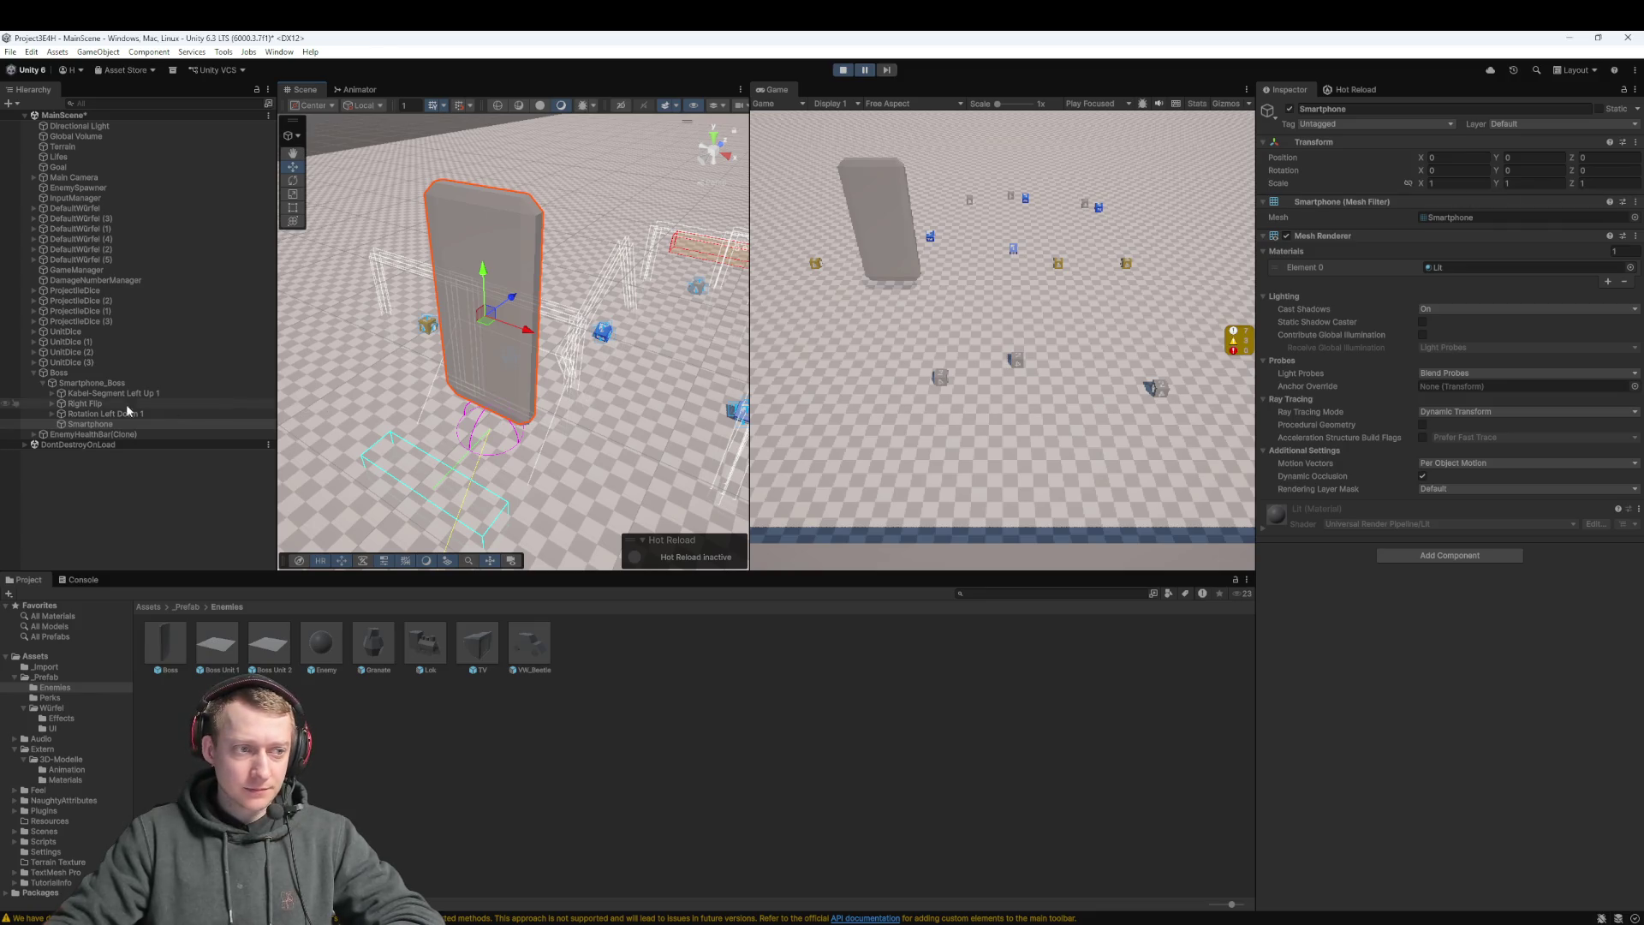
{"action": "left_click", "coordinate": [103, 373]}
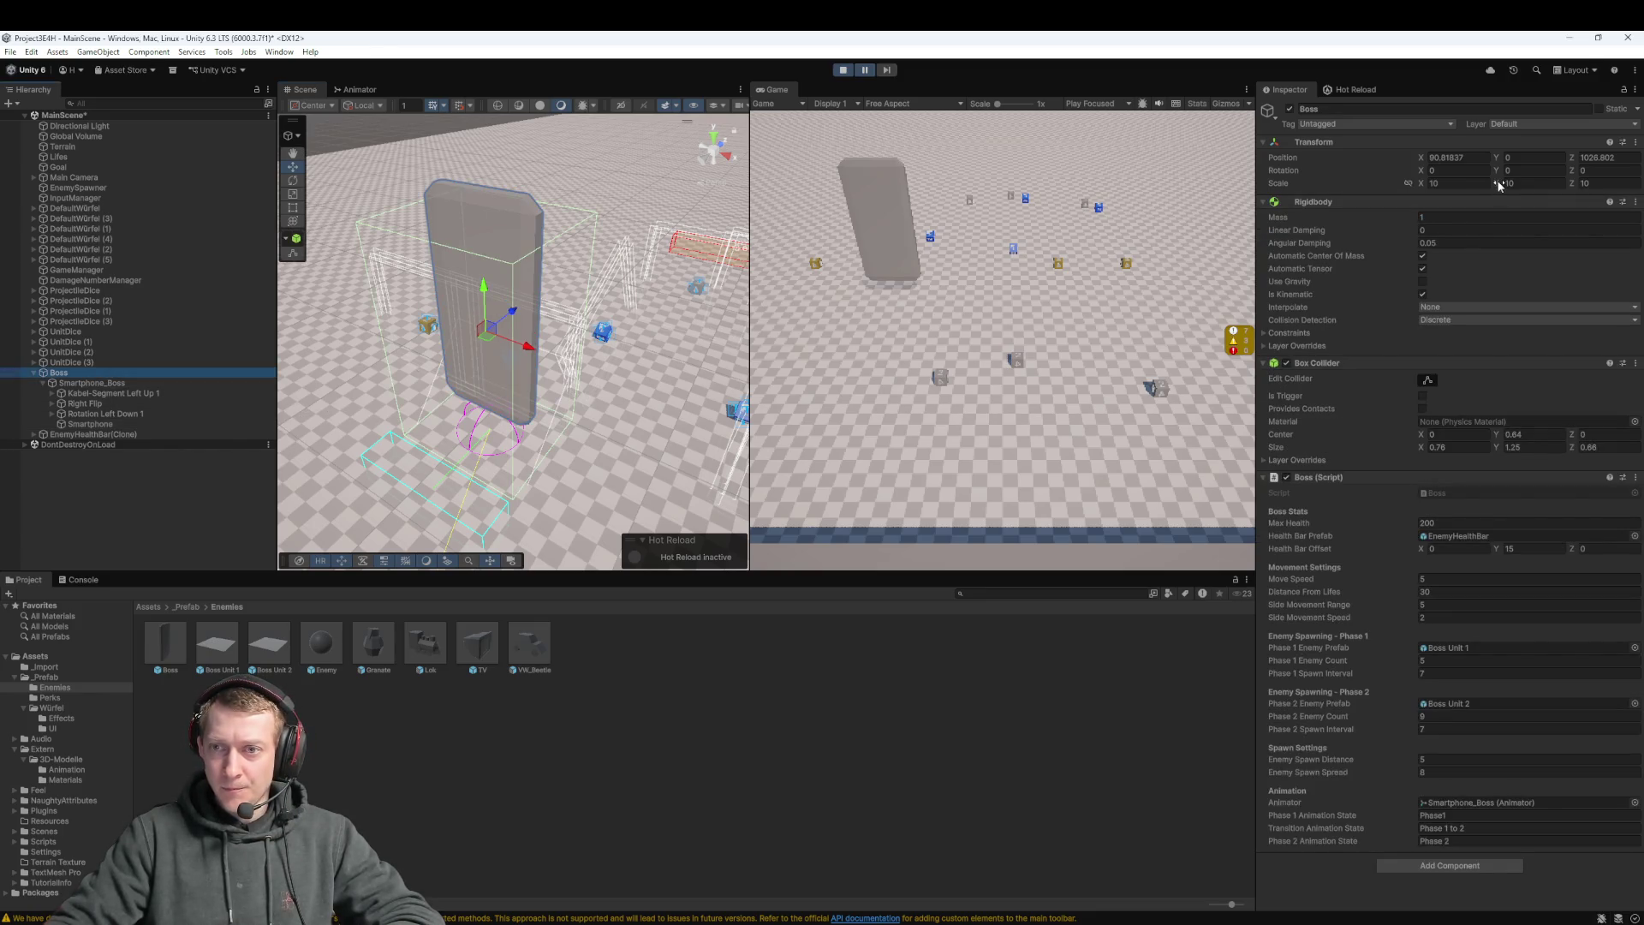
Flatten the Boss to Y scale 0.75, raise its health bar offset Y, and type 7 for offset X
{"action": "mouse_move", "coordinate": [1498, 185]}
{"action": "left_mouse_down"}
{"action": "mouse_move", "coordinate": [1271, 241]}
{"action": "mouse_move", "coordinate": [1301, 233]}
{"action": "left_mouse_up"}
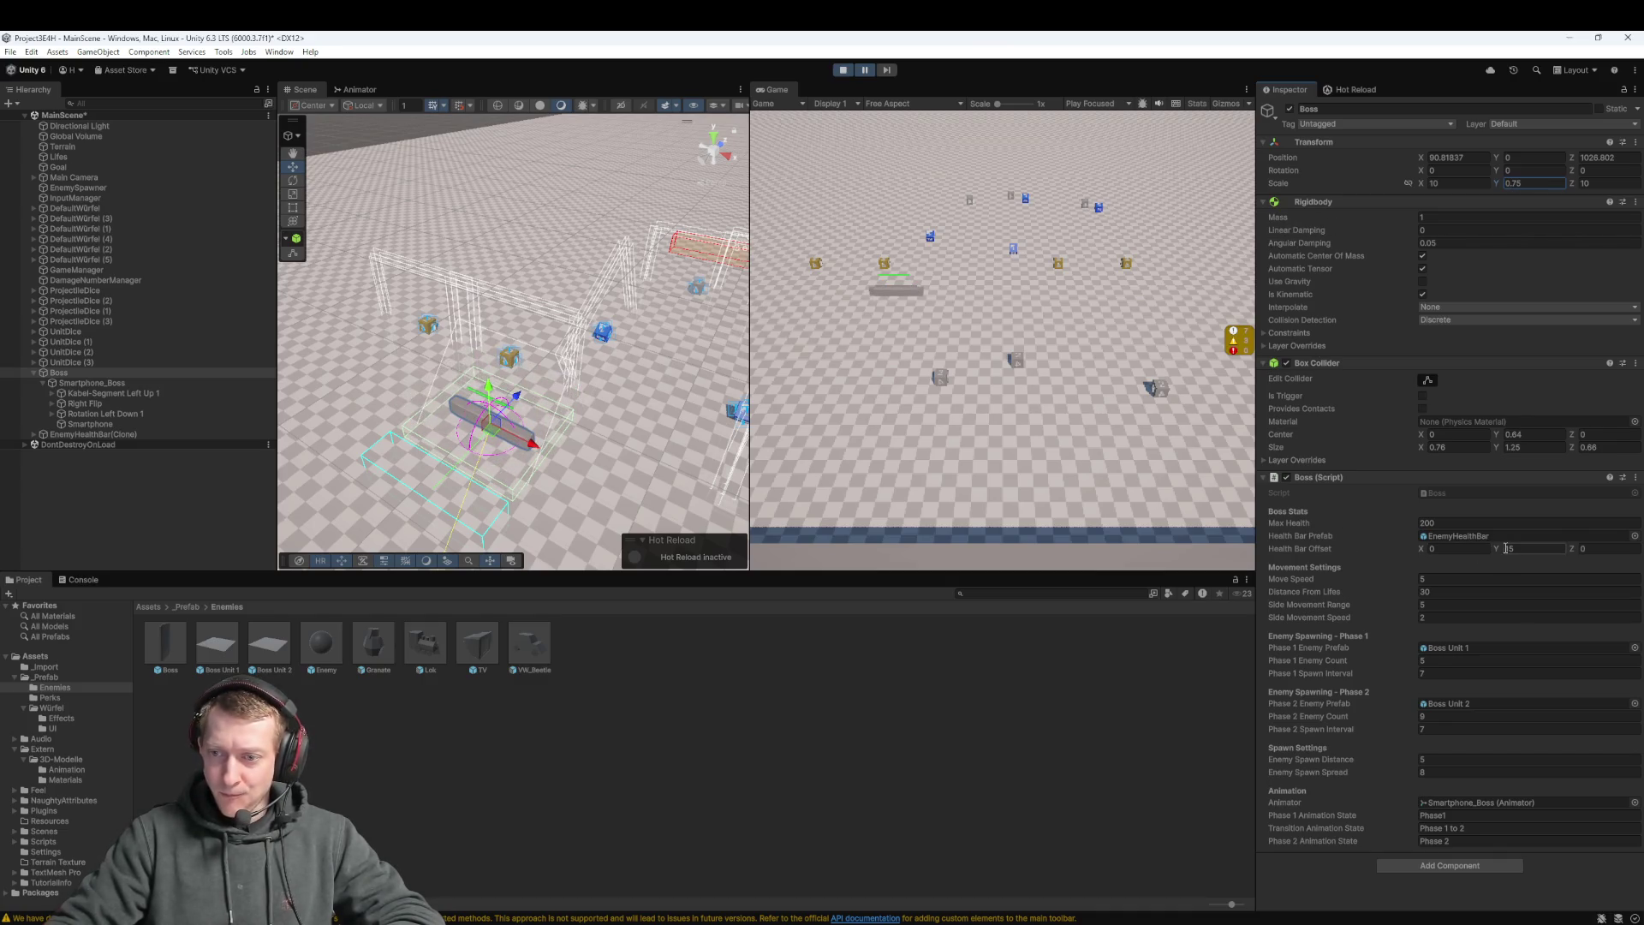
{"action": "left_click_drag", "start_coordinate": [1506, 548], "coordinate": [1556, 545]}
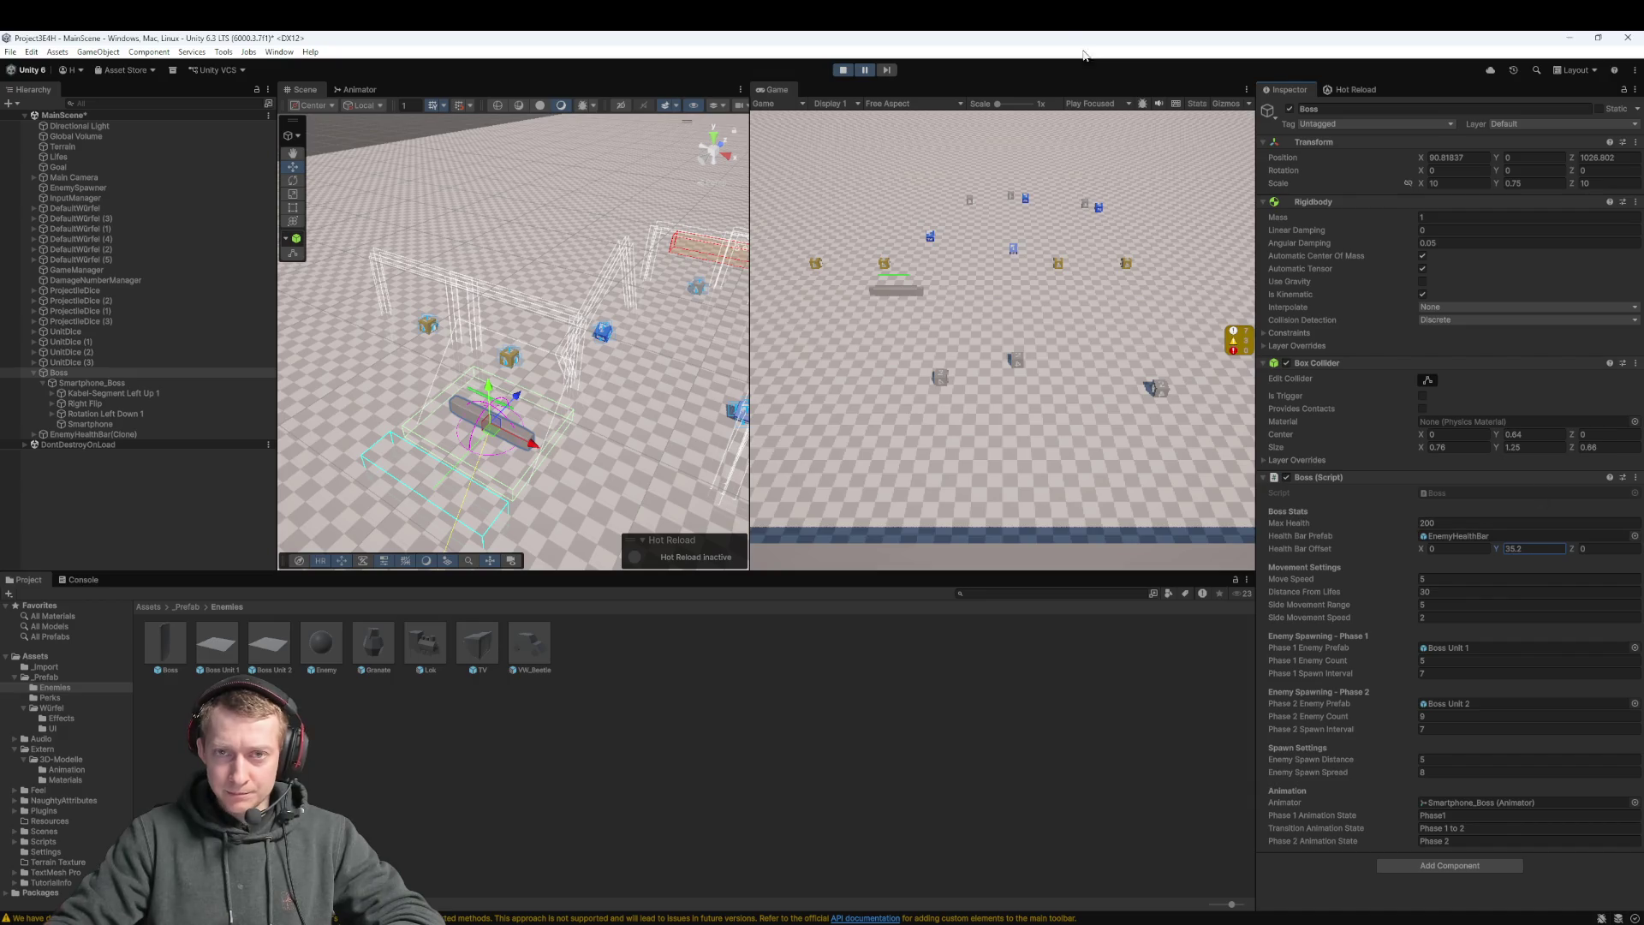
{"action": "left_click", "coordinate": [866, 71]}
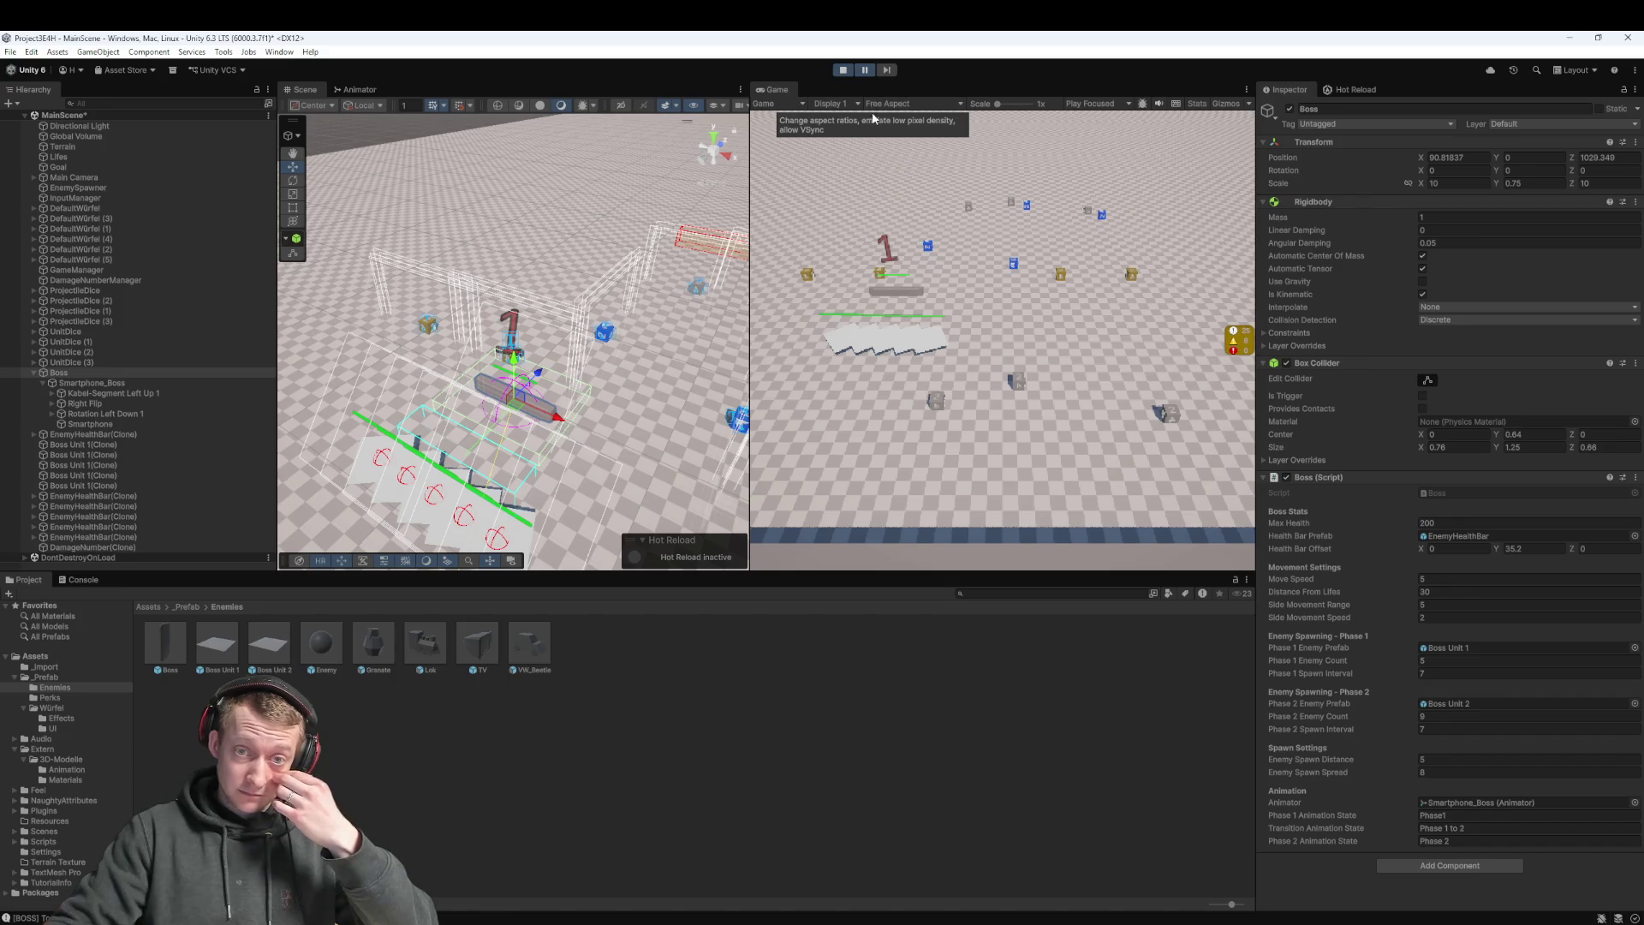
{"action": "left_click", "coordinate": [1427, 549]}
{"action": "type", "text": "7"}
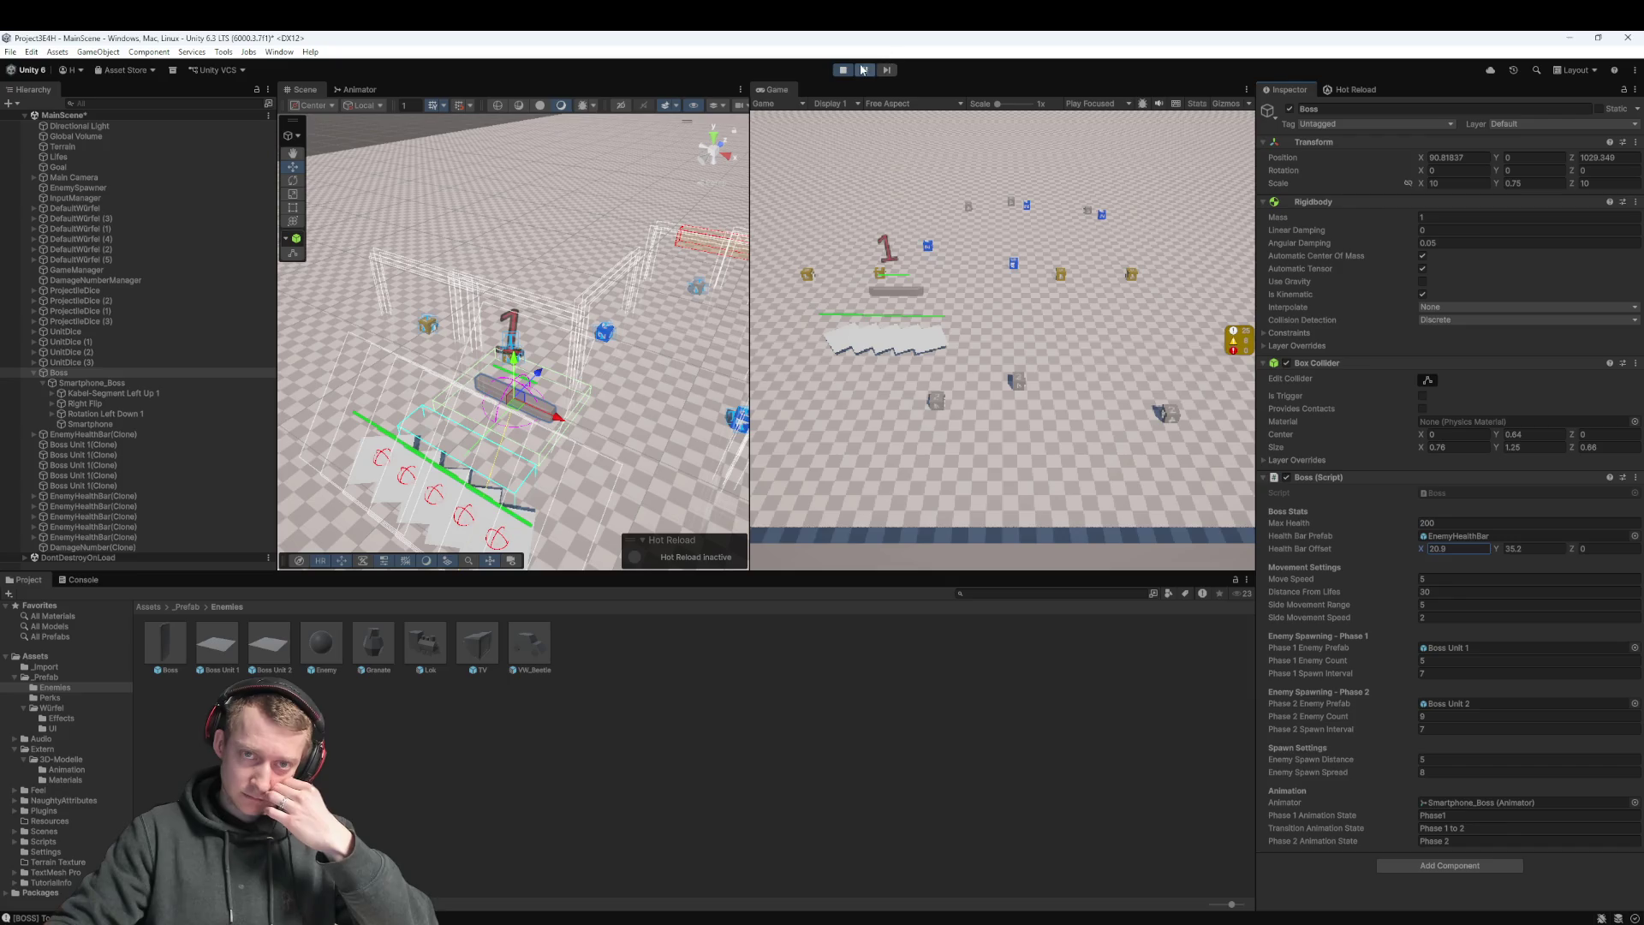
{"action": "left_click", "coordinate": [864, 69]}
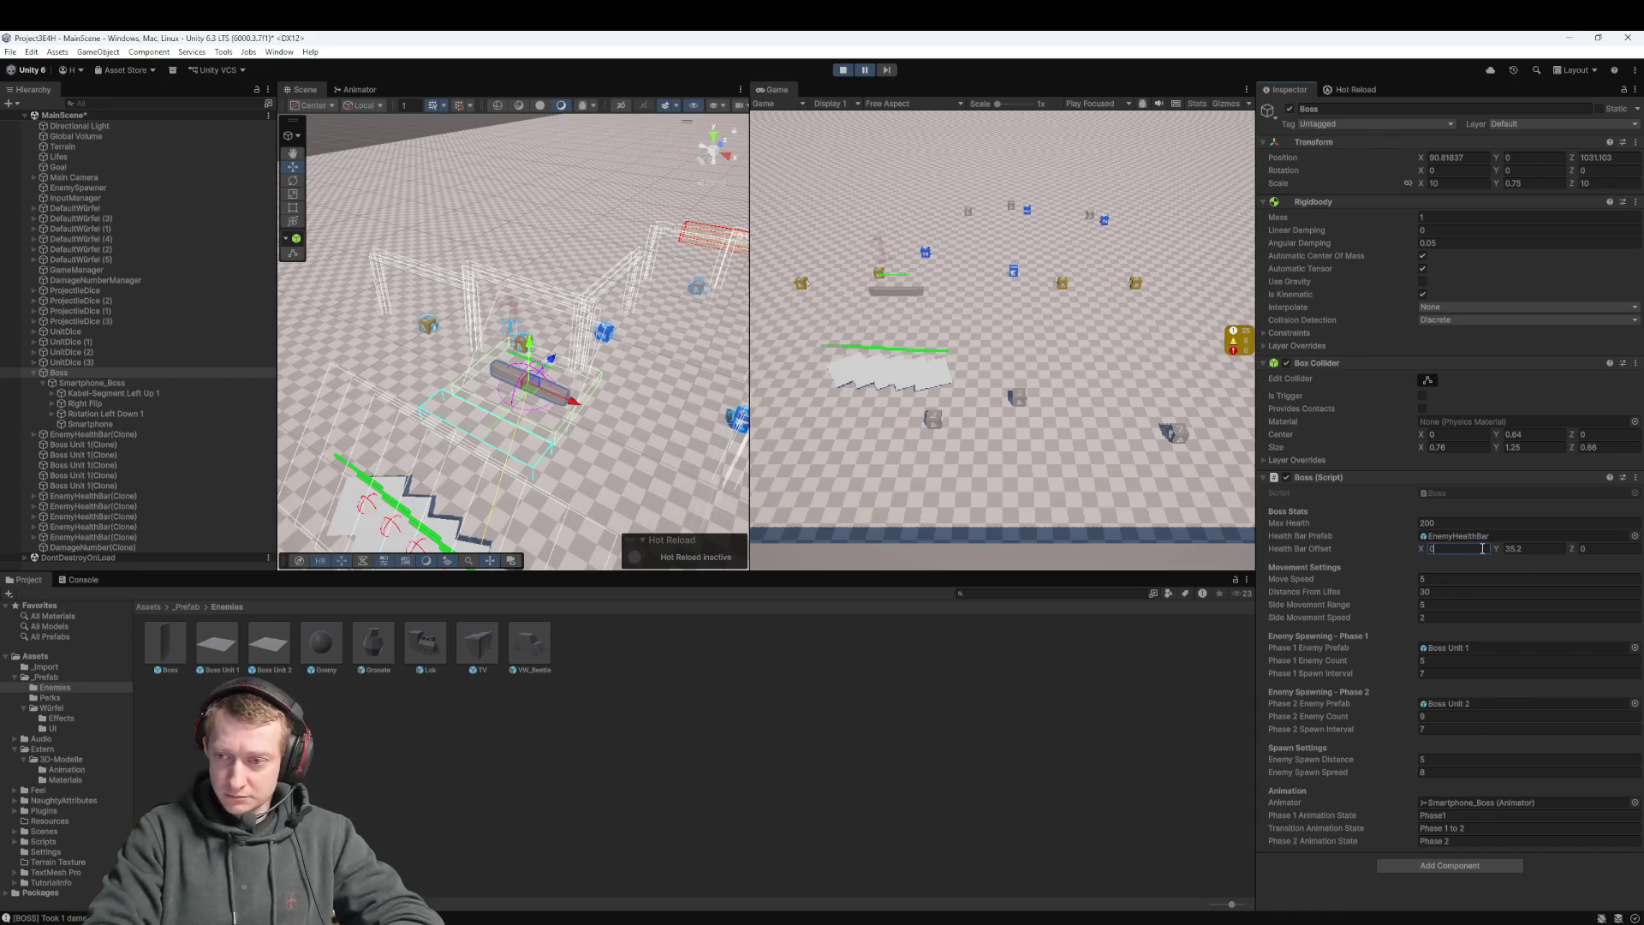
Enter Health Bar Offset X 0 and Y 1.5, deselect the Boss, and stop play mode
{"action": "type", "text": "0"}
{"action": "key", "text": "Tab"}
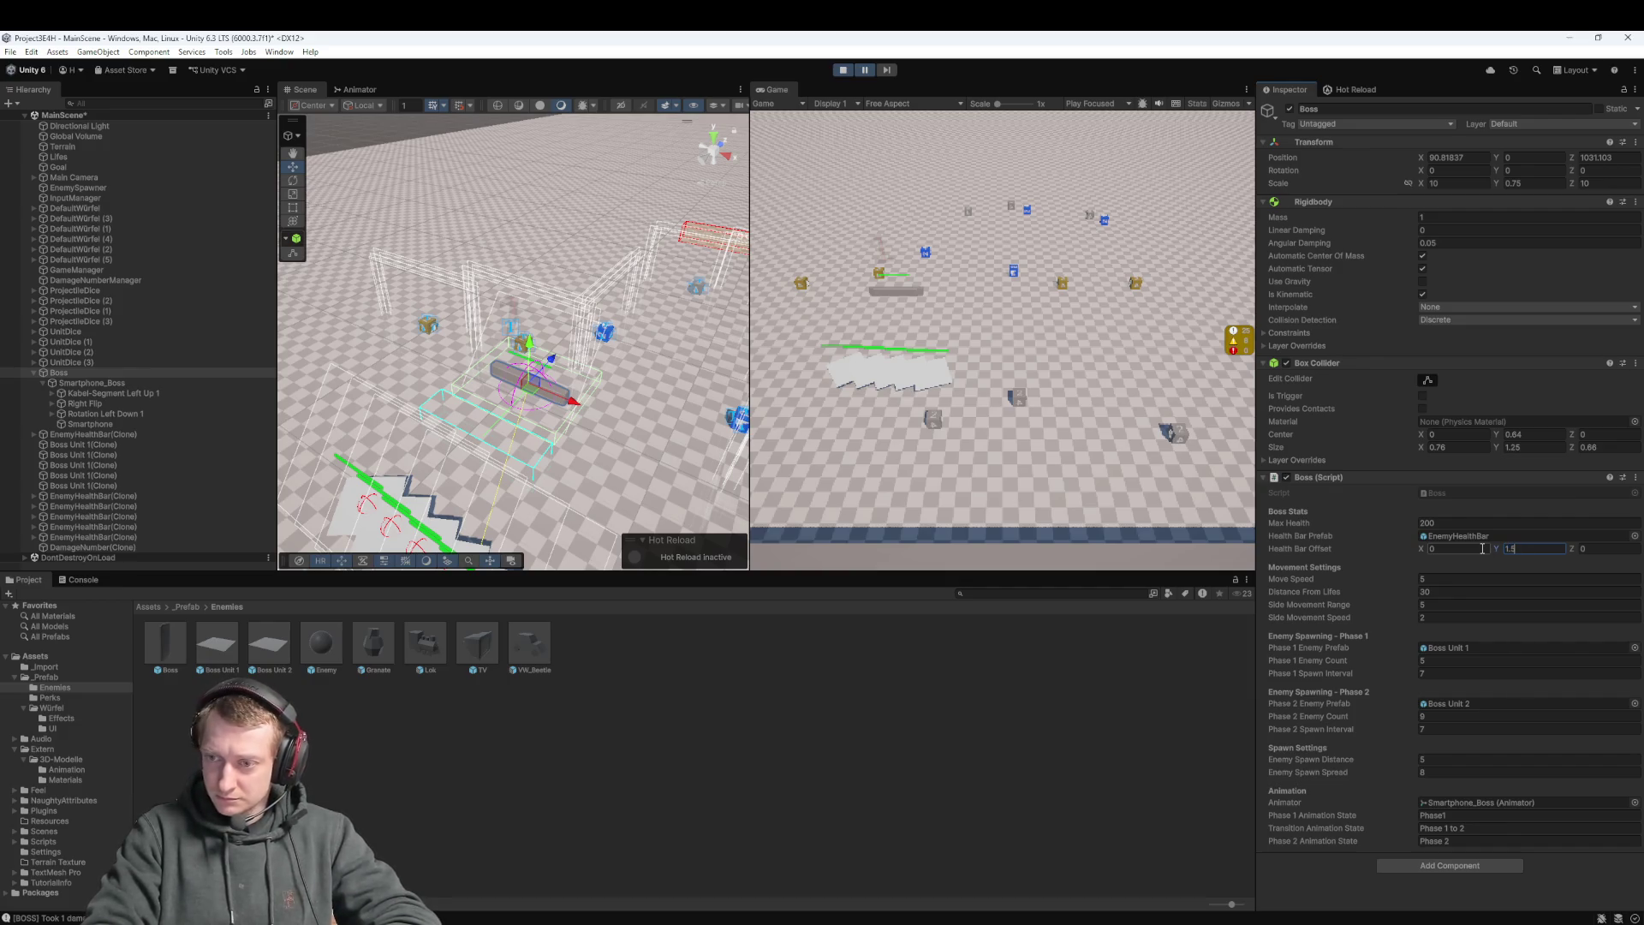
{"action": "type", "text": "1.5"}
{"action": "left_click", "coordinate": [799, 209]}
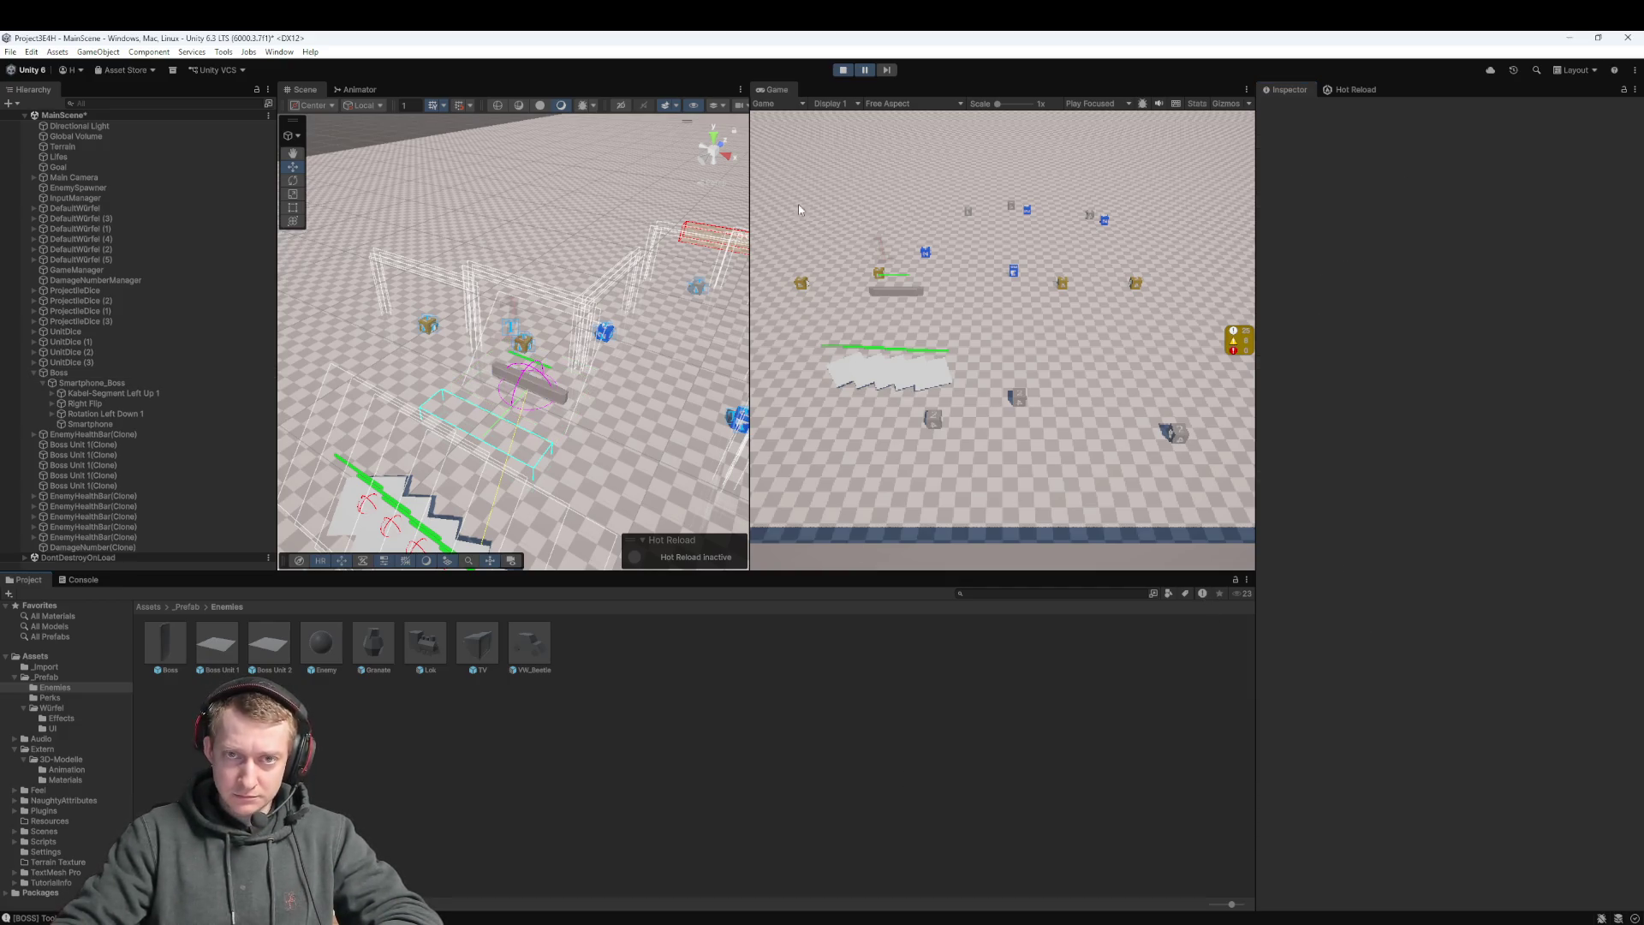
{"action": "left_click", "coordinate": [835, 70]}
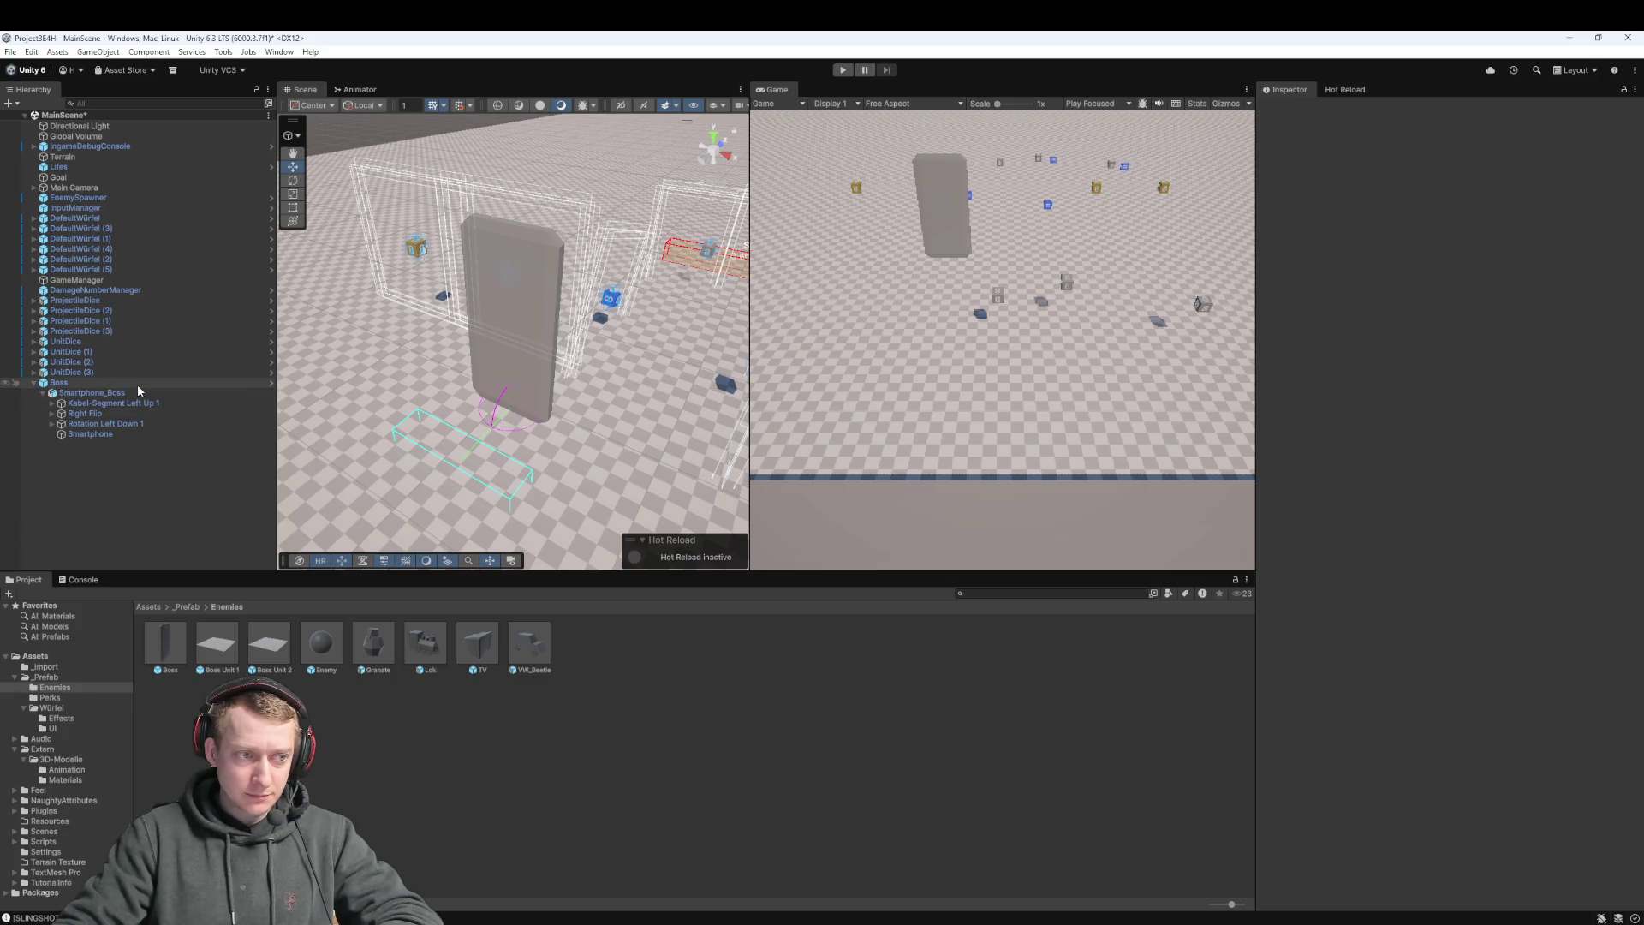
Outside play mode, set the Boss's Health Bar Offset Y to 1.5, save the scene, and start Play
{"action": "left_click", "coordinate": [137, 383]}
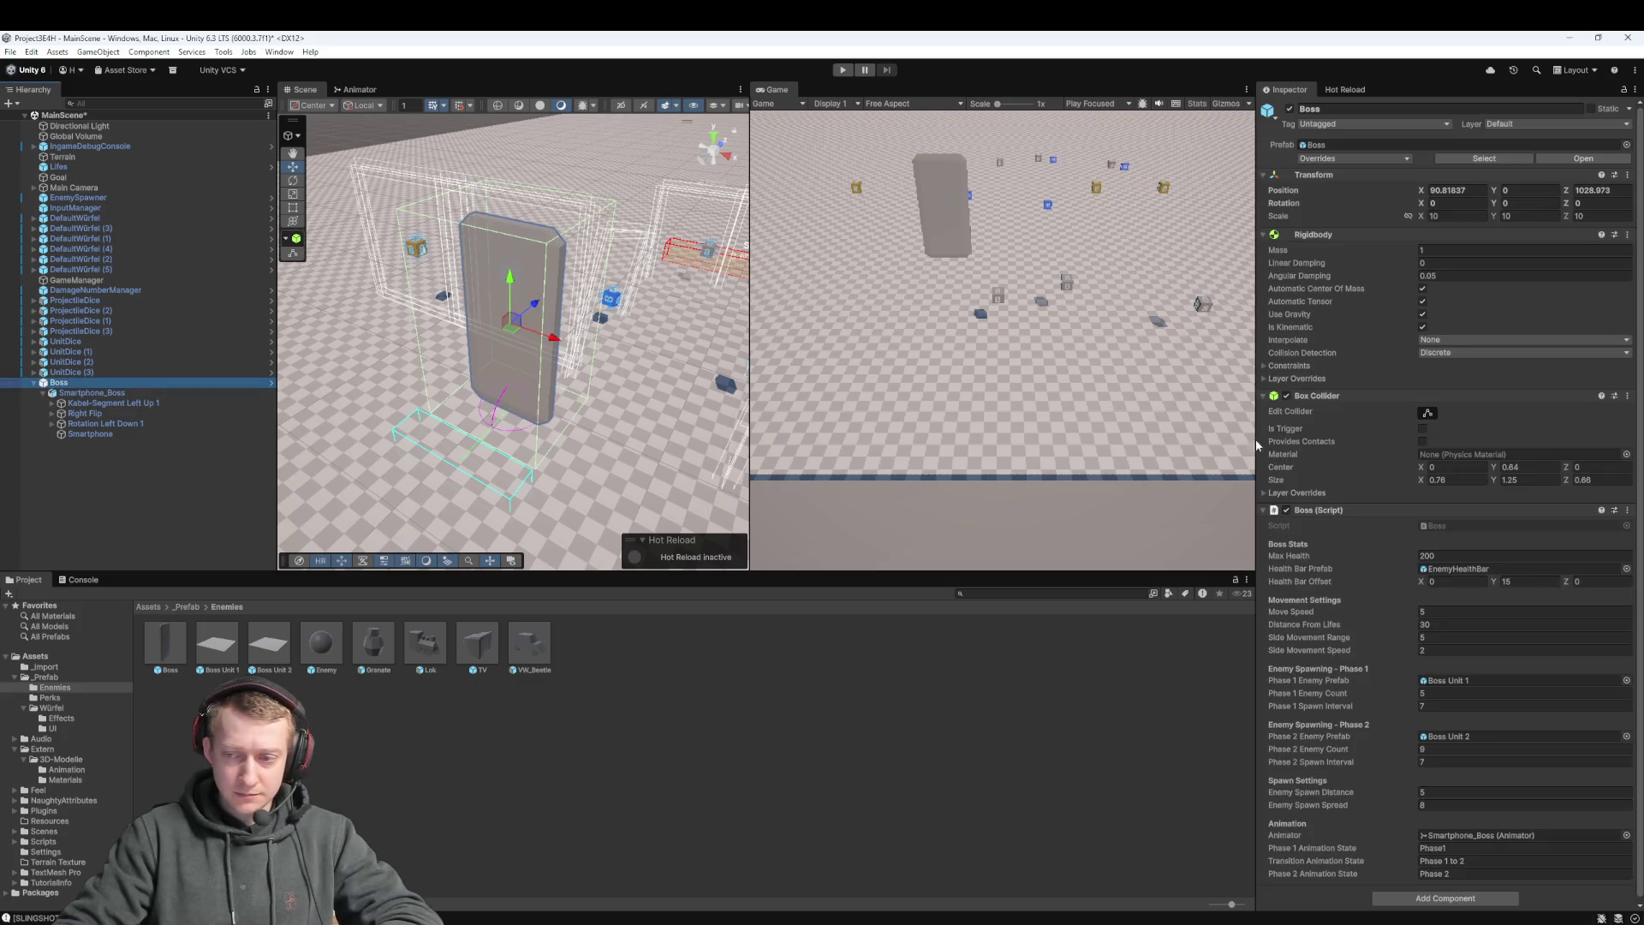
{"action": "left_click", "coordinate": [1513, 569]}
{"action": "double_click", "coordinate": [1515, 580]}
{"action": "type", "text": "1.5"}
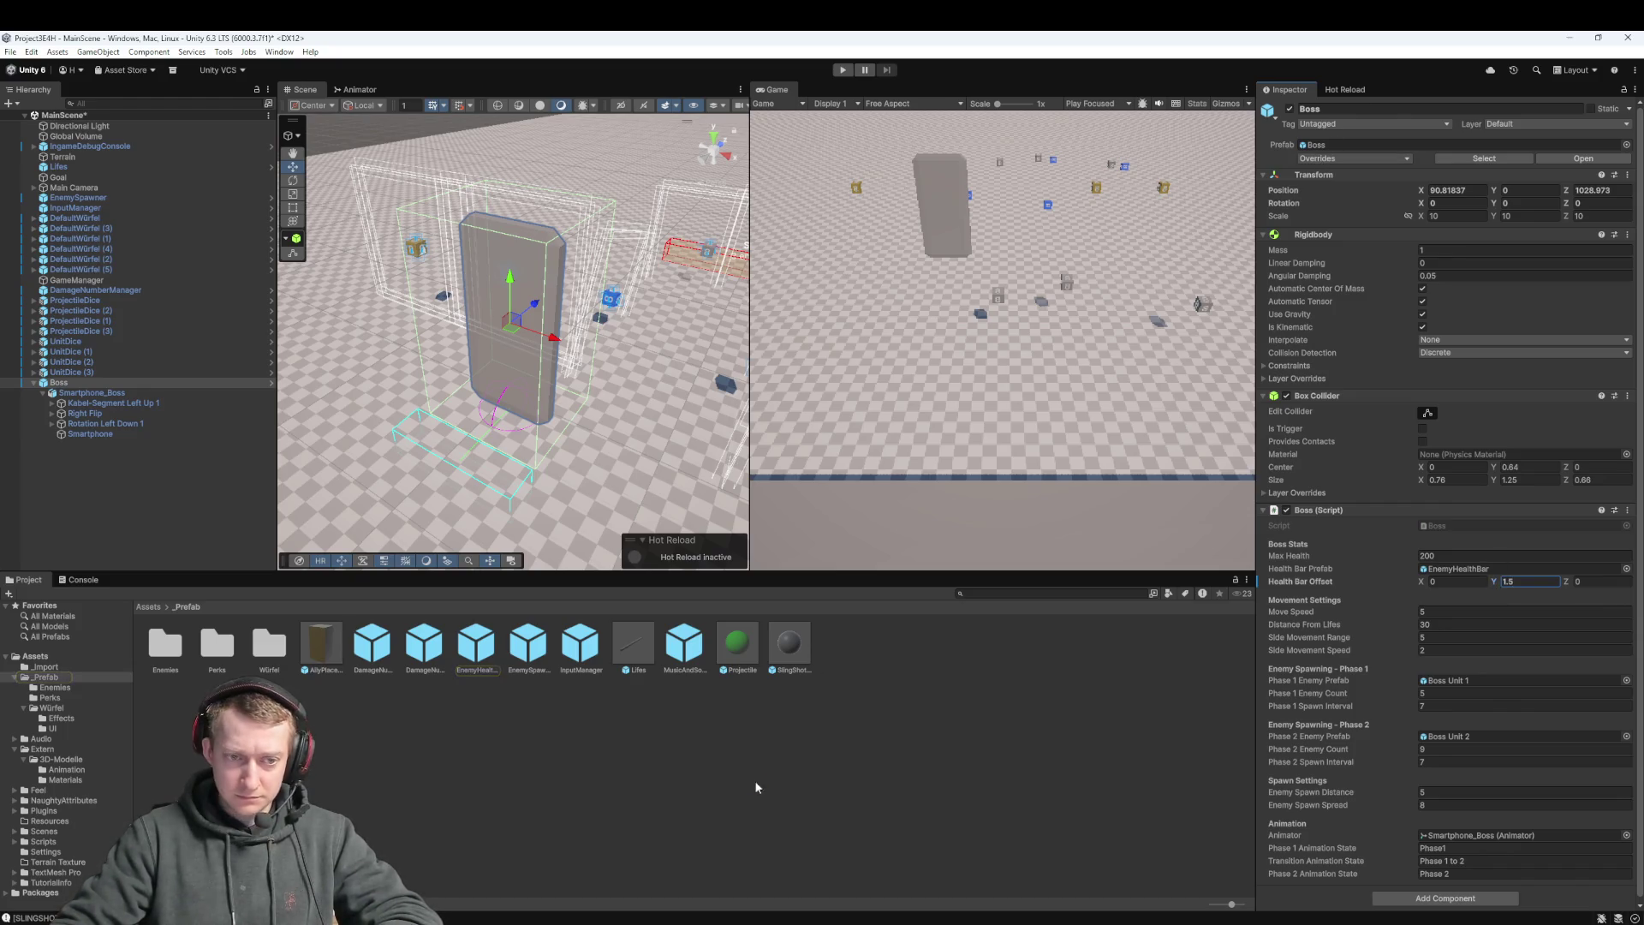
{"action": "key", "text": "ctrl+s"}
{"action": "key", "text": "ctrl+p"}
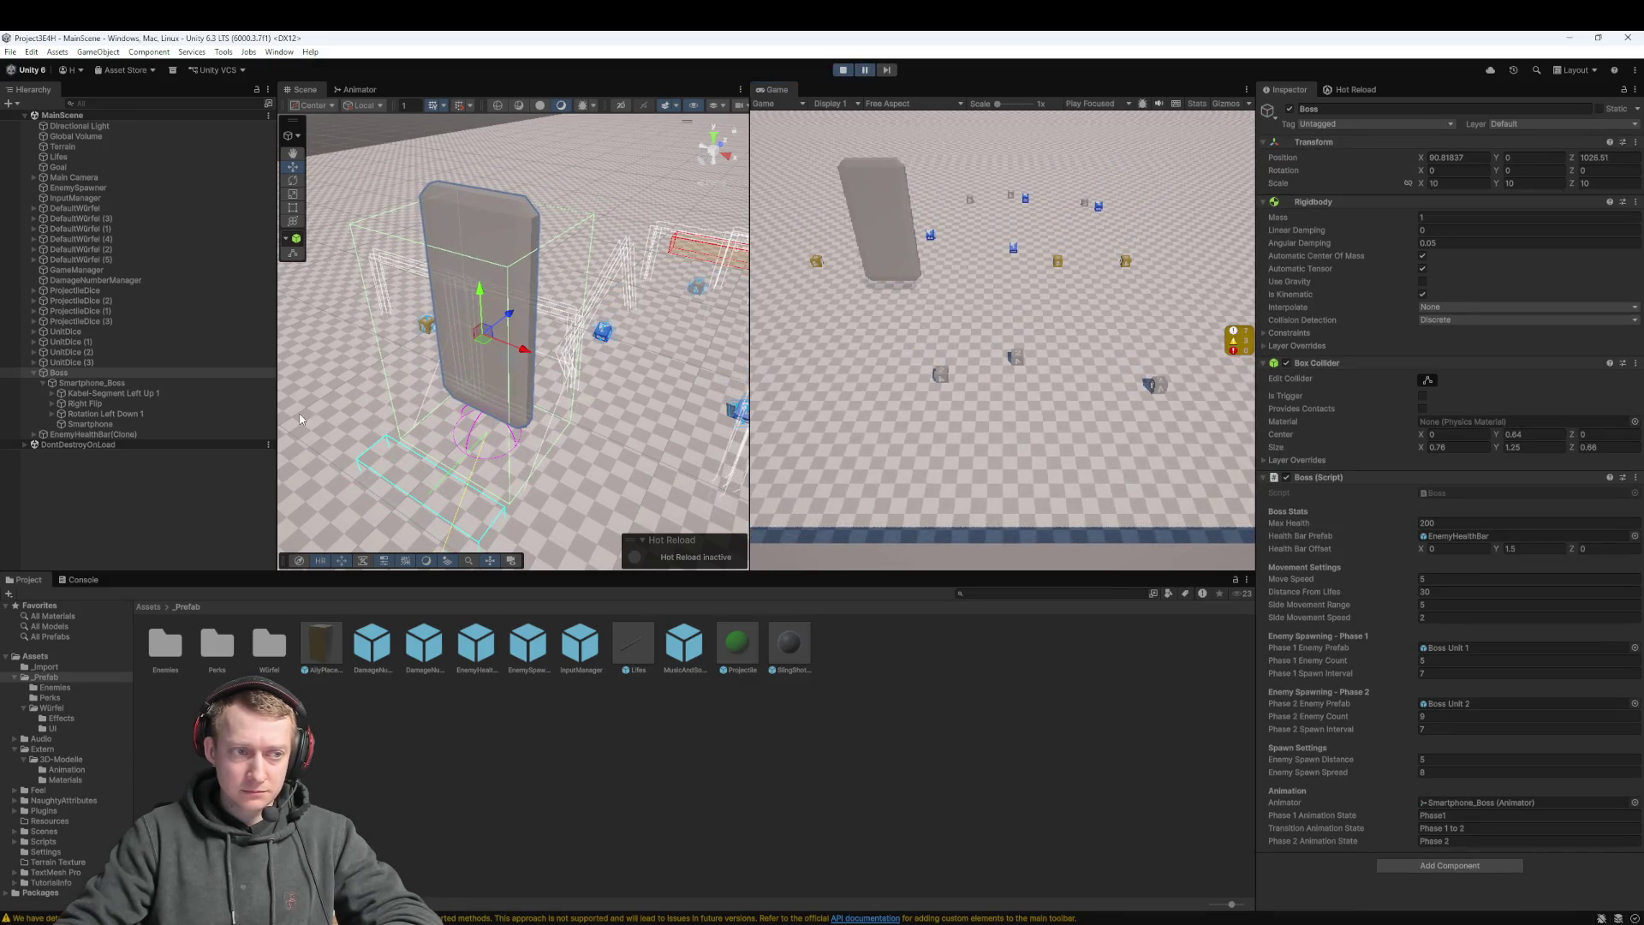
Squash the Smartphone model's Y scale to about 0.18 with the Scale tool and Inspector
{"action": "left_click", "coordinate": [460, 249]}
{"action": "key", "text": "r"}
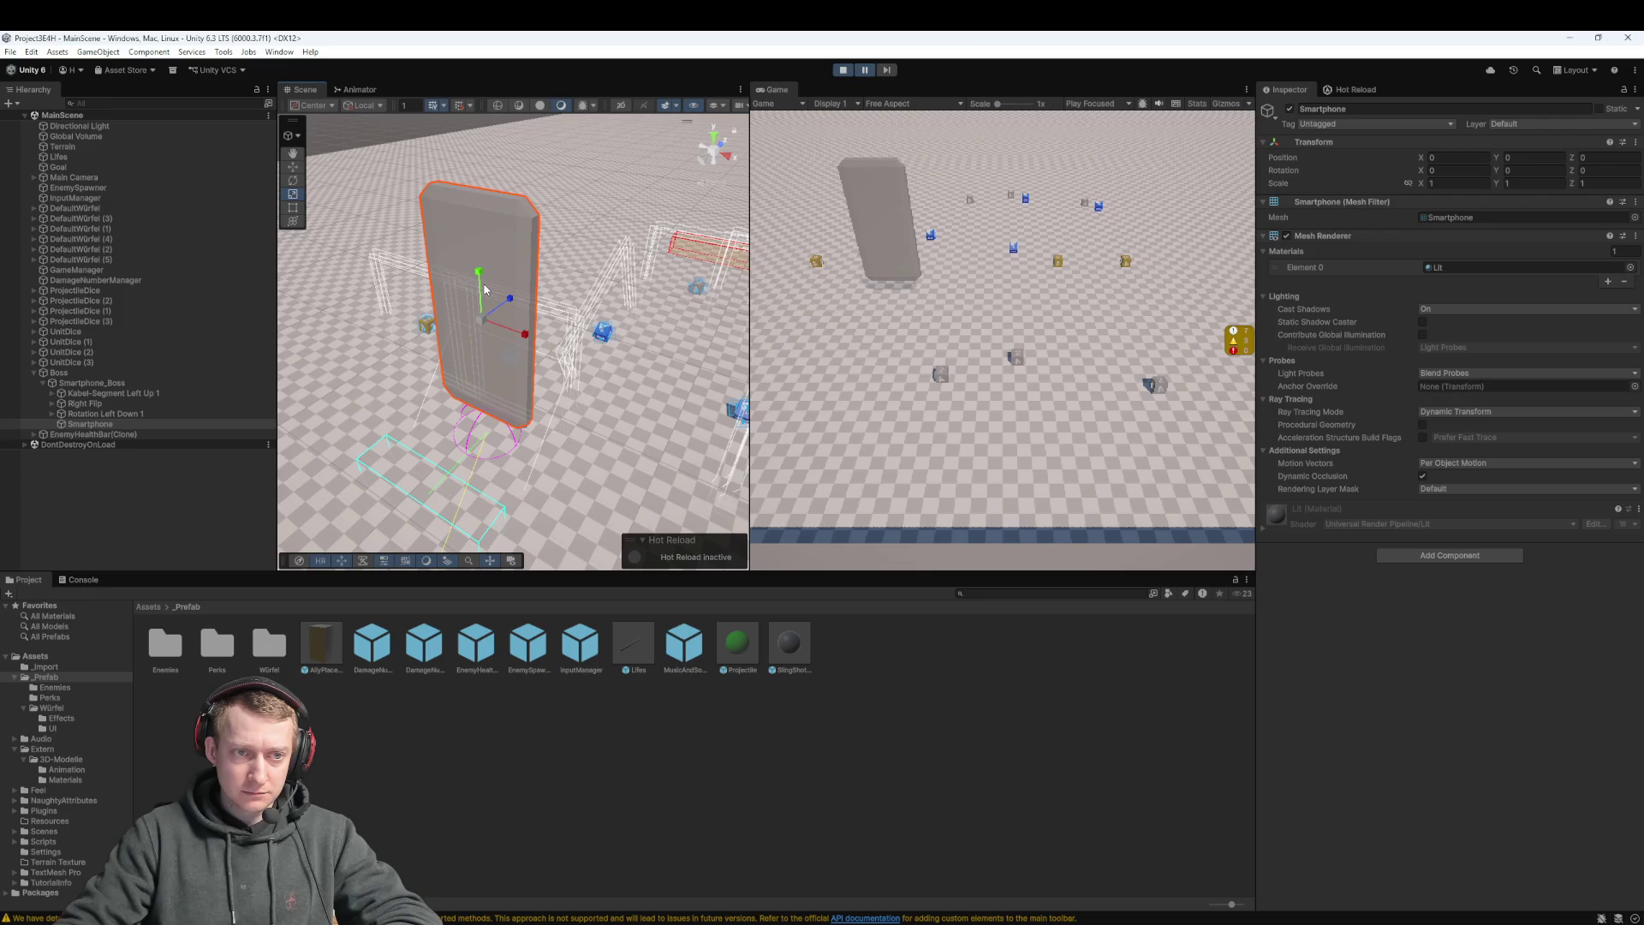
{"action": "left_click_drag", "start_coordinate": [483, 289], "coordinate": [490, 301]}
{"action": "key", "text": "w"}
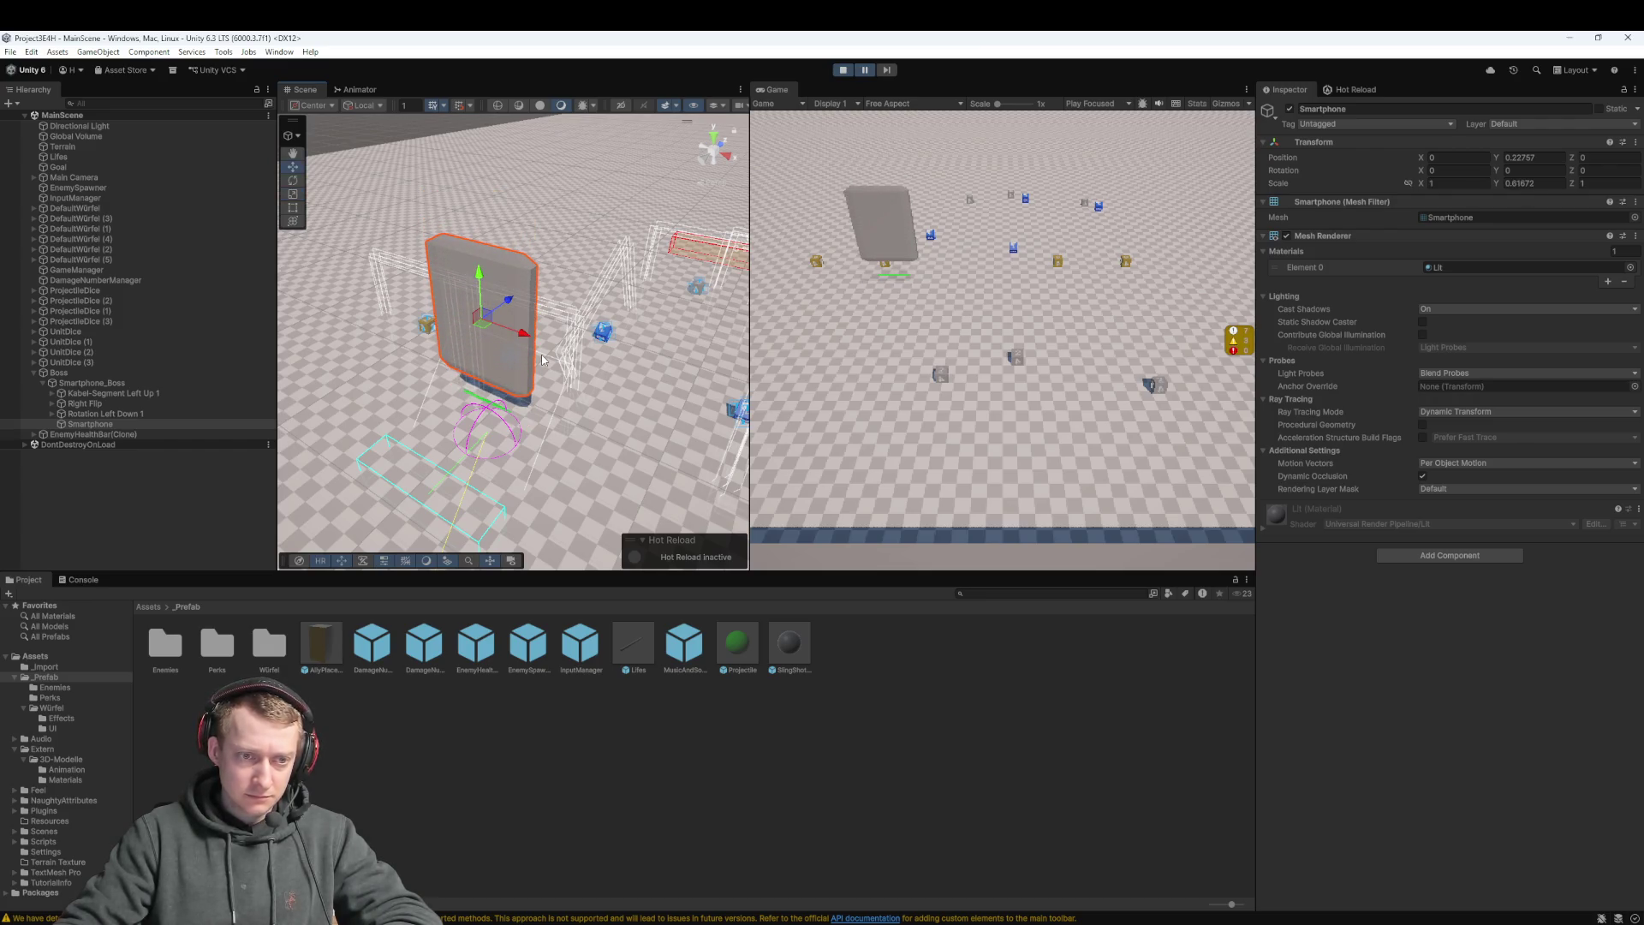
{"action": "scroll", "coordinate": [541, 359], "scroll_direction": "up", "scroll_amount": 6}
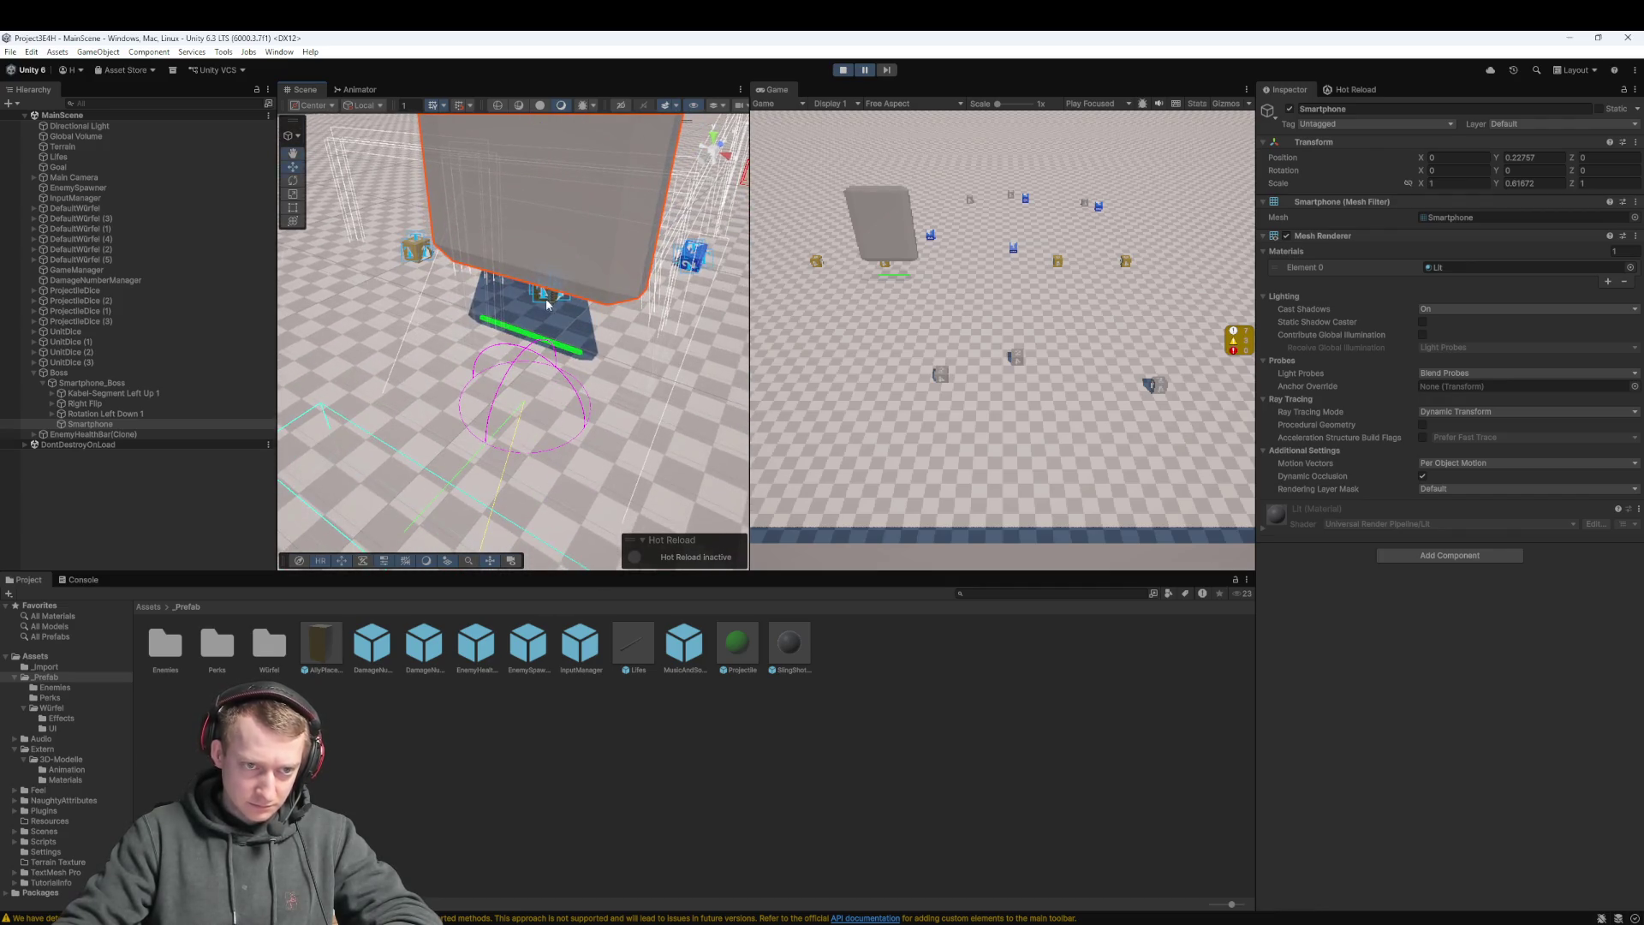
{"action": "key", "text": "f"}
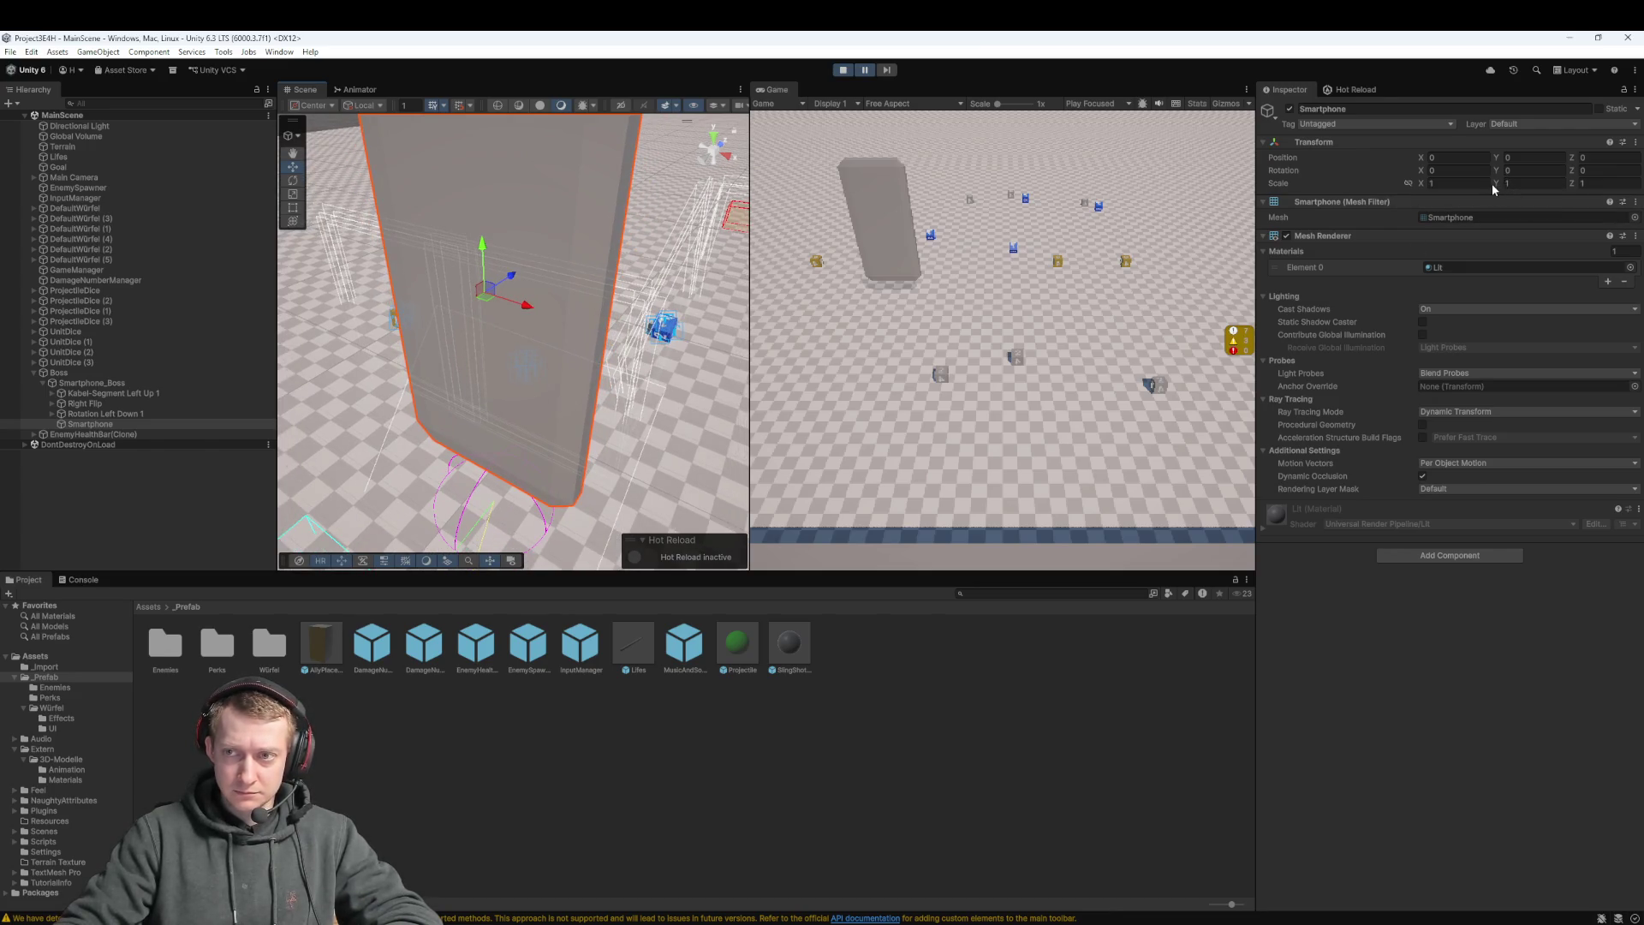
{"action": "left_click_drag", "start_coordinate": [1494, 189], "coordinate": [1464, 193]}
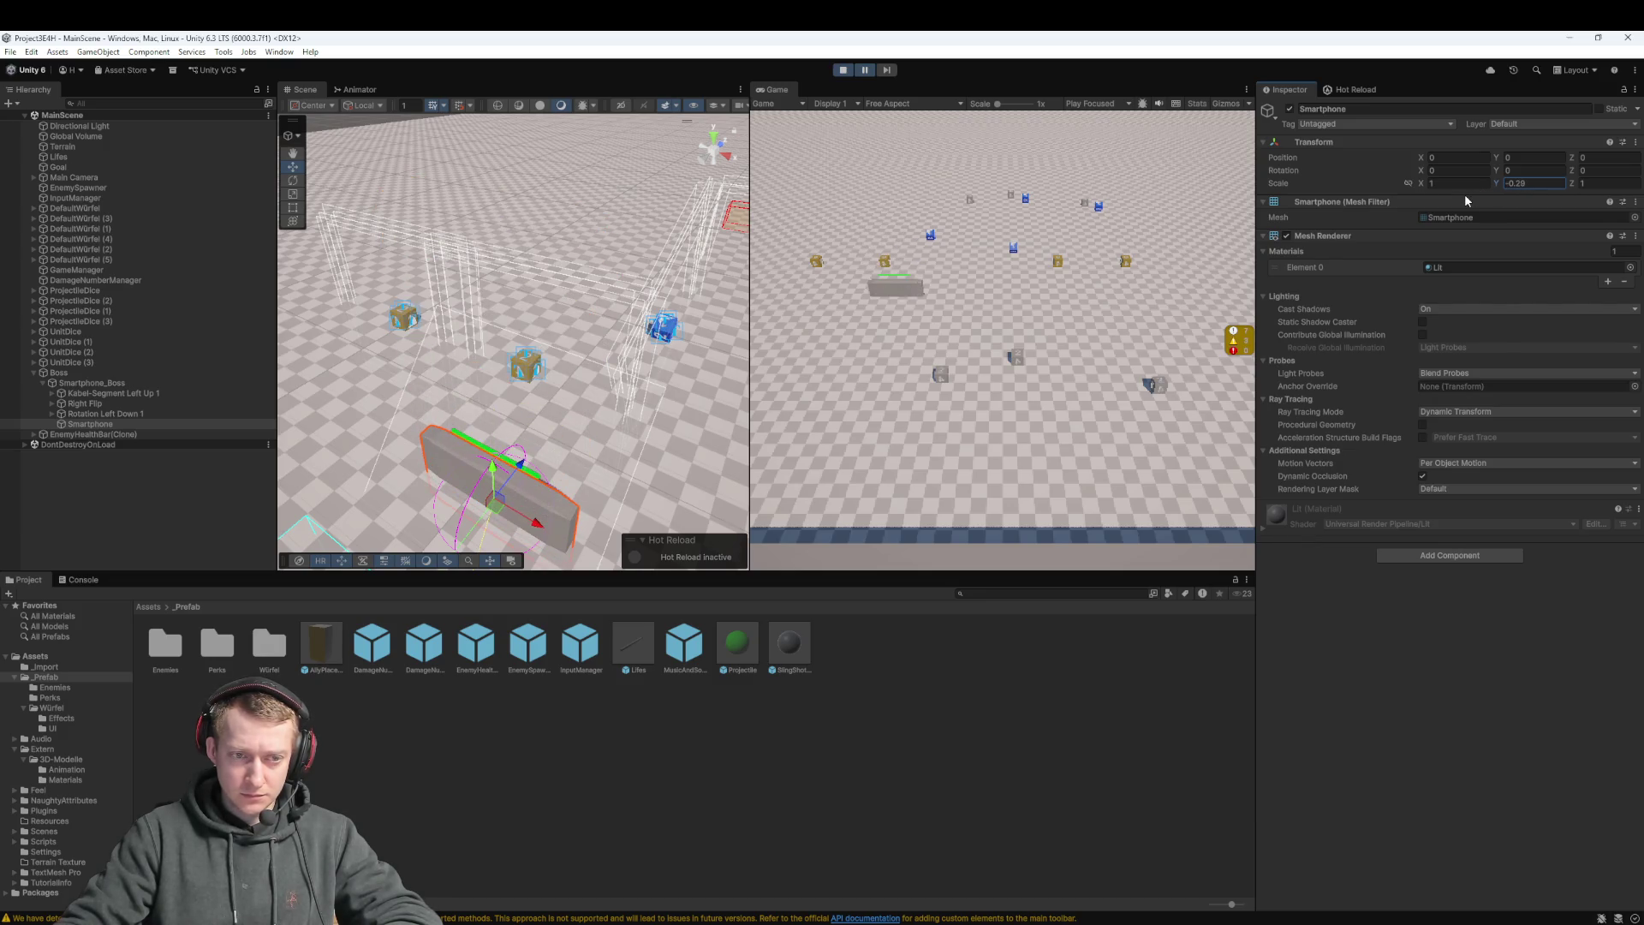
{"action": "left_click", "coordinate": [136, 374]}
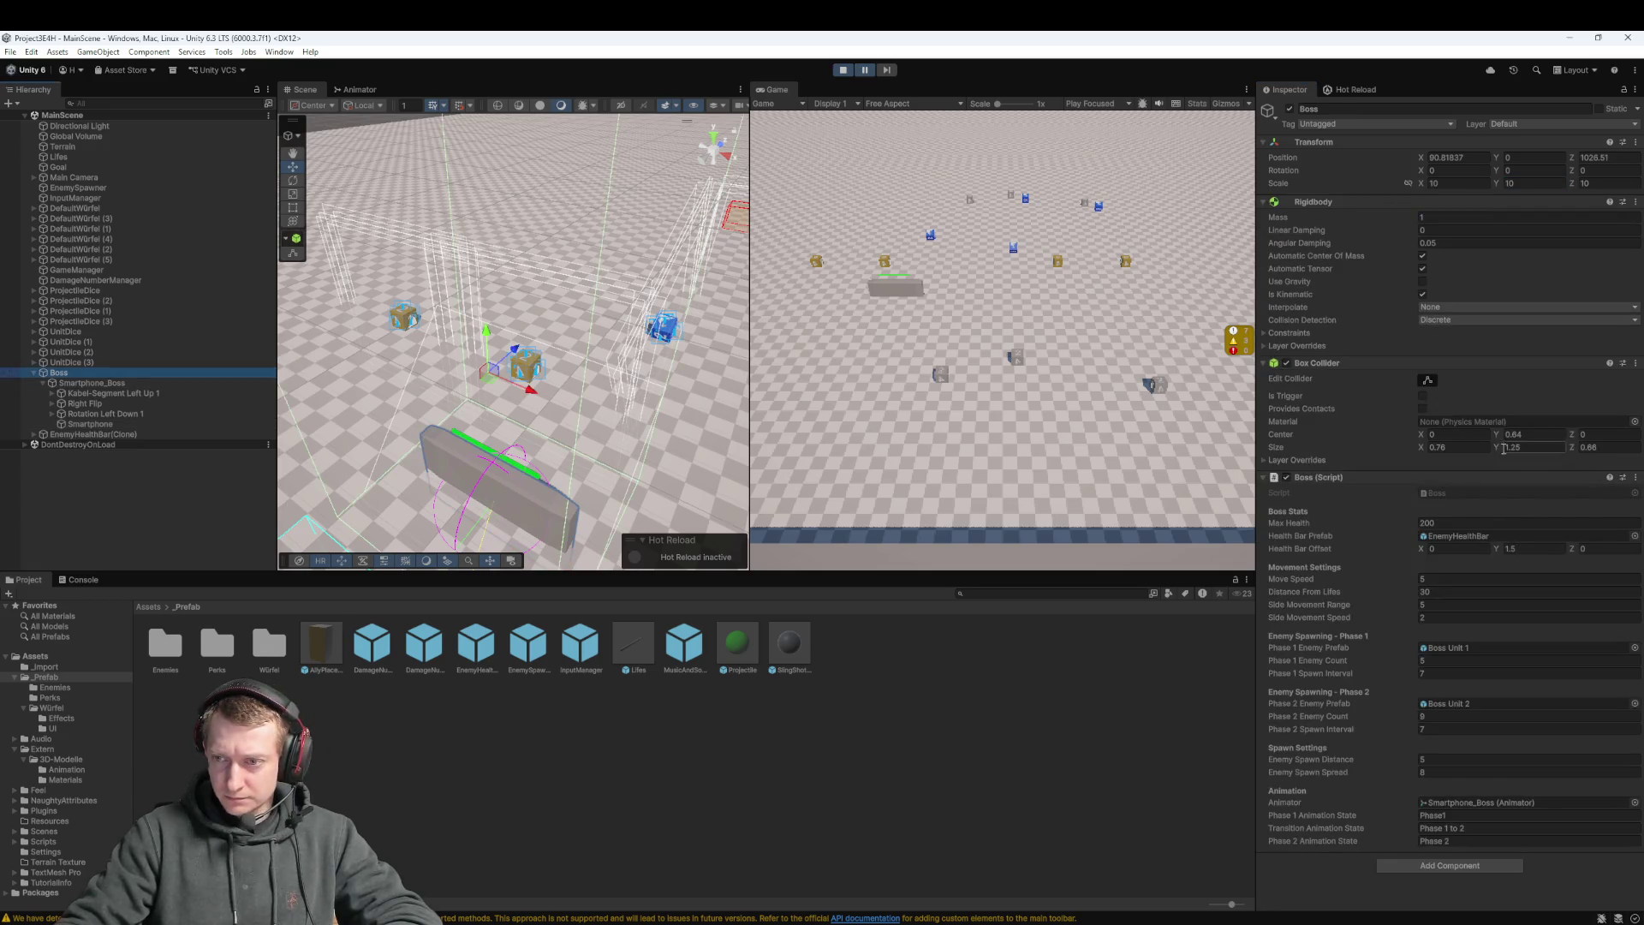
Try Boss health bar offsets during play, shifting X to 2.23 and Z to 2.5
{"action": "left_click", "coordinate": [1499, 547]}
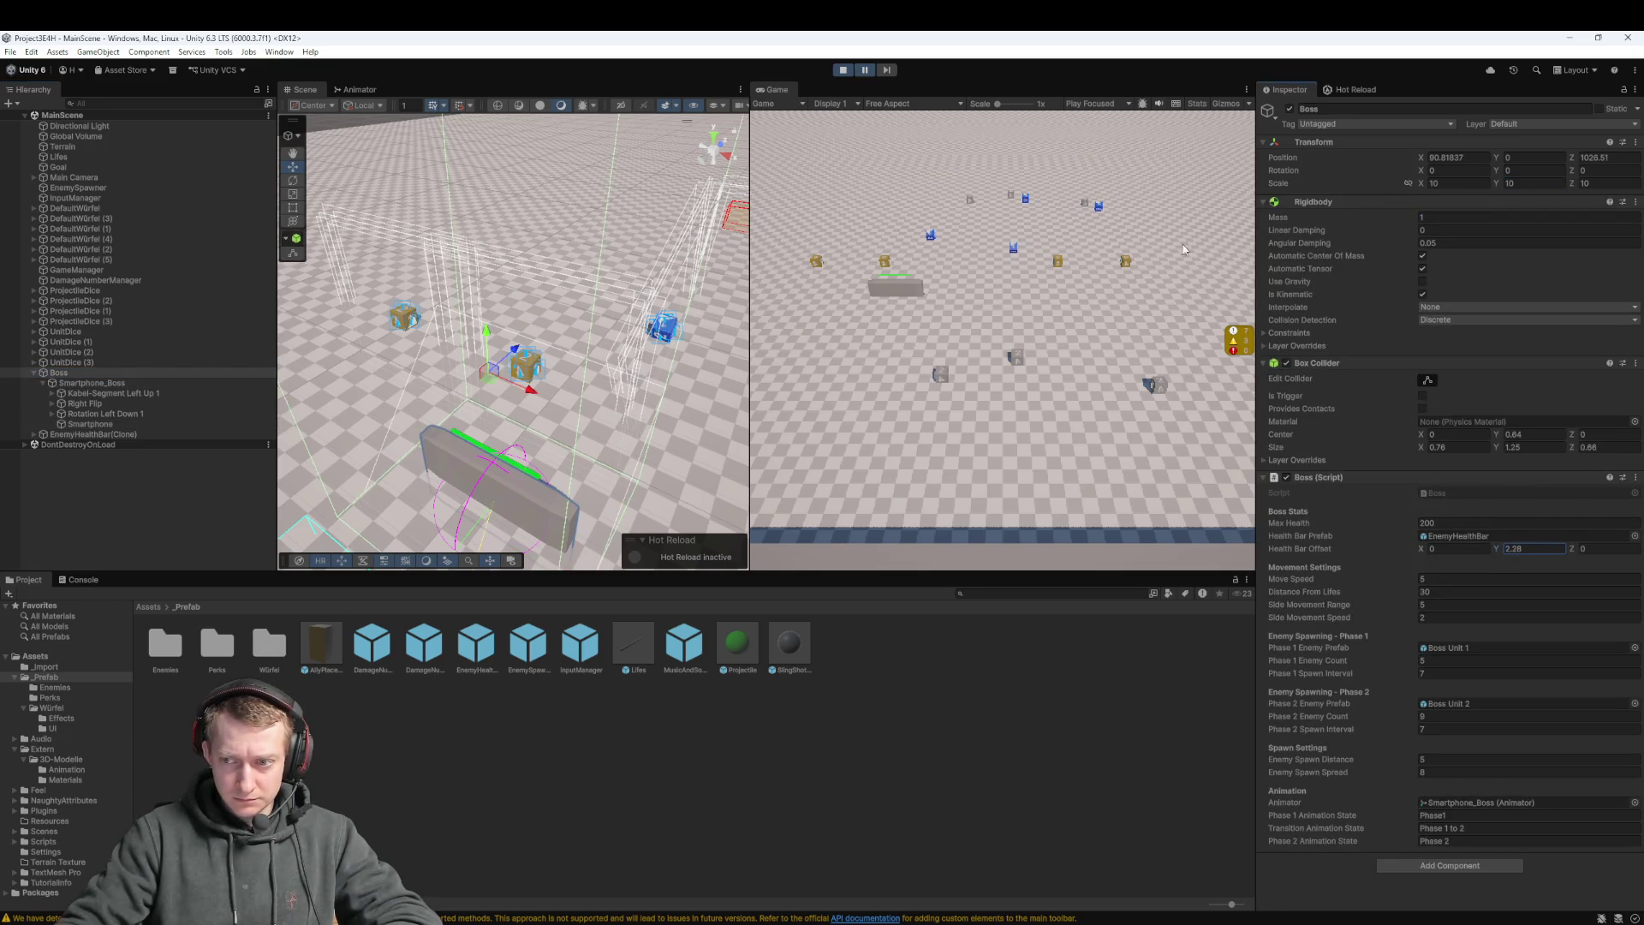
{"action": "left_click", "coordinate": [864, 71]}
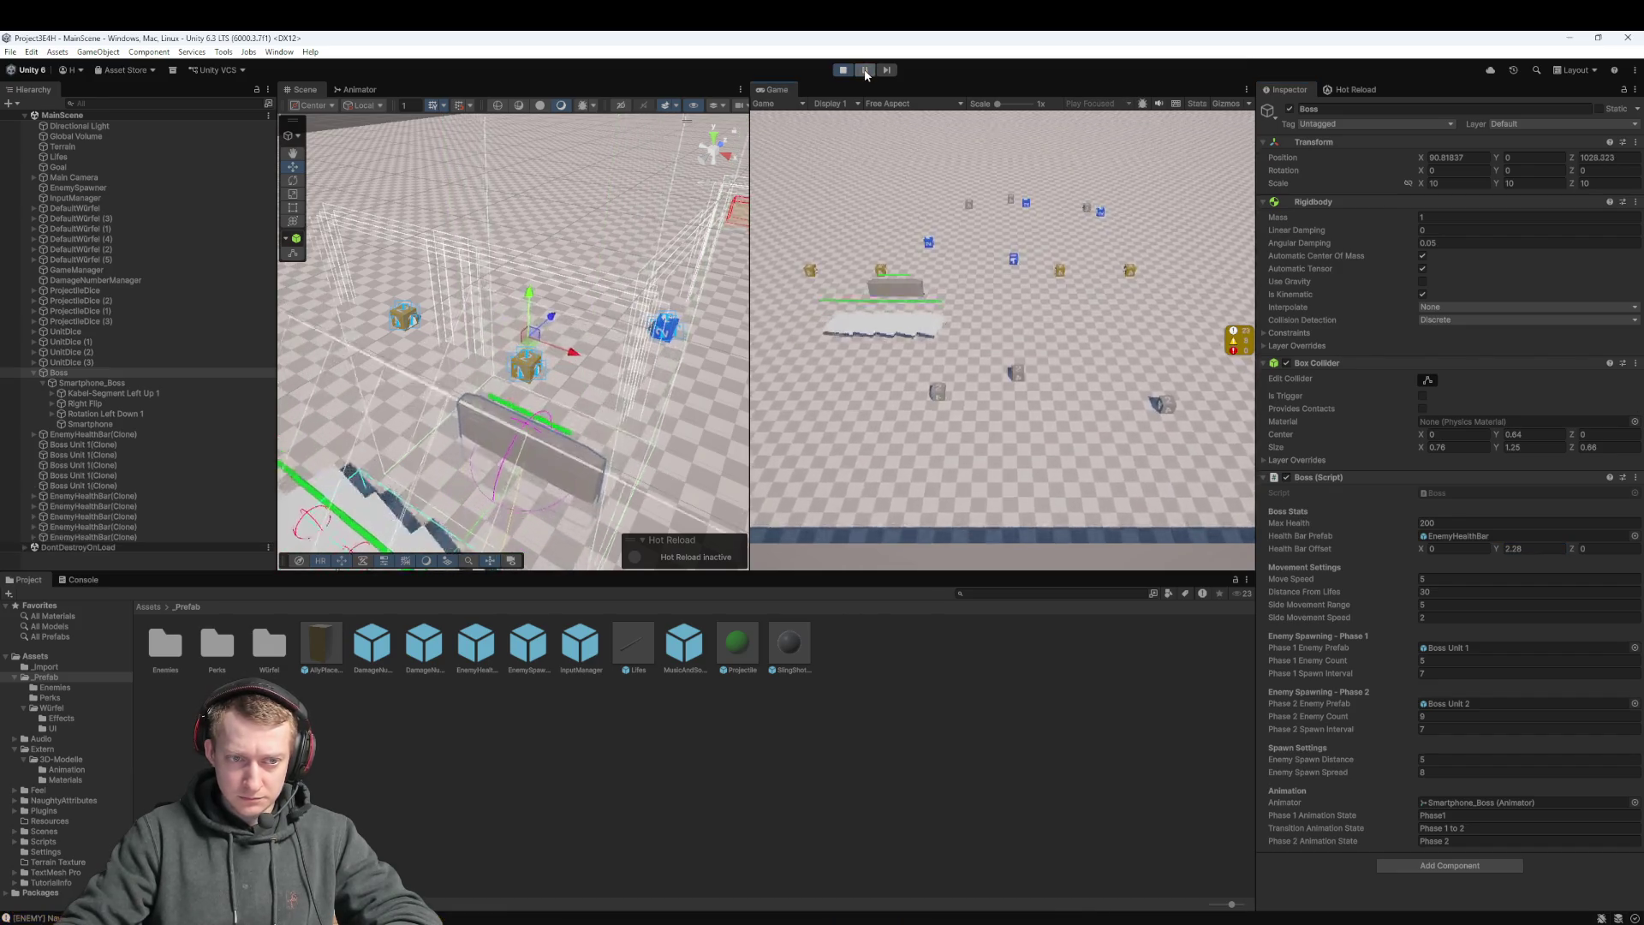
{"action": "left_click", "coordinate": [865, 71]}
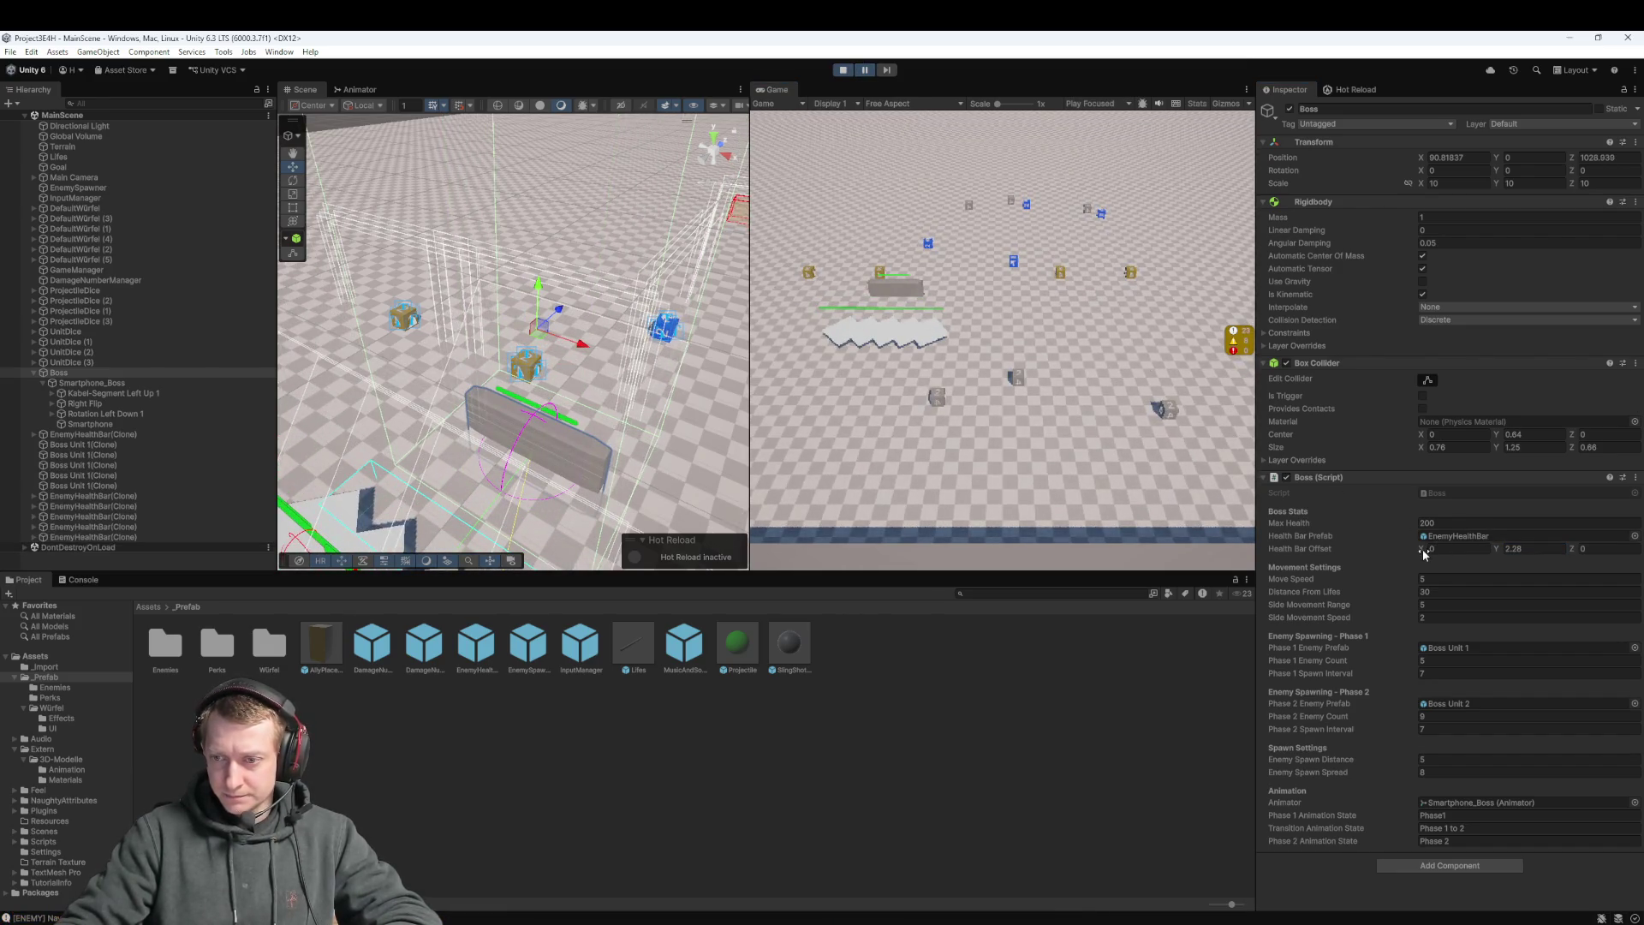
{"action": "left_click_drag", "start_coordinate": [1424, 554], "coordinate": [1489, 548]}
{"action": "left_click", "coordinate": [864, 70]}
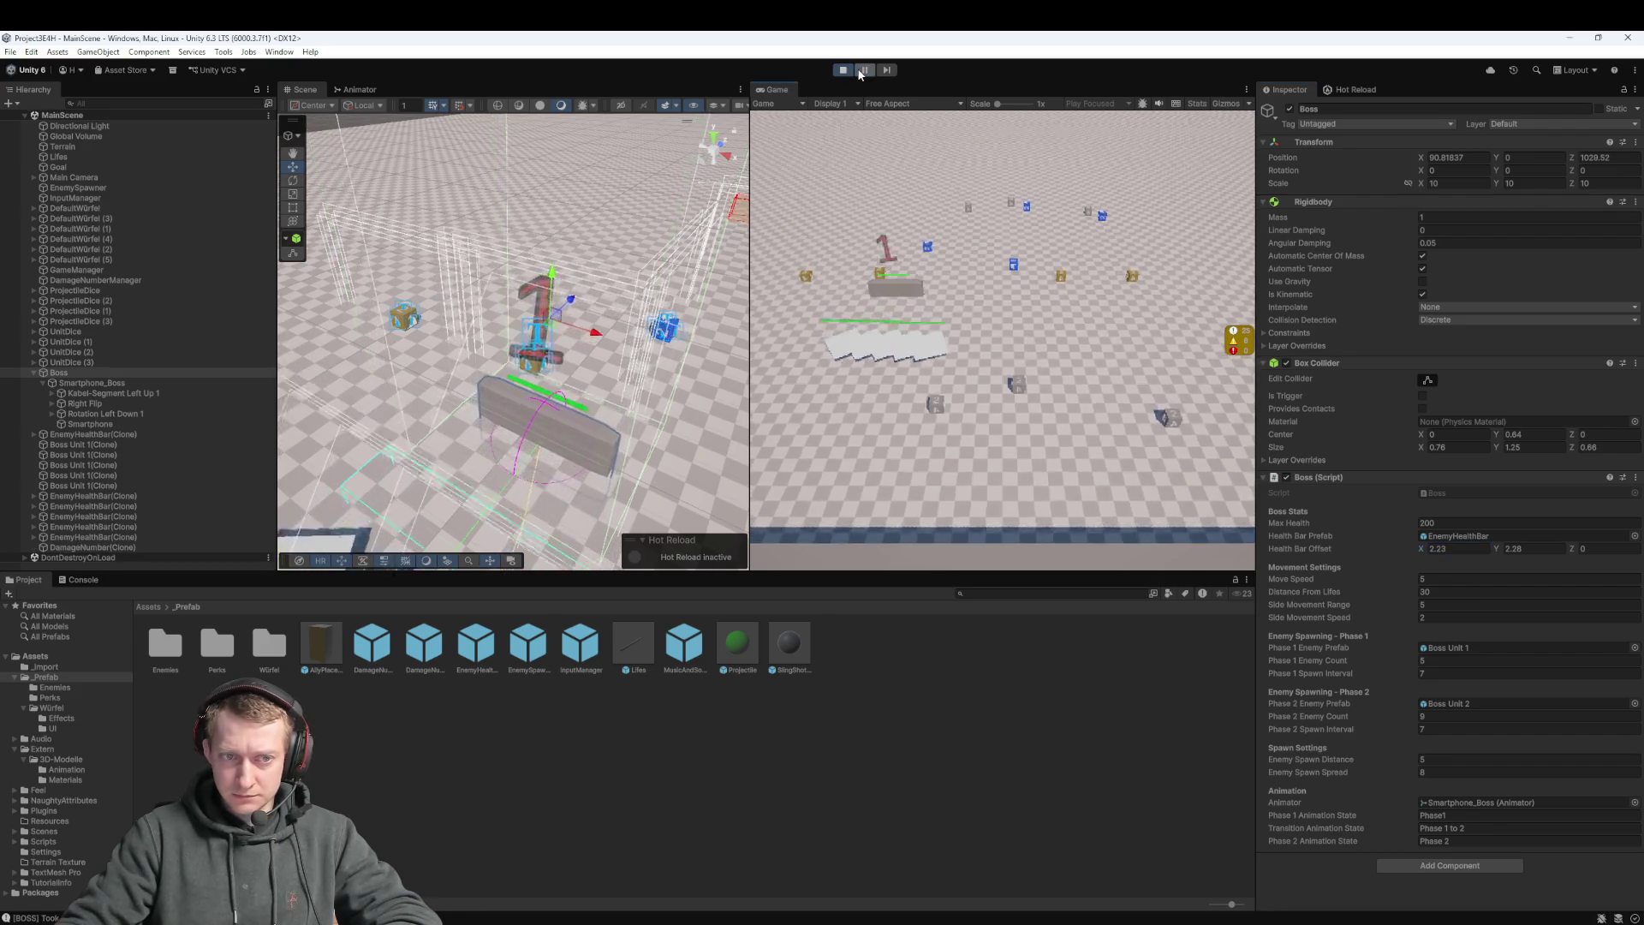
{"action": "left_click_drag", "start_coordinate": [1570, 554], "coordinate": [1627, 540]}
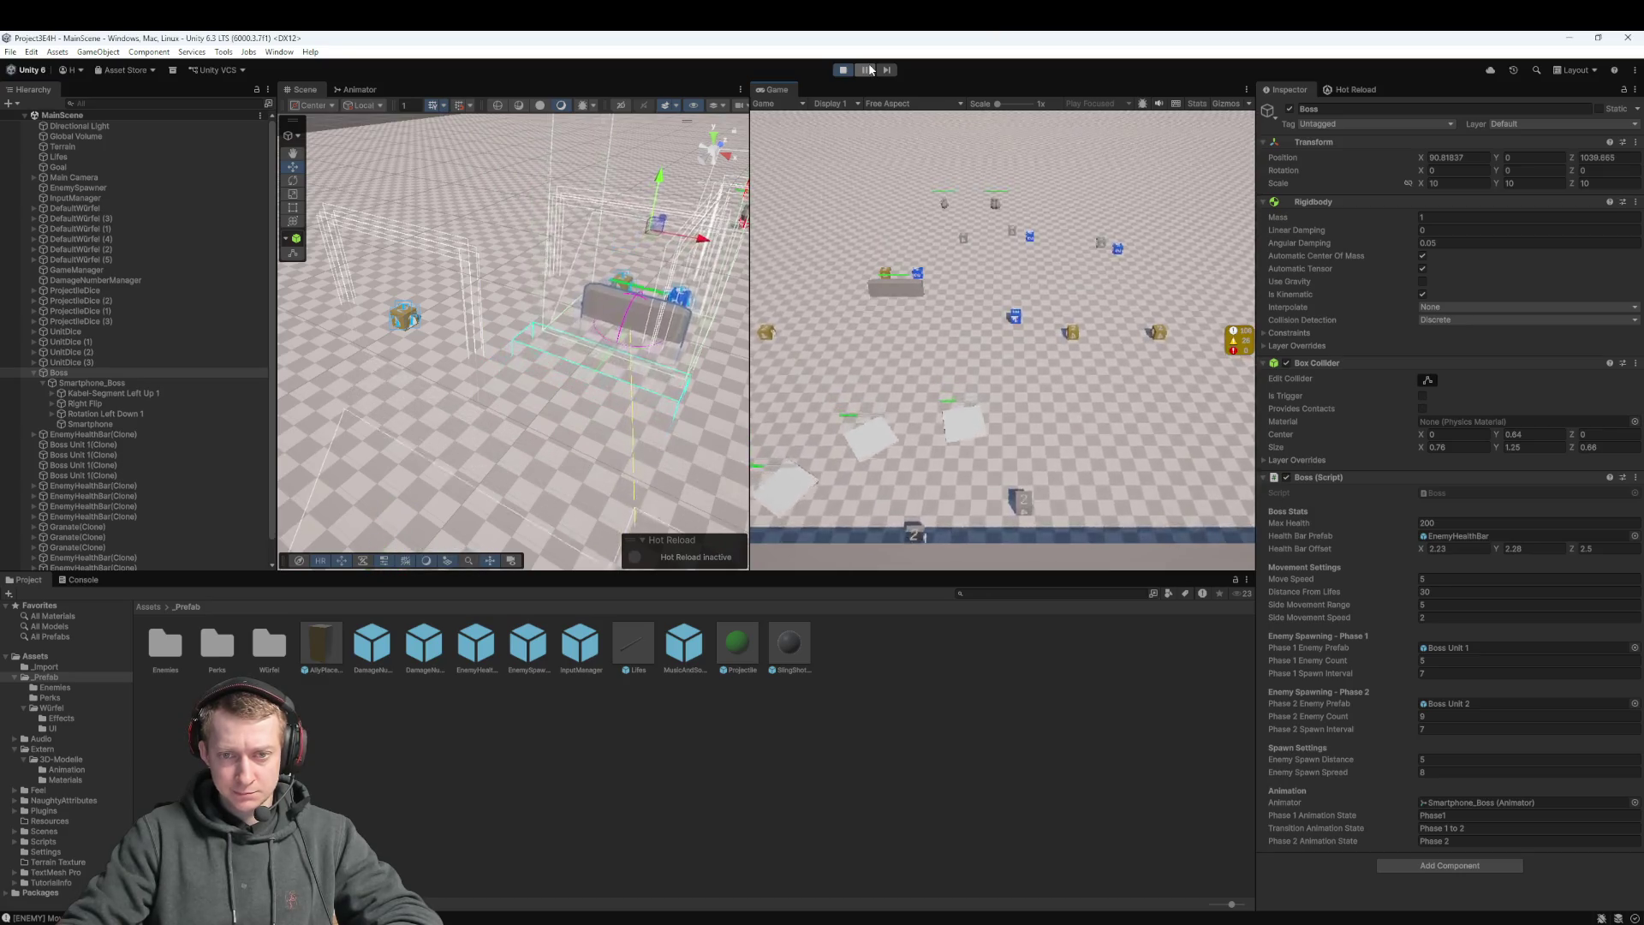
Stop the game and open the _Prefab/Enemies folder
{"action": "left_click", "coordinate": [844, 72]}
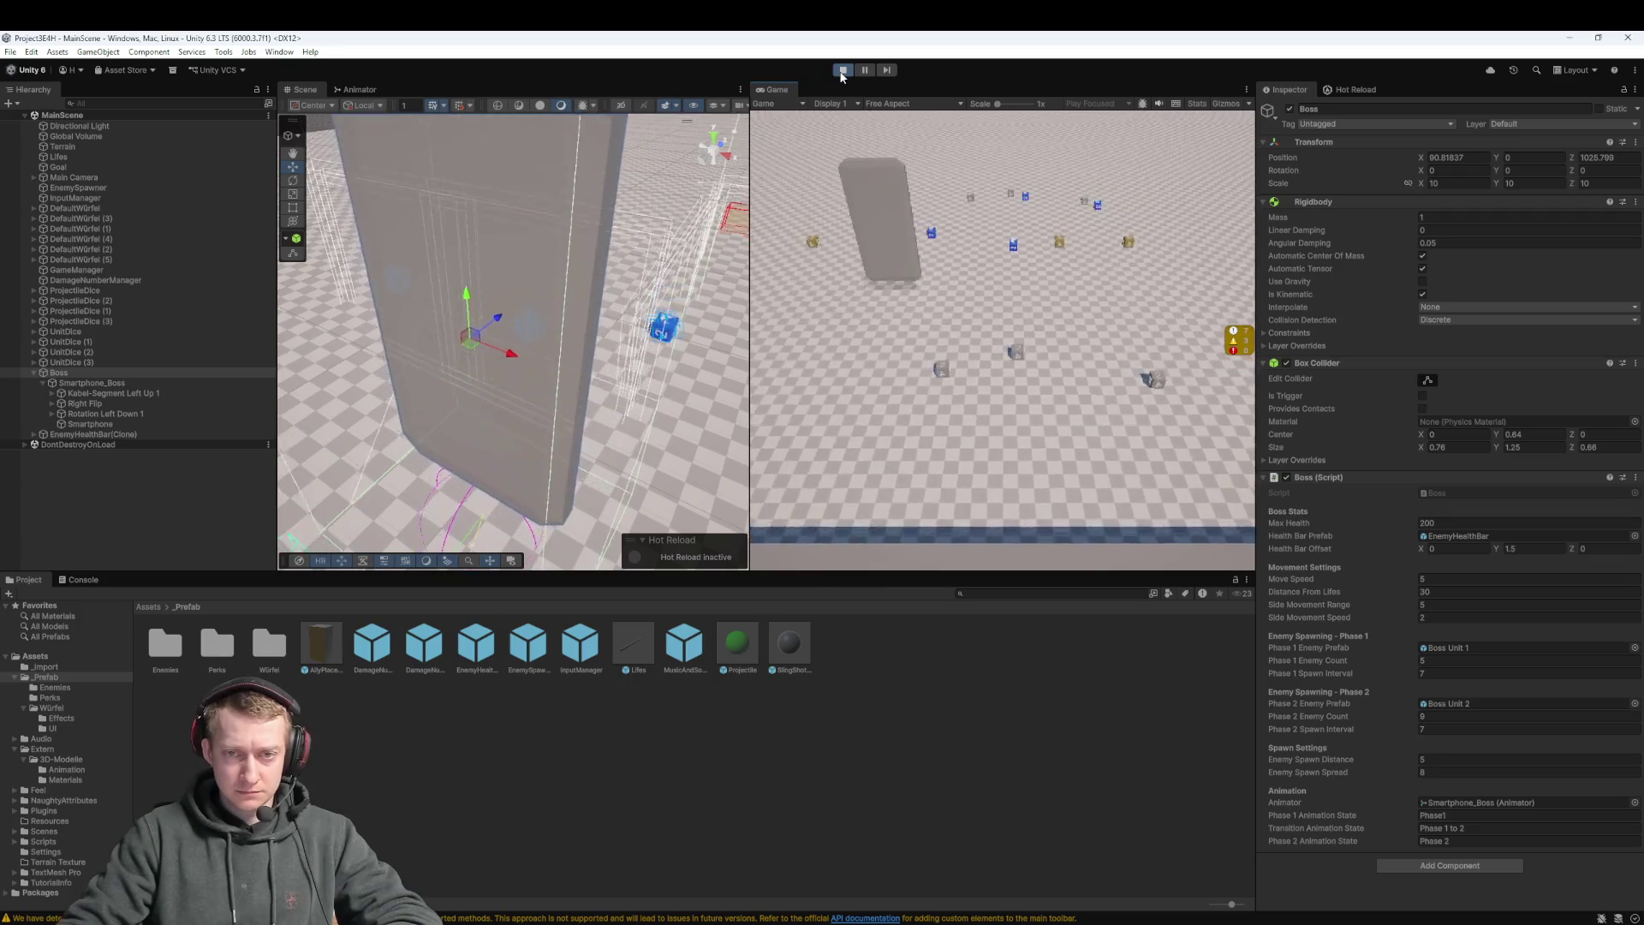
{"action": "left_click", "coordinate": [841, 71]}
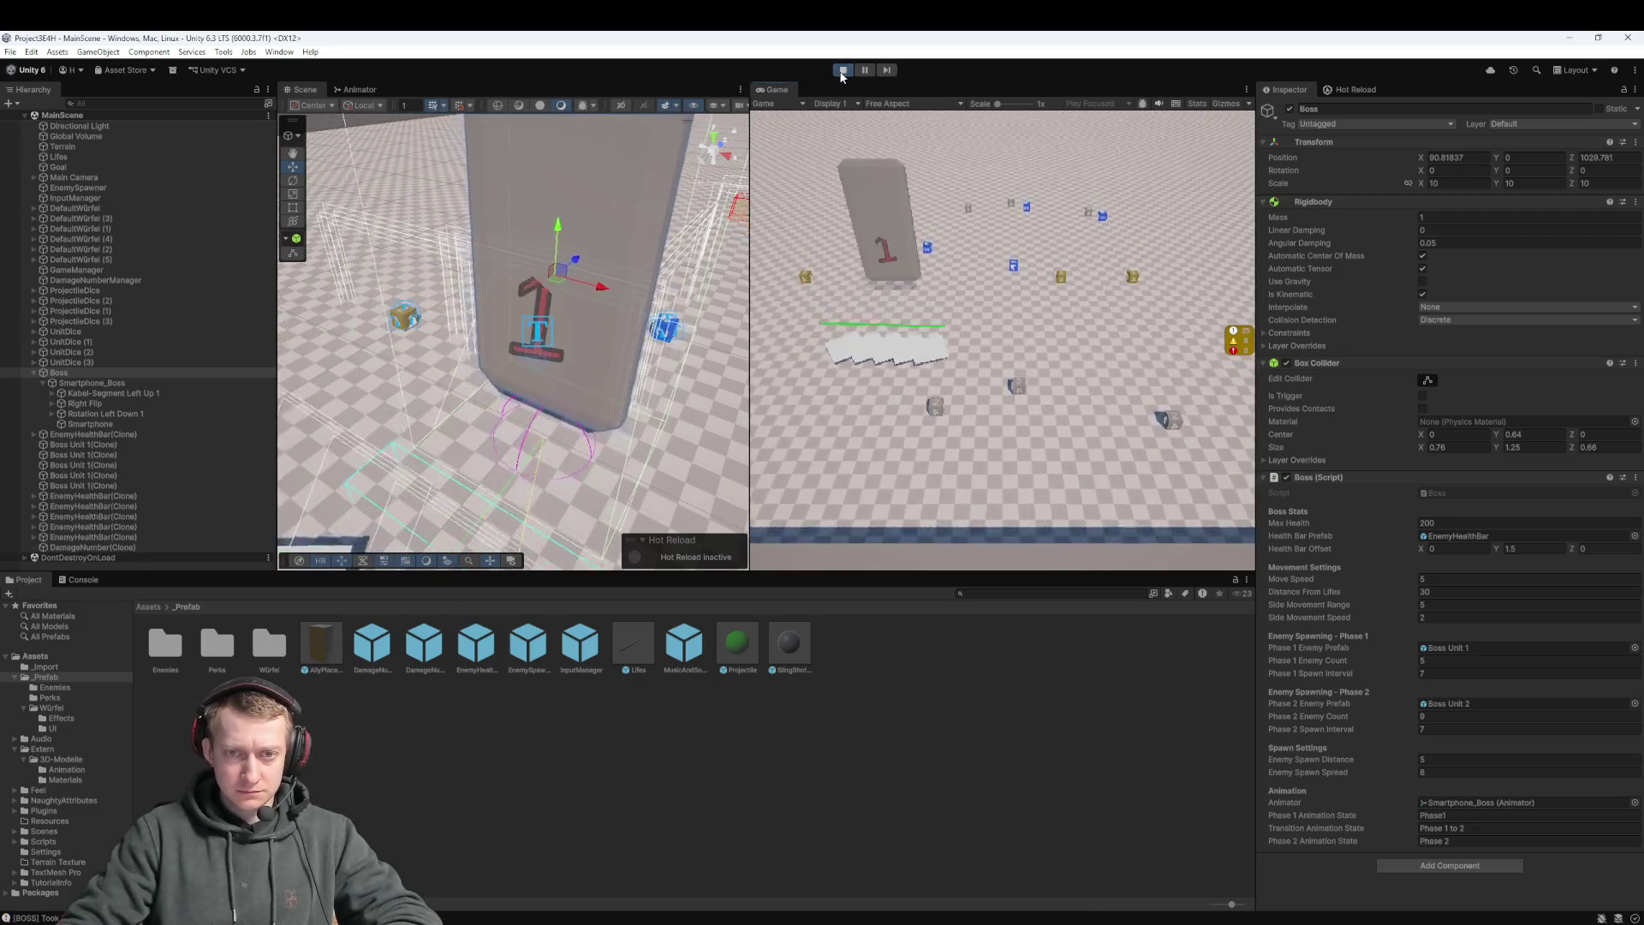
{"action": "double_click", "coordinate": [165, 644]}
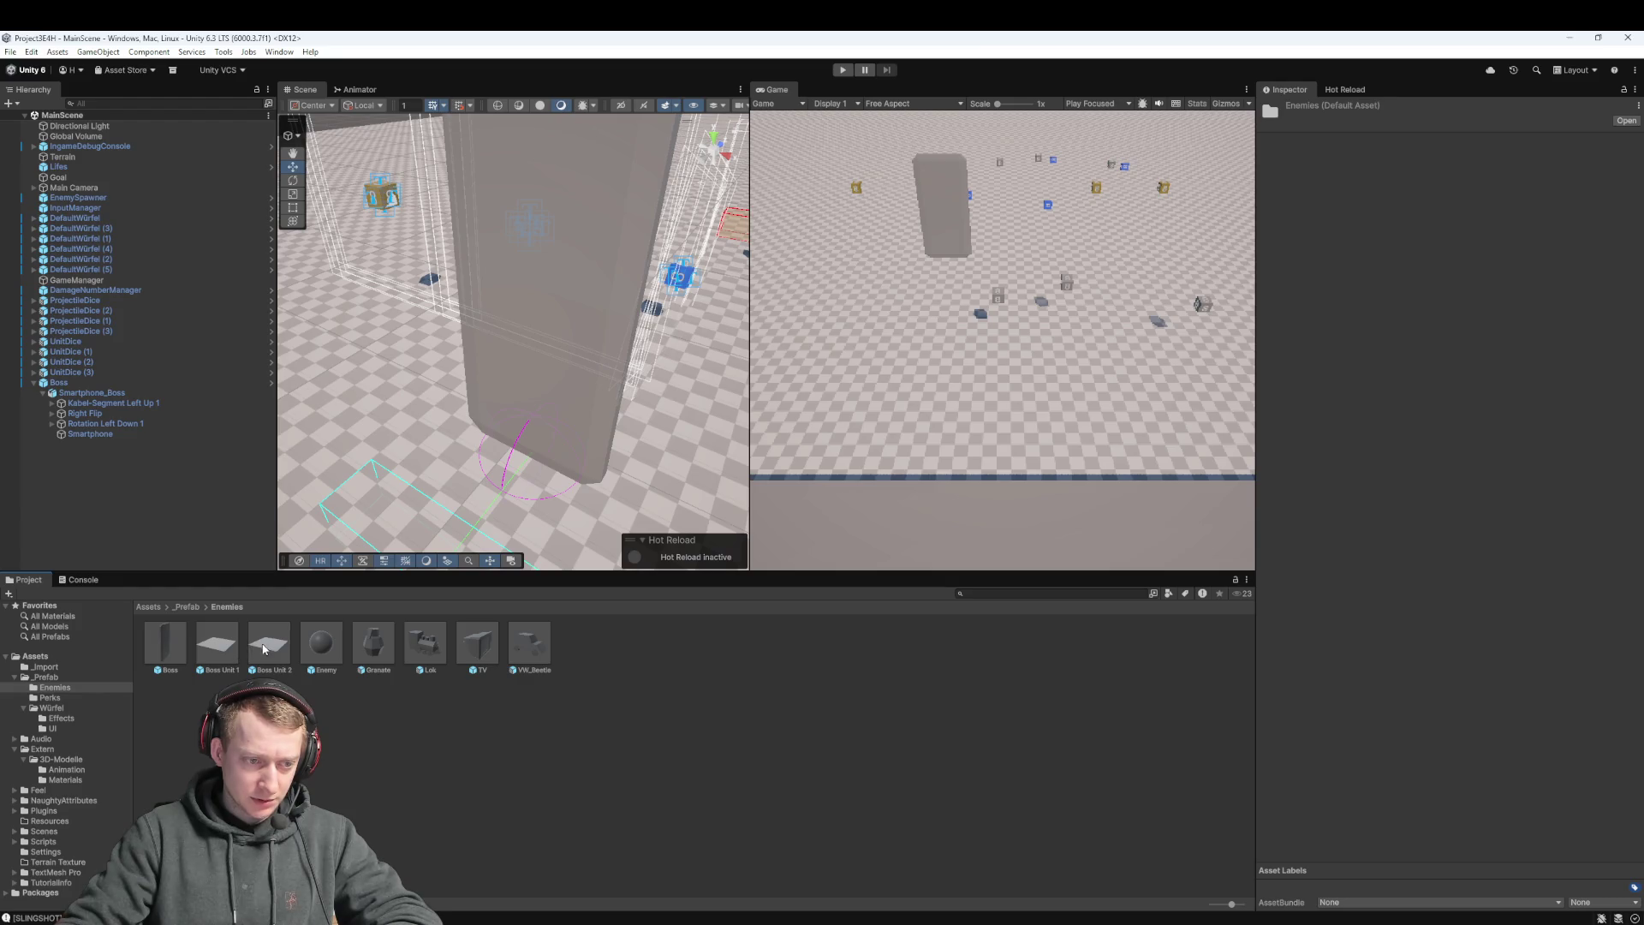
Open the Boss Unit 1 prefab and drag the Boss_Projectile_Small texture from Extern/3D-Modelle onto its plane
{"action": "double_click", "coordinate": [230, 655]}
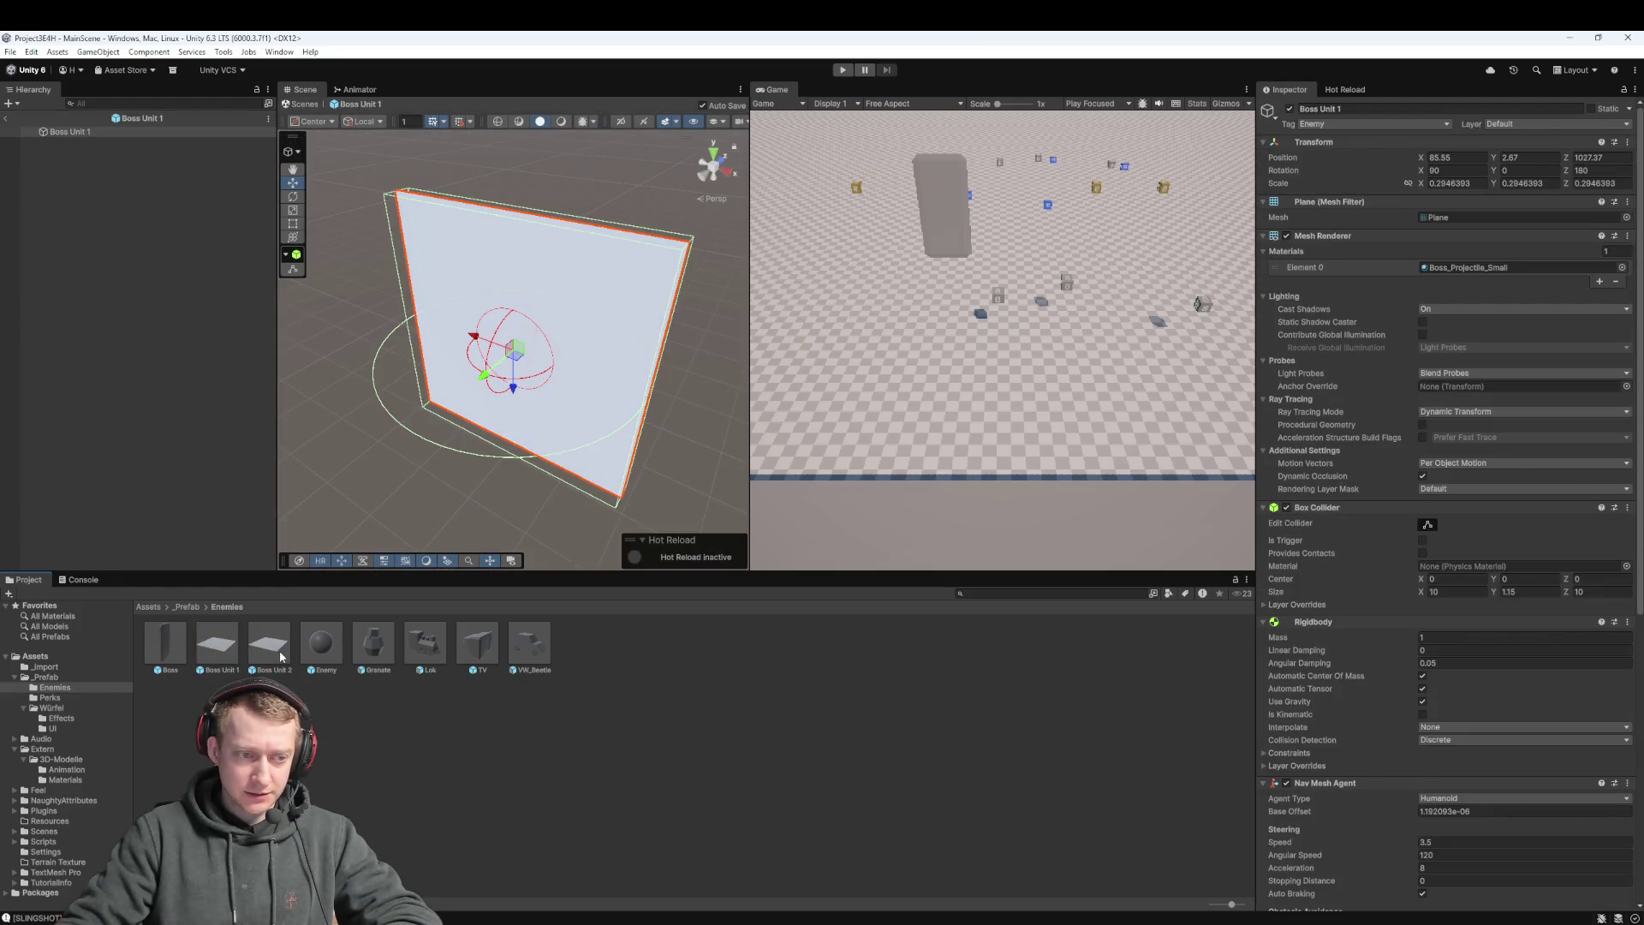
{"action": "double_click", "coordinate": [280, 656]}
{"action": "double_click", "coordinate": [227, 655]}
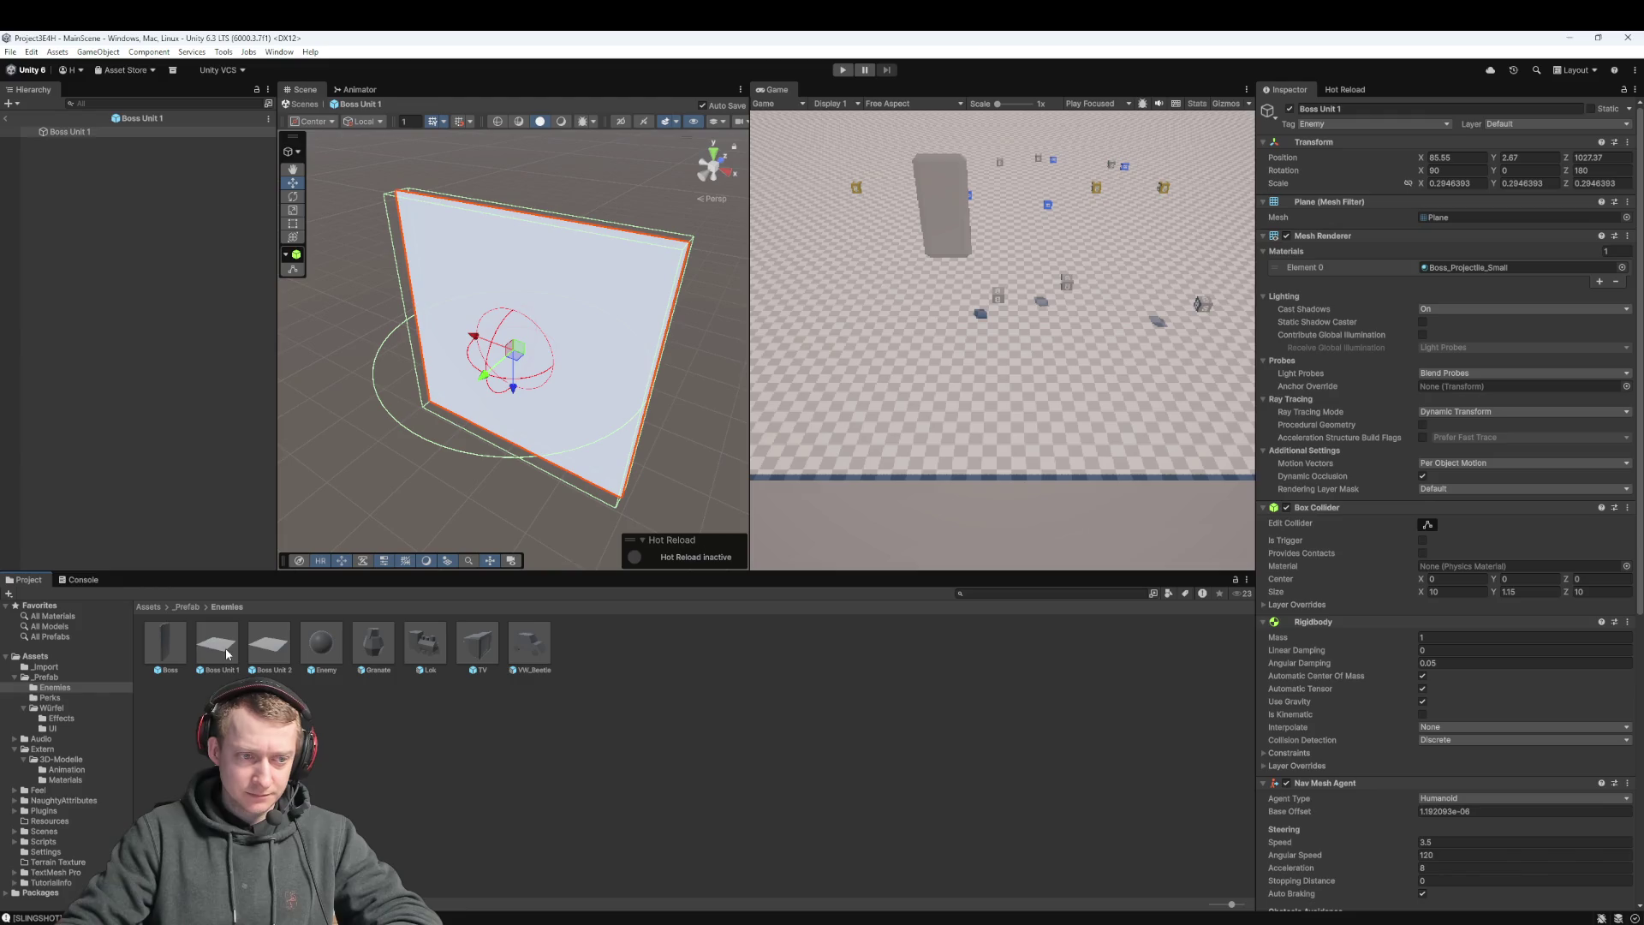
{"action": "left_click", "coordinate": [147, 607]}
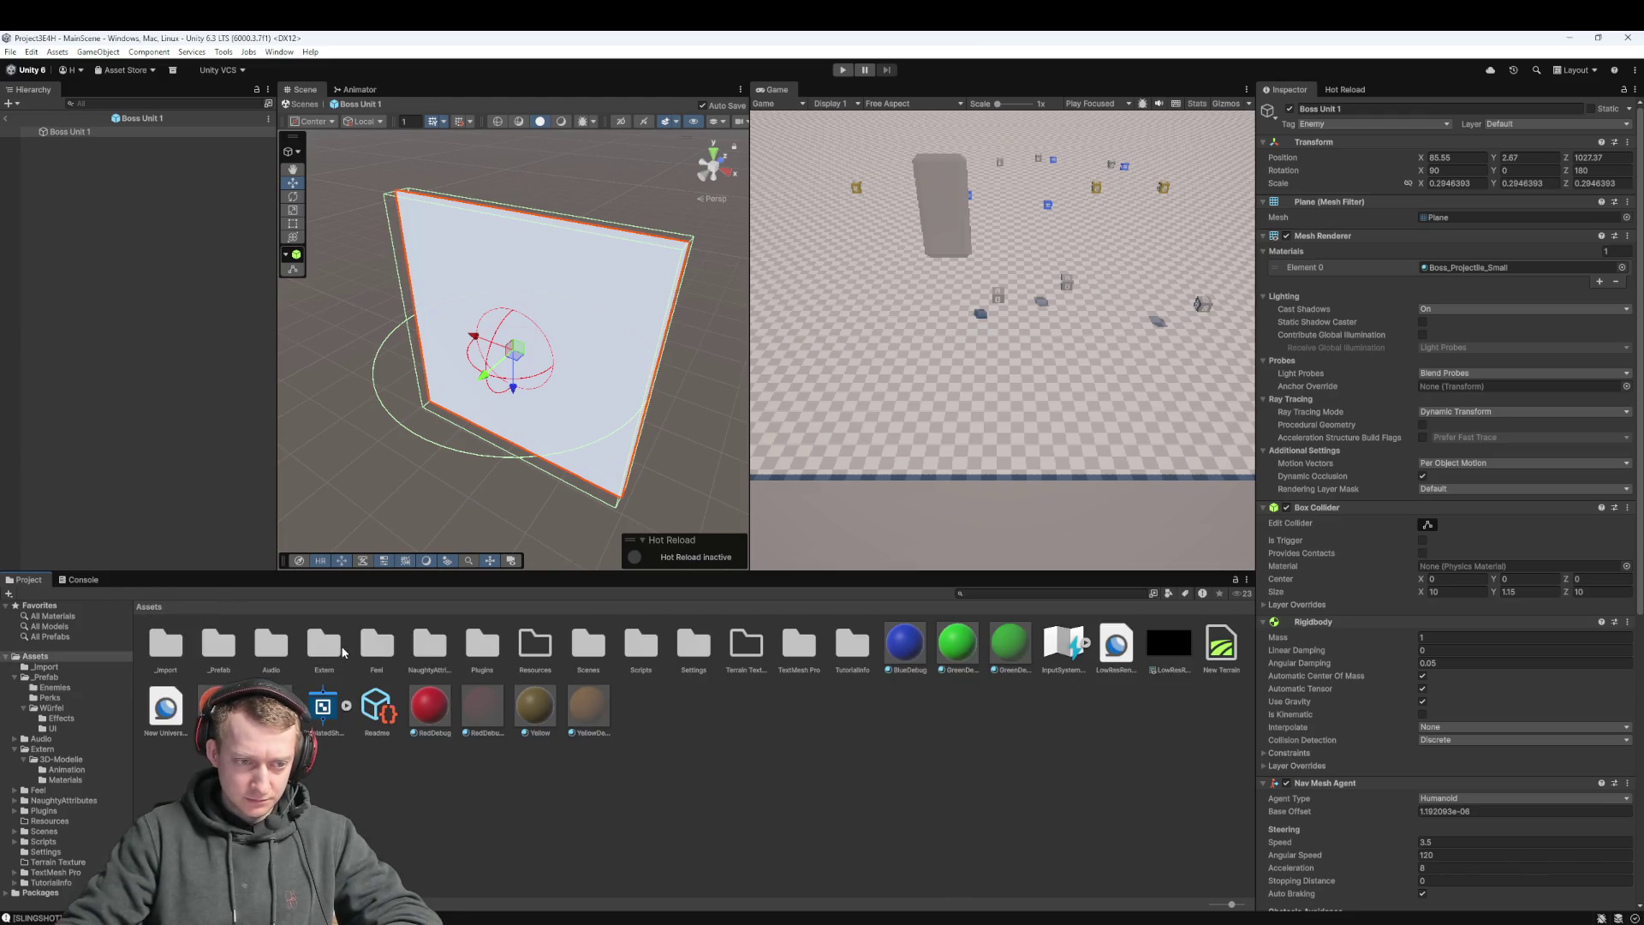
{"action": "double_click", "coordinate": [343, 651]}
{"action": "double_click", "coordinate": [165, 646]}
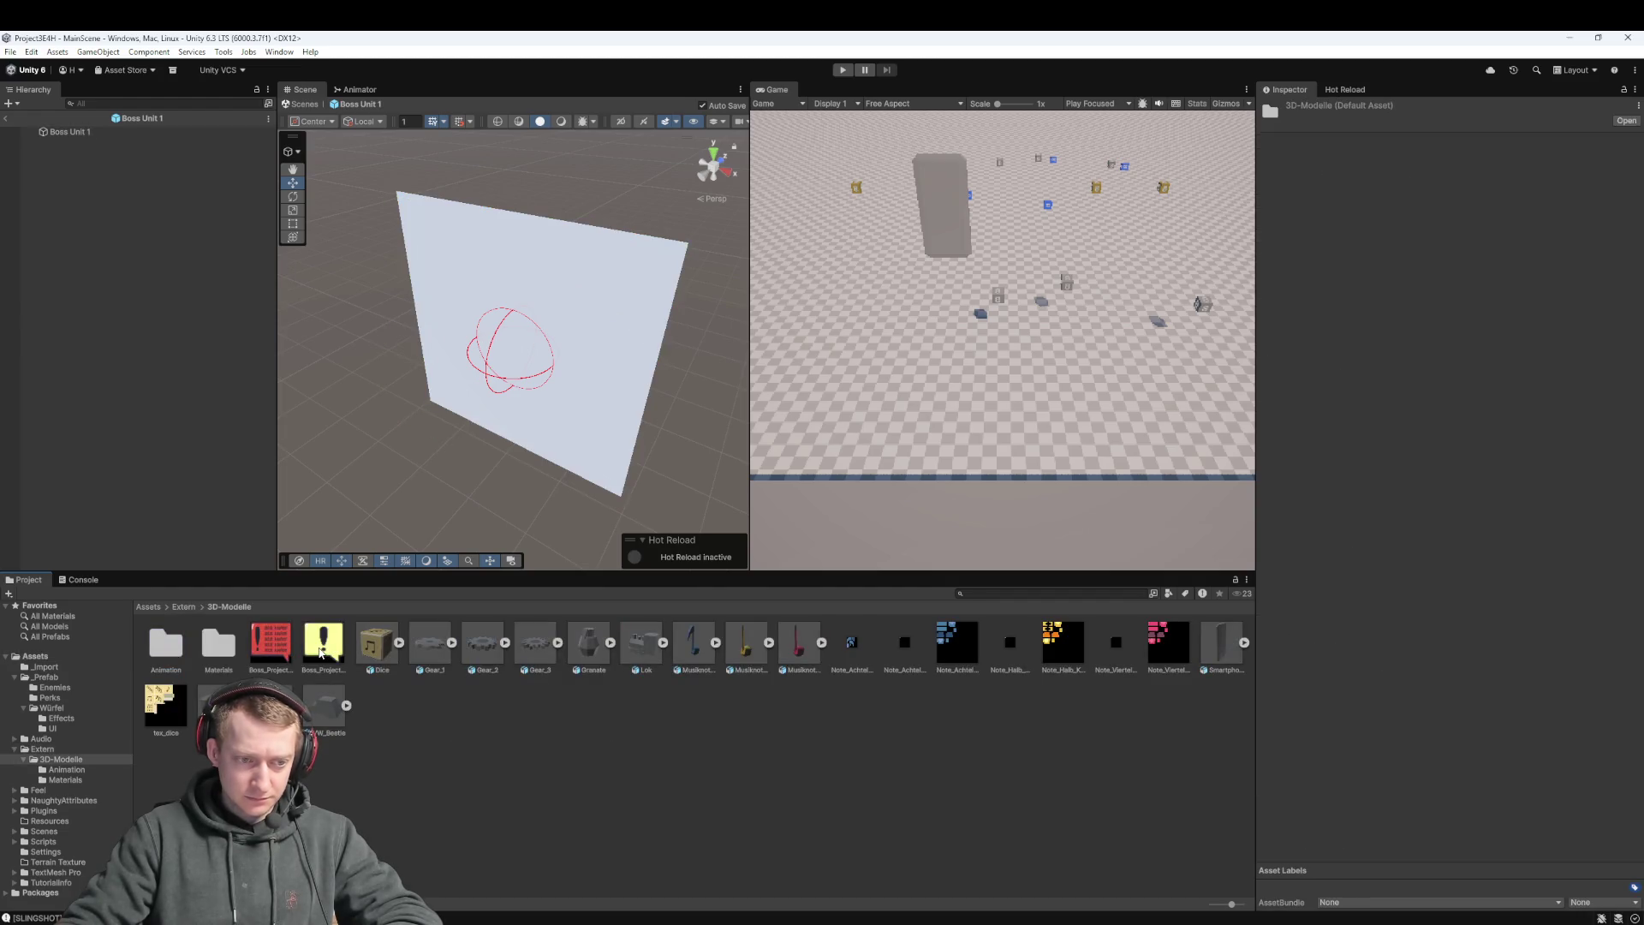
{"action": "left_click", "coordinate": [322, 650]}
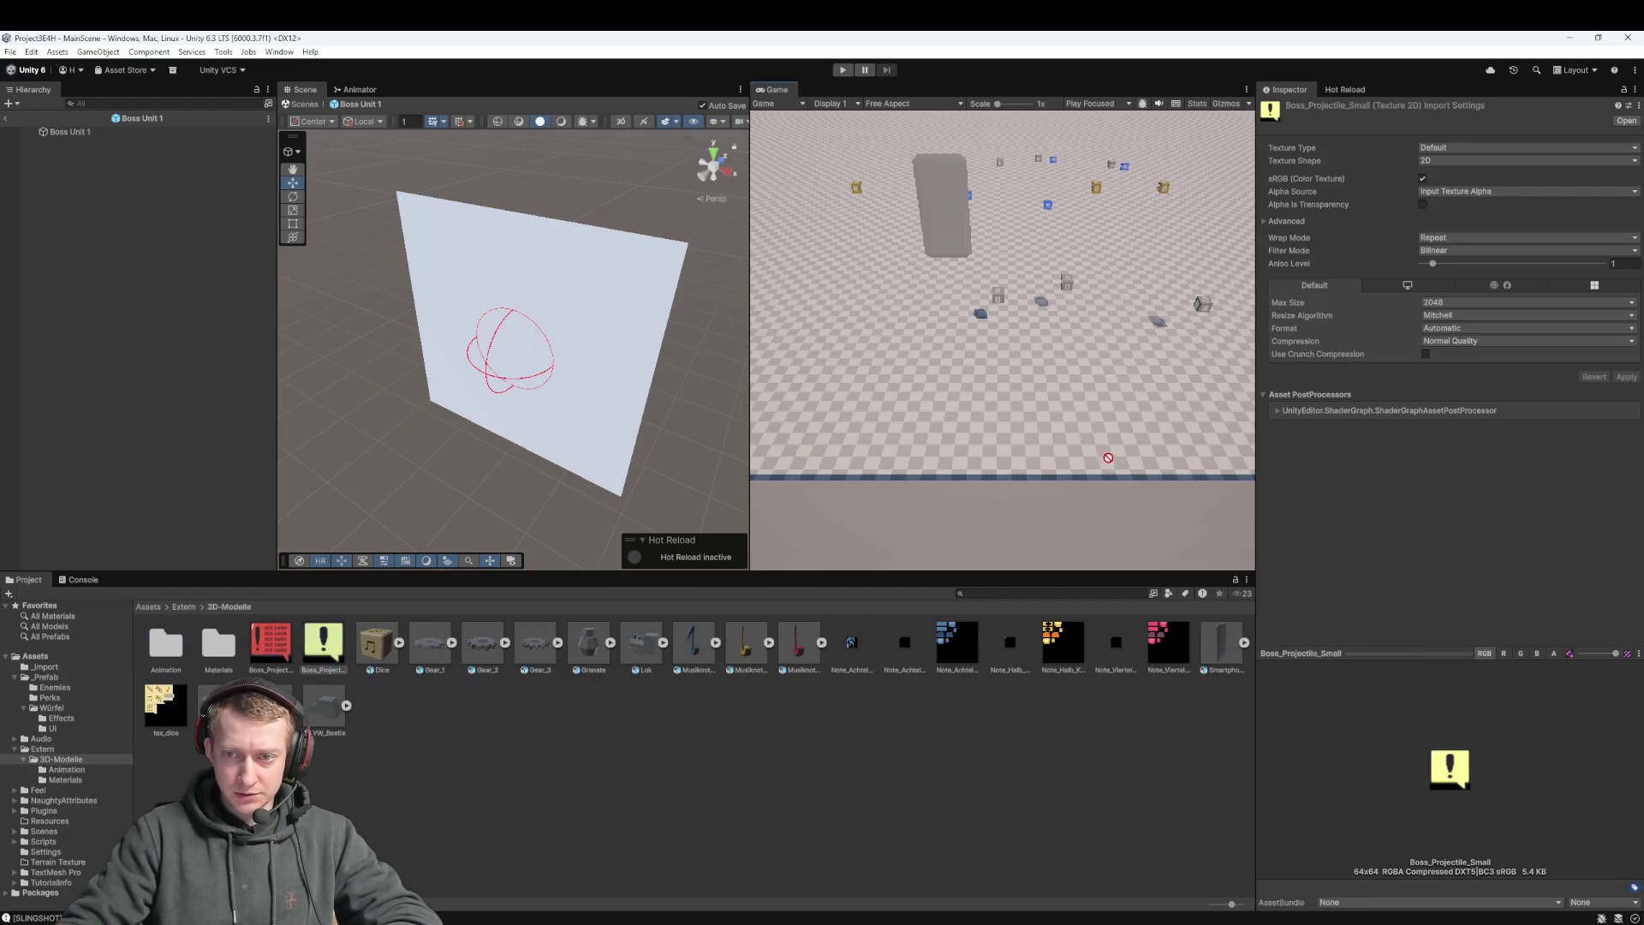
{"action": "left_click_drag", "start_coordinate": [594, 310], "coordinate": [594, 312]}
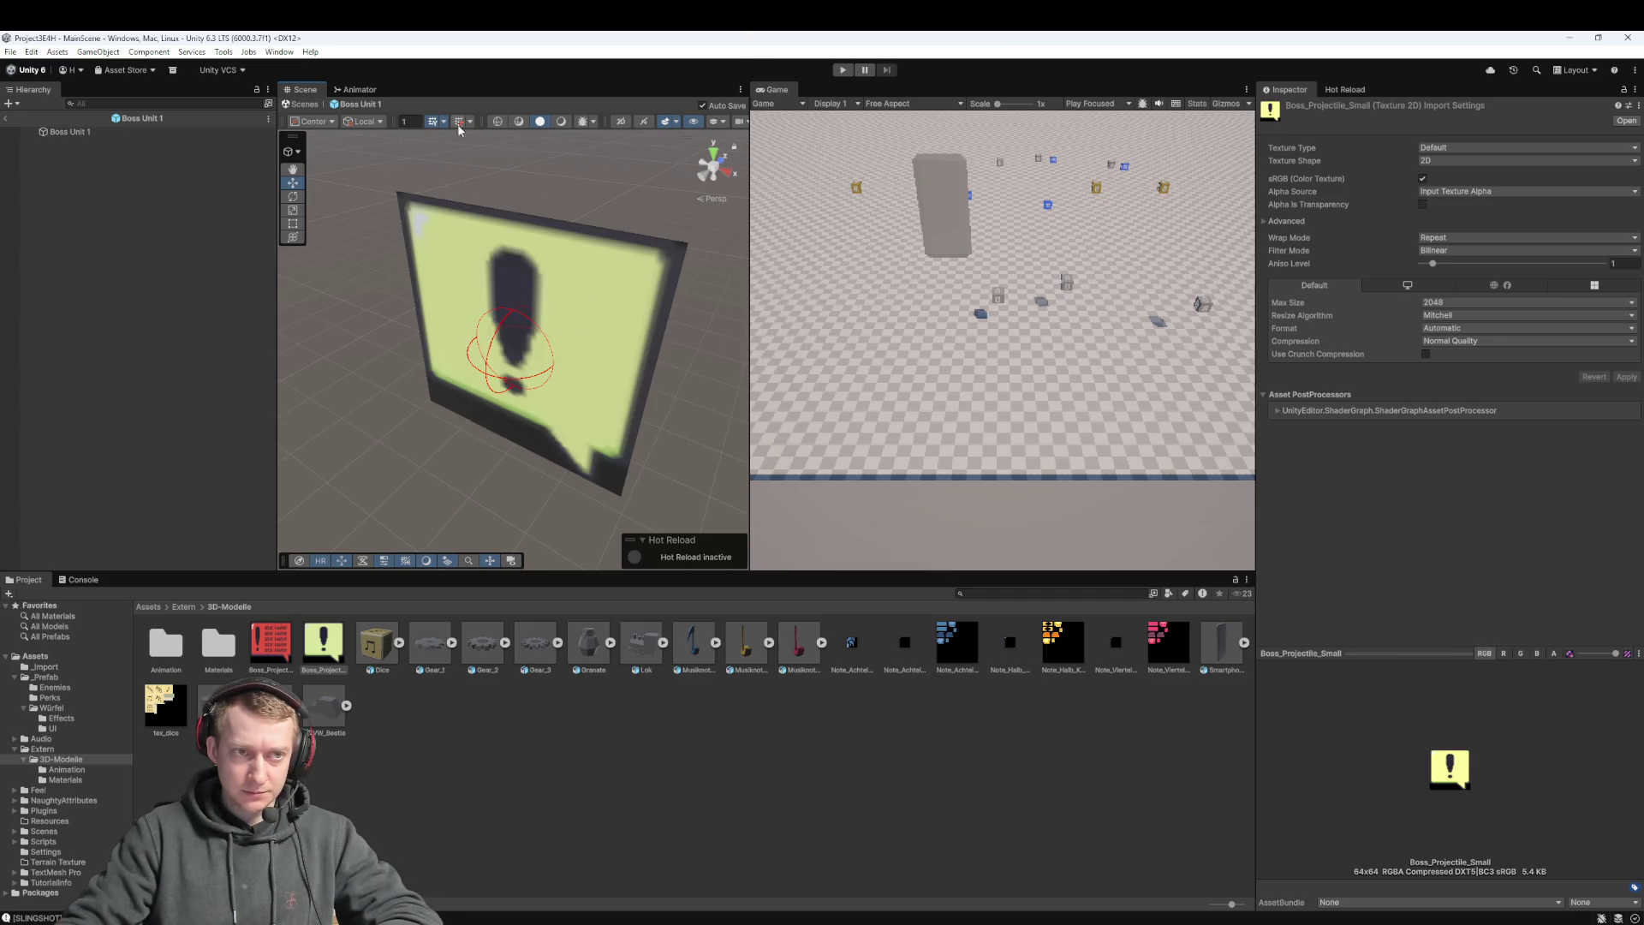
Check the textured Boss Unit 1 plane and browse back to _Prefab/Enemies
{"action": "left_click", "coordinate": [473, 244]}
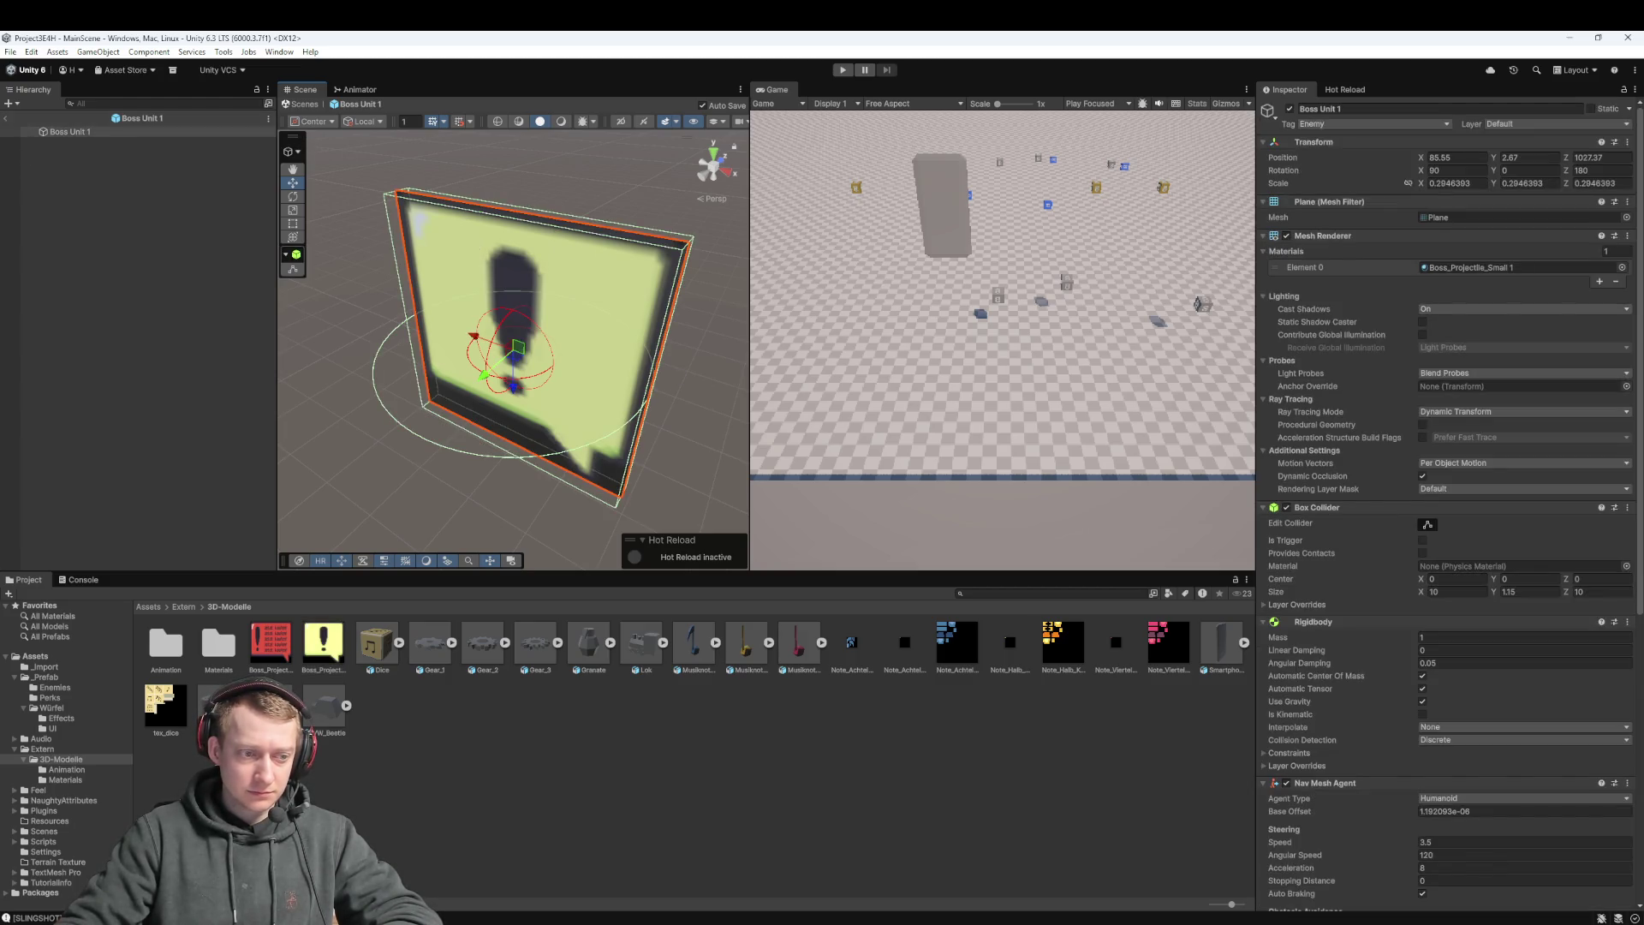
{"action": "left_click", "coordinate": [150, 607]}
{"action": "double_click", "coordinate": [219, 646]}
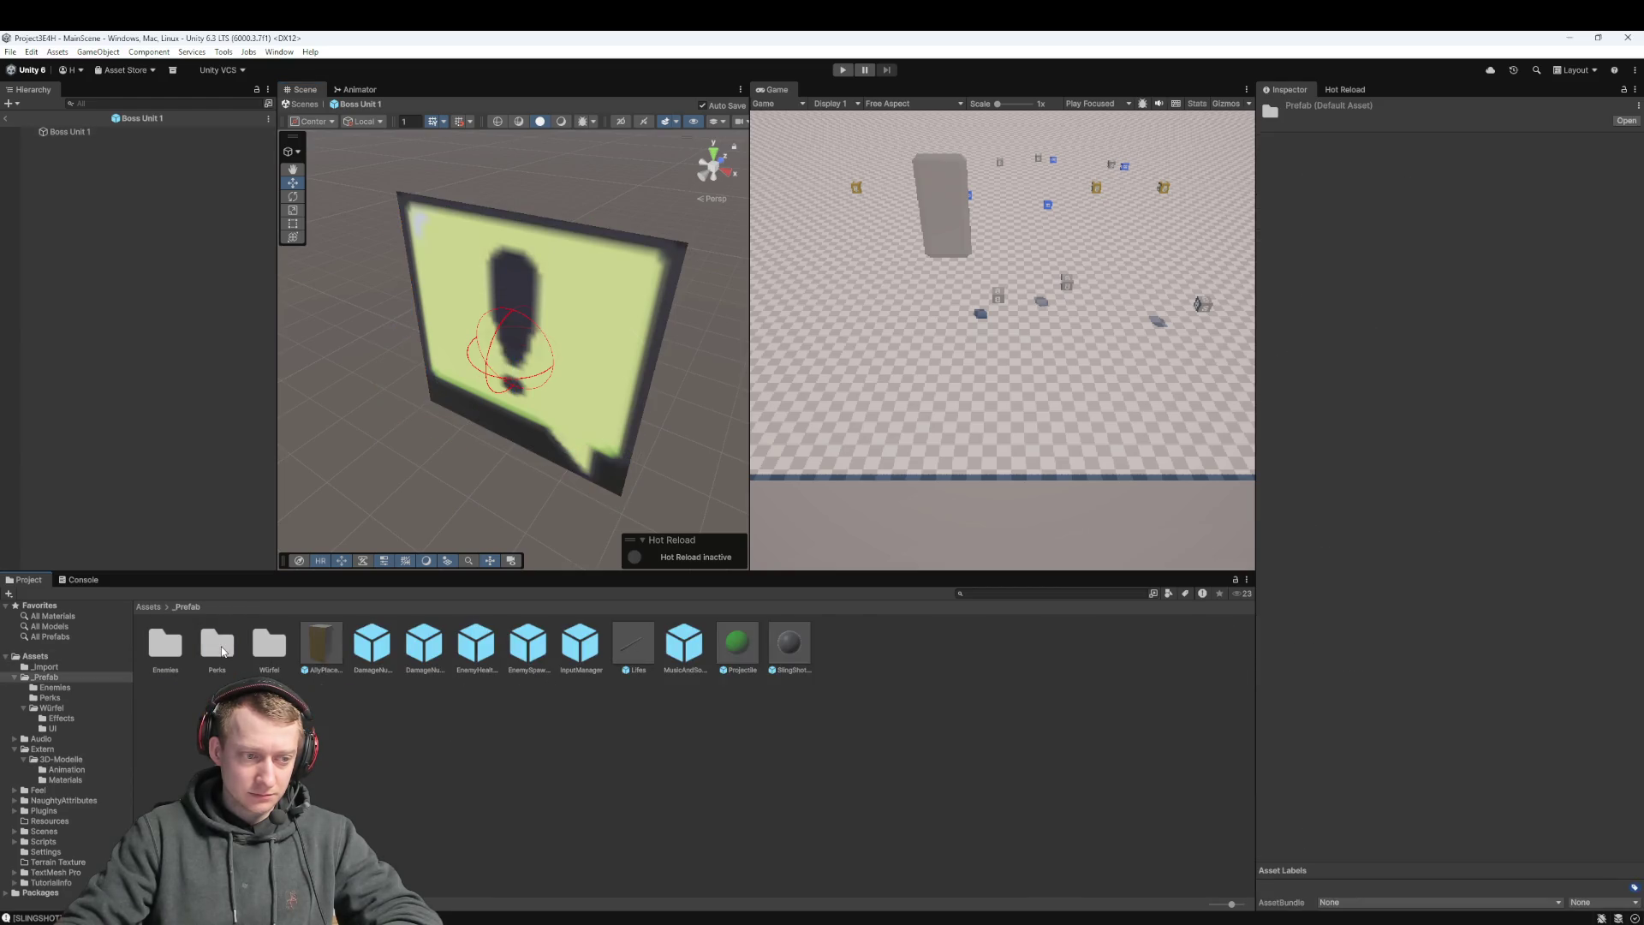
{"action": "double_click", "coordinate": [166, 645]}
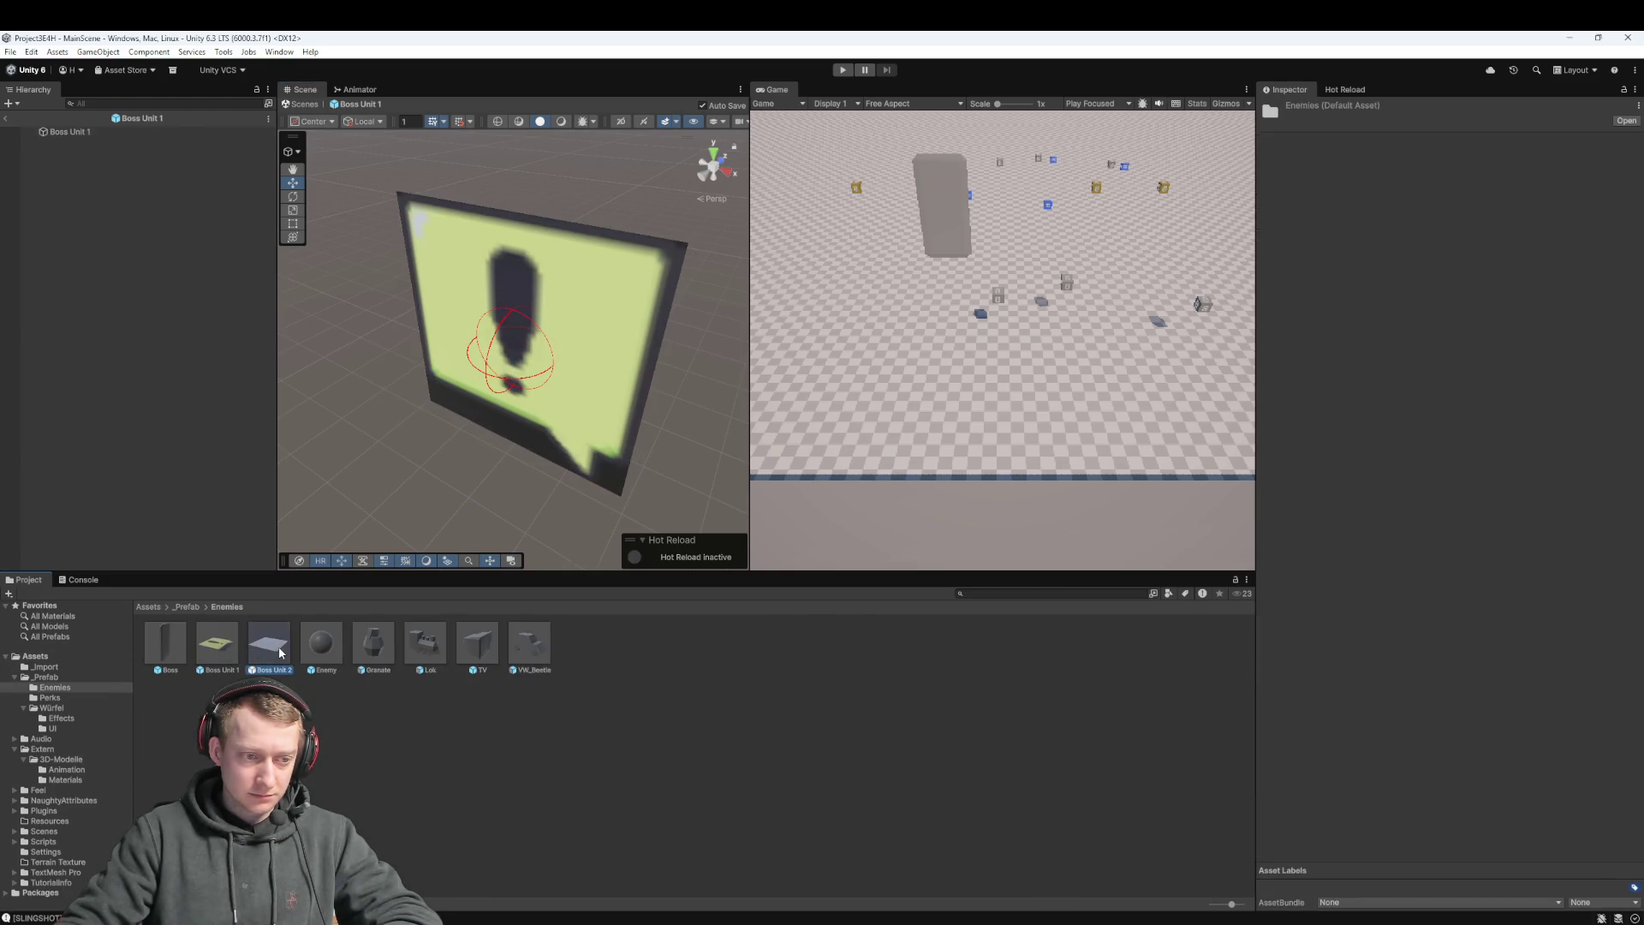
Open the Boss Unit 2 prefab and apply the Boss_Projectile_Large texture to its plane
{"action": "double_click", "coordinate": [280, 652]}
{"action": "left_click", "coordinate": [154, 607]}
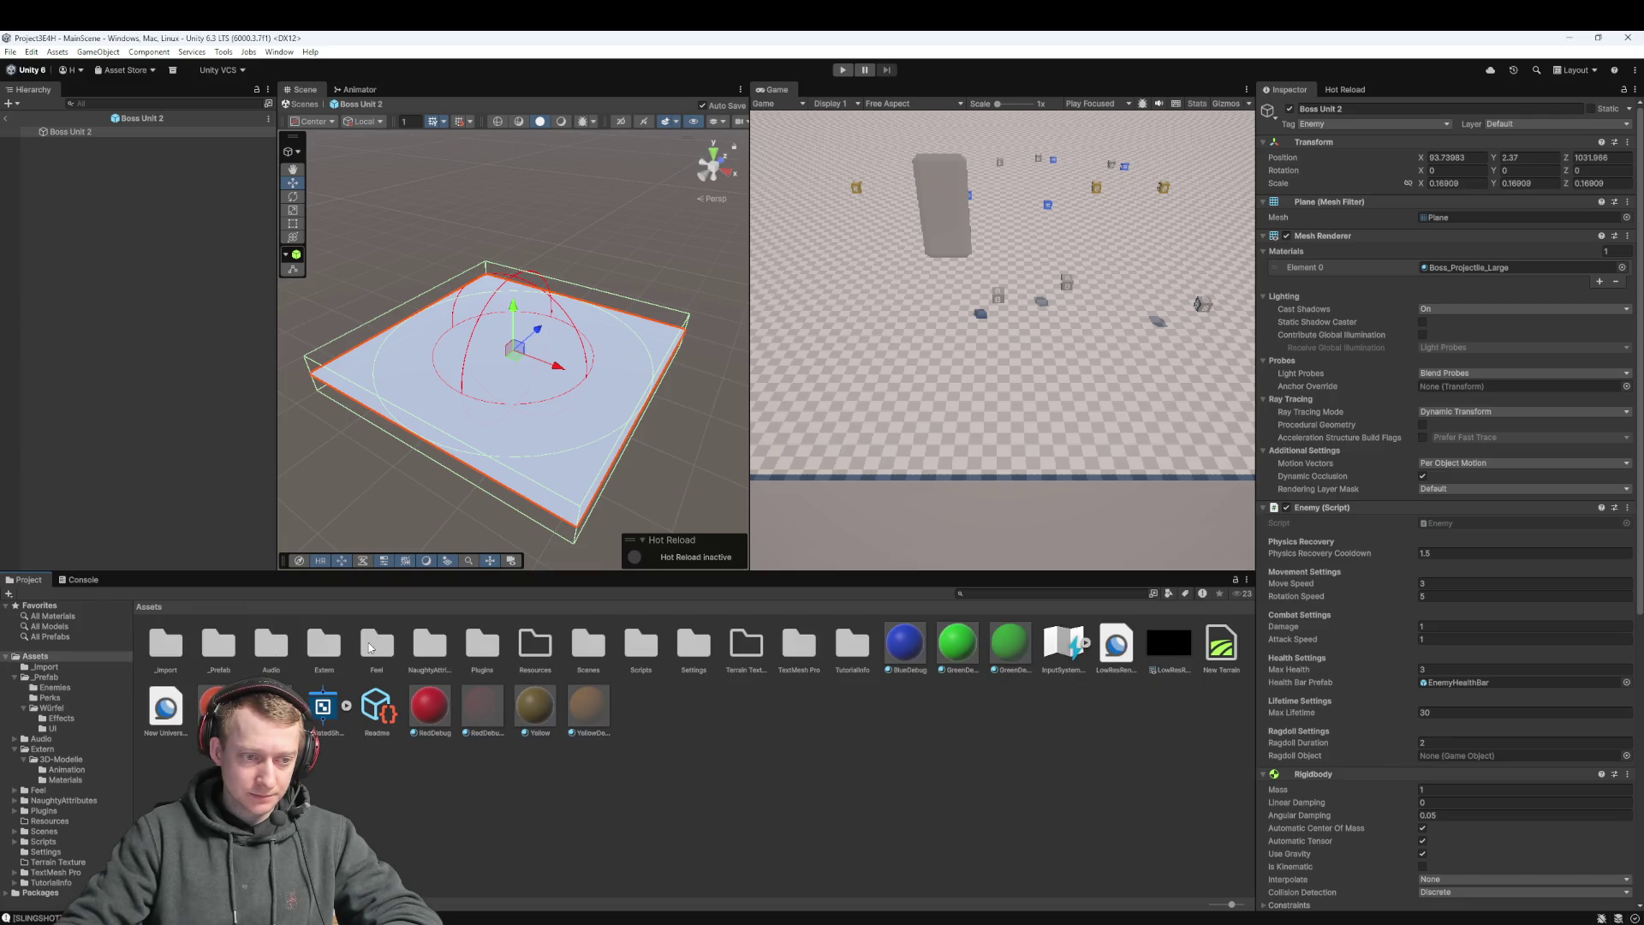
{"action": "double_click", "coordinate": [325, 649]}
{"action": "double_click", "coordinate": [165, 644]}
{"action": "mouse_move", "coordinate": [270, 644]}
{"action": "left_mouse_down"}
{"action": "mouse_move", "coordinate": [644, 391]}
{"action": "mouse_move", "coordinate": [627, 394]}
{"action": "left_mouse_up"}
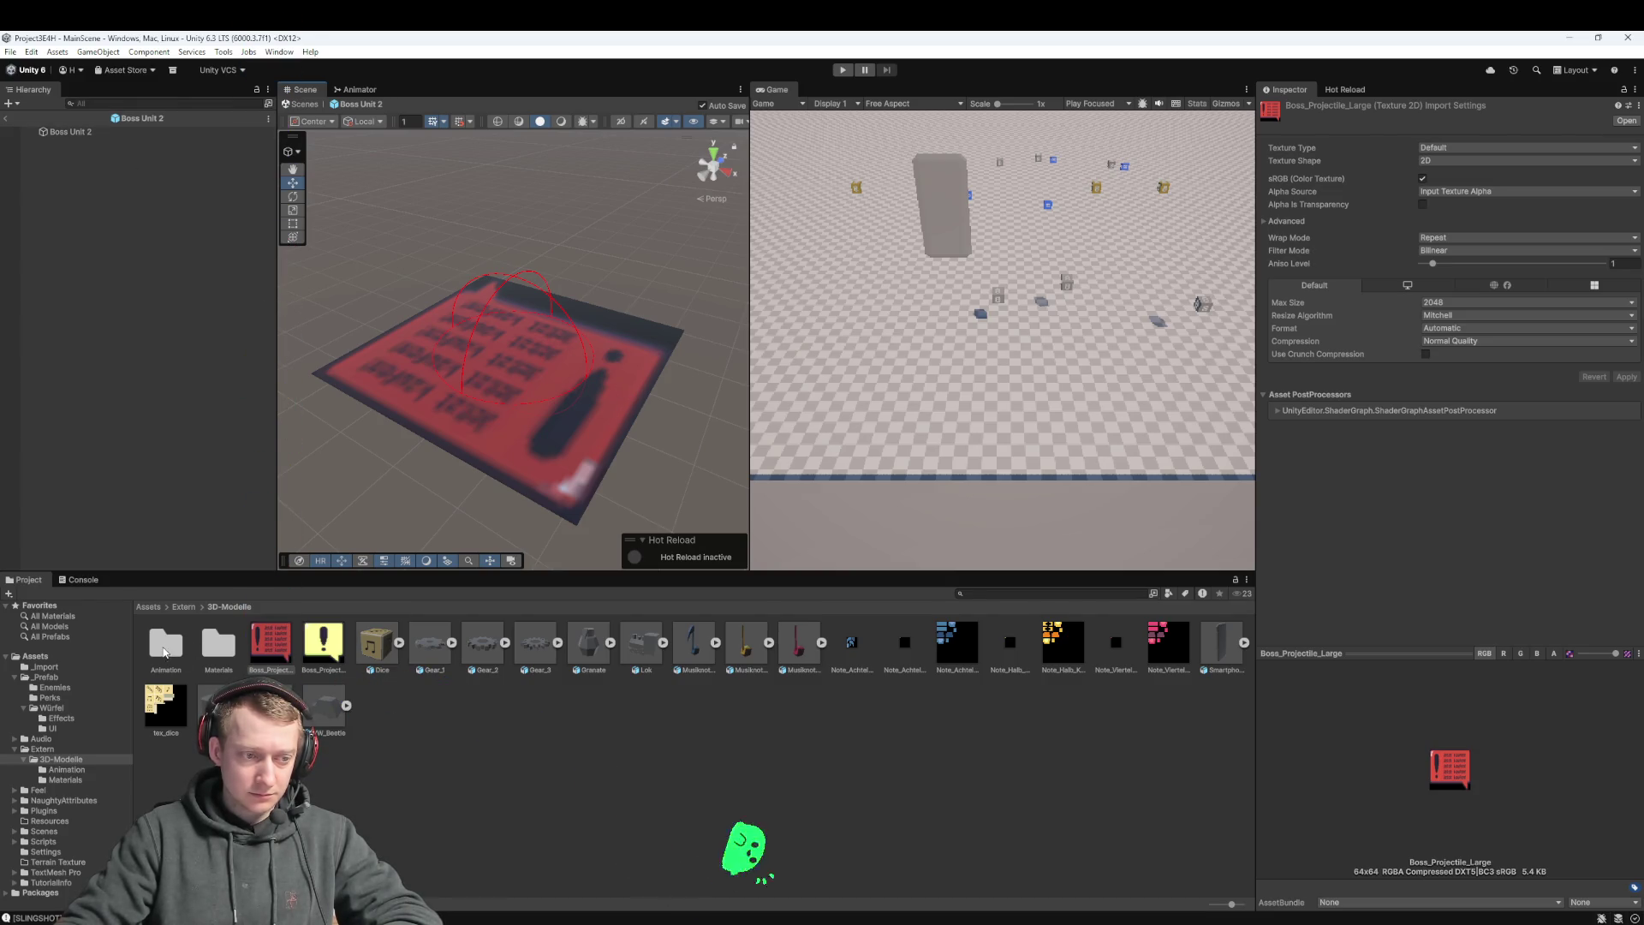
Review the _Prefab/Enemies folder, return to Assets, and exit Boss Unit 2 prefab mode to the main scene
{"action": "left_click", "coordinate": [167, 644]}
{"action": "left_click", "coordinate": [155, 609]}
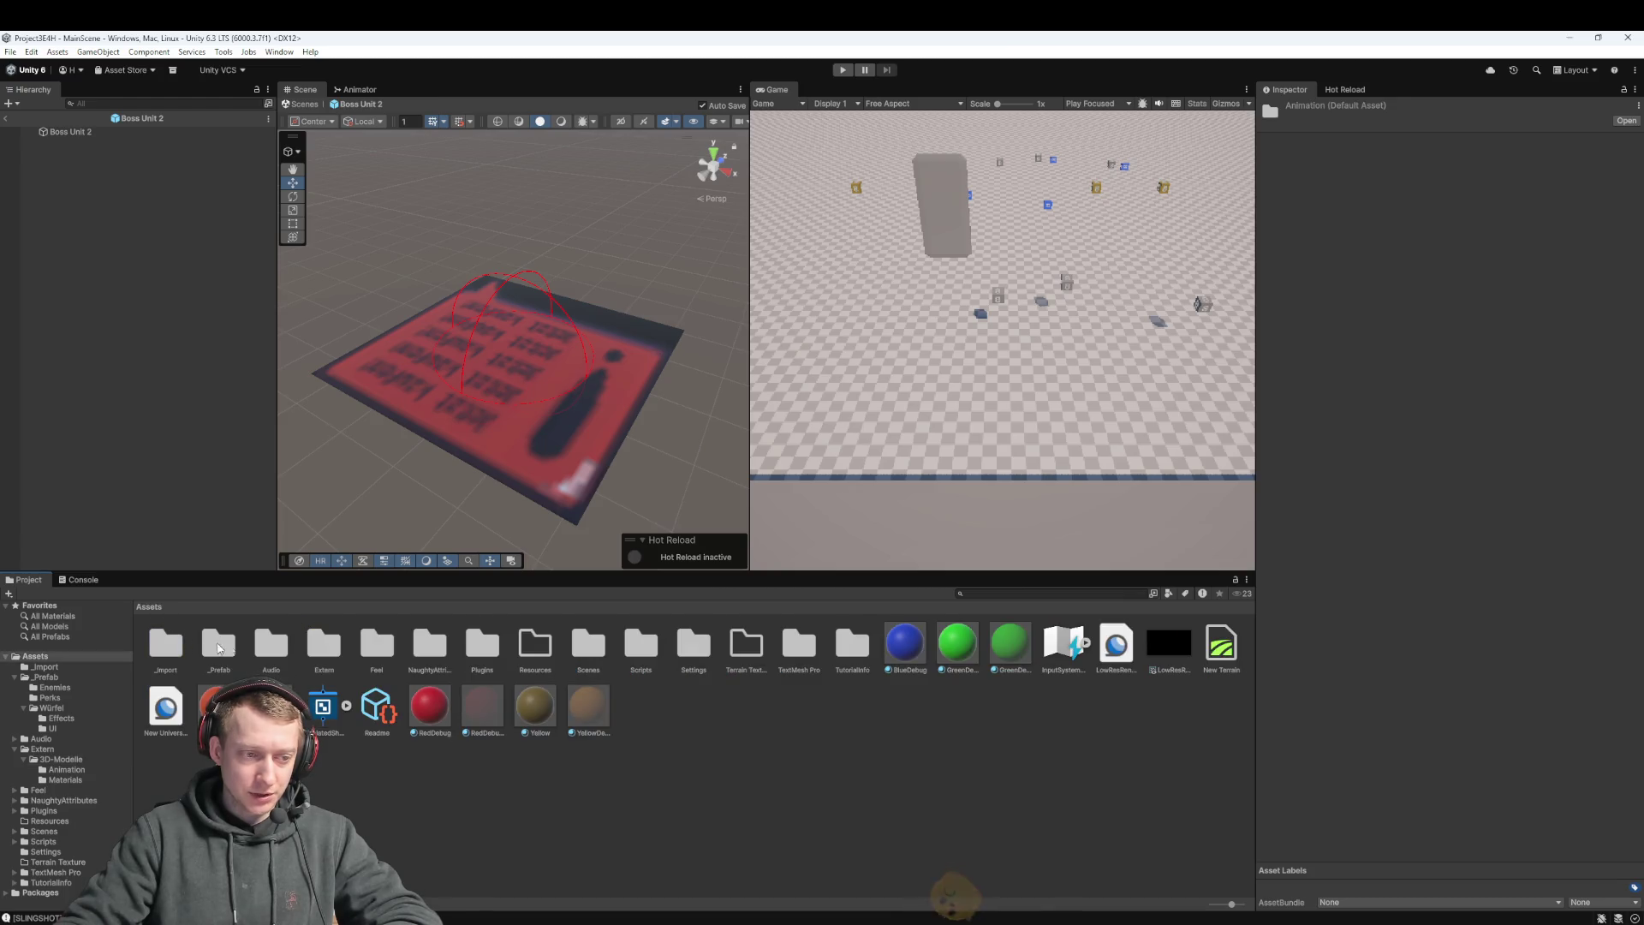
{"action": "double_click", "coordinate": [218, 645]}
{"action": "double_click", "coordinate": [165, 644]}
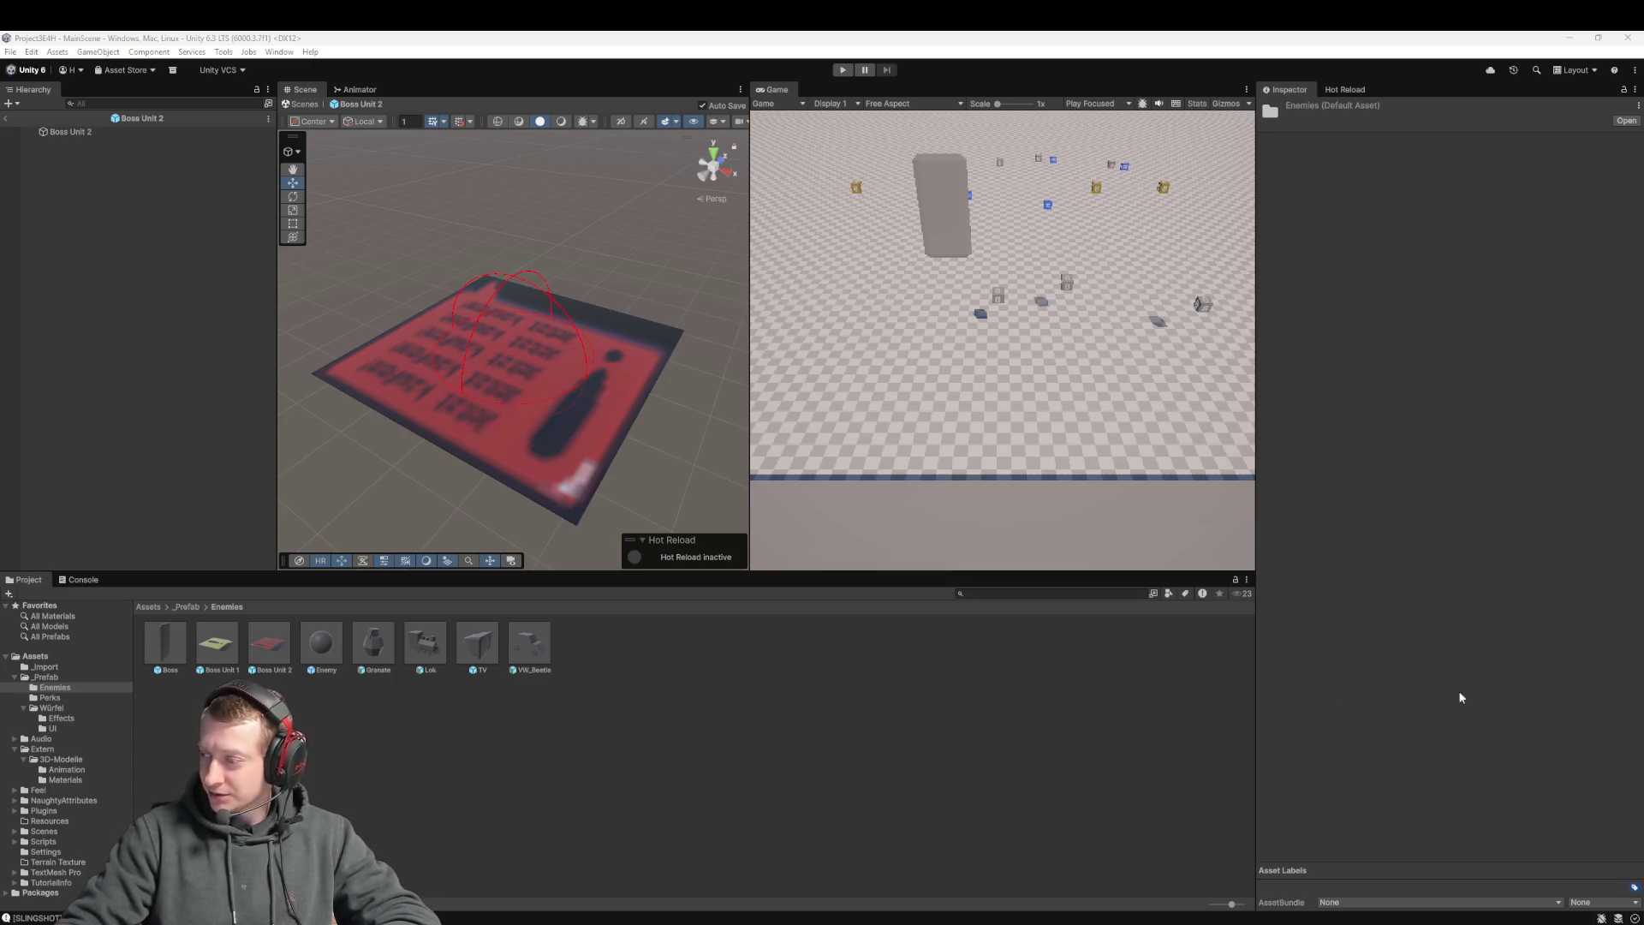
{"action": "left_click", "coordinate": [730, 719]}
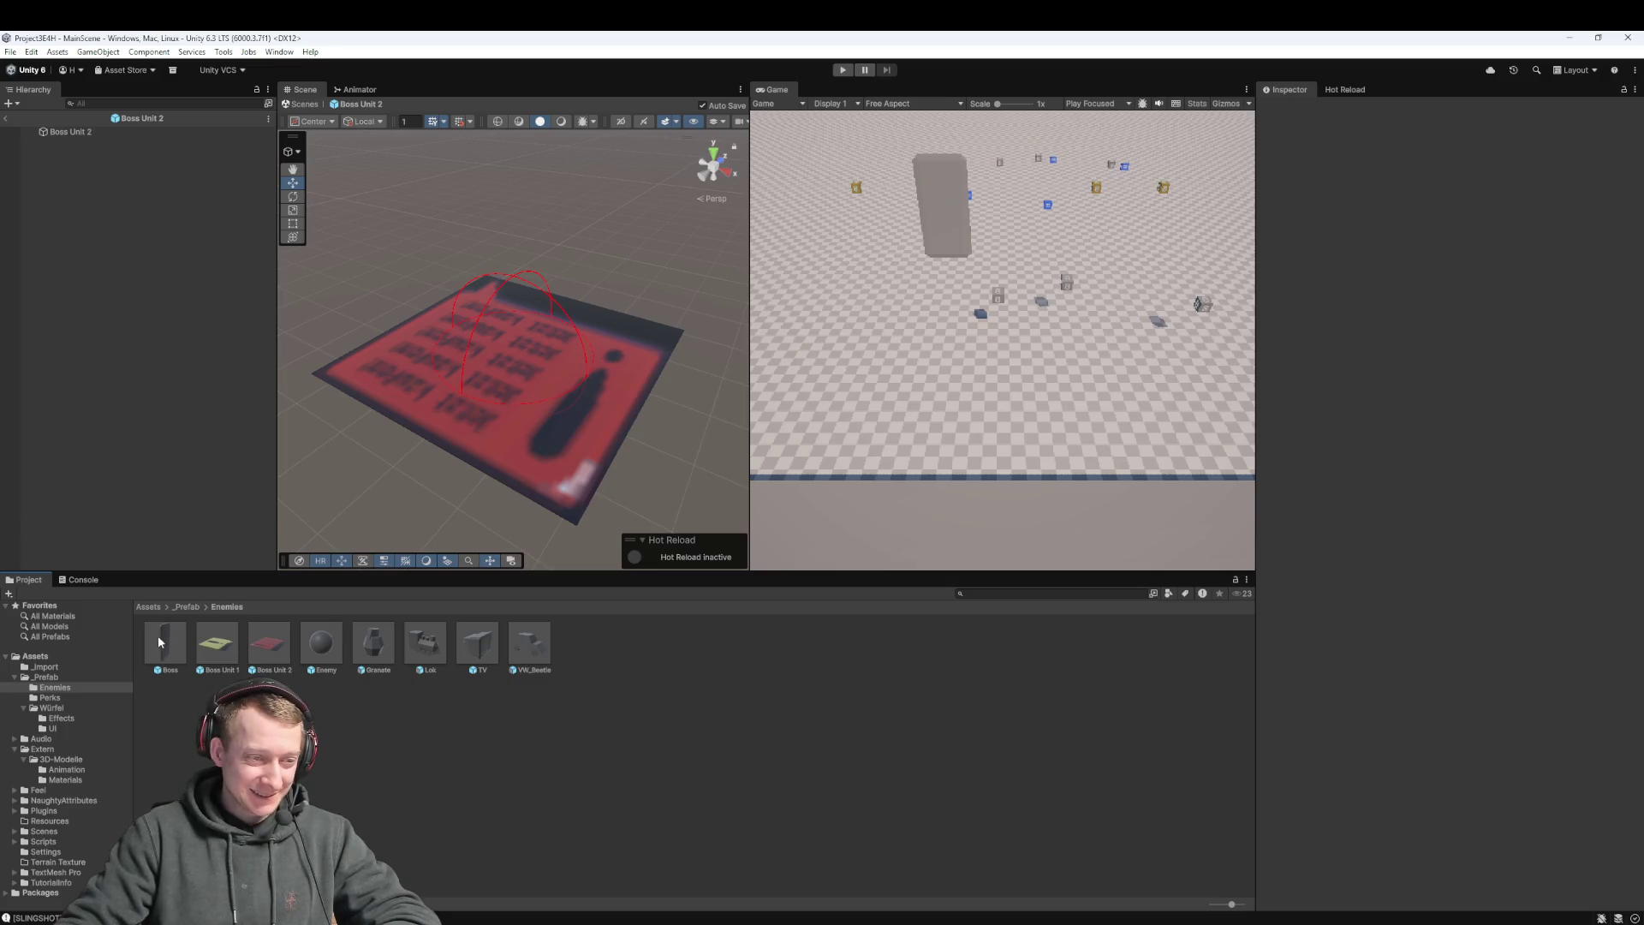
{"action": "left_click", "coordinate": [148, 606]}
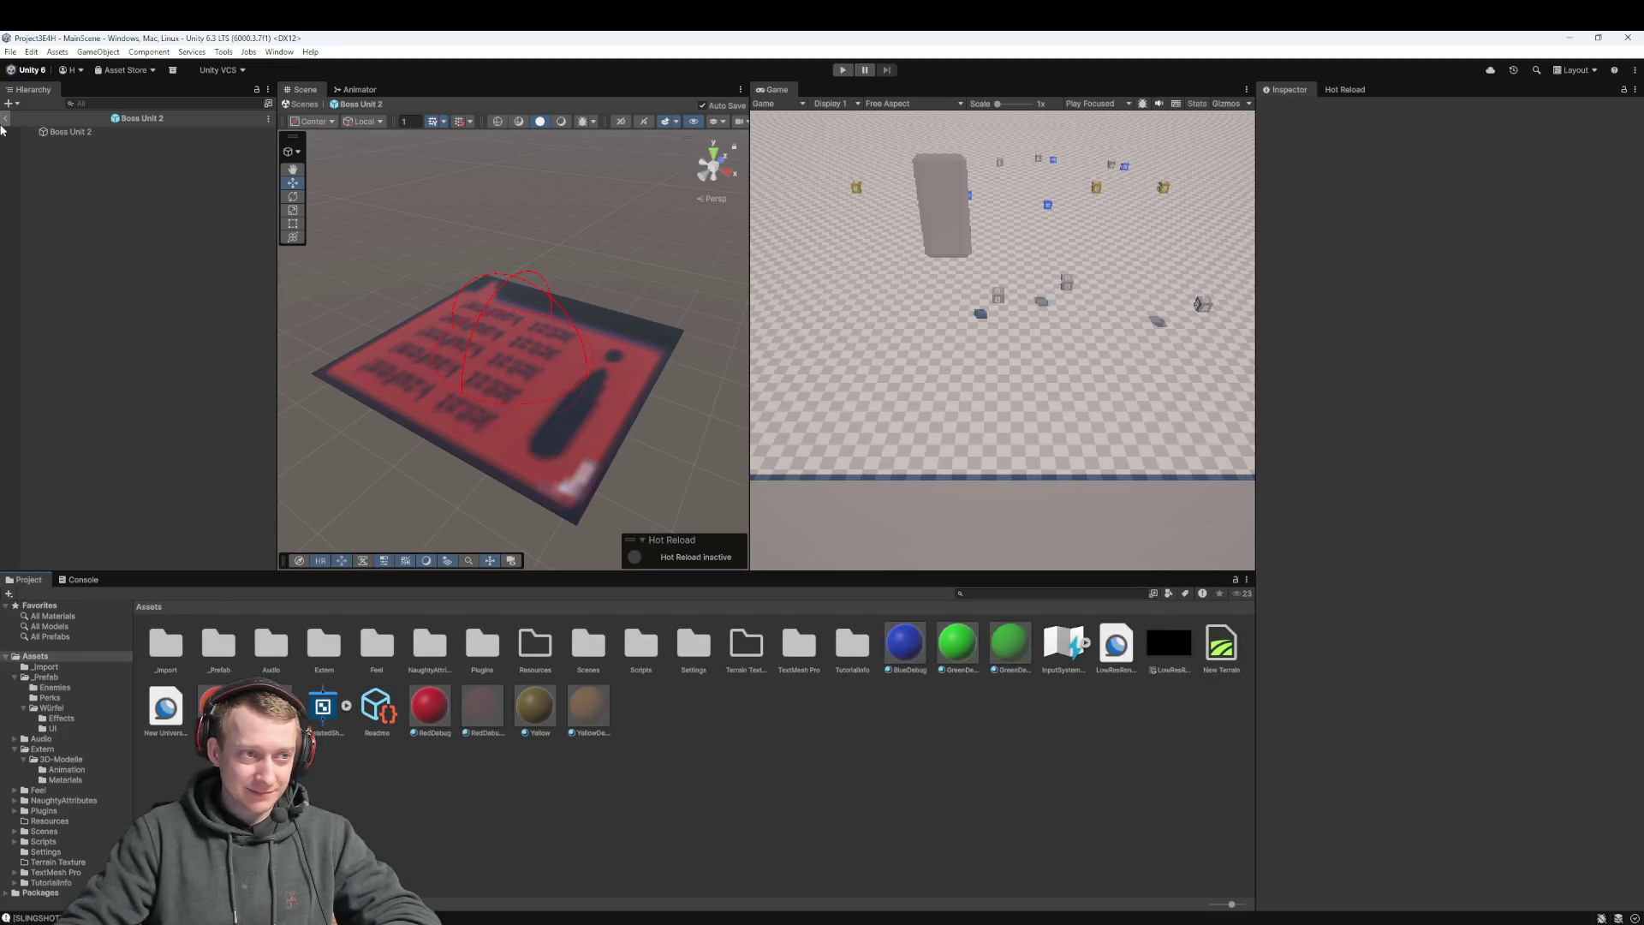
{"action": "left_click", "coordinate": [5, 119]}
{"action": "scroll", "coordinate": [543, 344], "scroll_direction": "down", "scroll_amount": 5}
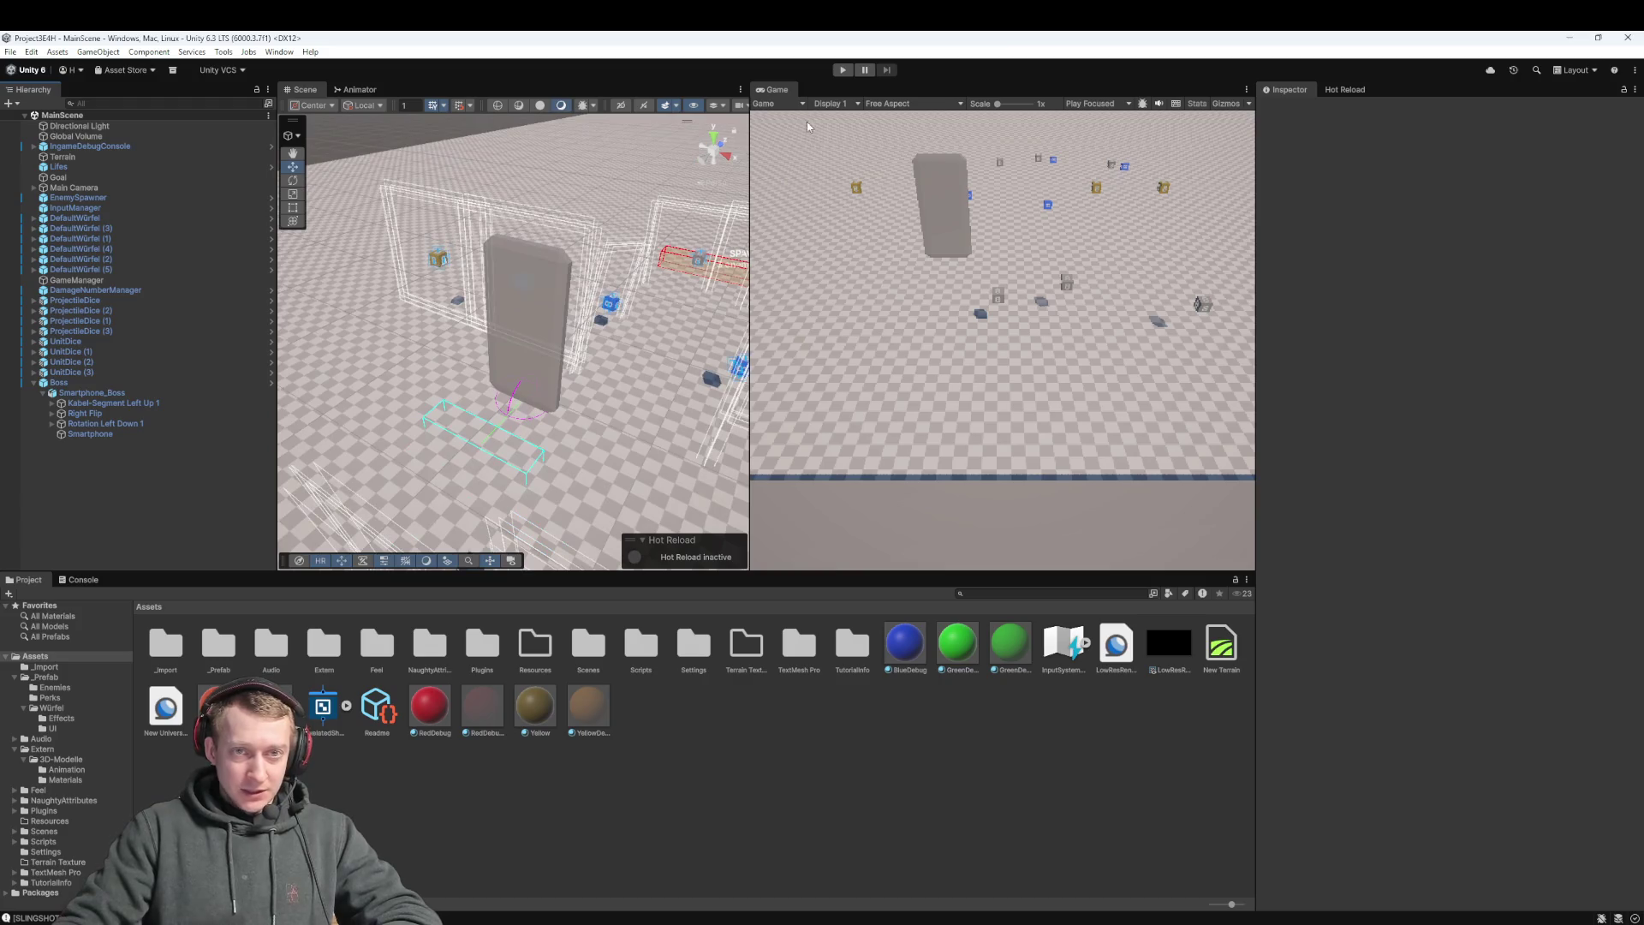
{"action": "left_click", "coordinate": [842, 70]}
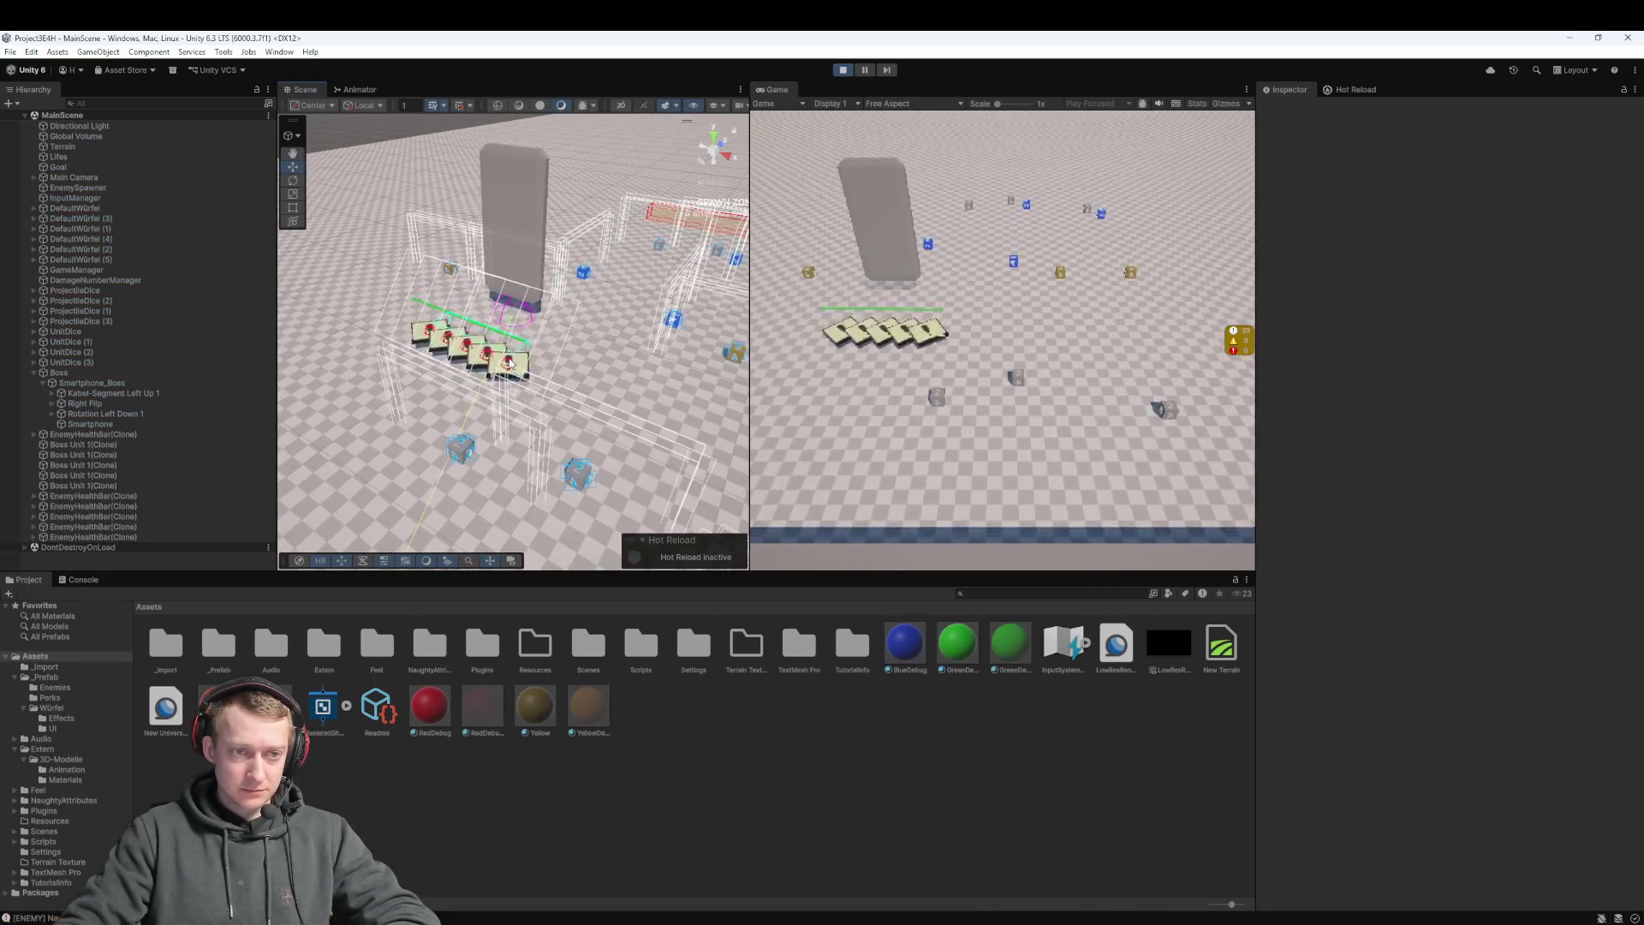
{"action": "left_click", "coordinate": [849, 73]}
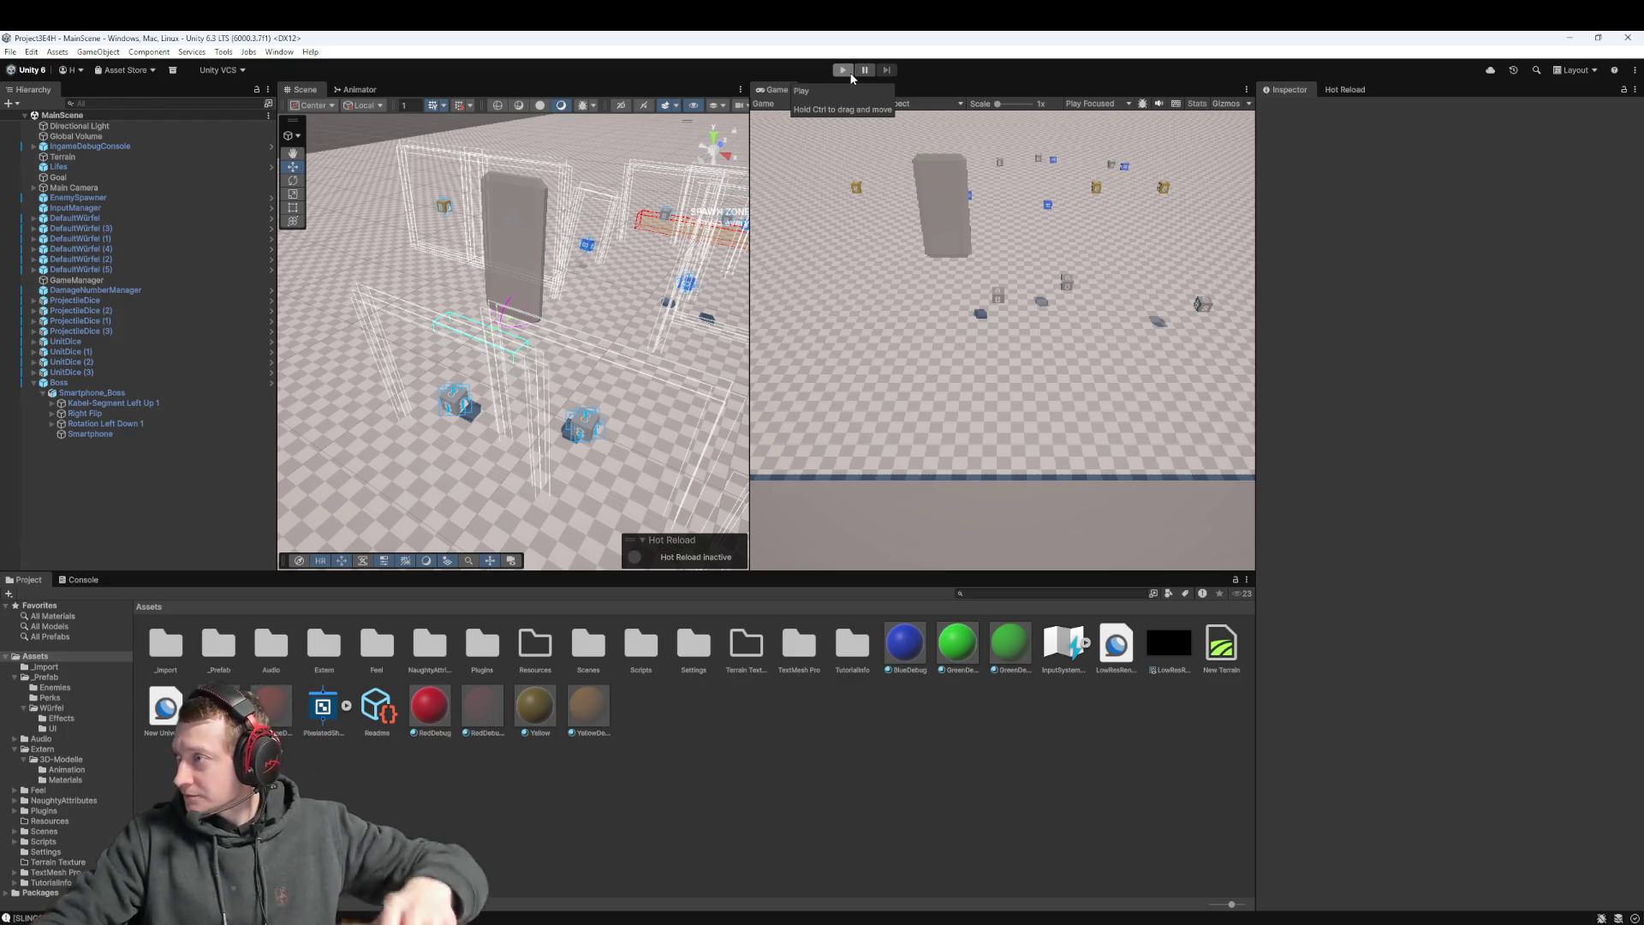
{"action": "mouse_move", "coordinate": [659, 329]}
{"action": "left_mouse_down"}
{"action": "mouse_move", "coordinate": [619, 335]}
{"action": "mouse_move", "coordinate": [606, 366]}
{"action": "left_mouse_up"}
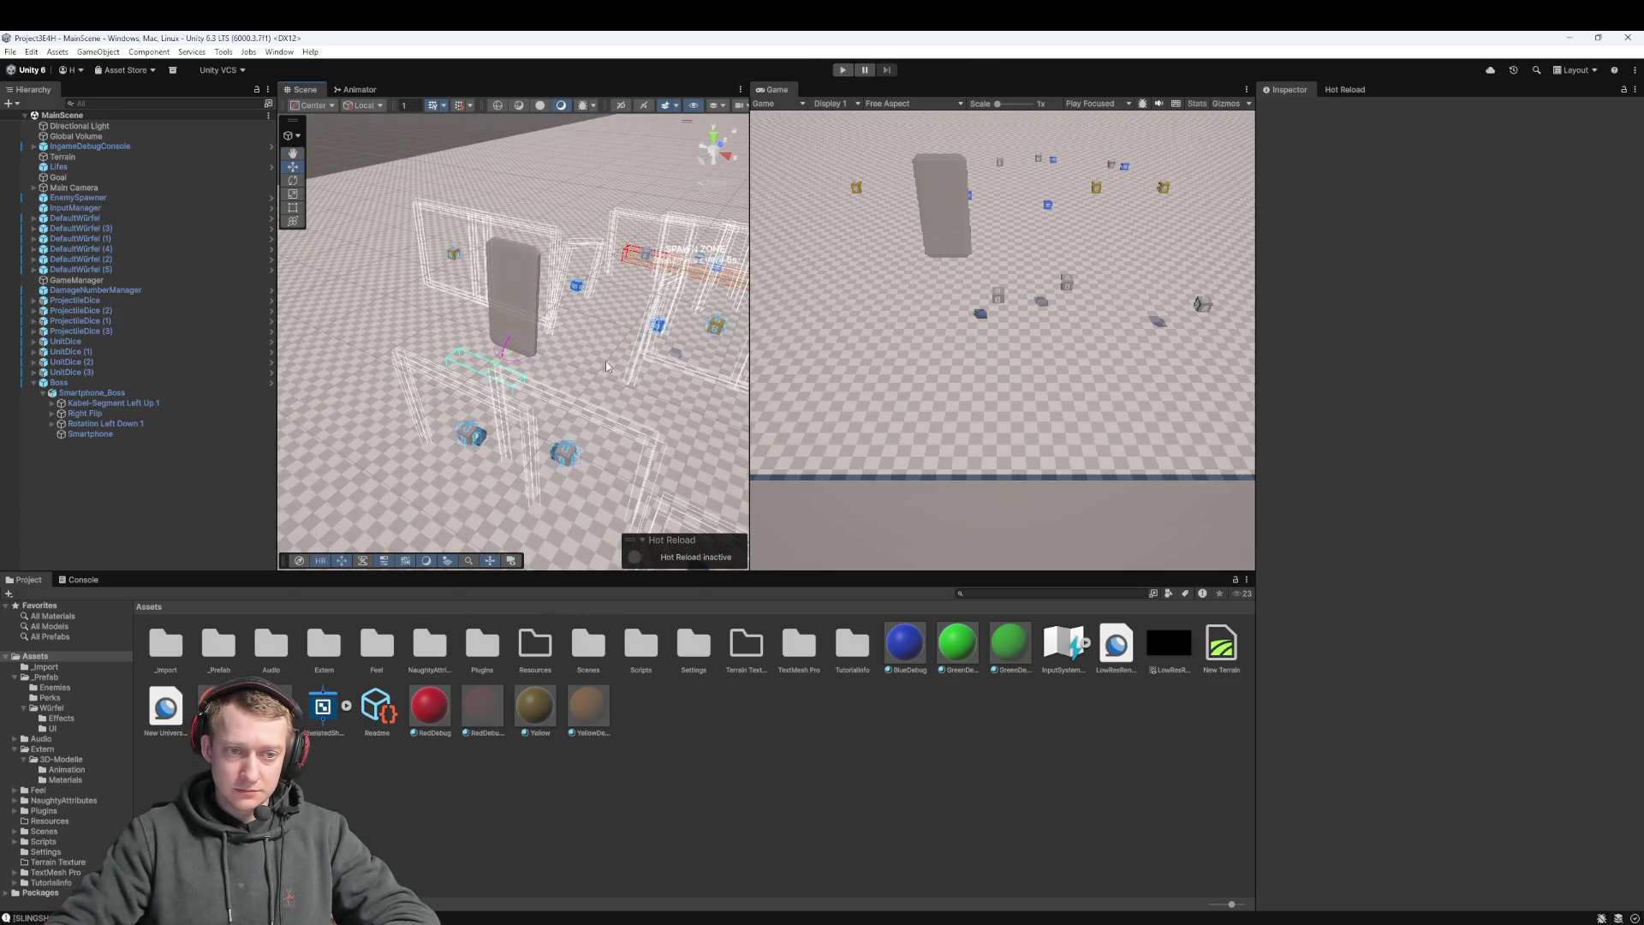
{"action": "scroll", "coordinate": [606, 366], "scroll_direction": "up", "scroll_amount": 2}
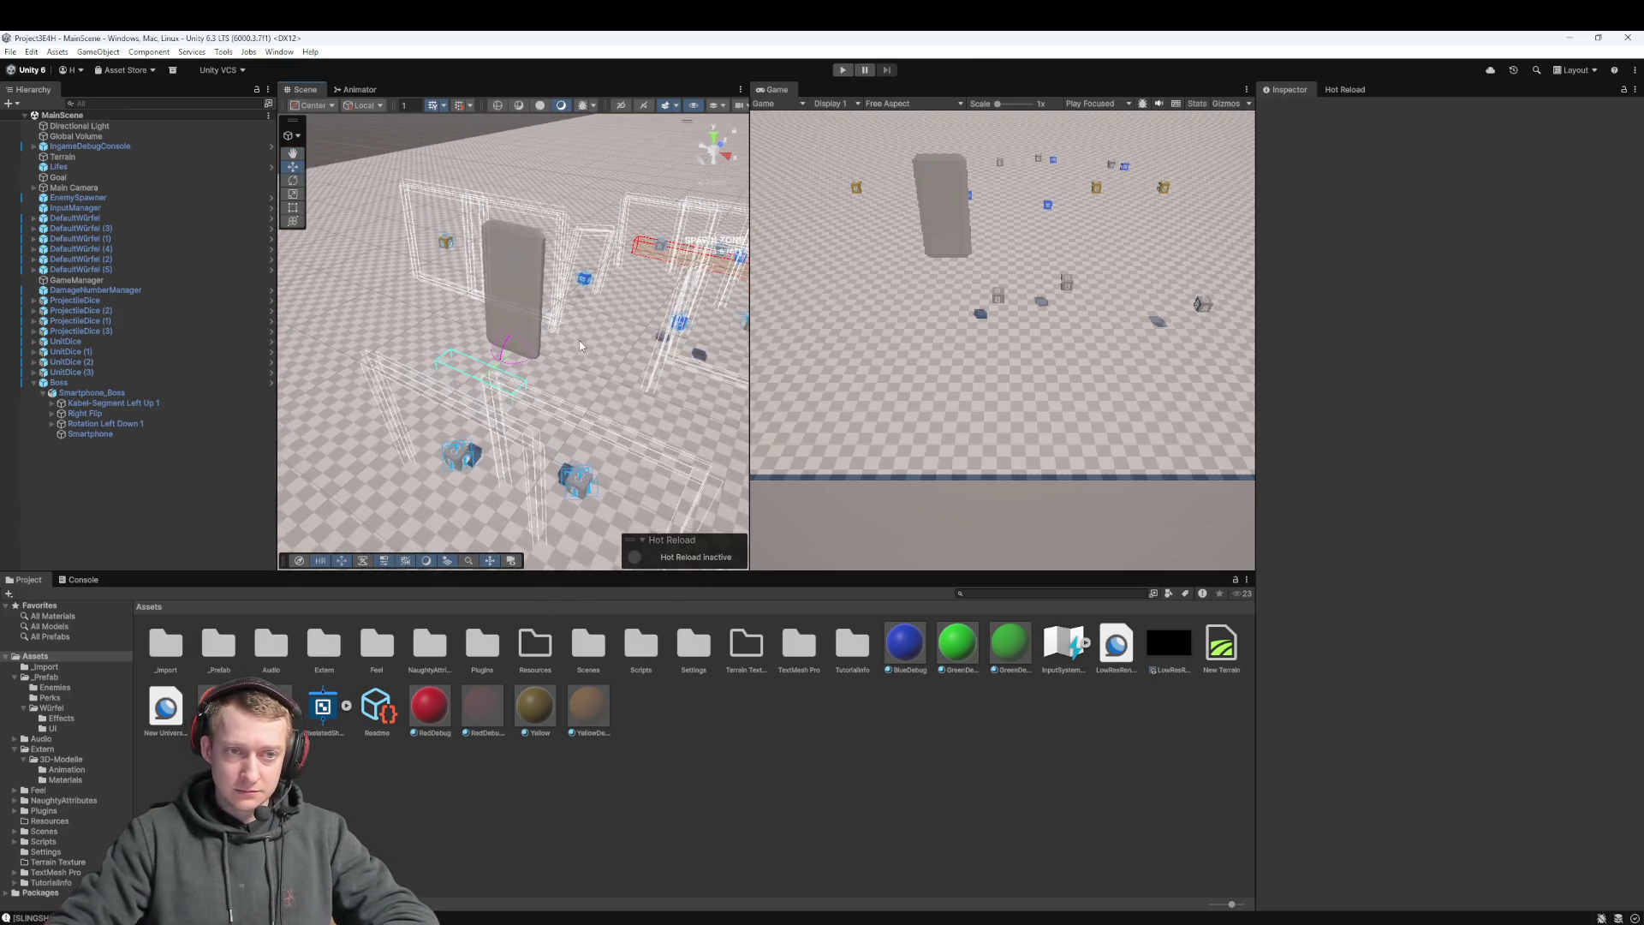
{"action": "left_click", "coordinate": [67, 382]}
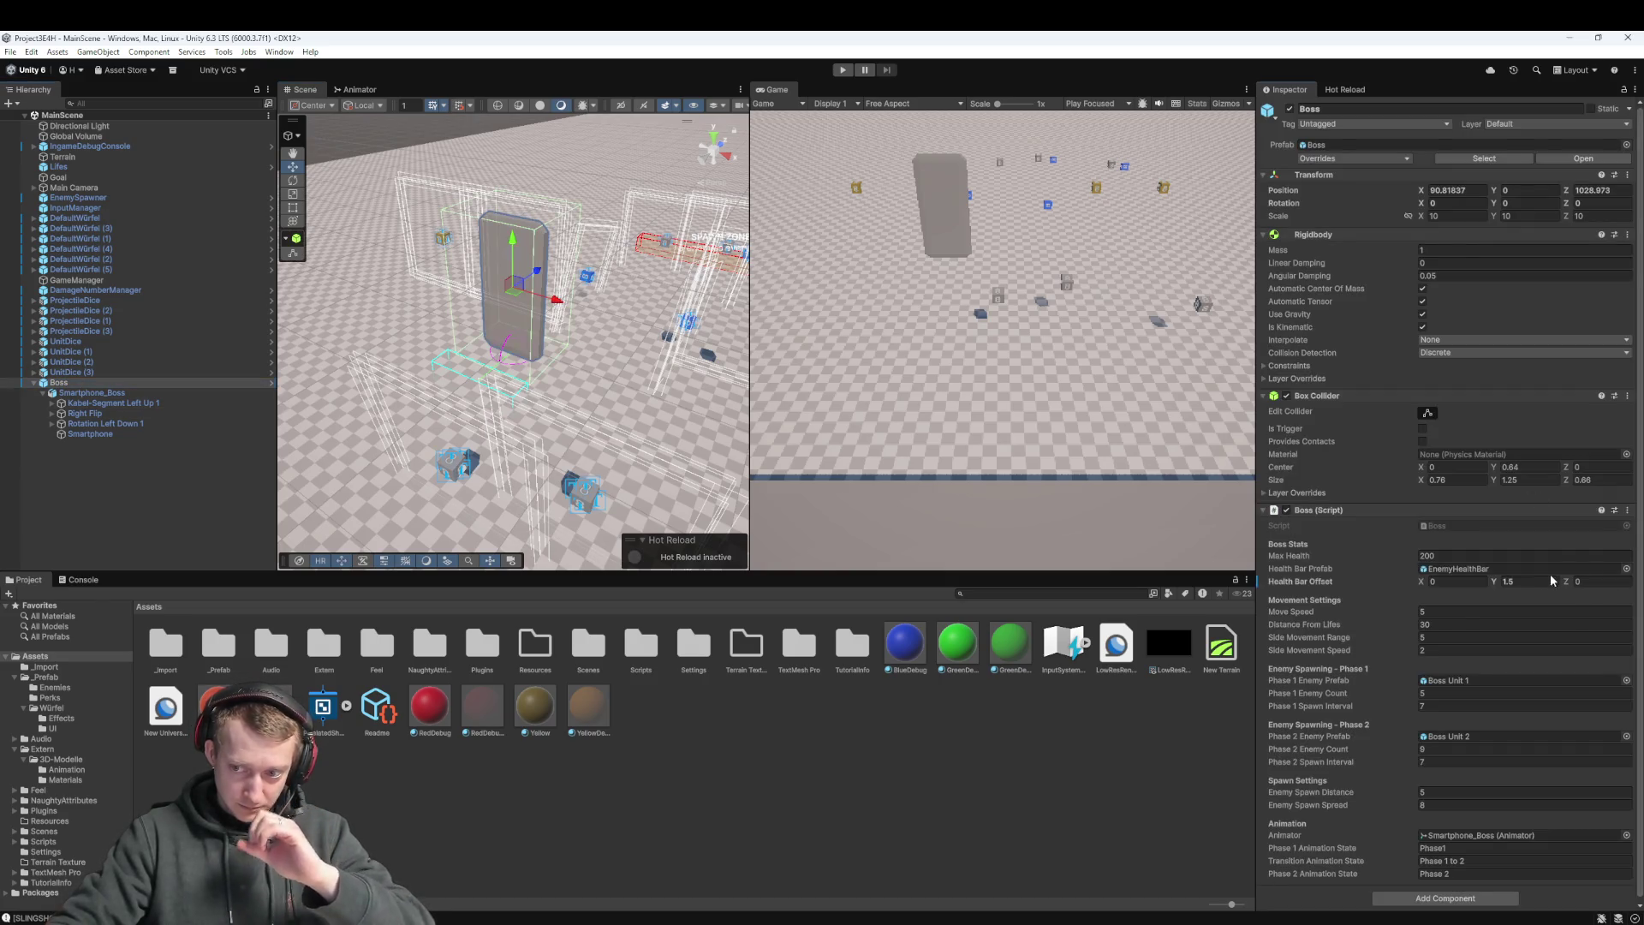
Set the Boss's Health Bar Offset Y to 15 and run the game to test it
{"action": "left_click", "coordinate": [1552, 581]}
{"action": "type", "text": "15"}
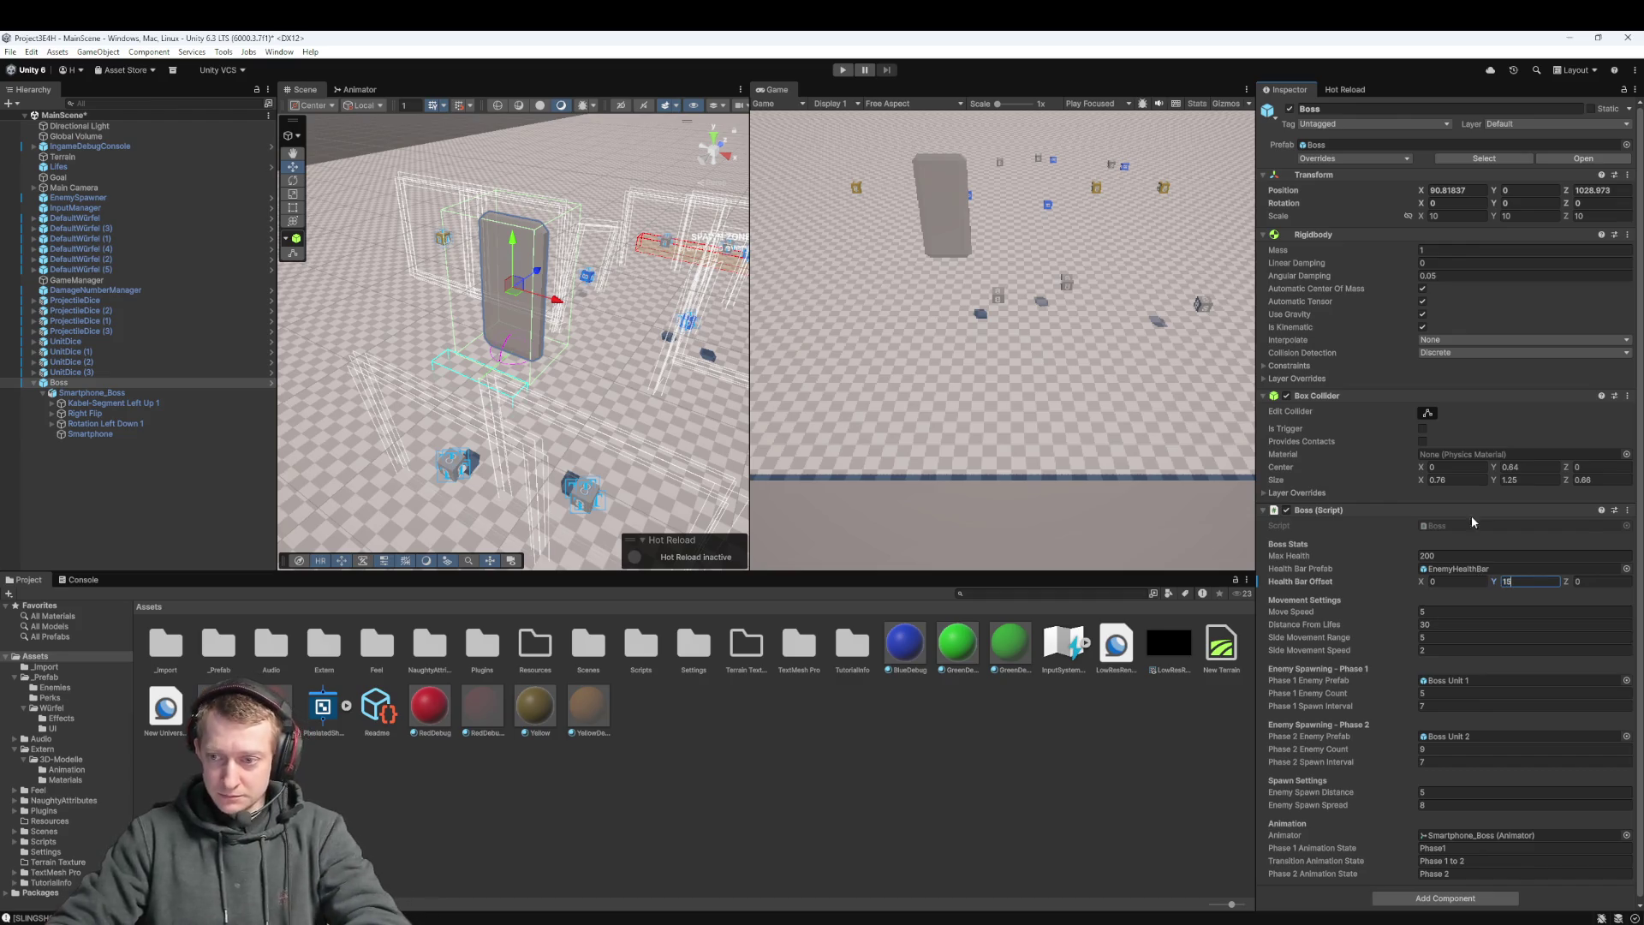
{"action": "left_click", "coordinate": [842, 70]}
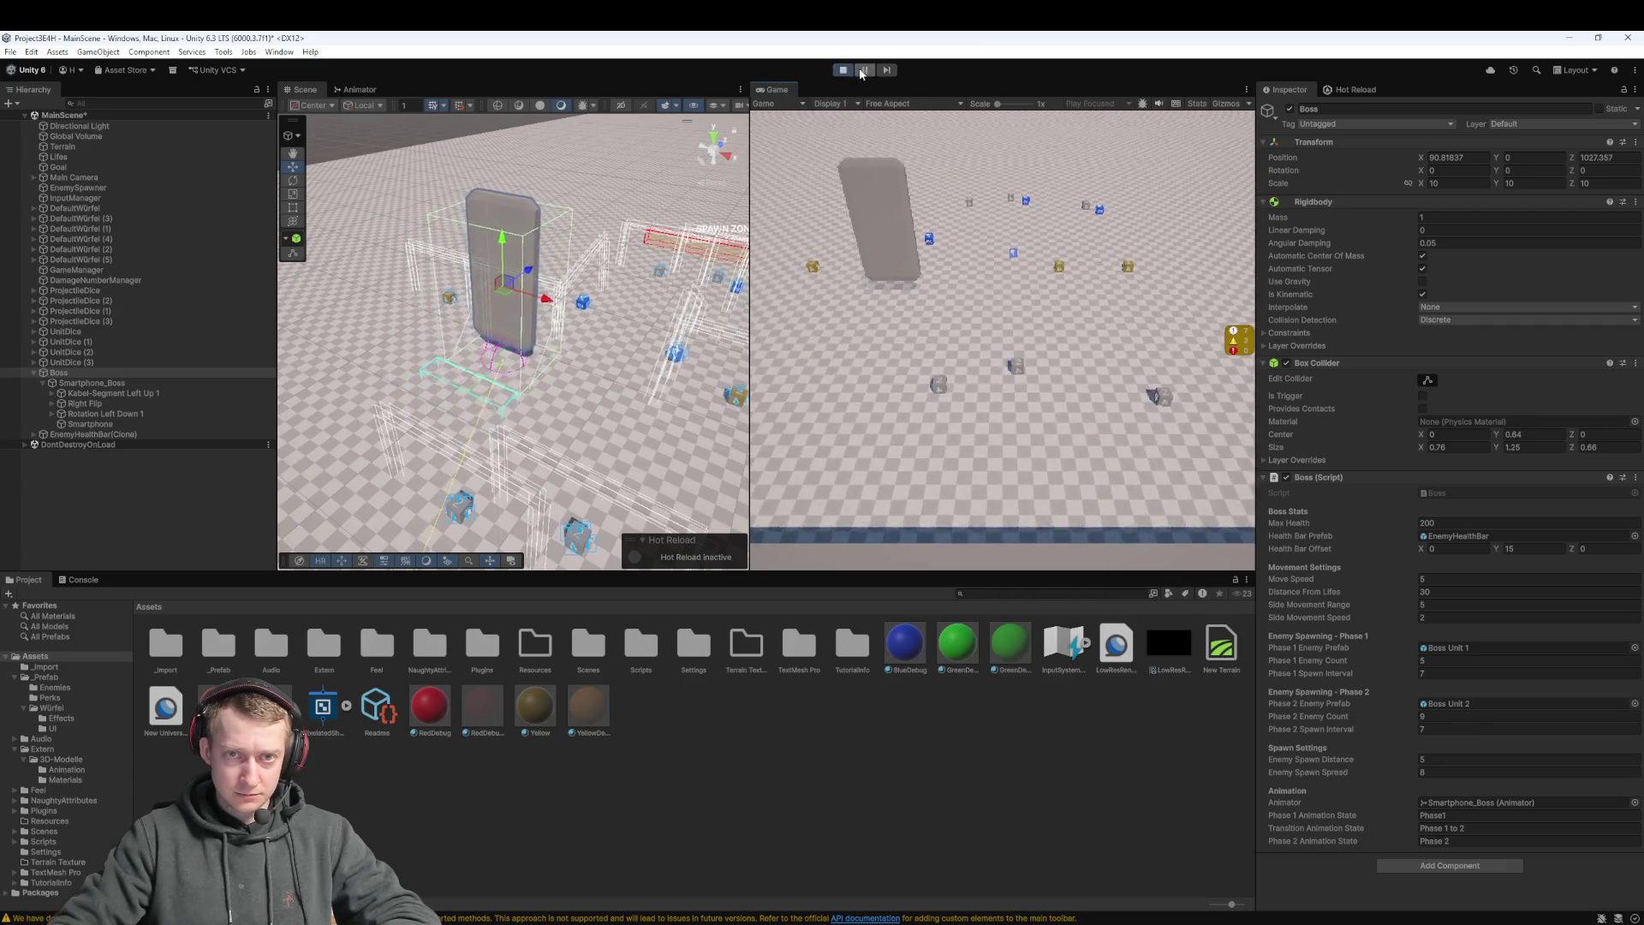
Squash the Boss vertically with the Scale tool during play, stop the test, and switch to Fork
{"action": "key", "text": "e"}
{"action": "key", "text": "r"}
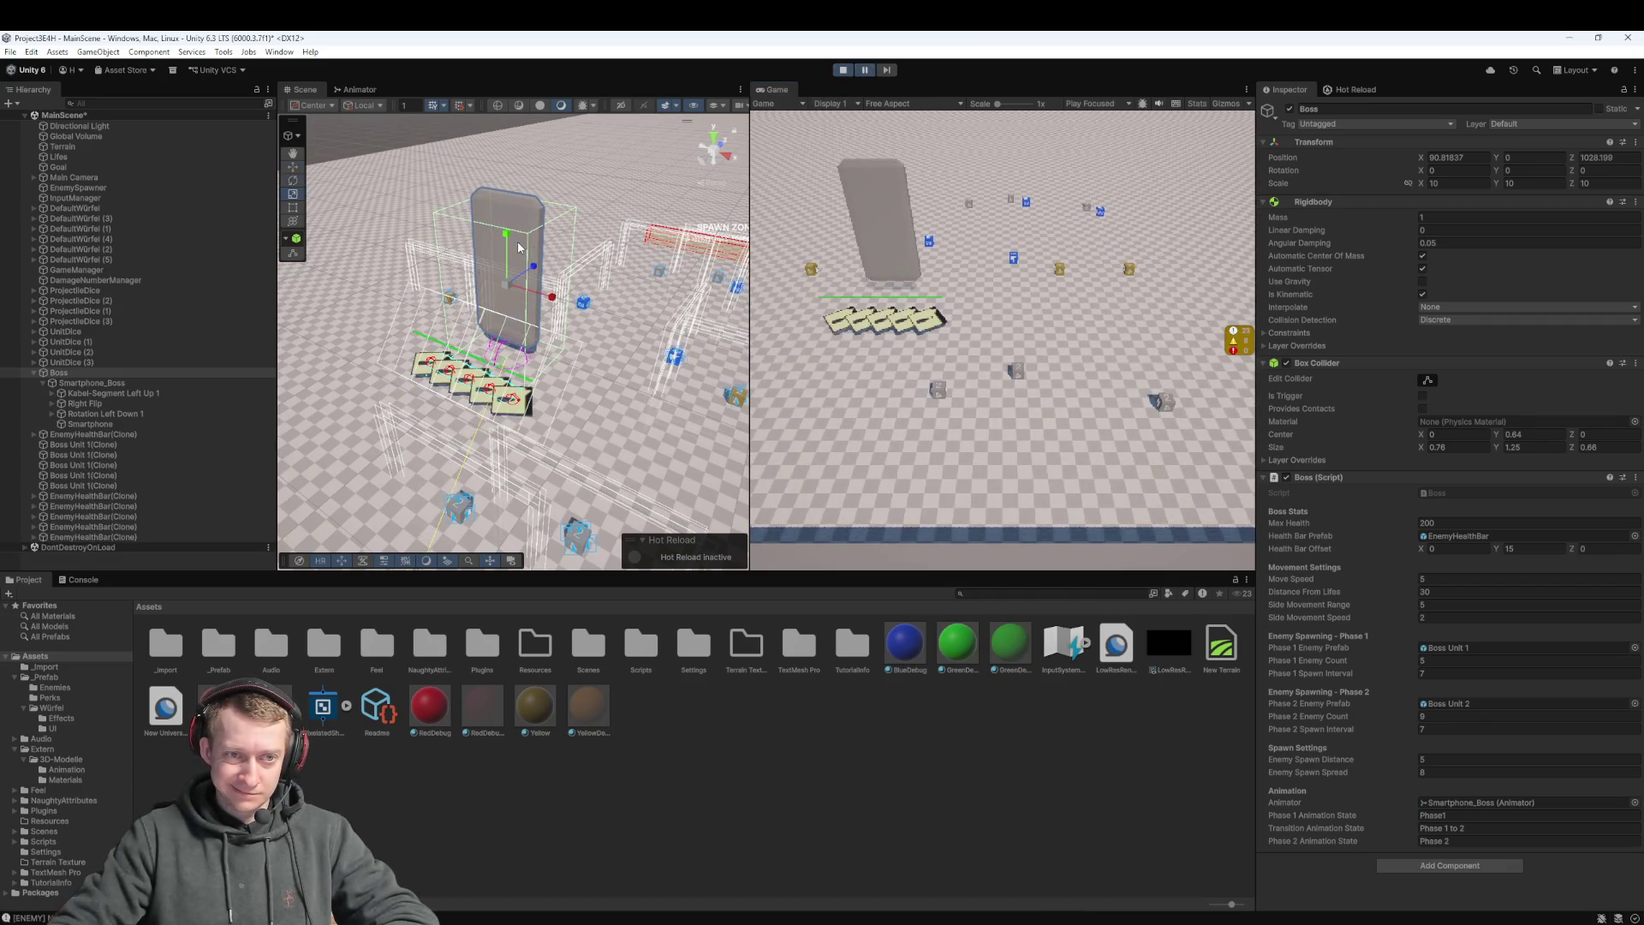
{"action": "mouse_move", "coordinate": [503, 231]}
{"action": "left_mouse_down"}
{"action": "mouse_move", "coordinate": [510, 281]}
{"action": "mouse_move", "coordinate": [512, 257]}
{"action": "left_mouse_up"}
{"action": "scroll", "coordinate": [496, 385], "scroll_direction": "up", "scroll_amount": 5}
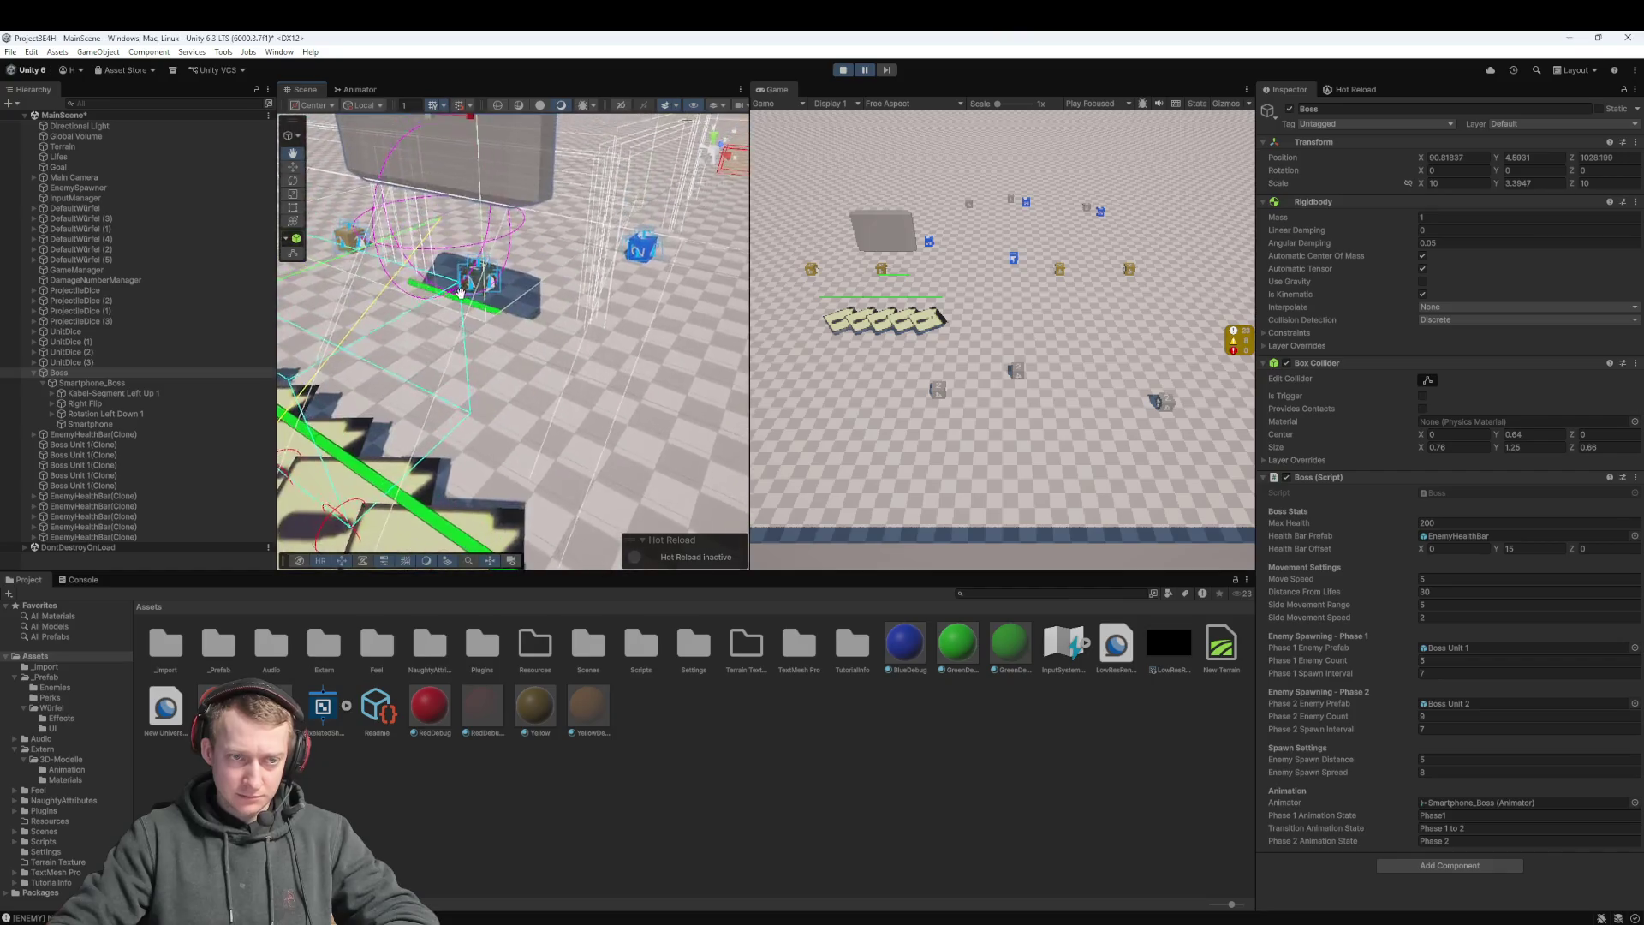
{"action": "left_click", "coordinate": [842, 70]}
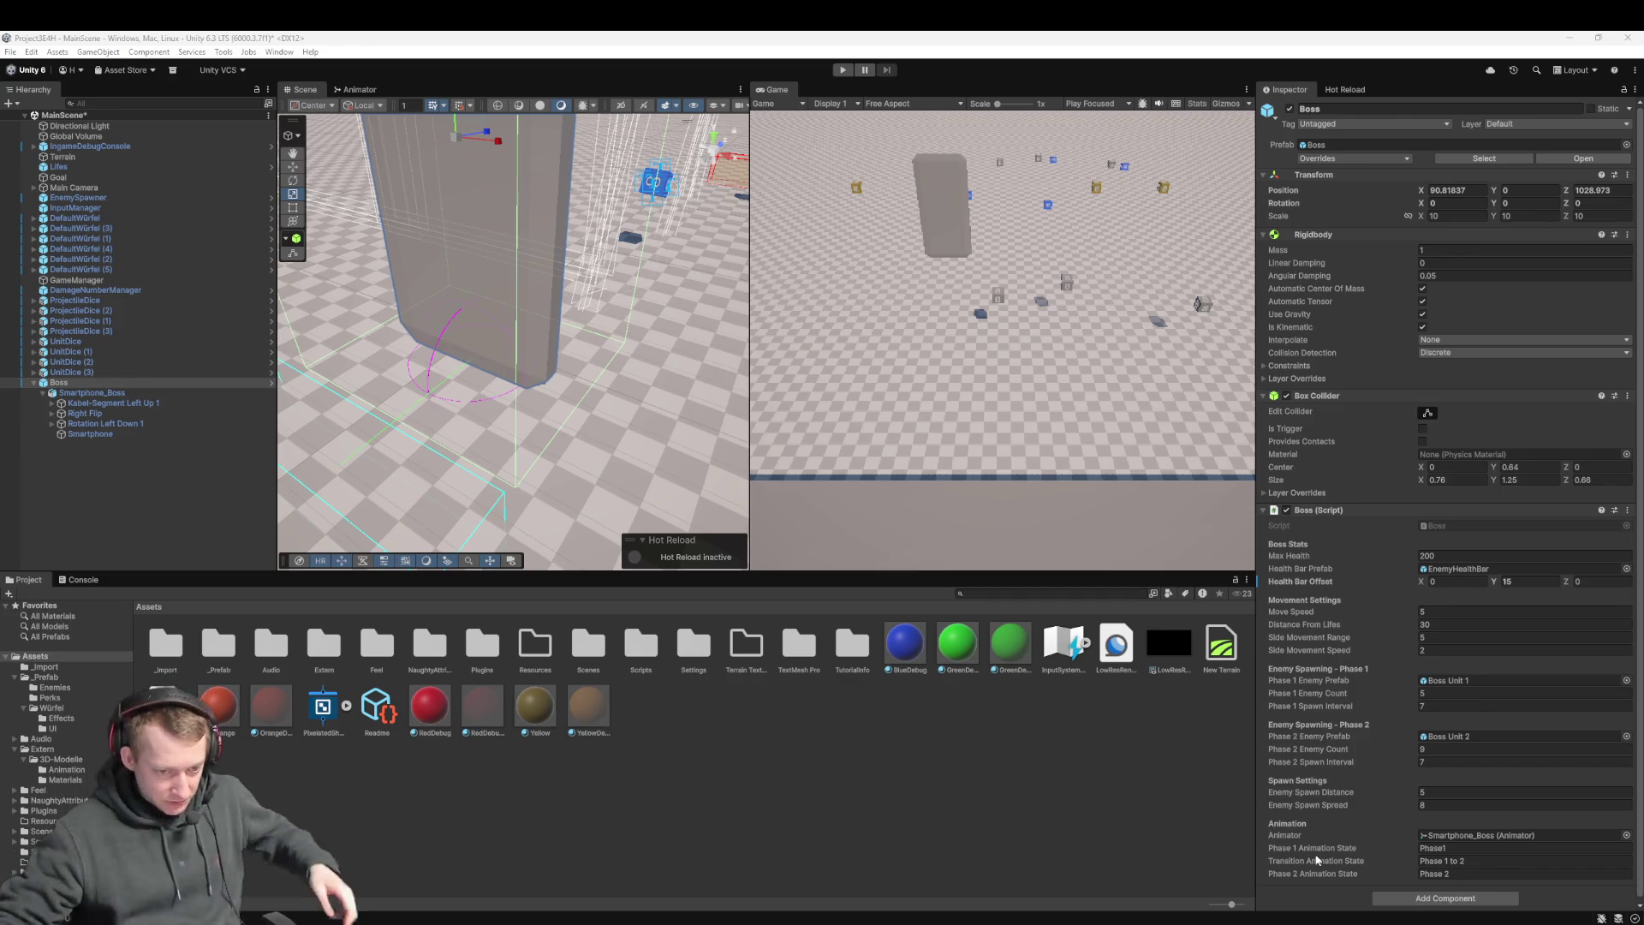
{"action": "left_click", "coordinate": [634, 923]}
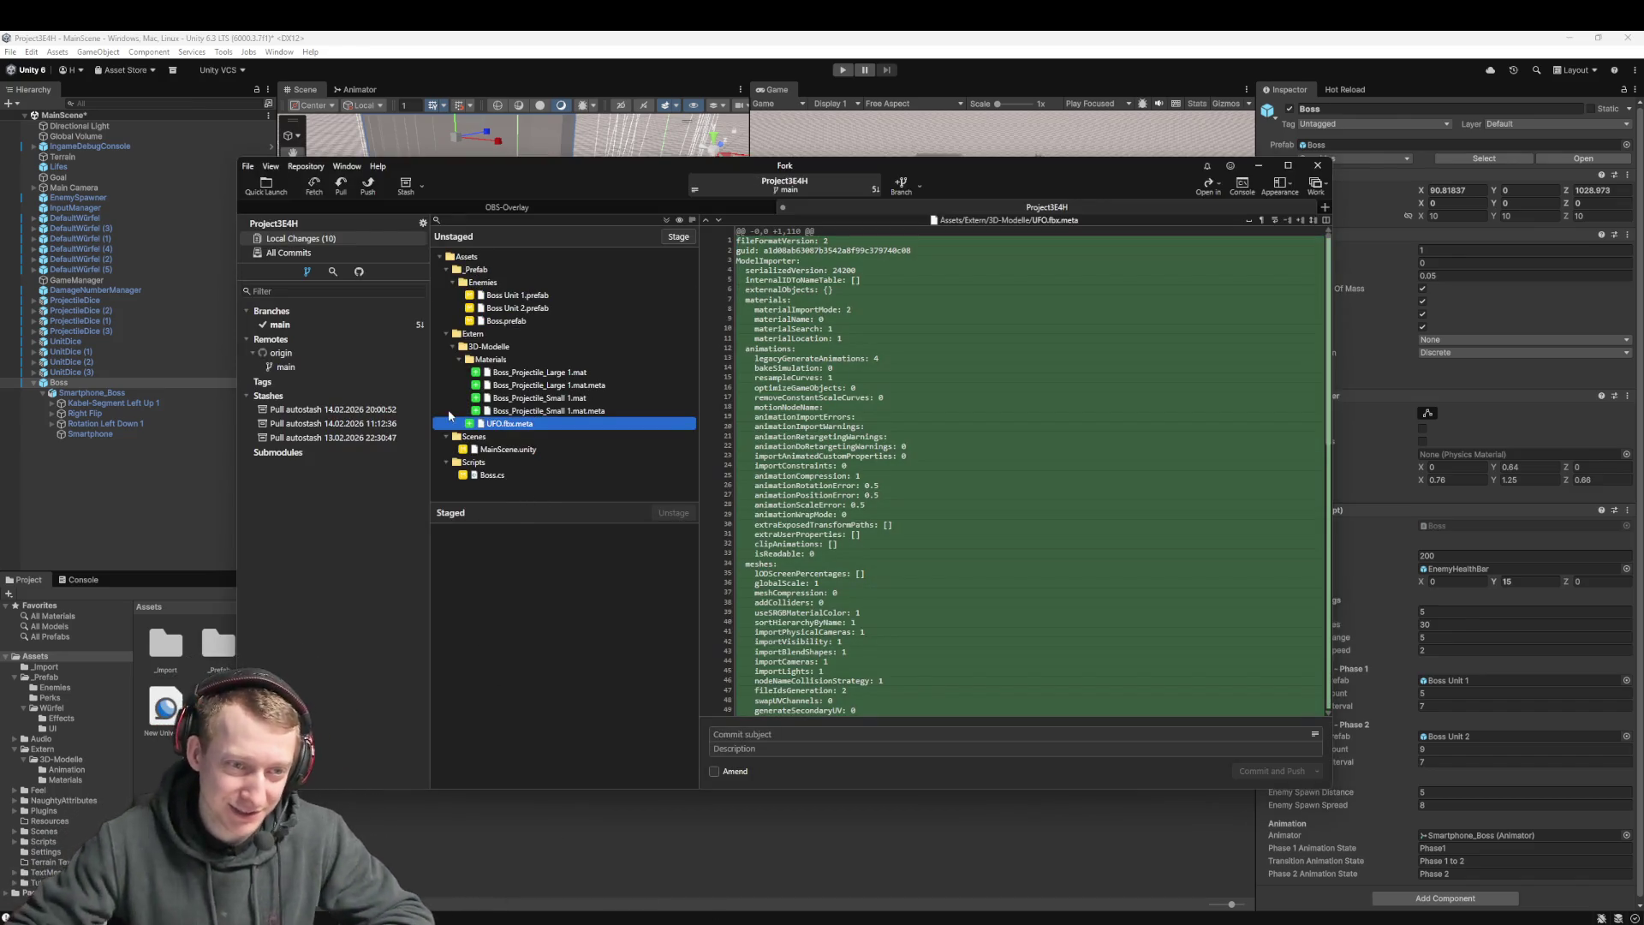
Stage all changed files except MainScene.unity, which stays unstaged
{"action": "left_click", "coordinate": [514, 387]}
{"action": "key", "text": "ctrl+a"}
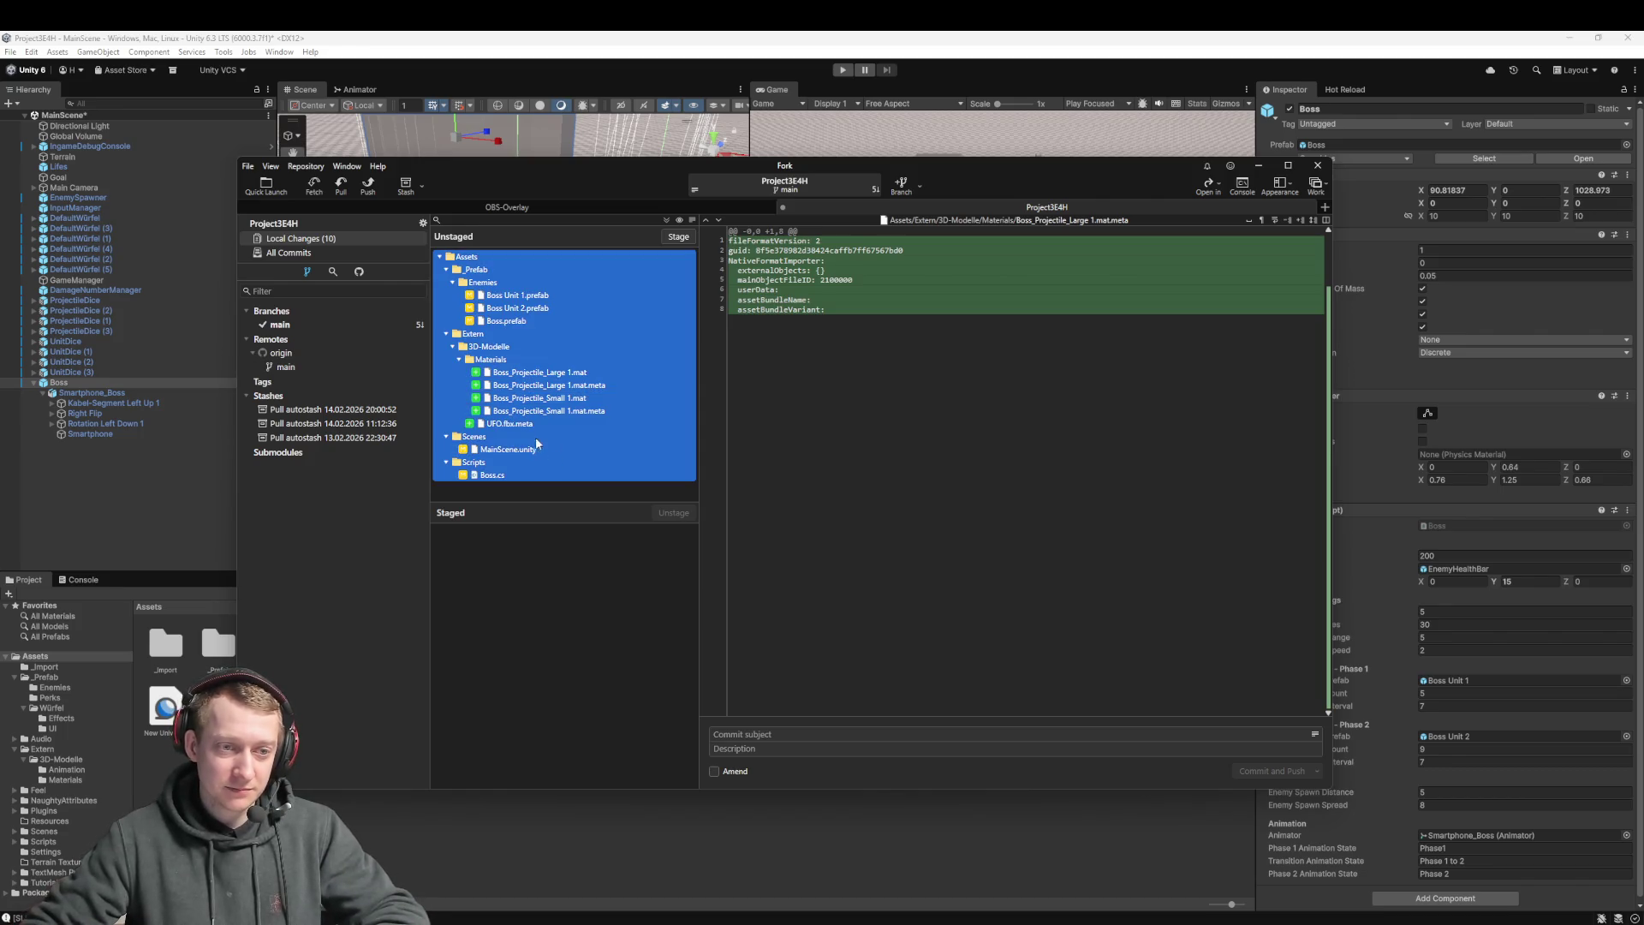
{"action": "mouse_move", "coordinate": [535, 411]}
{"action": "left_mouse_down"}
{"action": "mouse_move", "coordinate": [554, 582]}
{"action": "mouse_move", "coordinate": [667, 610]}
{"action": "left_mouse_up"}
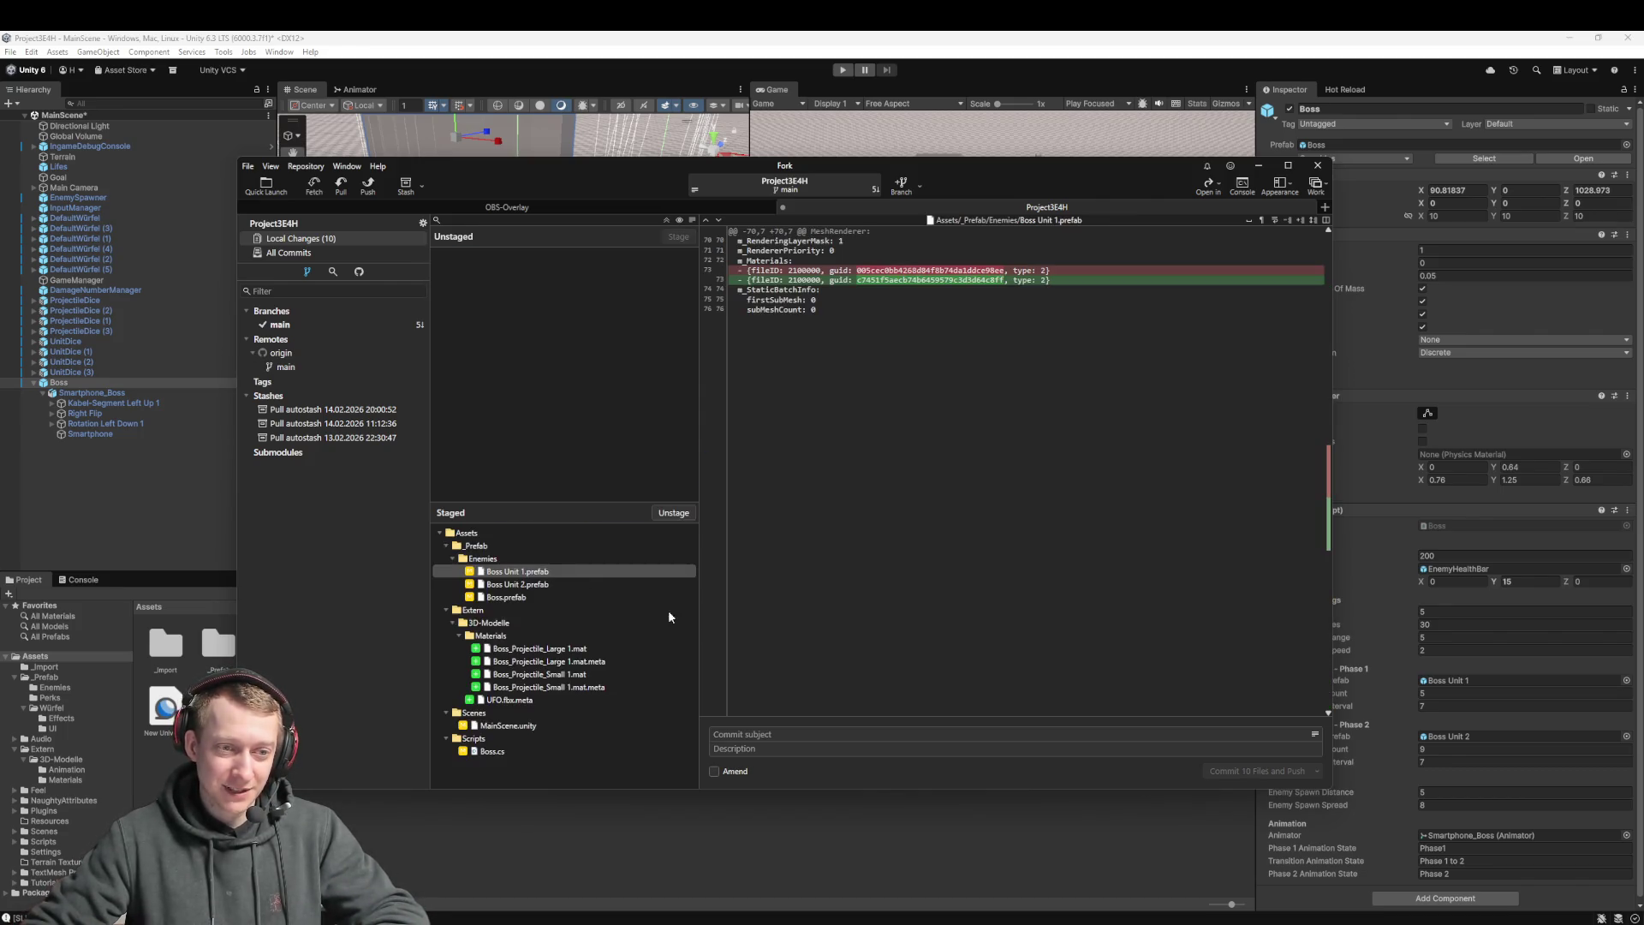
{"action": "left_click", "coordinate": [524, 725]}
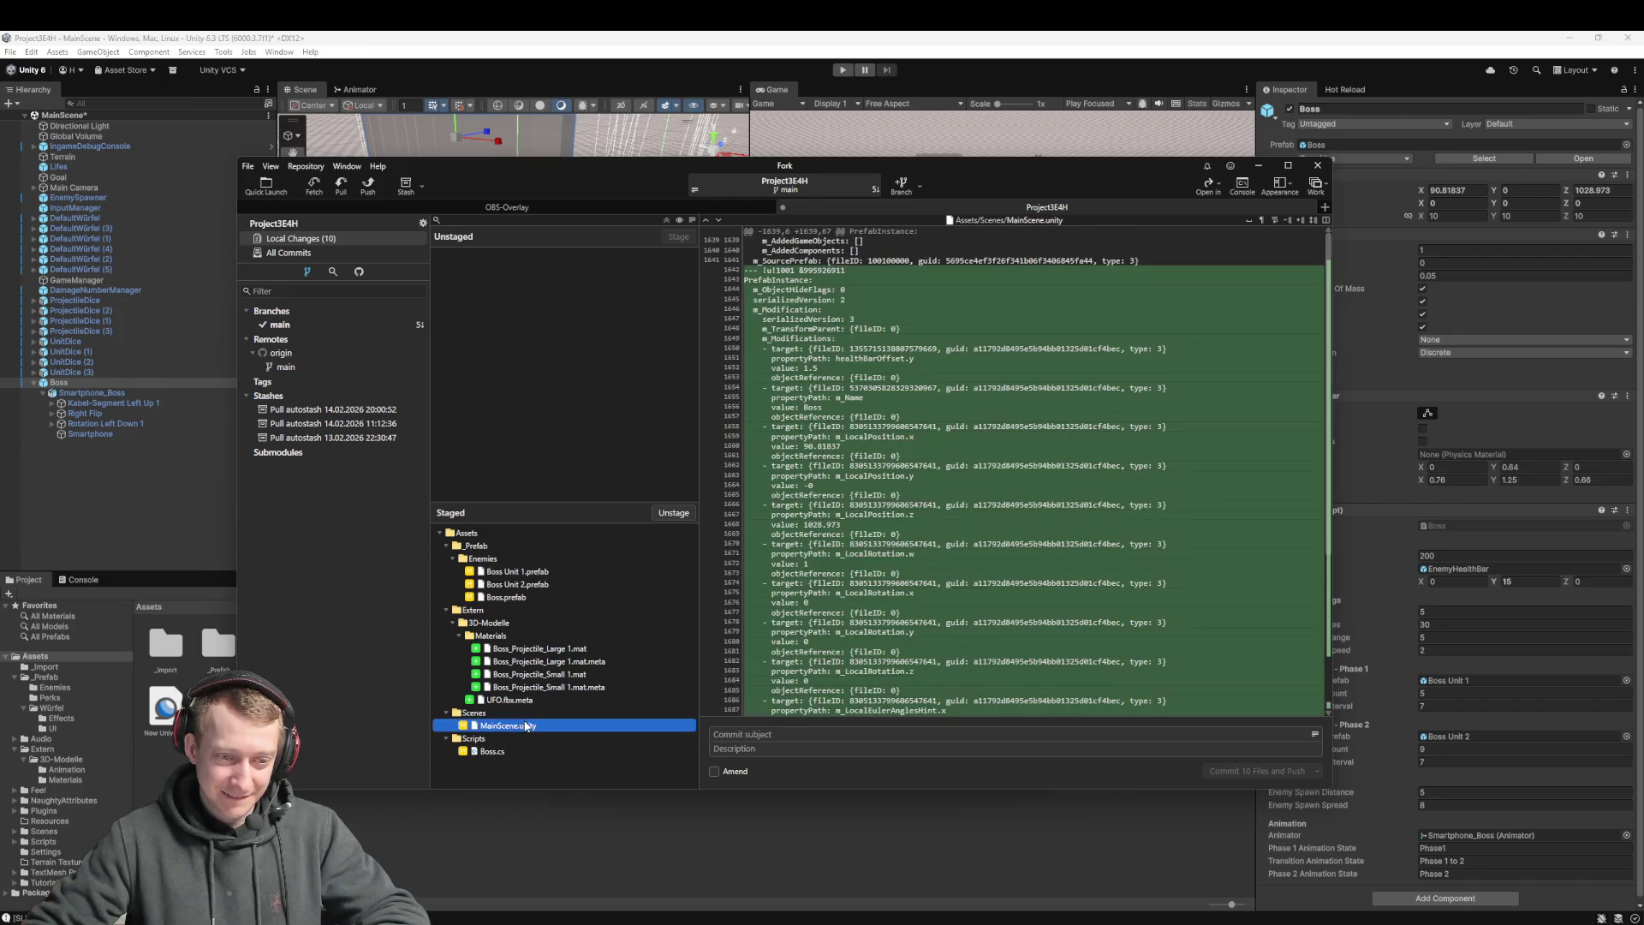
{"action": "mouse_move", "coordinate": [524, 725]}
{"action": "left_mouse_down"}
{"action": "mouse_move", "coordinate": [514, 415]}
{"action": "mouse_move", "coordinate": [568, 466]}
{"action": "left_mouse_up"}
Commit the staged files as 'fix: fix boss units' and try pushing them
{"action": "left_click", "coordinate": [780, 734]}
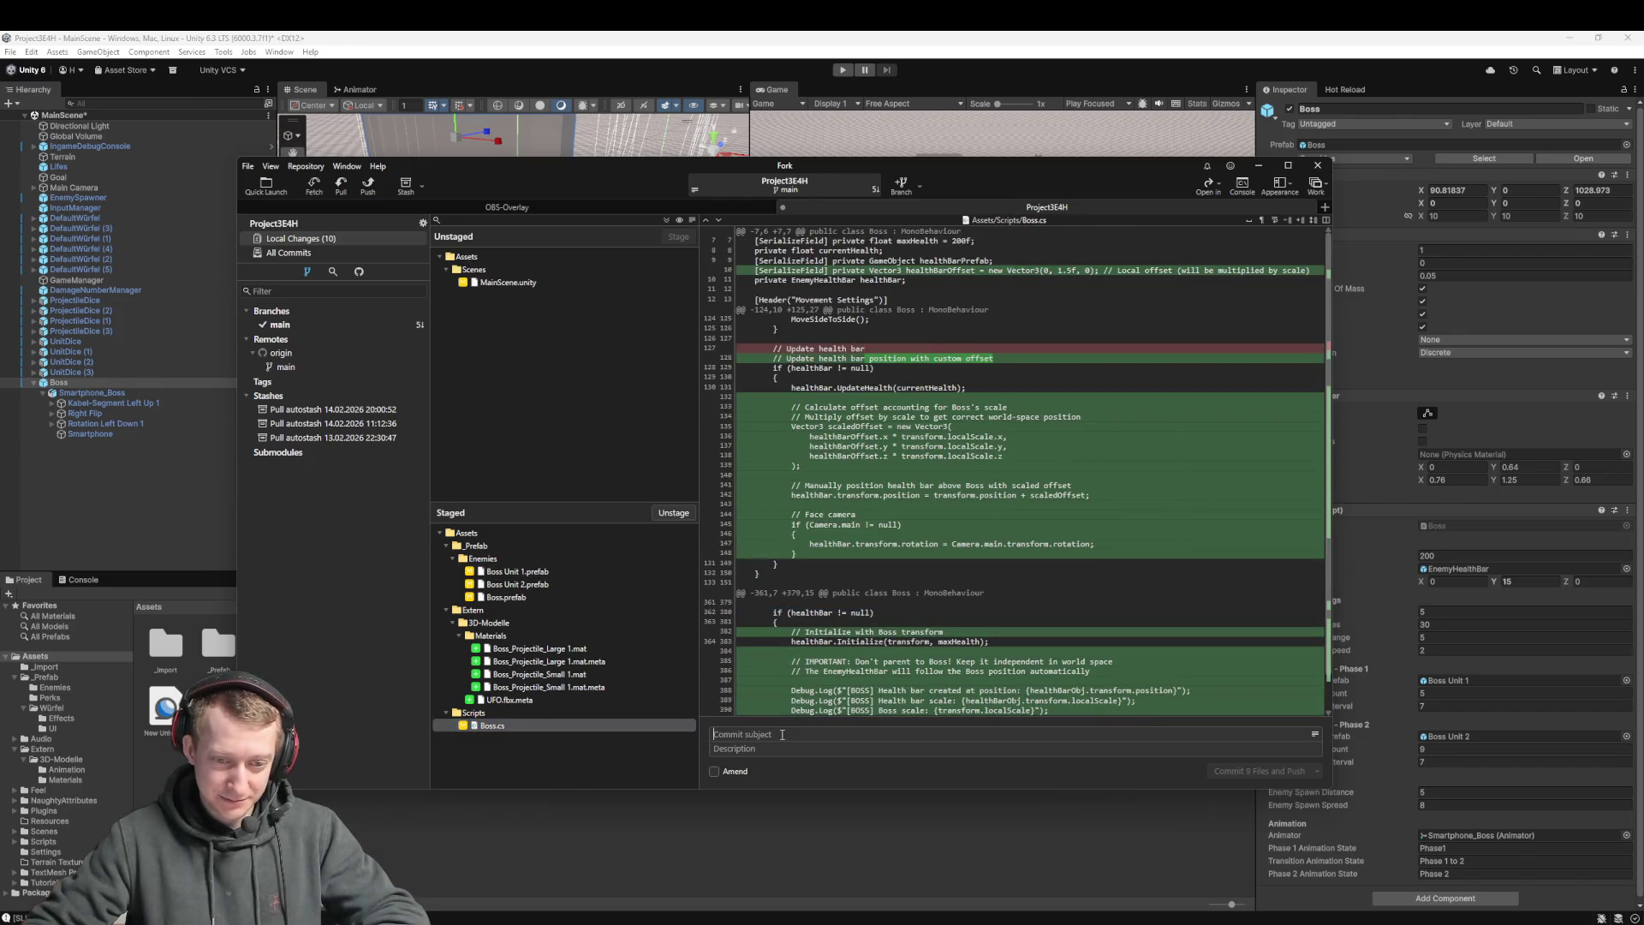
{"action": "type", "text": "fix: fix "}
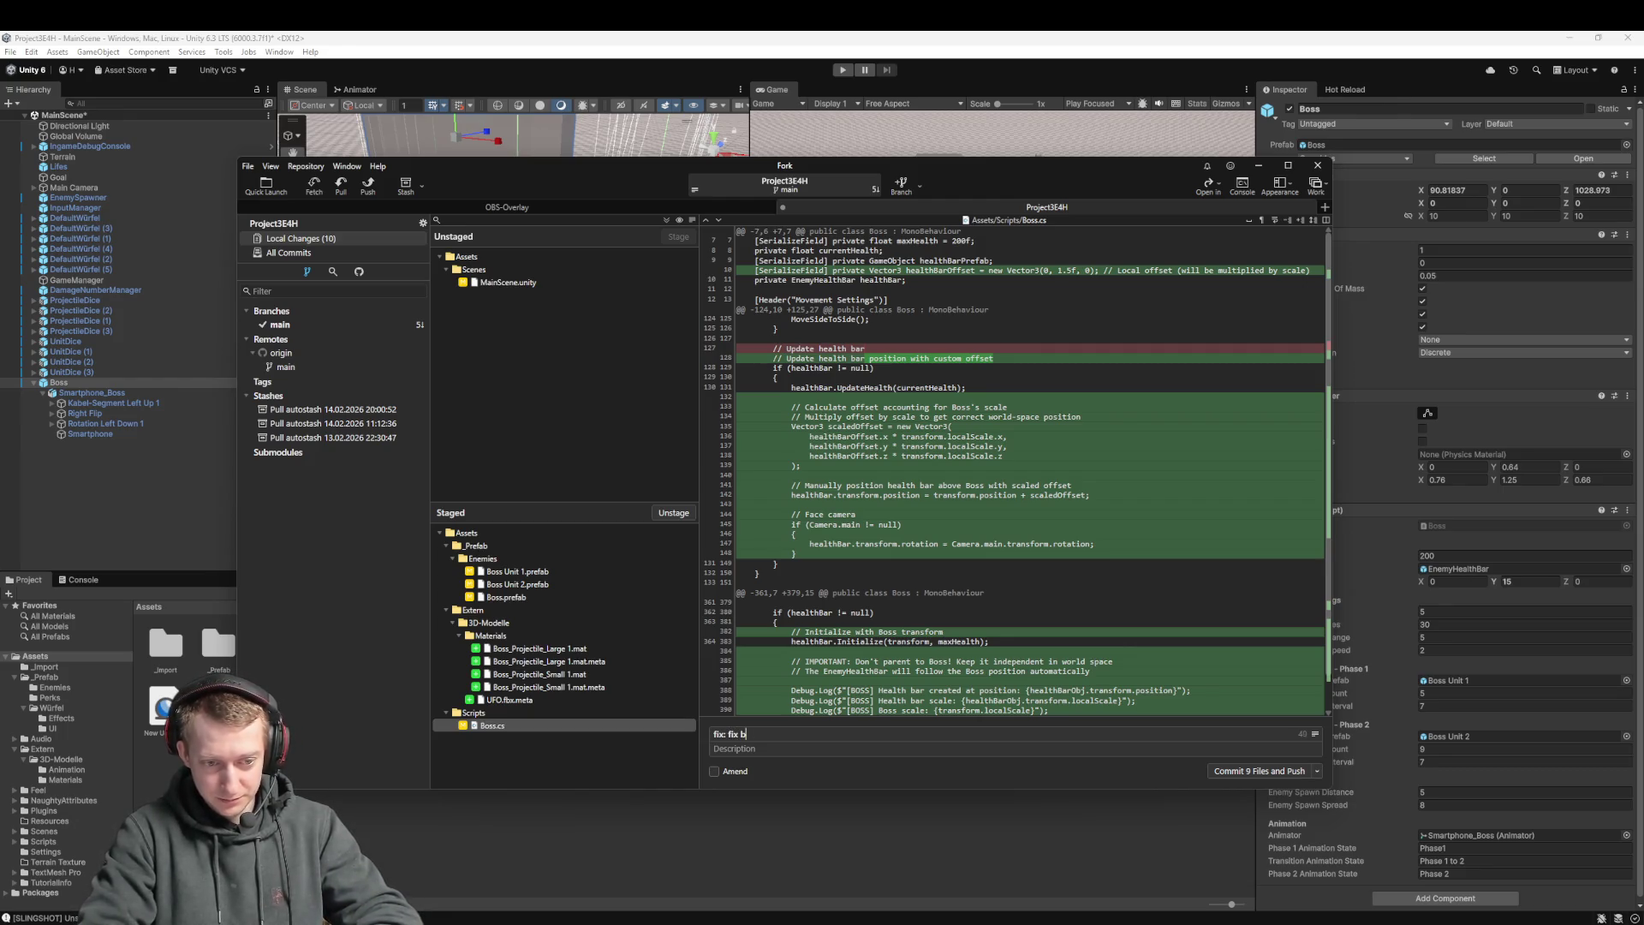
{"action": "type", "text": "boss units"}
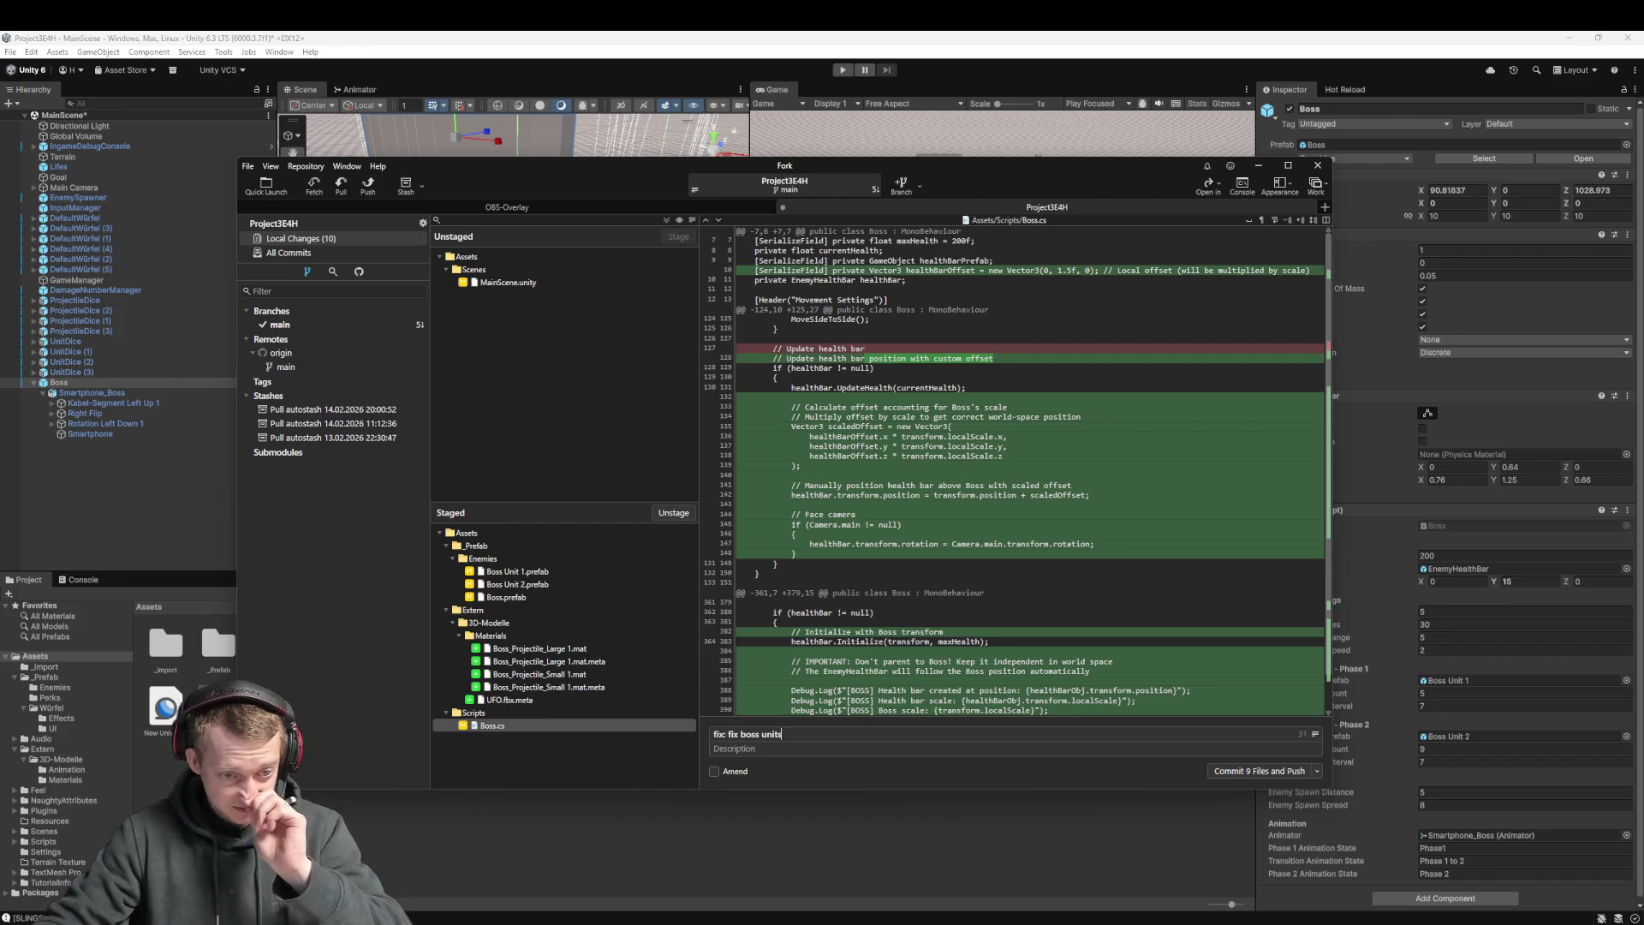
{"action": "left_click", "coordinate": [1281, 770]}
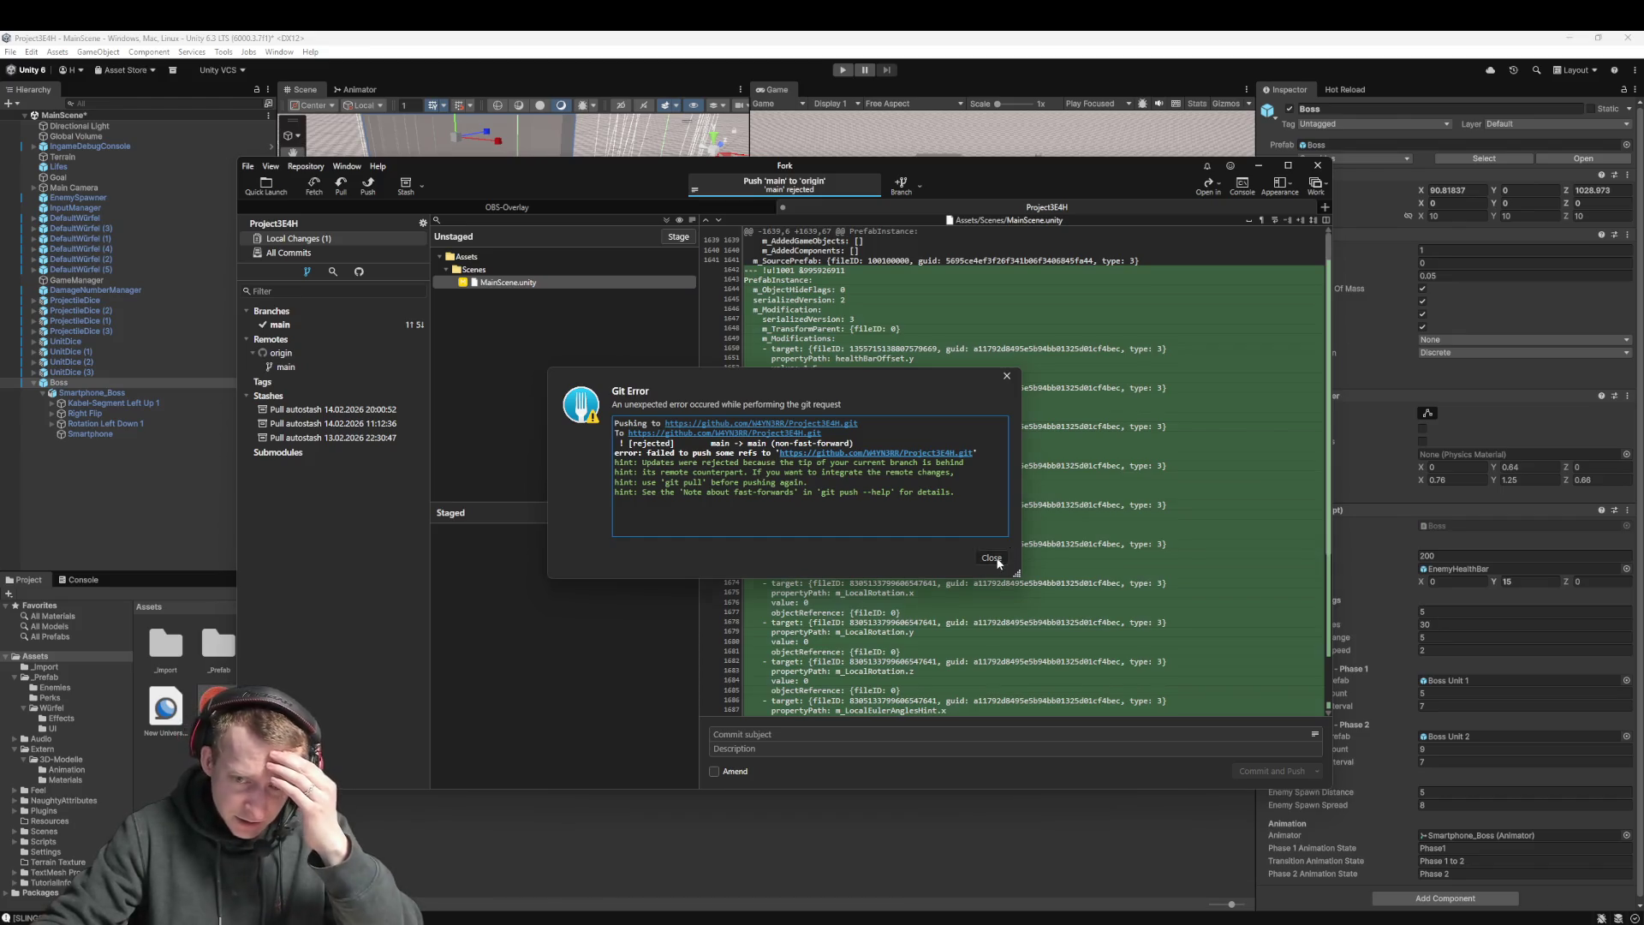
Dismiss the rejected-push error and pull from origin/main
{"action": "left_click", "coordinate": [991, 557]}
{"action": "left_click", "coordinate": [341, 184]}
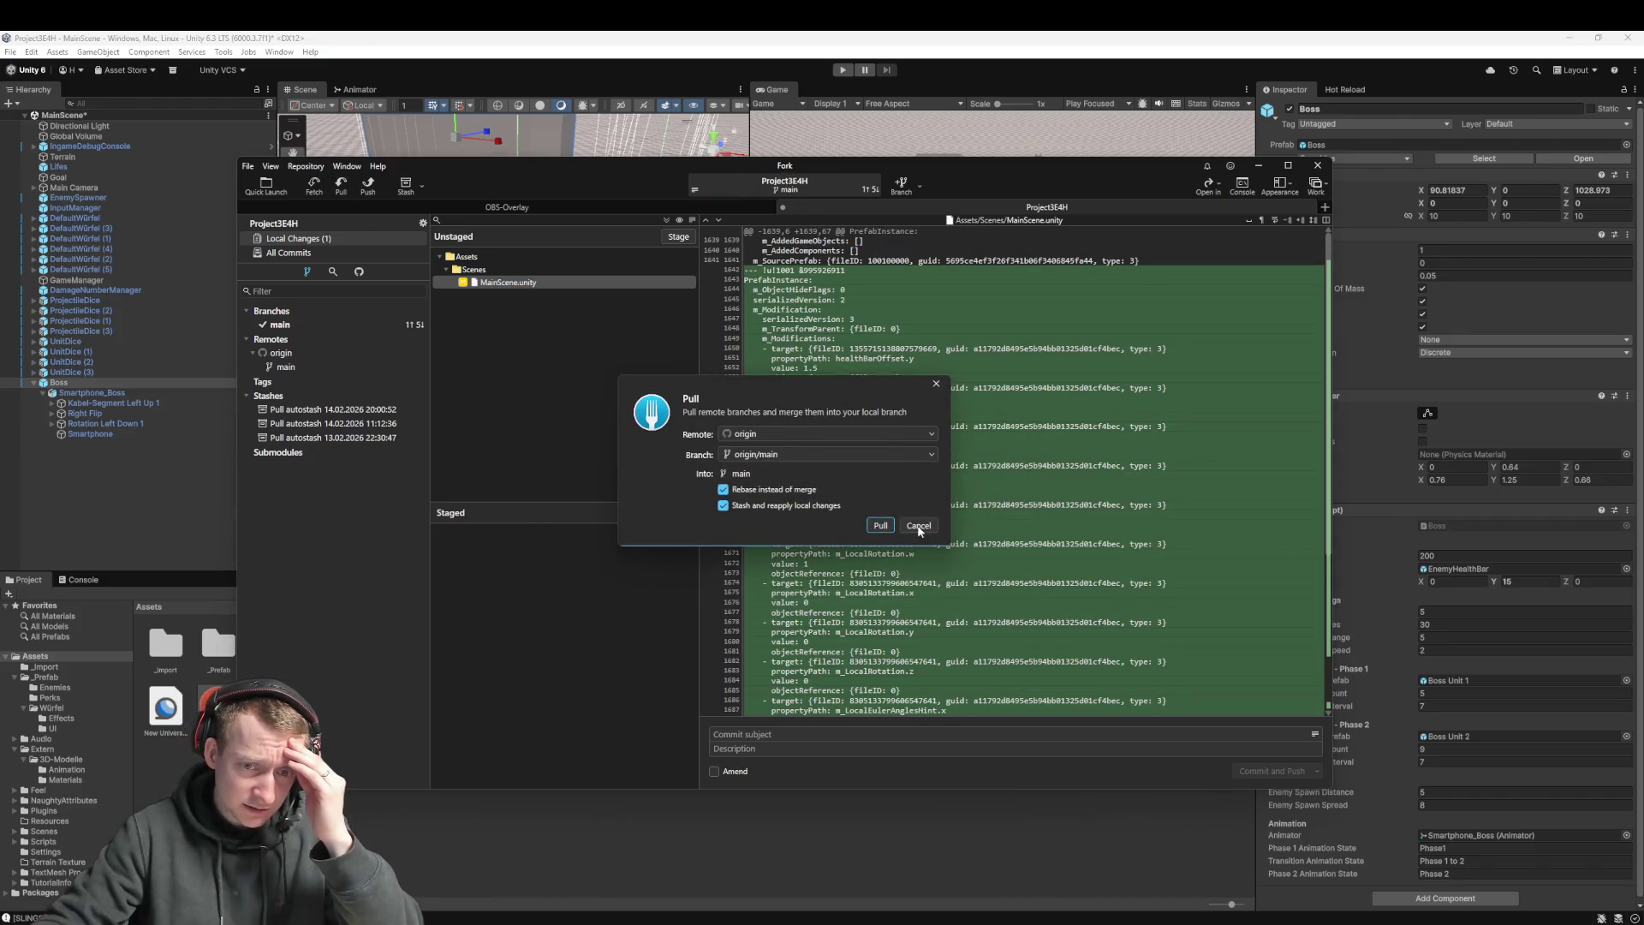
{"action": "left_click", "coordinate": [880, 524]}
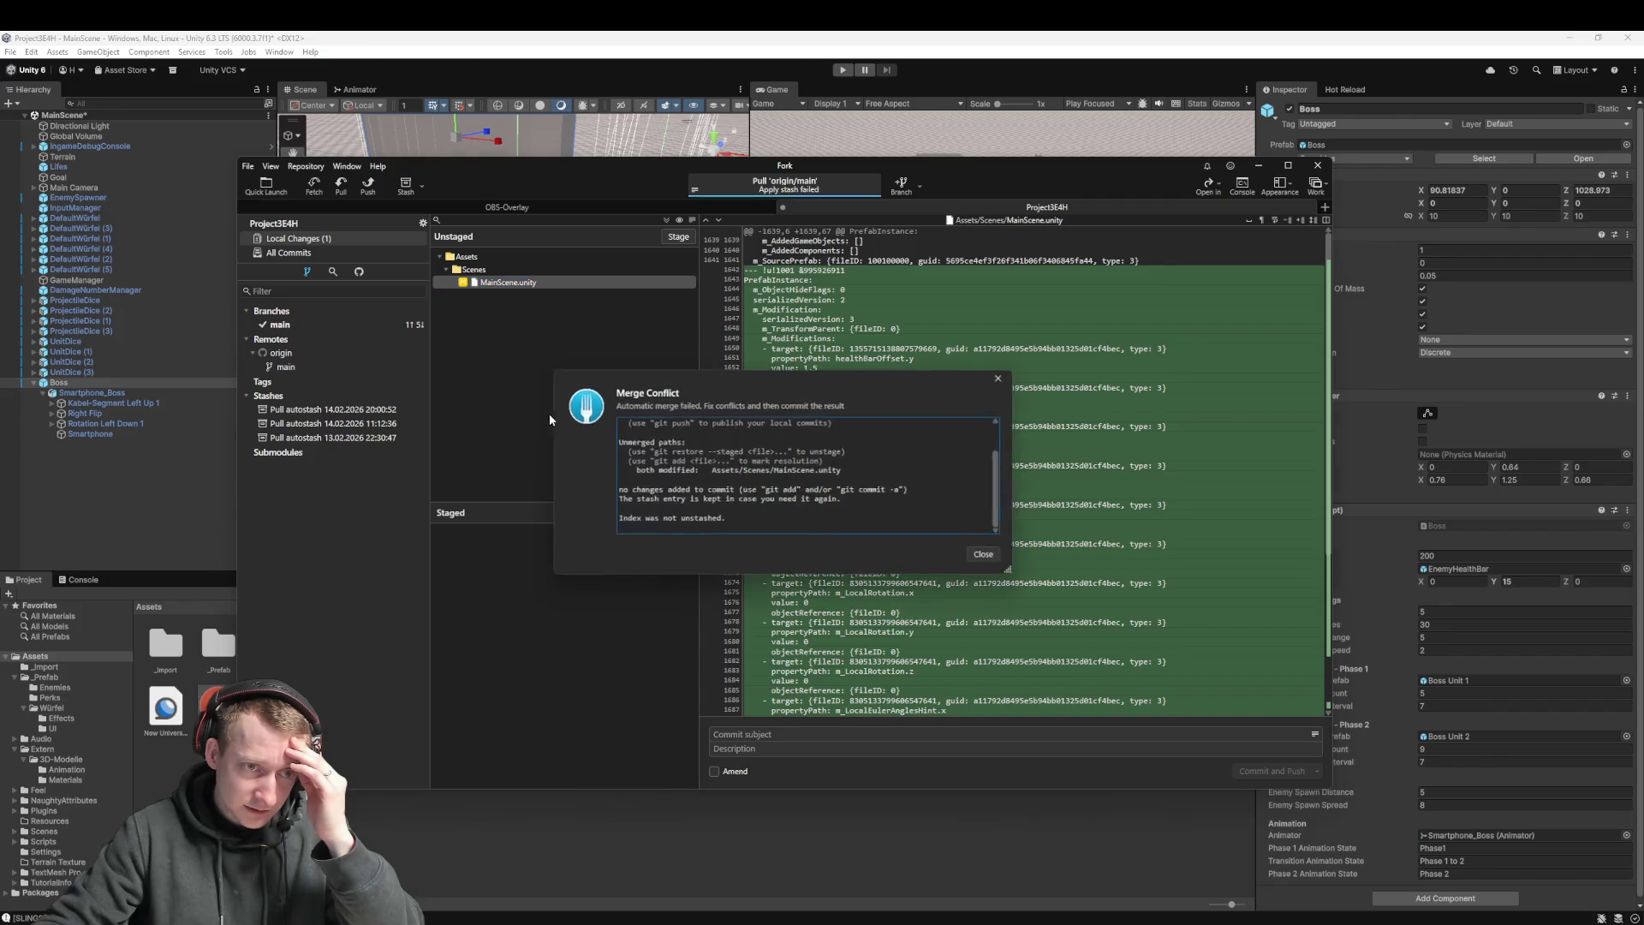
Resolve the MainScene.unity conflict with main's version, then push main to origin
{"action": "left_click", "coordinate": [991, 557]}
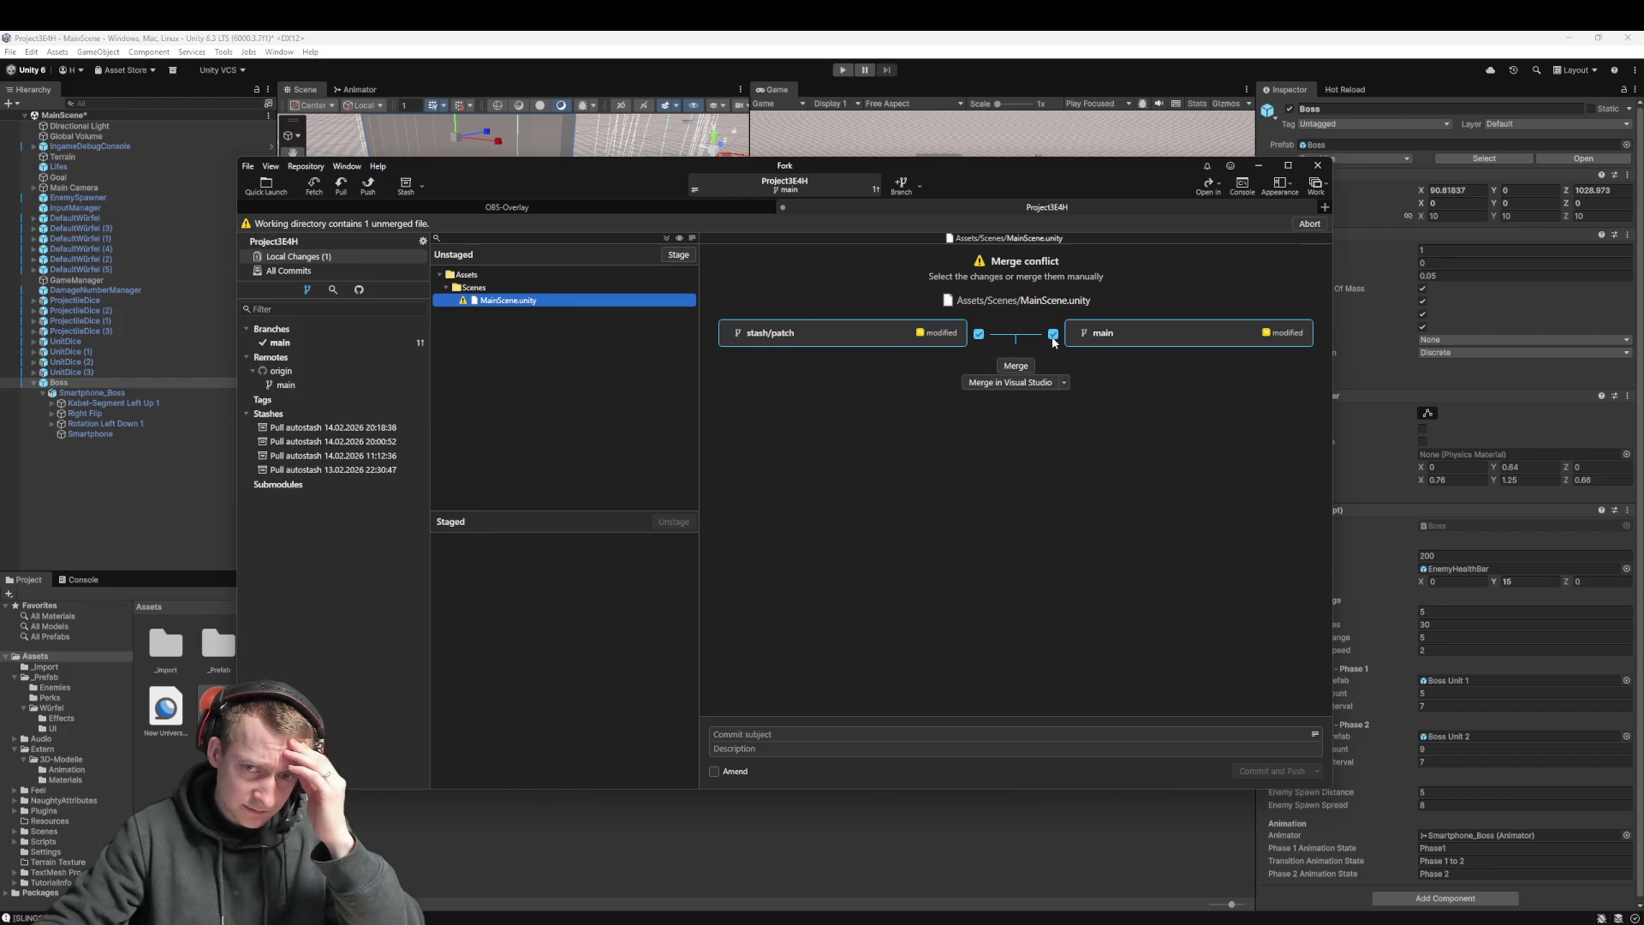
{"action": "left_click", "coordinate": [980, 333]}
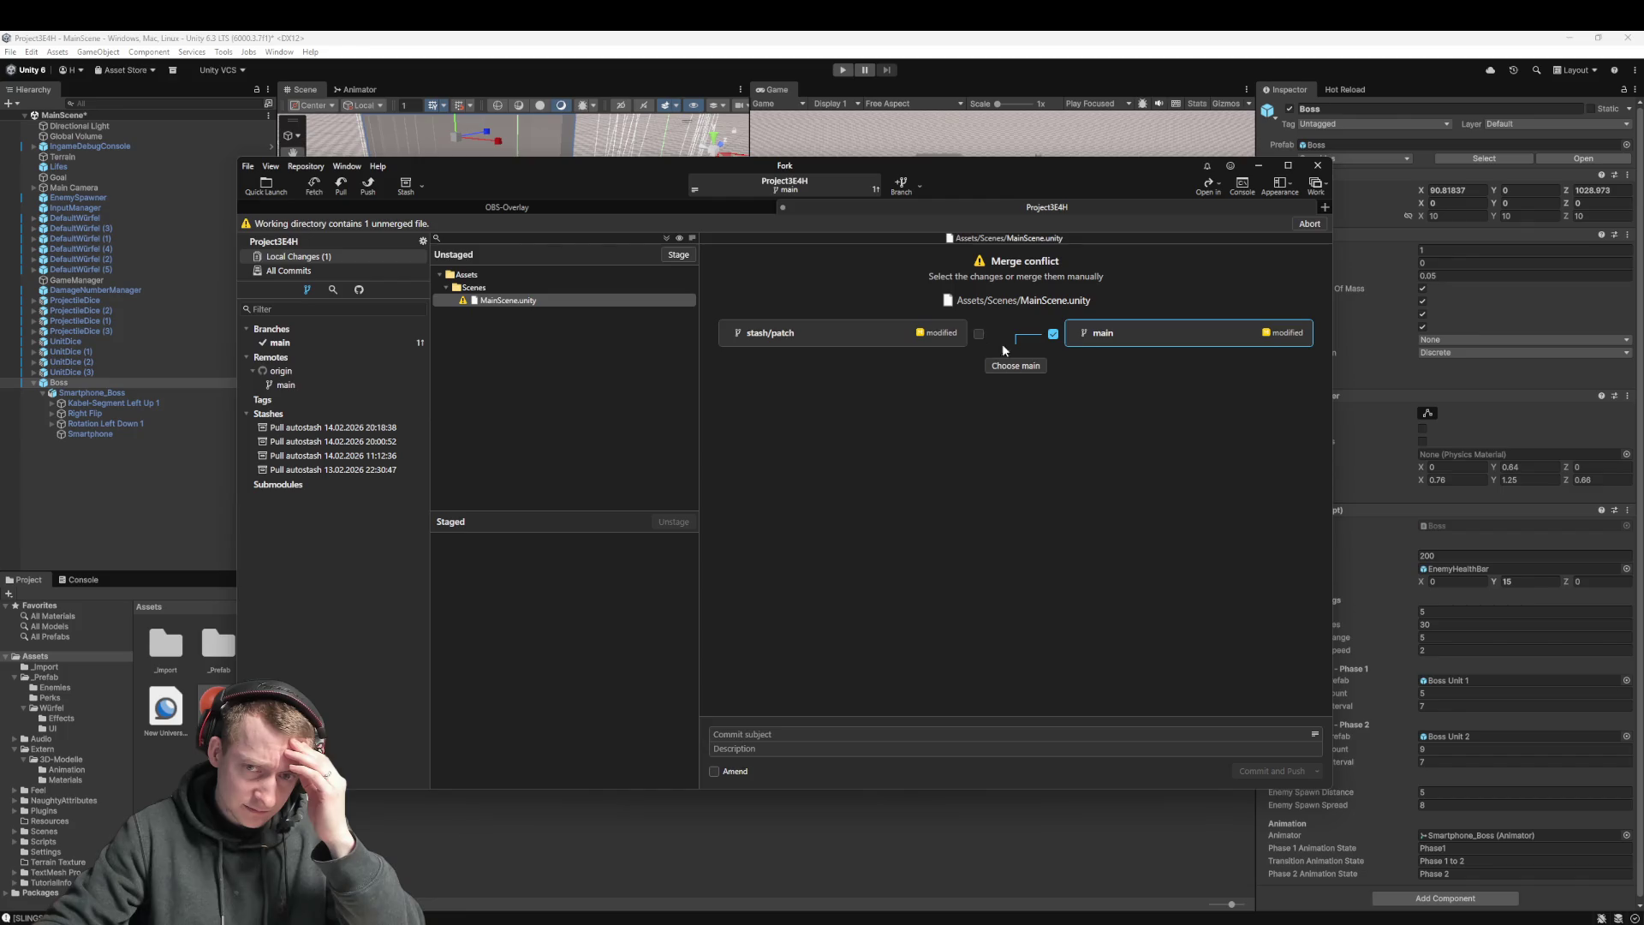
{"action": "left_click", "coordinate": [1017, 367]}
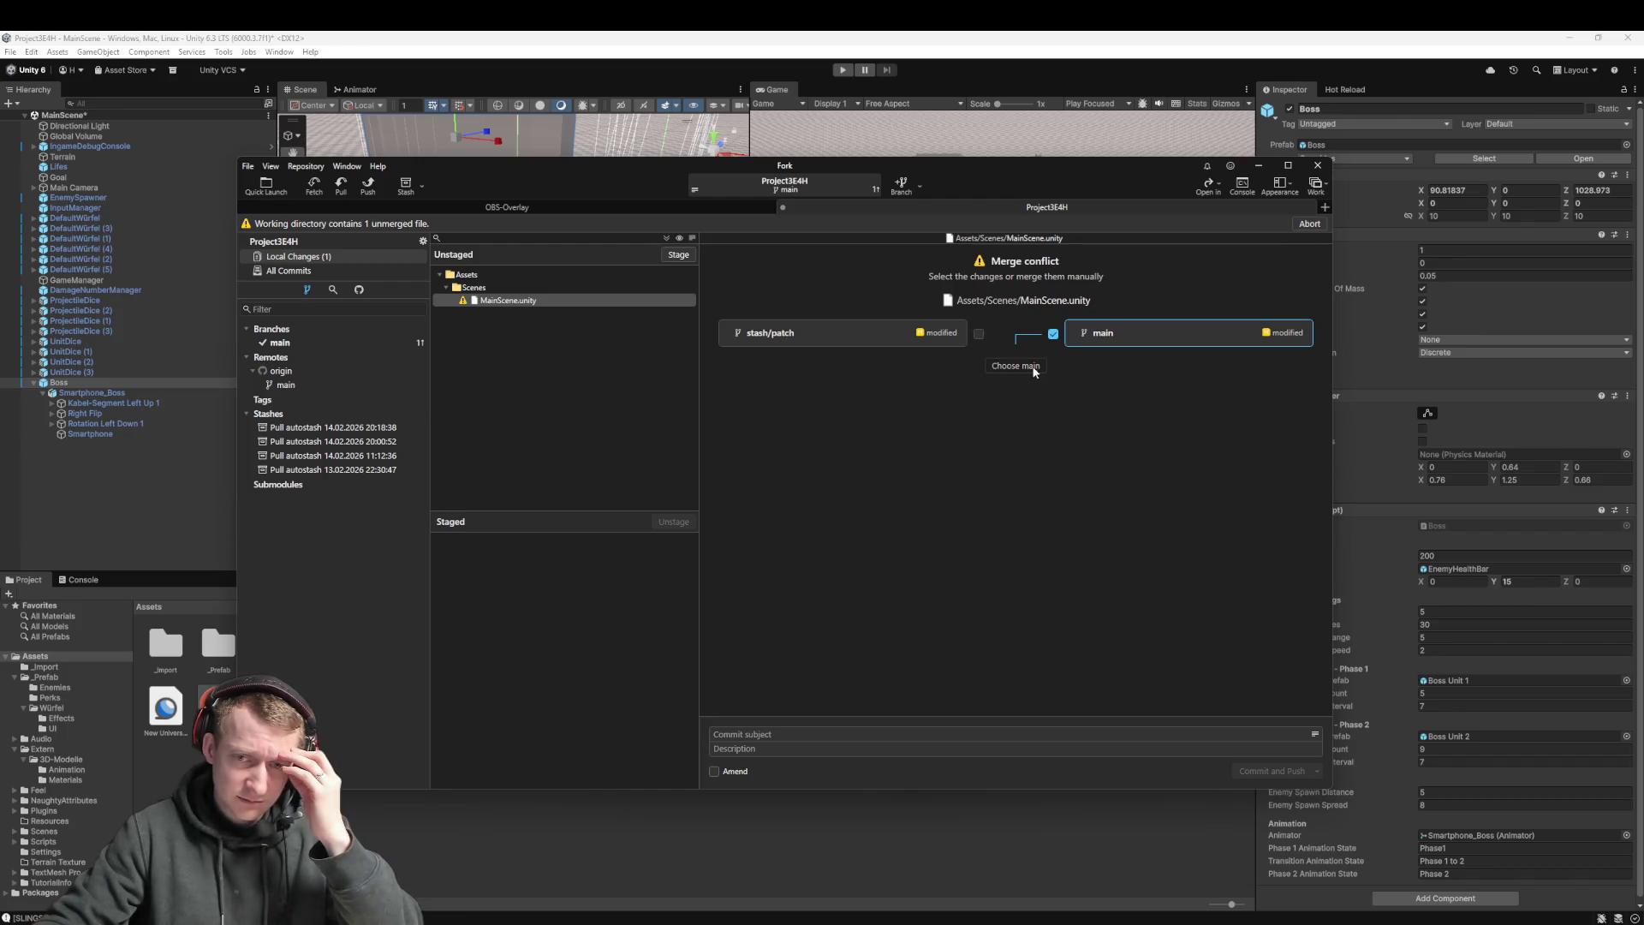
{"action": "left_click", "coordinate": [372, 183]}
{"action": "left_click", "coordinate": [880, 525]}
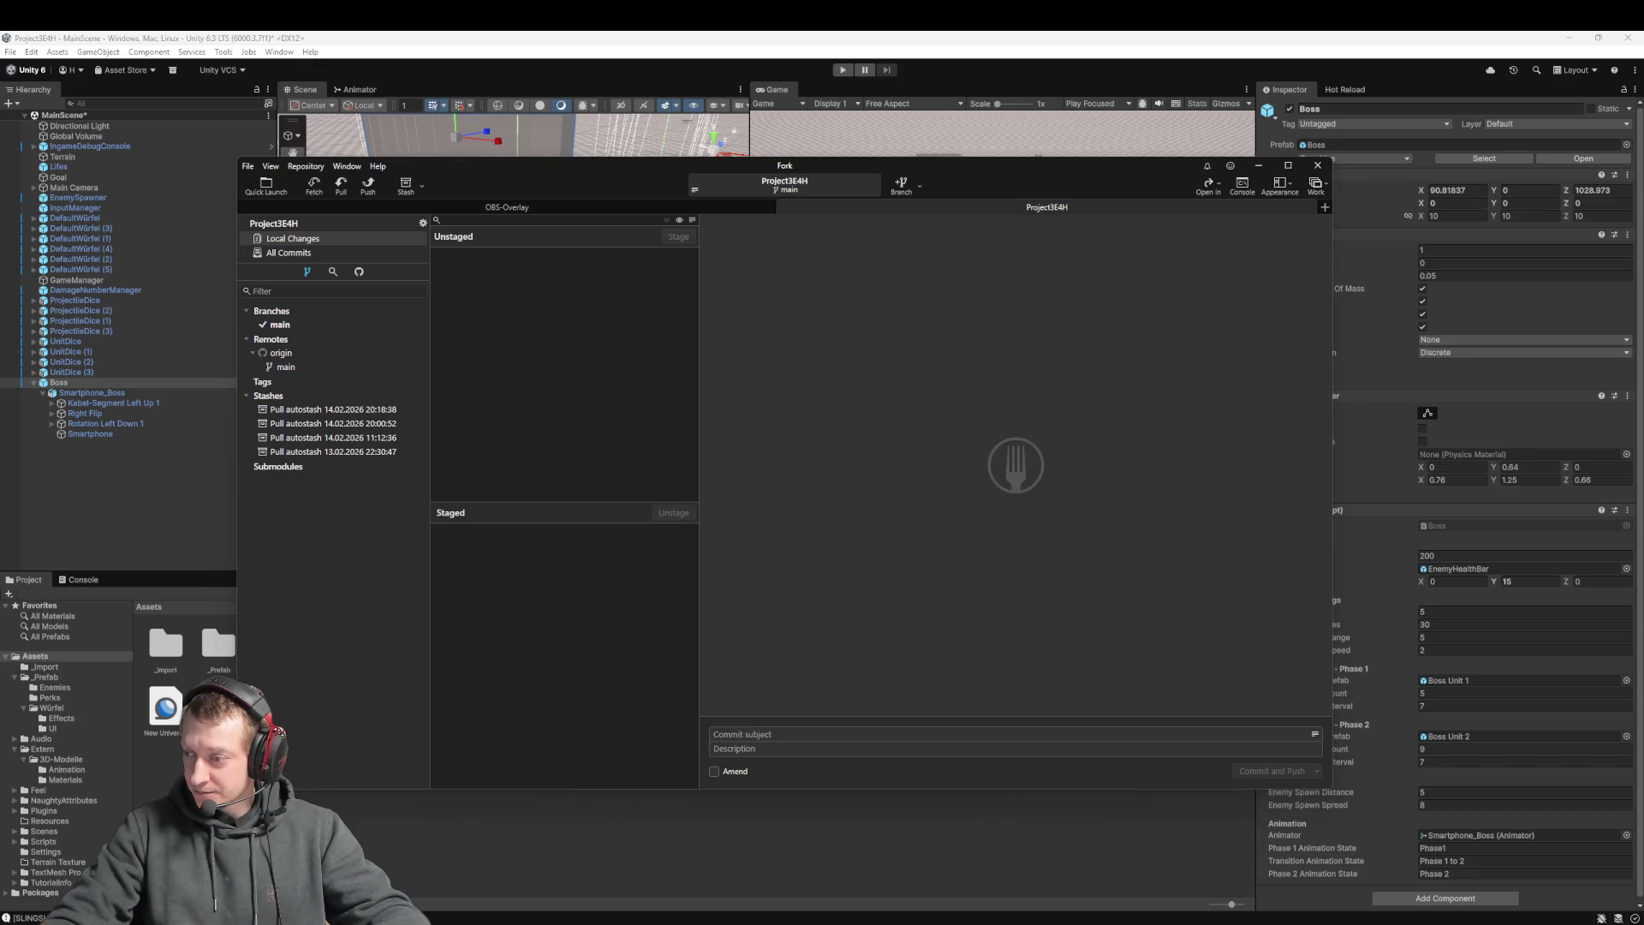
Check the 'fix: fix boss units' commit details, then reload the externally changed MainScene in Unity
{"action": "left_click", "coordinate": [280, 324]}
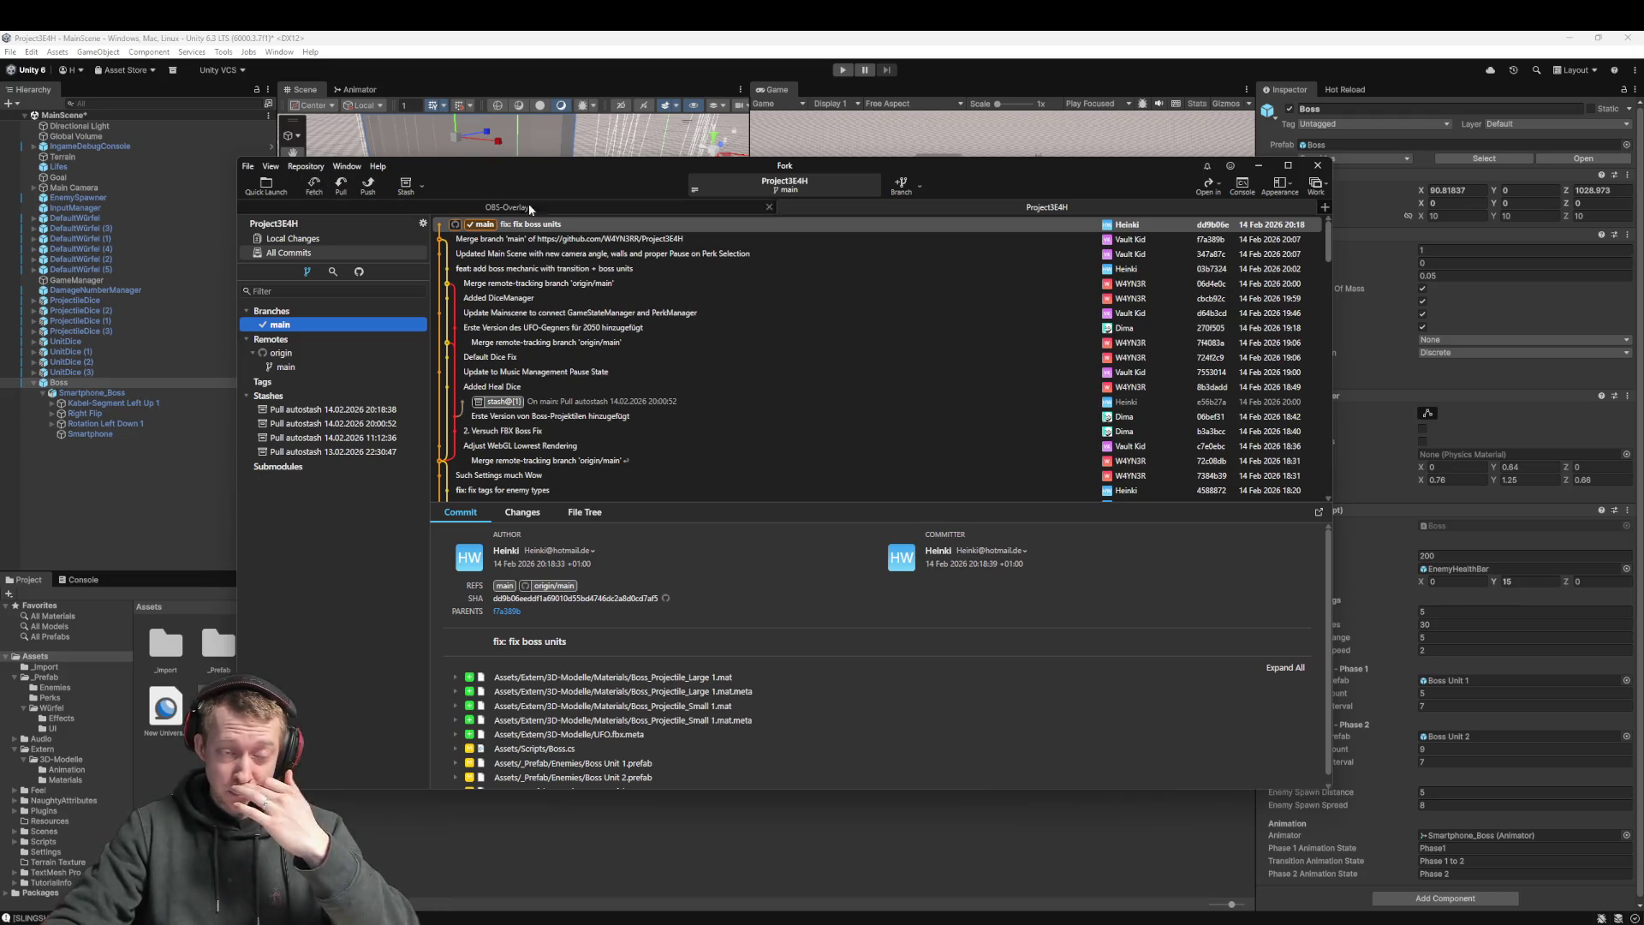
{"action": "left_click", "coordinate": [548, 224]}
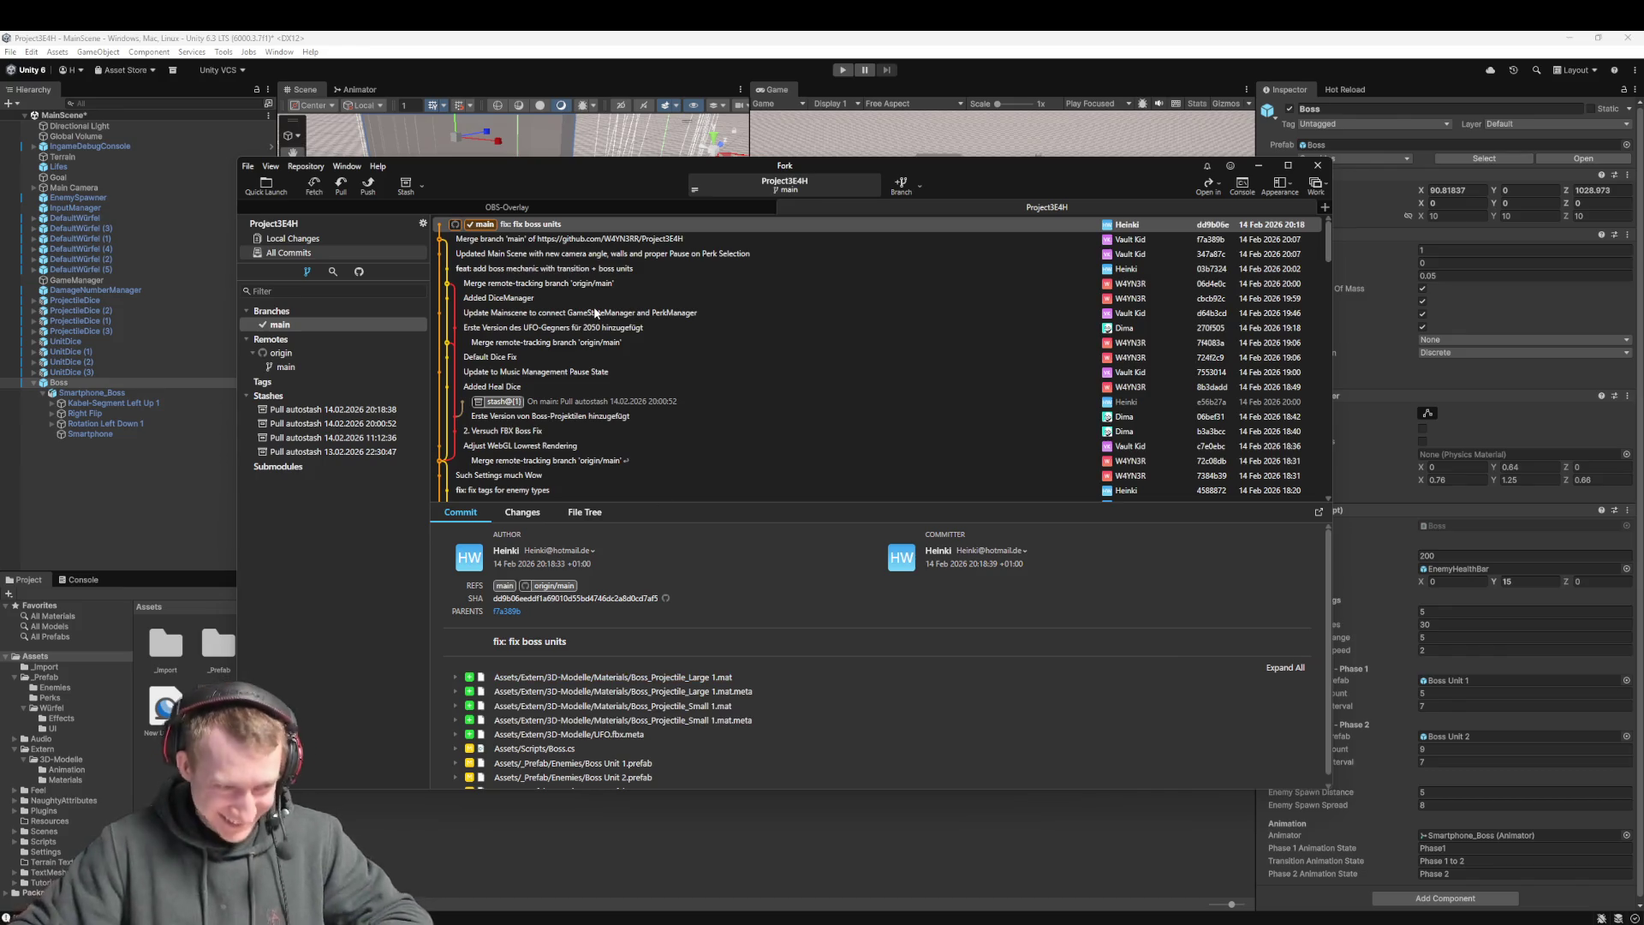
{"action": "left_click", "coordinate": [86, 499]}
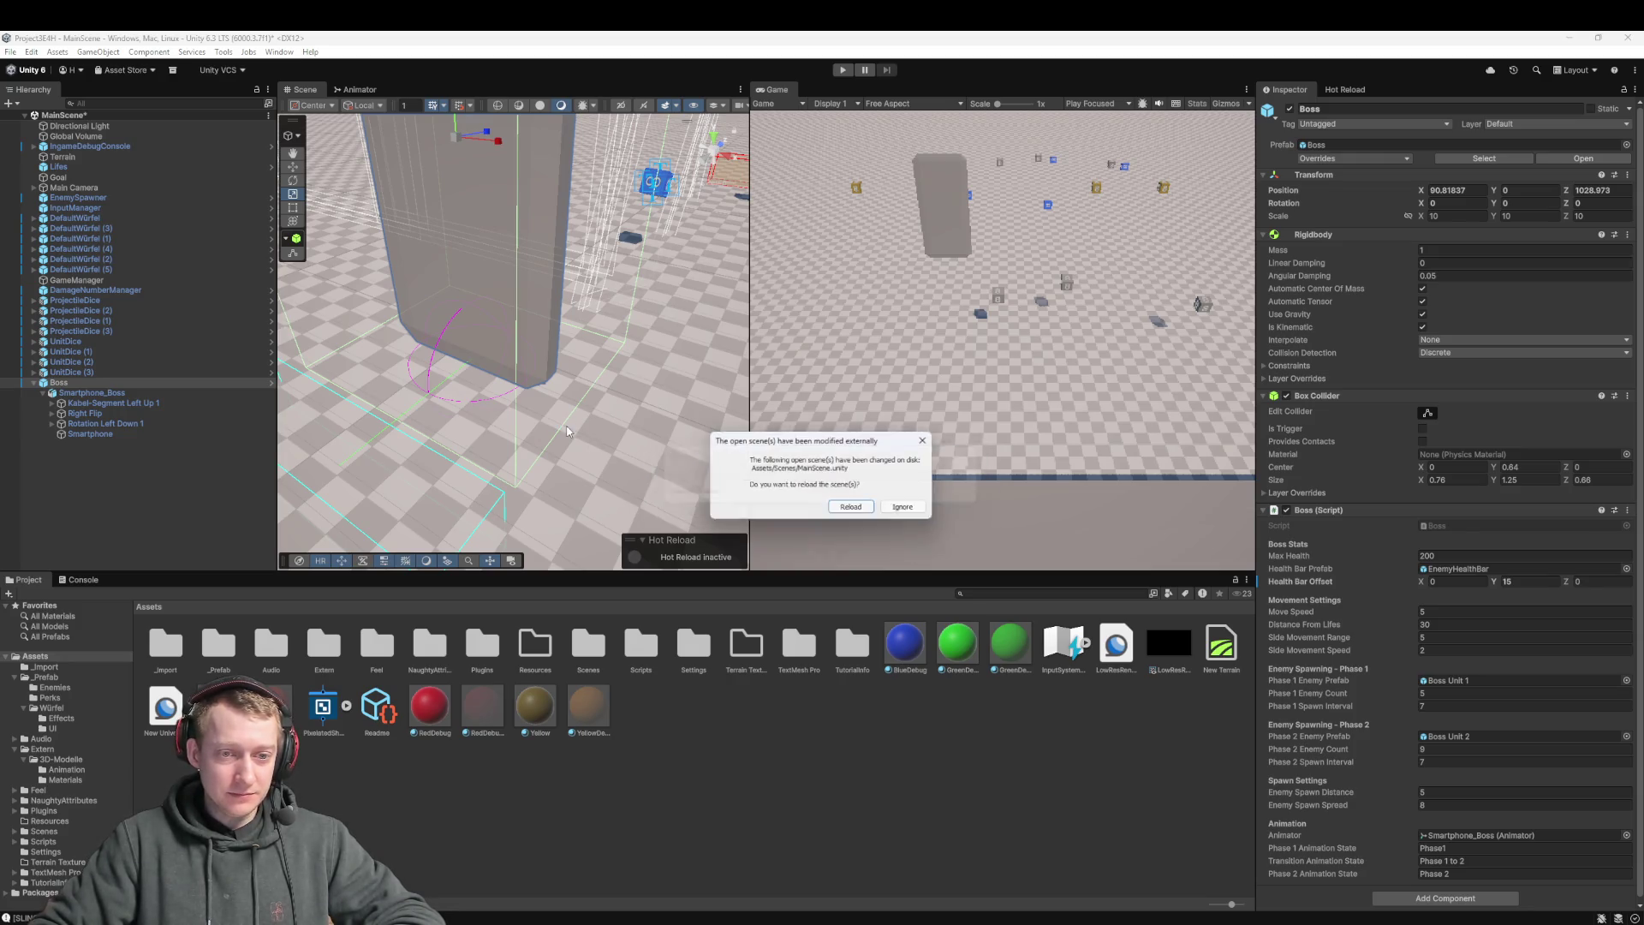
{"action": "left_click", "coordinate": [852, 508]}
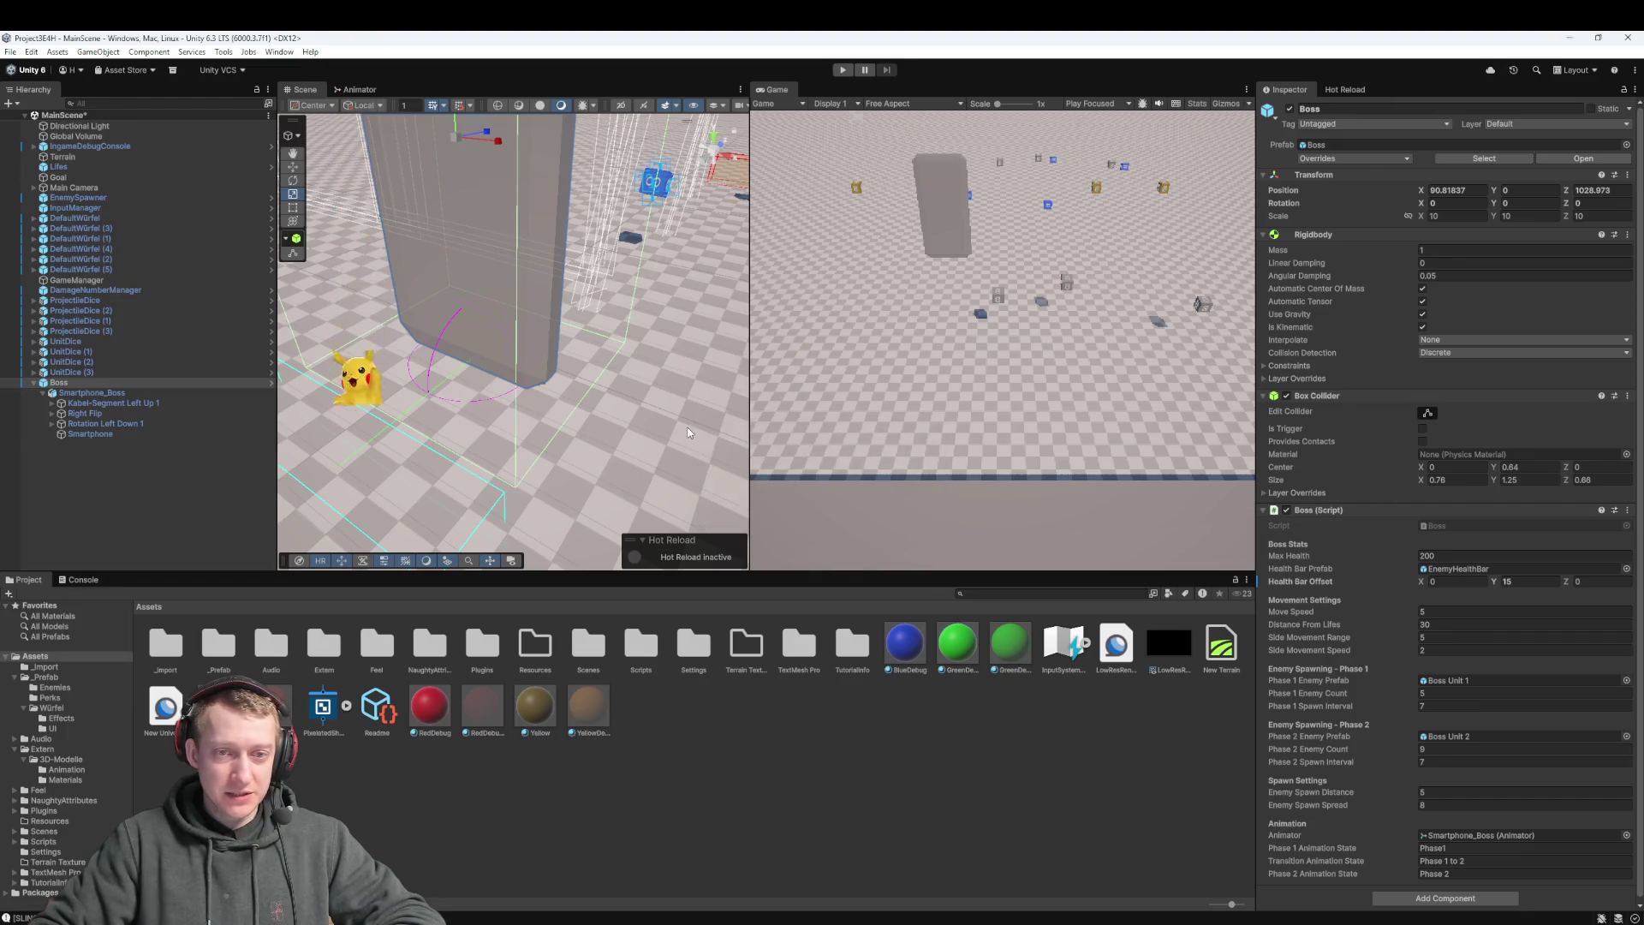
{"action": "scroll", "coordinate": [539, 386], "scroll_direction": "down", "scroll_amount": 10}
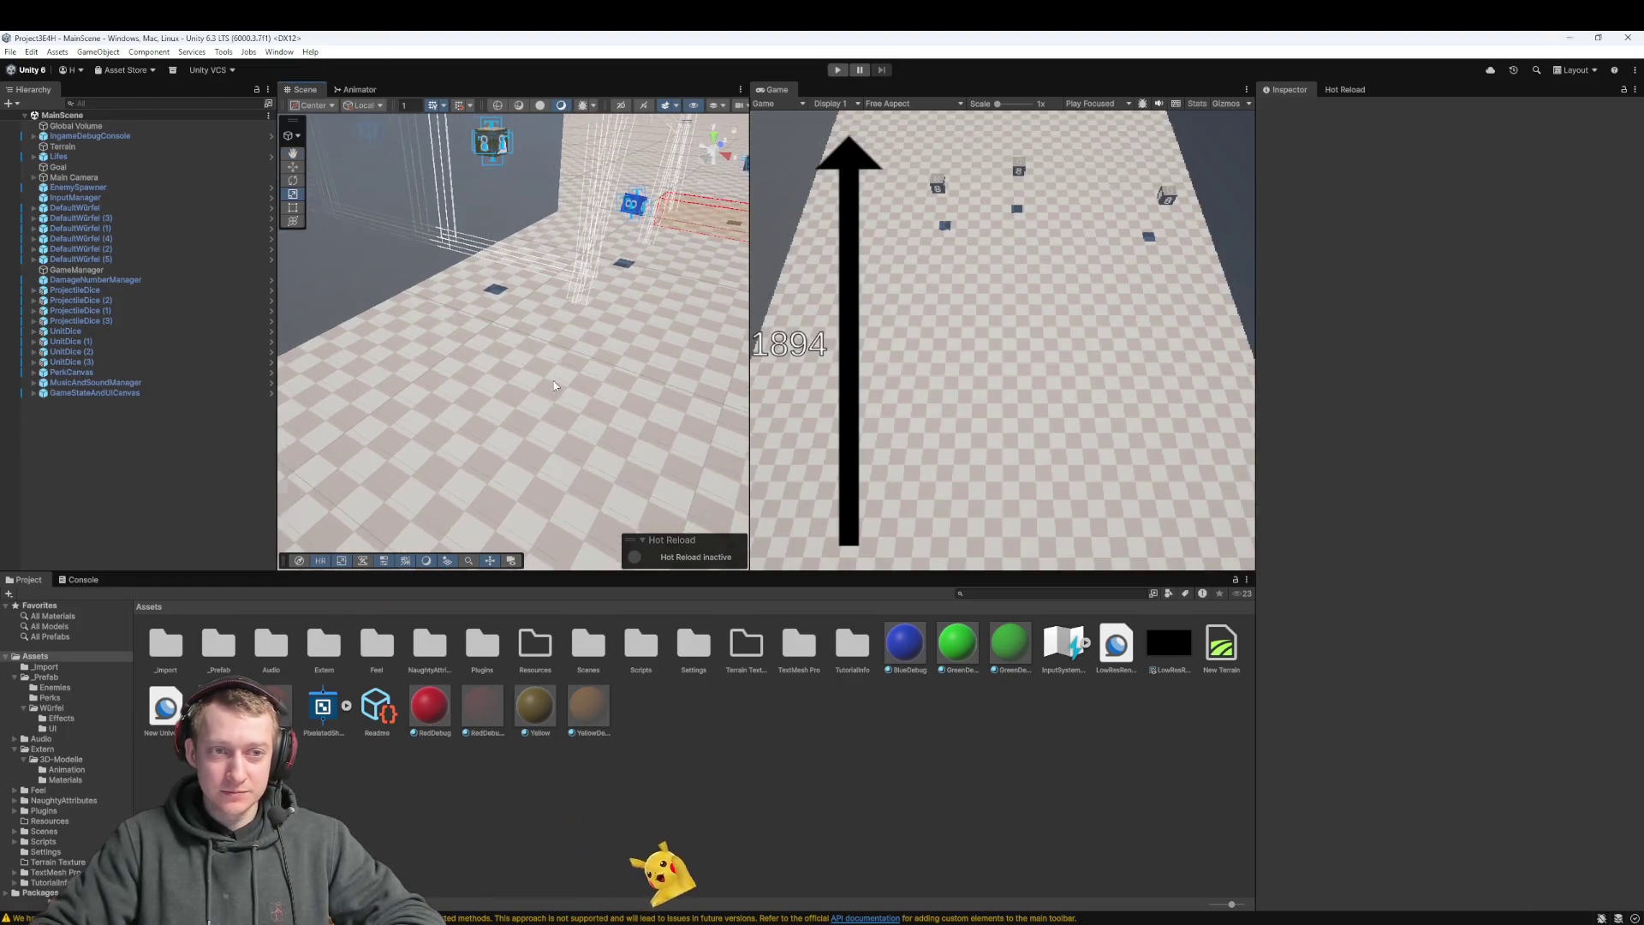
{"action": "scroll", "coordinate": [534, 369], "scroll_direction": "down", "scroll_amount": 10}
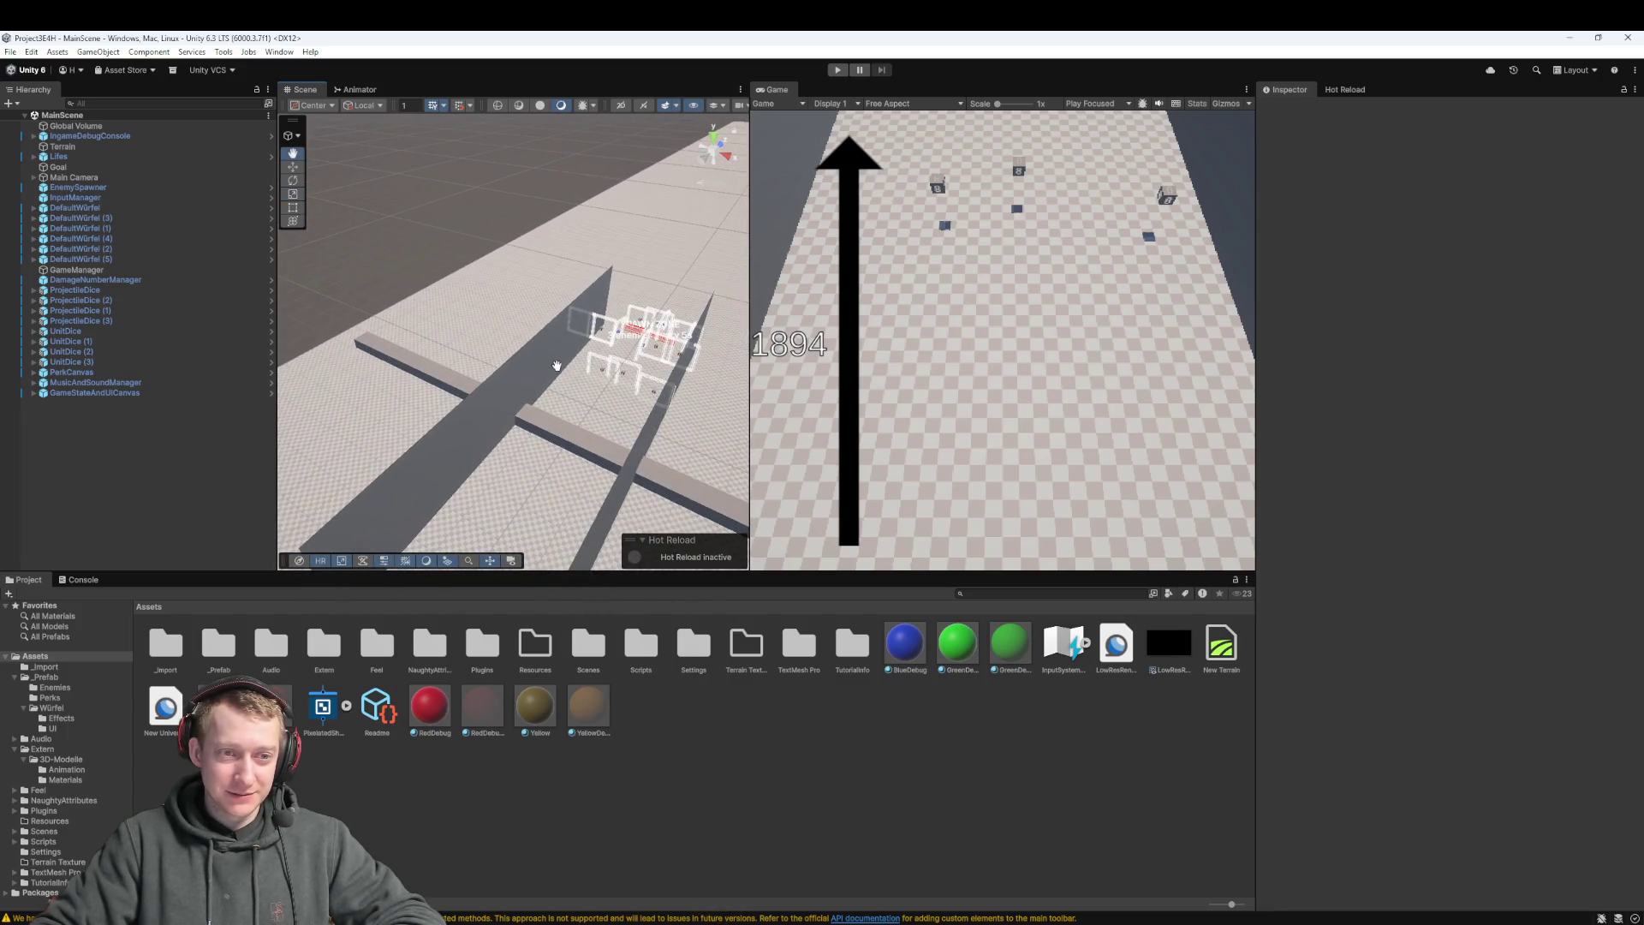
{"action": "scroll", "coordinate": [556, 365], "scroll_direction": "down", "scroll_amount": 5}
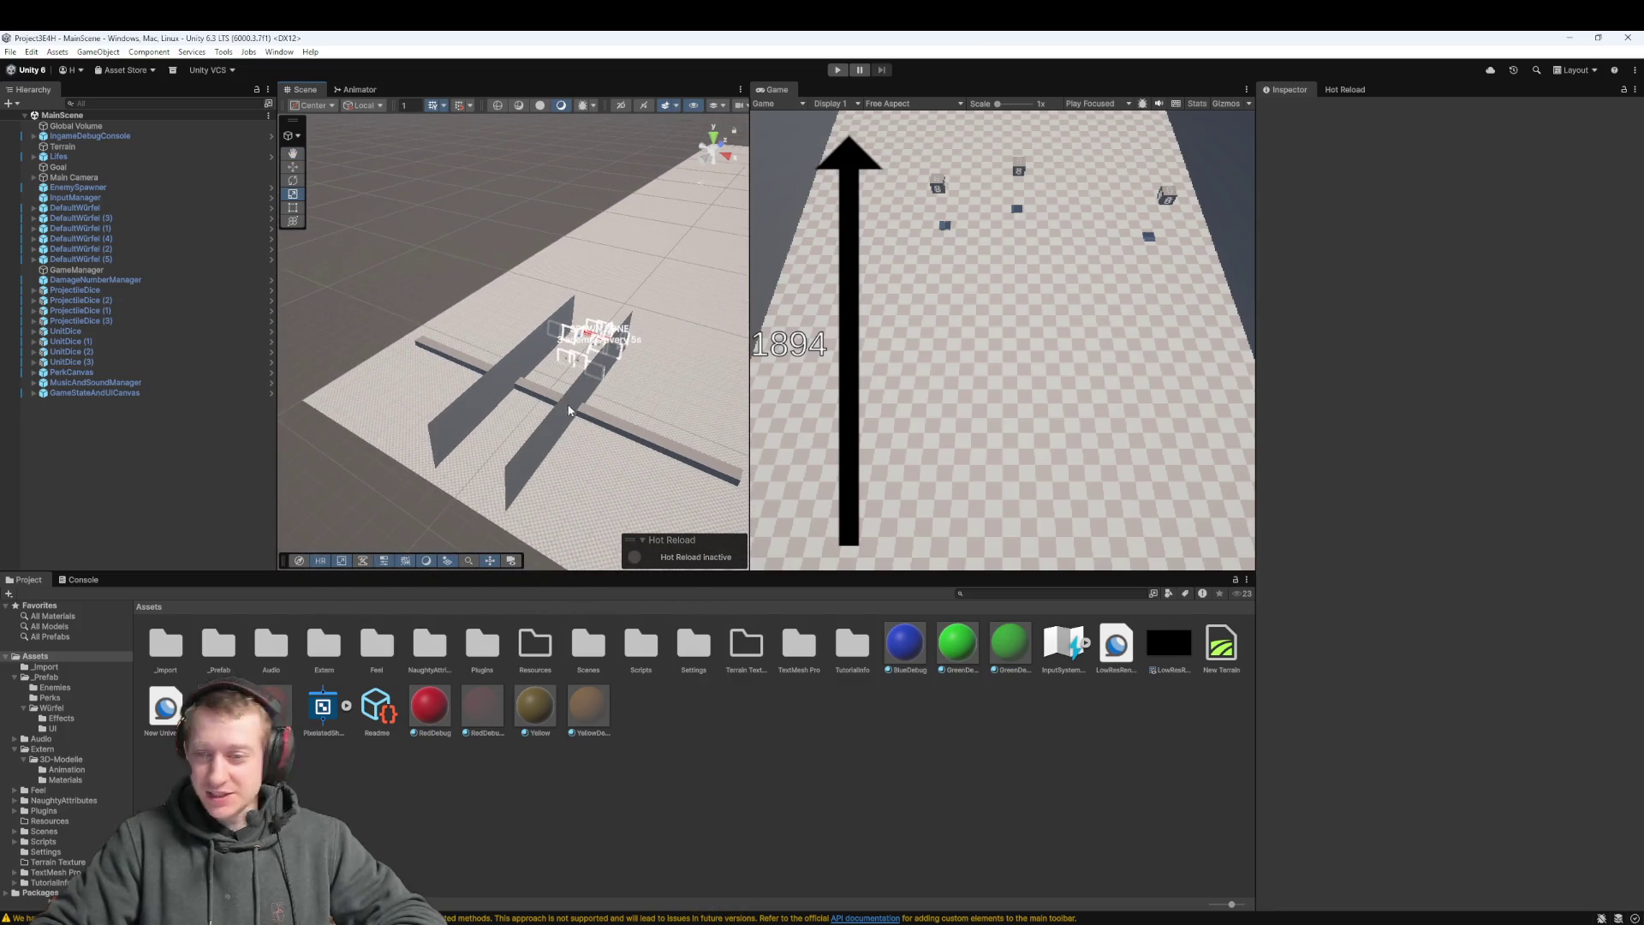
{"action": "scroll", "coordinate": [536, 418], "scroll_direction": "up", "scroll_amount": 5}
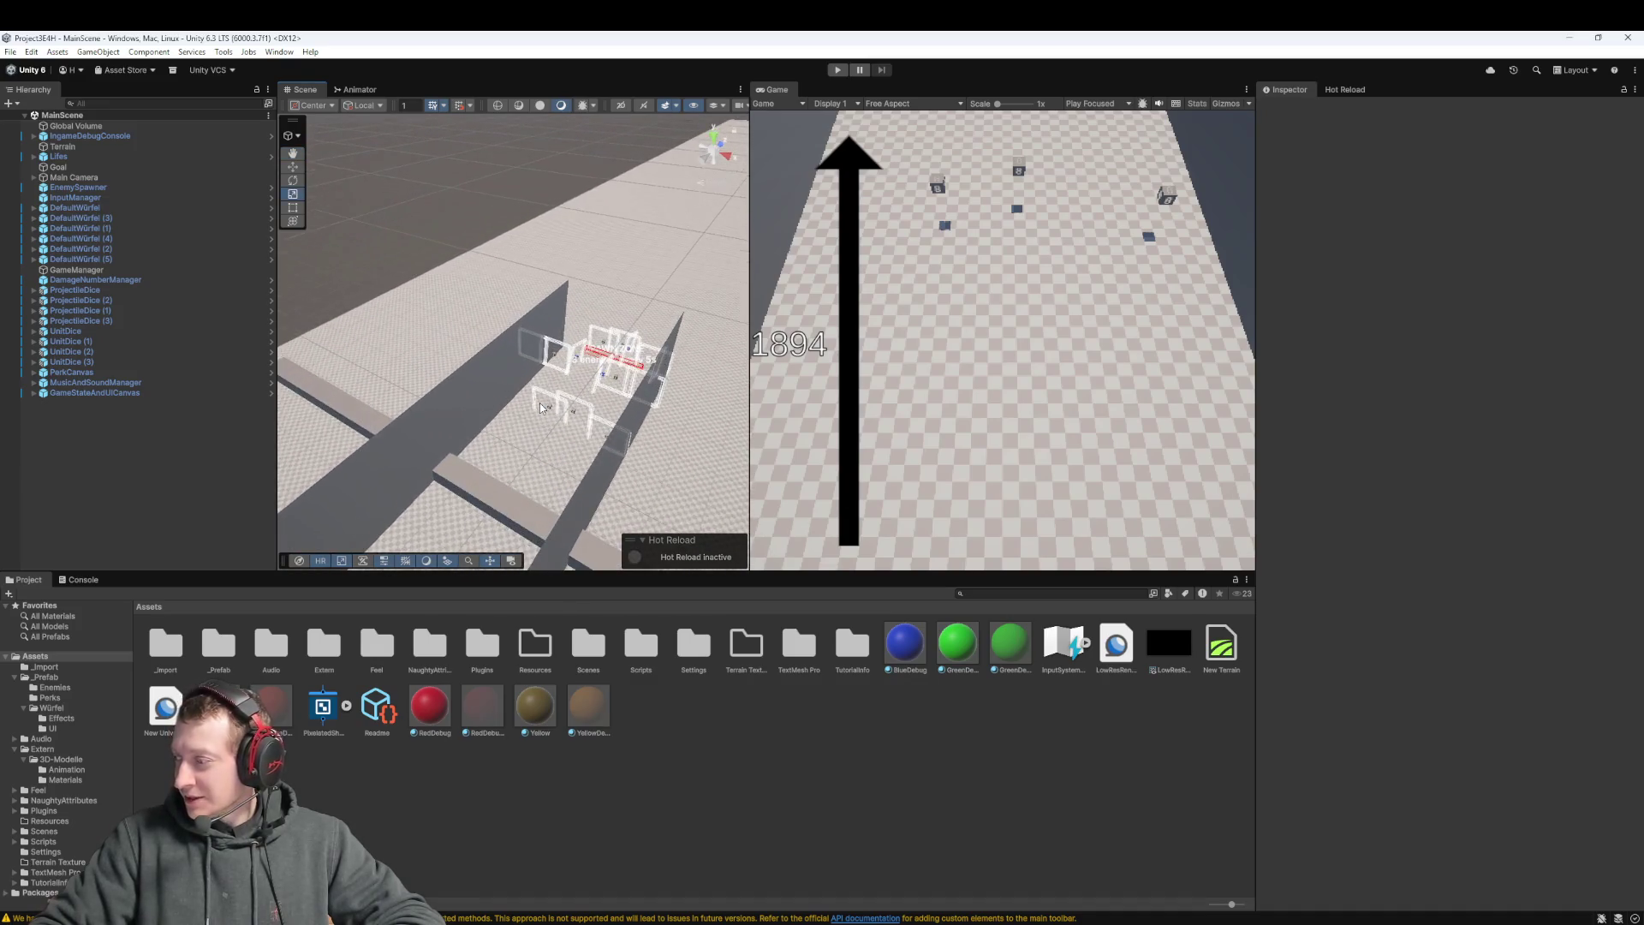
{"action": "scroll", "coordinate": [540, 408], "scroll_direction": "up", "scroll_amount": 8}
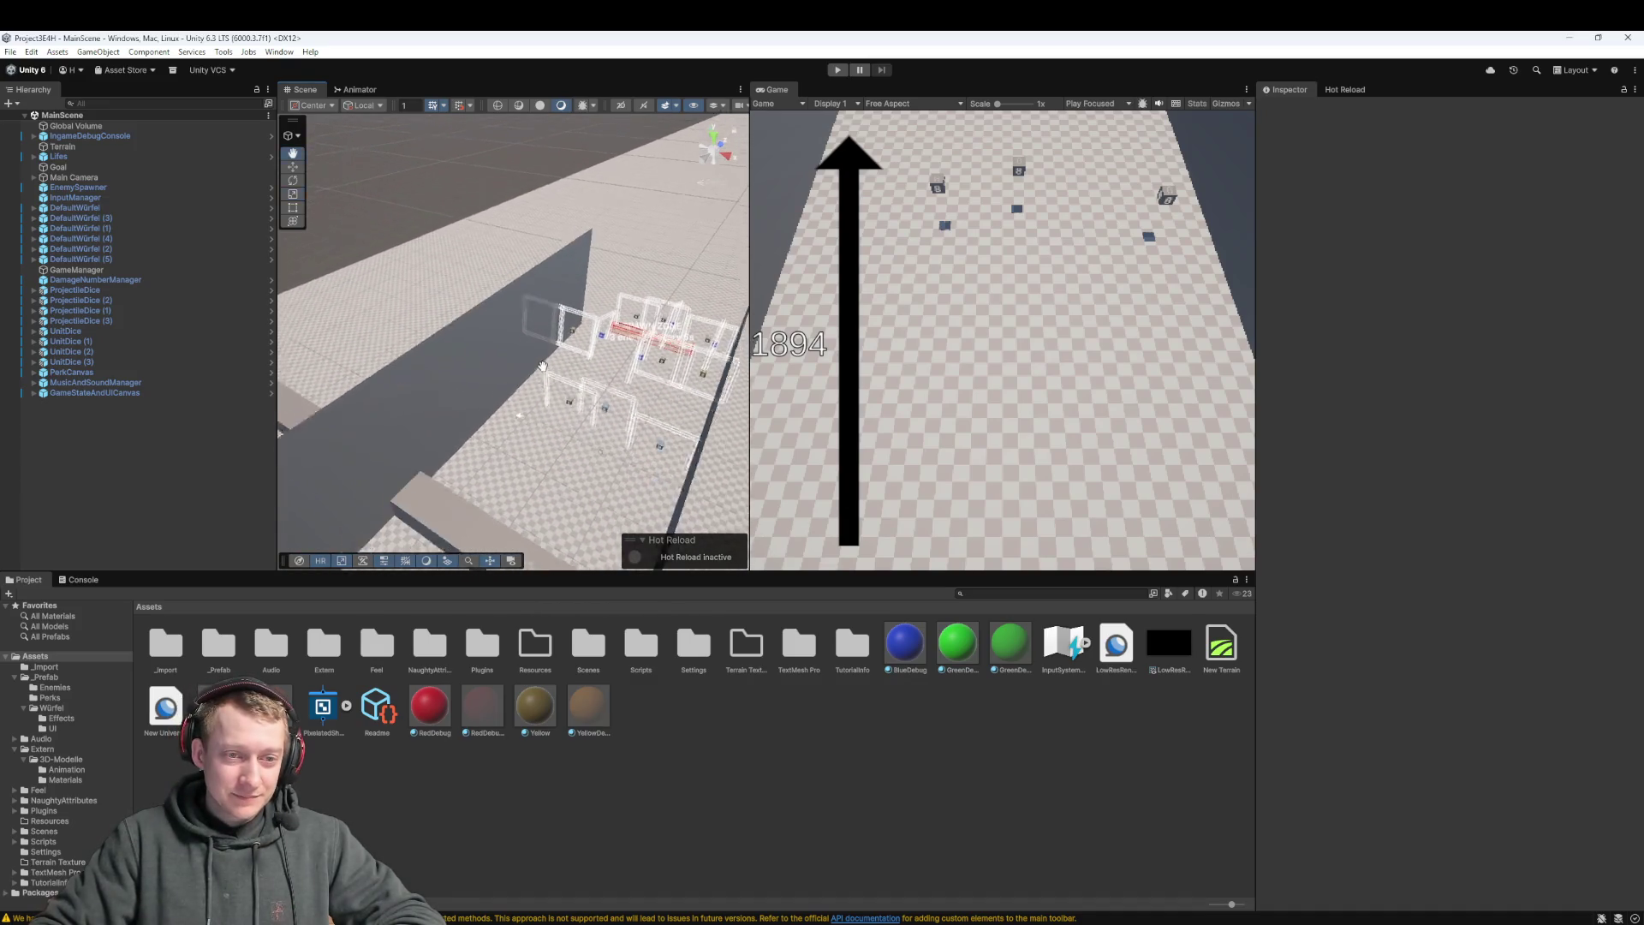
{"action": "left_click_drag", "start_coordinate": [546, 329], "coordinate": [339, 205]}
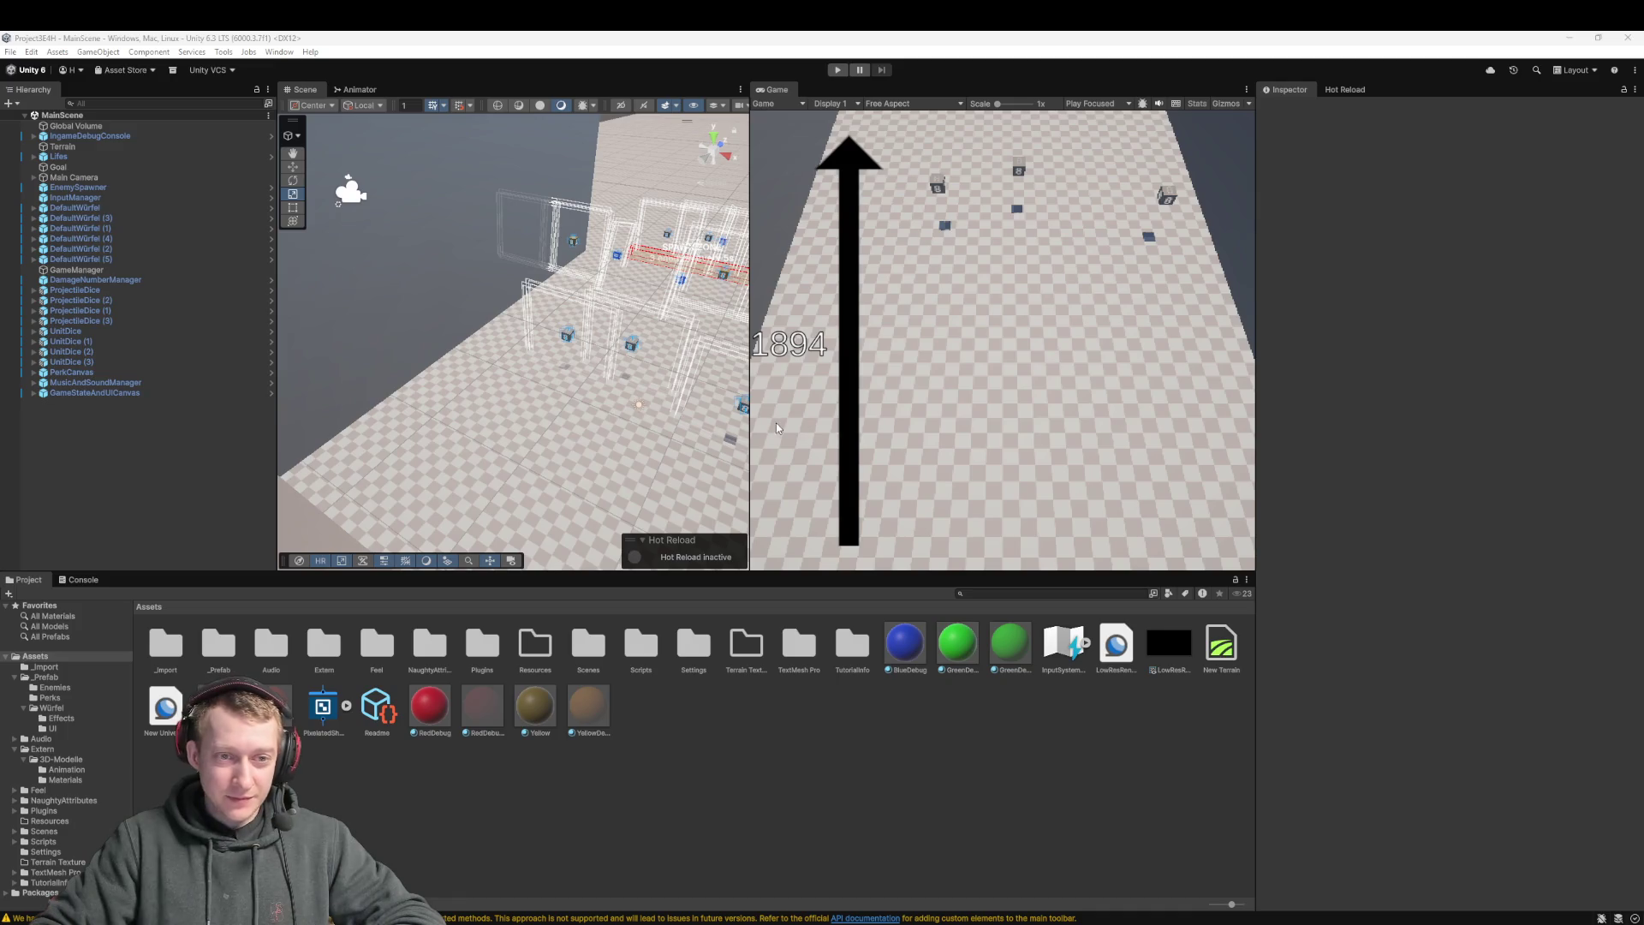
{"action": "left_click_drag", "start_coordinate": [666, 381], "coordinate": [655, 357]}
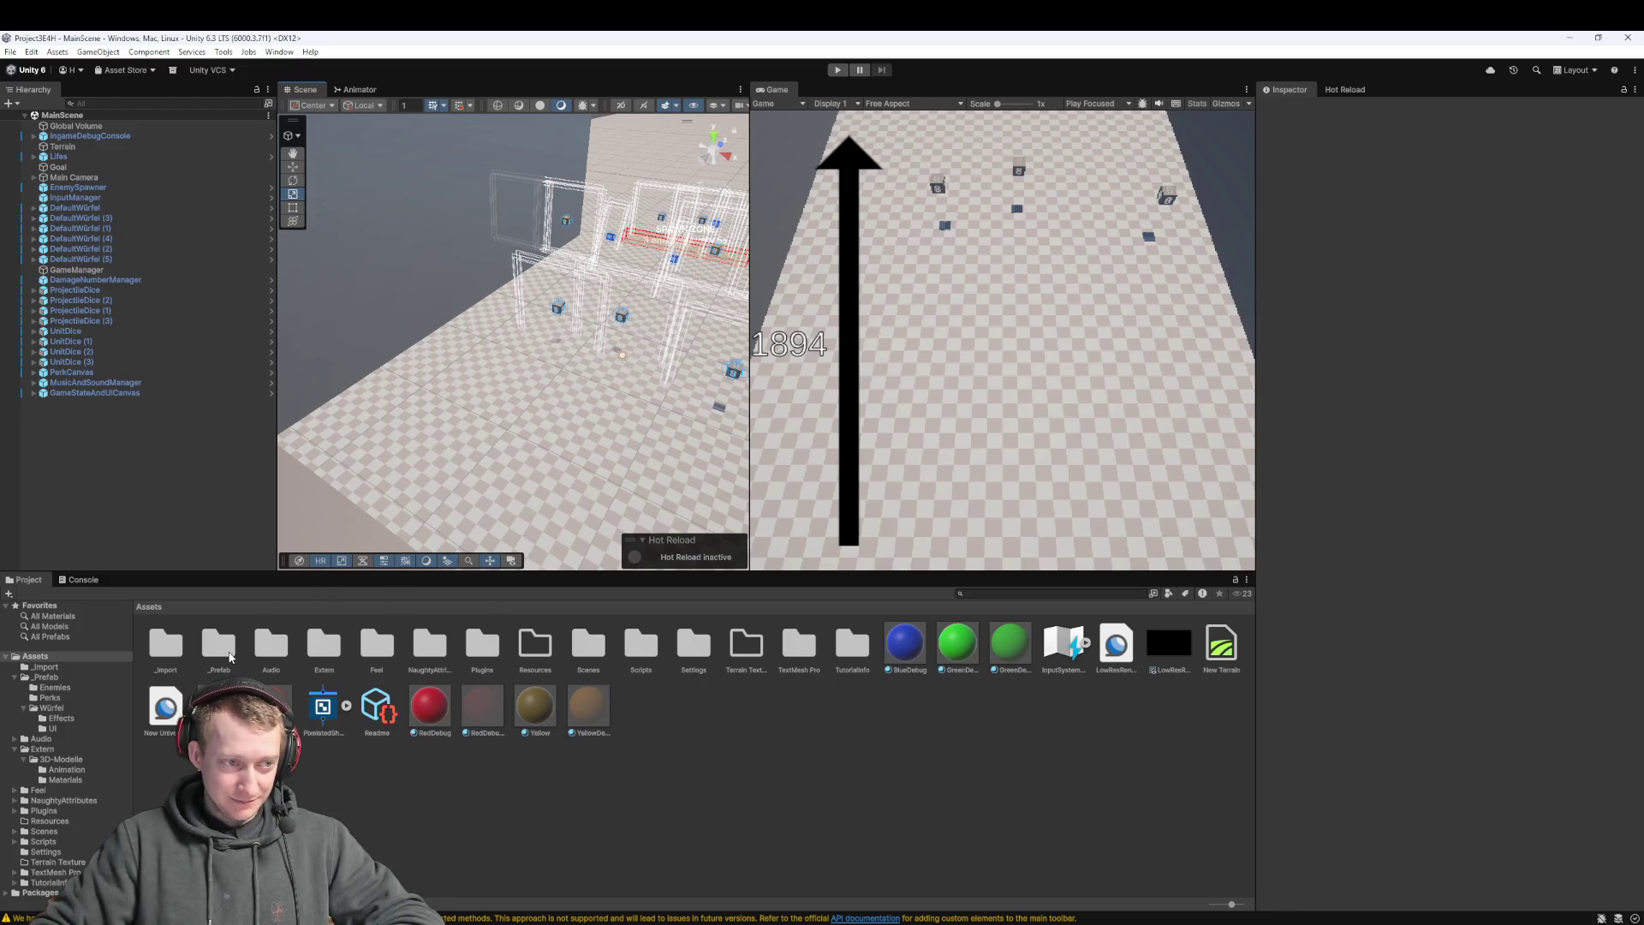
{"action": "double_click", "coordinate": [220, 644]}
Run a playtest, choosing the 'One Die to rule them all' perk, then stop it
{"action": "left_click", "coordinate": [298, 703]}
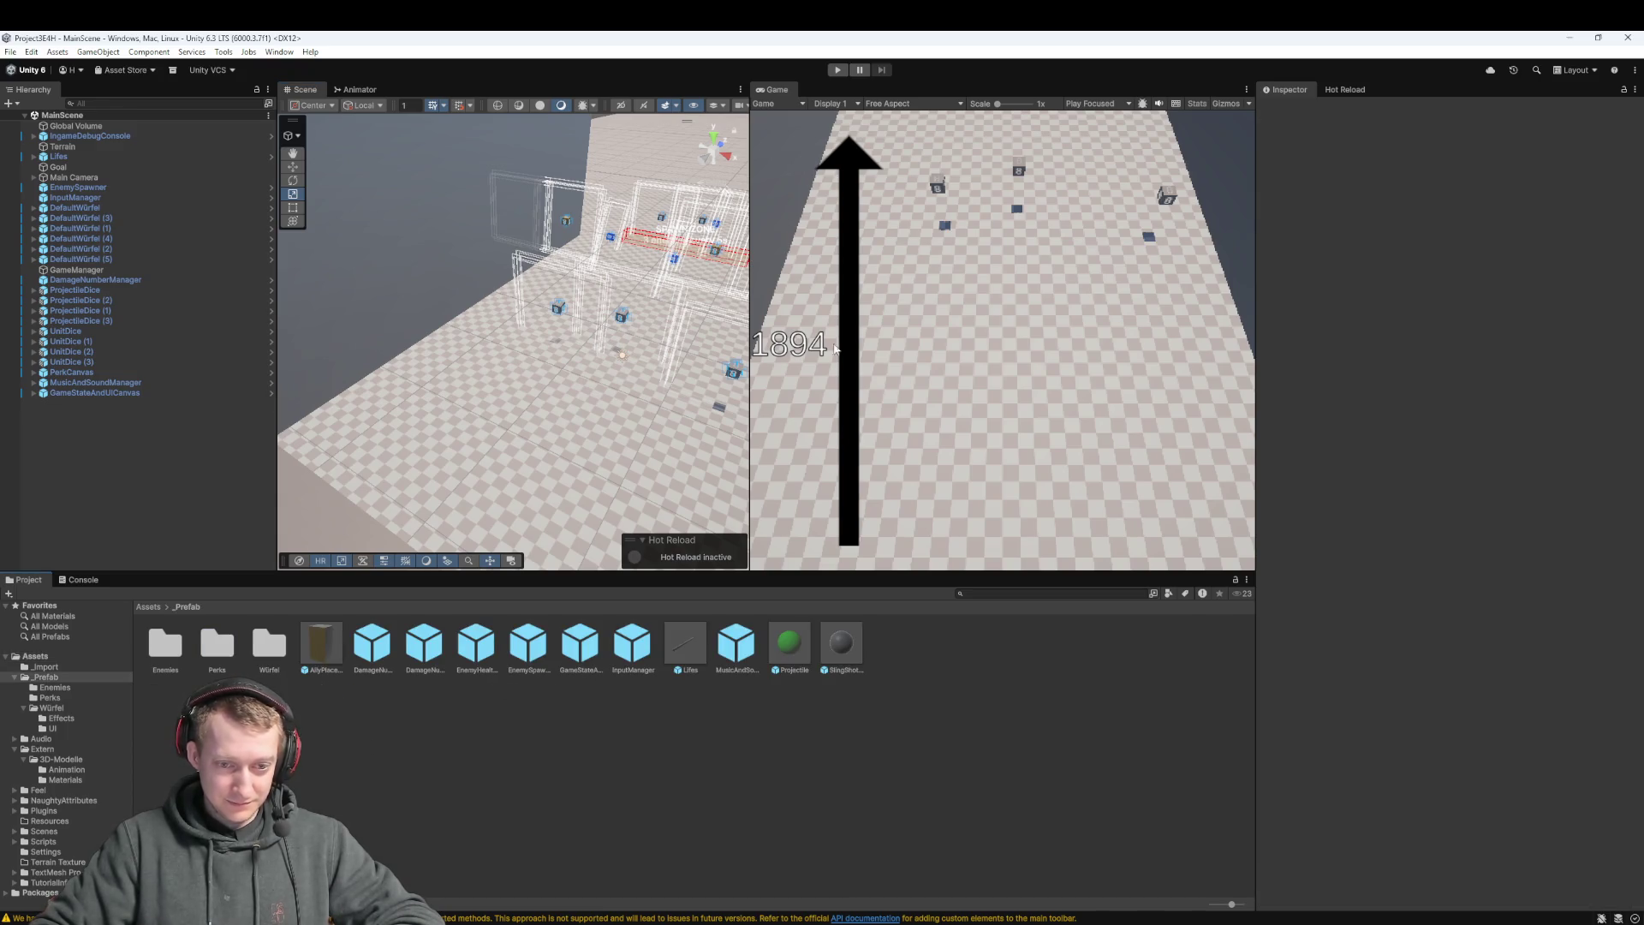
{"action": "left_click", "coordinate": [837, 72]}
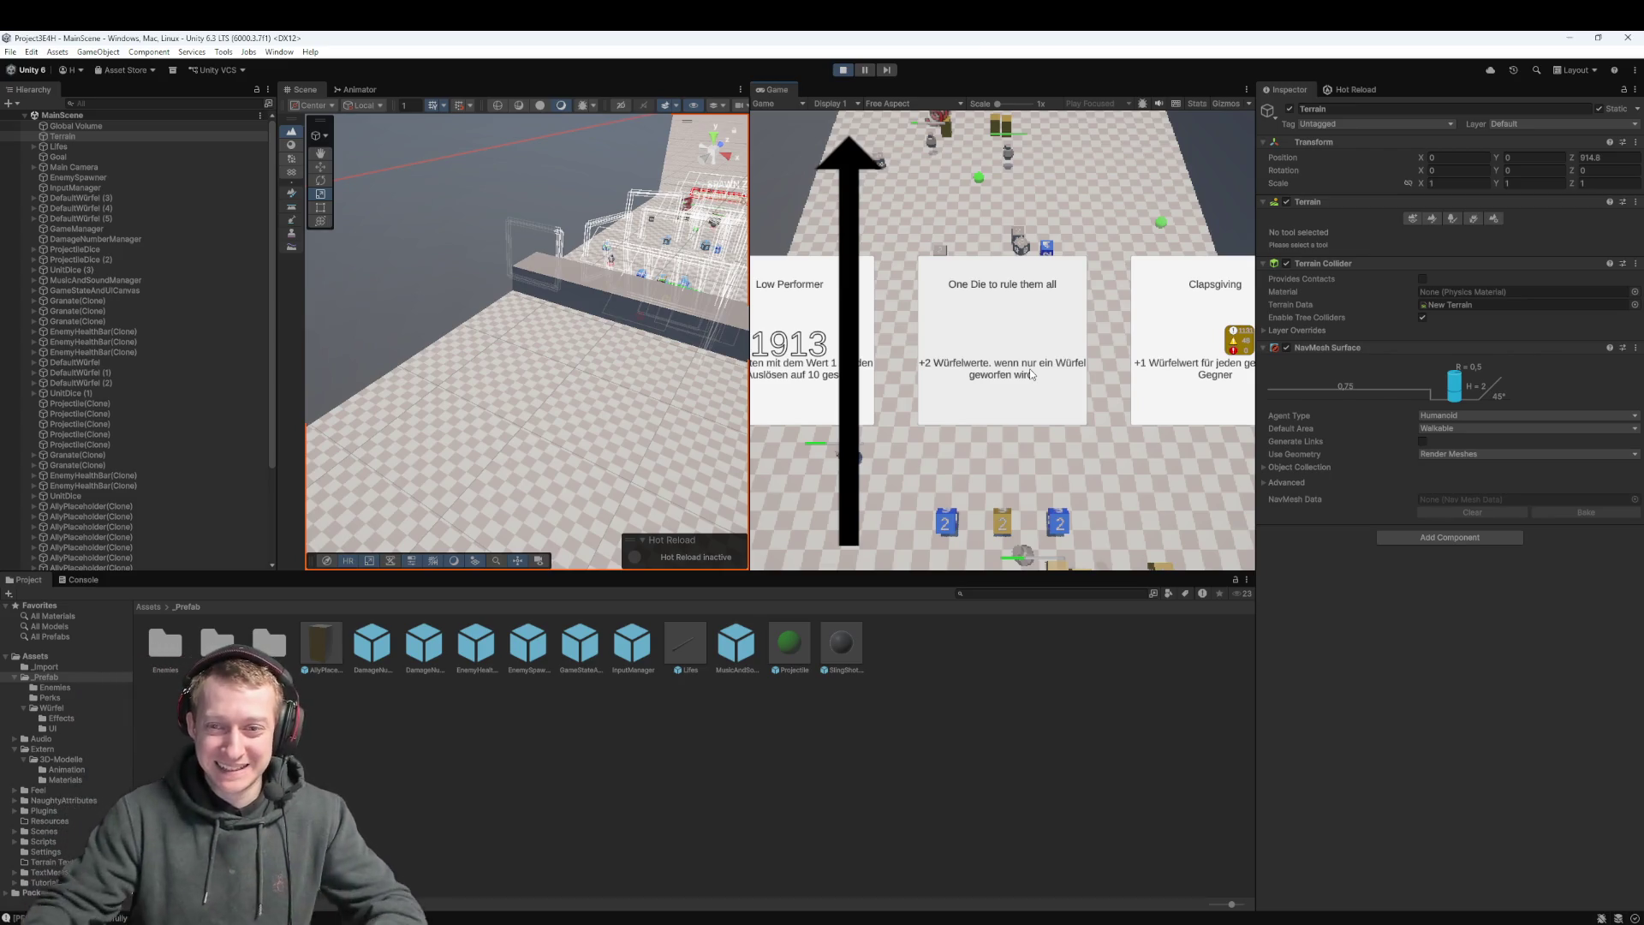
{"action": "left_click", "coordinate": [1030, 374]}
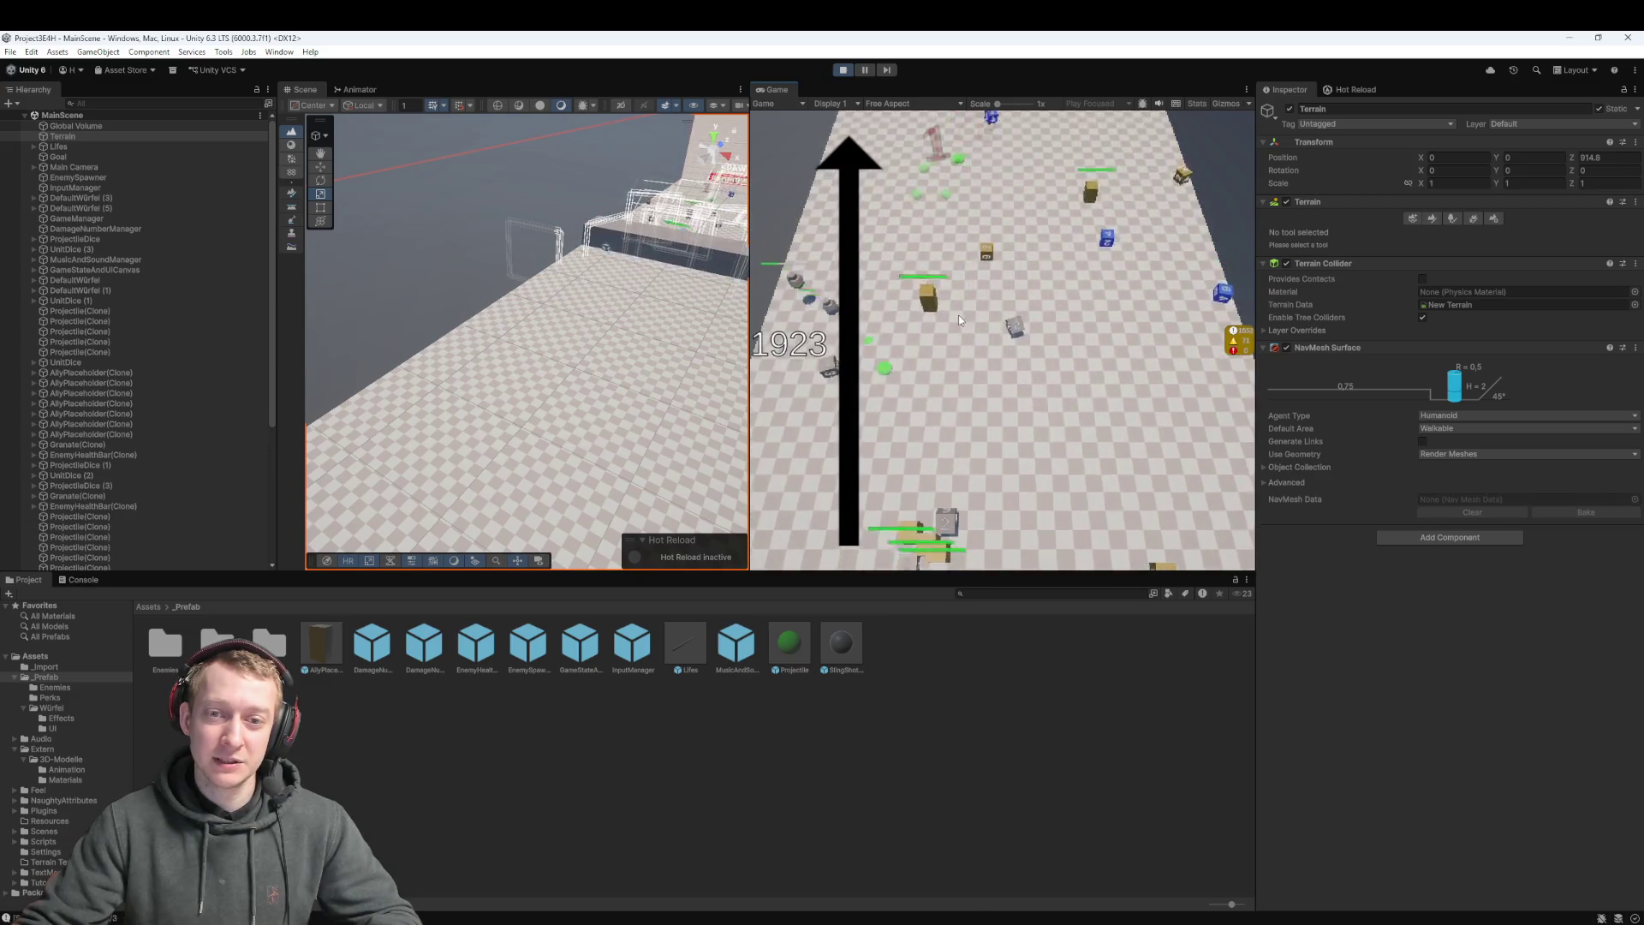
{"action": "left_click", "coordinate": [844, 70]}
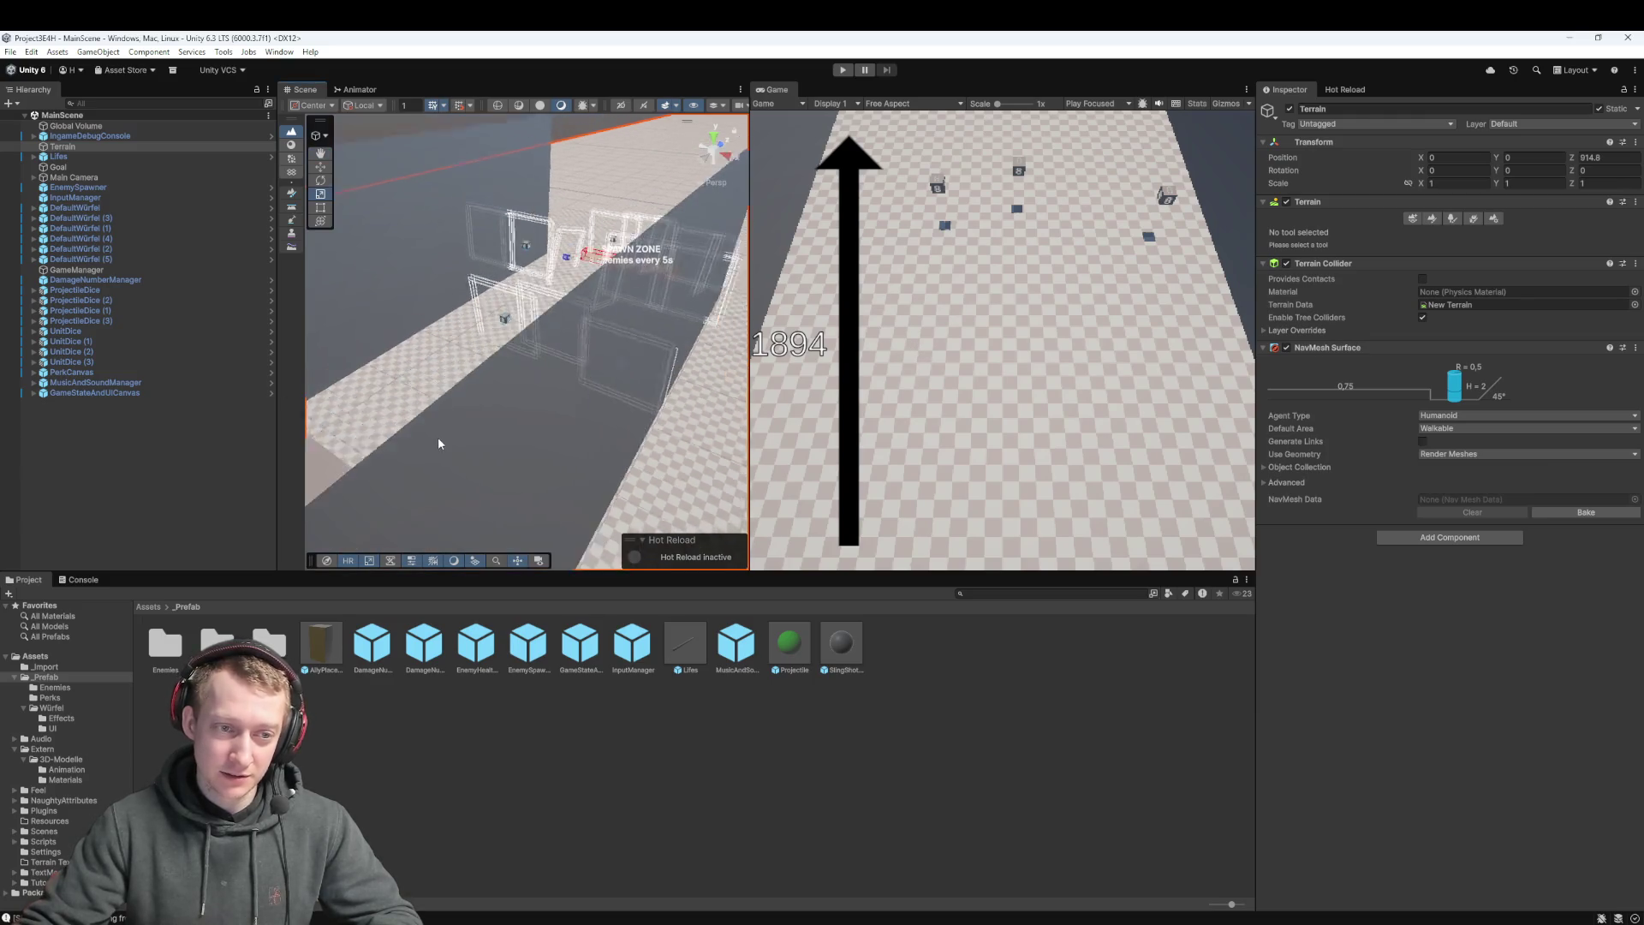
Frame the Terrain, then bake and clear its NavMesh data
{"action": "key", "text": "f"}
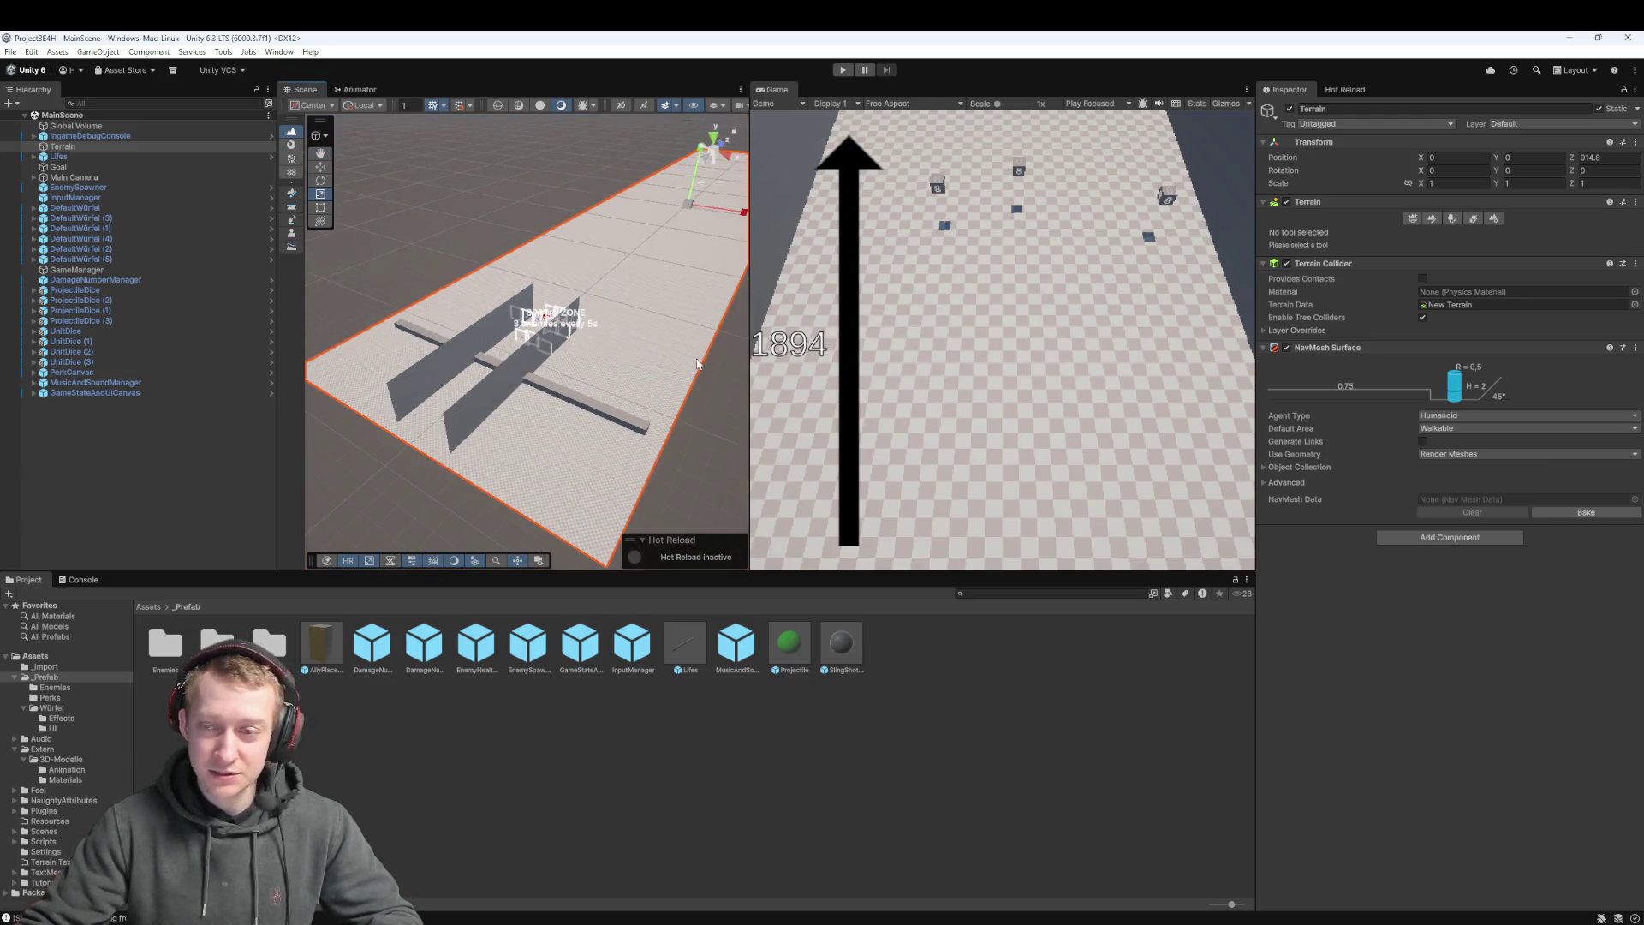
{"action": "left_click", "coordinate": [1413, 220]}
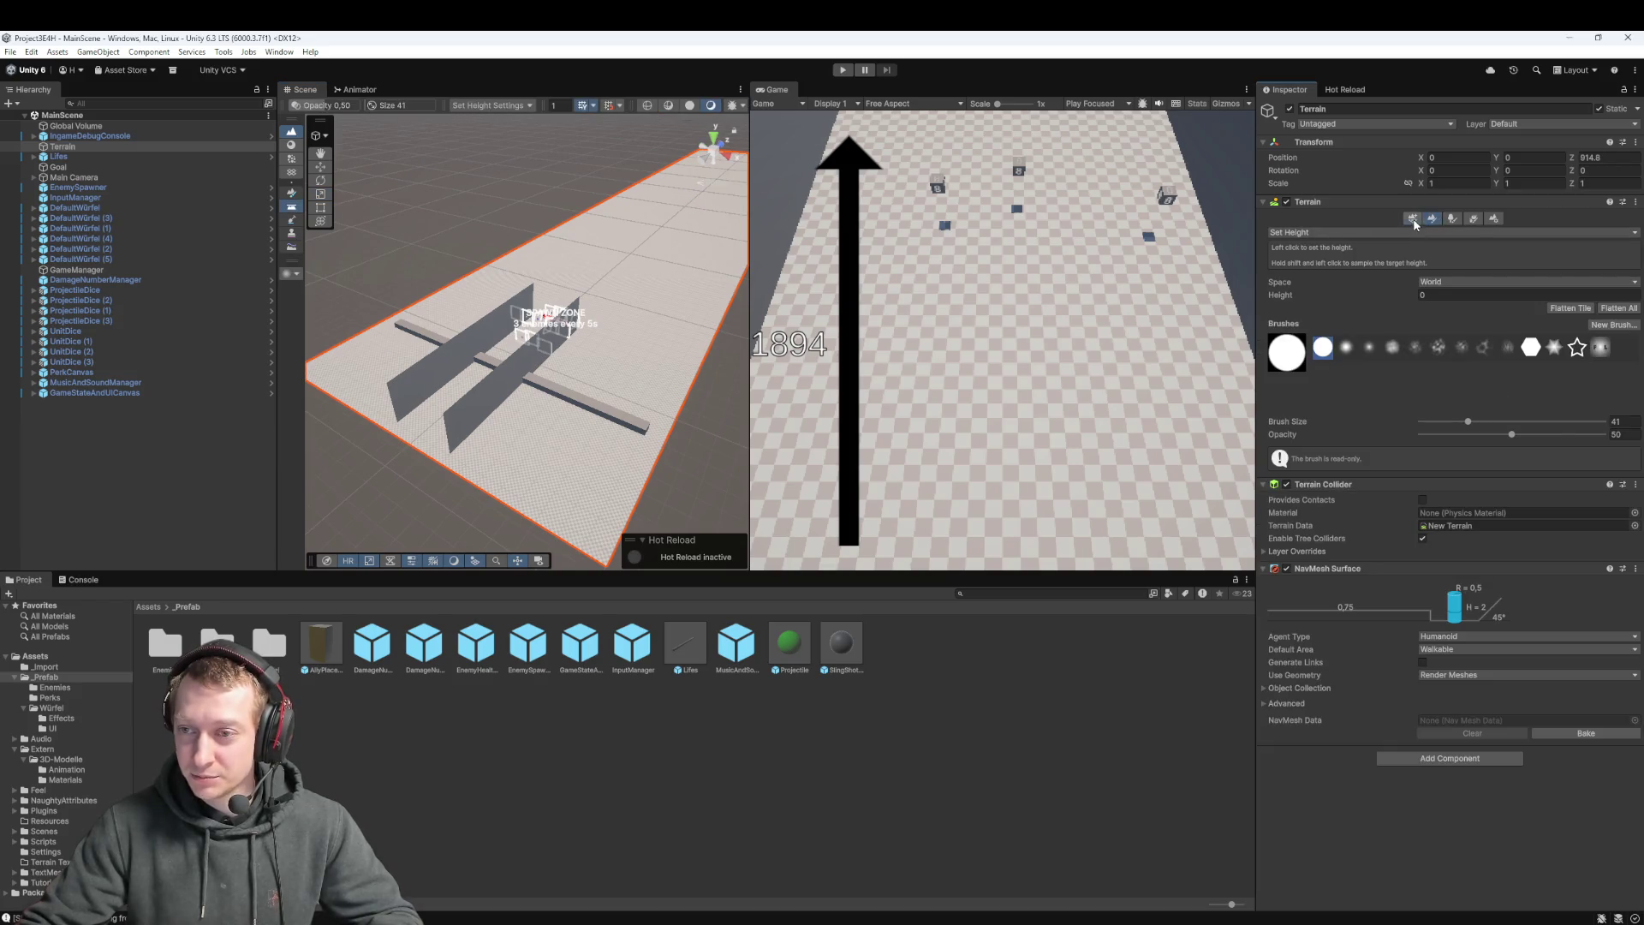
{"action": "left_click", "coordinate": [1413, 219]}
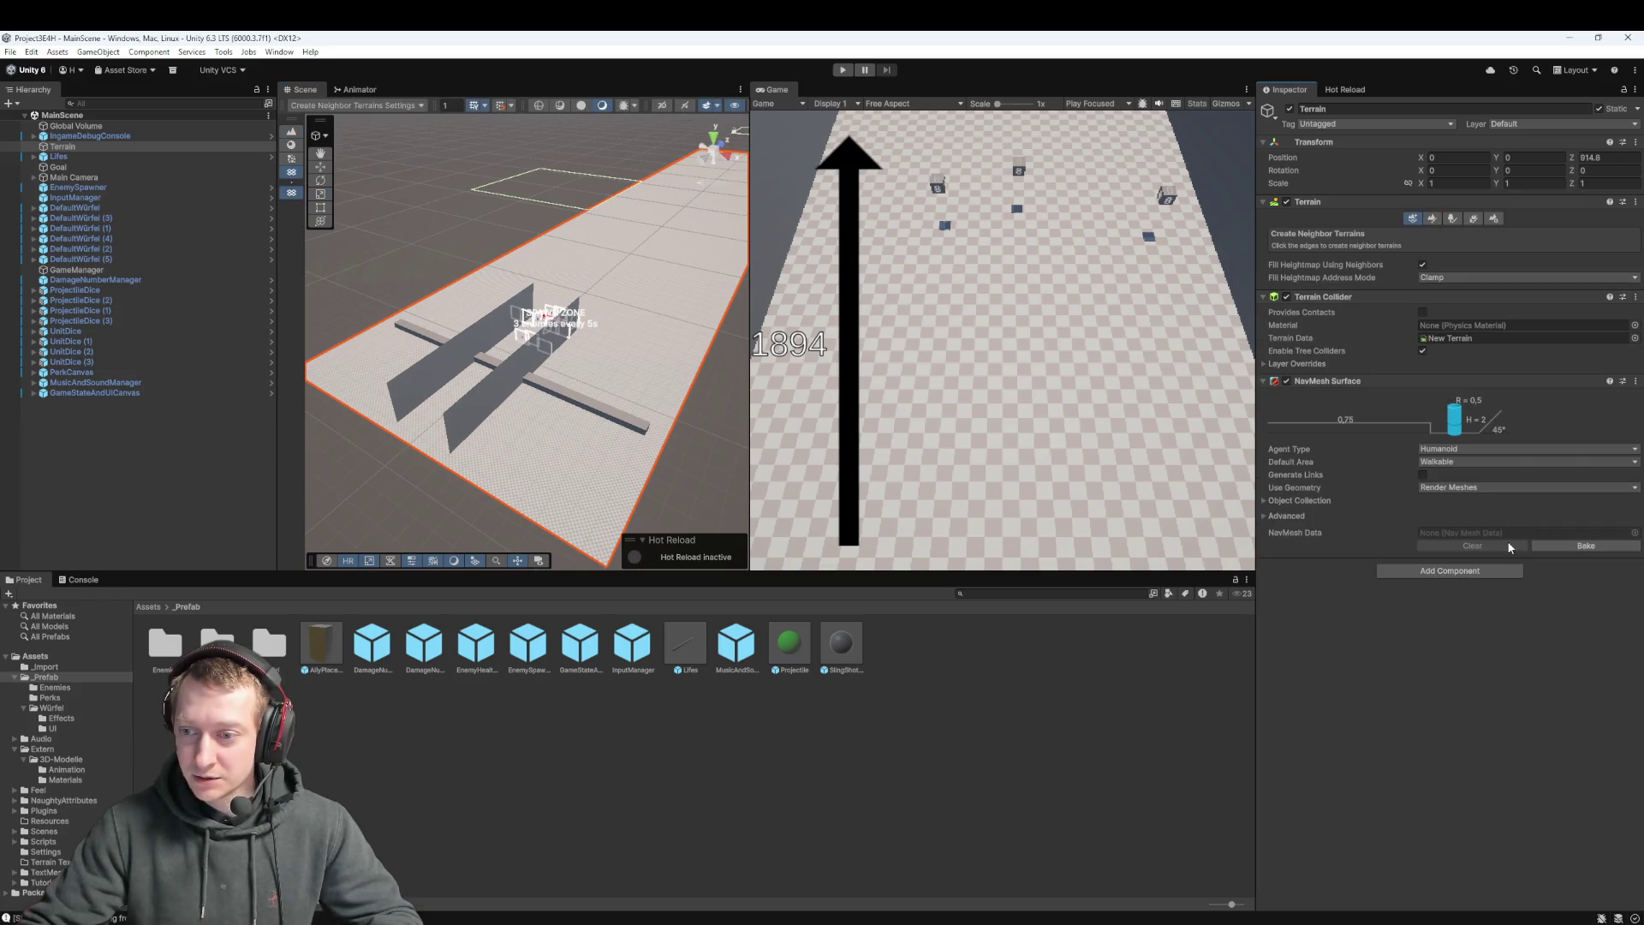
{"action": "left_click_drag", "start_coordinate": [582, 359], "coordinate": [576, 340]}
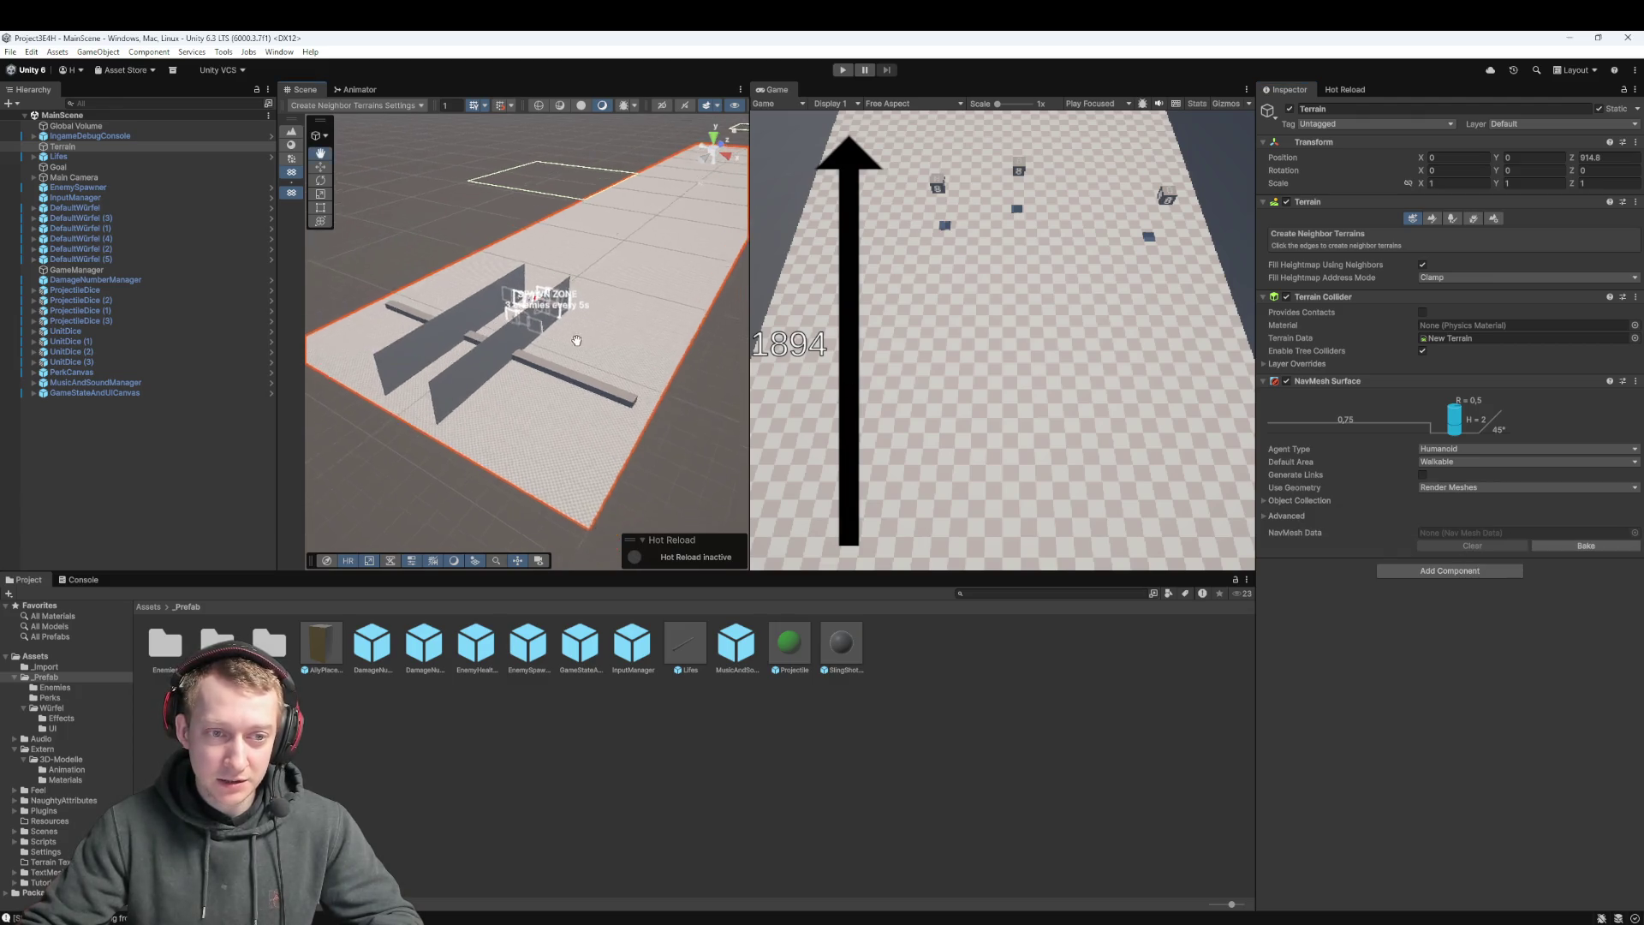
{"action": "scroll", "coordinate": [576, 340], "scroll_direction": "up", "scroll_amount": 6}
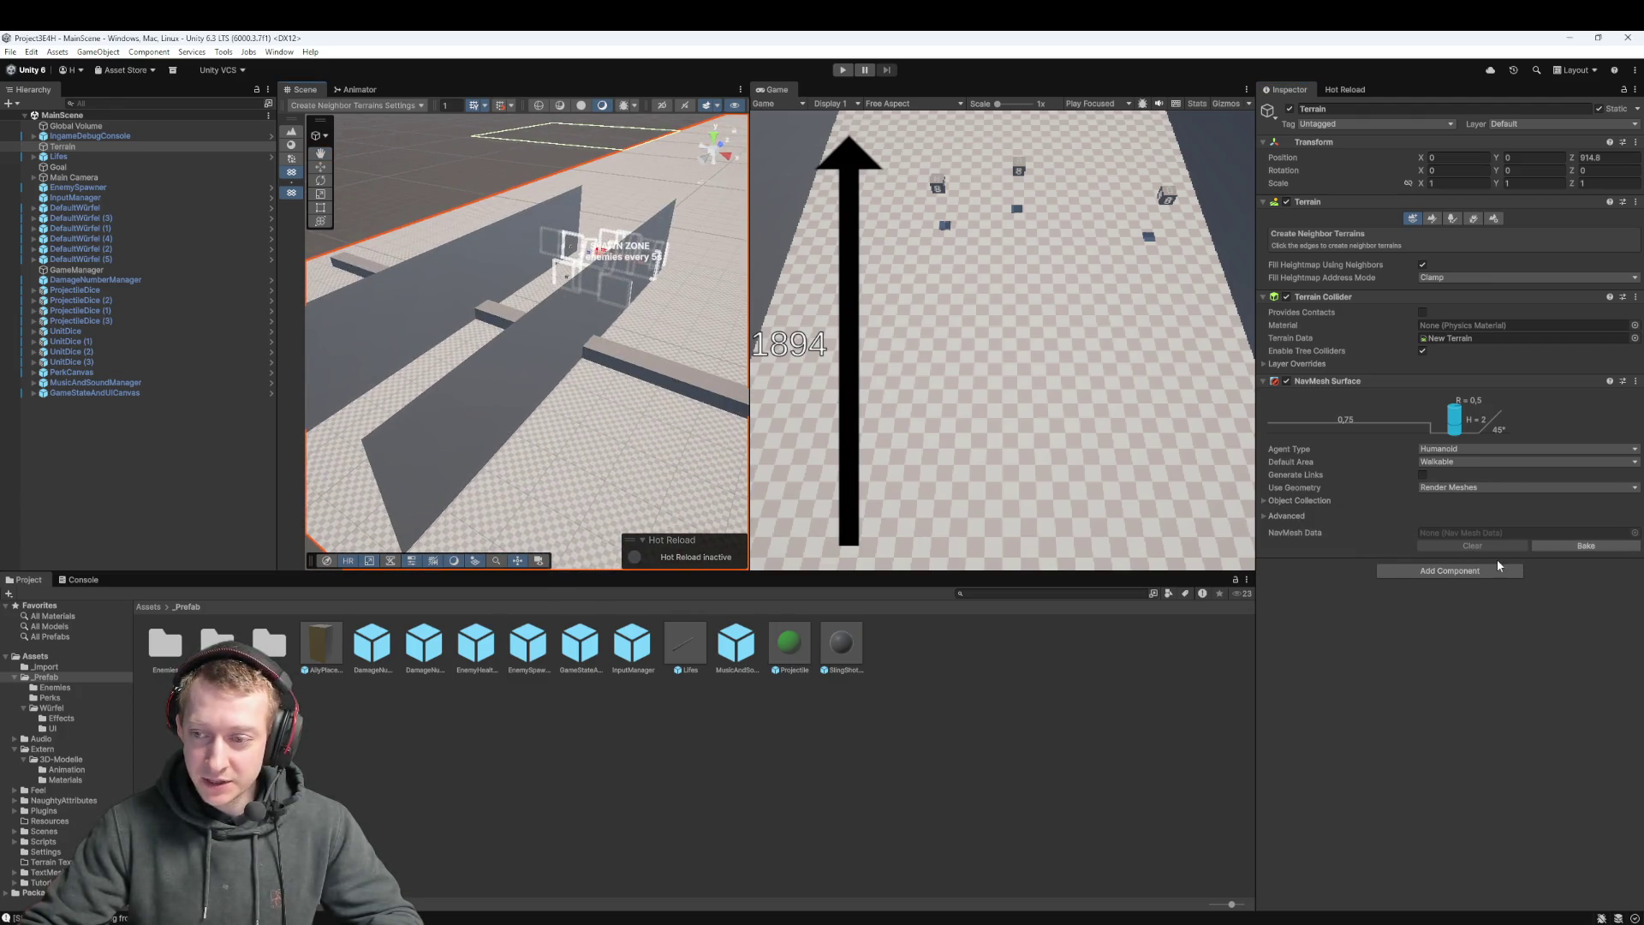
{"action": "left_click", "coordinate": [1552, 548]}
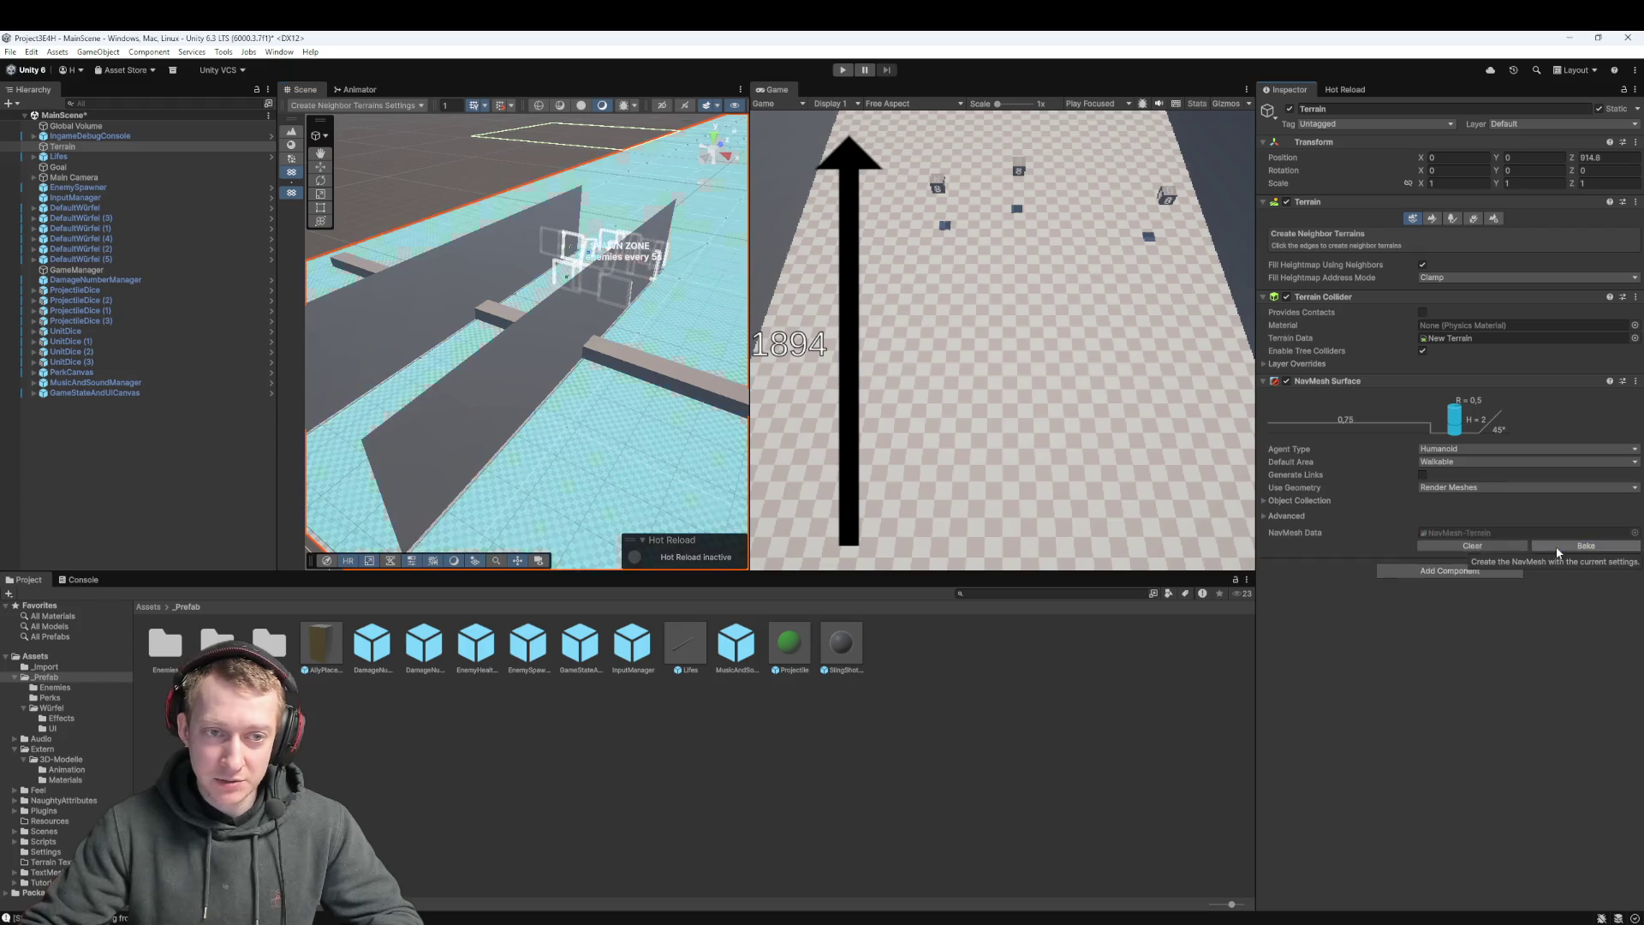
{"action": "left_click", "coordinate": [1472, 547]}
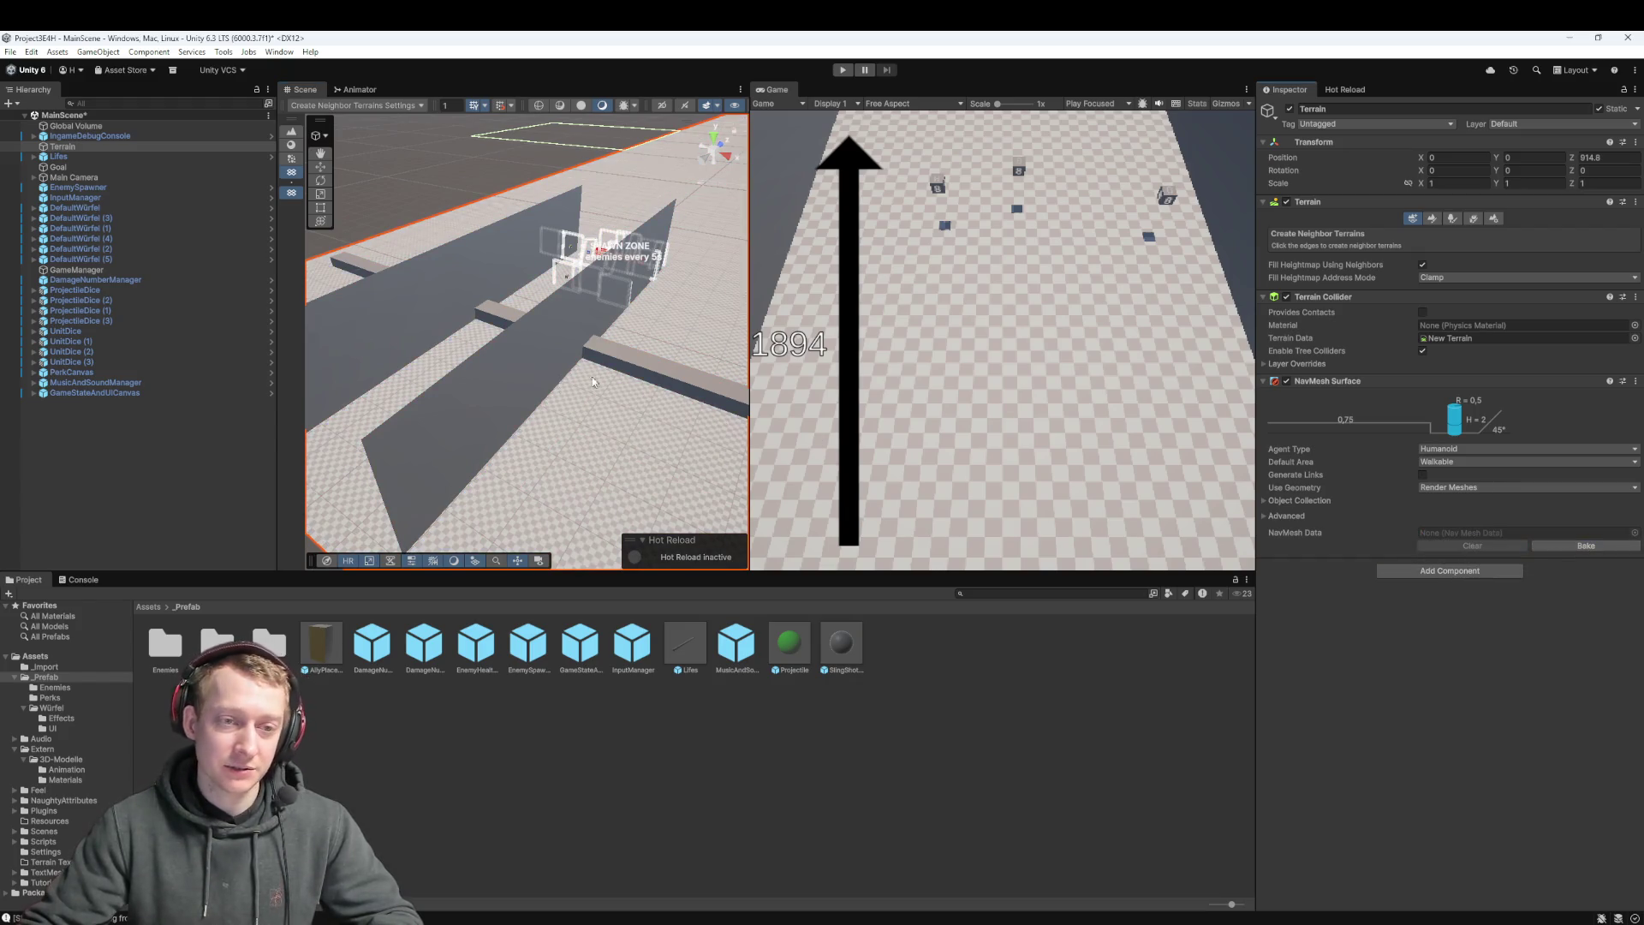
Delete the Terrain's NavMesh Surface, leaving Transform, Terrain and Terrain Collider
{"action": "scroll", "coordinate": [716, 331], "scroll_direction": "down", "scroll_amount": 3}
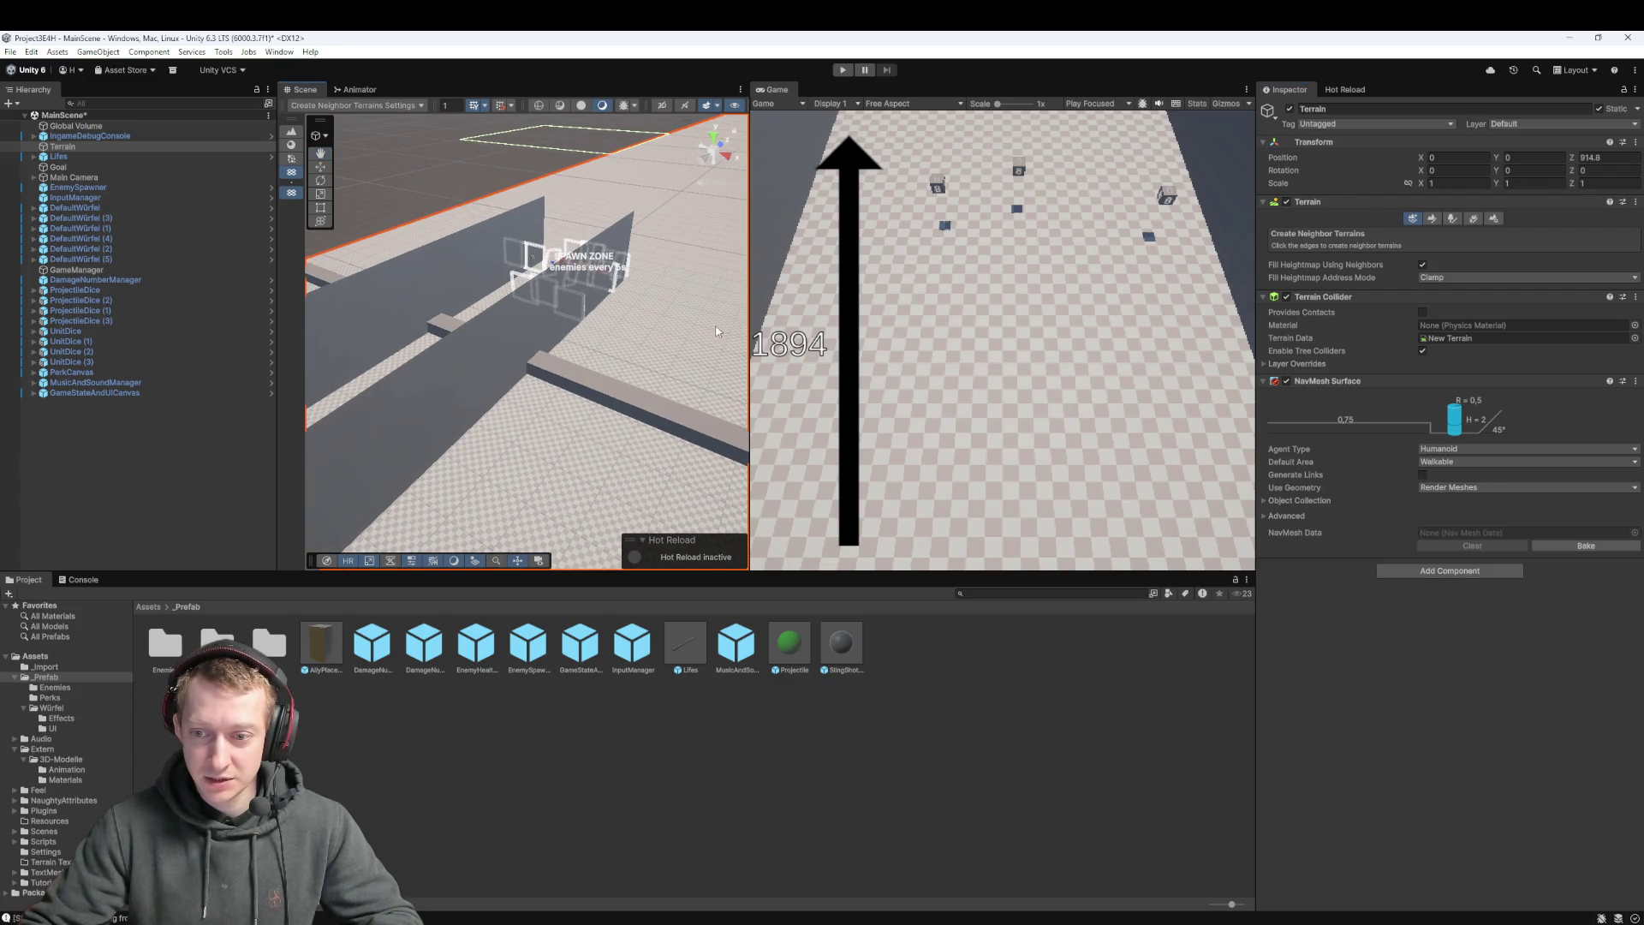
{"action": "left_click_drag", "start_coordinate": [716, 331], "coordinate": [665, 427]}
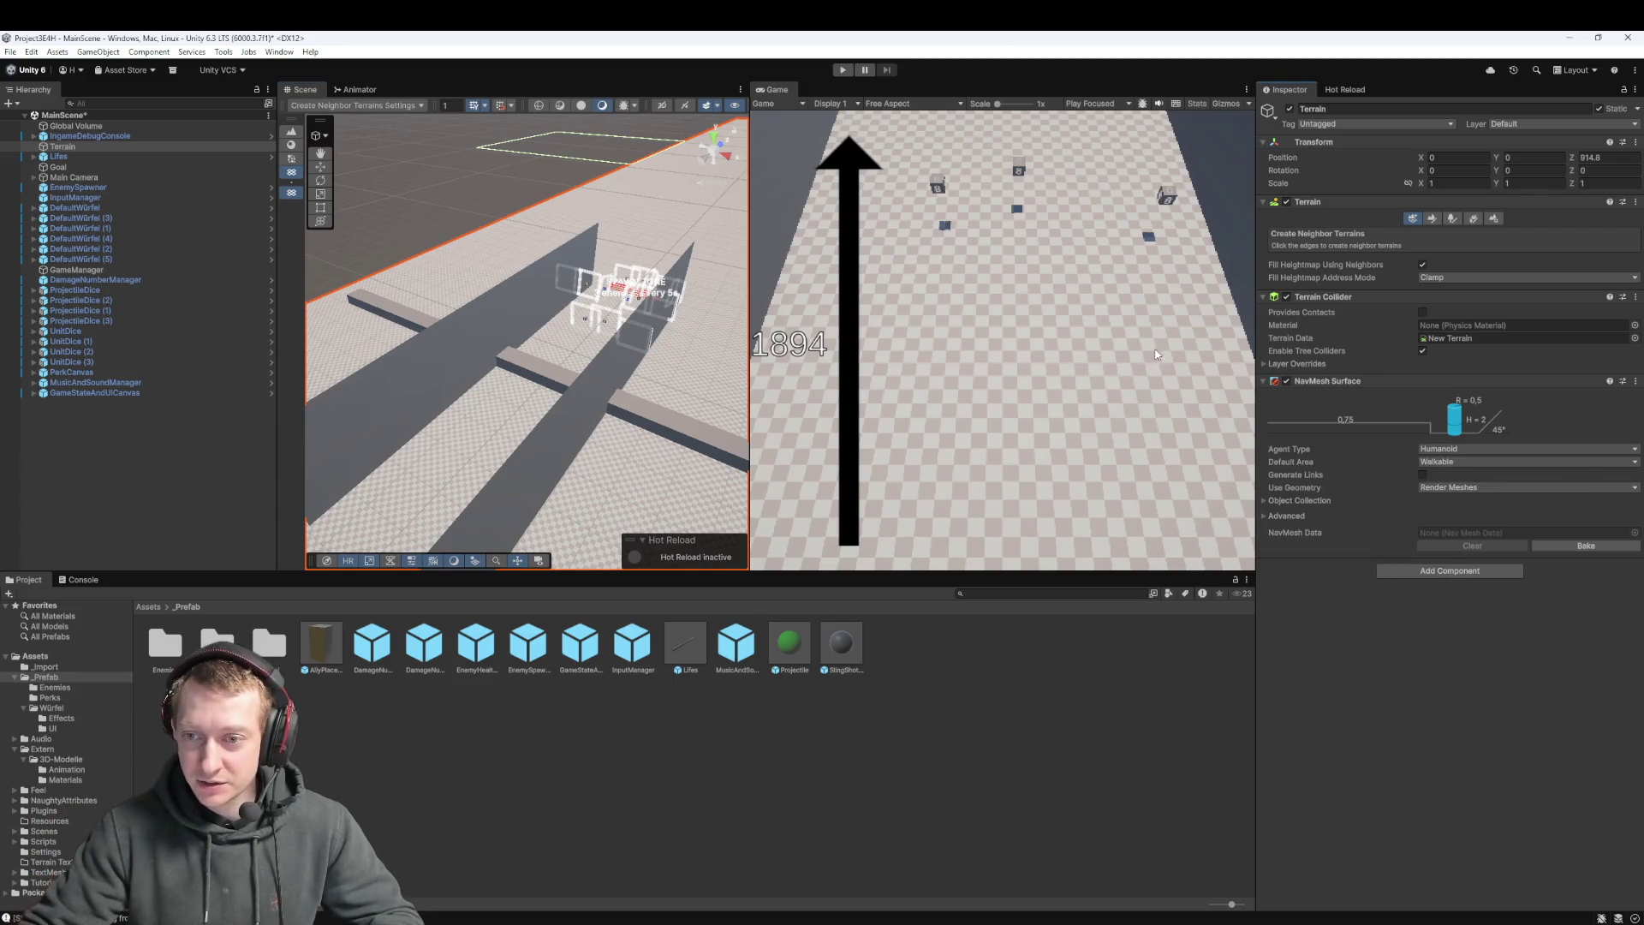
{"action": "left_click", "coordinate": [1635, 381]}
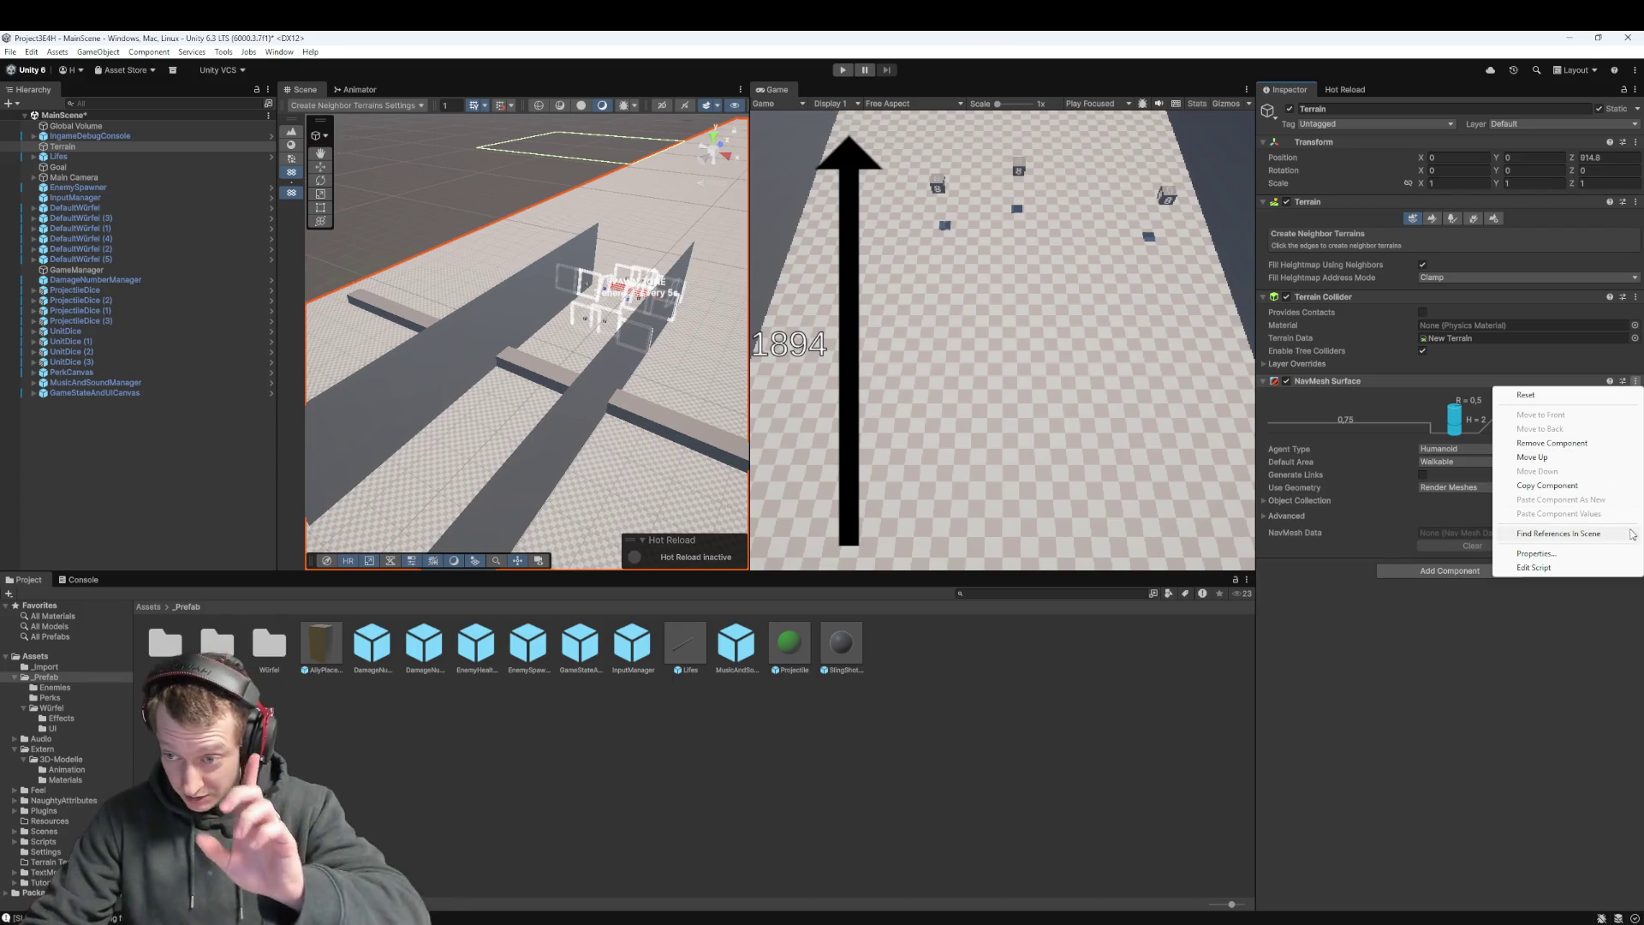
{"action": "left_click", "coordinate": [1546, 444]}
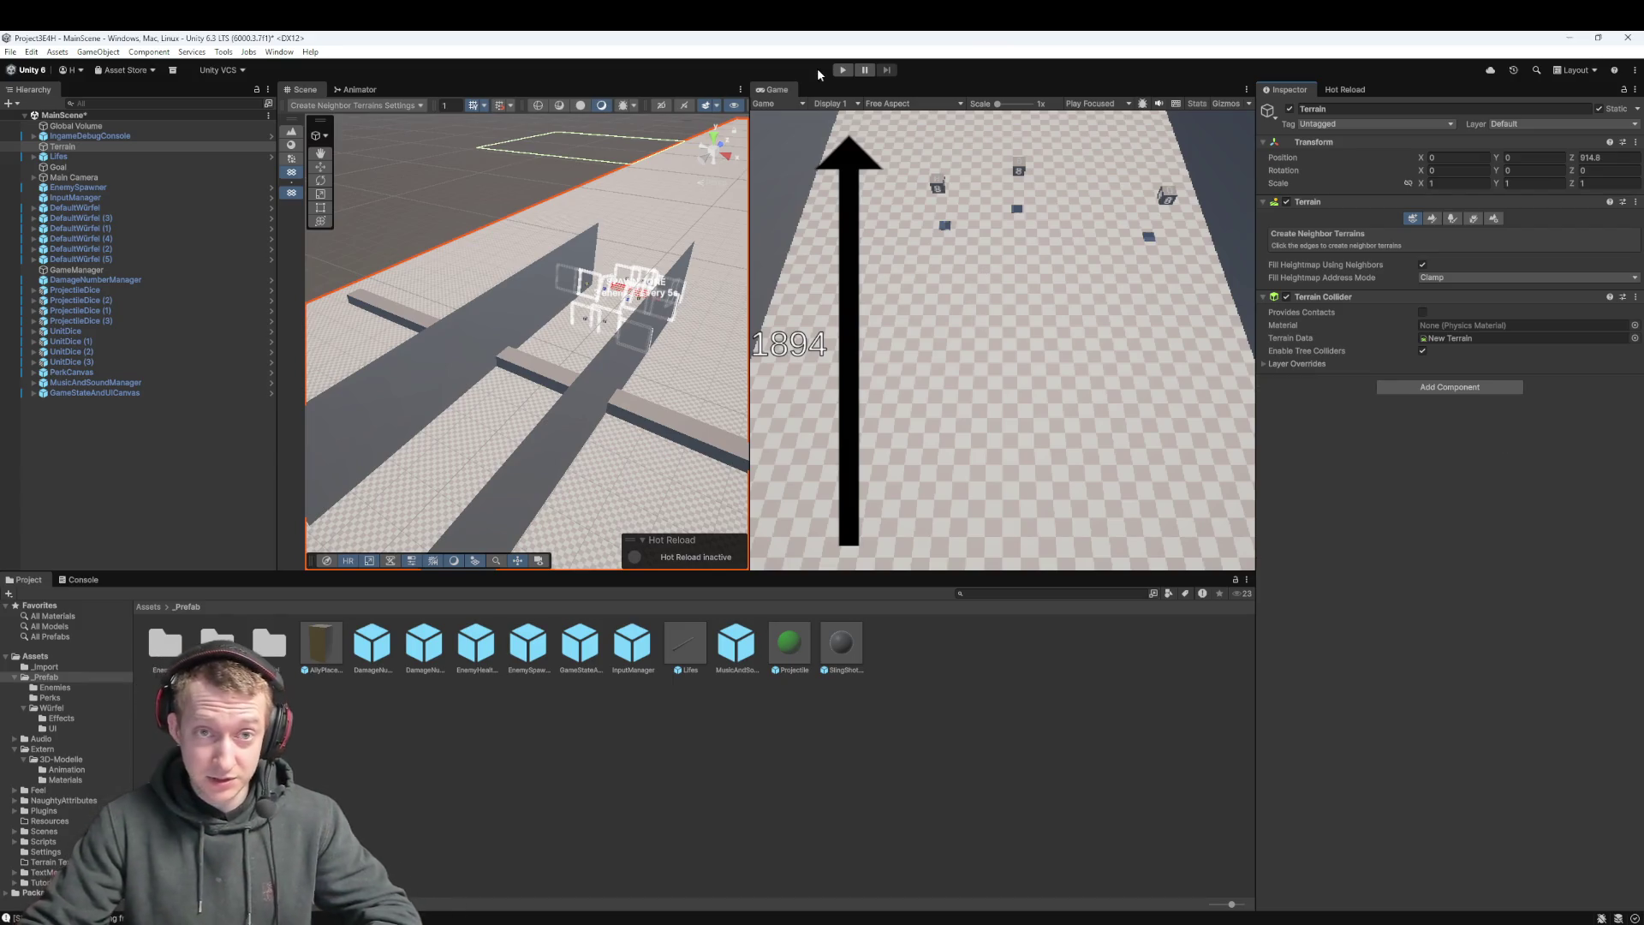
Play the game again, picking Clapsgiving and then another perk as they appear
{"action": "left_click", "coordinate": [842, 71]}
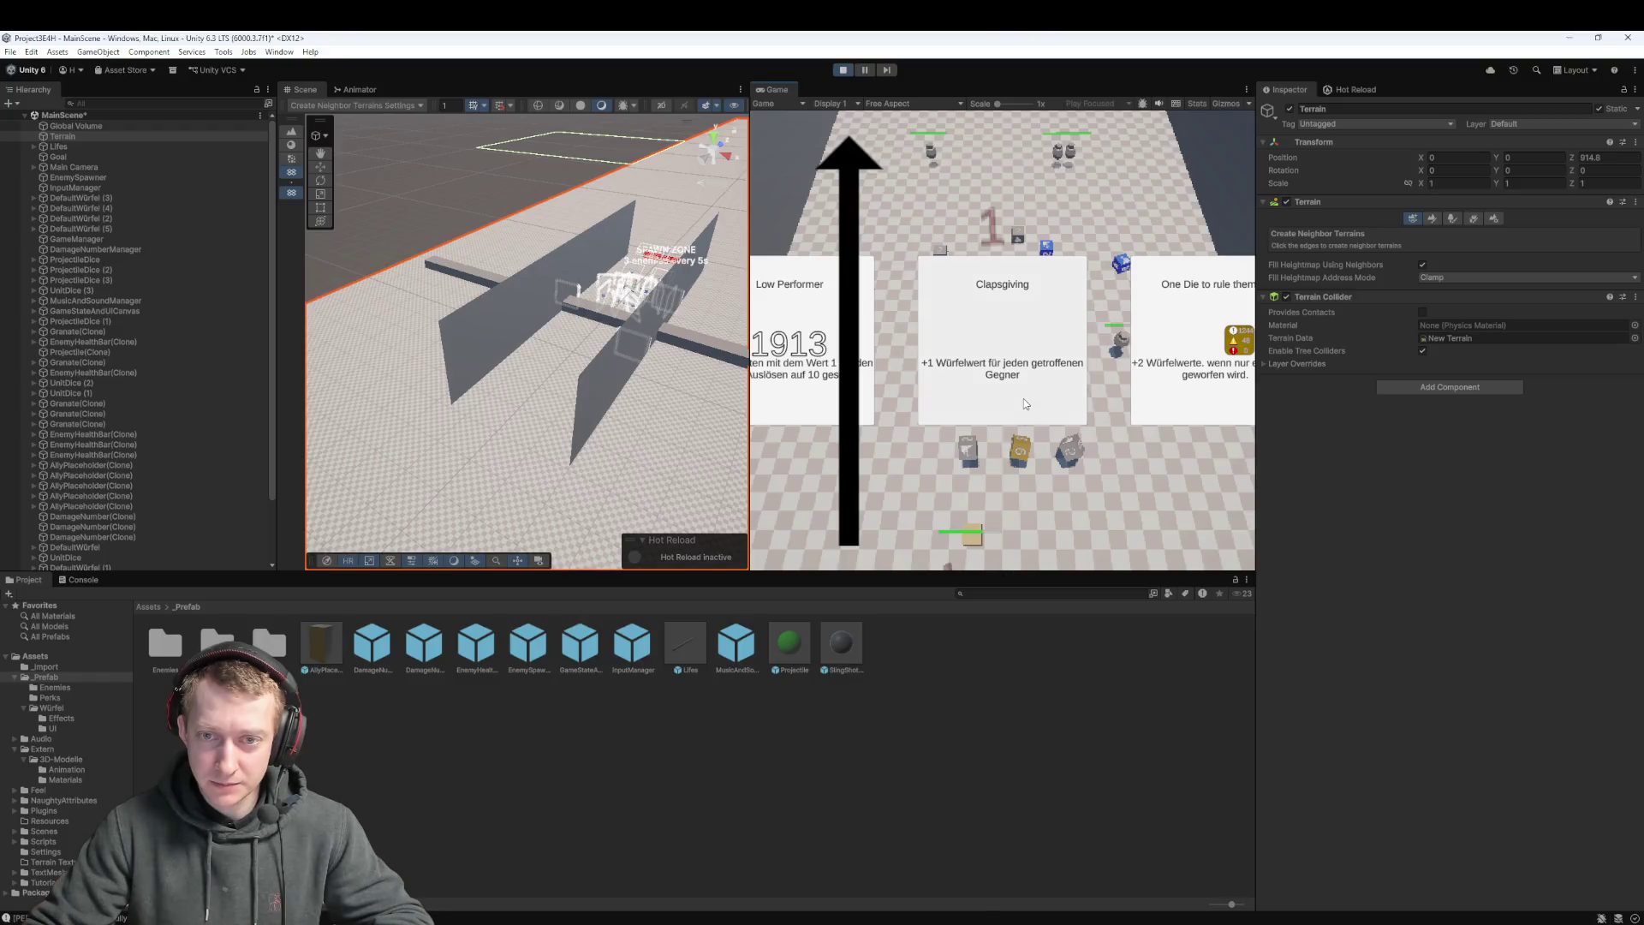
{"action": "left_click", "coordinate": [1025, 404]}
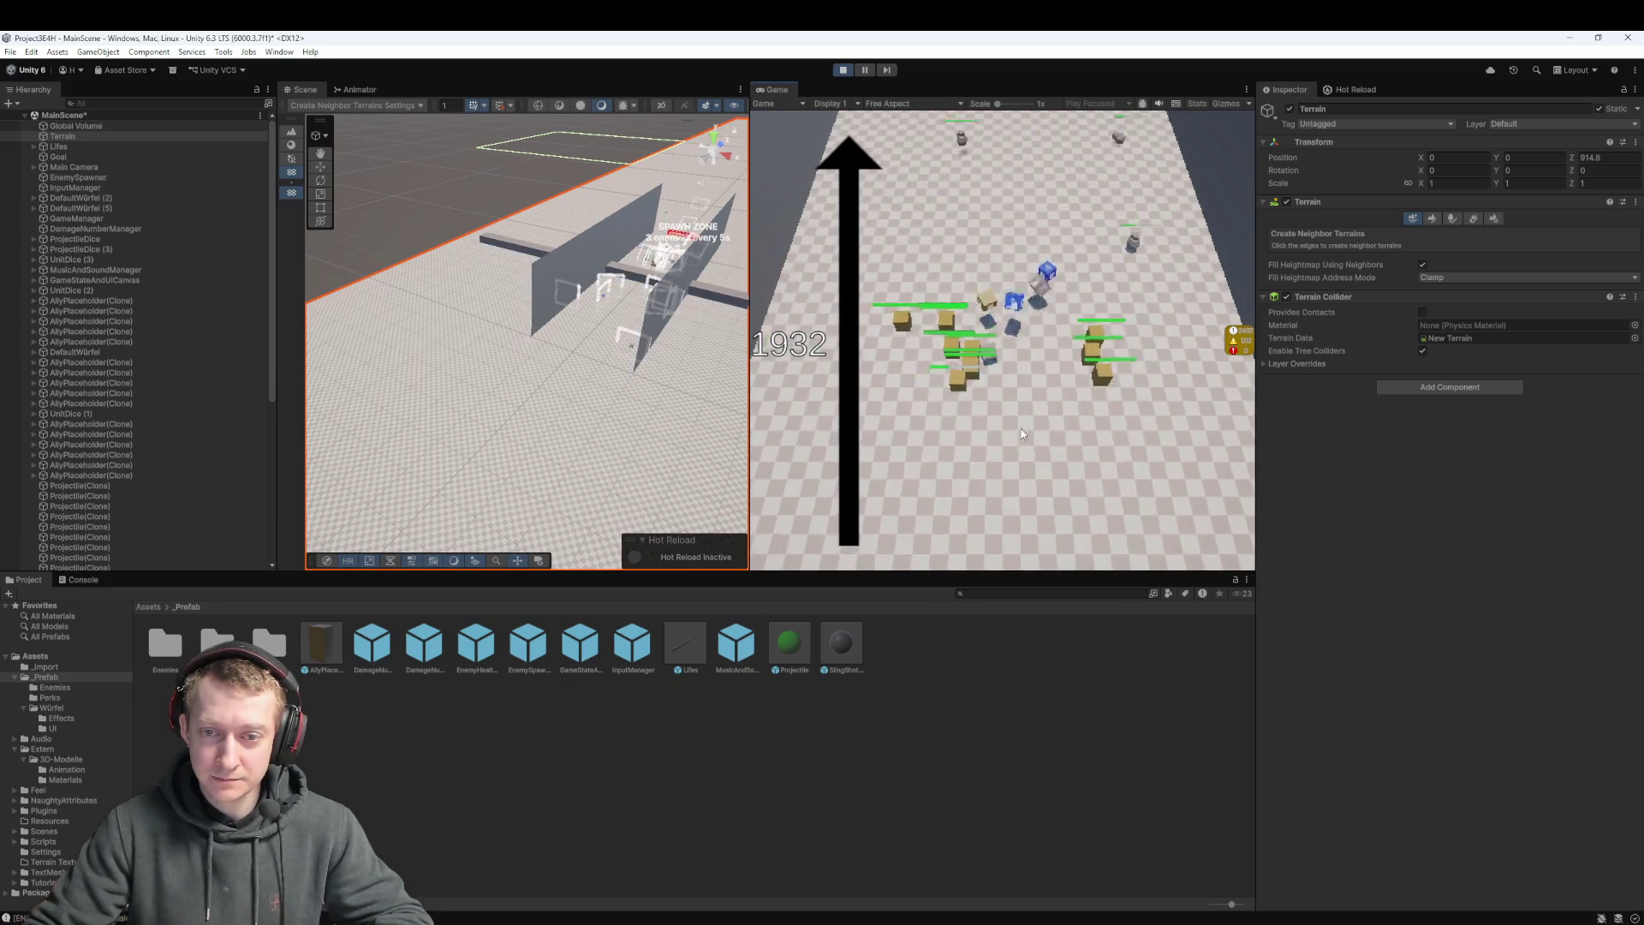
{"action": "left_click", "coordinate": [983, 358]}
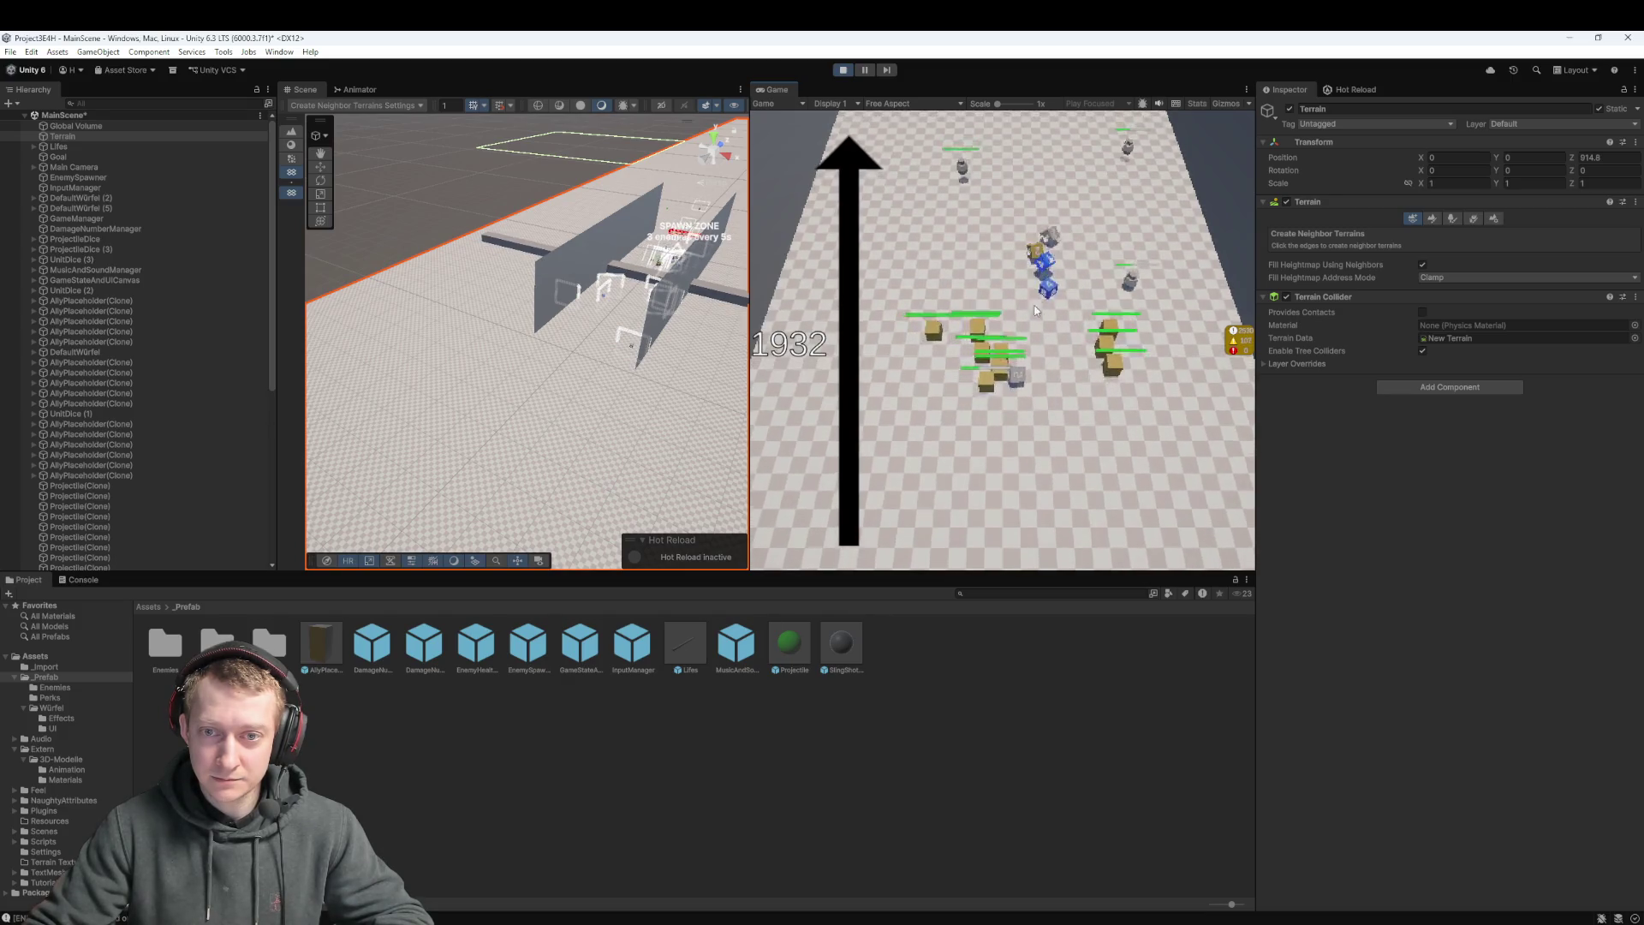
Launch seven volleys of dice up the field into the advancing enemies
{"action": "mouse_move", "coordinate": [1036, 395]}
{"action": "left_mouse_down"}
{"action": "mouse_move", "coordinate": [1010, 591]}
{"action": "mouse_move", "coordinate": [1023, 616]}
{"action": "left_mouse_up"}
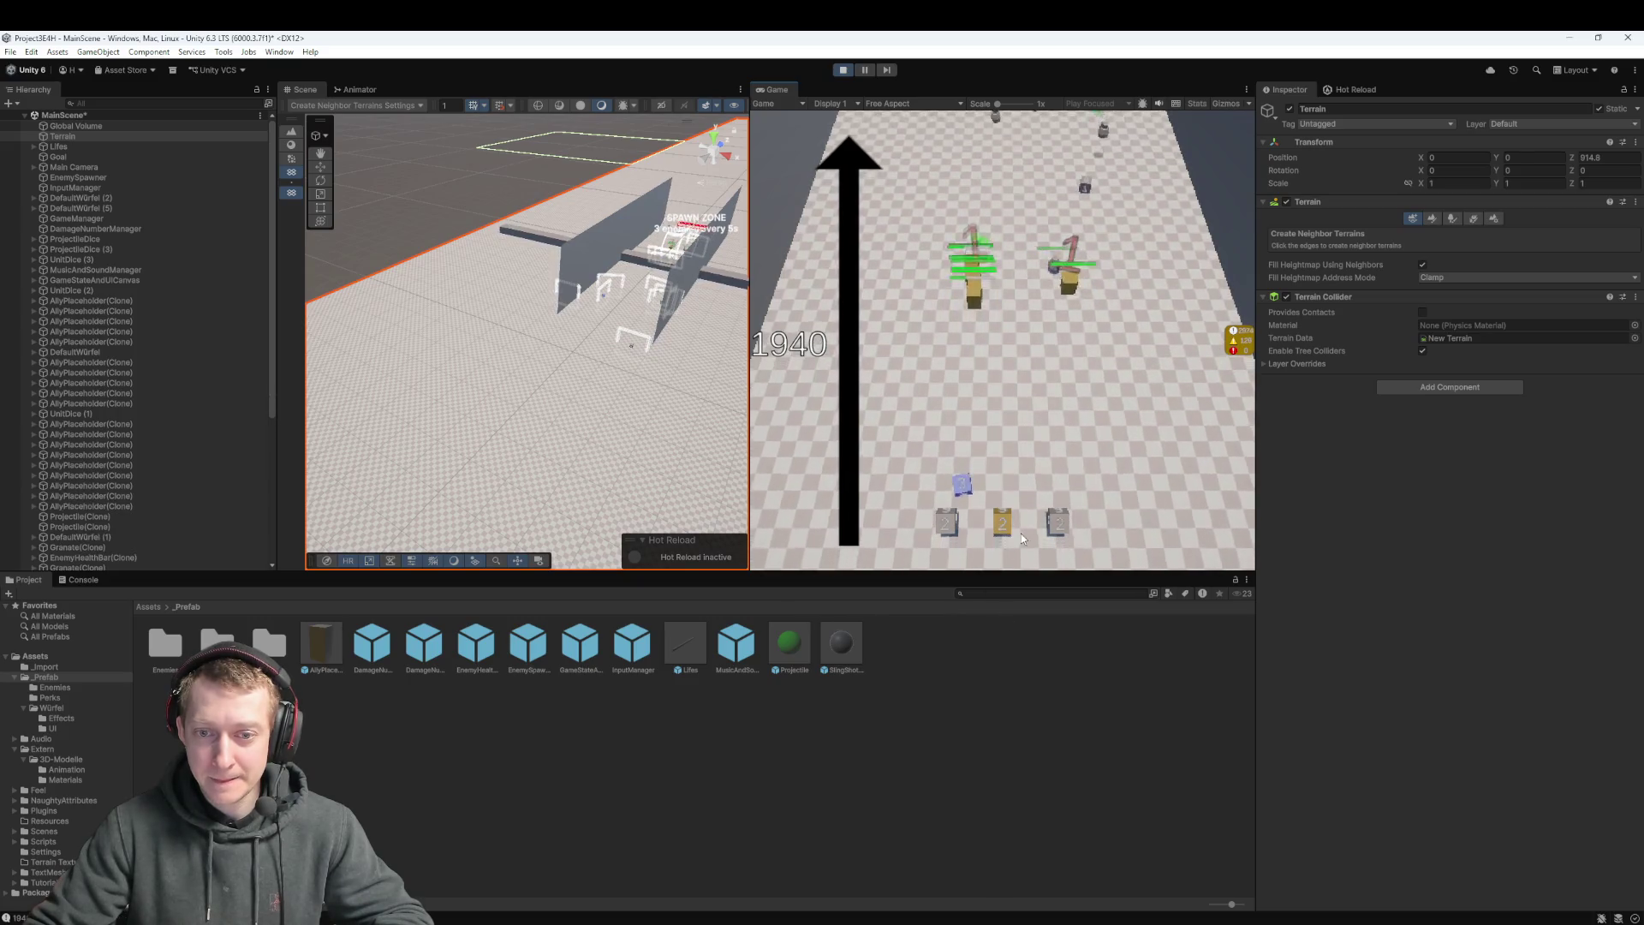
{"action": "left_click_drag", "start_coordinate": [974, 492], "coordinate": [971, 570]}
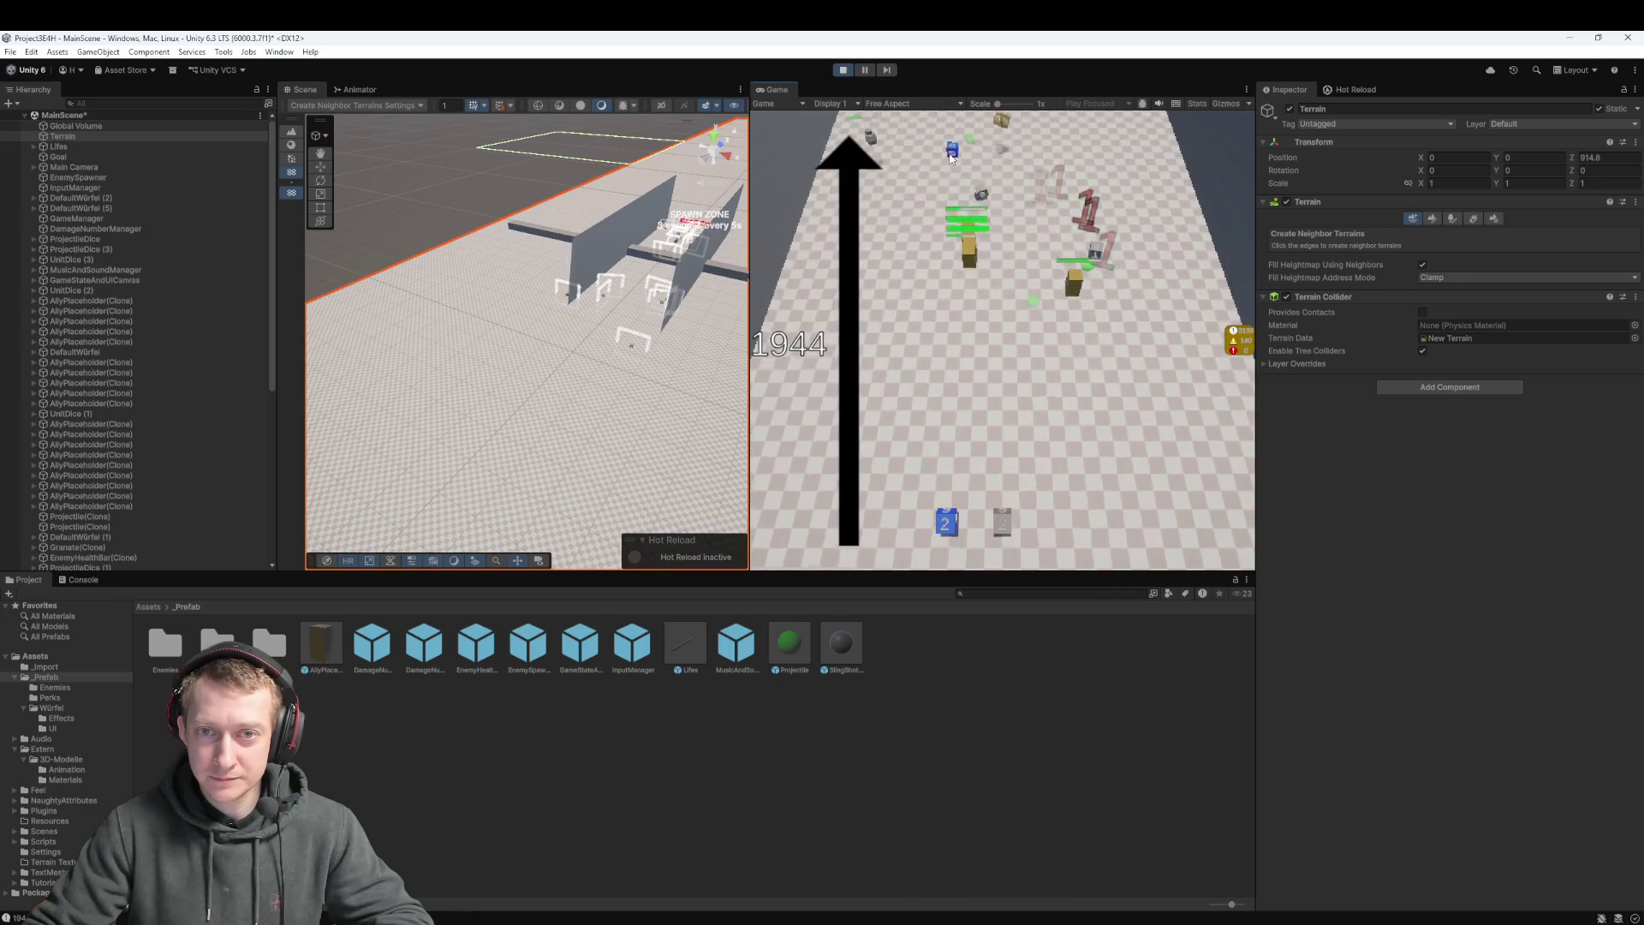
{"action": "left_click_drag", "start_coordinate": [1005, 536], "coordinate": [1015, 144]}
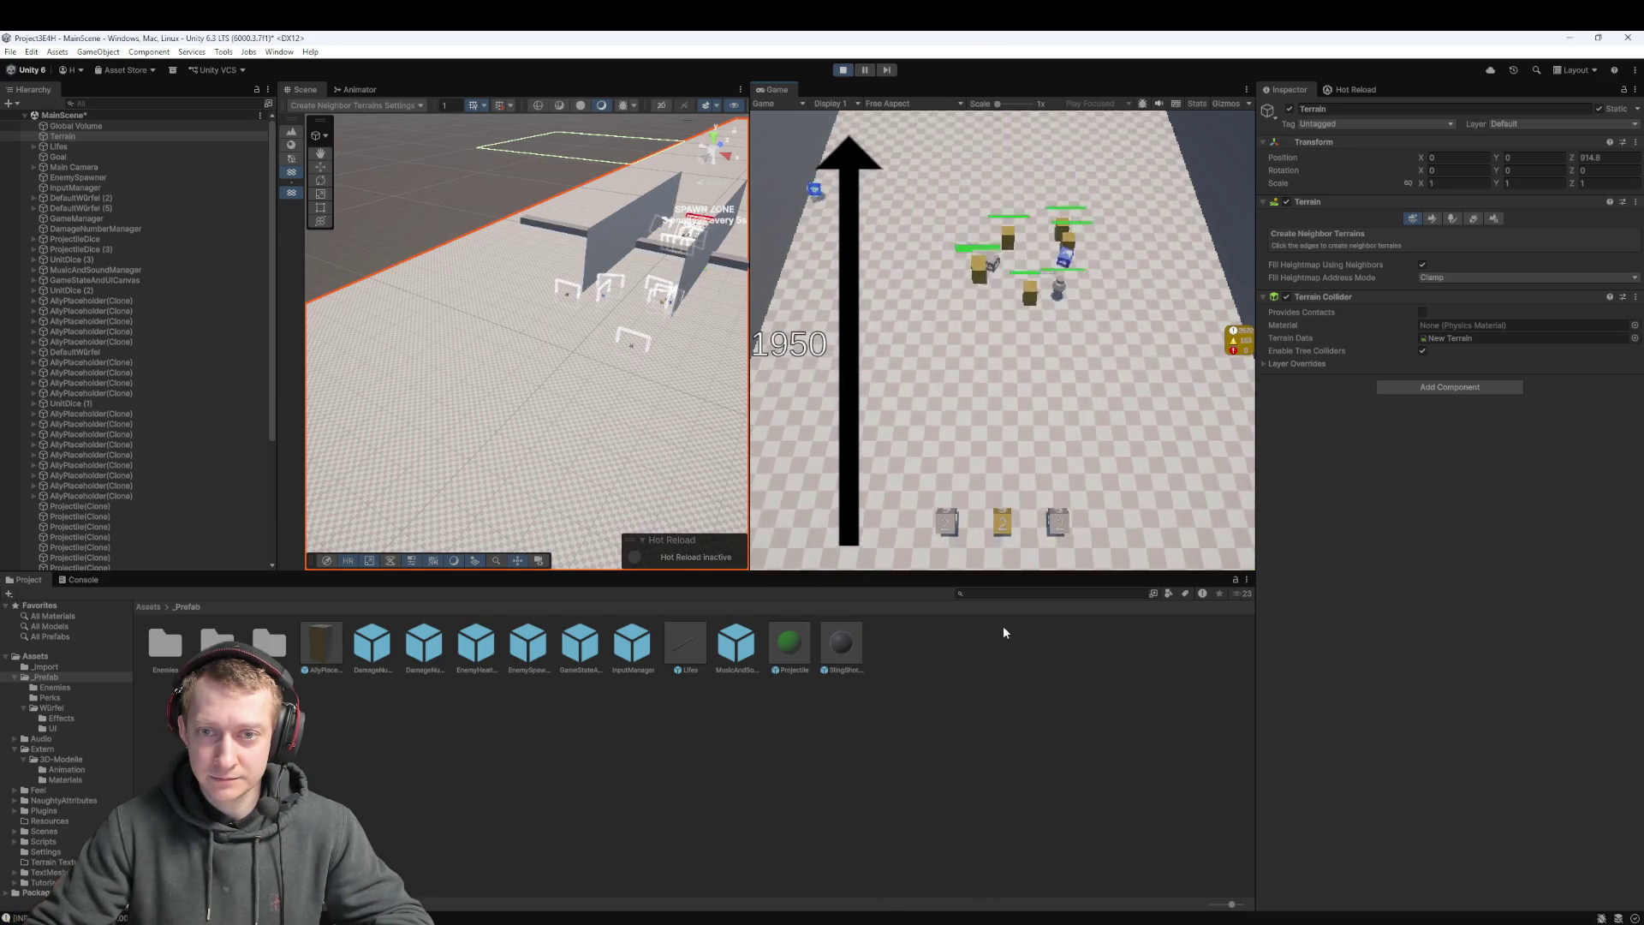
{"action": "left_click_drag", "start_coordinate": [1016, 525], "coordinate": [995, 359]}
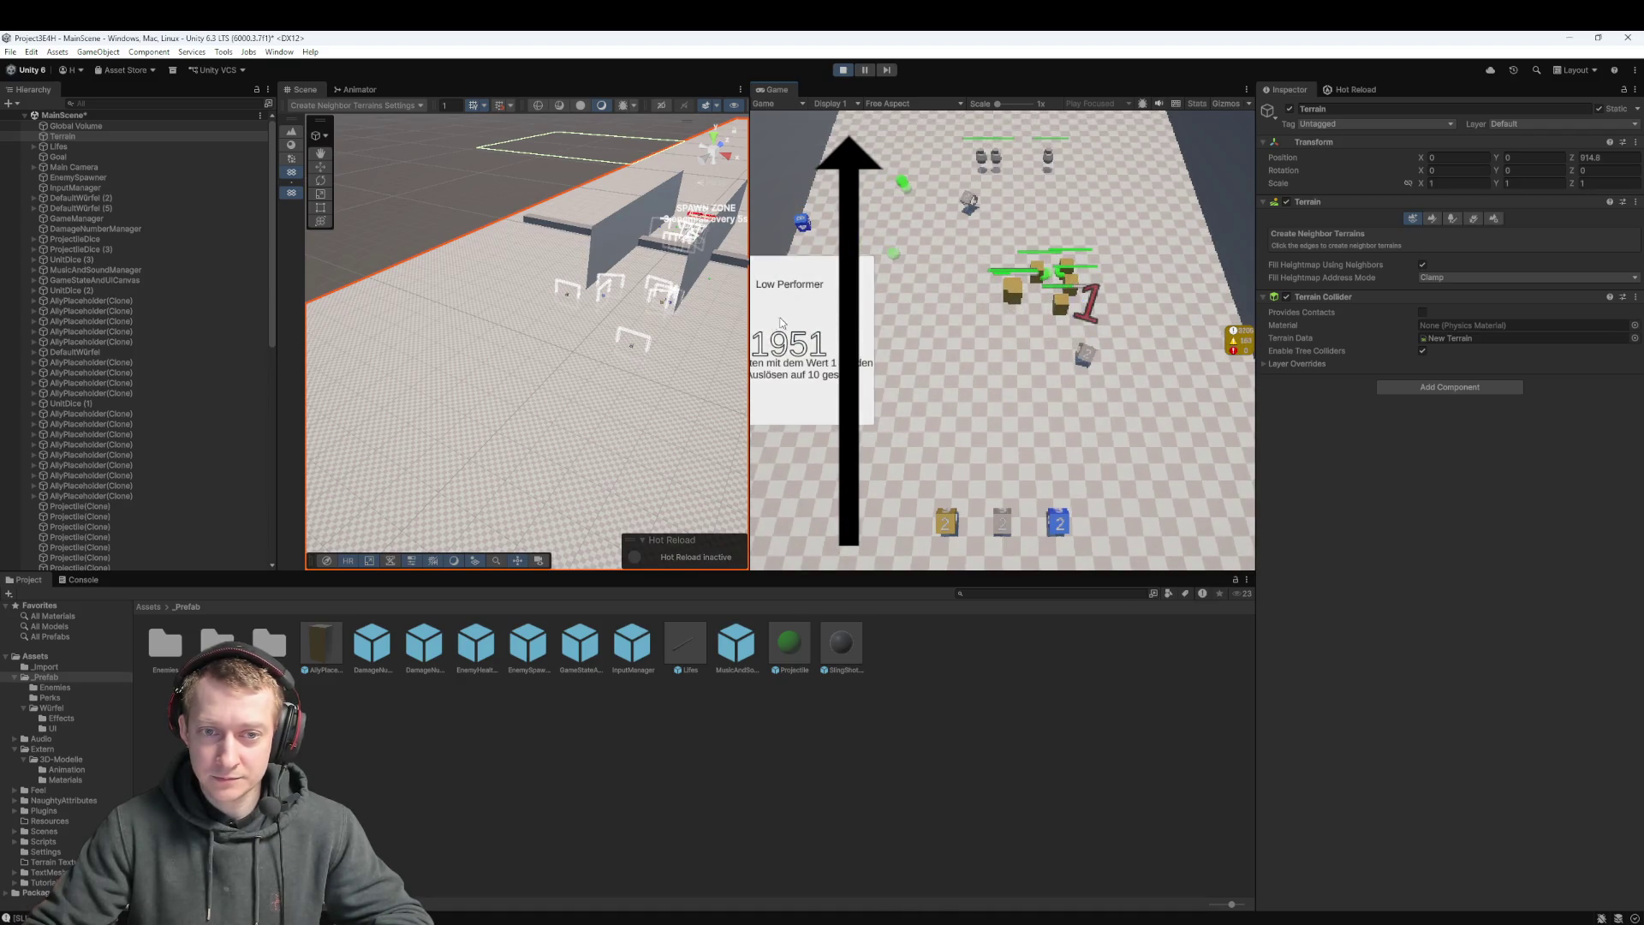
{"action": "left_click_drag", "start_coordinate": [1003, 589], "coordinate": [1112, 410]}
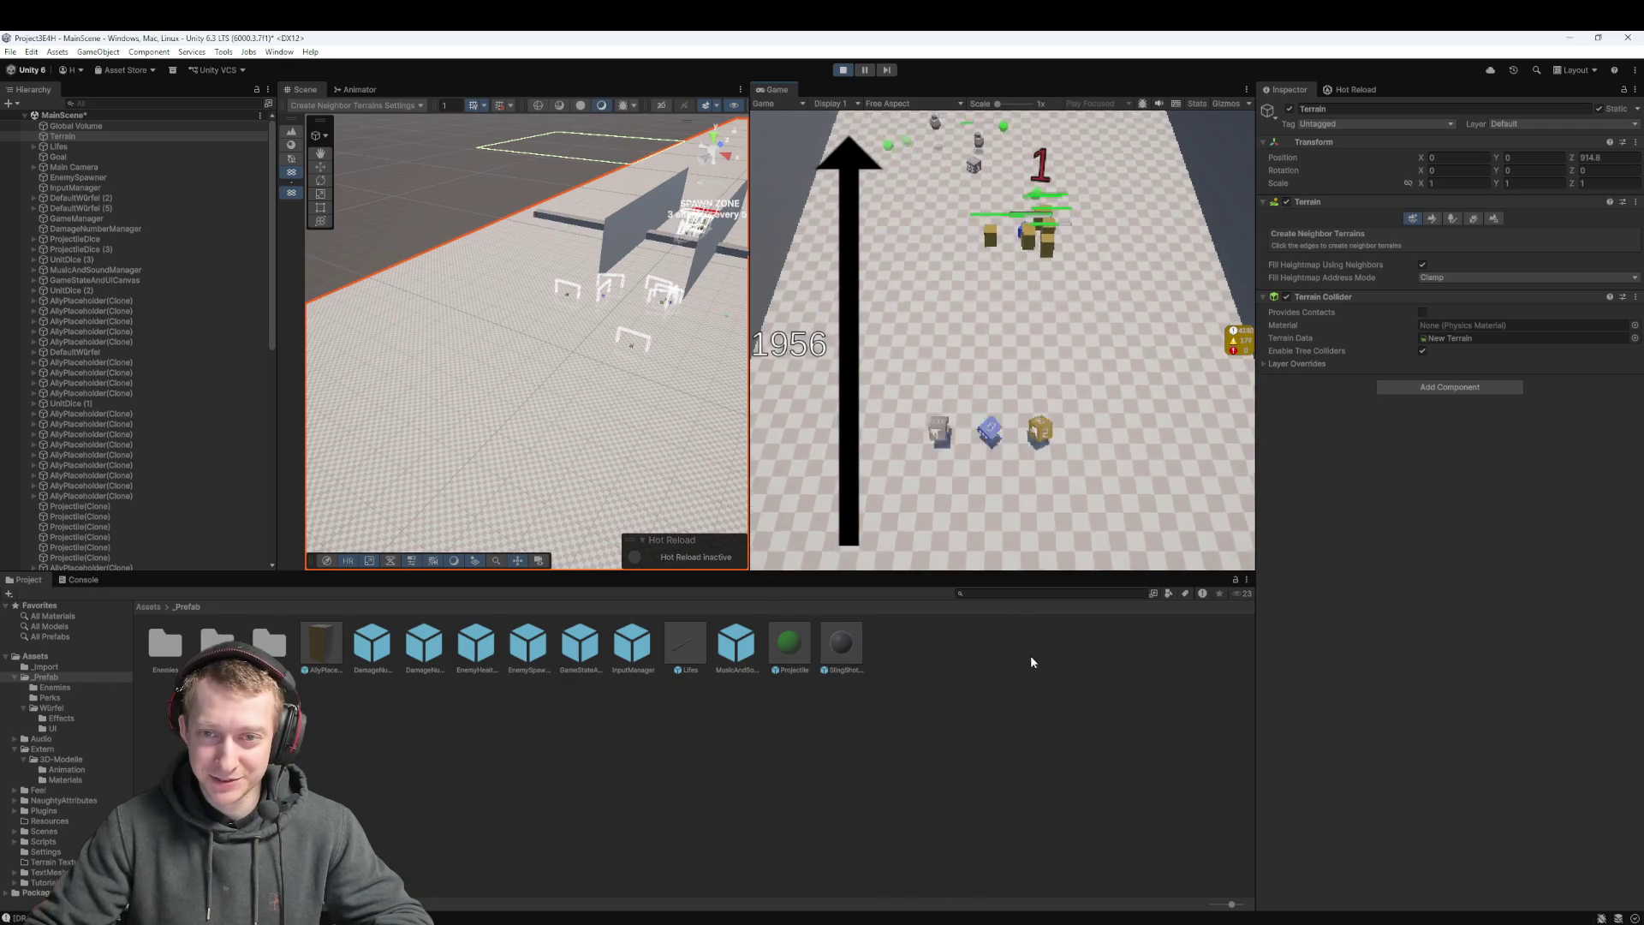
{"action": "left_click_drag", "start_coordinate": [1030, 655], "coordinate": [991, 234]}
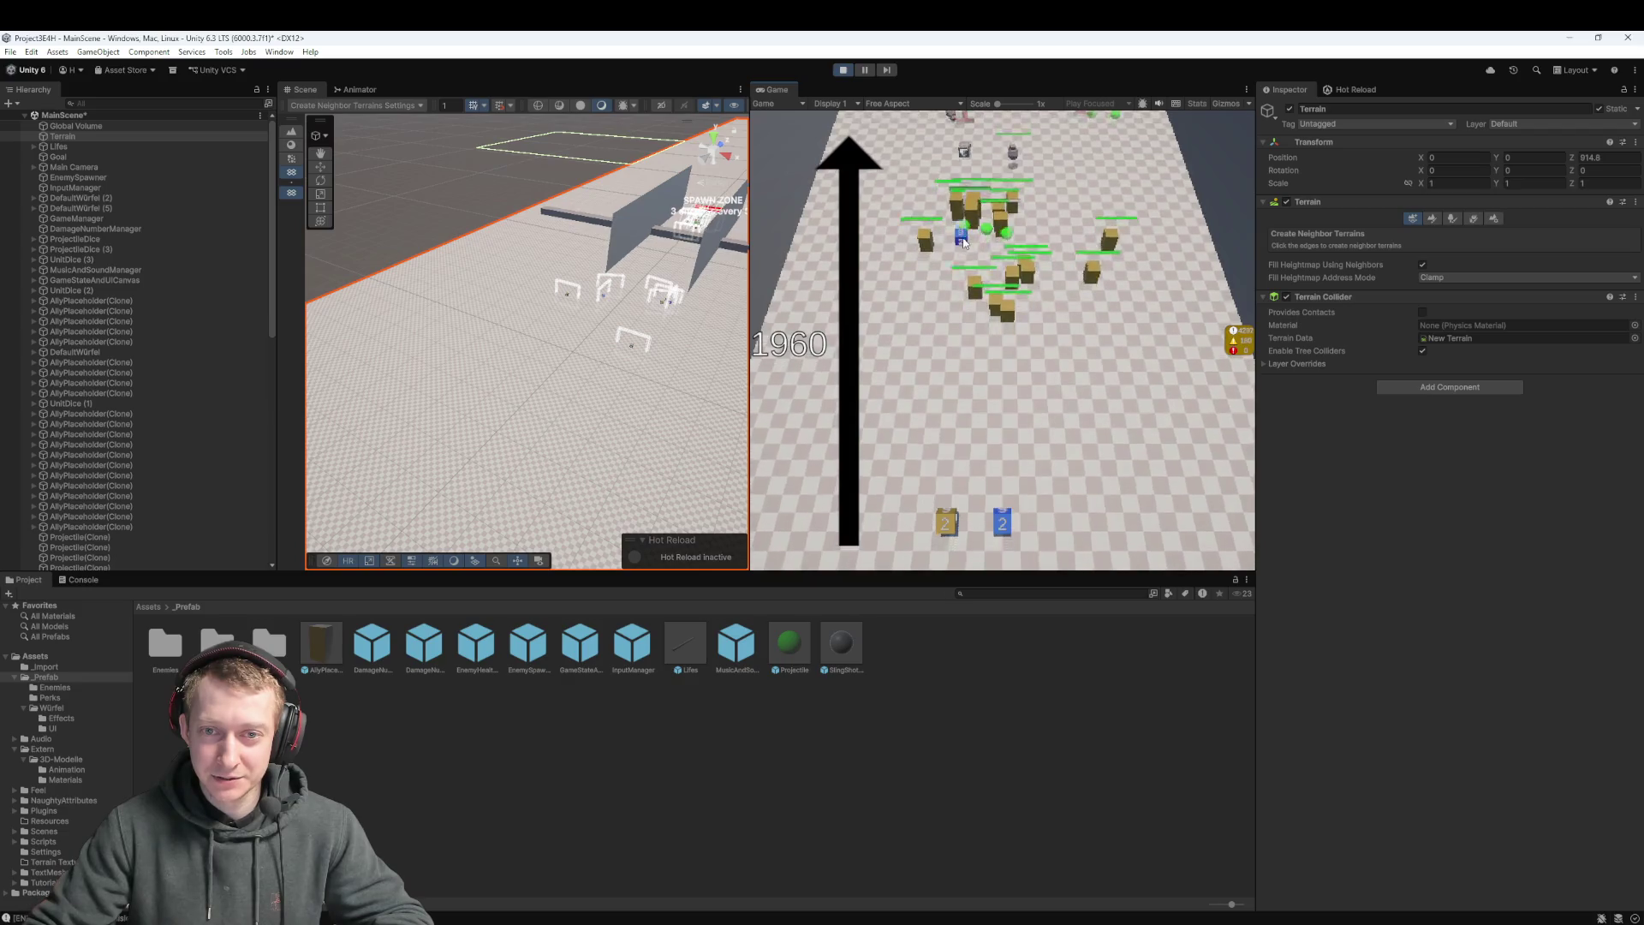
{"action": "left_click_drag", "start_coordinate": [1003, 514], "coordinate": [1029, 716]}
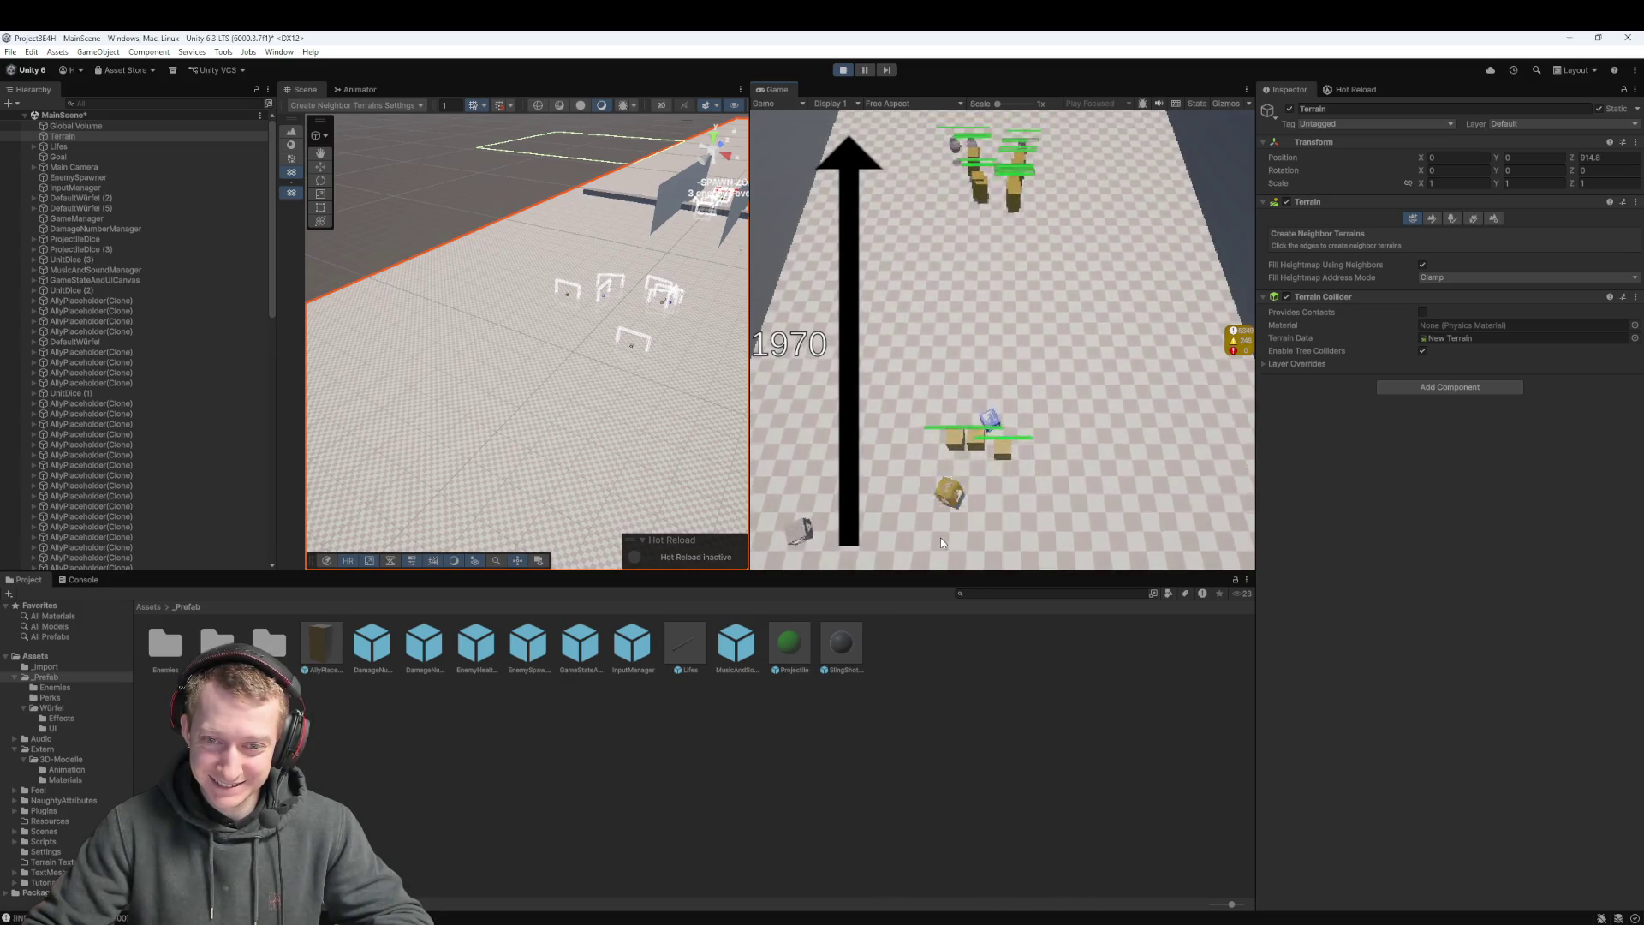
Fire the gold die and the die labelled 2 up the lane at the enemies
{"action": "left_click_drag", "start_coordinate": [940, 541], "coordinate": [940, 525]}
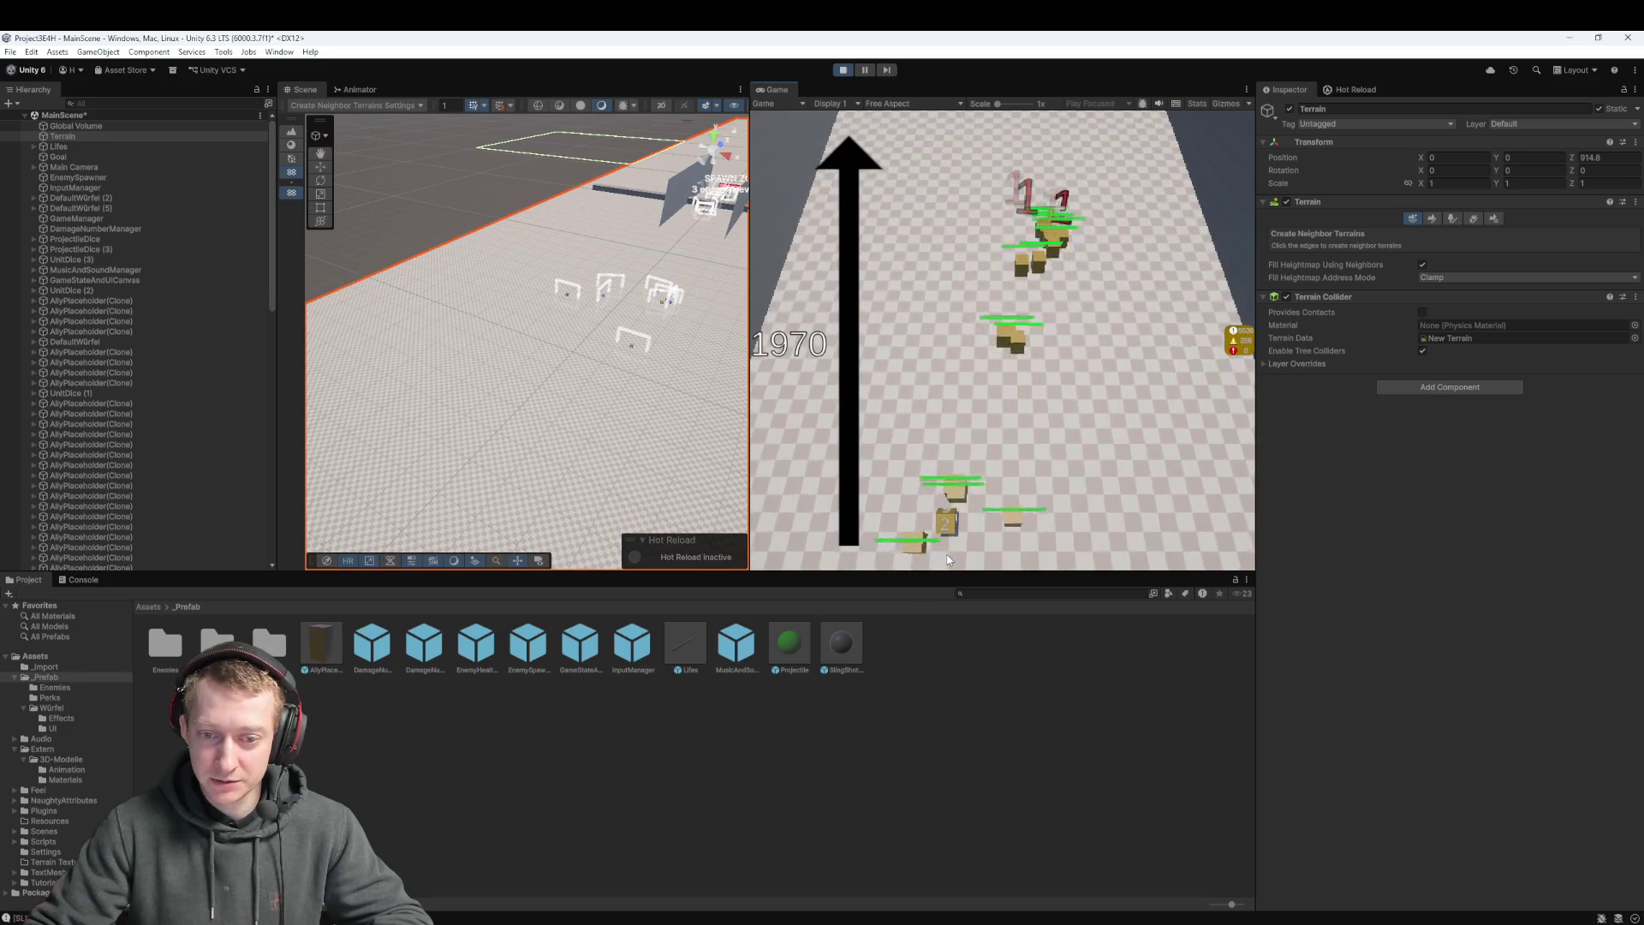
{"action": "left_click_drag", "start_coordinate": [947, 559], "coordinate": [949, 529]}
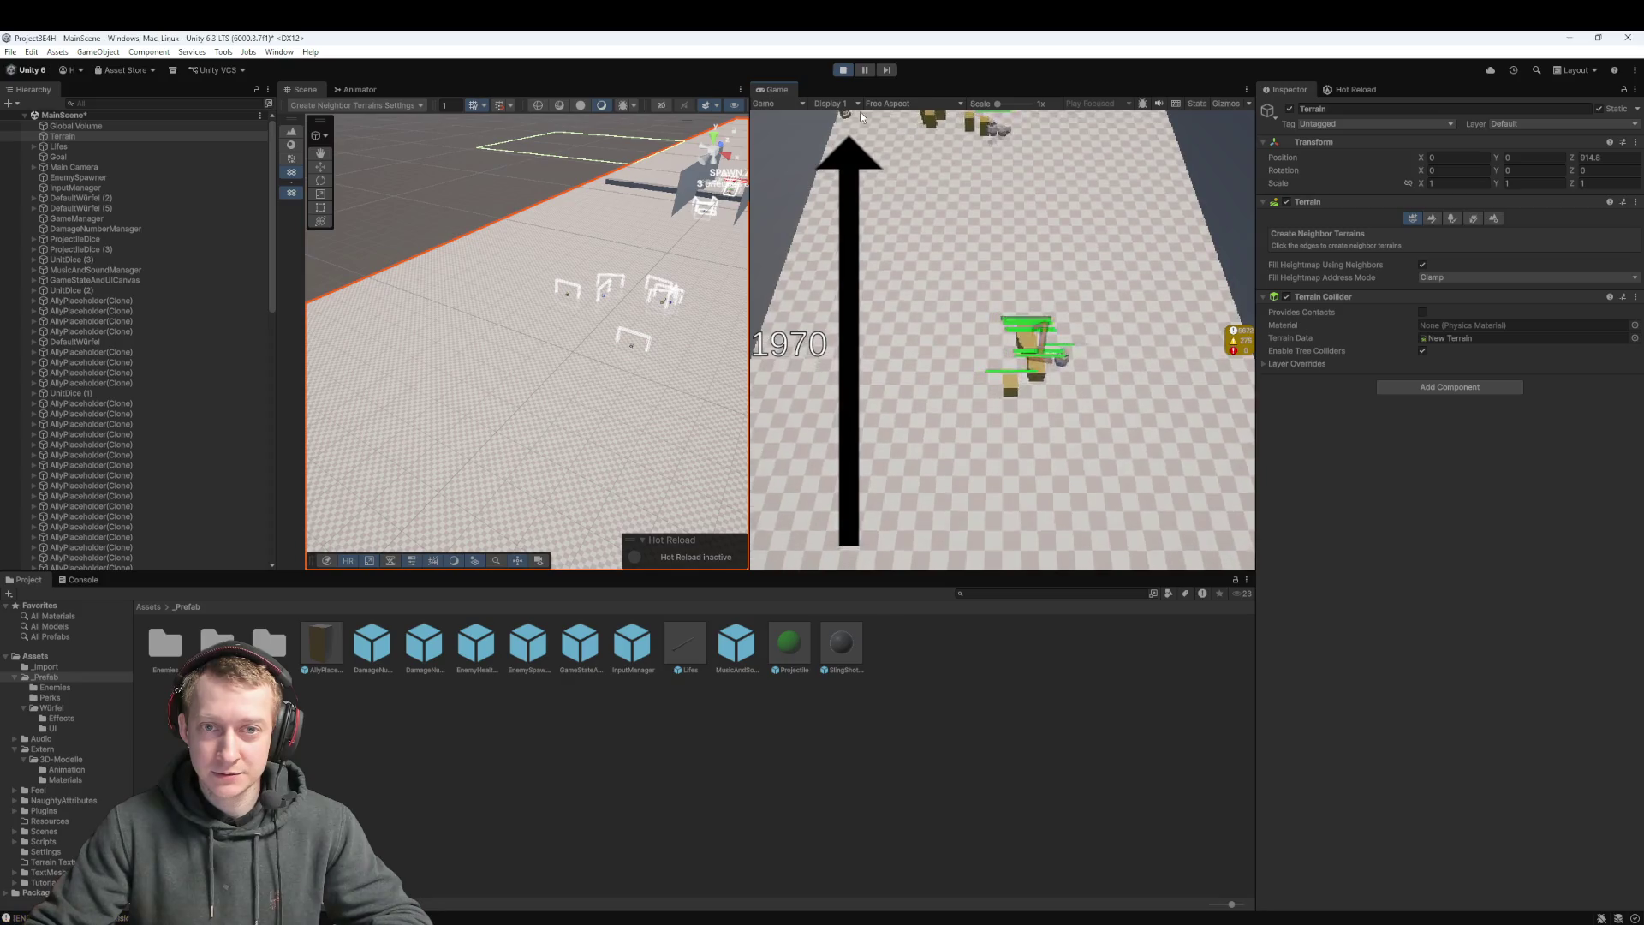
{"action": "mouse_move", "coordinate": [941, 515]}
{"action": "left_mouse_down"}
{"action": "mouse_move", "coordinate": [929, 481]}
{"action": "mouse_move", "coordinate": [954, 530]}
{"action": "mouse_move", "coordinate": [982, 543]}
{"action": "left_mouse_up"}
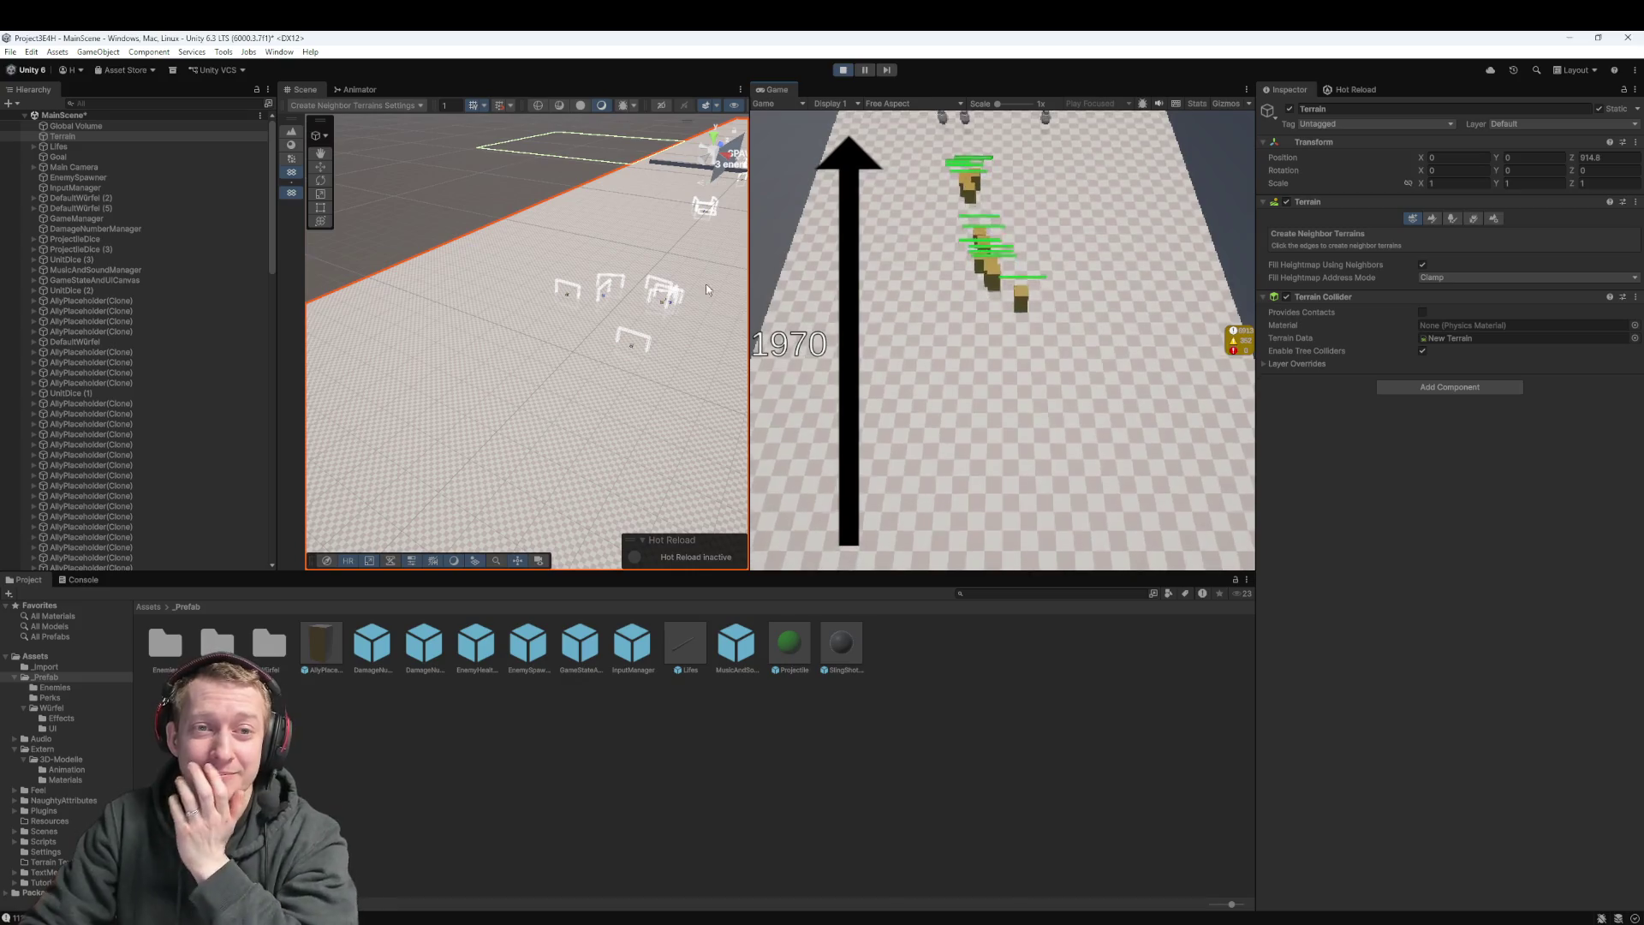
Frame a spawned AllyPlaceholder(Clone) and look it over in the lane, then stop the game
{"action": "mouse_move", "coordinate": [707, 290]}
{"action": "left_mouse_down"}
{"action": "mouse_move", "coordinate": [526, 295]}
{"action": "mouse_move", "coordinate": [388, 502]}
{"action": "left_mouse_up"}
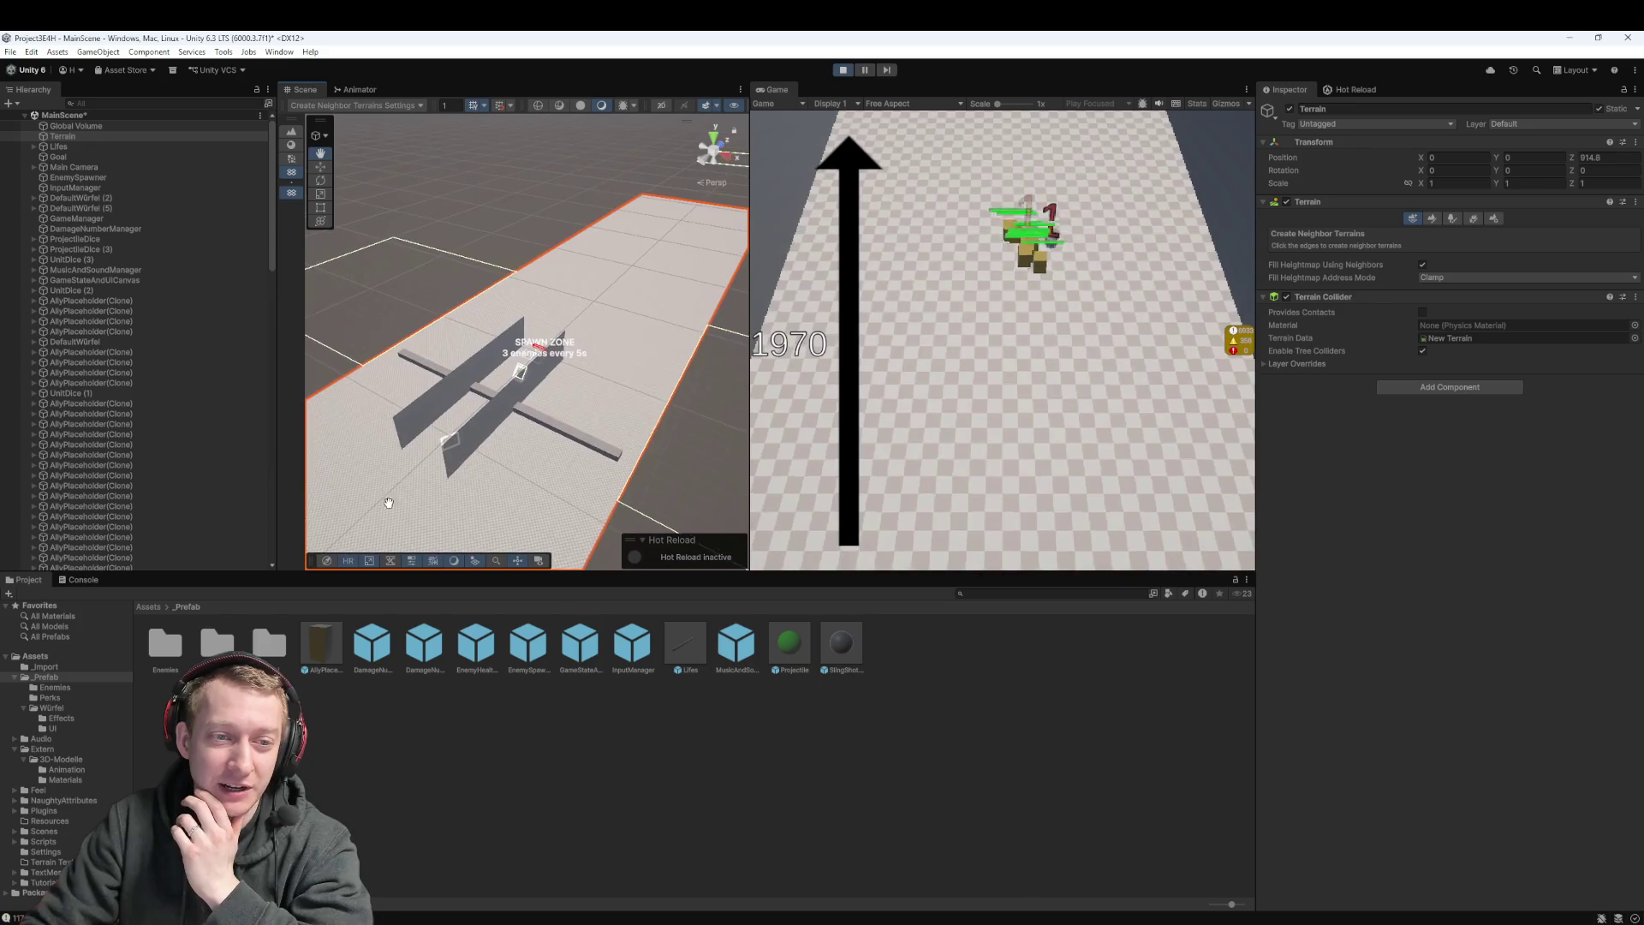
{"action": "scroll", "coordinate": [614, 310], "scroll_direction": "up", "scroll_amount": 2}
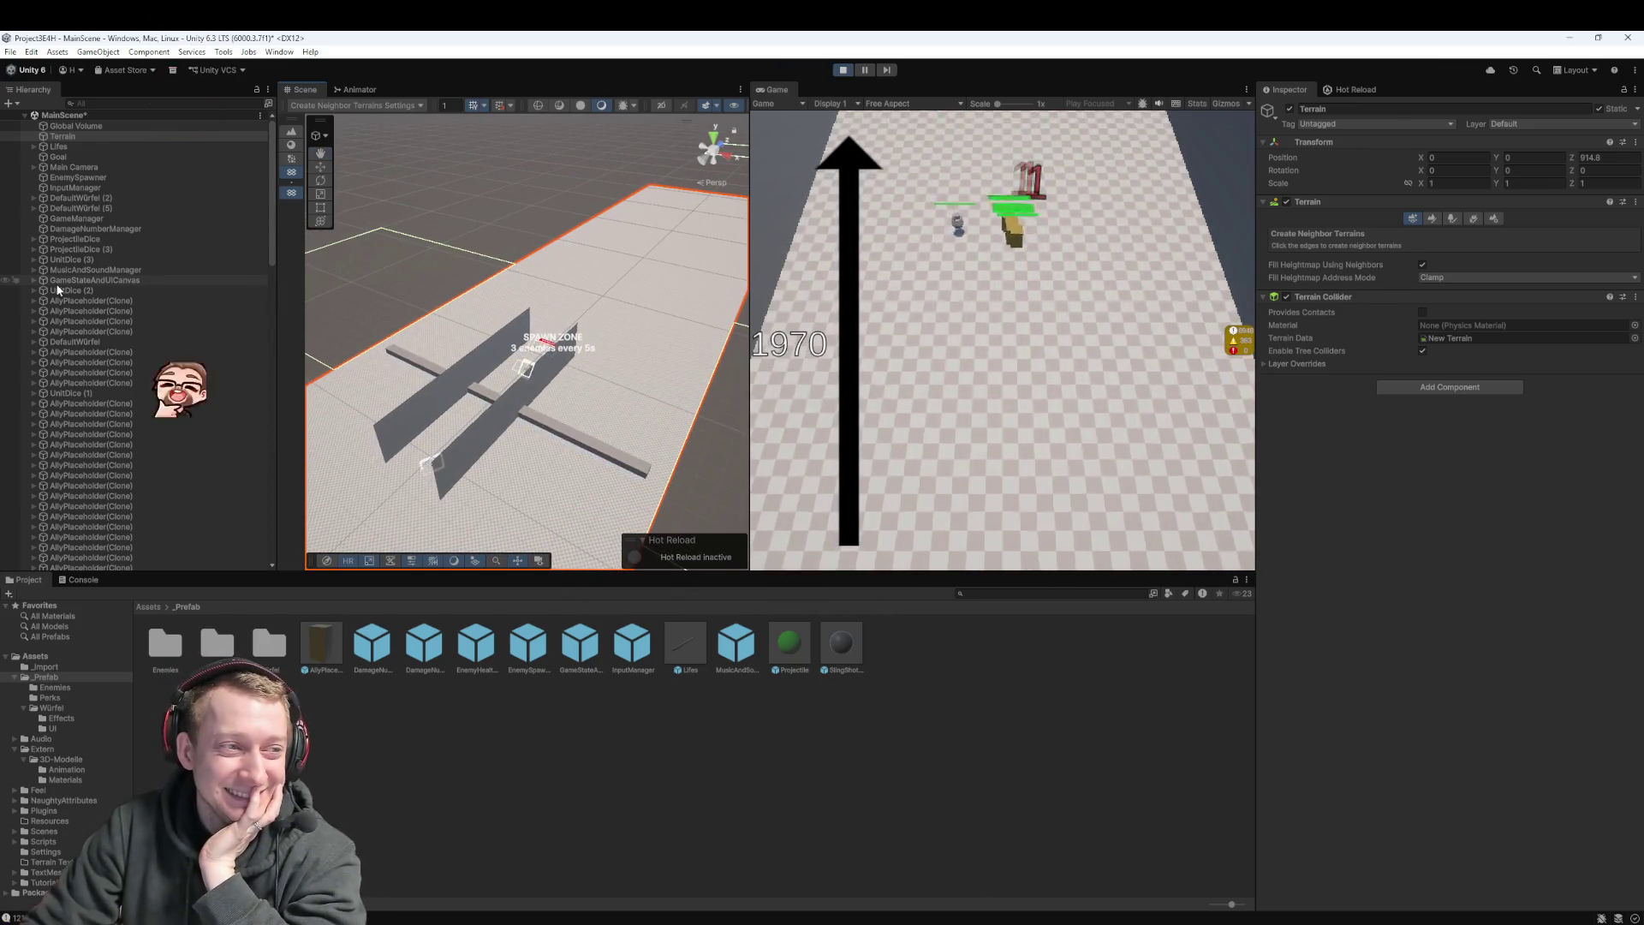
{"action": "left_click", "coordinate": [271, 231]}
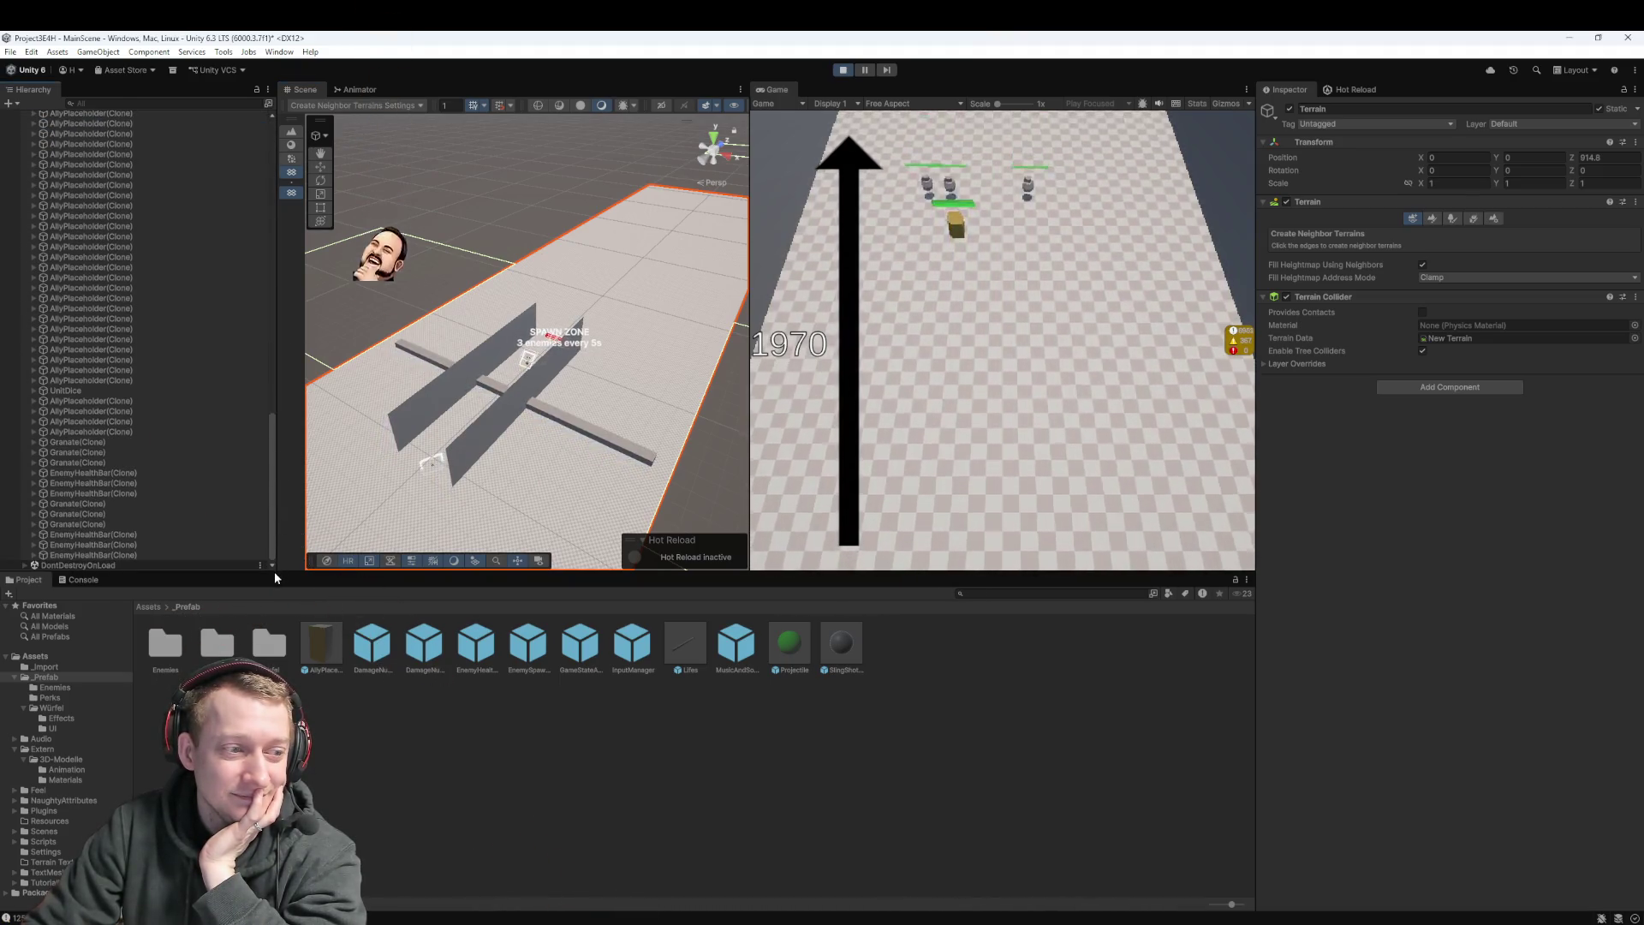
{"action": "double_click", "coordinate": [81, 321]}
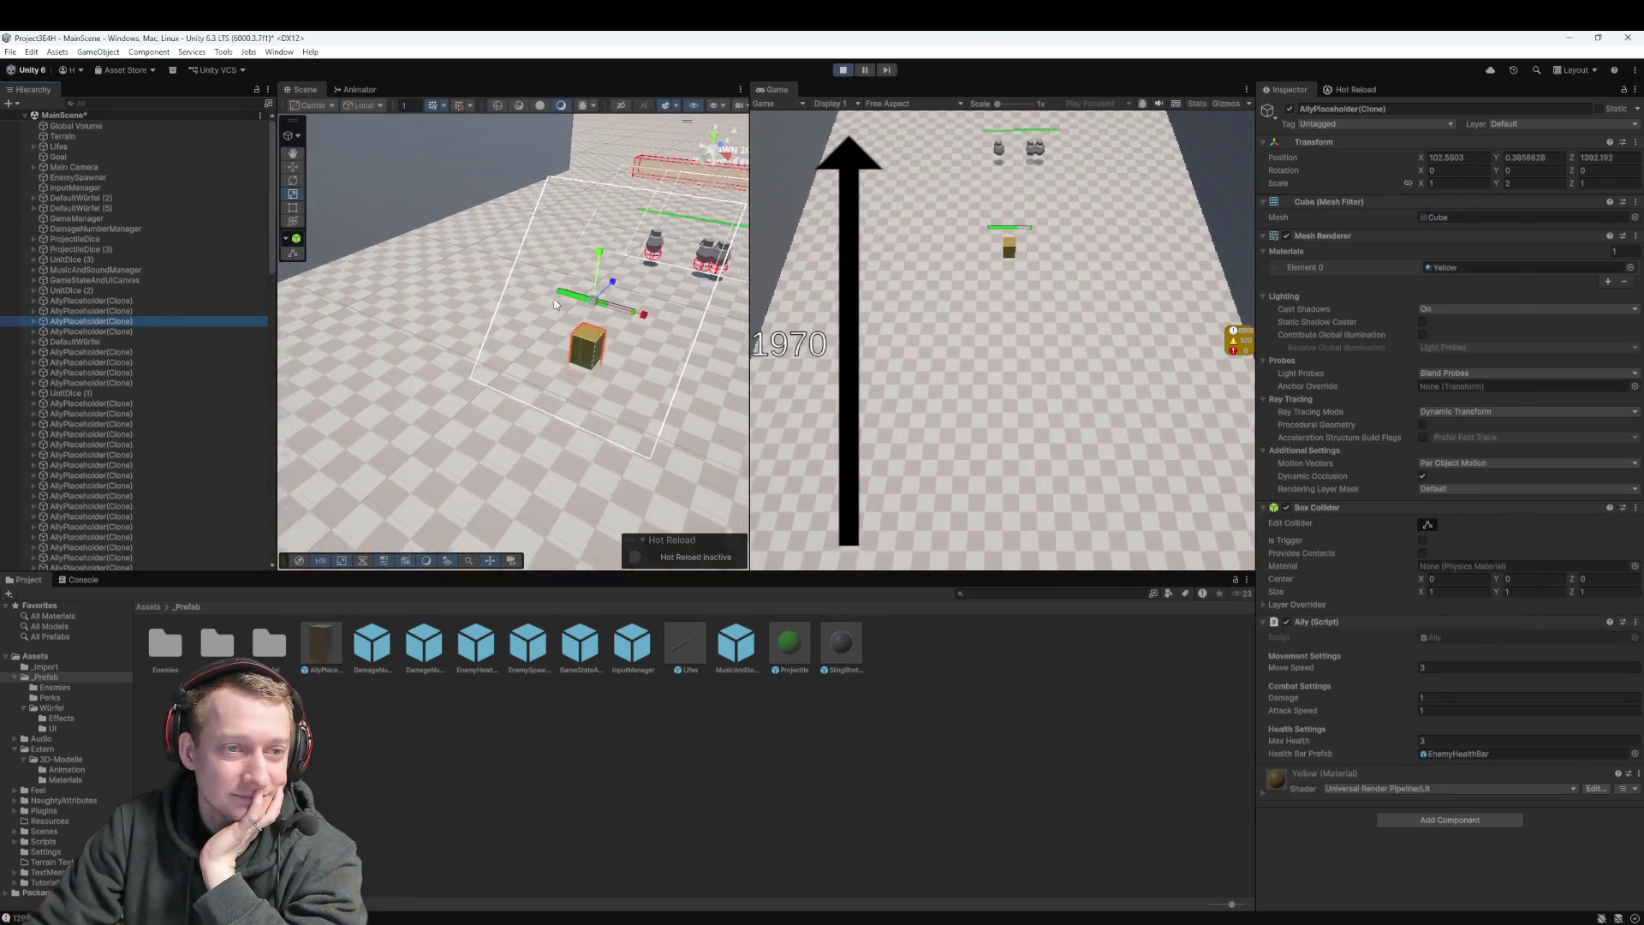
{"action": "scroll", "coordinate": [536, 323], "scroll_direction": "down", "scroll_amount": 5}
{"action": "left_click_drag", "start_coordinate": [596, 298], "coordinate": [574, 407]}
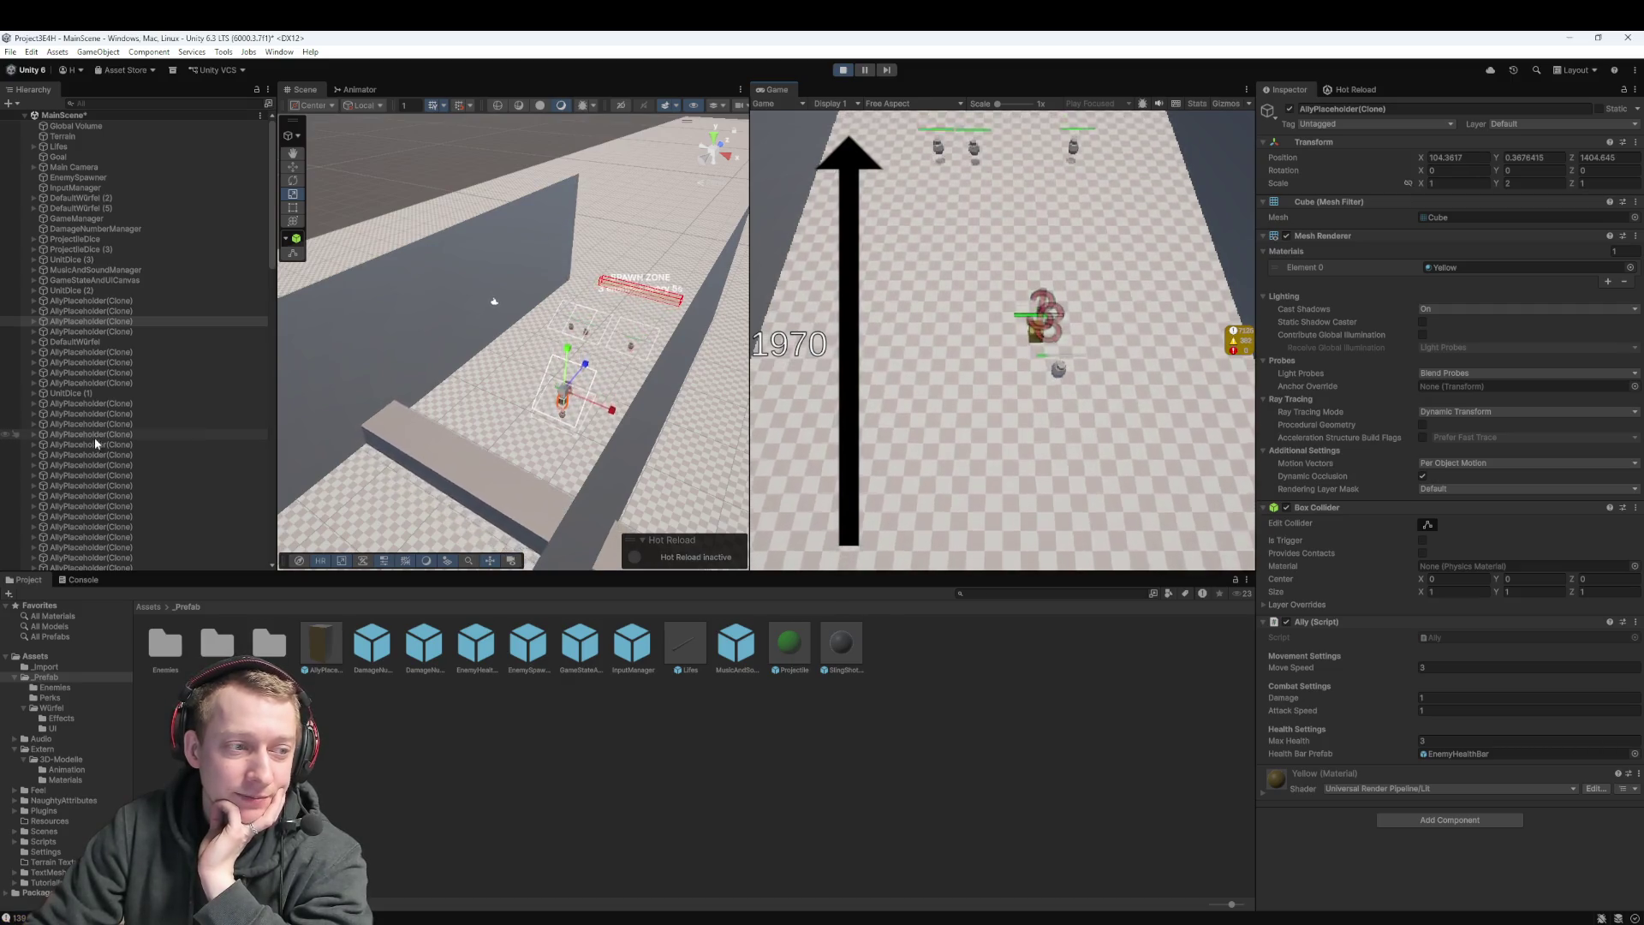
{"action": "scroll", "coordinate": [95, 438], "scroll_direction": "down", "scroll_amount": 10}
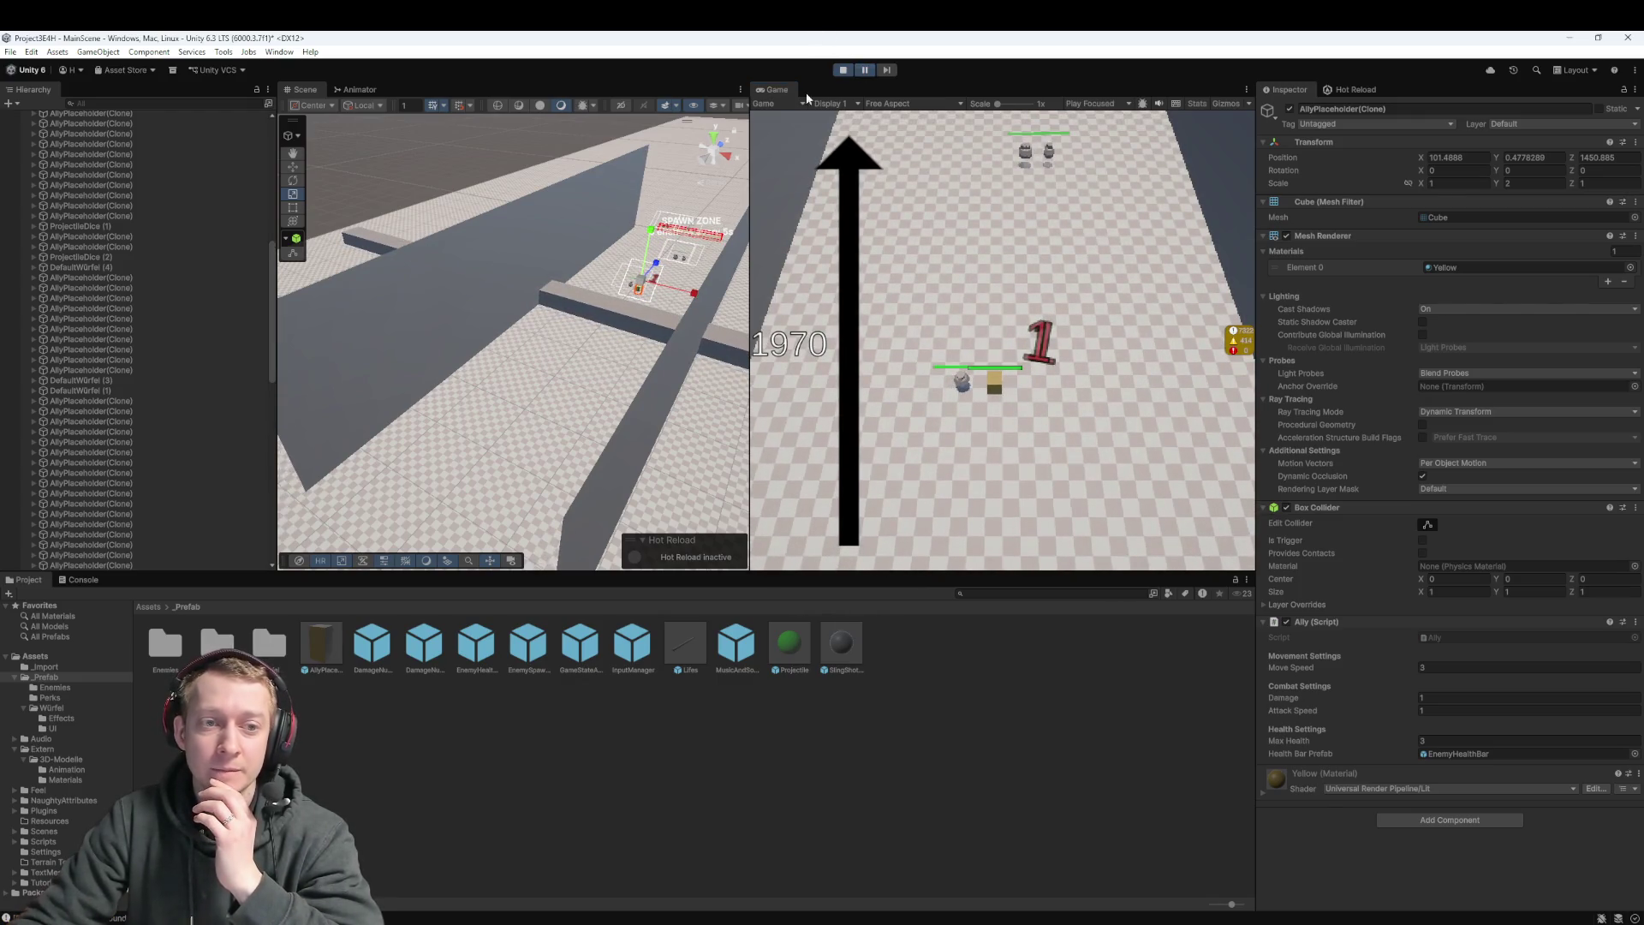
{"action": "left_click_drag", "start_coordinate": [506, 351], "coordinate": [446, 402]}
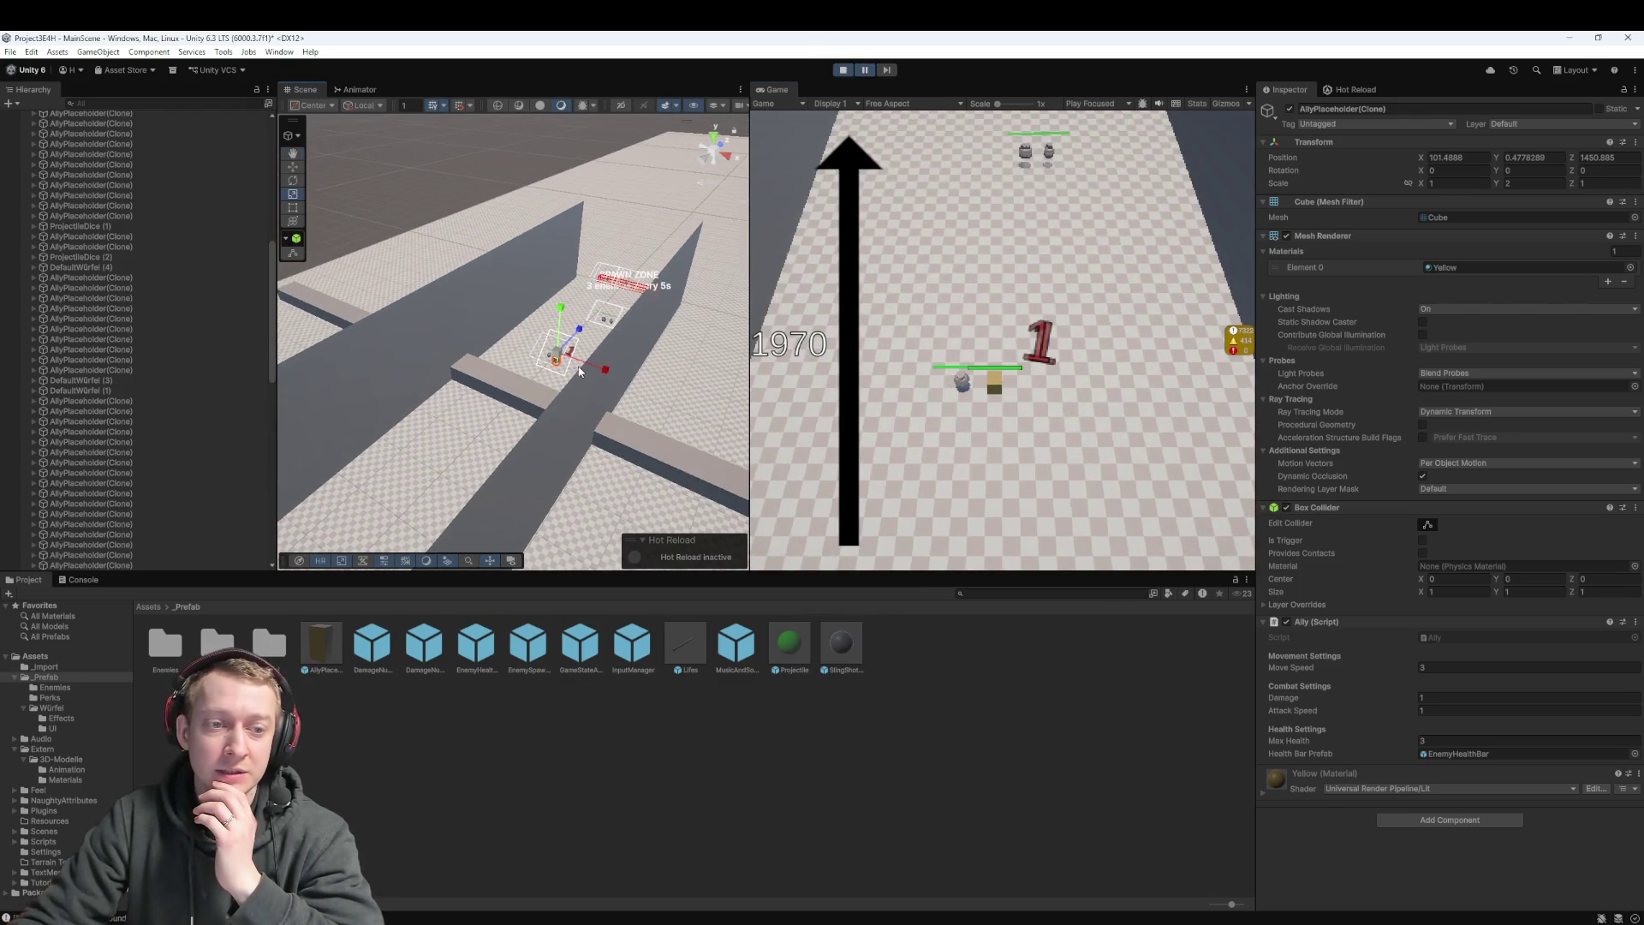
{"action": "mouse_move", "coordinate": [580, 370]}
{"action": "left_mouse_down"}
{"action": "mouse_move", "coordinate": [499, 411]}
{"action": "mouse_move", "coordinate": [599, 410]}
{"action": "left_mouse_up"}
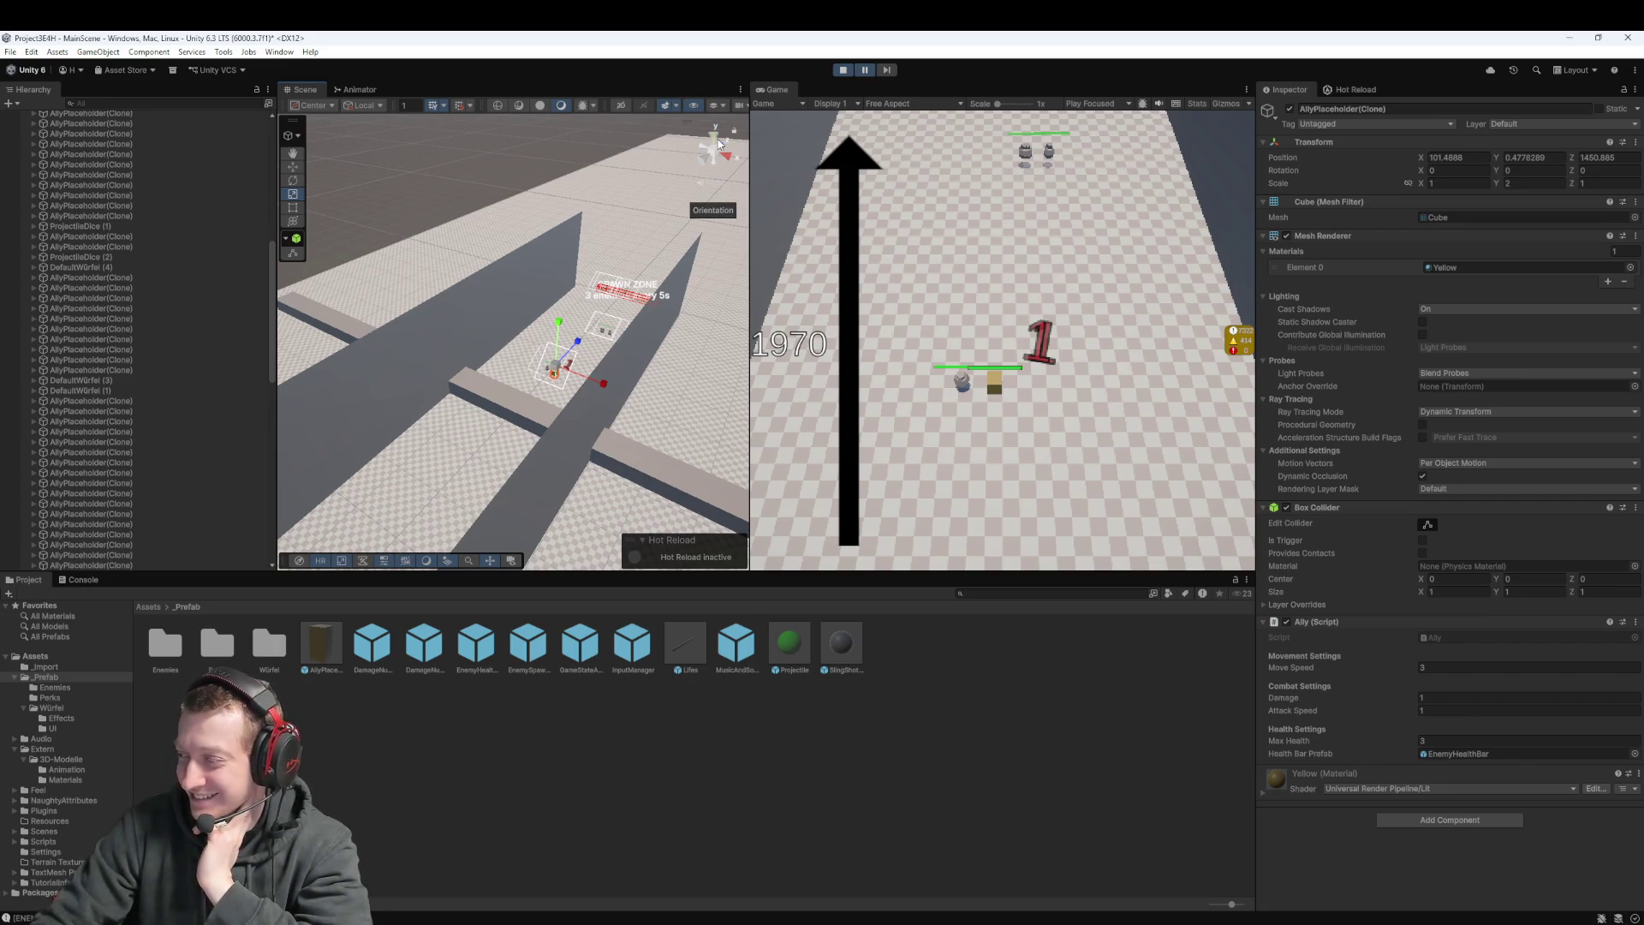
{"action": "left_click", "coordinate": [841, 71]}
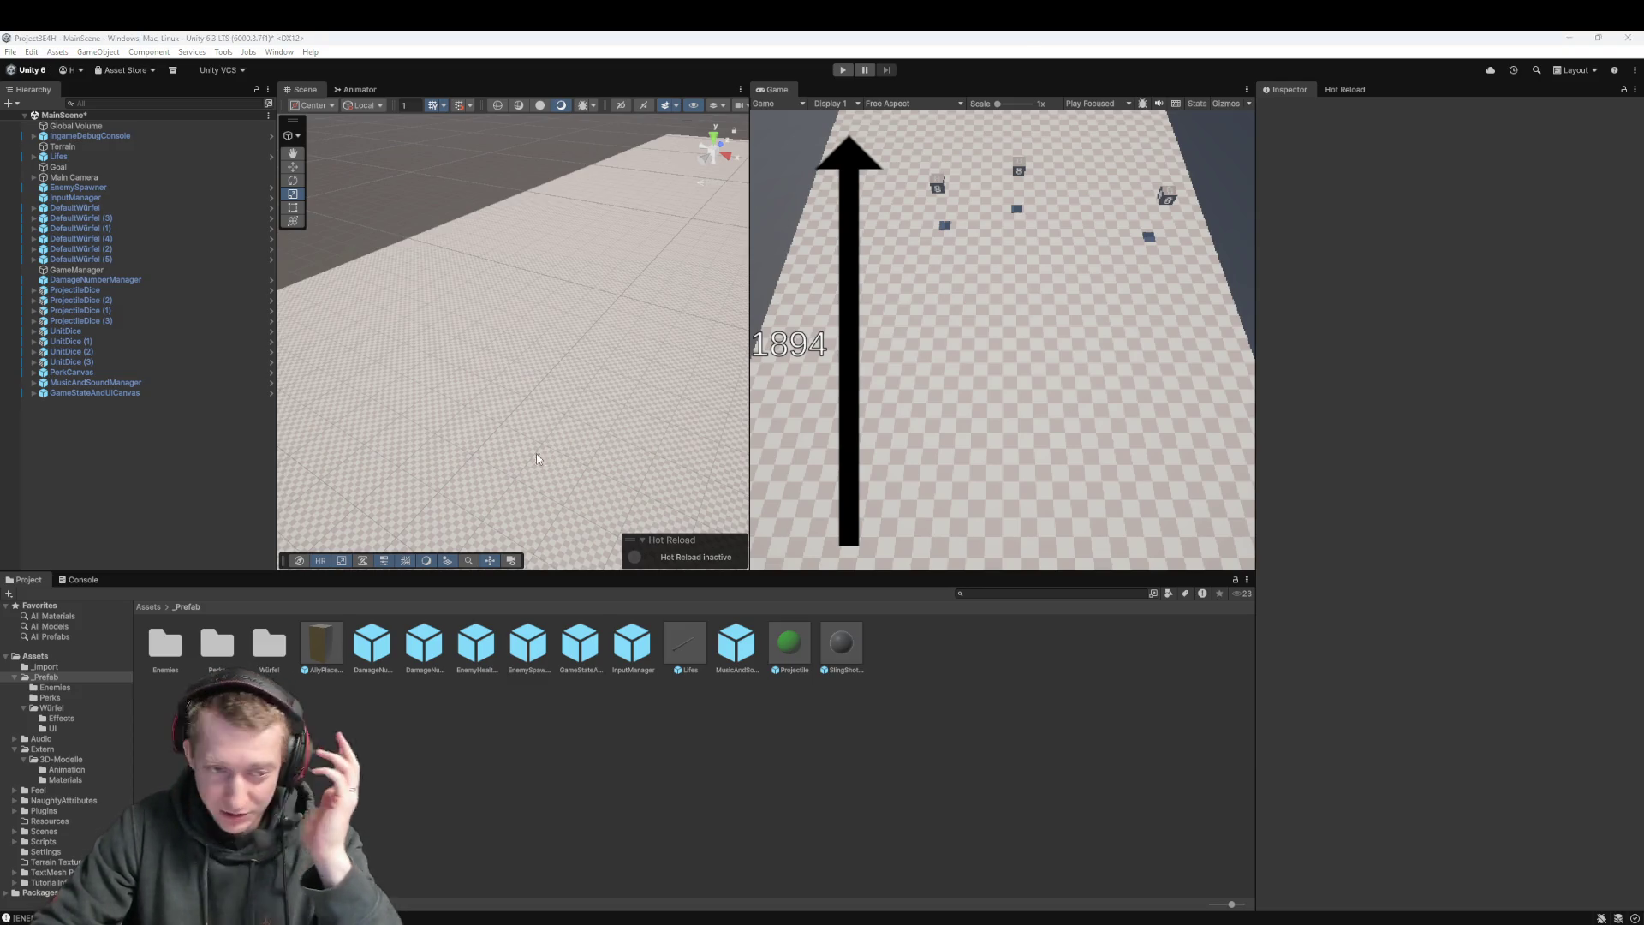
Place a Boss prefab instance from the Enemies folder onto the lane in MainScene
{"action": "double_click", "coordinate": [166, 644]}
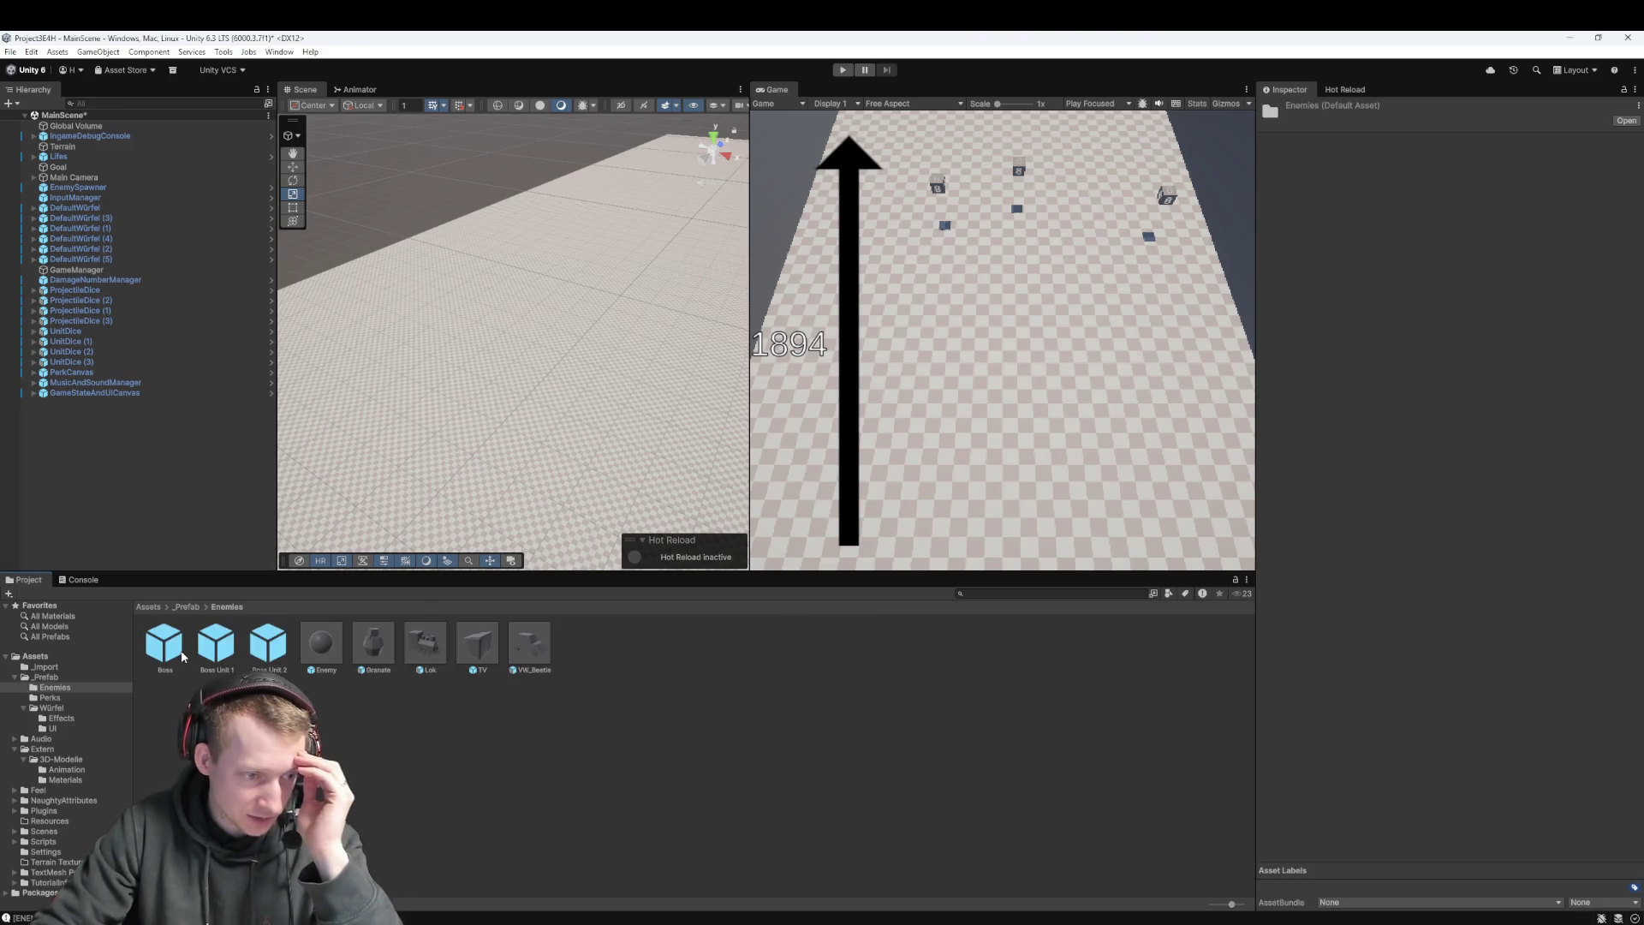
{"action": "left_click", "coordinate": [166, 644]}
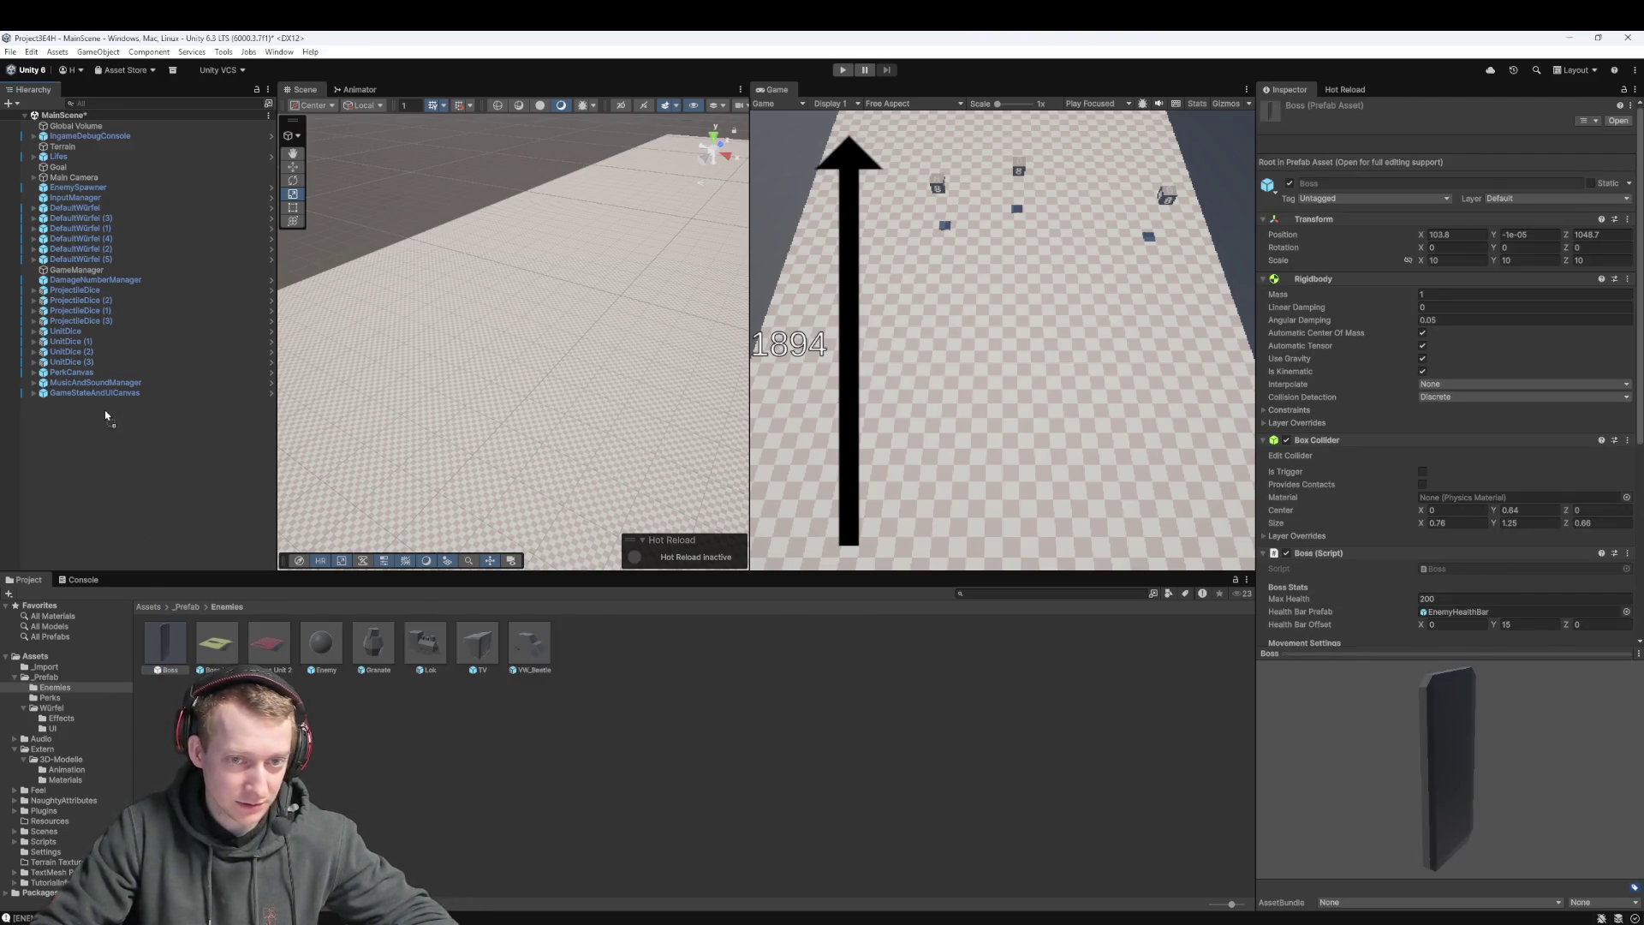
{"action": "mouse_move", "coordinate": [107, 417]}
{"action": "left_mouse_down"}
{"action": "mouse_move", "coordinate": [527, 378]}
{"action": "mouse_move", "coordinate": [509, 375]}
{"action": "mouse_move", "coordinate": [680, 196]}
{"action": "mouse_move", "coordinate": [699, 204]}
{"action": "left_mouse_up"}
Frame the placed Boss in the Scene view and move it toward the spawn zone
{"action": "scroll", "coordinate": [510, 375], "scroll_direction": "down", "scroll_amount": 5}
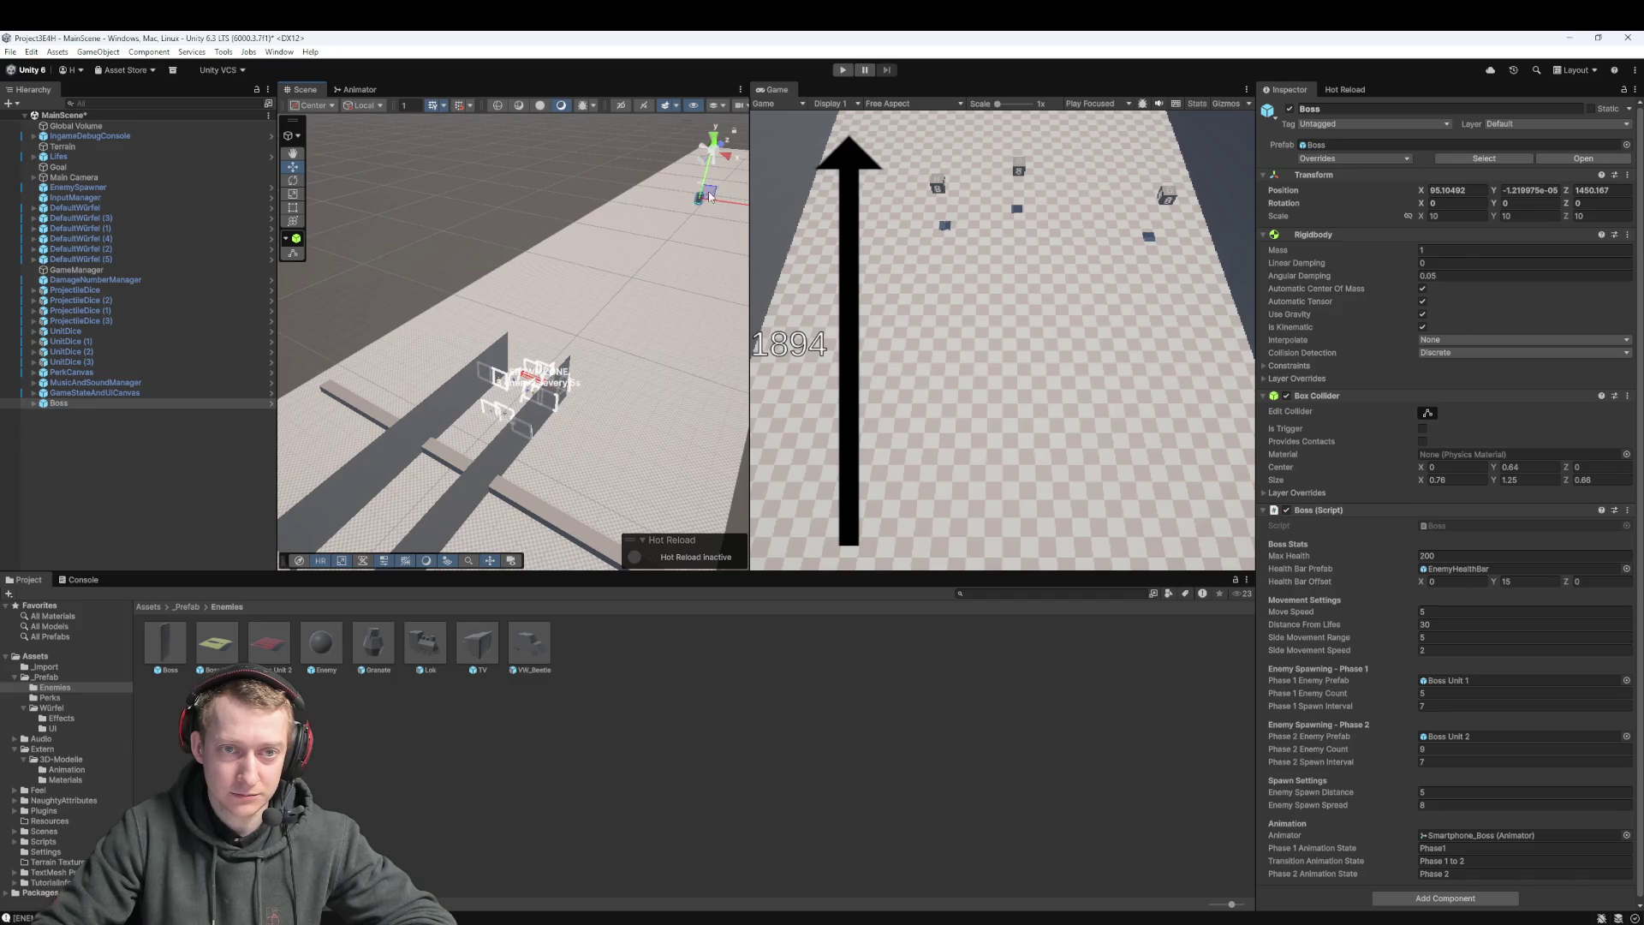
{"action": "key", "text": "f"}
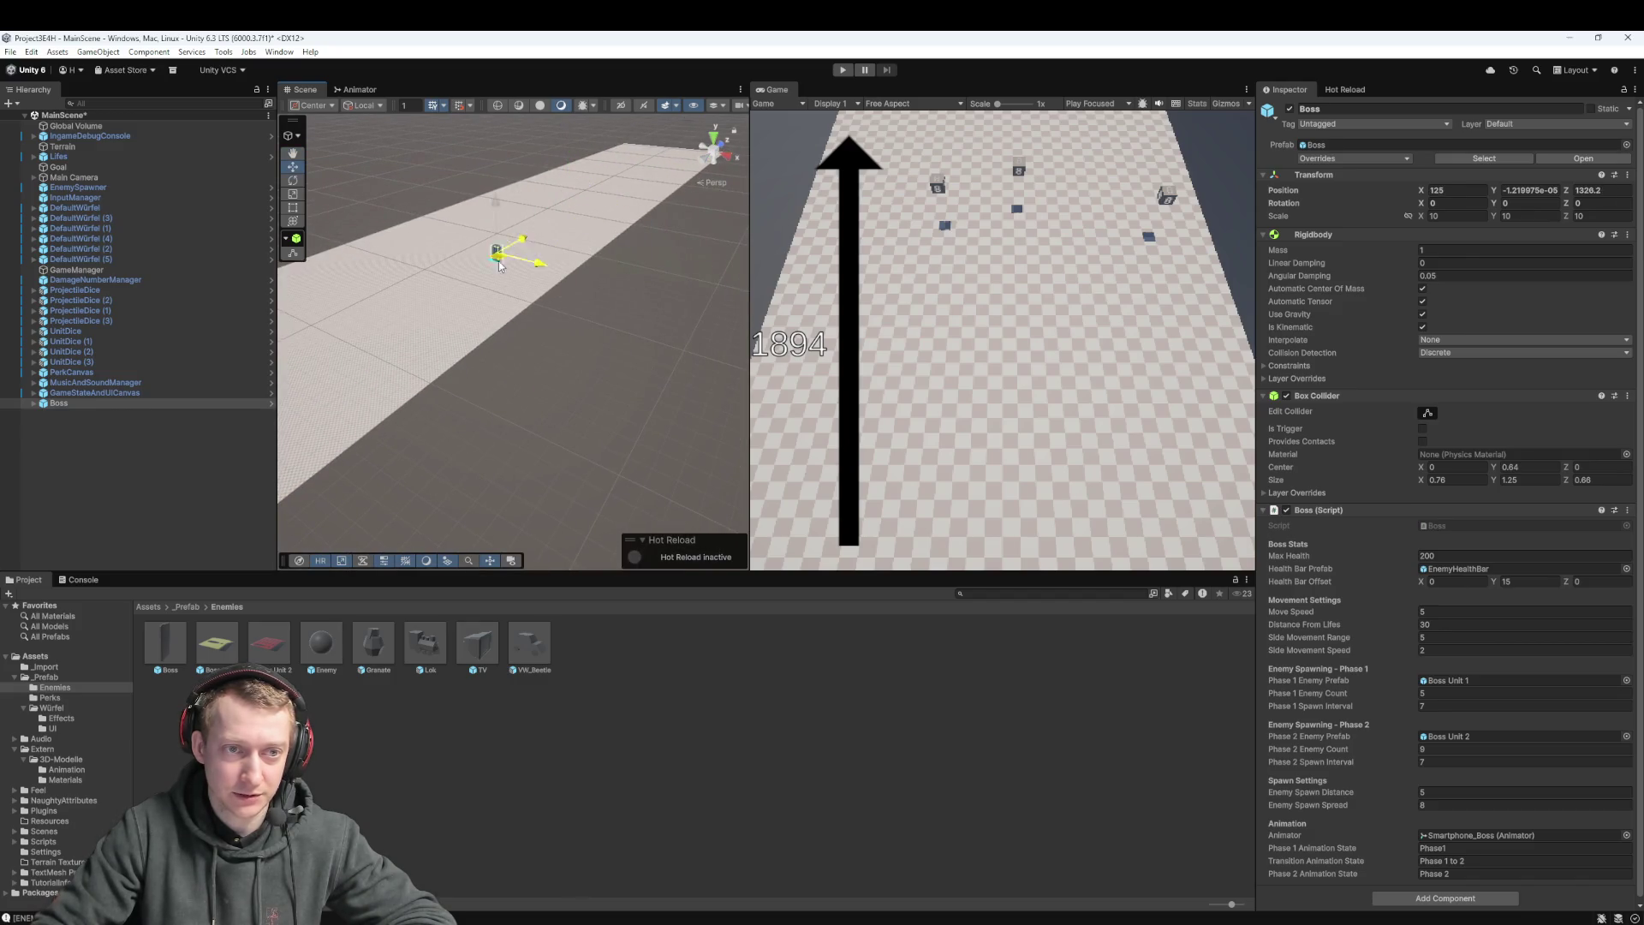
{"action": "mouse_move", "coordinate": [562, 188]}
{"action": "left_mouse_down"}
{"action": "mouse_move", "coordinate": [609, 310]}
{"action": "mouse_move", "coordinate": [599, 326]}
{"action": "mouse_move", "coordinate": [642, 278]}
{"action": "mouse_move", "coordinate": [578, 345]}
{"action": "mouse_move", "coordinate": [591, 335]}
{"action": "mouse_move", "coordinate": [513, 353]}
{"action": "mouse_move", "coordinate": [531, 359]}
{"action": "left_mouse_up"}
{"action": "key", "text": "w"}
{"action": "scroll", "coordinate": [528, 360], "scroll_direction": "up", "scroll_amount": 5}
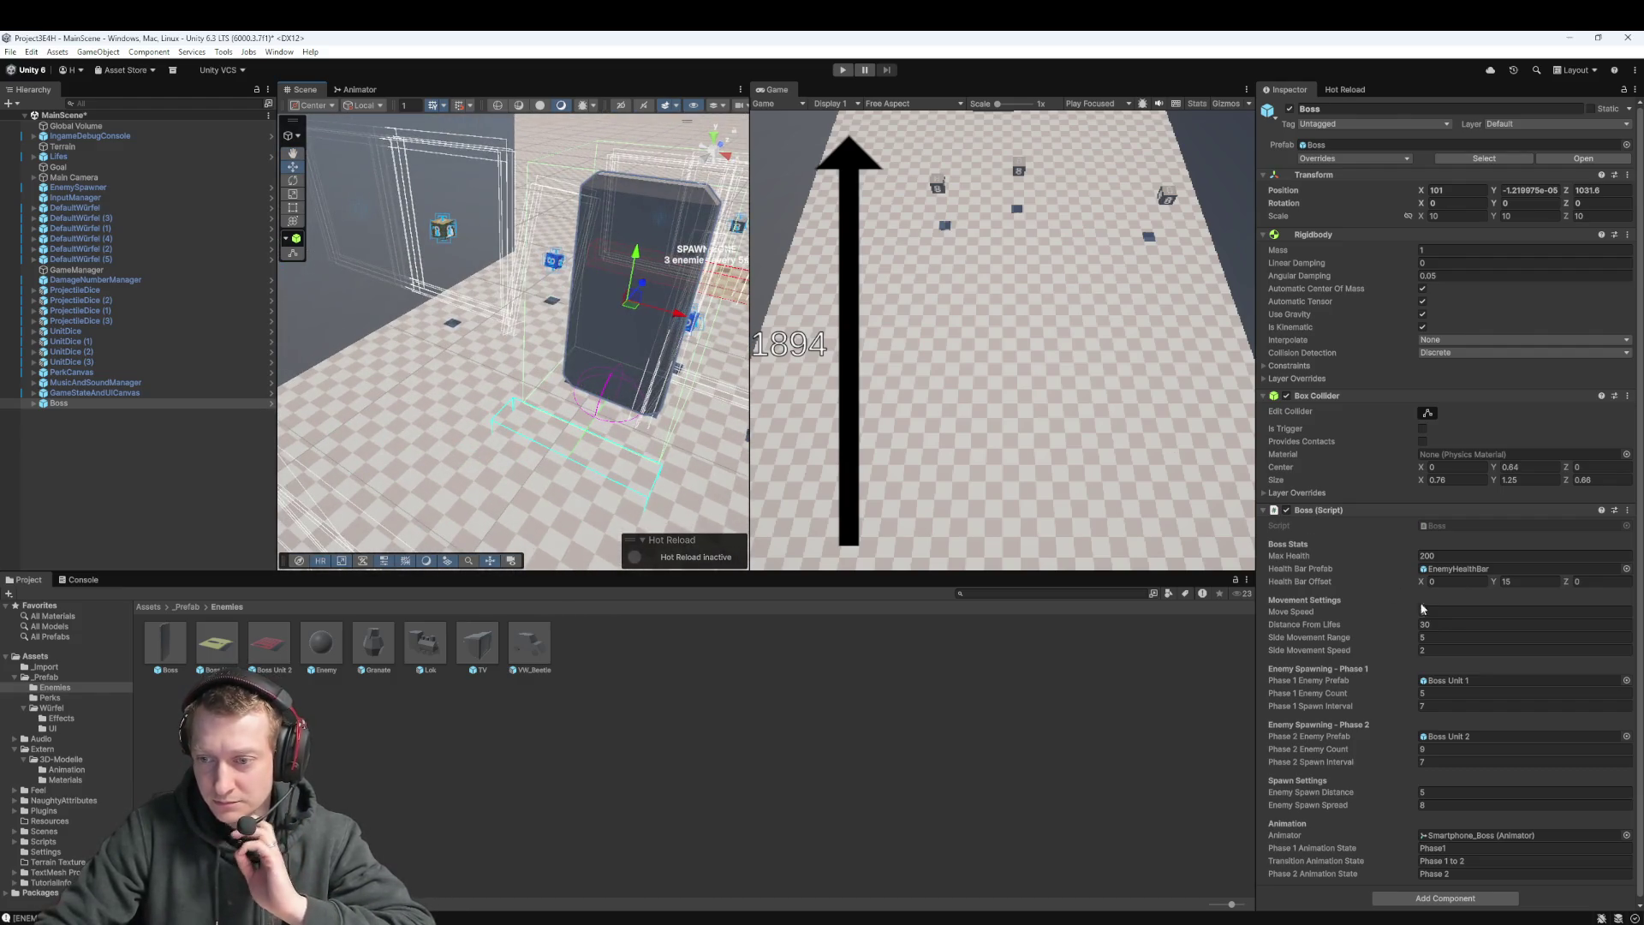
{"action": "type", "text": "5"}
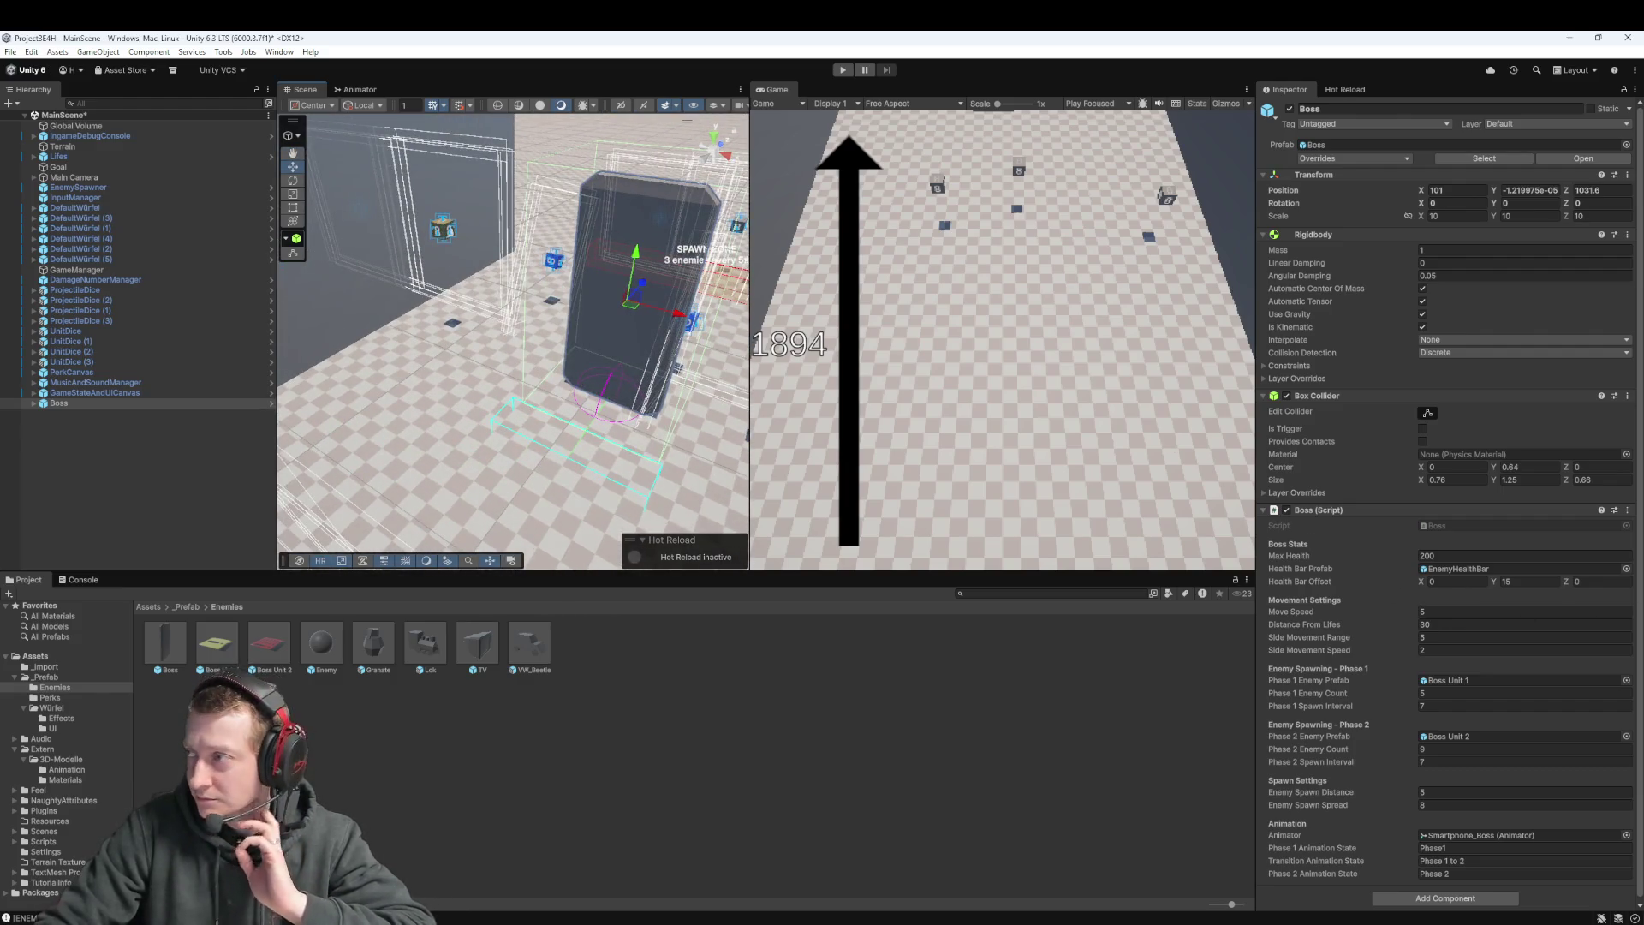
Check Fork's local changes and commit history, then bring up Boss.cs in VS Code
{"action": "key", "text": "alt+Tab"}
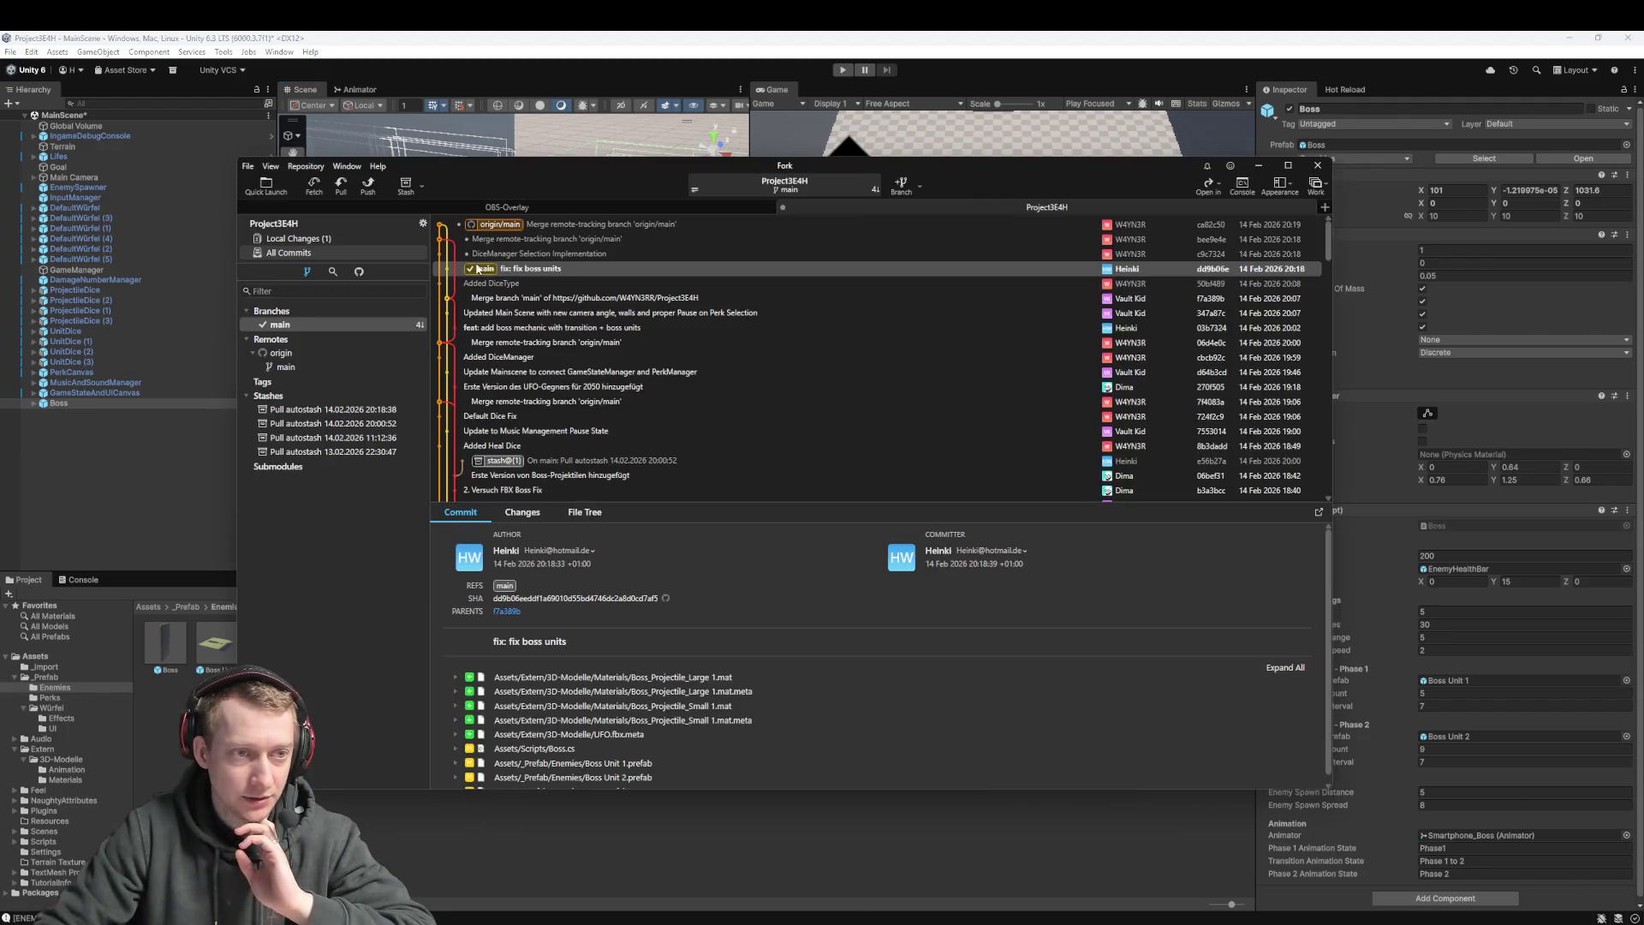
{"action": "left_click", "coordinate": [358, 243]}
{"action": "left_click", "coordinate": [337, 252]}
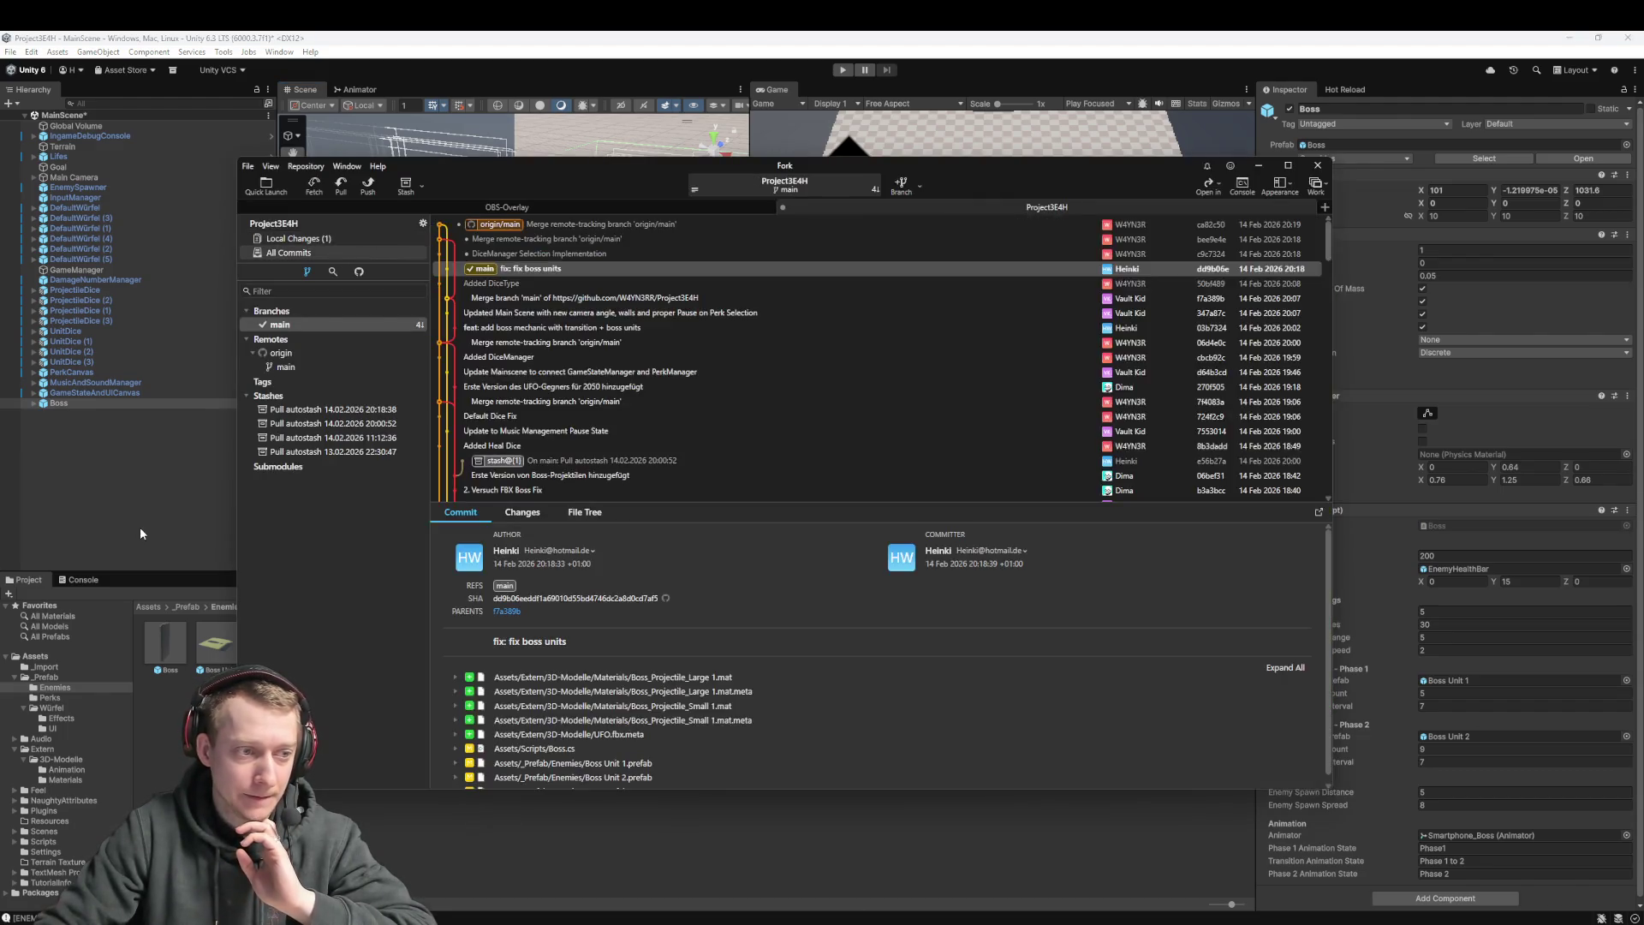
{"action": "left_click", "coordinate": [140, 527]}
{"action": "key", "text": "alt+Tab"}
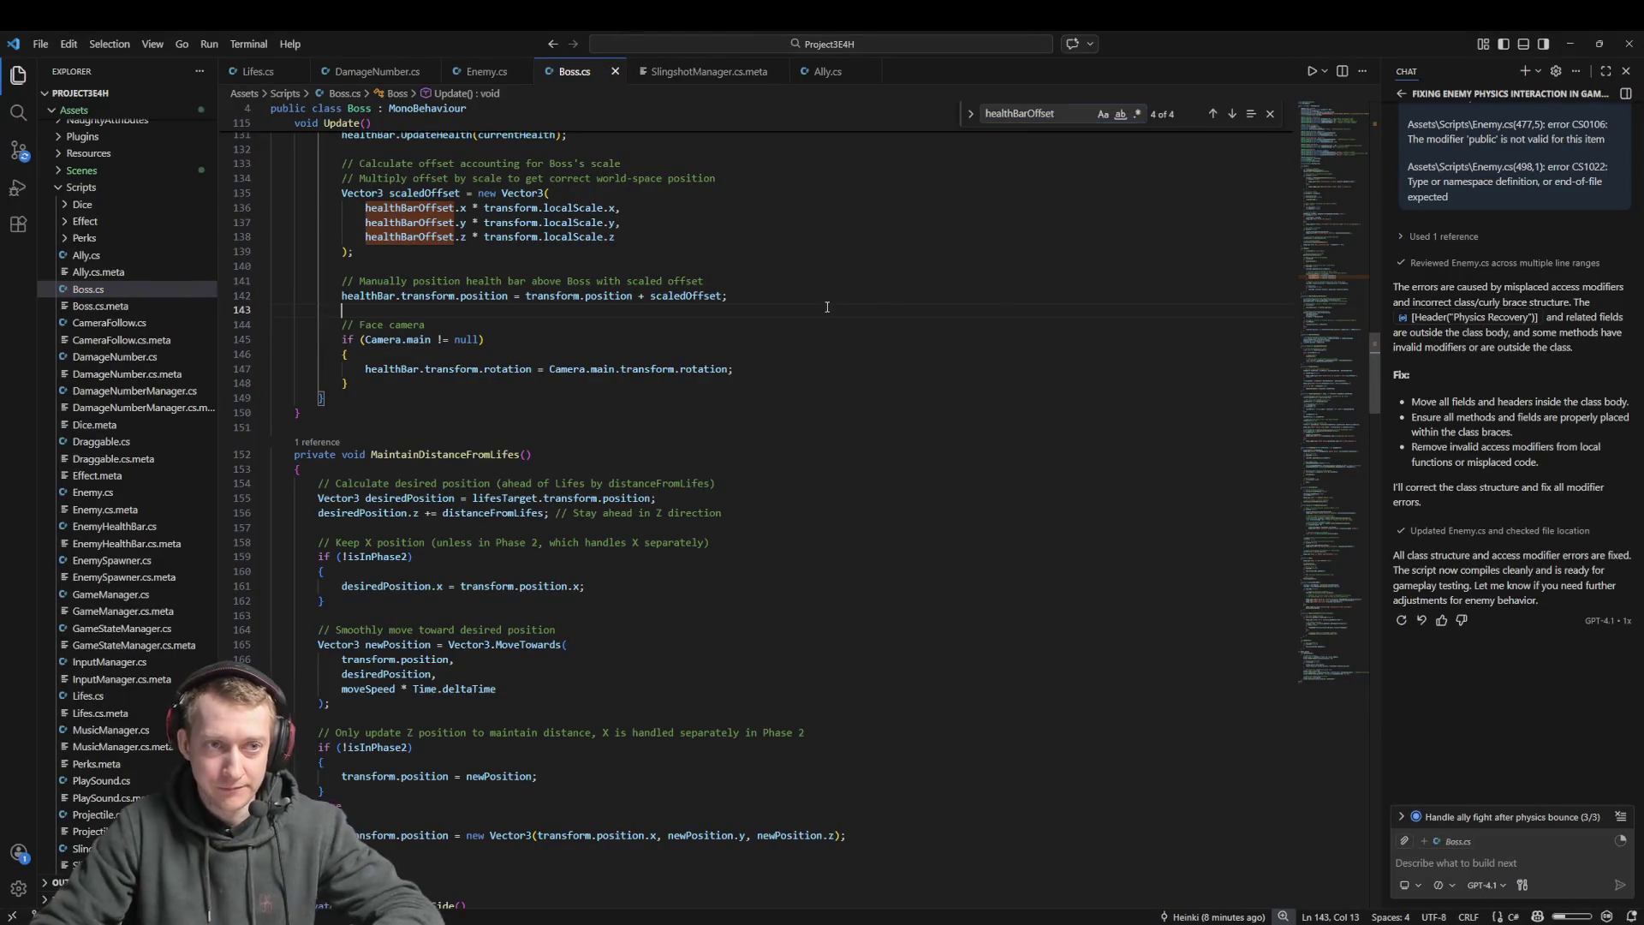
Send Copilot Chat that the 10 10 10-scaled Boss hides its health bar, asking how to raise it; add 'DON'T HALLUCINATE!'
{"action": "type", "text": "We have"}
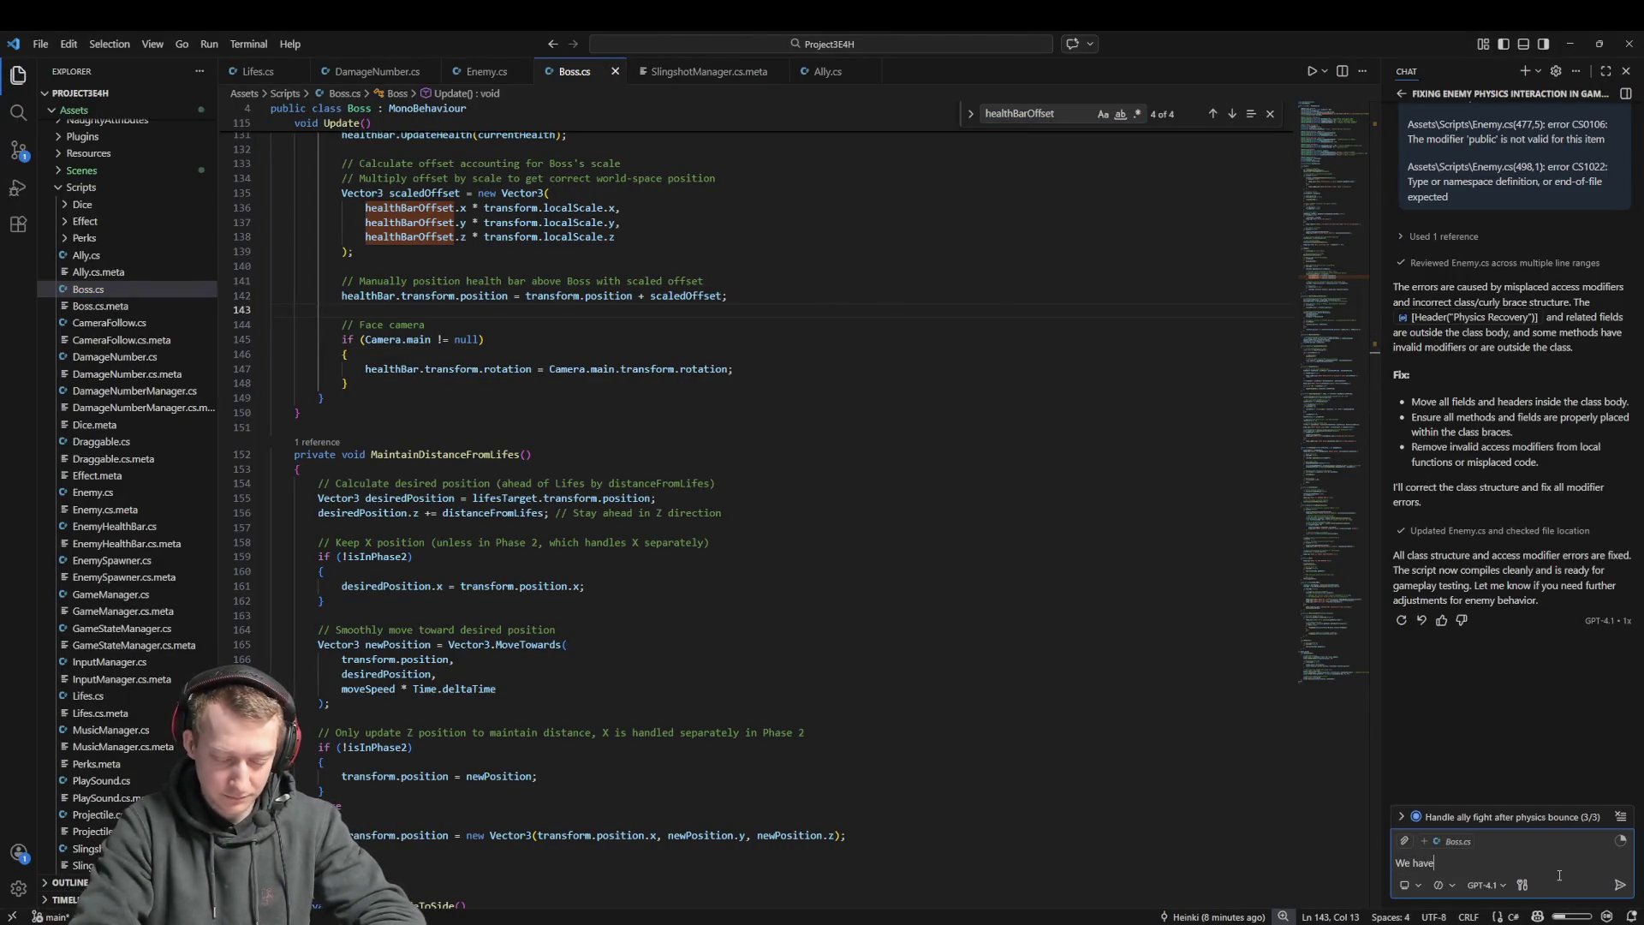
{"action": "type", "text": " the following issue in the "}
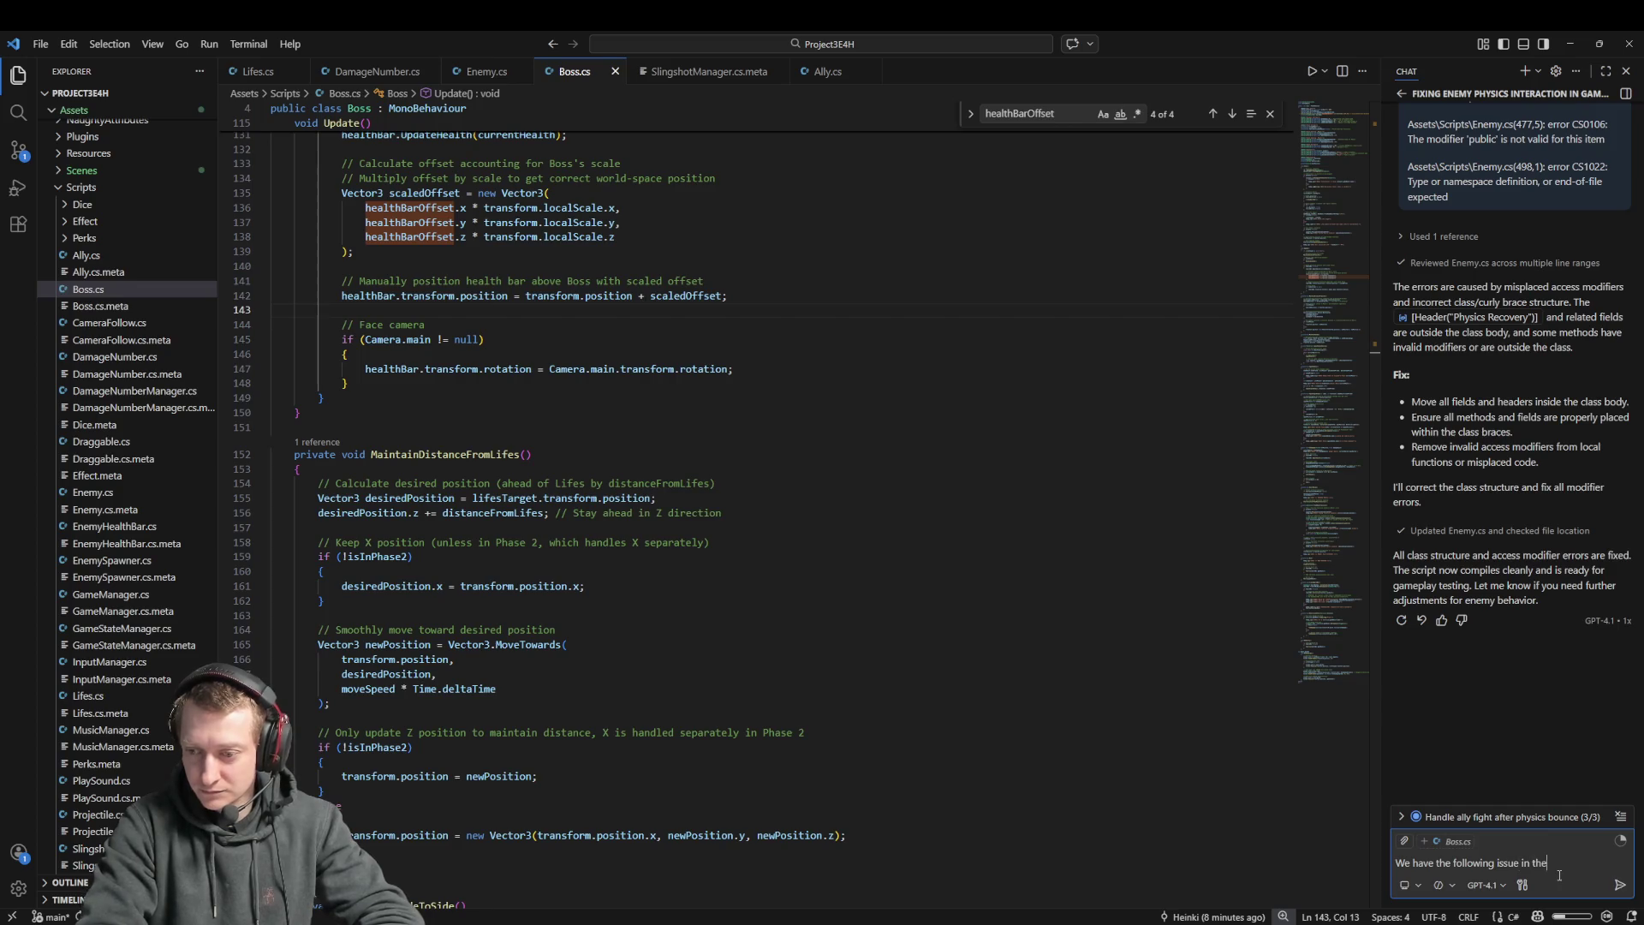
{"action": "type", "text": "Boss script, the"}
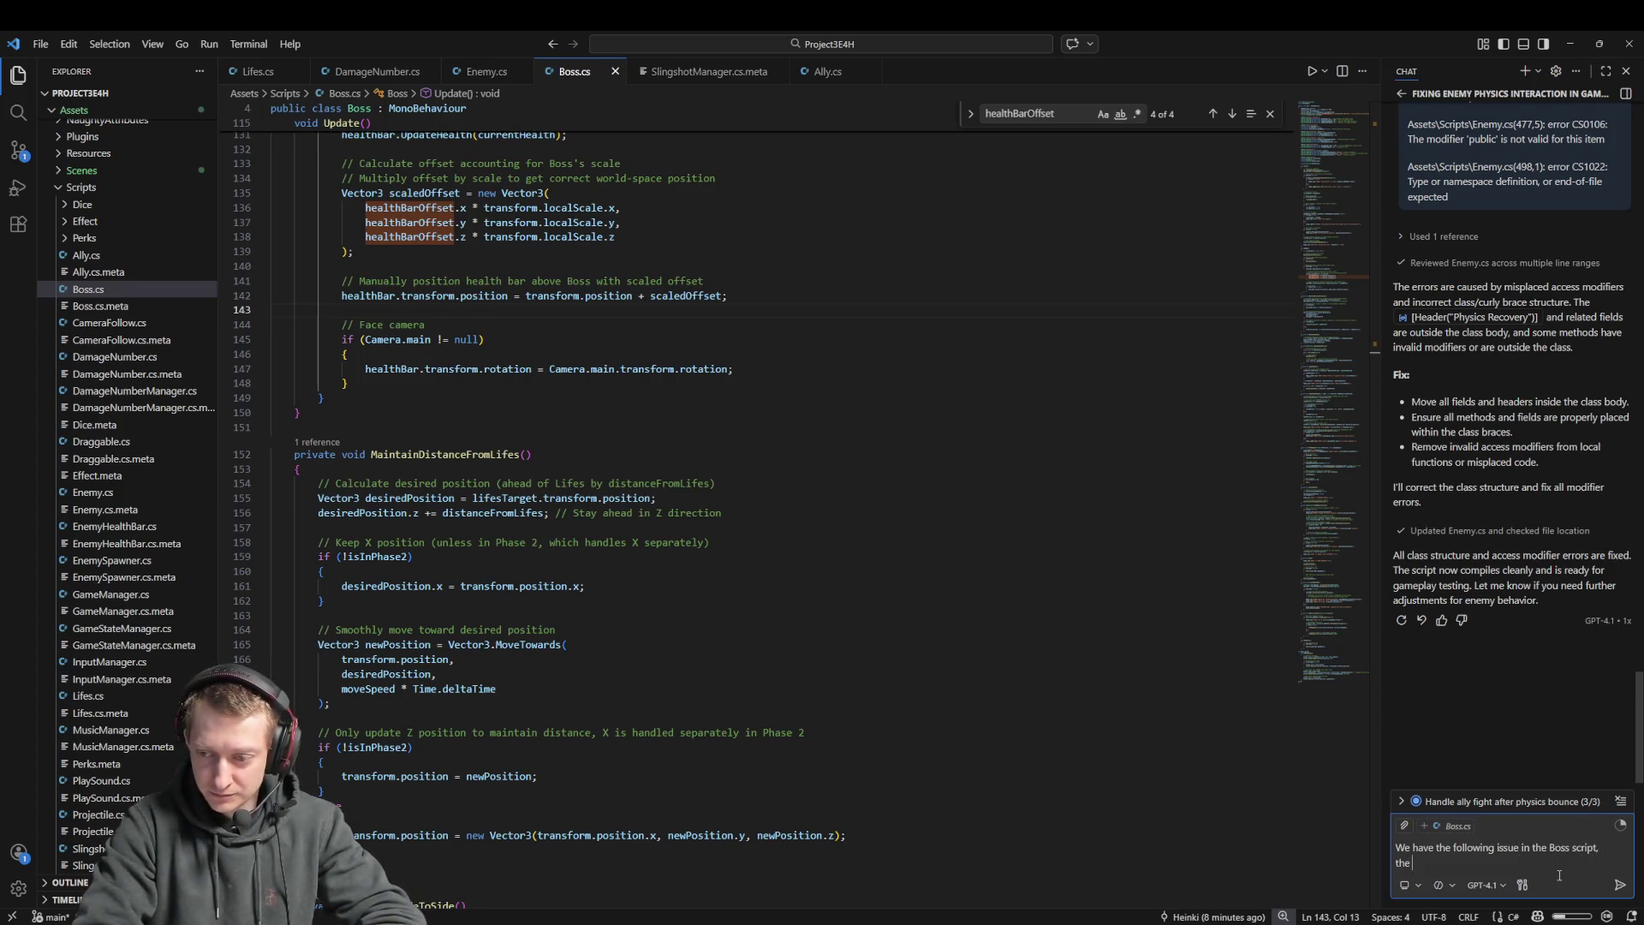
{"action": "type", "text": " boss has a heal"}
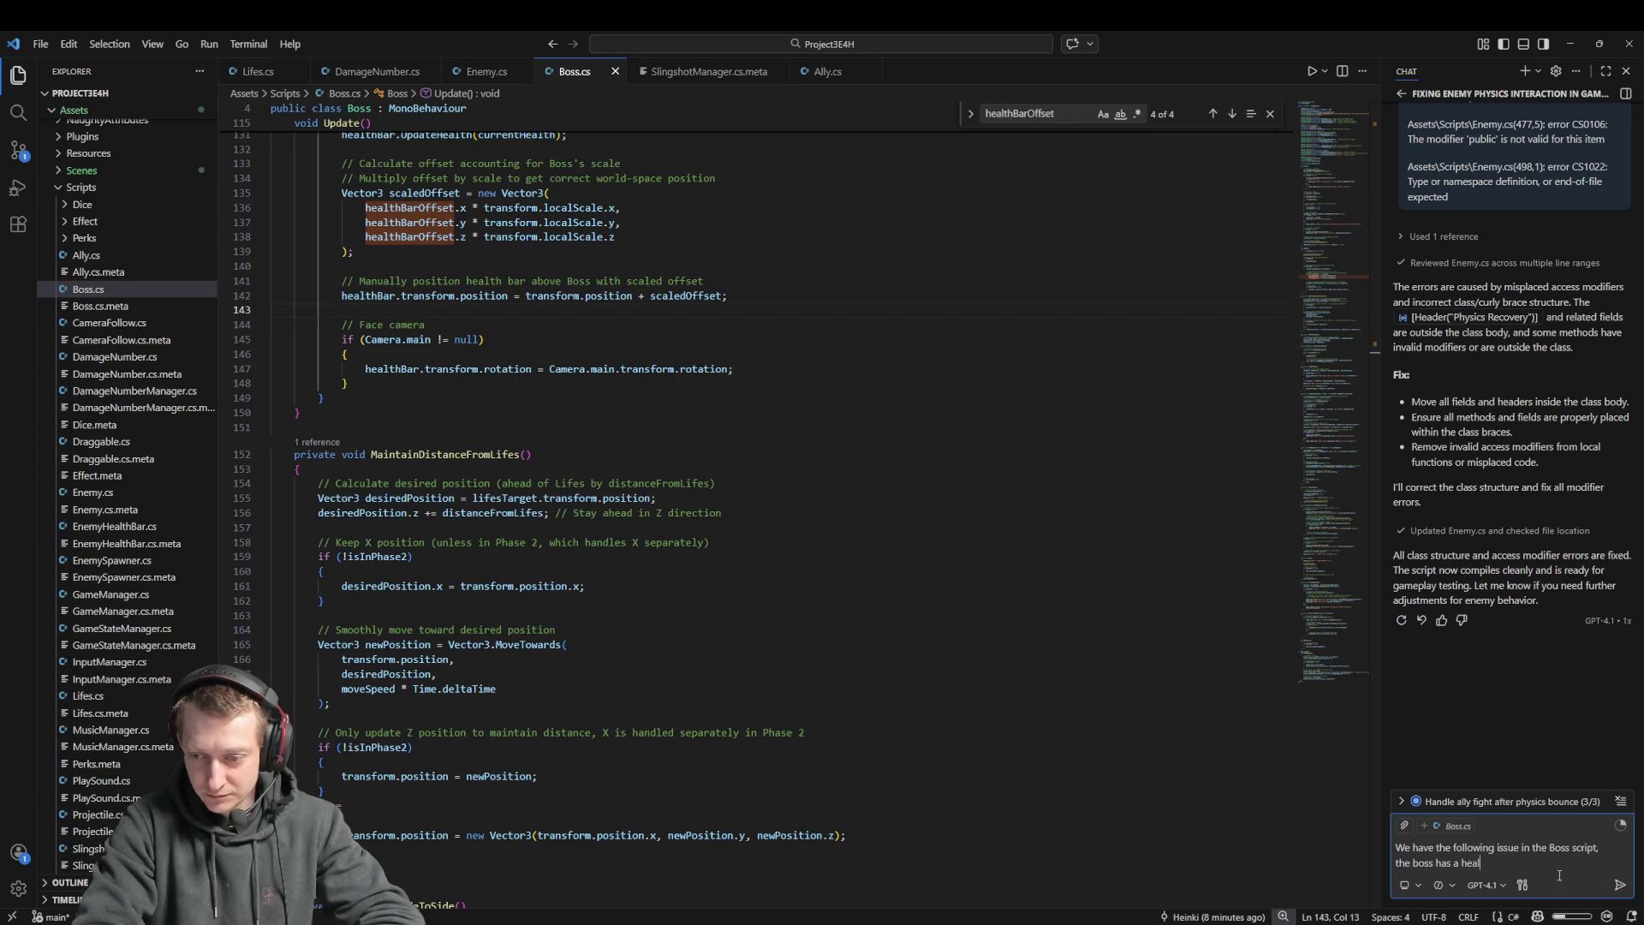
{"action": "type", "text": "thbar which we cannot see, "}
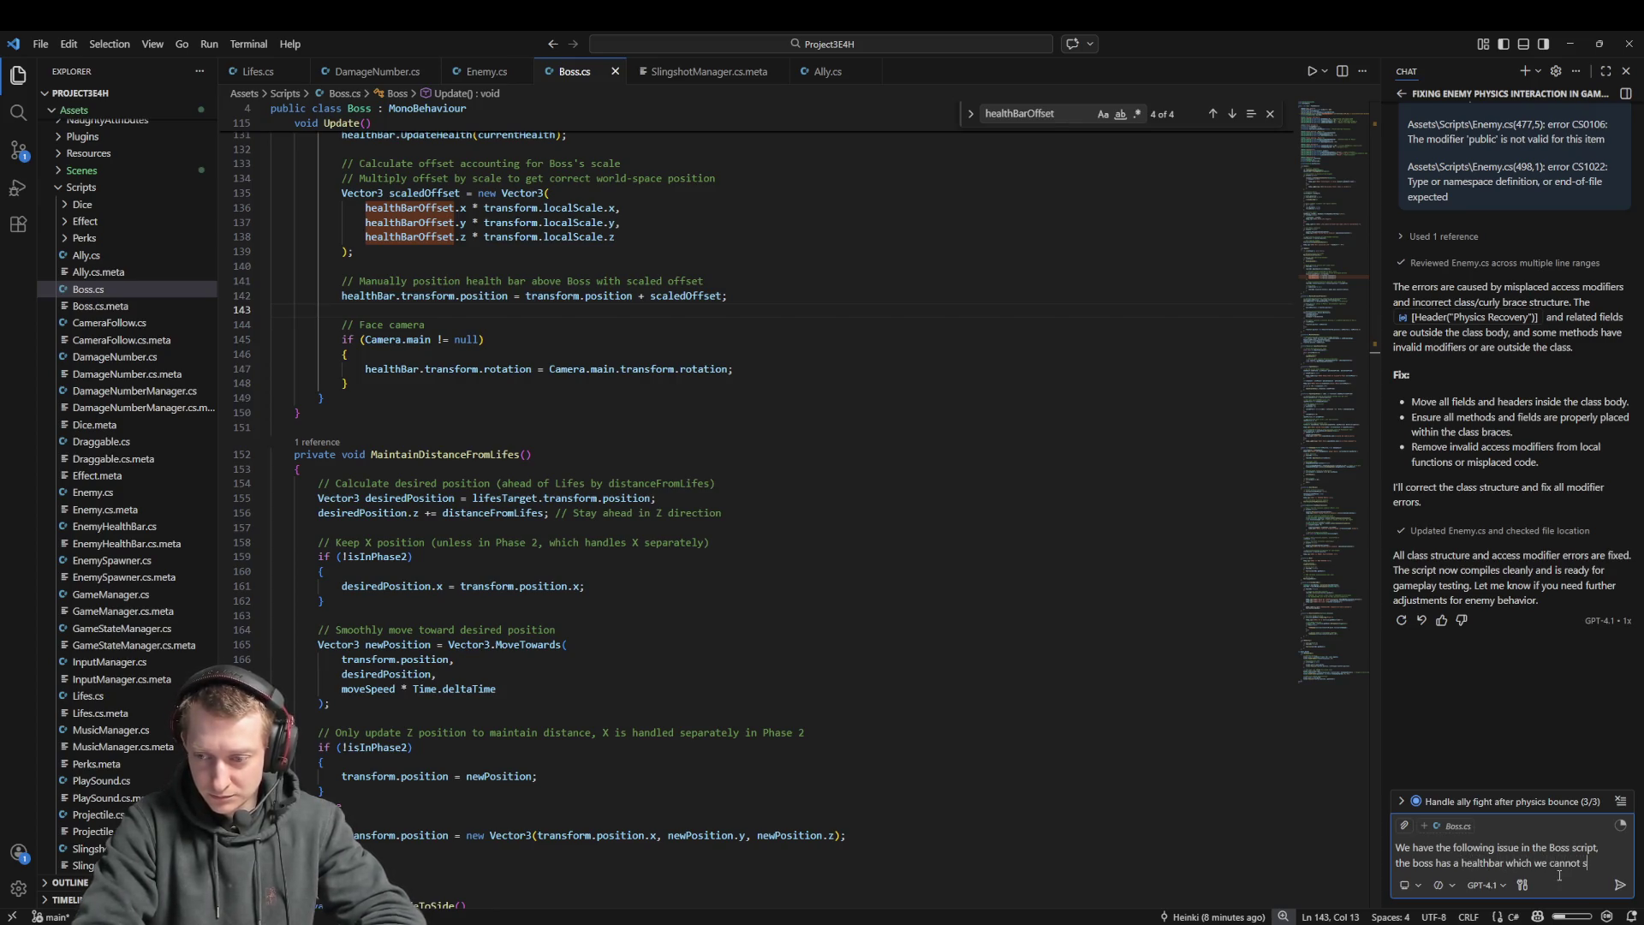
{"action": "type", "text": "it is using "}
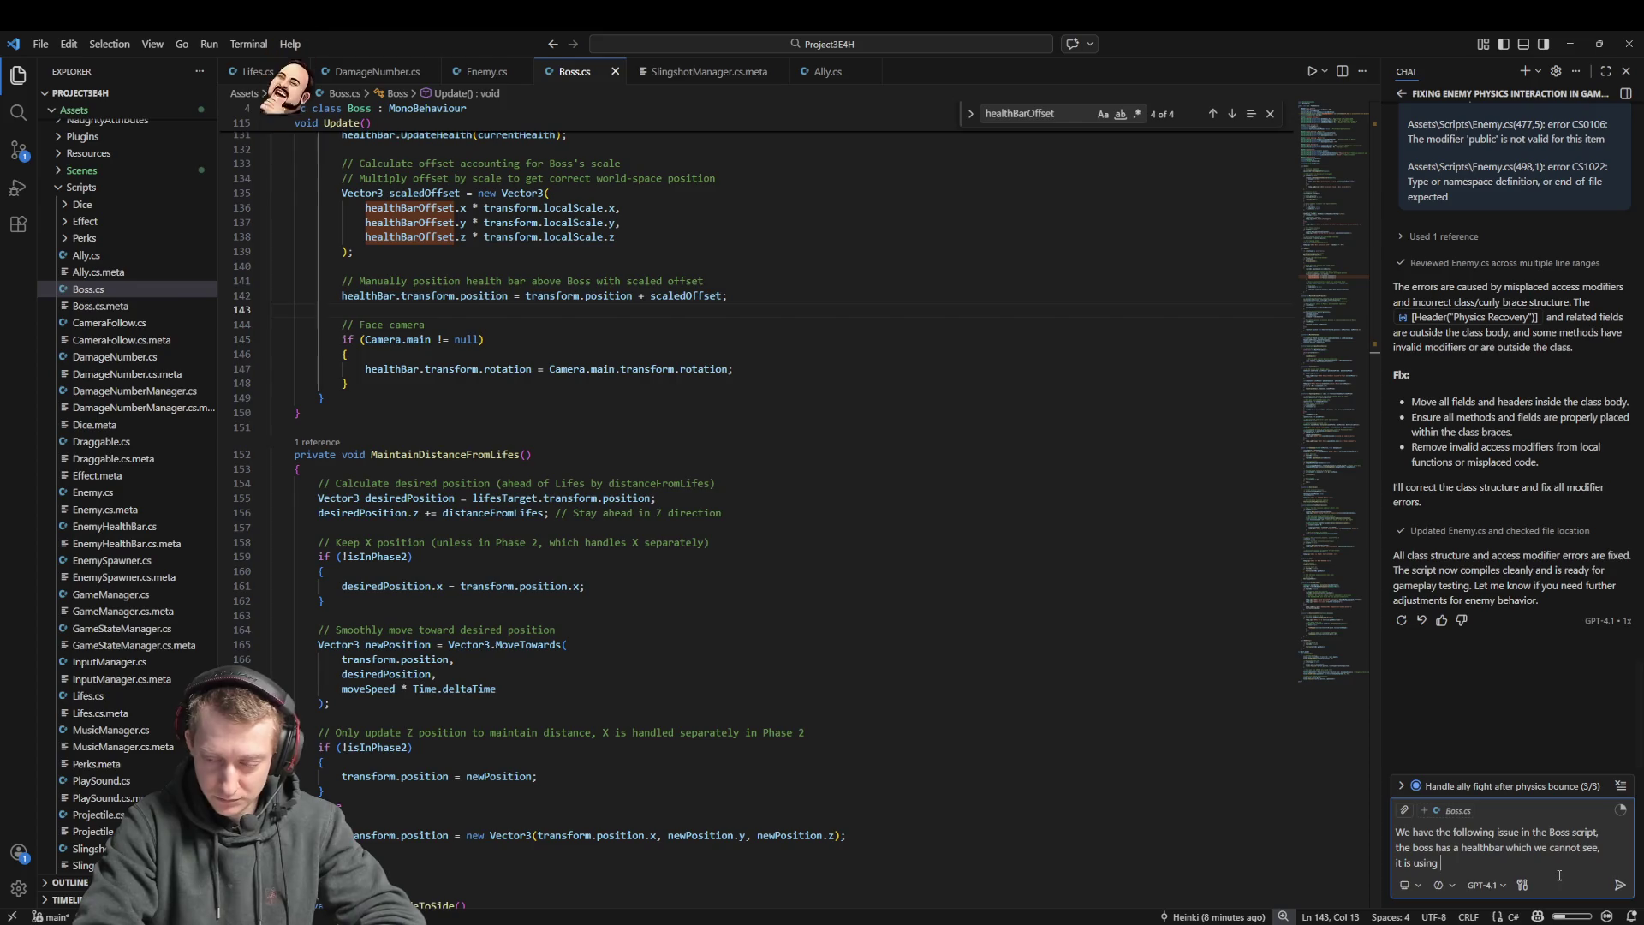
{"action": "type", "text": "world coord"}
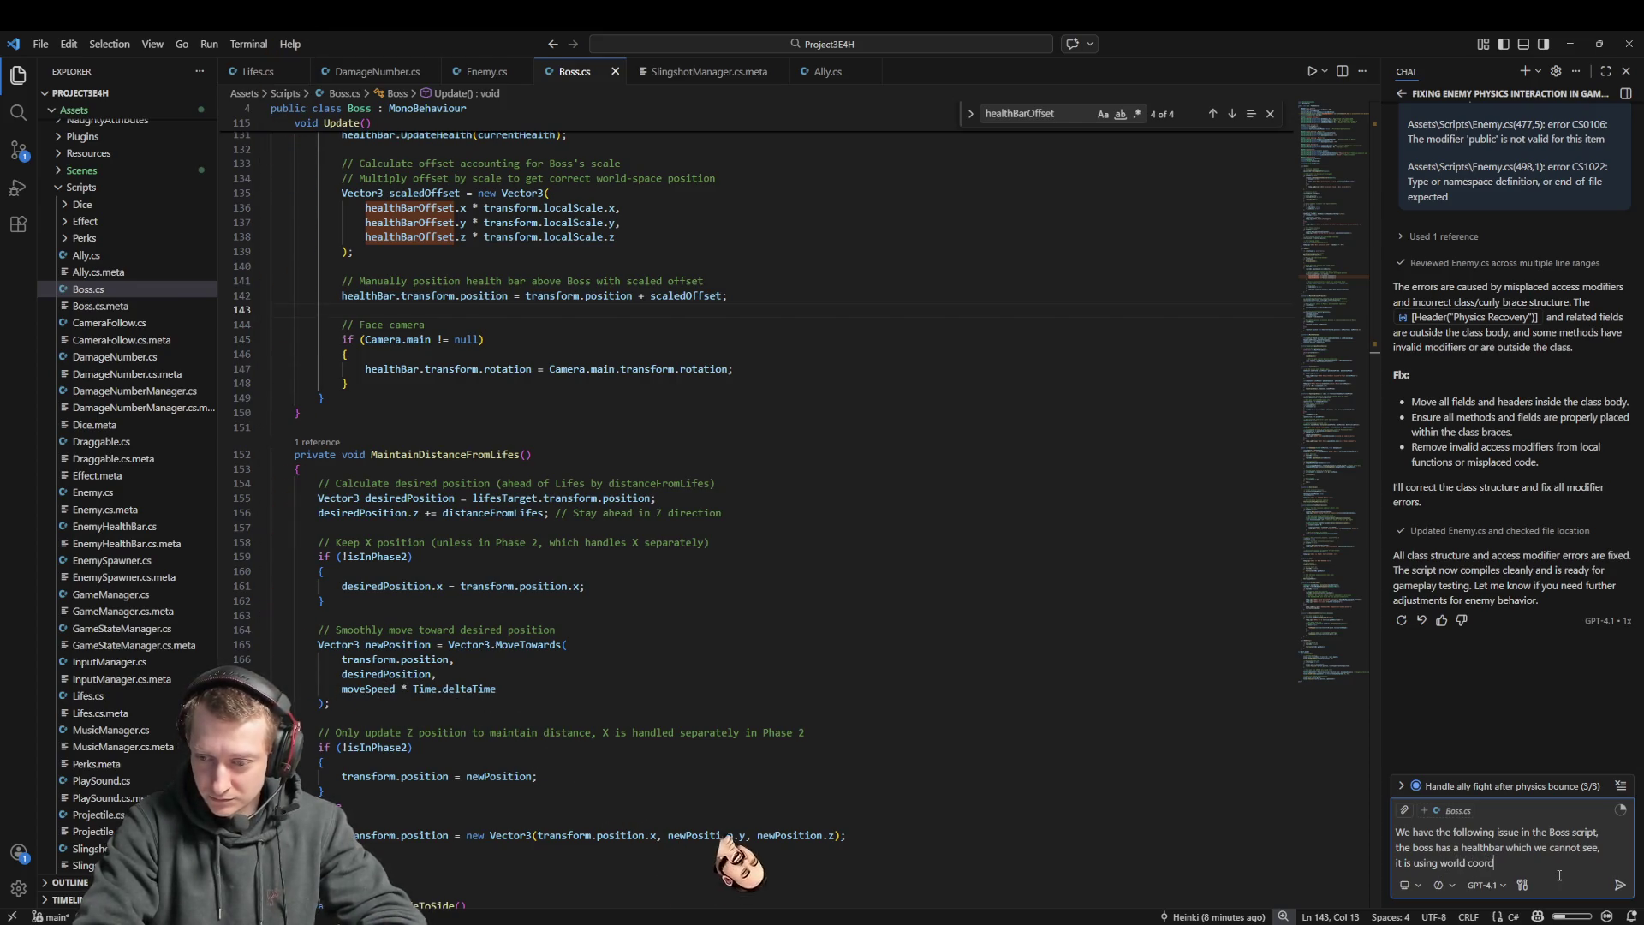
{"action": "type", "text": "inates BUT we"}
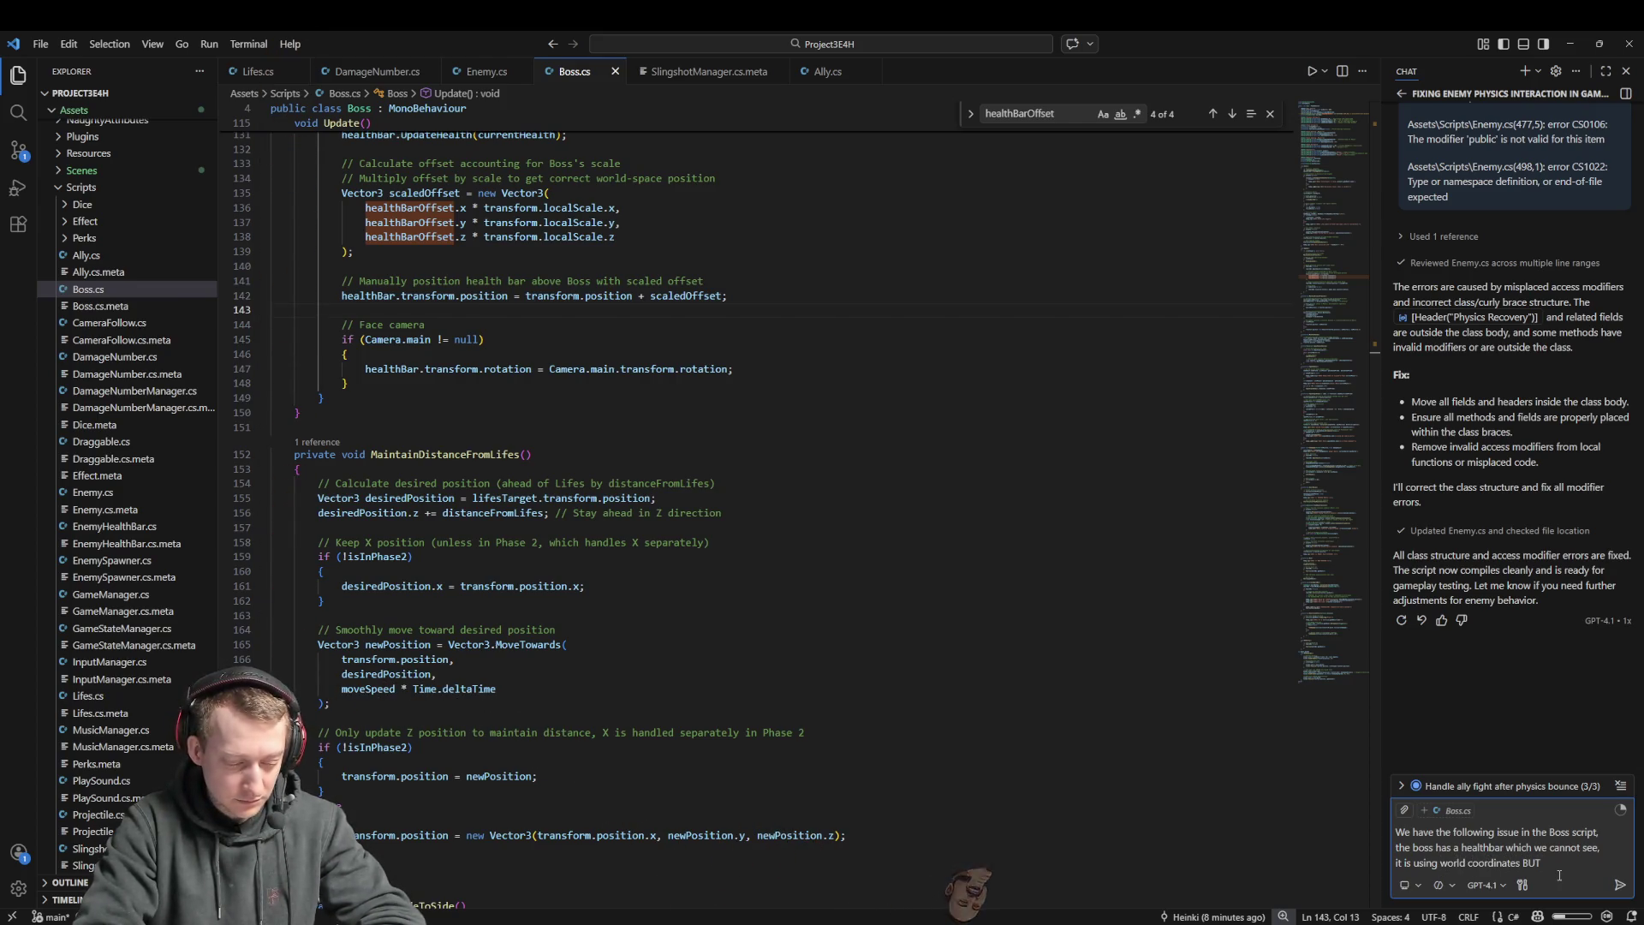
{"action": "key", "text": "BackSpace"}
{"action": "key", "text": "BackSpace"}
{"action": "key", "text": "BackSpace"}
{"action": "type", "text": "coor"}
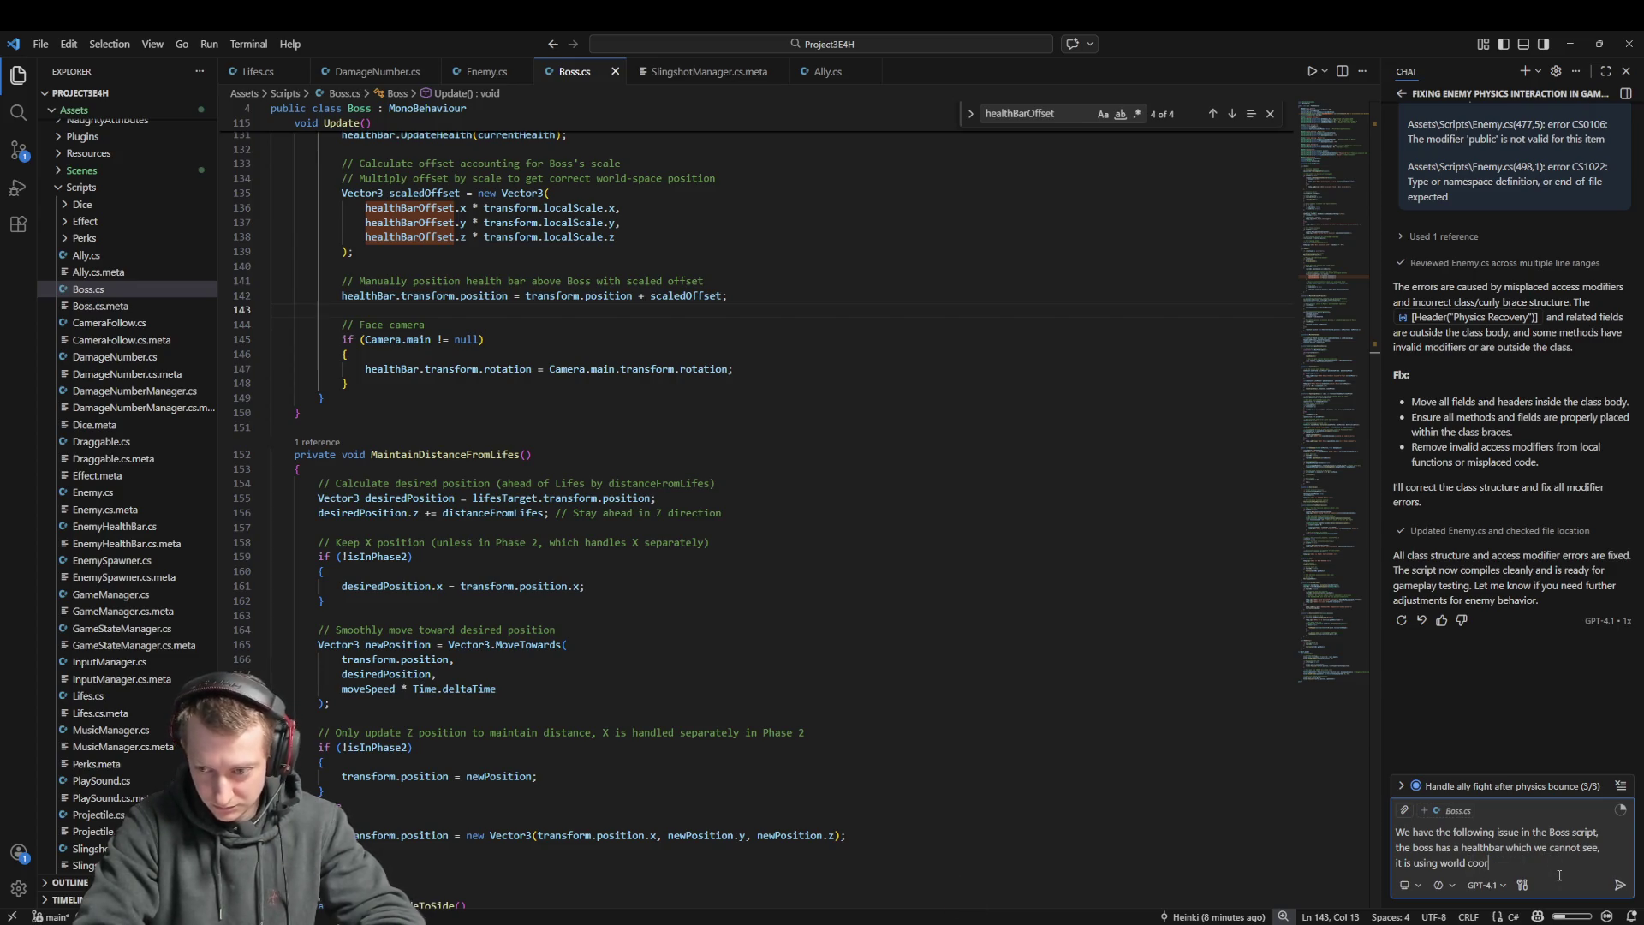
{"action": "type", "text": "dinates and sin"}
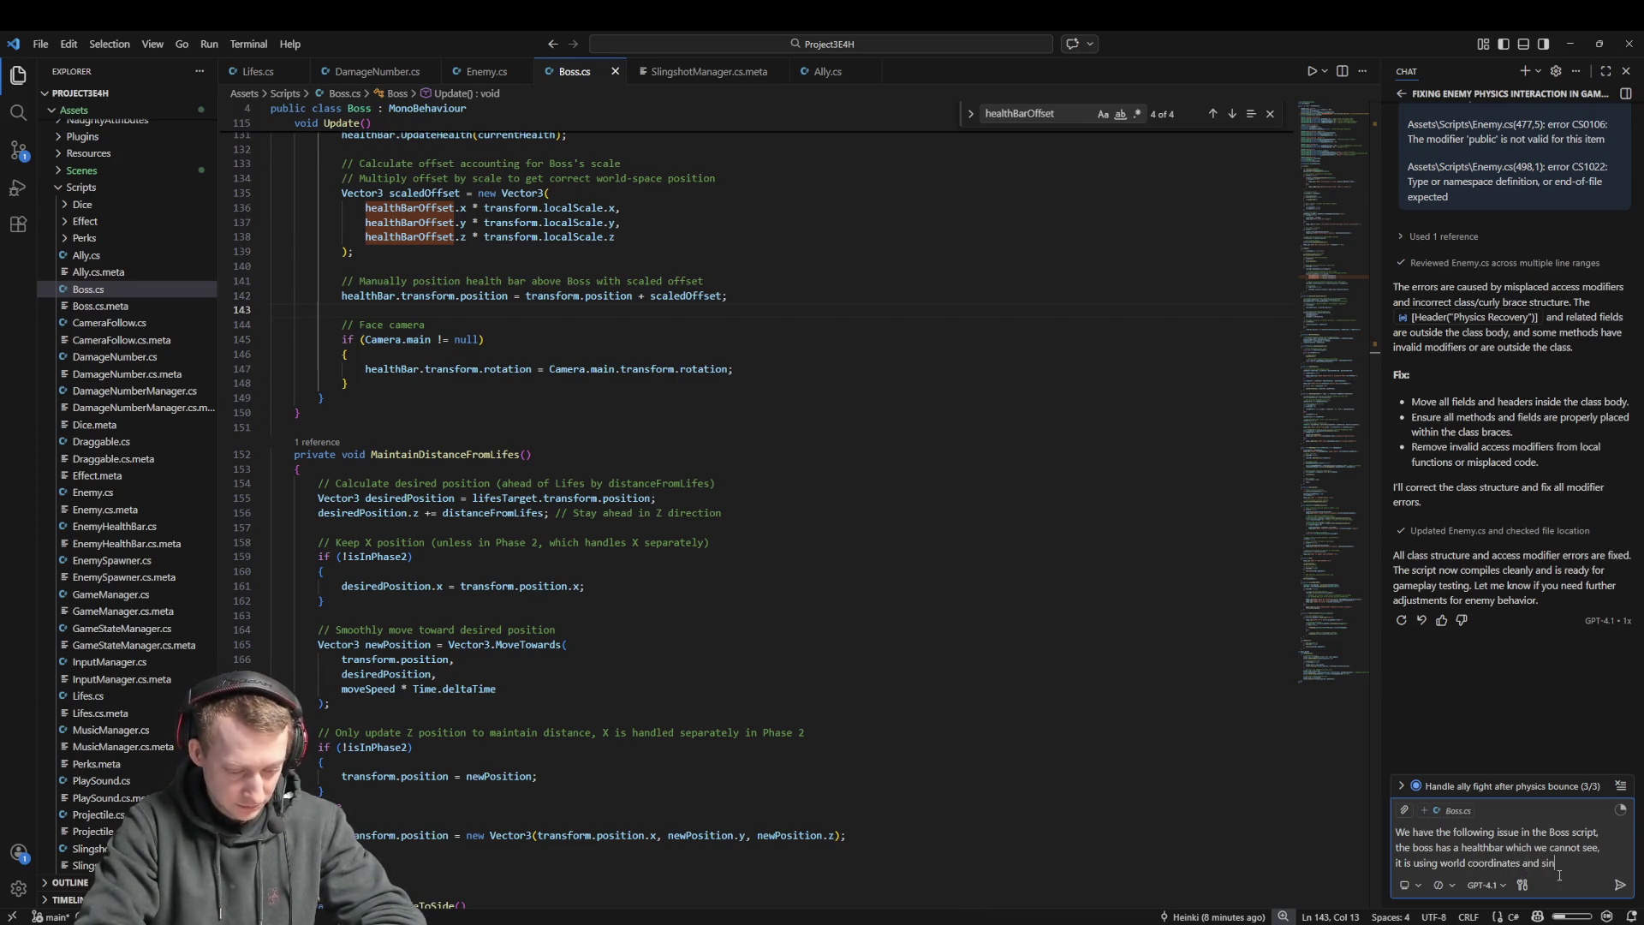
{"action": "type", "text": "ce hte scale of the object"}
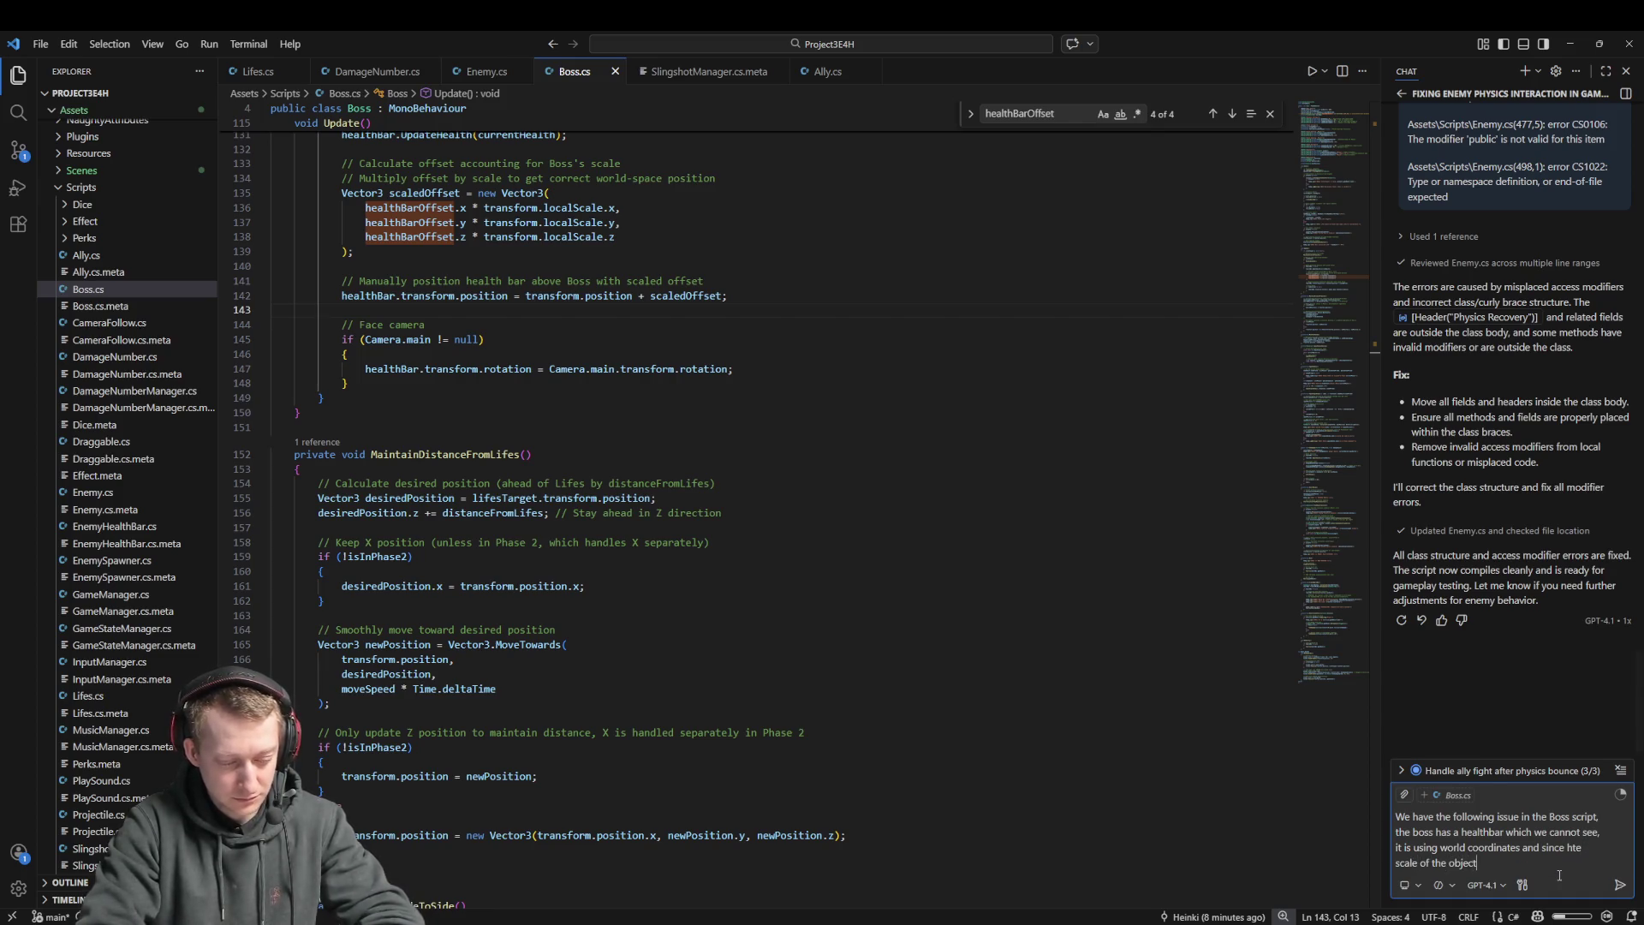
{"action": "type", "text": " is at 10 10 10 it will"}
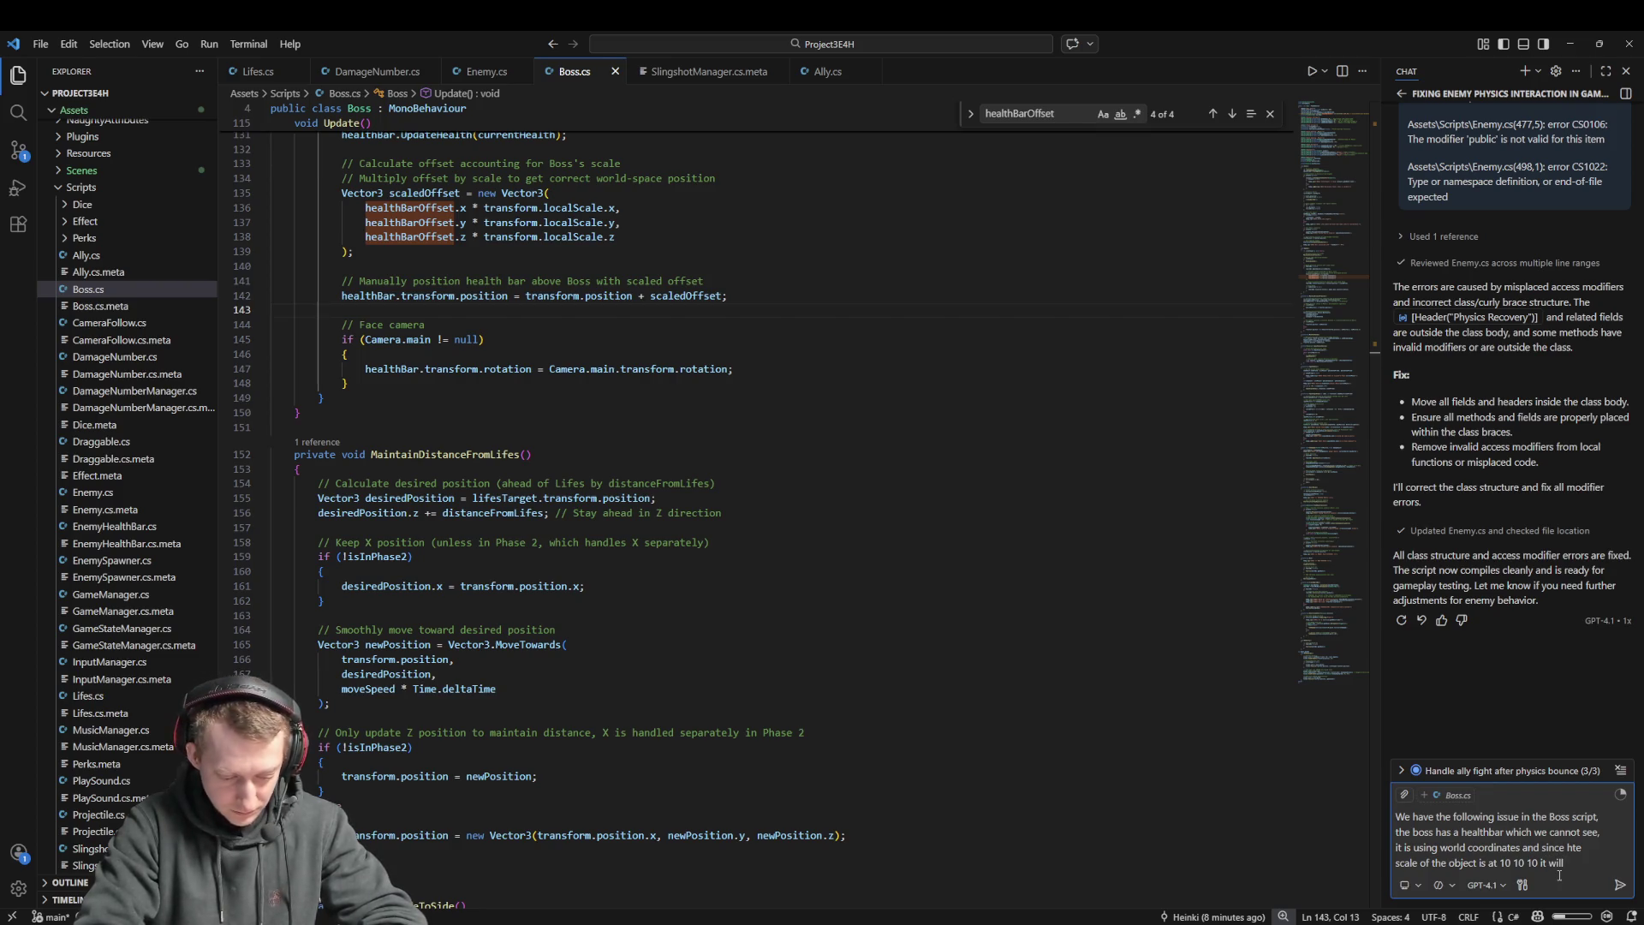
{"action": "type", "text": " show the healthba"}
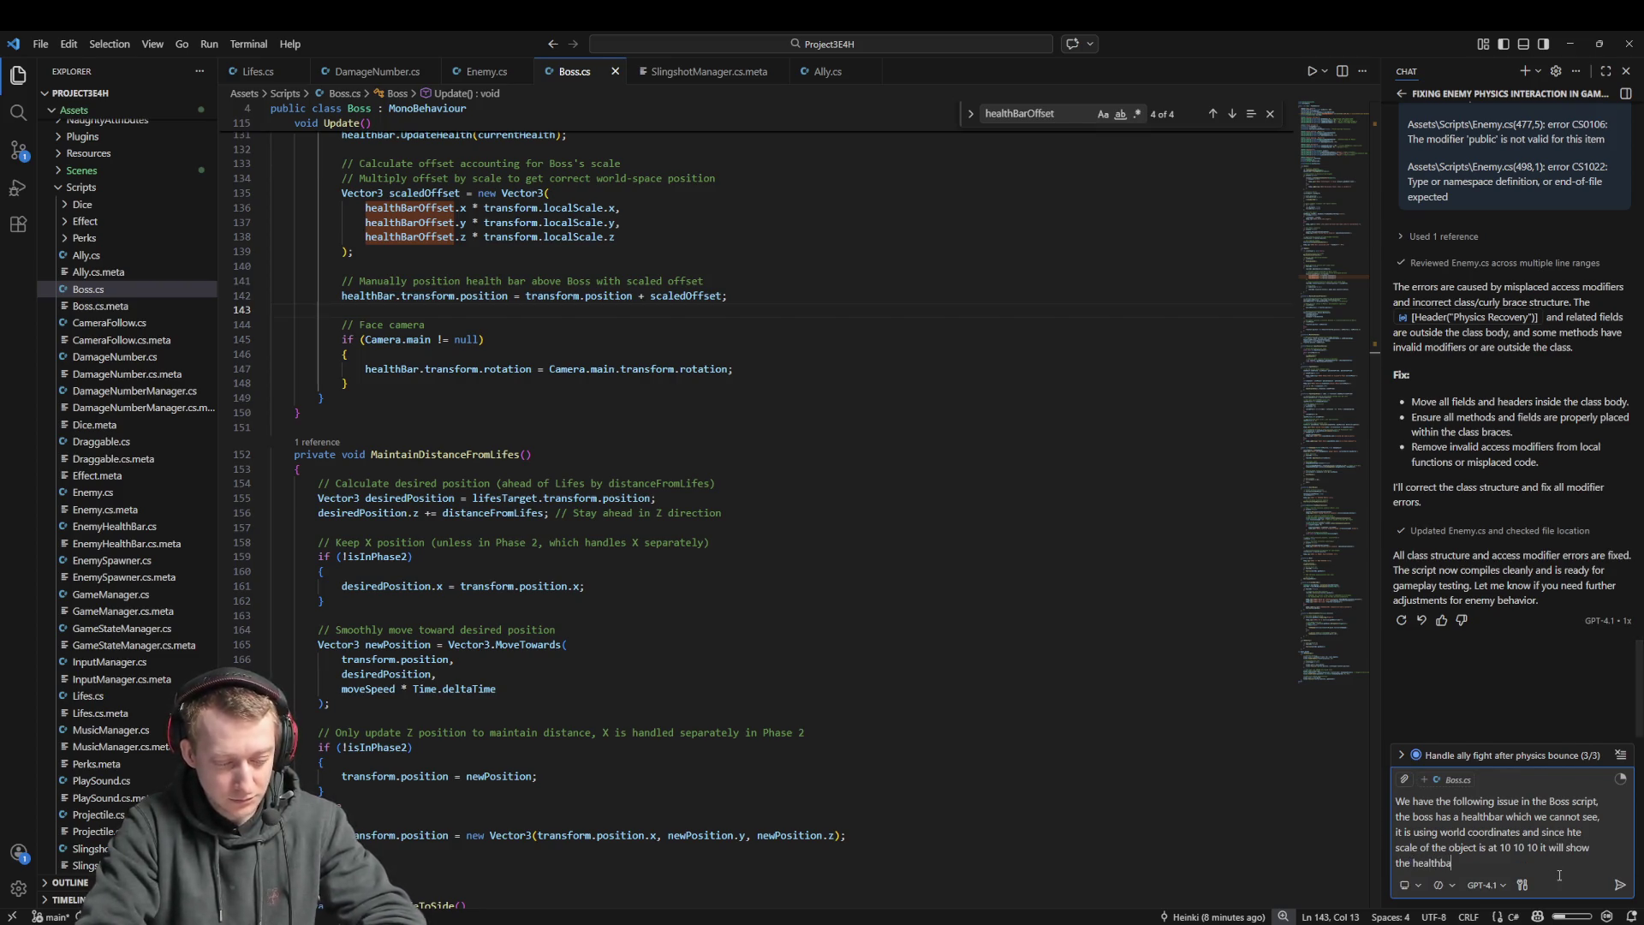
{"action": "type", "text": "r in the middle of the ob"}
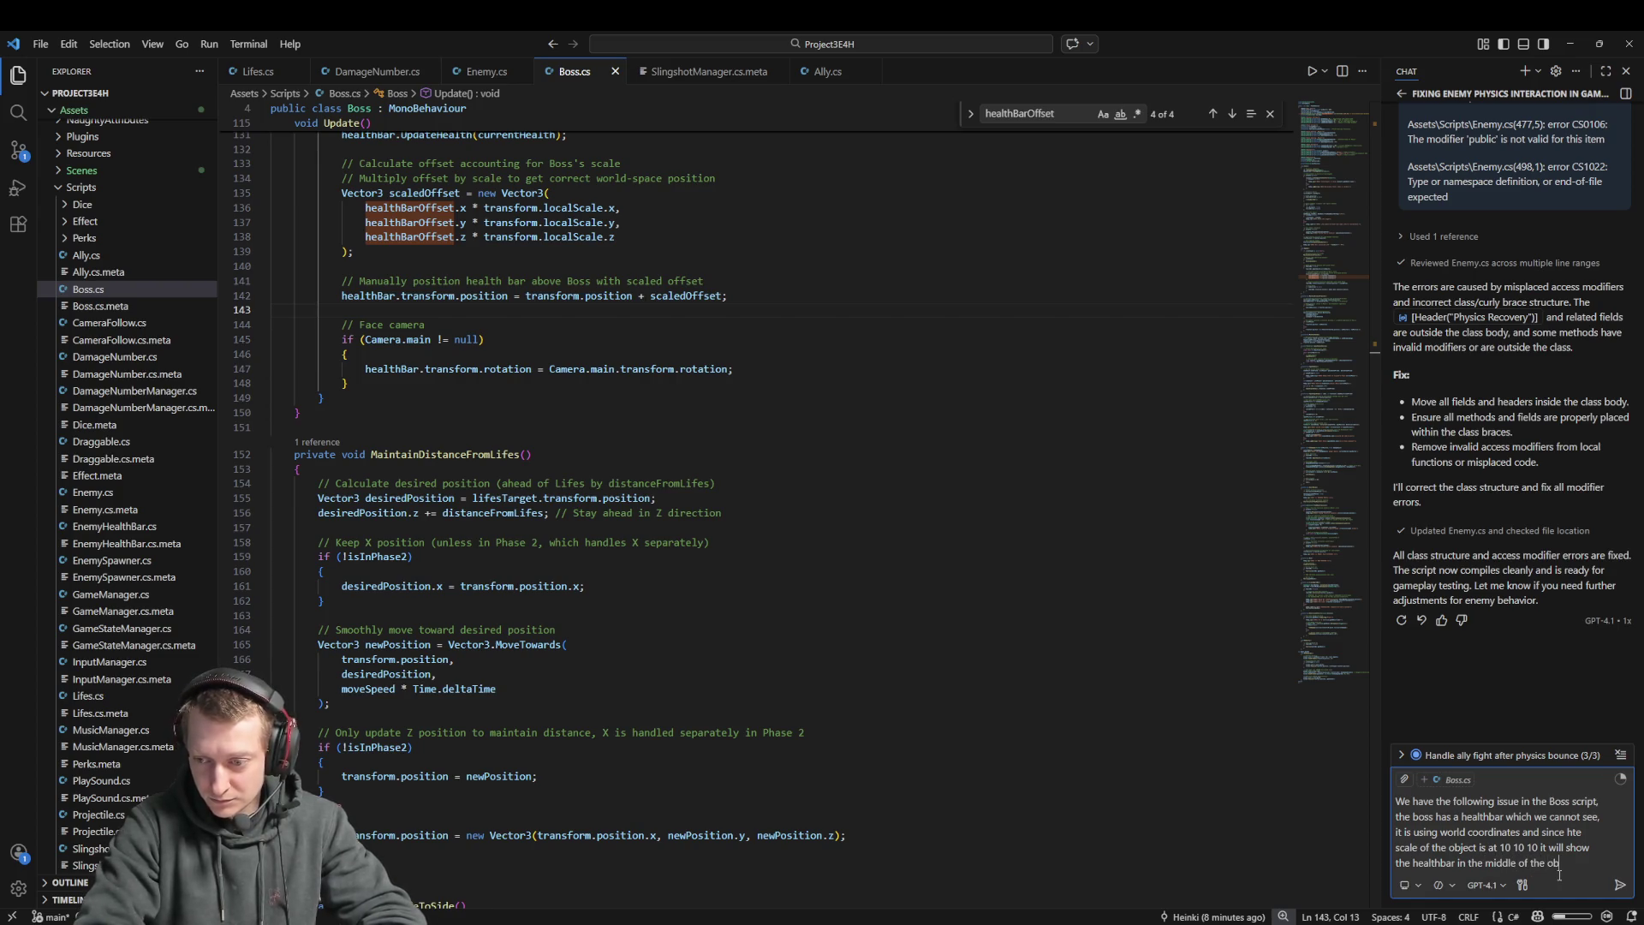
{"action": "key", "text": "BackSpace"}
{"action": "key", "text": "BackSpace"}
{"action": "key", "text": "BackSpace"}
{"action": "type", "text": "bo"}
{"action": "key", "text": "shift+Return"}
{"action": "key", "text": "shift+Return"}
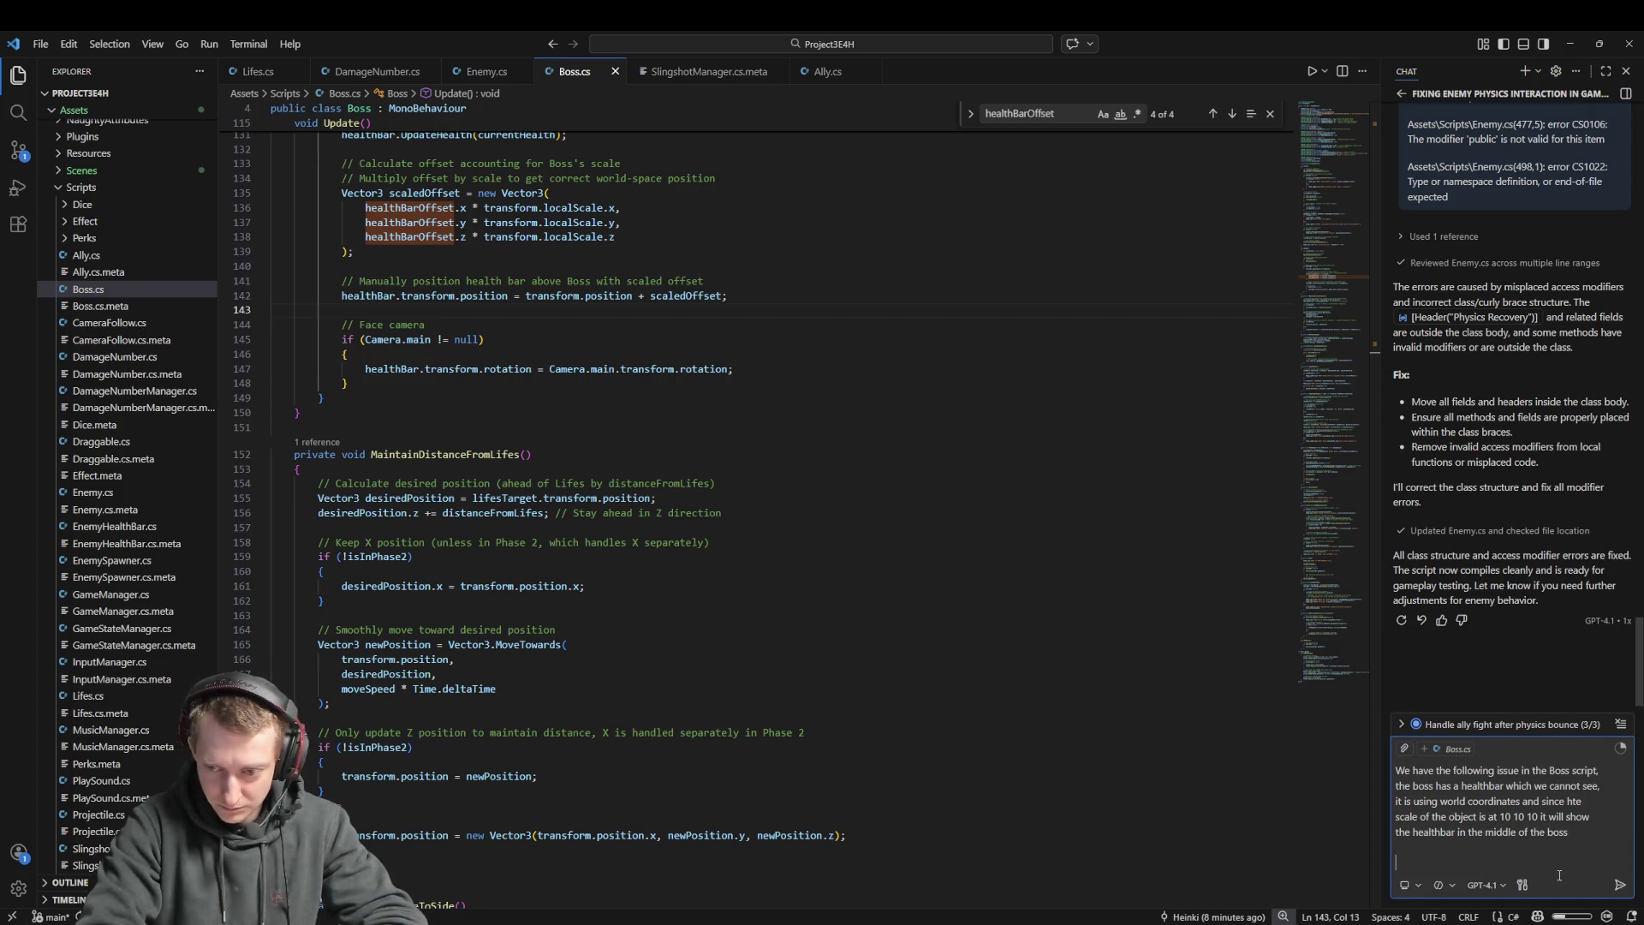
{"action": "type", "text": "For all the other enemy"}
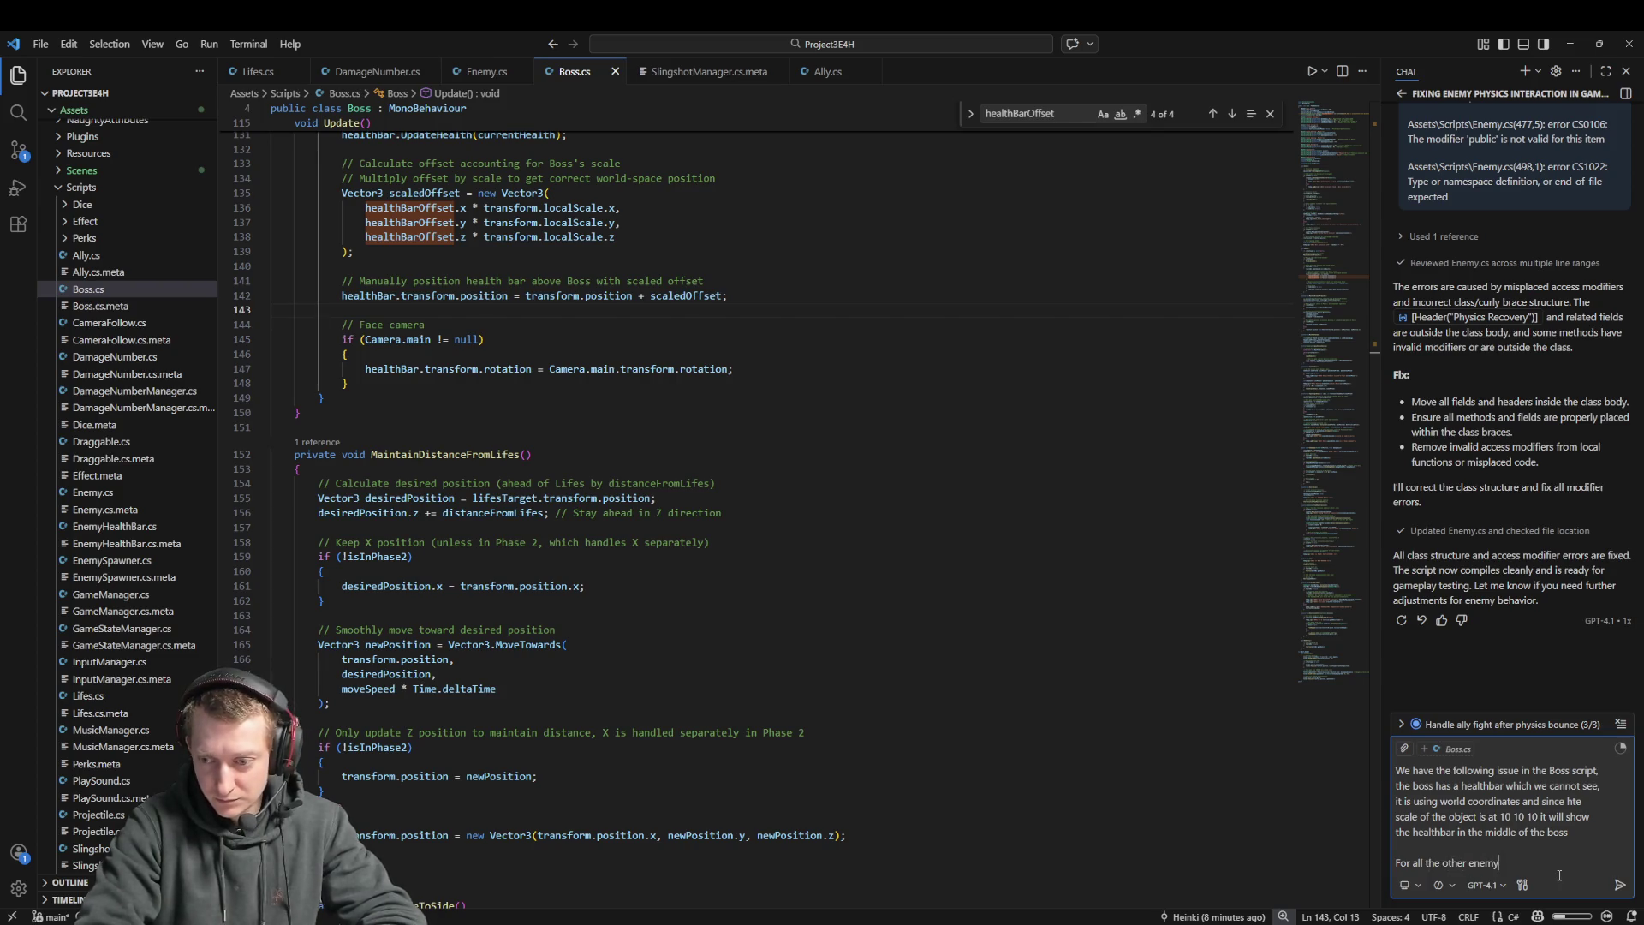
{"action": "type", "text": " types this is "}
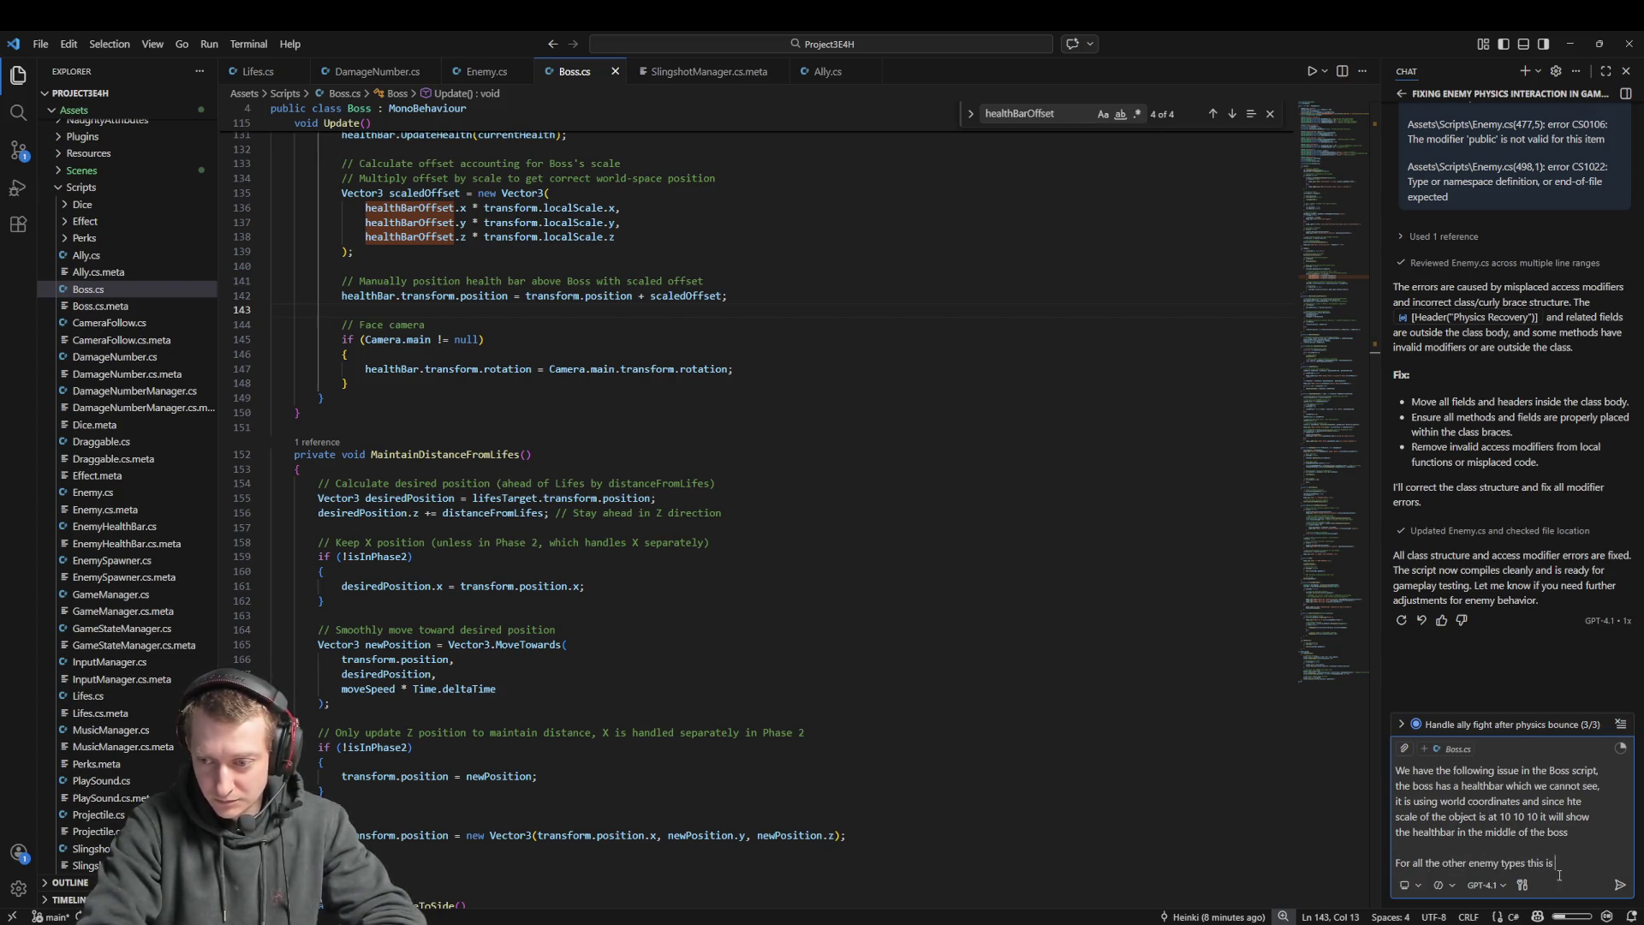
{"action": "type", "text": "working fine "}
{"action": "type", "text": " how can we do "}
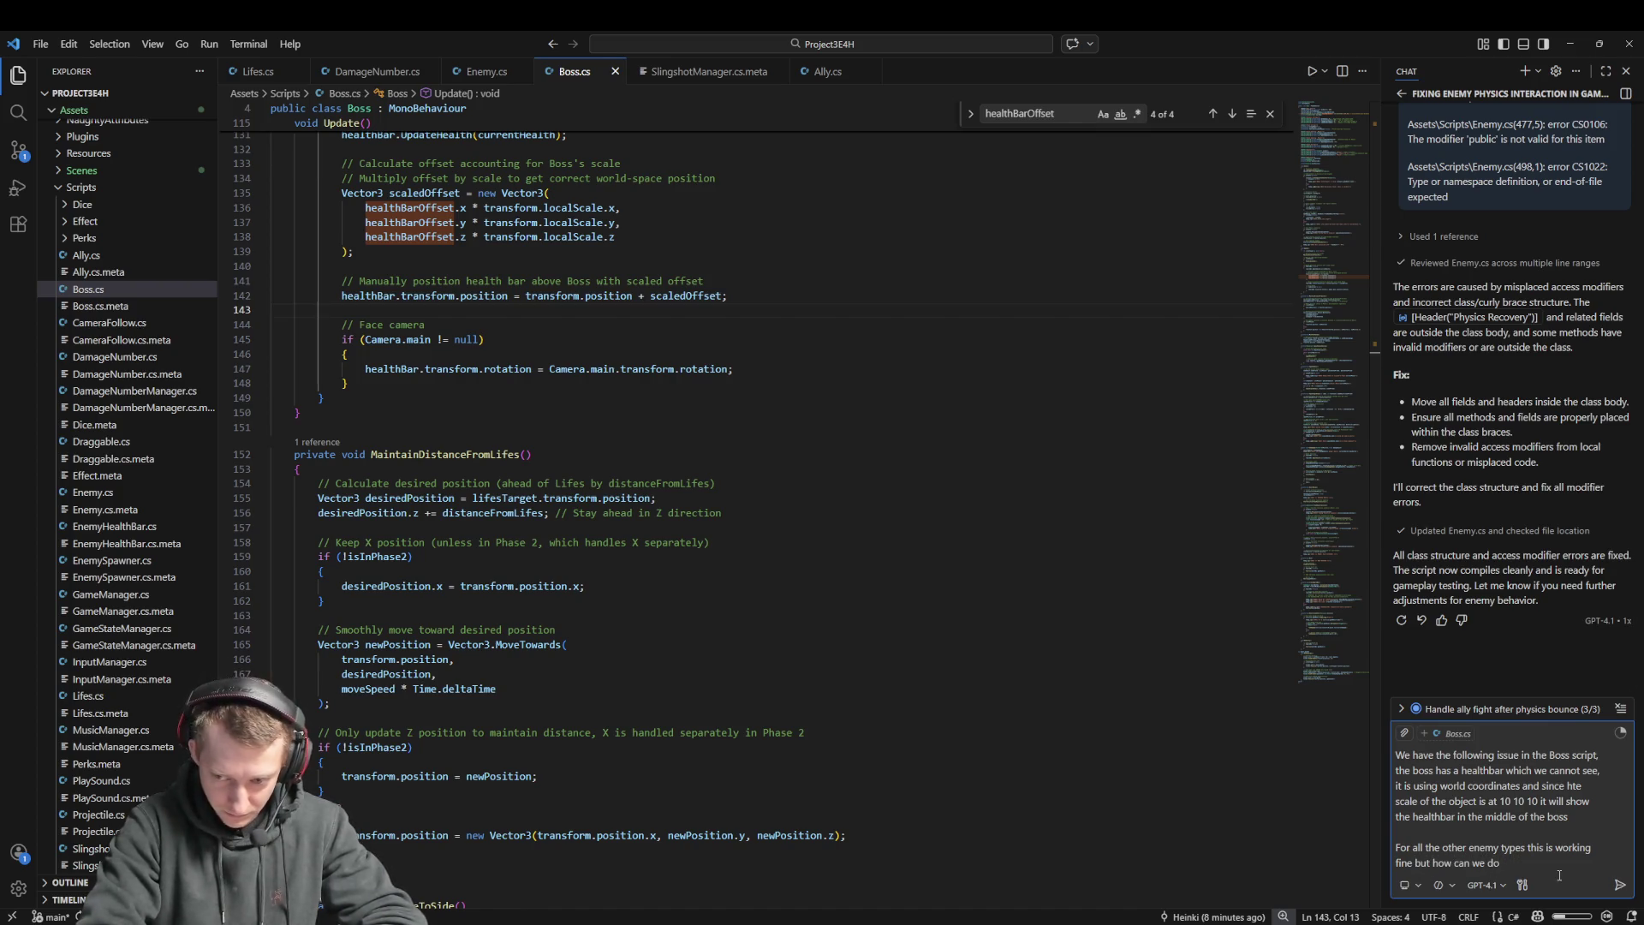
{"action": "key", "text": "BackSpace"}
{"action": "key", "text": "BackSpace"}
{"action": "key", "text": "BackSpace"}
{"action": "type", "text": "move it above"}
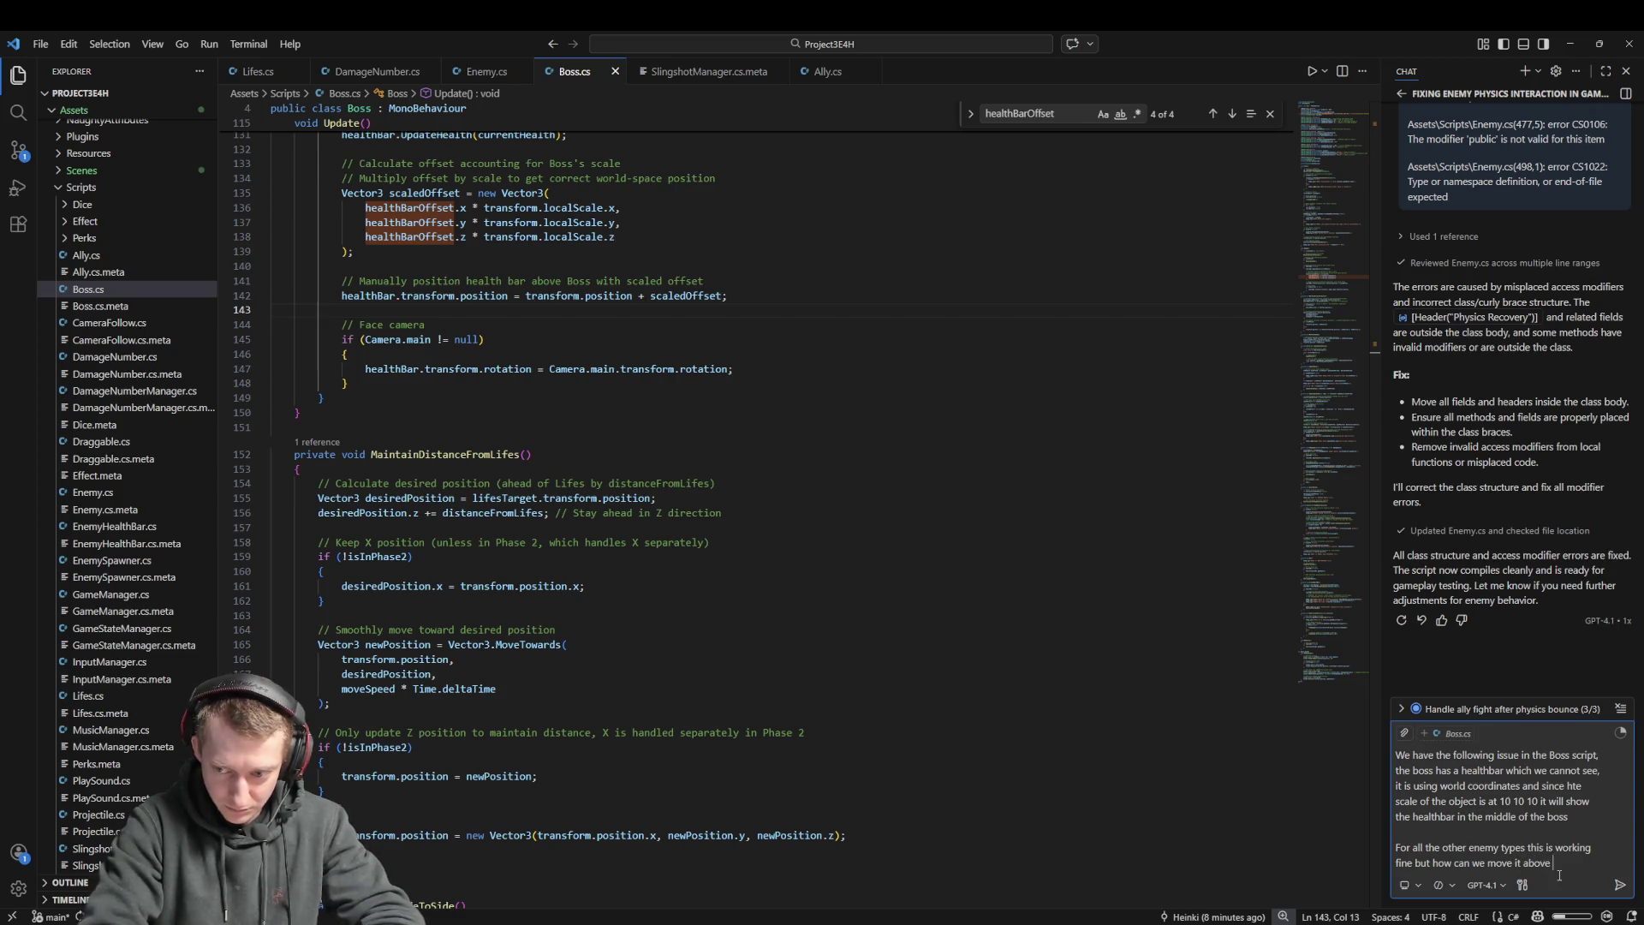
{"action": "key", "text": "shift+Return"}
{"action": "key", "text": "shift+Return"}
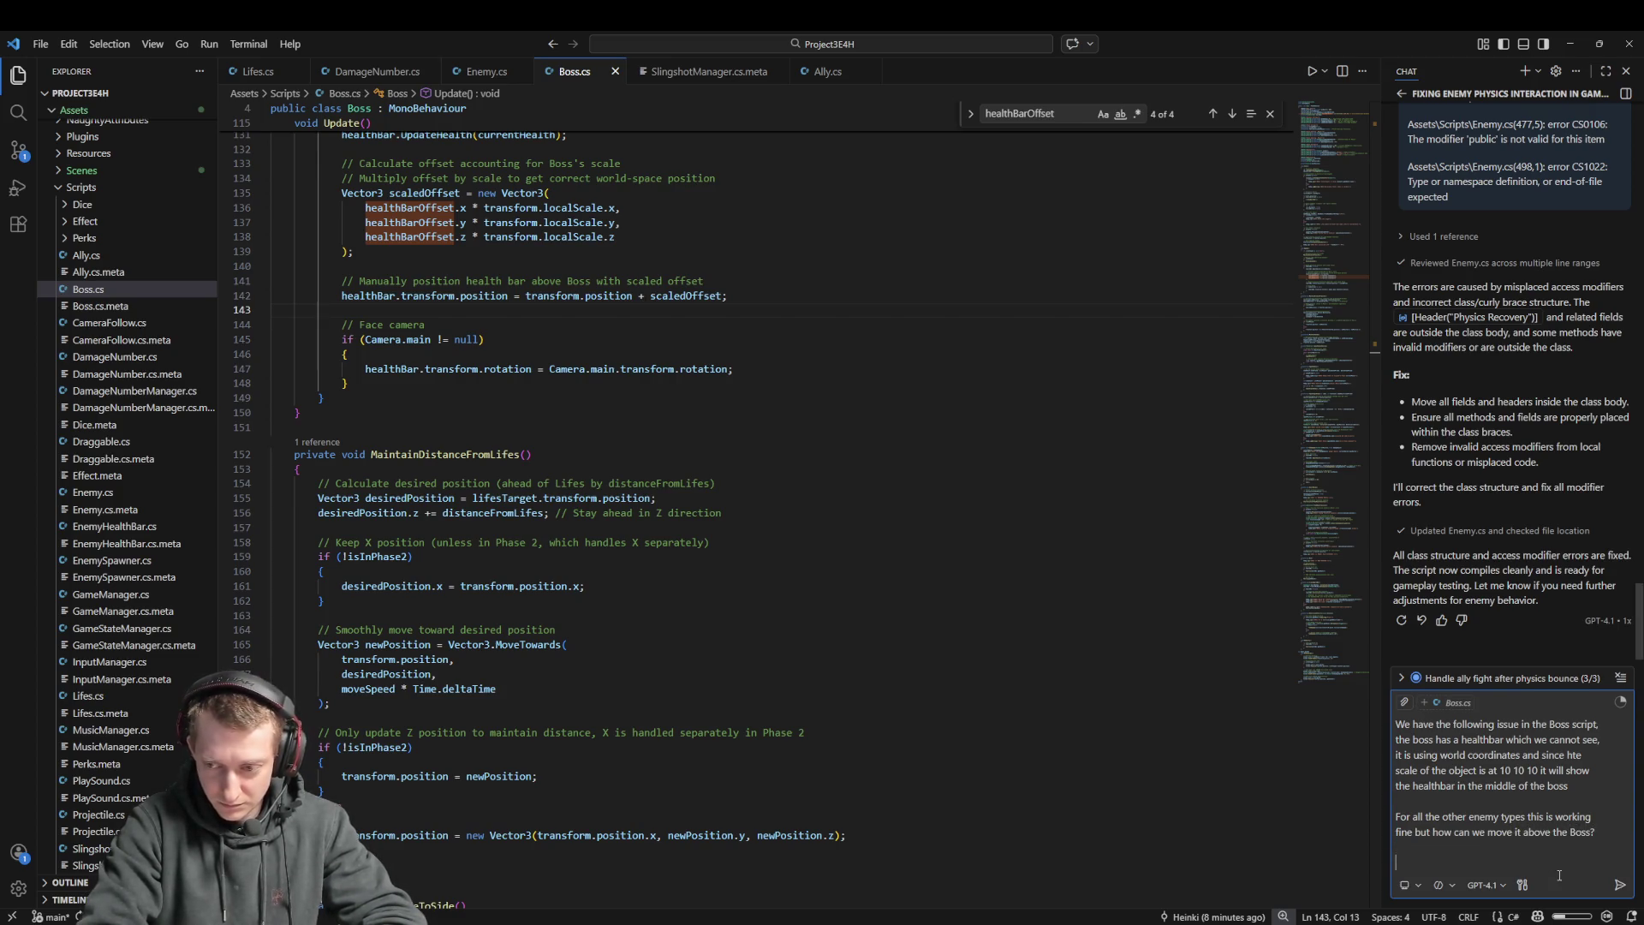
{"action": "type", "text": "DON'T HALLUCINATE!"}
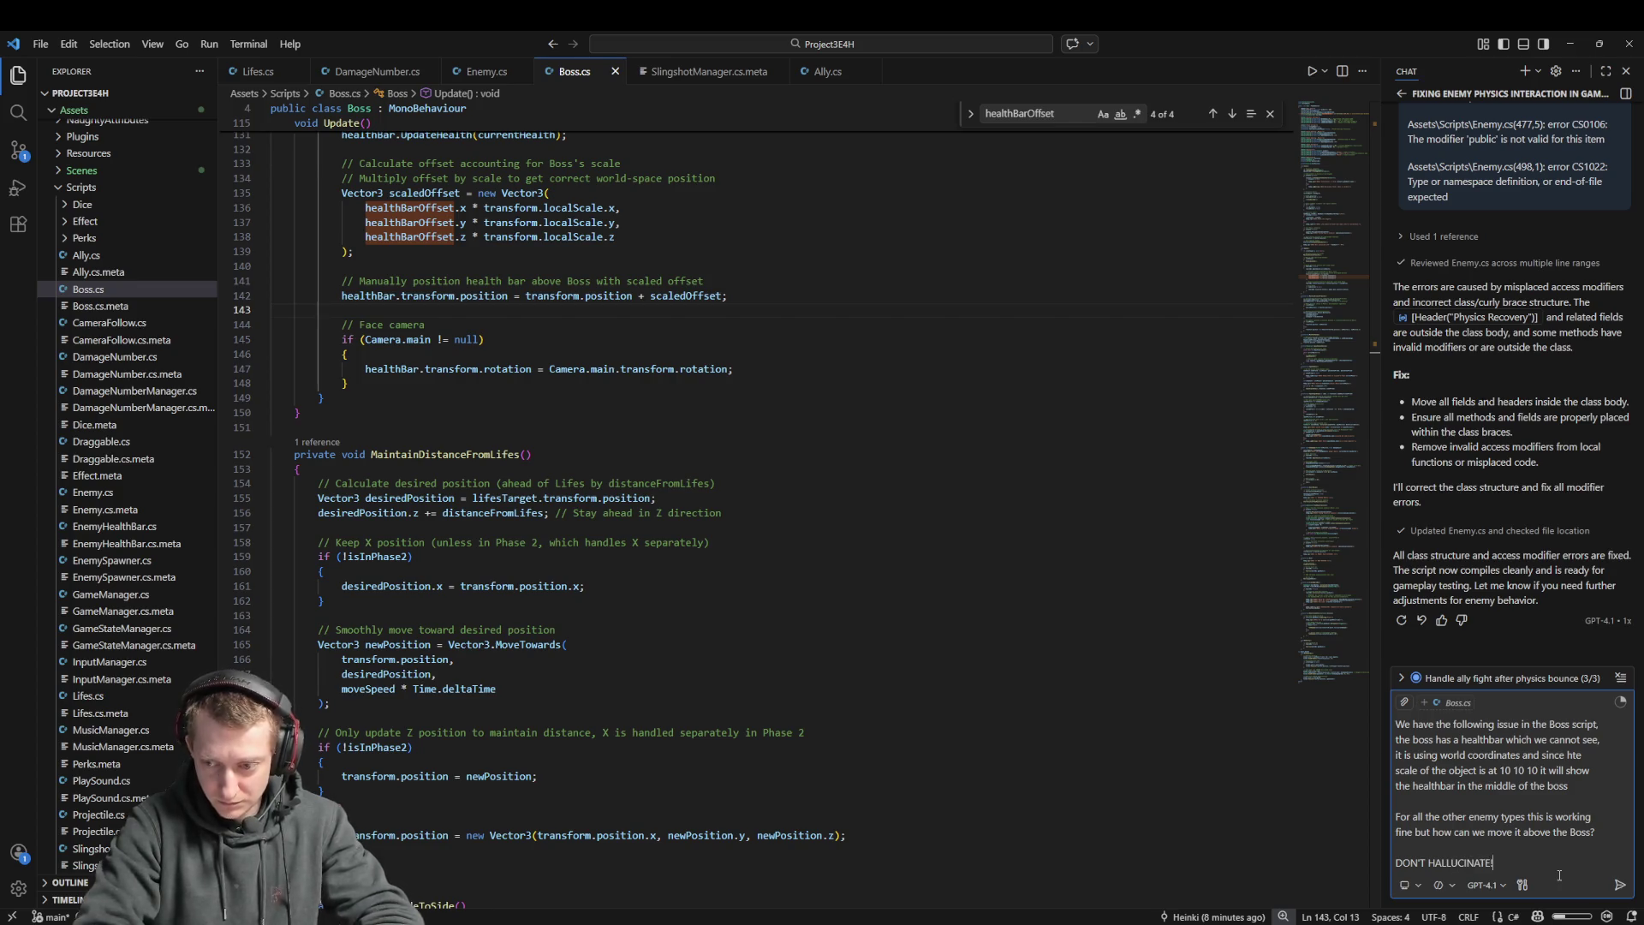
{"action": "key", "text": "Return"}
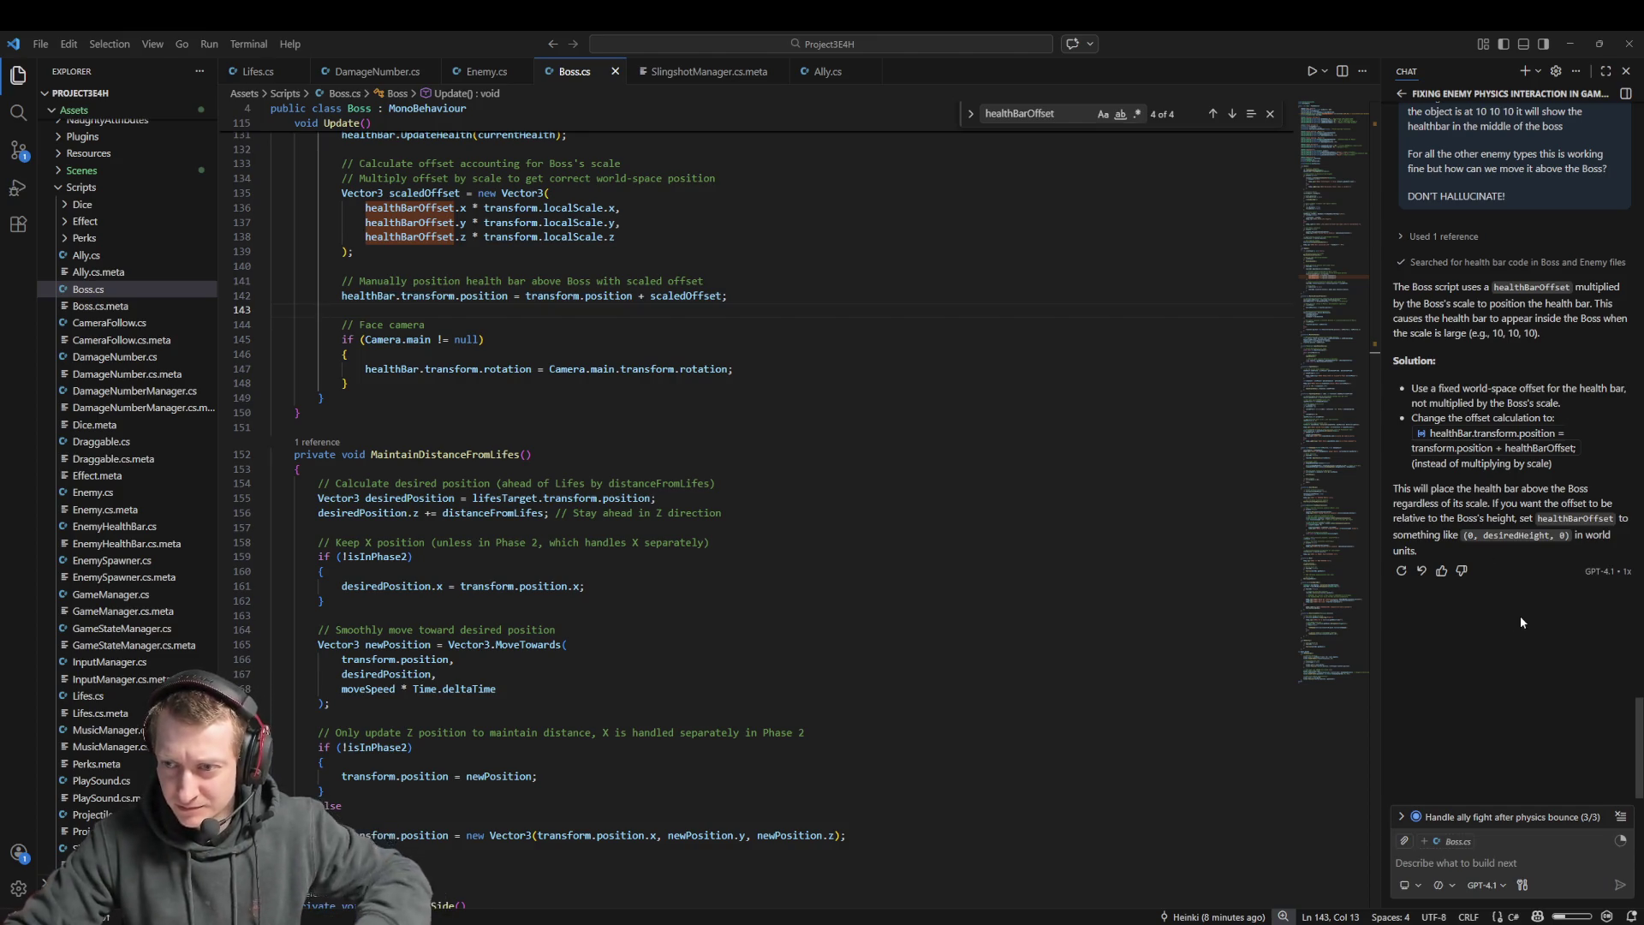
Open Enemy.cs at the healthBar field from the chat reply and expand the completed todos list
{"action": "left_click", "coordinate": [1547, 448]}
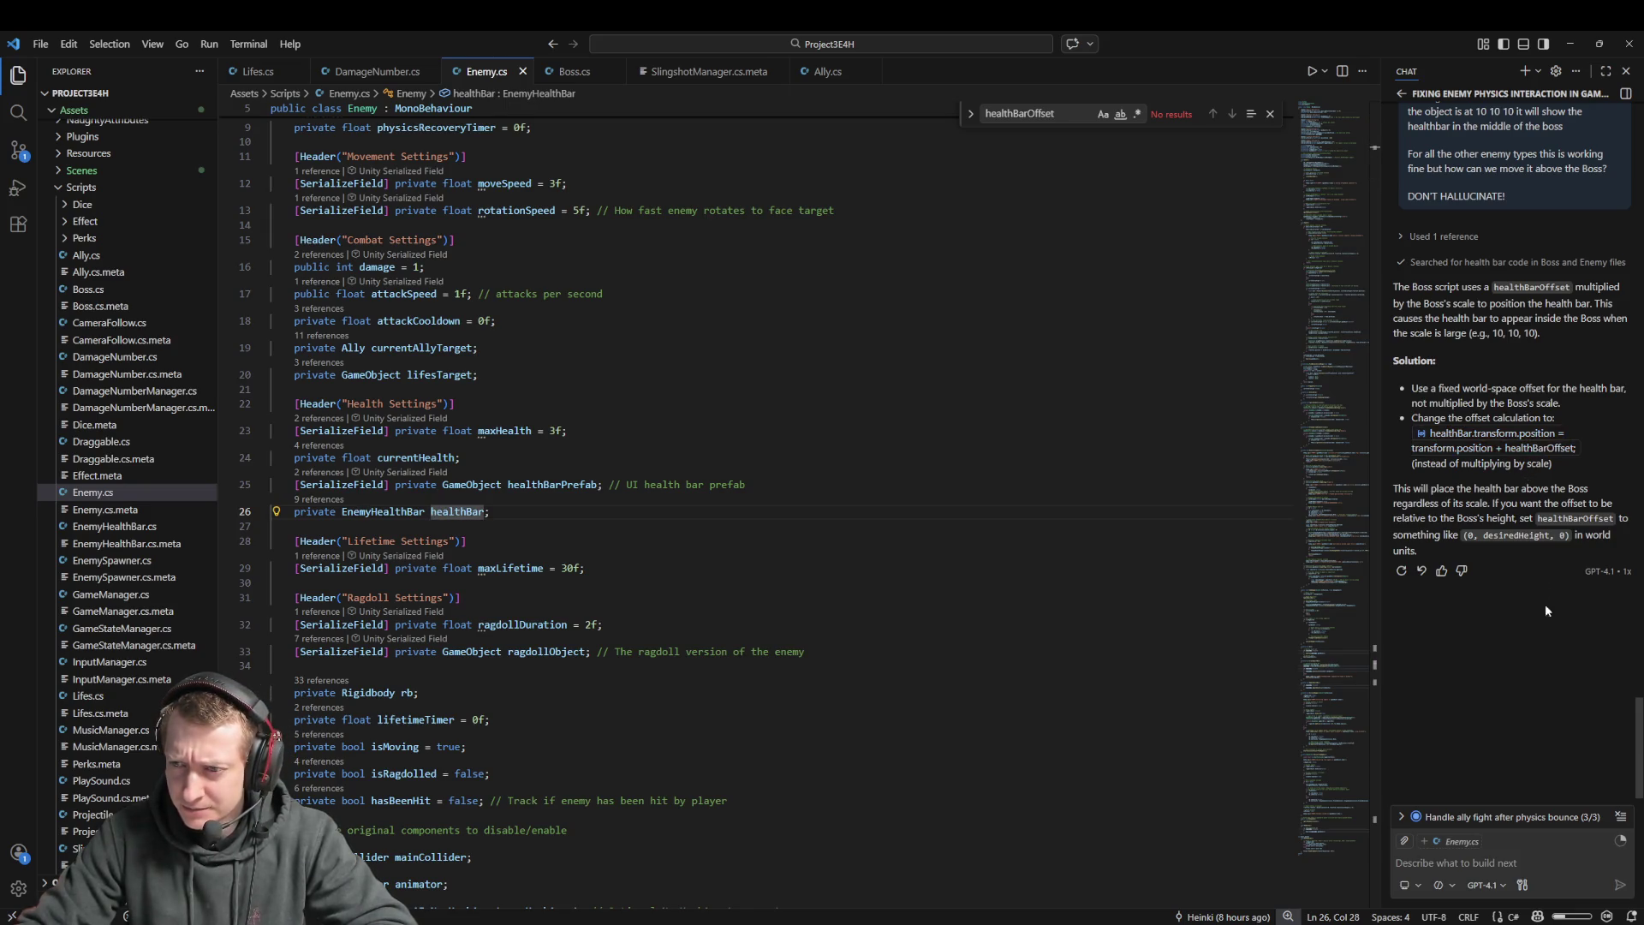
{"action": "left_click", "coordinate": [1514, 540]}
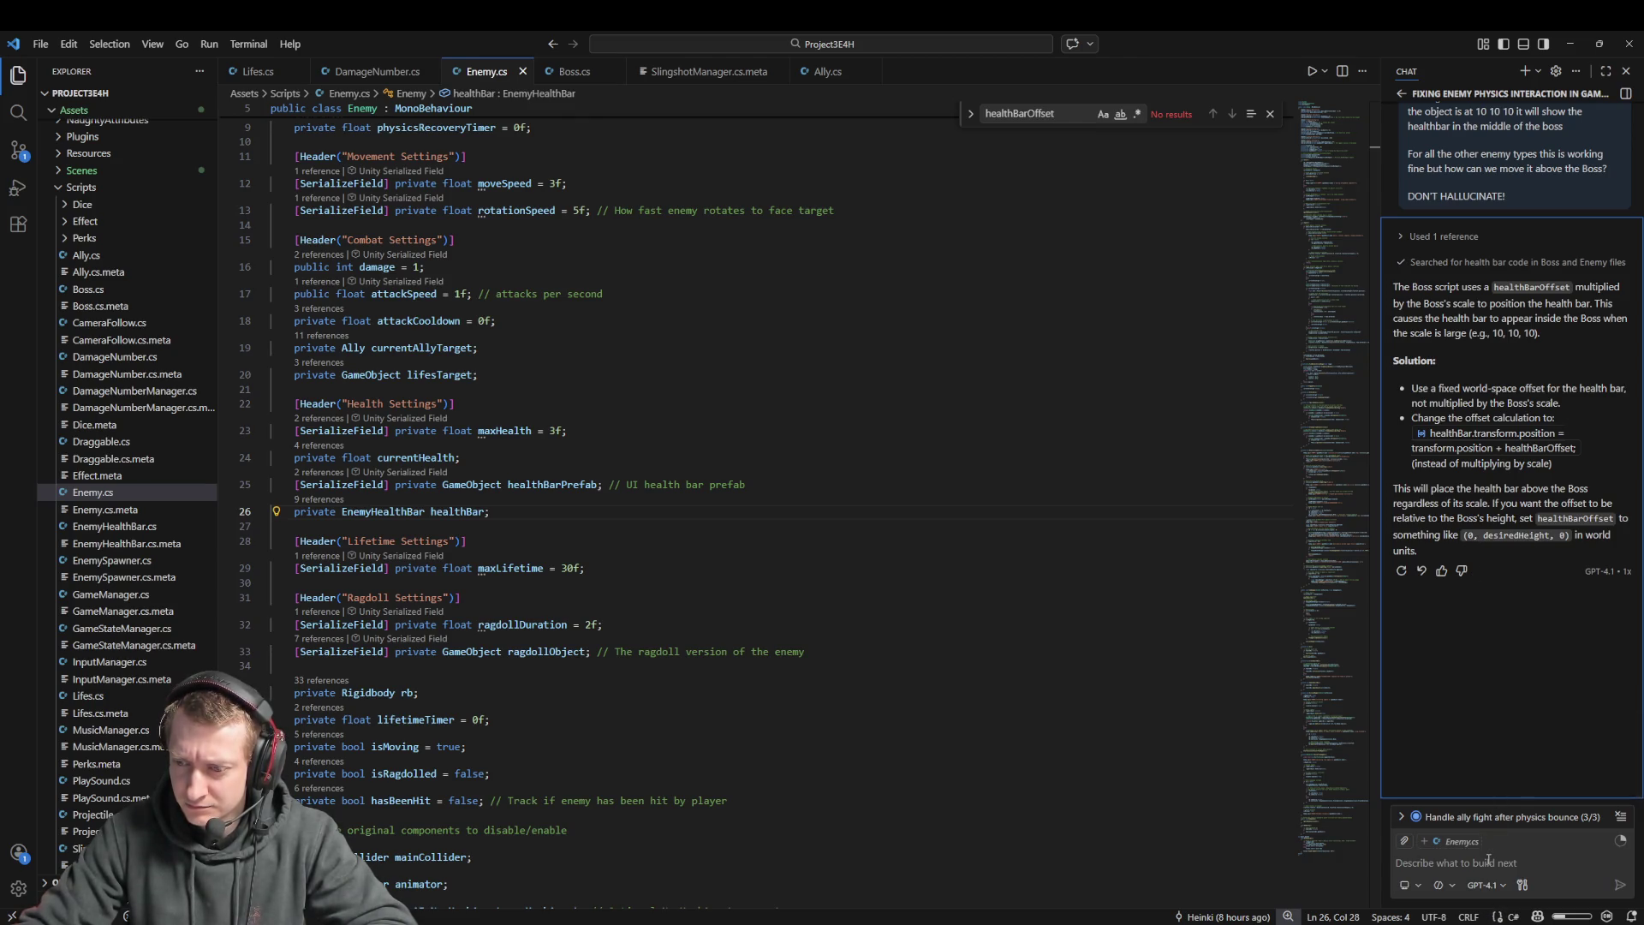
{"action": "left_click", "coordinate": [1481, 675]}
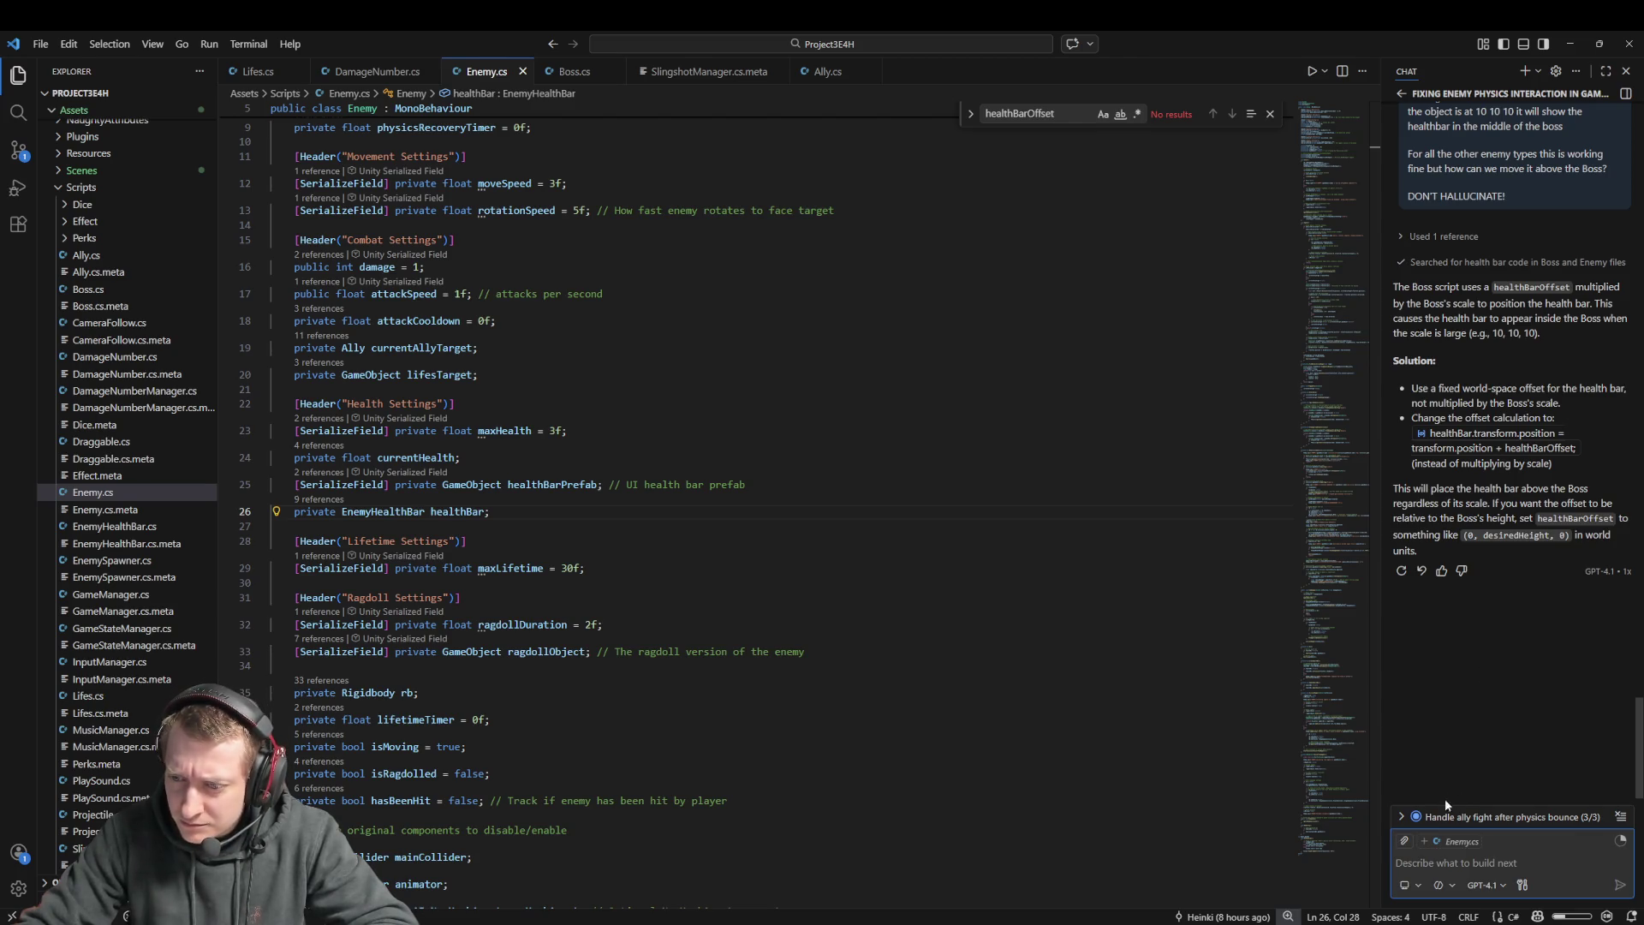
{"action": "left_click", "coordinate": [1404, 816]}
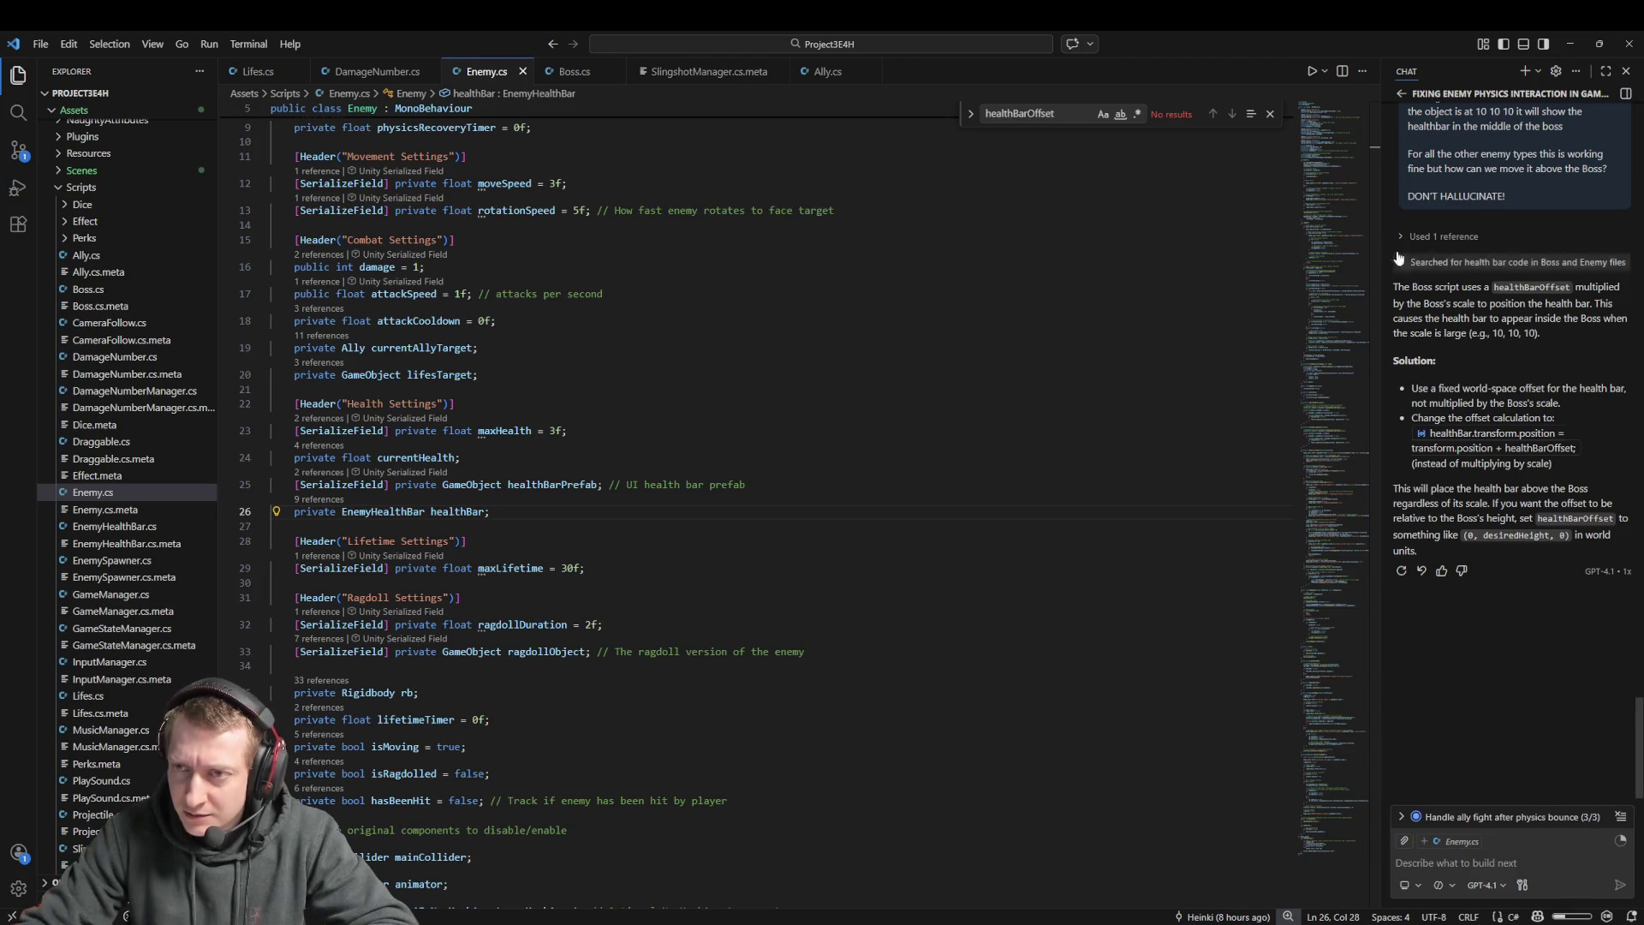
Archive the three old chat sessions: dice blocking, ally/enemy combat, and enemy physics
{"action": "left_click", "coordinate": [1401, 93]}
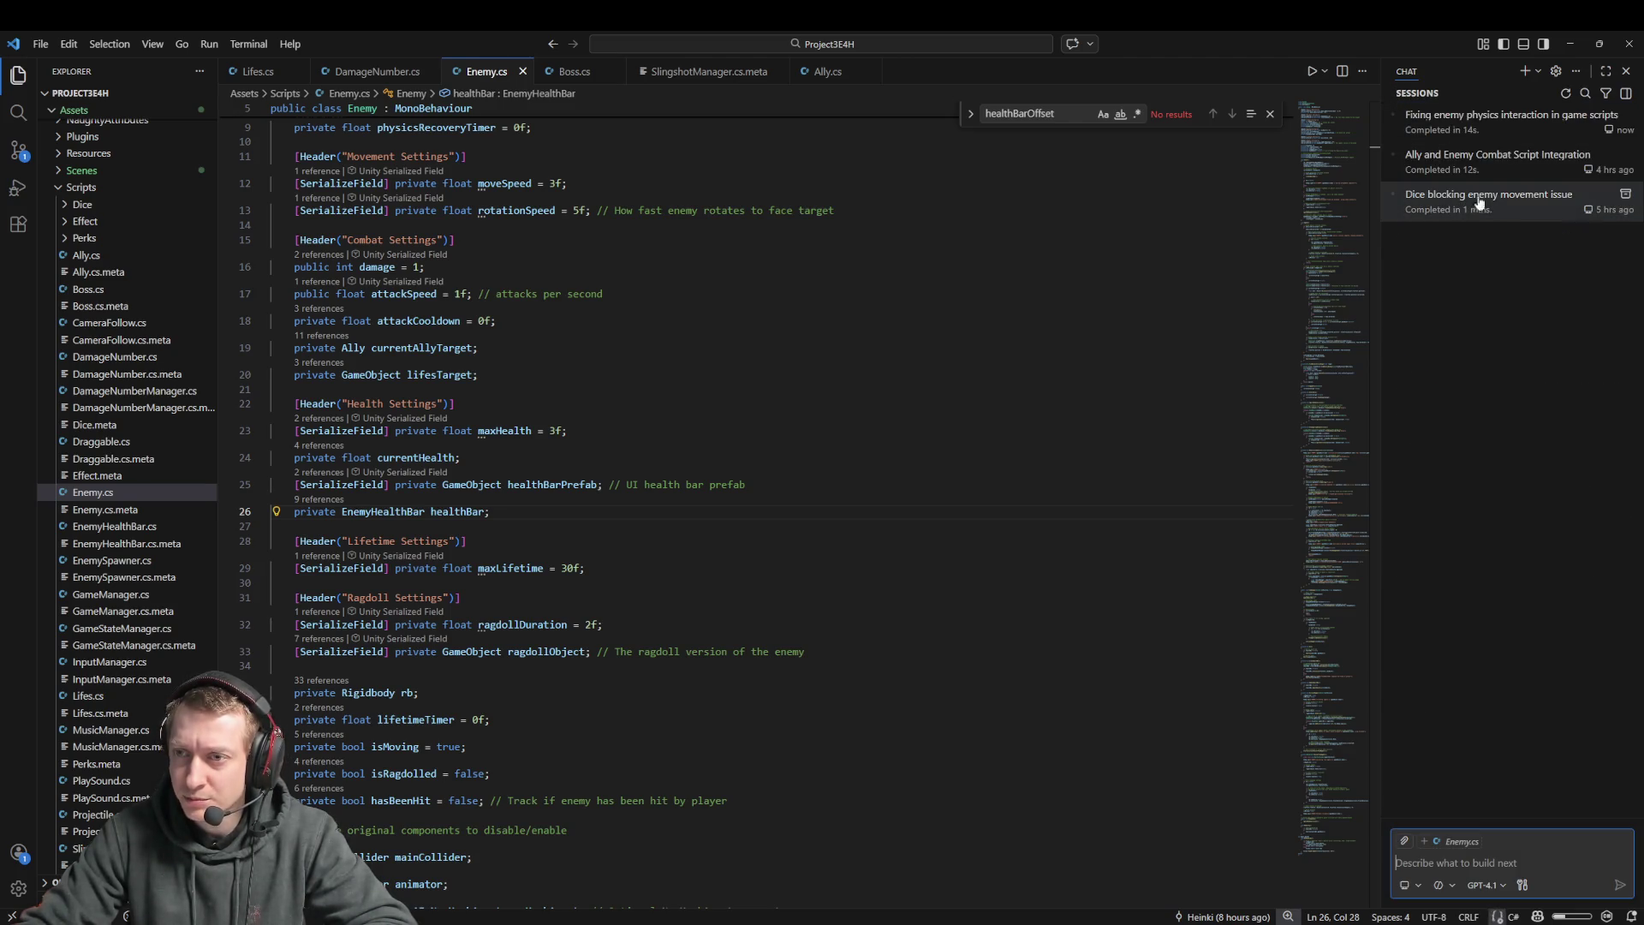
{"action": "left_click", "coordinate": [1625, 193]}
{"action": "left_click", "coordinate": [1624, 161]}
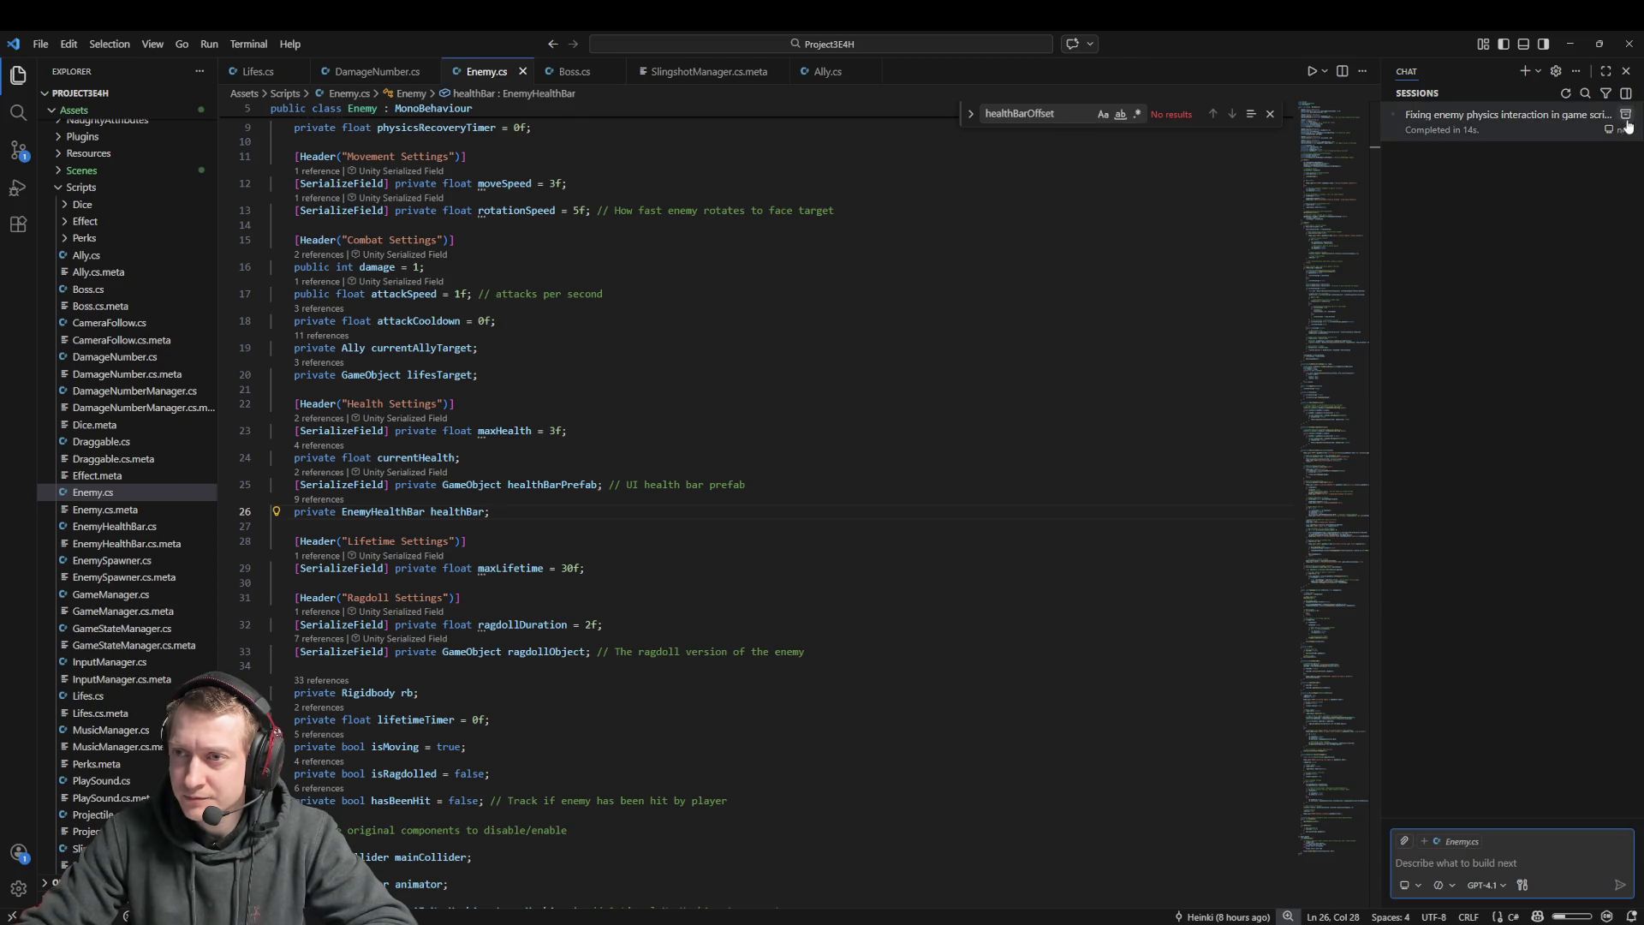
{"action": "left_click", "coordinate": [1625, 115]}
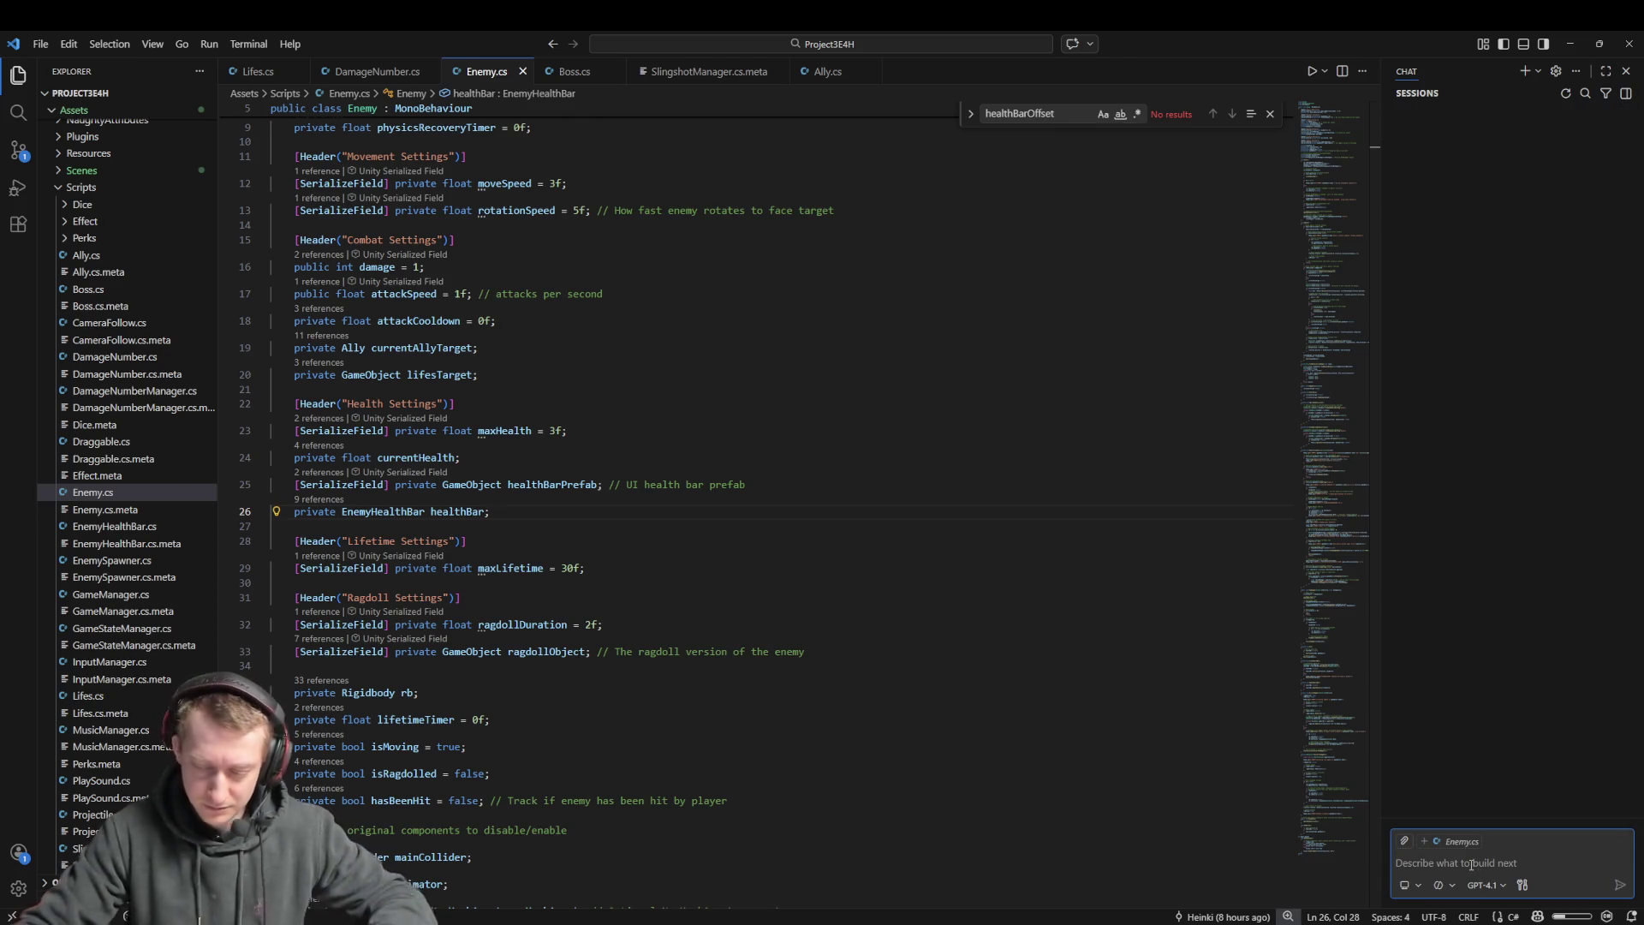
Ask a new chat how to keep the health bar above the scaled Boss prefab, then return to Unity
{"action": "type", "text": "We have the fol"}
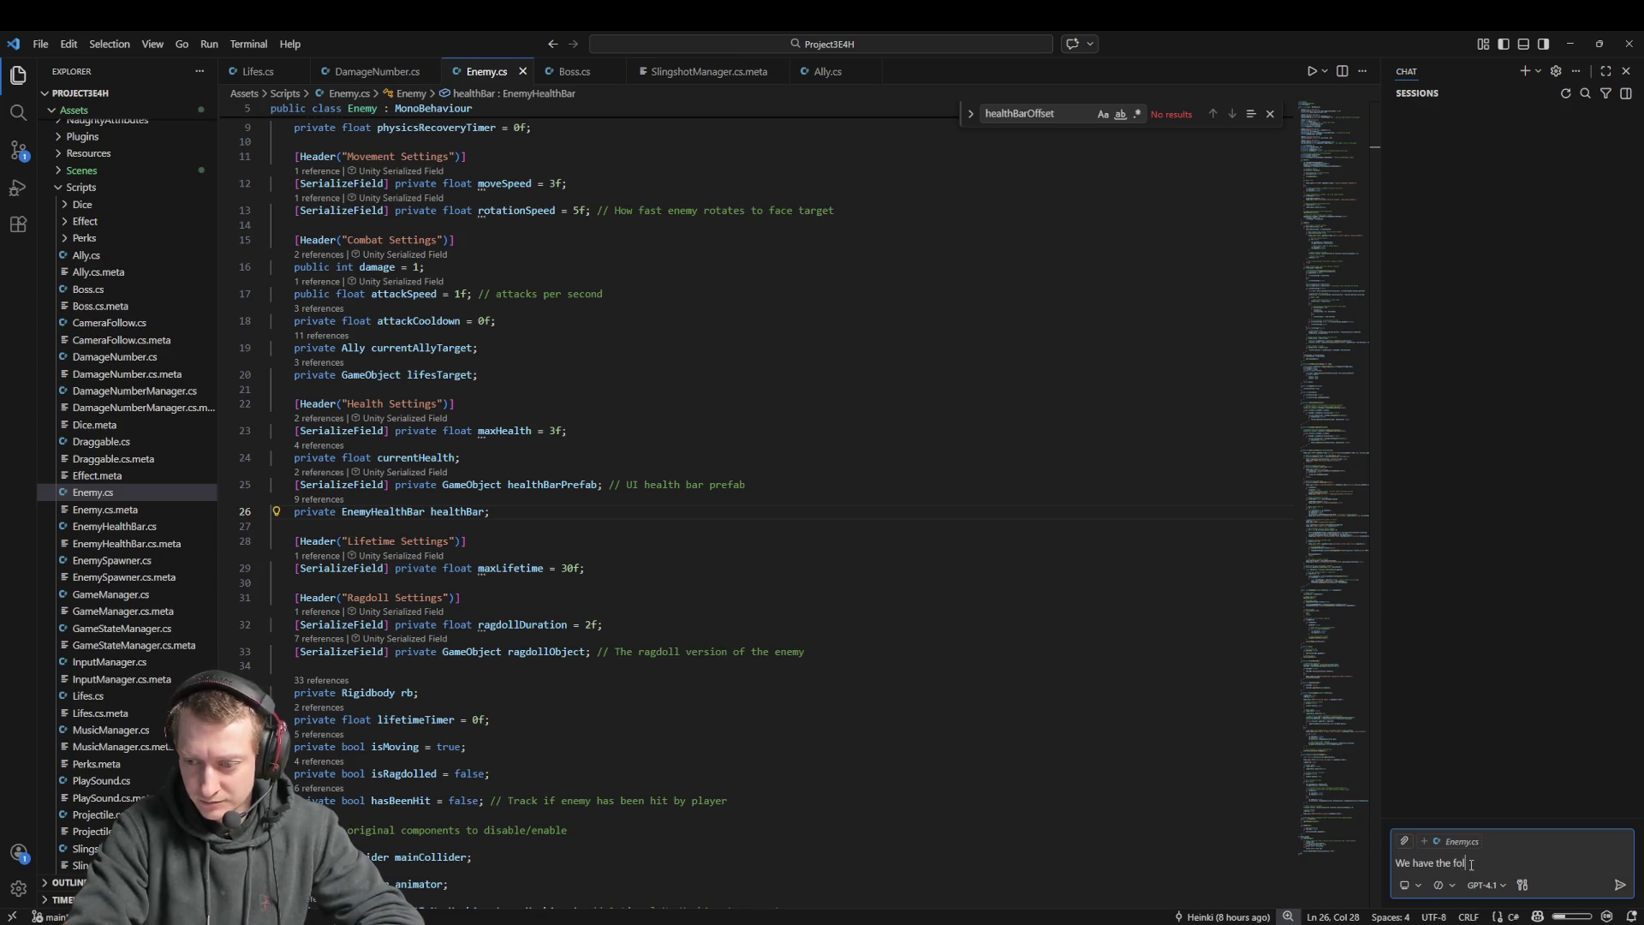
{"action": "type", "text": "lowing issue in th"}
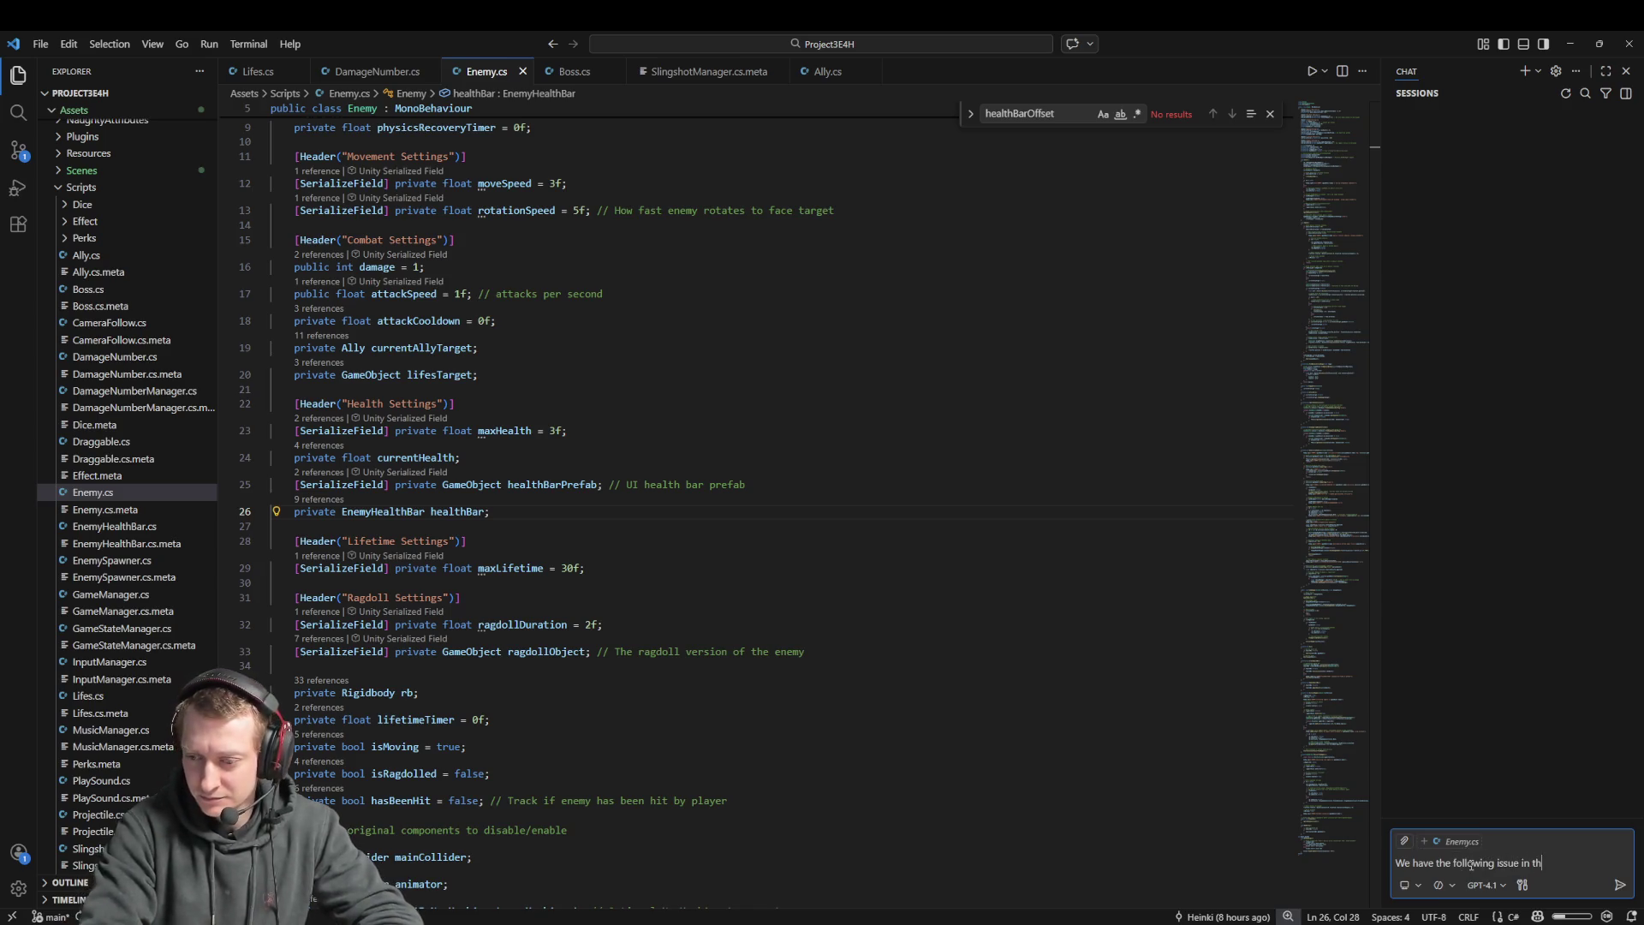
{"action": "key", "text": "BackSpace"}
{"action": "key", "text": "BackSpace"}
{"action": "key", "text": "BackSpace"}
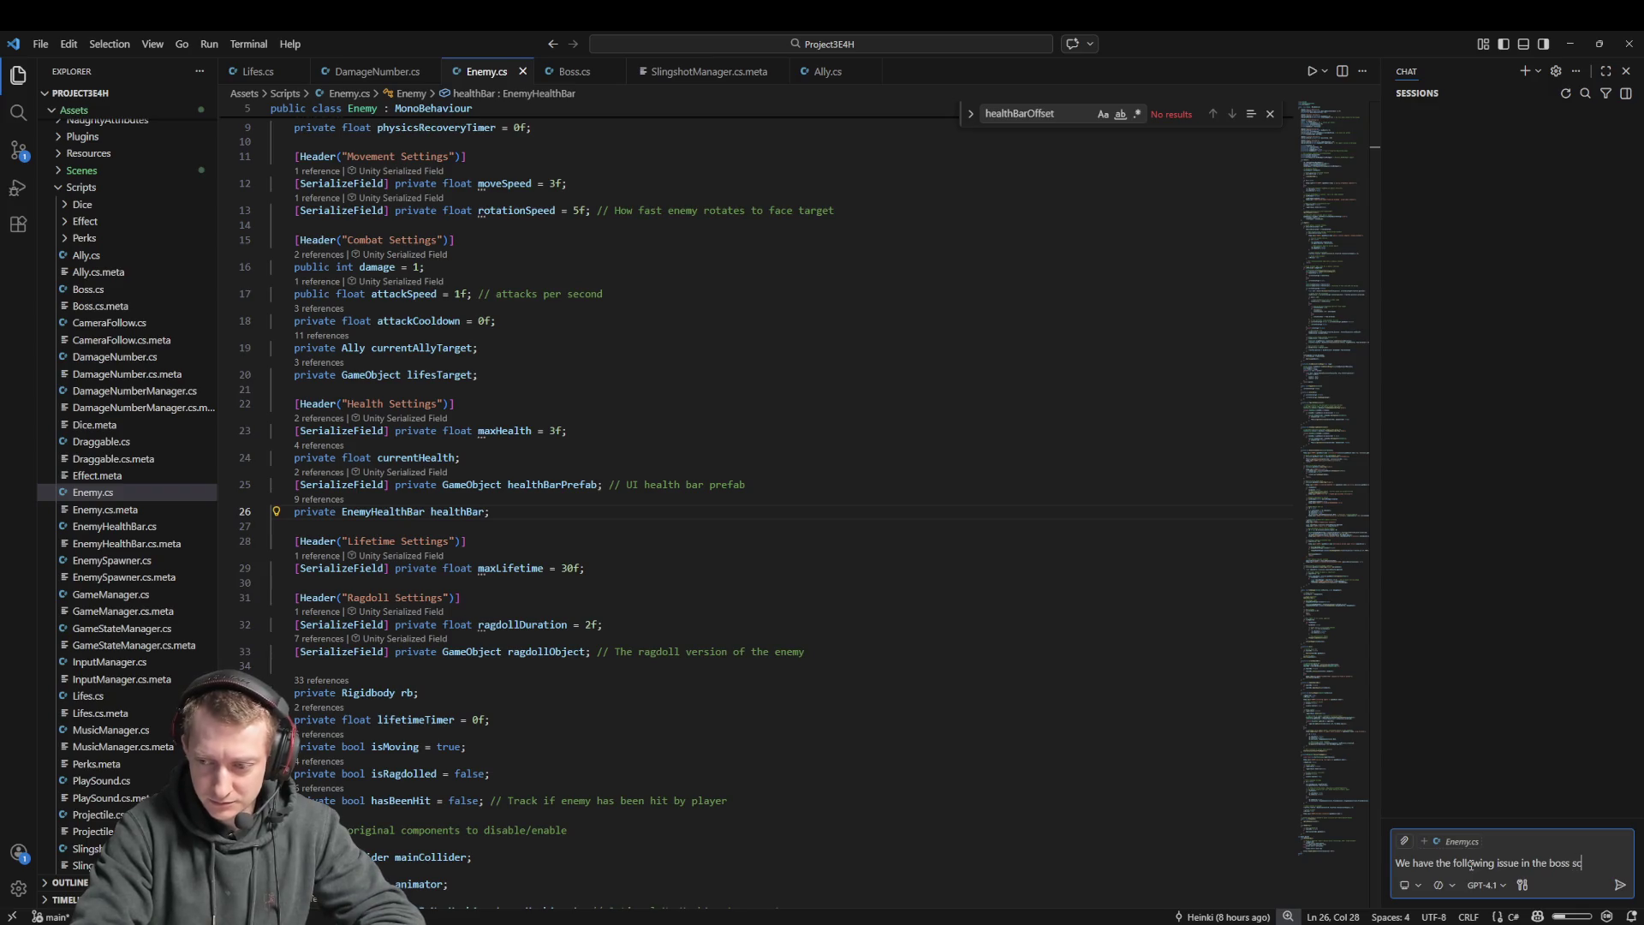
{"action": "type", "text": "ript, w"}
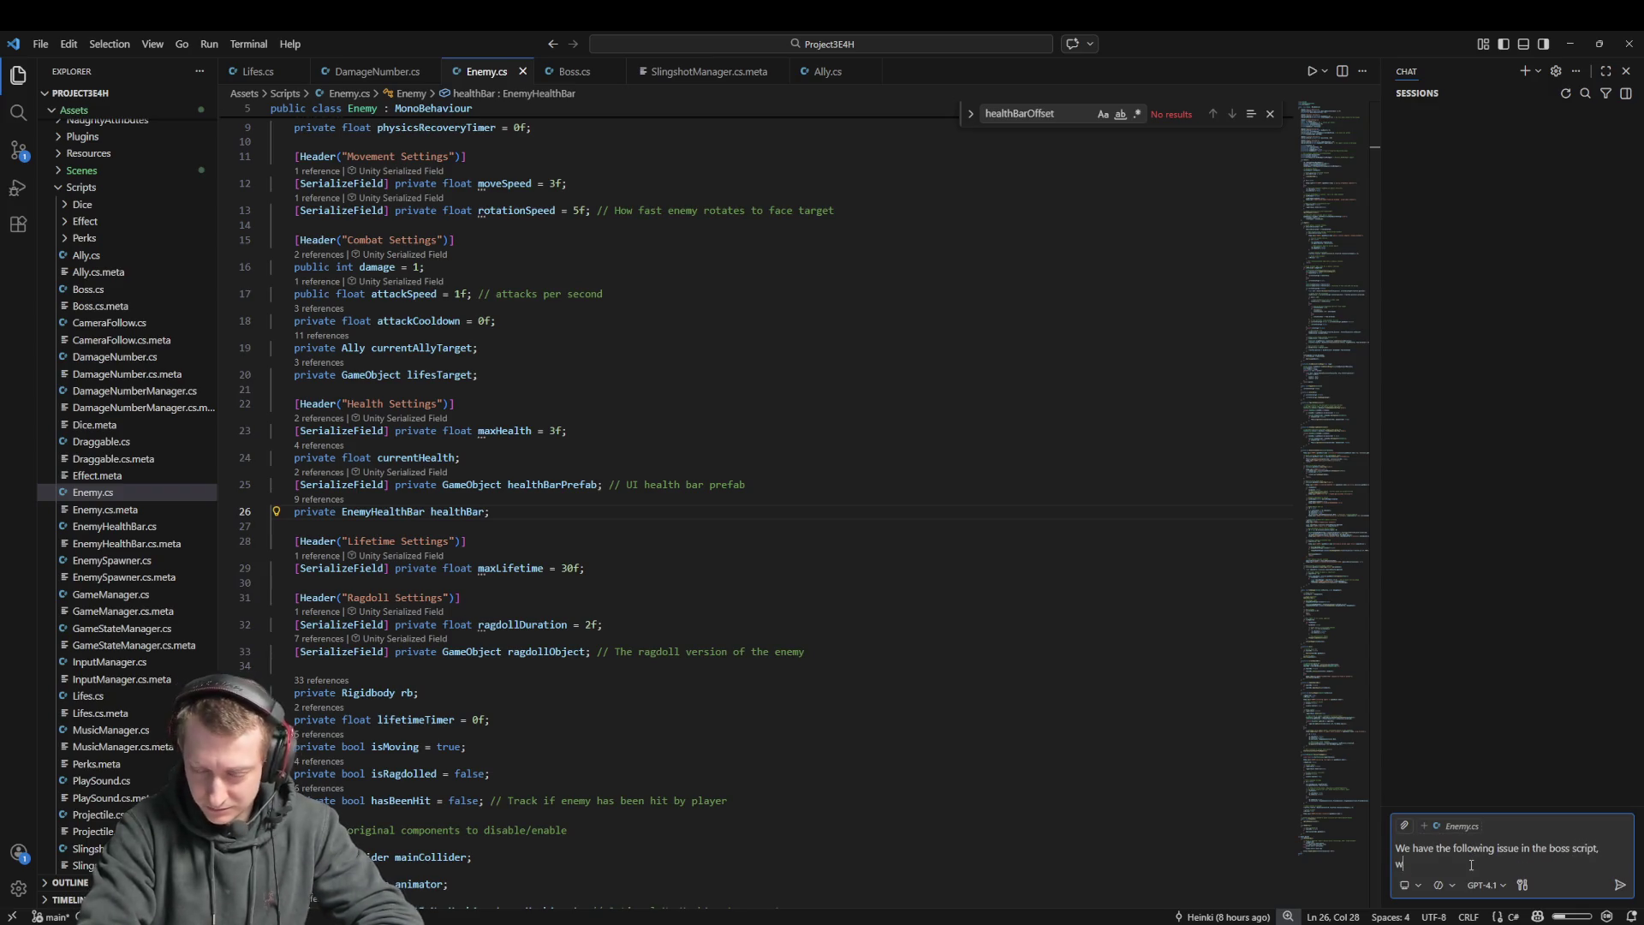
{"action": "type", "text": "the health which sh"}
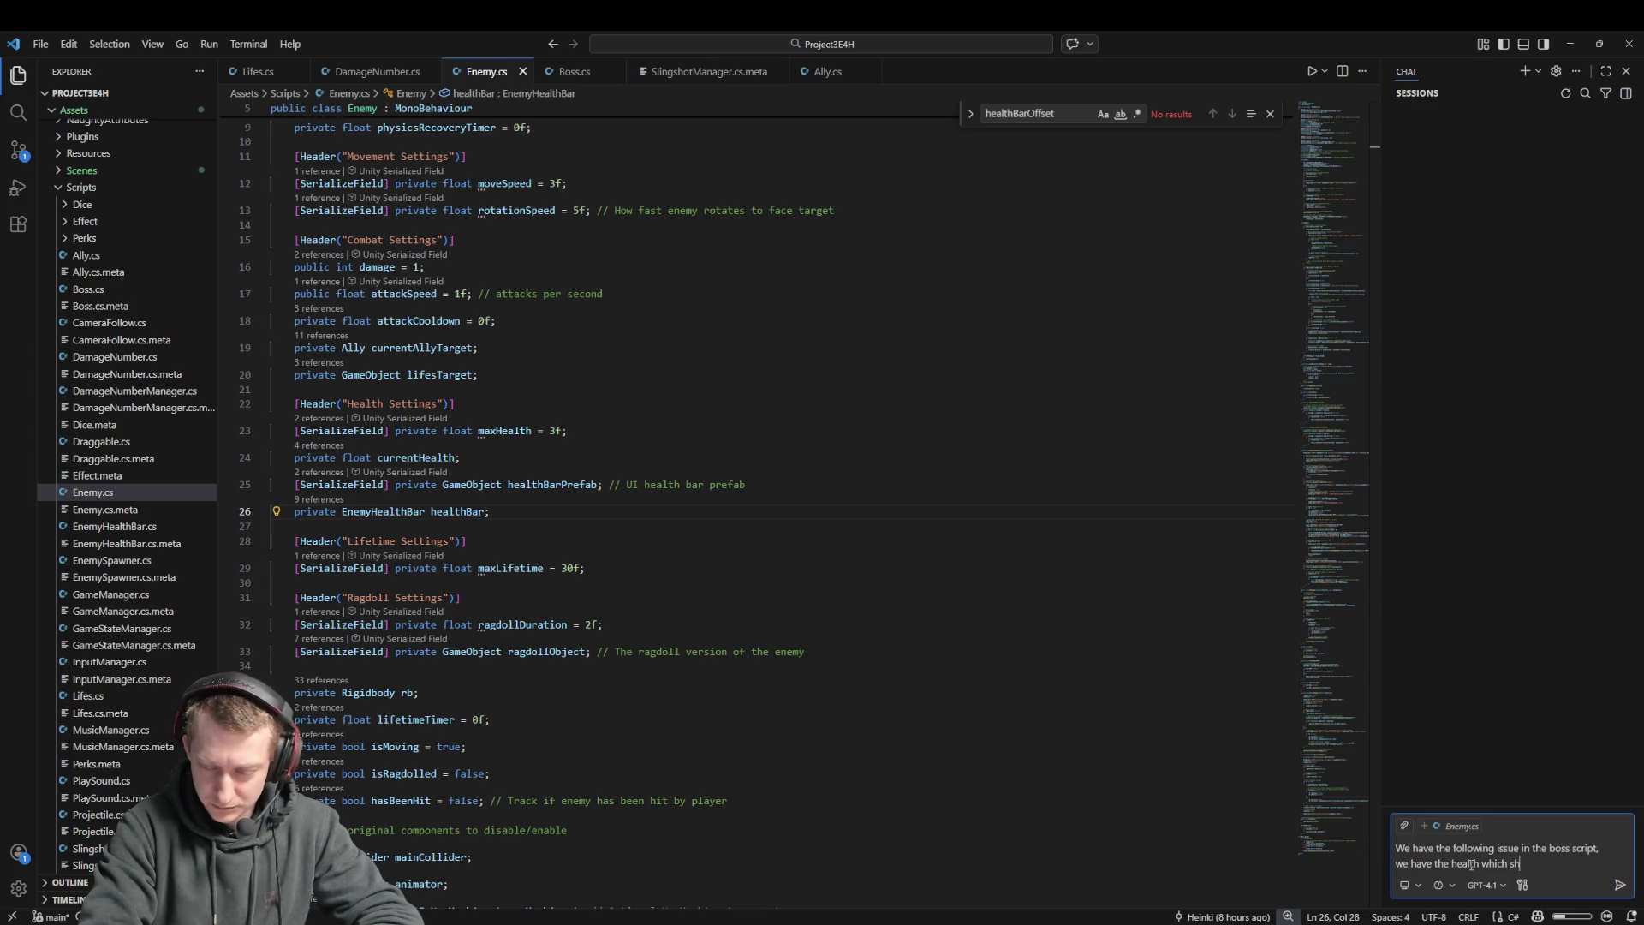
{"action": "type", "text": "ould be above the boss but as the"}
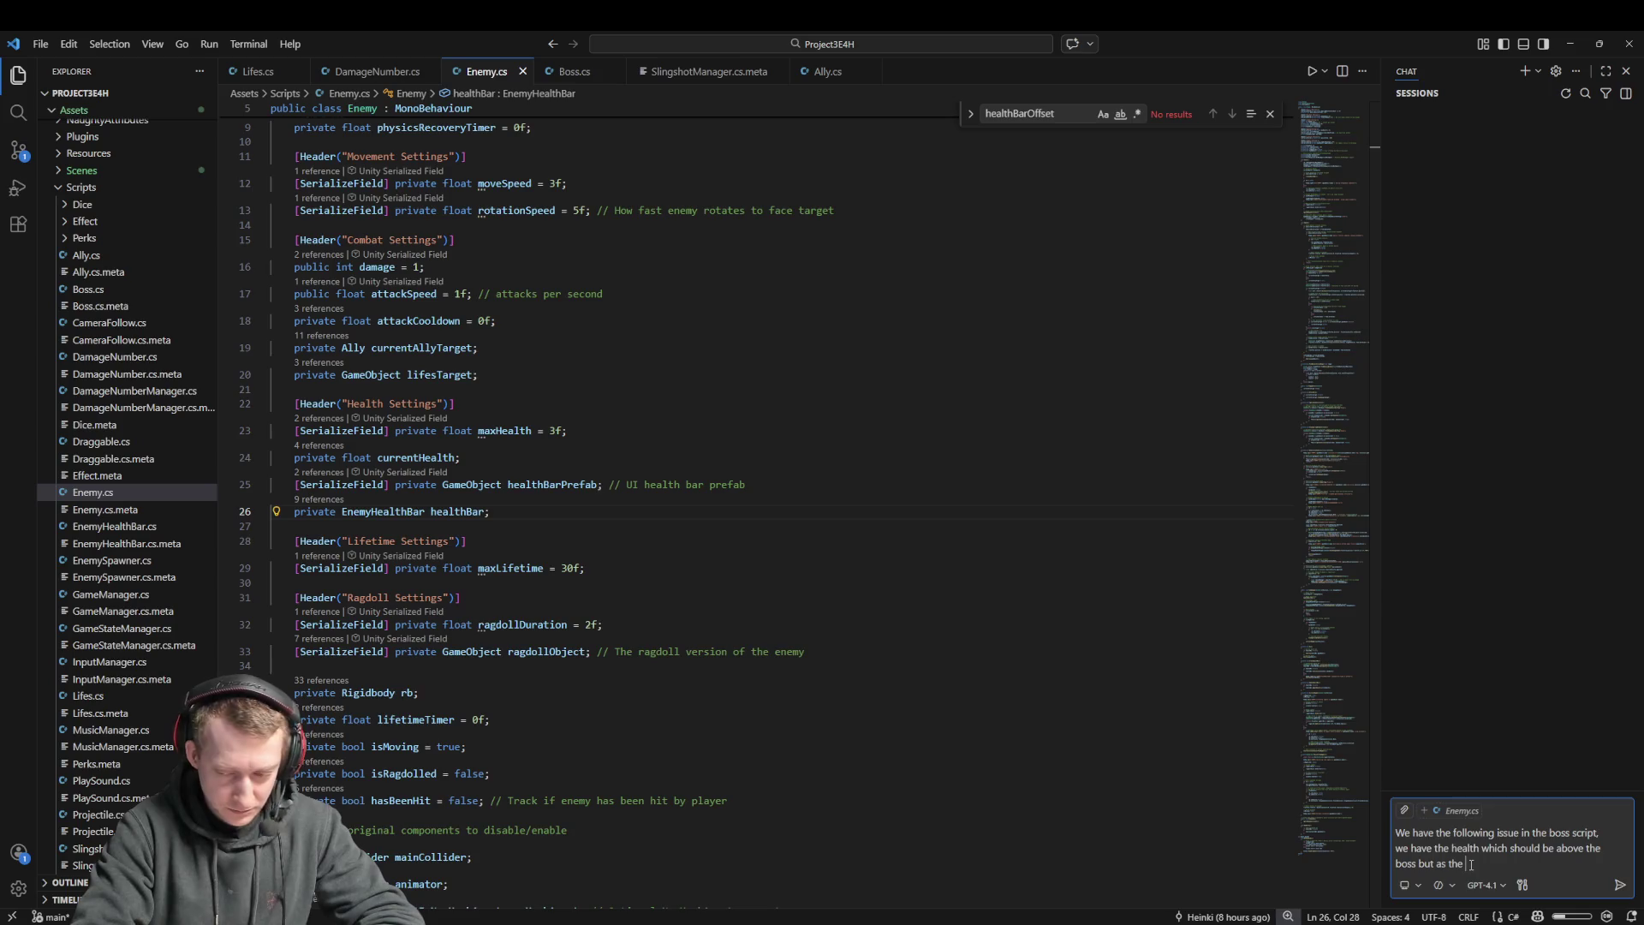
{"action": "type", "text": "prefab canvas"}
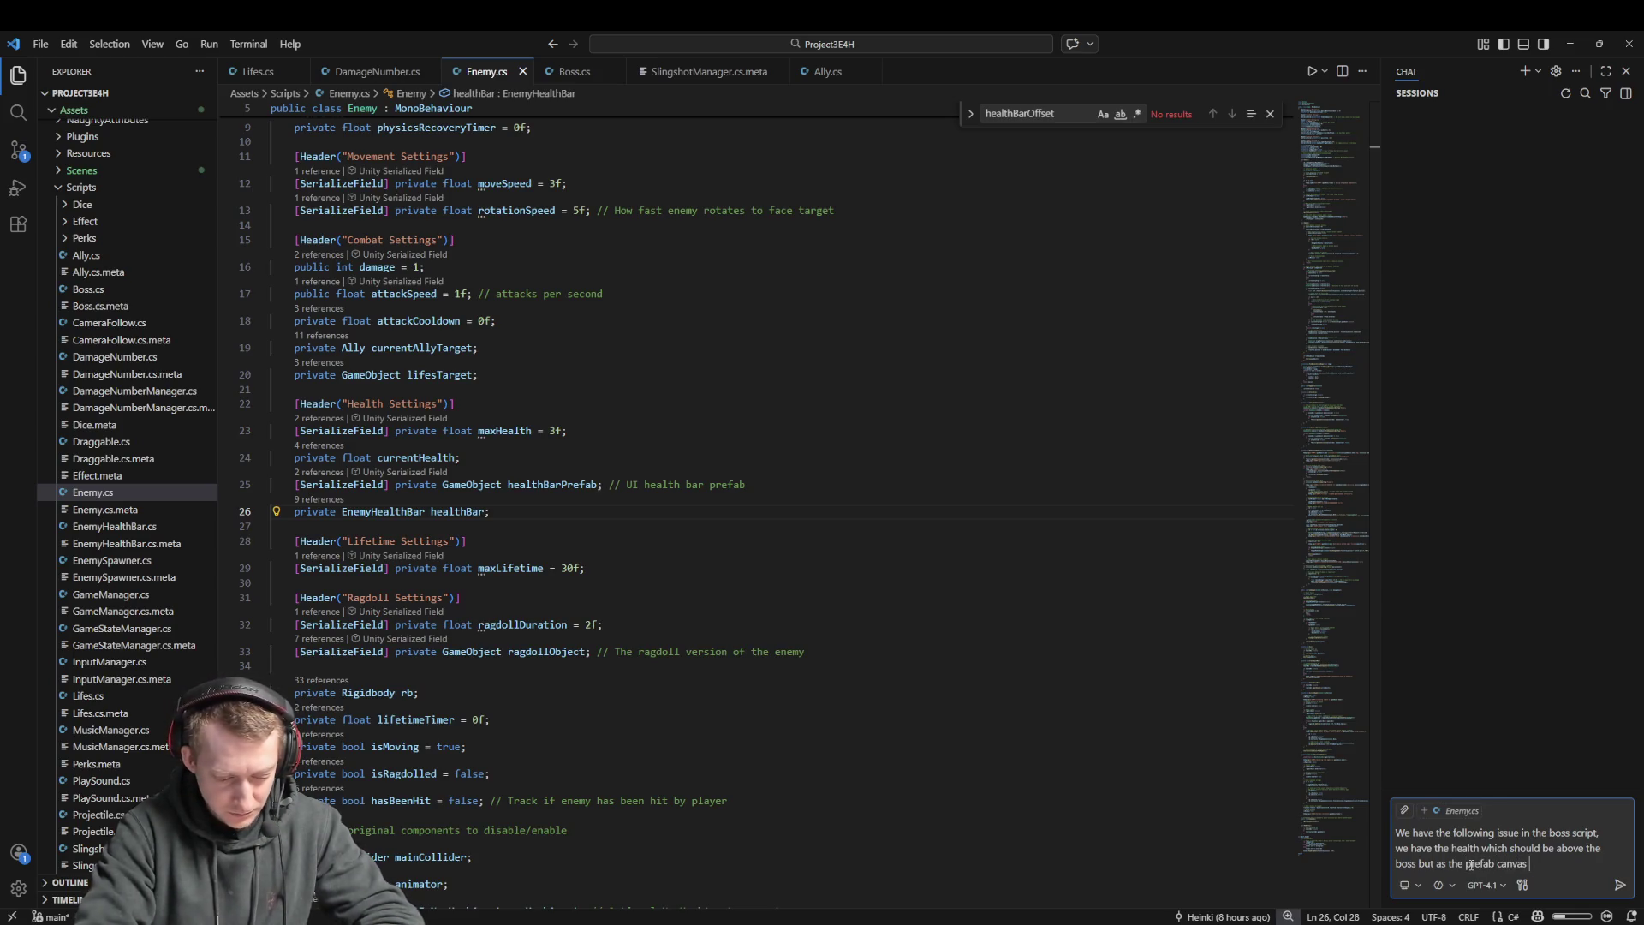
{"action": "type", "text": "uses"}
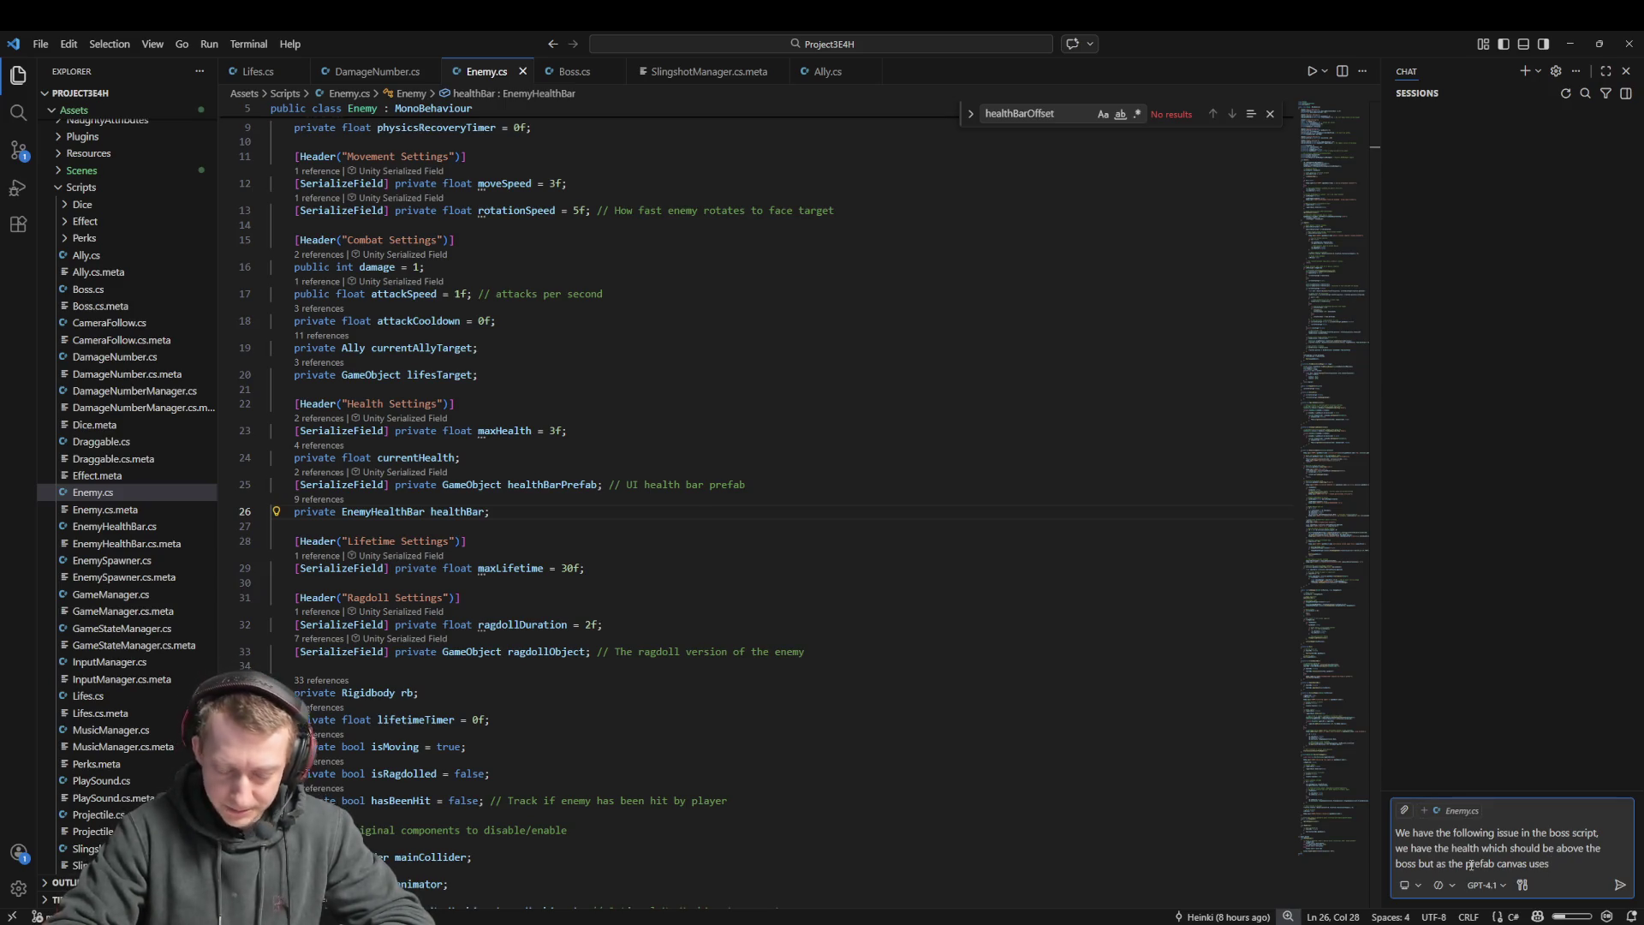
{"action": "type", "text": " World coordiantes i"}
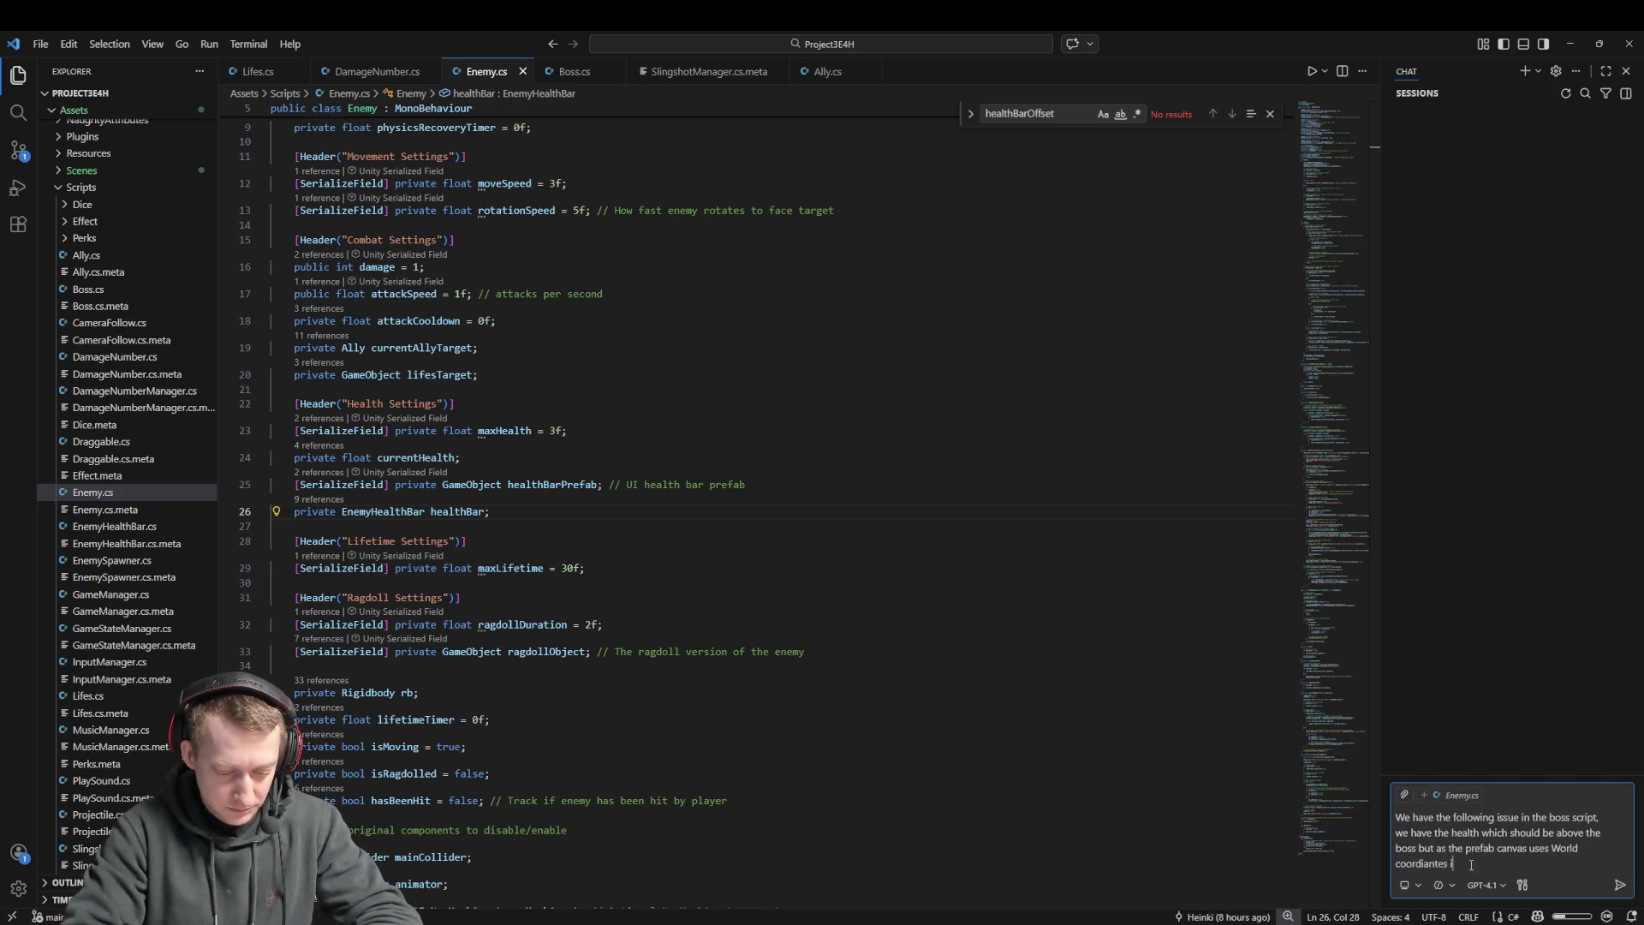
{"action": "type", "text": "t is not working, how ca"}
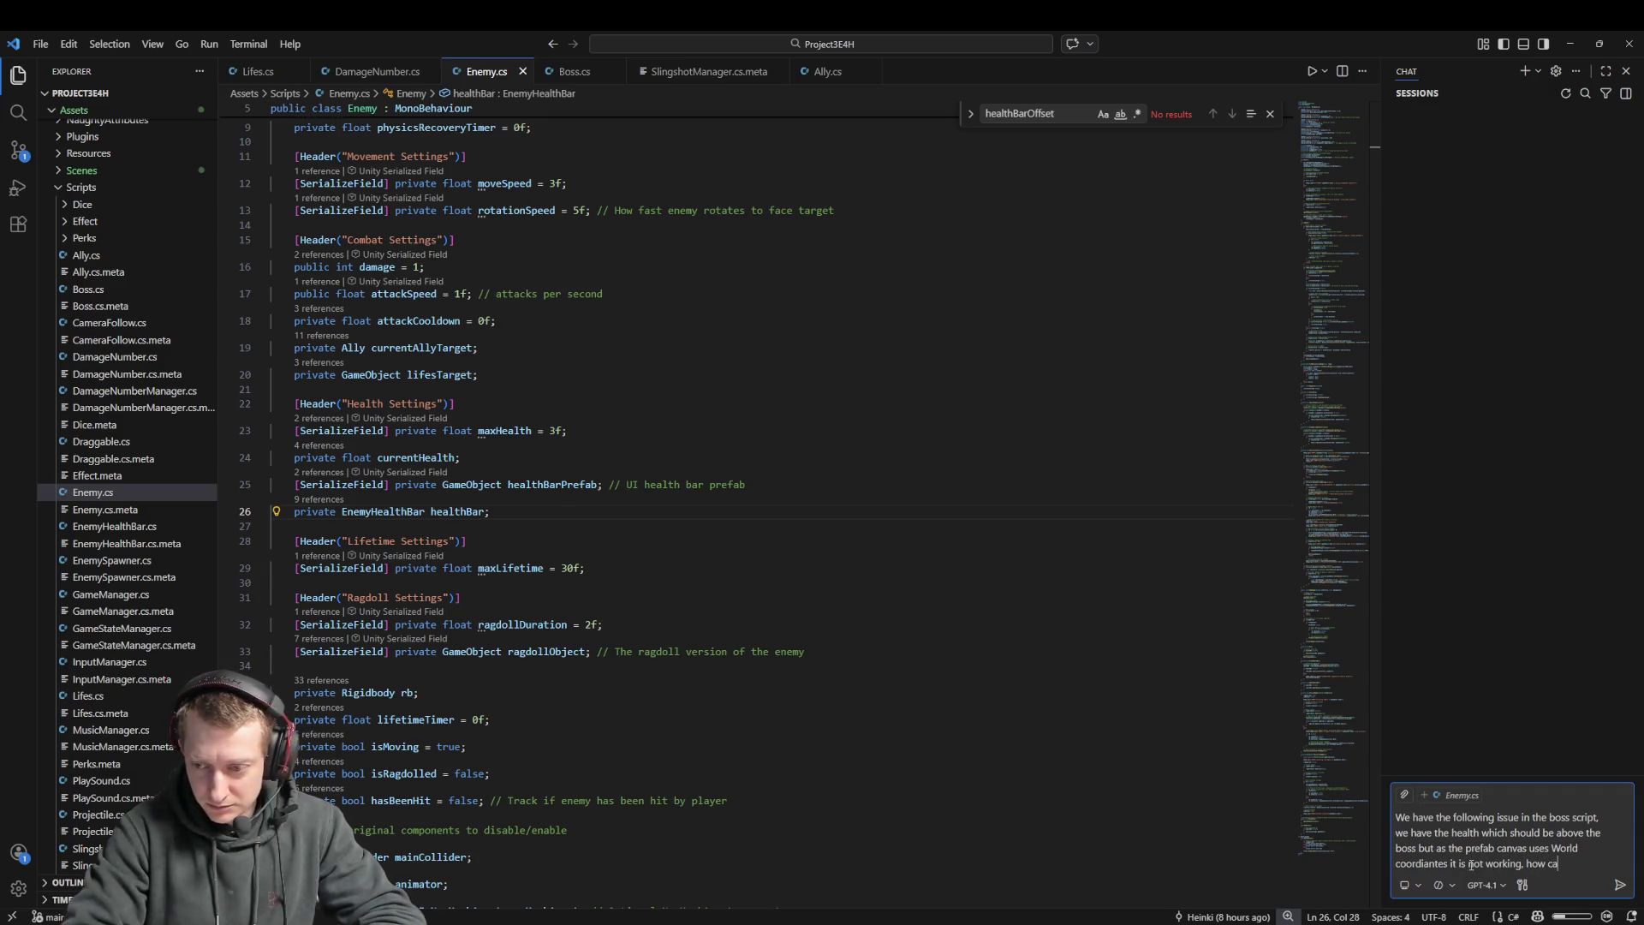
{"action": "type", "text": " so that we can see the"}
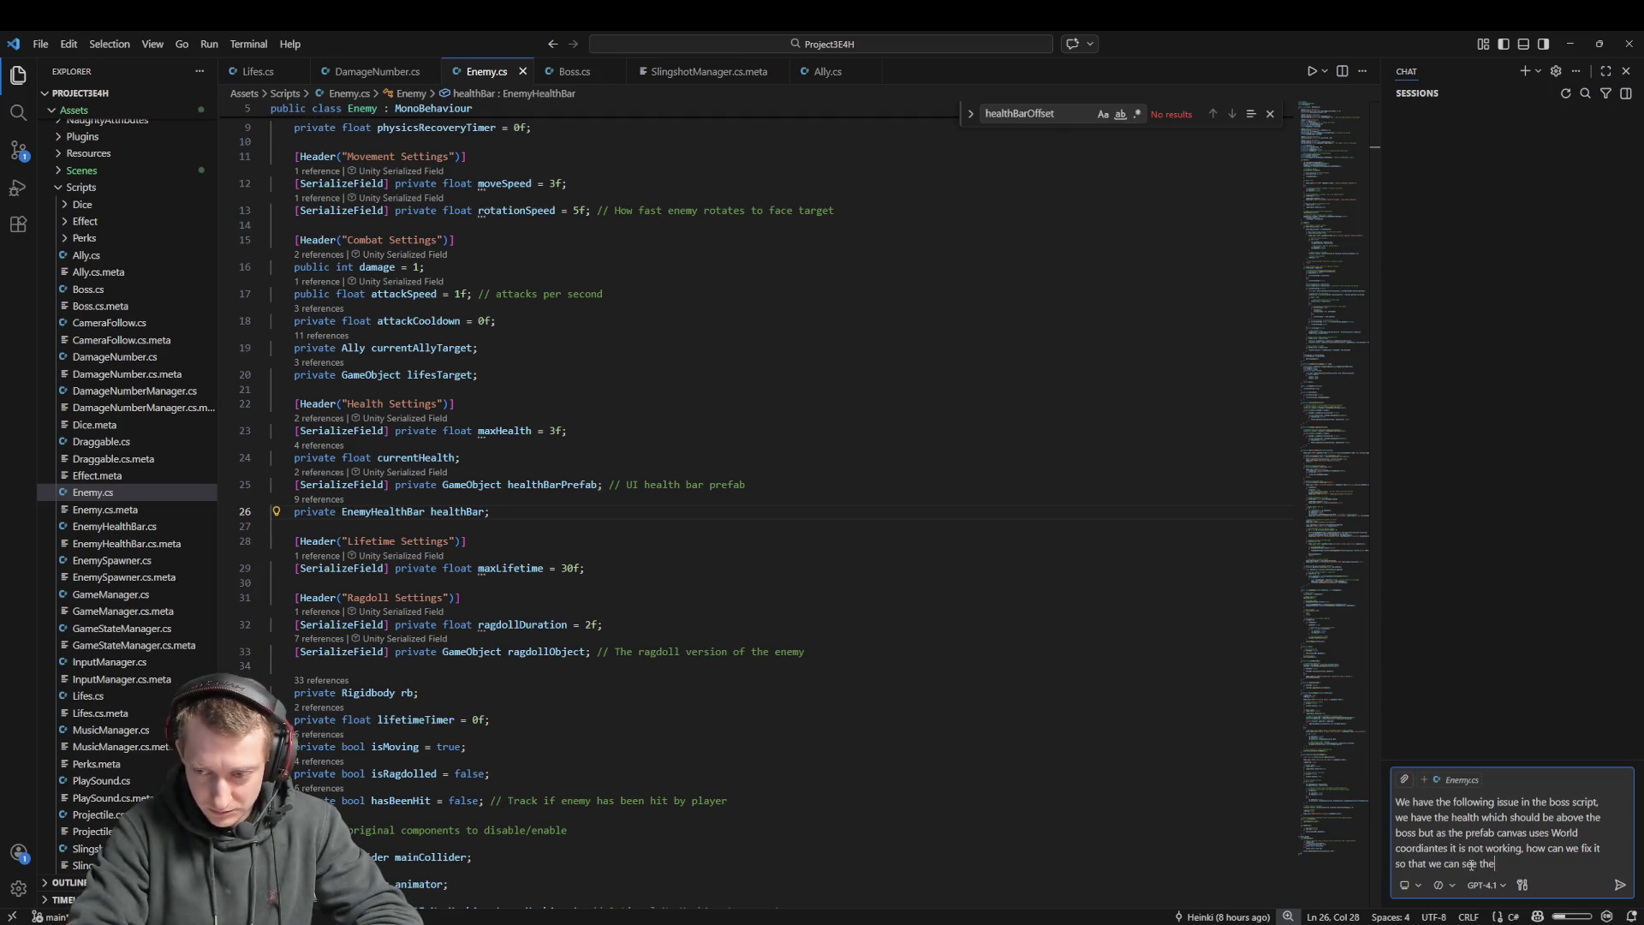
{"action": "type", "text": "arlh"}
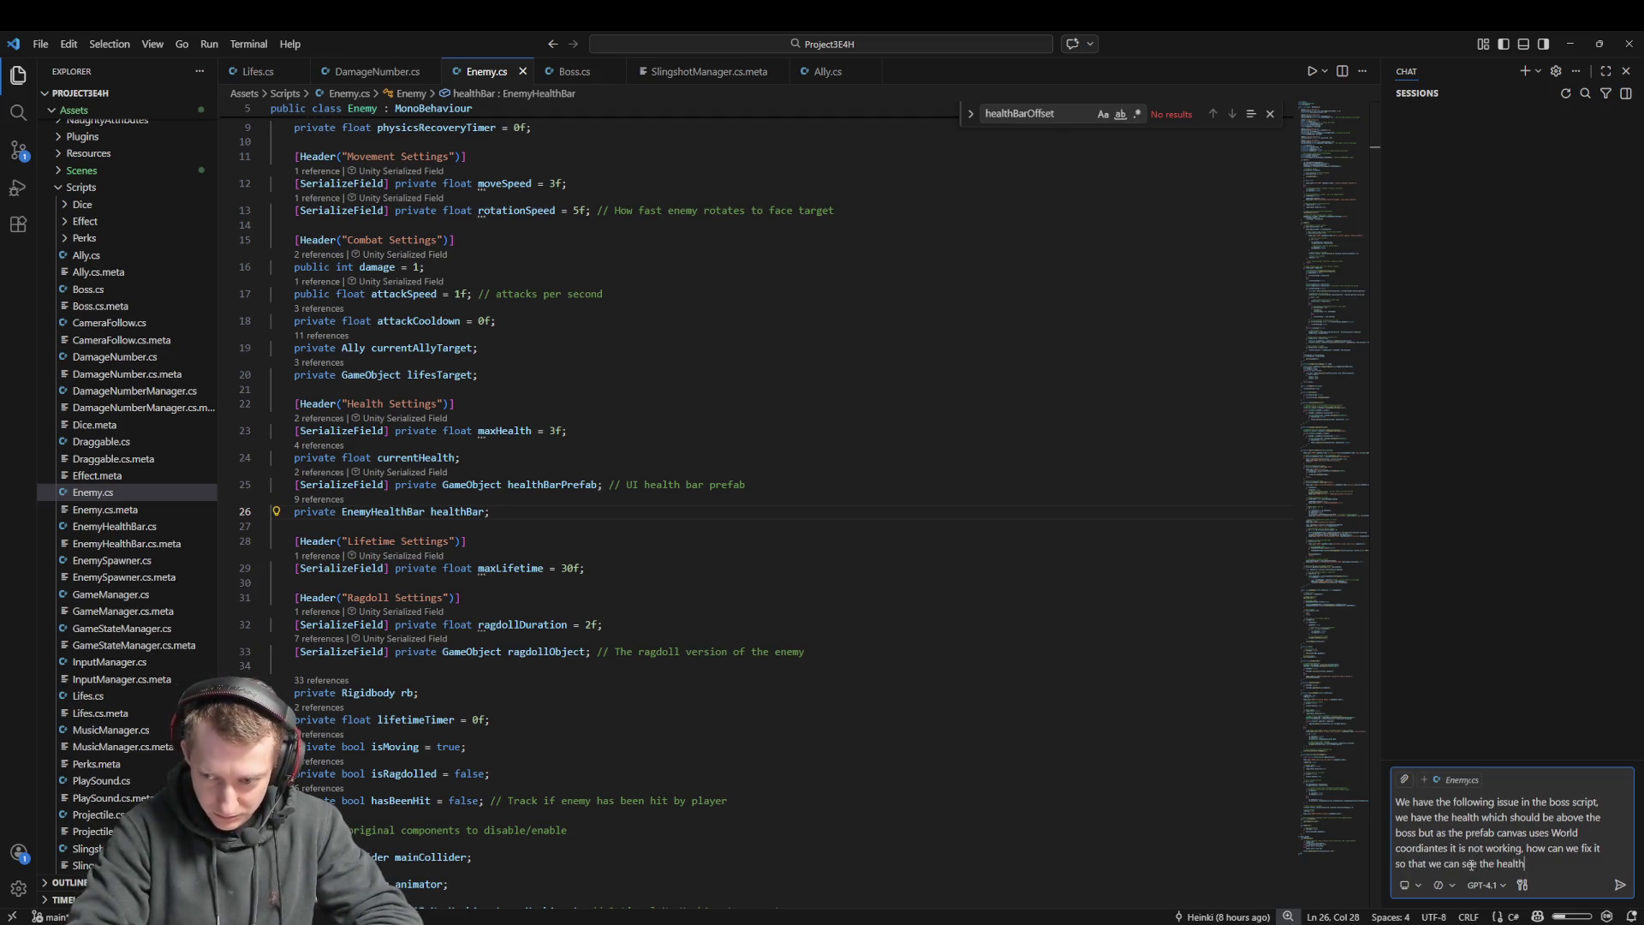
{"action": "type", "text": "bove "}
{"action": "type", "text": "the boss even when the boss ge"}
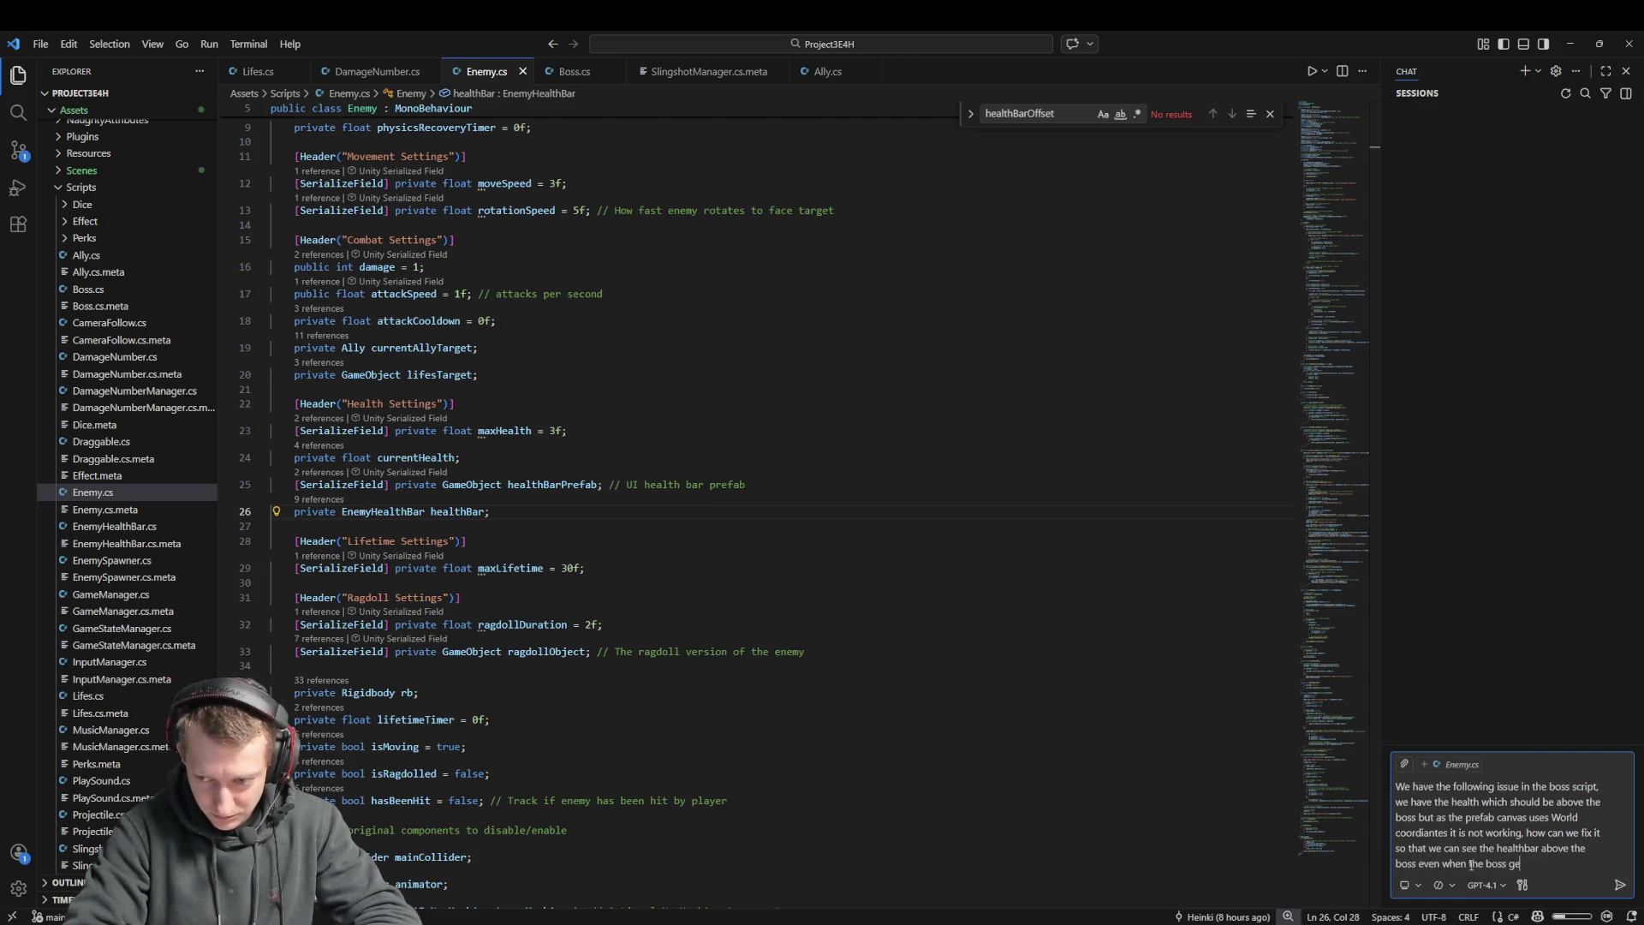
{"action": "type", "text": "ts scalde and such? The cu"}
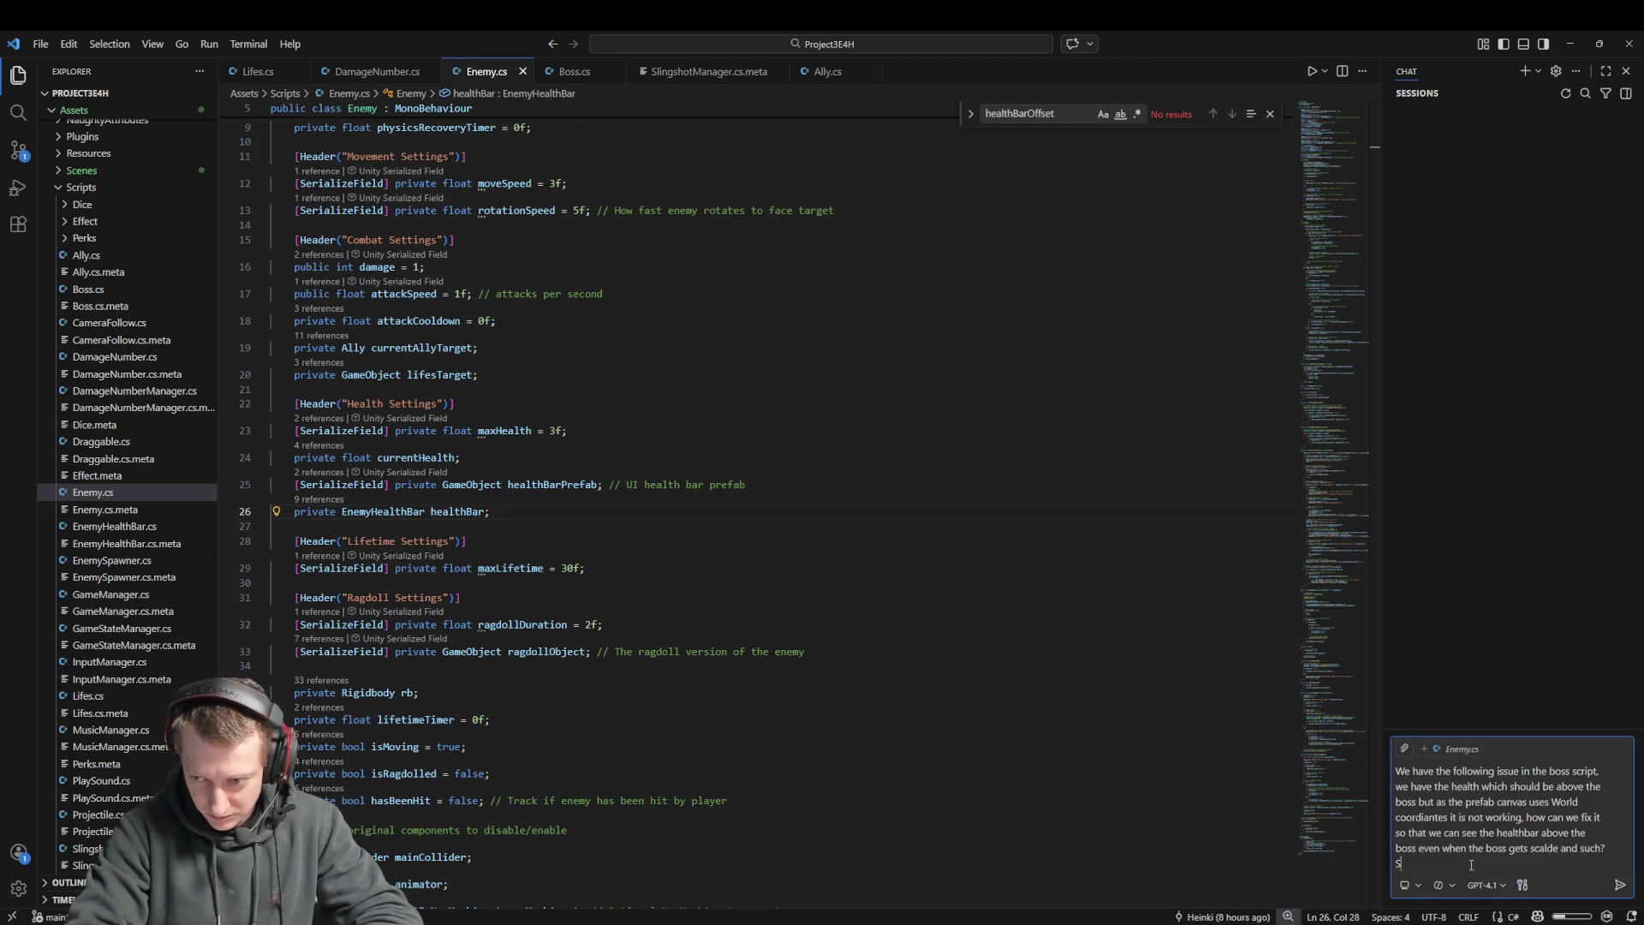
{"action": "type", "text": "rrent offs"}
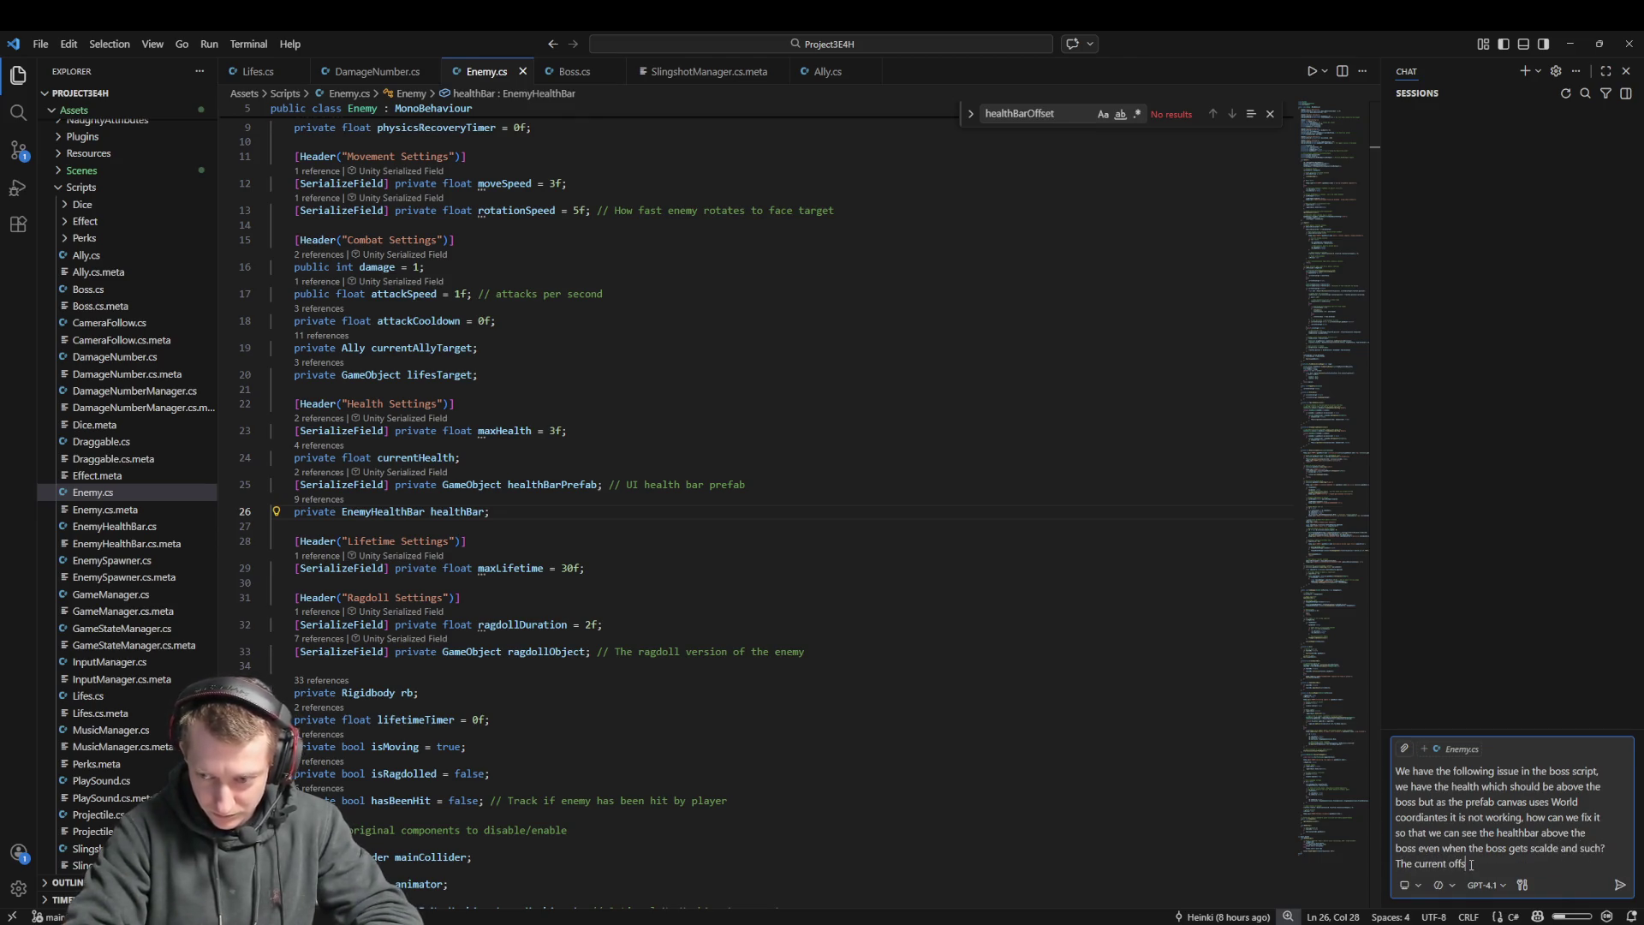
{"action": "type", "text": "gy is not "}
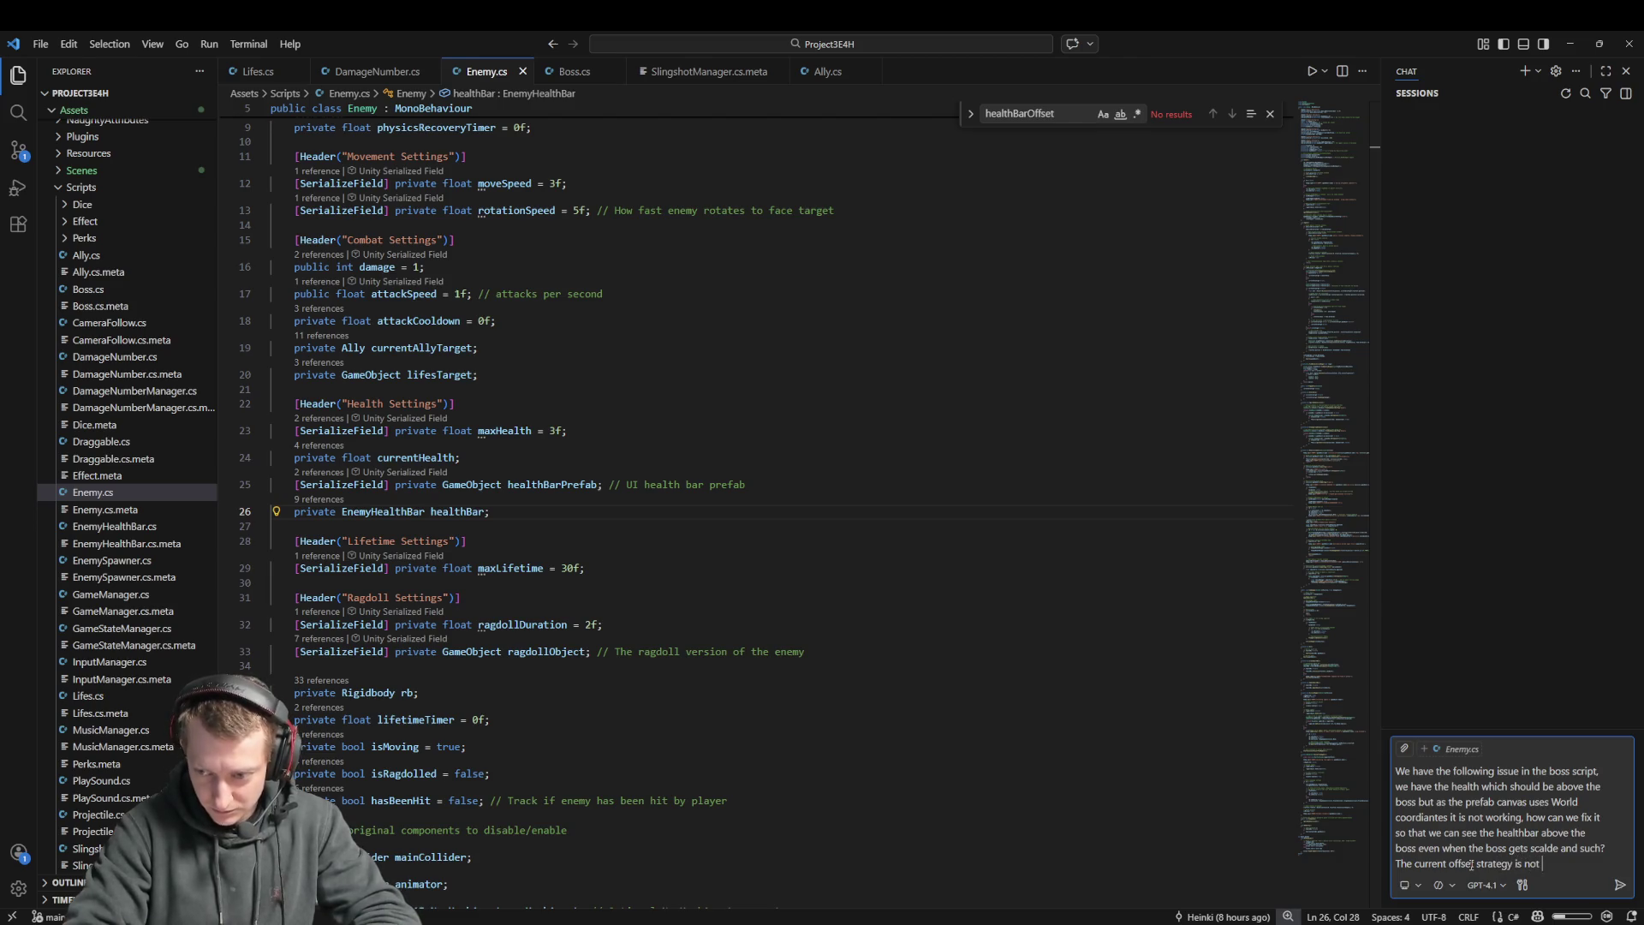
{"action": "type", "text": "workinghich e have in the"}
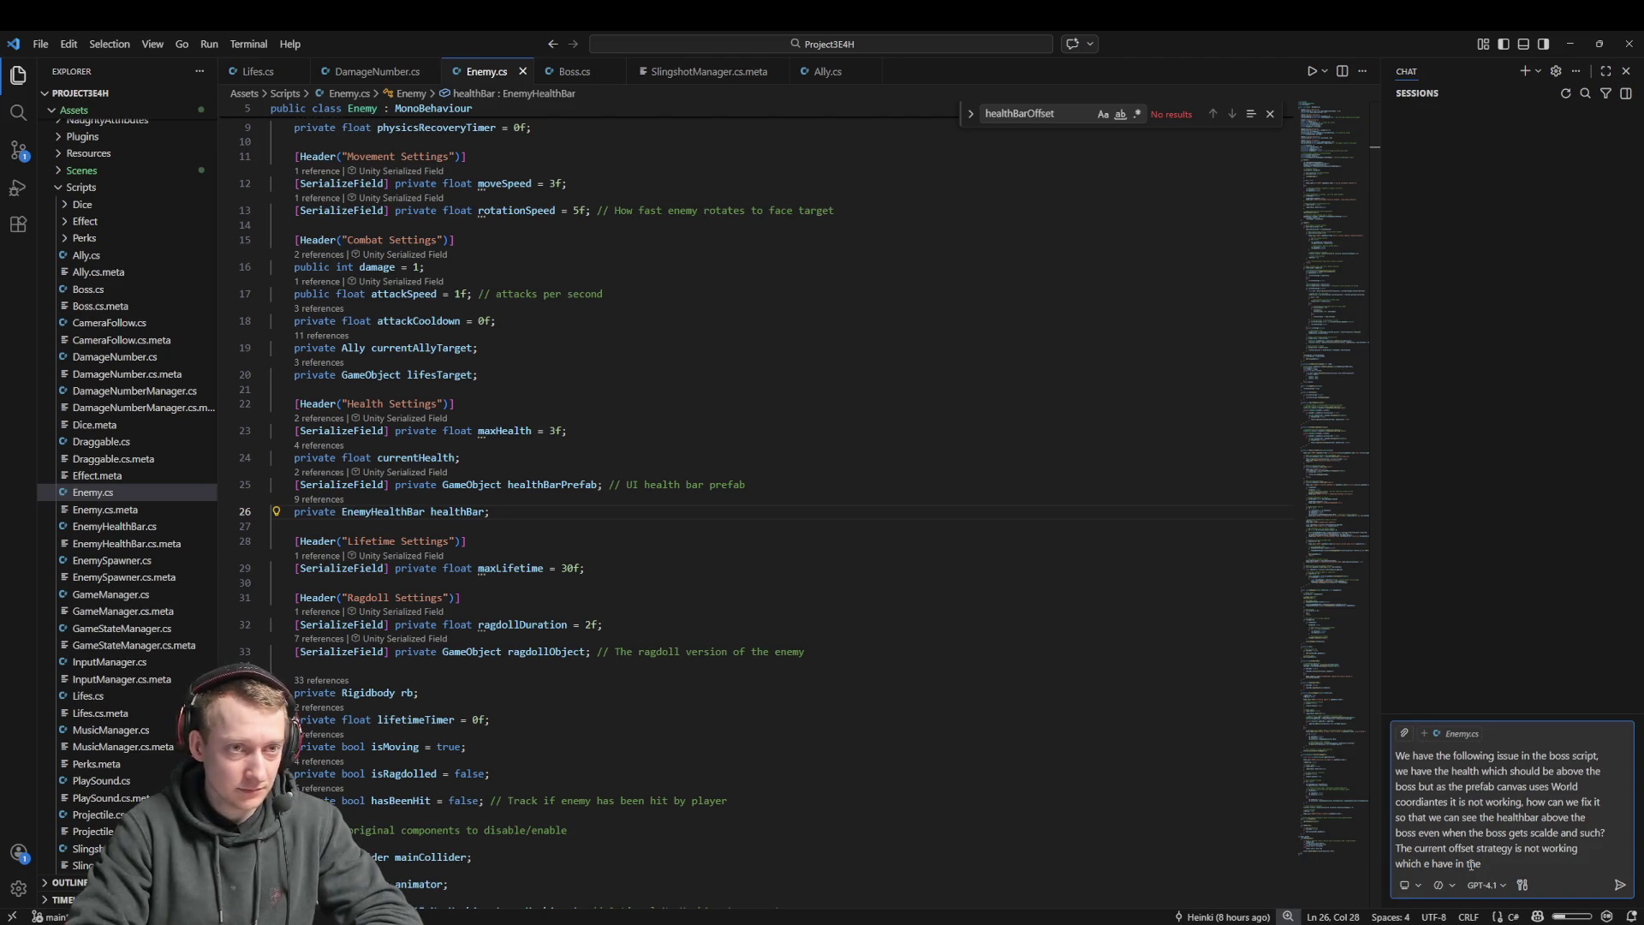
{"action": "type", "text": "my.cs"}
{"action": "key", "text": "Return"}
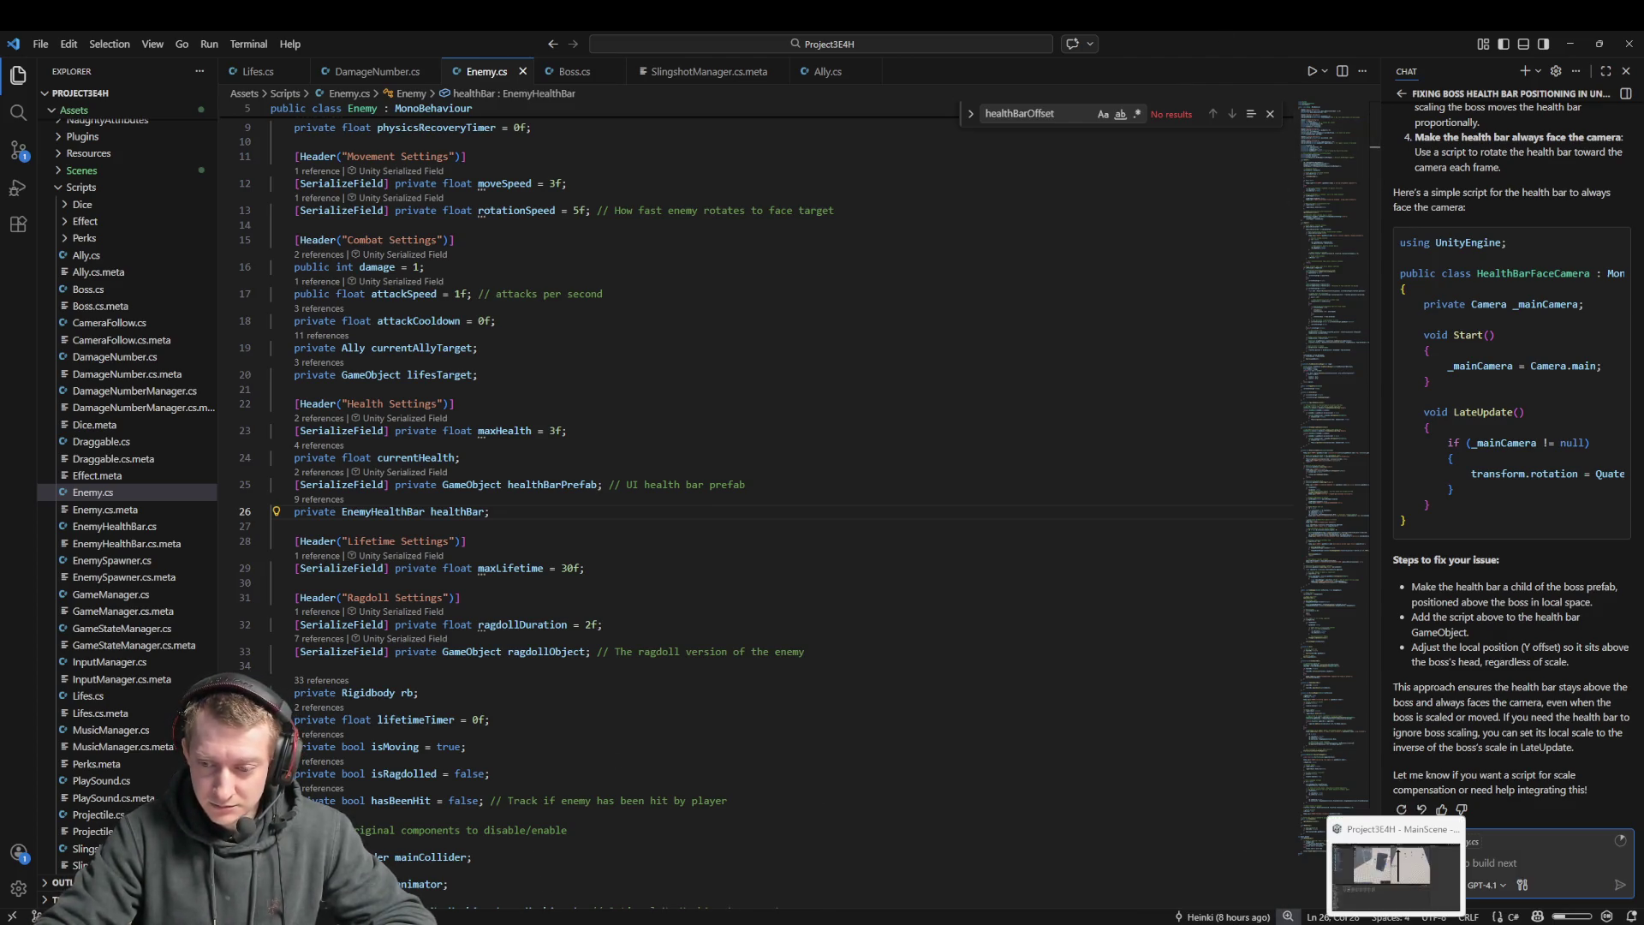
{"action": "left_click", "coordinate": [1395, 867]}
{"action": "mouse_move", "coordinate": [543, 549]}
{"action": "left_mouse_down"}
{"action": "mouse_move", "coordinate": [568, 296]}
{"action": "mouse_move", "coordinate": [561, 329]}
{"action": "left_mouse_up"}
Inspect the Boss and its Smartphone_Boss child, then ping and open the EnemyHealthBar prefab
{"action": "key", "text": "f"}
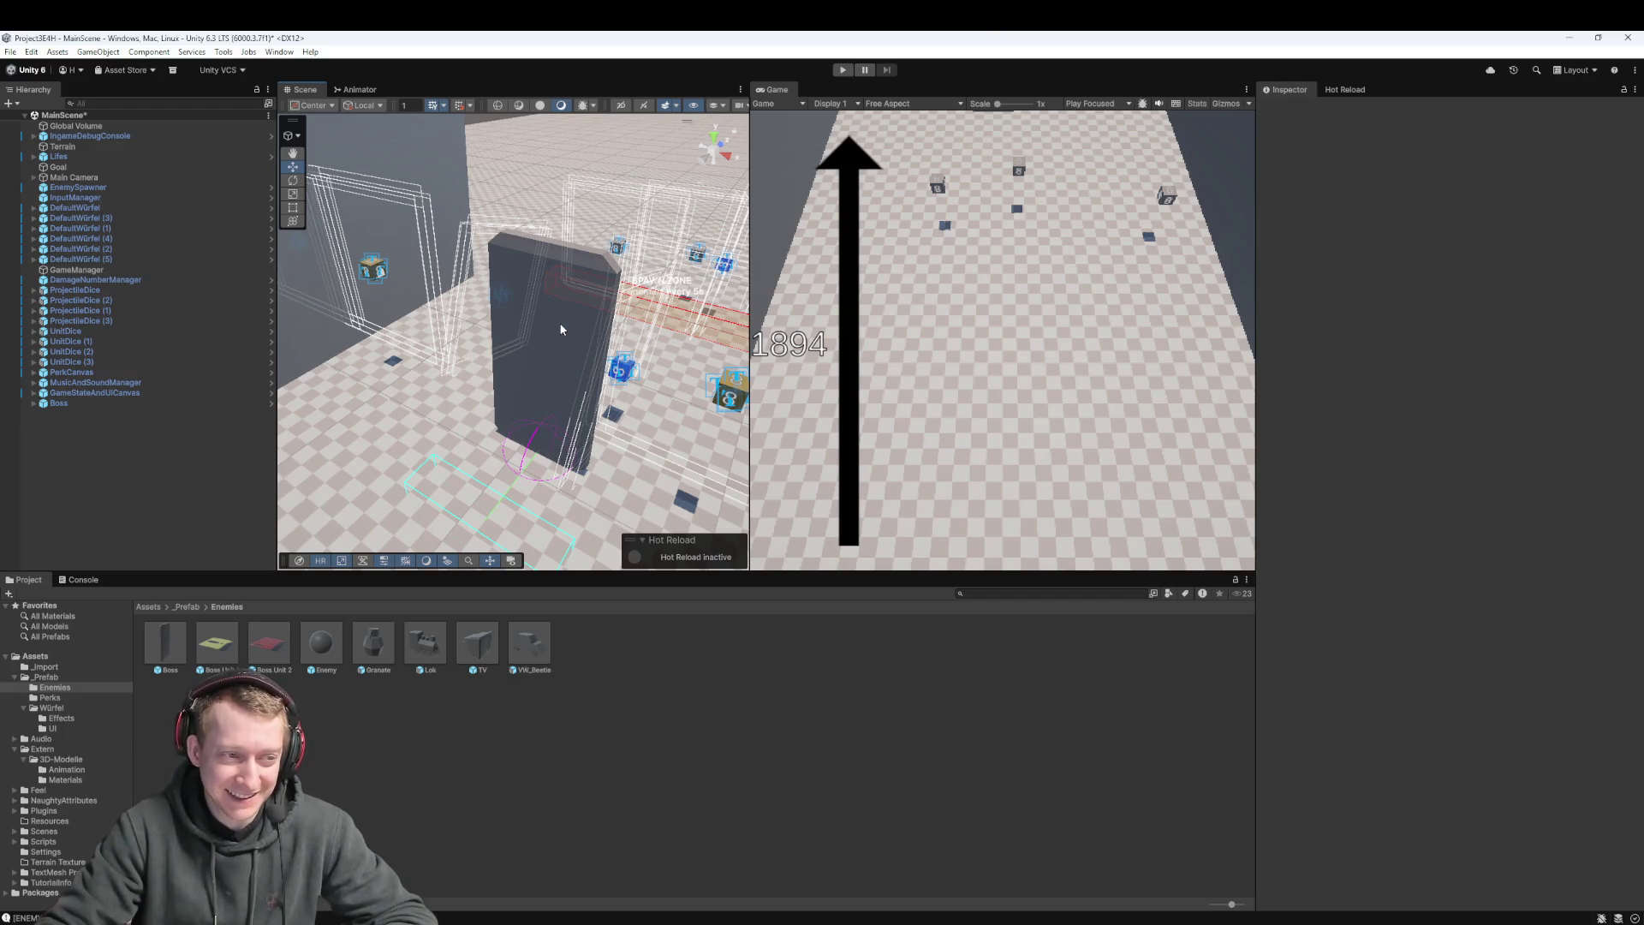
{"action": "left_click", "coordinate": [96, 400]}
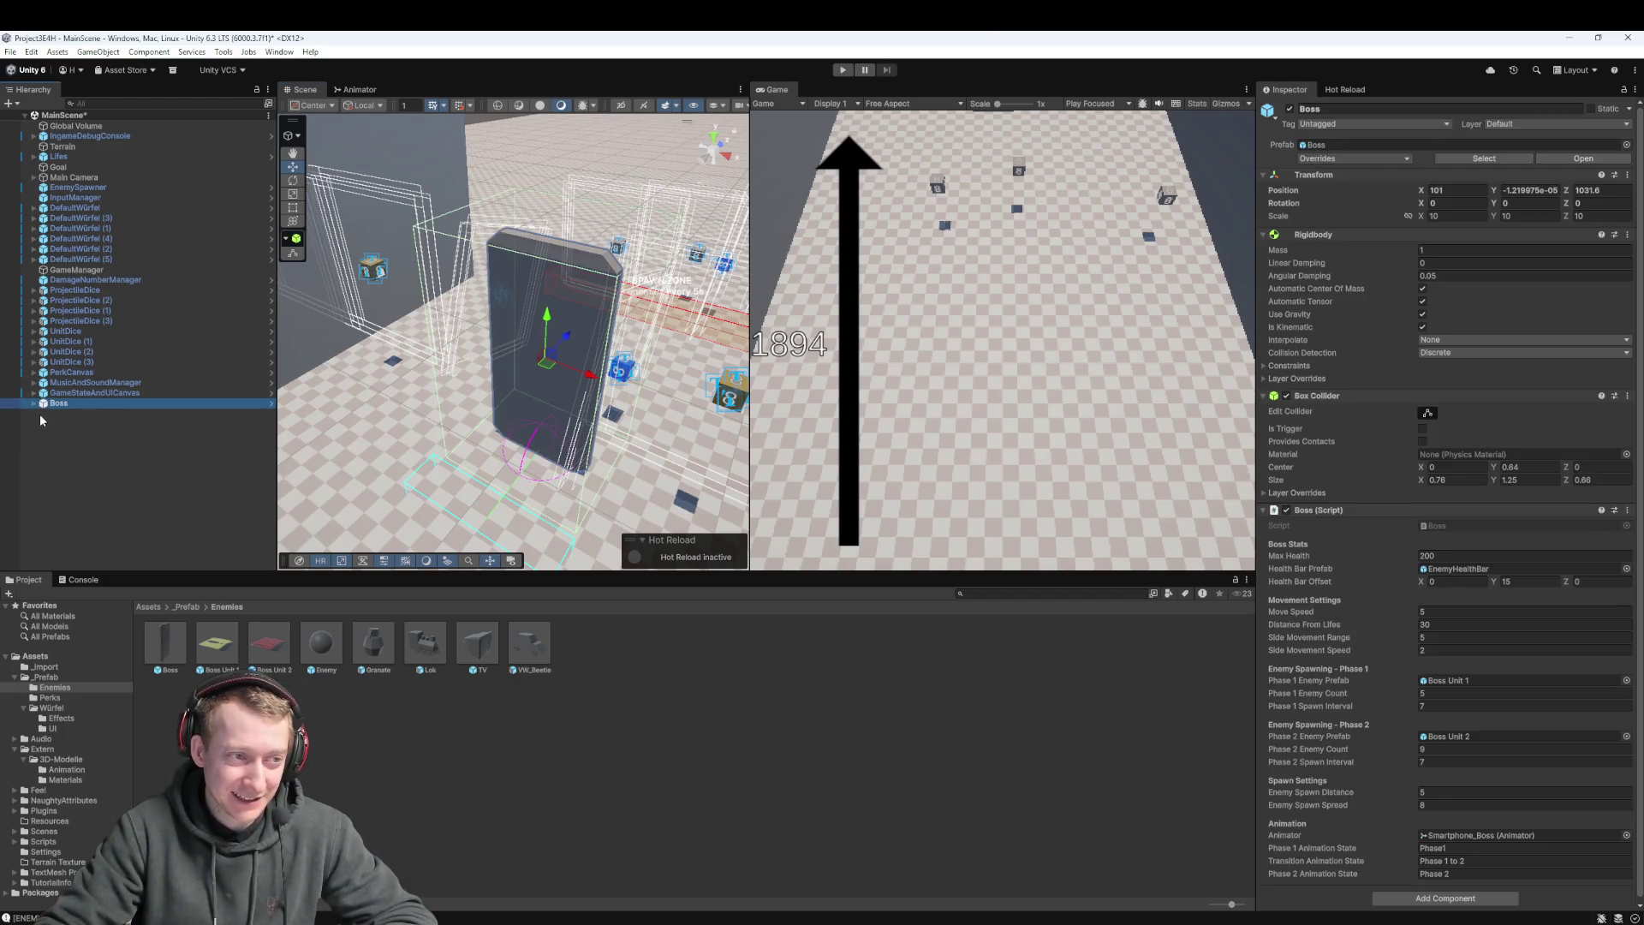
{"action": "left_click", "coordinate": [84, 413]}
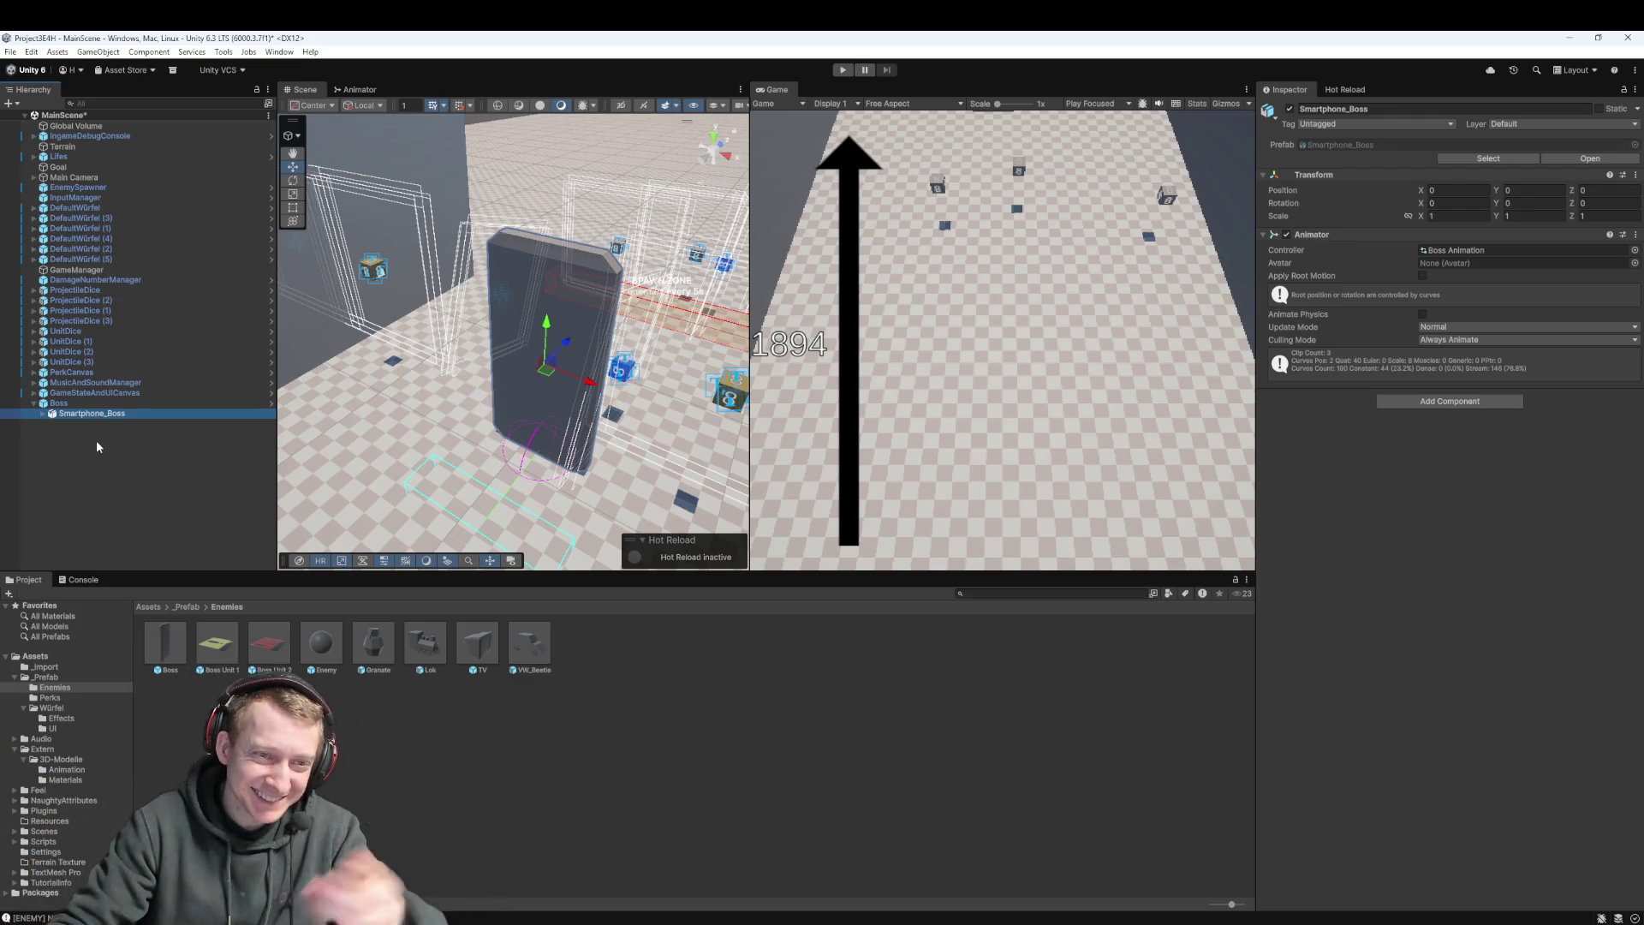
{"action": "left_click", "coordinate": [42, 416]}
{"action": "key", "text": "Left"}
{"action": "key", "text": "Left"}
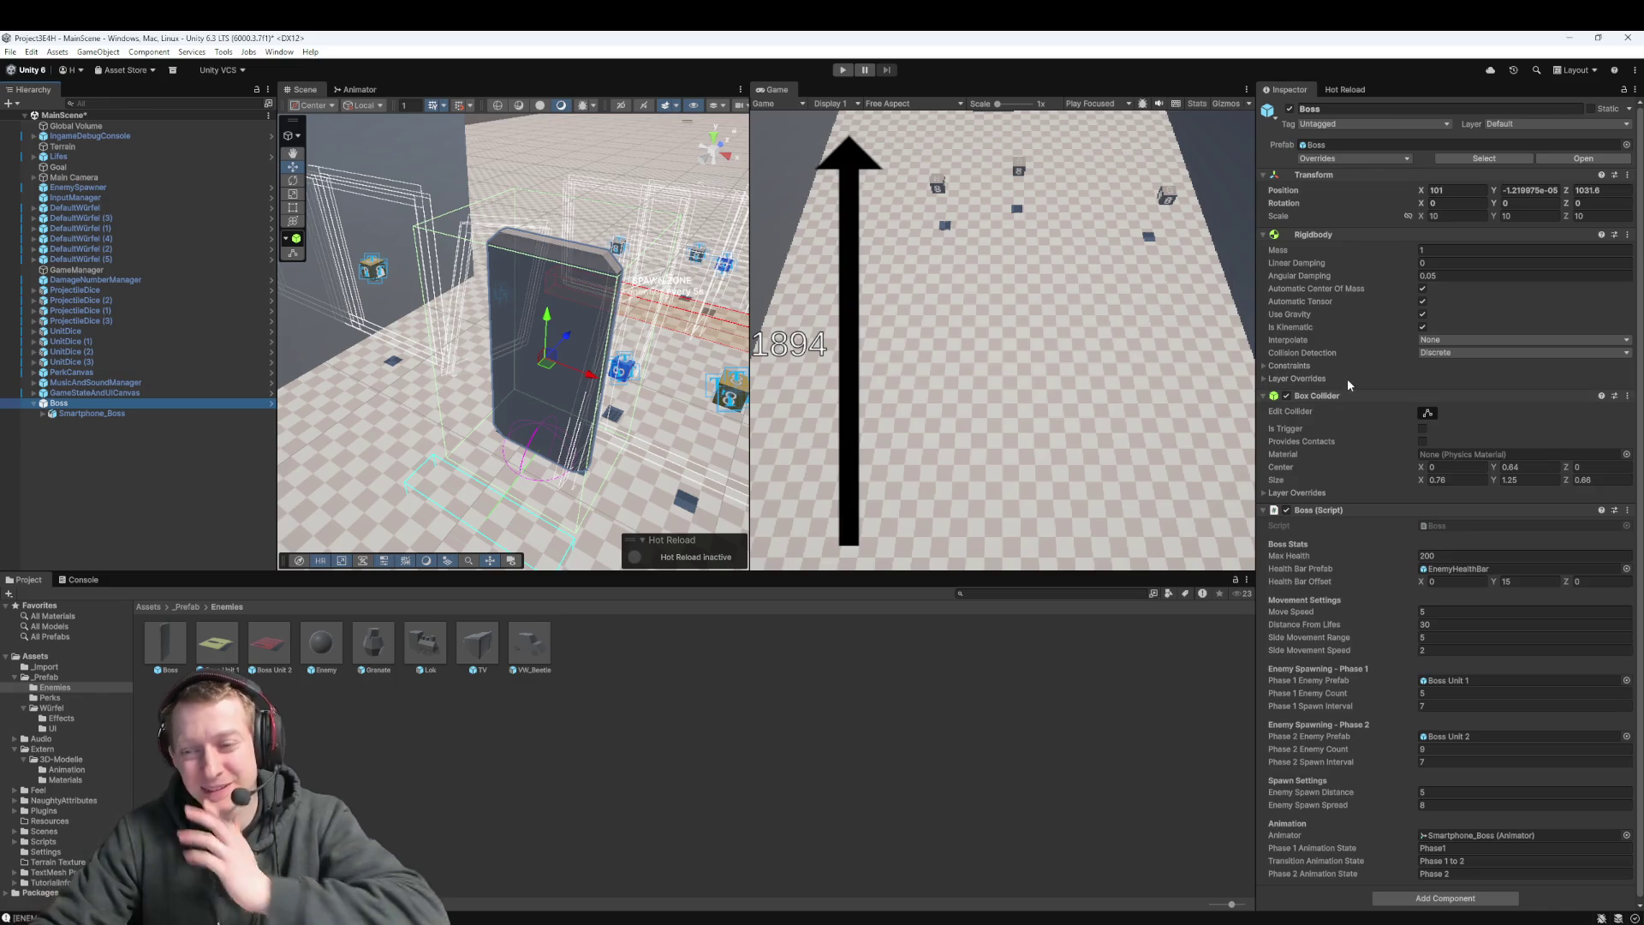
{"action": "left_click", "coordinate": [1488, 567]}
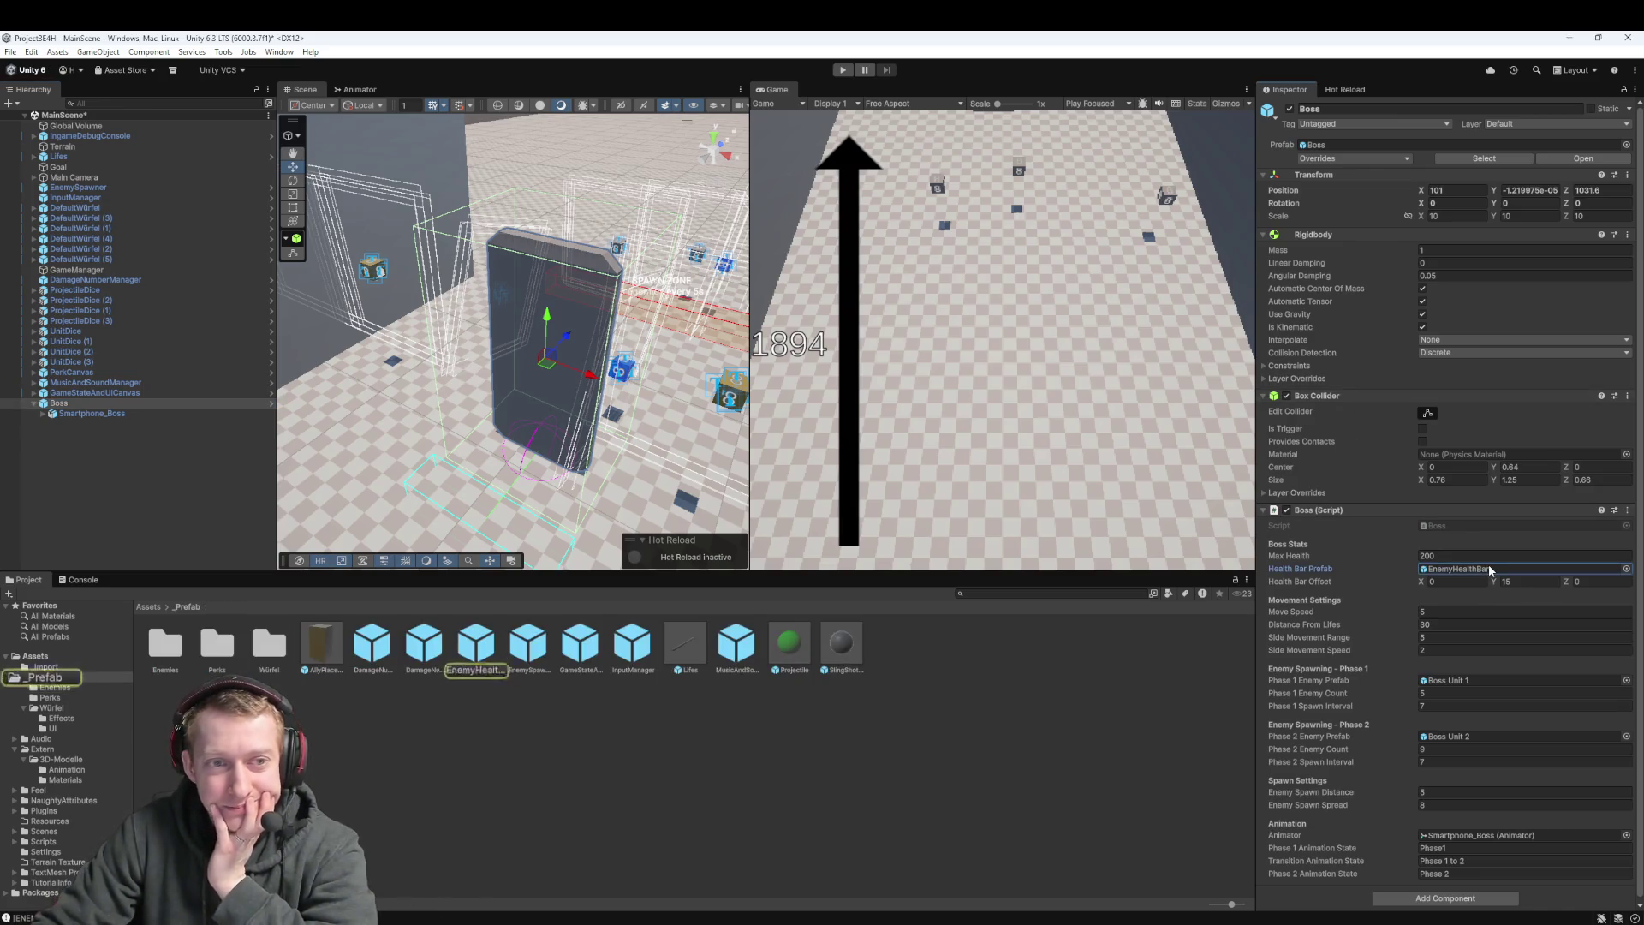
{"action": "double_click", "coordinate": [1488, 565]}
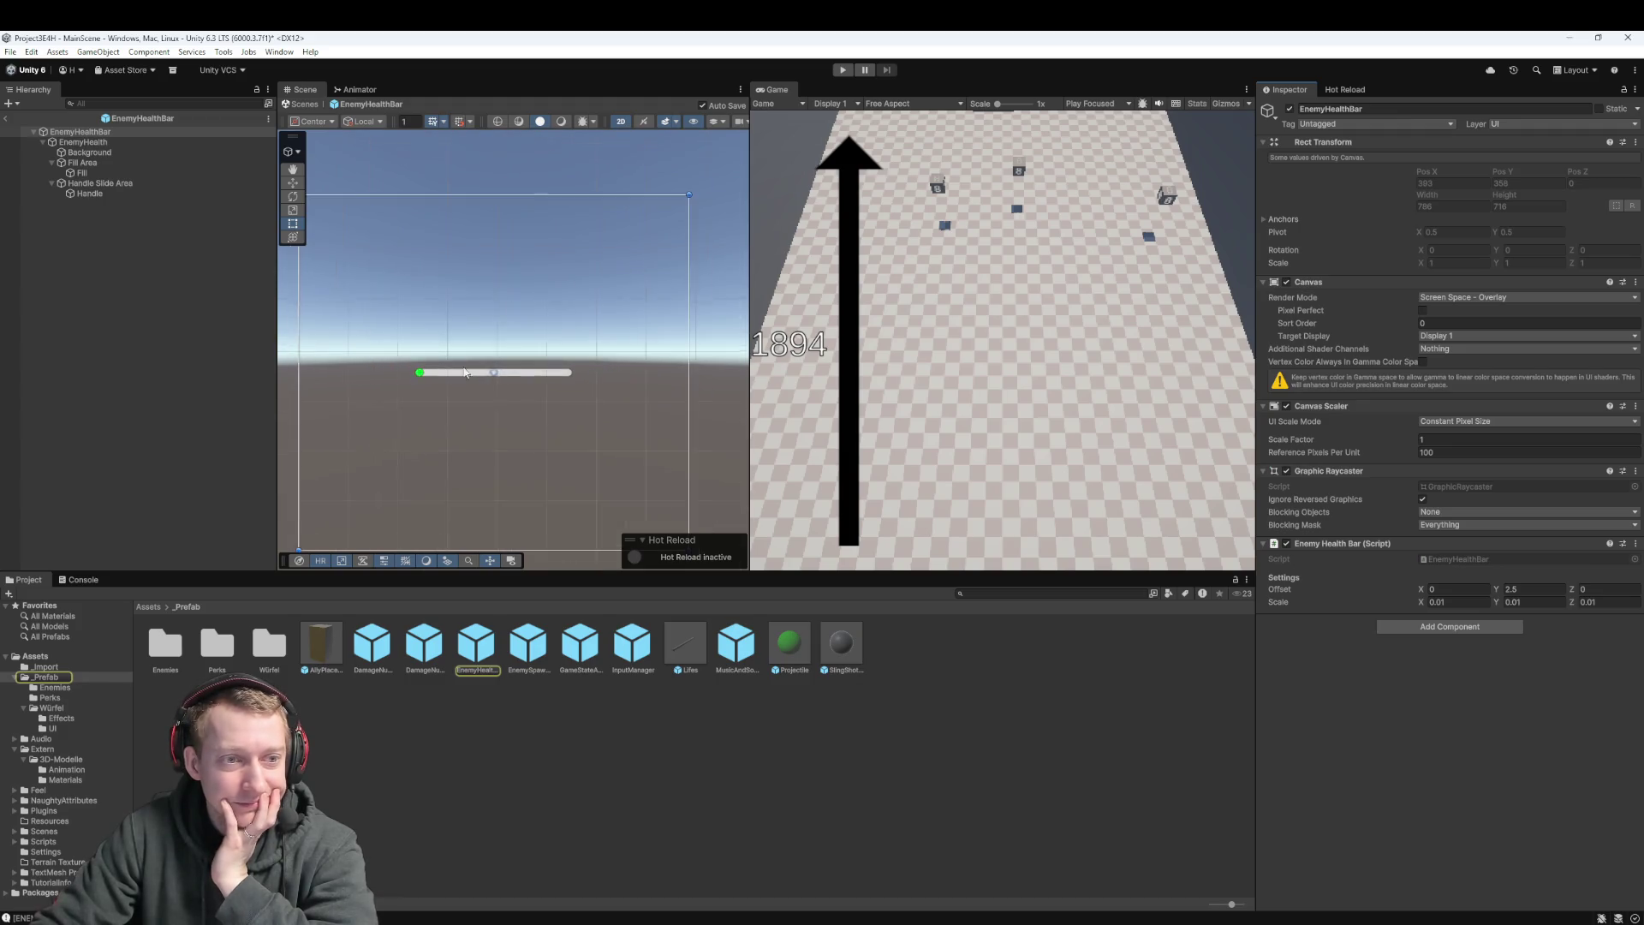
Try World Space on the canvas, revert to Screen Space - Overlay, and keep Constant Pixel Size
{"action": "scroll", "coordinate": [526, 370], "scroll_direction": "up", "scroll_amount": 3}
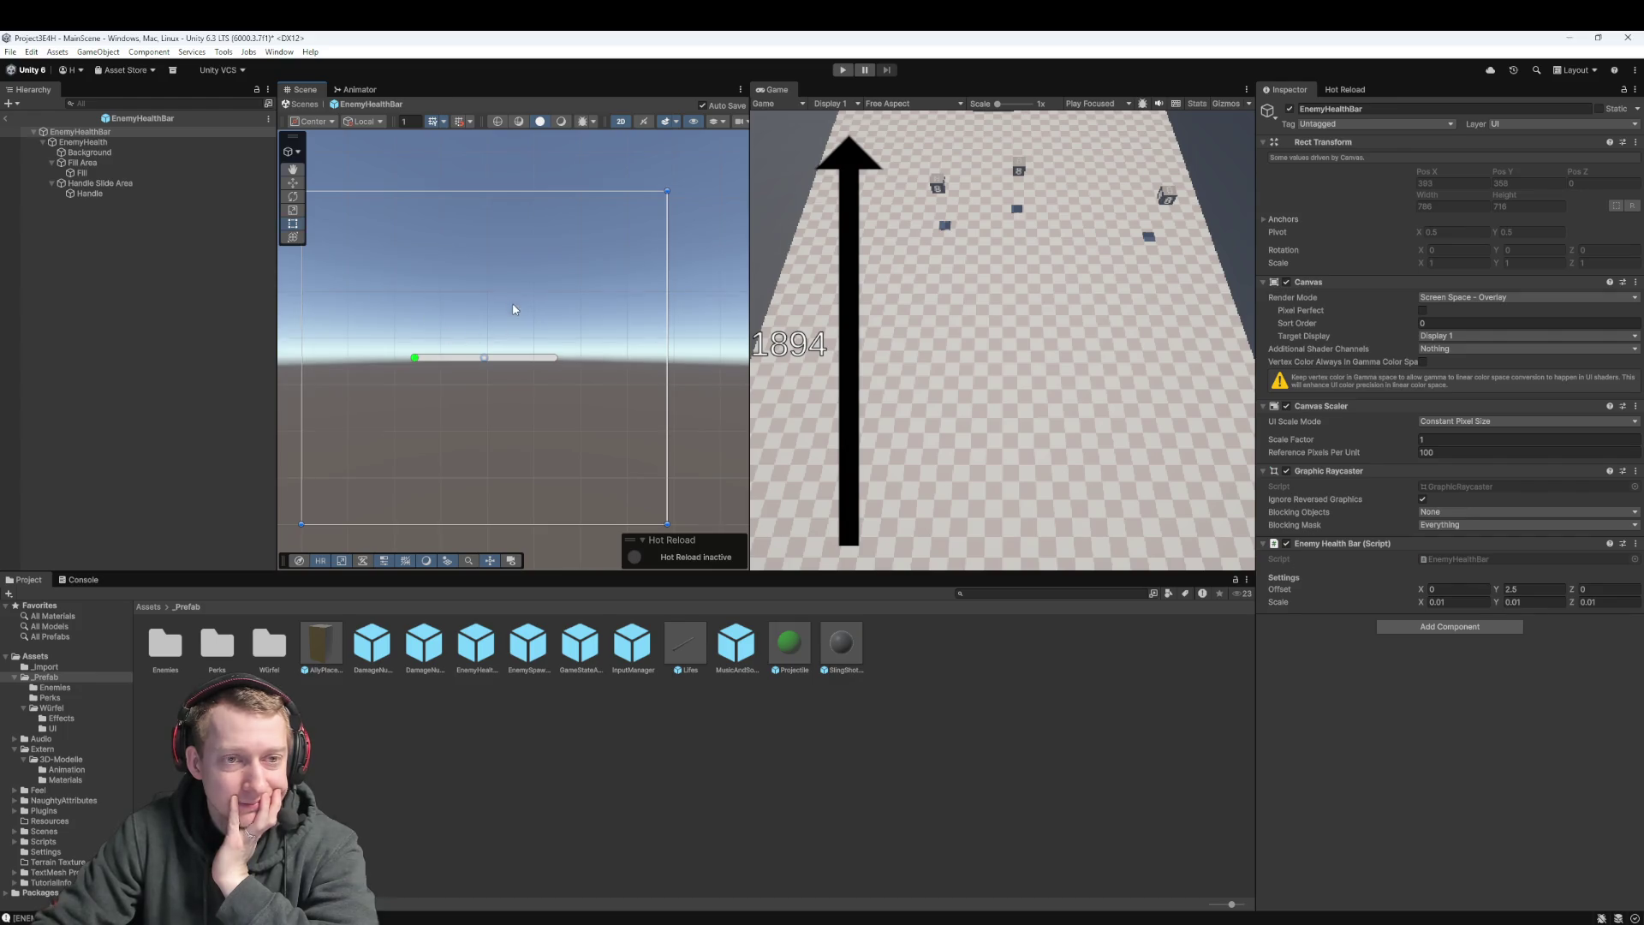
{"action": "scroll", "coordinate": [514, 309], "scroll_direction": "down", "scroll_amount": 4}
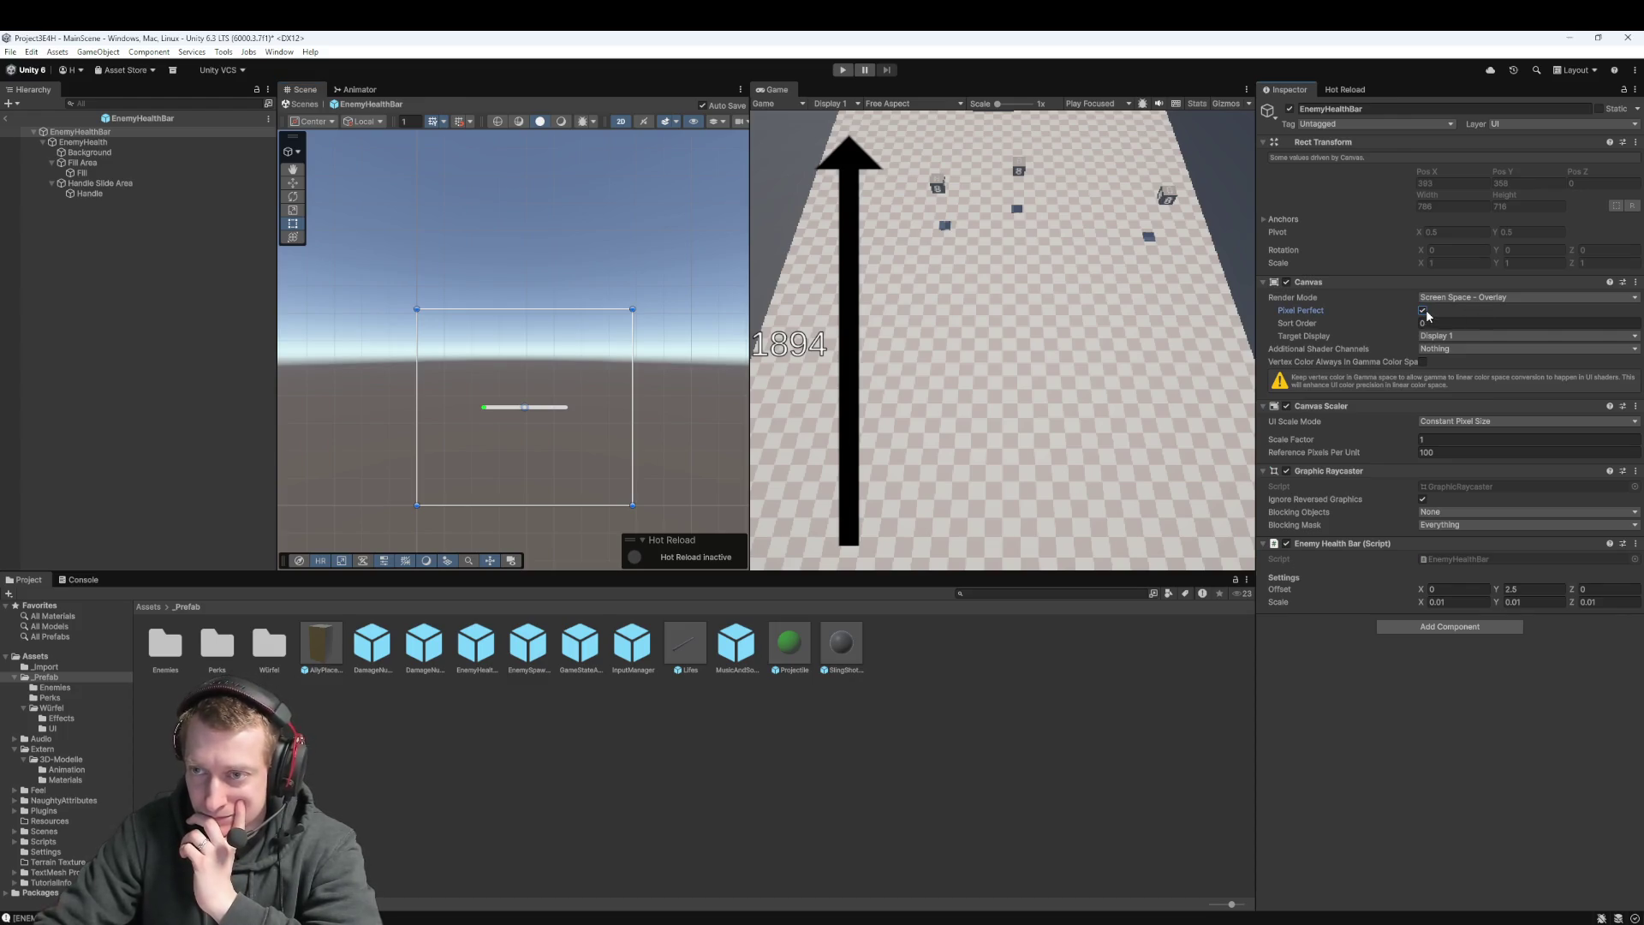
{"action": "left_click", "coordinate": [1443, 297]}
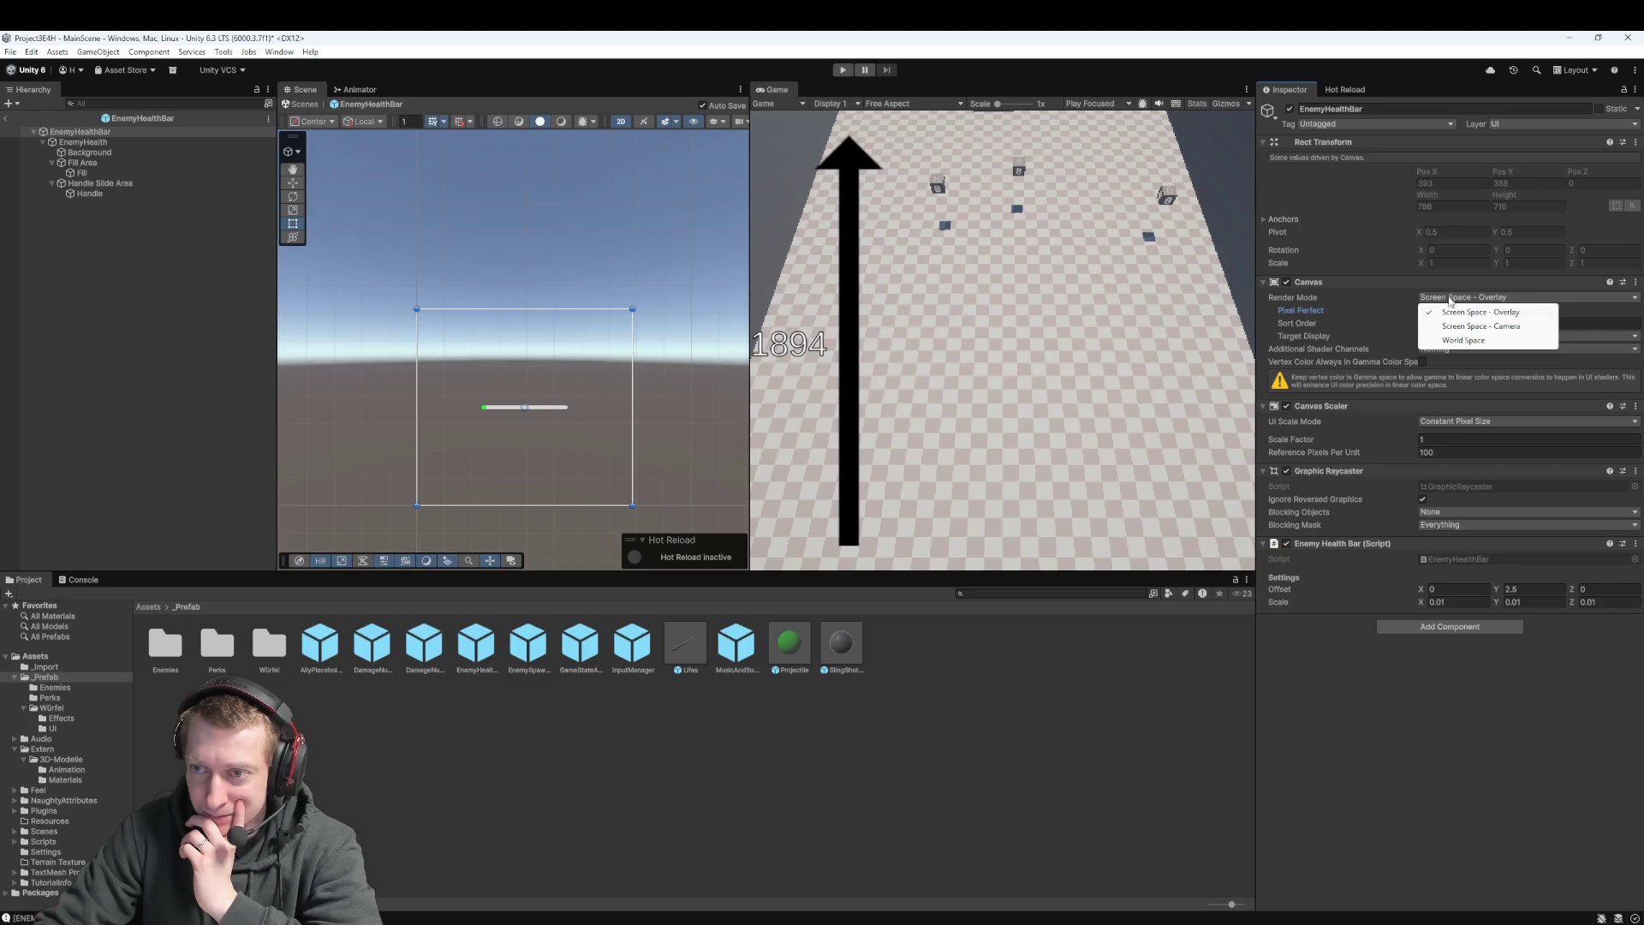
{"action": "left_click", "coordinate": [1463, 339]}
{"action": "left_click", "coordinate": [1455, 285]}
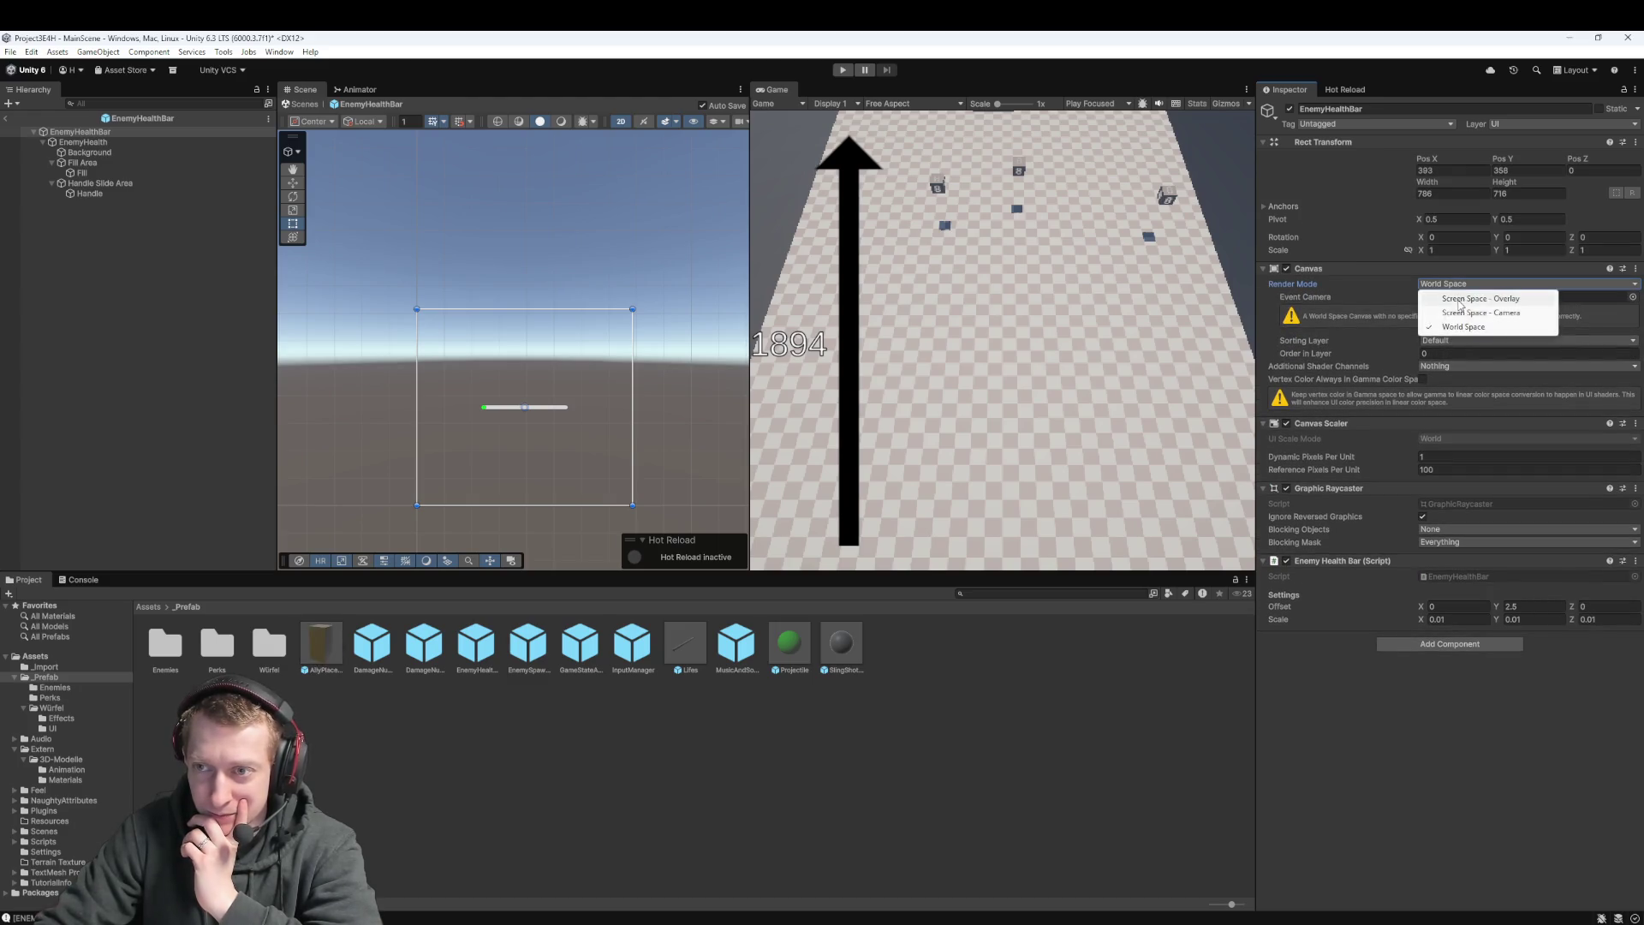
{"action": "left_click", "coordinate": [1460, 300]}
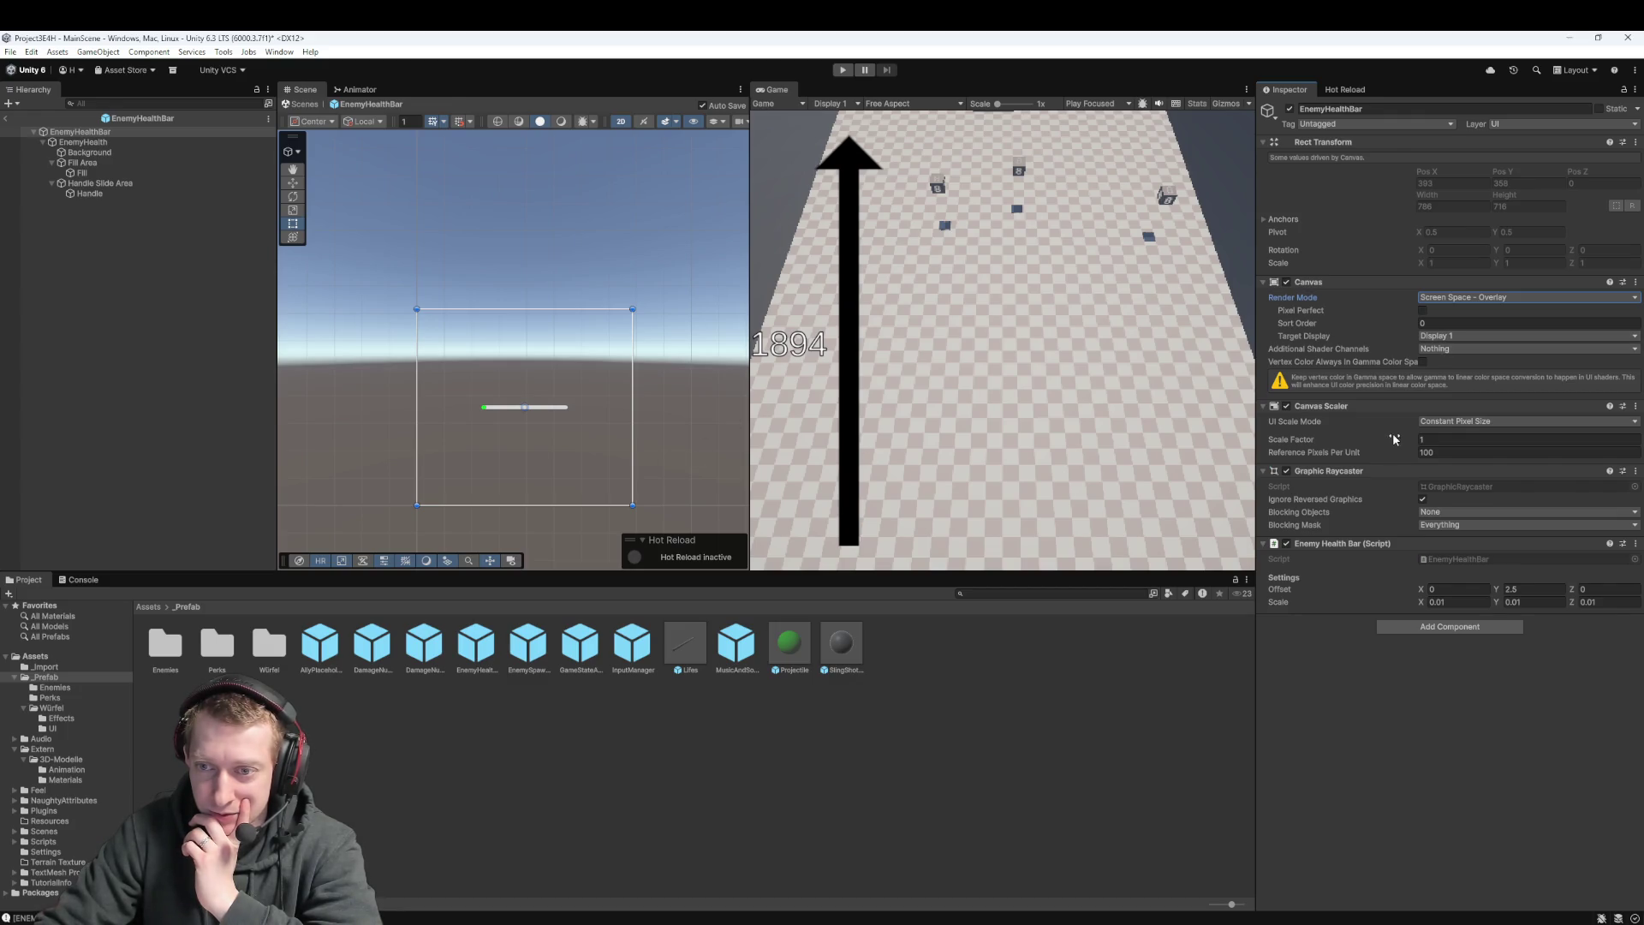
{"action": "left_click", "coordinate": [1441, 421]}
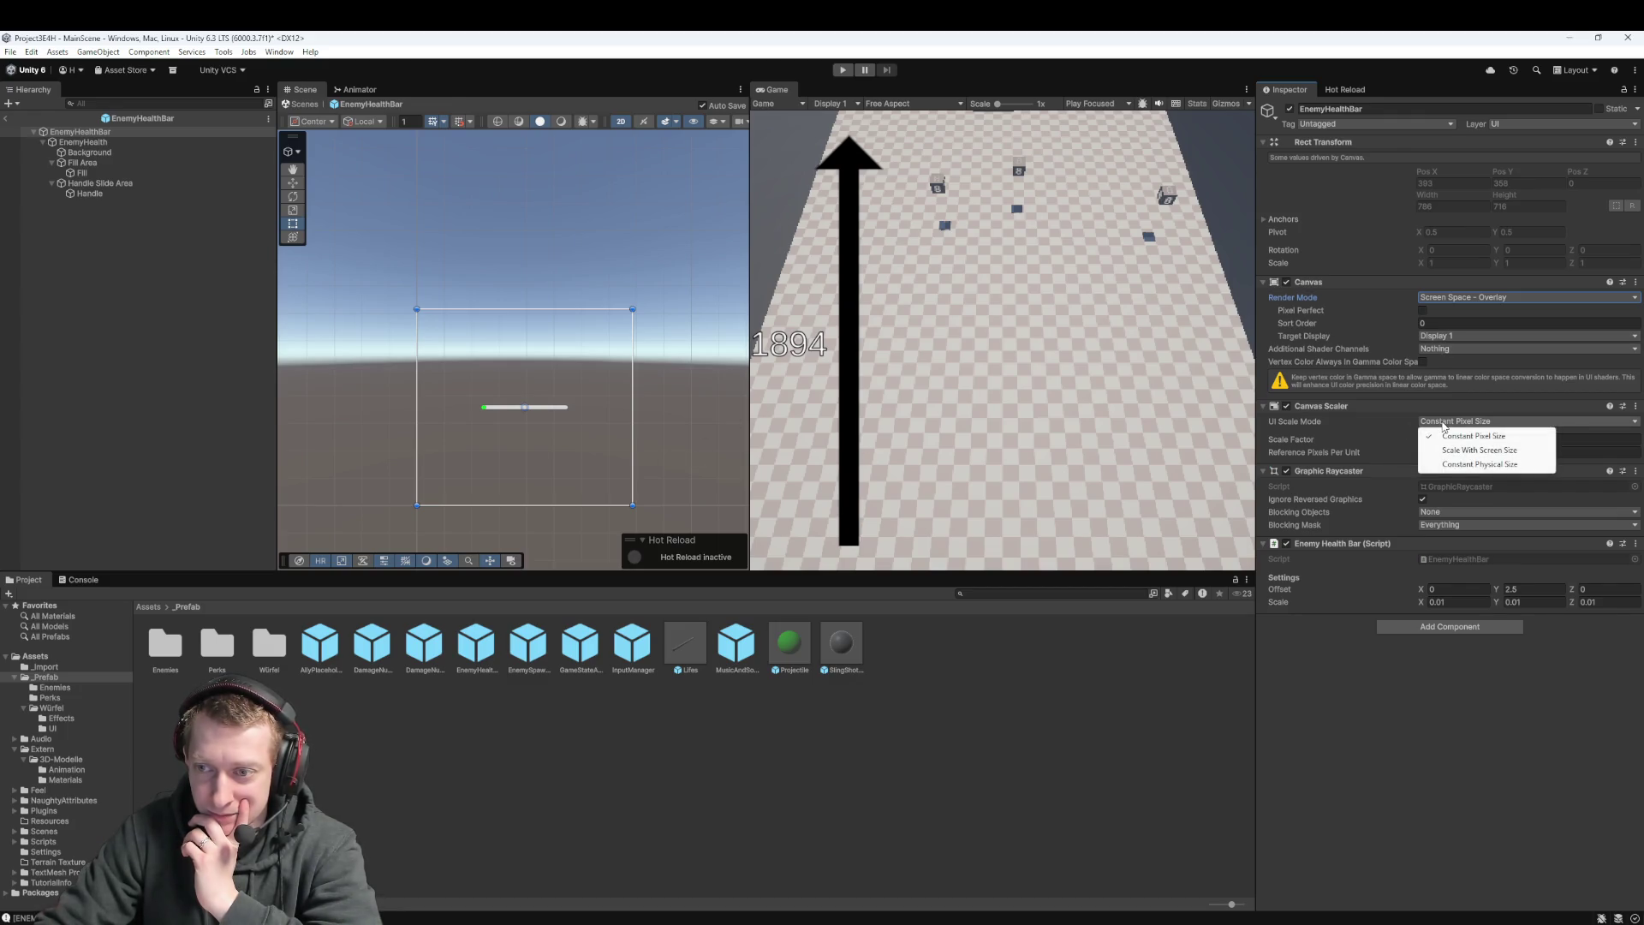
{"action": "left_click", "coordinate": [1447, 435]}
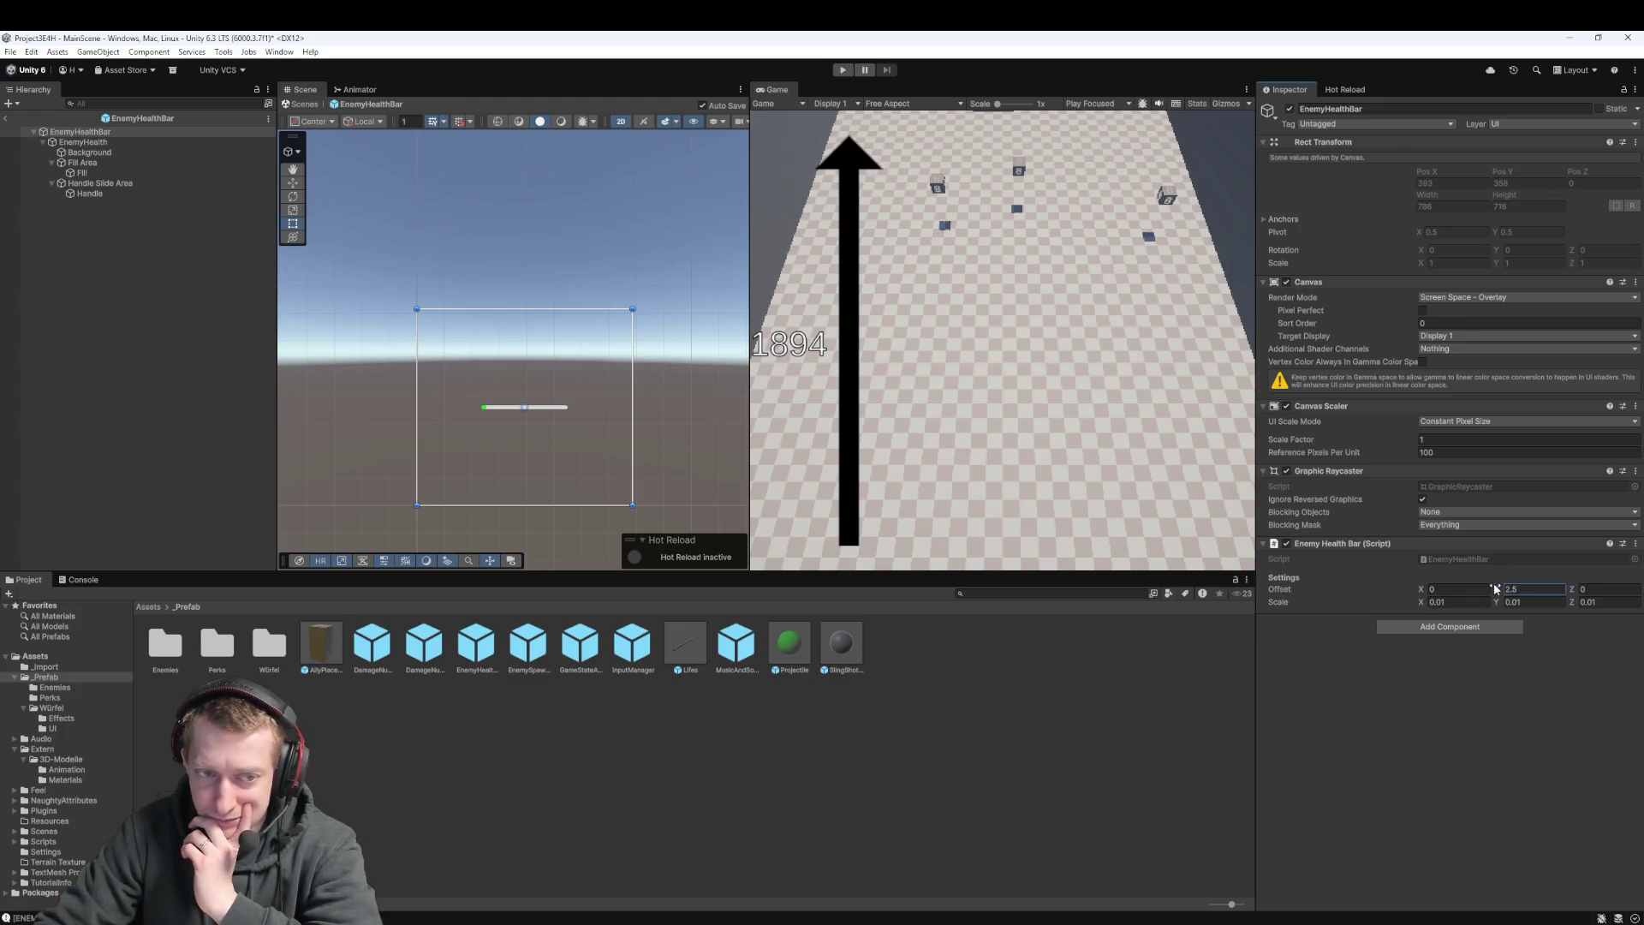
Set the Enemy Health Bar script's Offset Y to 2.5
{"action": "key", "text": "BackSpace"}
{"action": "type", "text": "4.74"}
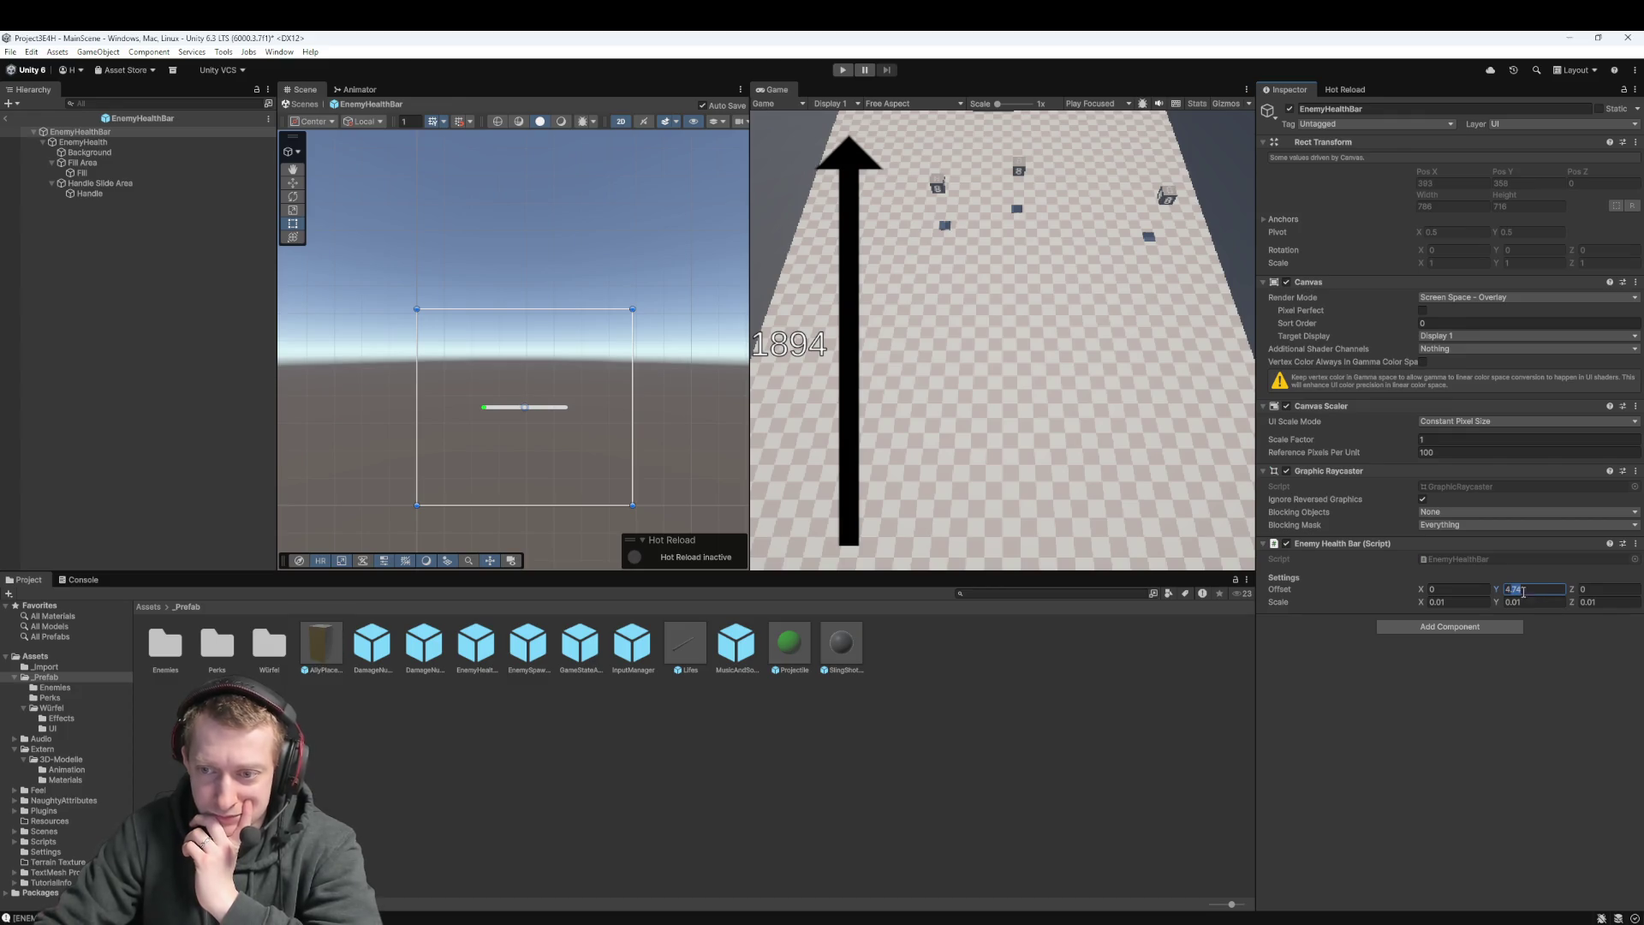
{"action": "type", "text": "2.5"}
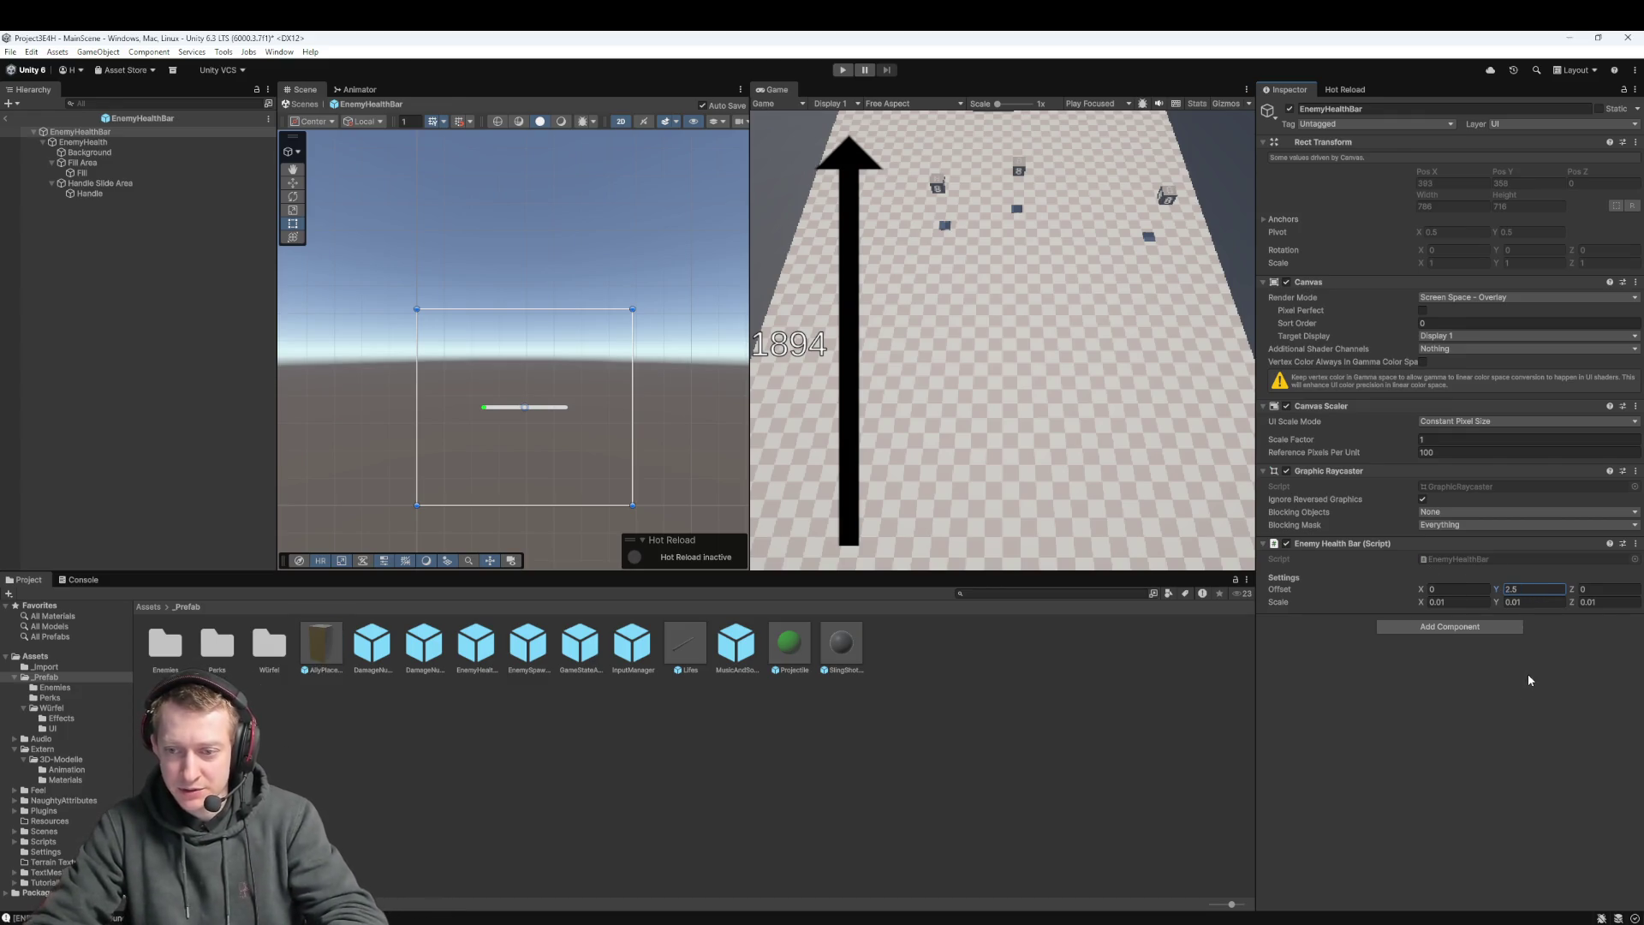
{"action": "type", "text": "2.8"}
{"action": "key", "text": "Return"}
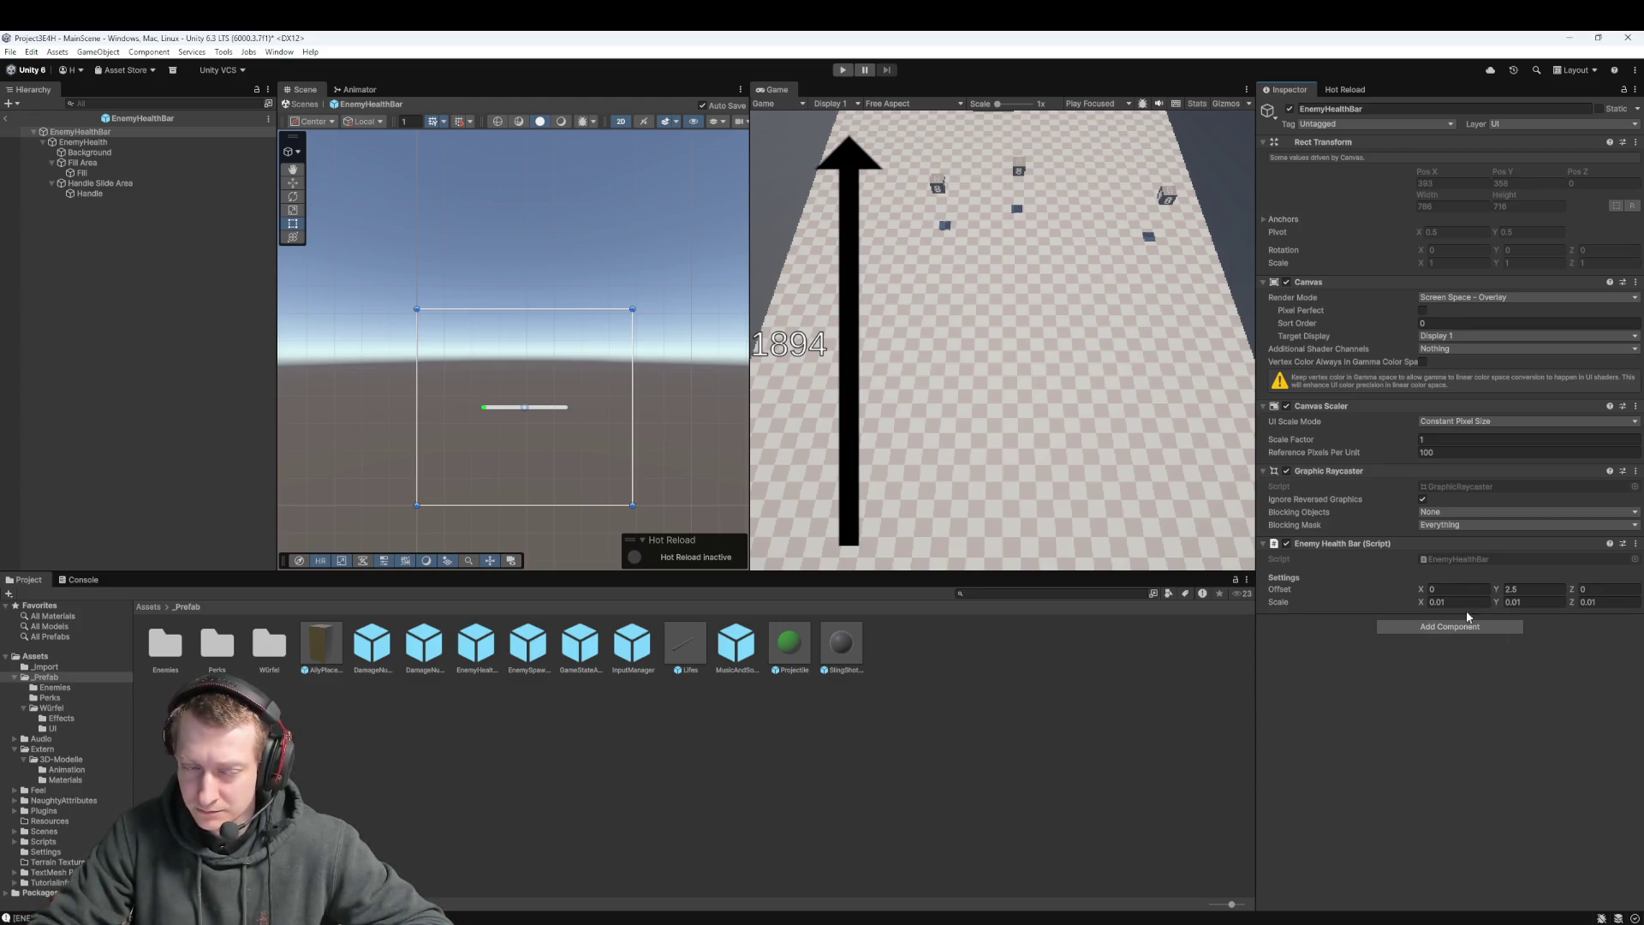
Select EnemyHealth, undo a stray pivot change, drag Pos Y to 337.52, and go back to MainScene
{"action": "left_click", "coordinate": [539, 413]}
{"action": "left_click", "coordinate": [539, 413]}
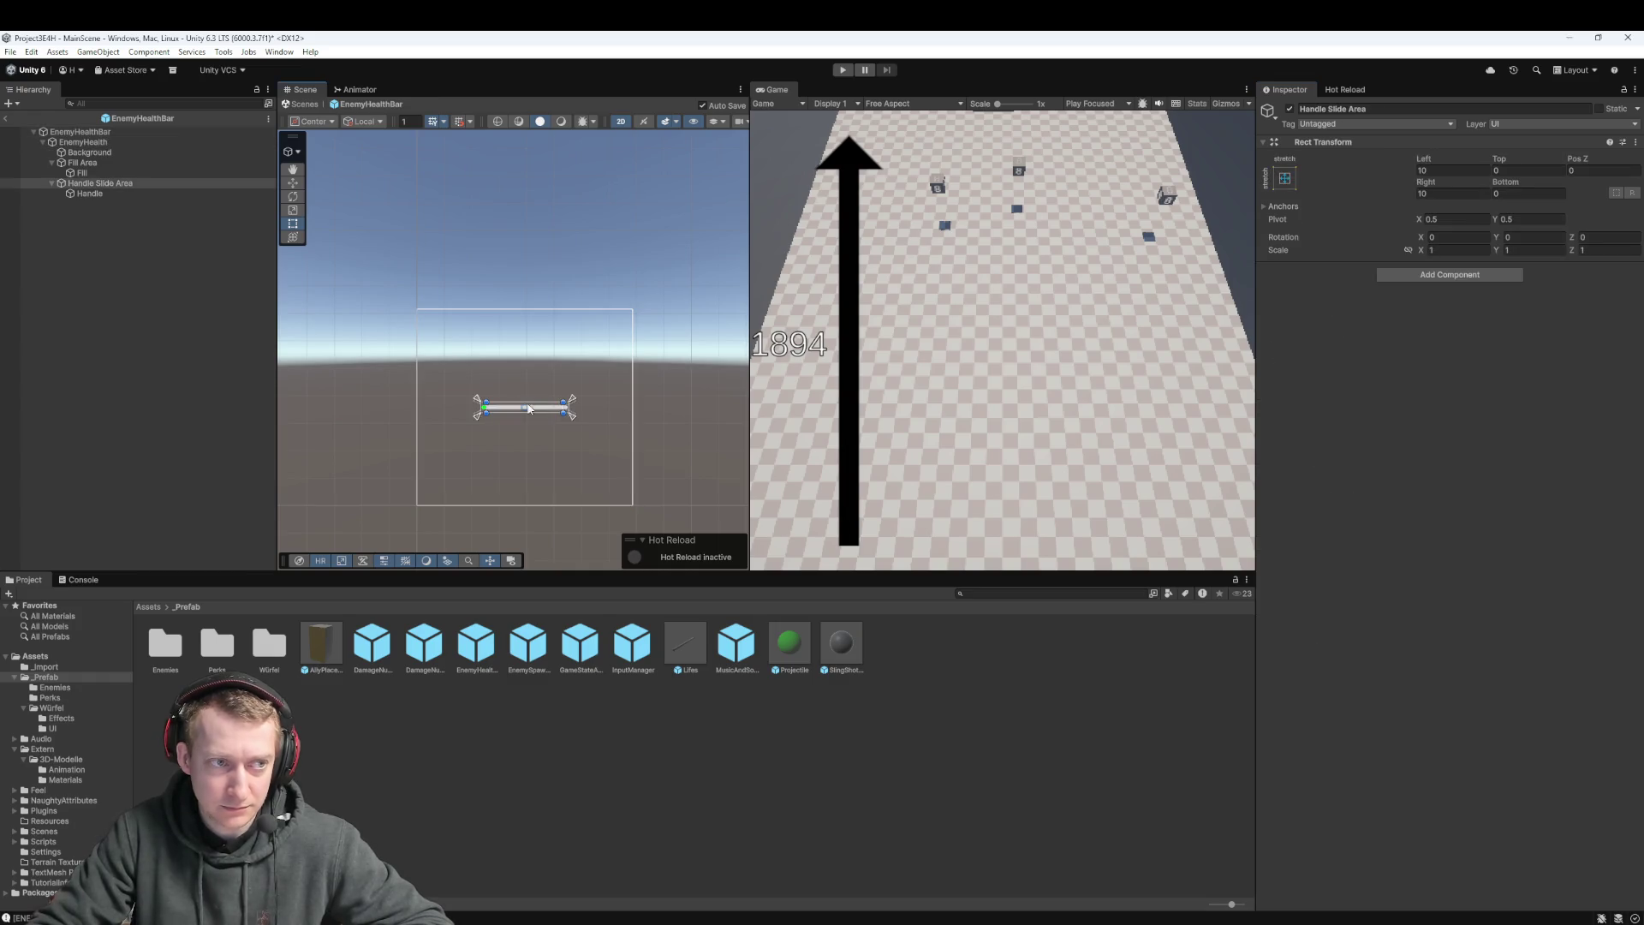
{"action": "left_click", "coordinate": [96, 143]}
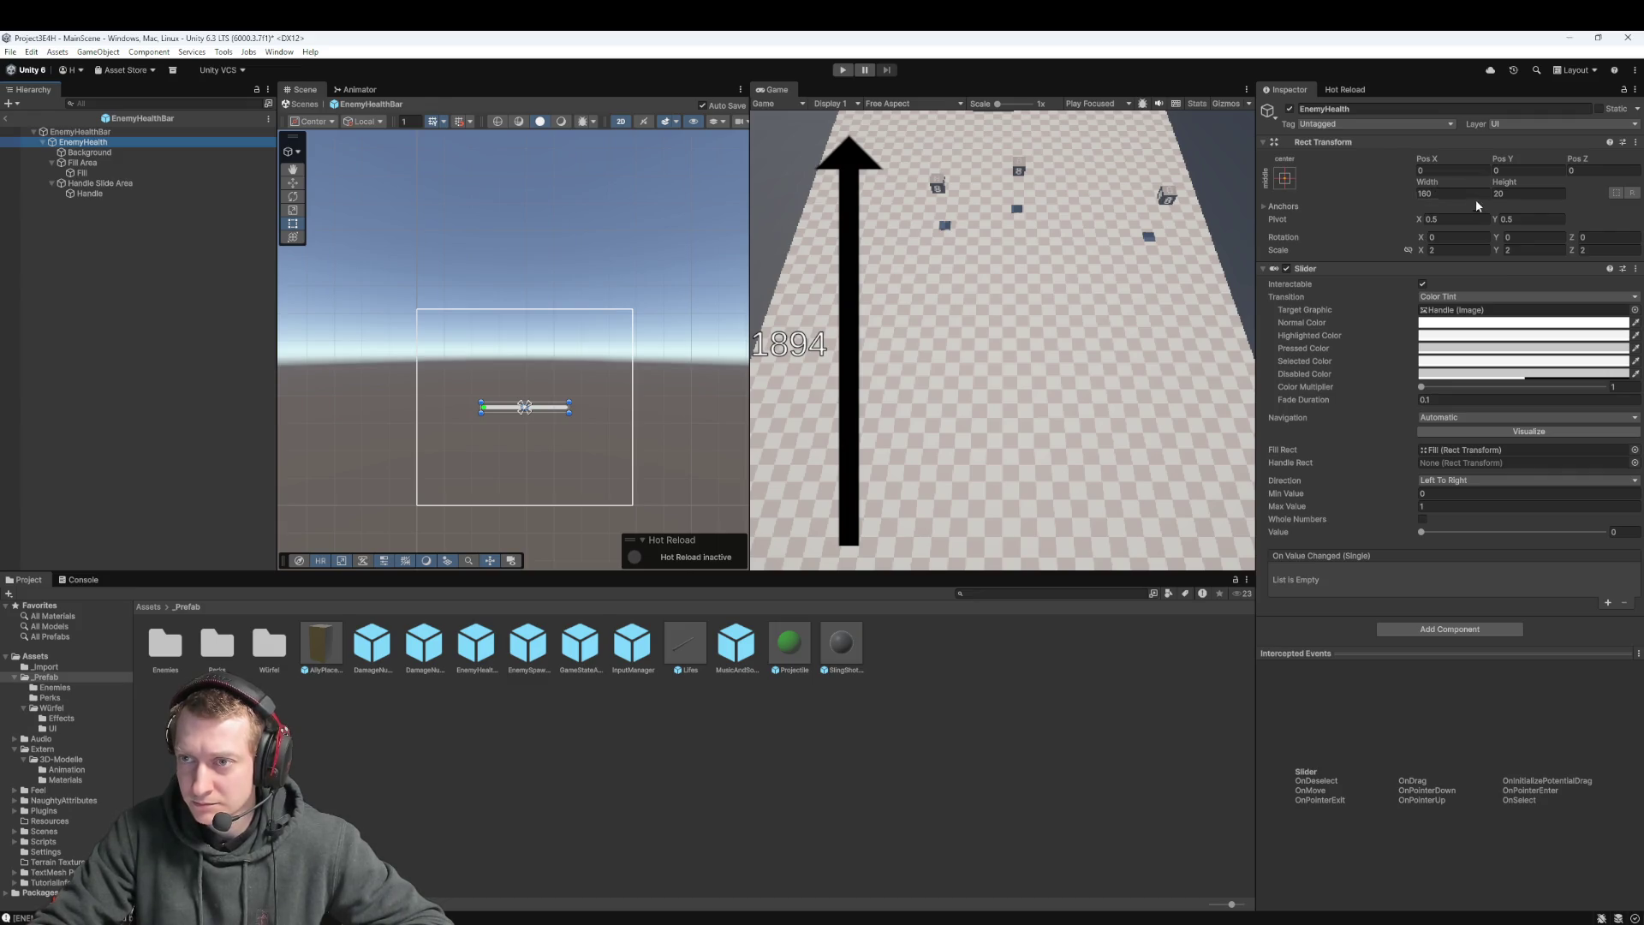
{"action": "left_click", "coordinate": [1430, 183]}
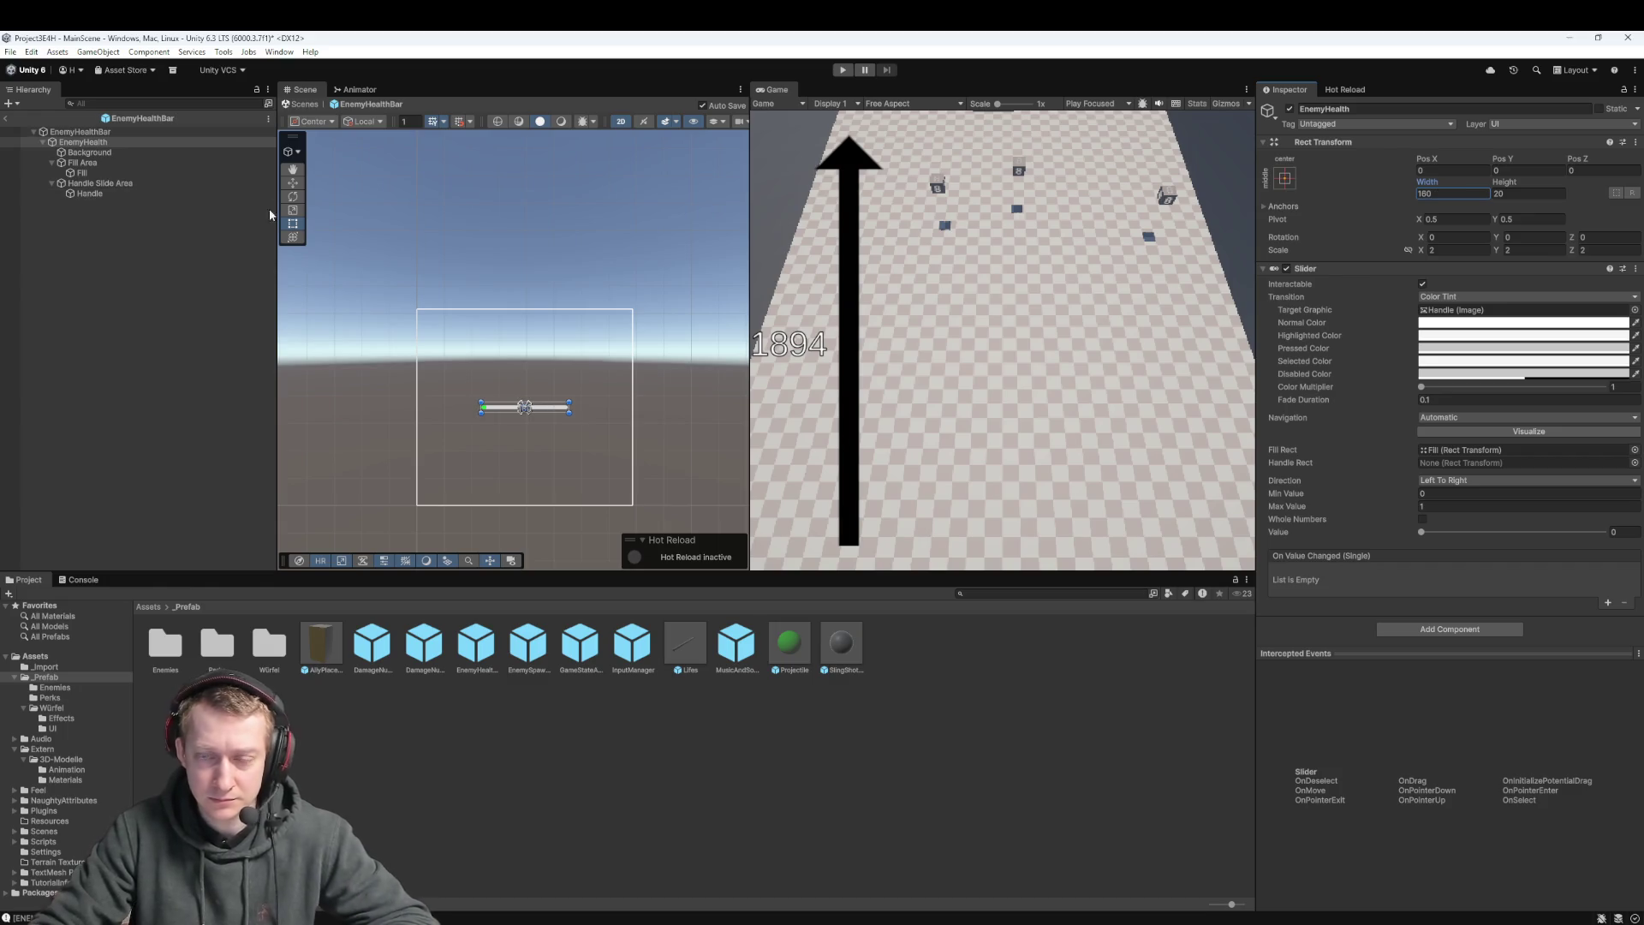
{"action": "left_click_drag", "start_coordinate": [1499, 223], "coordinate": [1528, 221]}
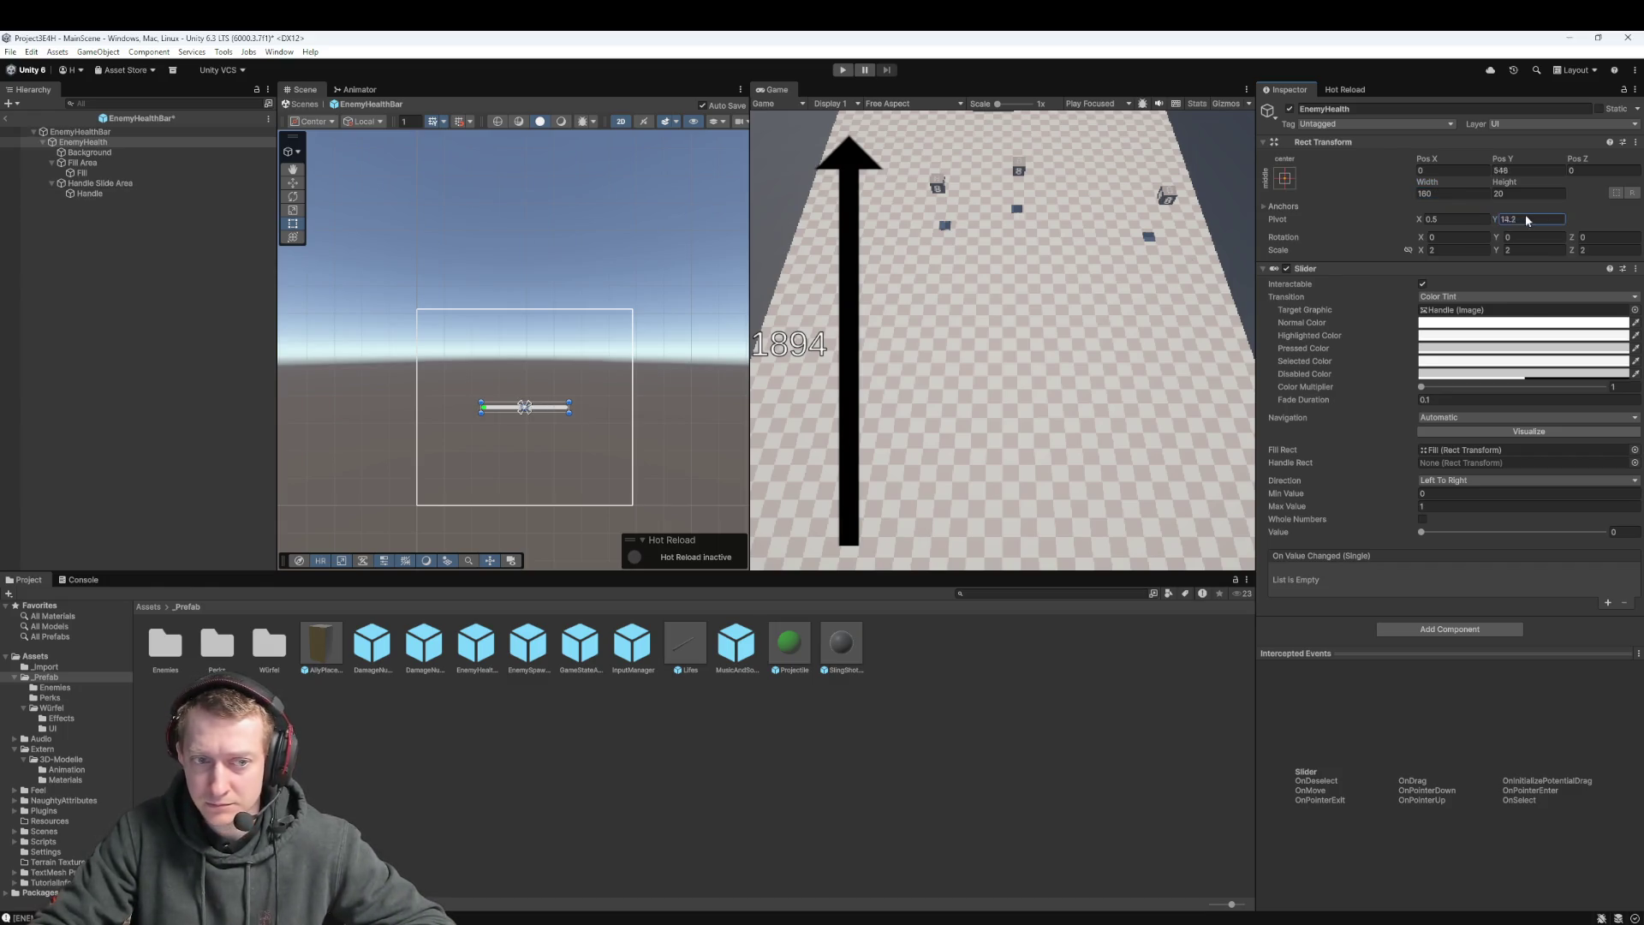
{"action": "key", "text": "ctrl+z"}
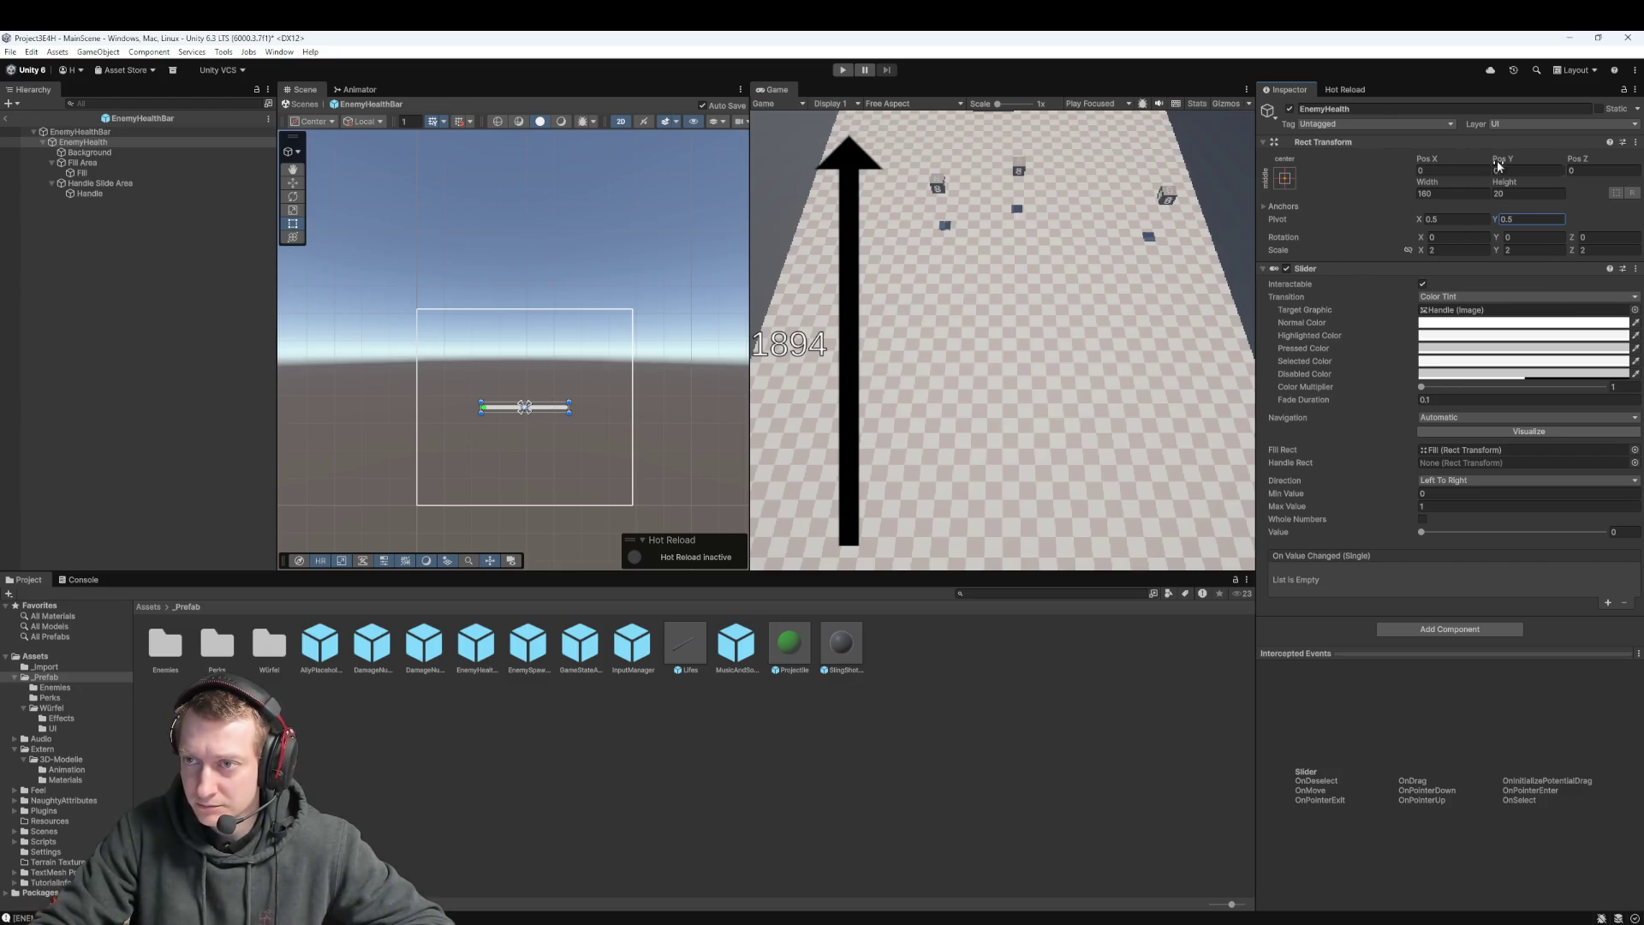
{"action": "mouse_move", "coordinate": [1499, 159]}
{"action": "left_mouse_down"}
{"action": "mouse_move", "coordinate": [1567, 342]}
{"action": "mouse_move", "coordinate": [1630, 368]}
{"action": "mouse_move", "coordinate": [308, 408]}
{"action": "mouse_move", "coordinate": [558, 470]}
{"action": "left_mouse_up"}
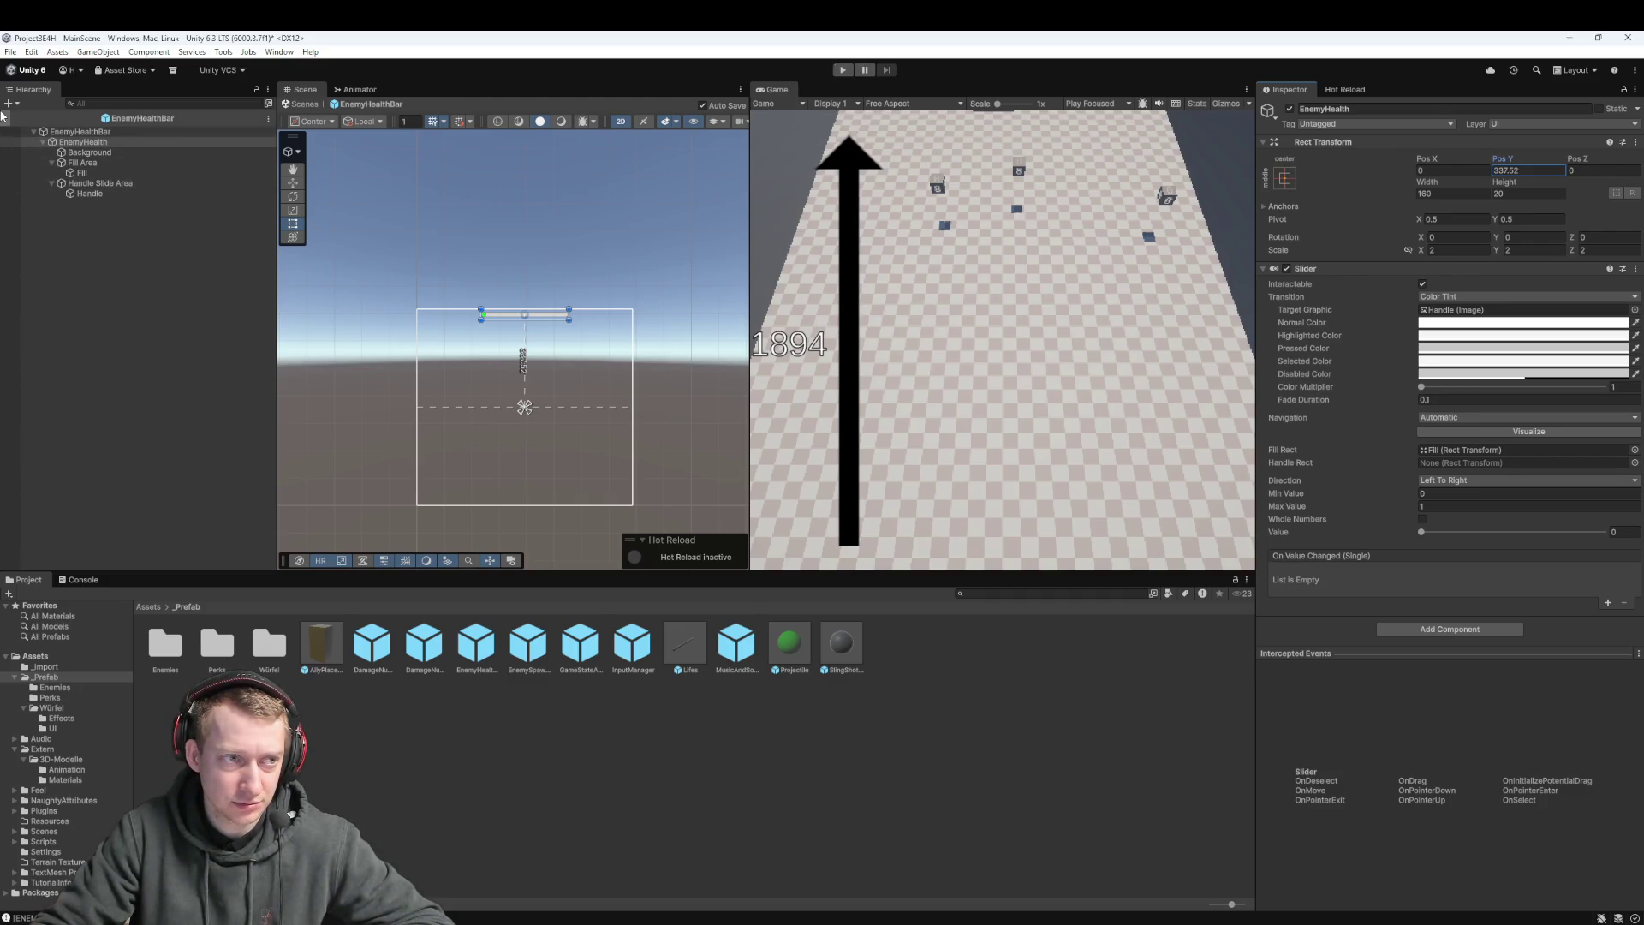
{"action": "left_click", "coordinate": [5, 117]}
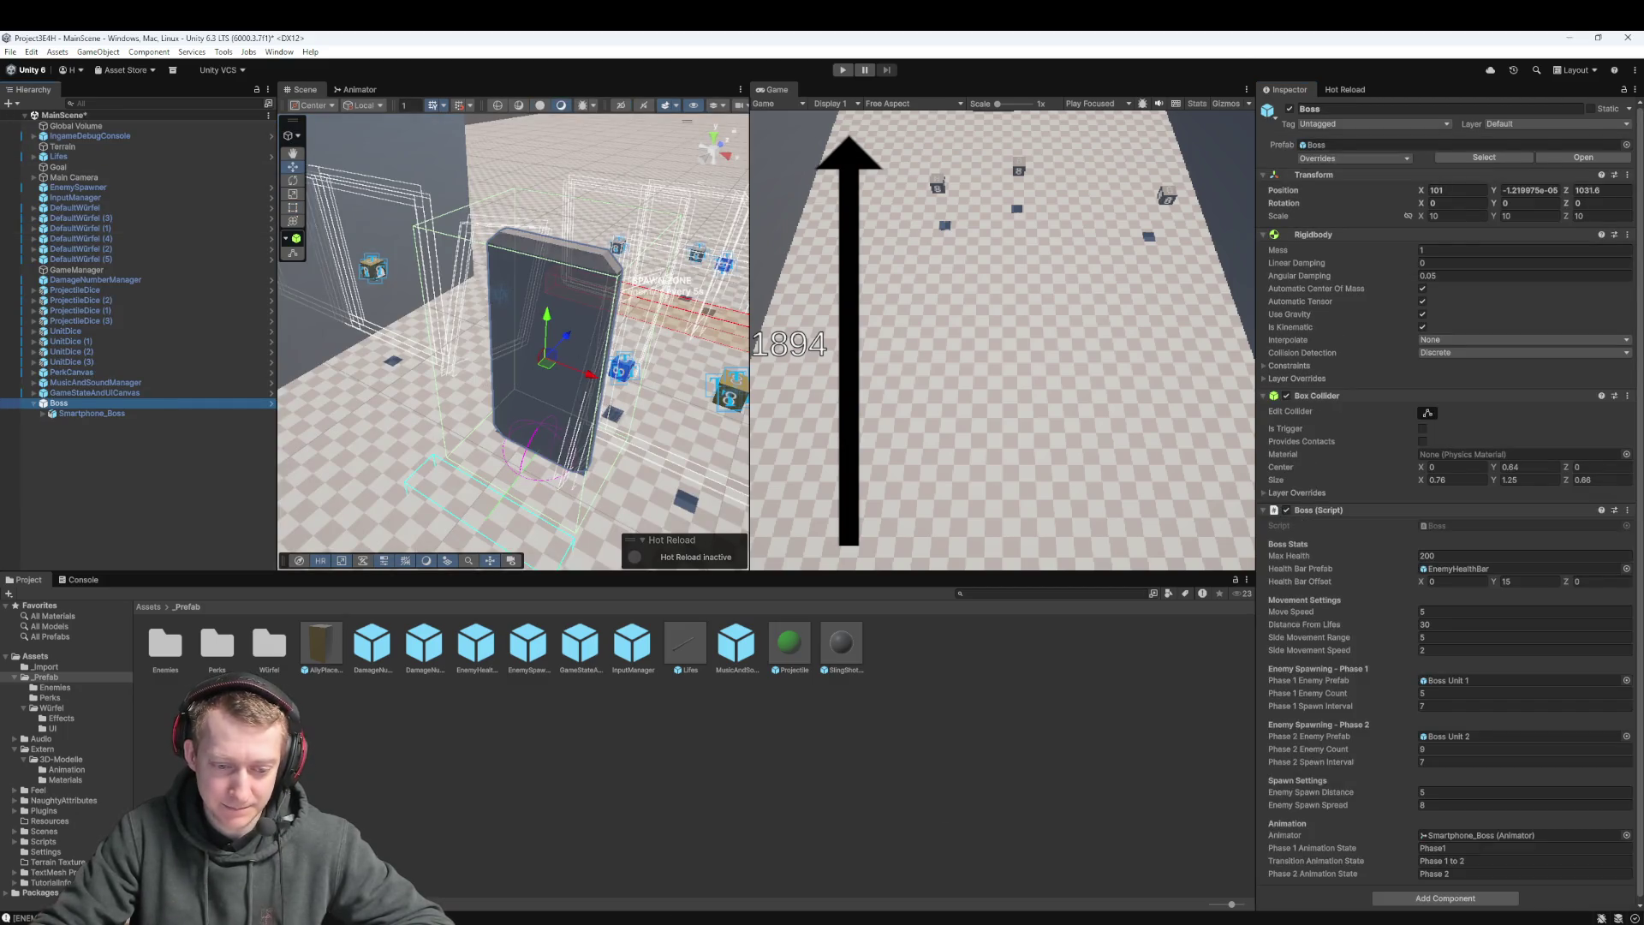
Pull origin/main into the local main branch through Fork's Pull dialog, then return to Unity
{"action": "key", "text": "alt+Tab"}
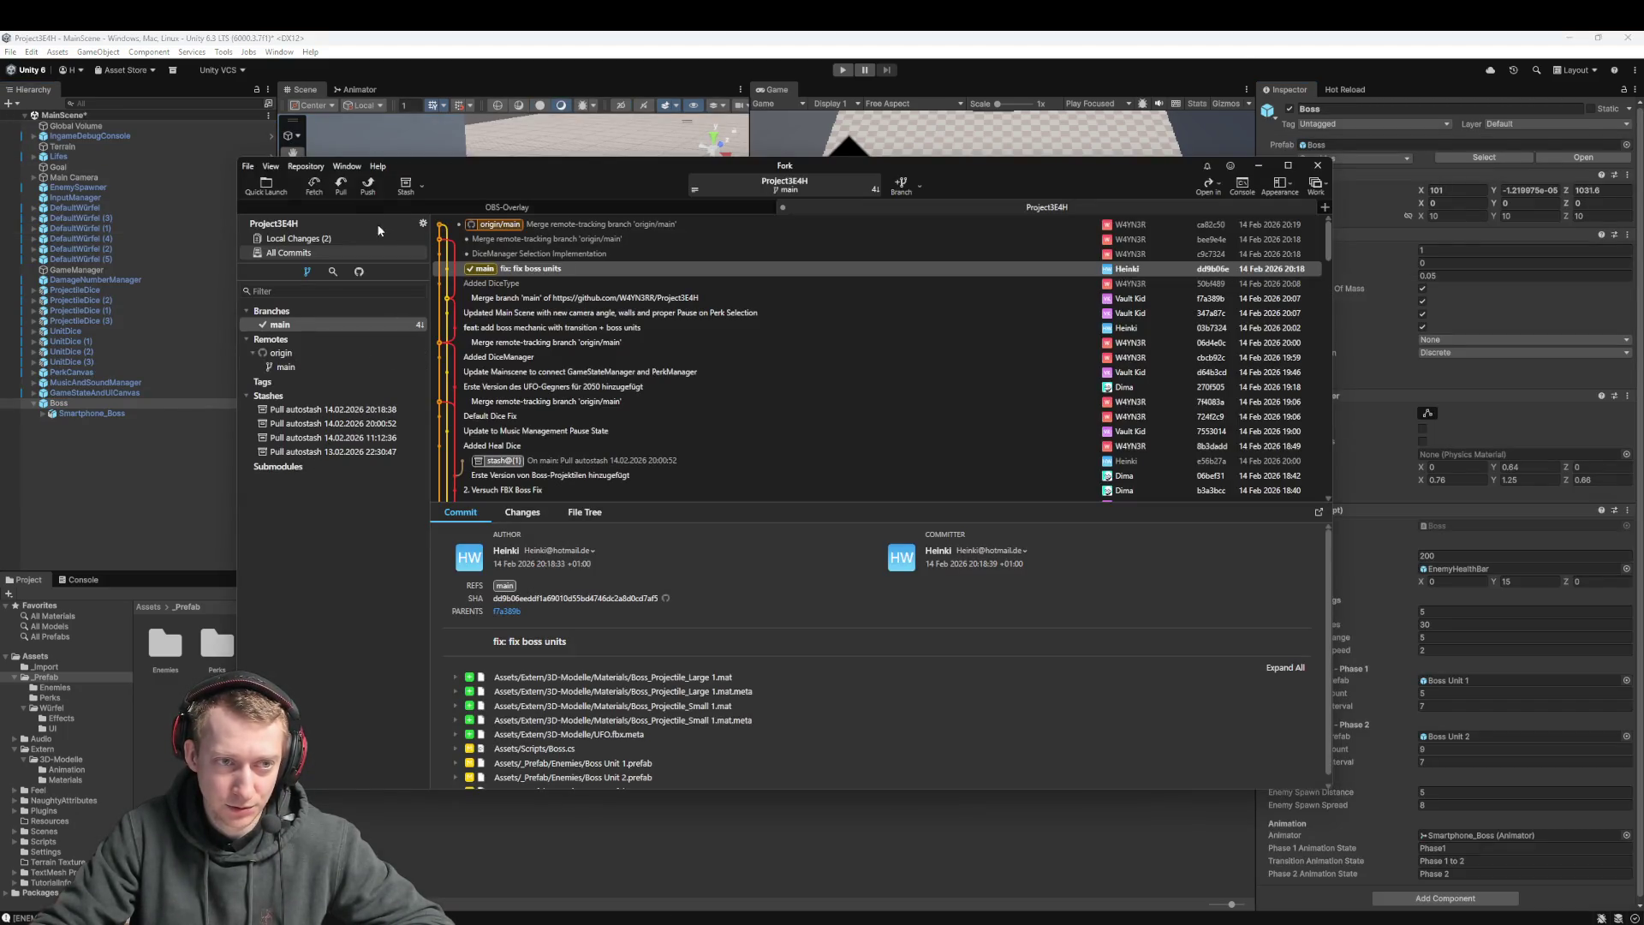
{"action": "left_click", "coordinate": [341, 190]}
{"action": "left_click", "coordinate": [933, 525]}
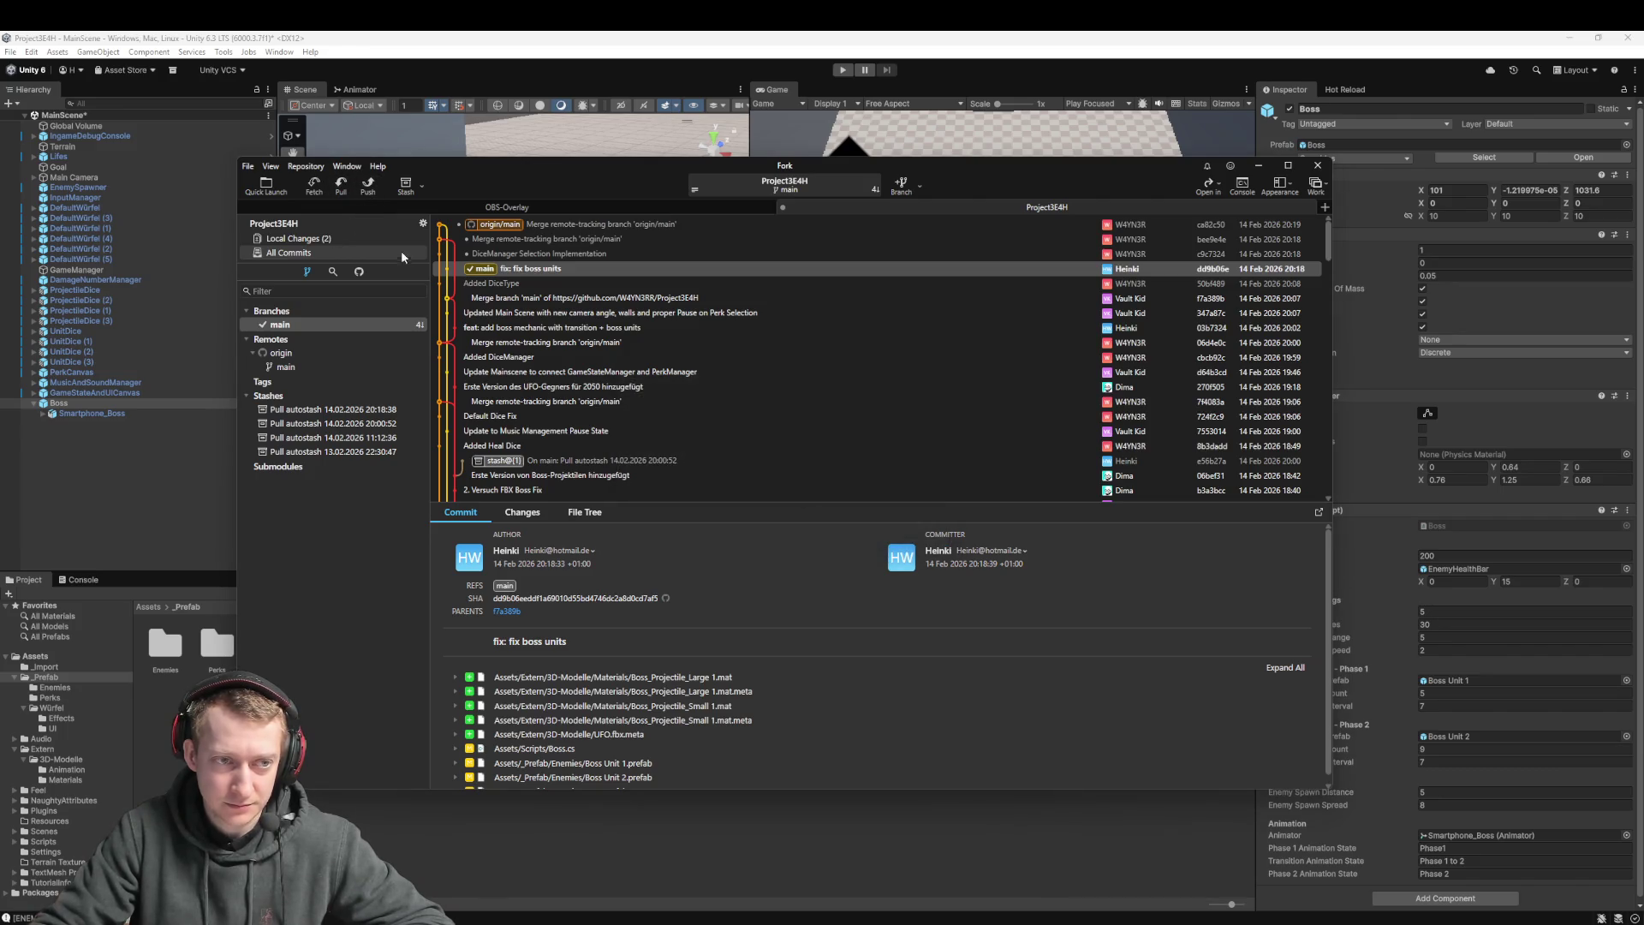
{"action": "left_click", "coordinate": [334, 241]}
{"action": "left_click", "coordinate": [342, 186]}
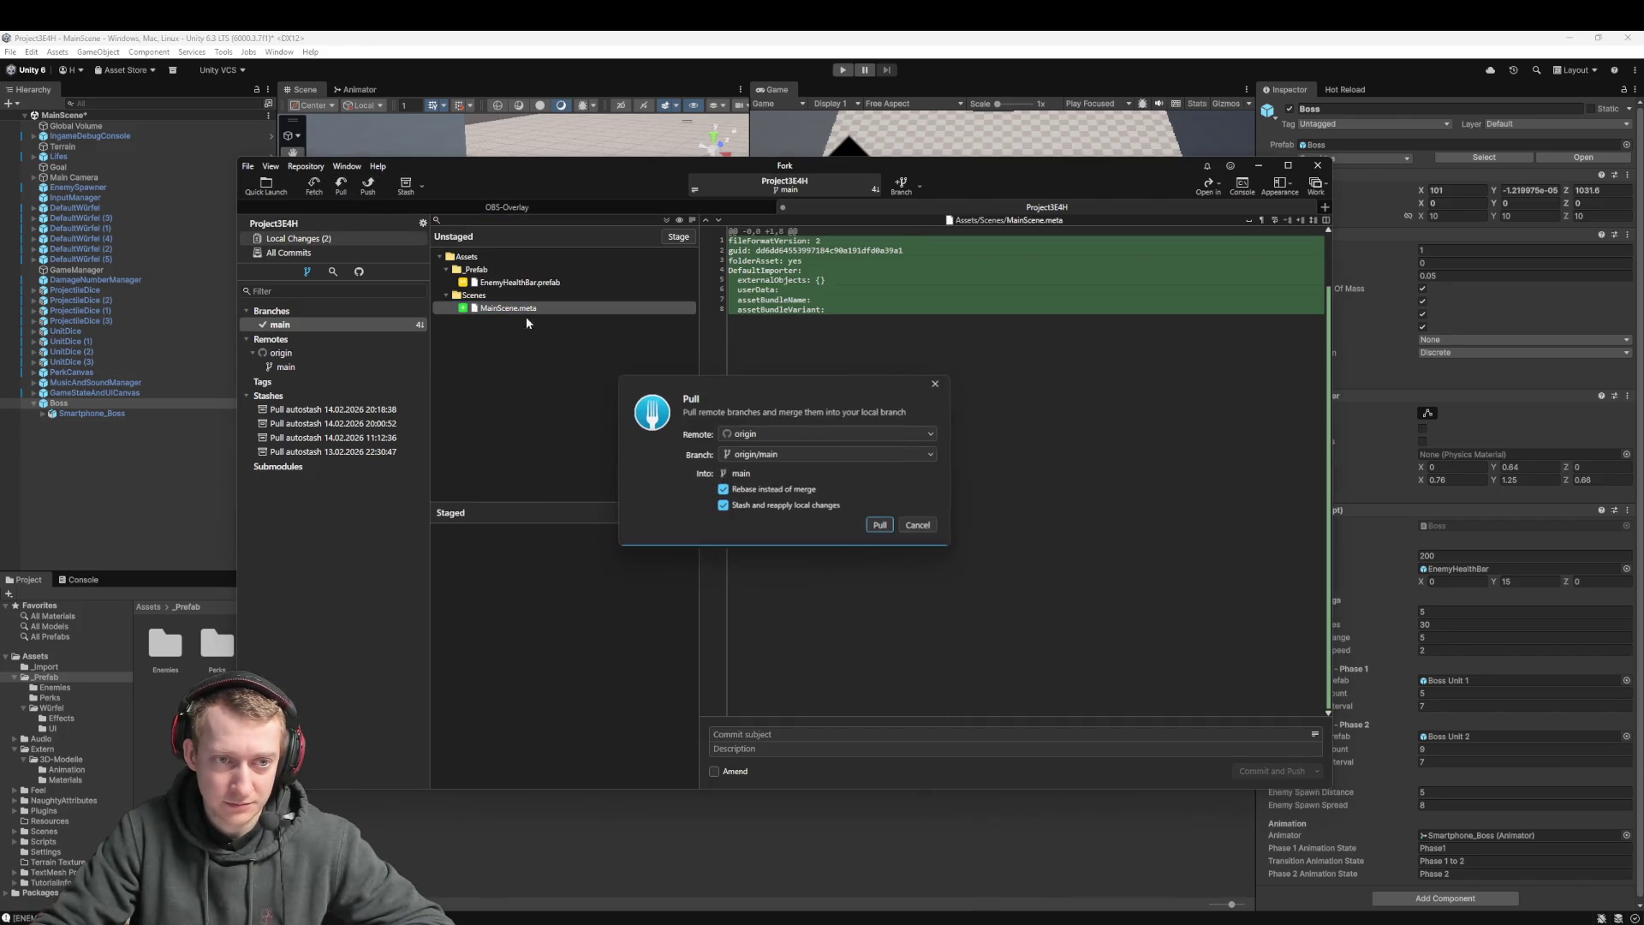
{"action": "left_click", "coordinate": [877, 522]}
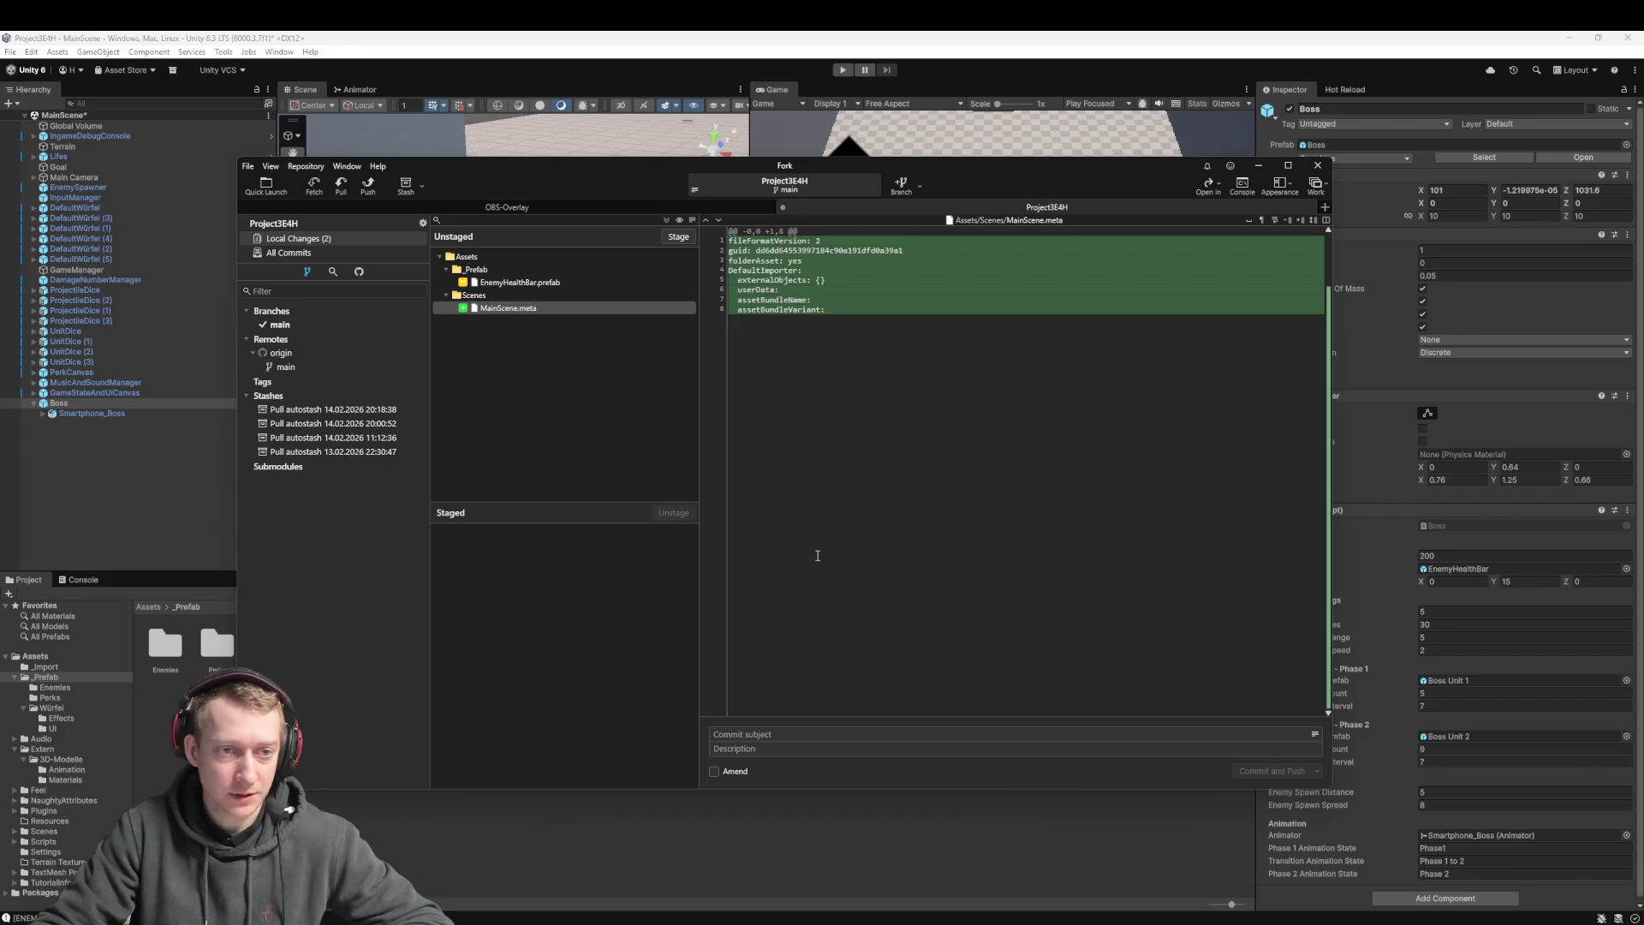
{"action": "left_click", "coordinate": [454, 37]}
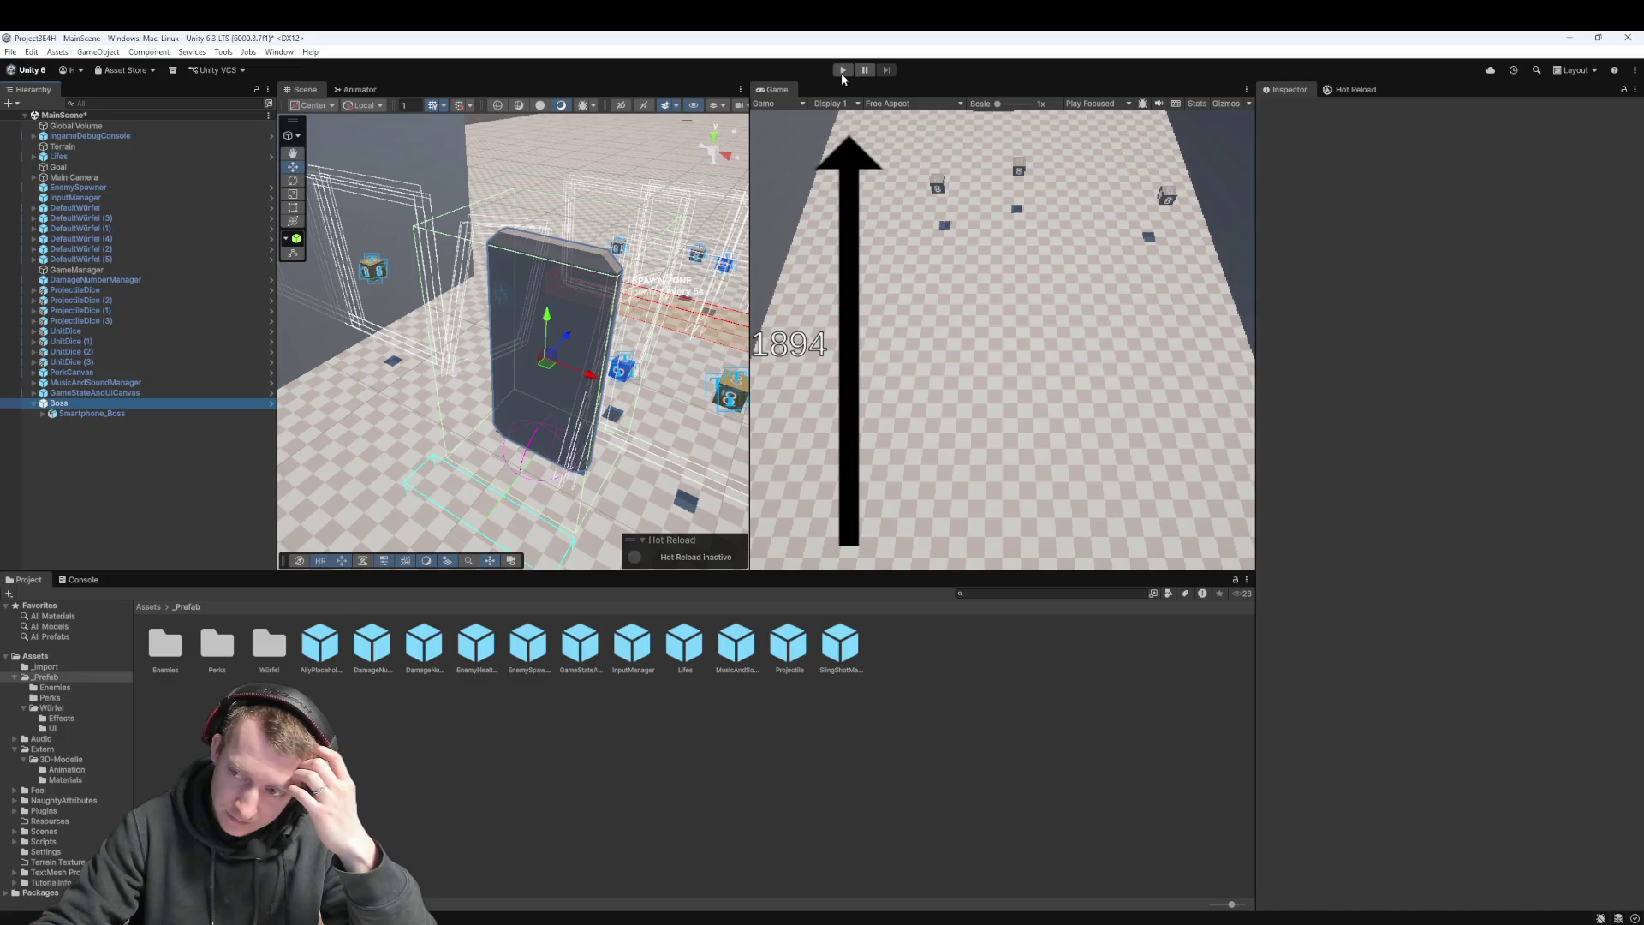
Enter Play mode, select the Boss, and drag its Transform Scale Y down to 4, framing it
{"action": "left_click", "coordinate": [844, 72]}
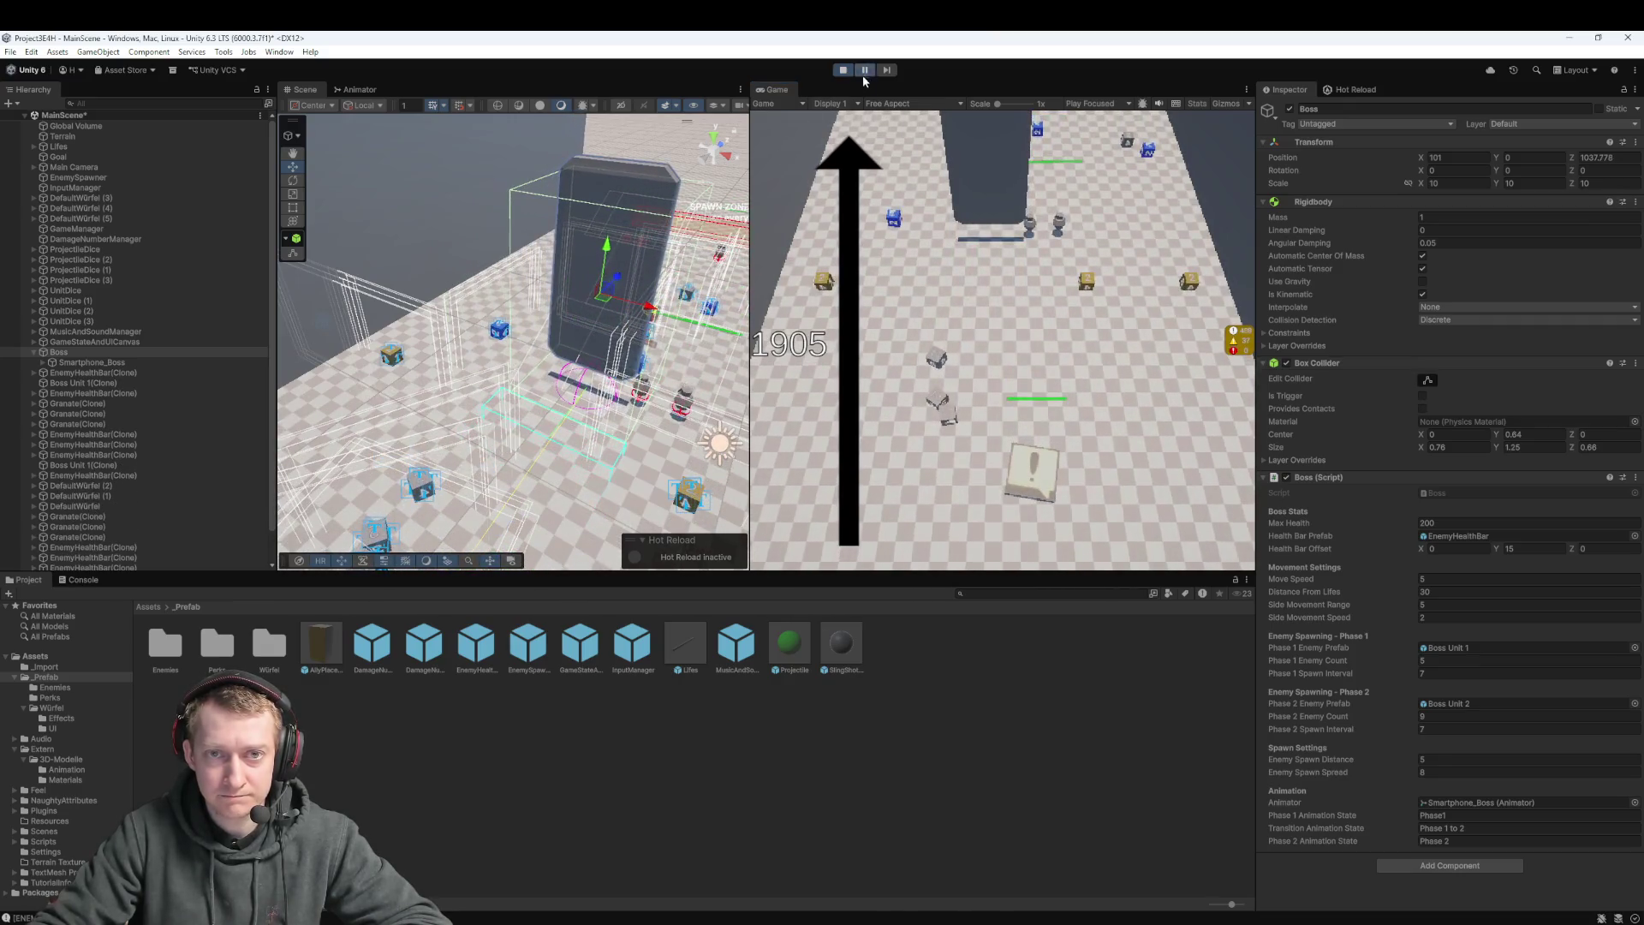
{"action": "left_click_drag", "start_coordinate": [617, 257], "coordinate": [674, 279]}
{"action": "key", "text": "f"}
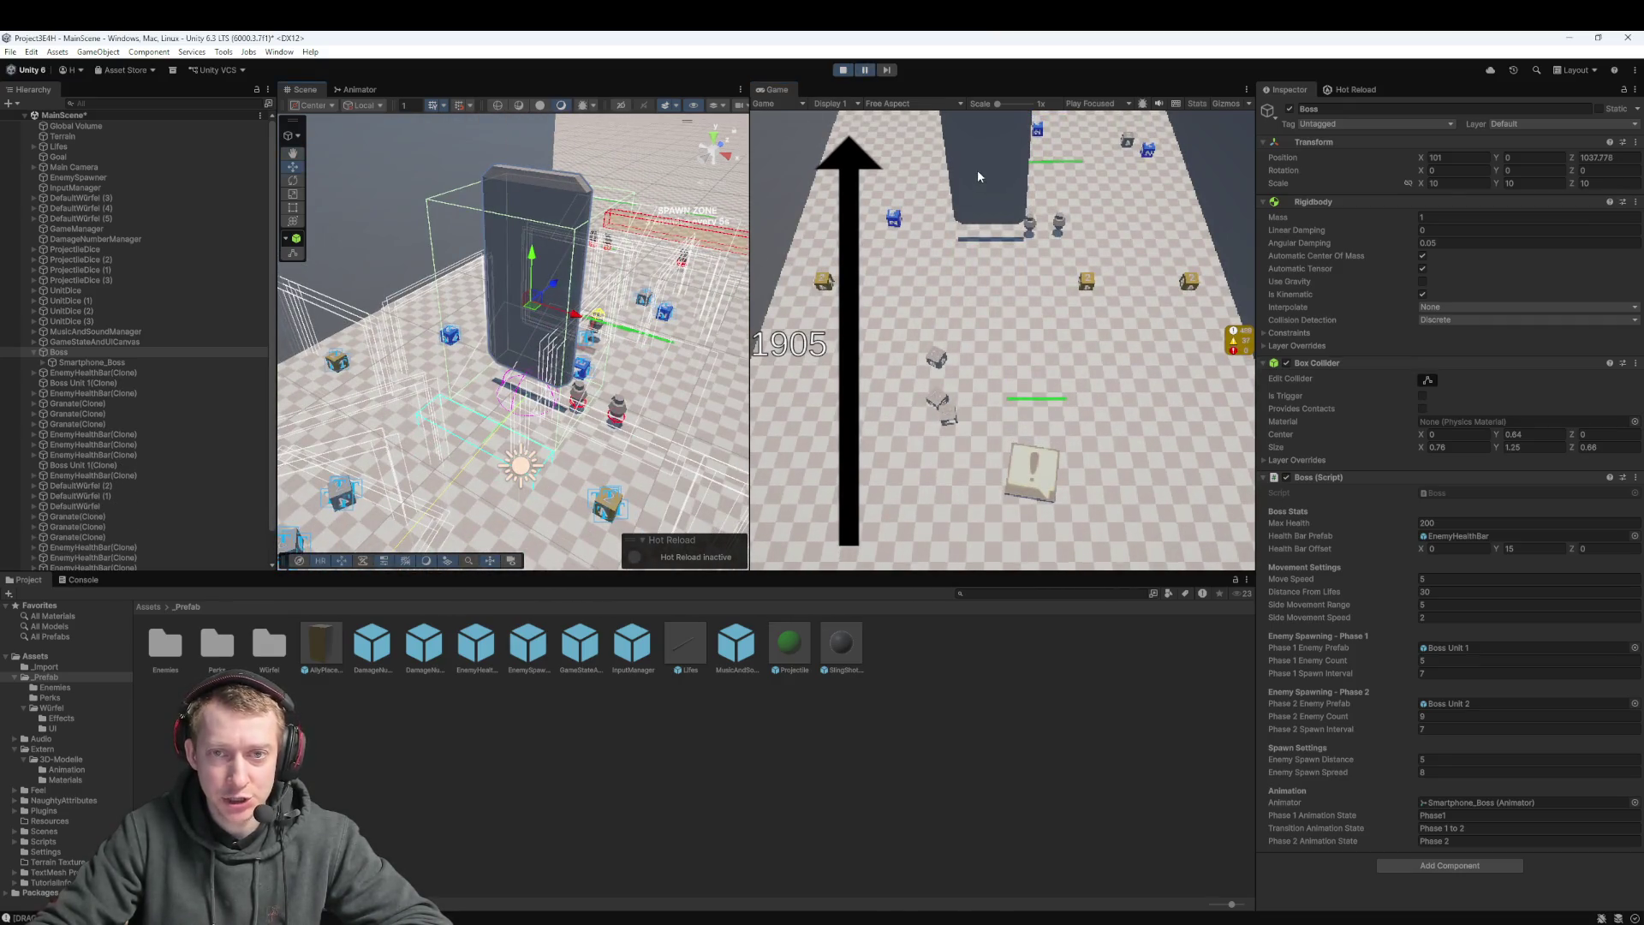
{"action": "left_click", "coordinate": [579, 216]}
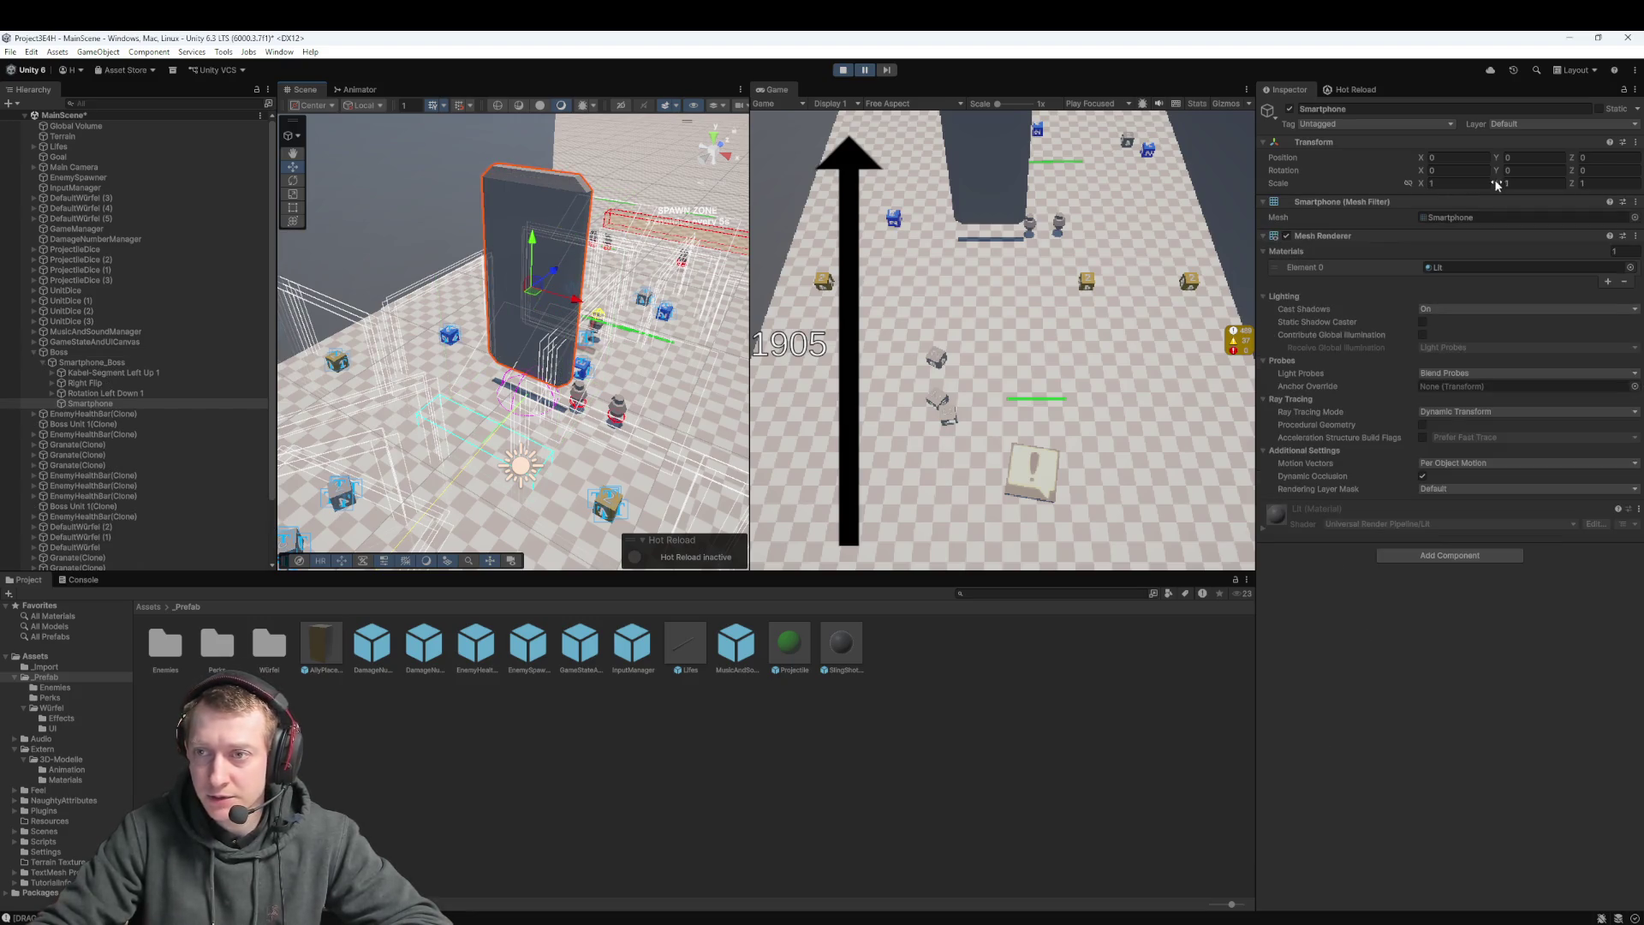
{"action": "left_click", "coordinate": [63, 352]}
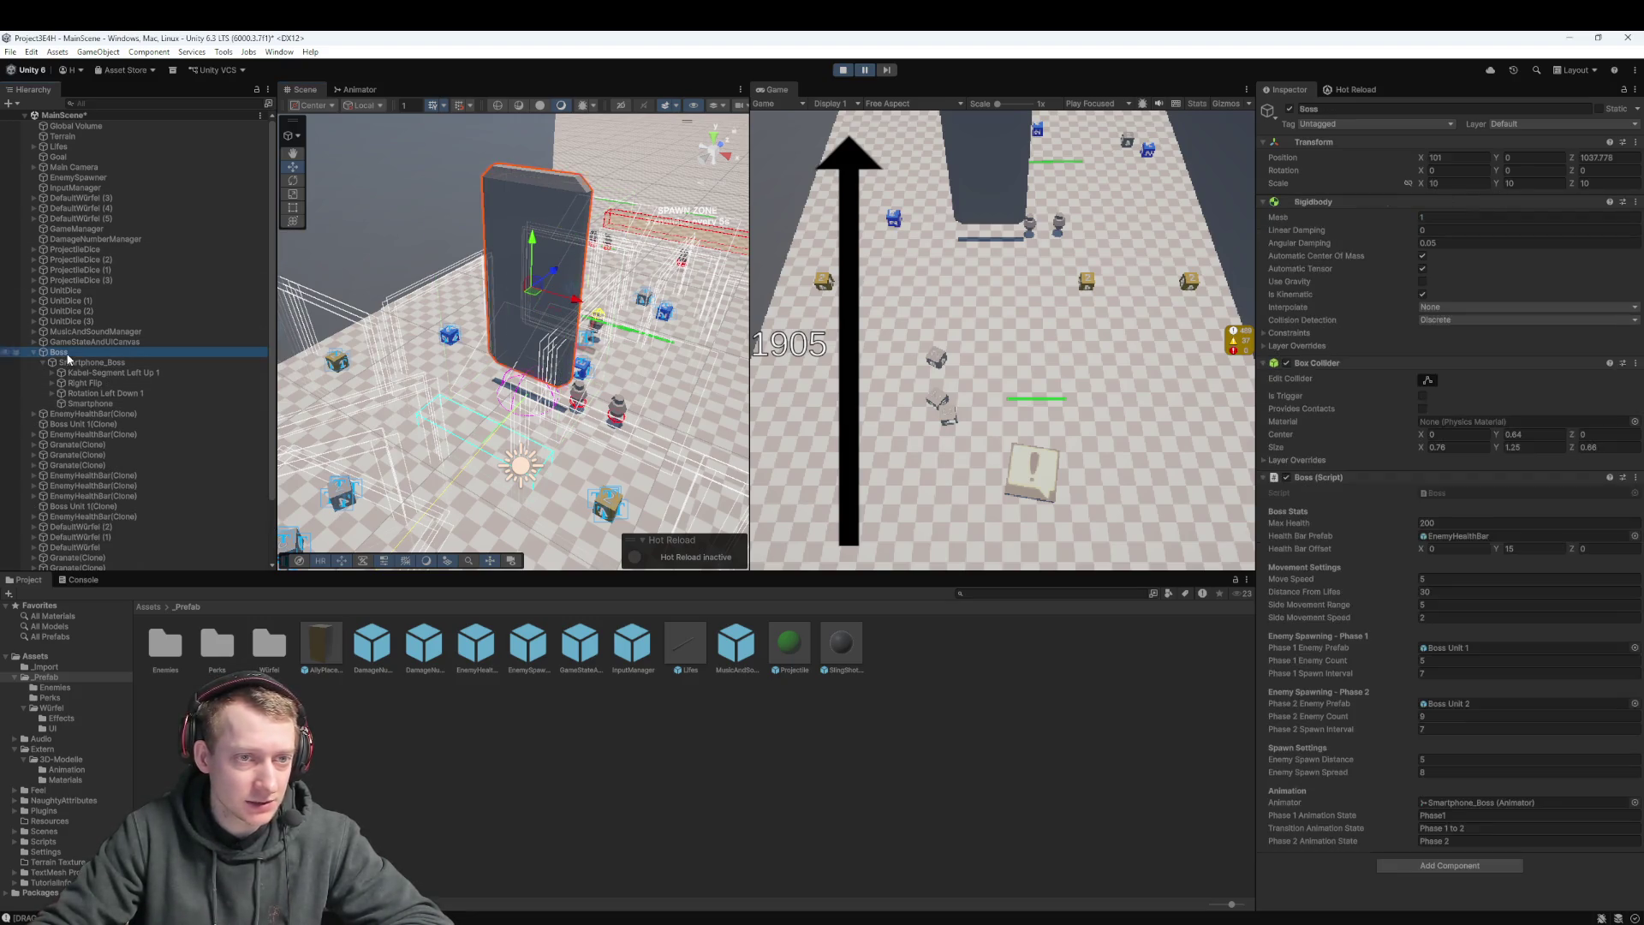
{"action": "mouse_move", "coordinate": [1498, 185]}
{"action": "left_mouse_down"}
{"action": "mouse_move", "coordinate": [1342, 217]}
{"action": "mouse_move", "coordinate": [1229, 207]}
{"action": "mouse_move", "coordinate": [1369, 188]}
{"action": "mouse_move", "coordinate": [1338, 209]}
{"action": "mouse_move", "coordinate": [1370, 204]}
{"action": "left_mouse_up"}
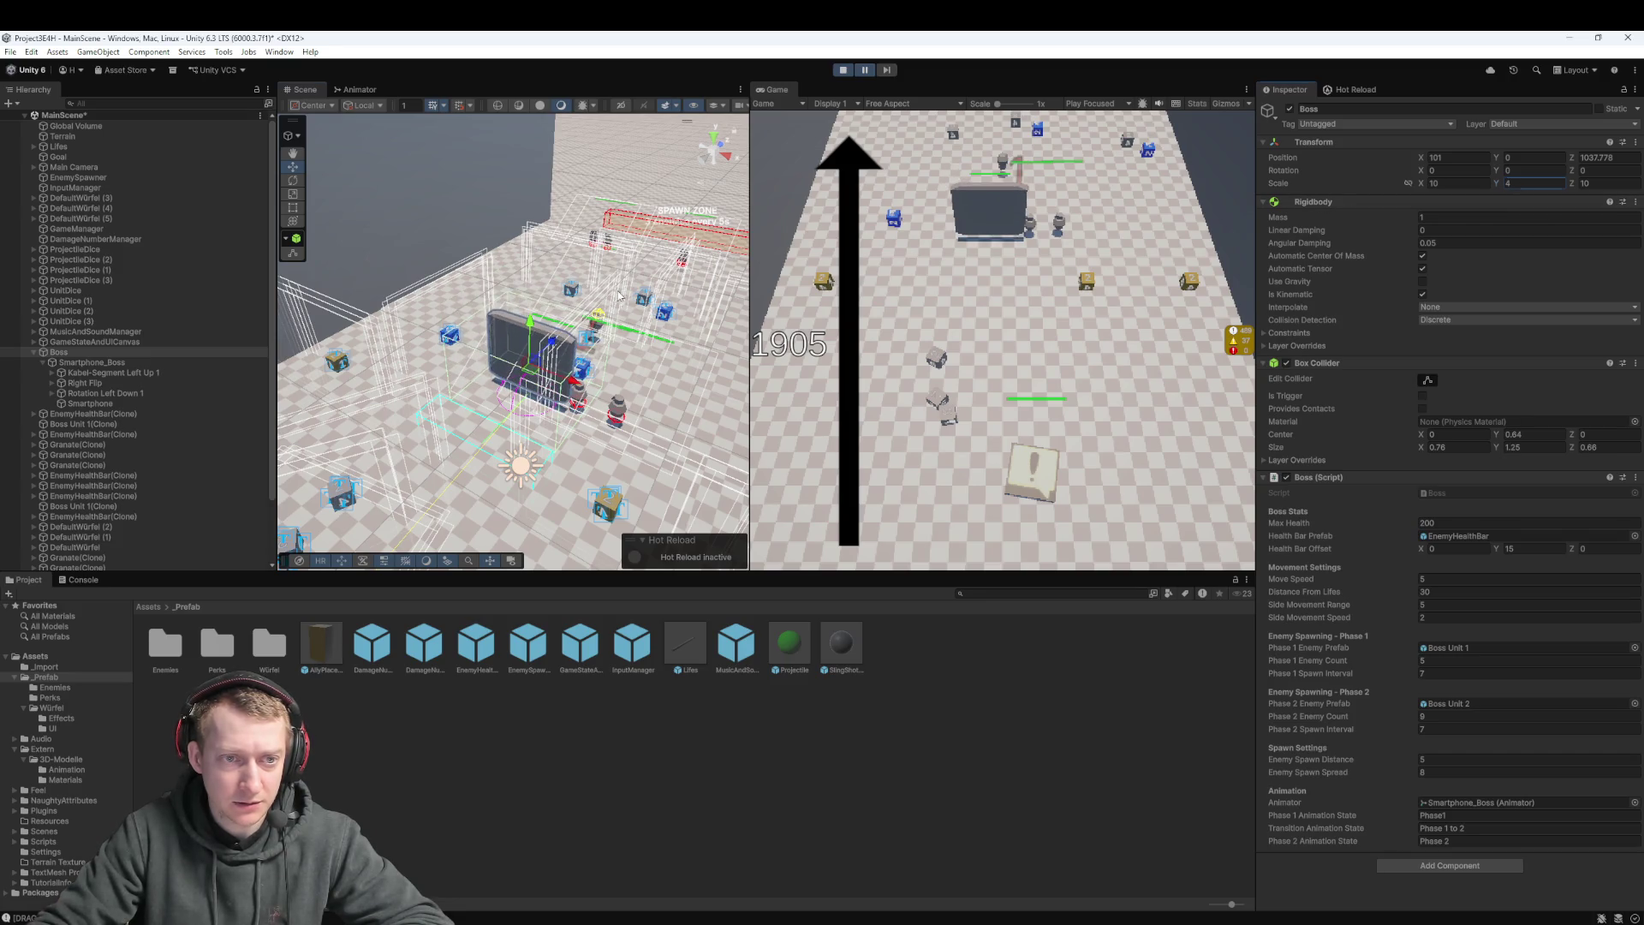
{"action": "mouse_move", "coordinate": [599, 359]}
{"action": "left_mouse_down"}
{"action": "mouse_move", "coordinate": [610, 301]}
{"action": "mouse_move", "coordinate": [578, 303]}
{"action": "left_mouse_up"}
{"action": "scroll", "coordinate": [610, 301], "scroll_direction": "up", "scroll_amount": 5}
{"action": "key", "text": "f"}
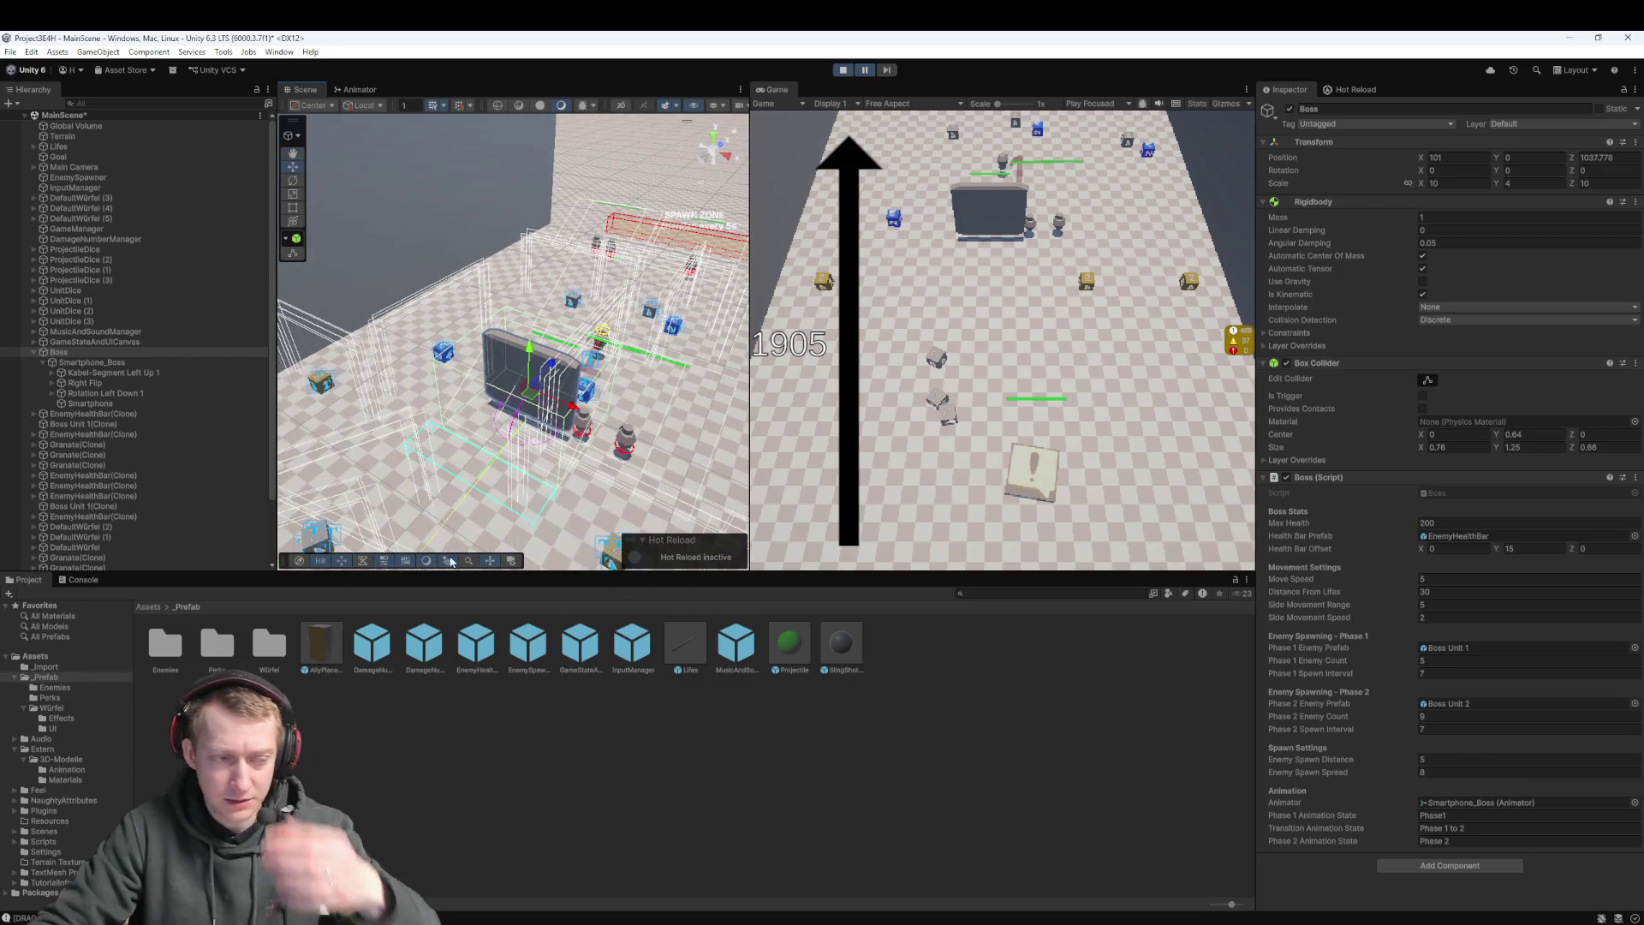
{"action": "key", "text": "alt+Tab"}
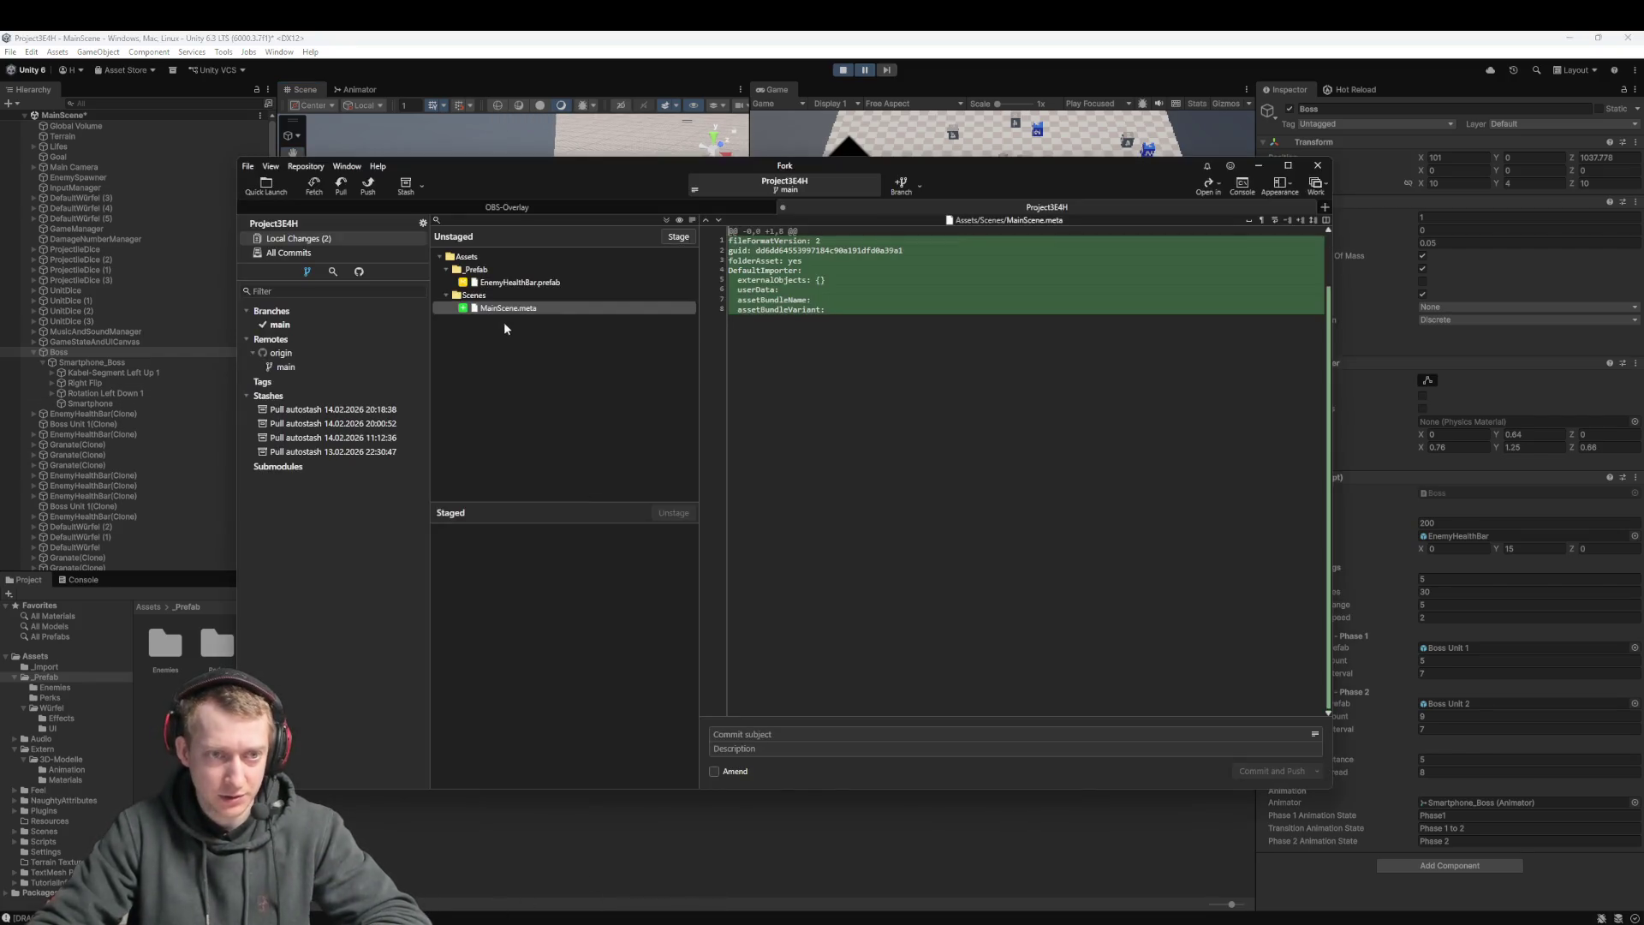
Discard the EnemyHealthBar.prefab and MainScene.meta changes in Fork, then stop Play mode in Unity
{"action": "left_click", "coordinate": [514, 281]}
{"action": "right_click", "coordinate": [519, 289]}
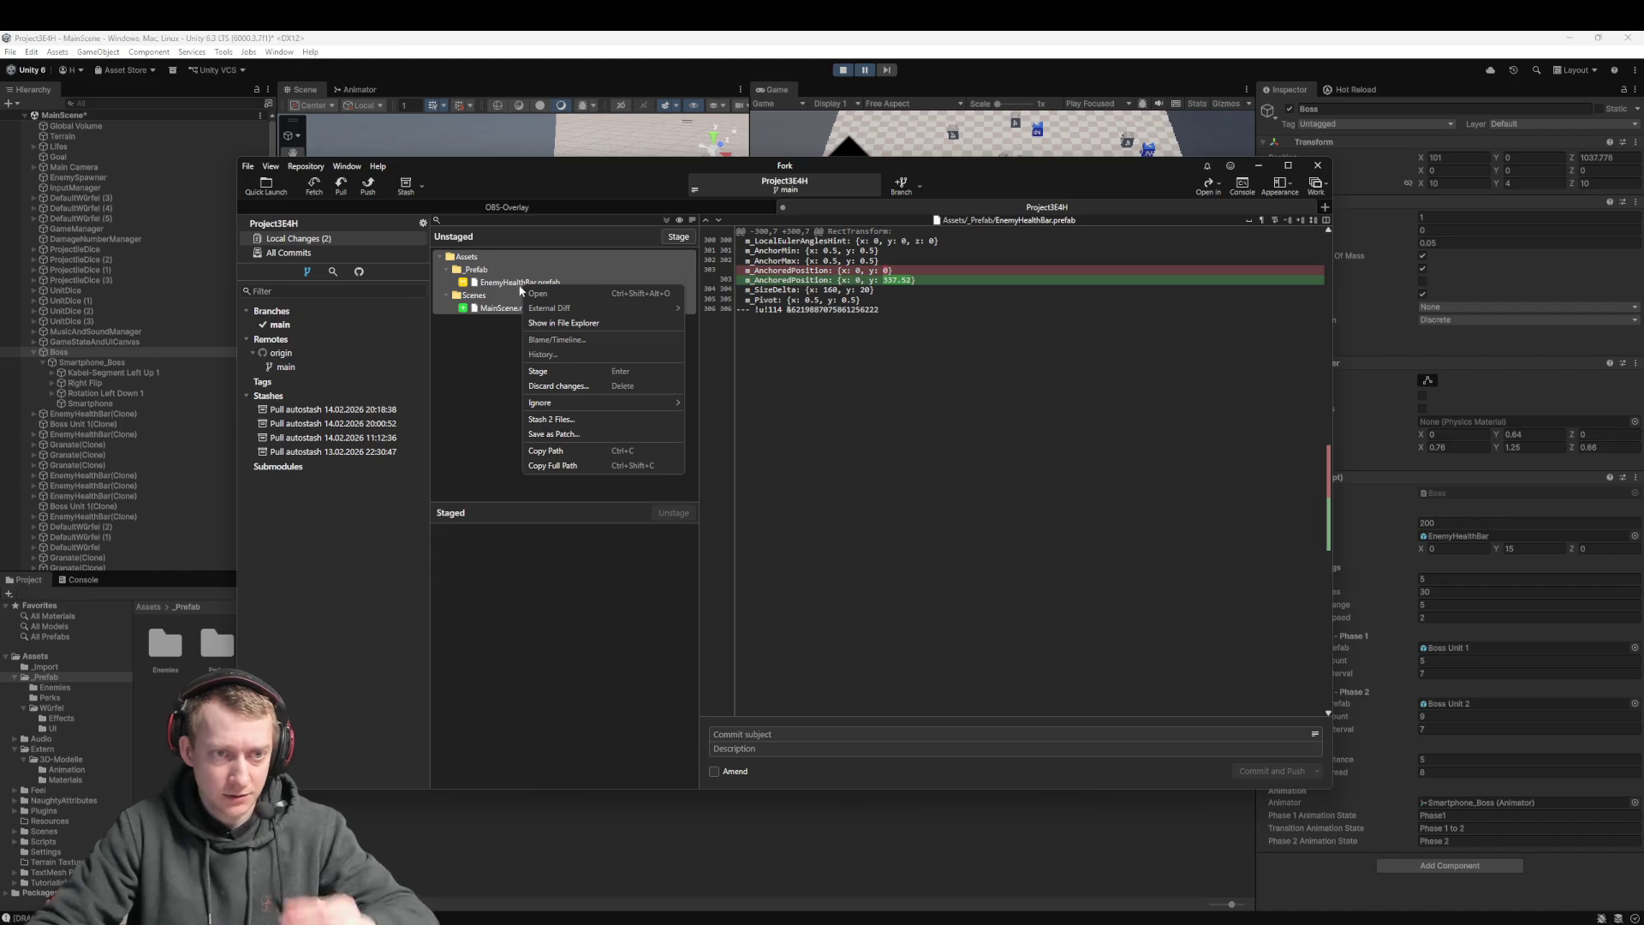
{"action": "left_click", "coordinate": [560, 385]}
{"action": "left_click", "coordinate": [880, 493]}
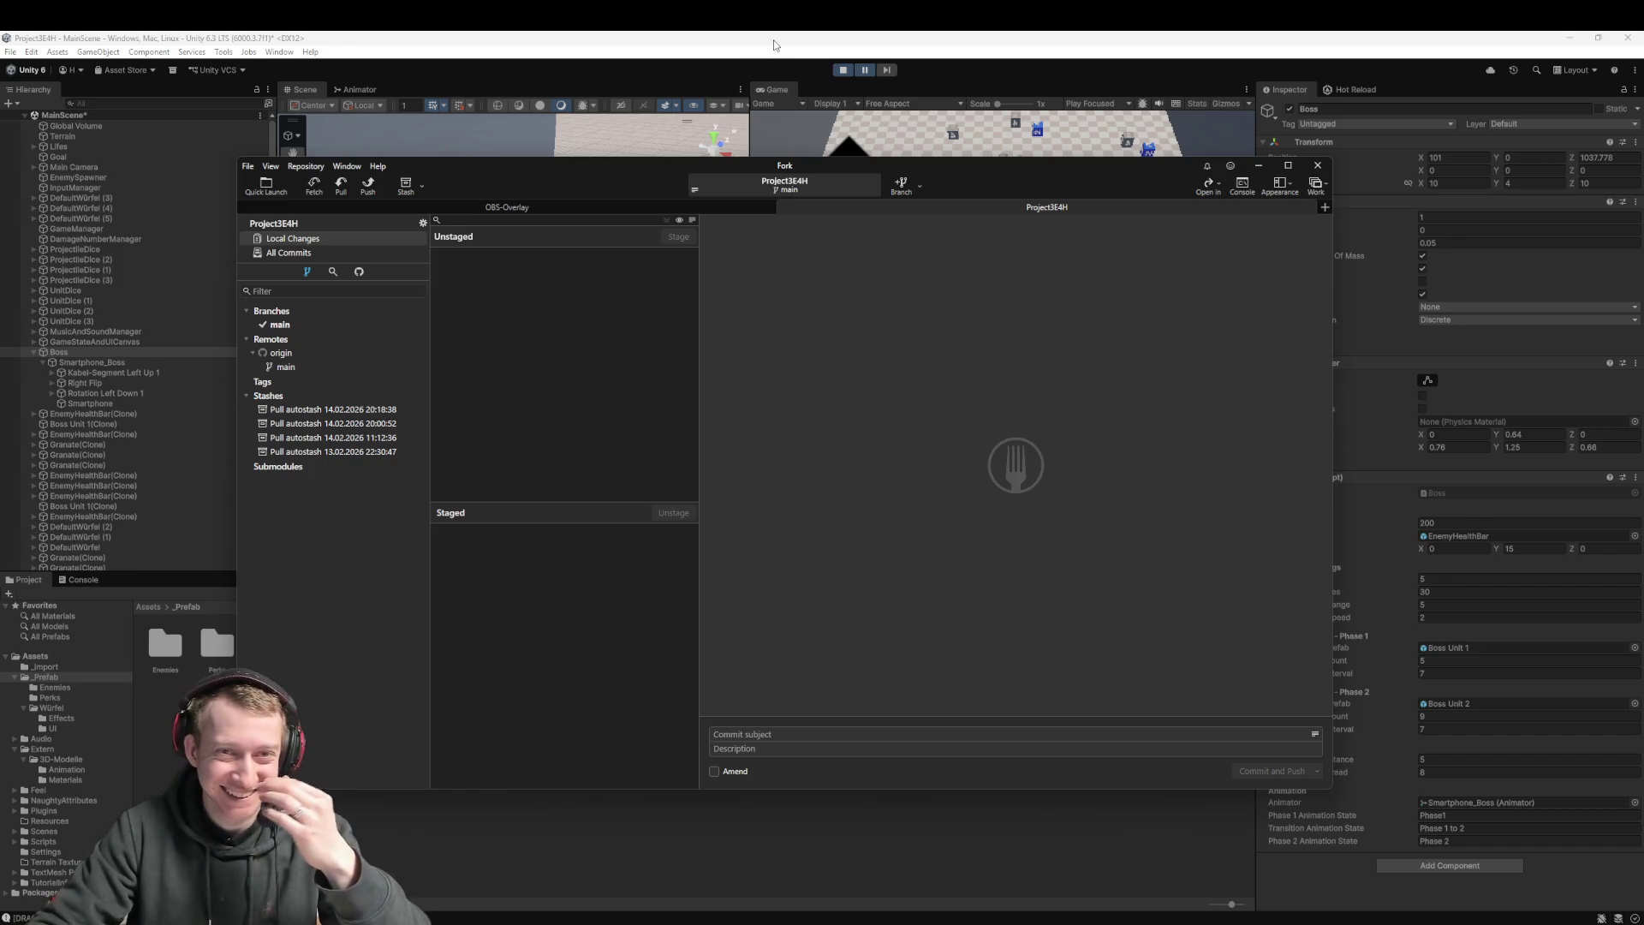
{"action": "left_click", "coordinate": [840, 81]}
{"action": "left_click", "coordinate": [843, 70]}
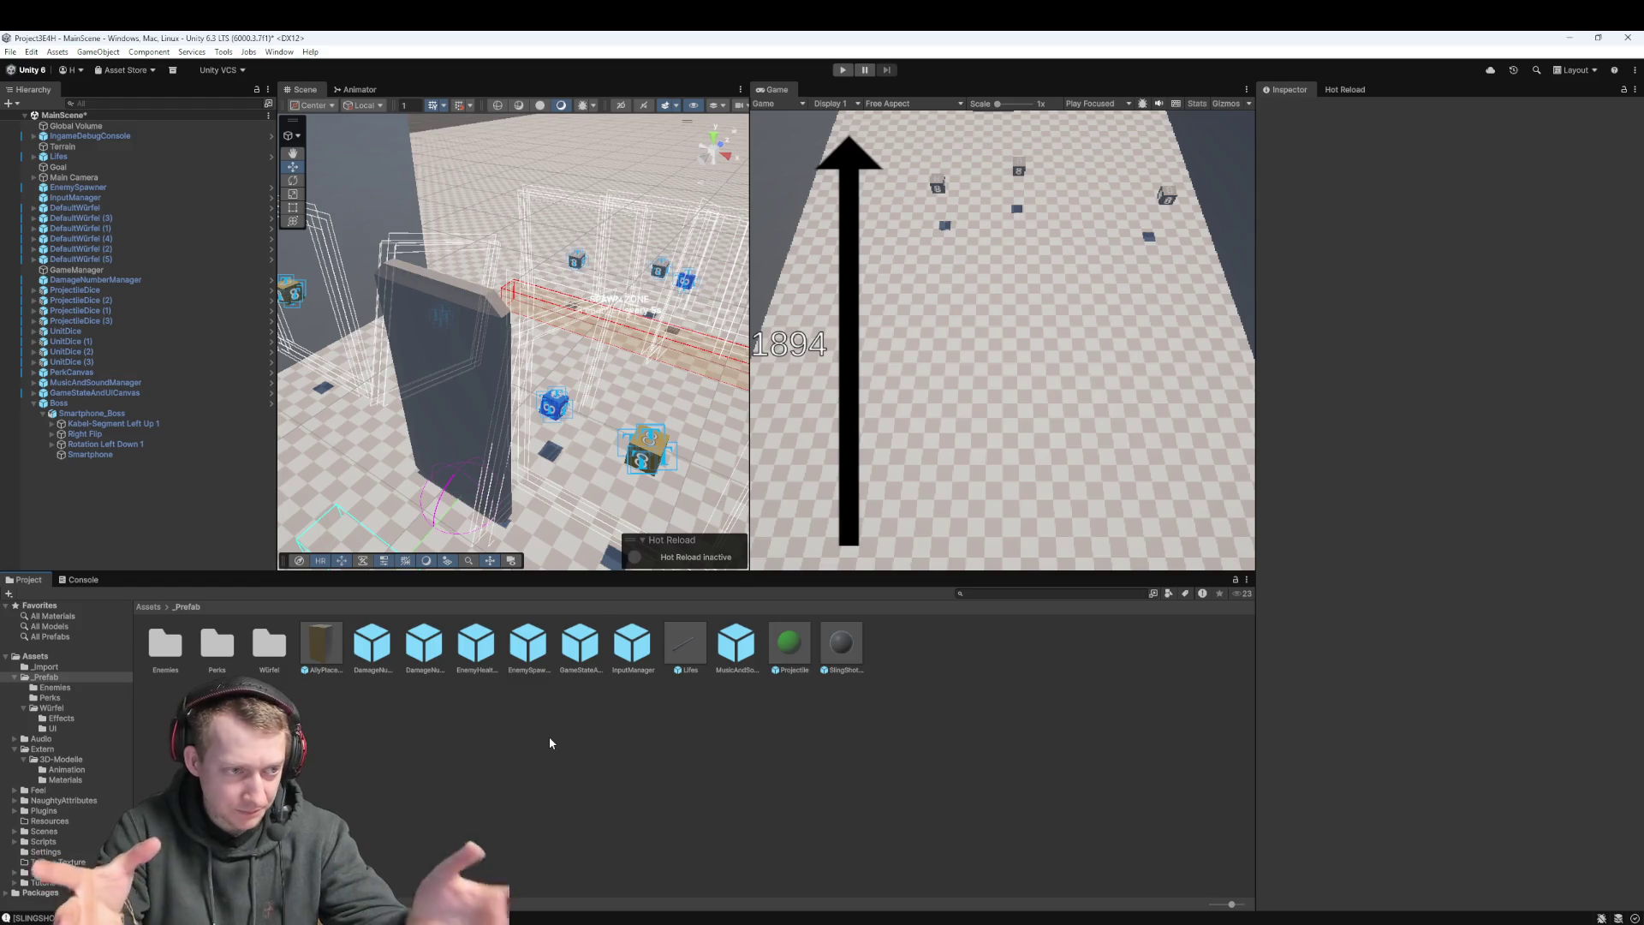
Reopen the EnemyHealthBar prefab from the _Prefab folder in Prefab Mode
{"action": "double_click", "coordinate": [478, 645]}
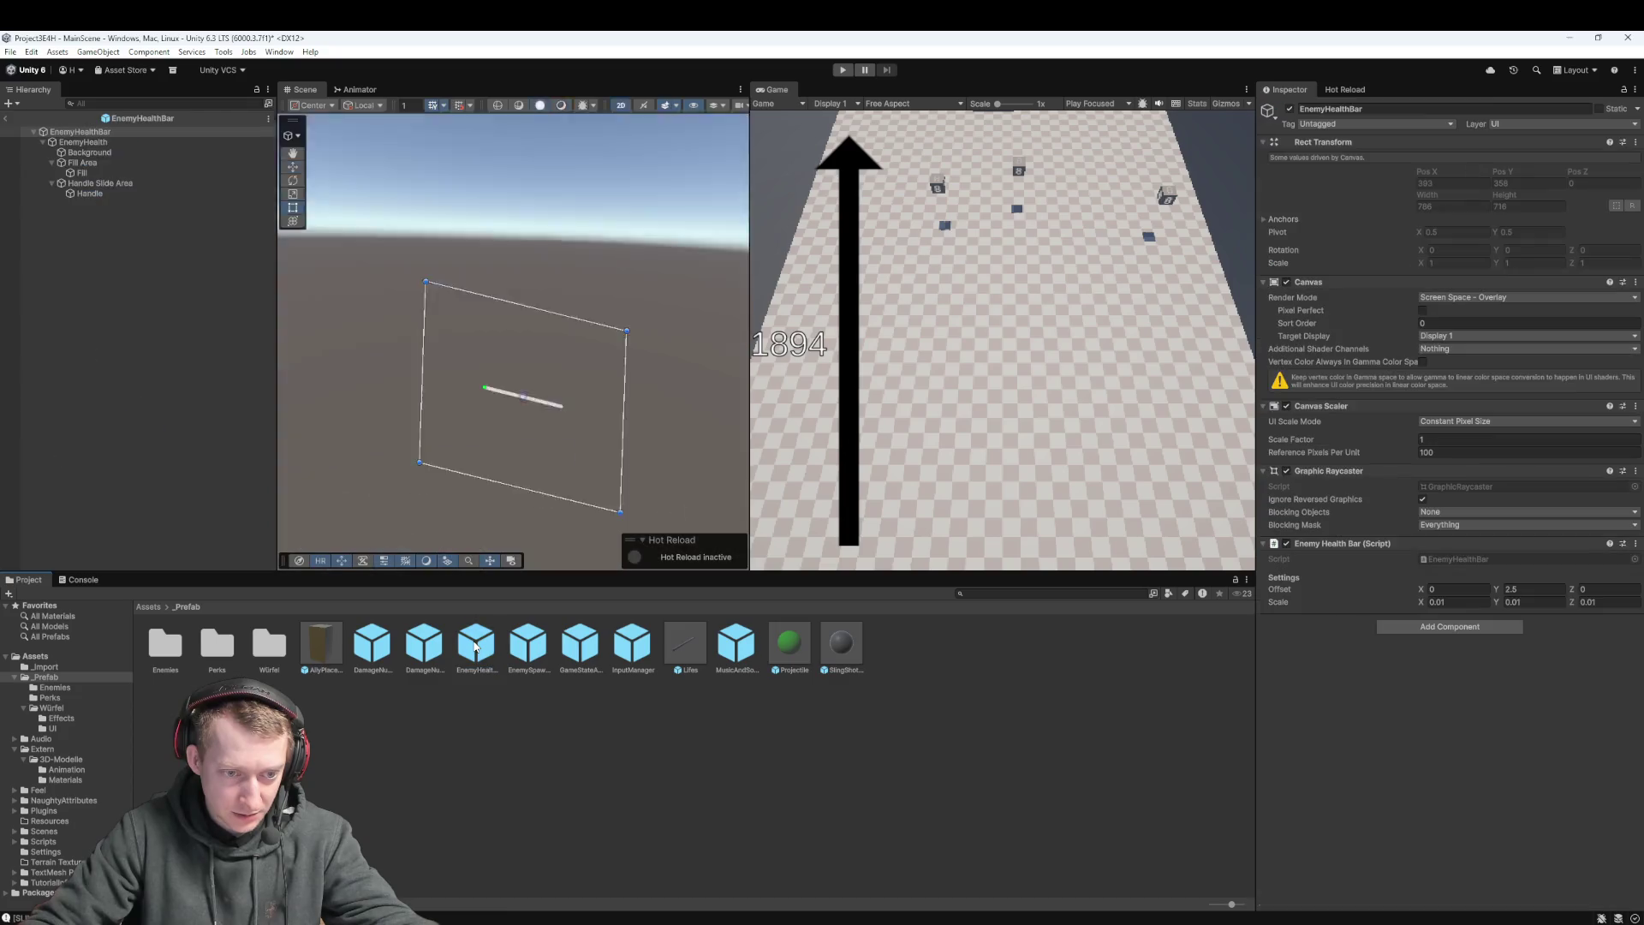
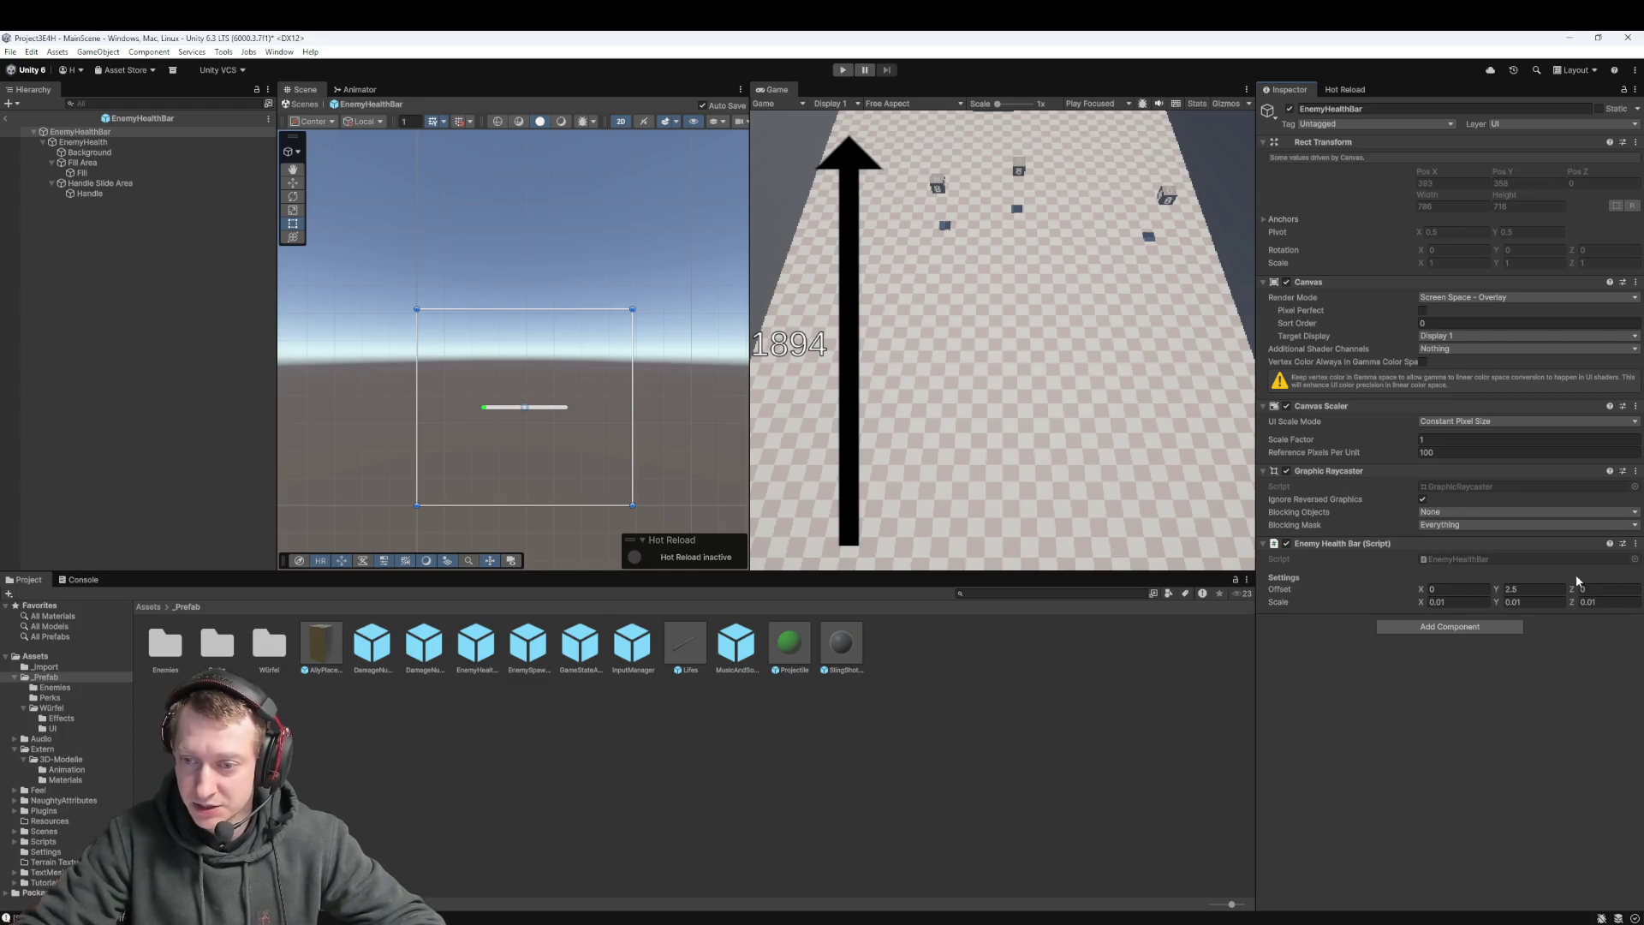
Set the EnemyHealthBar script's Offset Y to 10, then start Play mode
{"action": "left_click", "coordinate": [1522, 590]}
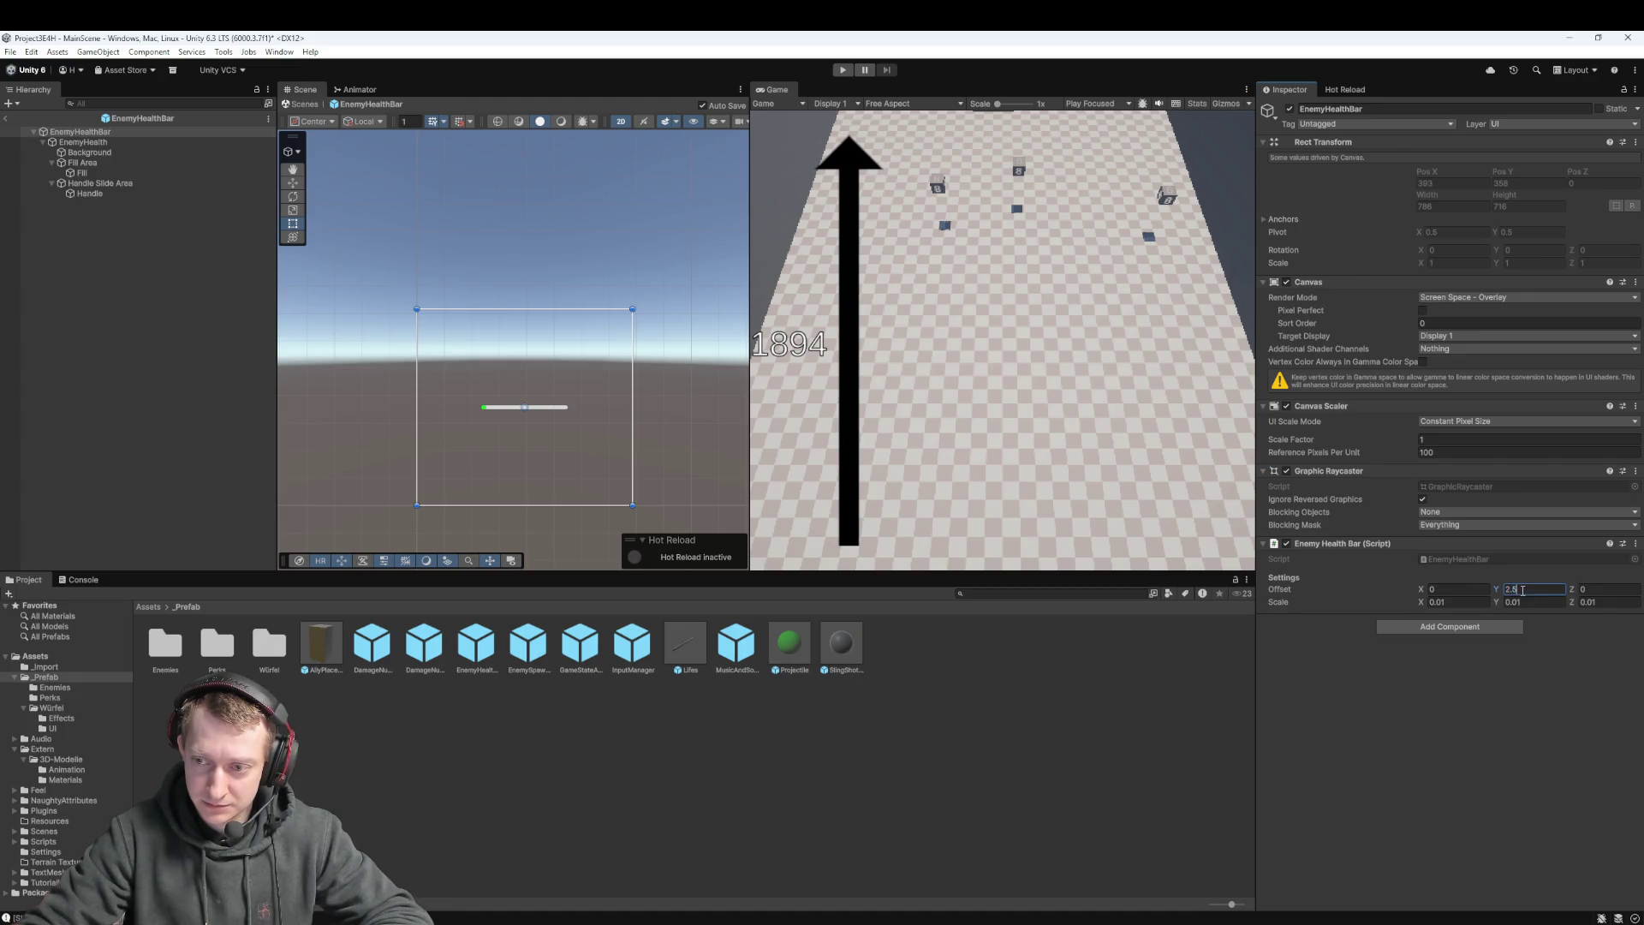
{"action": "key", "text": "BackSpace"}
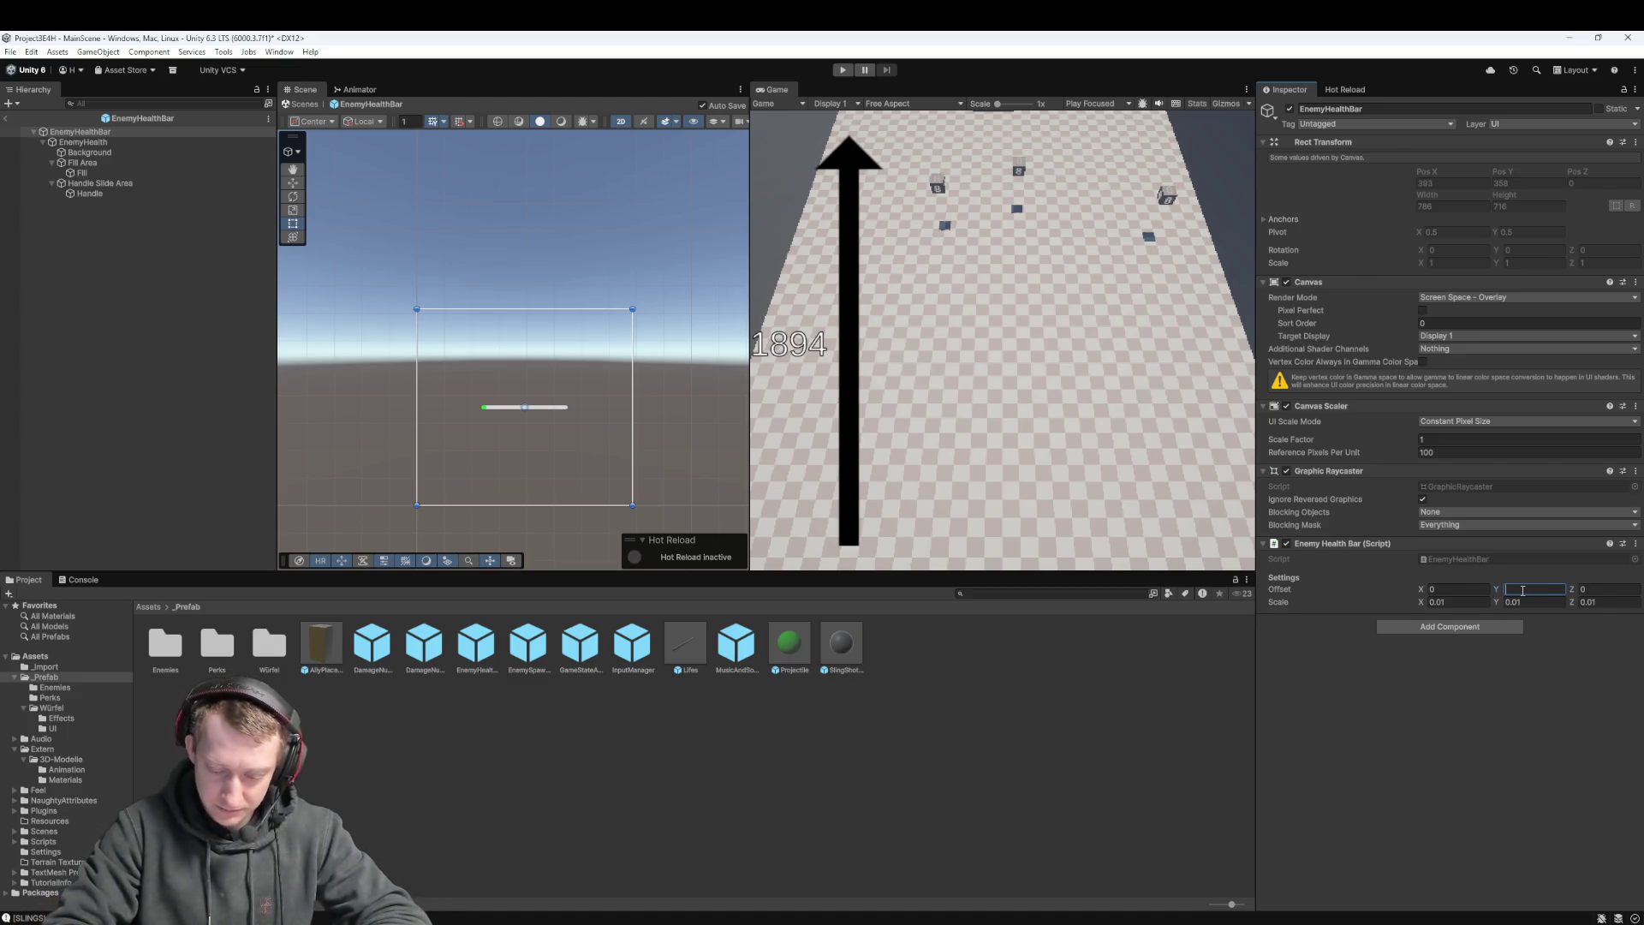
{"action": "type", "text": "10"}
{"action": "key", "text": "Return"}
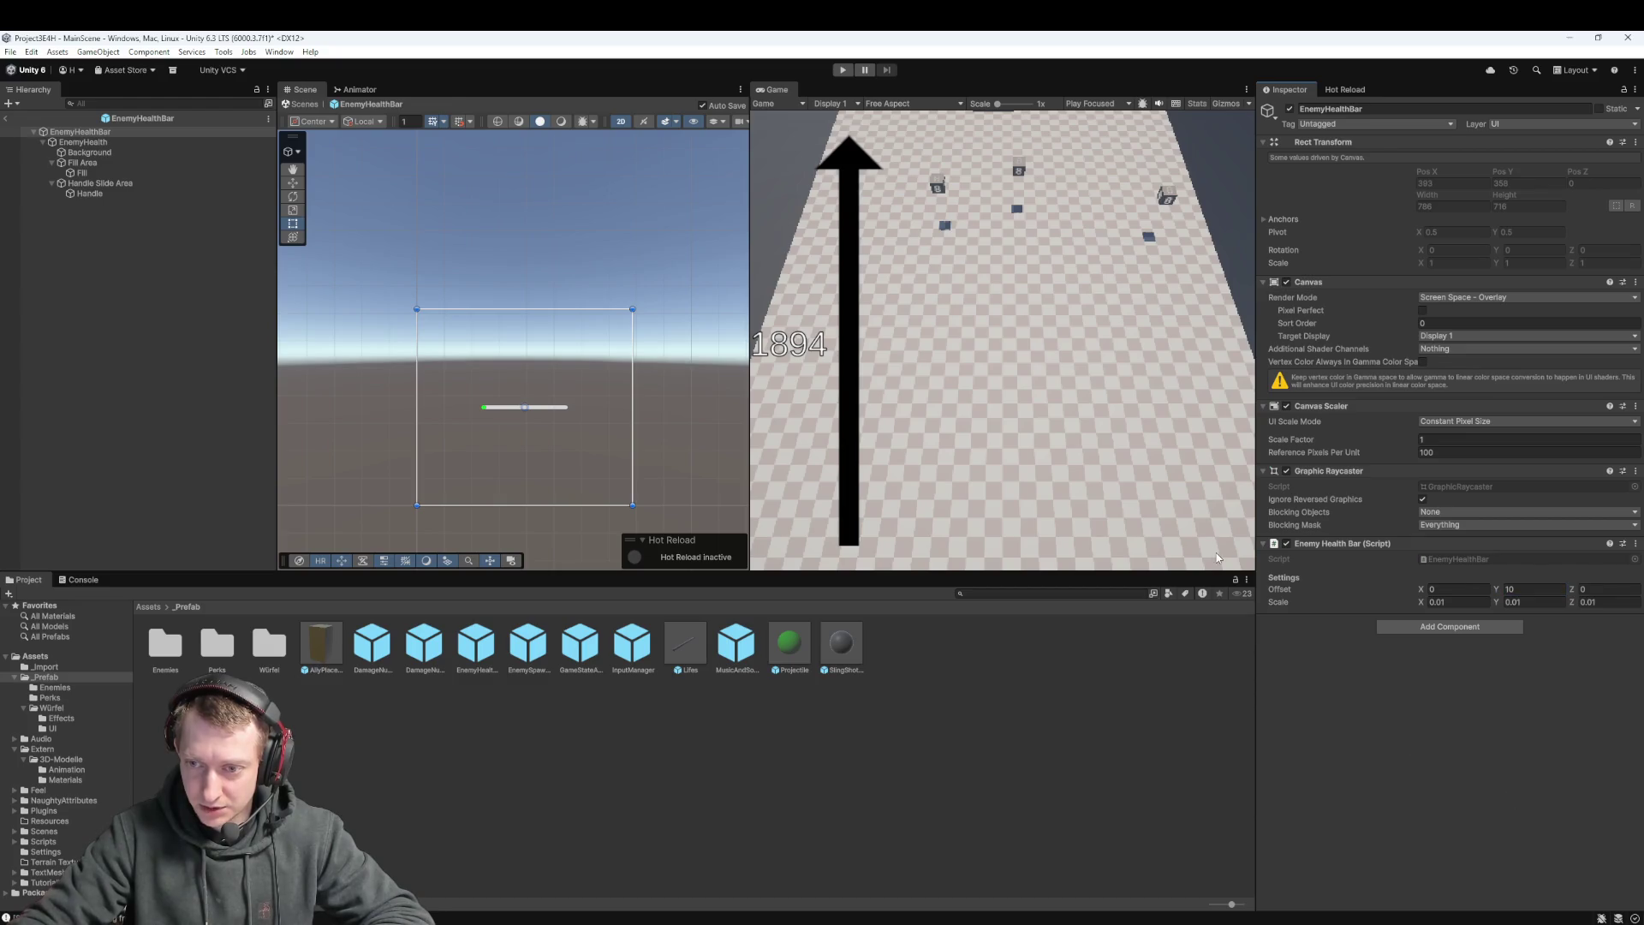
{"action": "left_click", "coordinate": [842, 69]}
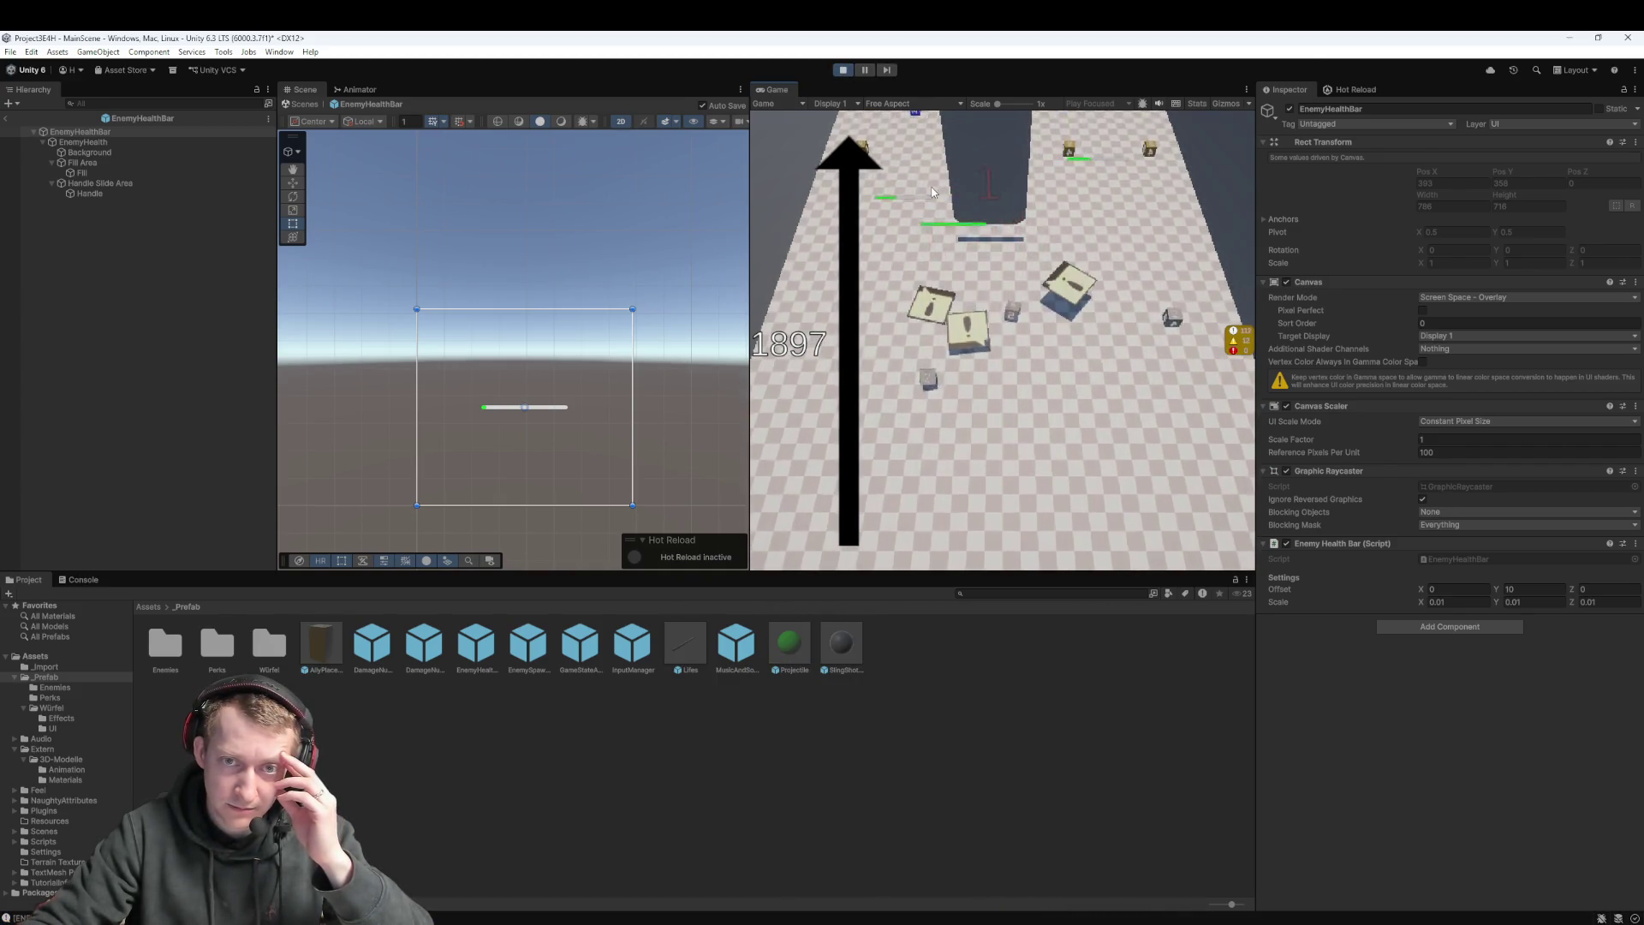
Pause the game, return to MainScene, and frame a spawned EnemyHealthBar(Clone)
{"action": "left_click", "coordinate": [866, 69]}
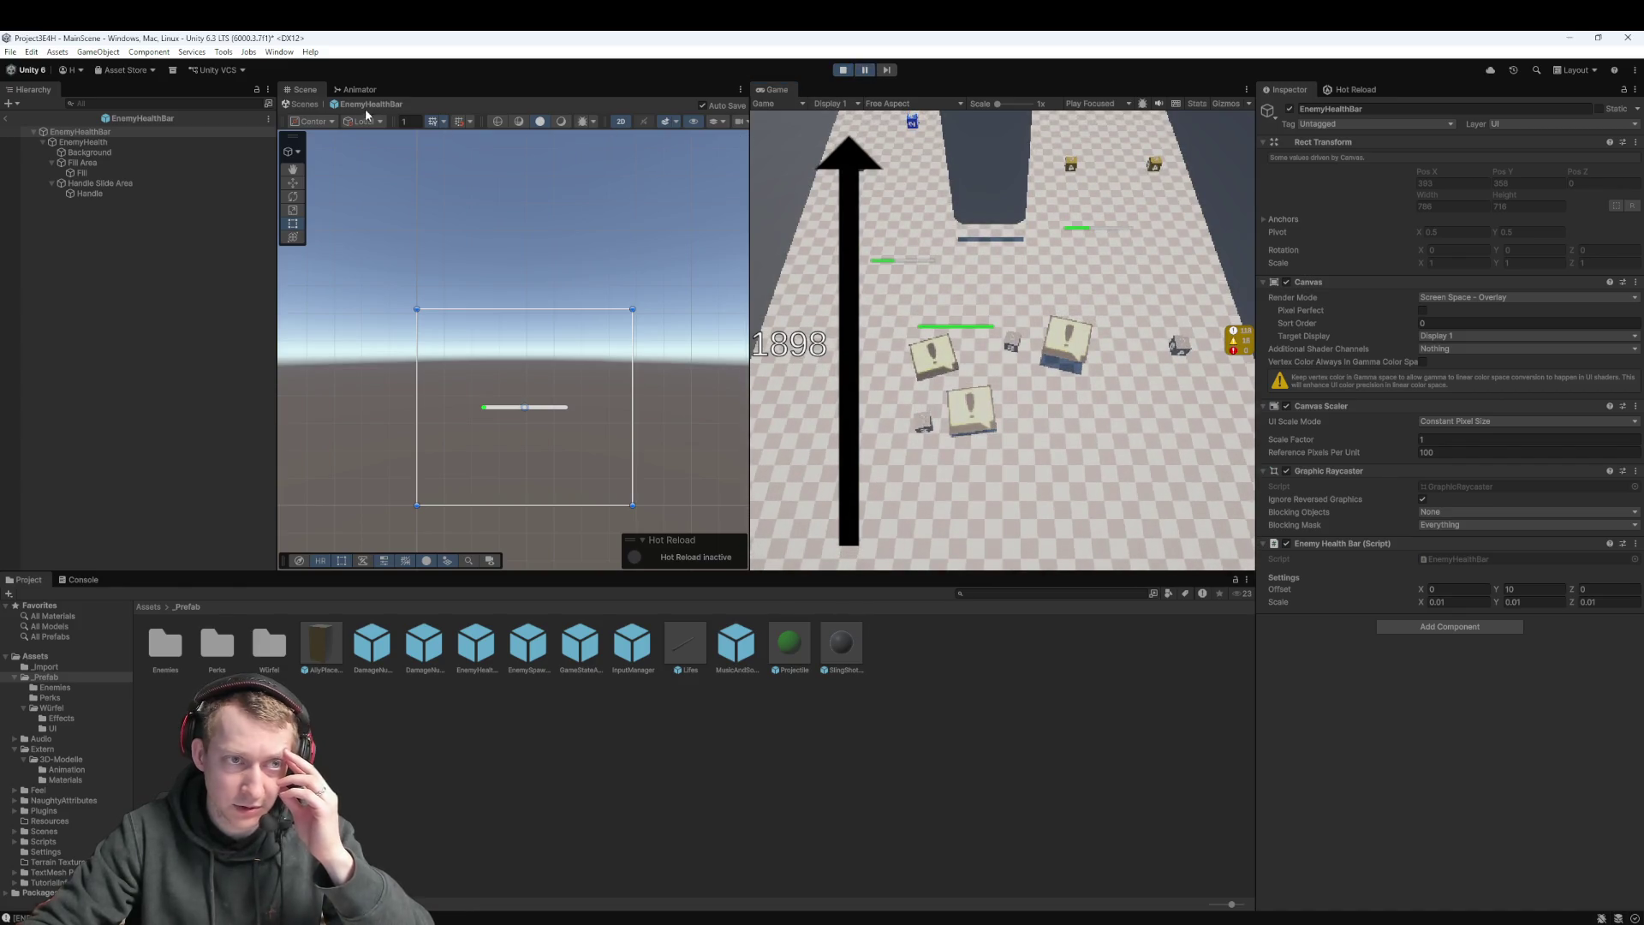
{"action": "left_click", "coordinate": [6, 119]}
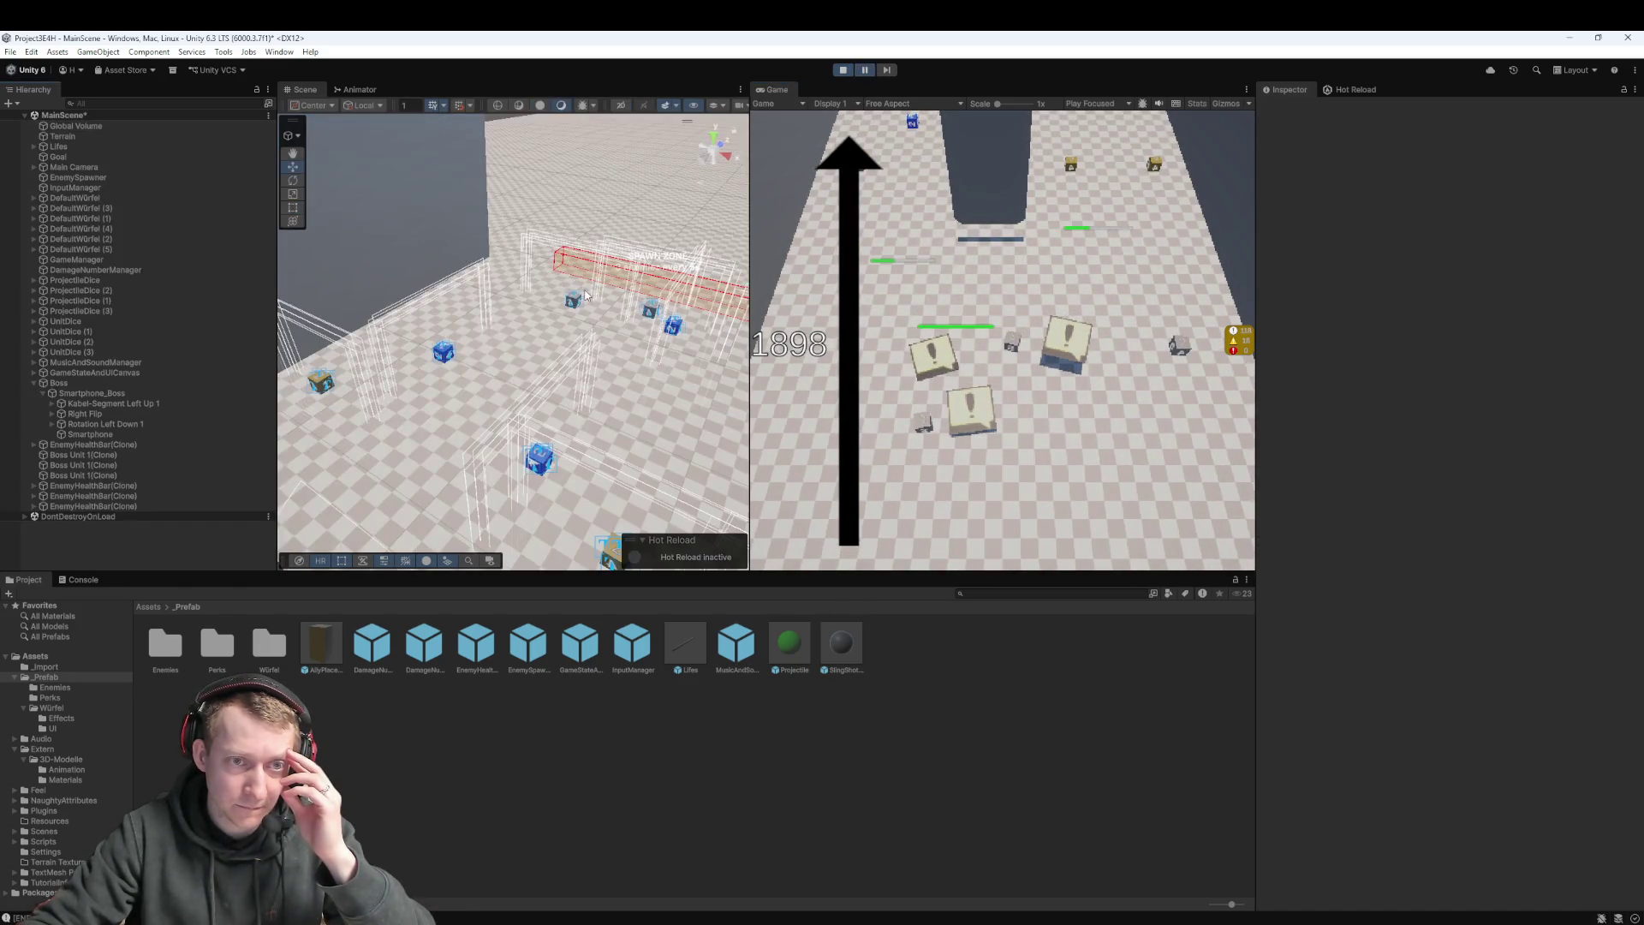
{"action": "mouse_move", "coordinate": [585, 326]}
{"action": "left_mouse_down"}
{"action": "mouse_move", "coordinate": [573, 367]}
{"action": "mouse_move", "coordinate": [589, 387]}
{"action": "left_mouse_up"}
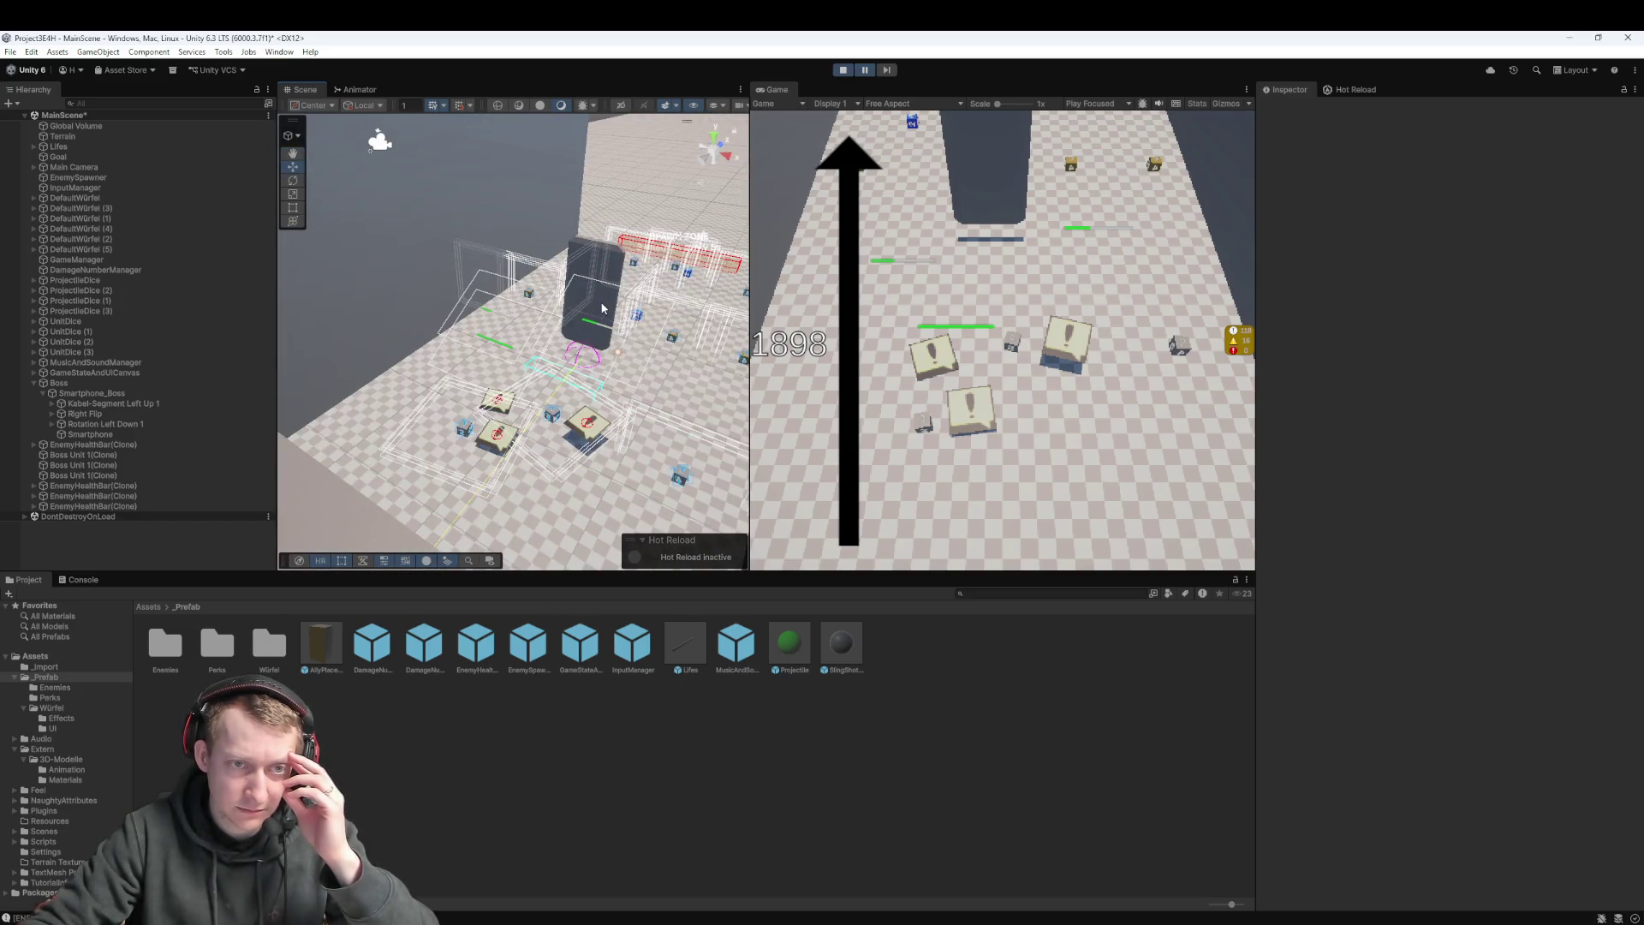
{"action": "left_click", "coordinate": [588, 388]}
{"action": "key", "text": "f"}
Frame the Smartphone model up close and select the Boss object
{"action": "left_click", "coordinate": [509, 437]}
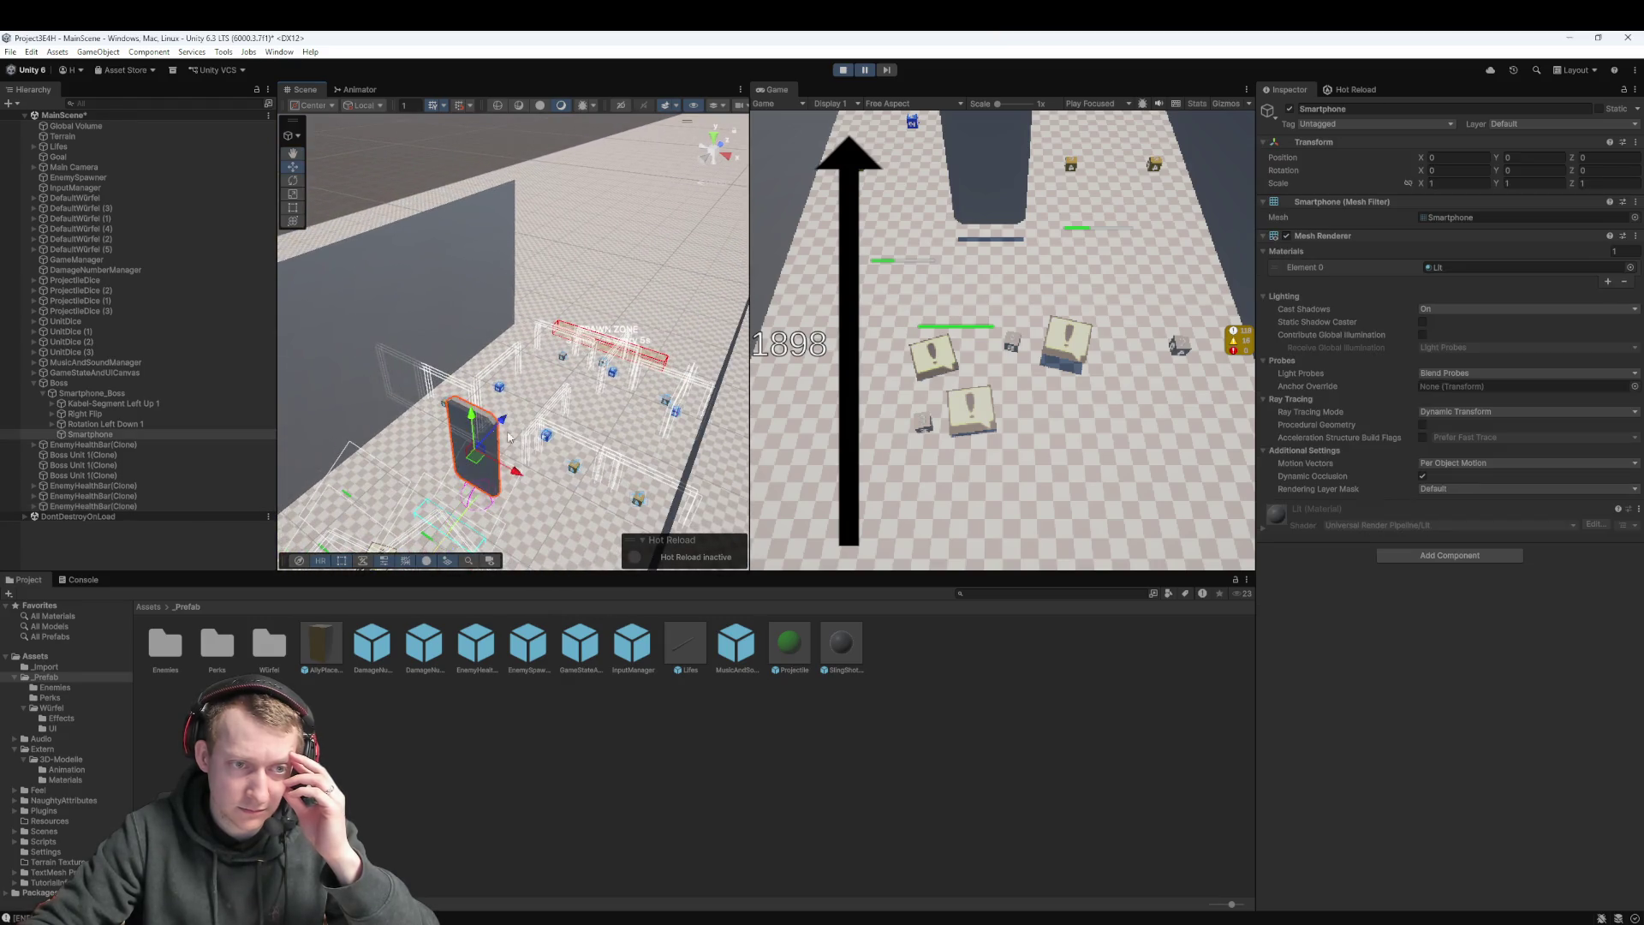
{"action": "key", "text": "f"}
{"action": "left_click_drag", "start_coordinate": [555, 428], "coordinate": [582, 402]}
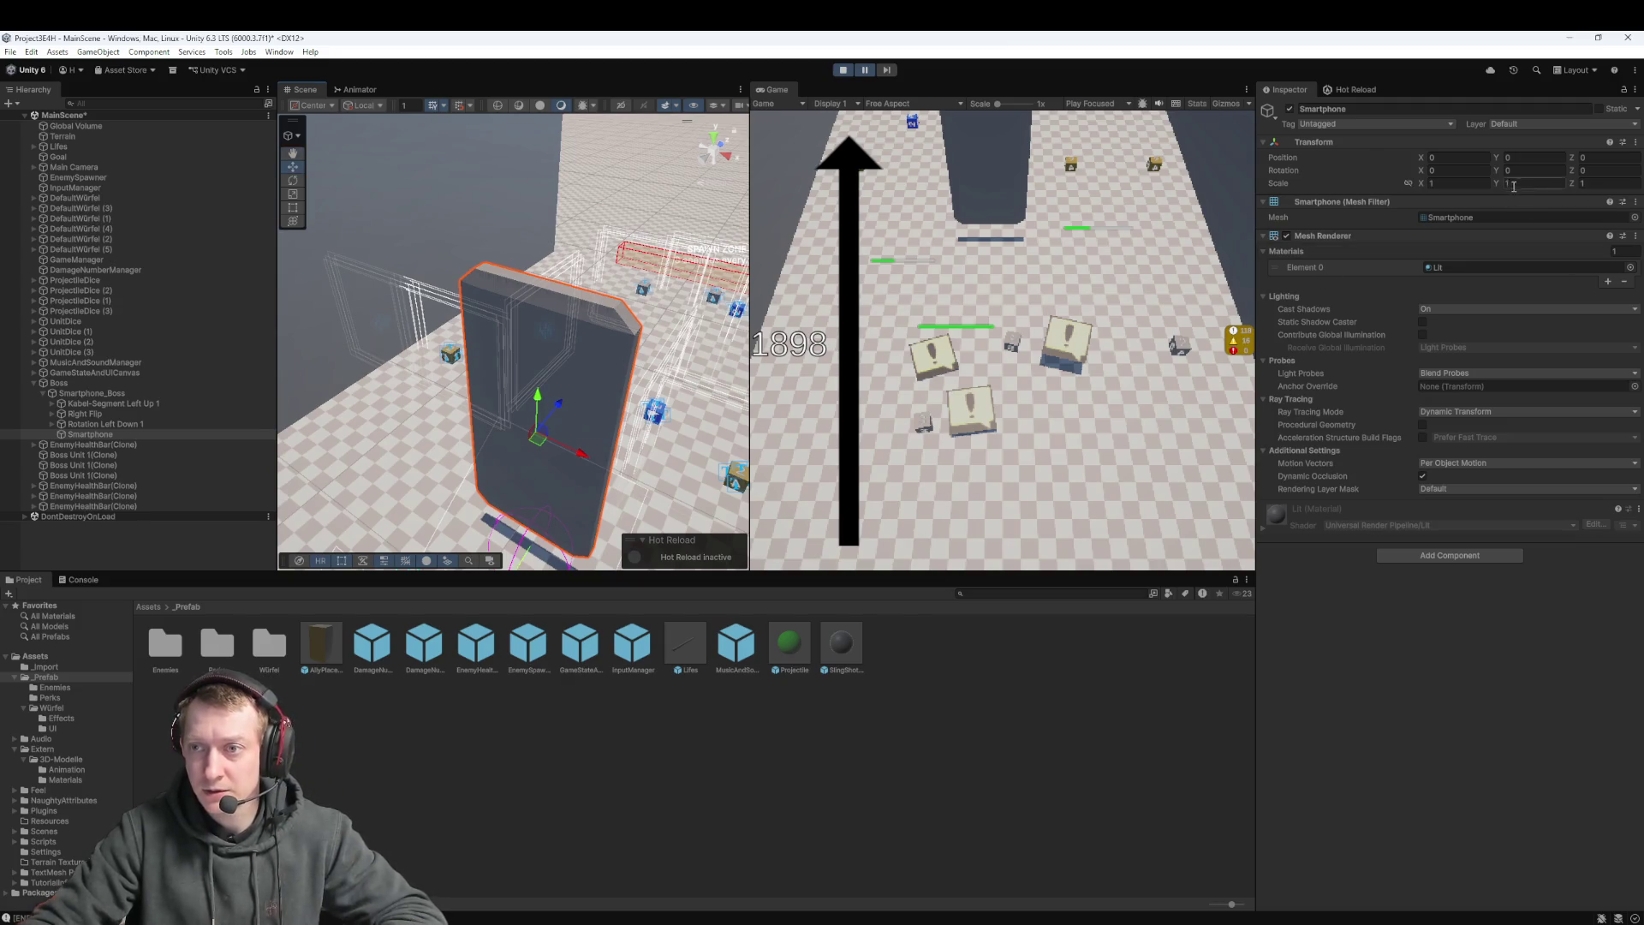
{"action": "left_click", "coordinate": [87, 384]}
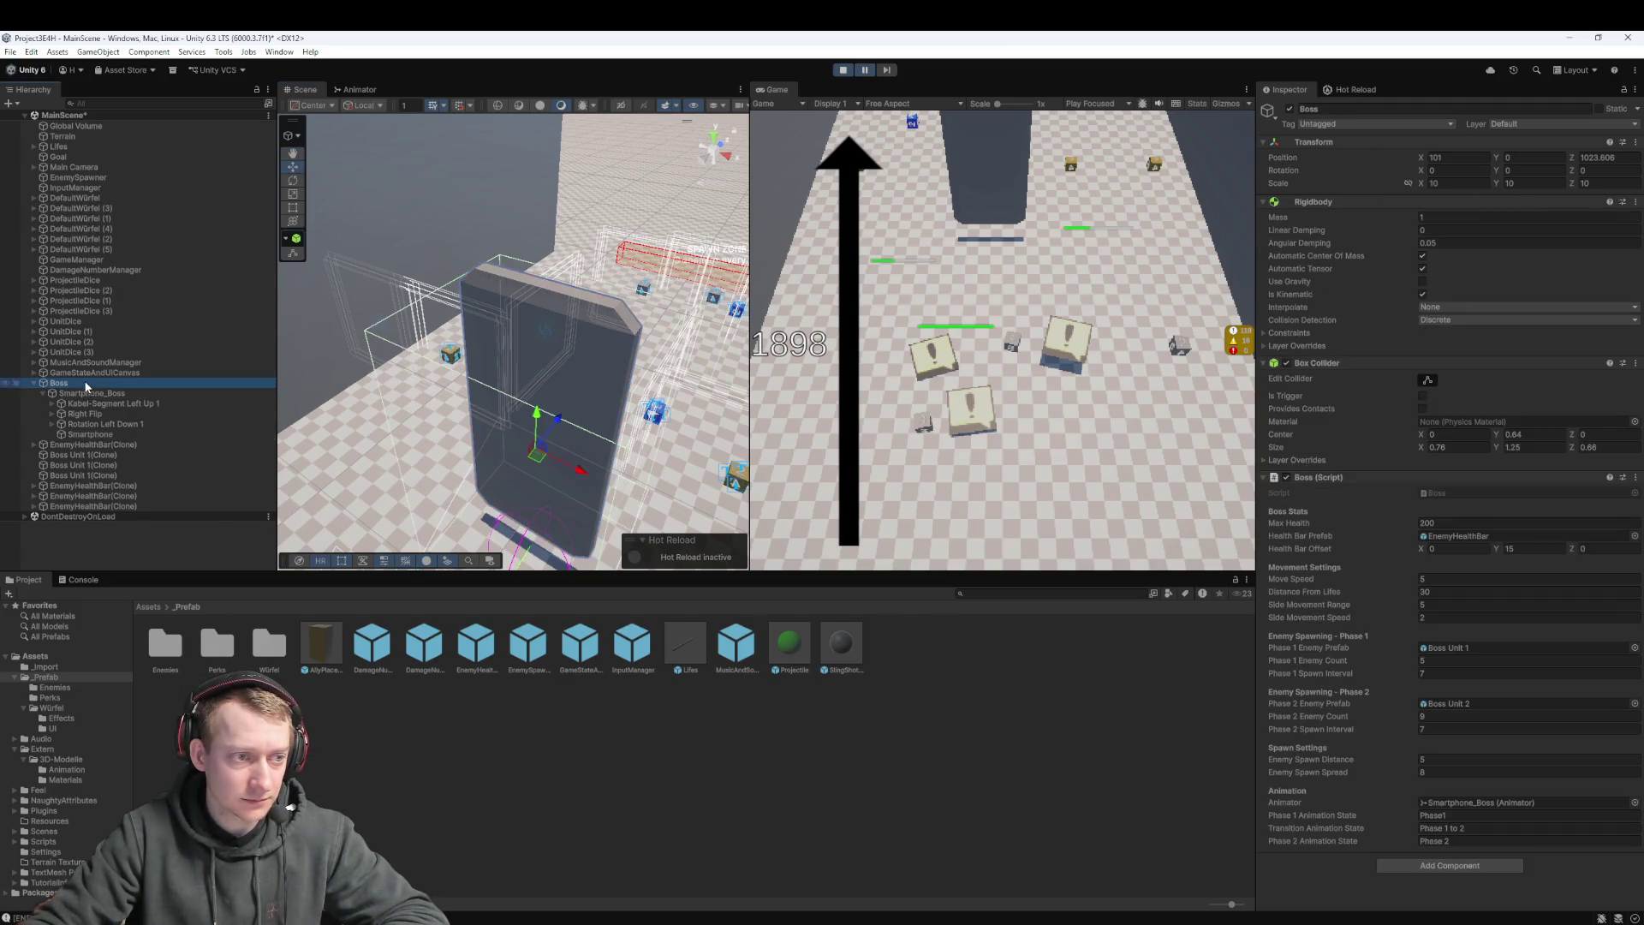
Drag the Boss's Scale Y down, flattening it into negative values
{"action": "mouse_move", "coordinate": [1500, 182]}
{"action": "left_mouse_down"}
{"action": "mouse_move", "coordinate": [1292, 238]}
{"action": "mouse_move", "coordinate": [1466, 183]}
{"action": "left_mouse_up"}
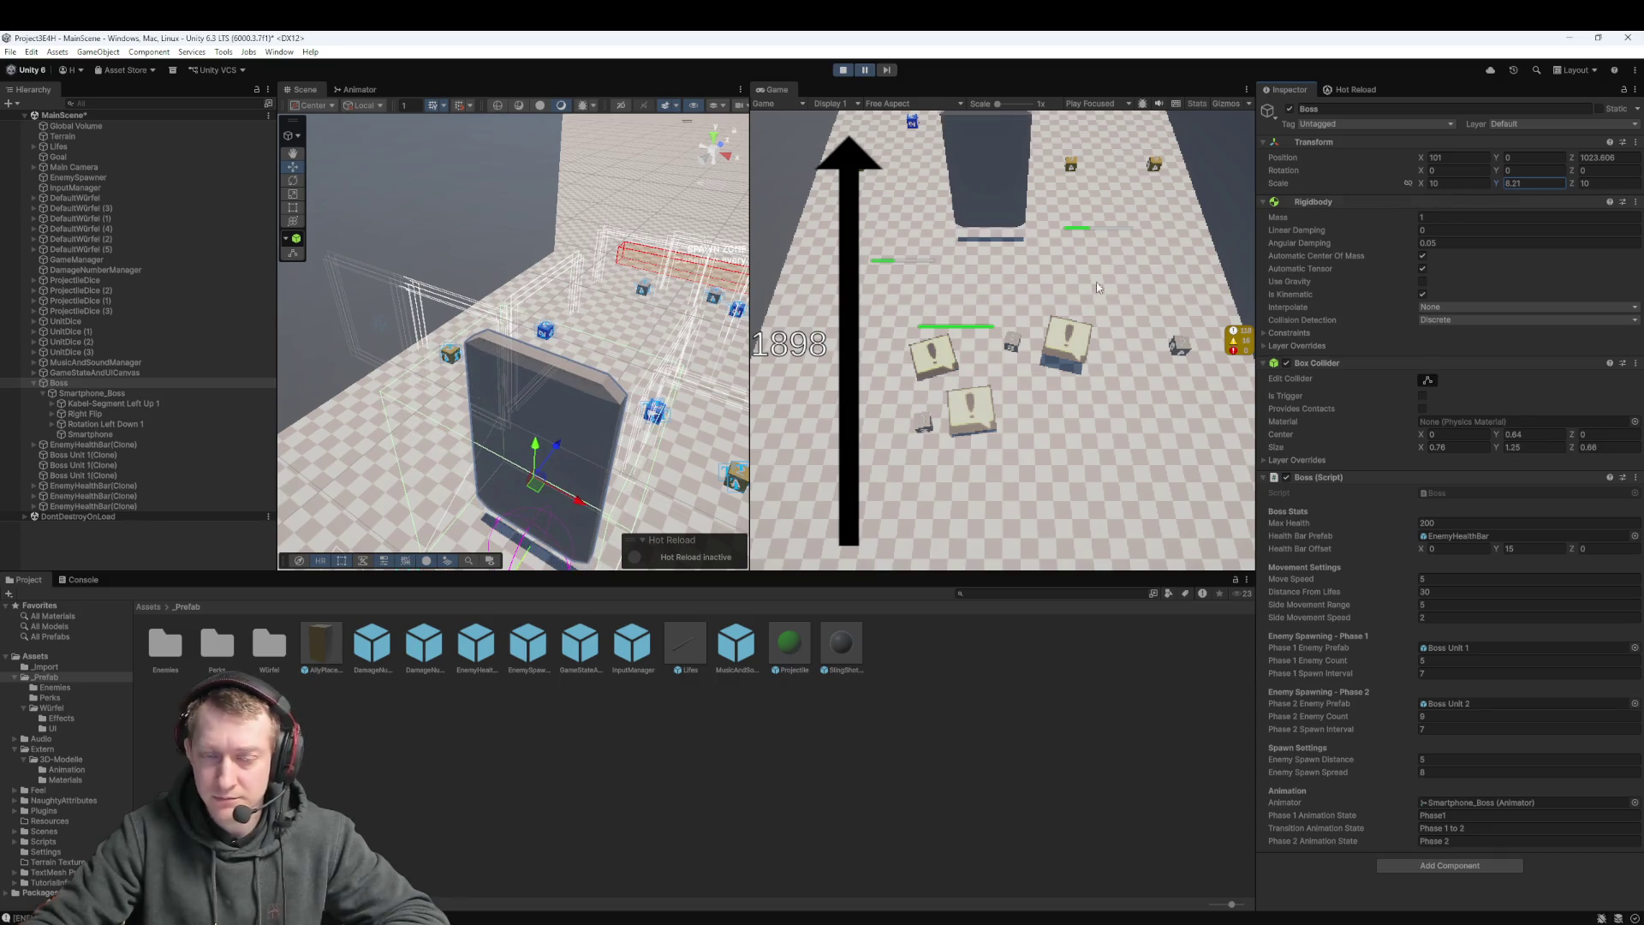
{"action": "mouse_move", "coordinate": [571, 343]}
{"action": "left_mouse_down"}
{"action": "mouse_move", "coordinate": [451, 312]}
{"action": "mouse_move", "coordinate": [520, 383]}
{"action": "mouse_move", "coordinate": [642, 368]}
{"action": "left_mouse_up"}
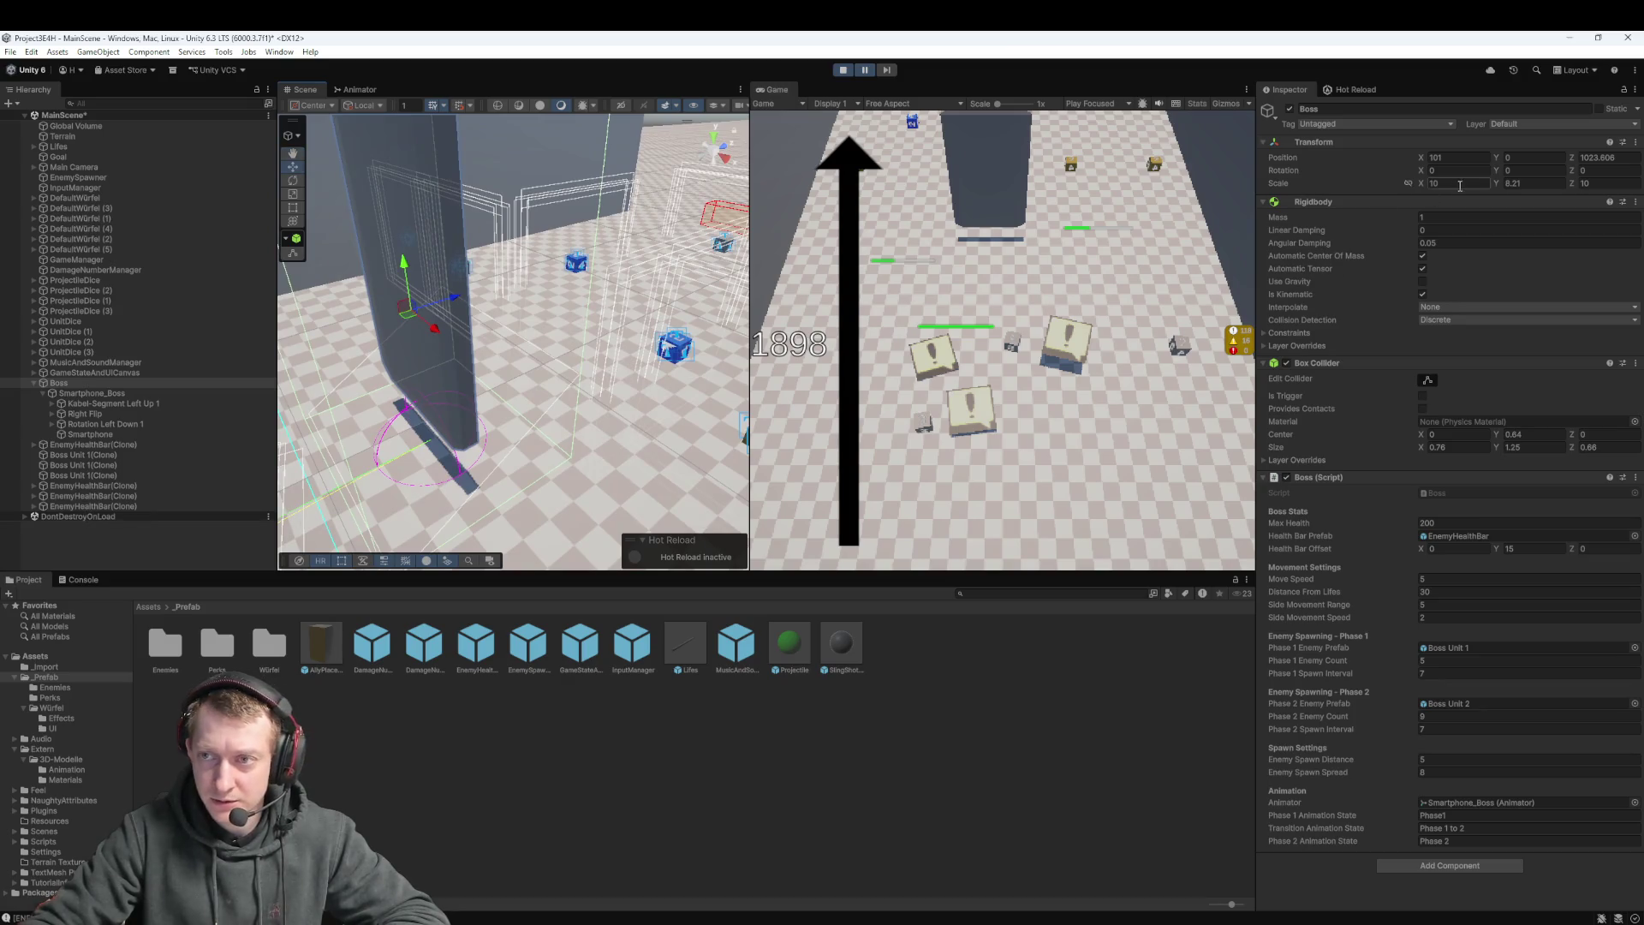
{"action": "mouse_move", "coordinate": [1491, 184]}
{"action": "left_mouse_down"}
{"action": "mouse_move", "coordinate": [1381, 204]}
{"action": "mouse_move", "coordinate": [1440, 185]}
{"action": "left_mouse_up"}
{"action": "mouse_move", "coordinate": [631, 292]}
{"action": "left_mouse_down"}
{"action": "mouse_move", "coordinate": [646, 322]}
{"action": "mouse_move", "coordinate": [622, 323]}
{"action": "mouse_move", "coordinate": [613, 350]}
{"action": "mouse_move", "coordinate": [592, 324]}
{"action": "mouse_move", "coordinate": [568, 337]}
{"action": "left_mouse_up"}
{"action": "scroll", "coordinate": [624, 325], "scroll_direction": "down", "scroll_amount": 5}
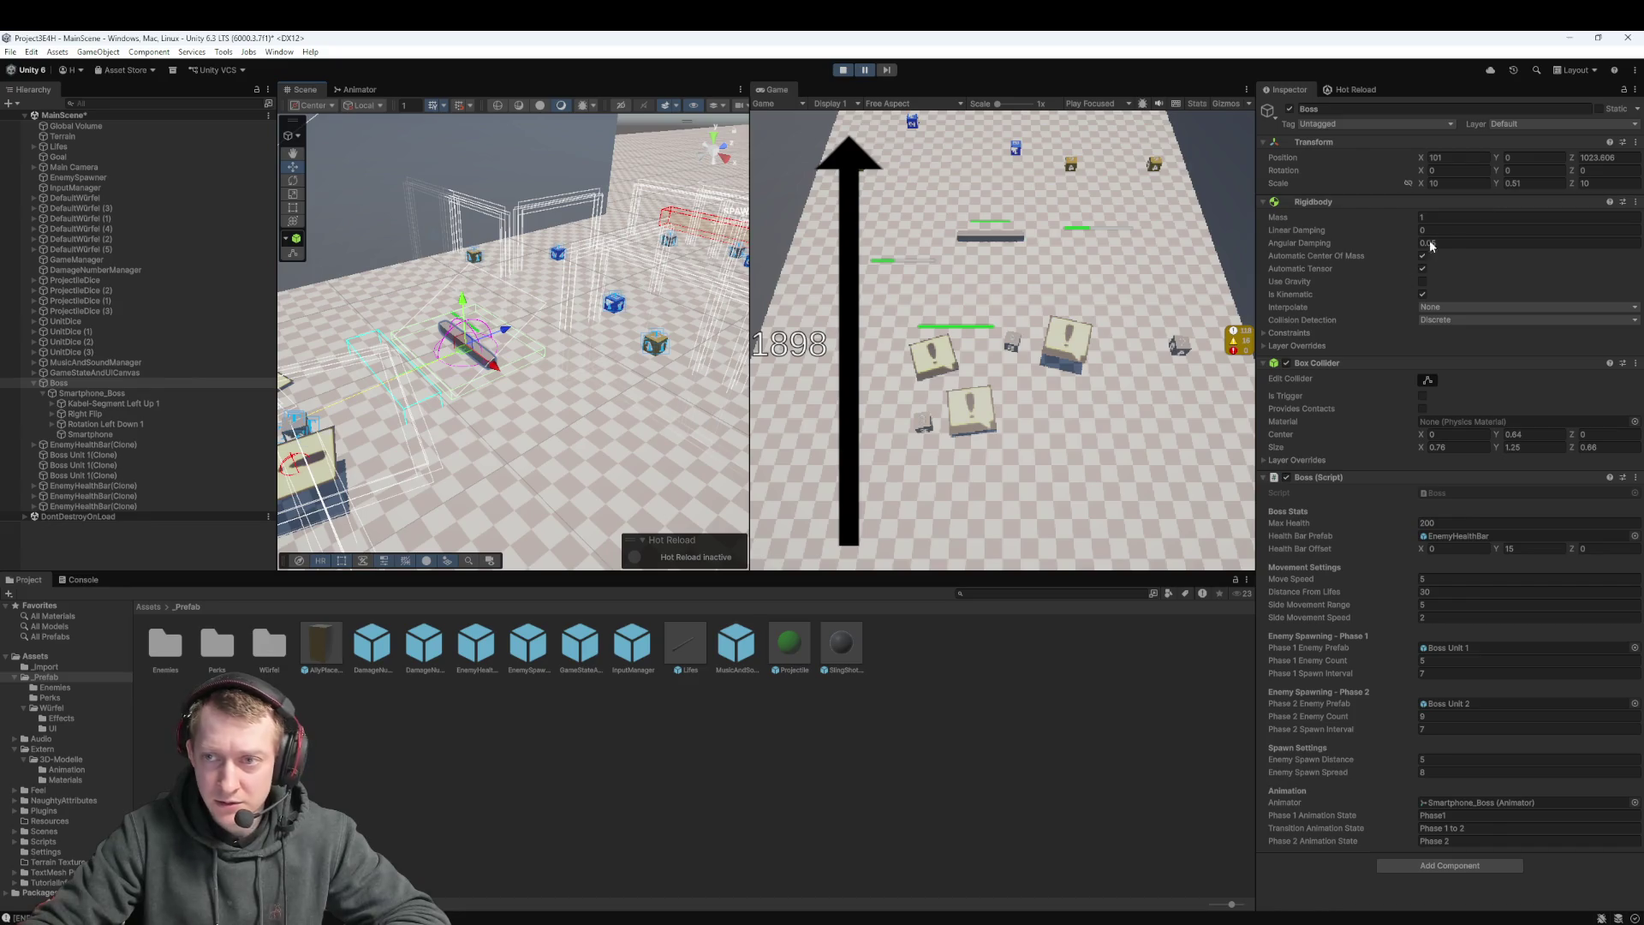
Enter 0.27 as the Boss's Scale Y and select the EnemyHealth slider
{"action": "left_click", "coordinate": [1498, 185]}
{"action": "type", "text": "-0.6"}
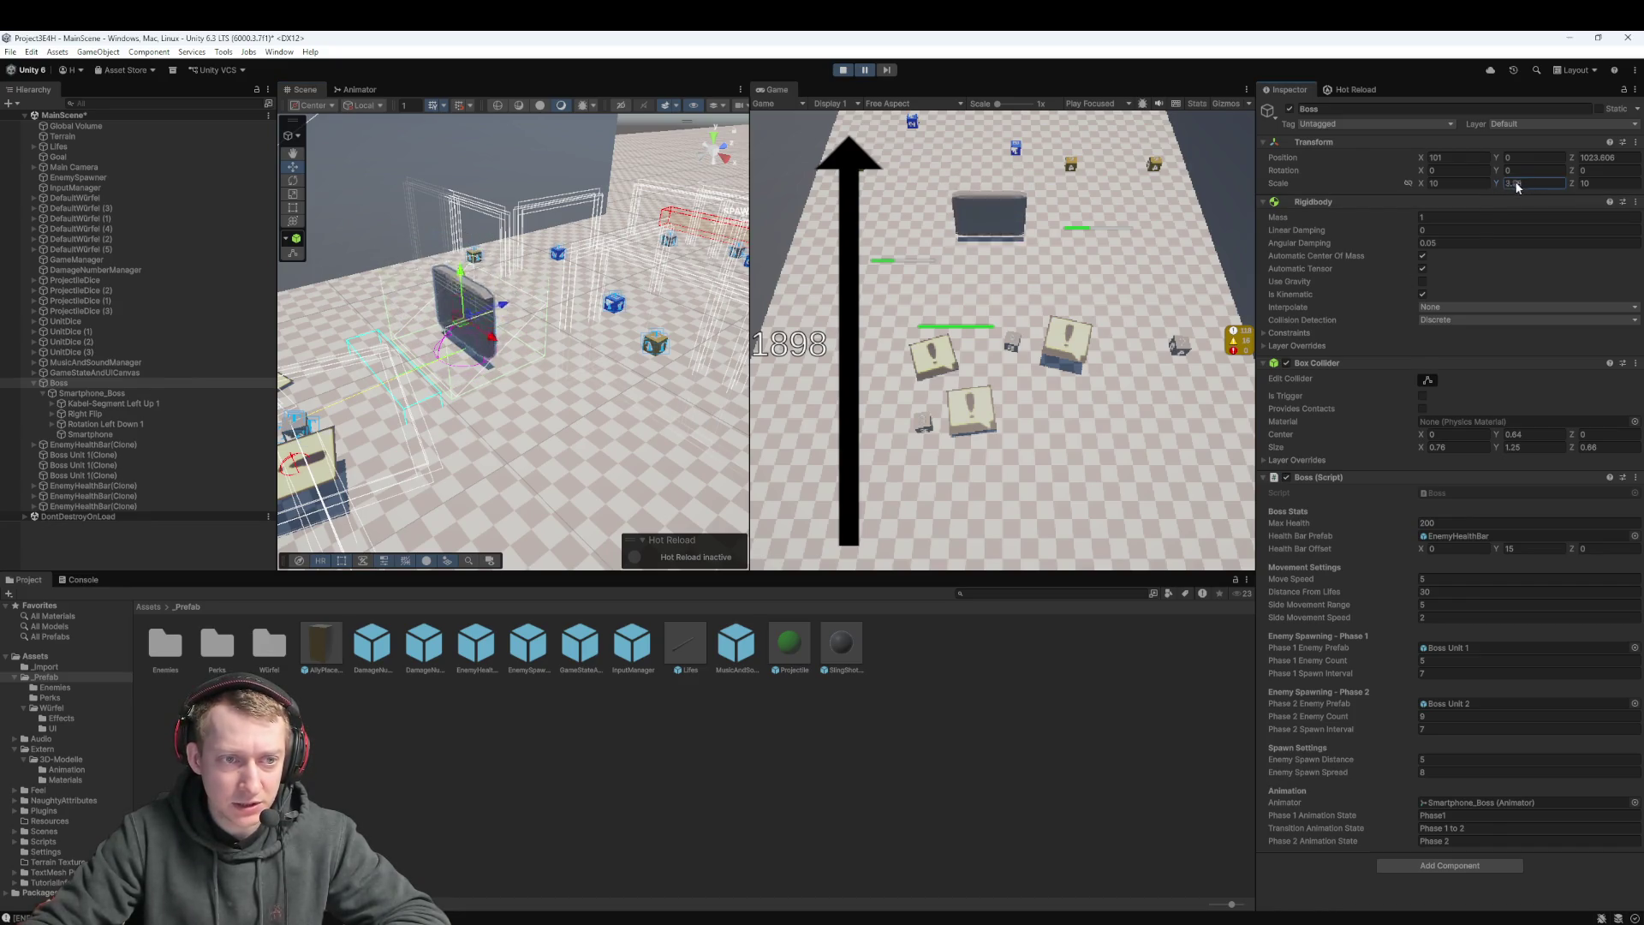
{"action": "key", "text": "BackSpace"}
{"action": "key", "text": "BackSpace"}
{"action": "key", "text": "BackSpace"}
{"action": "type", "text": "0.27"}
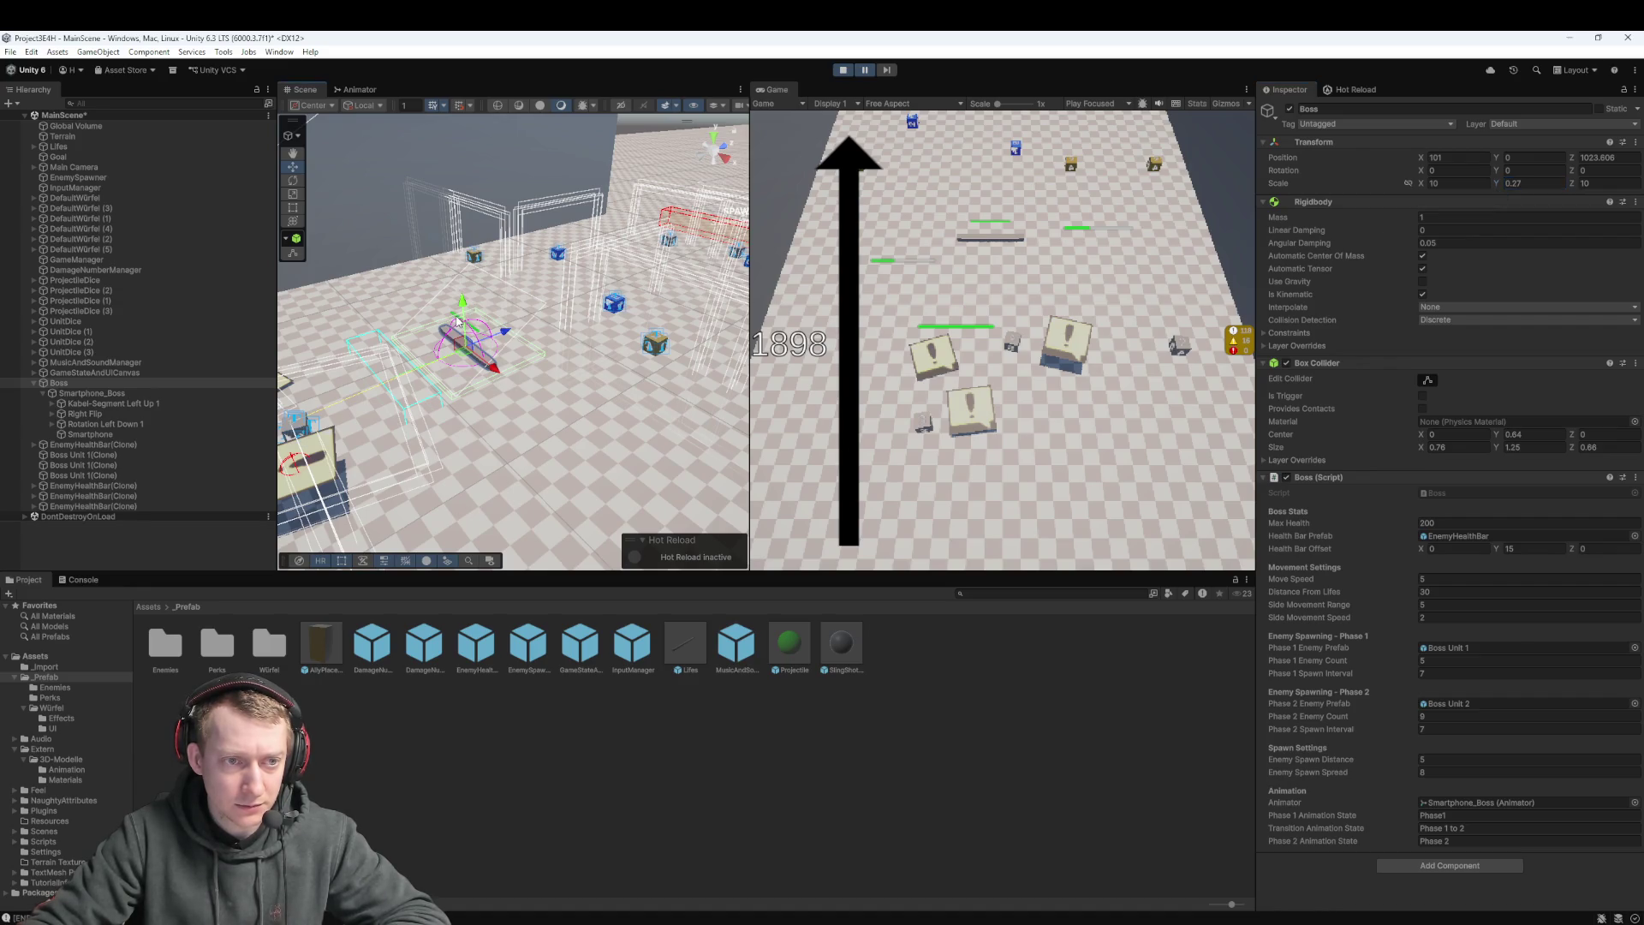
{"action": "left_click", "coordinate": [456, 321]}
{"action": "scroll", "coordinate": [446, 336], "scroll_direction": "up", "scroll_amount": 5}
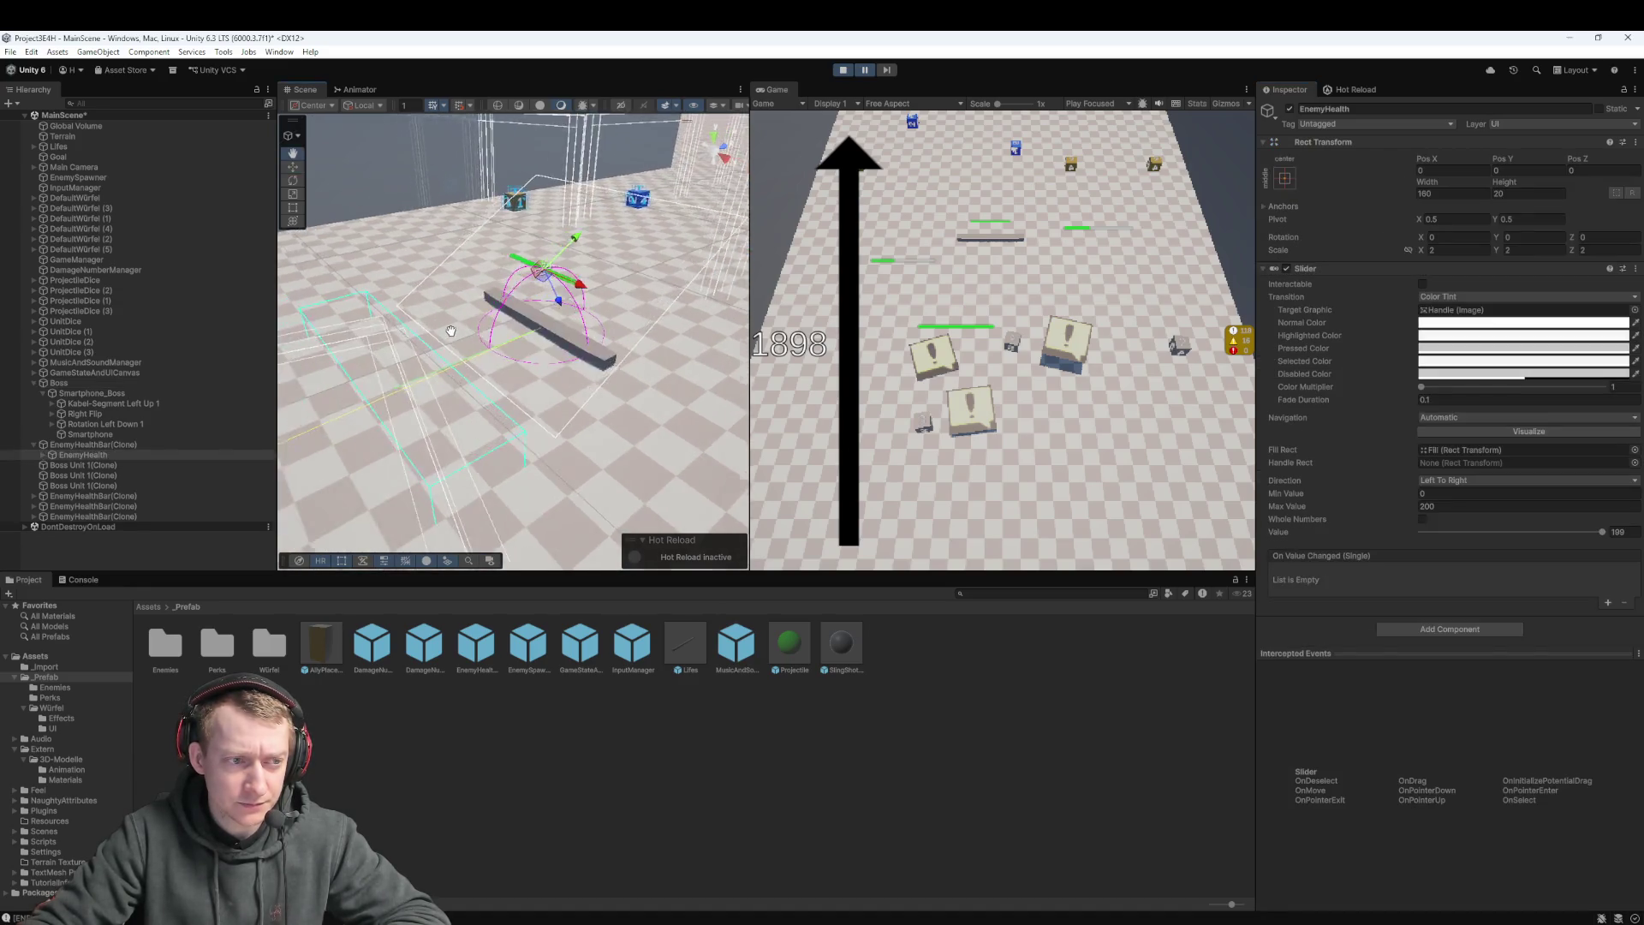
Drag the EnemyHealthBar(Clone) Pos Y upward, then stop Play mode
{"action": "left_click_drag", "start_coordinate": [450, 339], "coordinate": [435, 339]}
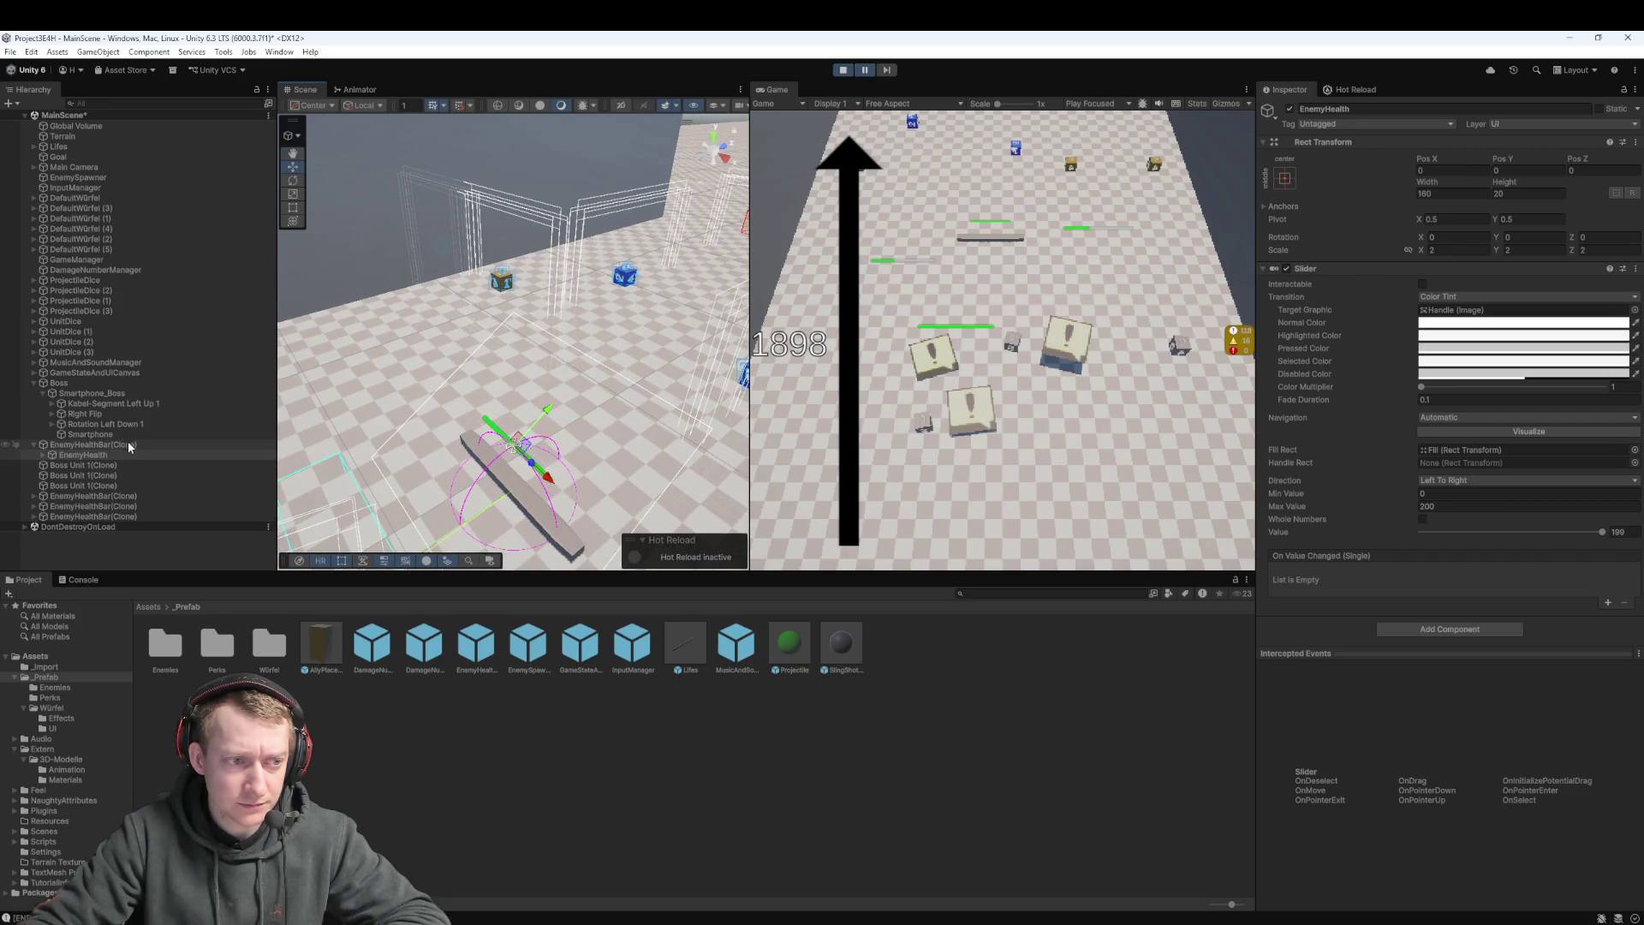
{"action": "left_click", "coordinate": [94, 444]}
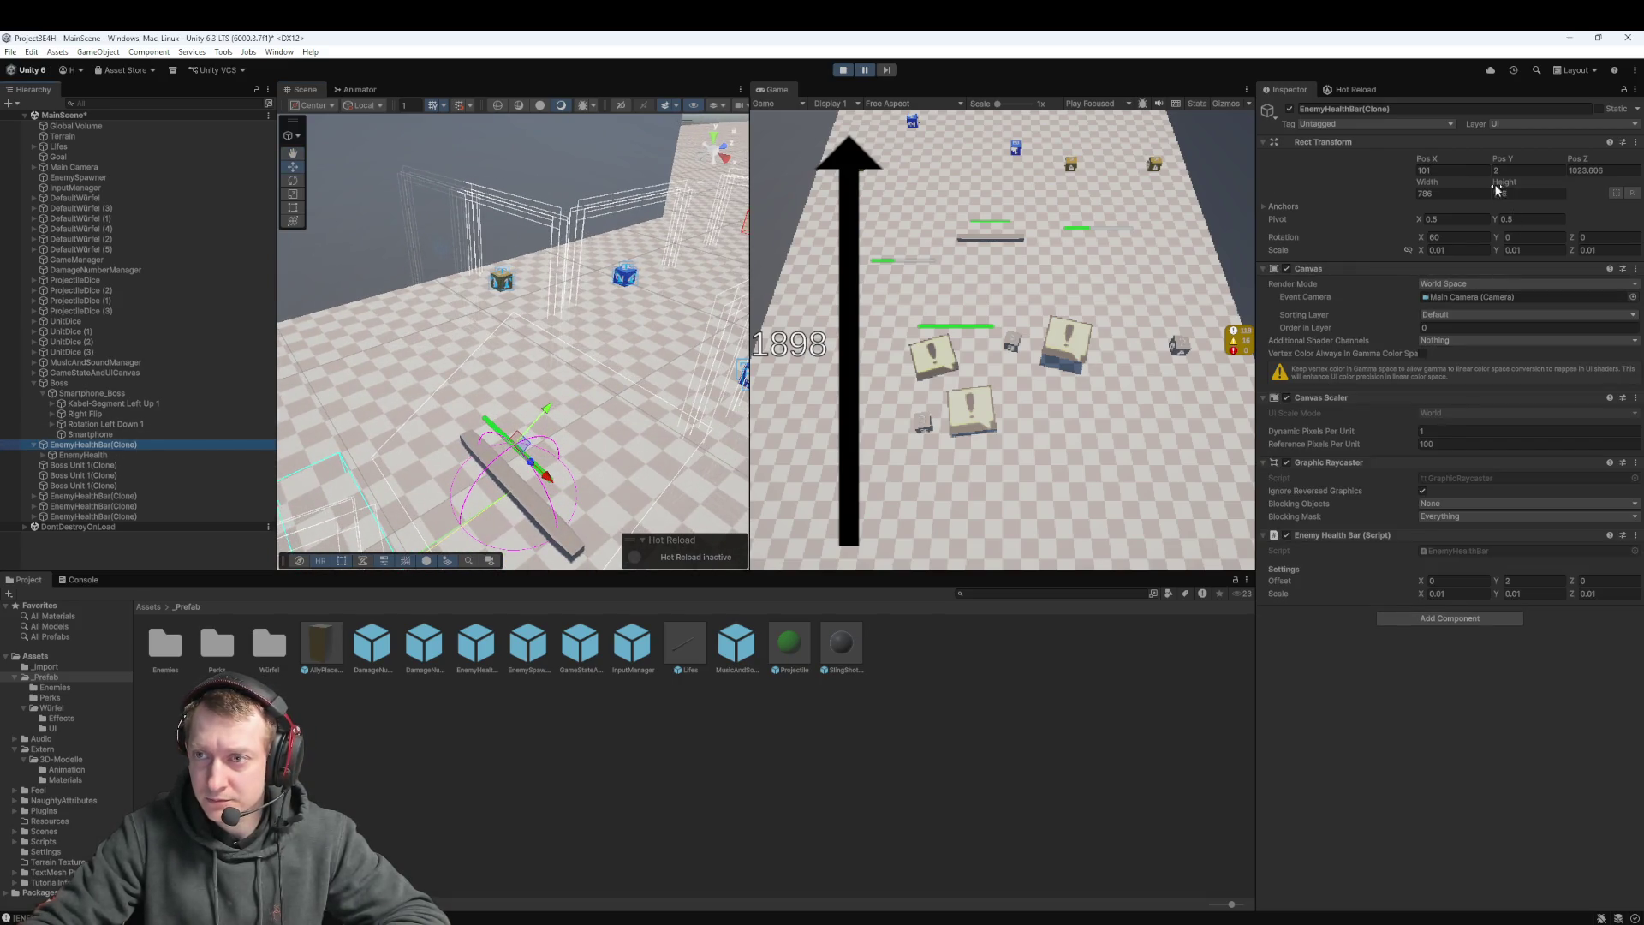
{"action": "mouse_move", "coordinate": [1502, 168]}
{"action": "left_mouse_down"}
{"action": "mouse_move", "coordinate": [1615, 155]}
{"action": "mouse_move", "coordinate": [1511, 162]}
{"action": "left_mouse_up"}
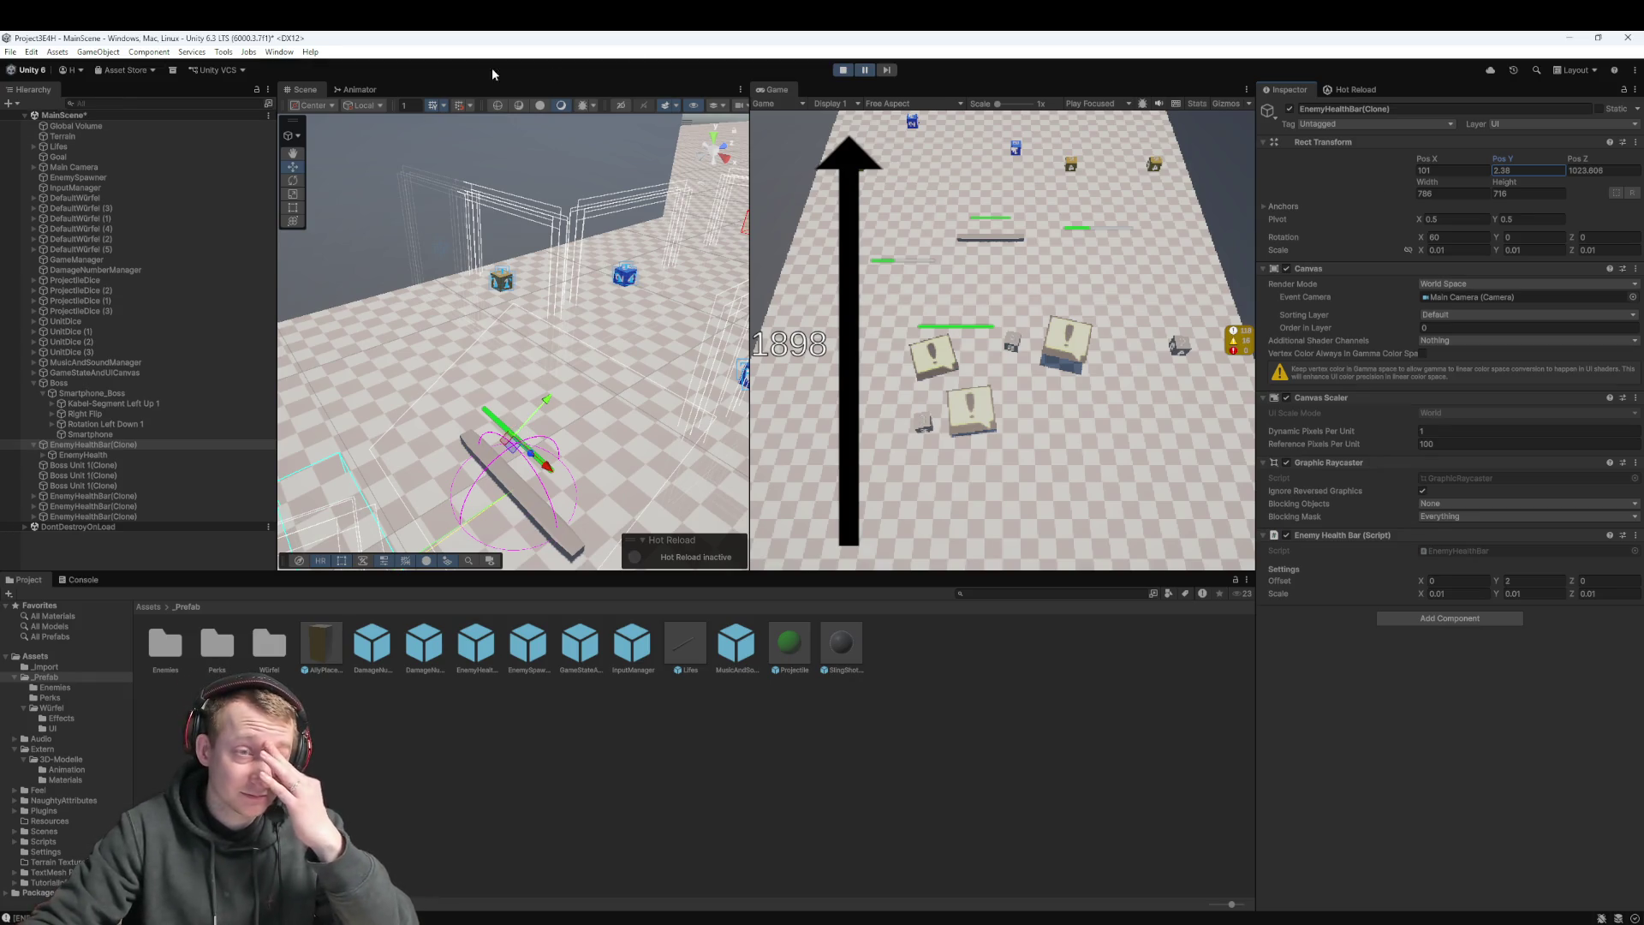
{"action": "left_click", "coordinate": [843, 71]}
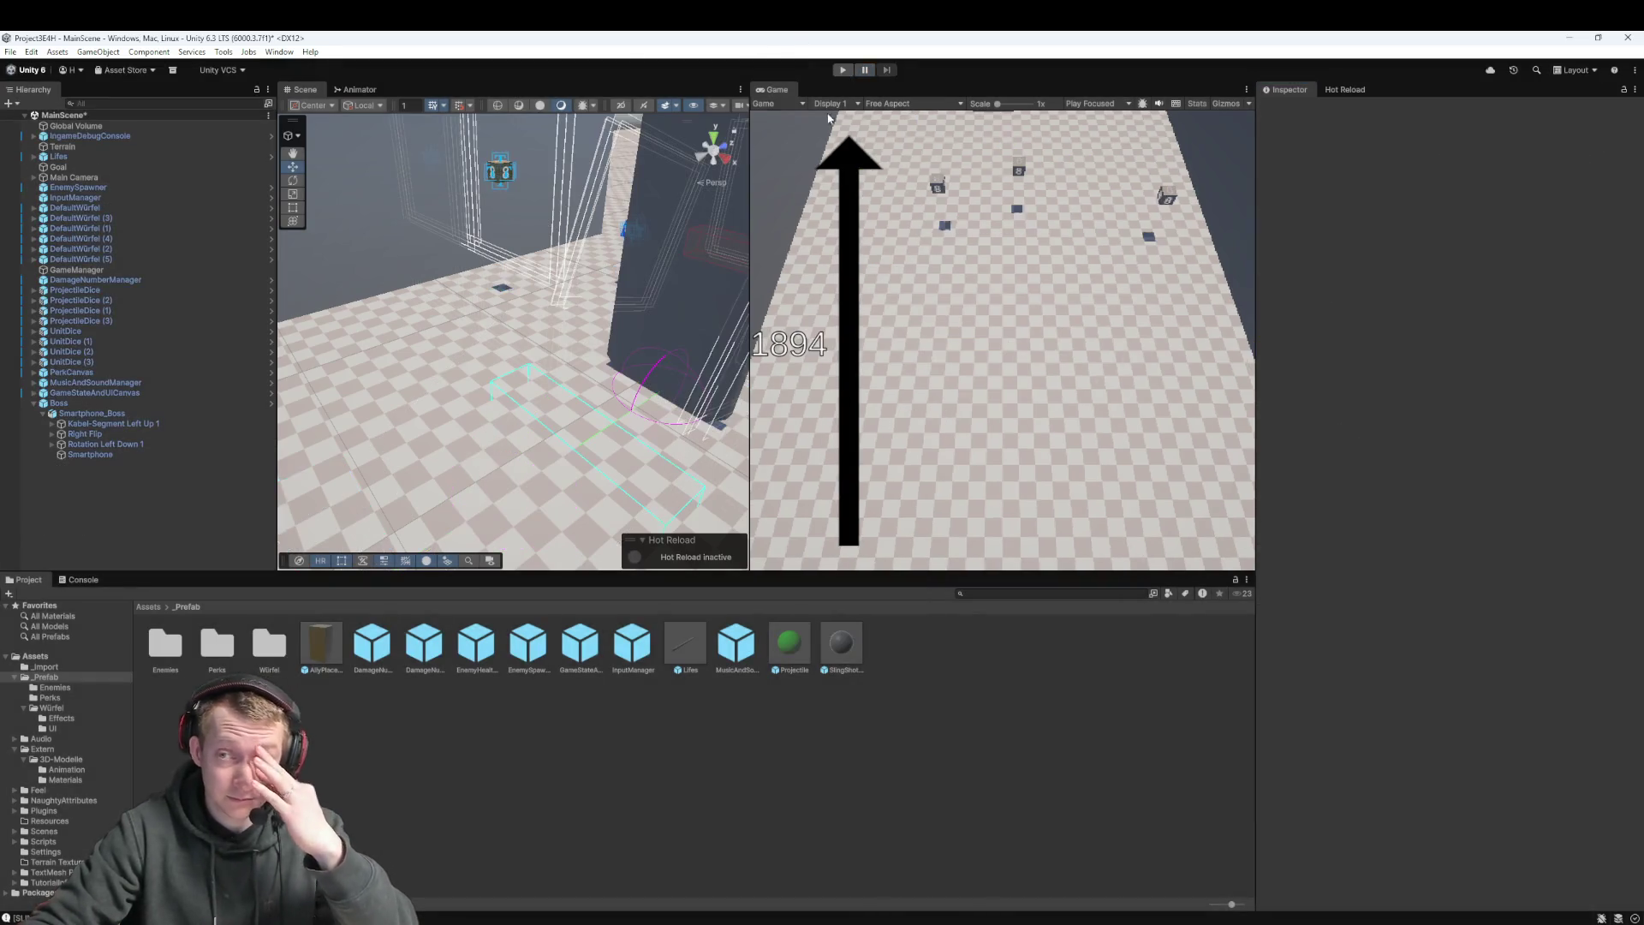
Open the EnemyHealthBar prefab, confirm root Offset Y 10, and show Canvas Render Mode options
{"action": "left_click", "coordinate": [77, 403]}
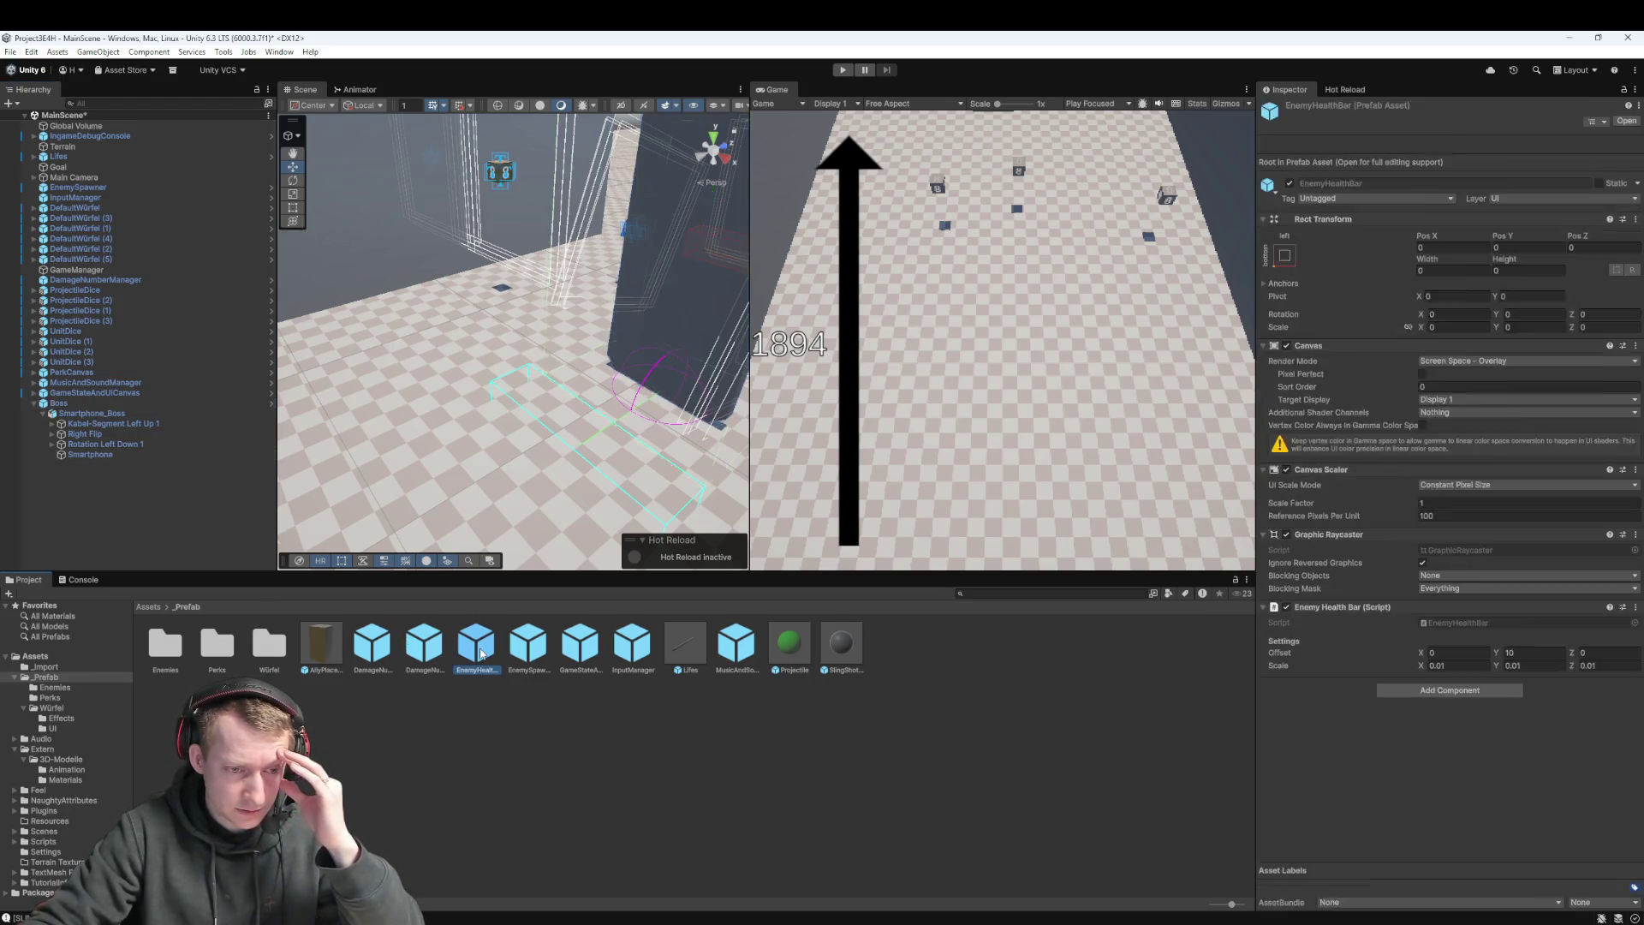
{"action": "double_click", "coordinate": [476, 642]}
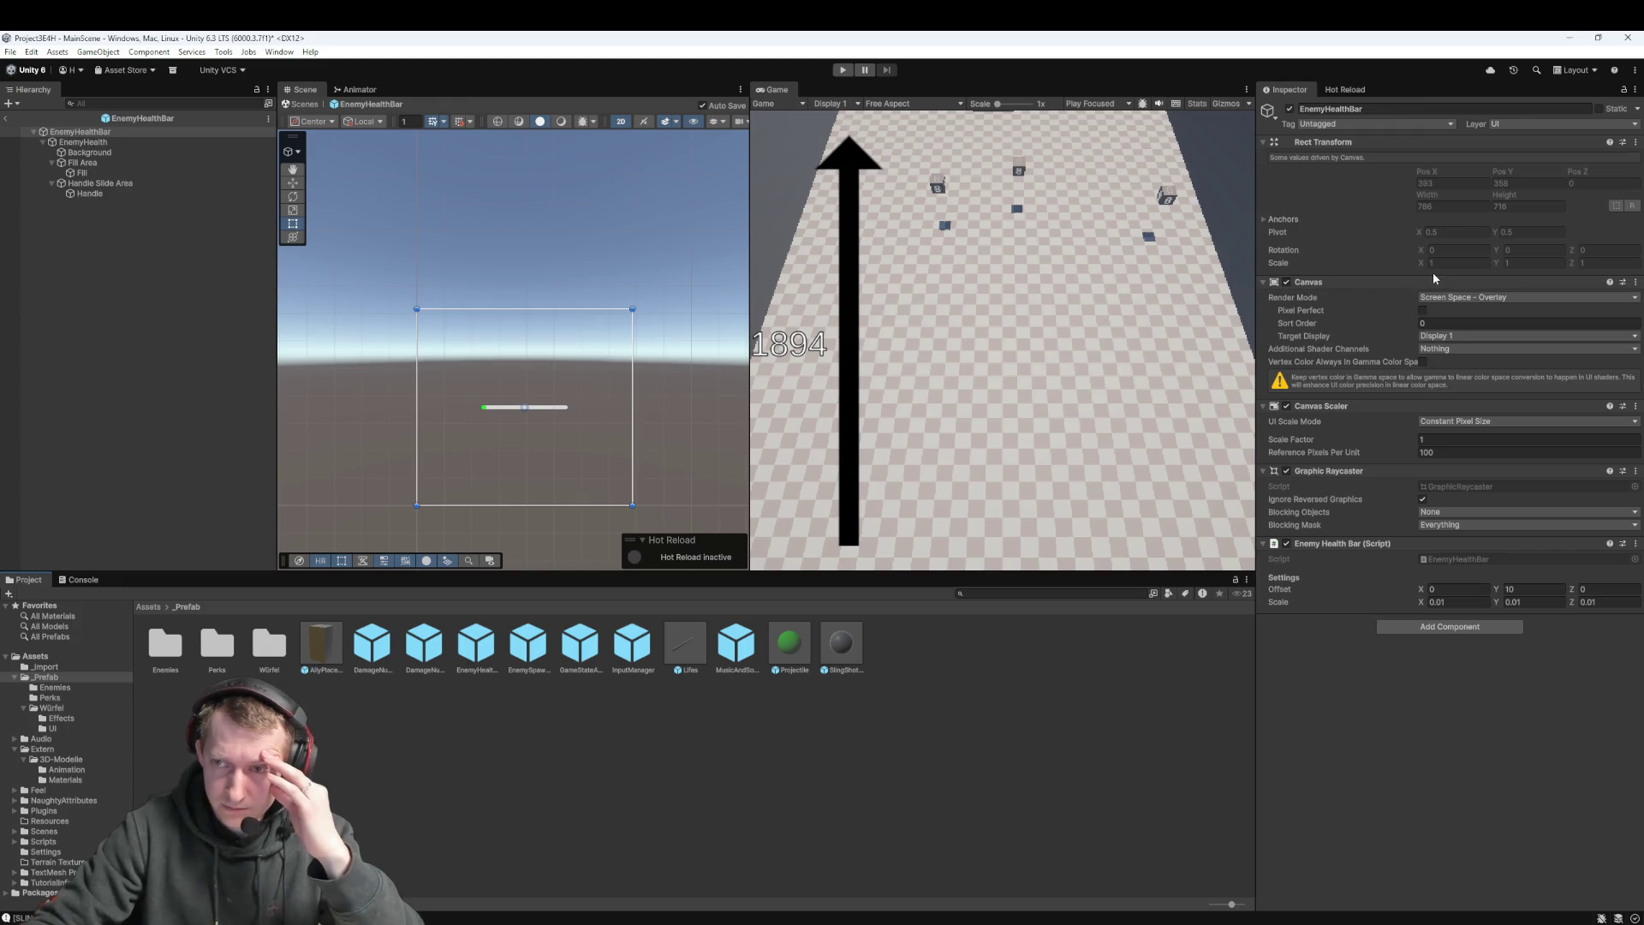
{"action": "left_click", "coordinate": [147, 142]}
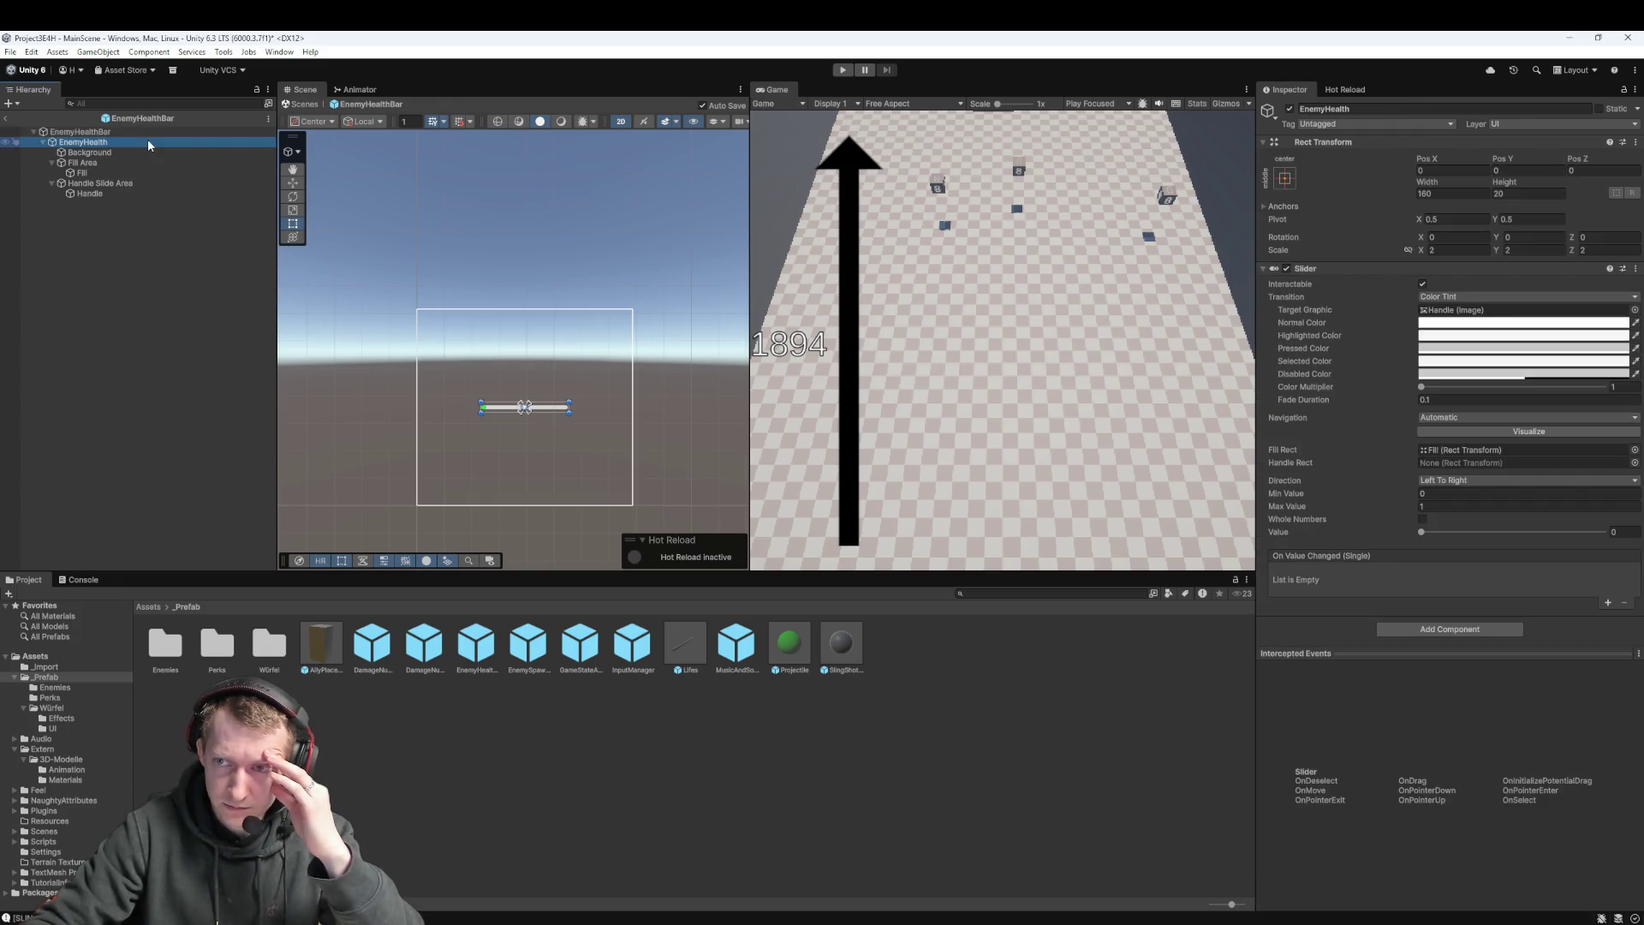
{"action": "left_click", "coordinate": [147, 128]}
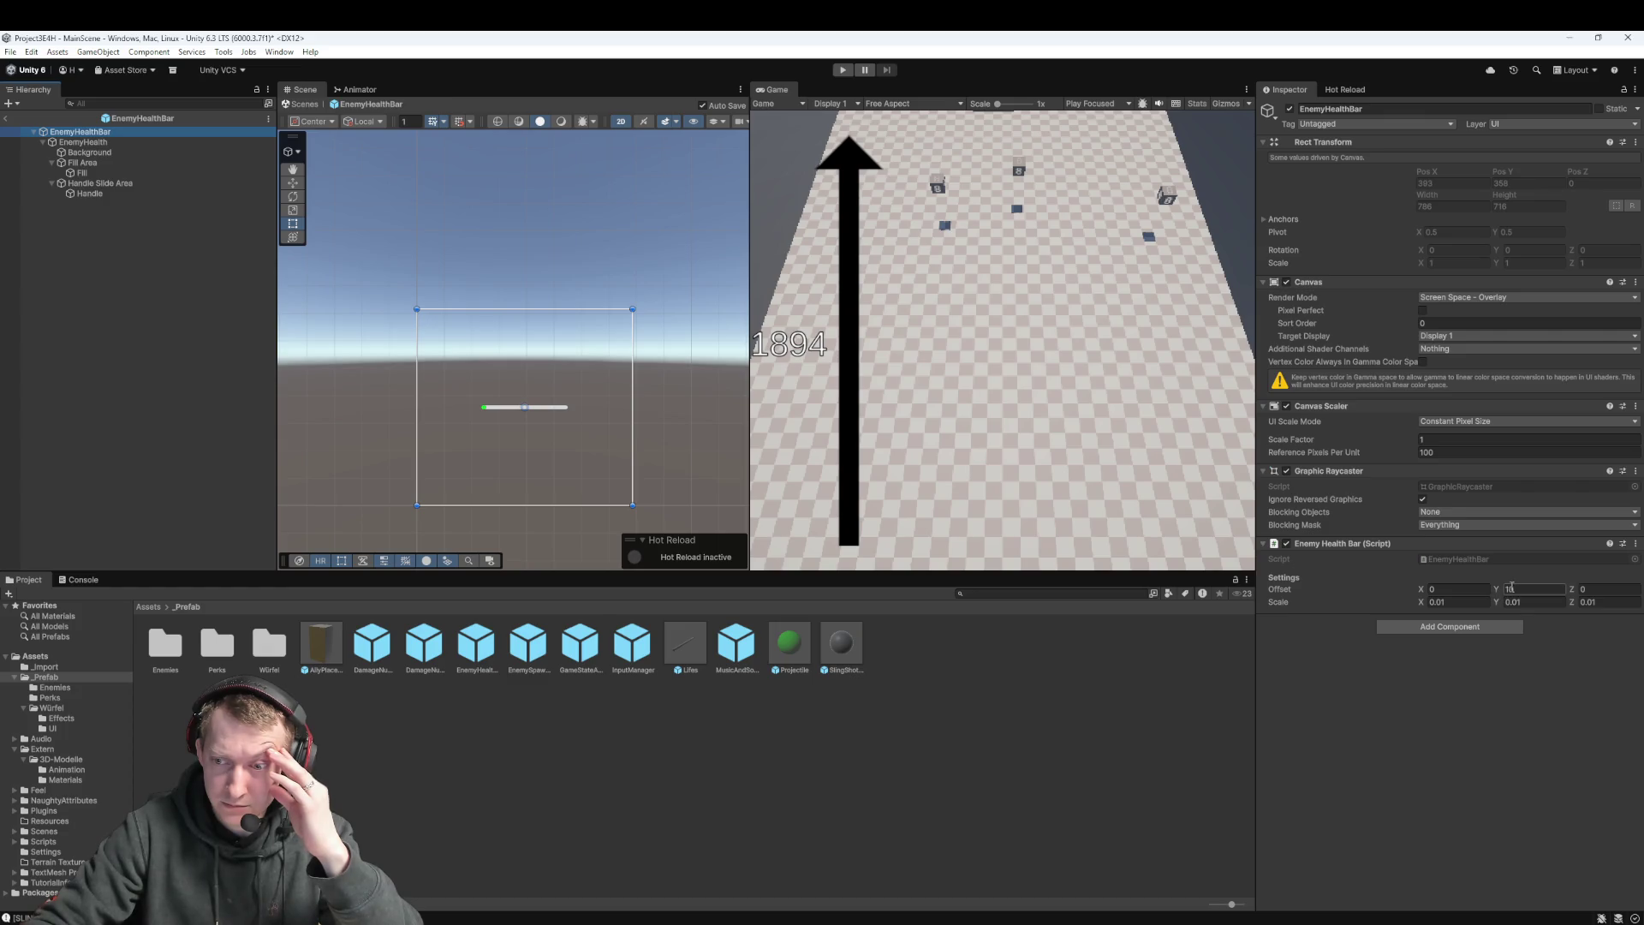
{"action": "key", "text": "Return"}
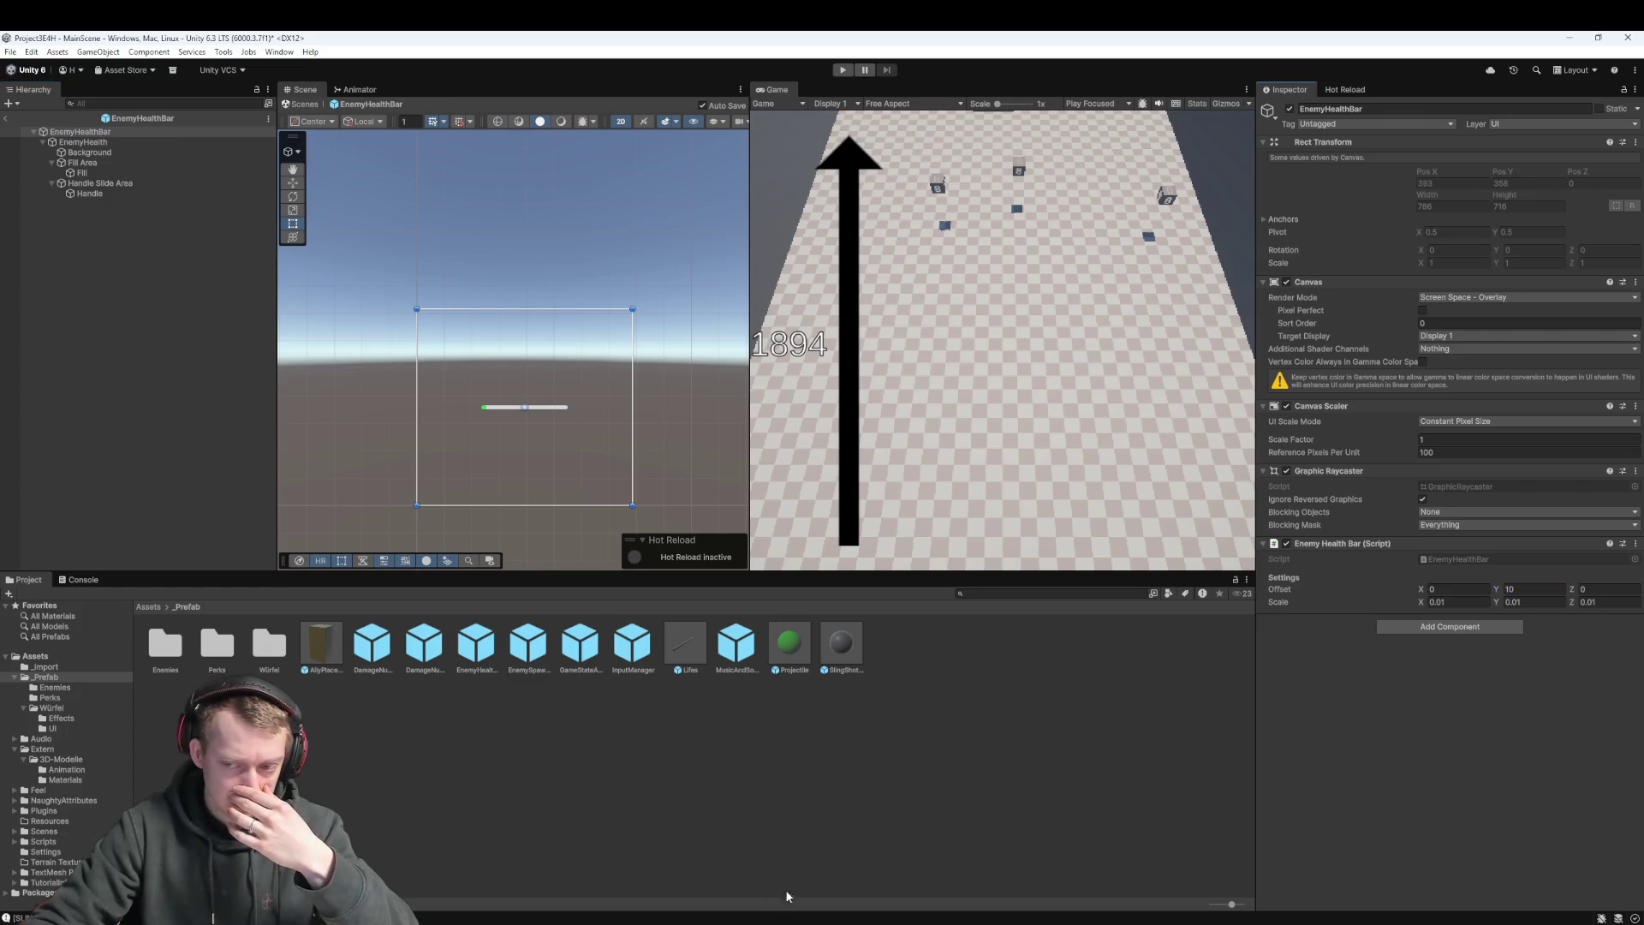
{"action": "left_click", "coordinate": [1461, 298]}
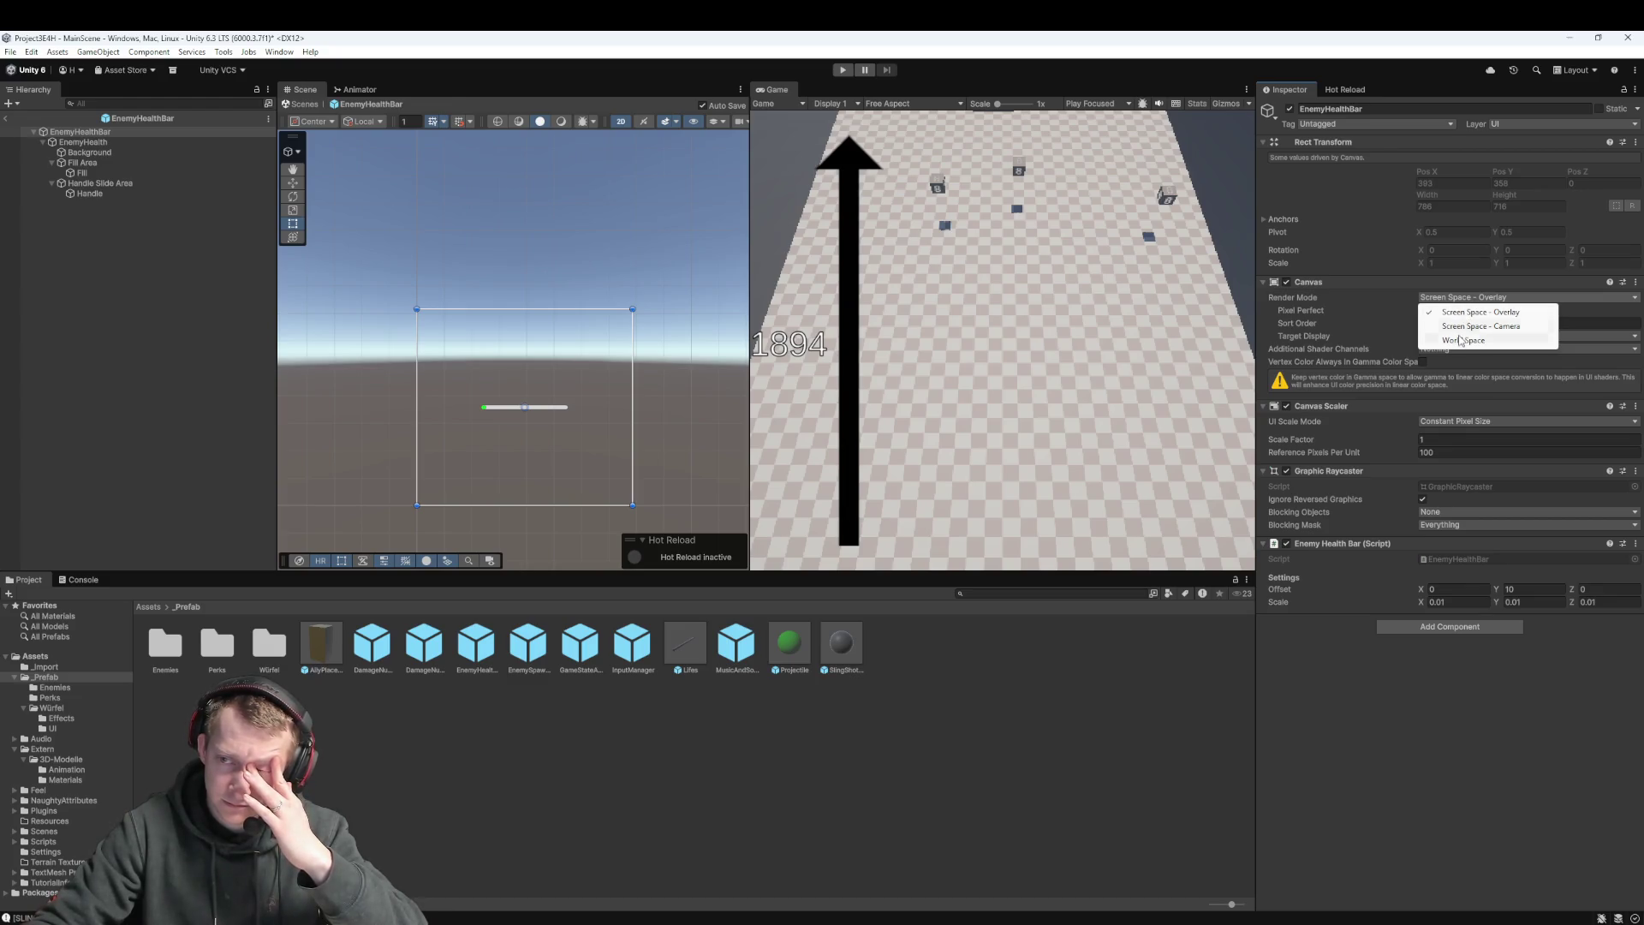
{"action": "left_click", "coordinate": [1463, 340]}
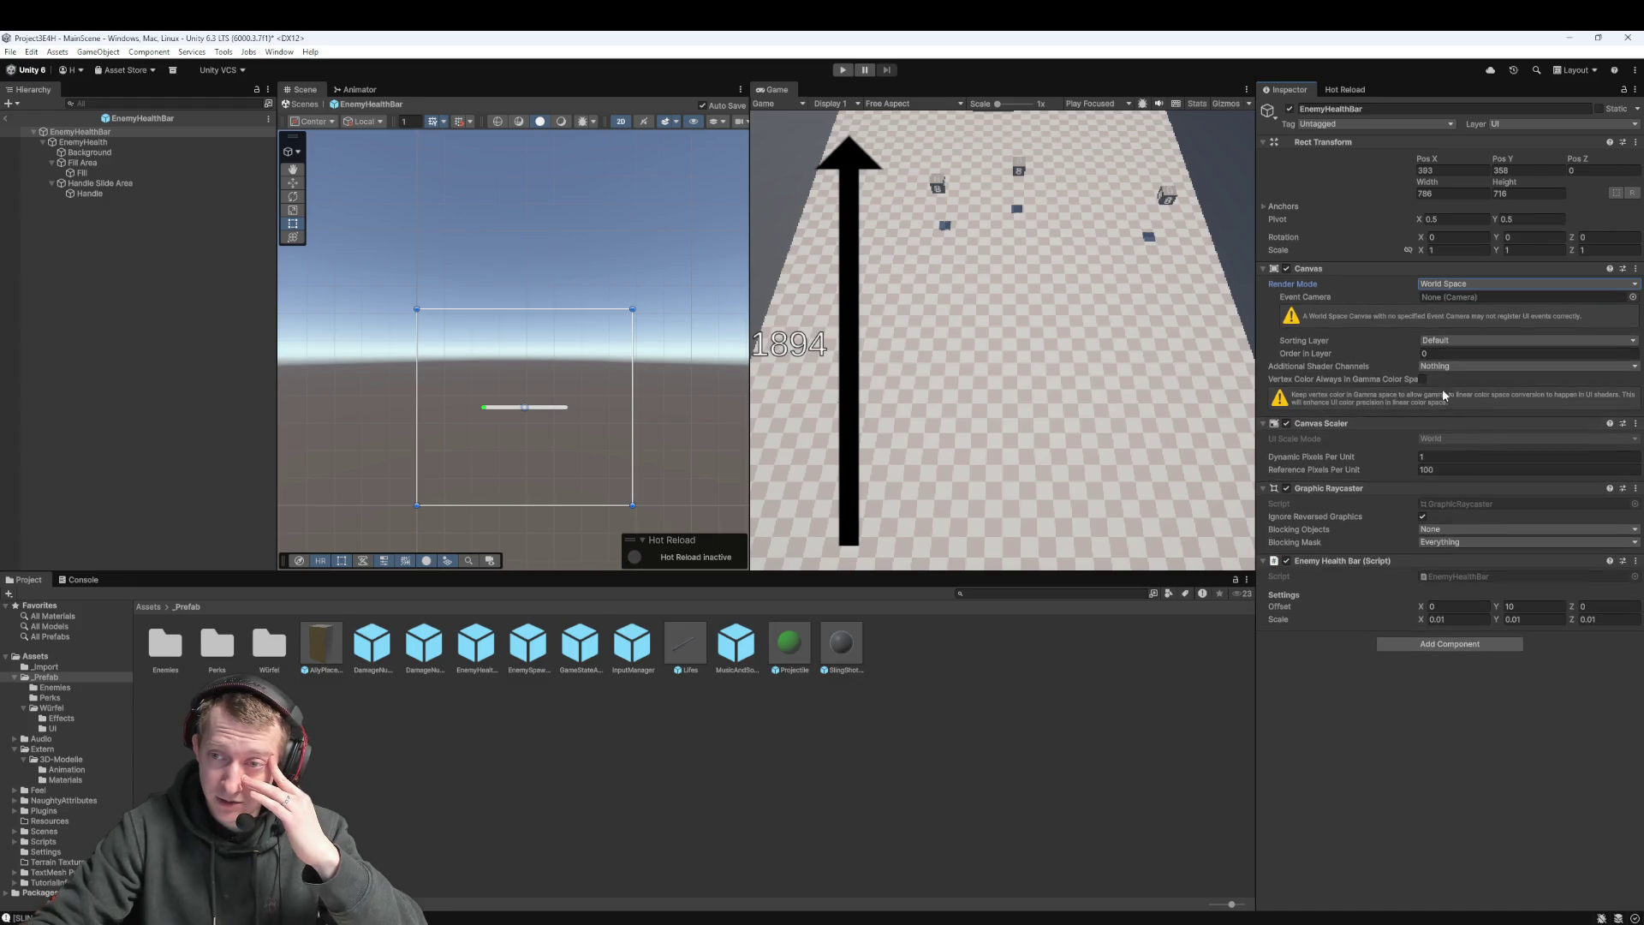
{"action": "left_click", "coordinate": [1450, 285]}
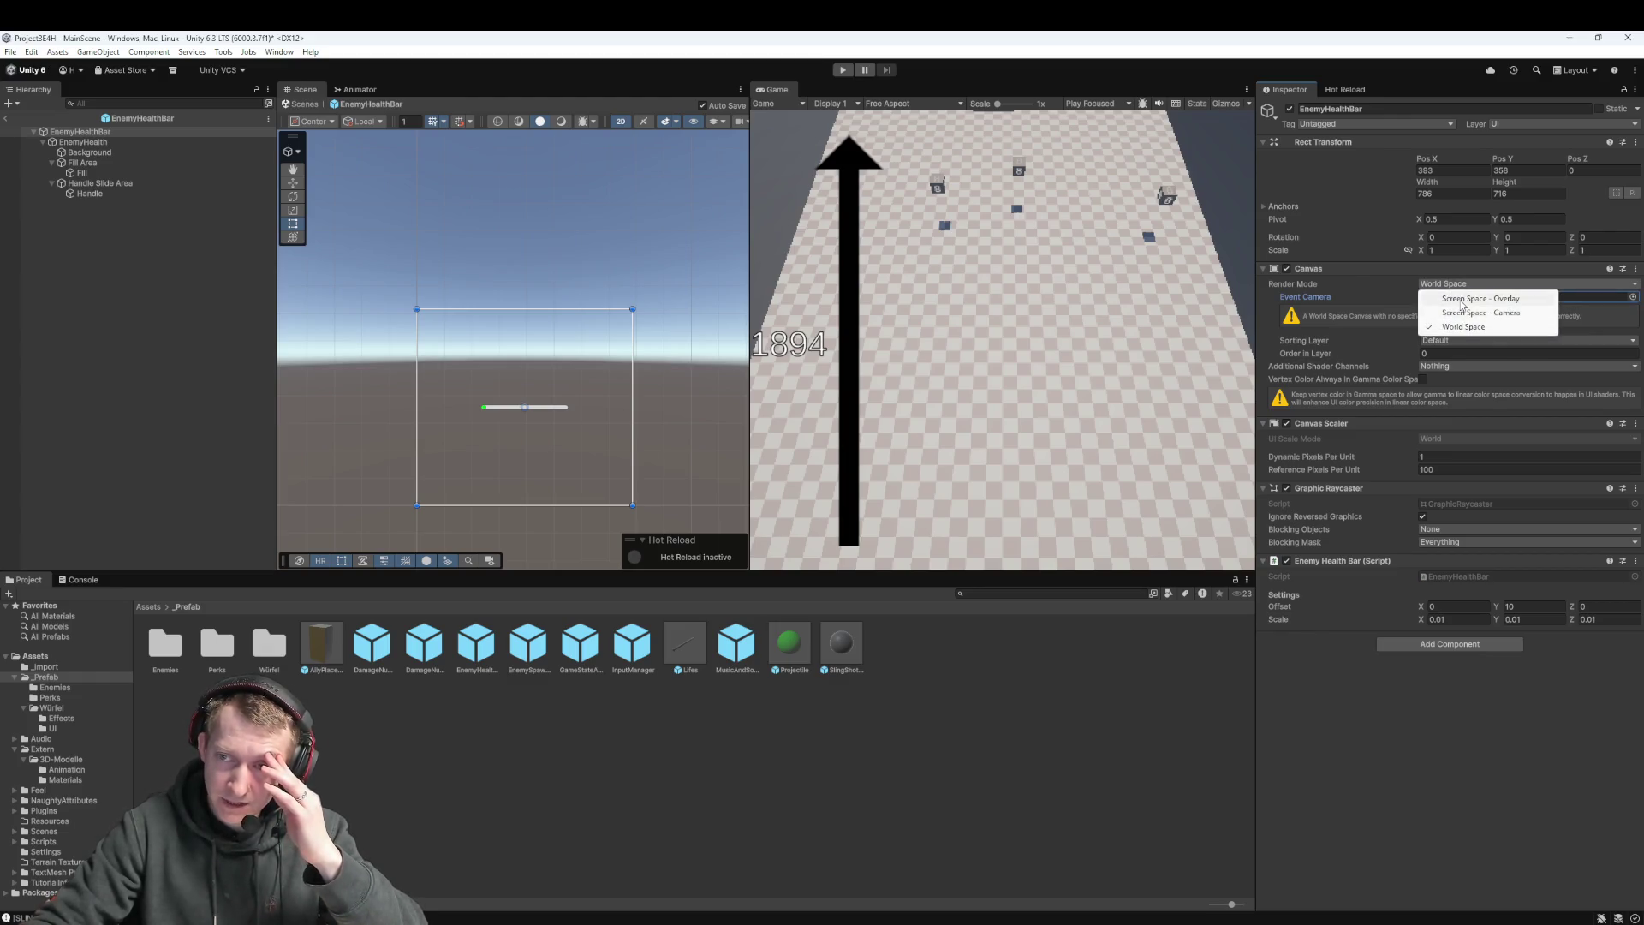
{"action": "left_click", "coordinate": [1461, 299]}
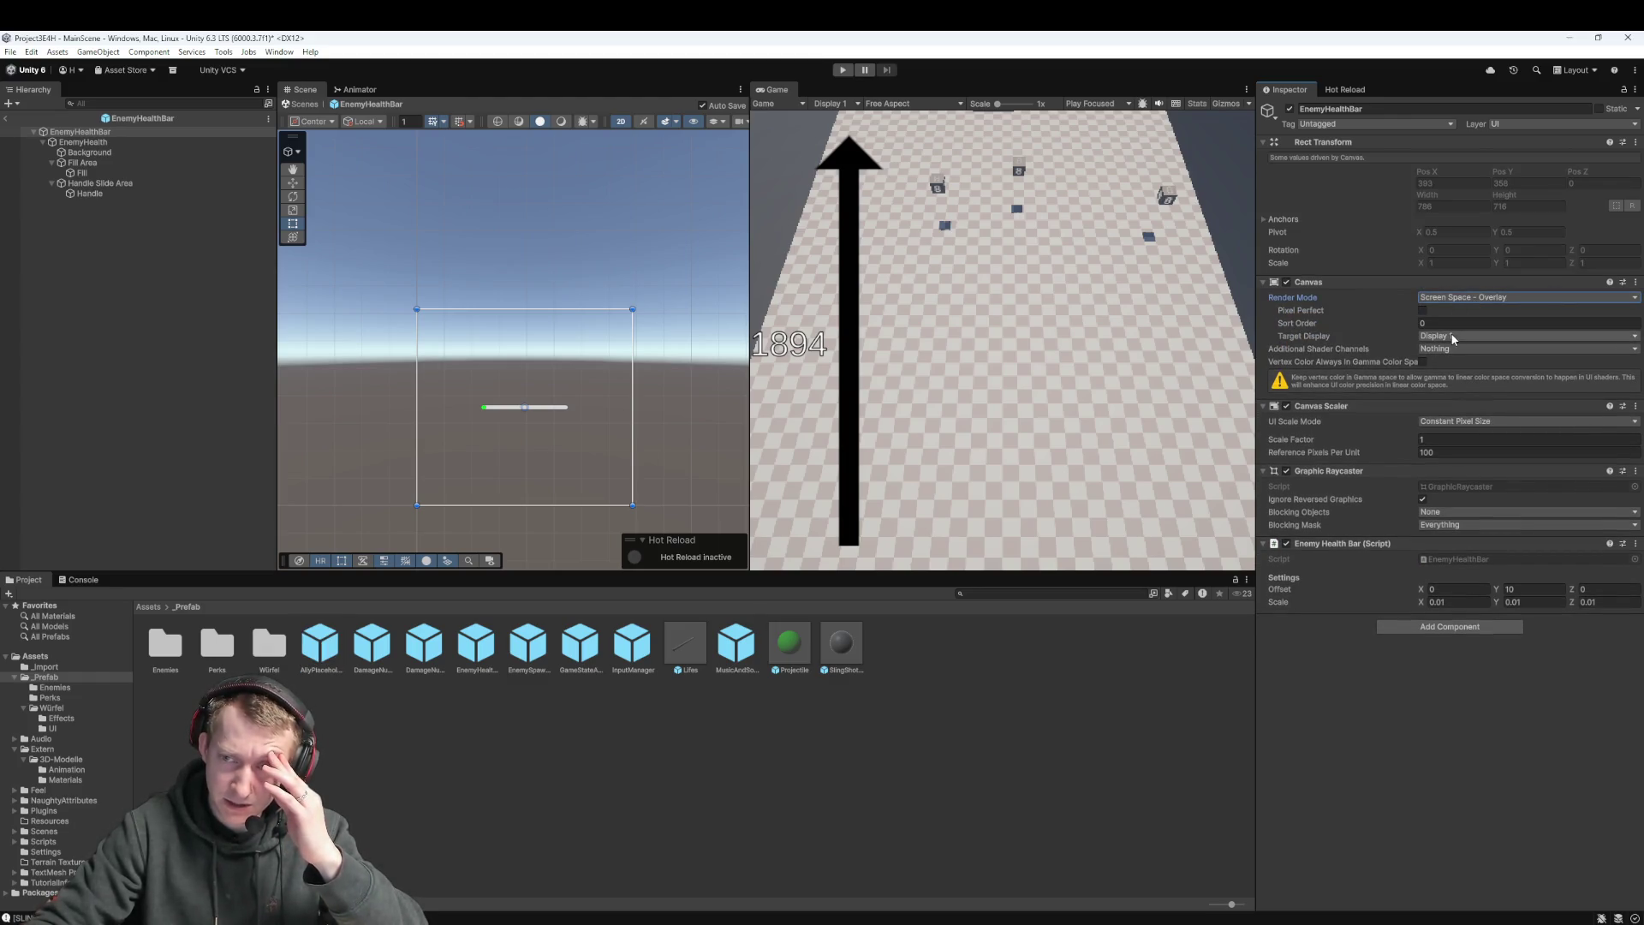
{"action": "left_click", "coordinate": [1453, 337]}
{"action": "left_click", "coordinate": [1453, 337]}
{"action": "left_click", "coordinate": [1447, 335]}
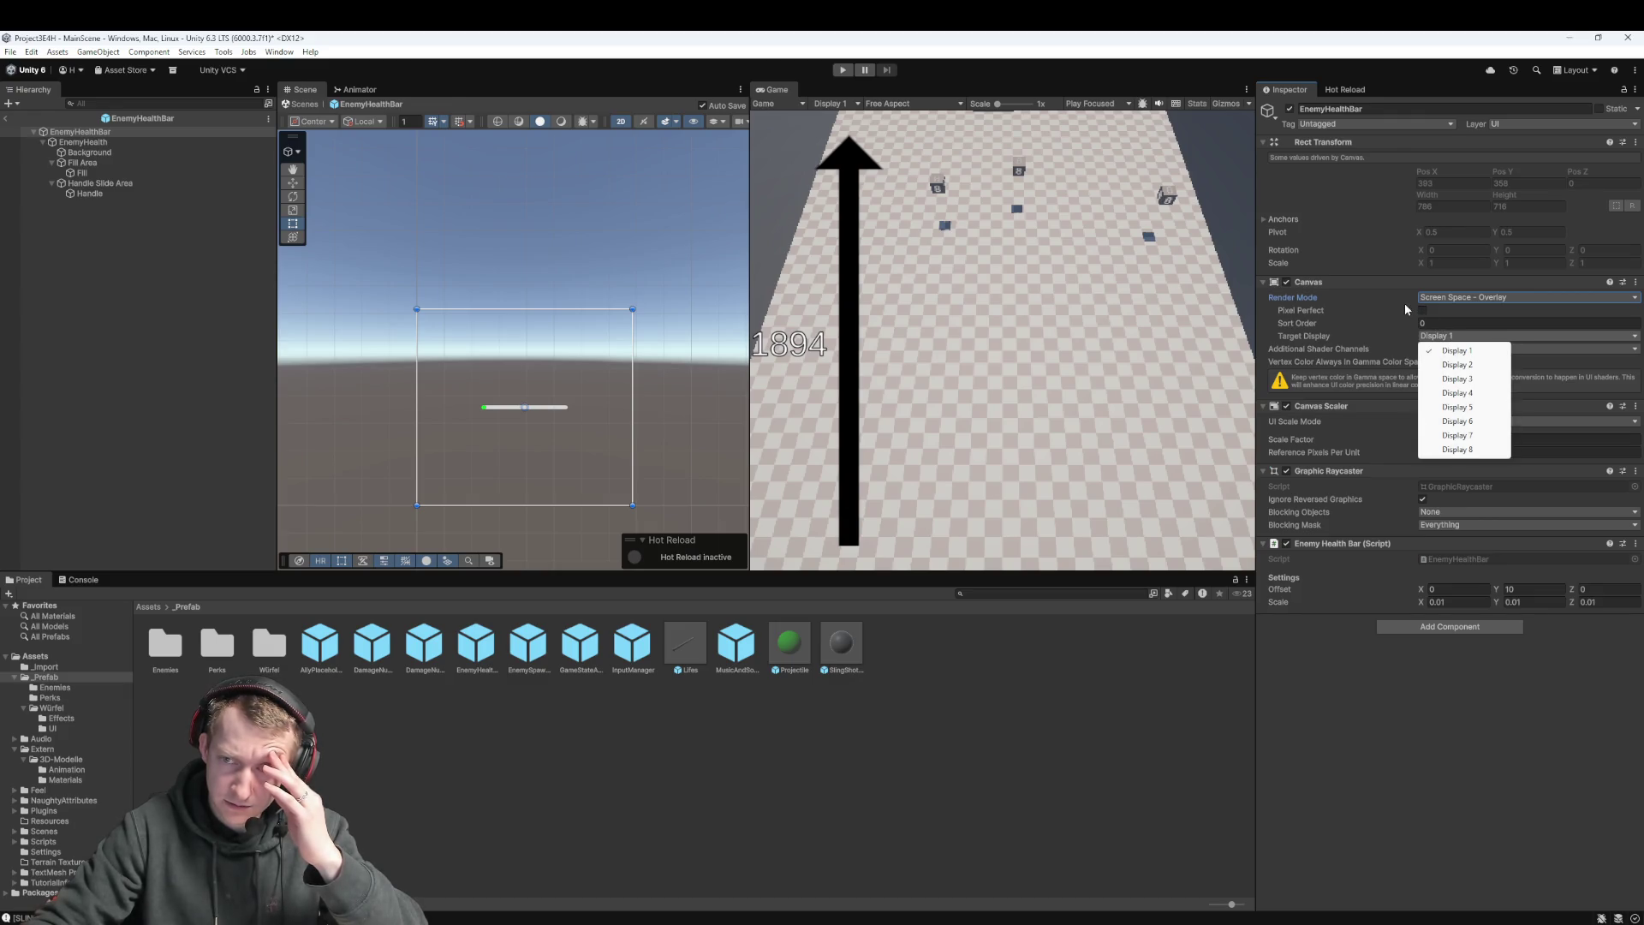
{"action": "left_click", "coordinate": [1409, 724]}
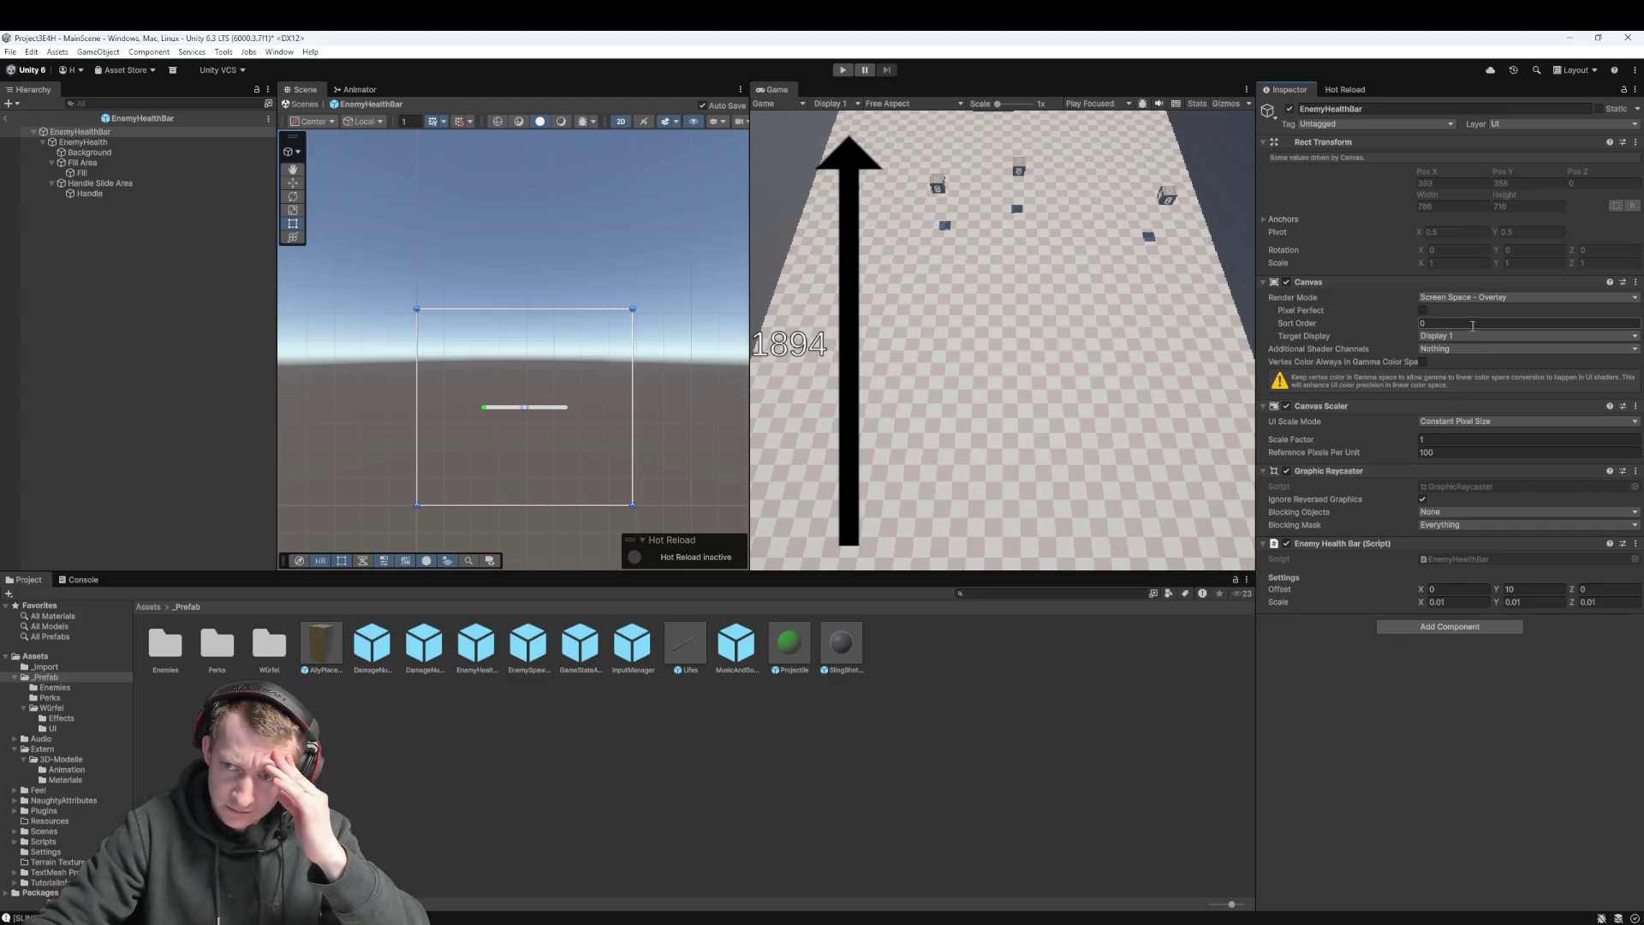
{"action": "left_click", "coordinate": [1484, 298]}
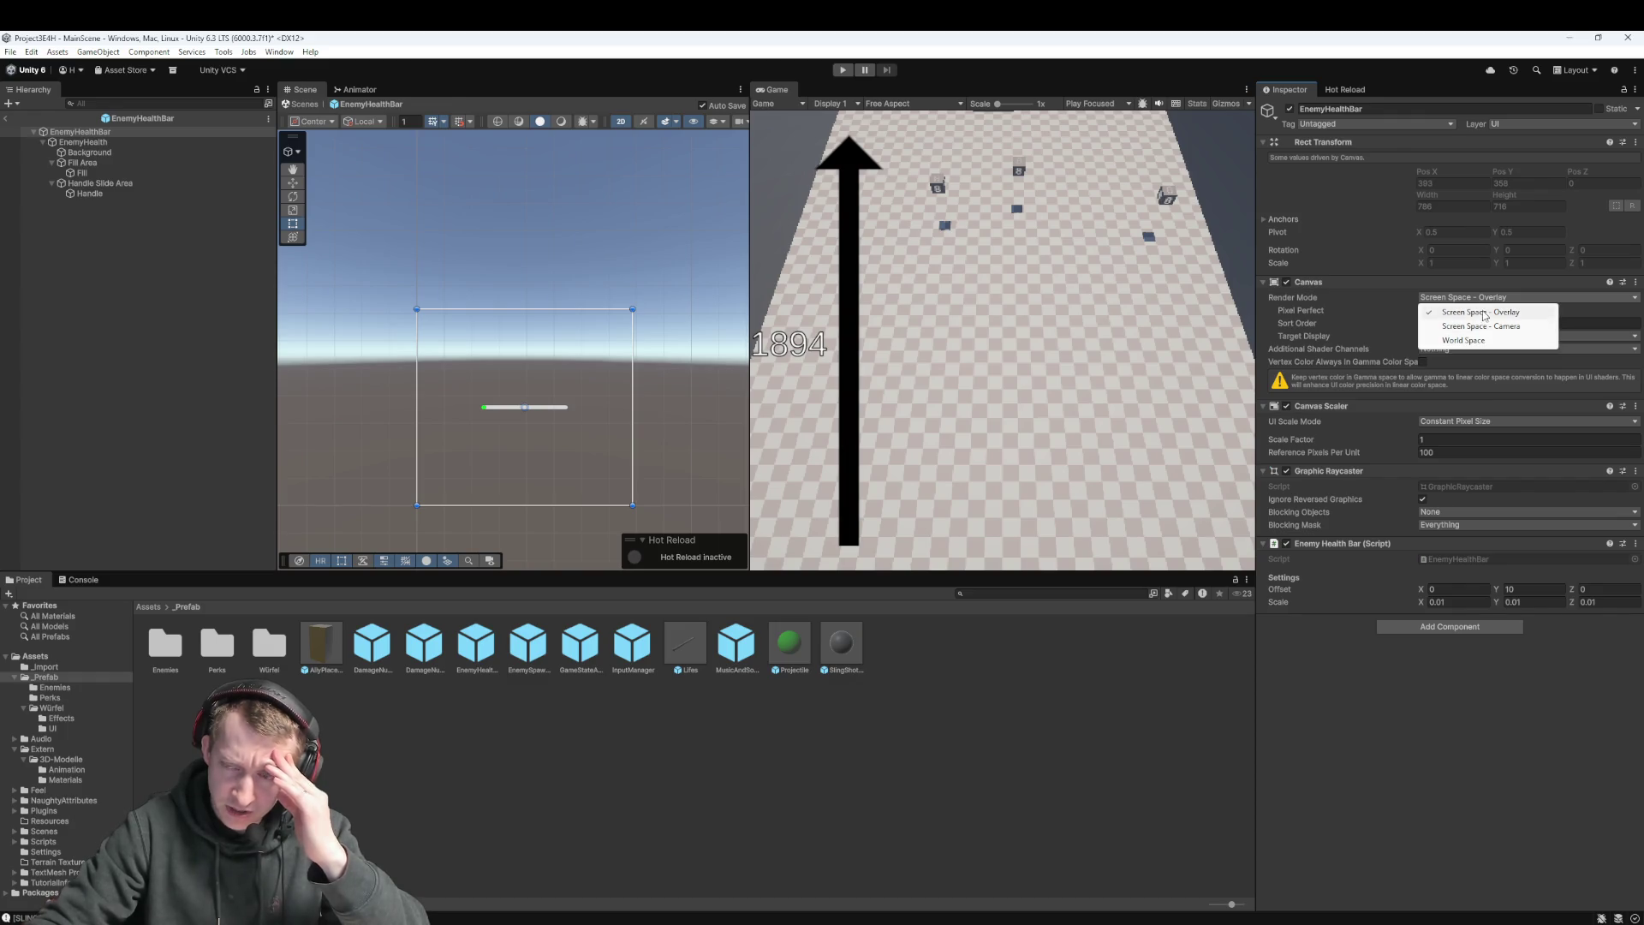
{"action": "left_click", "coordinate": [1485, 327]}
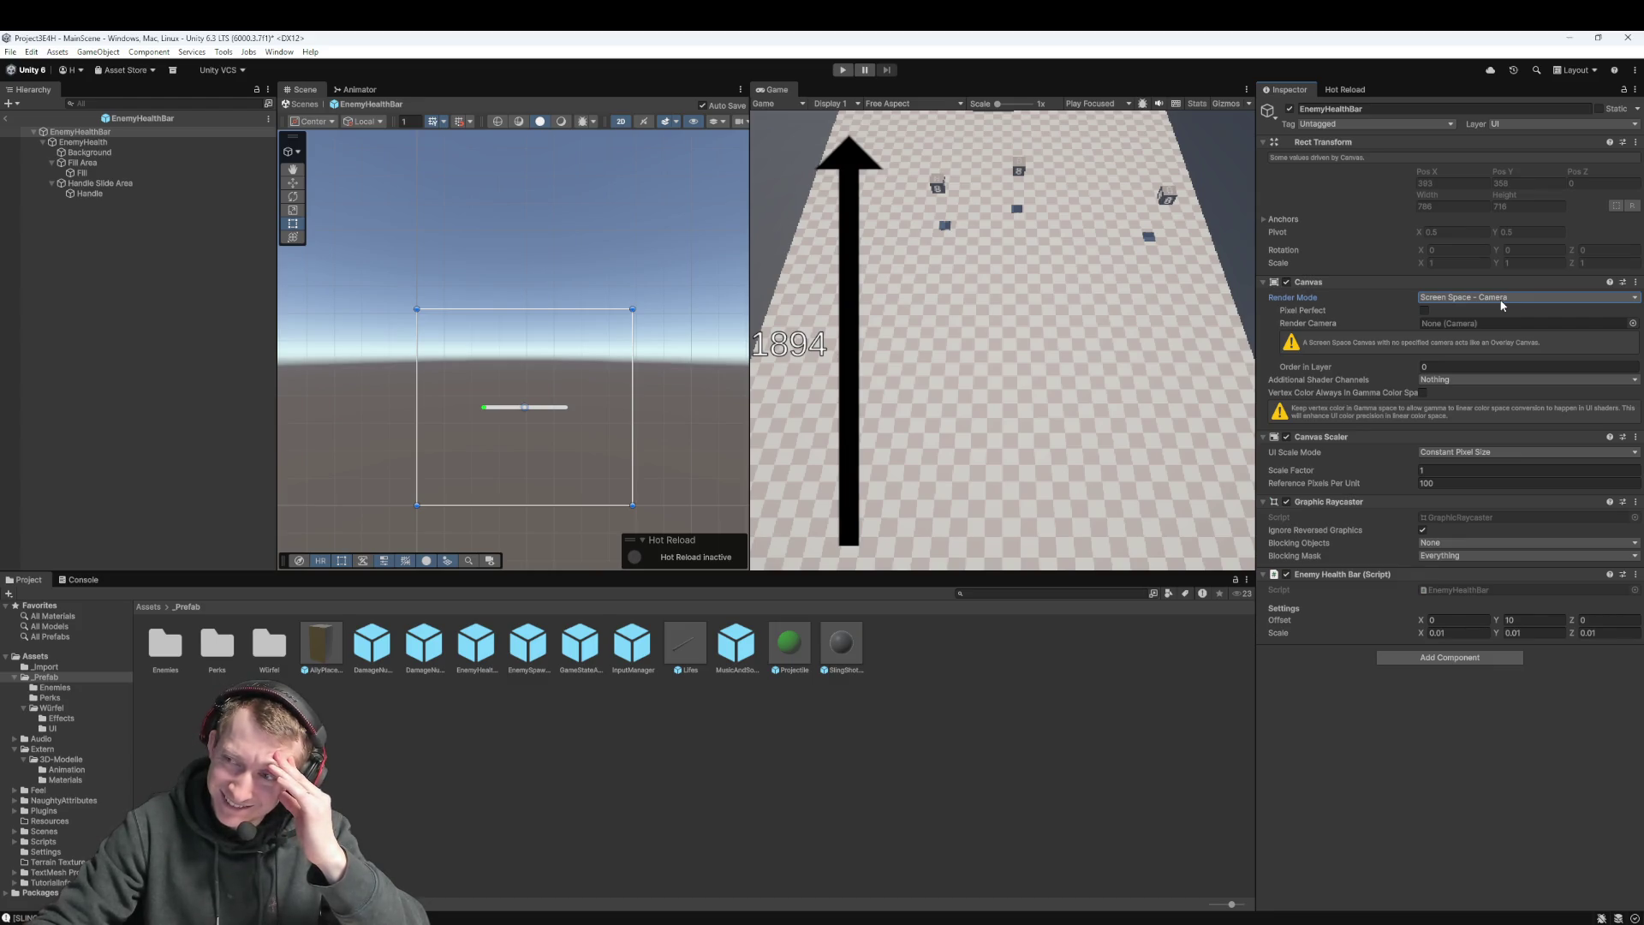
{"action": "left_click", "coordinate": [1501, 302]}
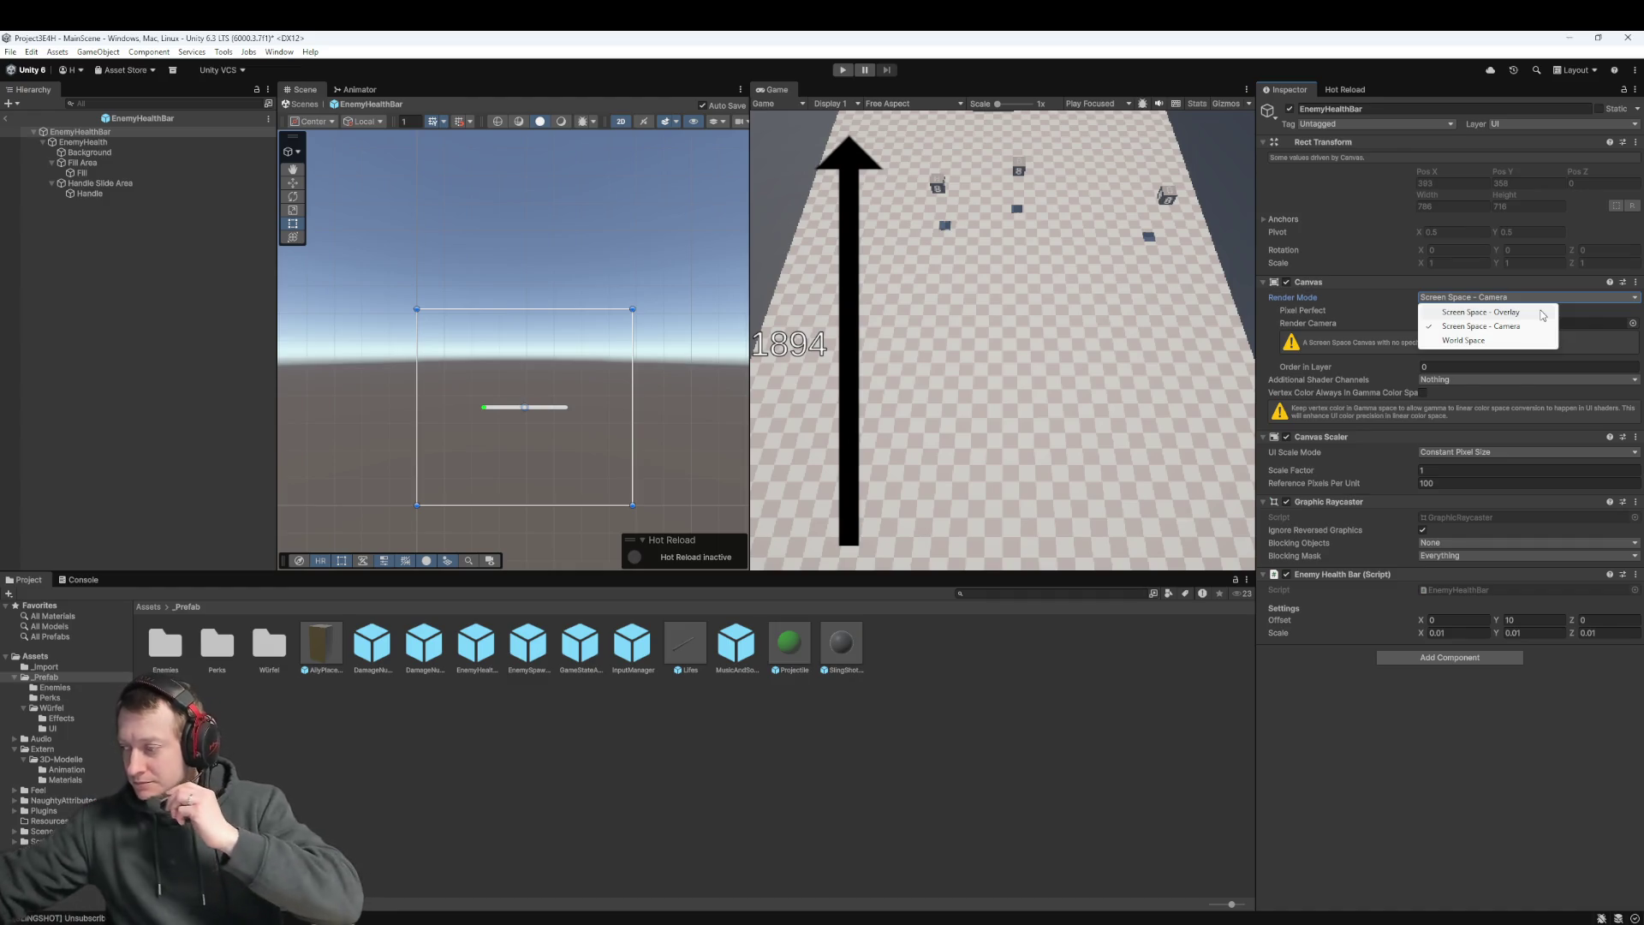
{"action": "left_click", "coordinate": [1542, 315]}
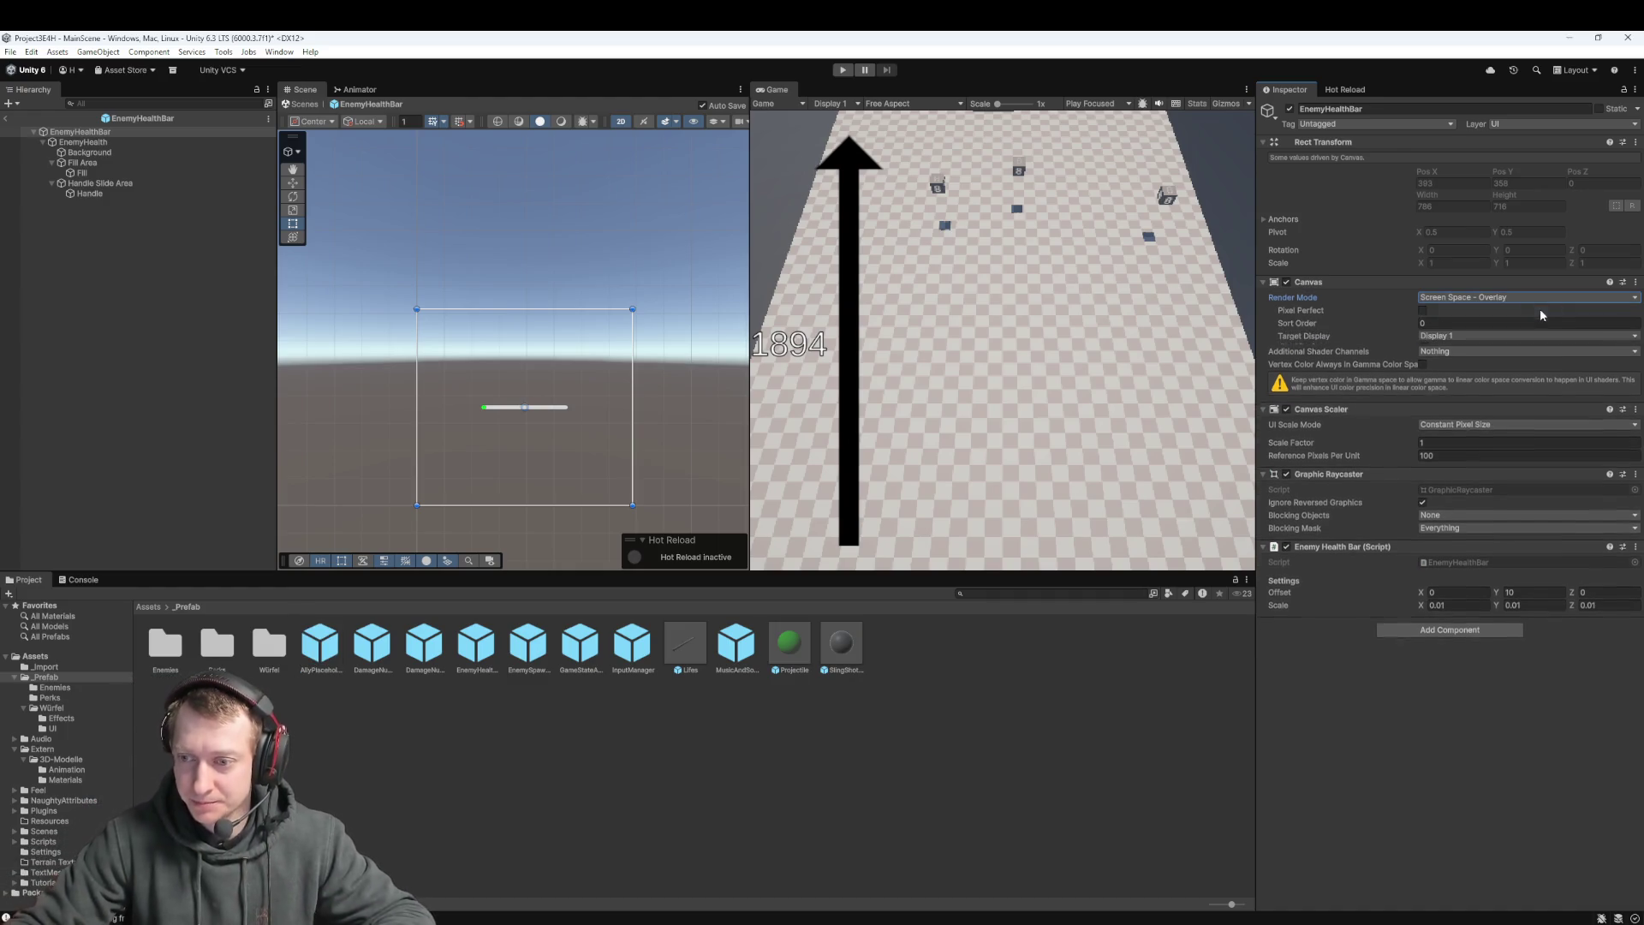
{"action": "key", "text": "alt+Tab"}
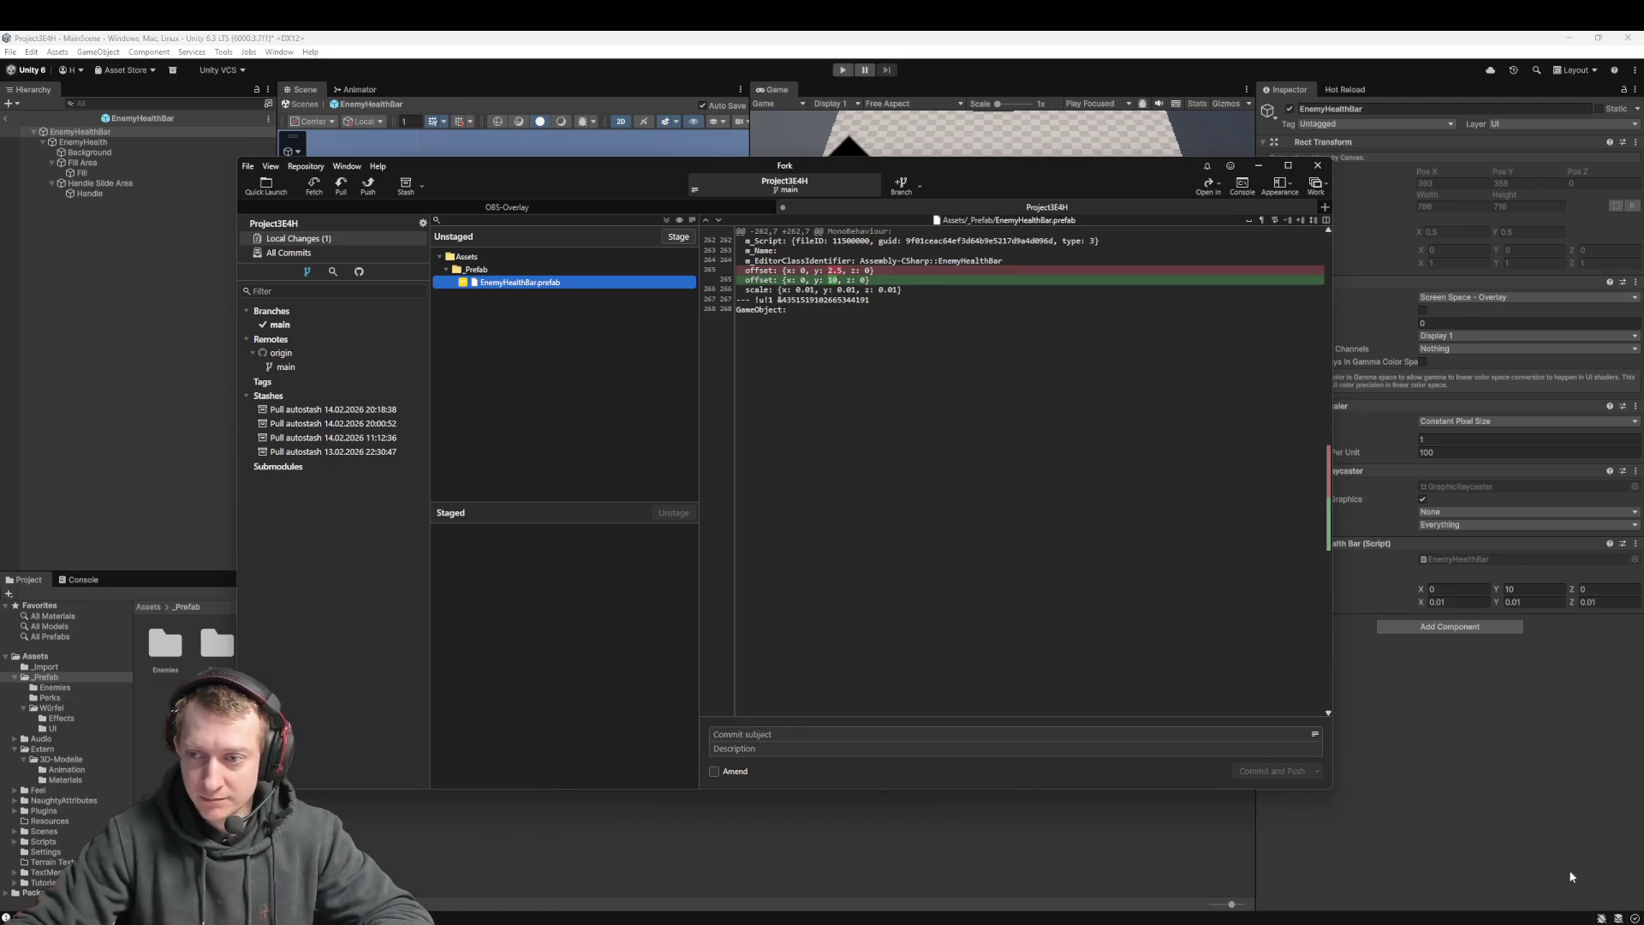
{"action": "key", "text": "alt+Tab"}
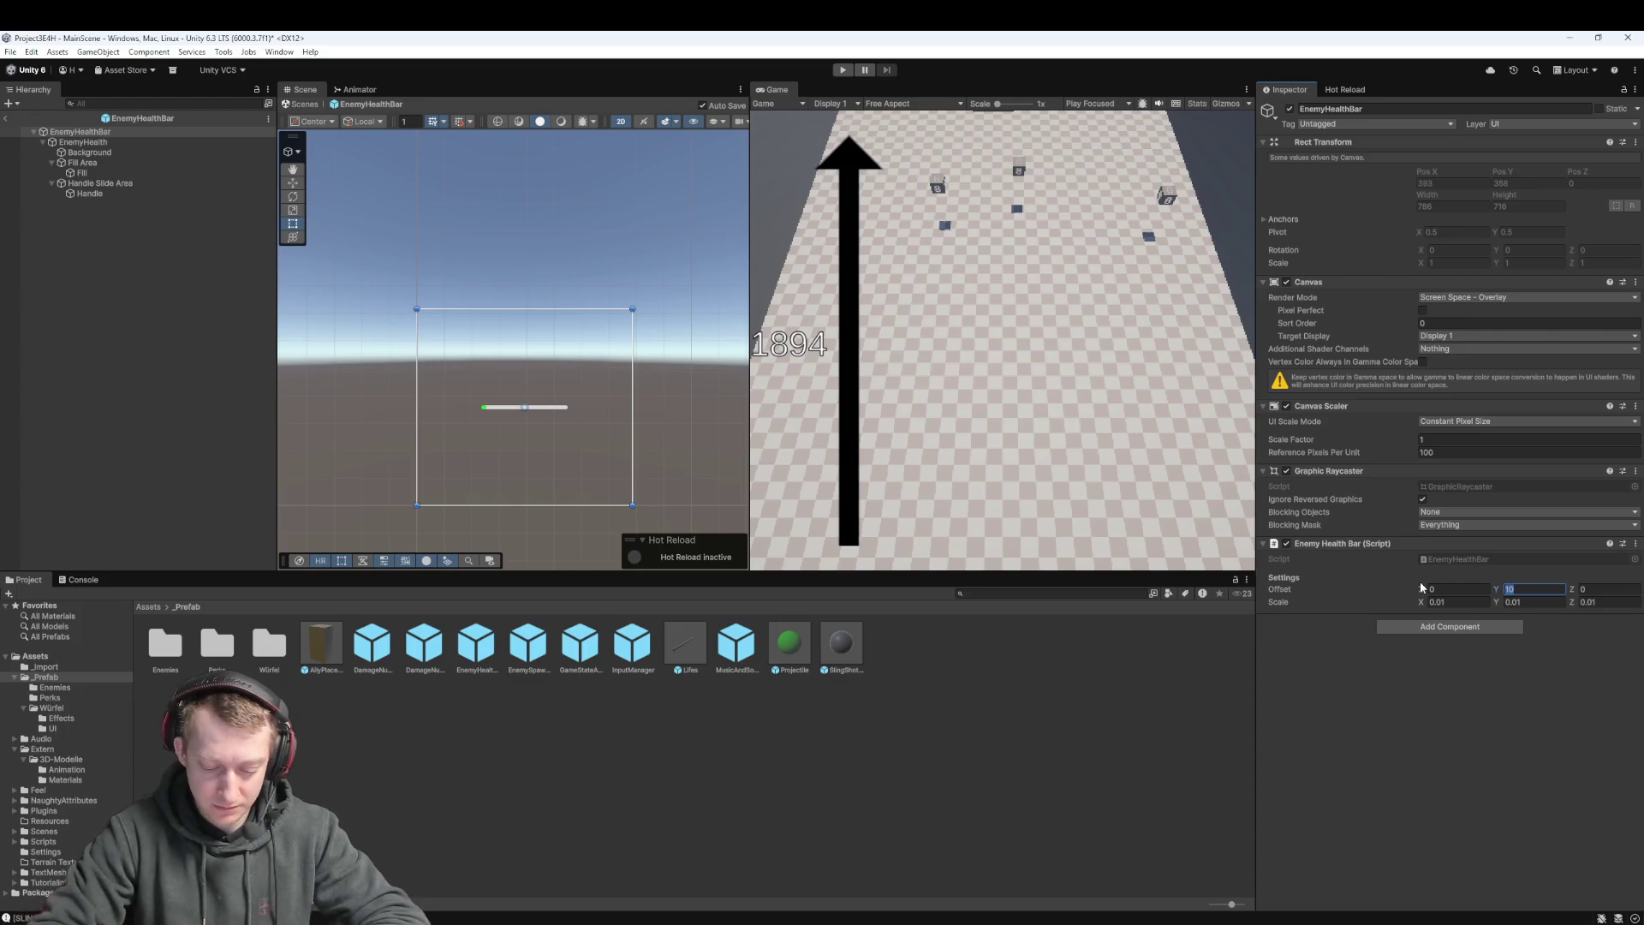
Enter Offset Y 2.5, return to MainScene, then play and pause the game
{"action": "type", "text": "2.5"}
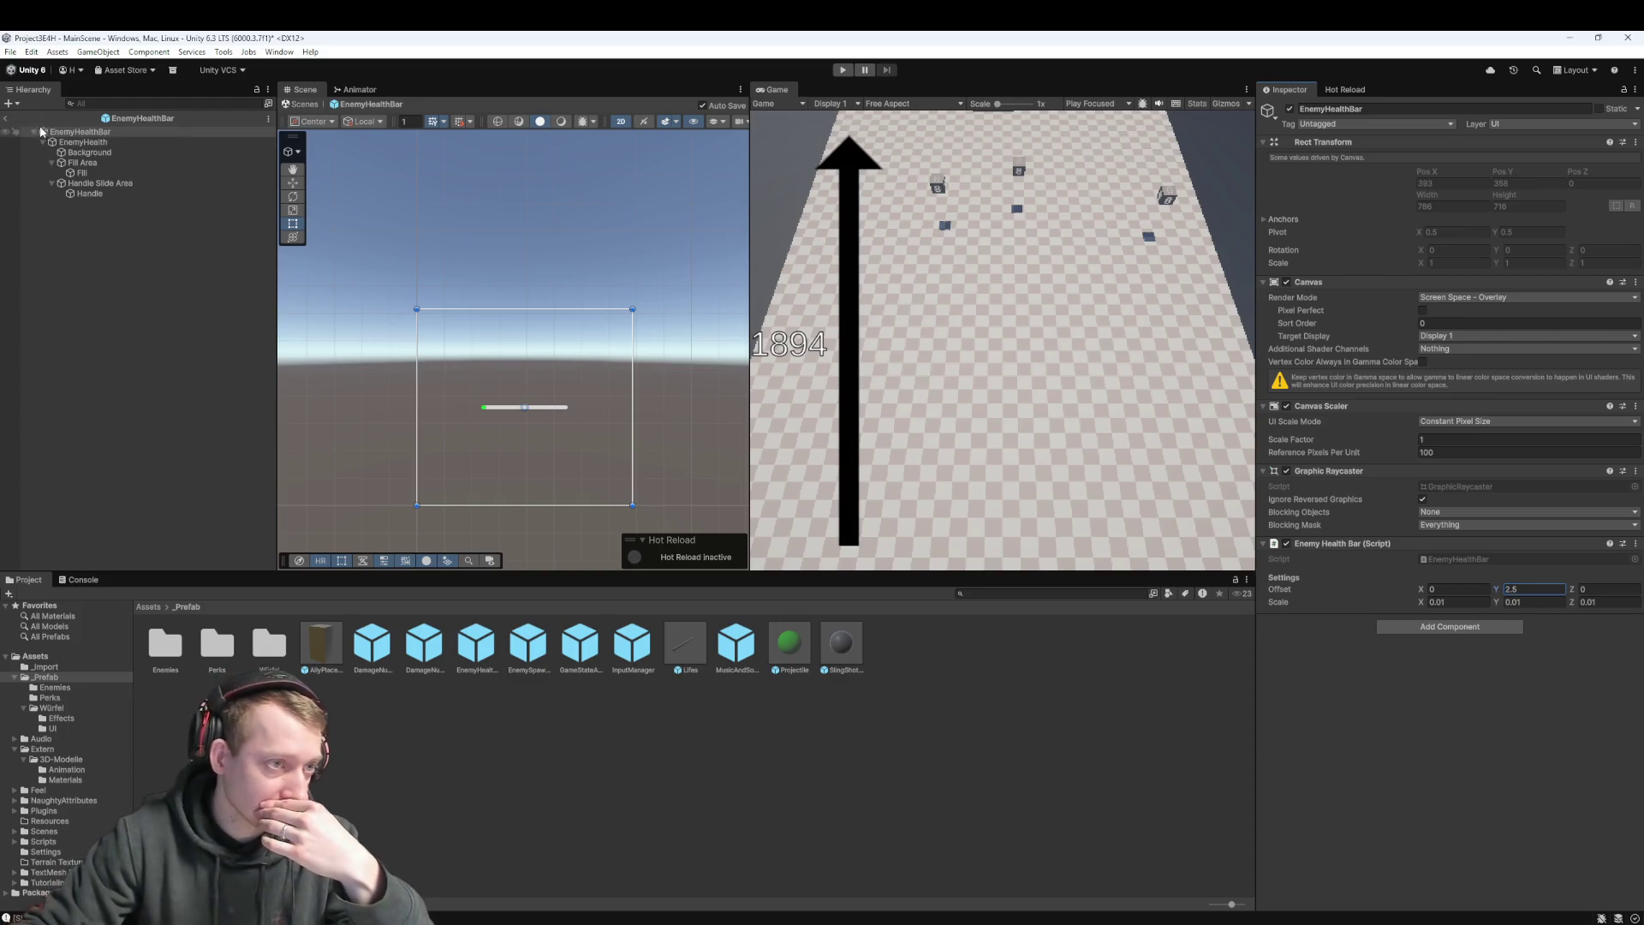
{"action": "left_click", "coordinate": [7, 120]}
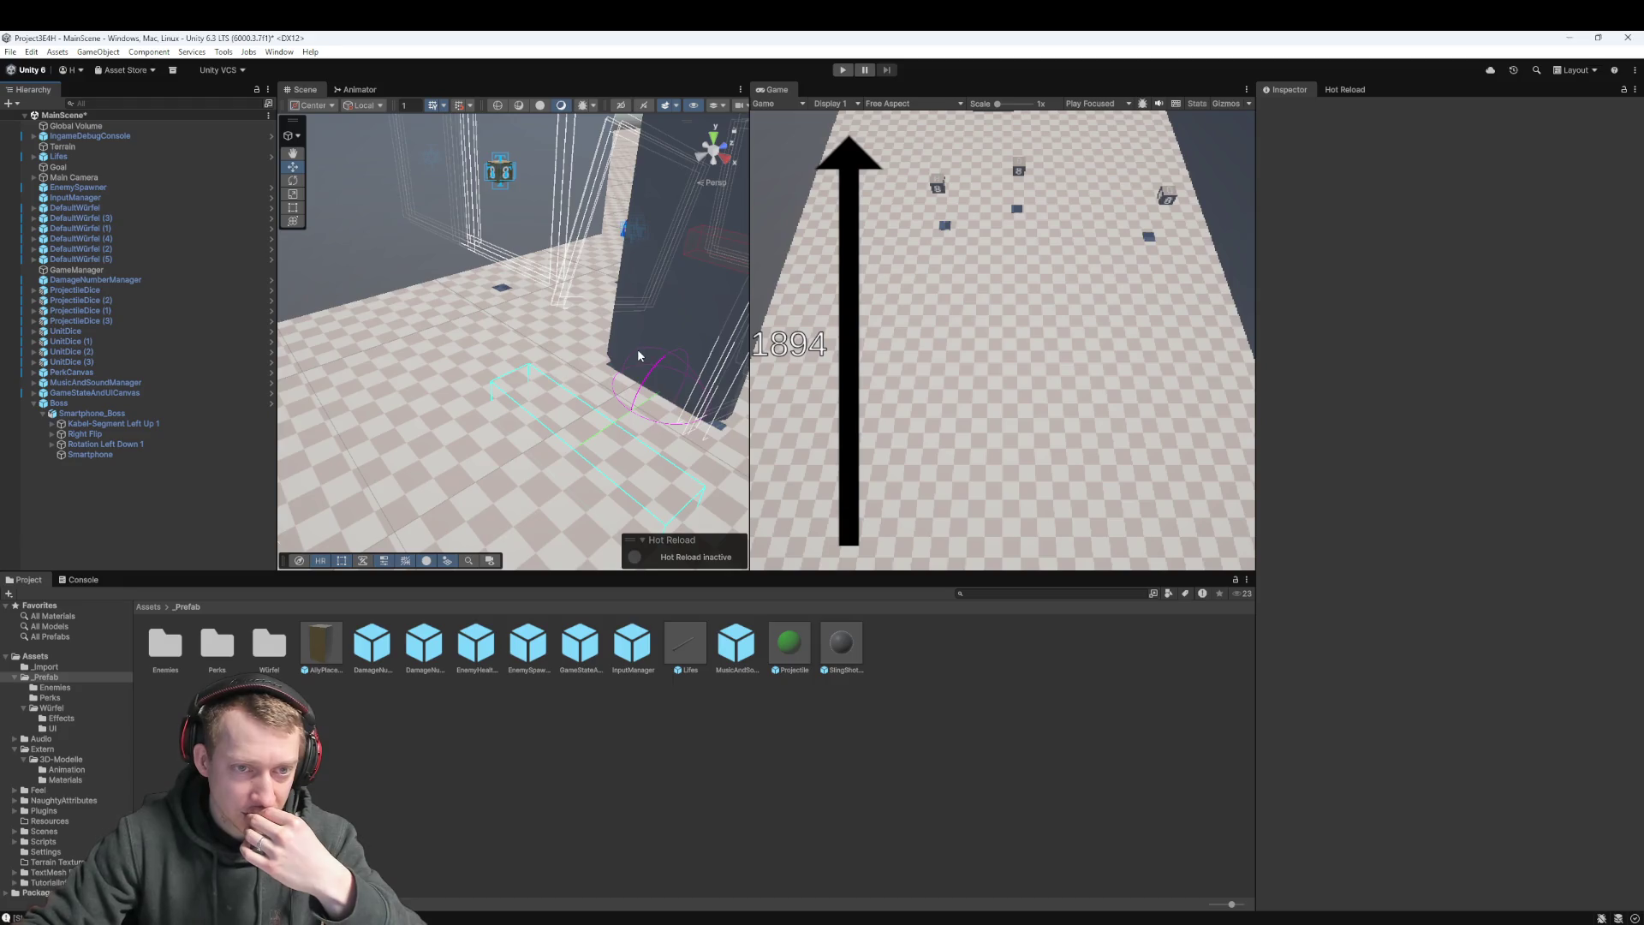
{"action": "scroll", "coordinate": [623, 361], "scroll_direction": "down", "scroll_amount": 3}
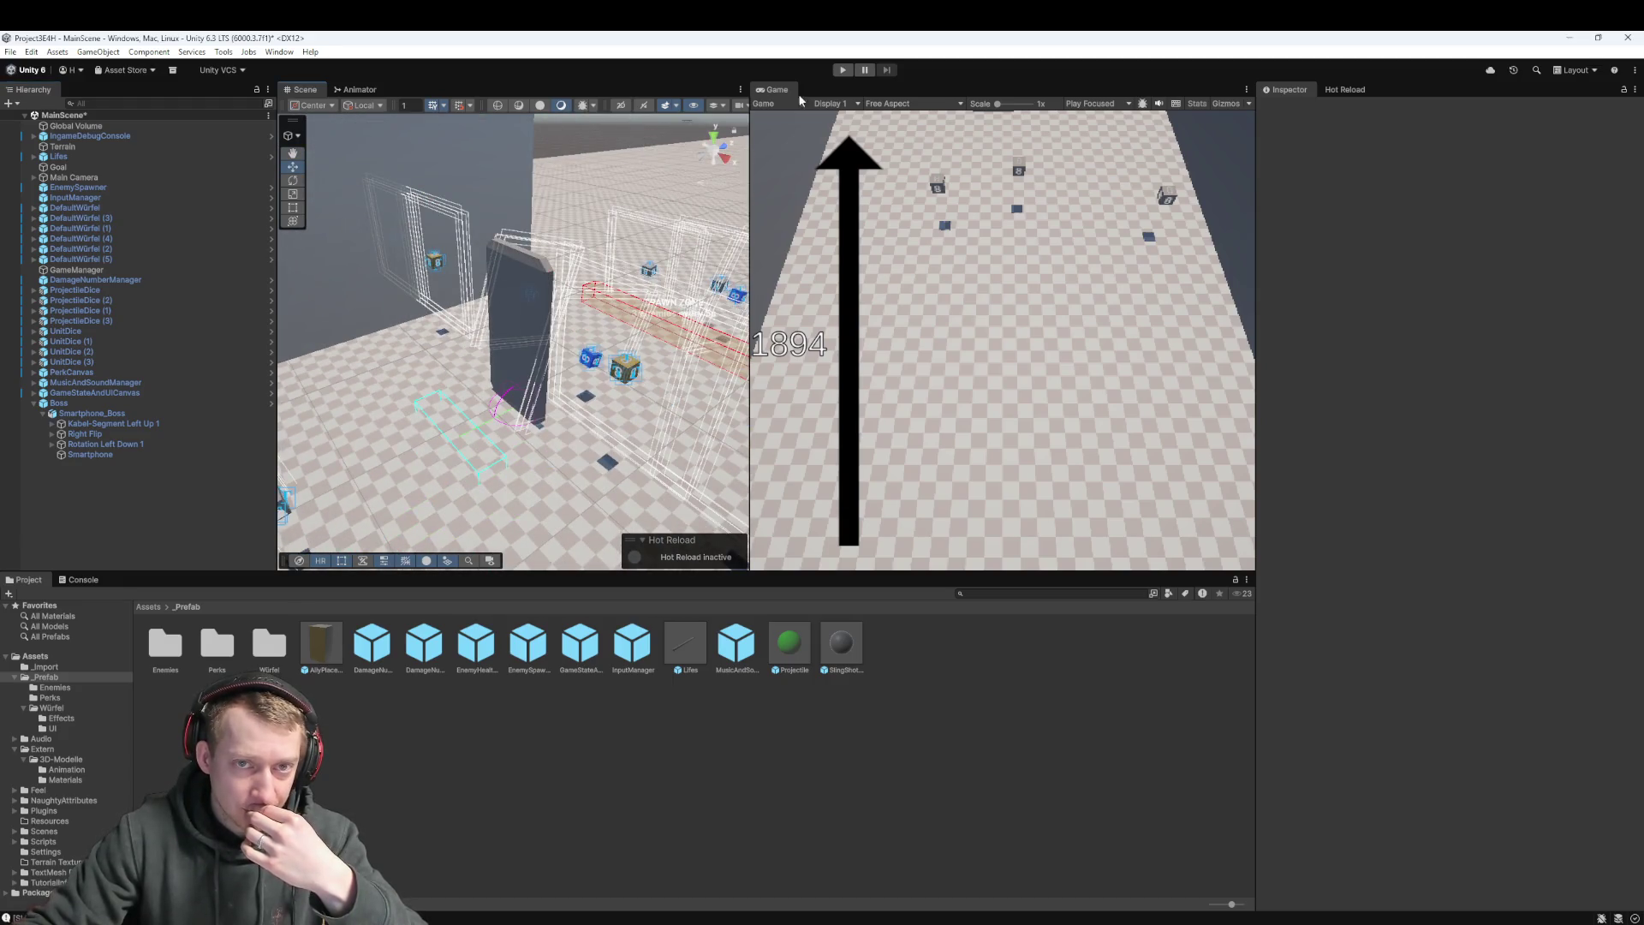
{"action": "left_click", "coordinate": [842, 70]}
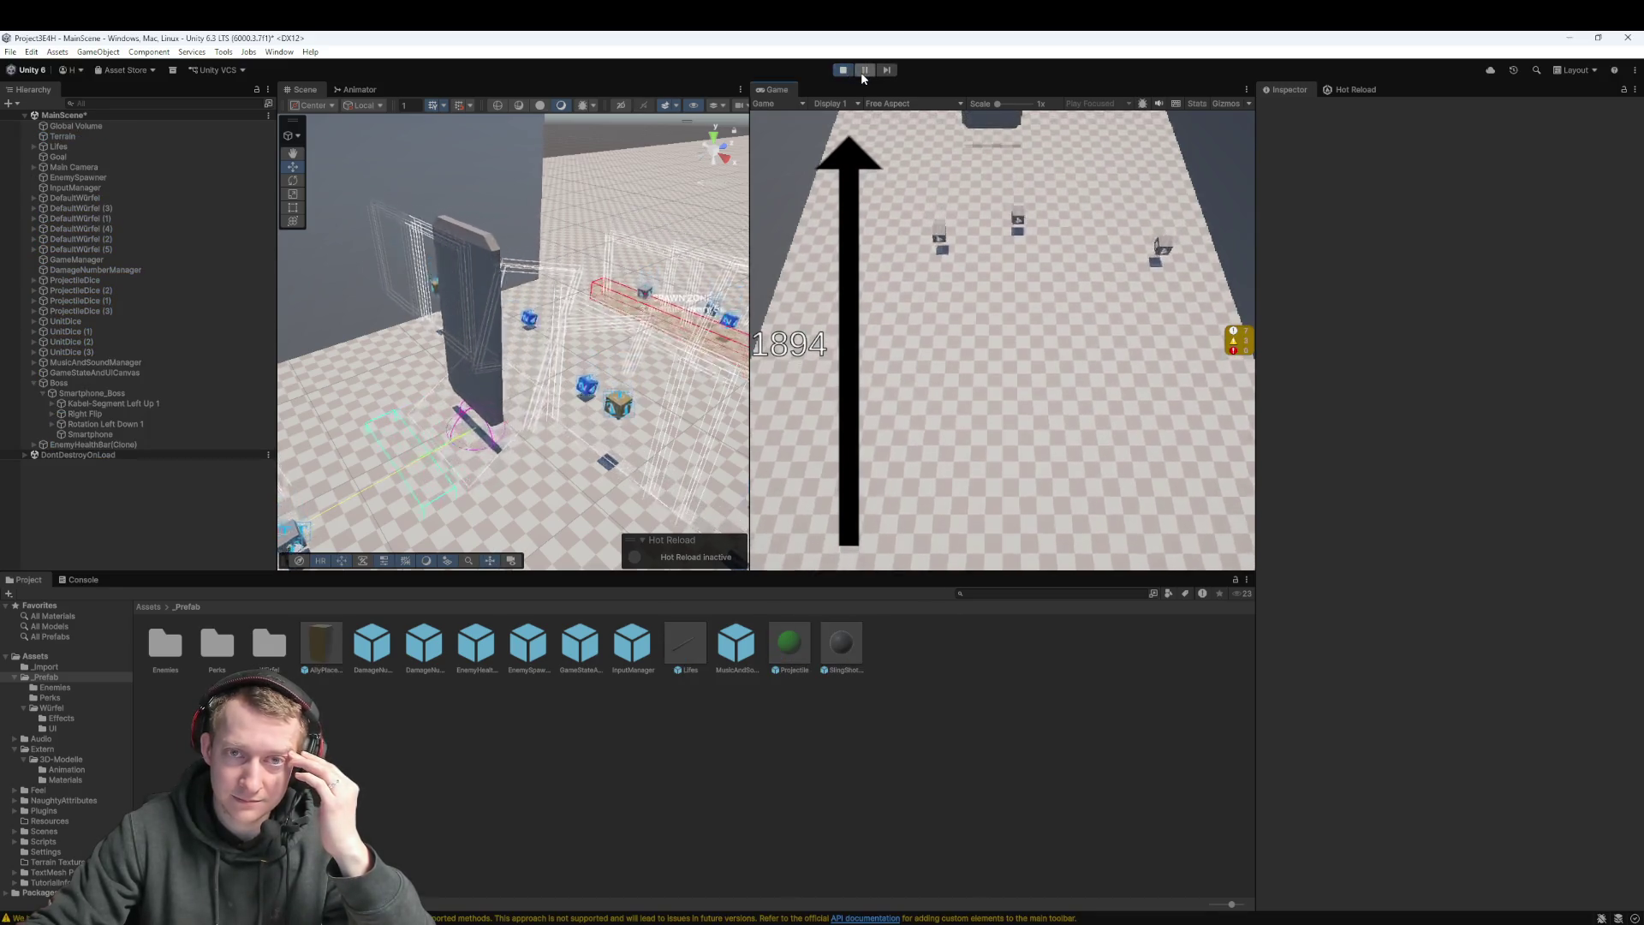
{"action": "left_click", "coordinate": [863, 72]}
Orbit the Scene view toward the smartphone boss and select it
{"action": "mouse_move", "coordinate": [653, 400]}
{"action": "left_mouse_down"}
{"action": "mouse_move", "coordinate": [624, 367]}
{"action": "mouse_move", "coordinate": [598, 363]}
{"action": "mouse_move", "coordinate": [623, 381]}
{"action": "mouse_move", "coordinate": [604, 377]}
{"action": "left_mouse_up"}
{"action": "left_click", "coordinate": [435, 260]}
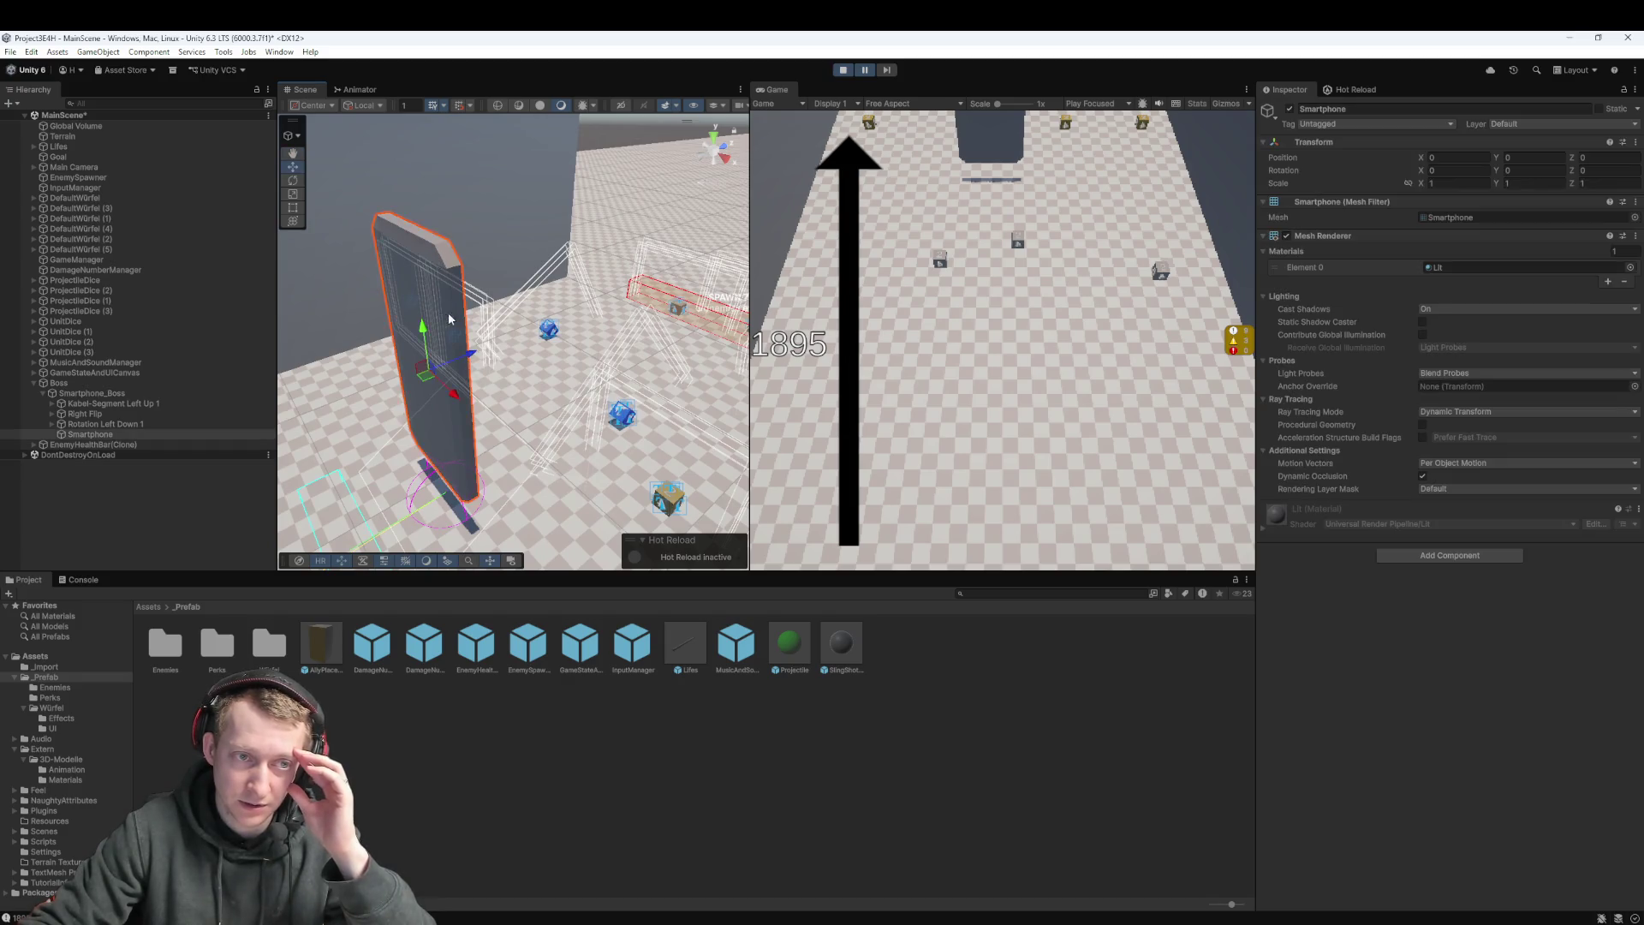
Flatten the Boss to a Scale Y of 0.64
{"action": "left_click", "coordinate": [167, 385]}
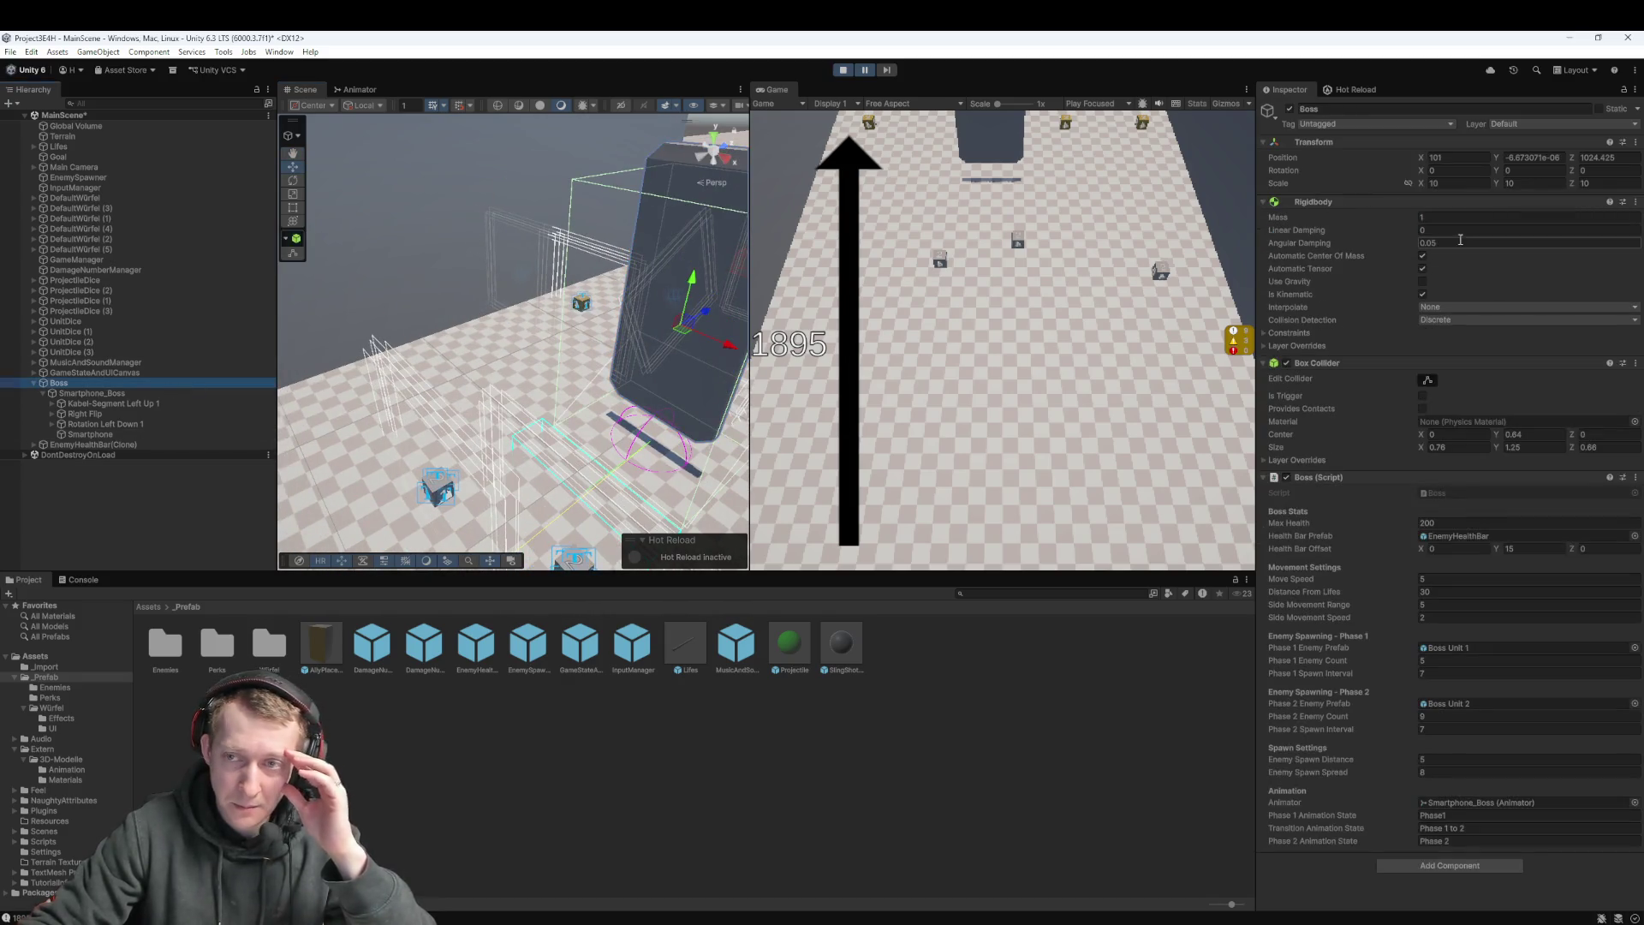
{"action": "left_click_drag", "start_coordinate": [739, 291], "coordinate": [612, 300]}
{"action": "left_click_drag", "start_coordinate": [1496, 186], "coordinate": [1298, 214]}
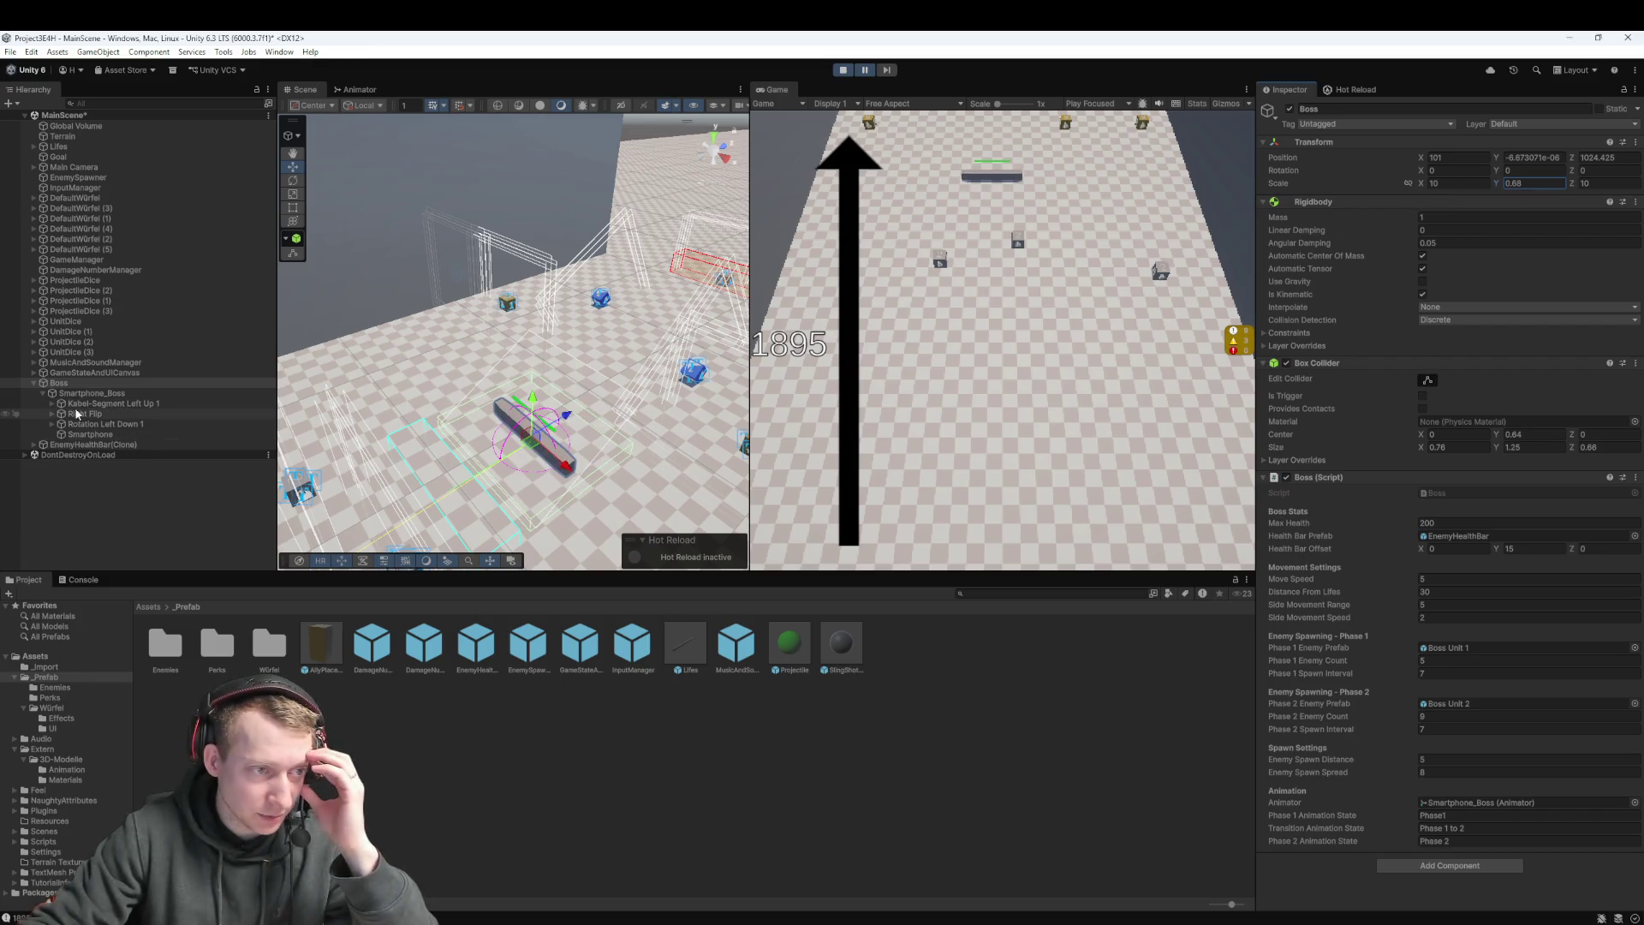
Test the spawned health bar's Offset Y (11.03, then retyped) and Y scale 1.67
{"action": "left_click", "coordinate": [79, 445]}
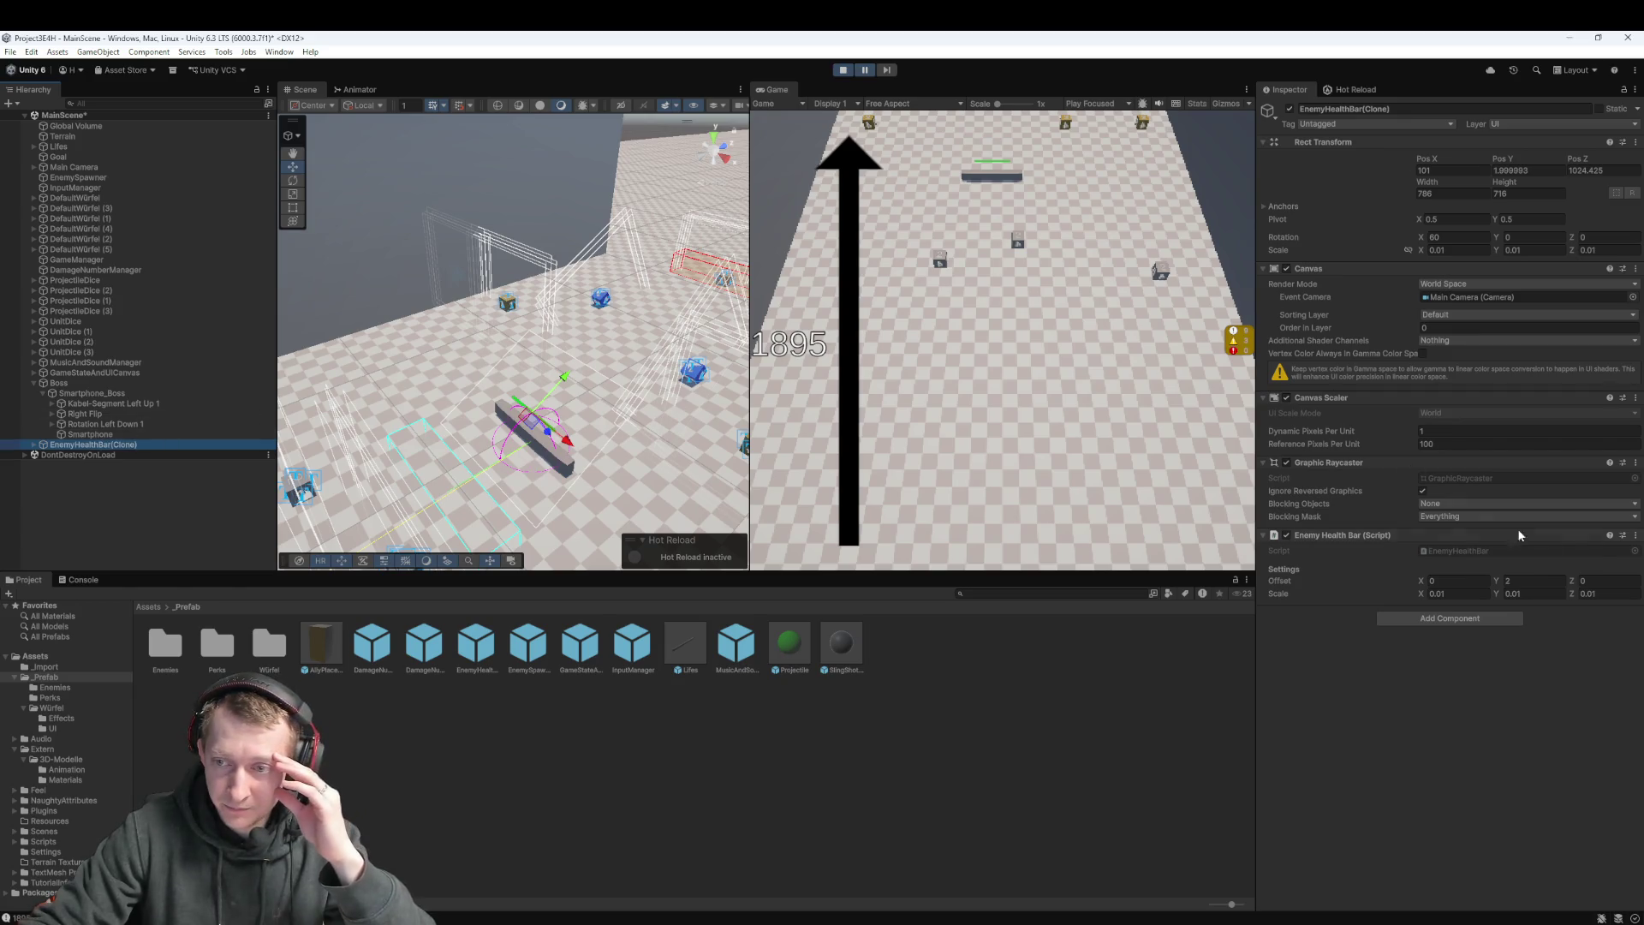
{"action": "left_click_drag", "start_coordinate": [1497, 583], "coordinate": [1507, 582]}
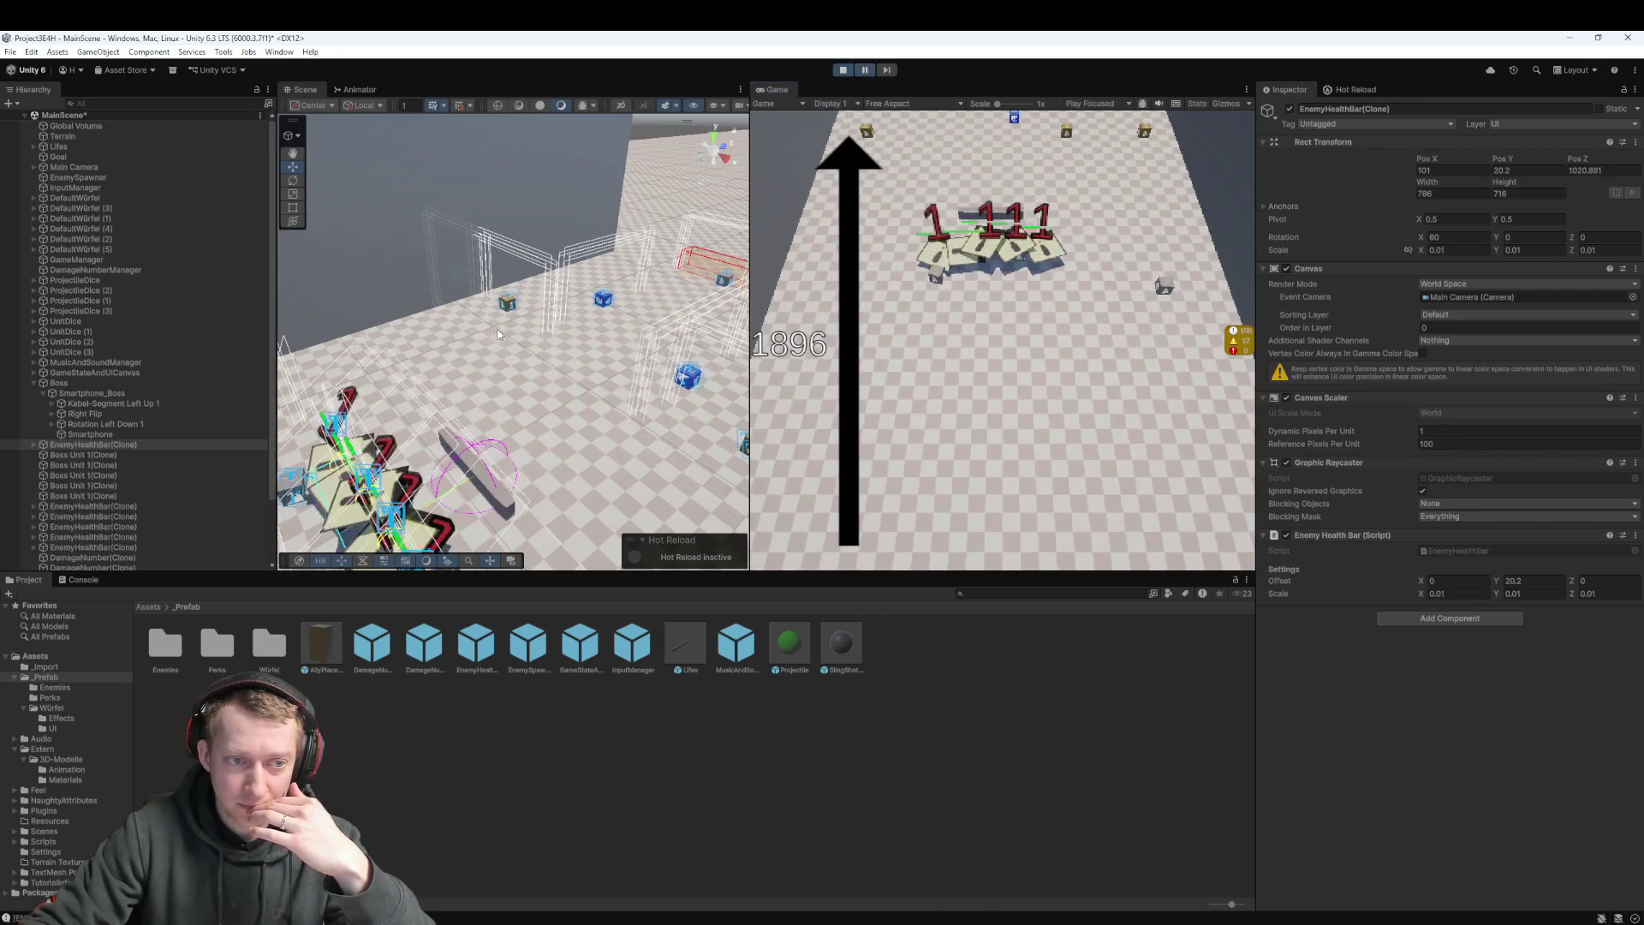
{"action": "left_click_drag", "start_coordinate": [416, 360], "coordinate": [520, 329]}
{"action": "double_click", "coordinate": [129, 447]}
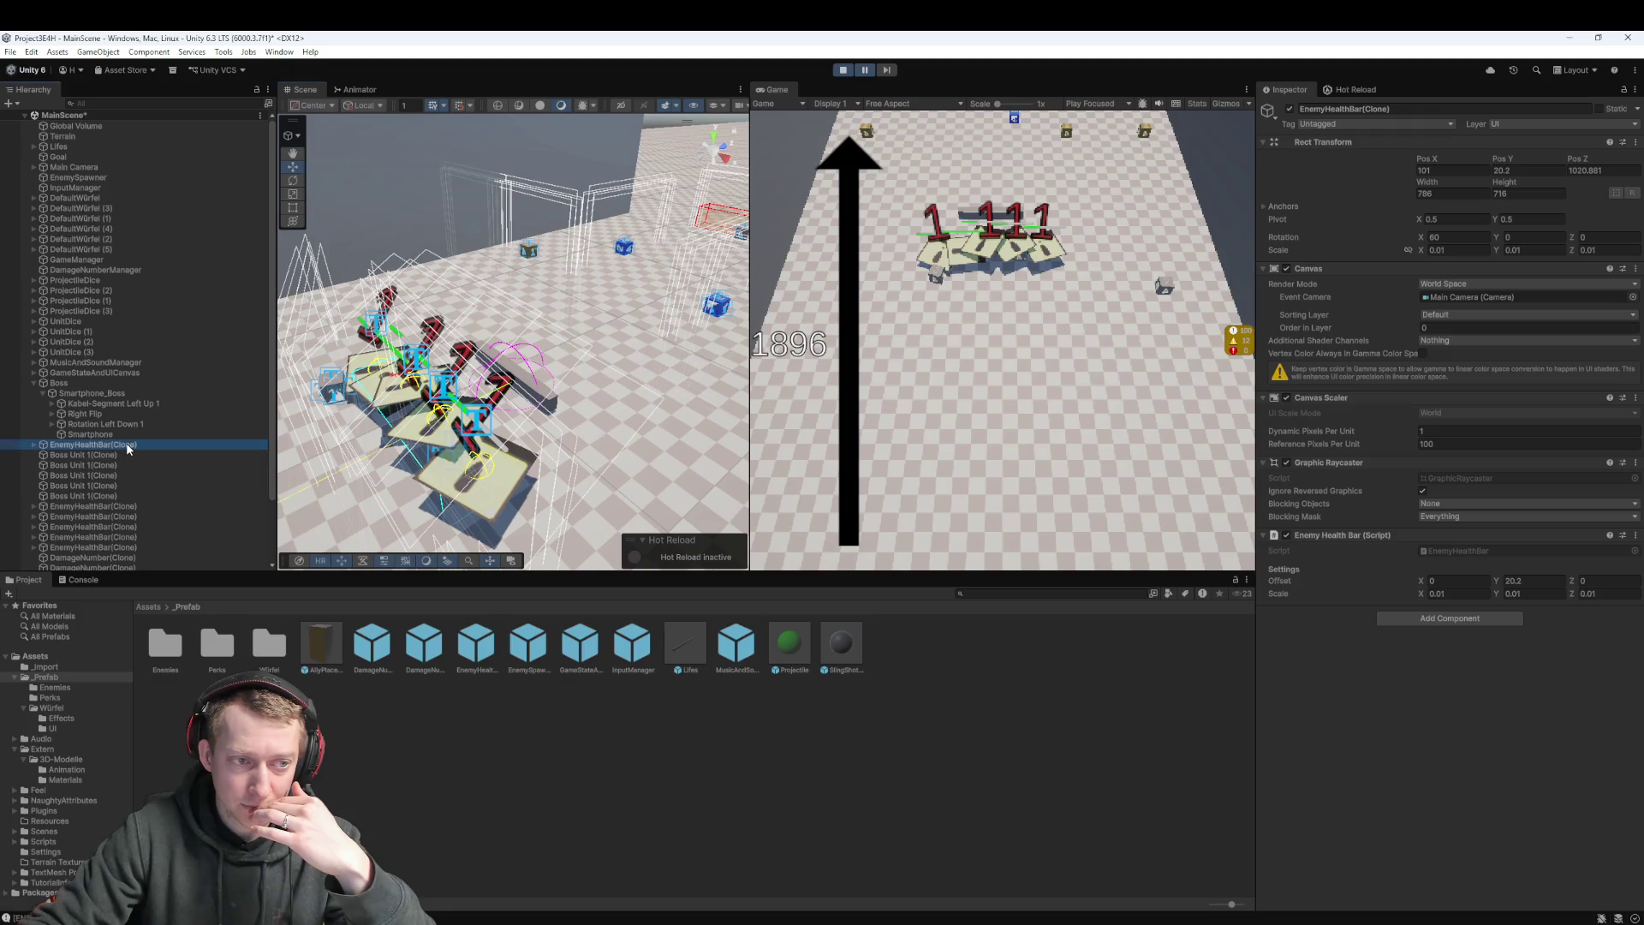
{"action": "left_click_drag", "start_coordinate": [507, 370], "coordinate": [528, 411]}
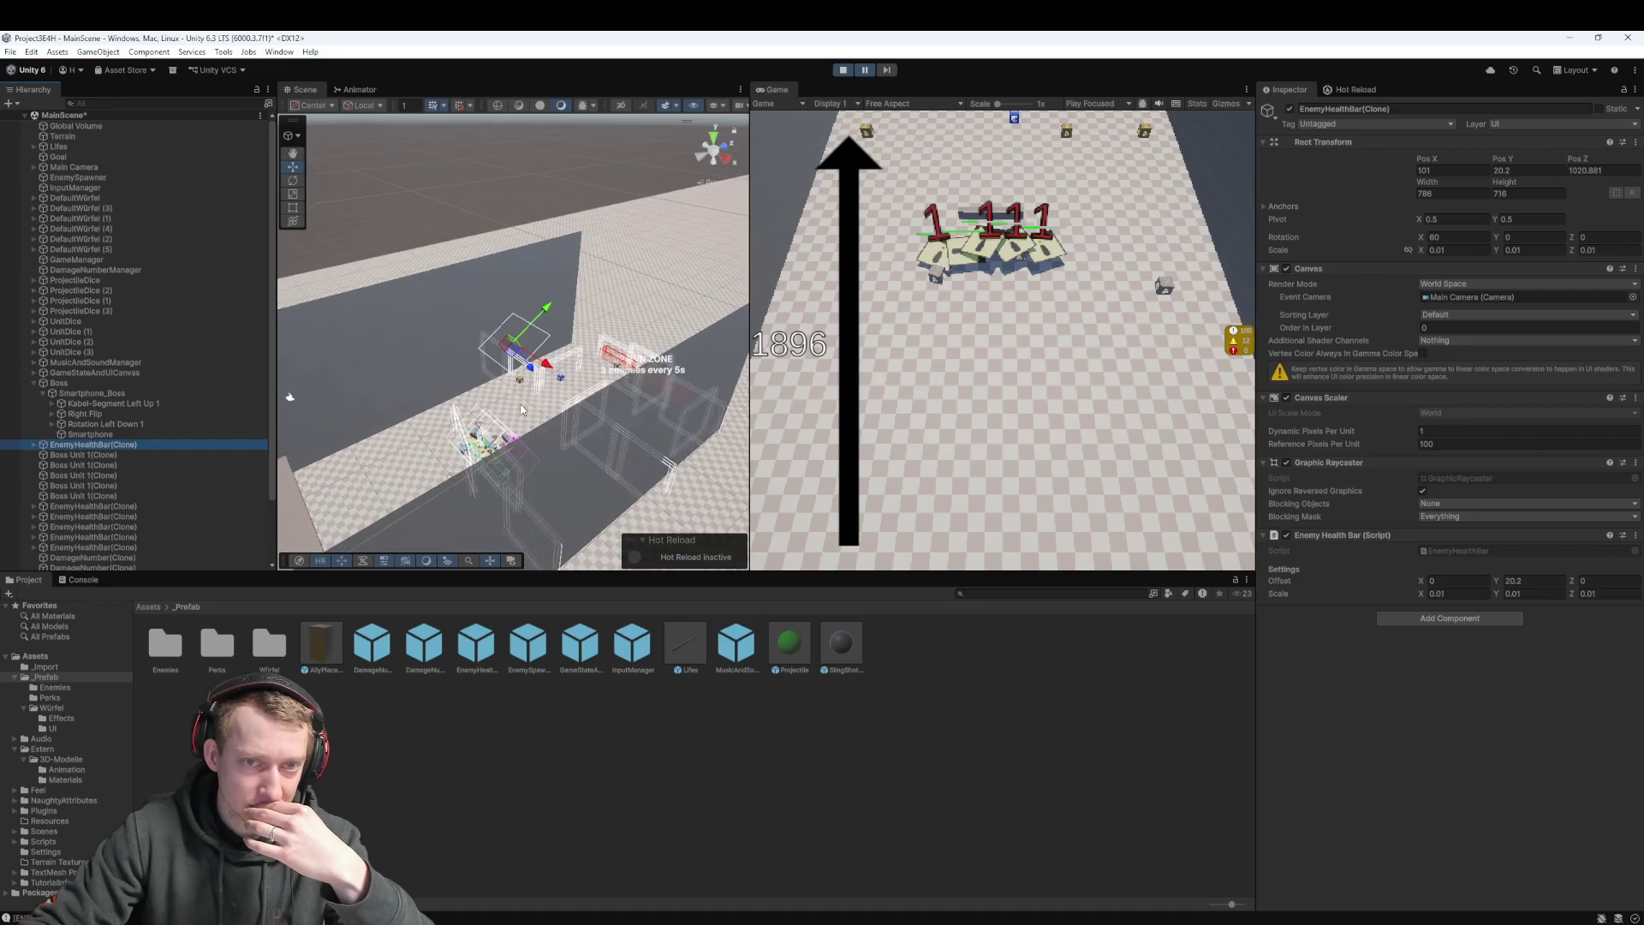
{"action": "left_click", "coordinate": [1522, 581]}
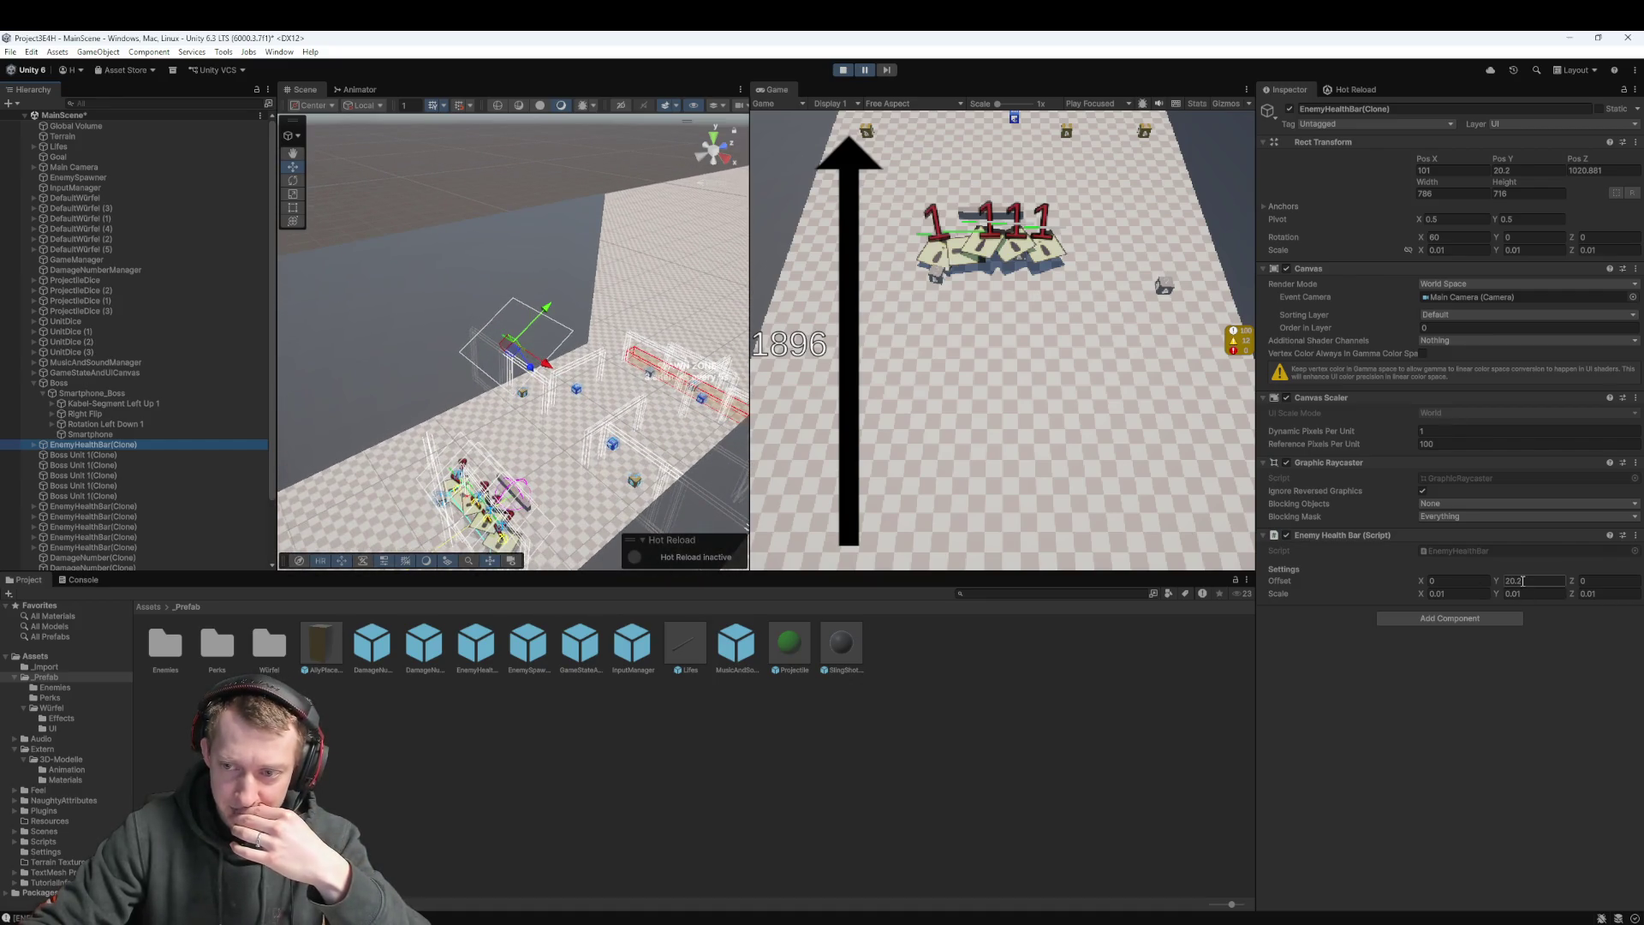
{"action": "left_click_drag", "start_coordinate": [1496, 593], "coordinate": [1496, 588]}
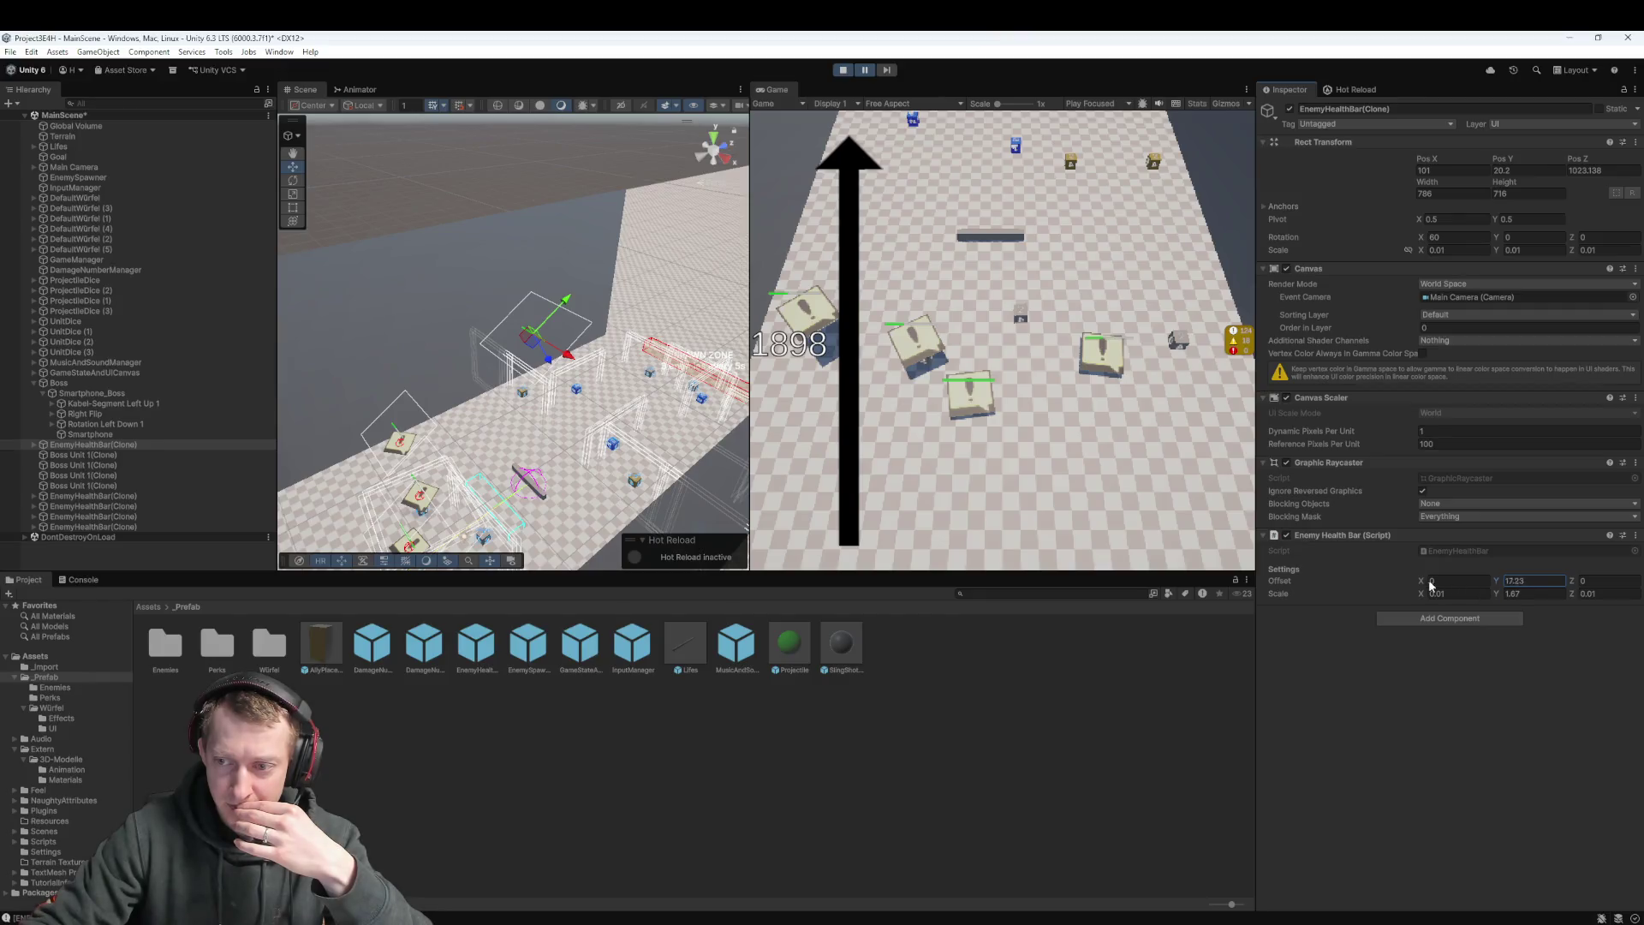
{"action": "key", "text": "Return"}
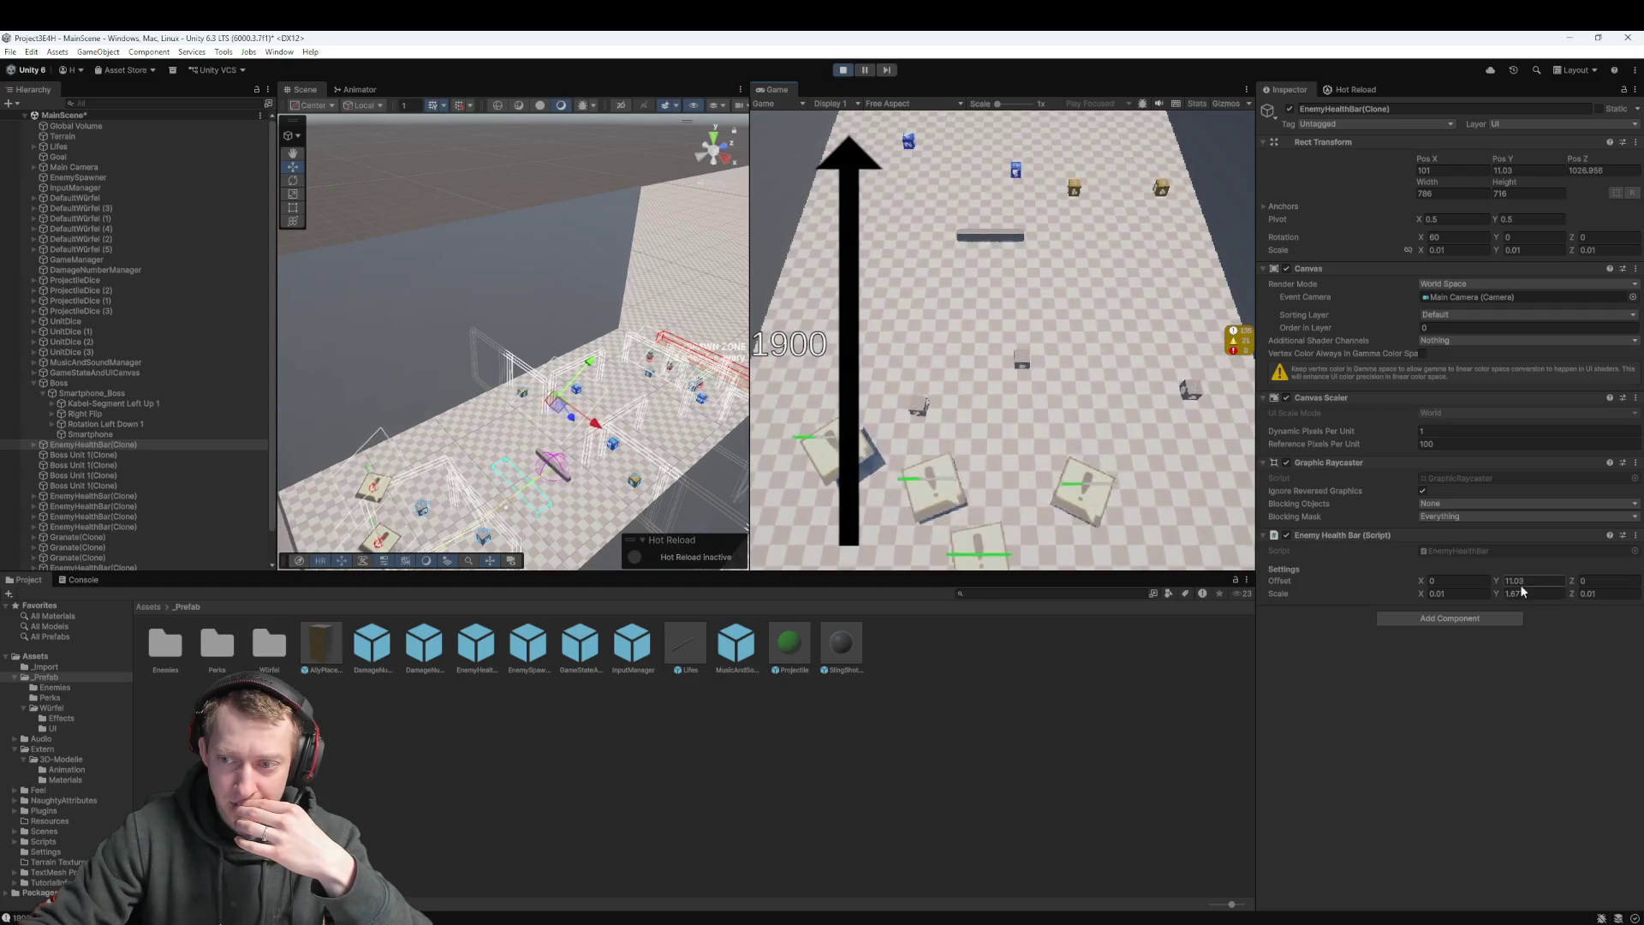
{"action": "left_click", "coordinate": [1502, 579]}
{"action": "type", "text": "7.4"}
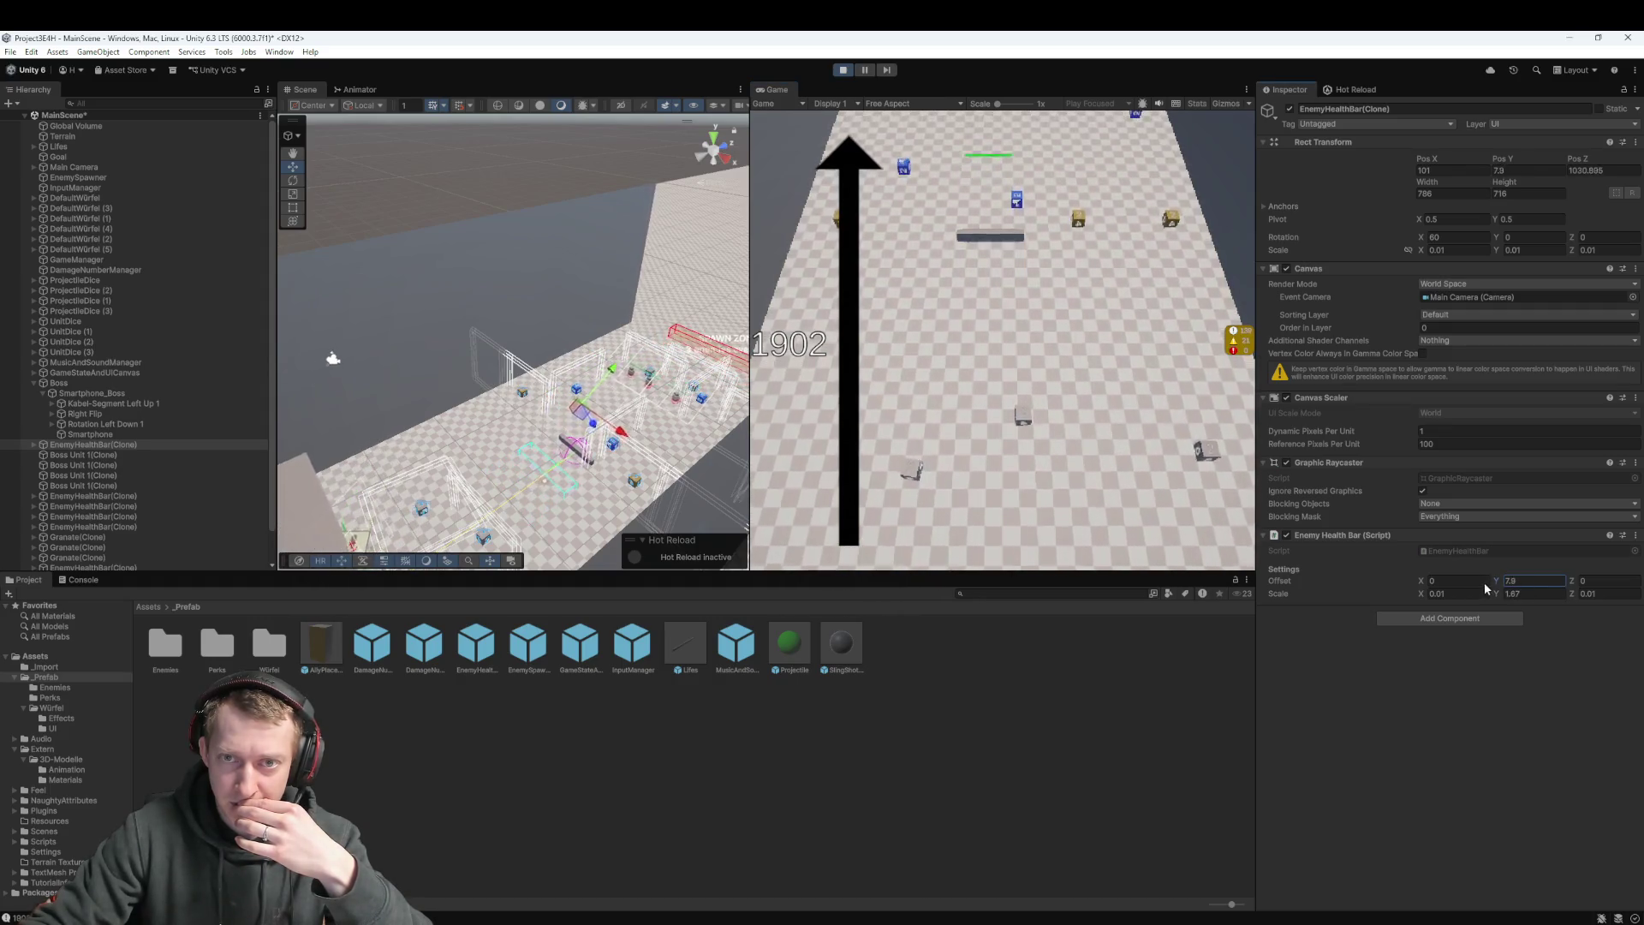
{"action": "type", "text": "8.5"}
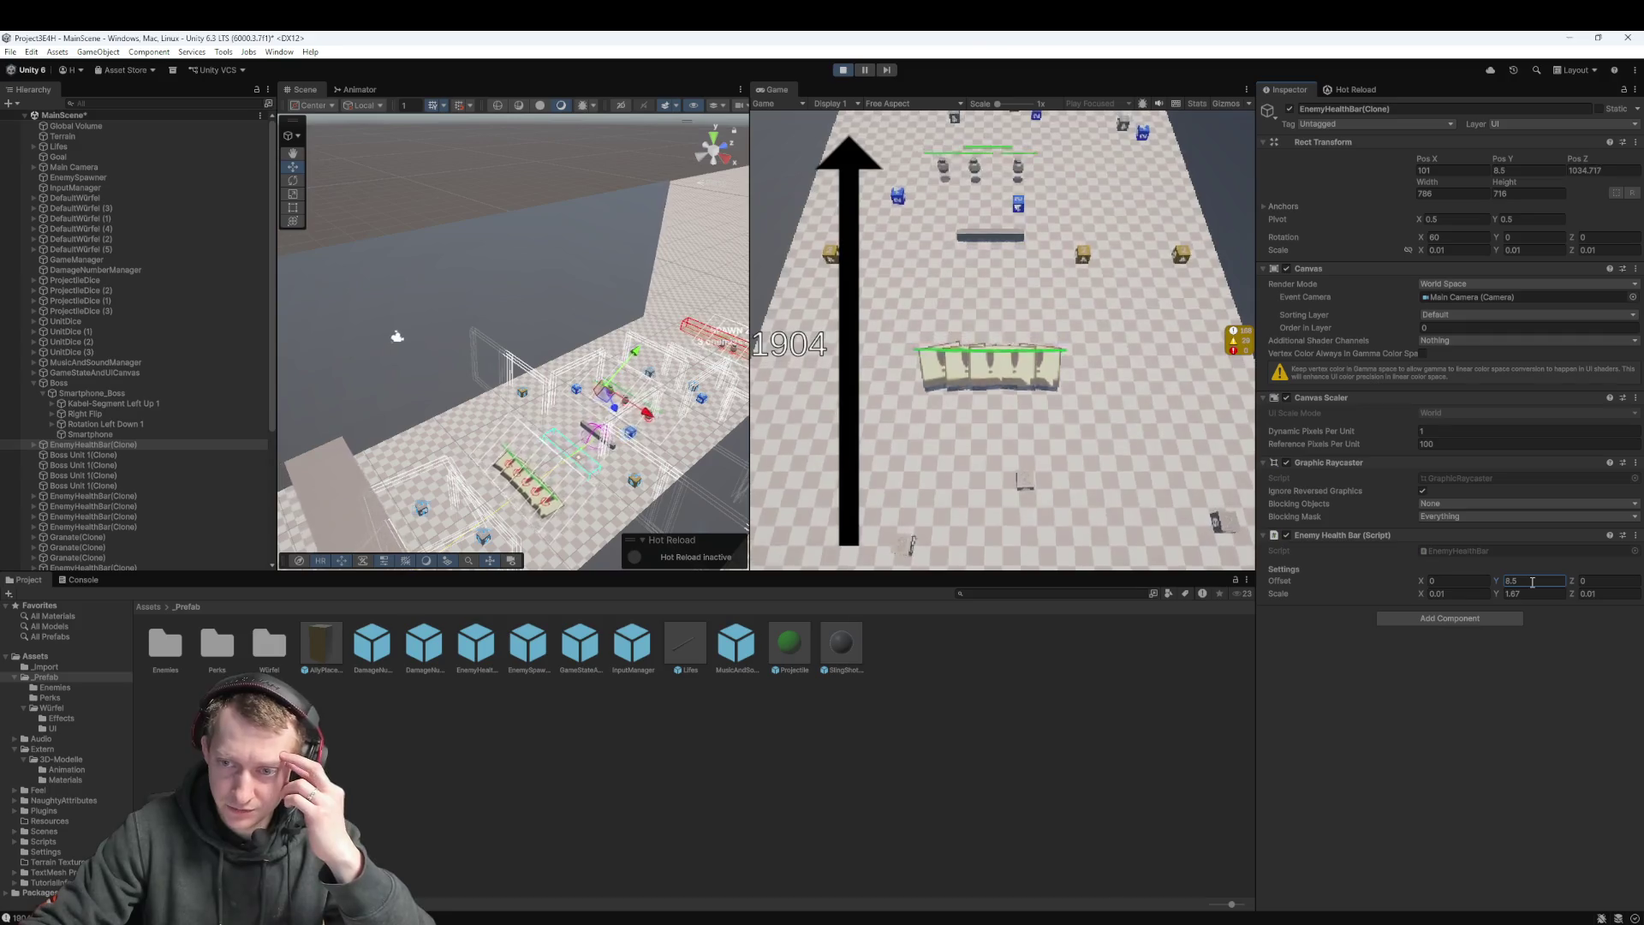
Stop Play mode, select then deselect Smartphone_Boss, and switch to VS Code
{"action": "left_click", "coordinate": [843, 70]}
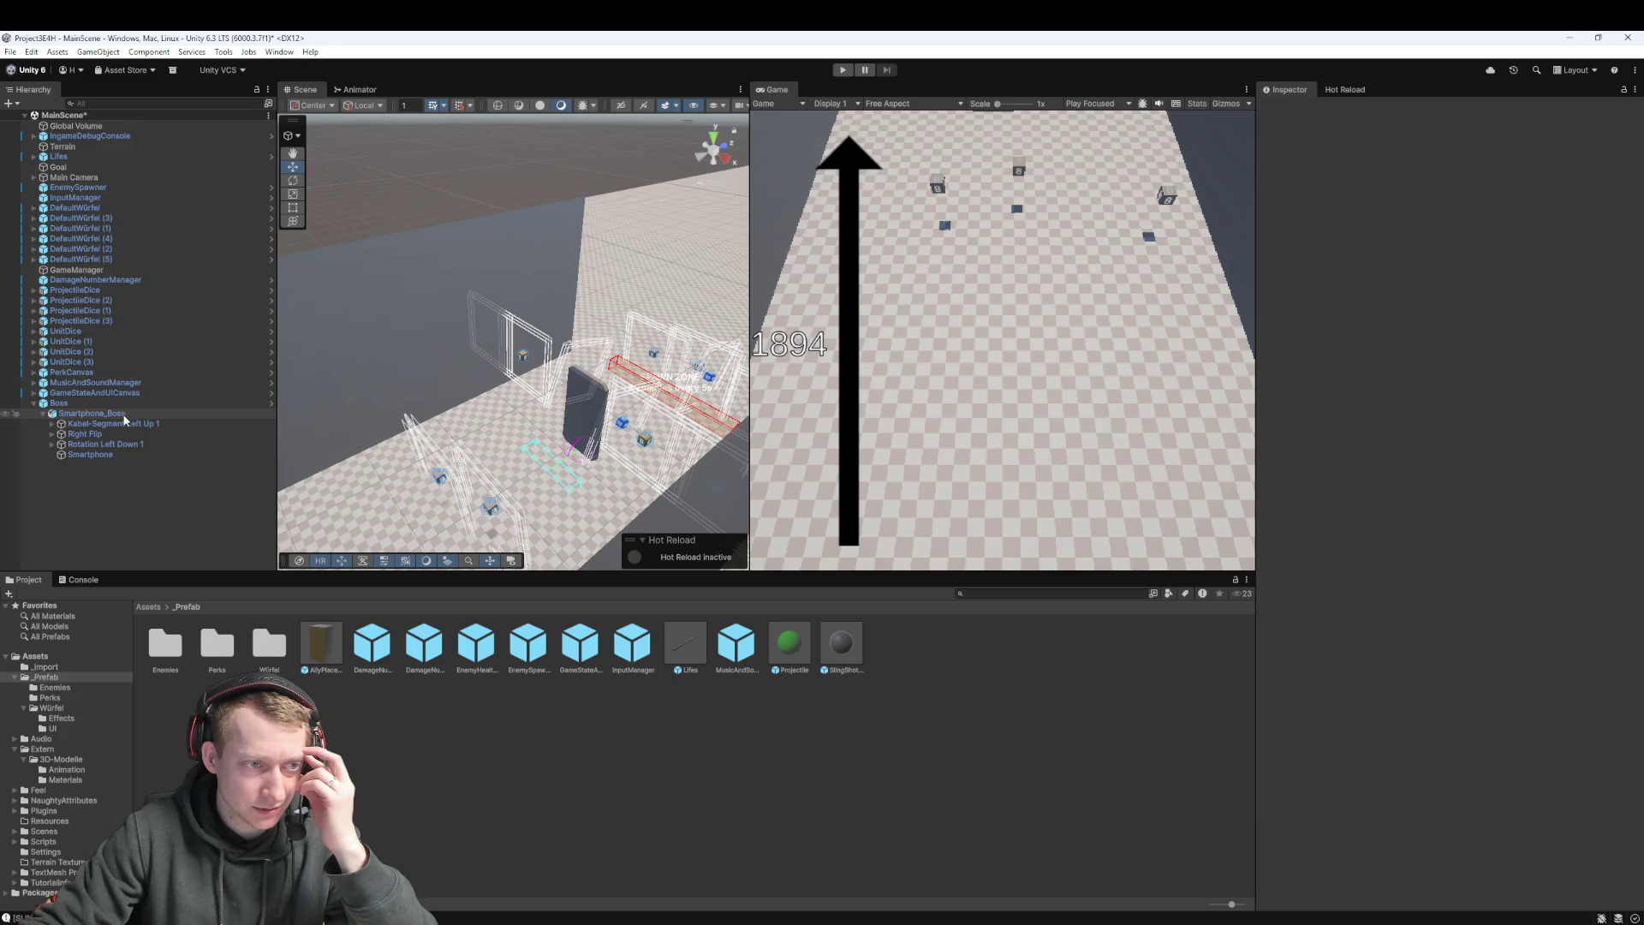
{"action": "left_click", "coordinate": [120, 414]}
{"action": "left_click", "coordinate": [368, 707]}
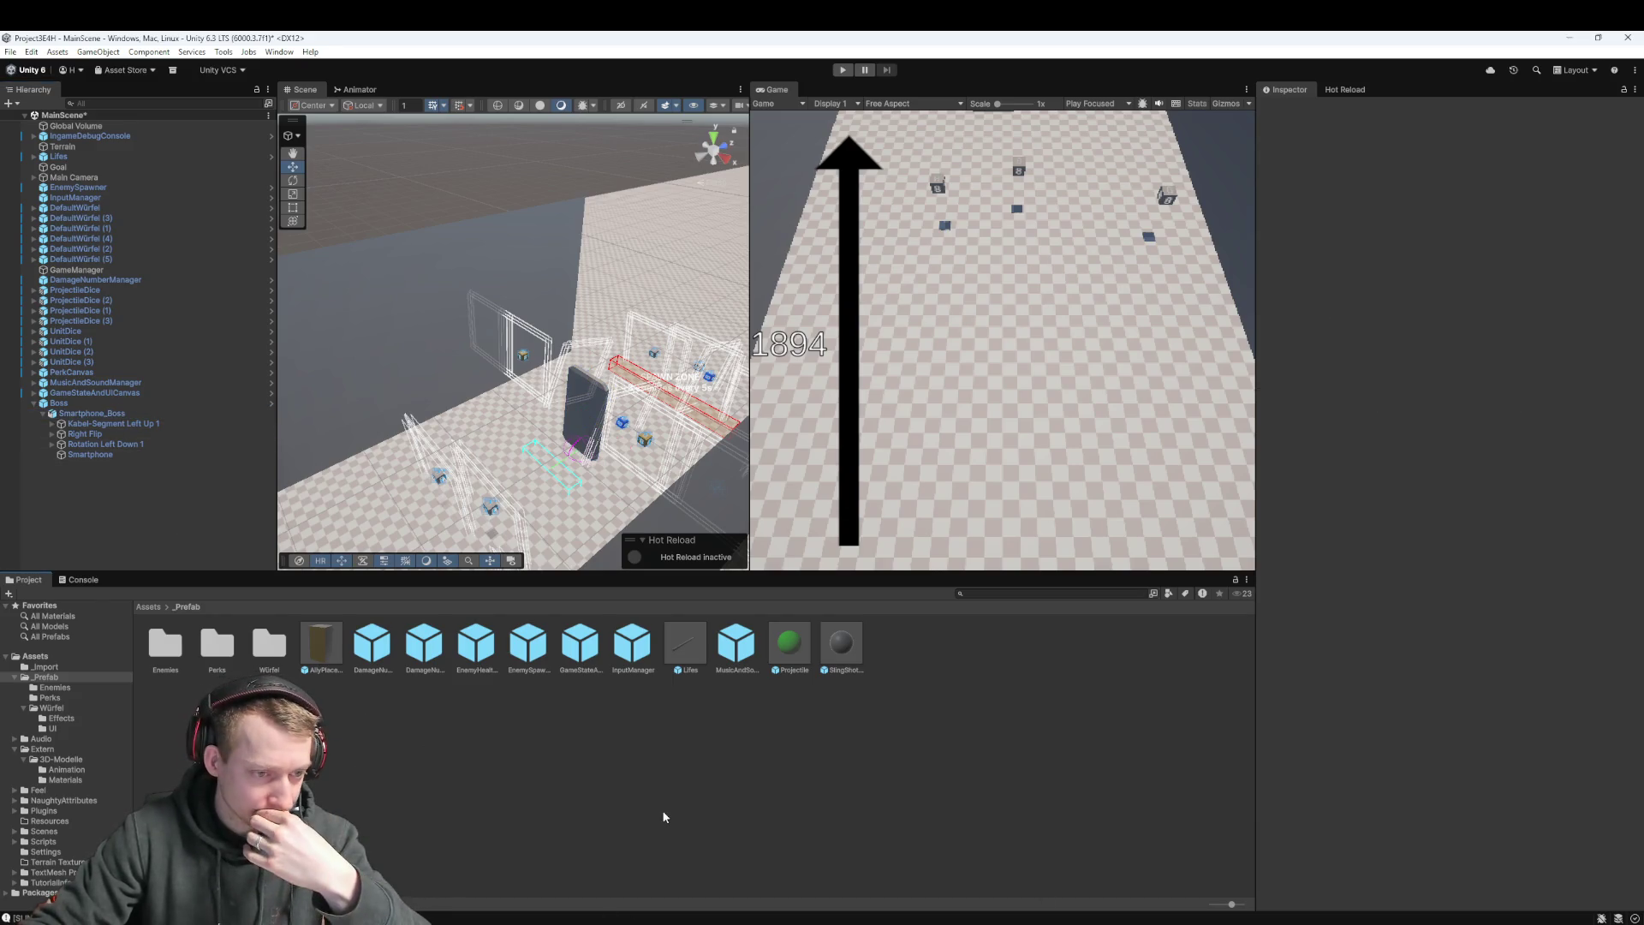
{"action": "mouse_move", "coordinate": [661, 920]}
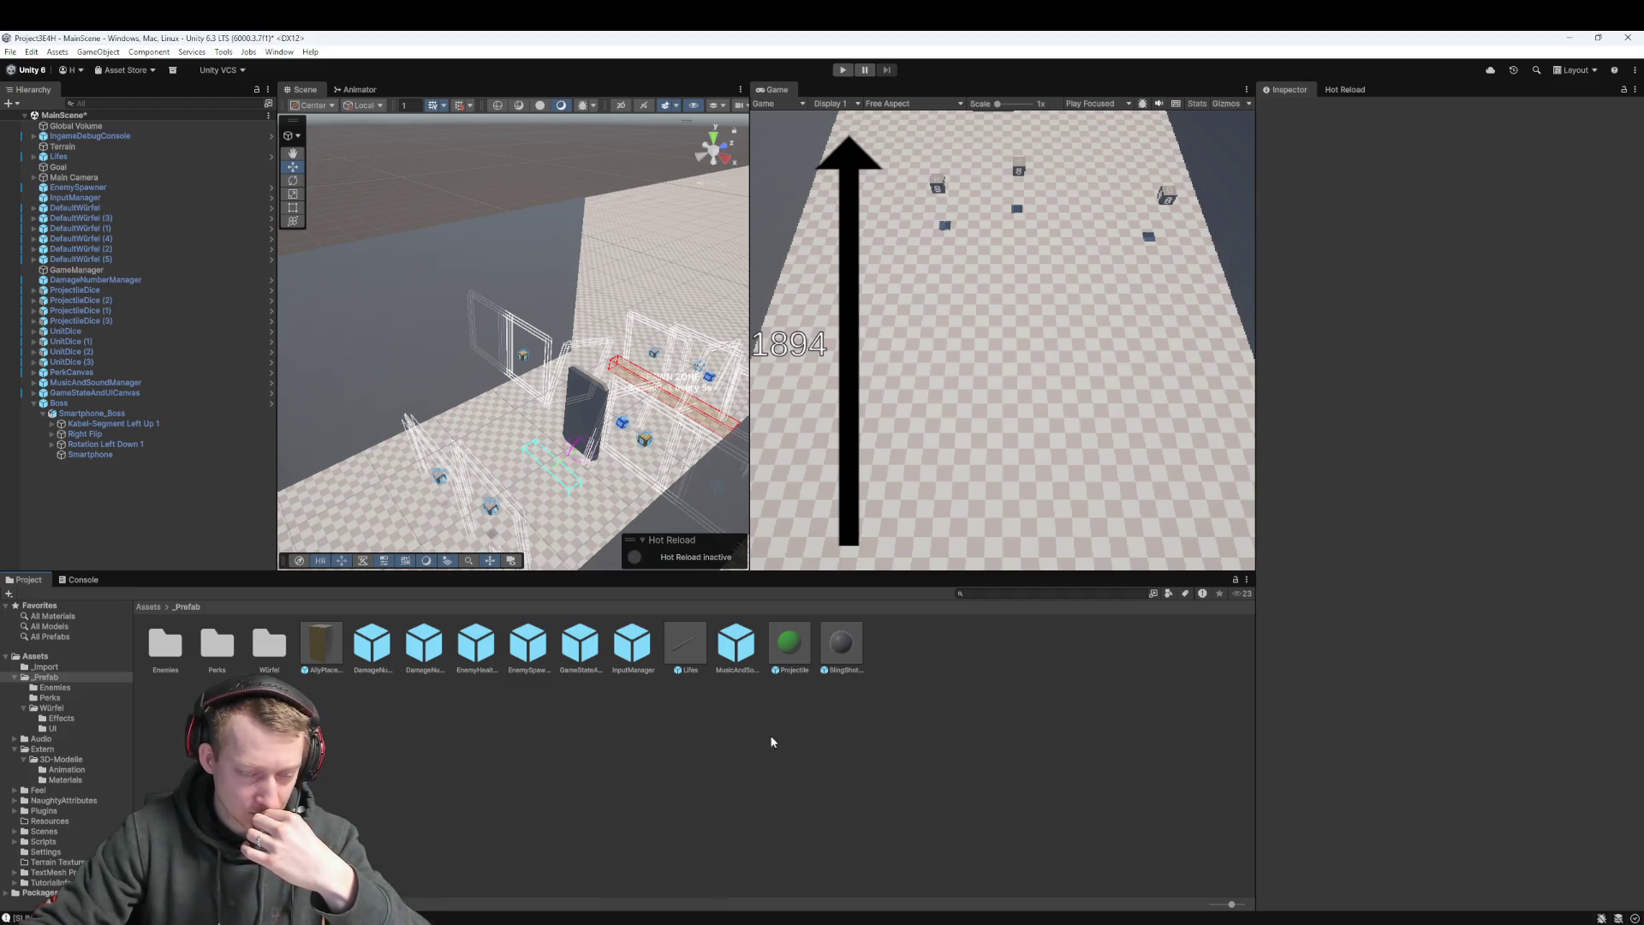
{"action": "key", "text": "alt+Tab"}
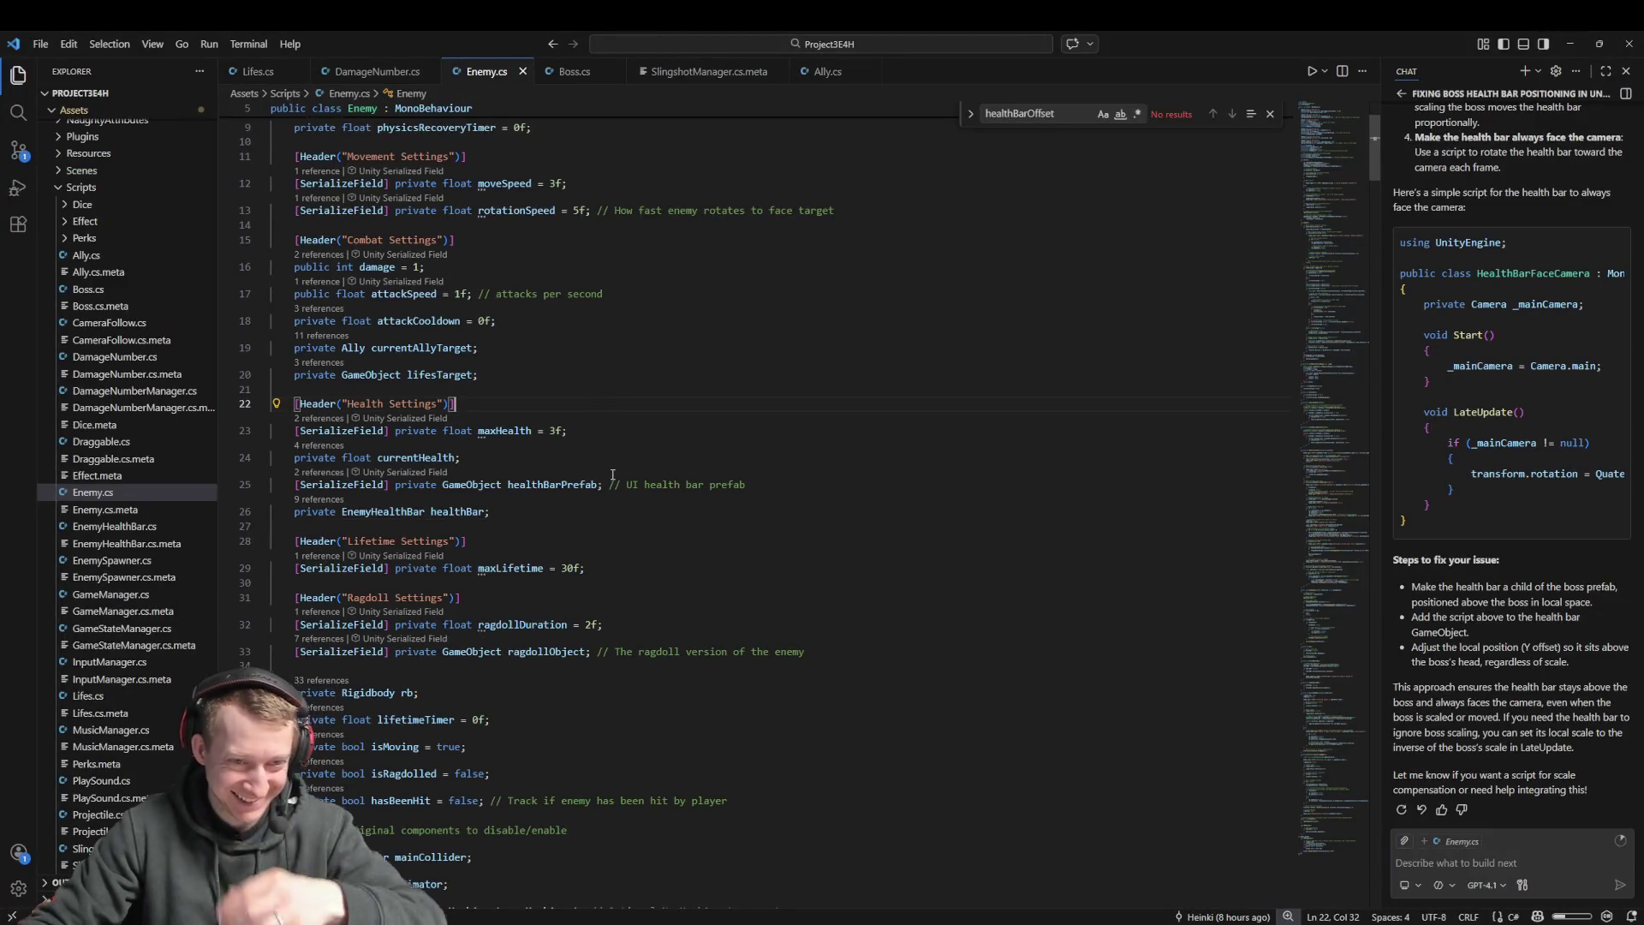
Search Enemy.cs for healthBarPrefab and trace healthBarObj's uses in CreateHealthBar
{"action": "double_click", "coordinate": [552, 485]}
{"action": "key", "text": "ctrl+f"}
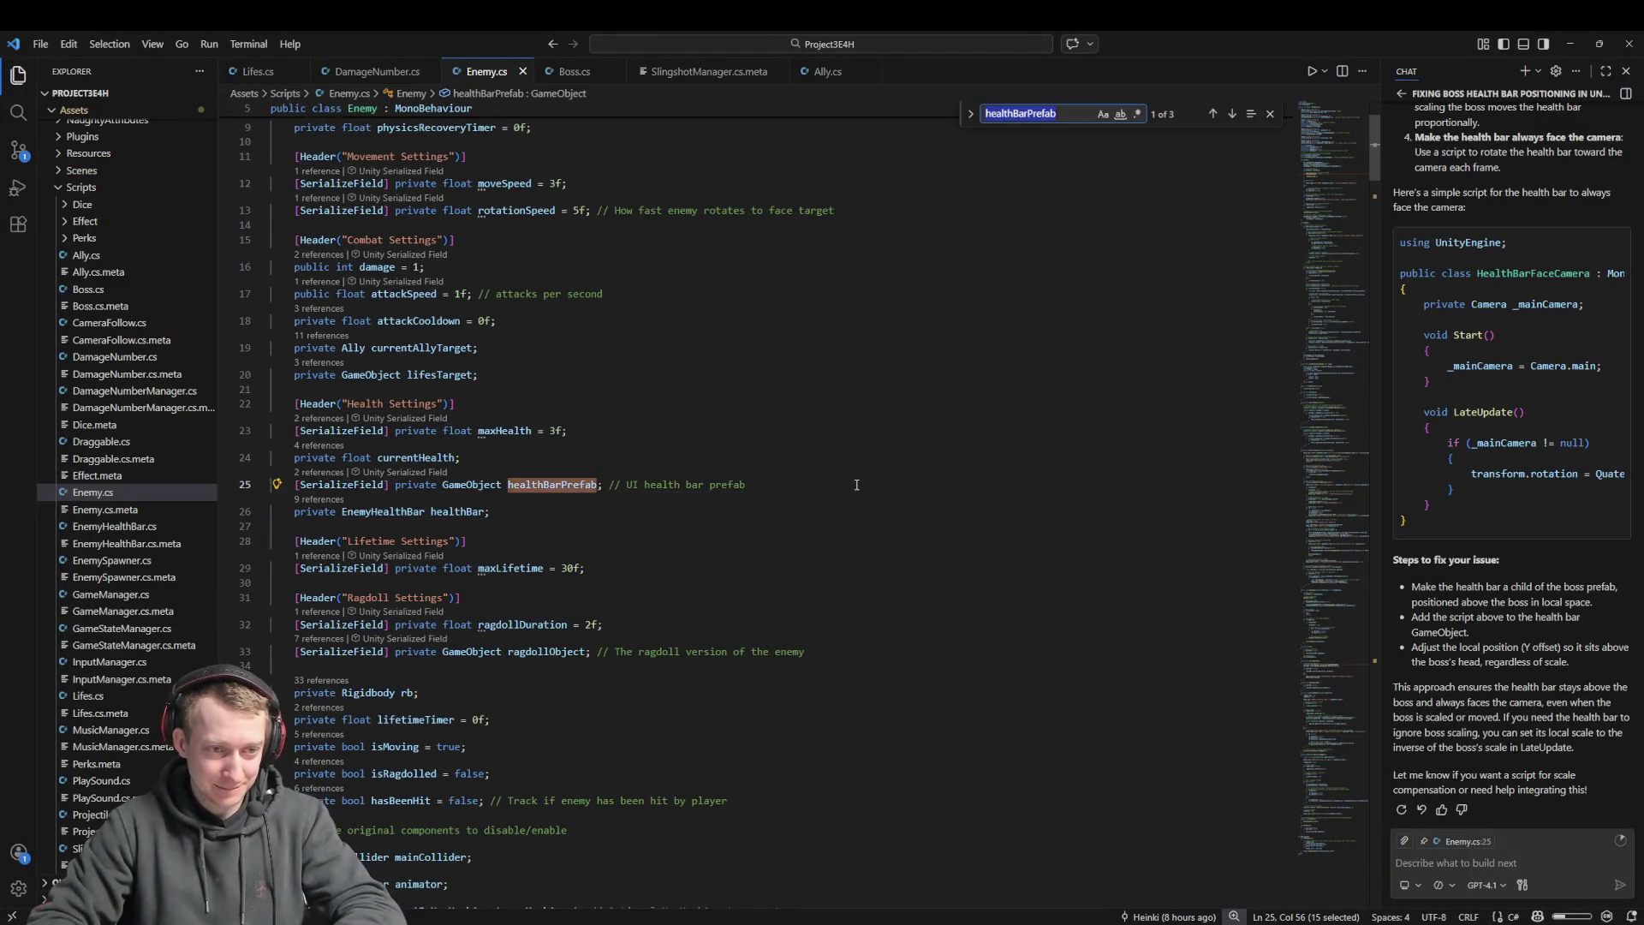
{"action": "key", "text": "Return"}
{"action": "key", "text": "Return"}
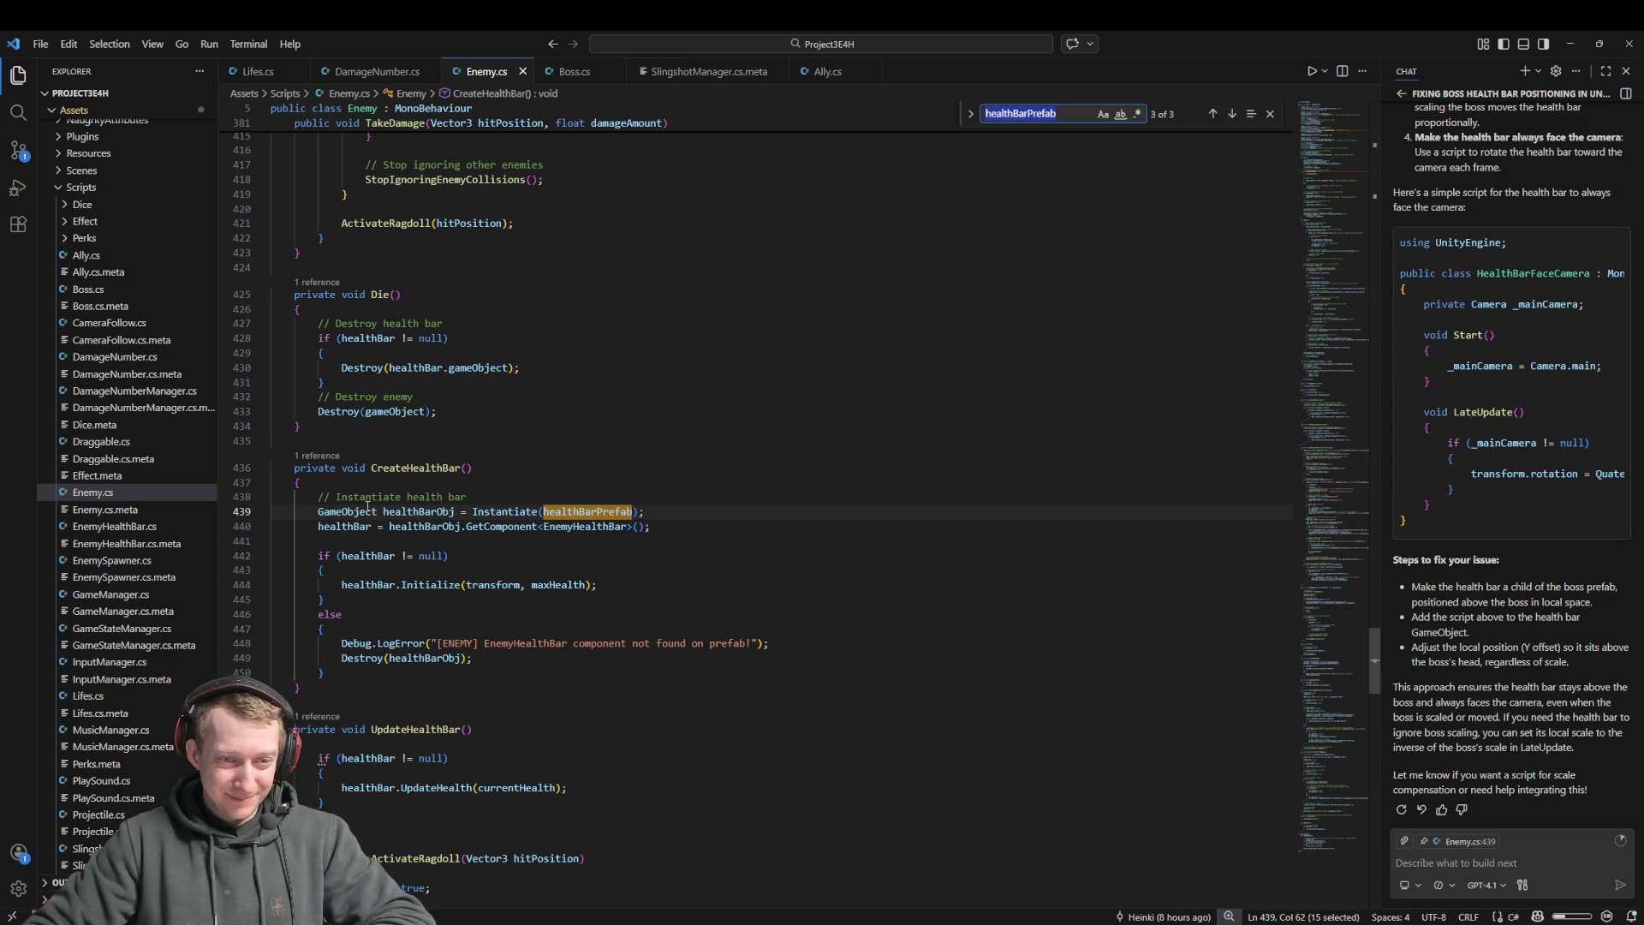
{"action": "double_click", "coordinate": [410, 527]}
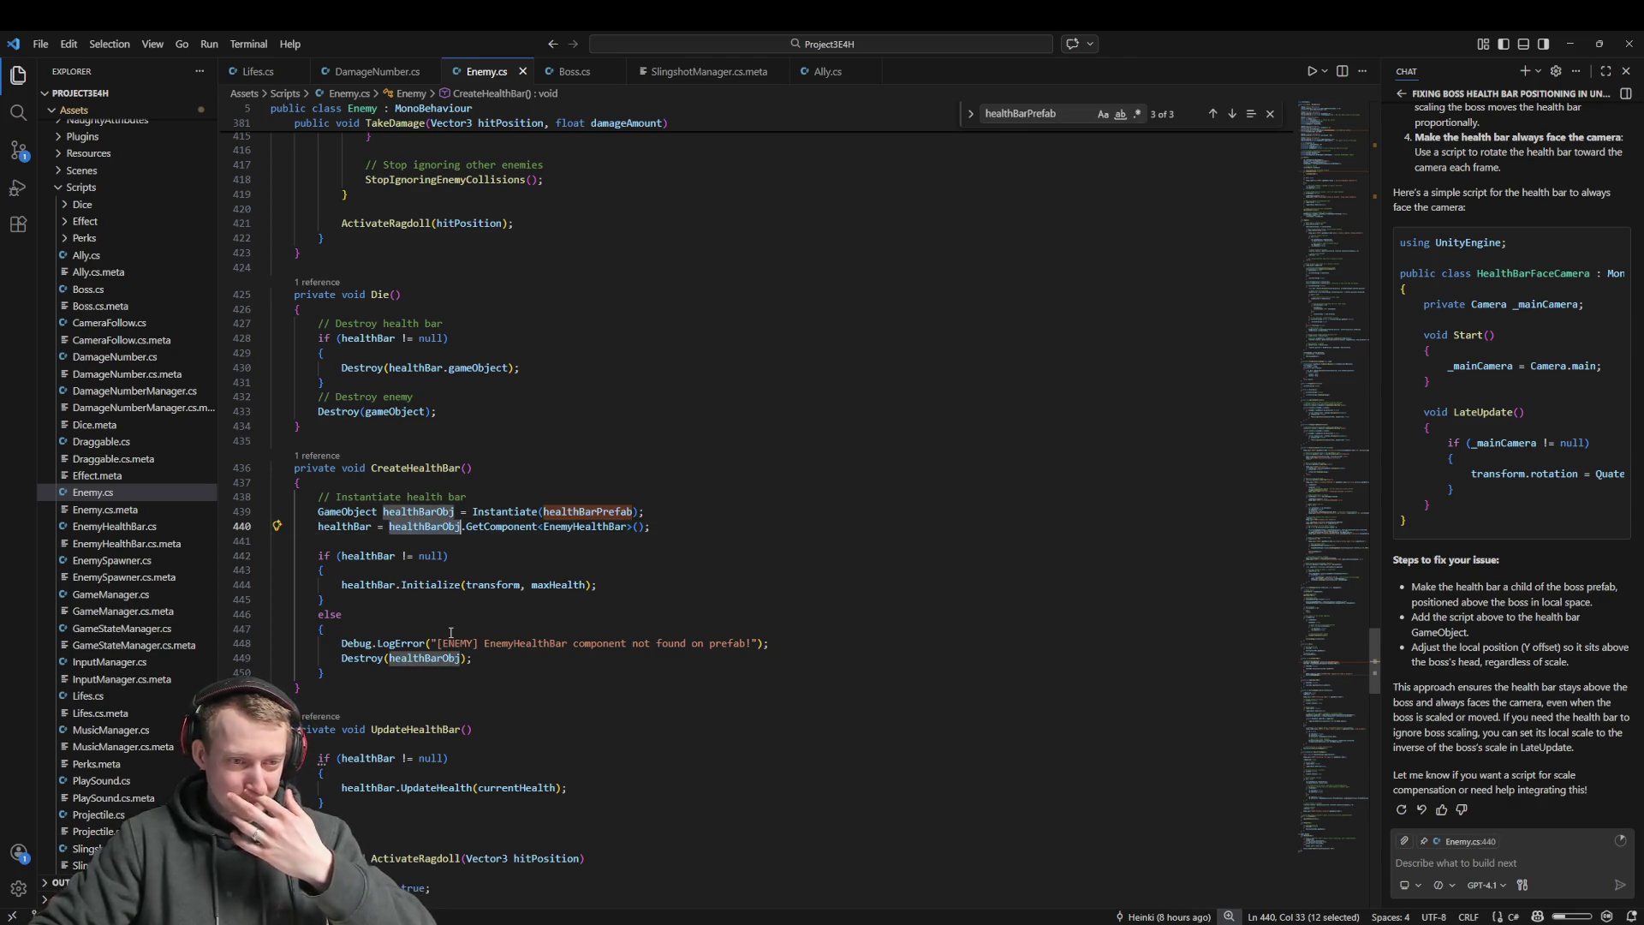
{"action": "scroll", "coordinate": [526, 601], "scroll_direction": "down", "scroll_amount": 1}
Add healthBar.offset = new Vector3(0, 10f, 0) after Initialize, save, and remove the trailing comment
{"action": "left_click", "coordinate": [607, 544]}
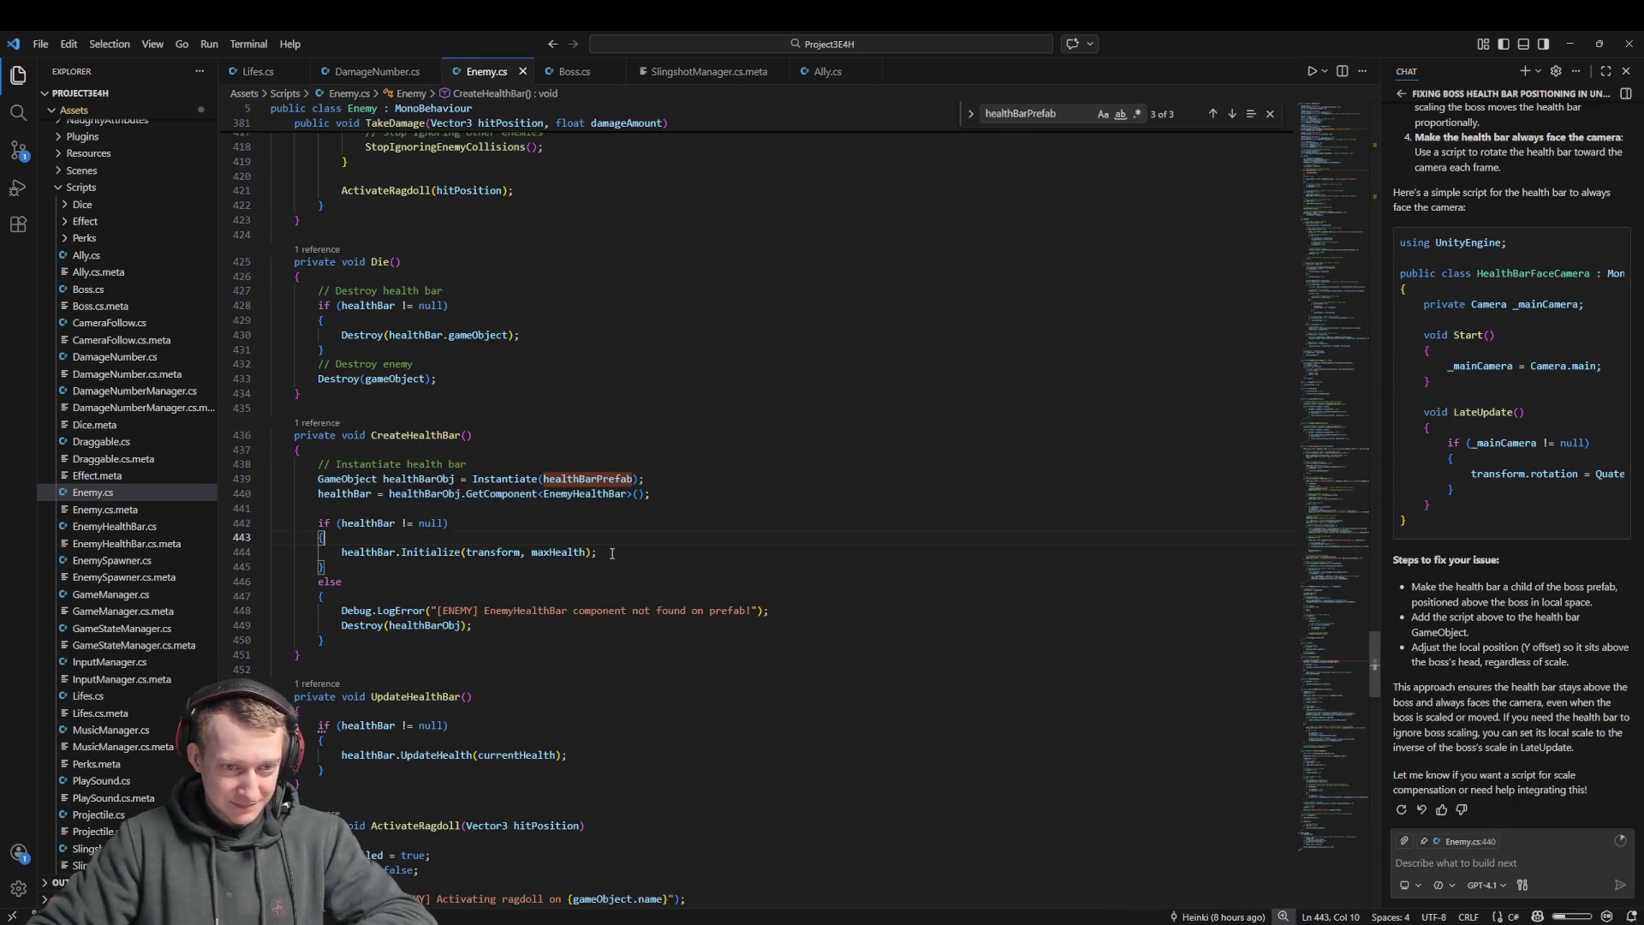
{"action": "key", "text": "Return"}
{"action": "type", "text": "healt"}
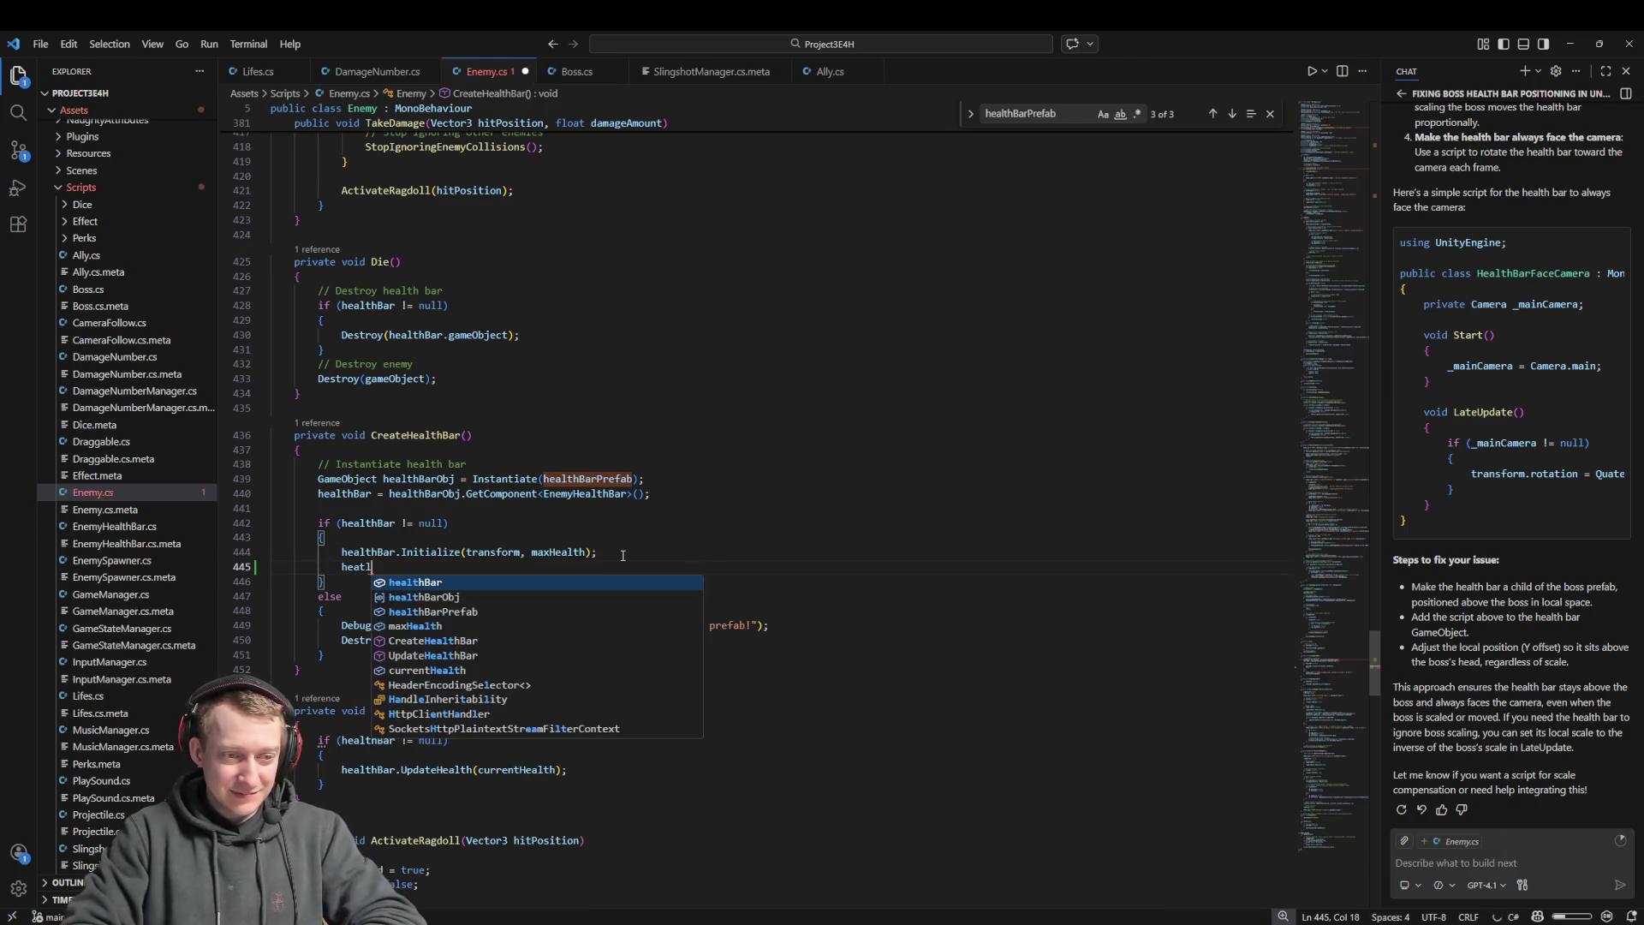
{"action": "type", "text": "hBar.offset"}
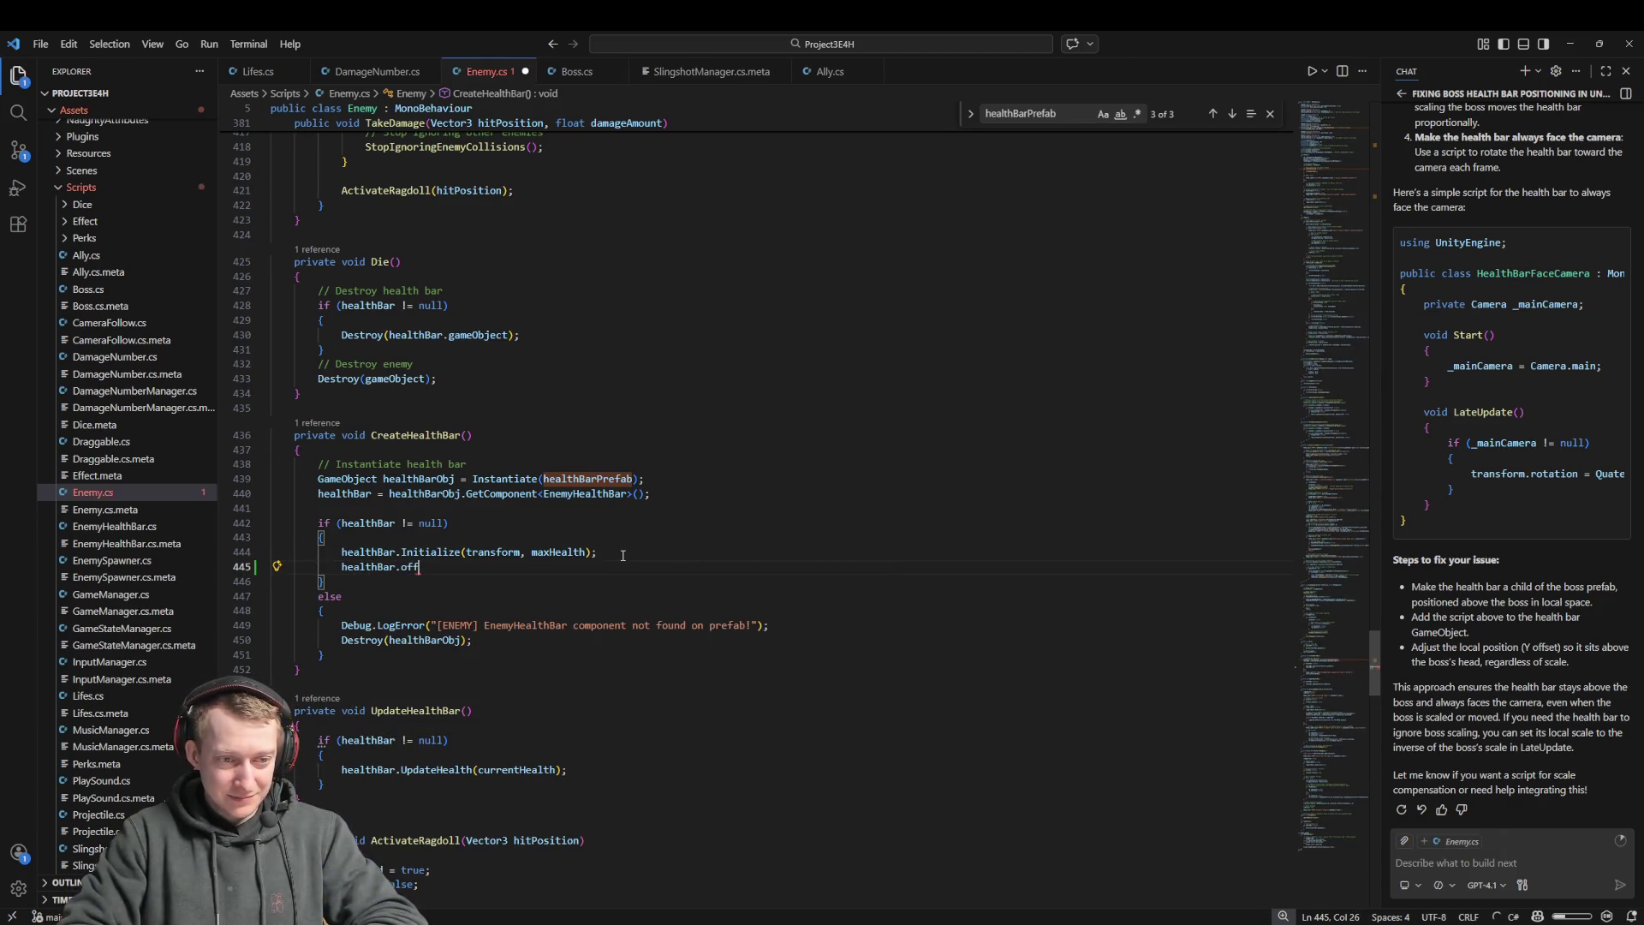
{"action": "key", "text": "Tab"}
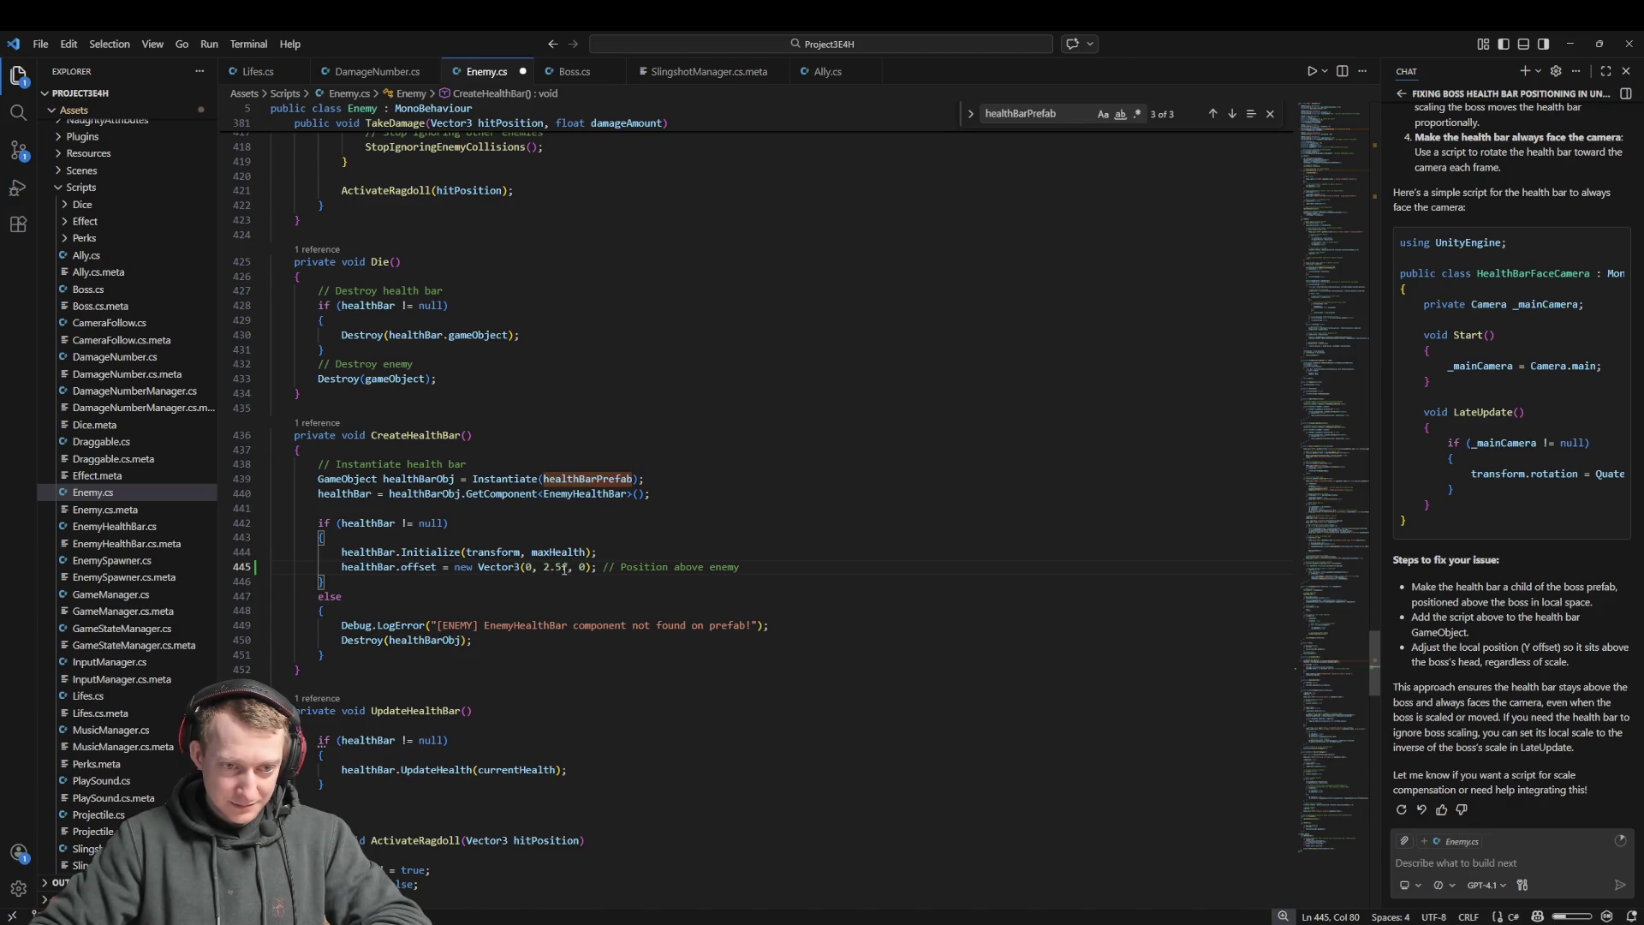
{"action": "left_click_drag", "start_coordinate": [564, 569], "coordinate": [543, 569]}
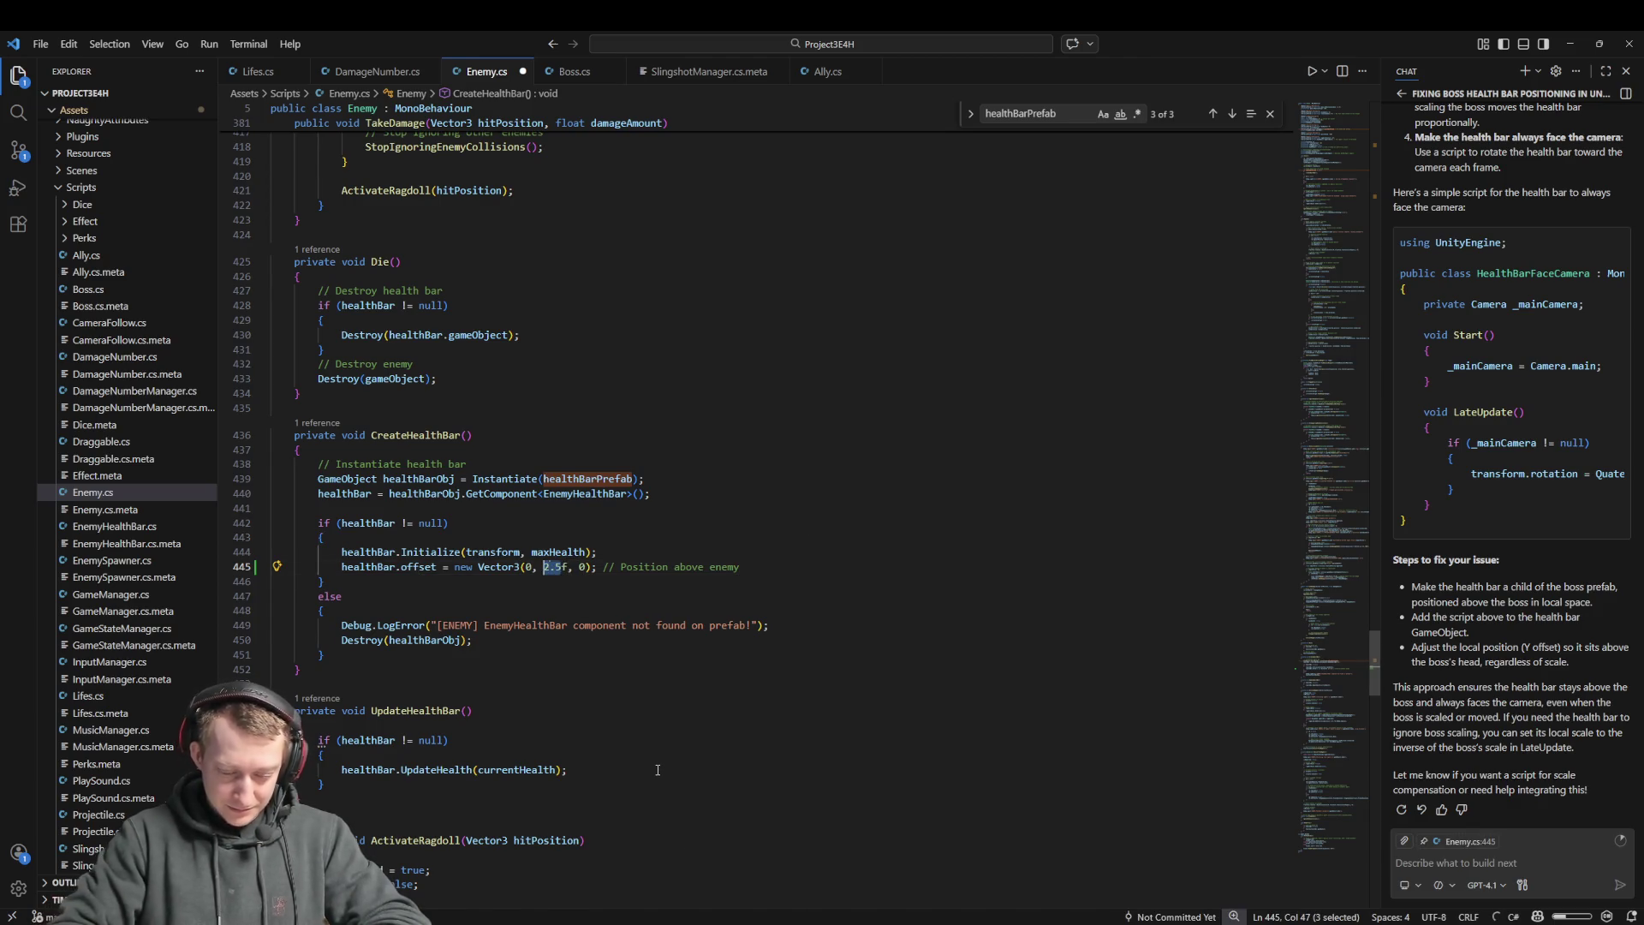
{"action": "type", "text": "10"}
{"action": "key", "text": "ctrl+s"}
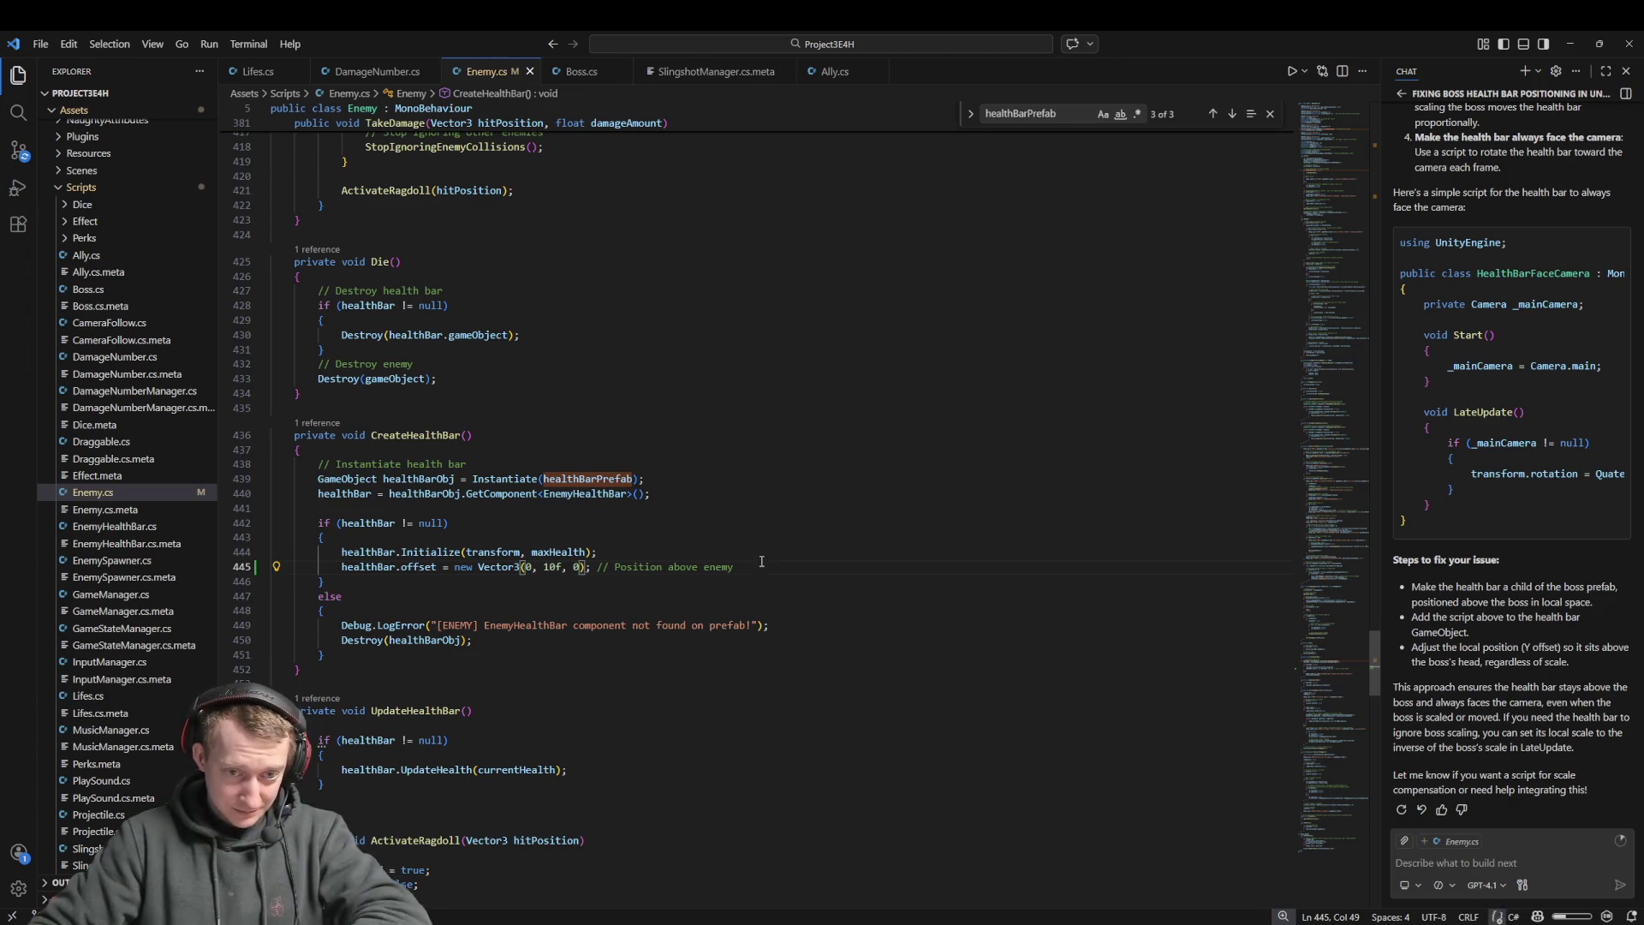
{"action": "left_click_drag", "start_coordinate": [753, 568], "coordinate": [592, 567]}
{"action": "key", "text": "BackSpace"}
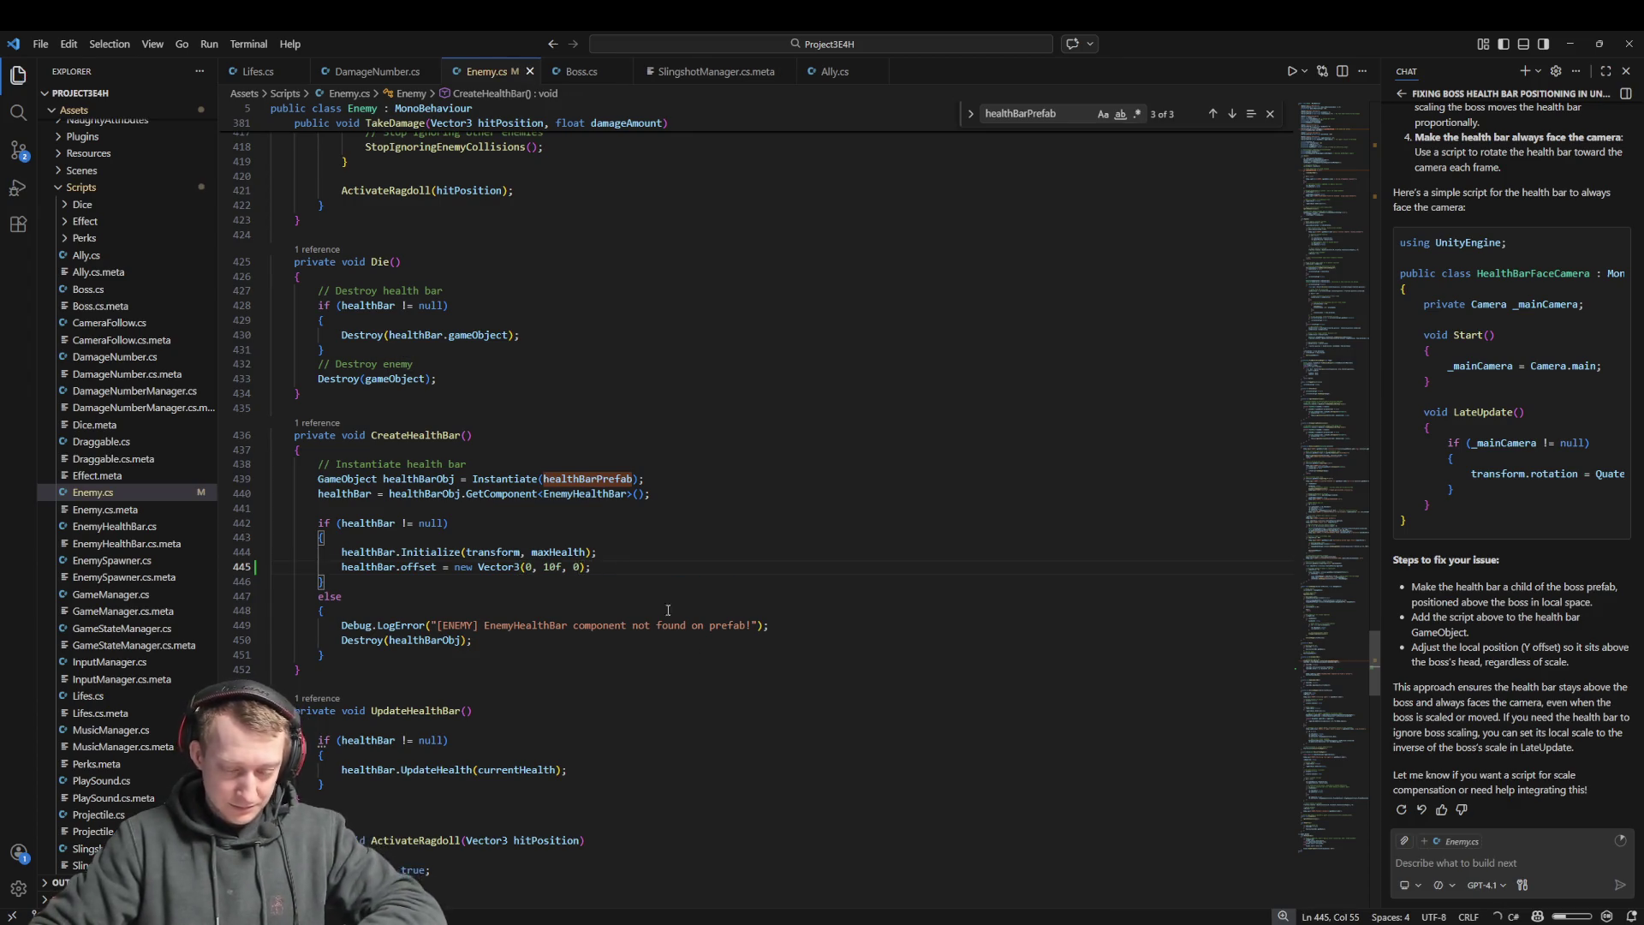
{"action": "key", "text": "alt+Tab"}
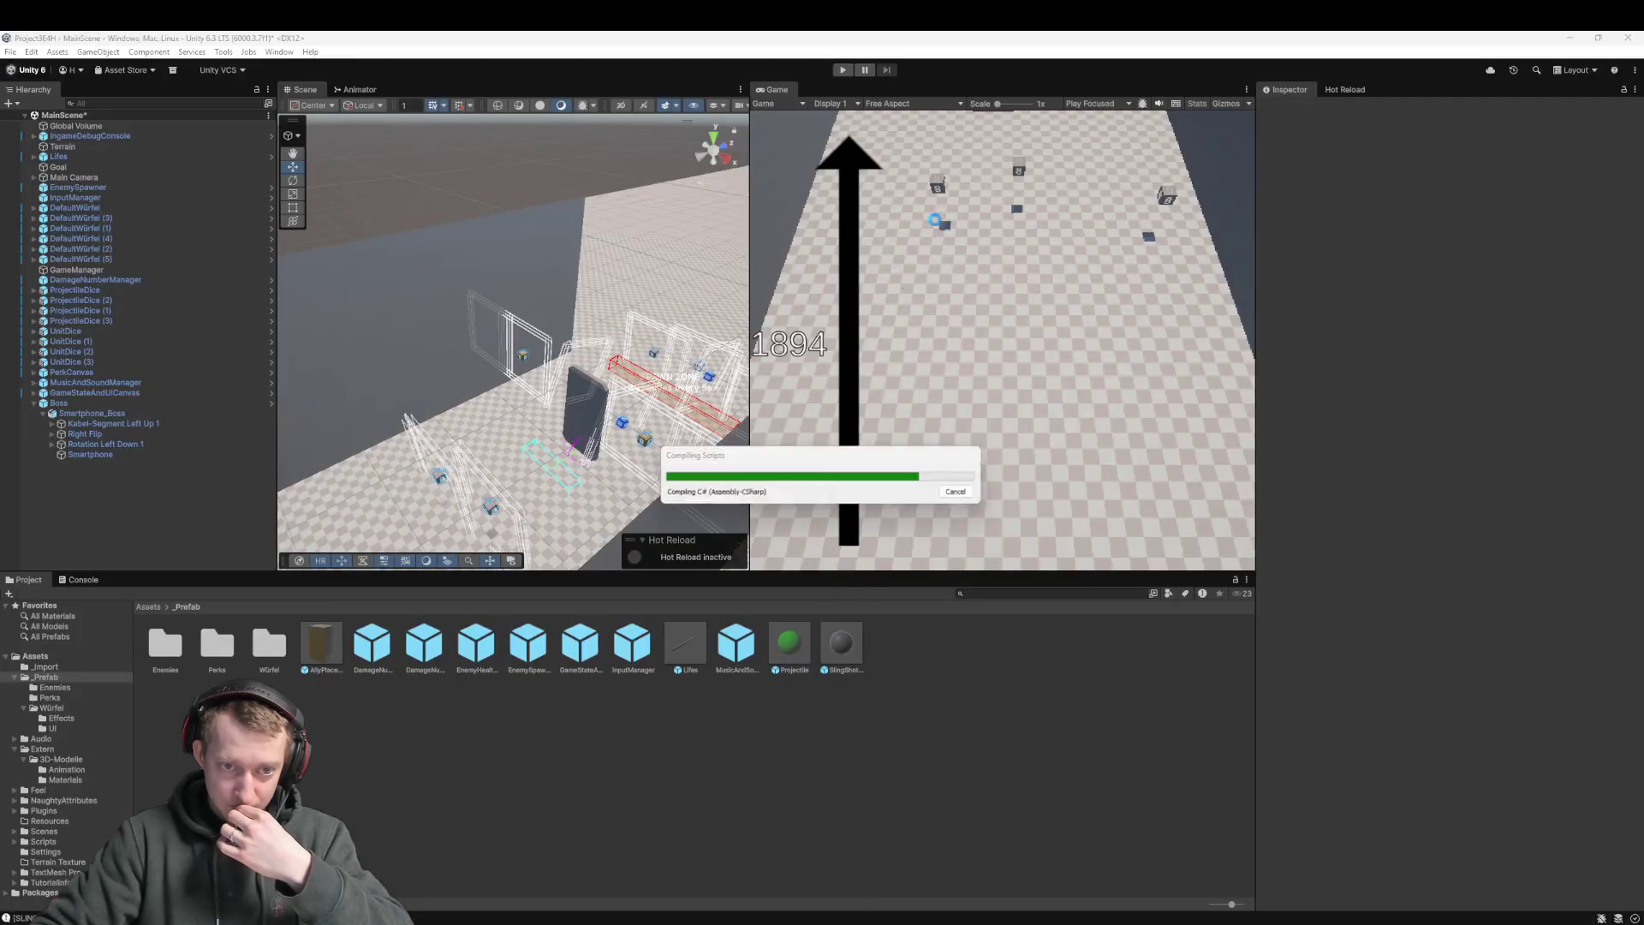
Try entering Play mode, then open the Enemy.cs compile error from the Console
{"action": "left_click", "coordinate": [847, 74]}
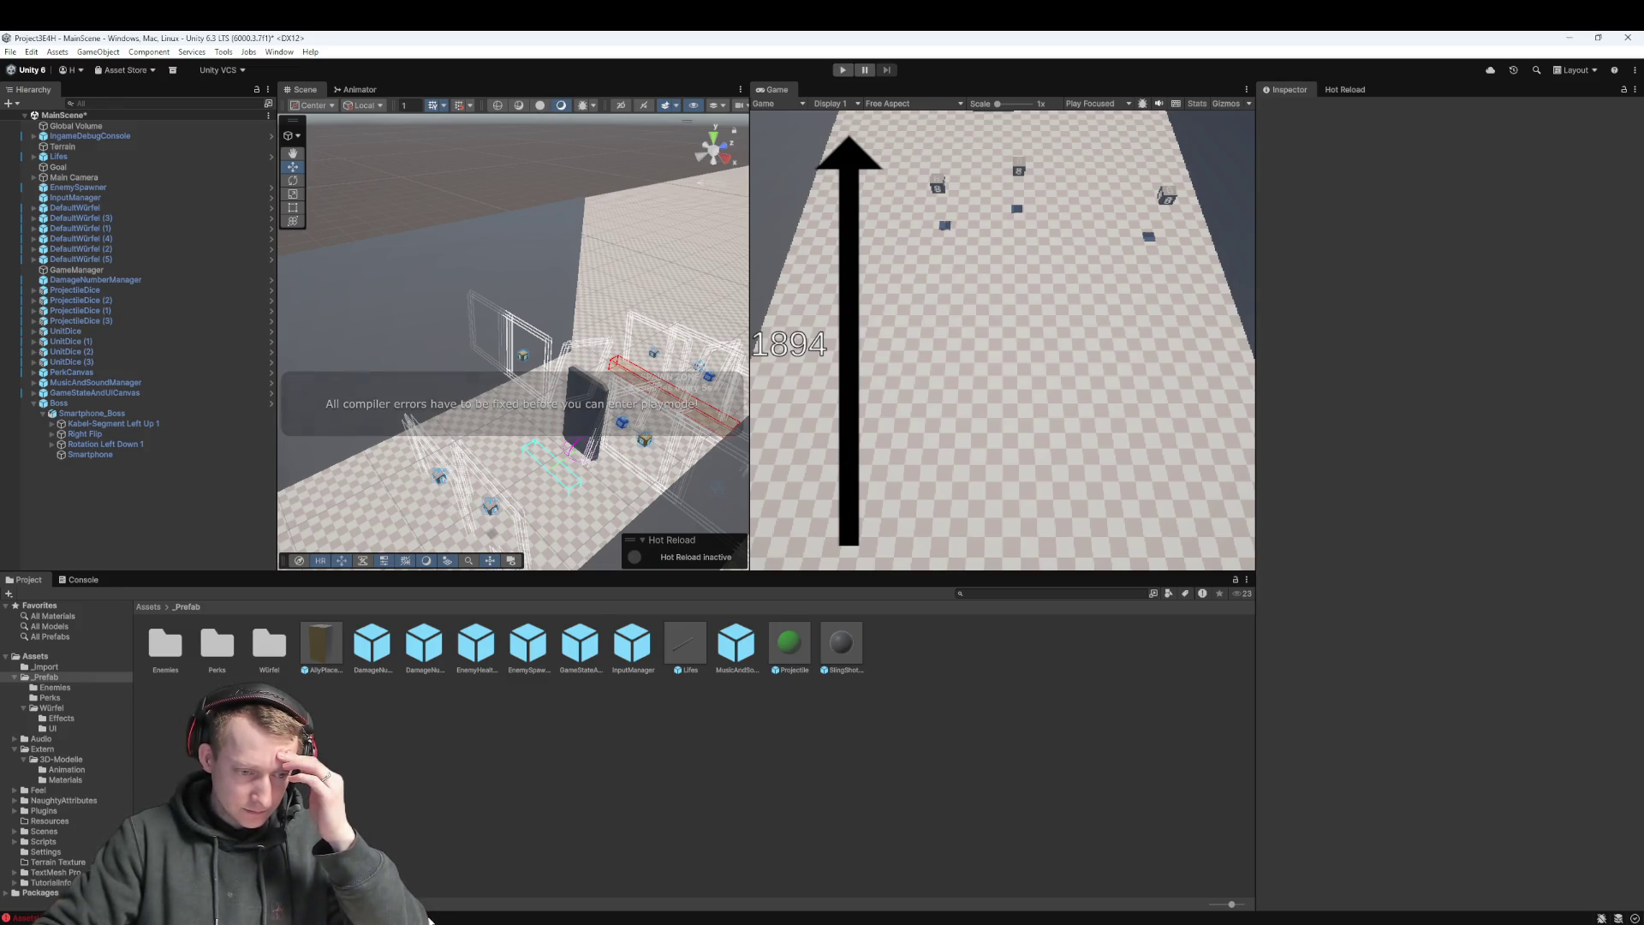
{"action": "double_click", "coordinate": [440, 915]}
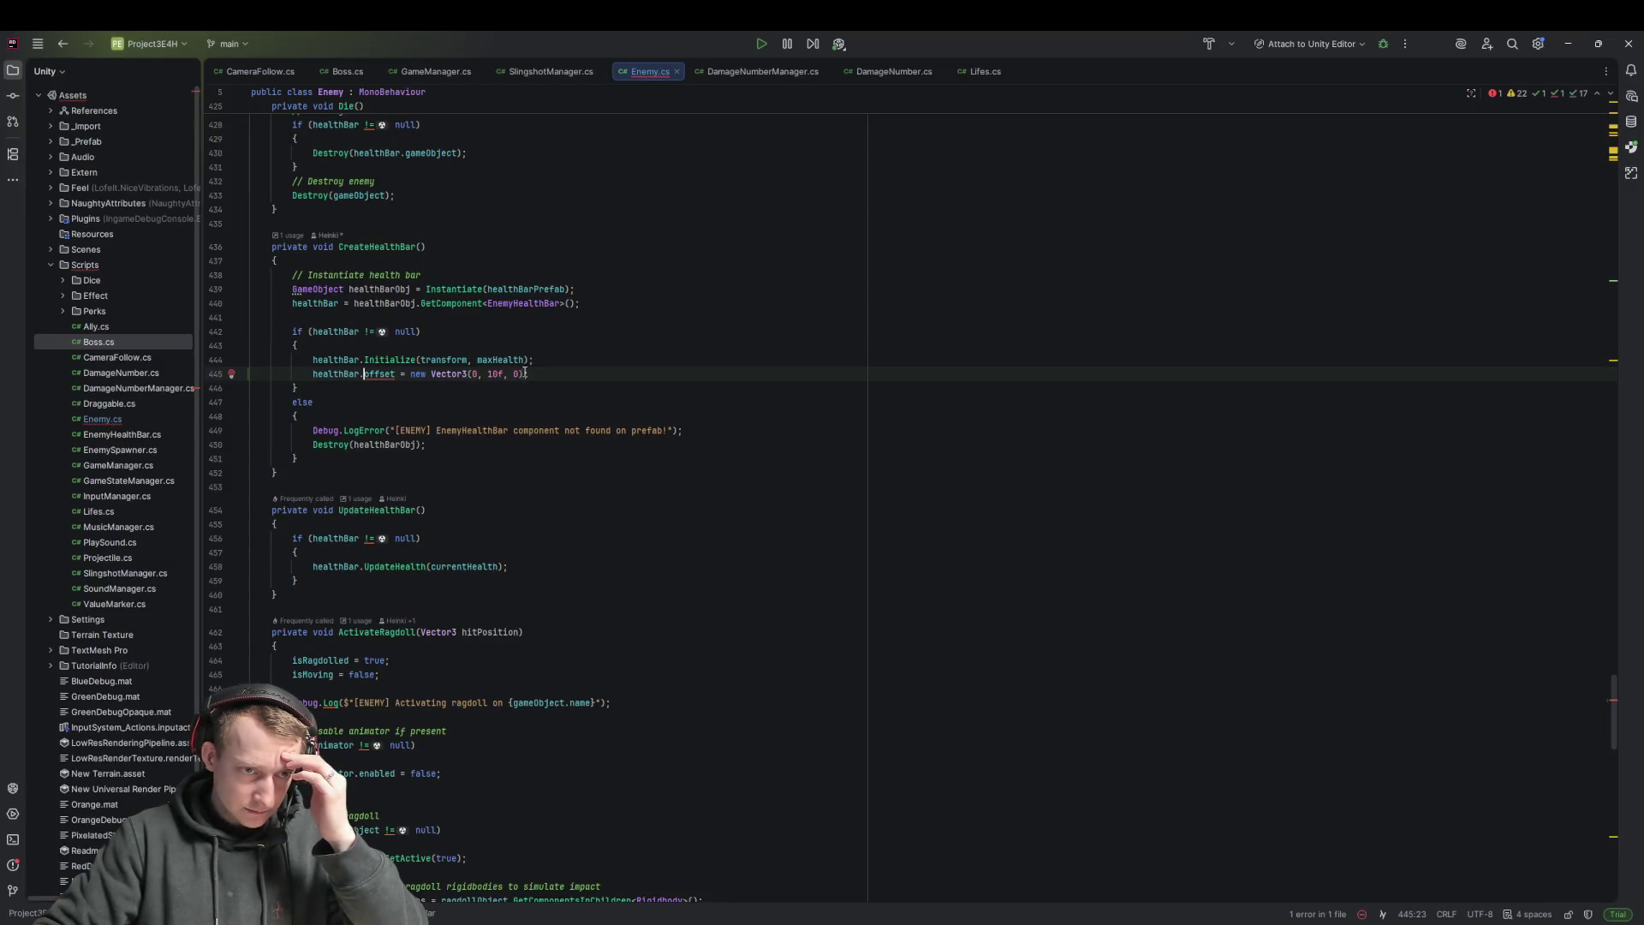
Change EnemyHealthBar.cs's offset field from private to public in Rider, then return to Unity
{"action": "mouse_move", "coordinate": [382, 375]}
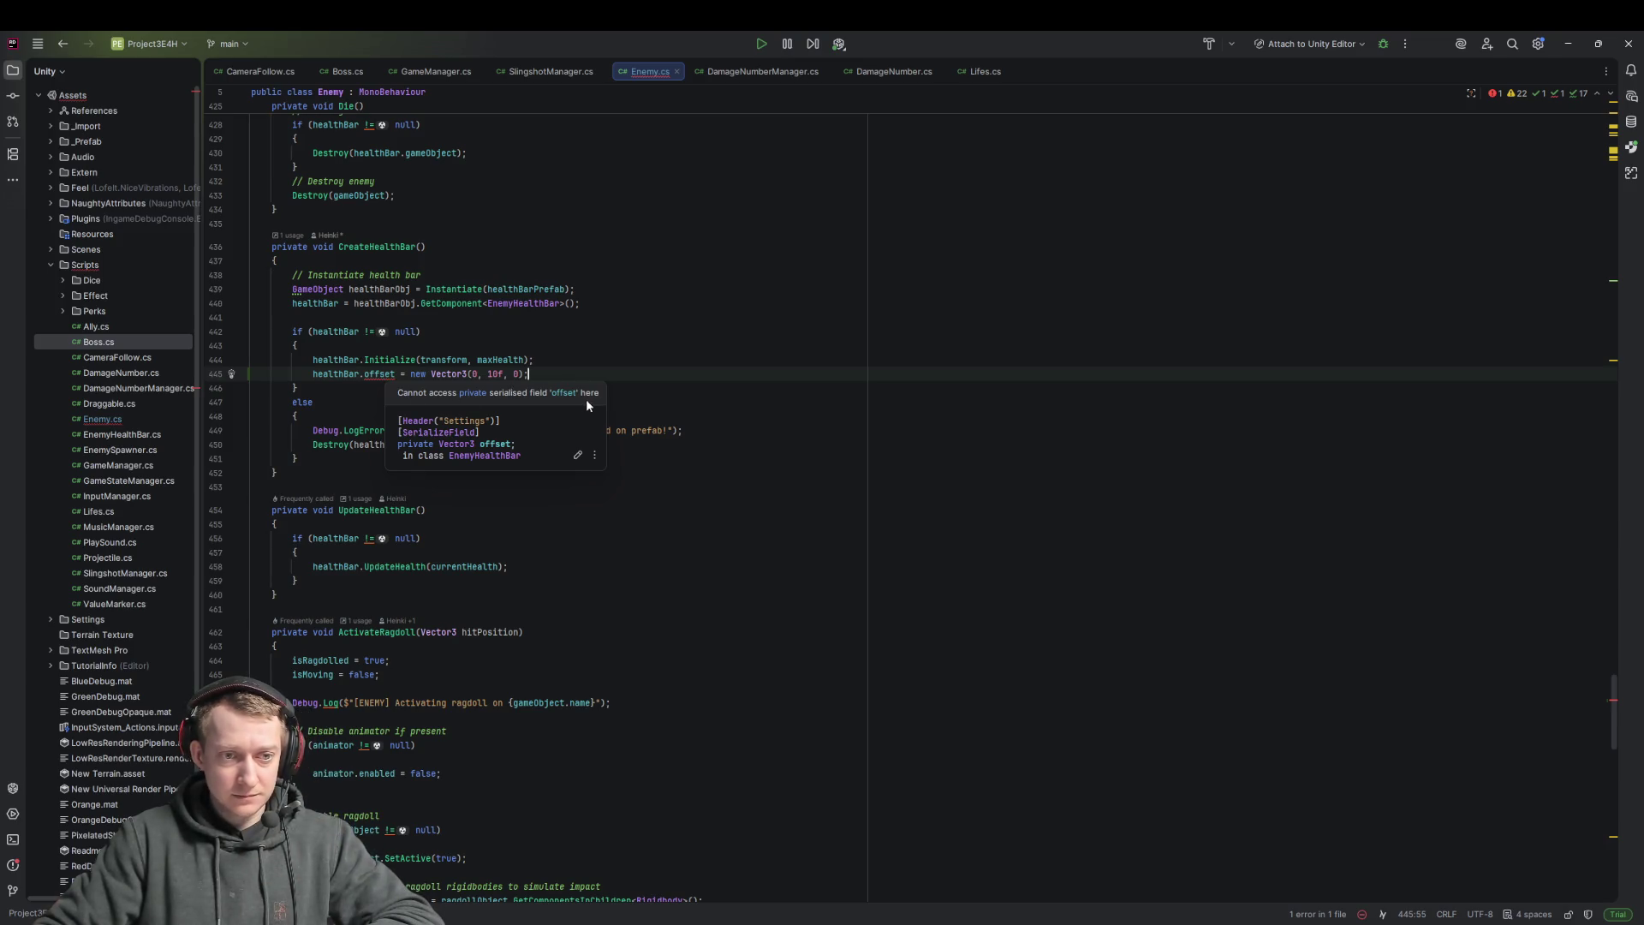
{"action": "double_click", "coordinate": [473, 393]}
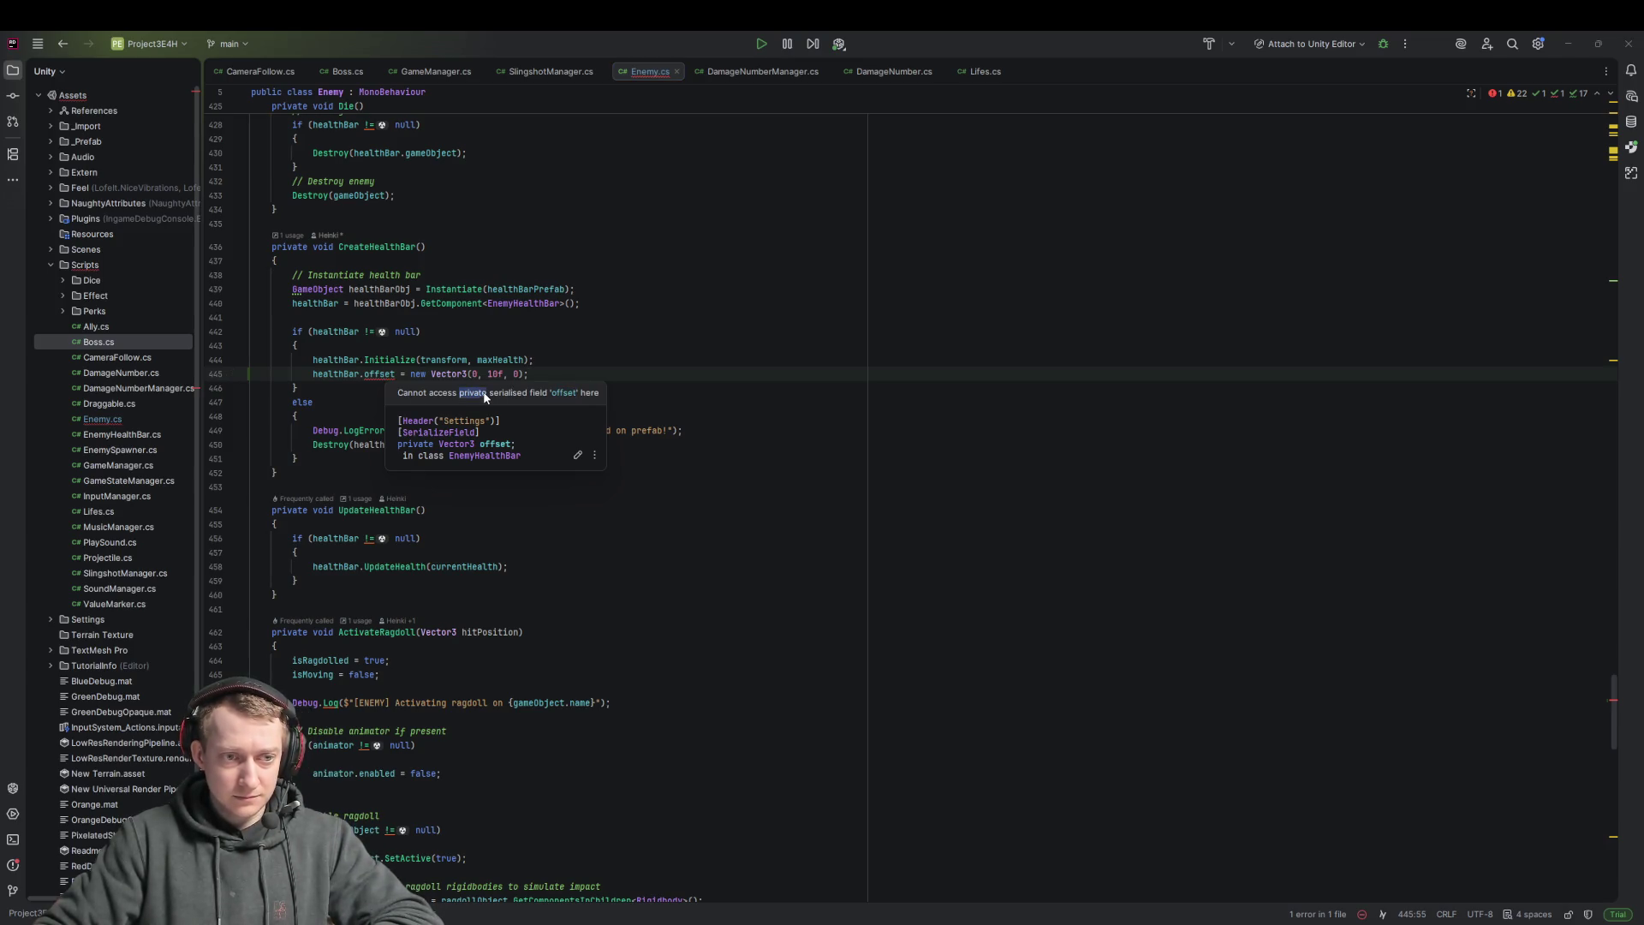
{"action": "left_click", "coordinate": [578, 456]}
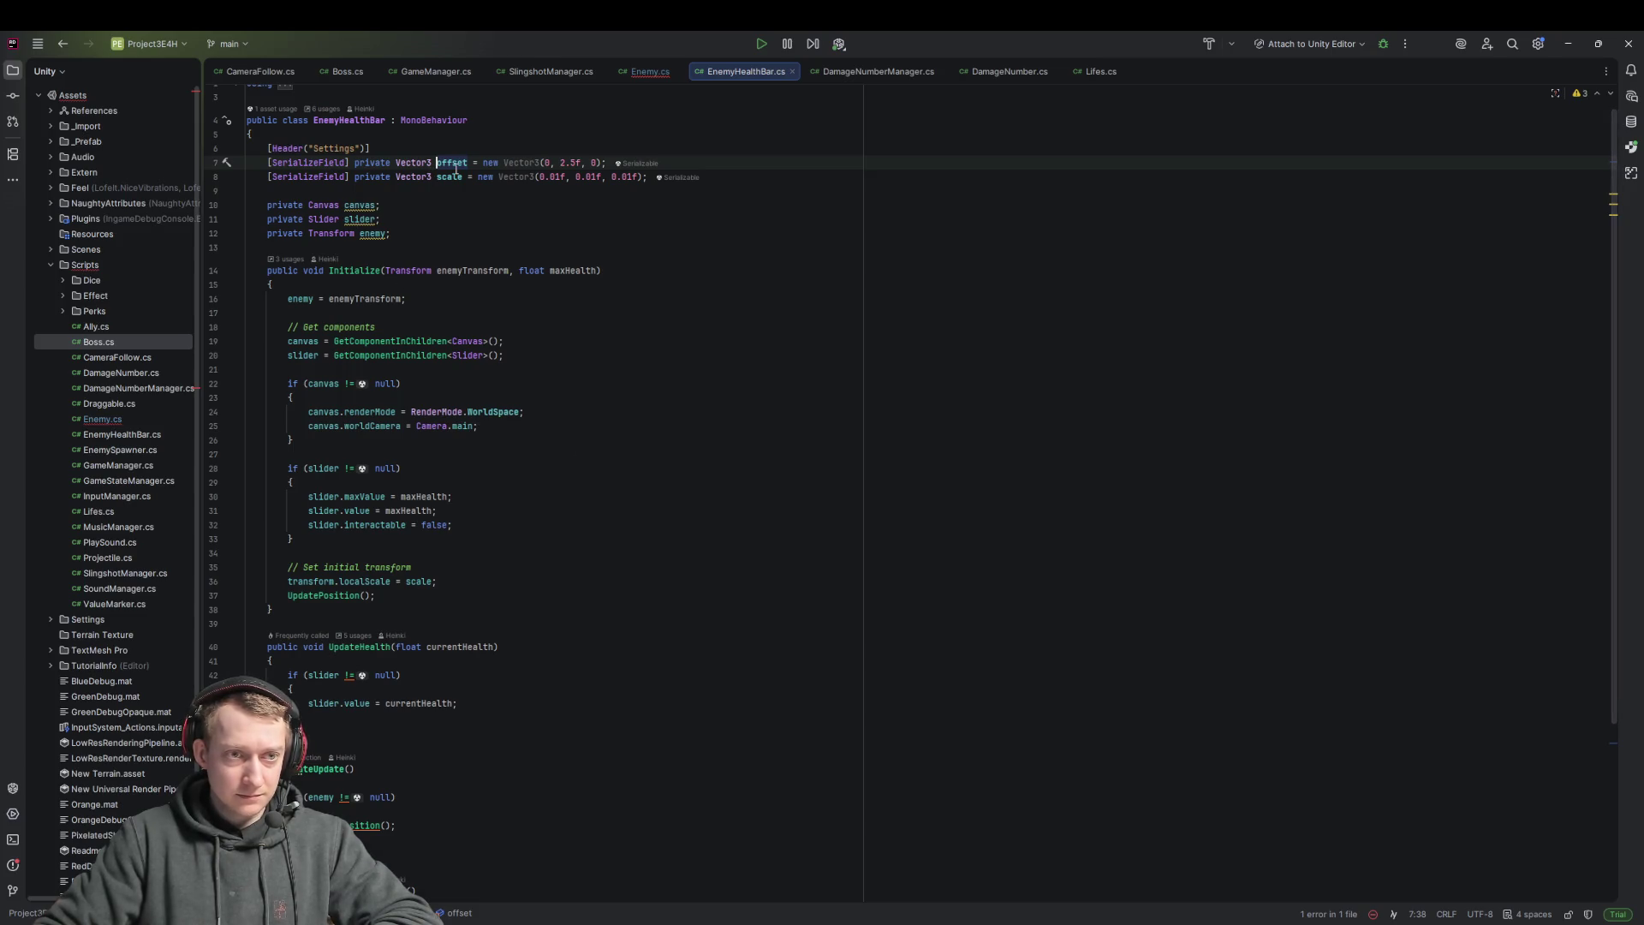
{"action": "double_click", "coordinate": [377, 161]}
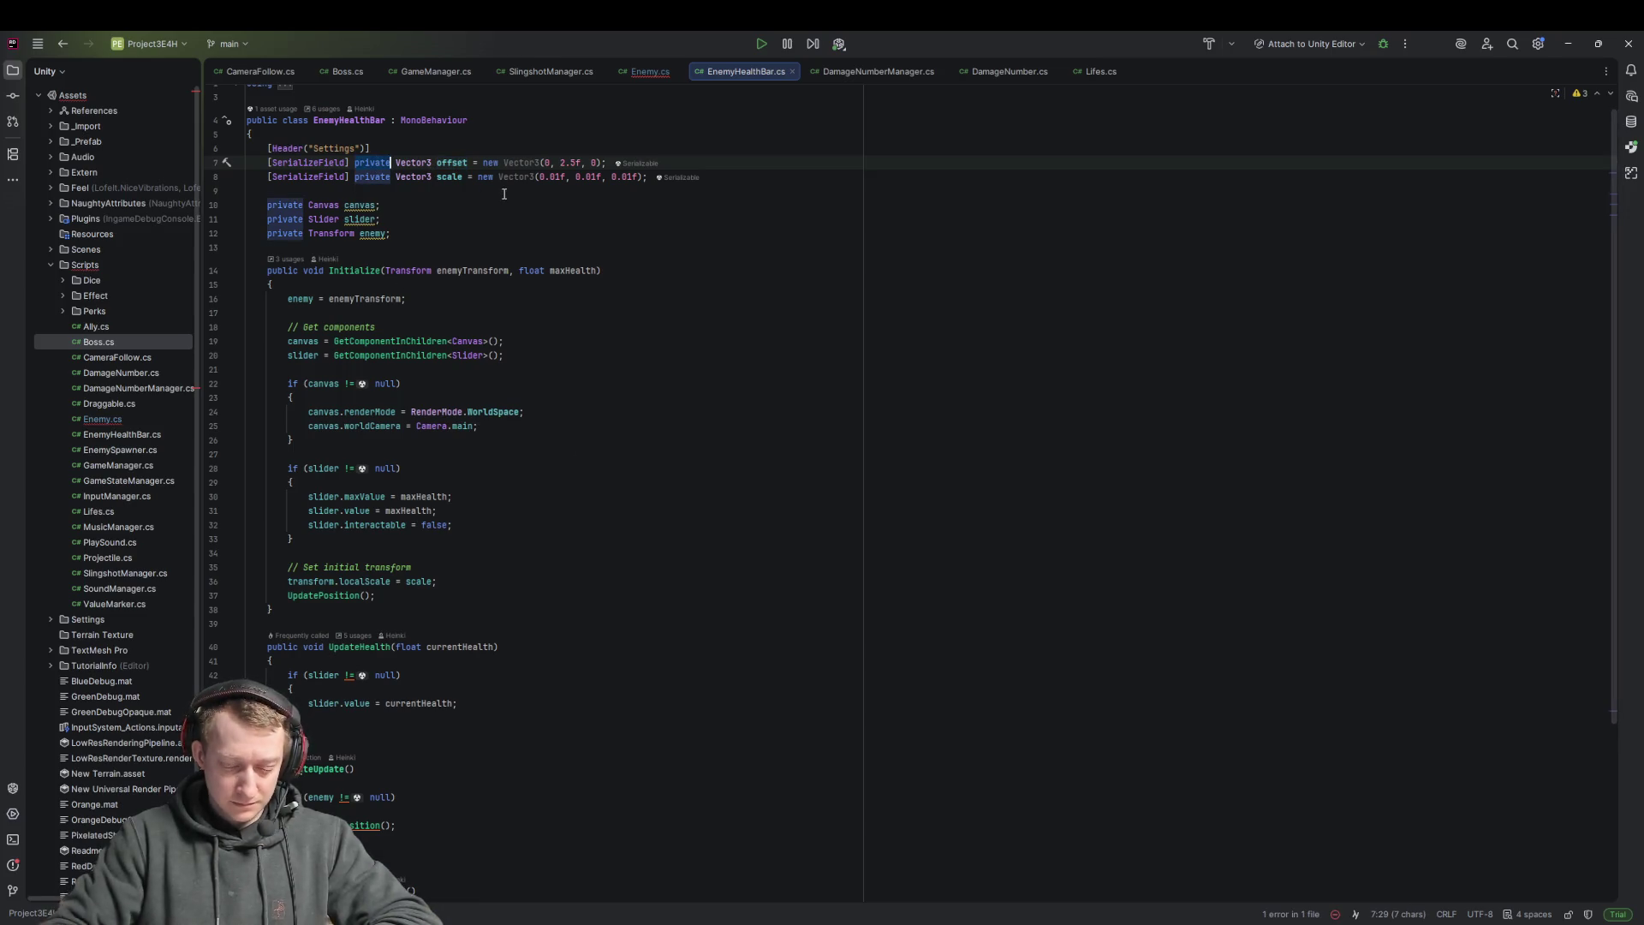
{"action": "type", "text": "public"}
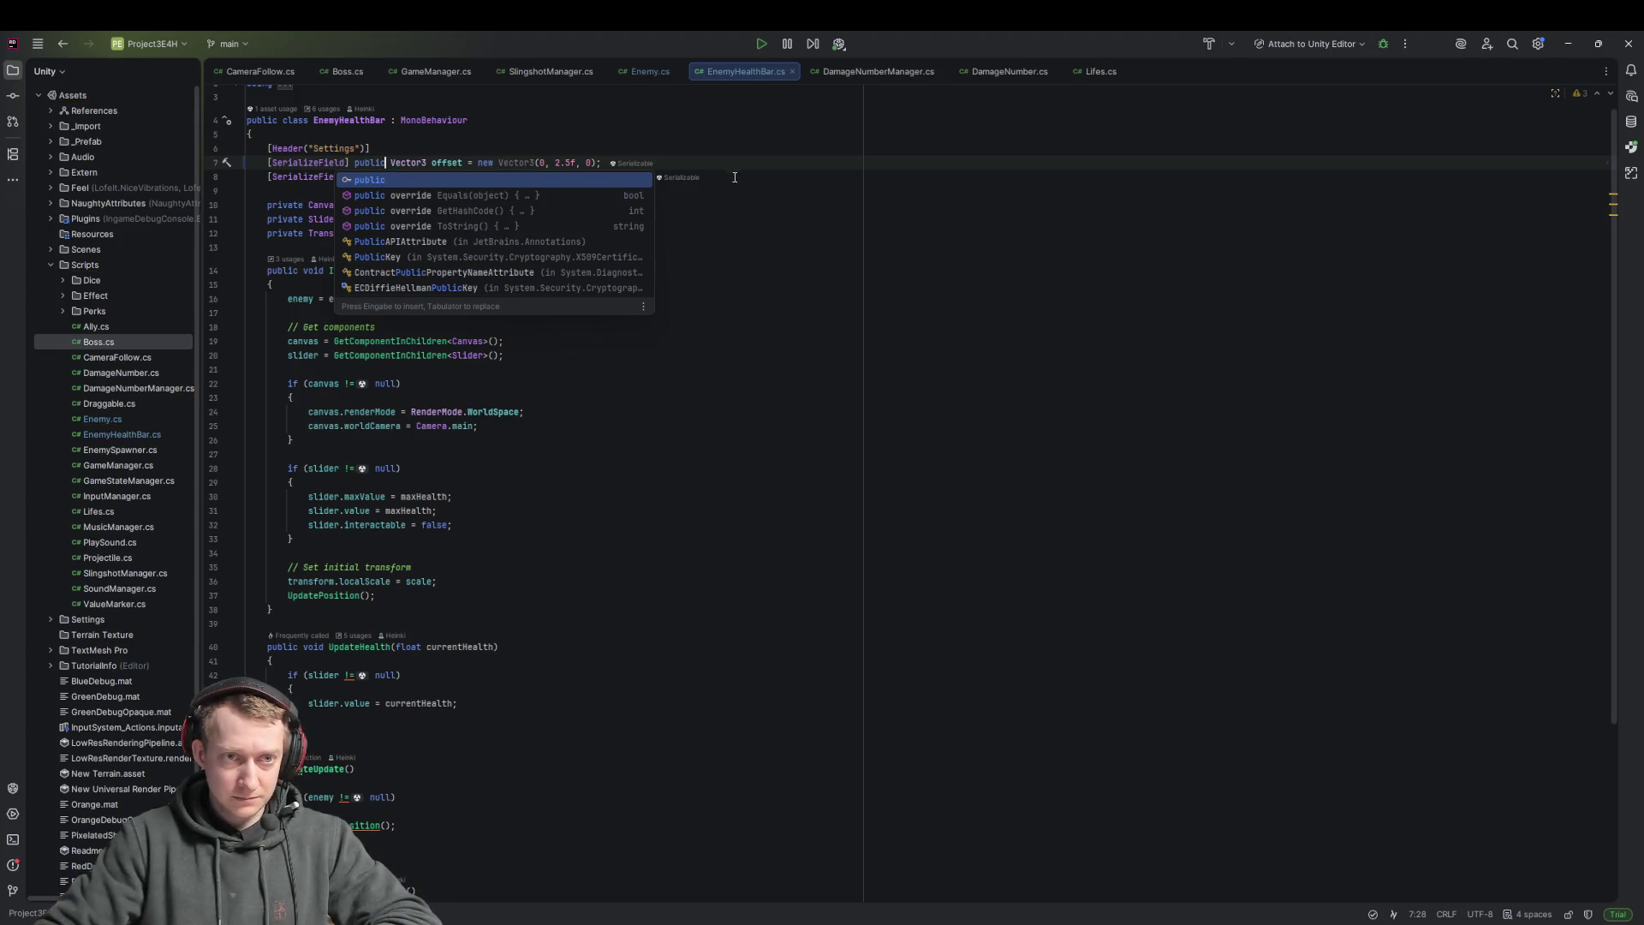
{"action": "left_click", "coordinate": [676, 178]}
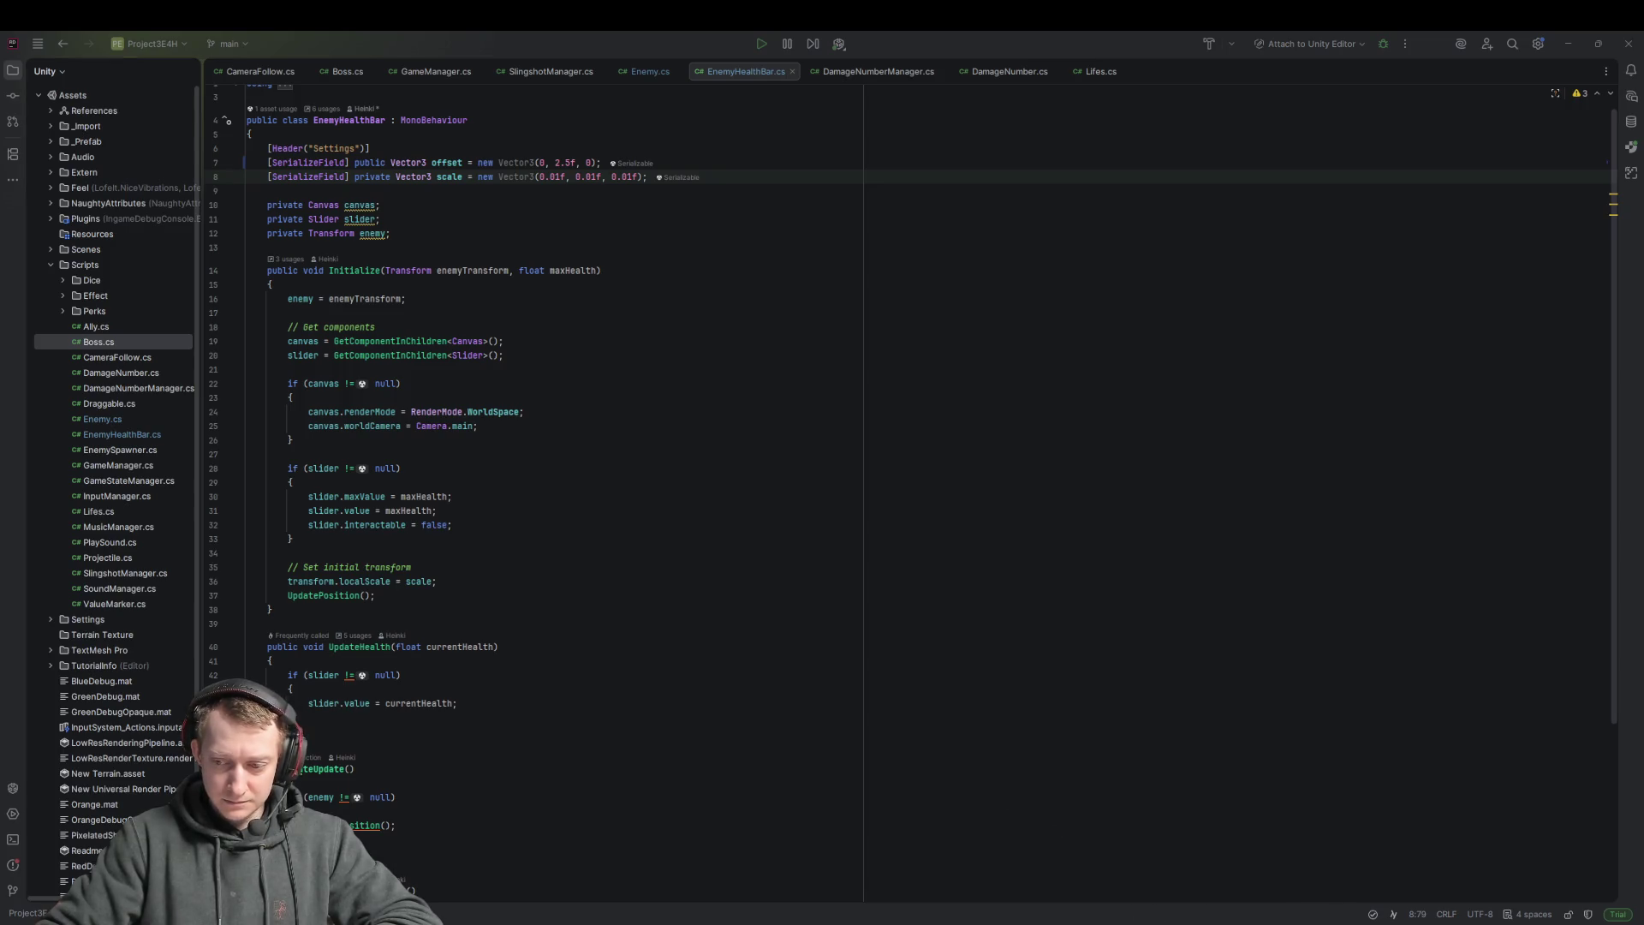
{"action": "key", "text": "alt+Tab"}
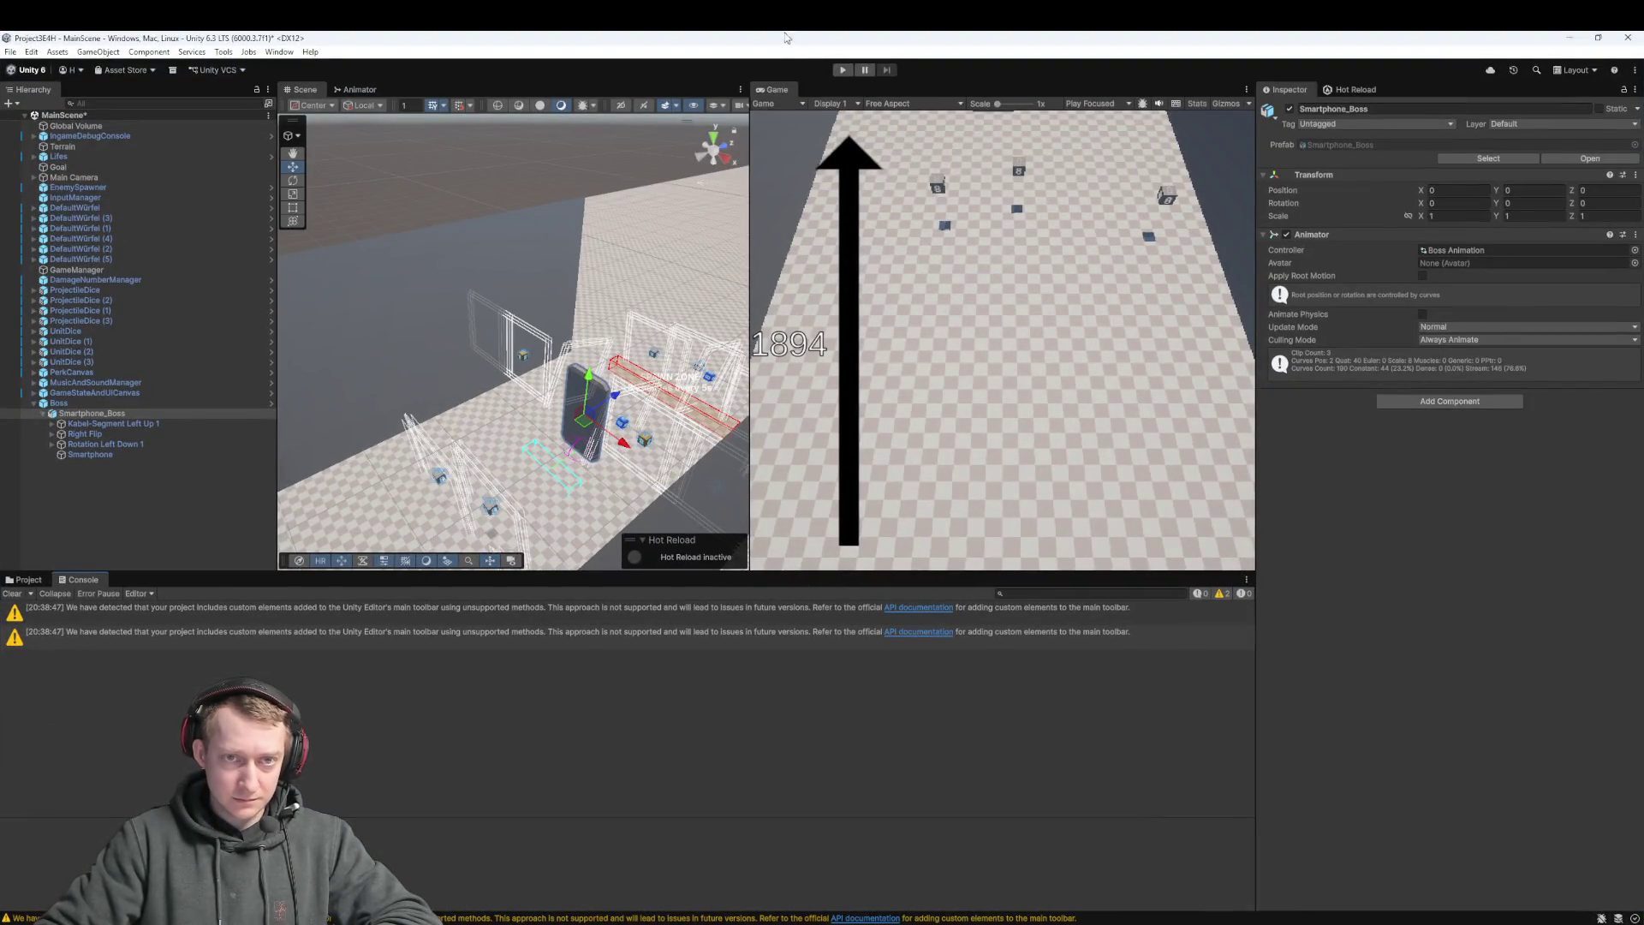
Run and pause the game, then select and frame Smartphone_Boss and EnemyHealthBar(Clone)
{"action": "left_click", "coordinate": [842, 71]}
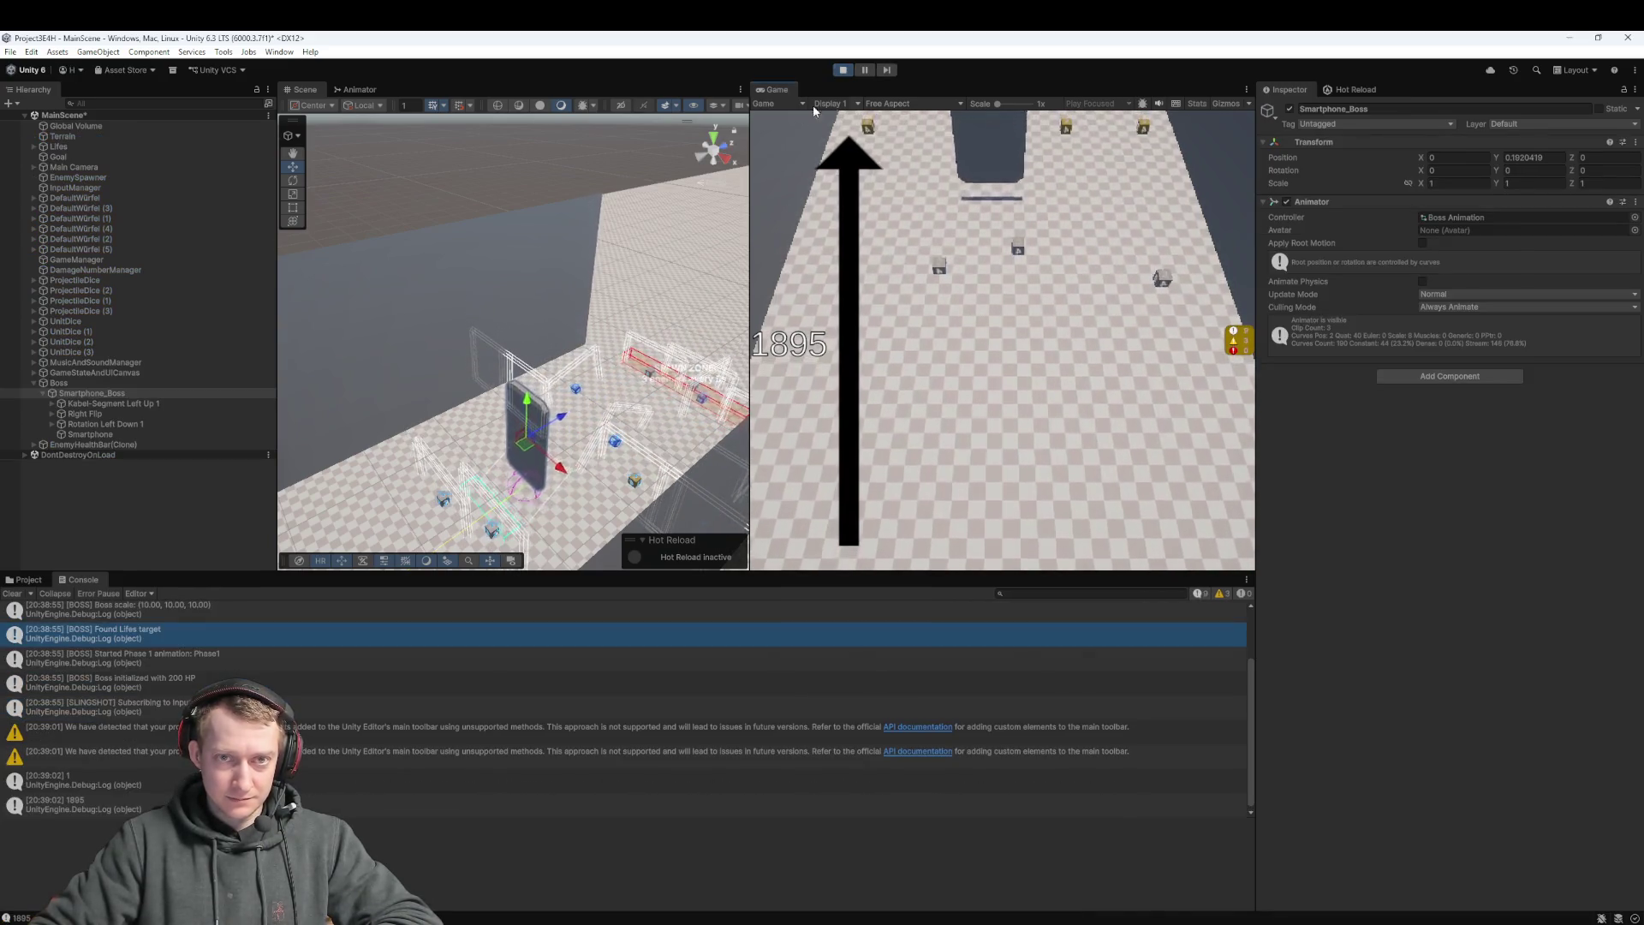
{"action": "left_click", "coordinate": [866, 74]}
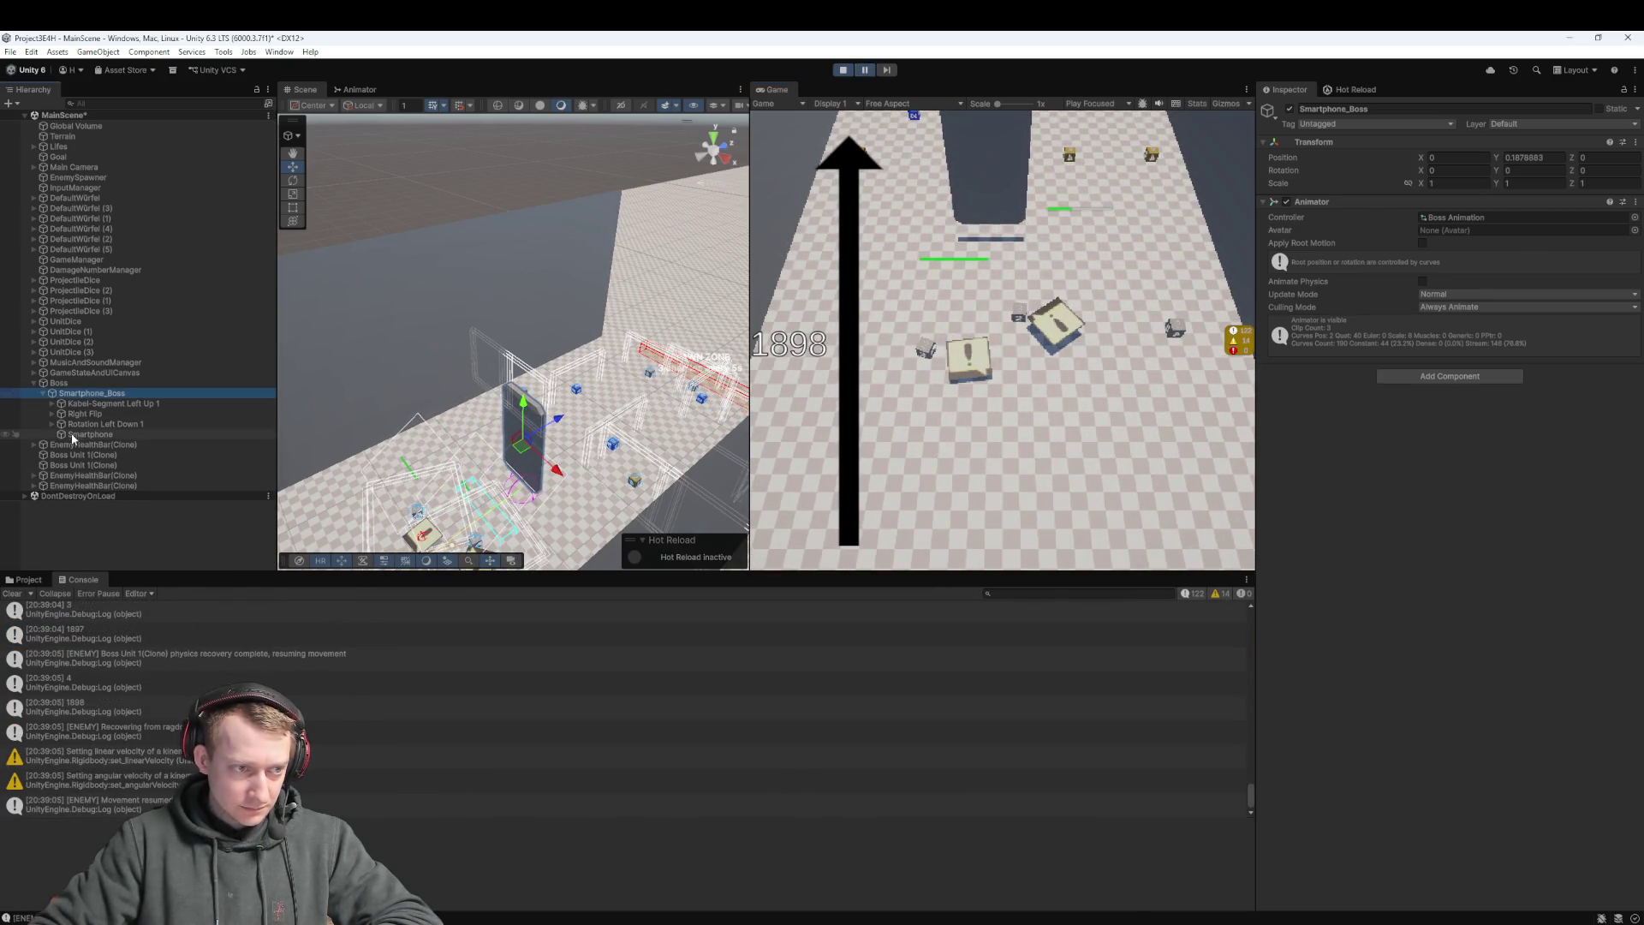
{"action": "left_click", "coordinate": [94, 444]}
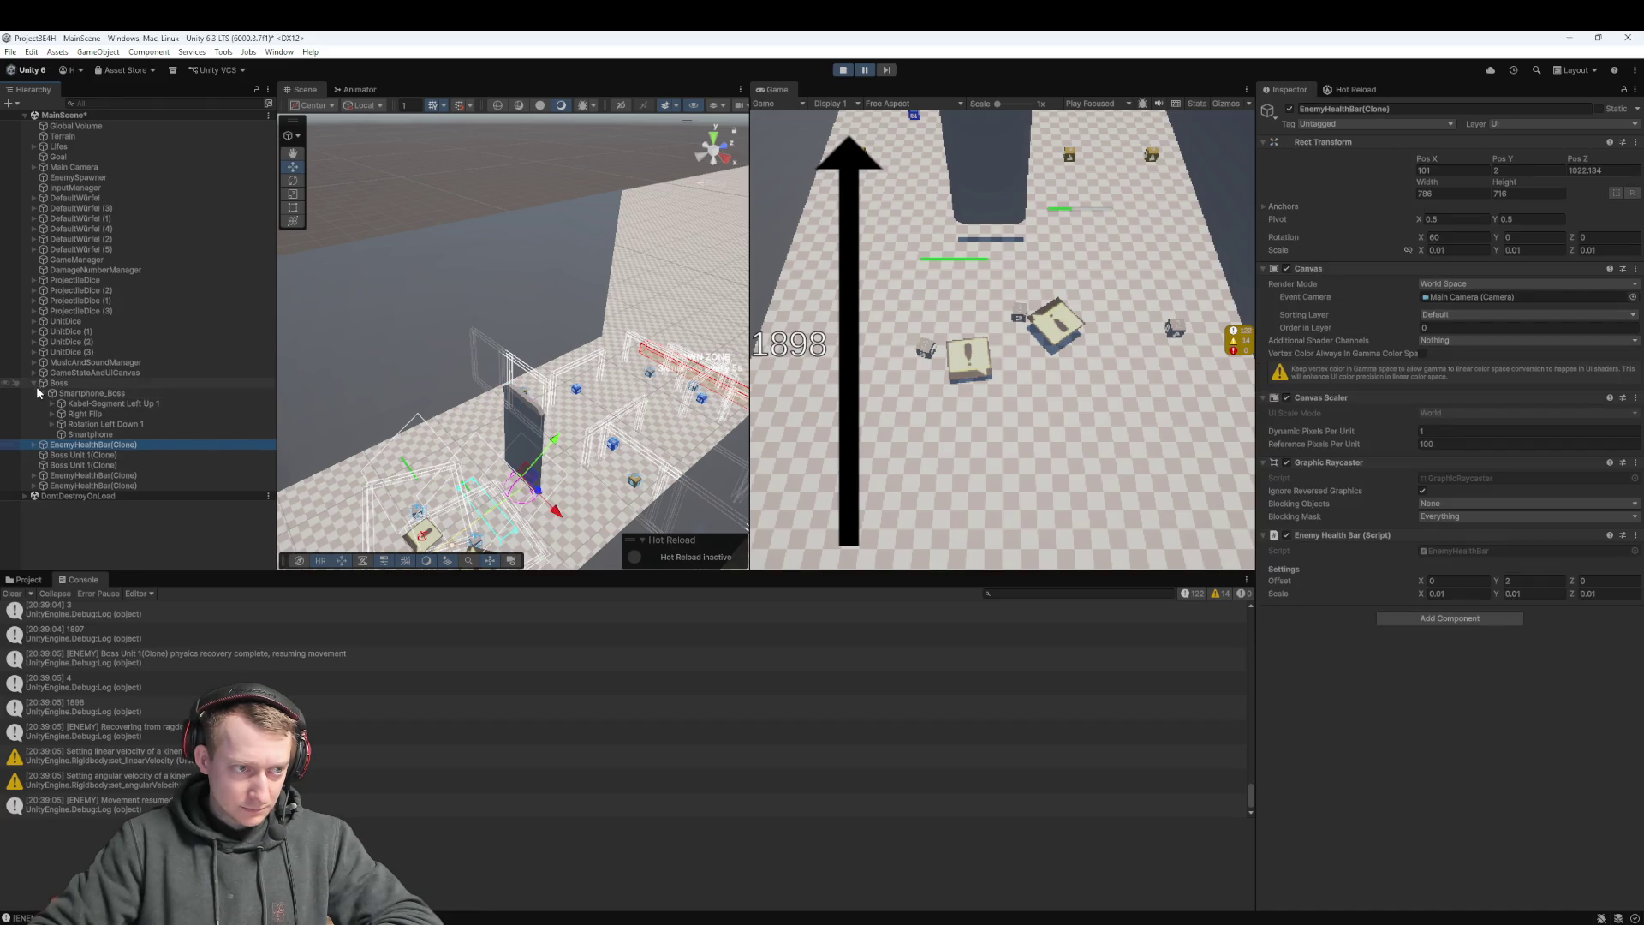
{"action": "left_click", "coordinate": [85, 393]}
{"action": "key", "text": "f"}
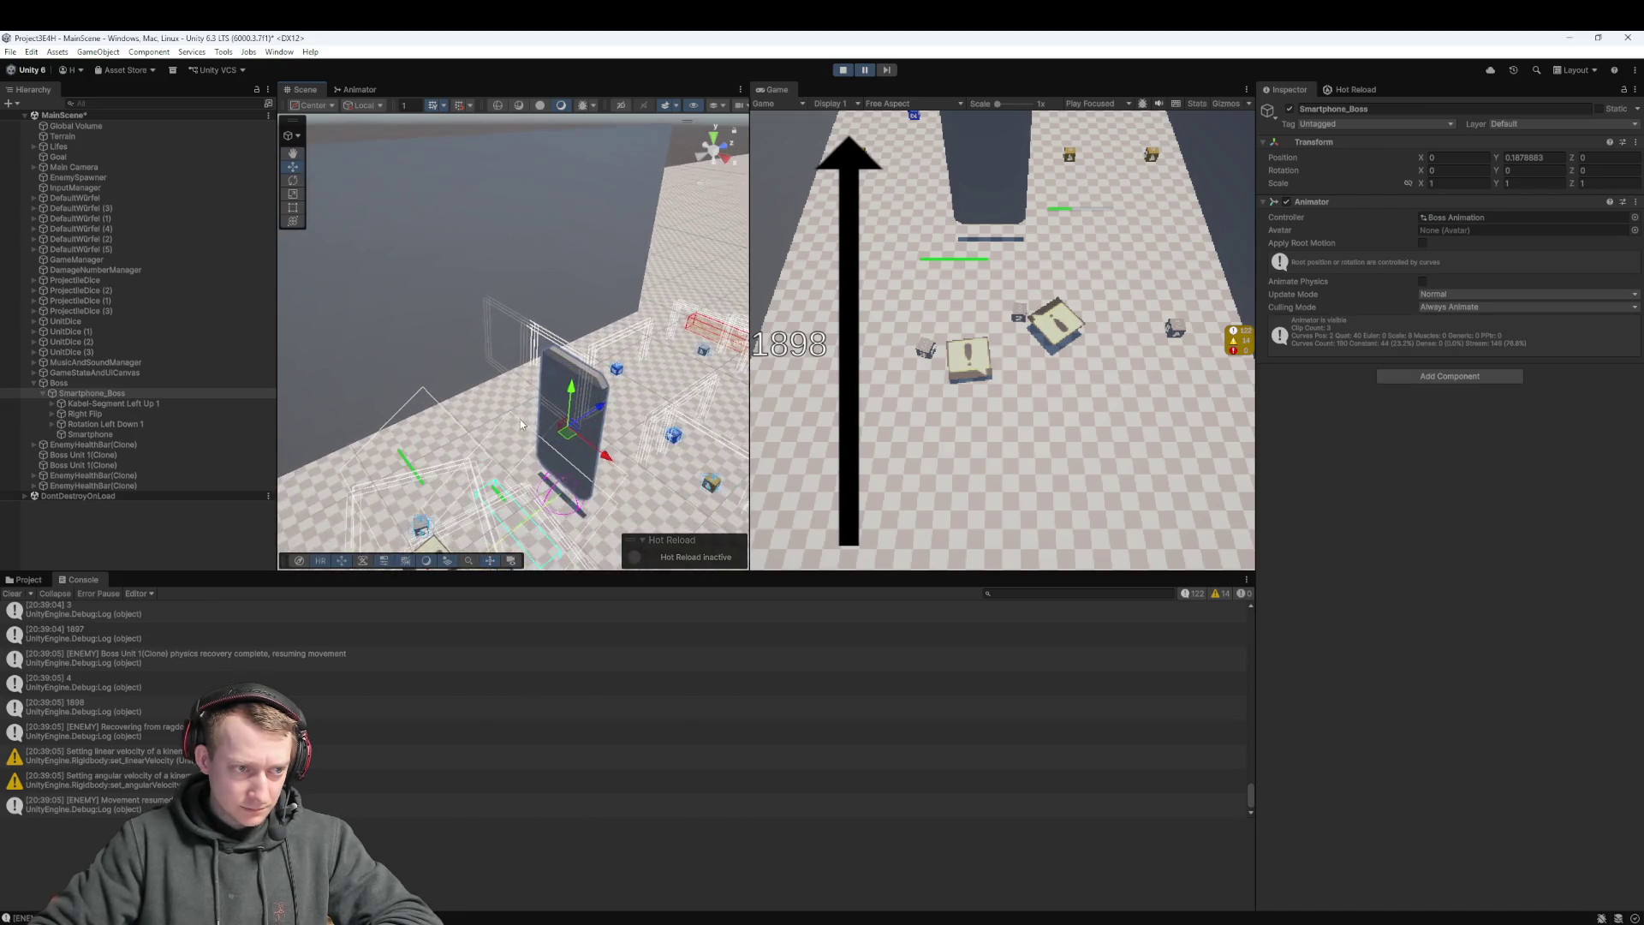
{"action": "left_click", "coordinate": [154, 444]}
{"action": "key", "text": "f"}
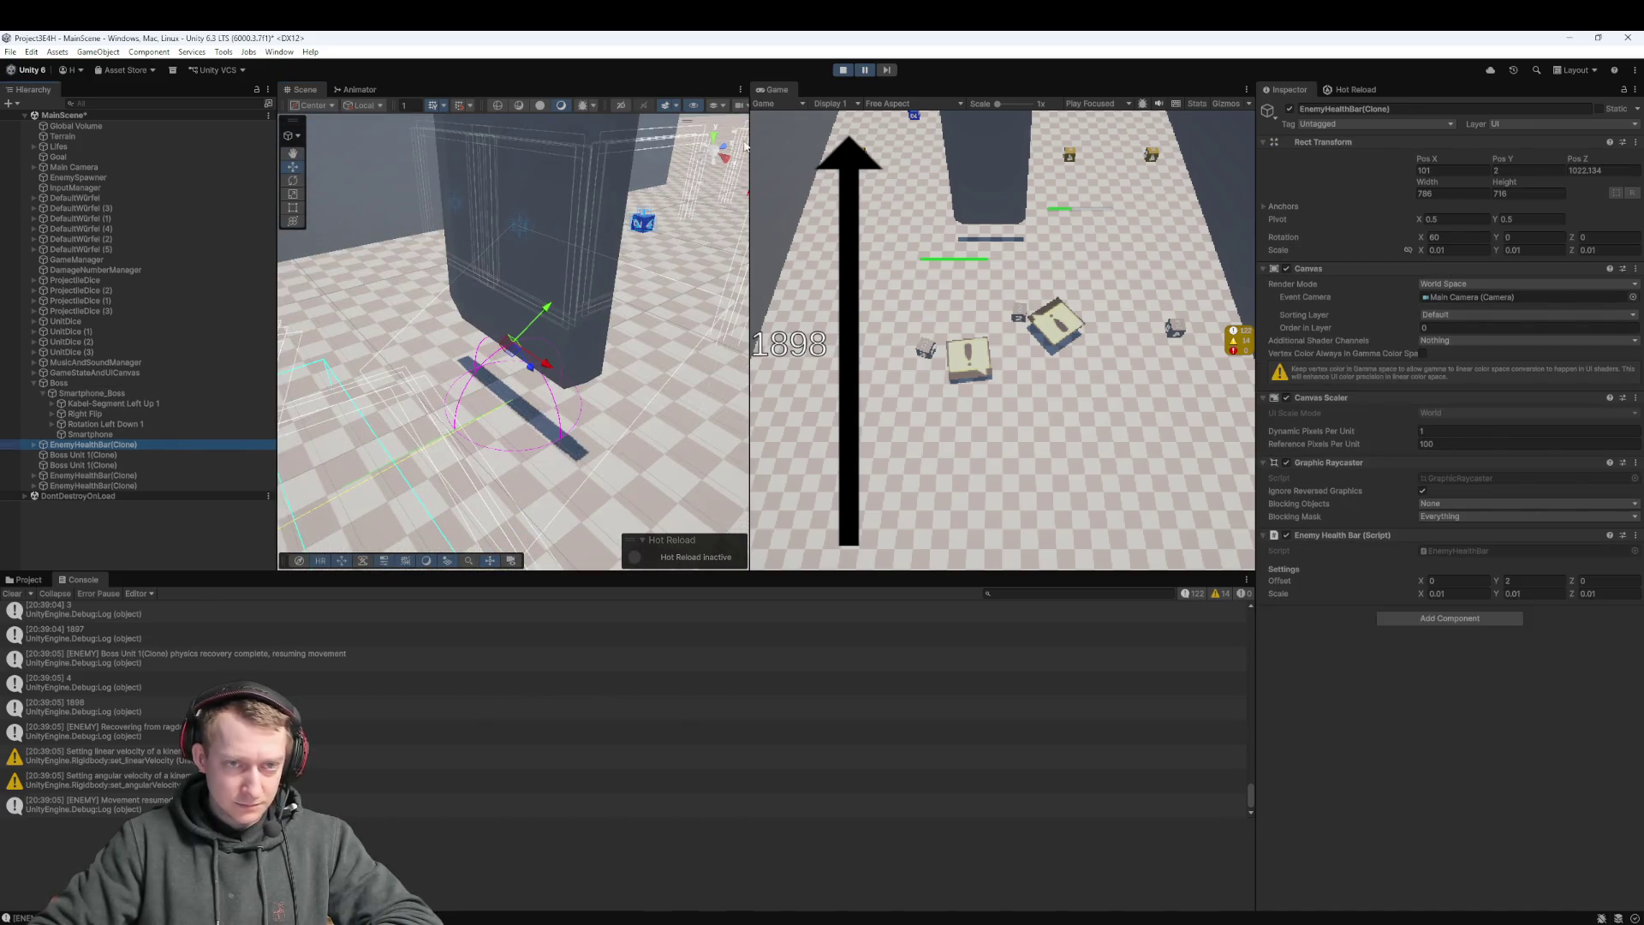
Resume the game, pan the Scene view around the boss pillar and collapse Boss
{"action": "left_click", "coordinate": [865, 70]}
{"action": "left_click_drag", "start_coordinate": [399, 323], "coordinate": [358, 275]}
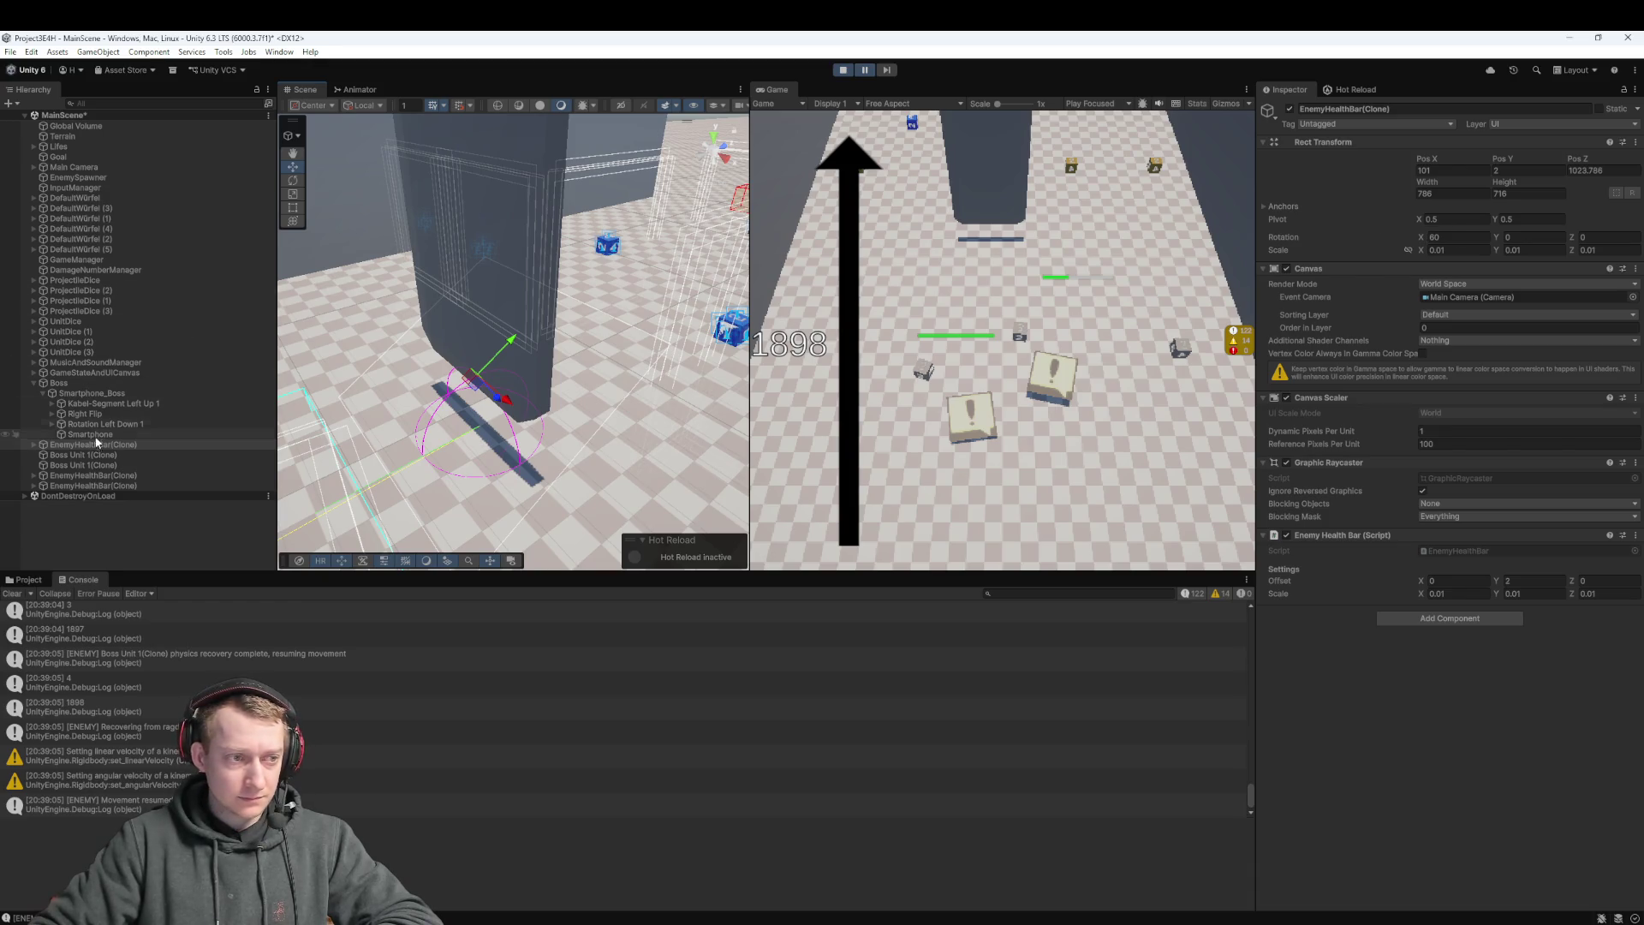
{"action": "left_click", "coordinate": [34, 382]}
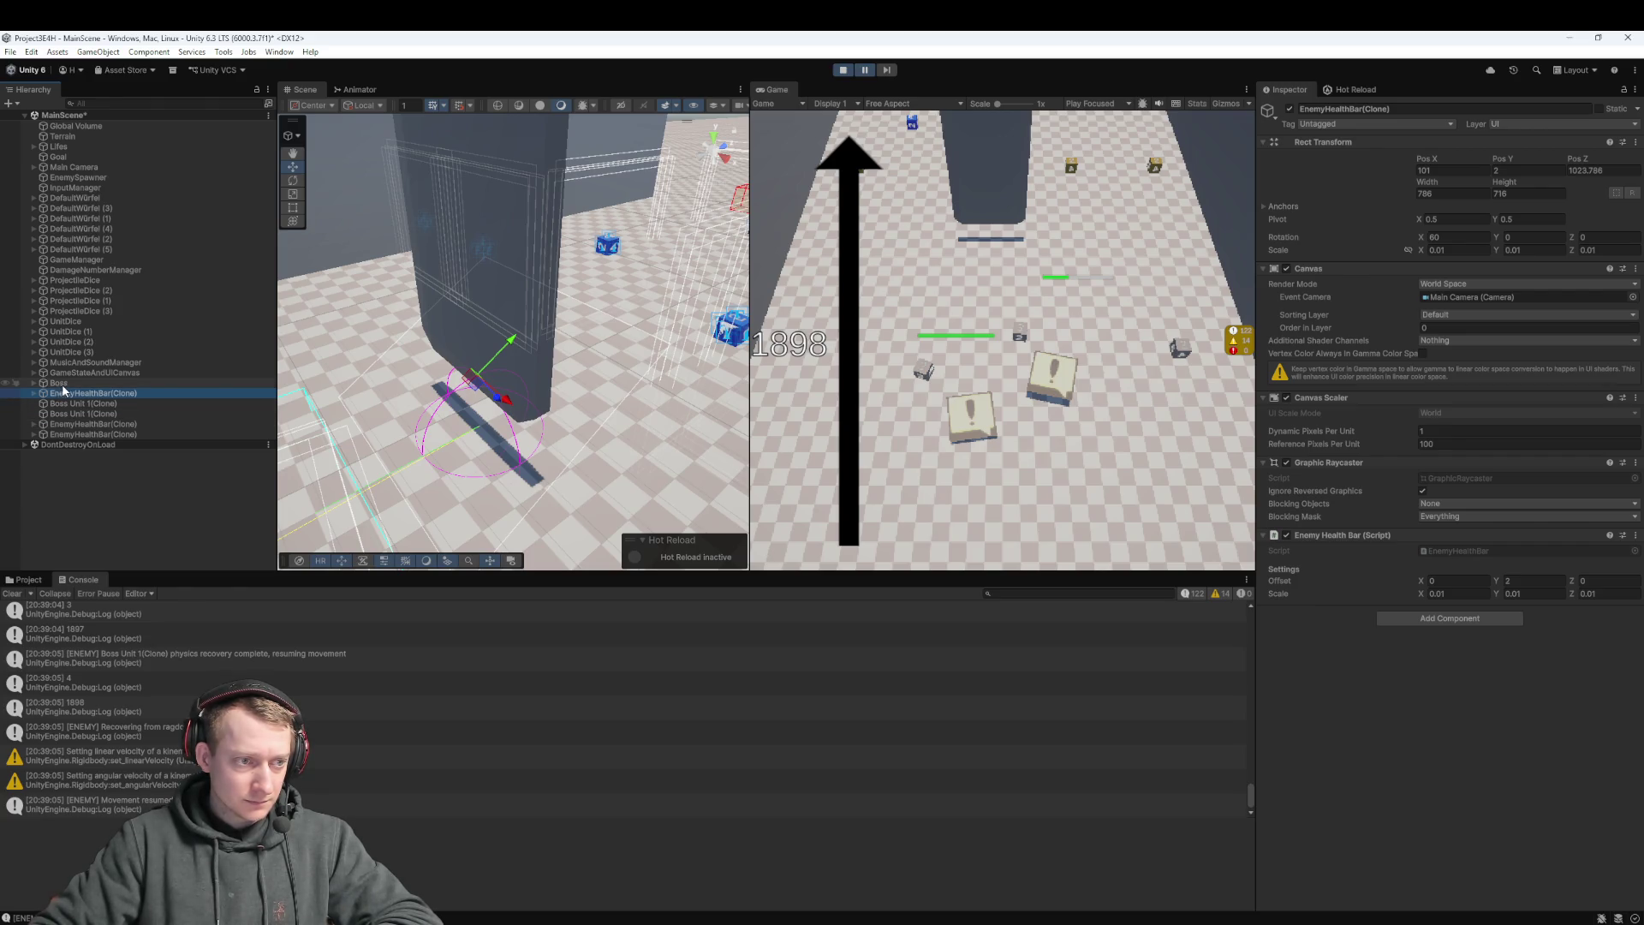
Select EnemyHealthBar(Clone) and try Offset Y values of 7.02, about 14 and about 15.5
{"action": "left_click", "coordinate": [69, 383]}
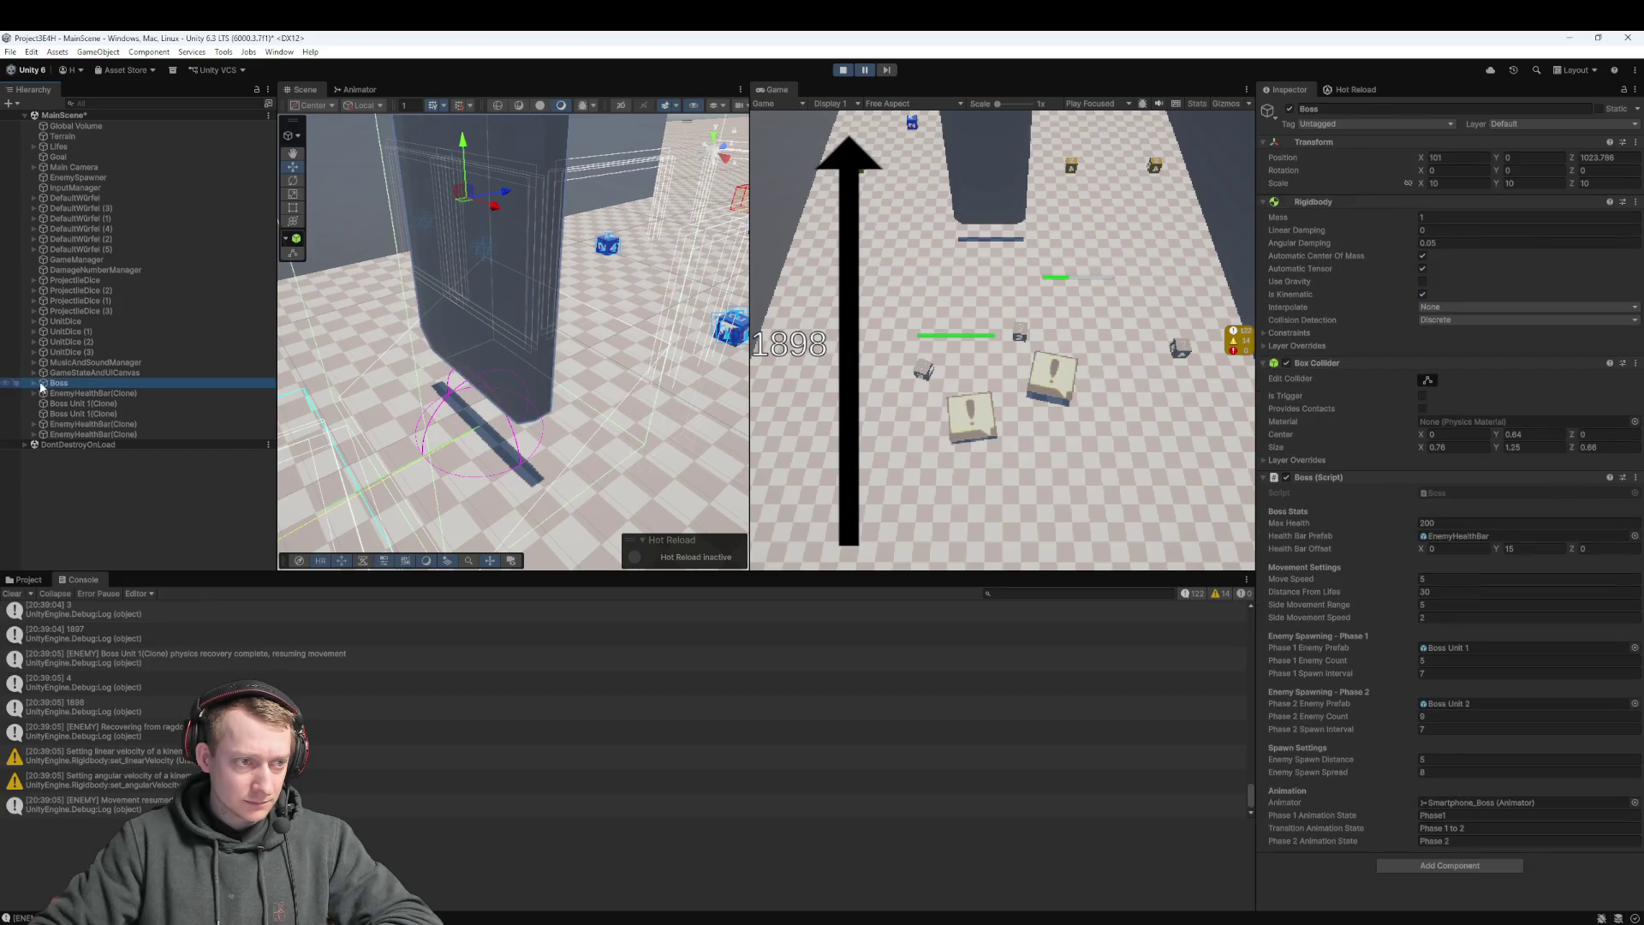
{"action": "left_click", "coordinate": [35, 384]}
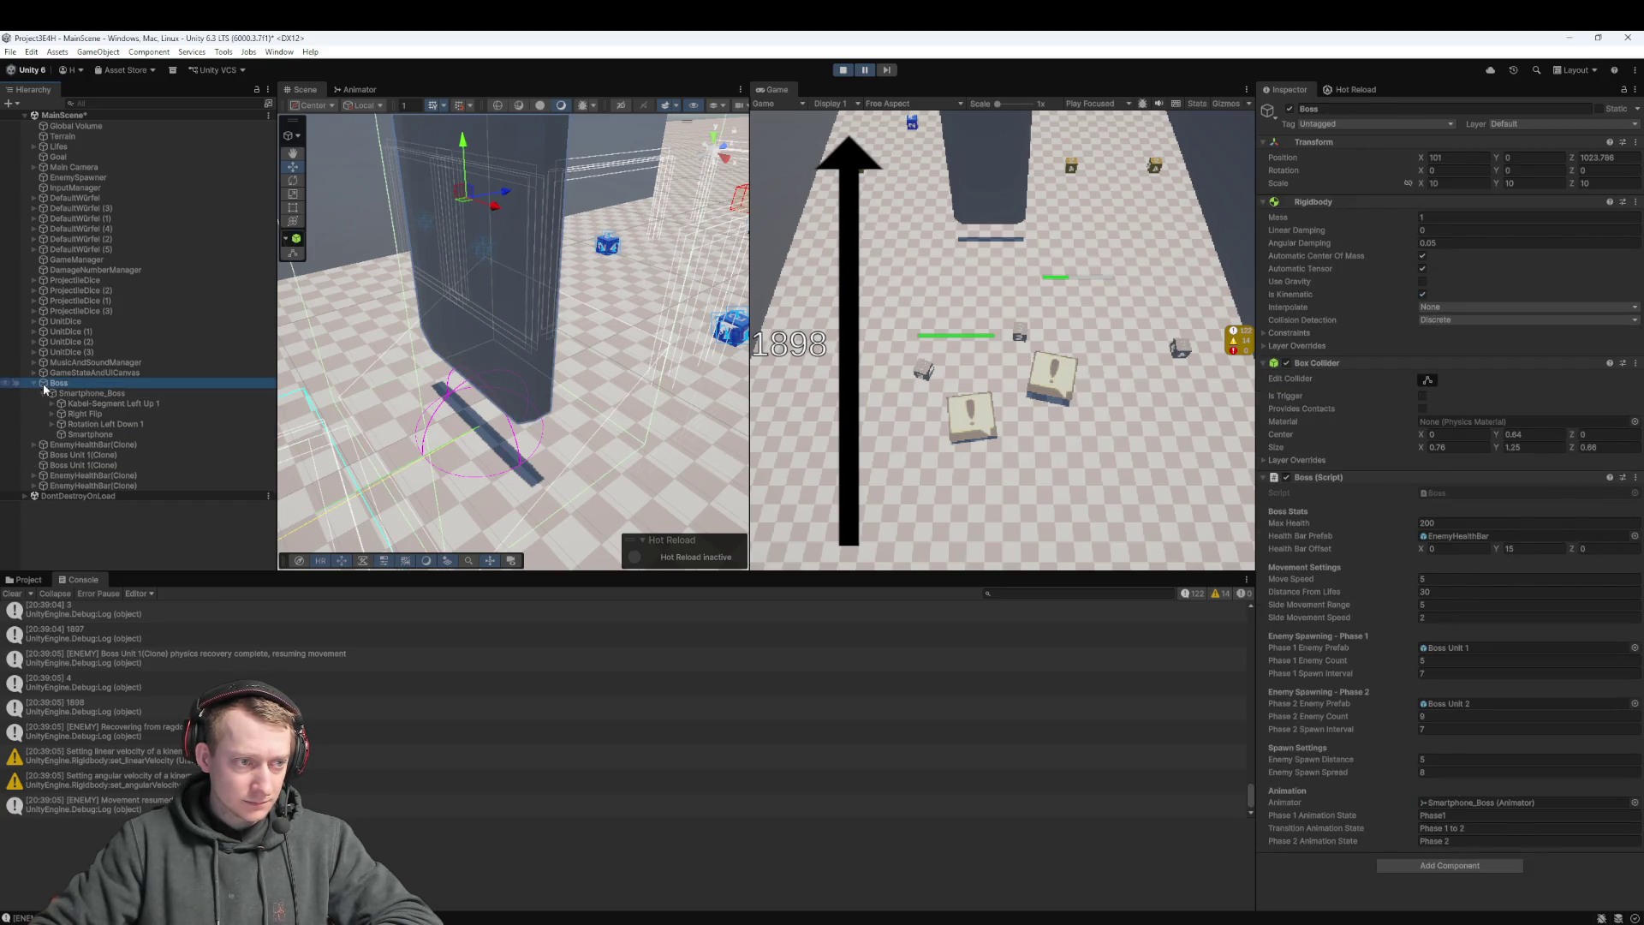
{"action": "left_click", "coordinate": [36, 384]}
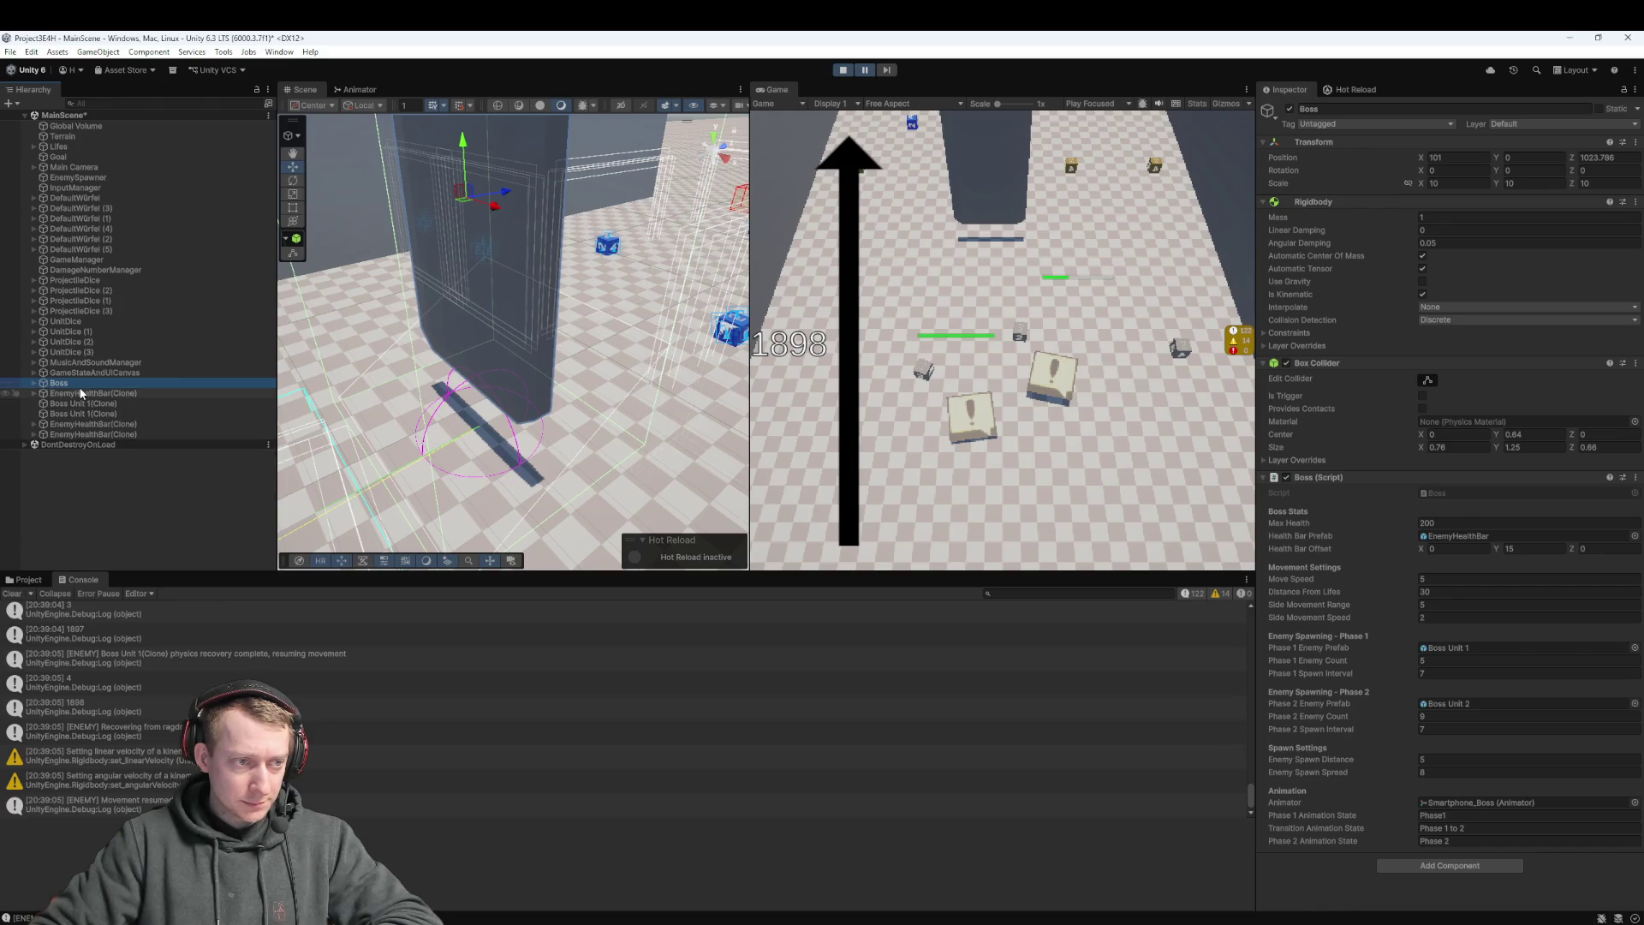
{"action": "double_click", "coordinate": [90, 393]}
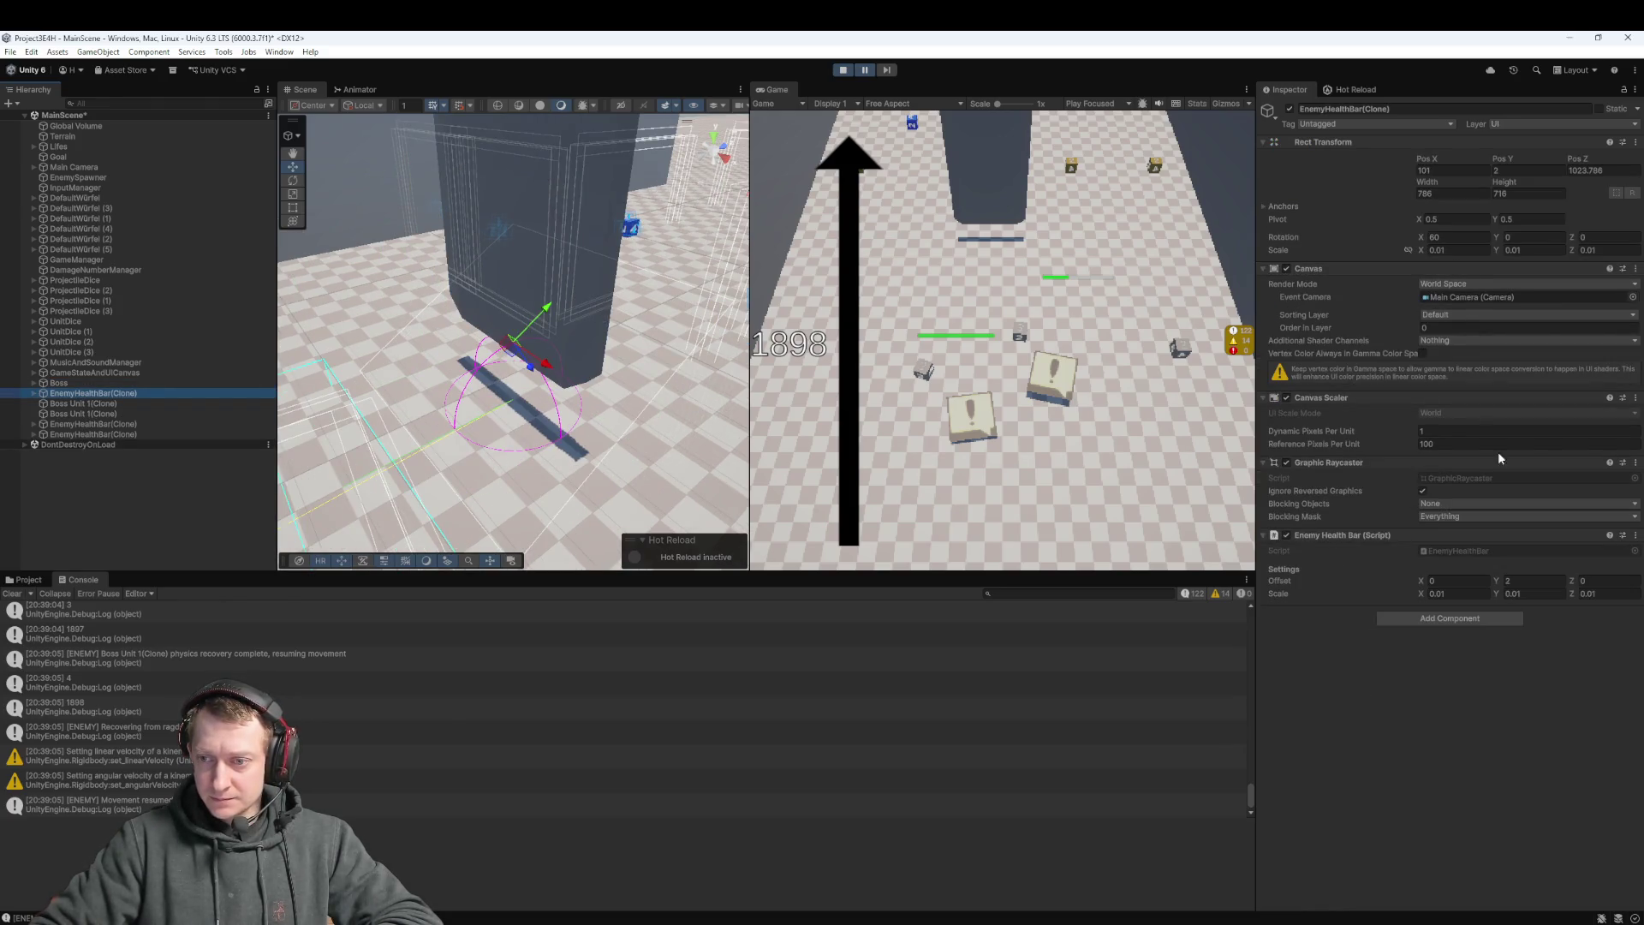
{"action": "left_click", "coordinate": [1508, 580]}
{"action": "left_click", "coordinate": [1514, 581]}
{"action": "type", "text": "7.02"}
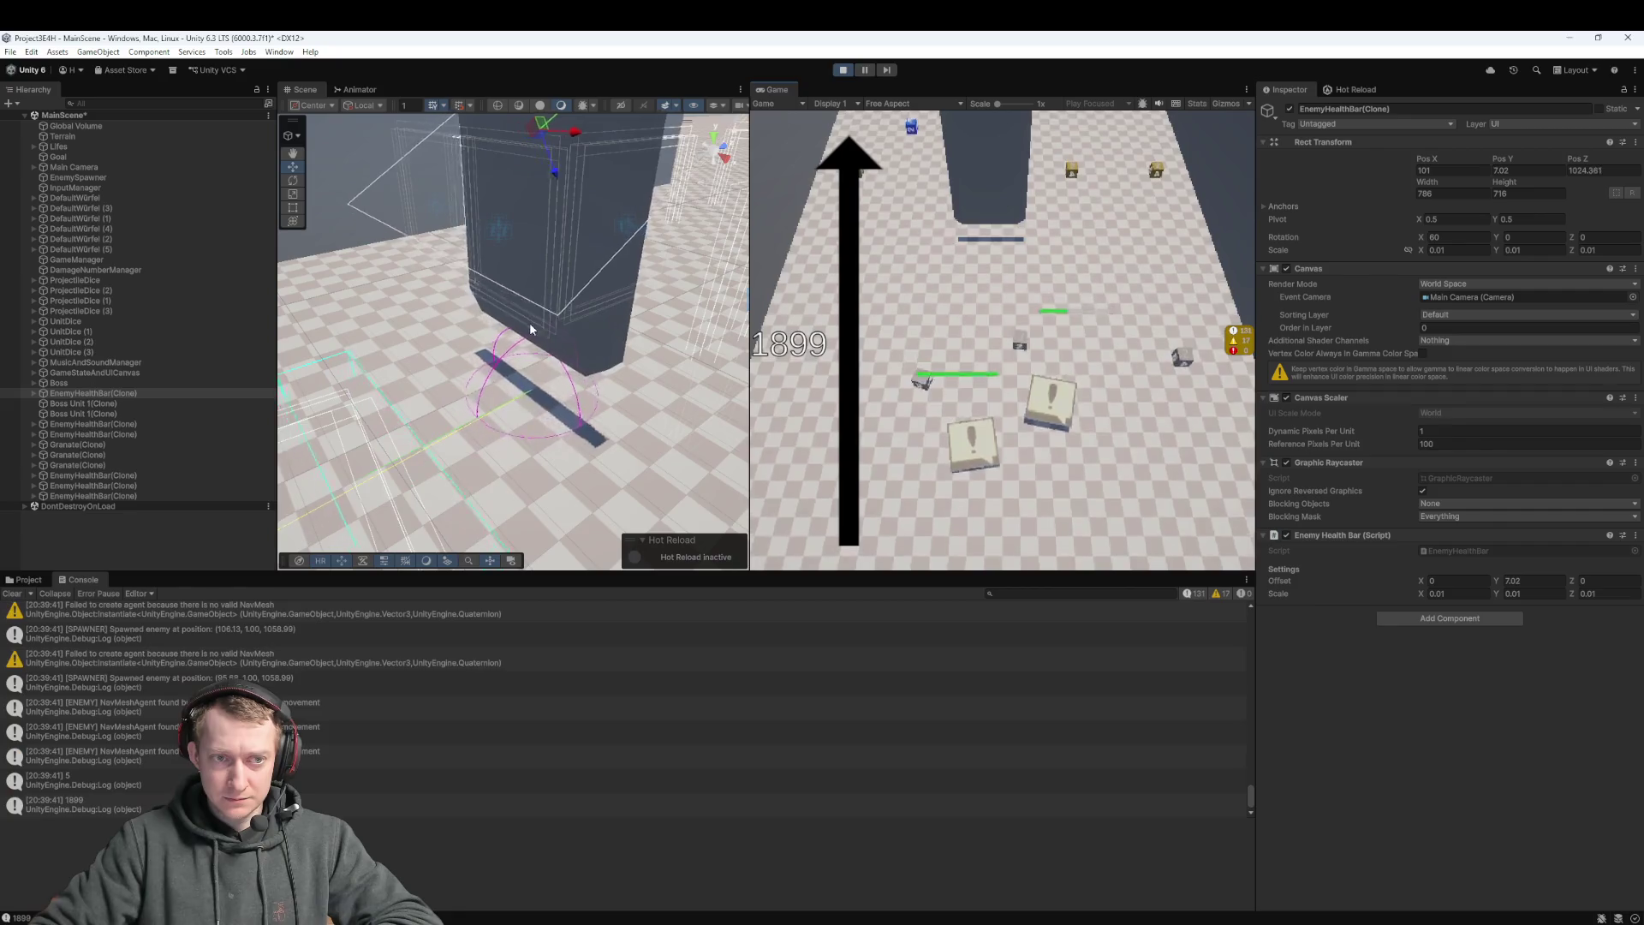
{"action": "left_click", "coordinate": [1506, 561]}
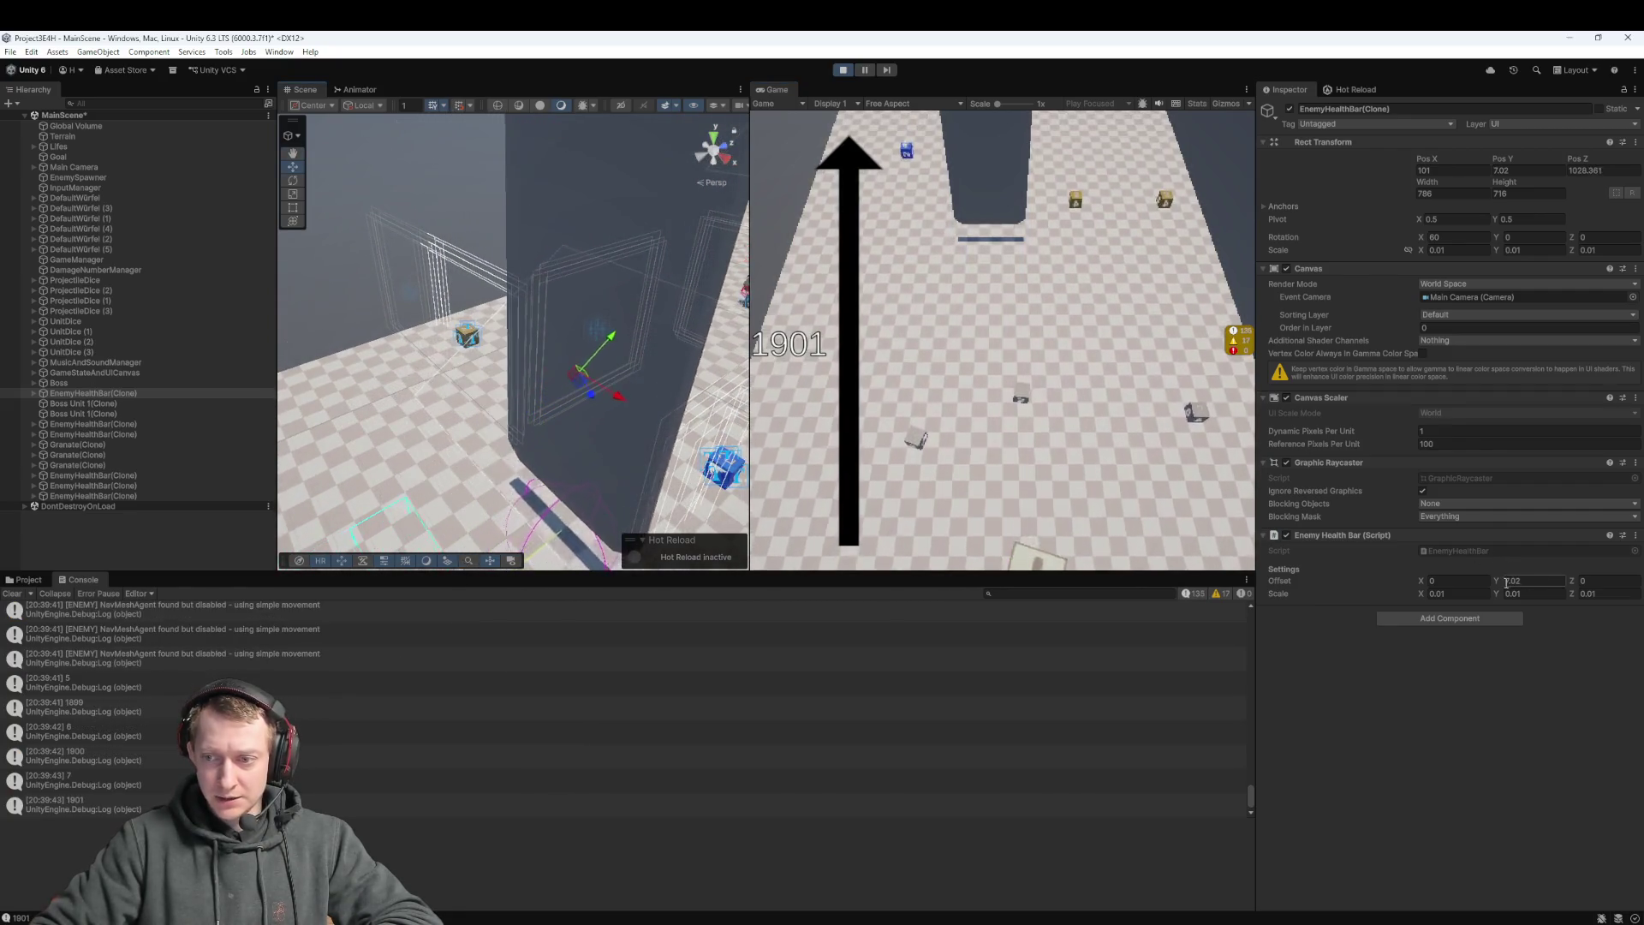
{"action": "left_click_drag", "start_coordinate": [1493, 582], "coordinate": [1542, 572]}
{"action": "left_click", "coordinate": [991, 491]}
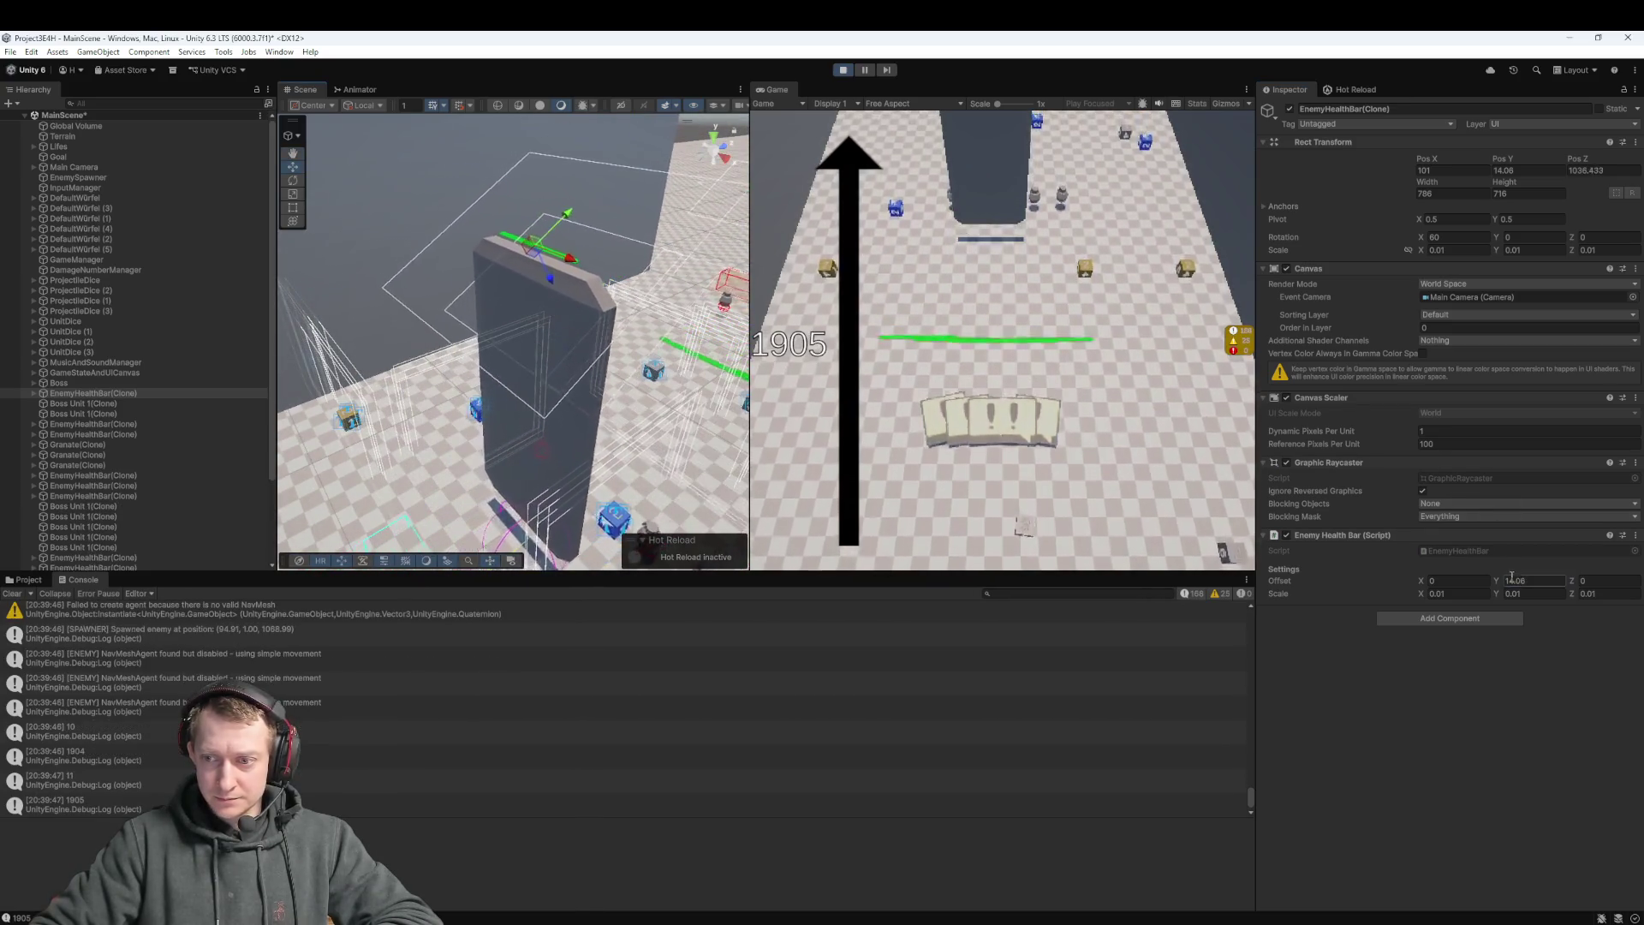
{"action": "left_click_drag", "start_coordinate": [1496, 581], "coordinate": [1516, 583]}
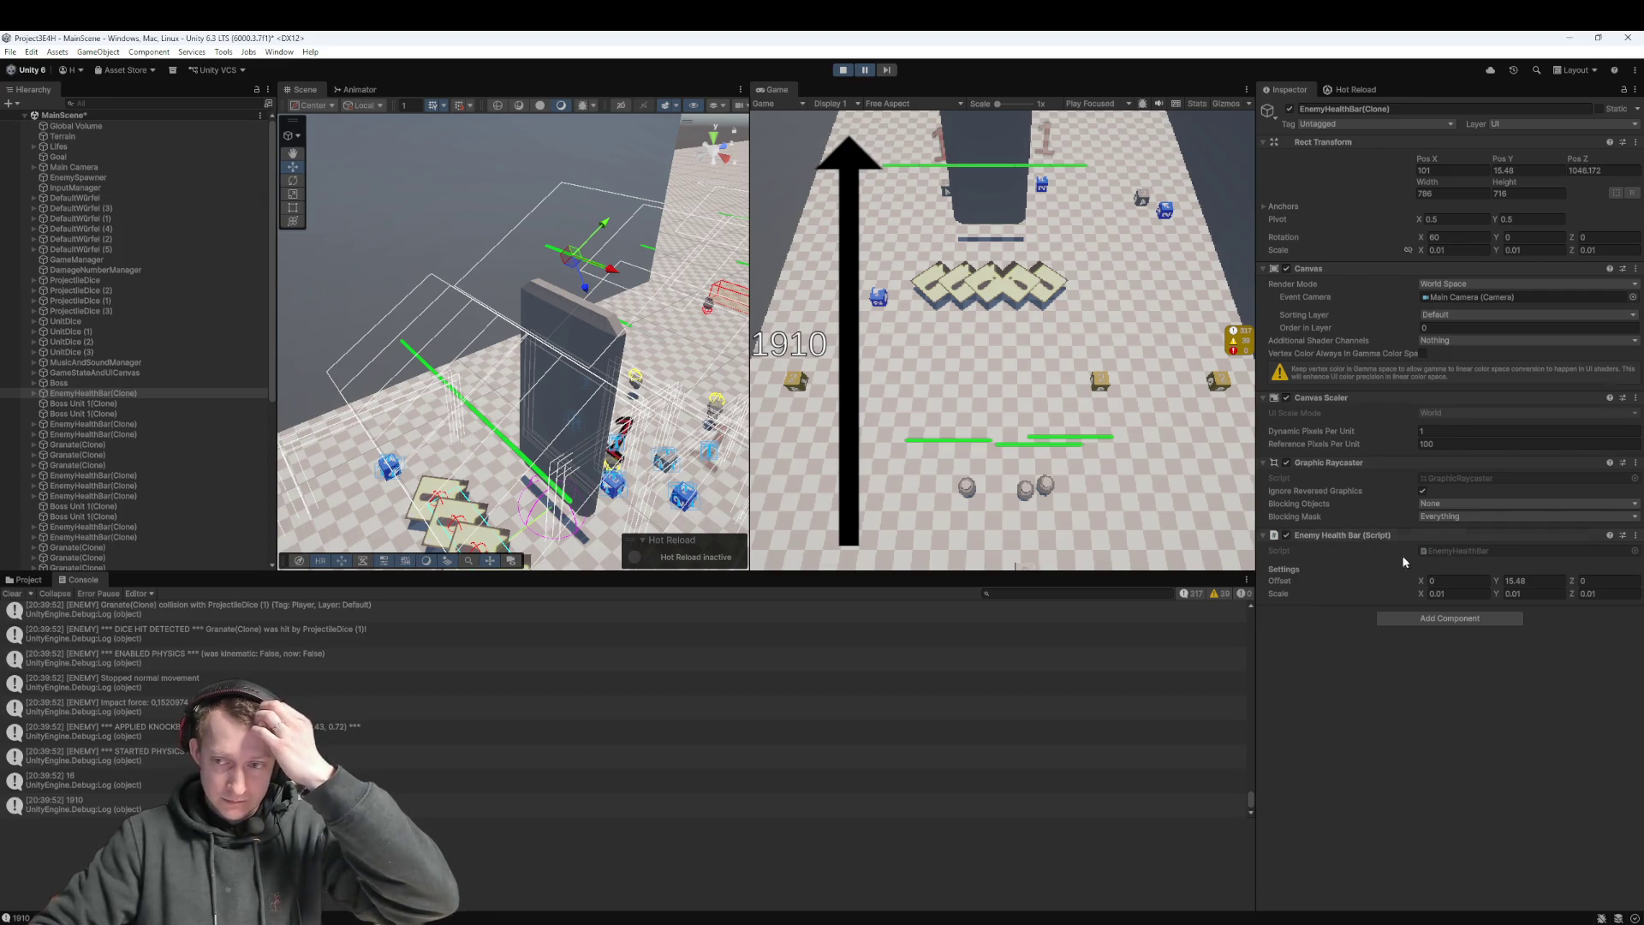
Try Offset Y values of 18, 13 and 14 while the game runs
{"action": "left_click", "coordinate": [1511, 581]}
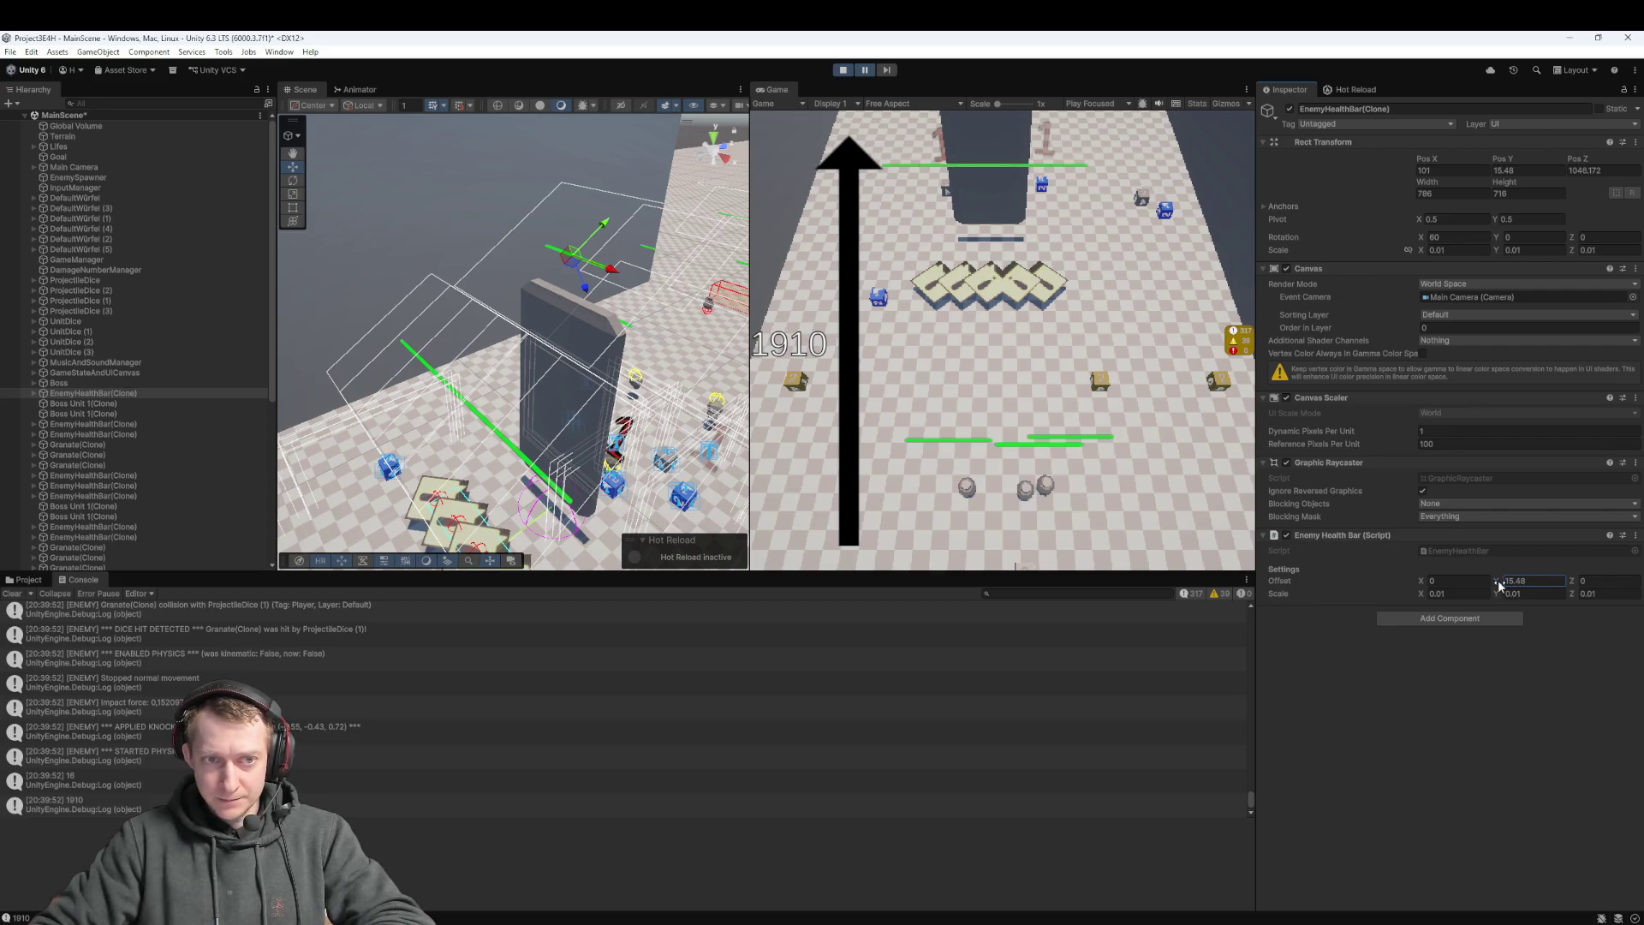
{"action": "type", "text": "1.8"}
{"action": "double_click", "coordinate": [1511, 586]}
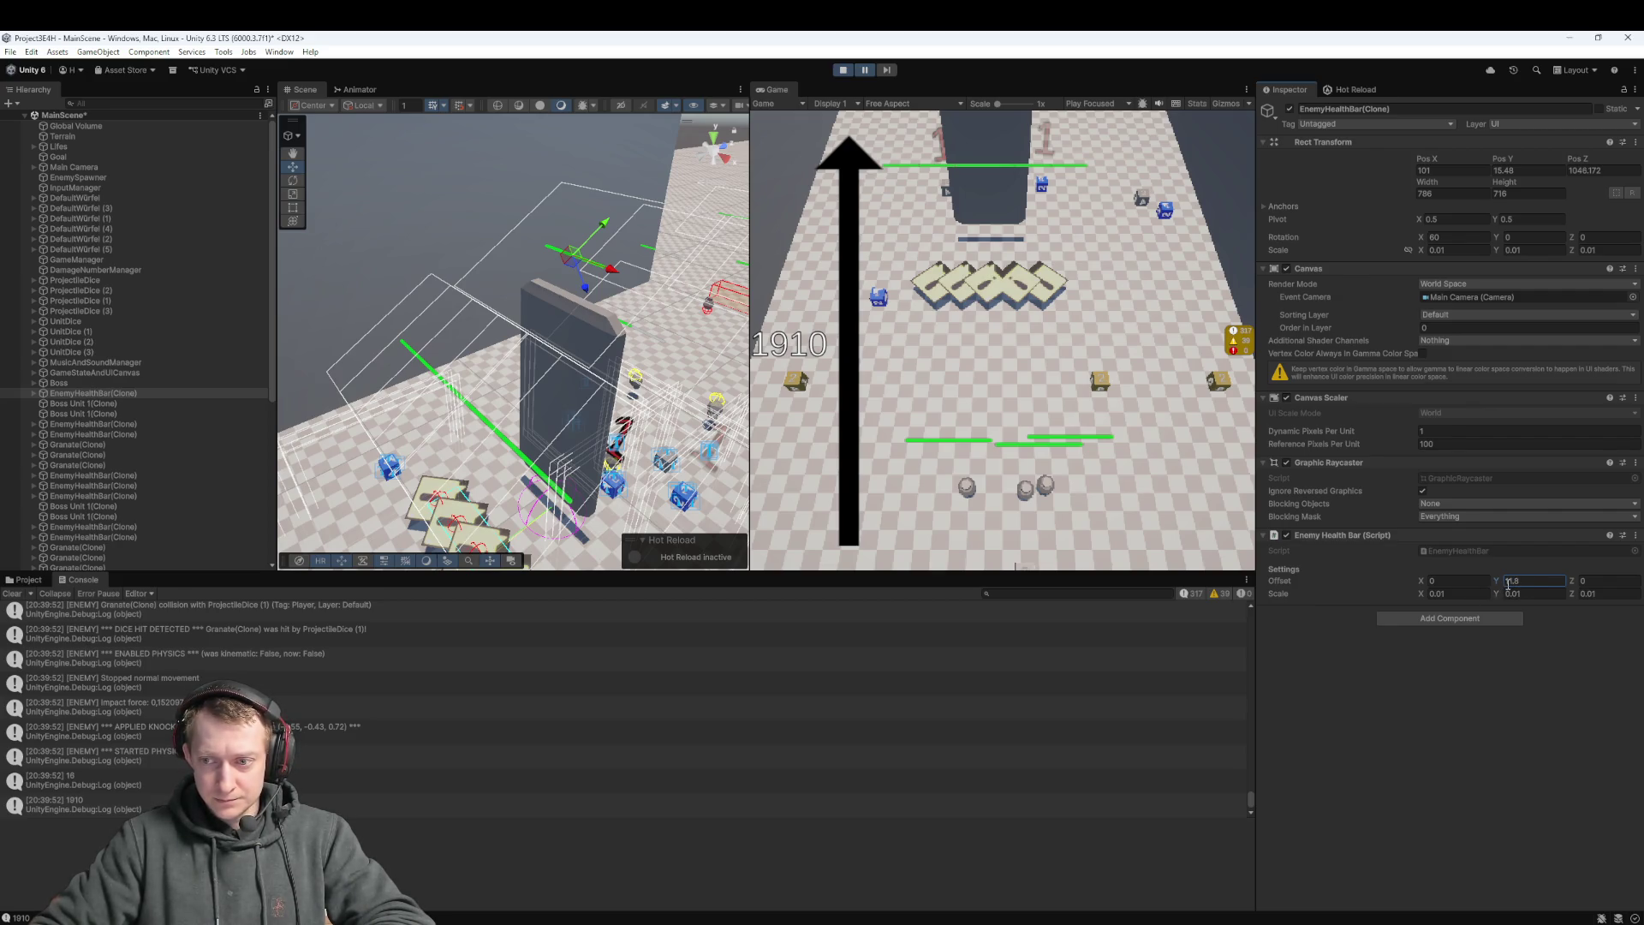
{"action": "type", "text": "18"}
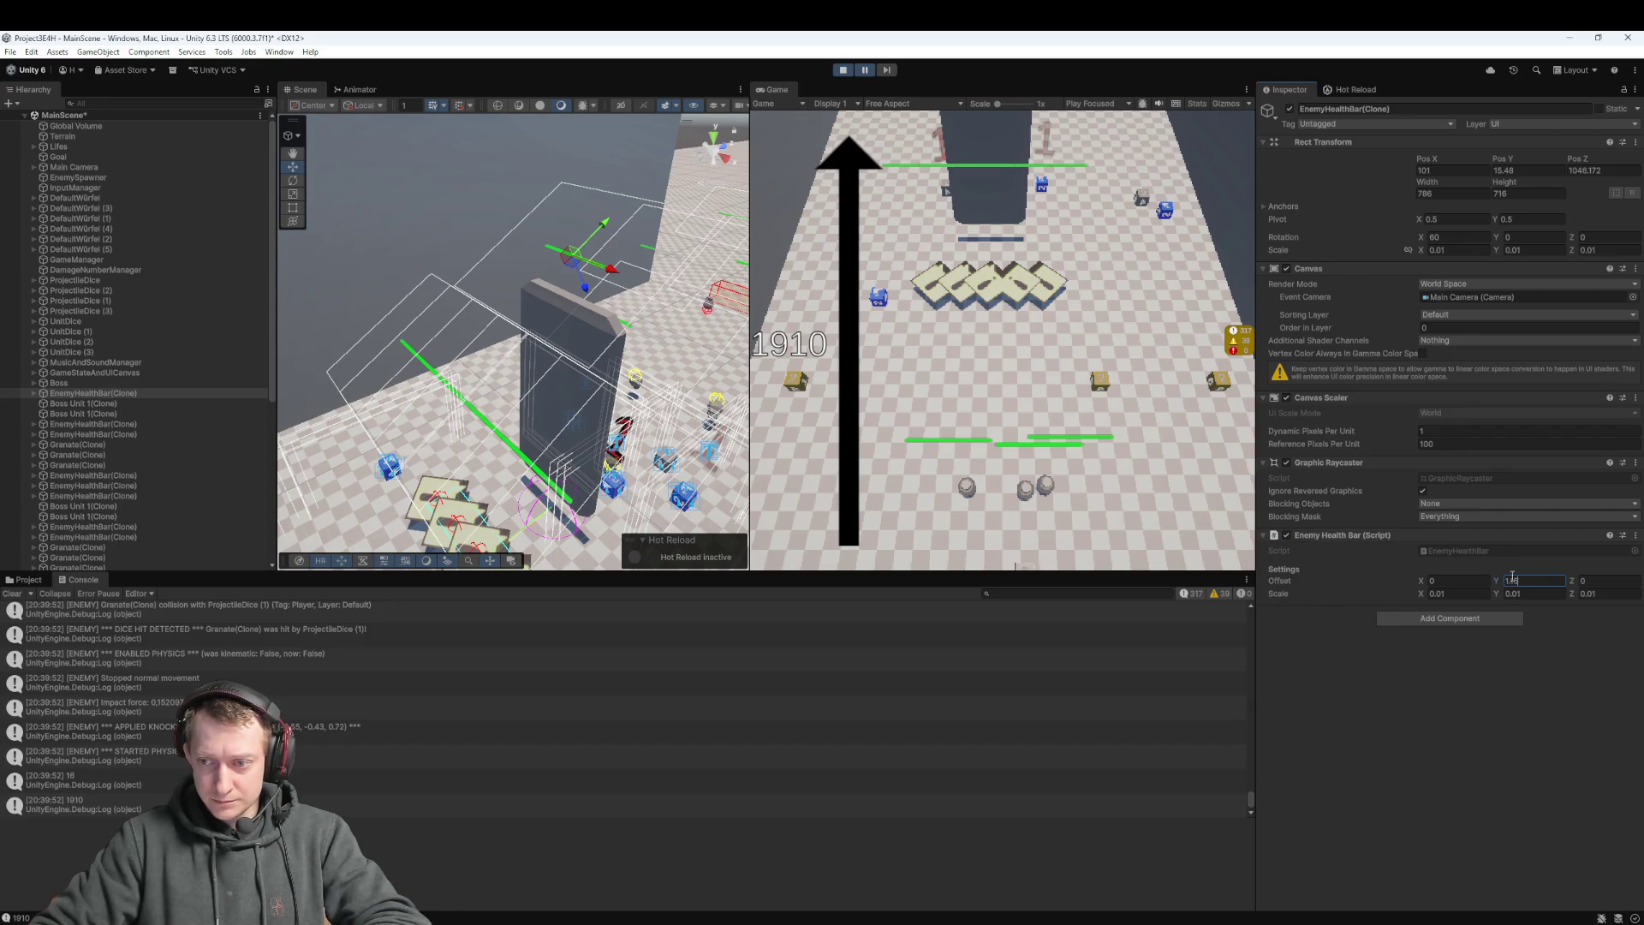
{"action": "left_click", "coordinate": [864, 71]}
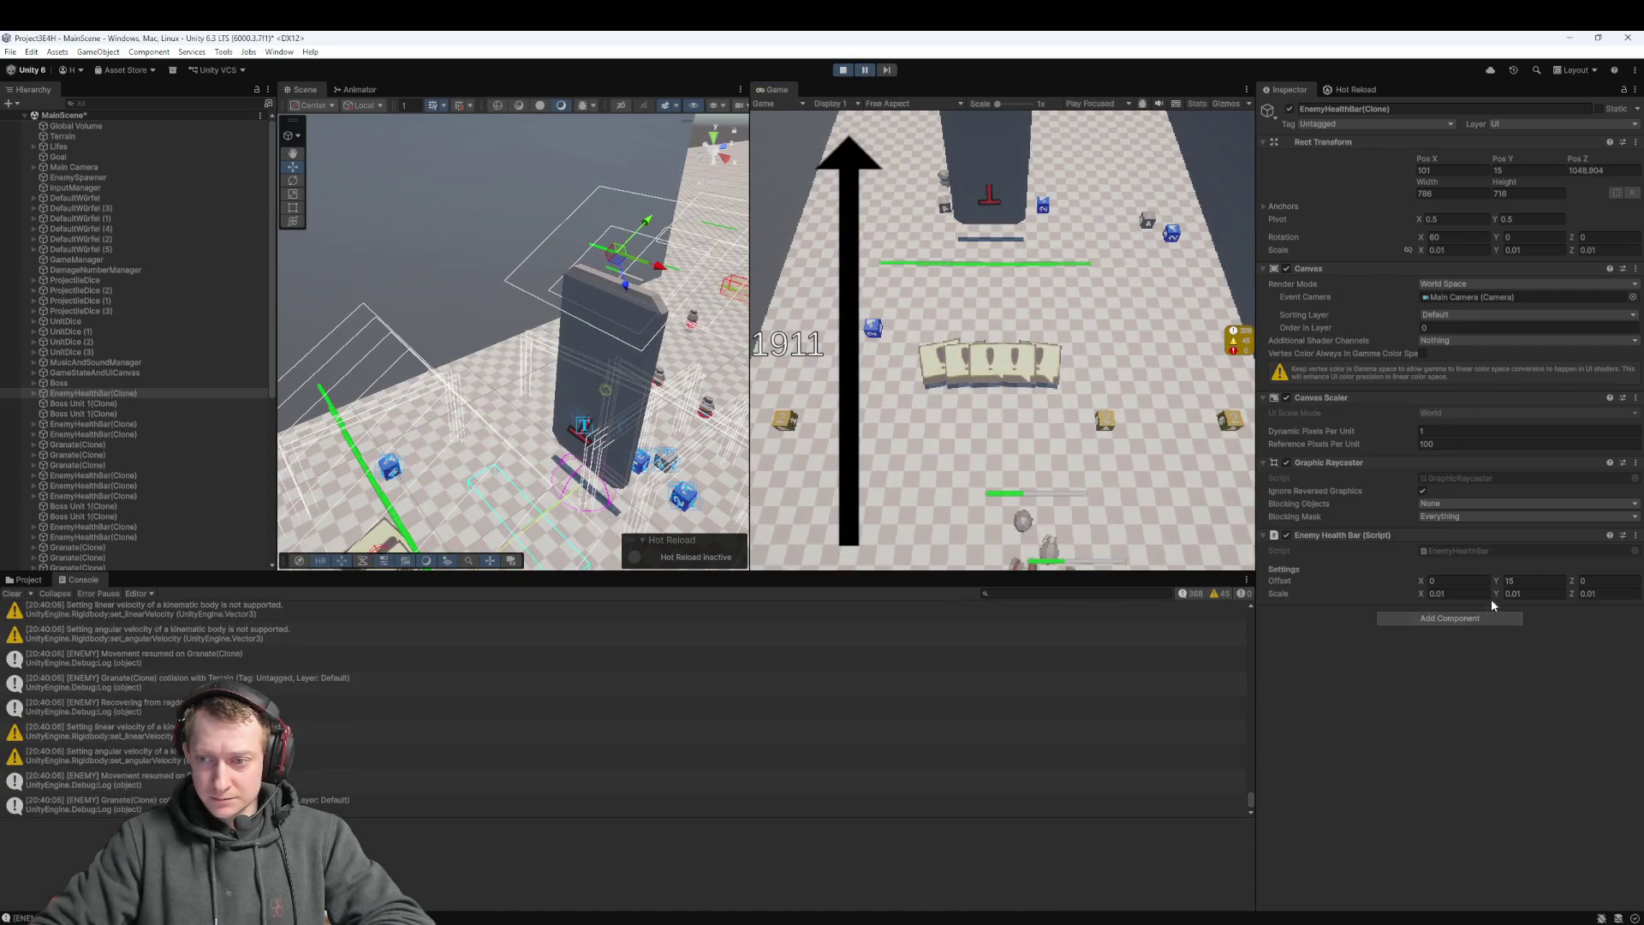
{"action": "type", "text": "13"}
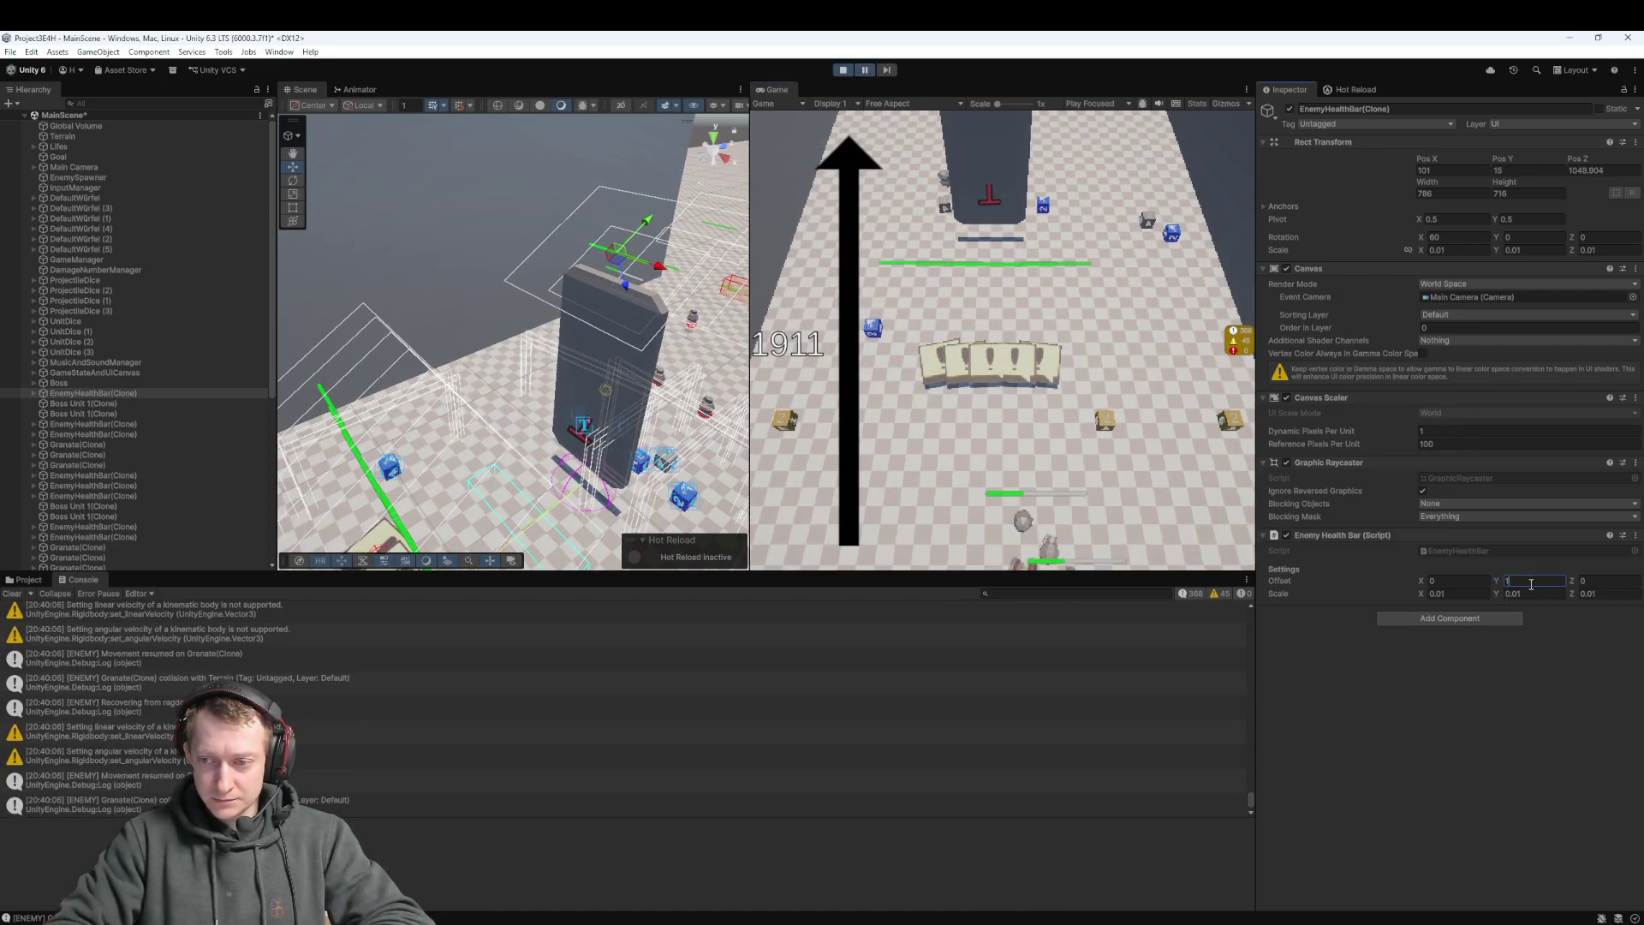
{"action": "key", "text": "Return"}
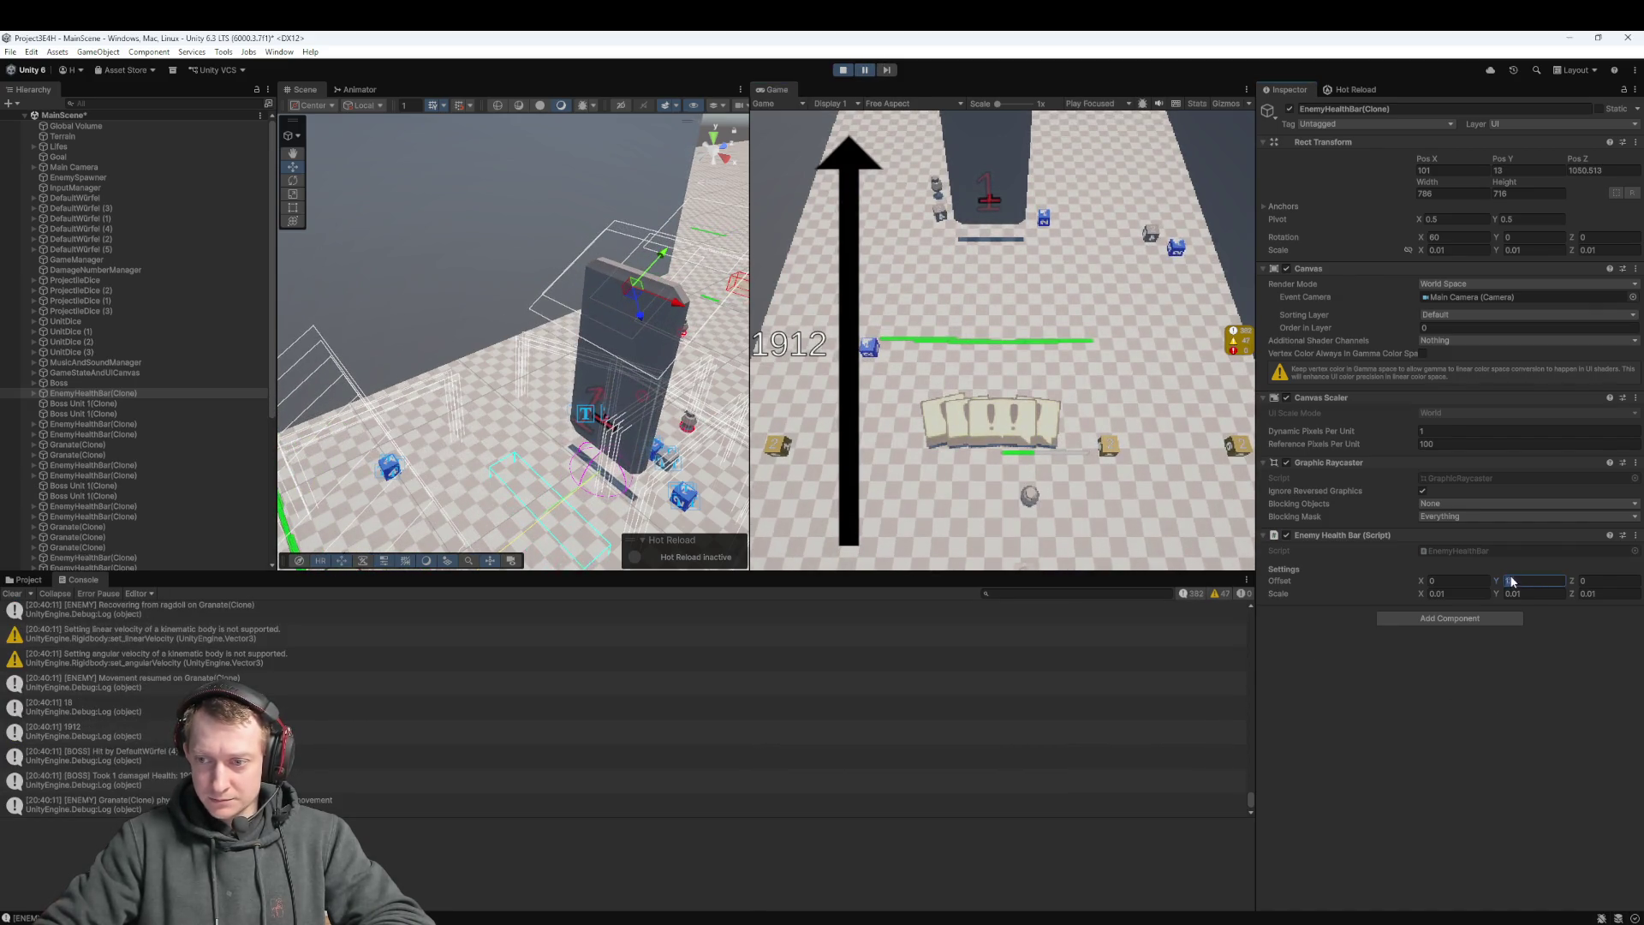
{"action": "type", "text": "14"}
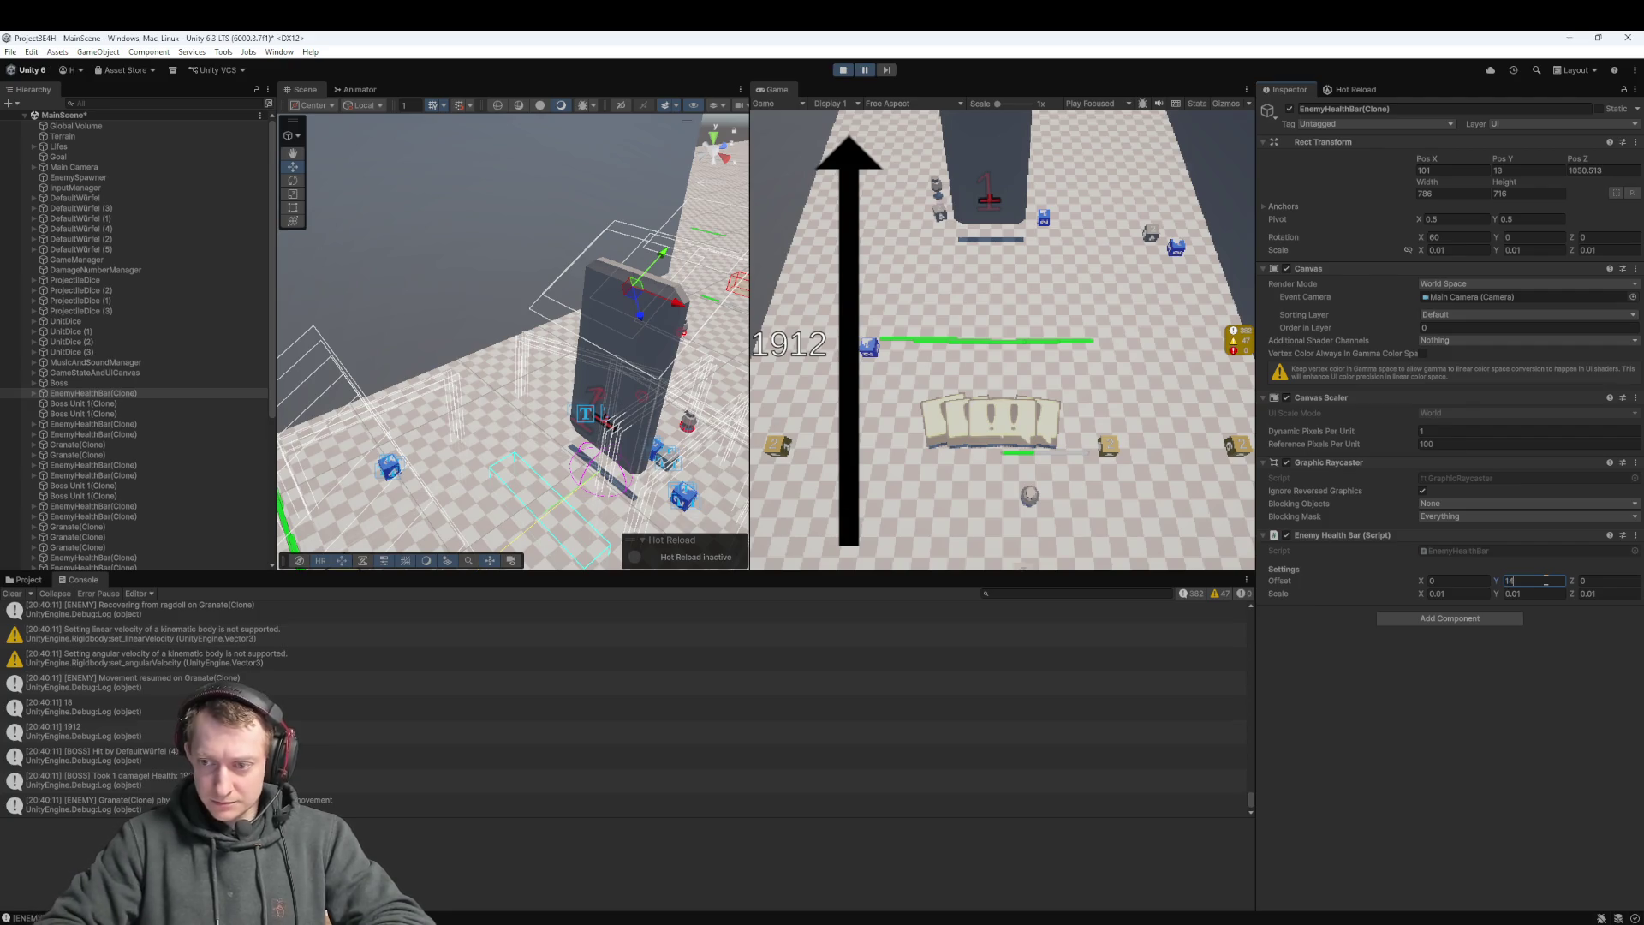
{"action": "left_click", "coordinate": [863, 70]}
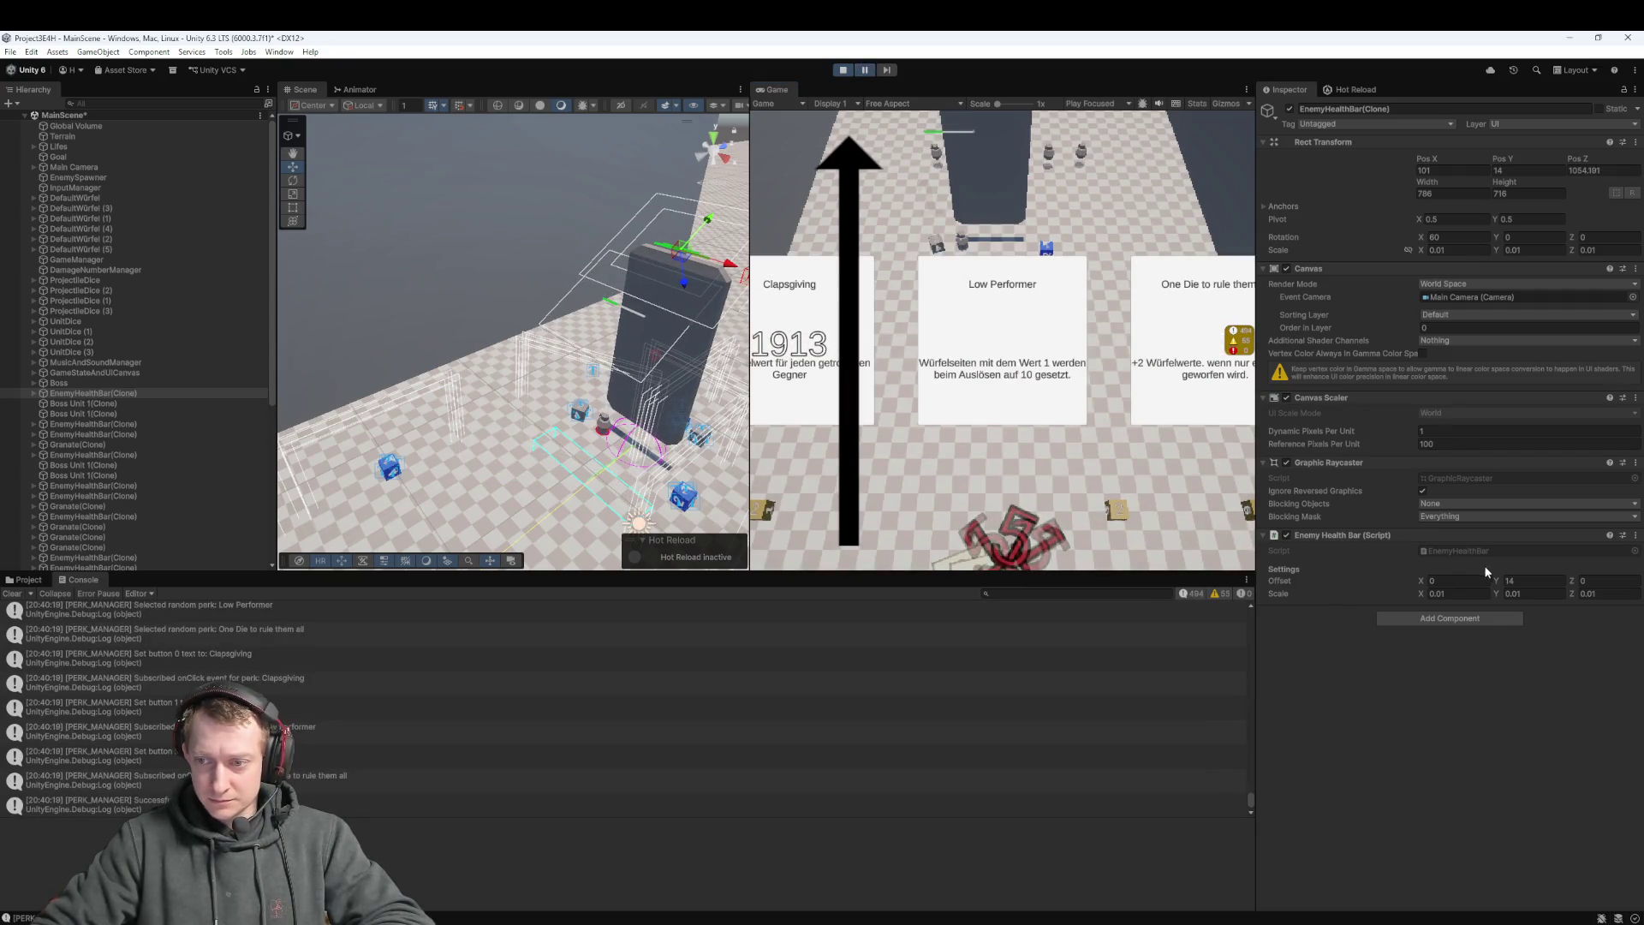
Settle the health bar Offset Y at 14.5 and stop the game
{"action": "left_click", "coordinate": [1525, 580]}
{"action": "type", "text": ".5"}
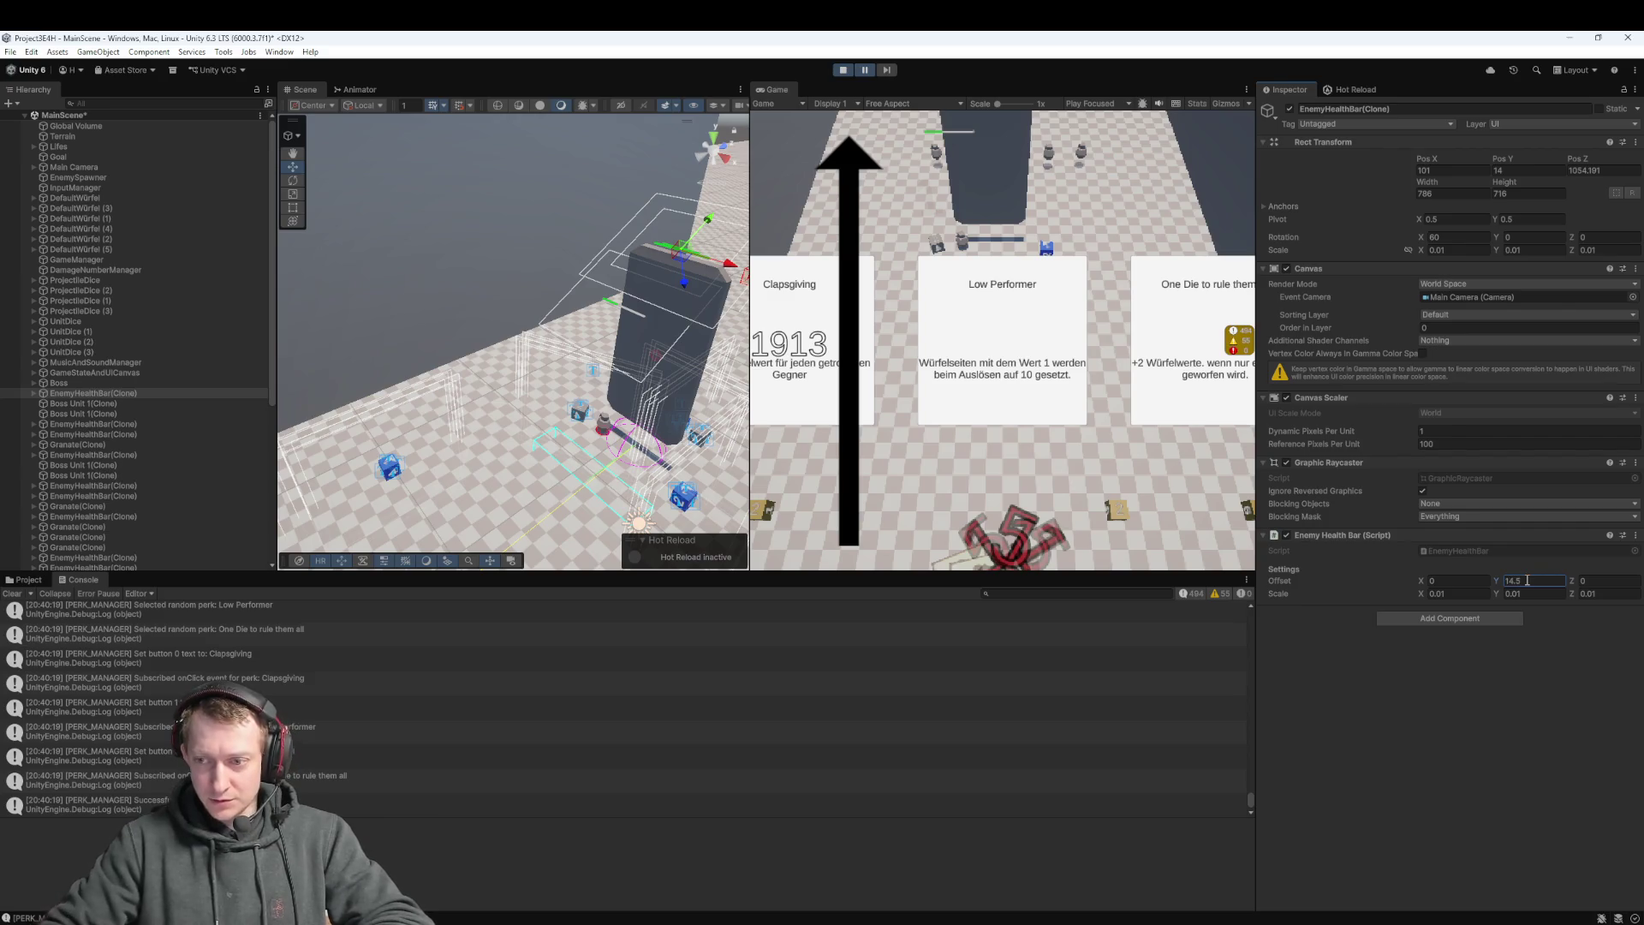
{"action": "left_click", "coordinate": [868, 74]}
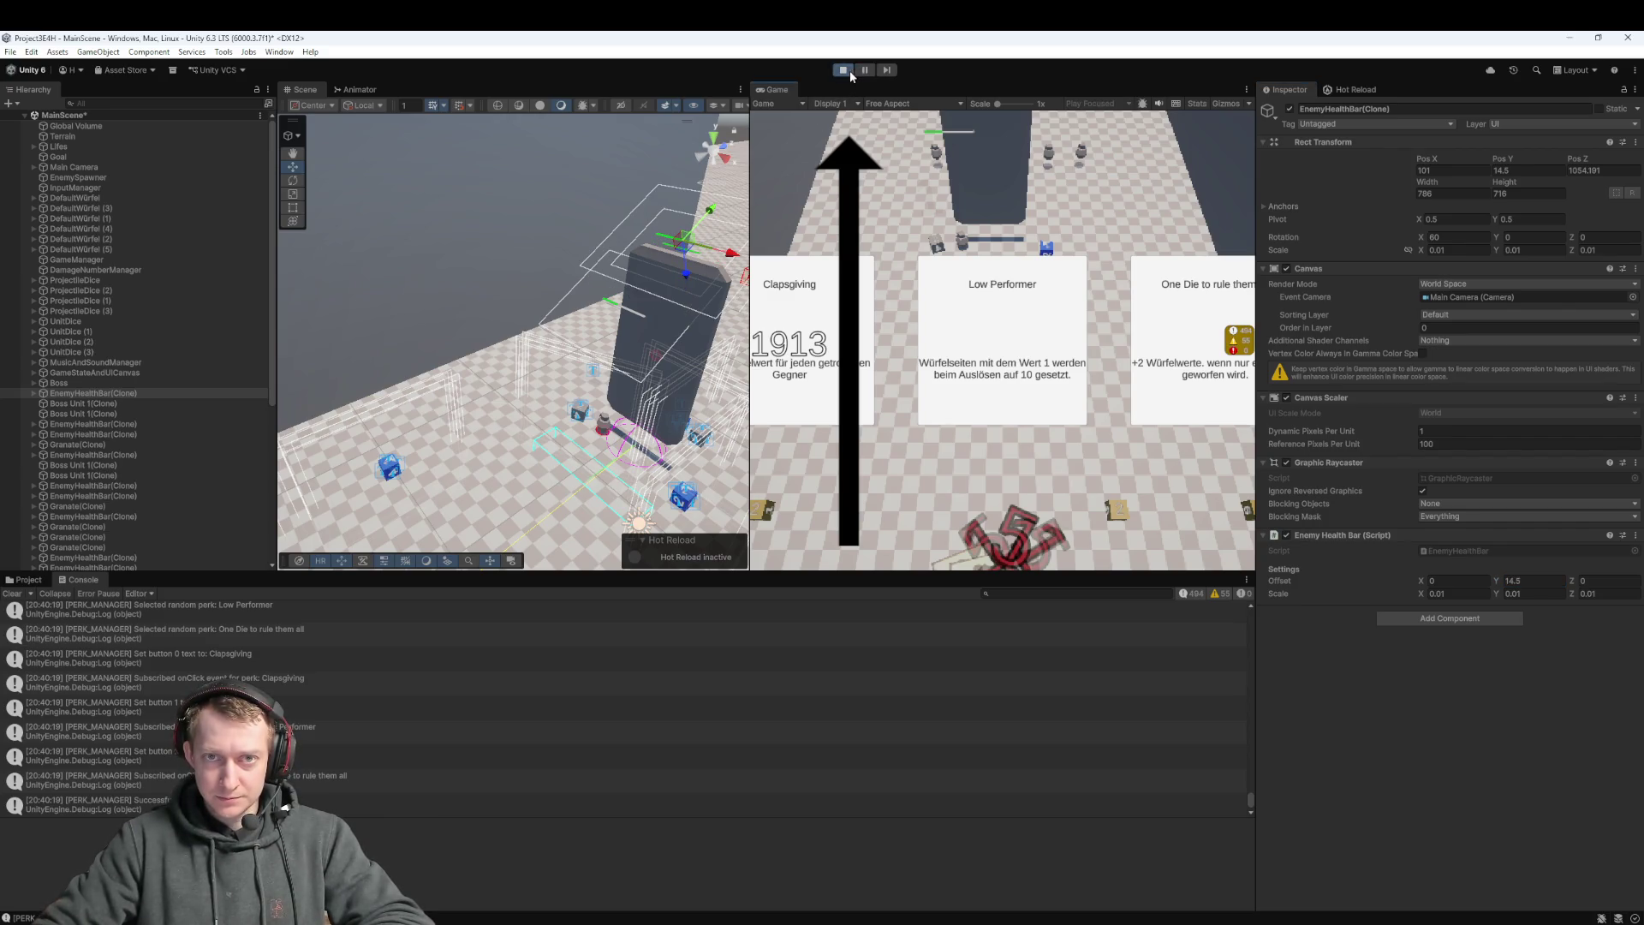
{"action": "left_click", "coordinate": [850, 77]}
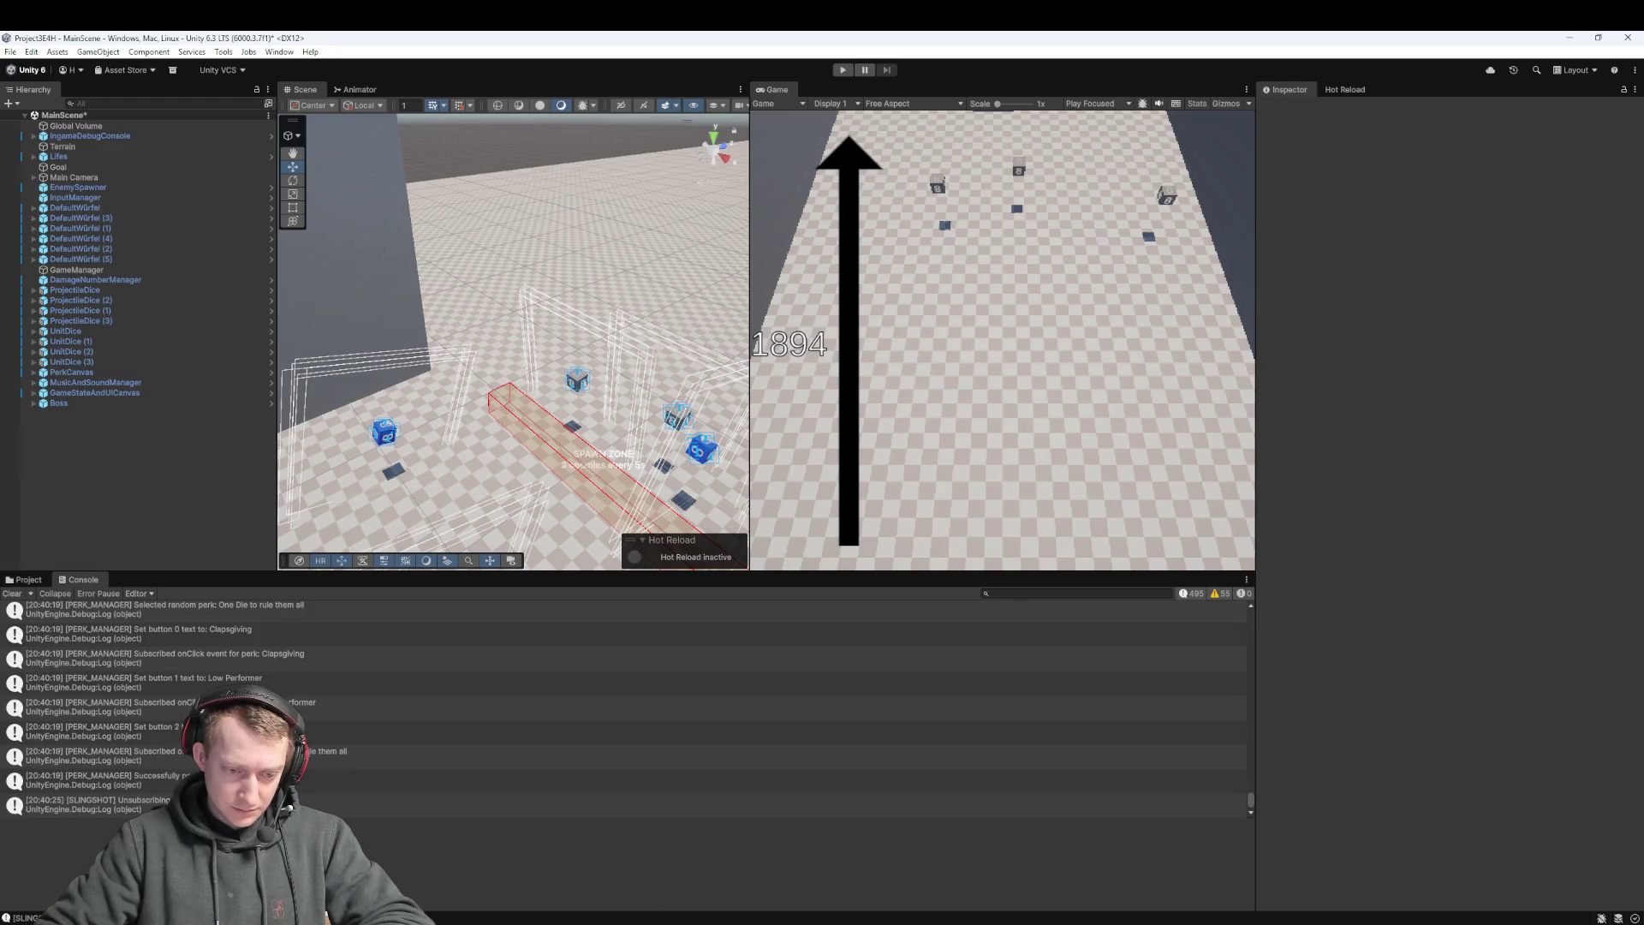
Change the Enemy.cs health bar offset from 10f to 14.5f and save
{"action": "key", "text": "alt+Tab"}
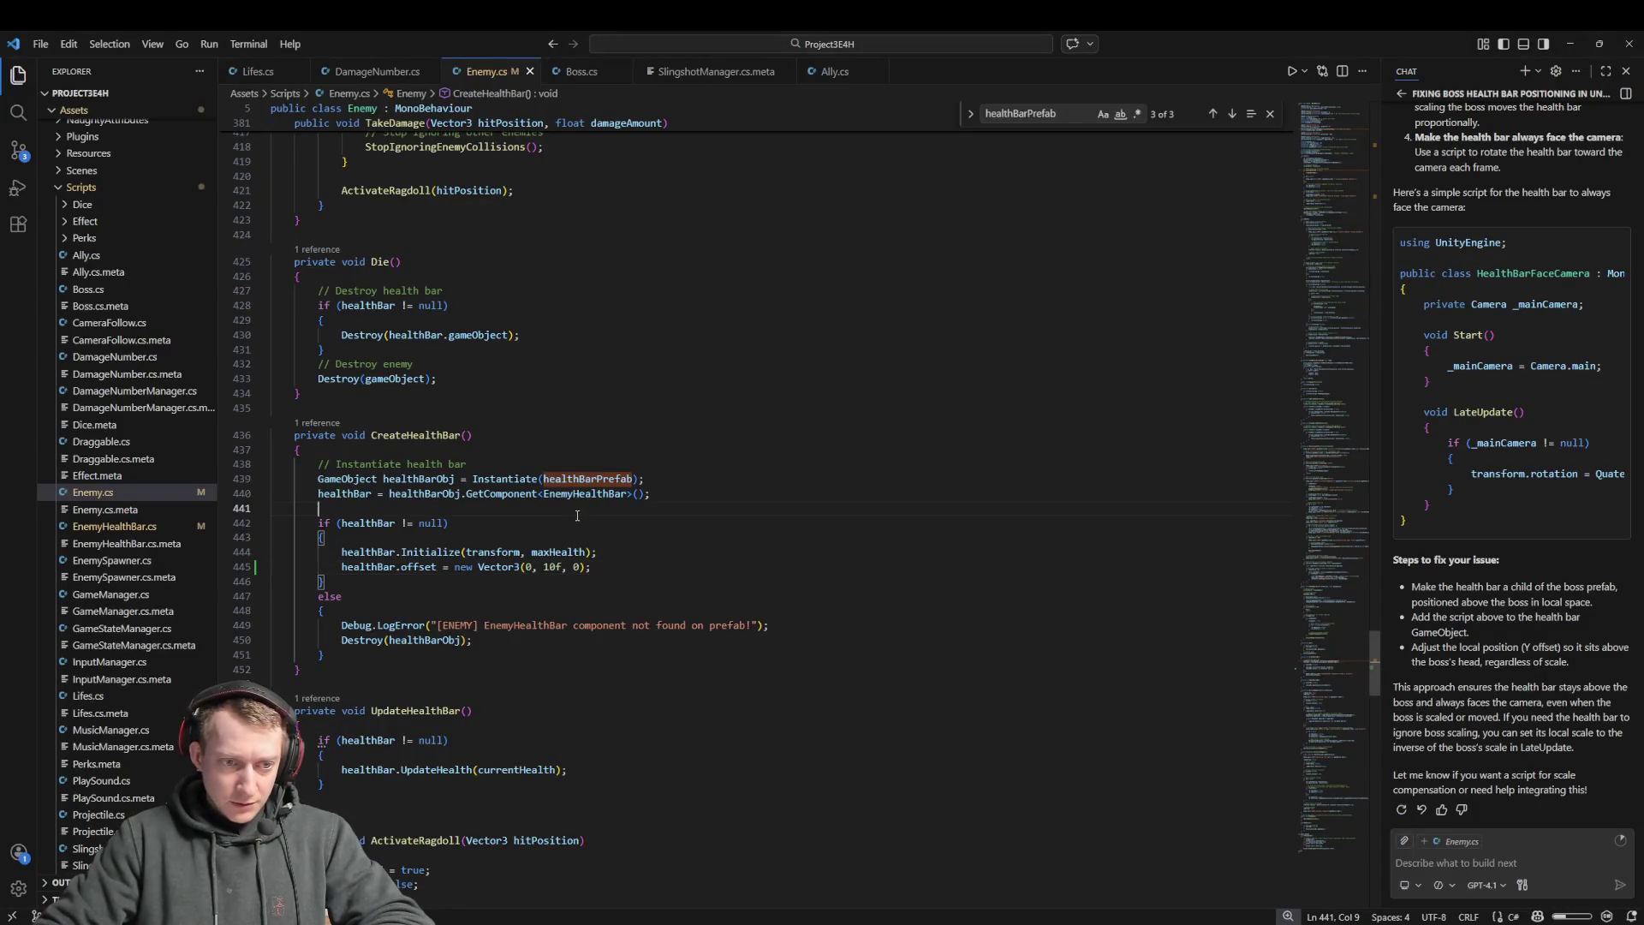
{"action": "left_click", "coordinate": [552, 567]}
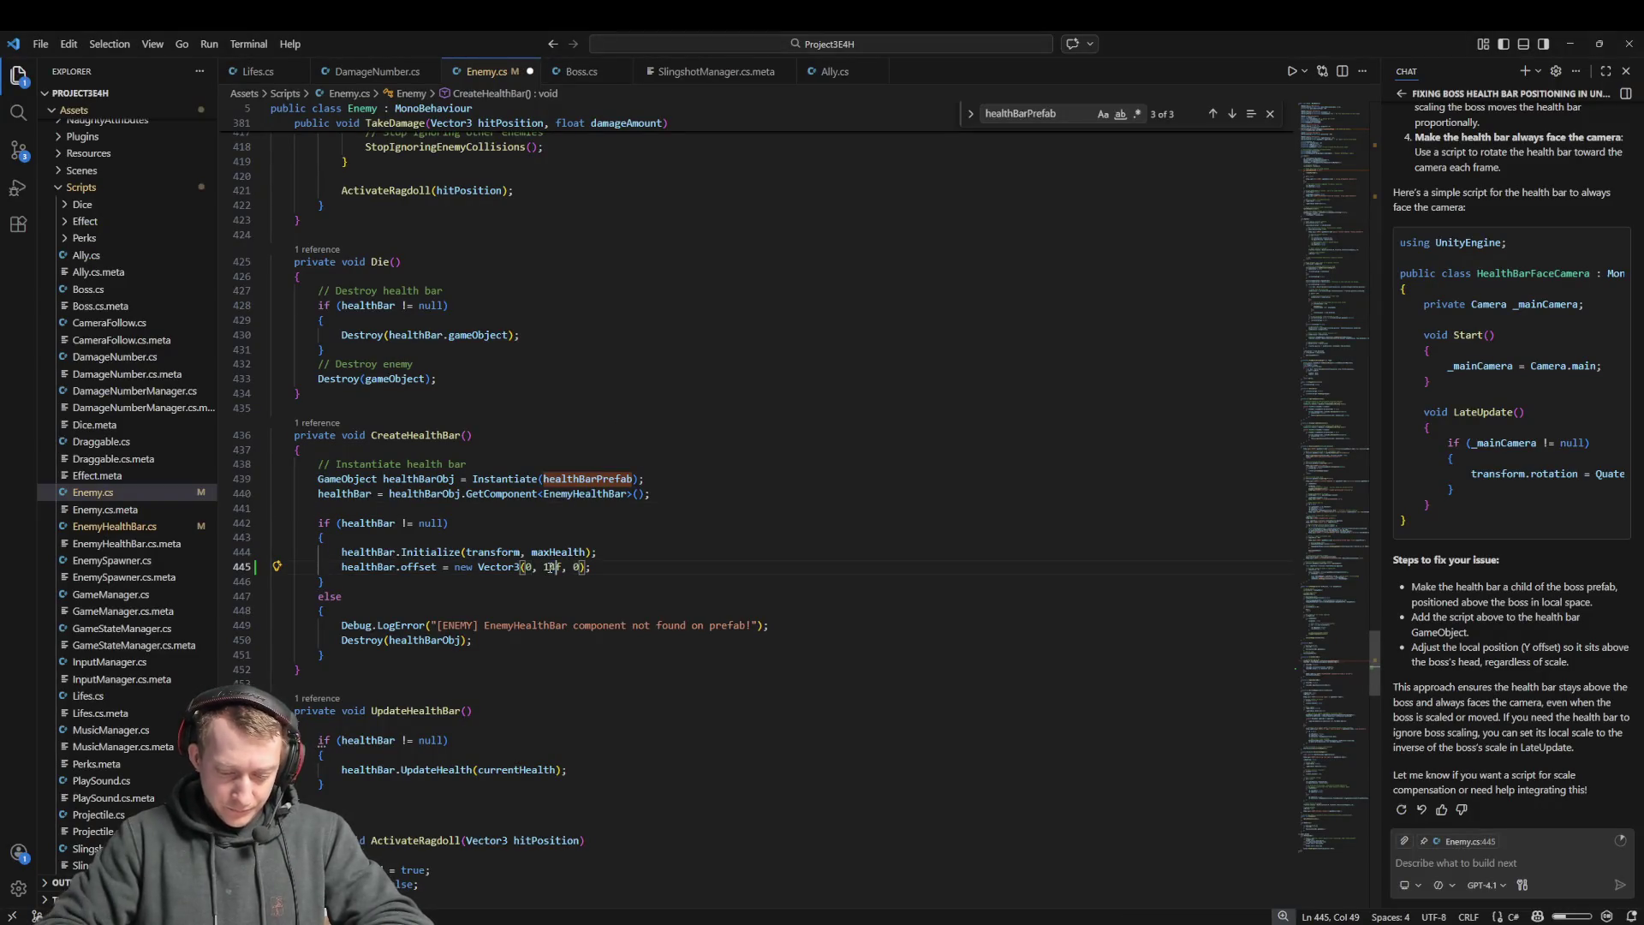
{"action": "key", "text": "BackSpace"}
{"action": "type", "text": "4.5"}
{"action": "key", "text": "ctrl+s"}
Add a Debug.Log line after the Initialize call, save Enemy.cs and return to Unity
{"action": "left_click", "coordinate": [619, 549]}
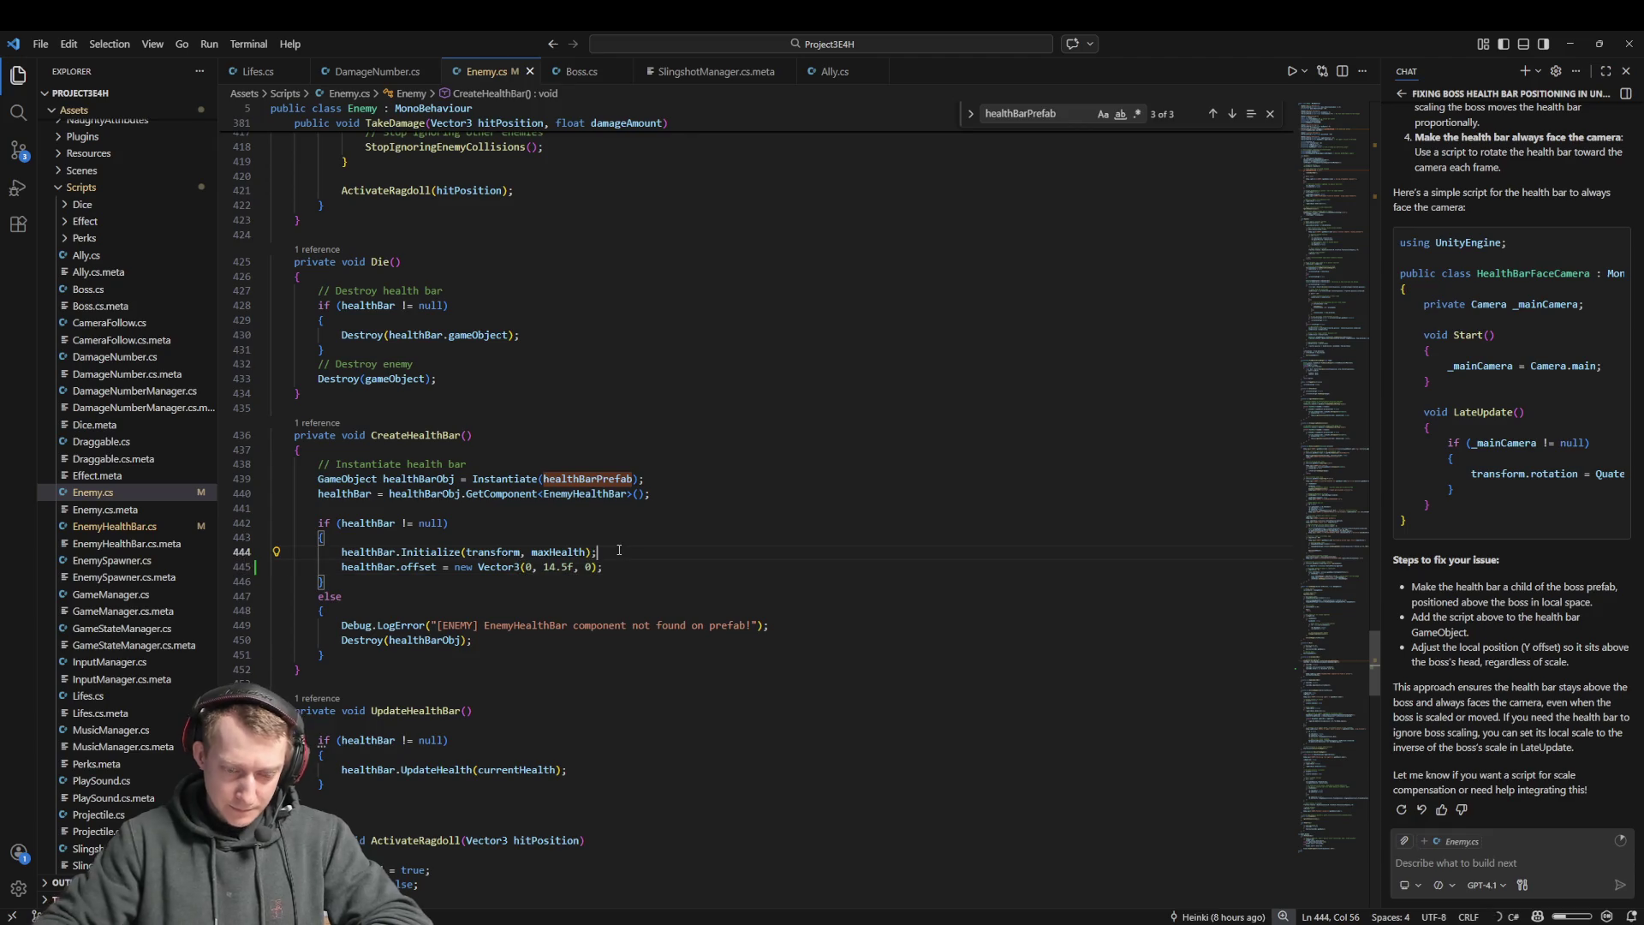
{"action": "type", "text": "De"}
{"action": "key", "text": "Return"}
{"action": "type", "text": "Debug.L"}
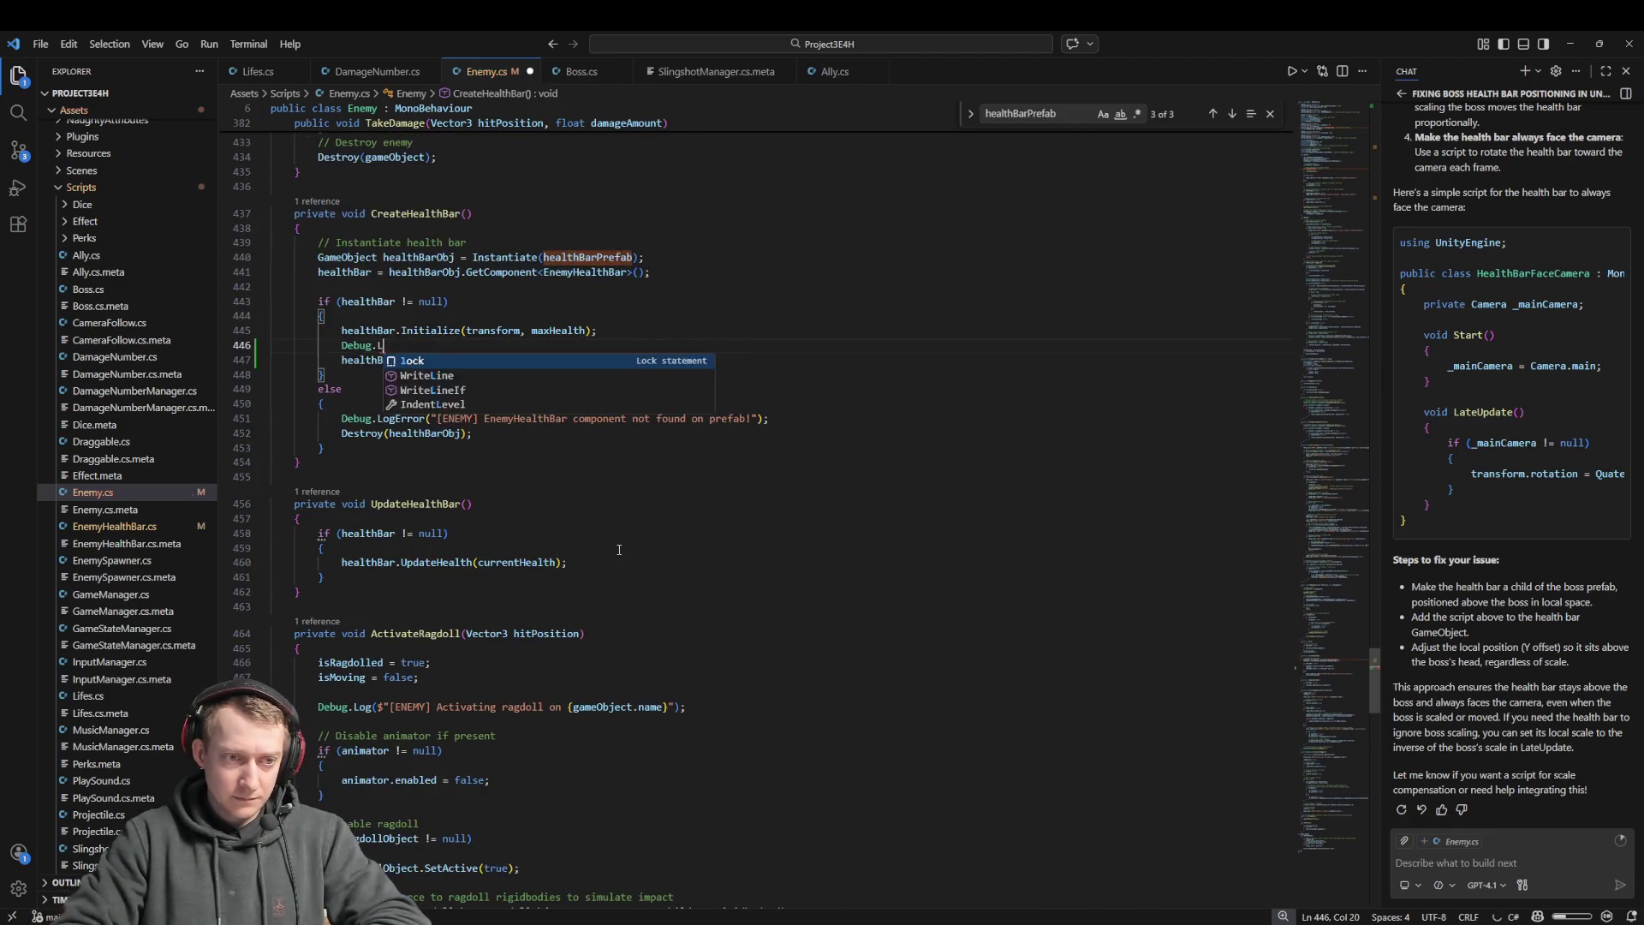
{"action": "type", "text": "o"}
{"action": "key", "text": "Tab"}
{"action": "scroll", "coordinate": [619, 550], "scroll_direction": "down", "scroll_amount": 3}
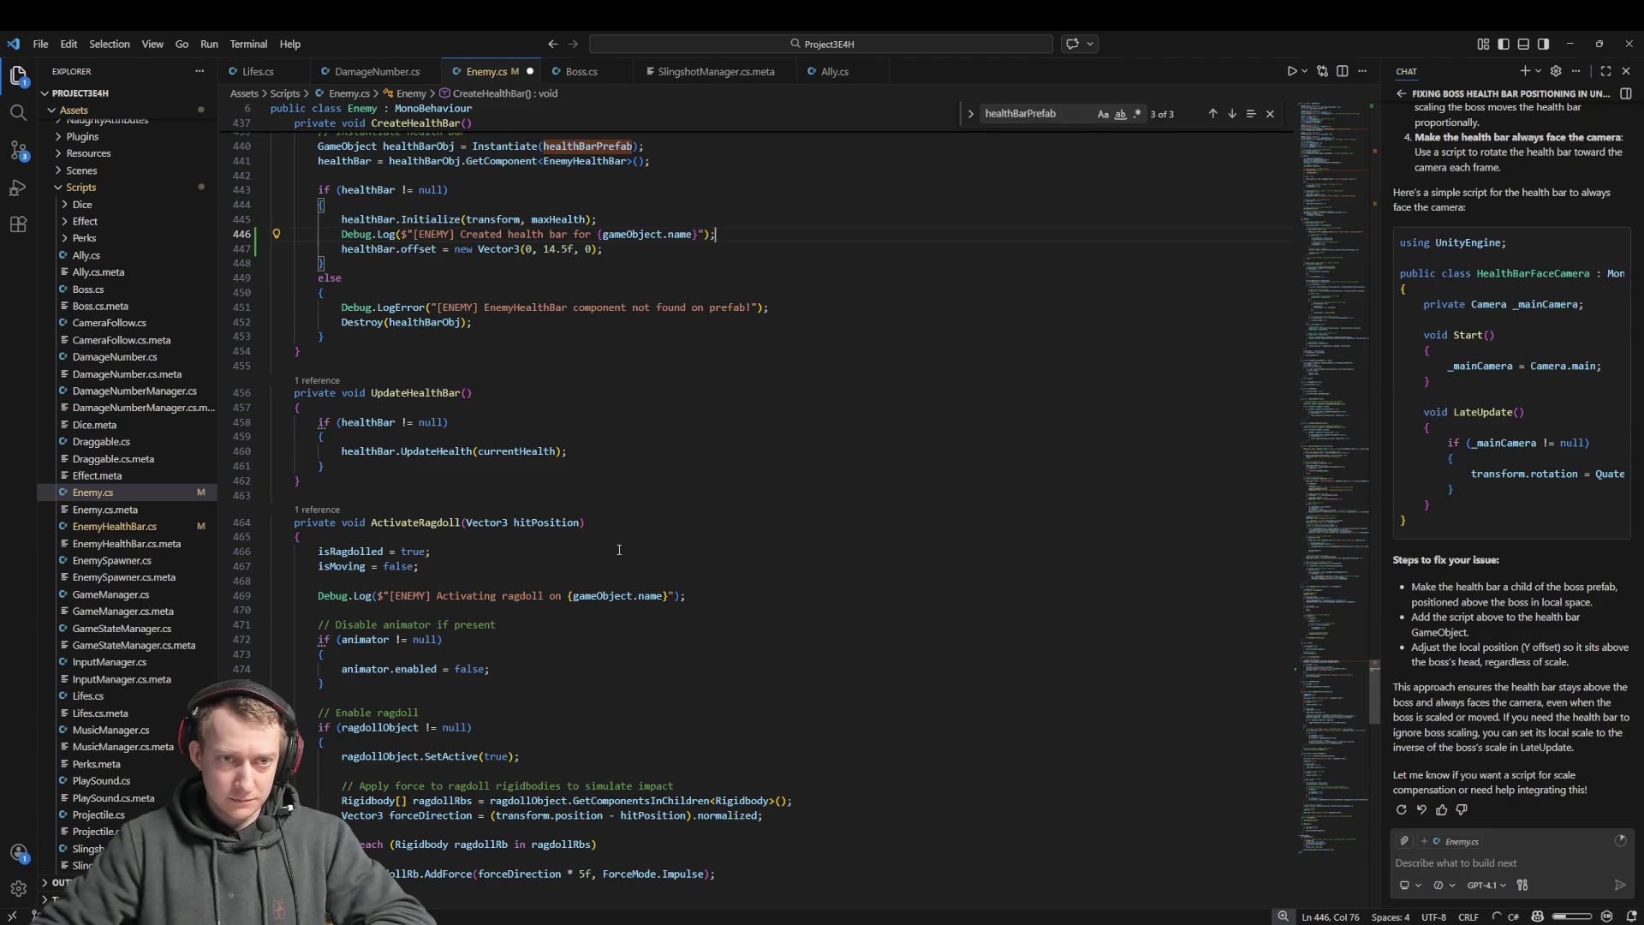
{"action": "key", "text": "ctrl+s"}
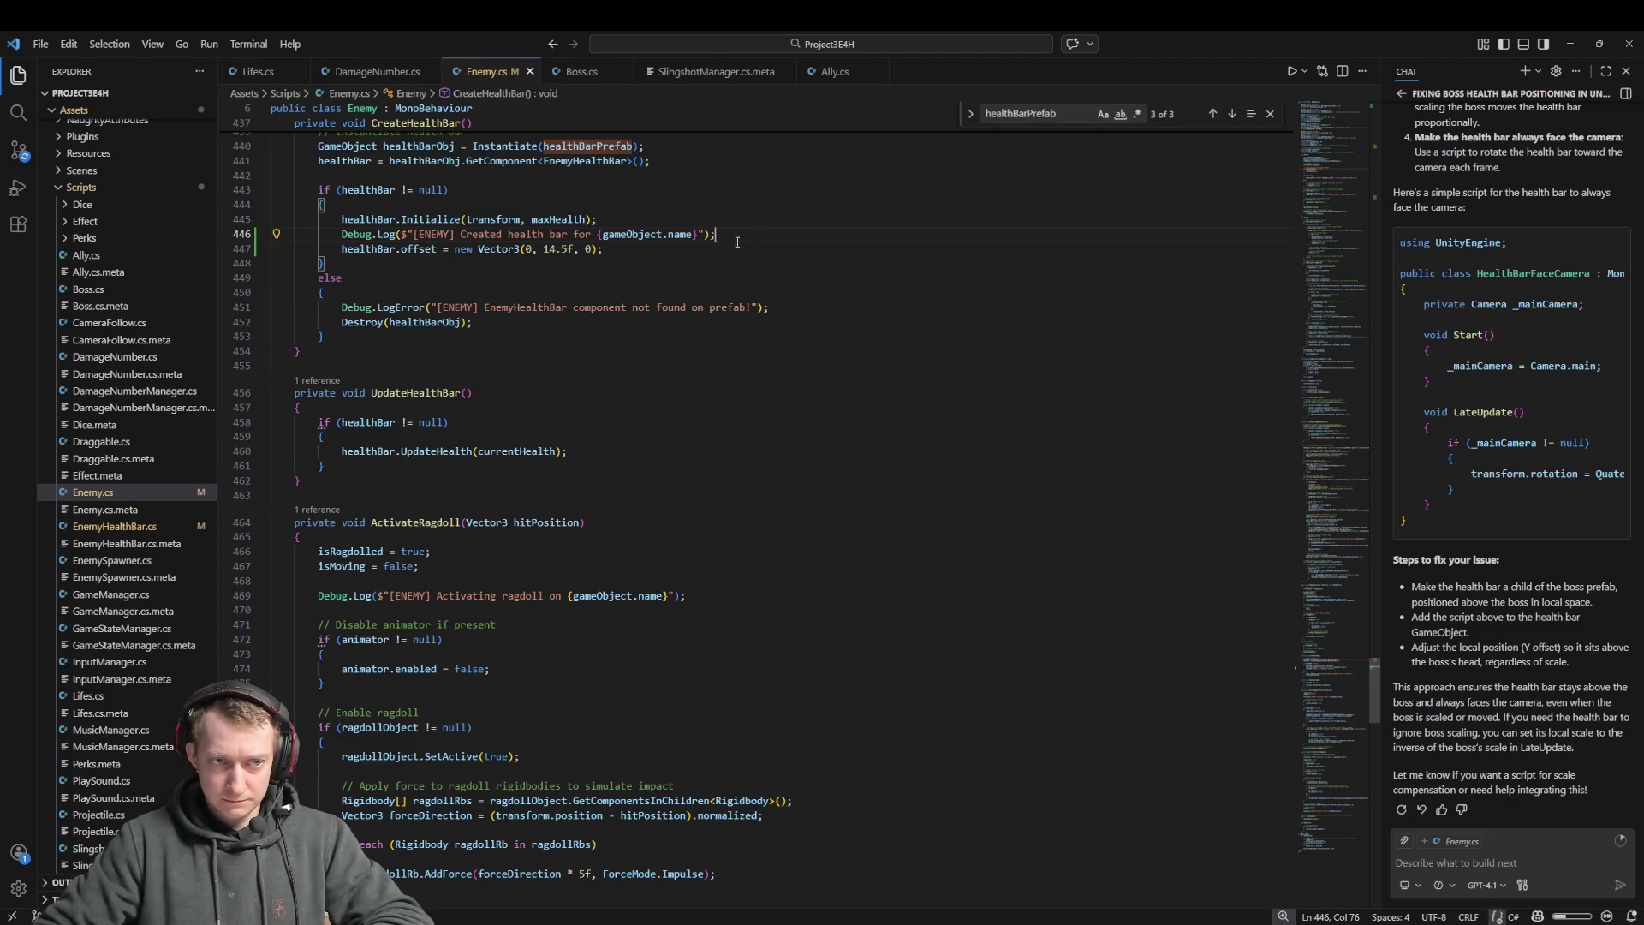
{"action": "left_click", "coordinate": [703, 234]}
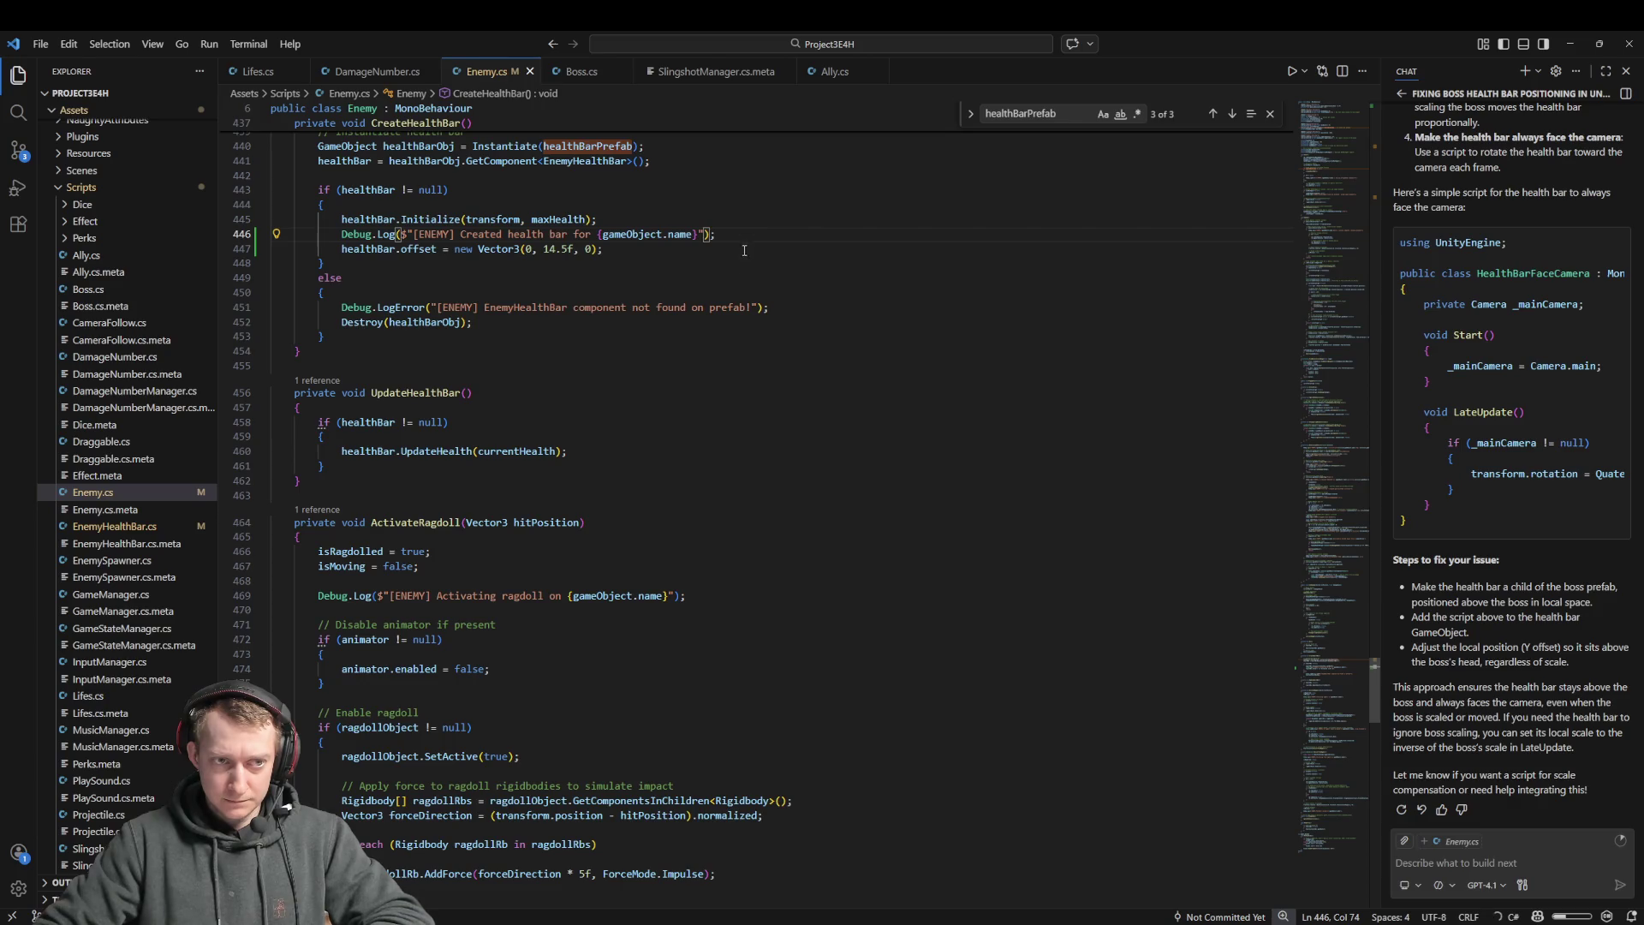
{"action": "key", "text": "alt+Tab"}
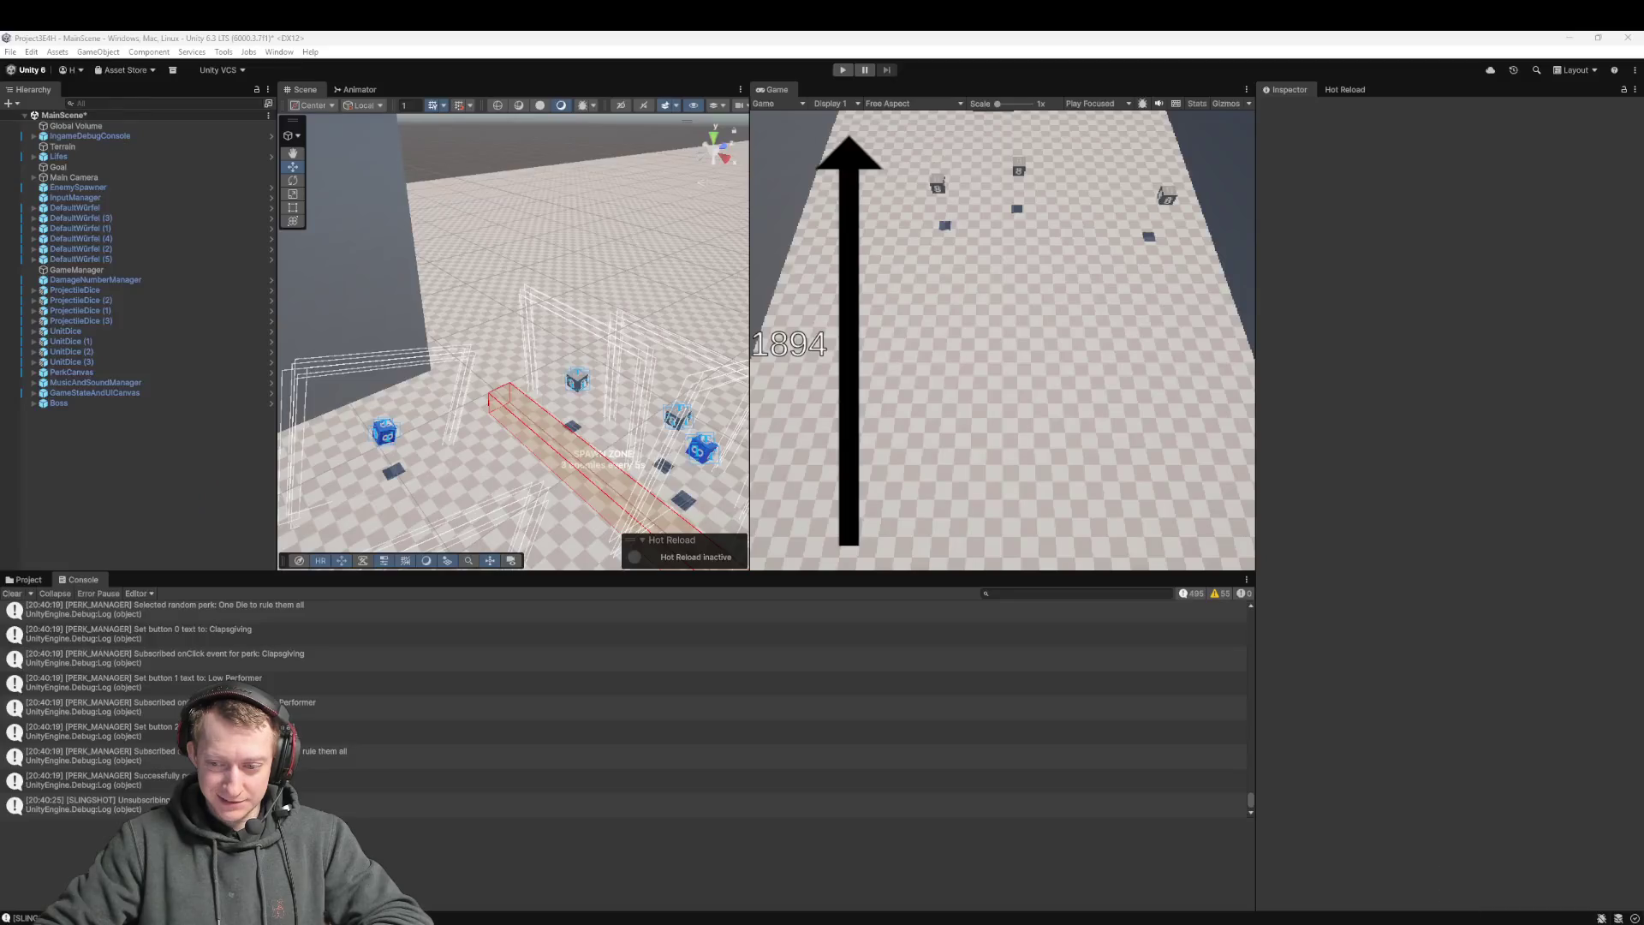
Attempt Play mode and open the resulting Enemy.cs compile error at line 496 in Rider
{"action": "left_click", "coordinate": [844, 70]}
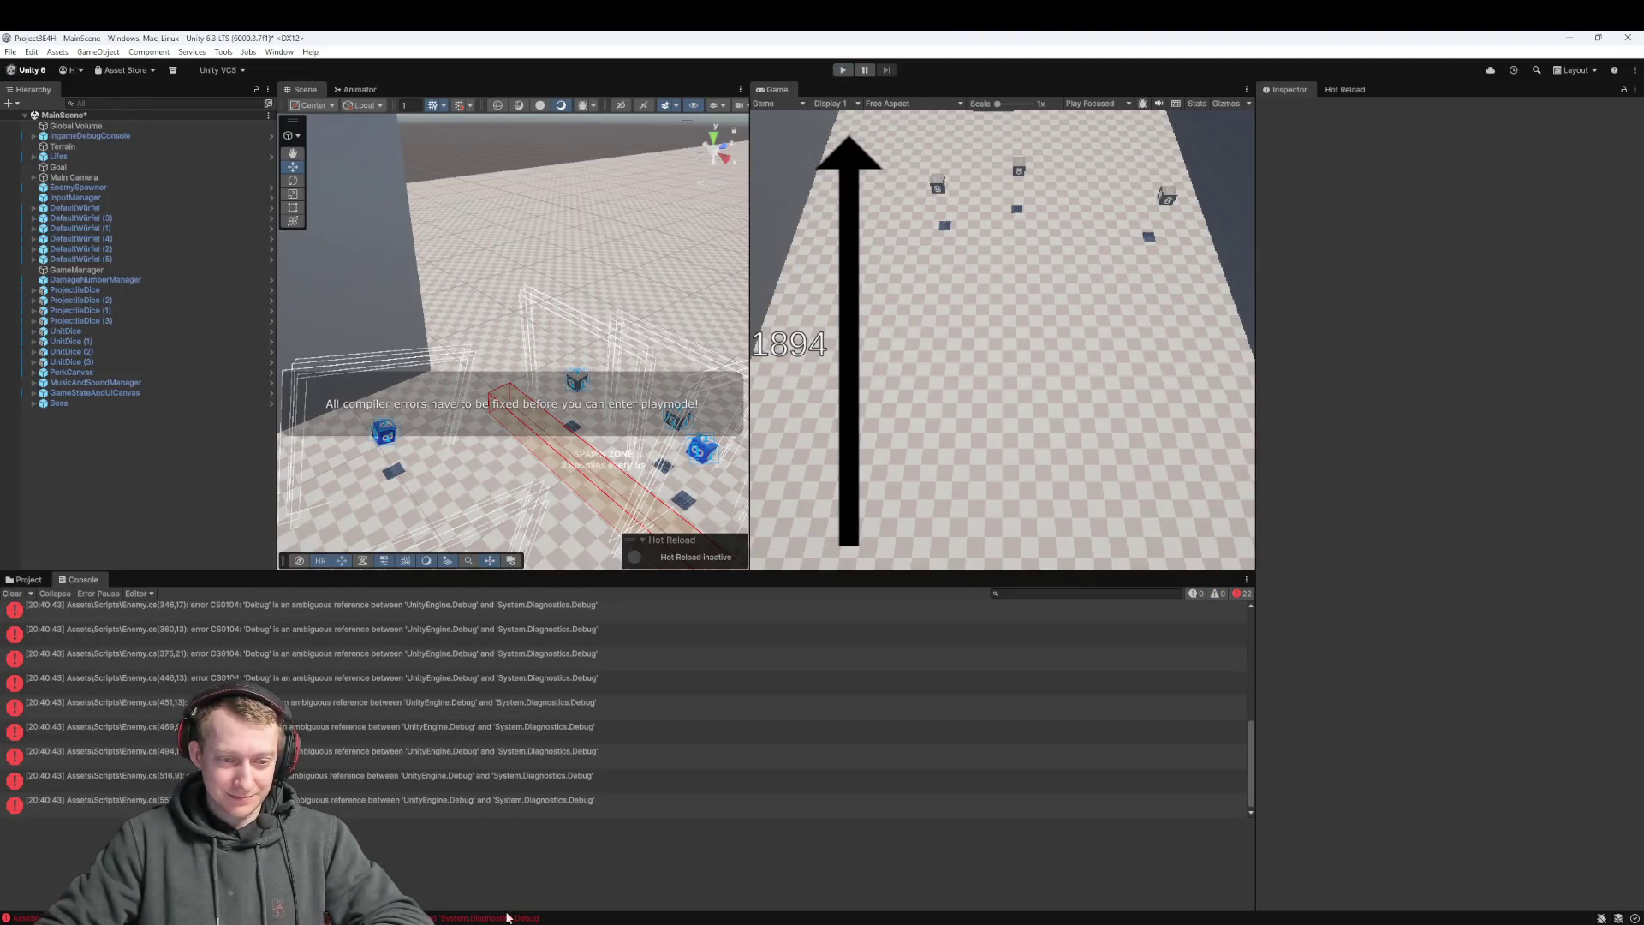
{"action": "double_click", "coordinate": [580, 750]}
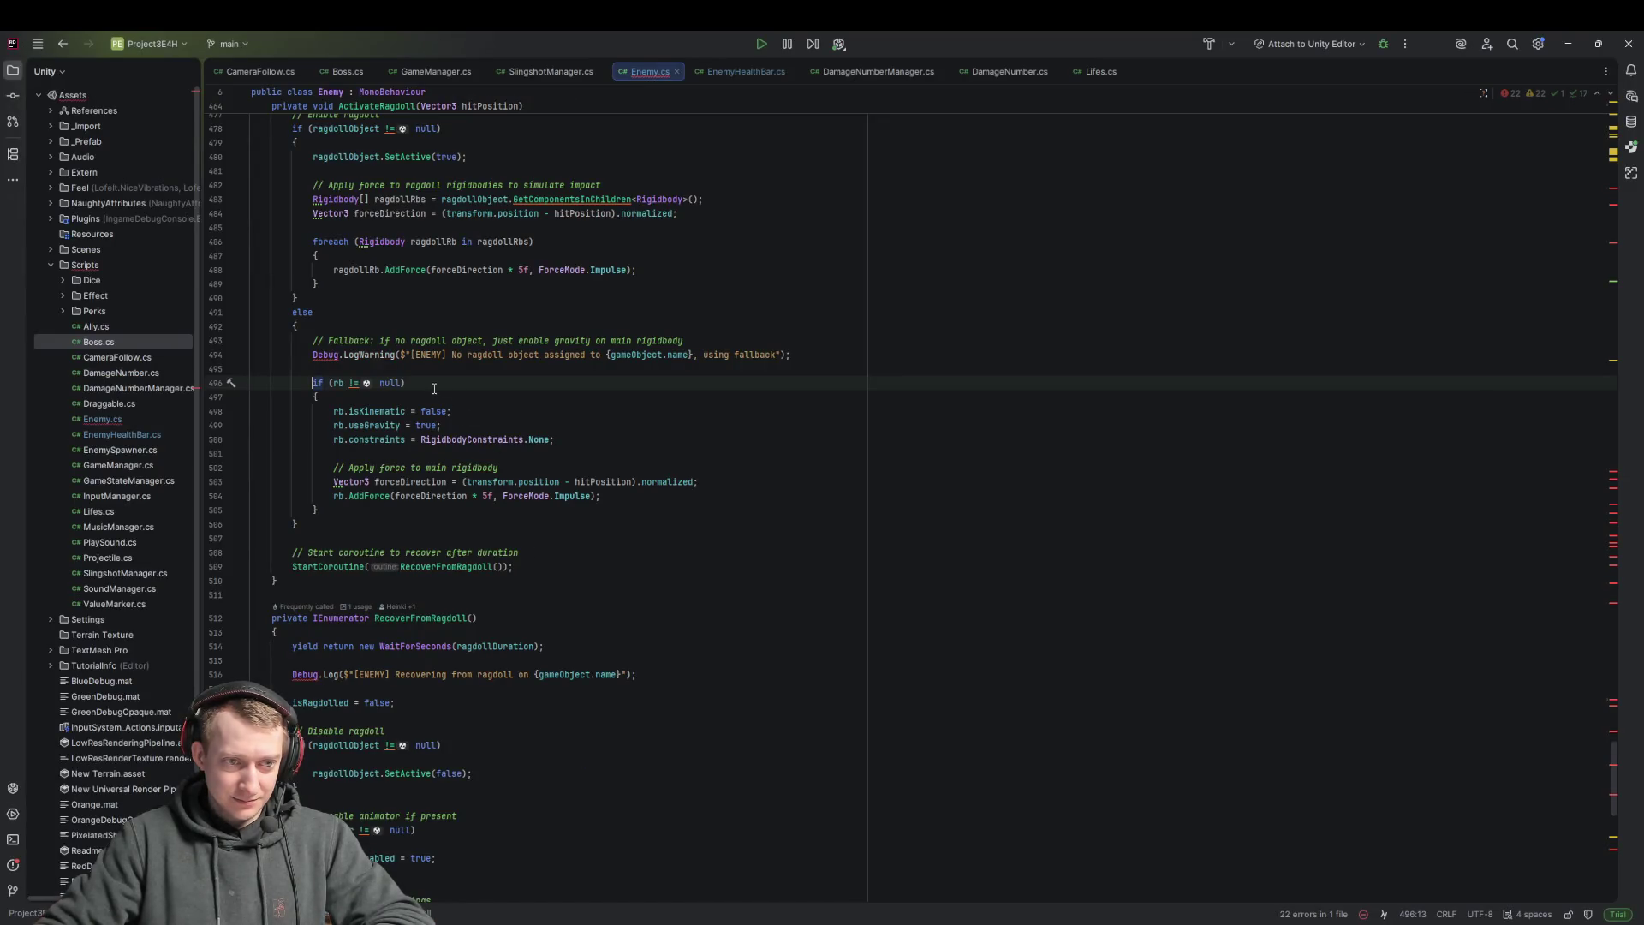
{"action": "left_click", "coordinate": [434, 386]}
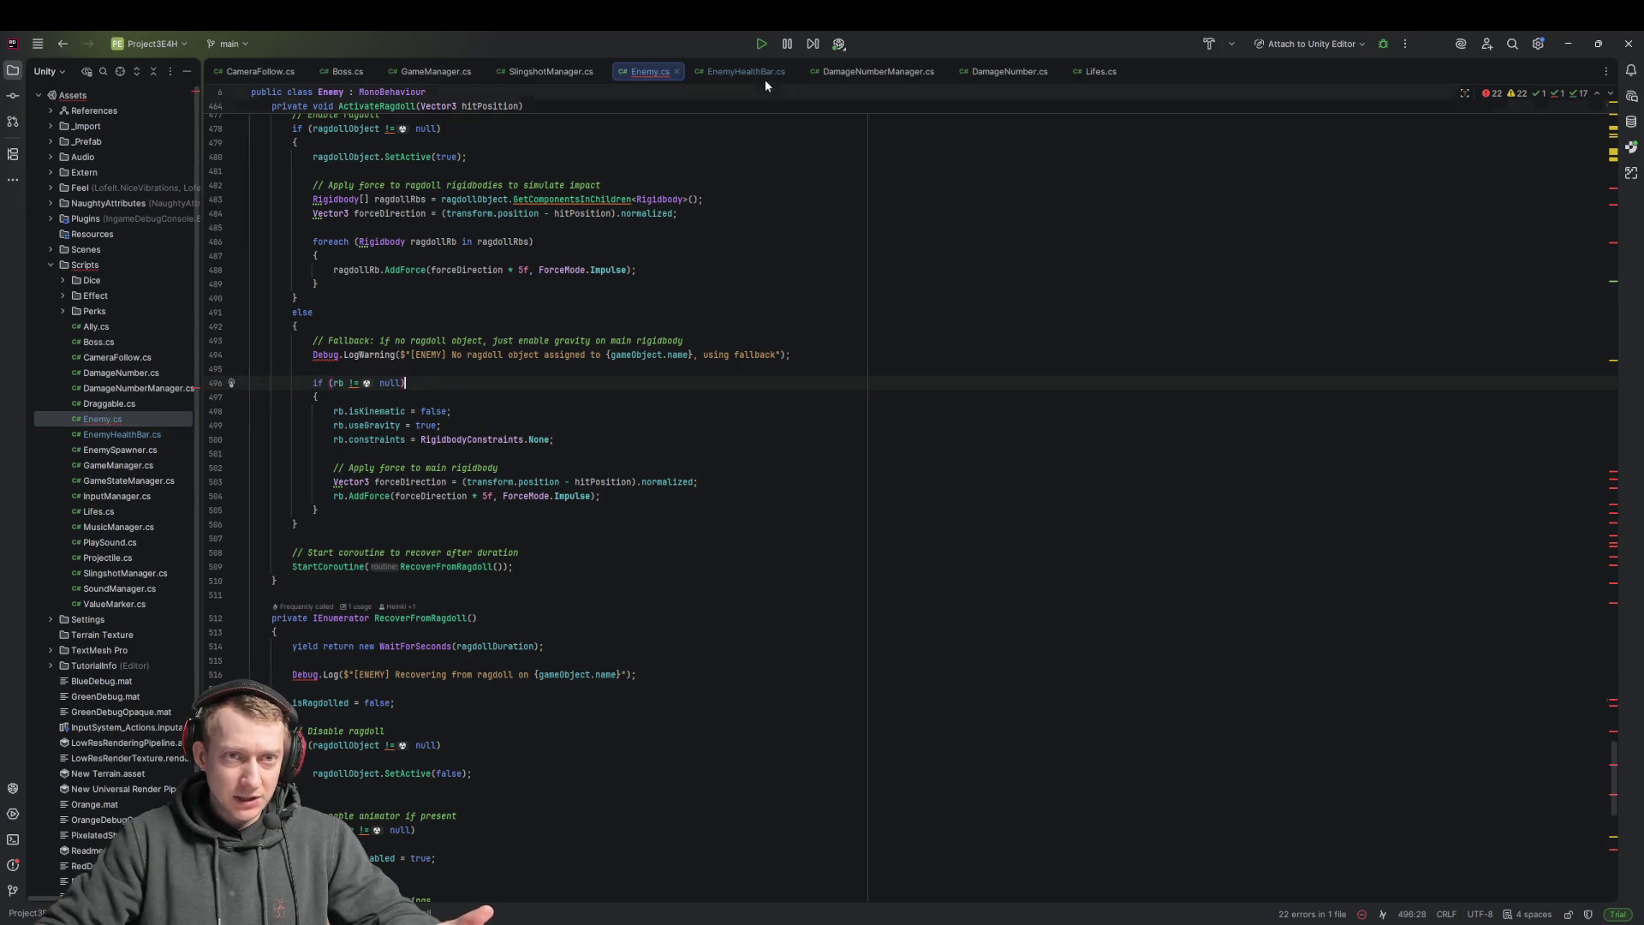
{"action": "middle_click", "coordinate": [645, 71]}
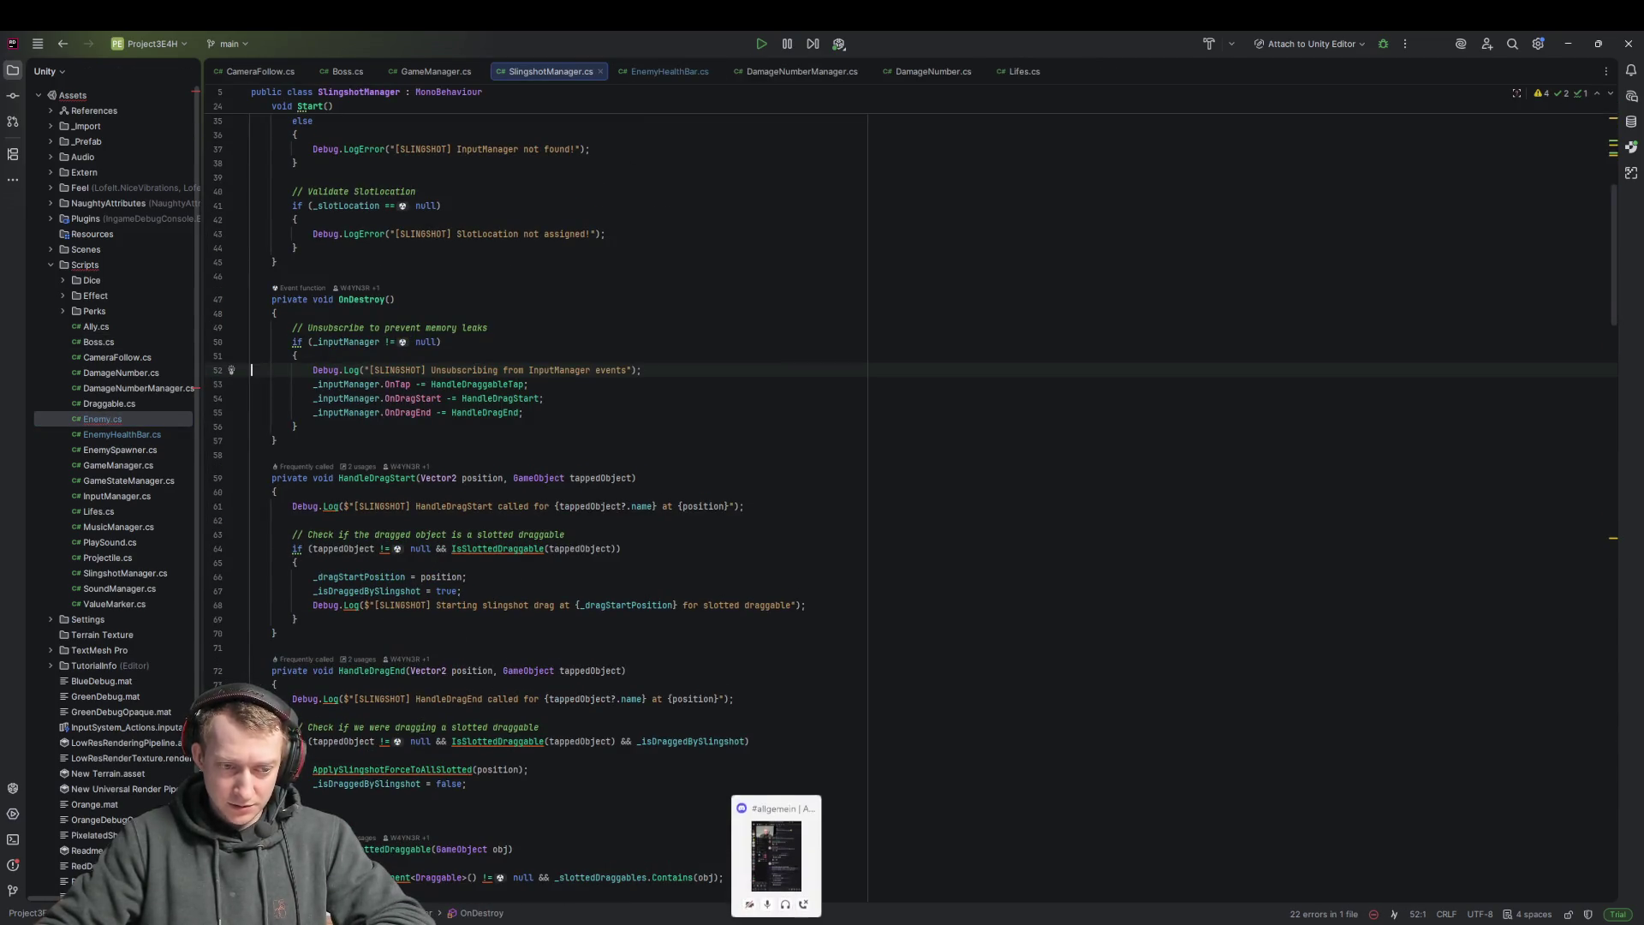
{"action": "left_click", "coordinate": [1311, 866]}
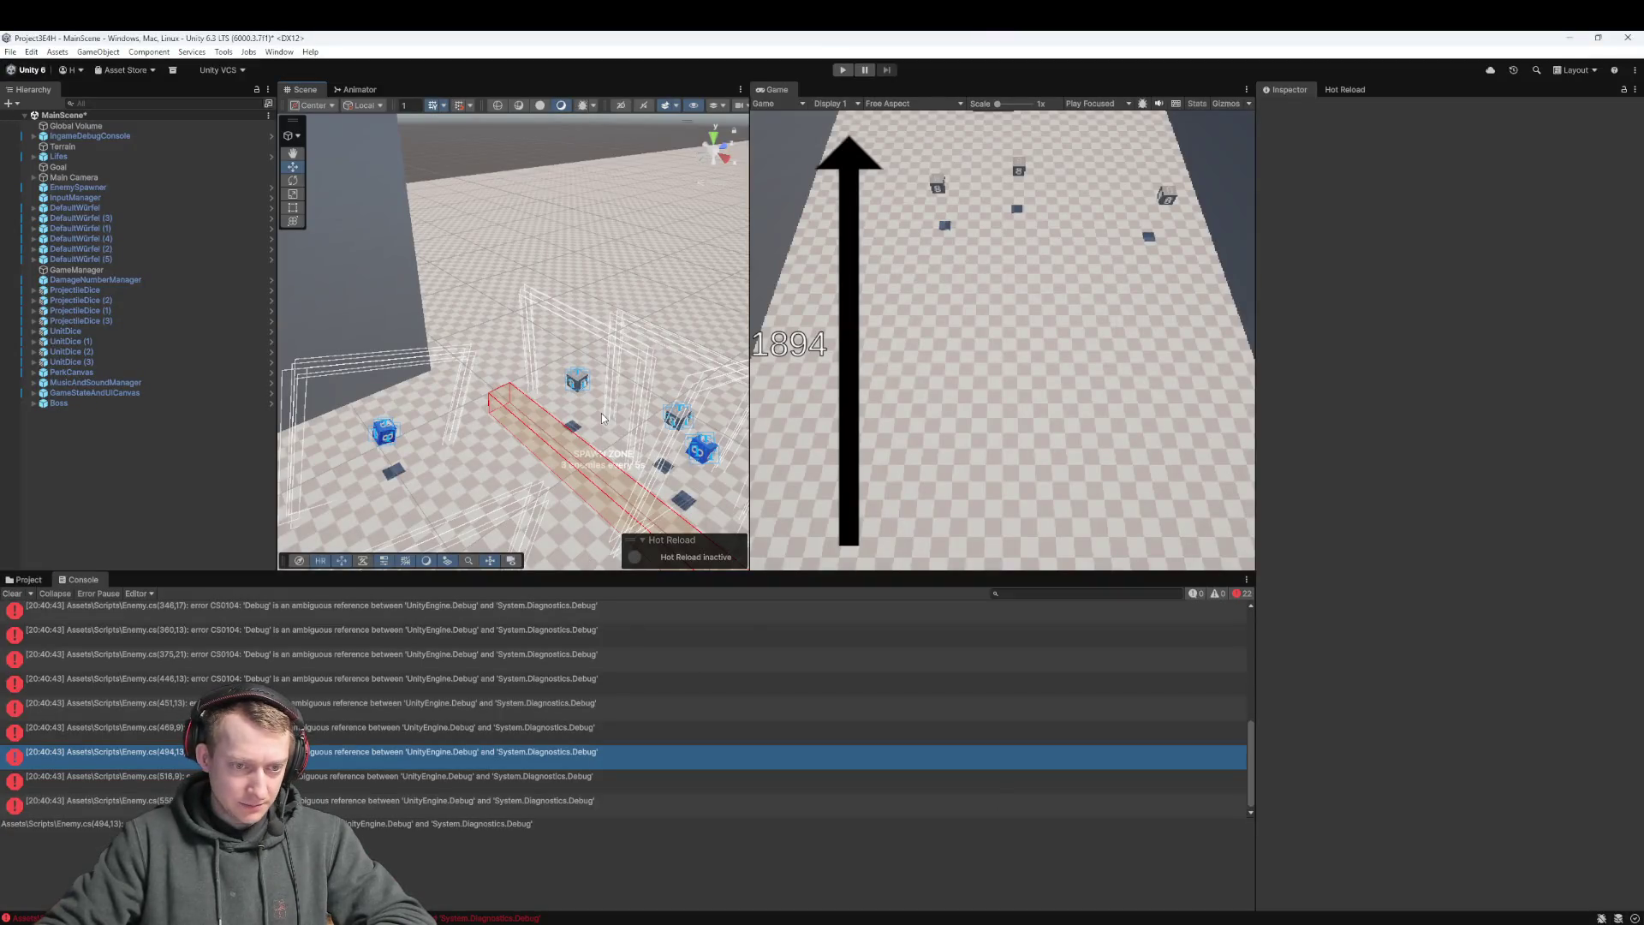
Retry Play and inspect the ambiguous Debug call at Enemy.cs line 558, then go to Fork
{"action": "left_click", "coordinate": [836, 73]}
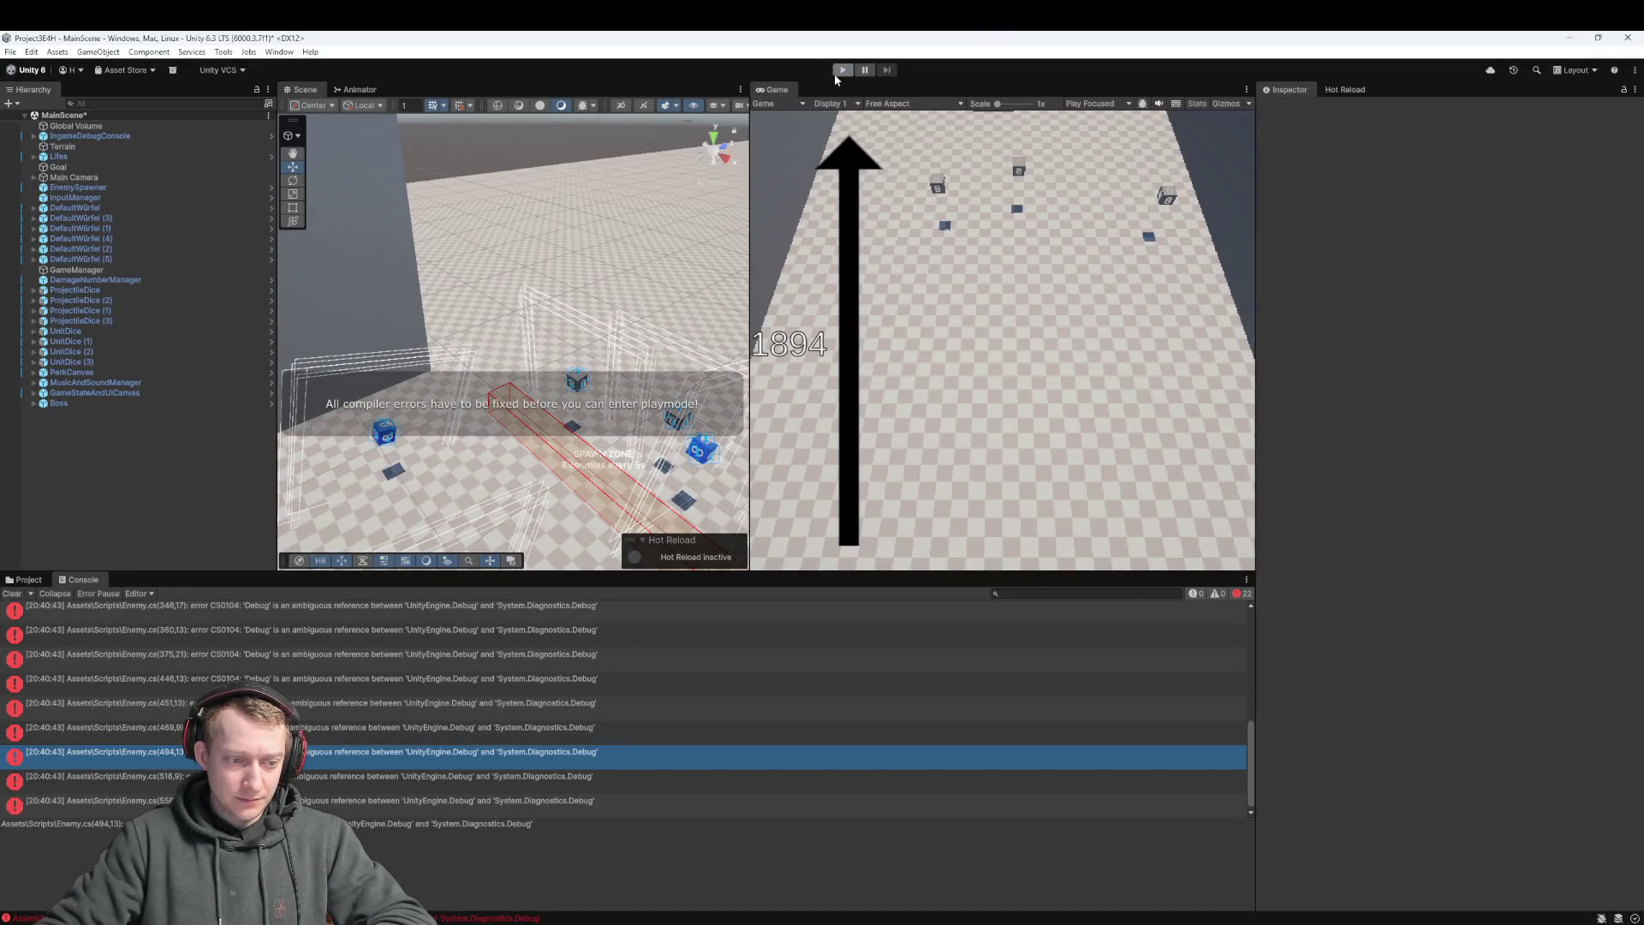
{"action": "double_click", "coordinate": [545, 921]}
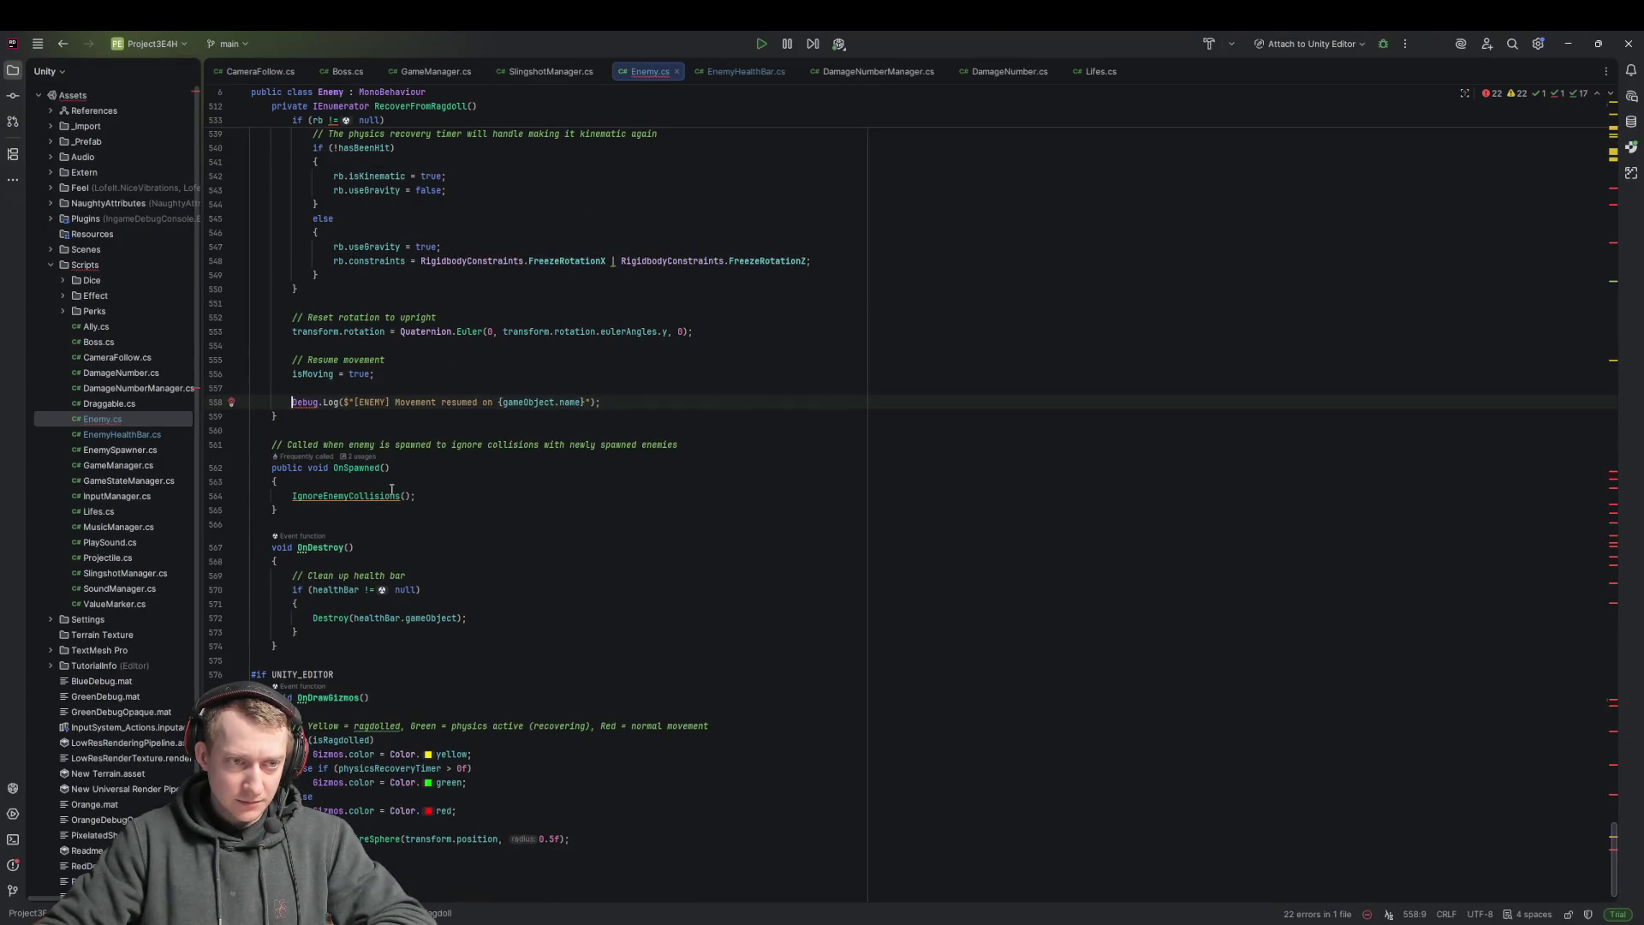
{"action": "left_click", "coordinate": [374, 401]}
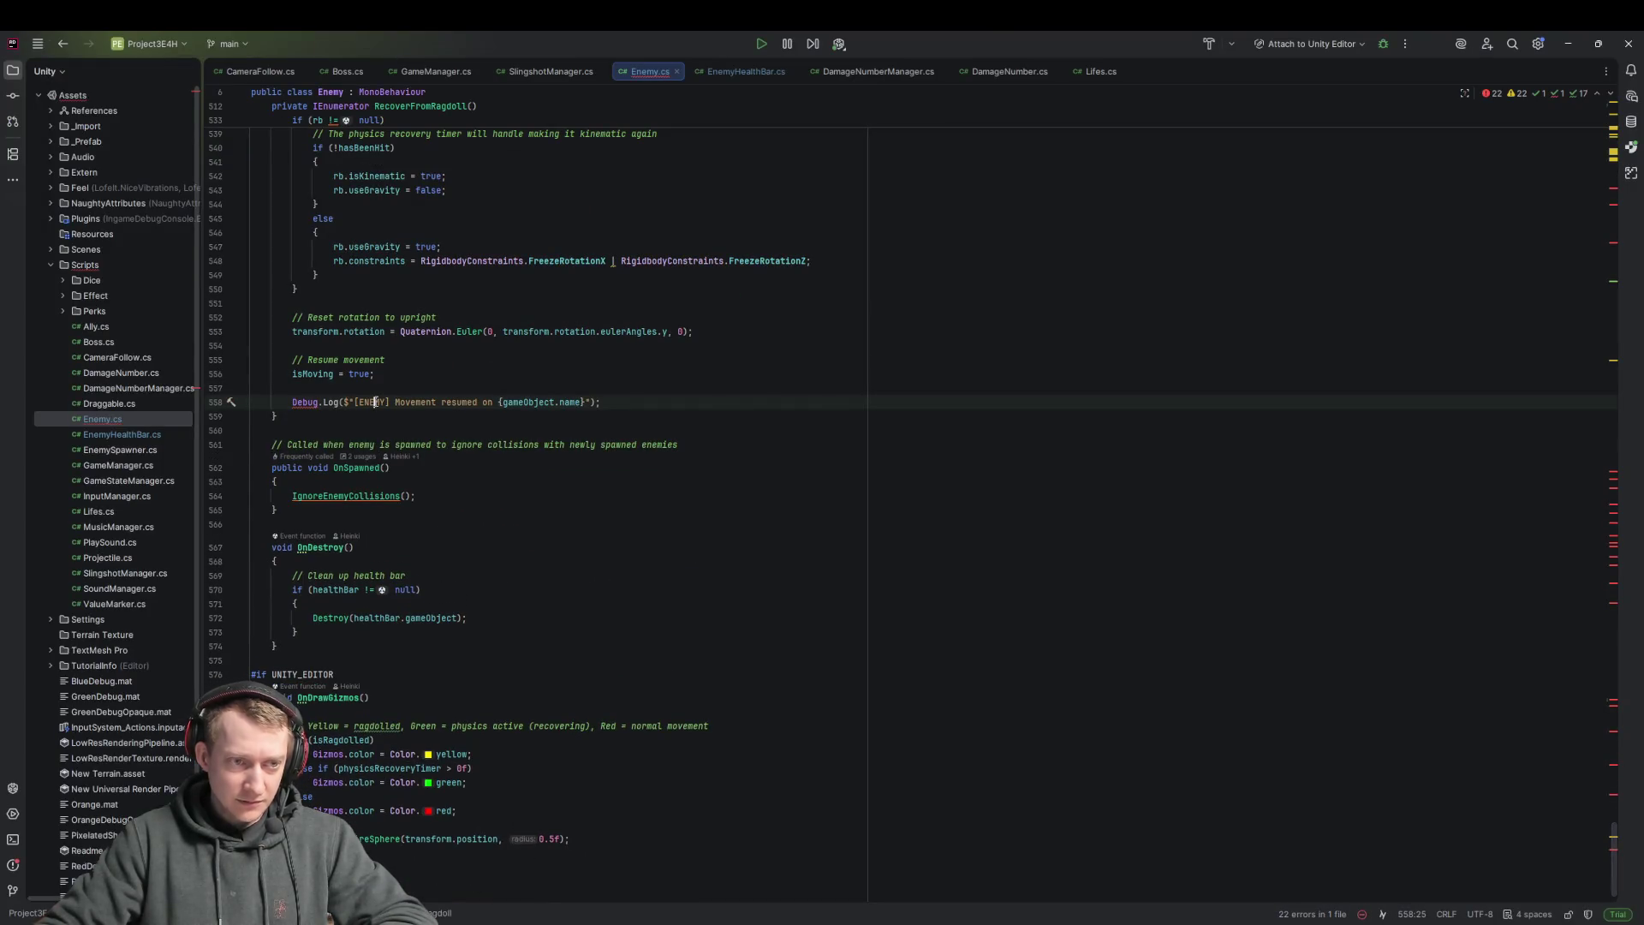
{"action": "left_click", "coordinate": [126, 417]}
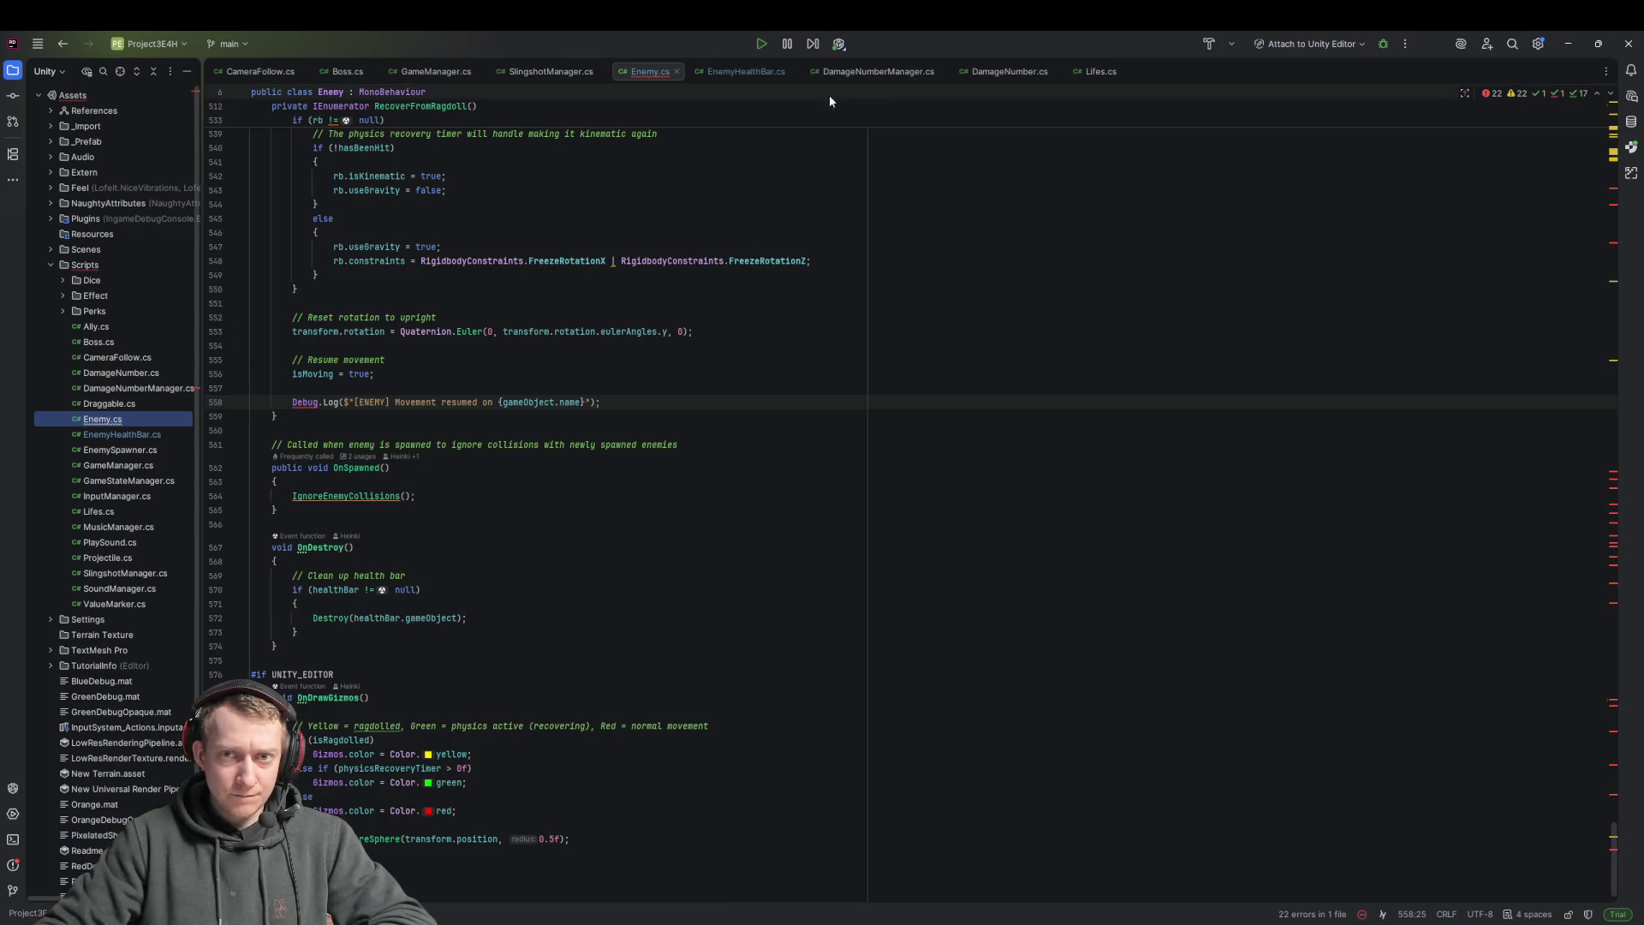
{"action": "left_click", "coordinate": [271, 430]}
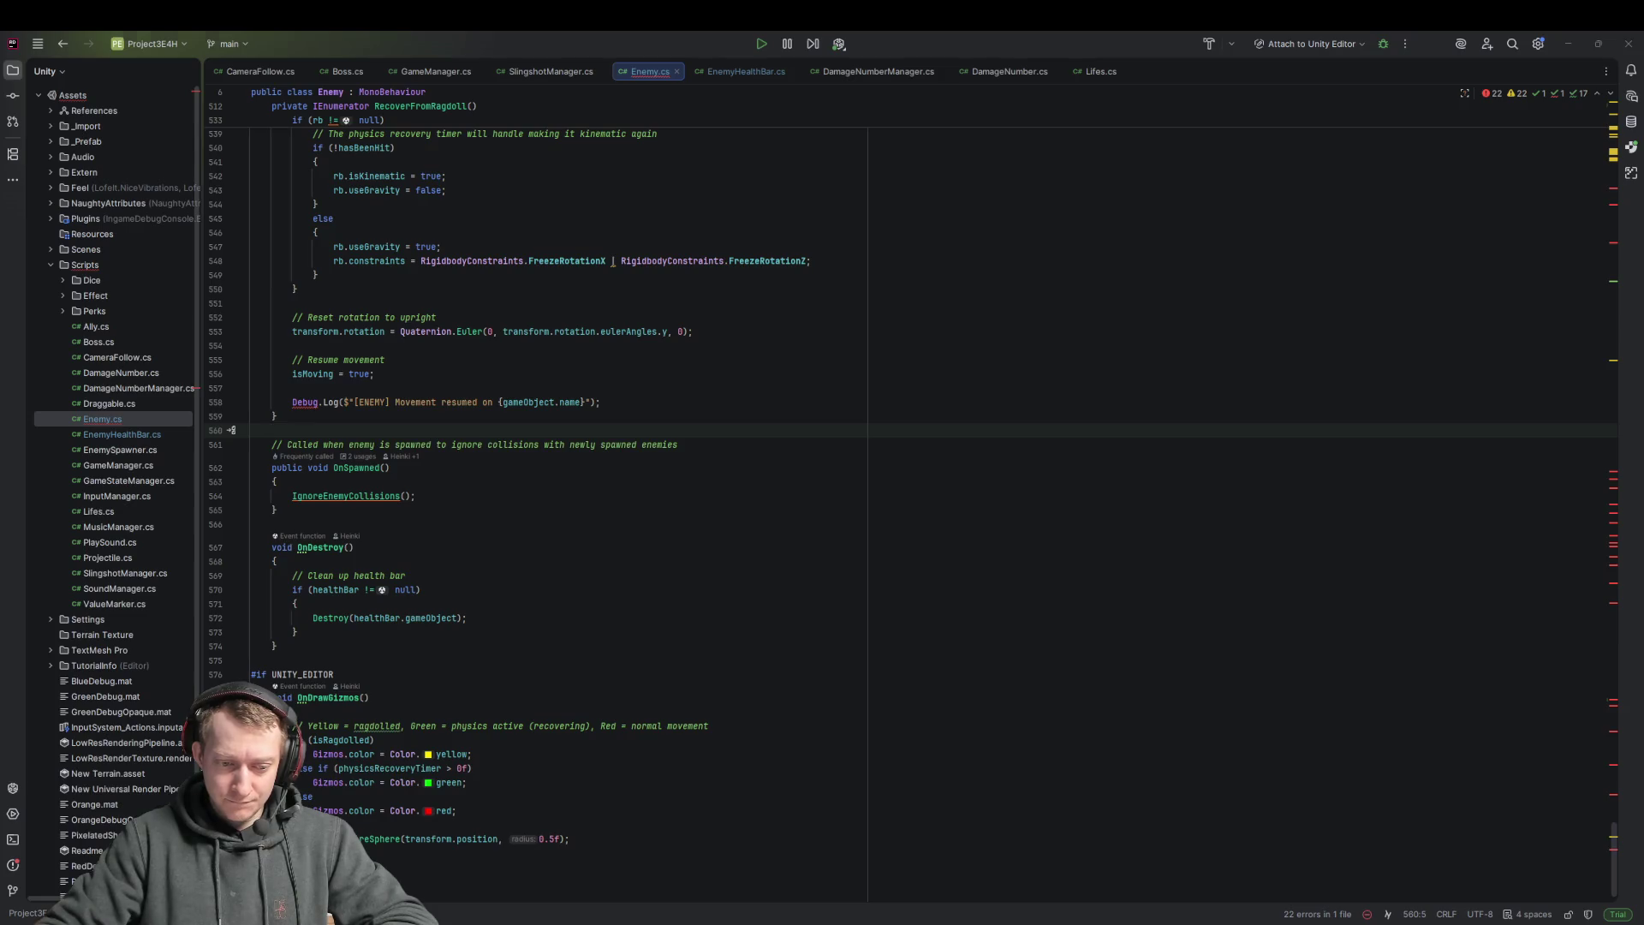
{"action": "key", "text": "alt+Tab"}
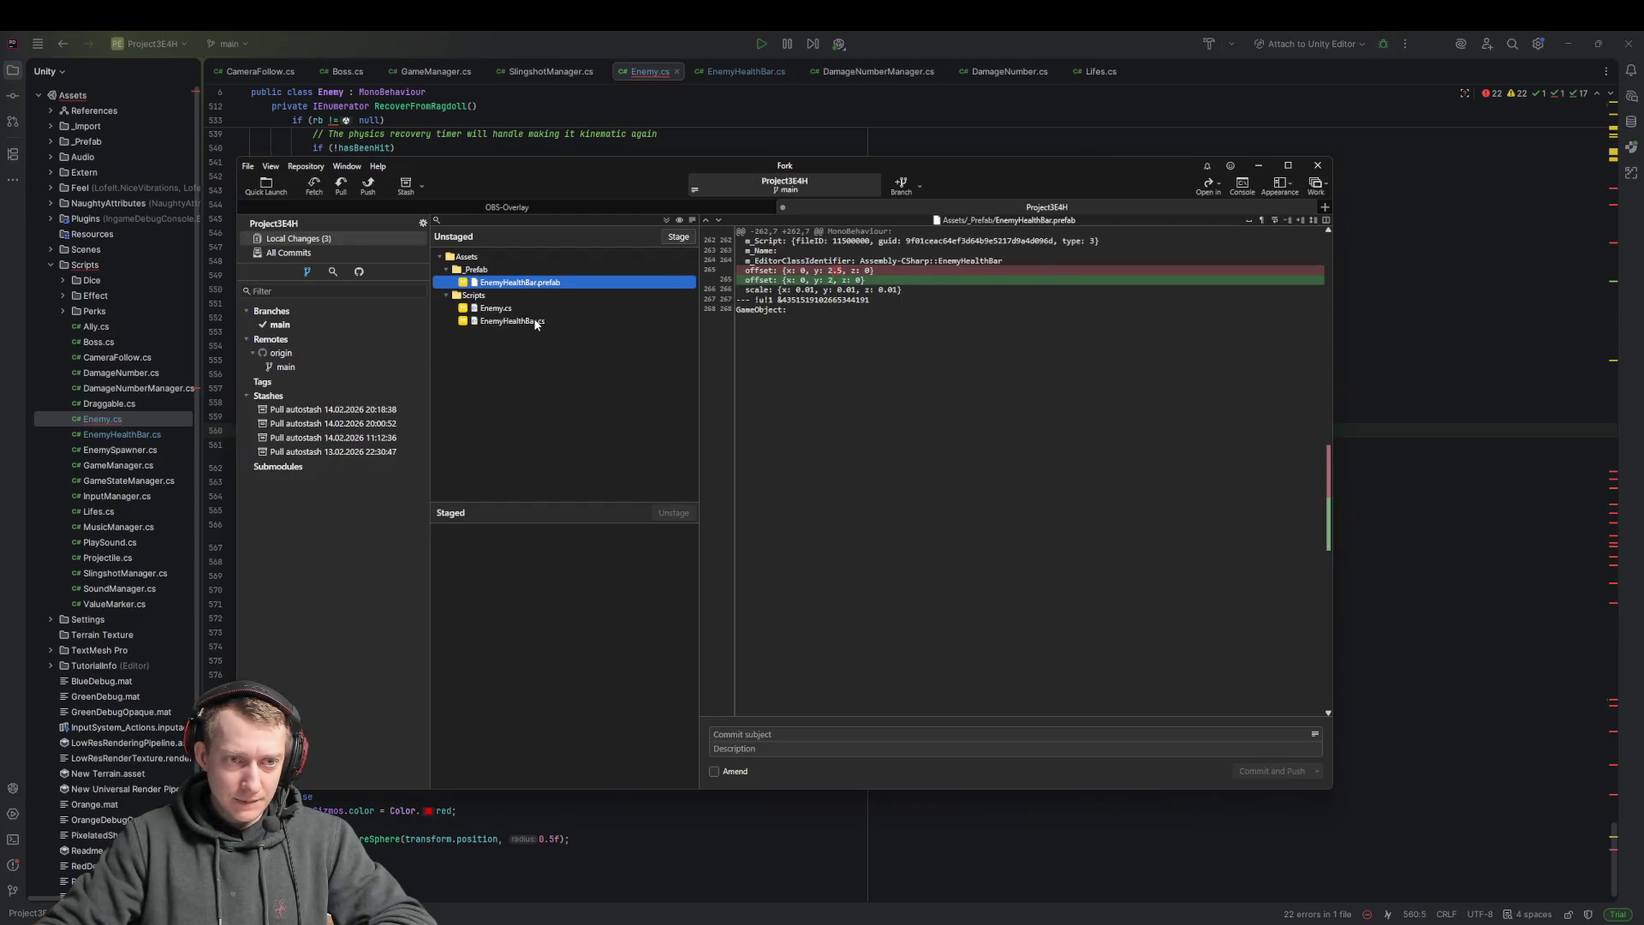
Review the diffs of Enemy.cs, EnemyHealthBar.cs and the EnemyHealthBar prefab
{"action": "left_click", "coordinate": [534, 322]}
{"action": "left_click", "coordinate": [505, 309]}
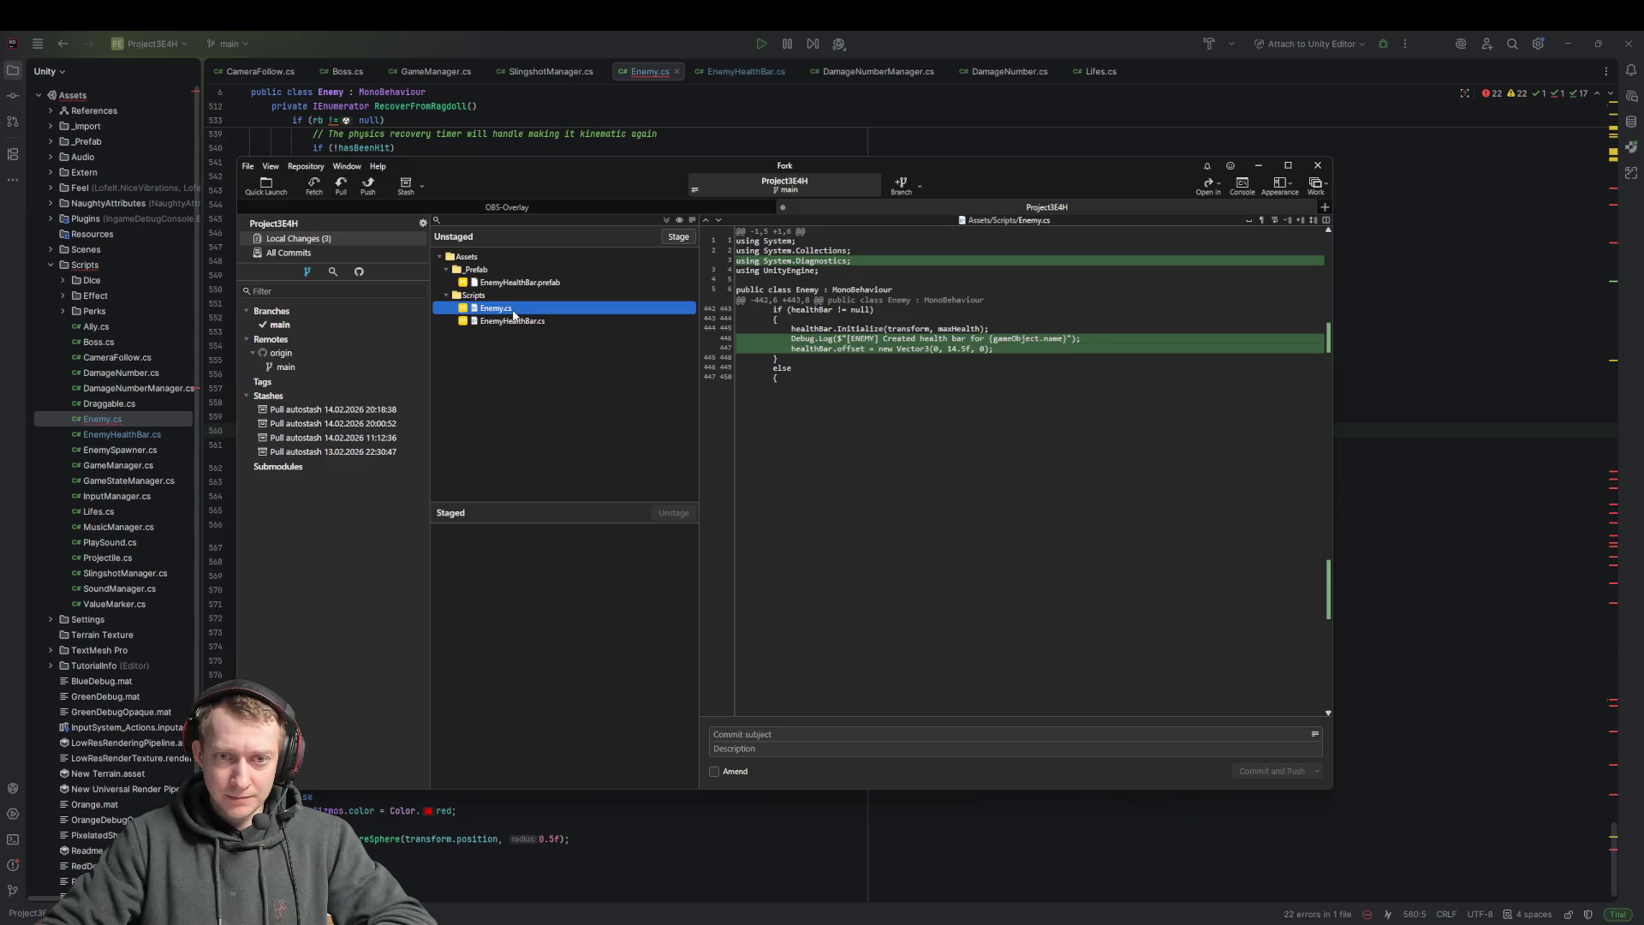
{"action": "left_click", "coordinate": [523, 323]}
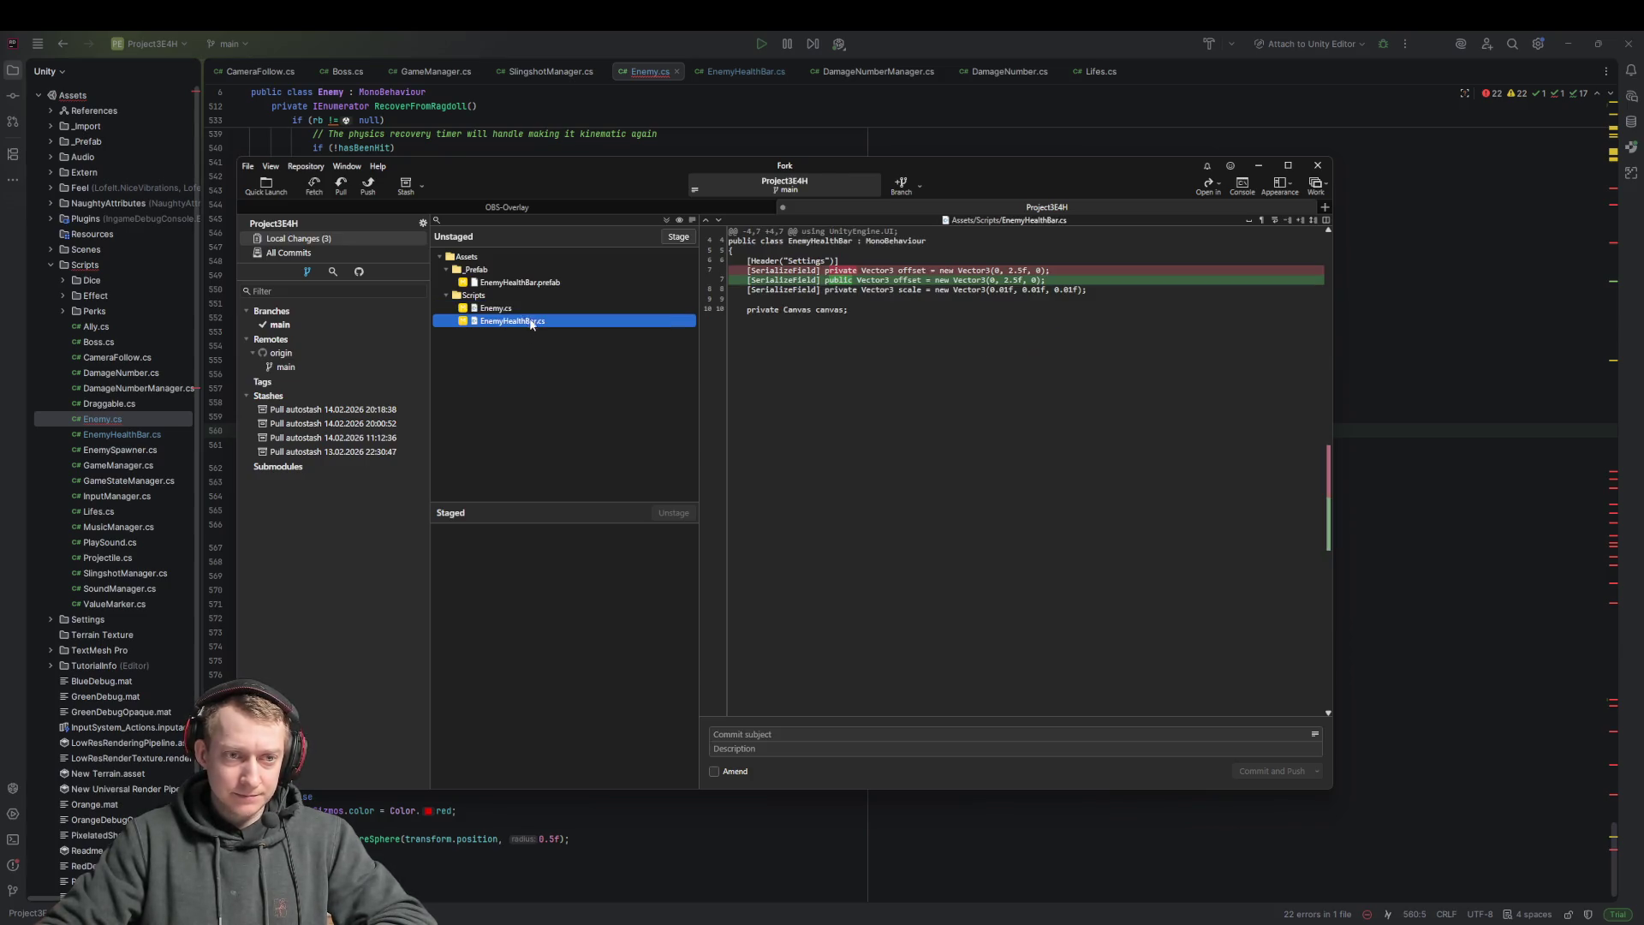
{"action": "key", "text": "ctrl+a"}
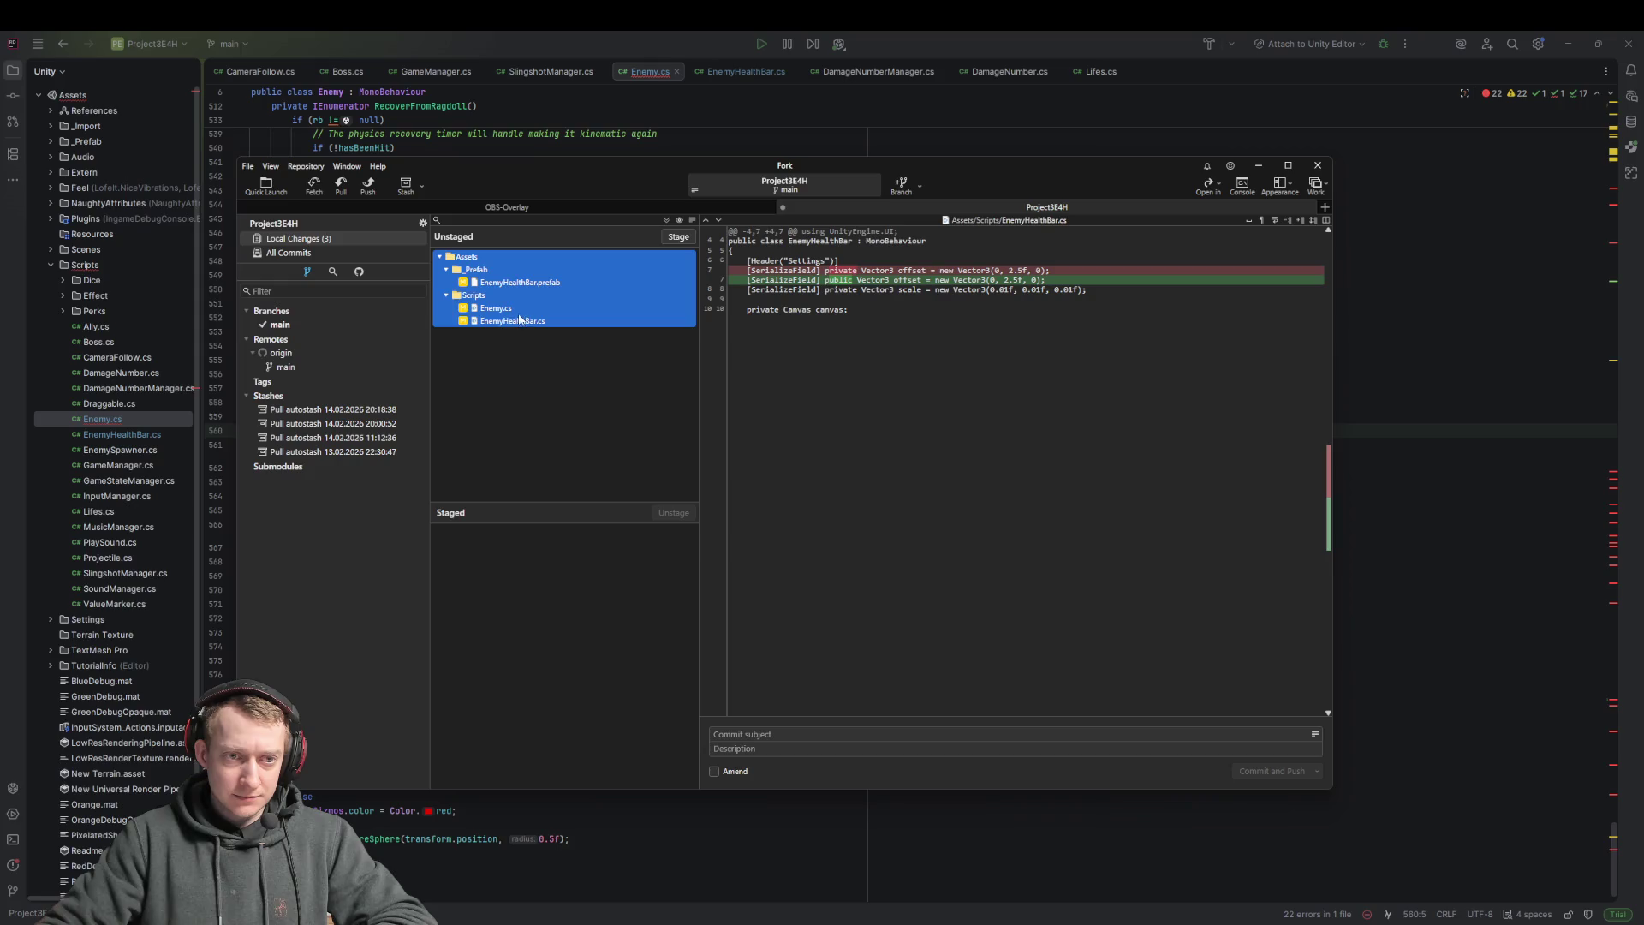
{"action": "left_click", "coordinate": [520, 282]}
{"action": "left_click", "coordinate": [505, 308]}
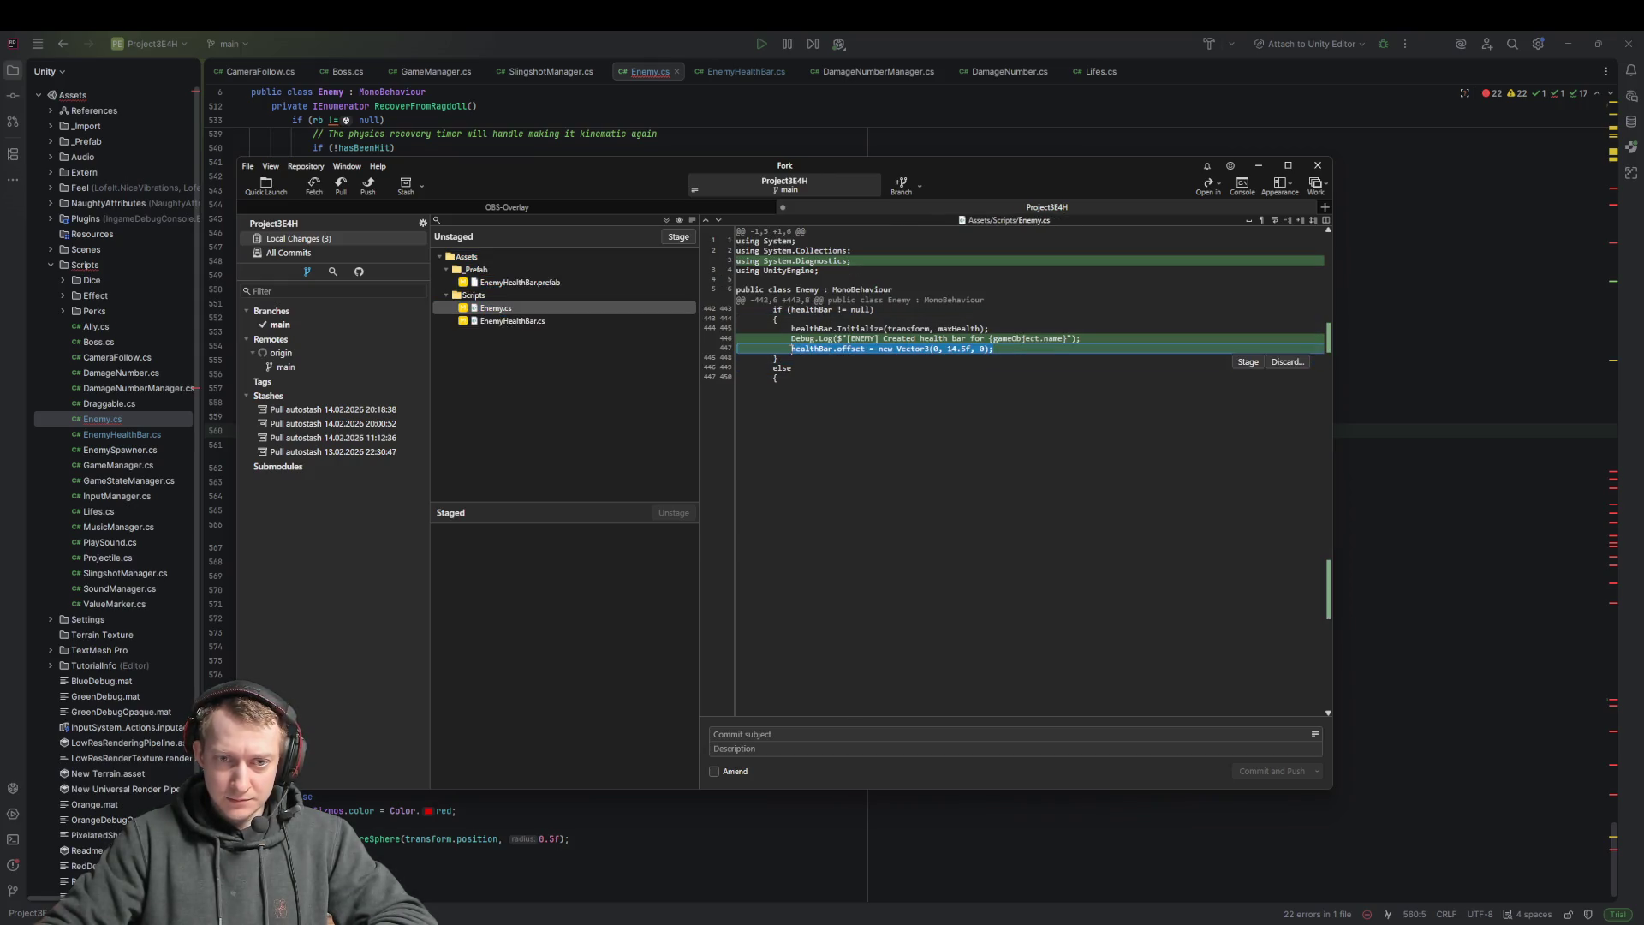
{"action": "left_click", "coordinate": [549, 323]}
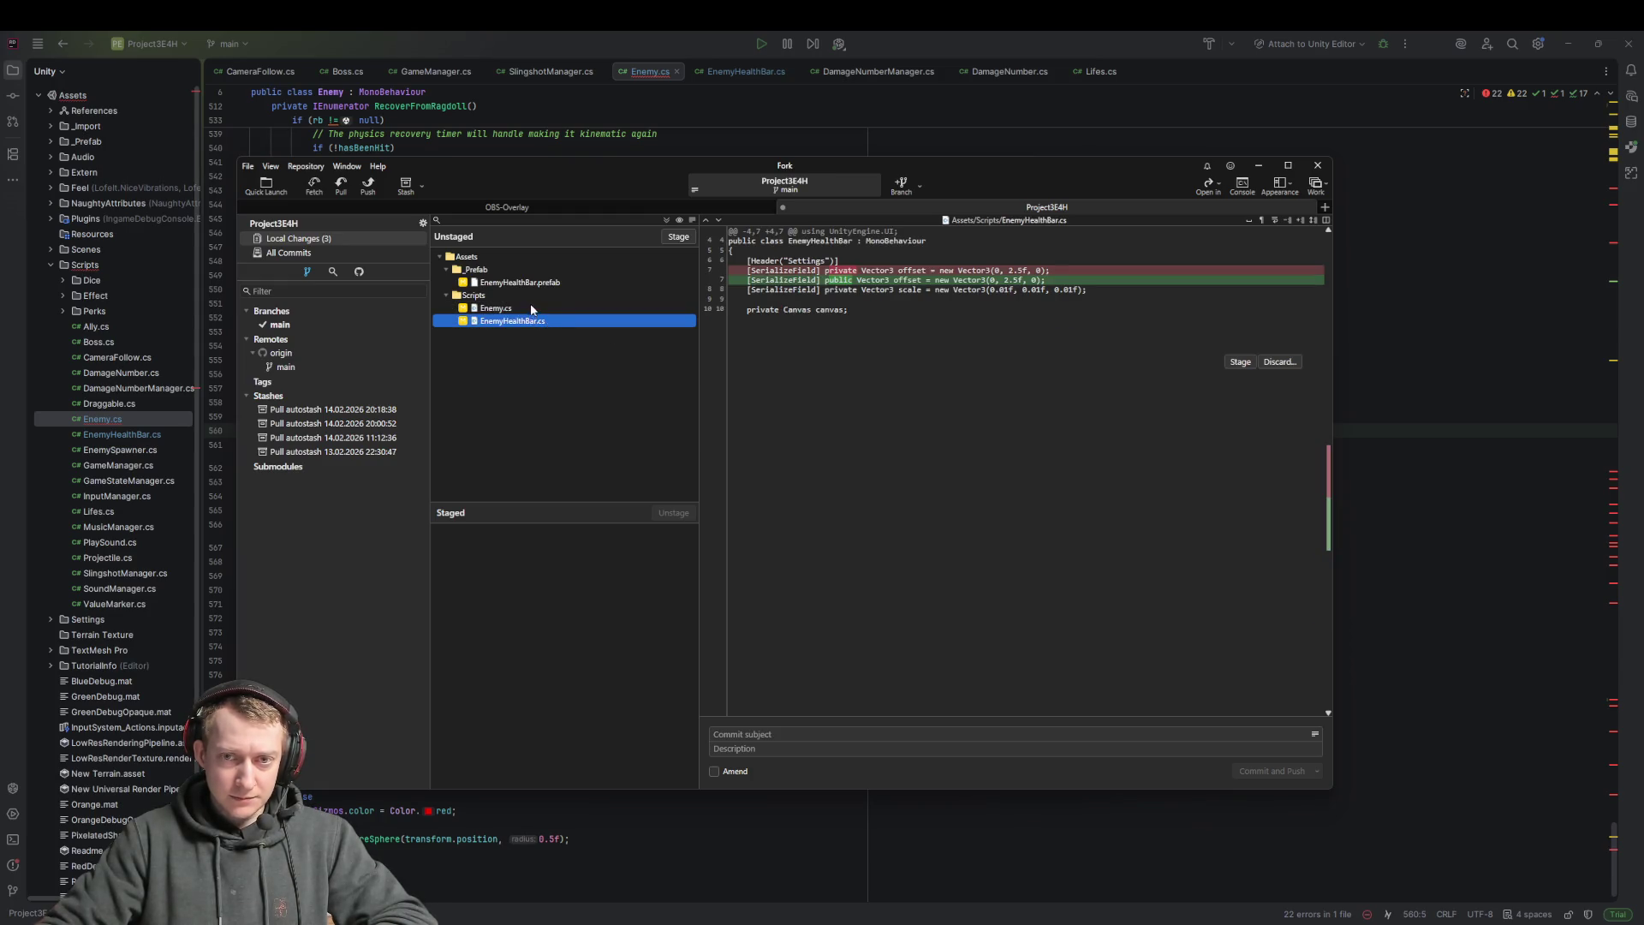
{"action": "left_click", "coordinate": [531, 308]}
Select all unstaged files and discard their changes
{"action": "key", "text": "ctrl+a"}
{"action": "right_click", "coordinate": [524, 308]}
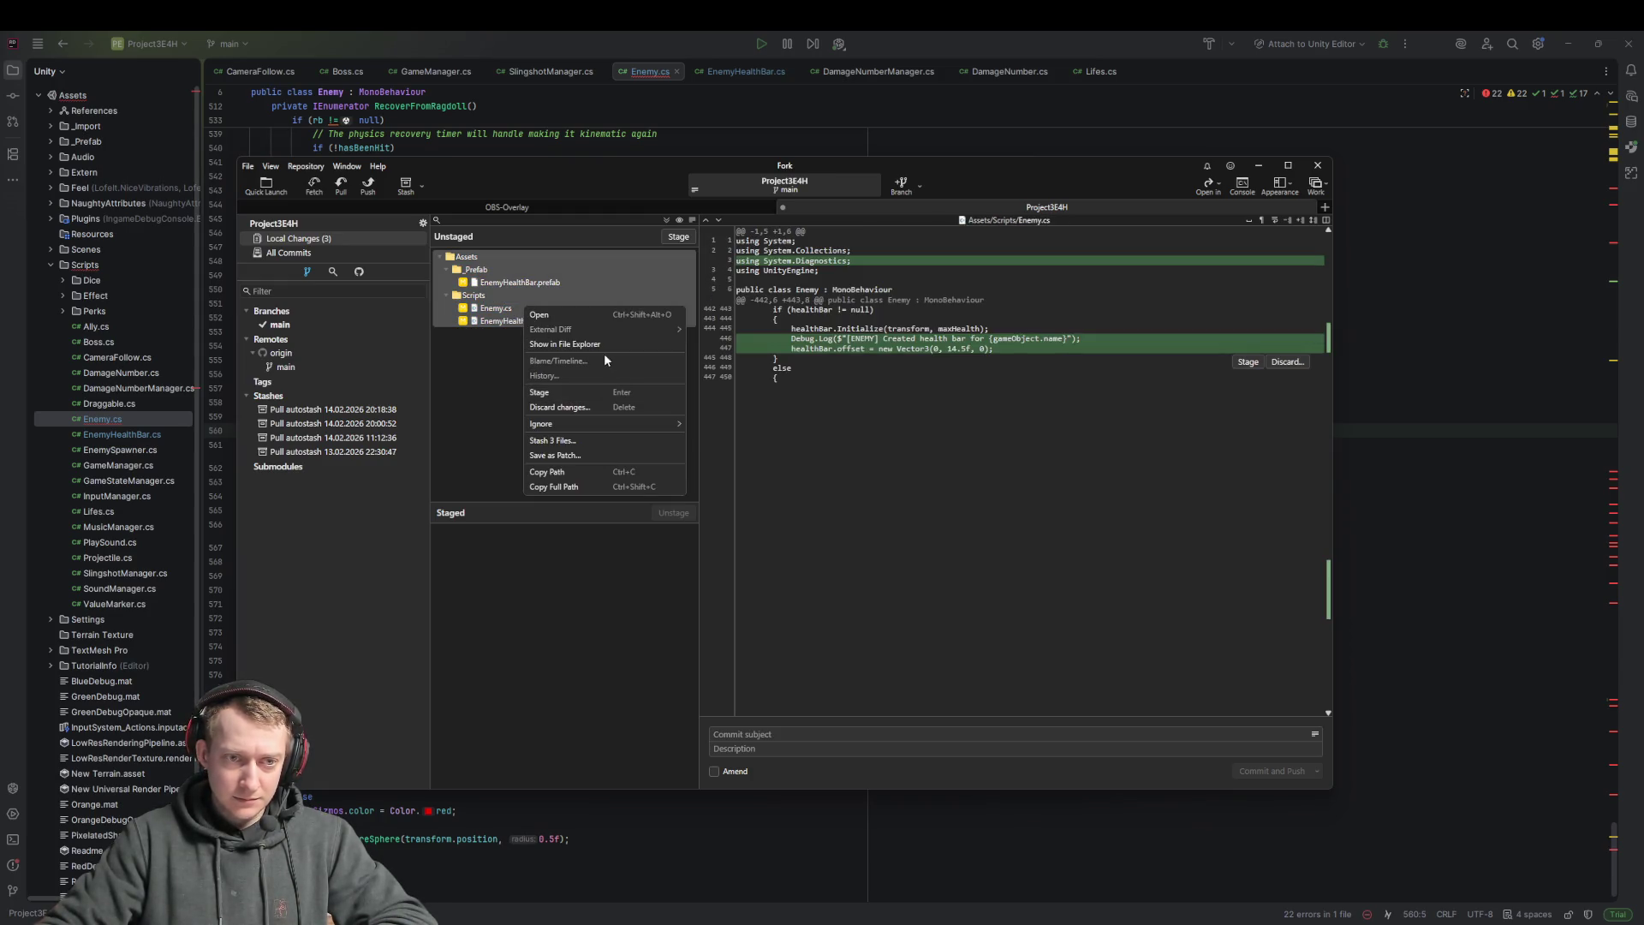
{"action": "left_click", "coordinate": [587, 404]}
{"action": "left_click", "coordinate": [870, 488]}
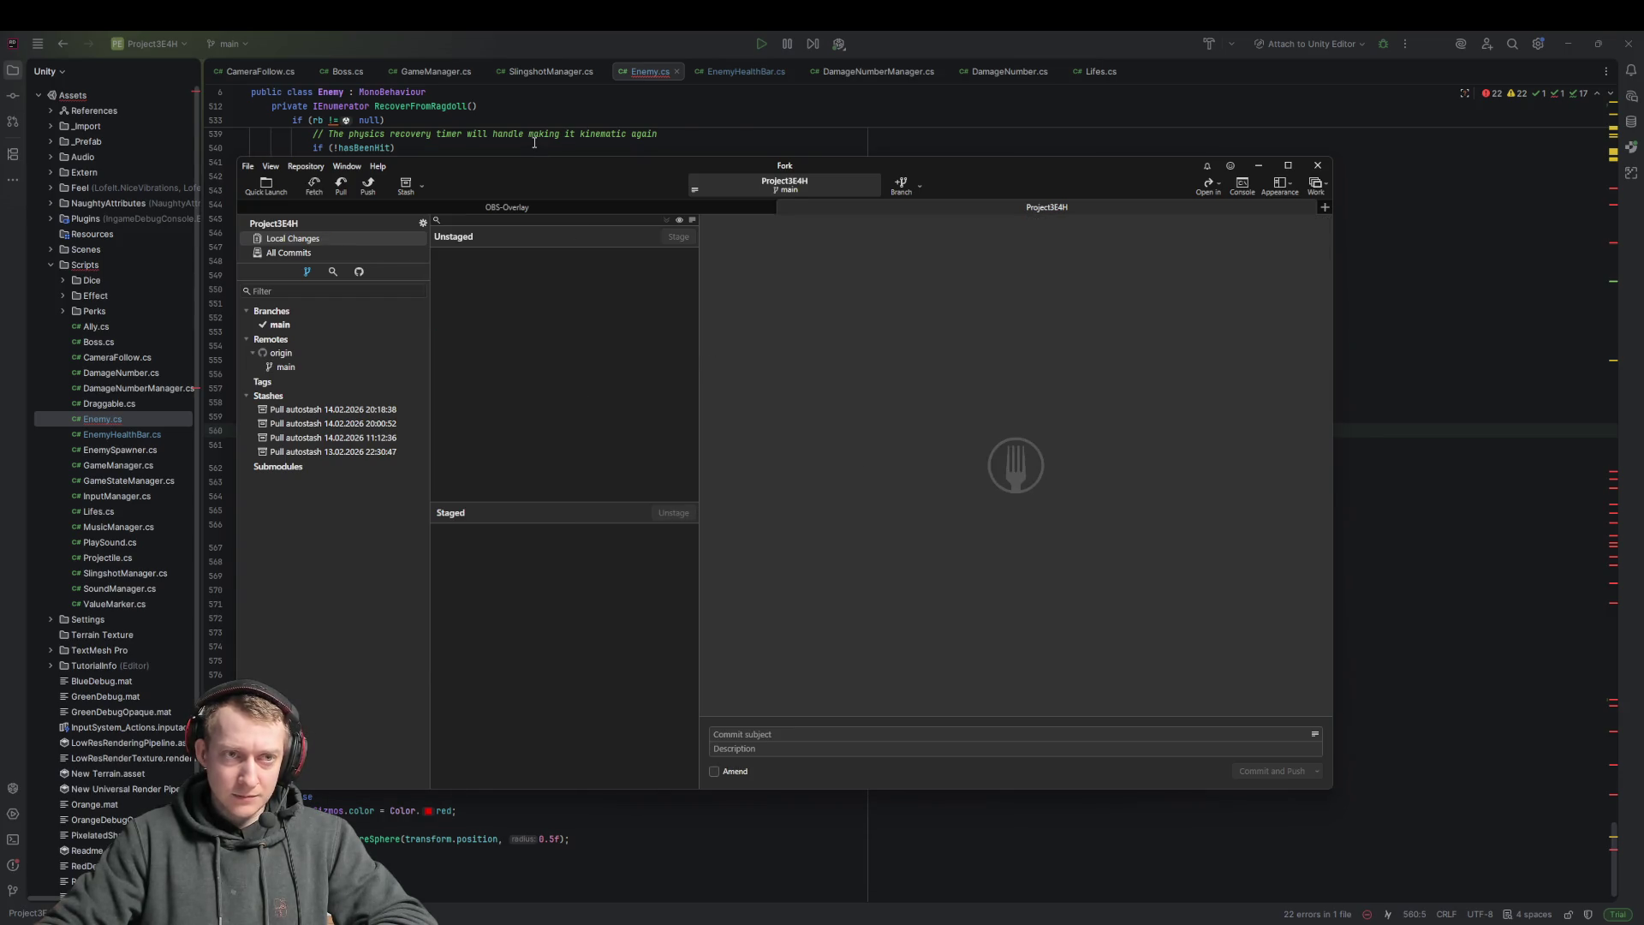
{"action": "left_click", "coordinate": [534, 142]}
Open Boss.cs and step through every occurrence of the healthBar field
{"action": "left_click", "coordinate": [347, 71]}
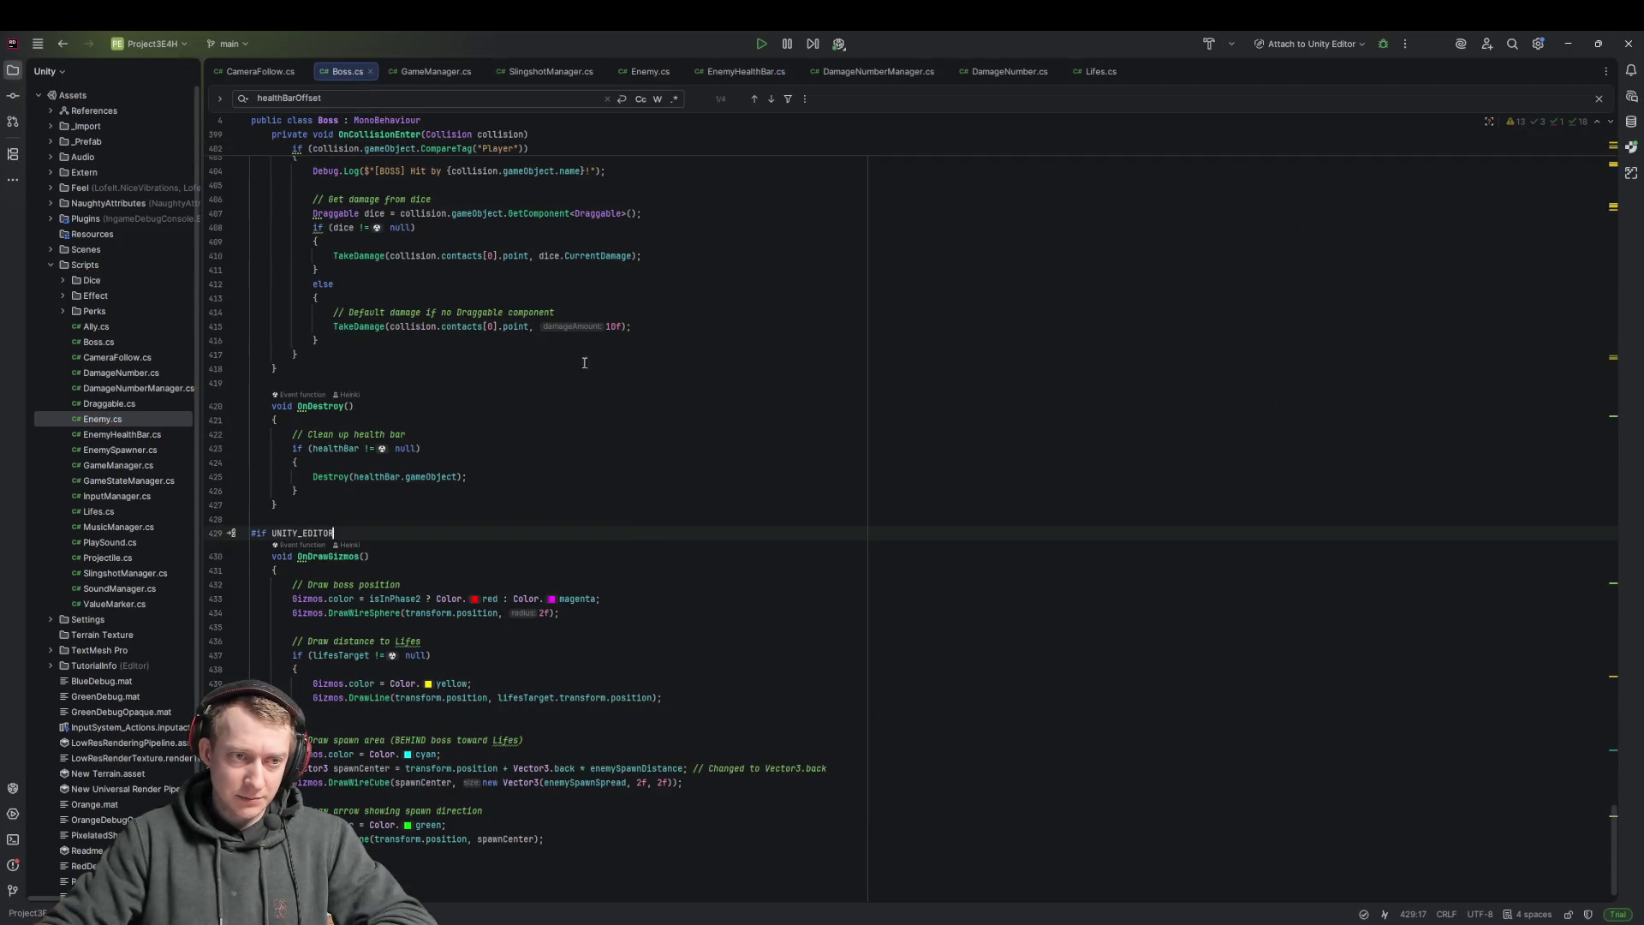
{"action": "scroll", "coordinate": [585, 362], "scroll_direction": "up", "scroll_amount": 15}
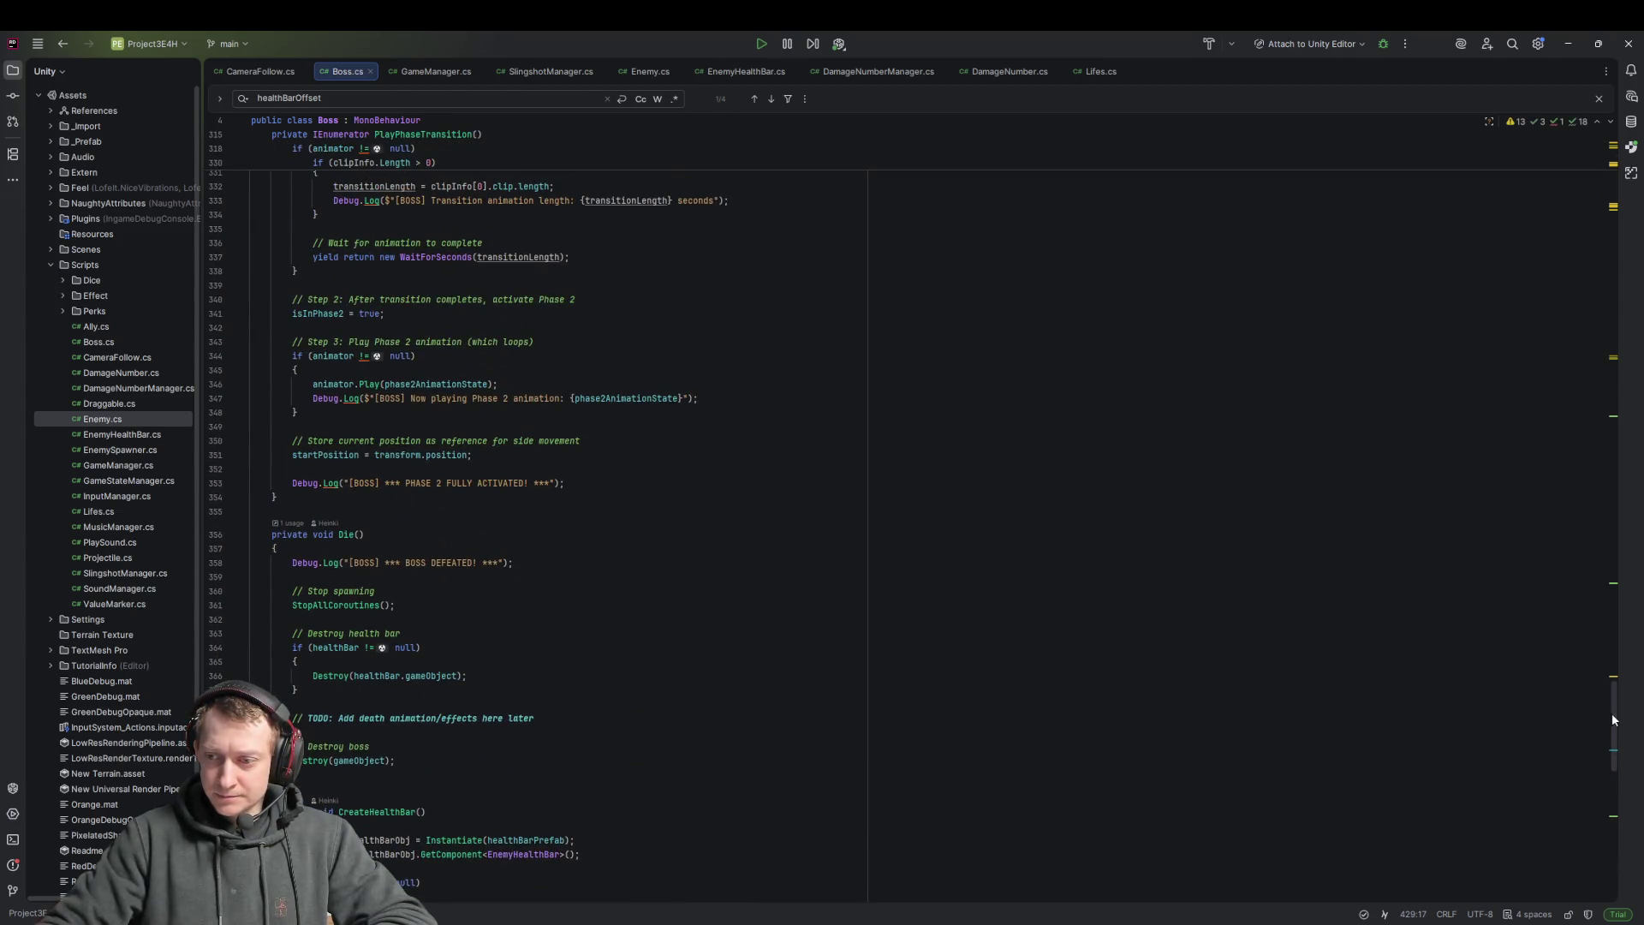
{"action": "left_click_drag", "start_coordinate": [1614, 720], "coordinate": [1606, 123]}
{"action": "left_click", "coordinate": [508, 369]}
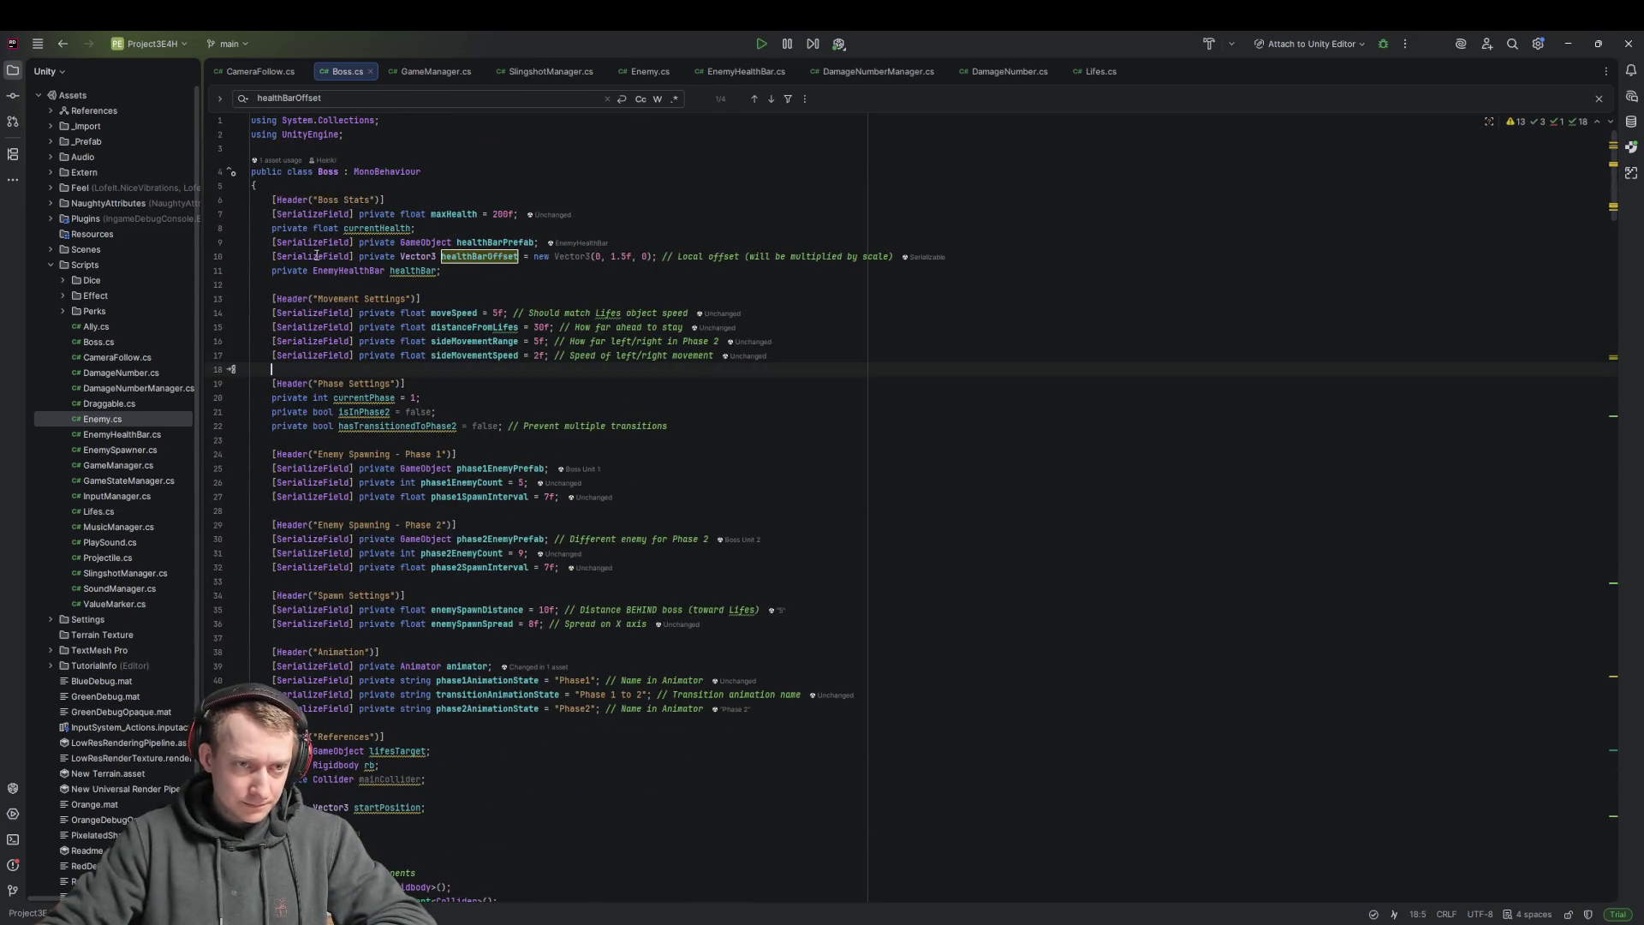
{"action": "double_click", "coordinate": [475, 256]}
{"action": "double_click", "coordinate": [412, 271]}
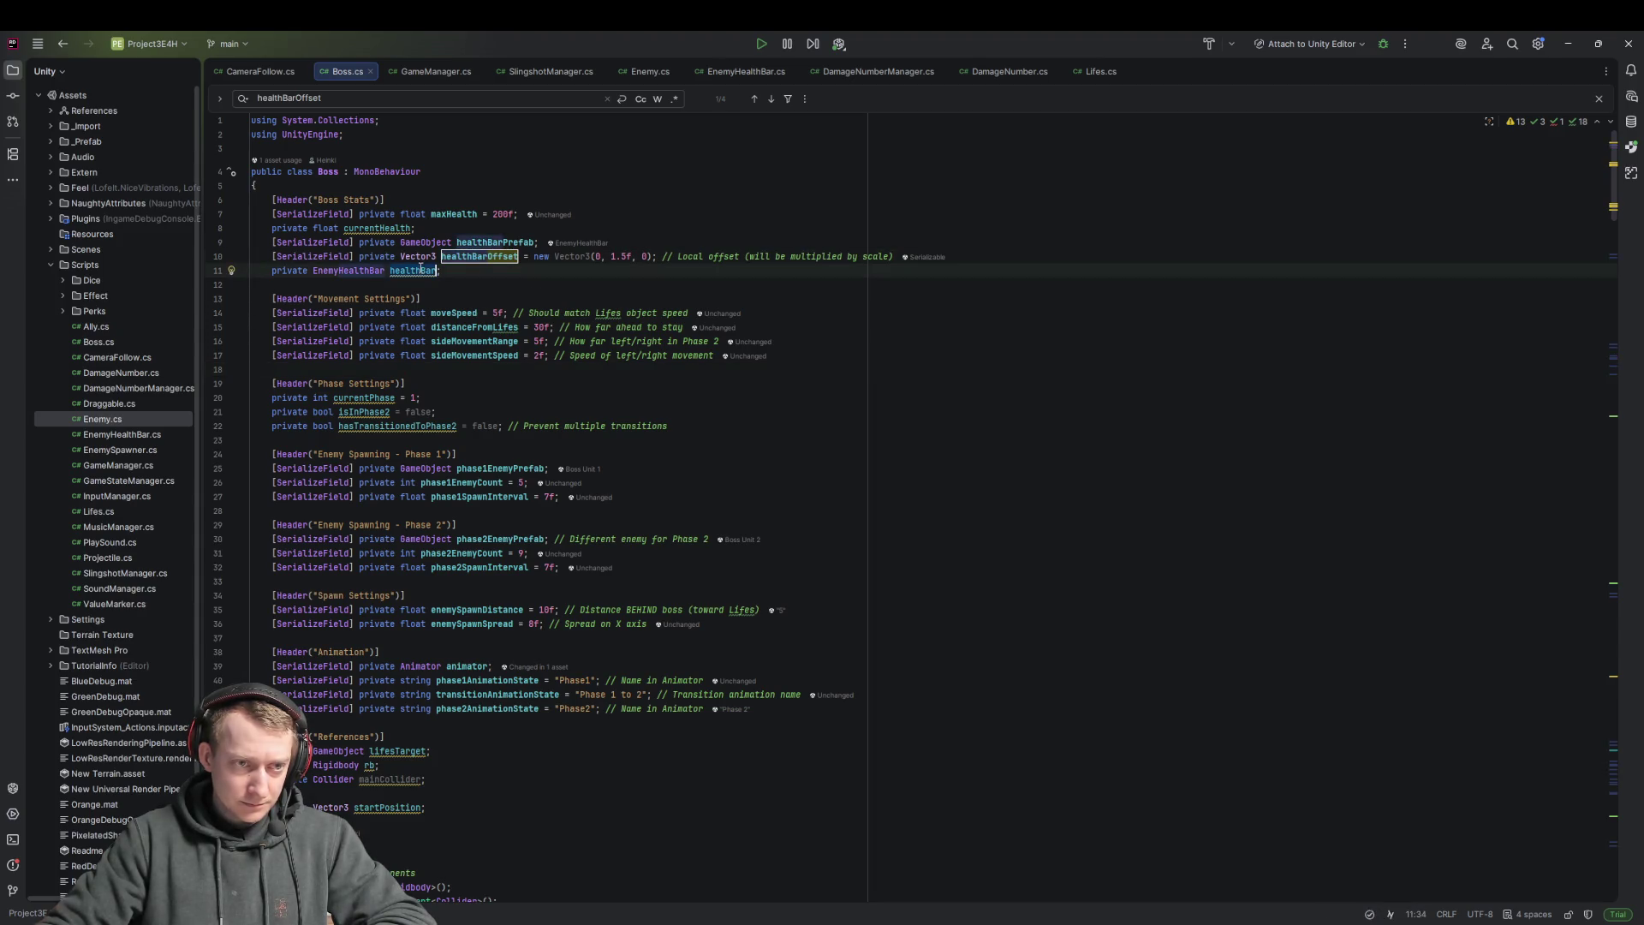
{"action": "key", "text": "ctrl+f"}
{"action": "key", "text": "Return"}
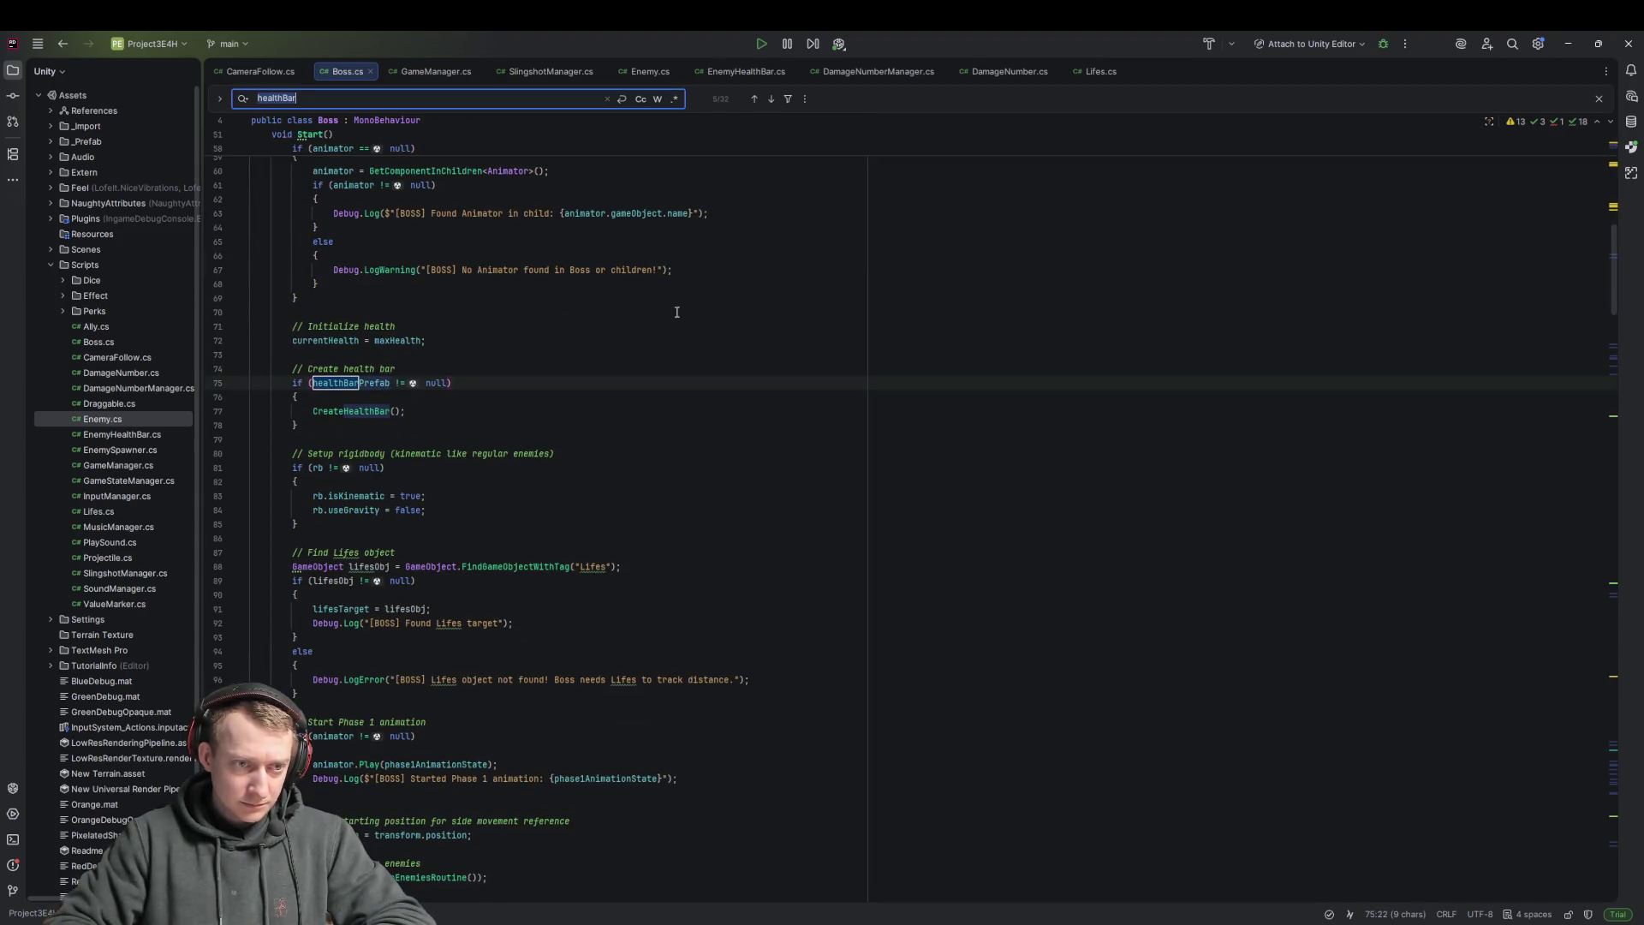
{"action": "key", "text": "Return"}
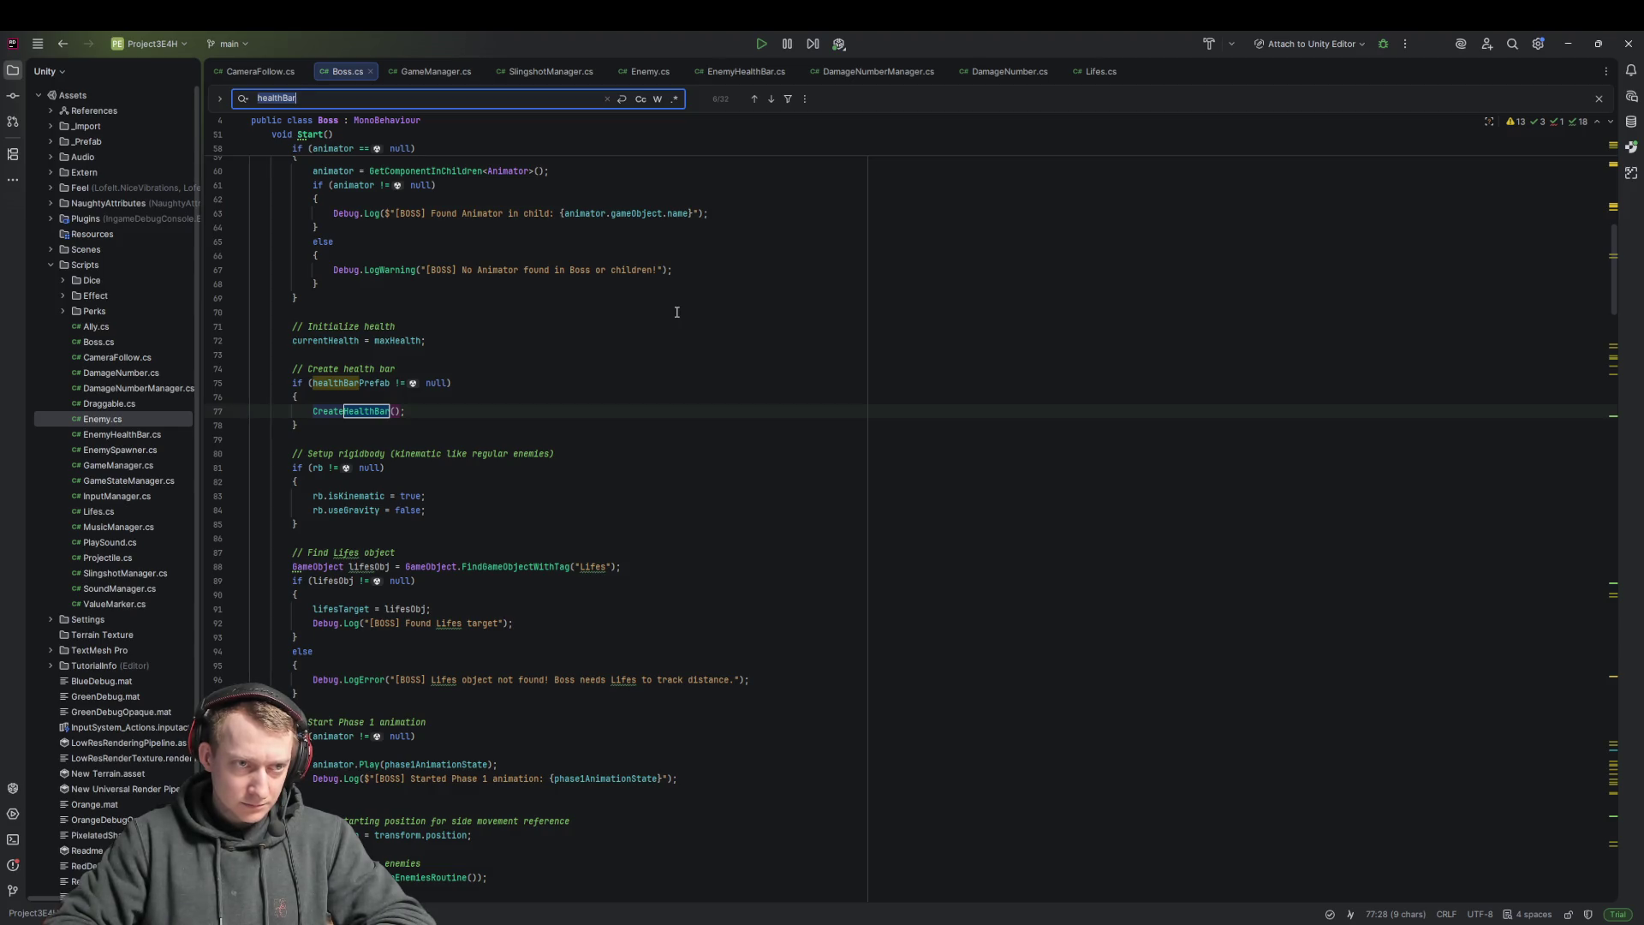
{"action": "key", "text": "Return"}
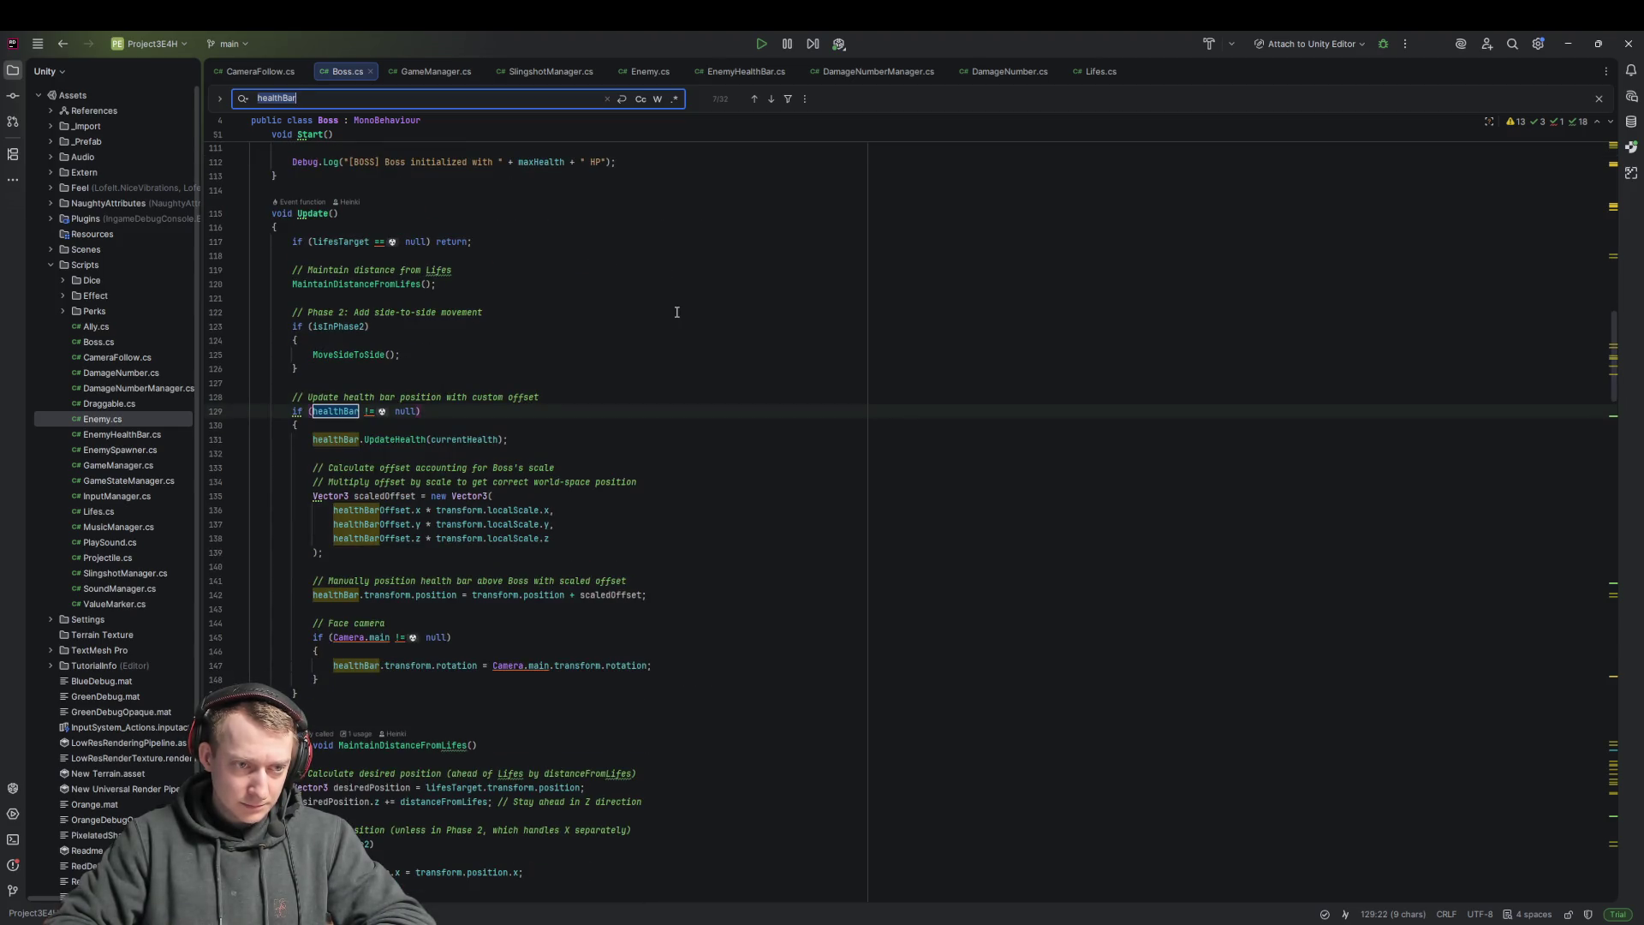
{"action": "key", "text": "Return"}
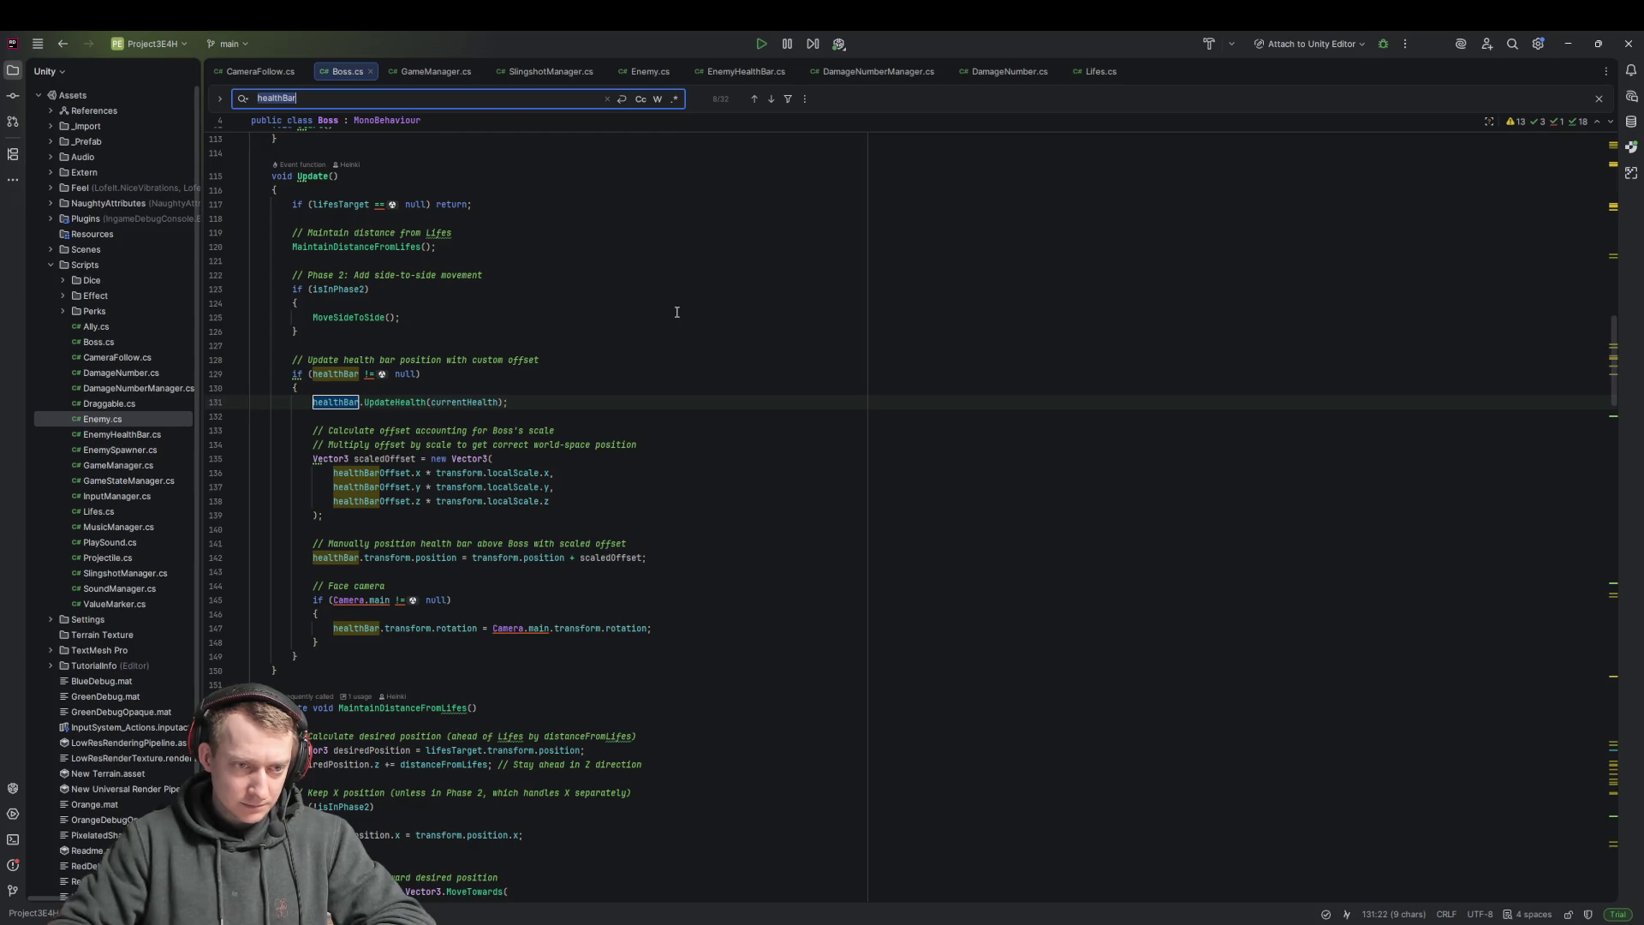
Trace where healthBarPrefab is instantiated and where healthBarObj is used
{"action": "scroll", "coordinate": [642, 377], "scroll_direction": "up", "scroll_amount": 10}
{"action": "scroll", "coordinate": [642, 377], "scroll_direction": "up", "scroll_amount": 15}
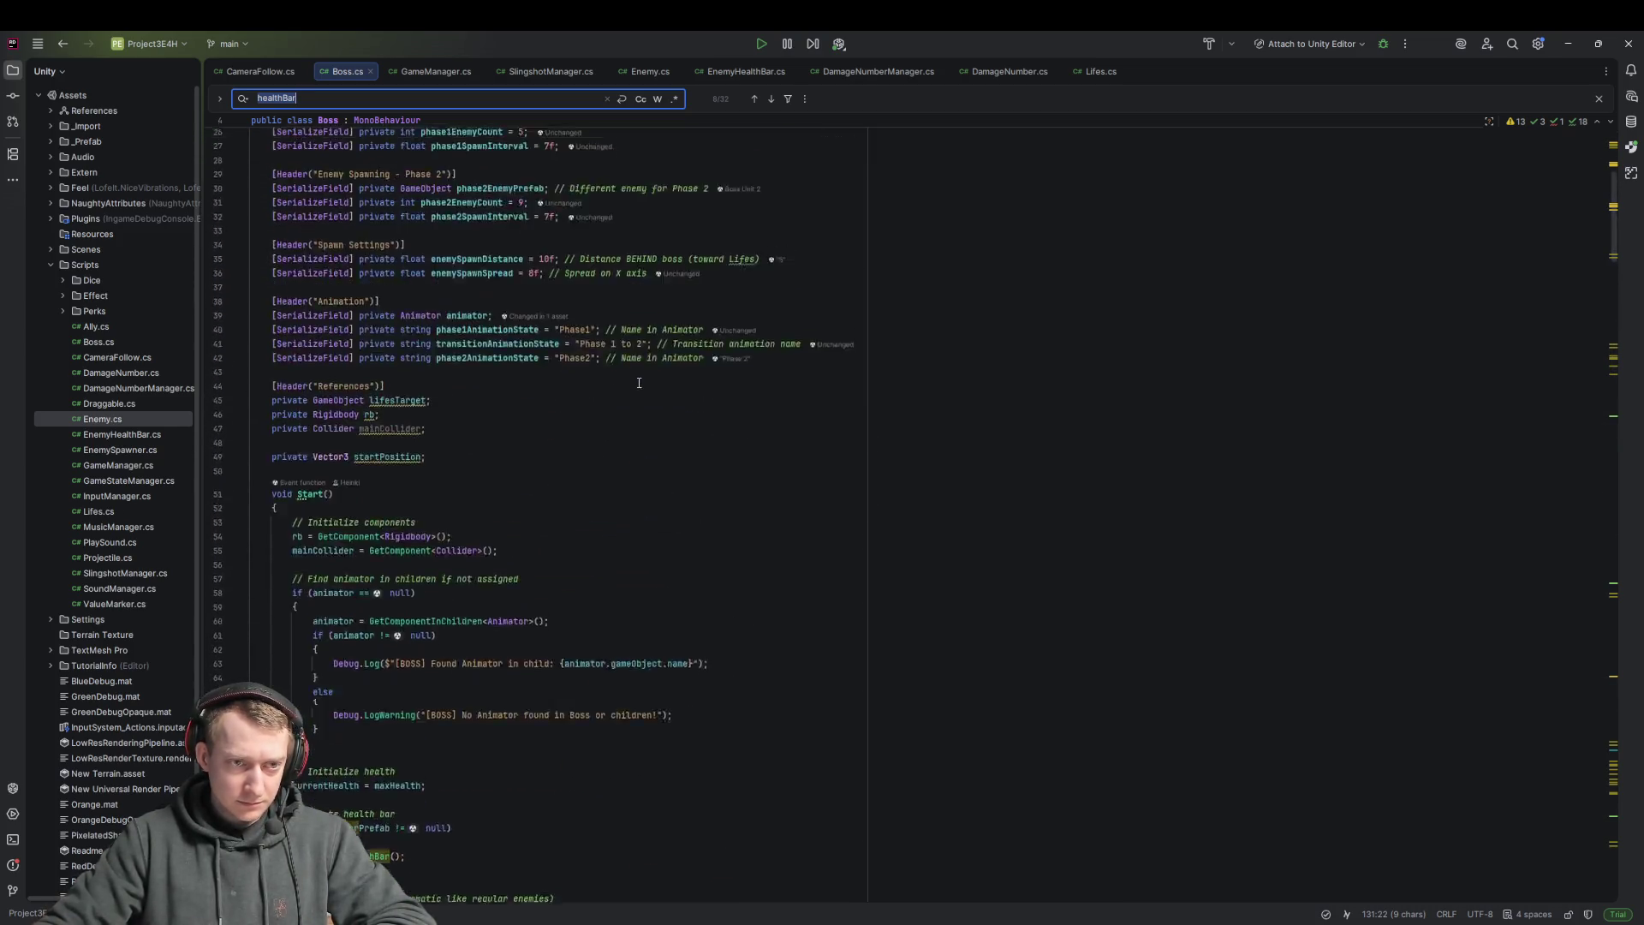
{"action": "left_click", "coordinate": [326, 284]}
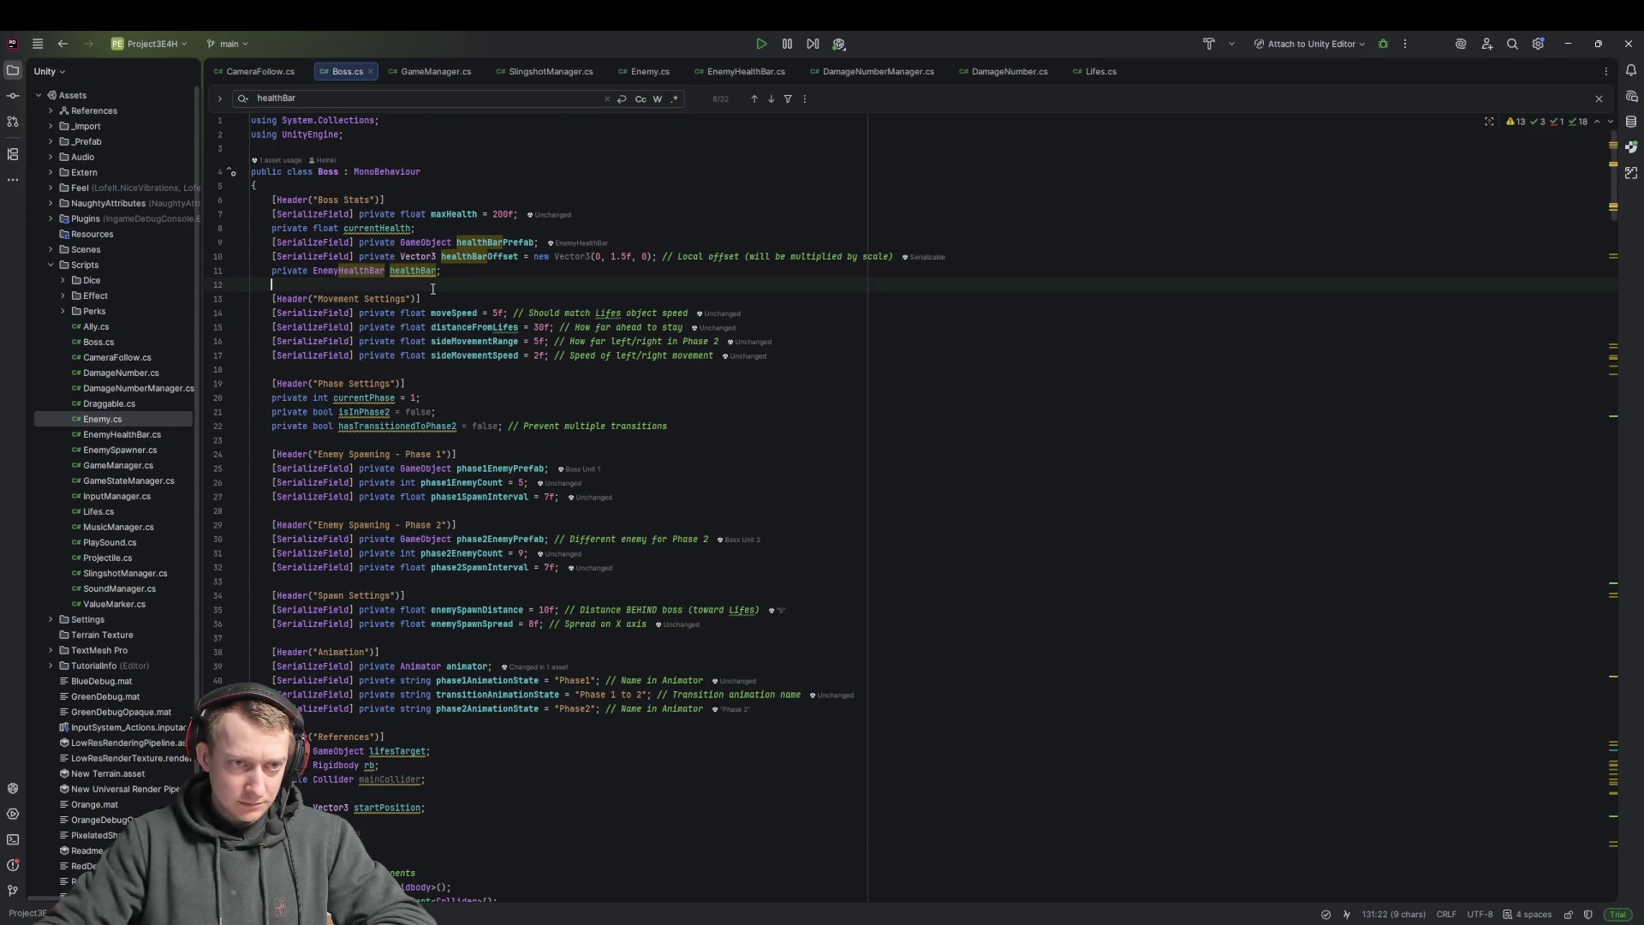
{"action": "double_click", "coordinate": [412, 270]}
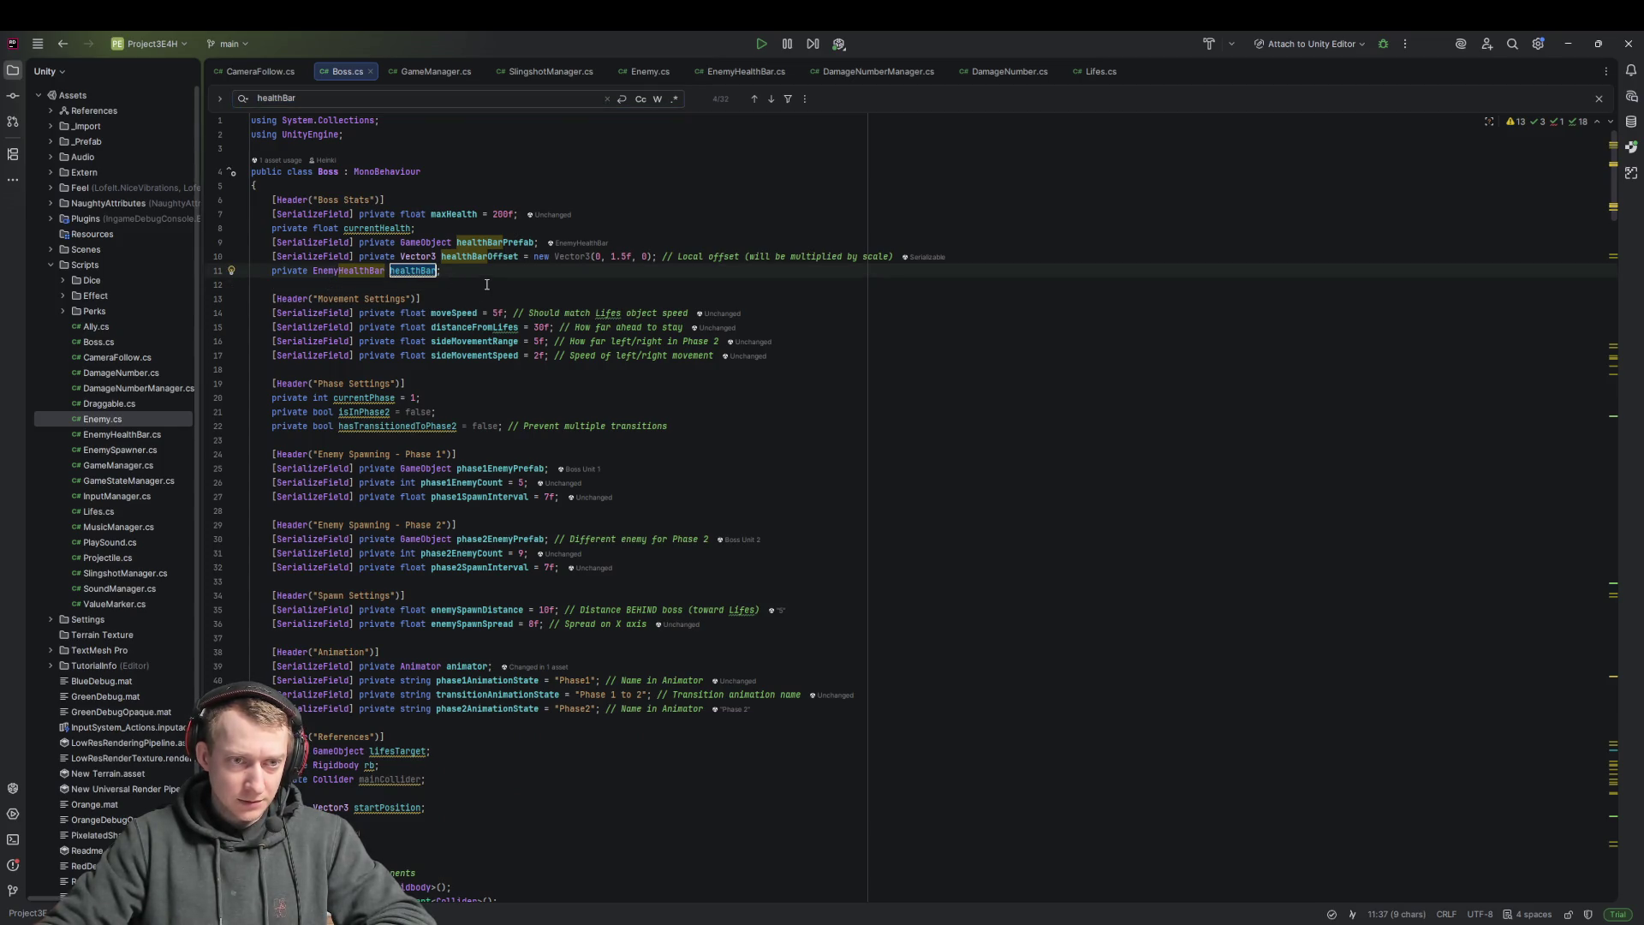
{"action": "double_click", "coordinate": [511, 242]}
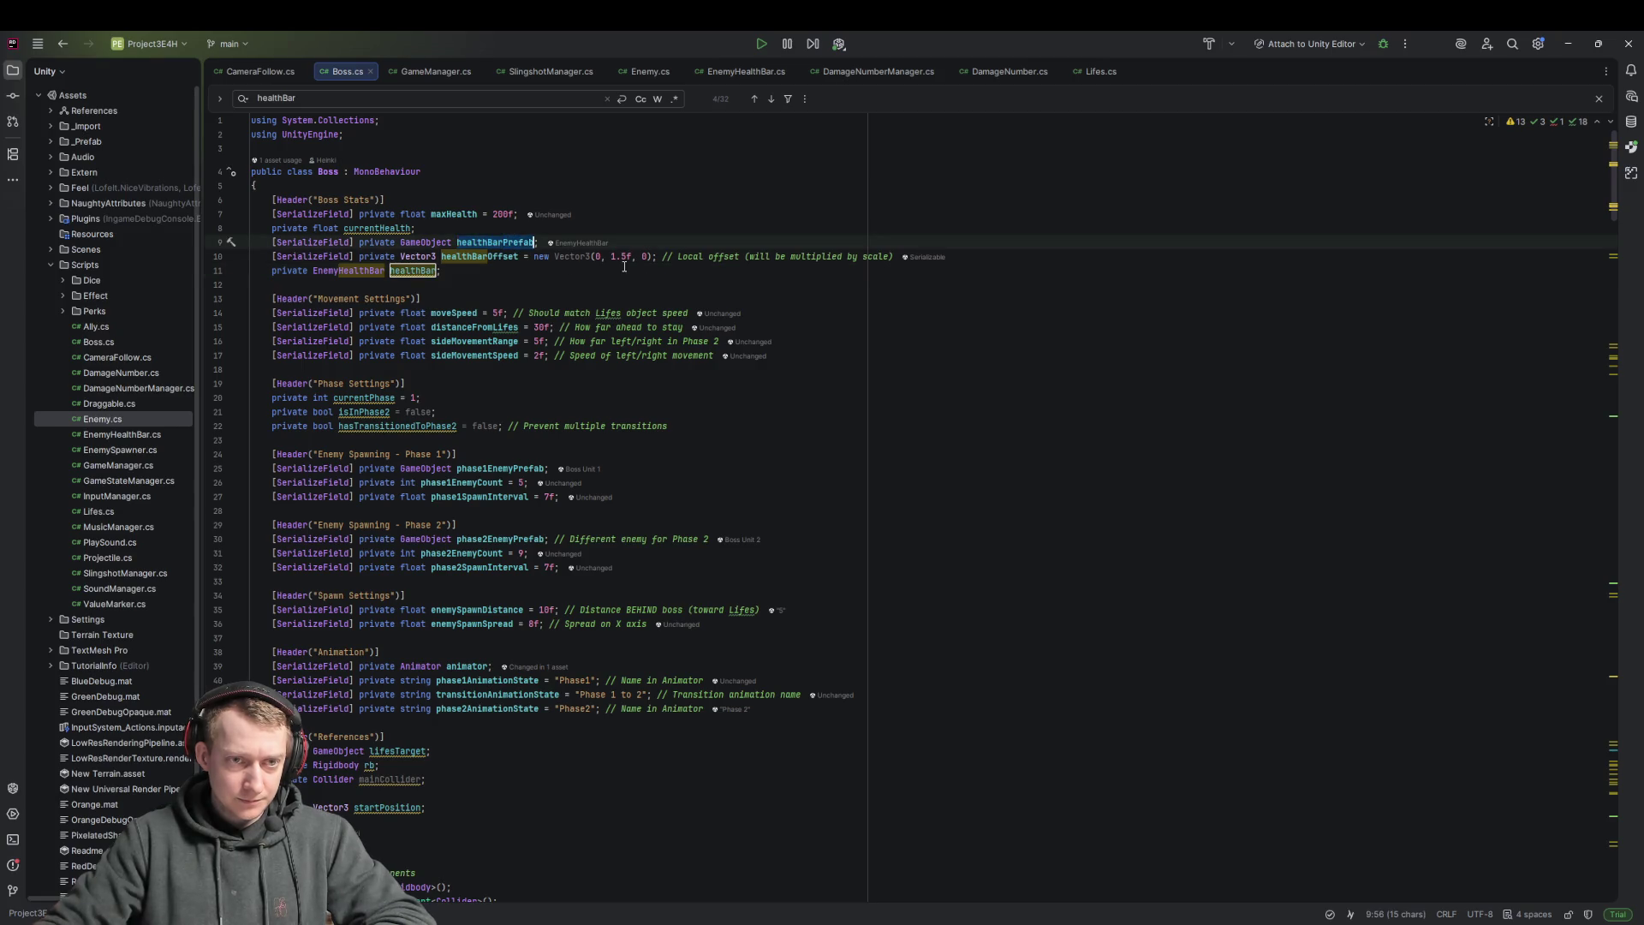
{"action": "key", "text": "ctrl+f"}
{"action": "key", "text": "Return"}
{"action": "key", "text": "Return"}
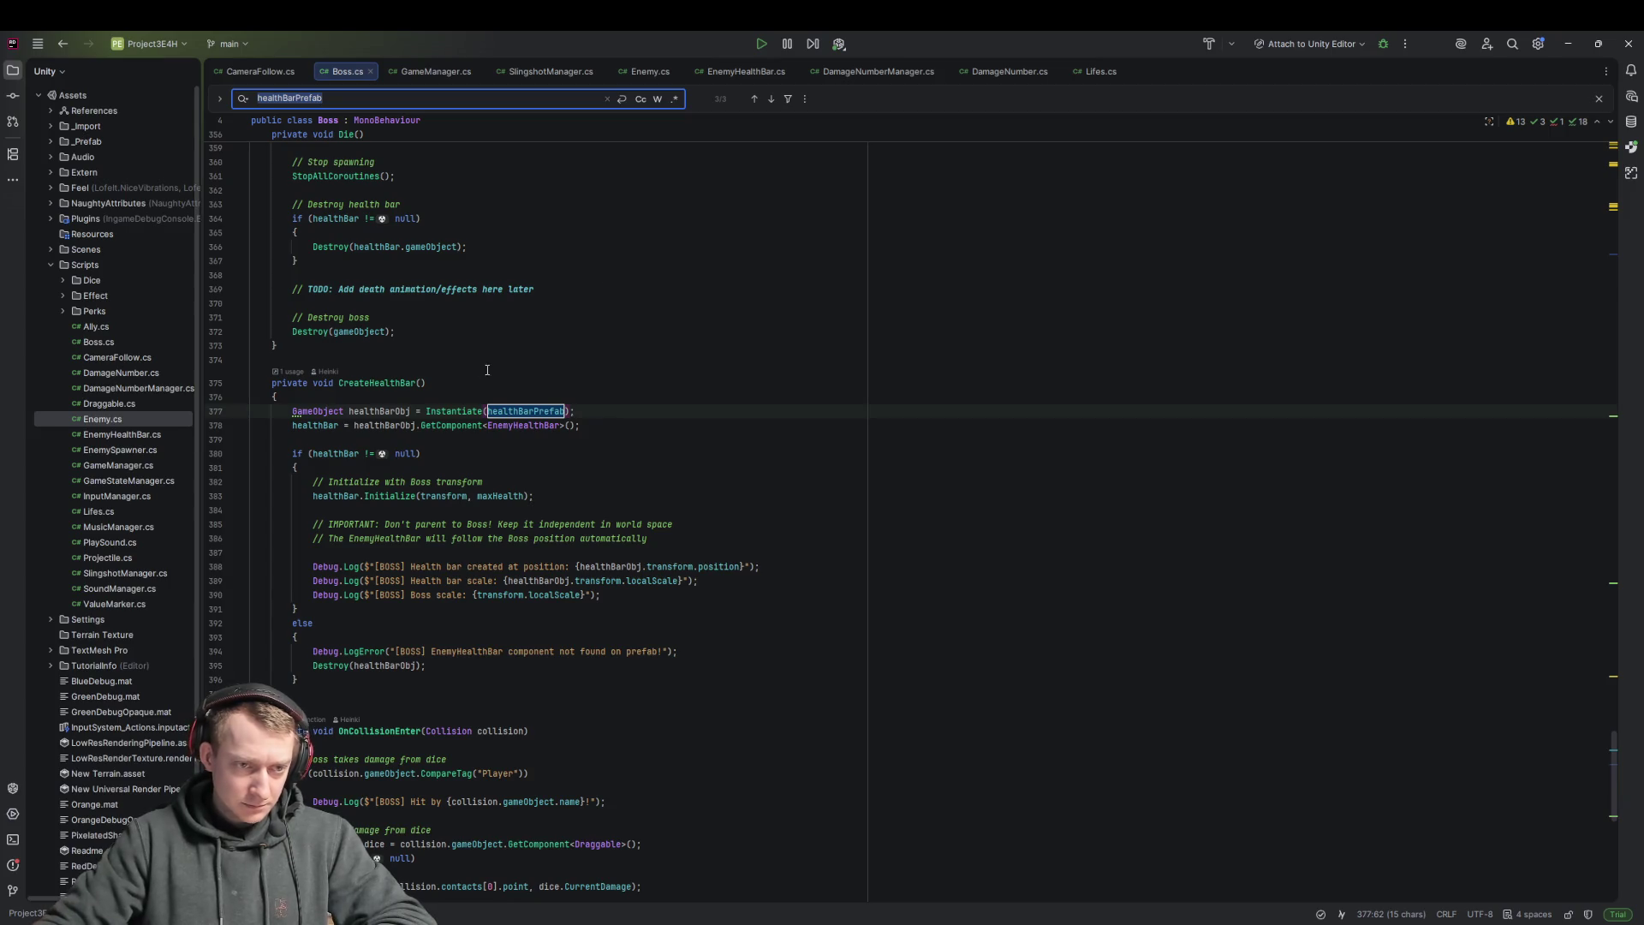
{"action": "double_click", "coordinate": [369, 412]}
{"action": "key", "text": "ctrl+f"}
{"action": "key", "text": "Return"}
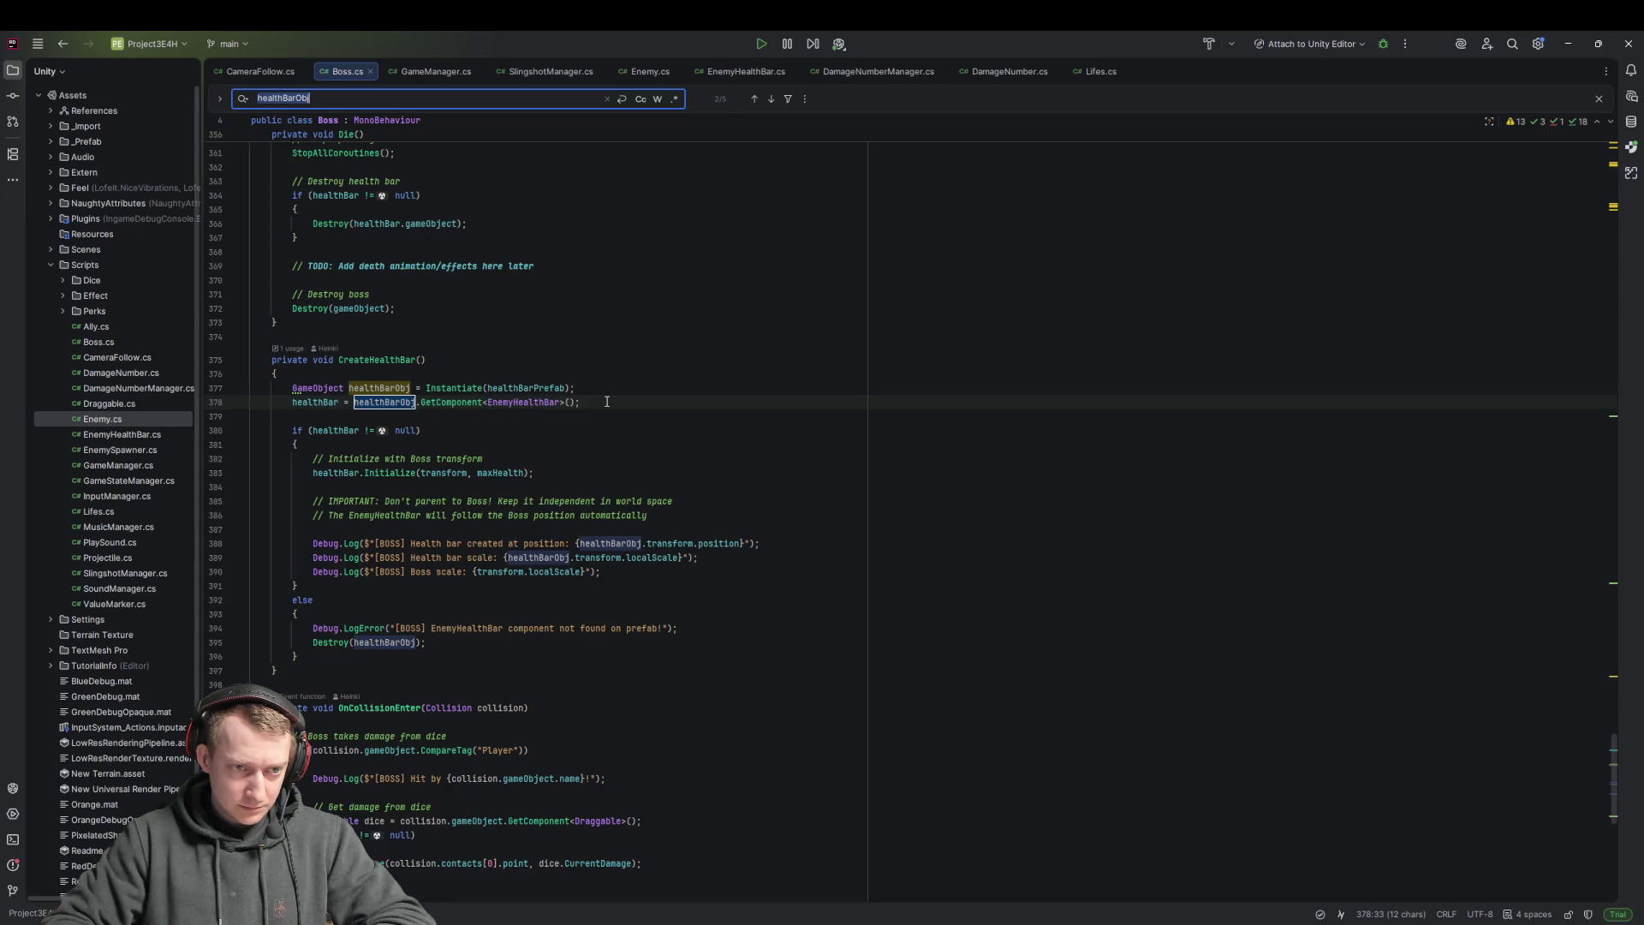
{"action": "key", "text": "Return"}
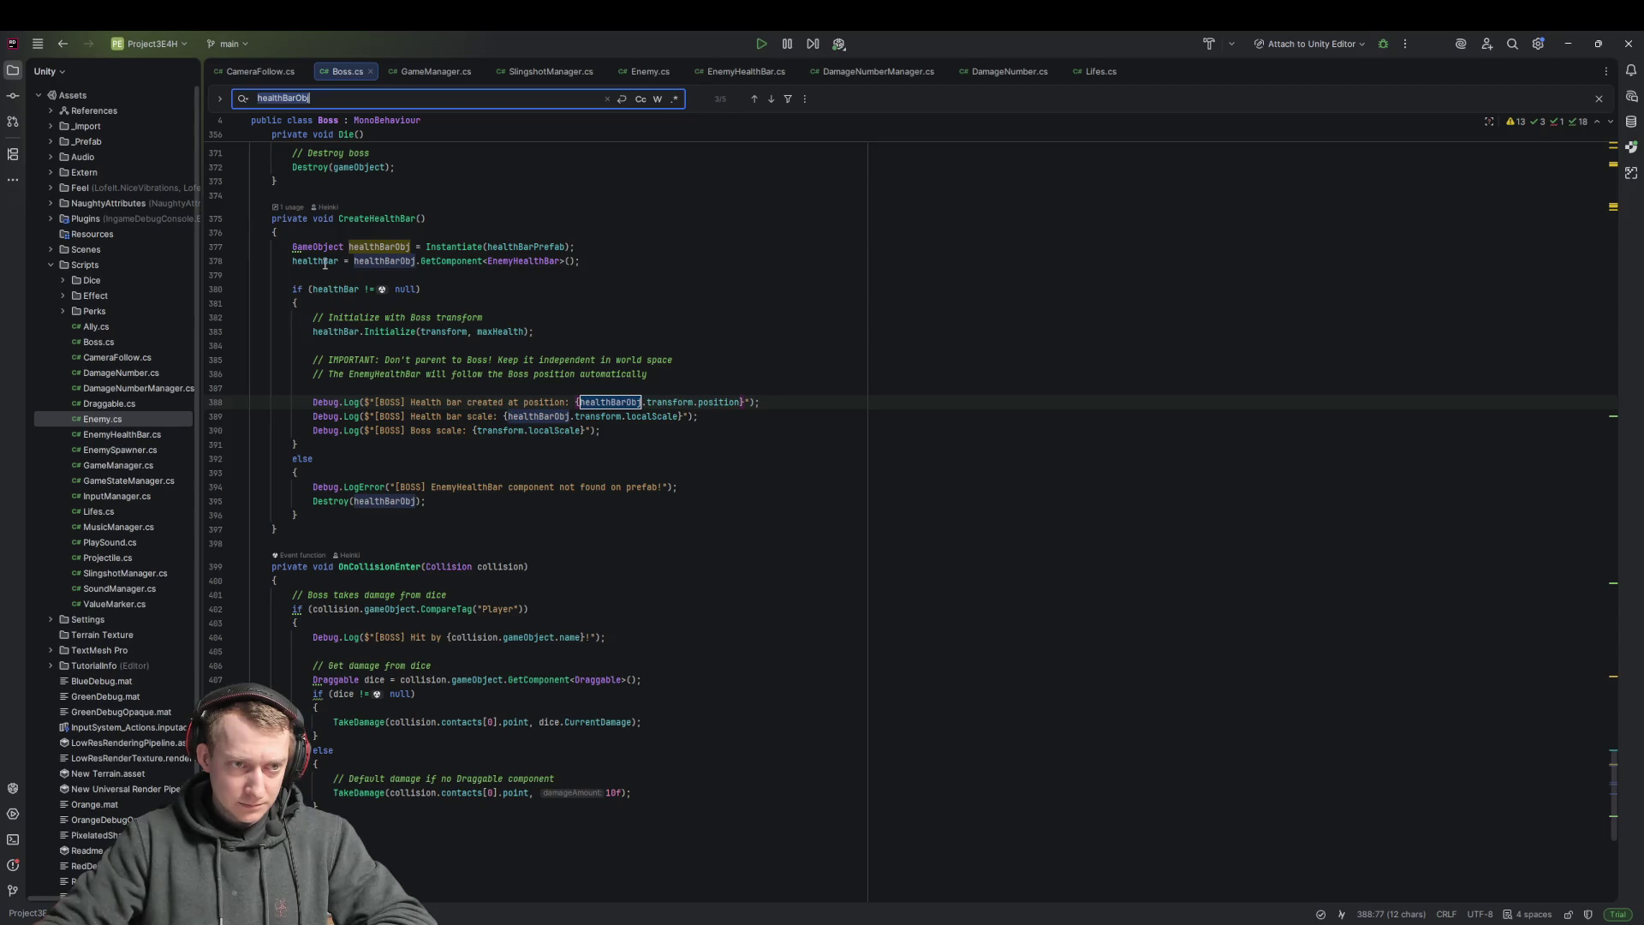
Start a new line after the Initialize call in CreateHealthBar
{"action": "double_click", "coordinate": [325, 263]}
{"action": "left_click", "coordinate": [543, 324]}
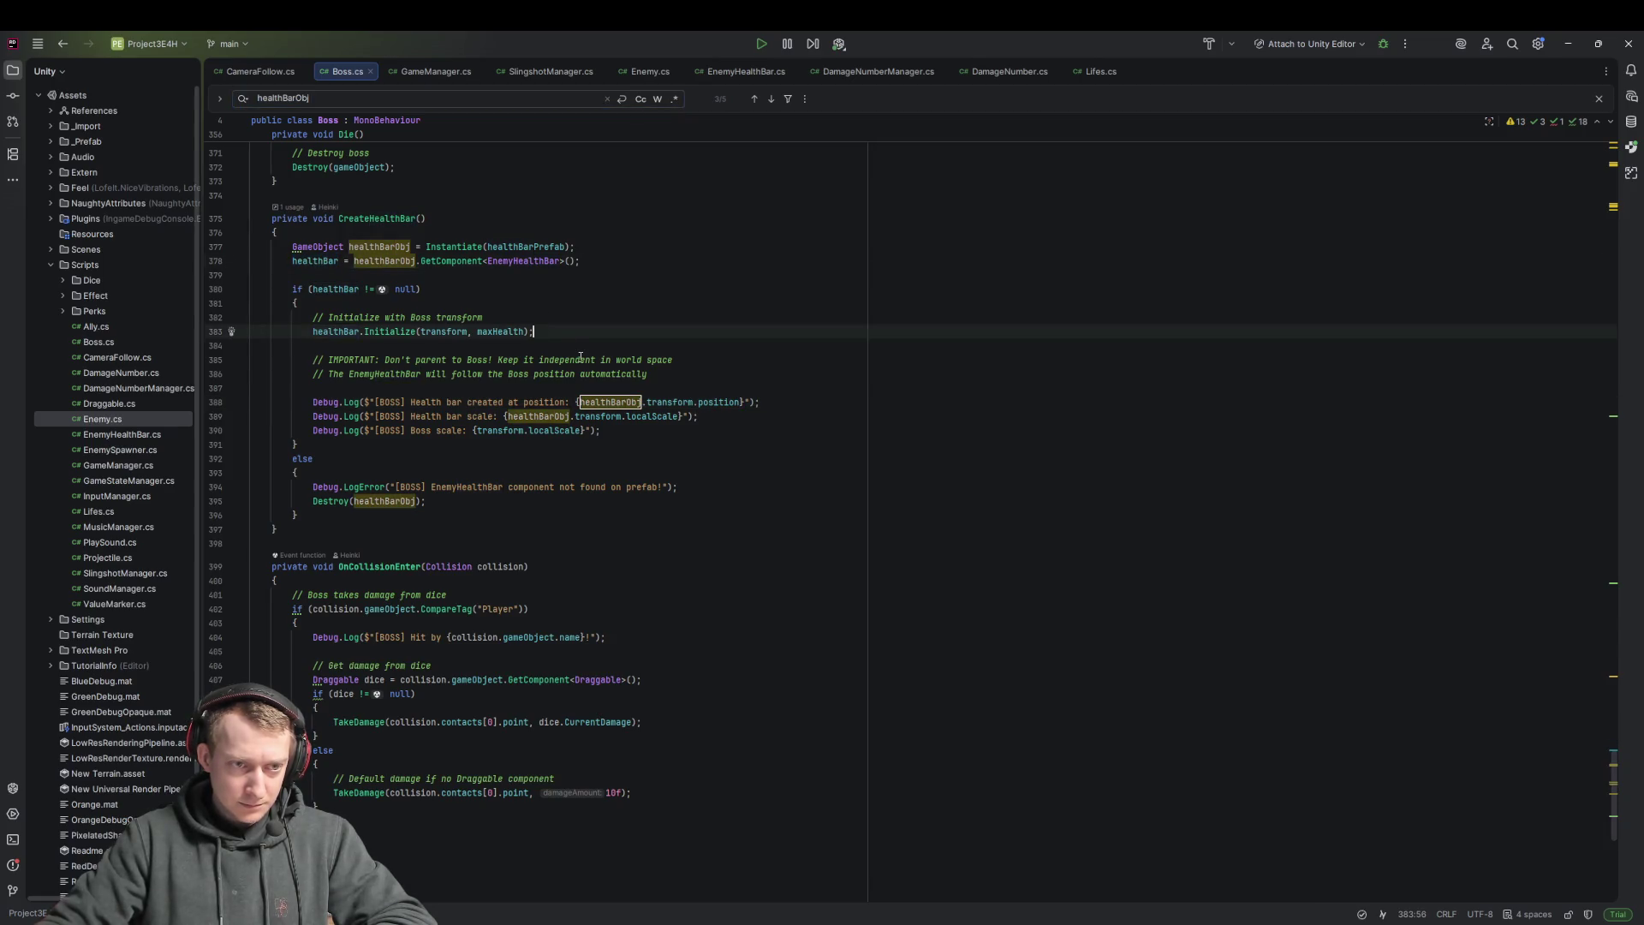
{"action": "key", "text": "Return"}
Write healthBar.offset(0, 14.5f, 0); below Initialize in Boss.cs, then open EnemyHealthBar.cs
{"action": "type", "text": "healthBar.offset"}
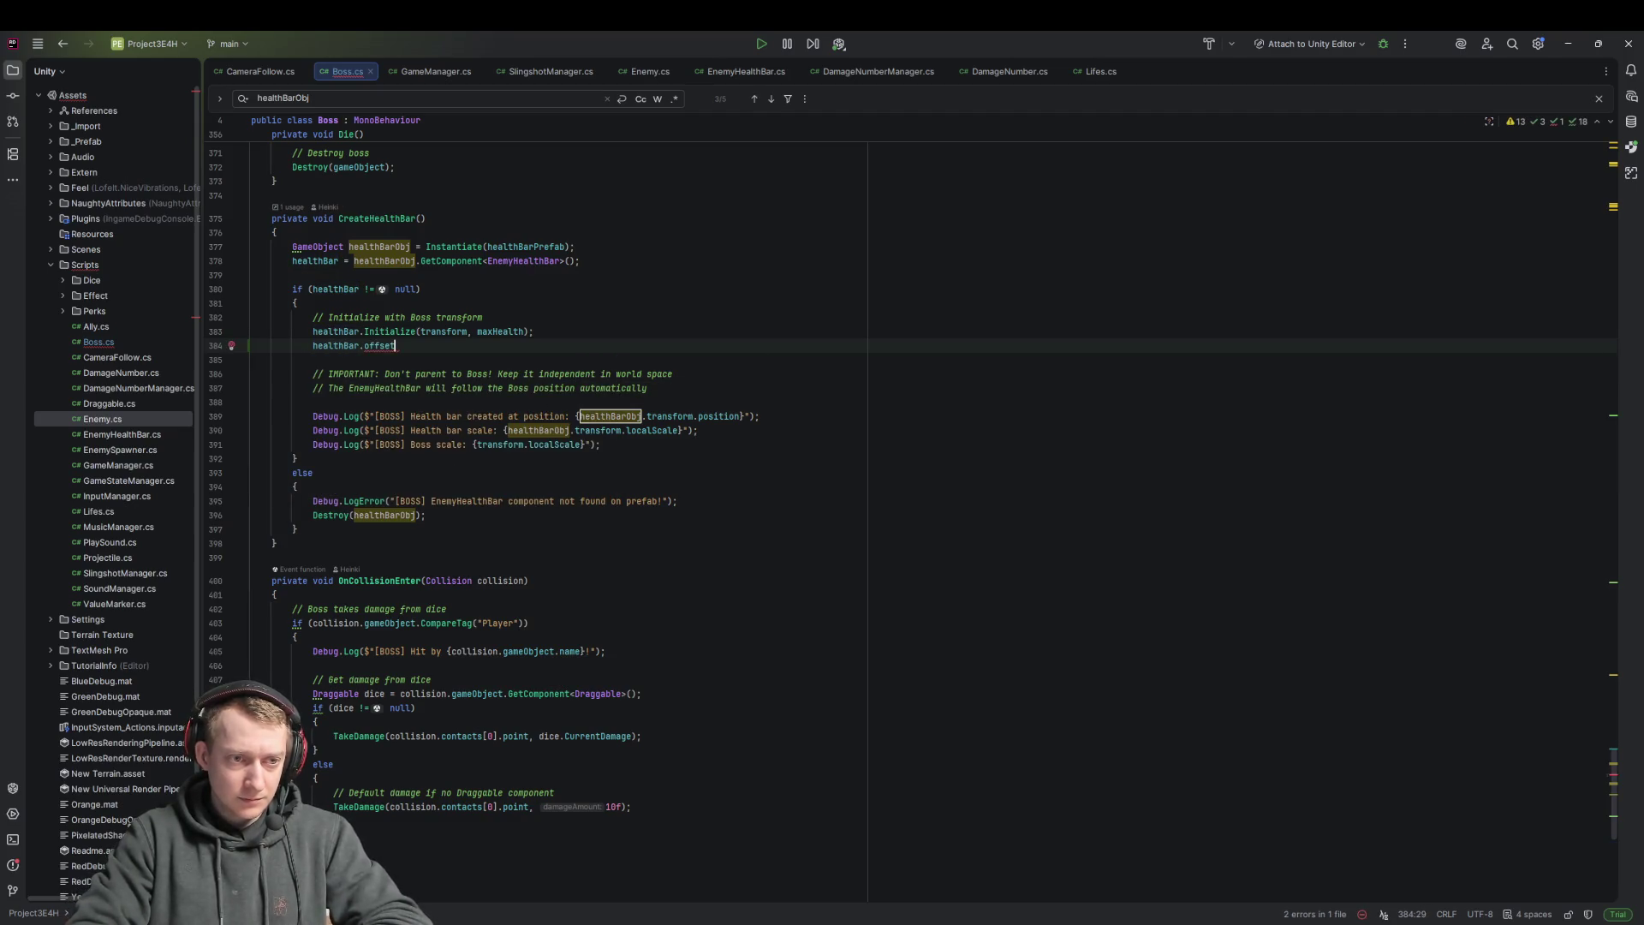
{"action": "type", "text": "("}
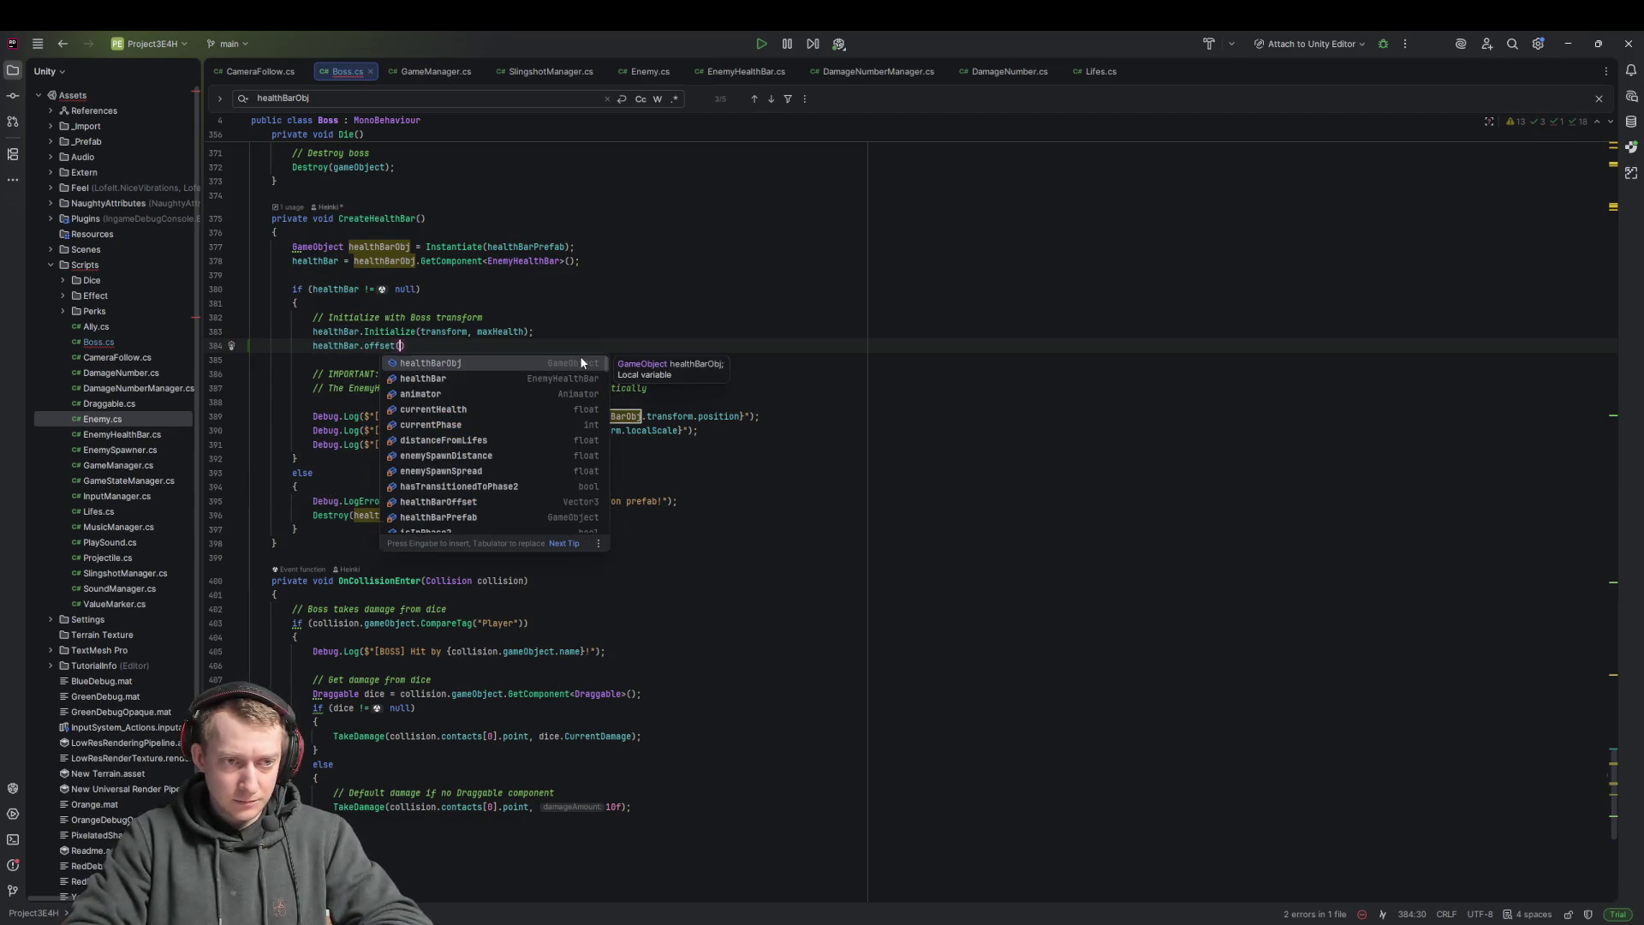
{"action": "type", "text": "0,healthBarObj"}
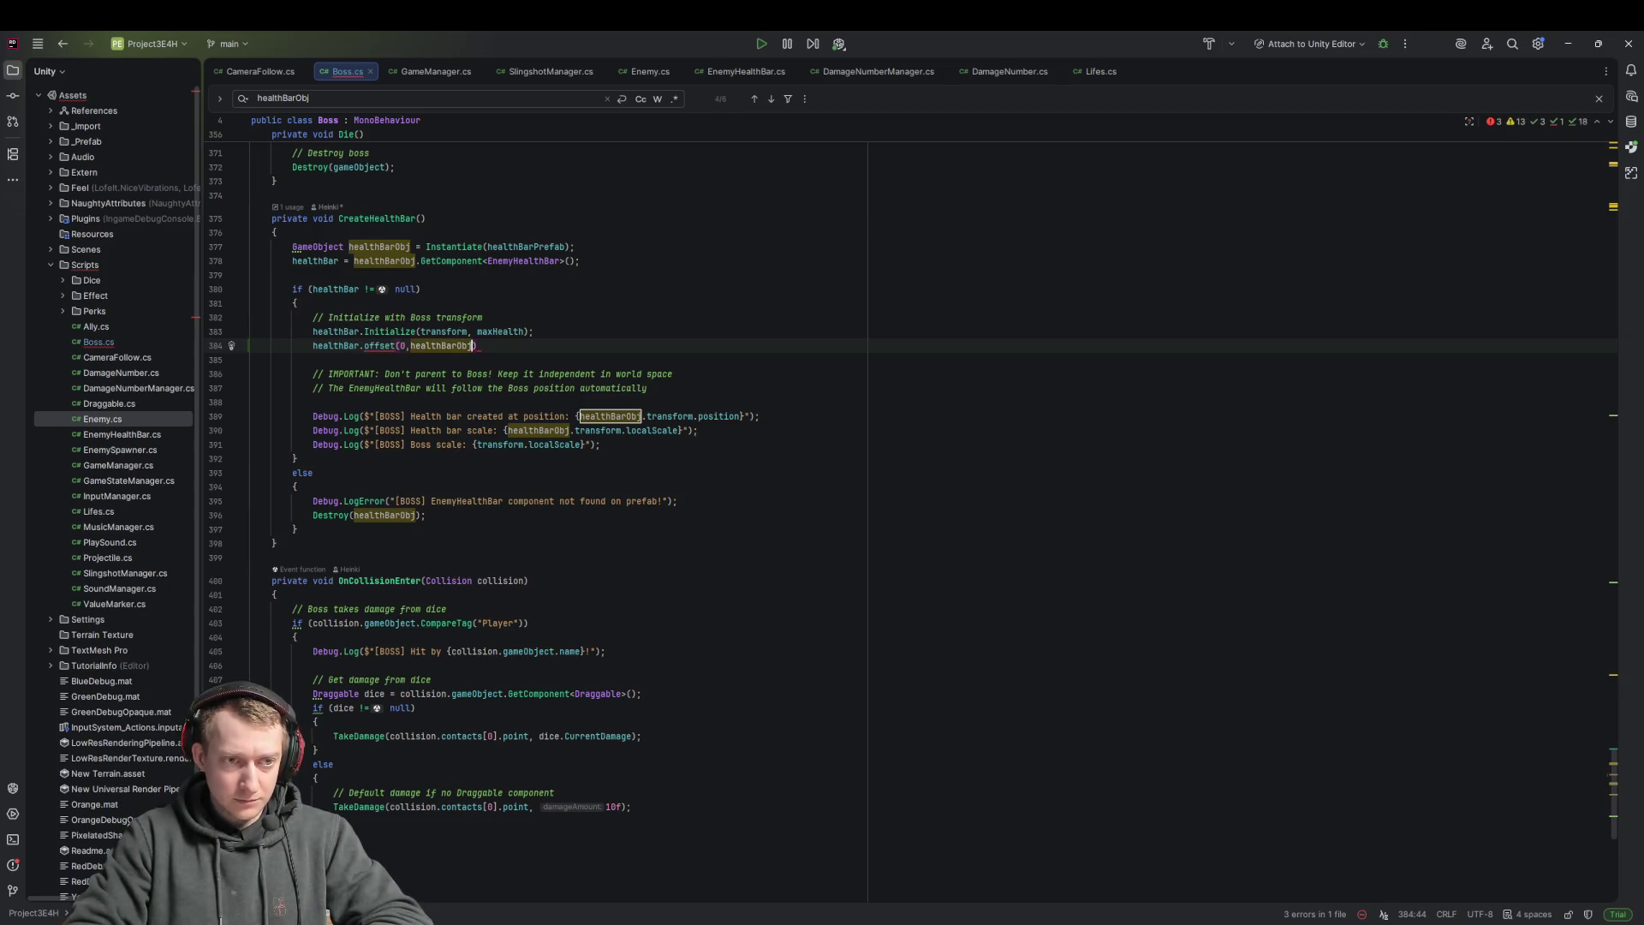
{"action": "key", "text": "ctrl+BackSpace"}
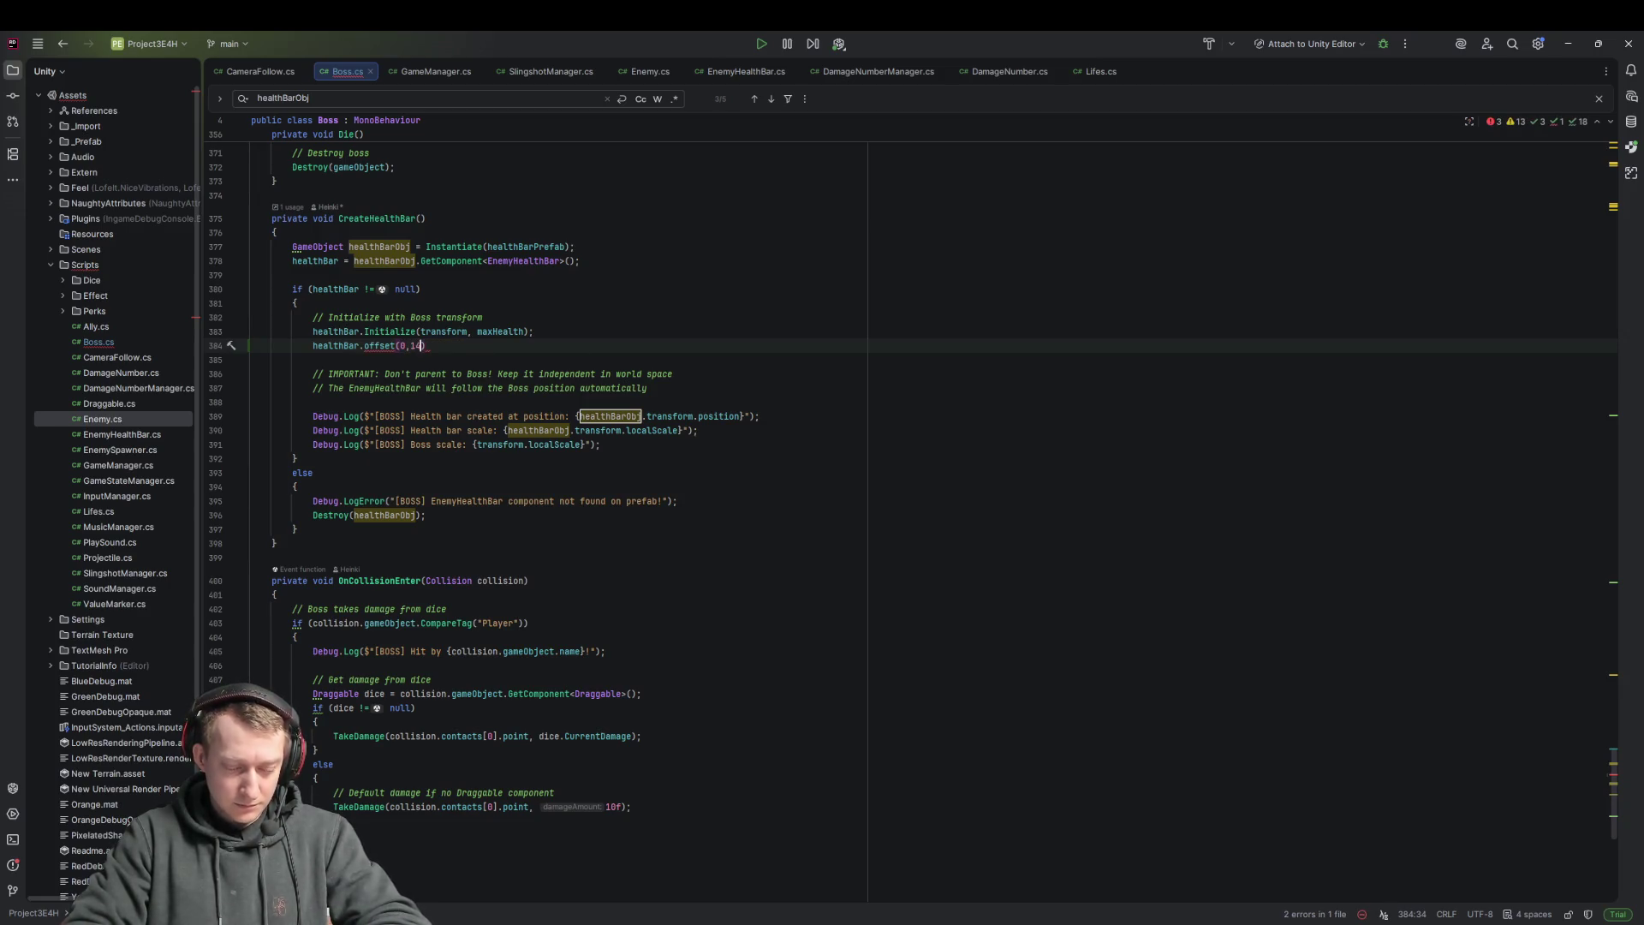
{"action": "type", "text": "5f, 0"}
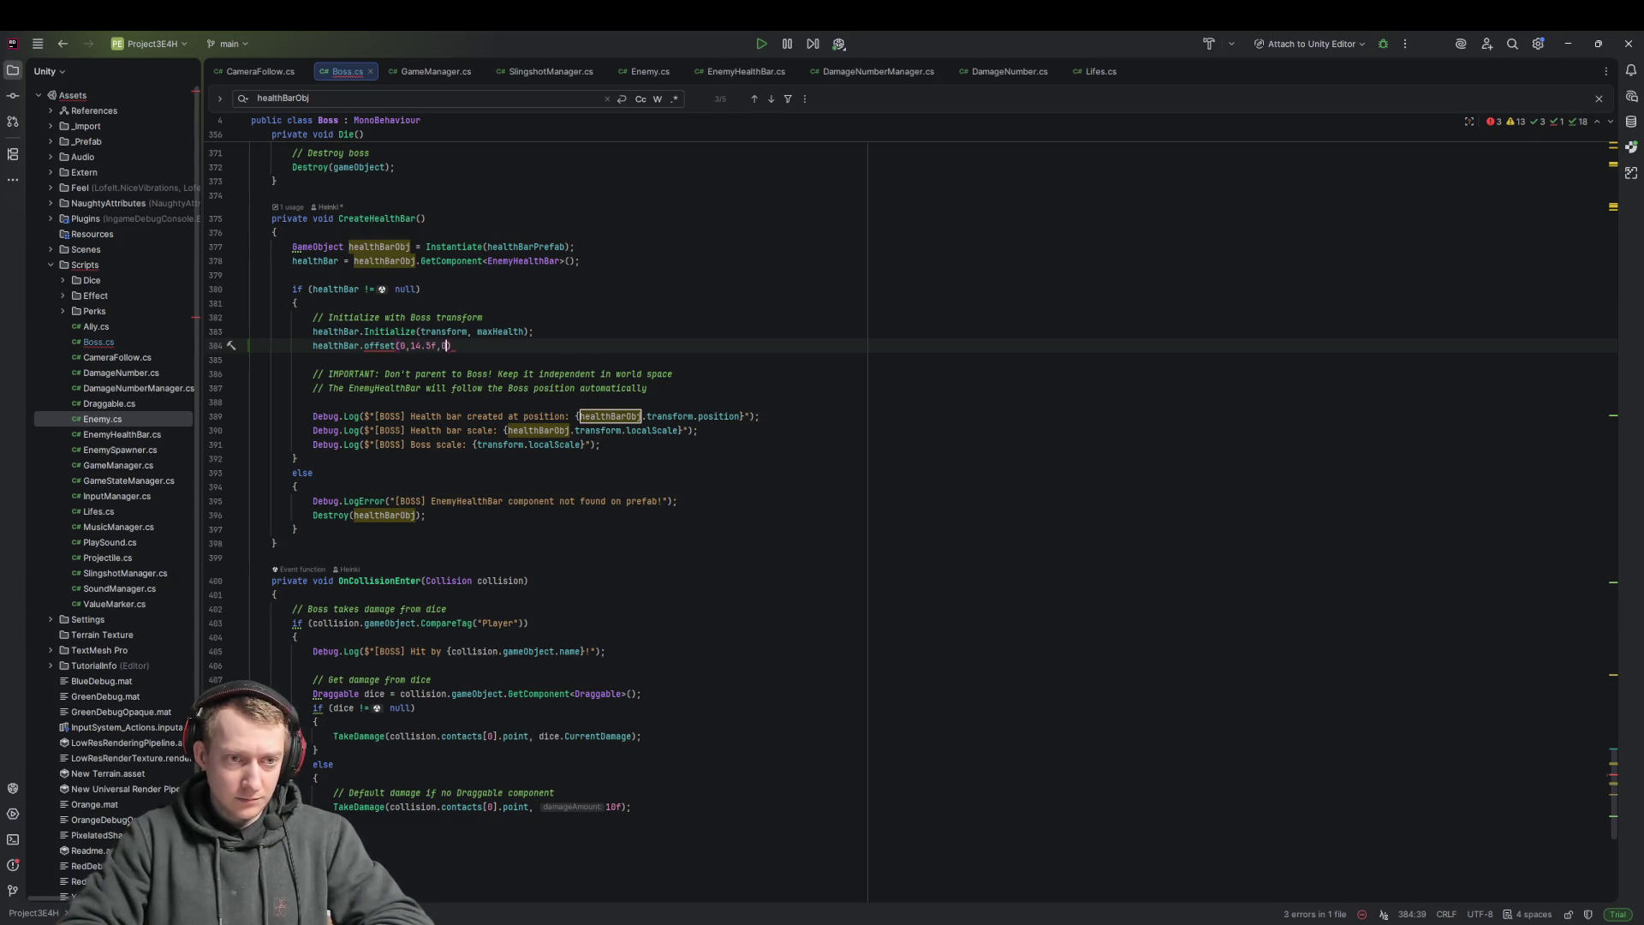
{"action": "type", "text": ");"}
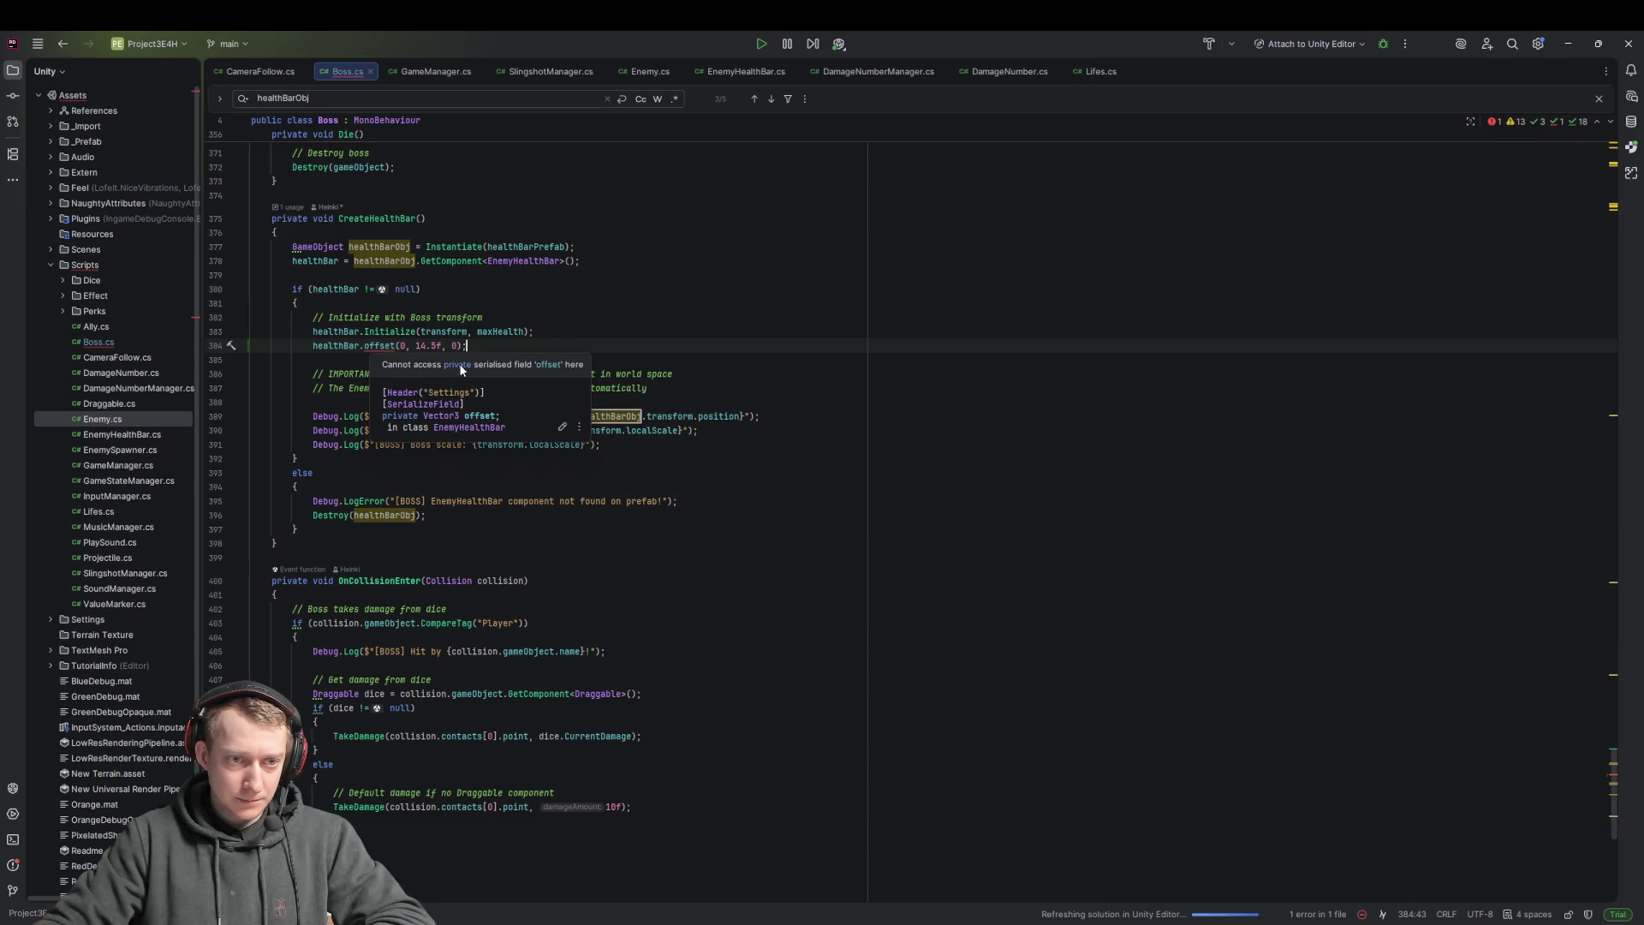
{"action": "left_click", "coordinate": [567, 429]}
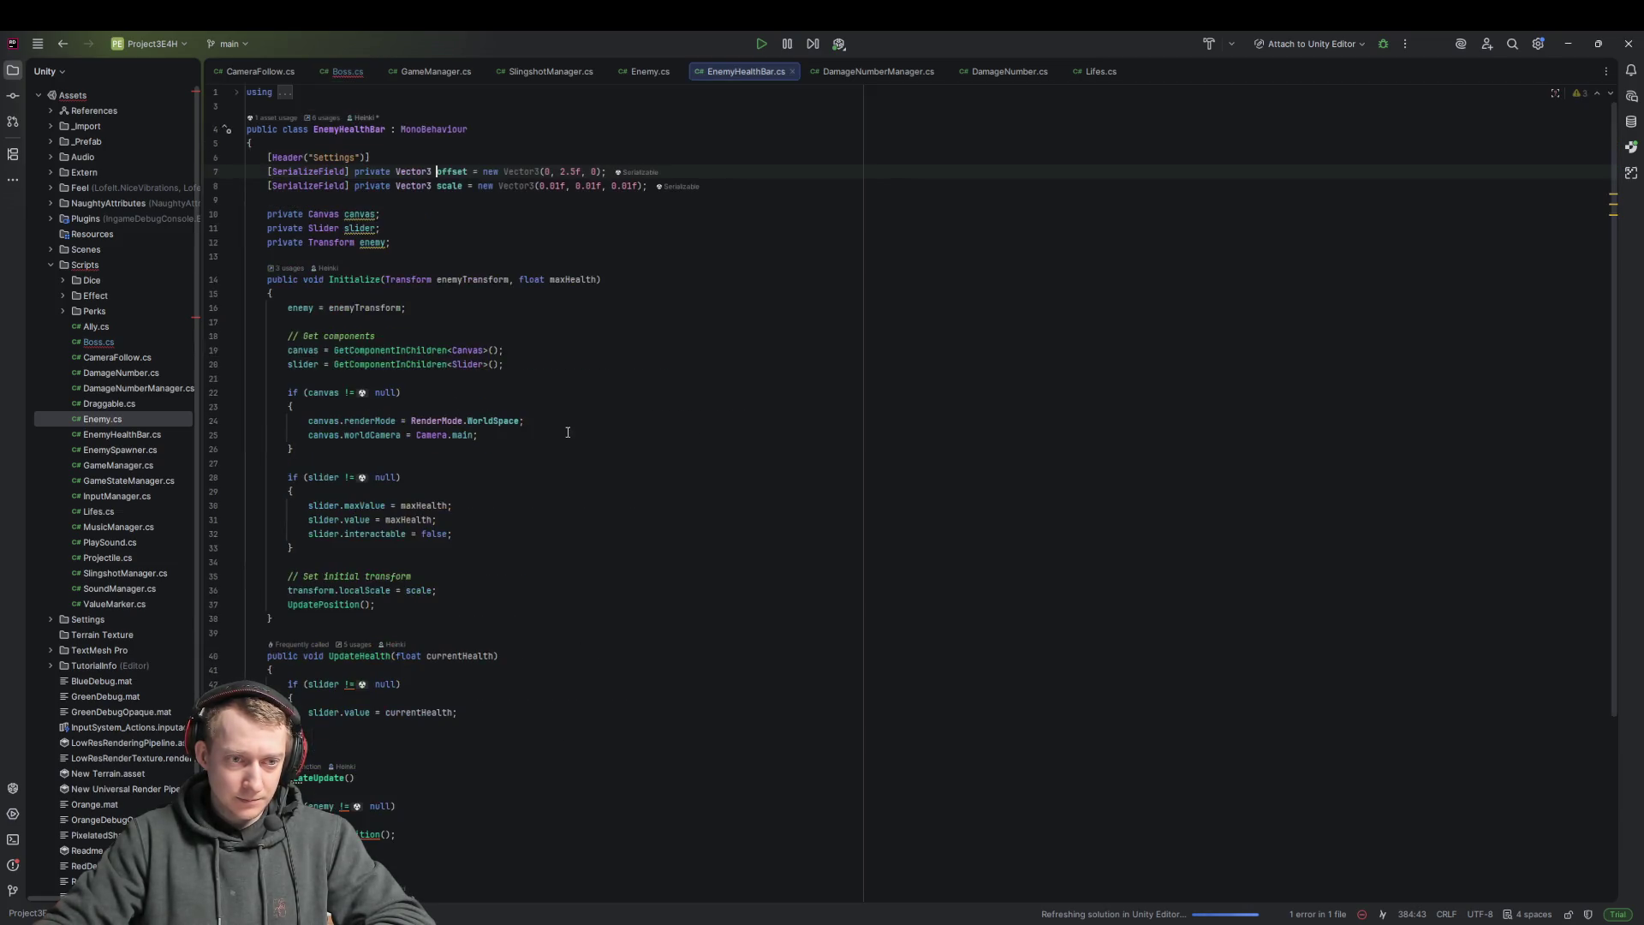
Make EnemyHealthBar's offset field public, check its usages, then go back to Boss.cs
{"action": "double_click", "coordinate": [373, 171]}
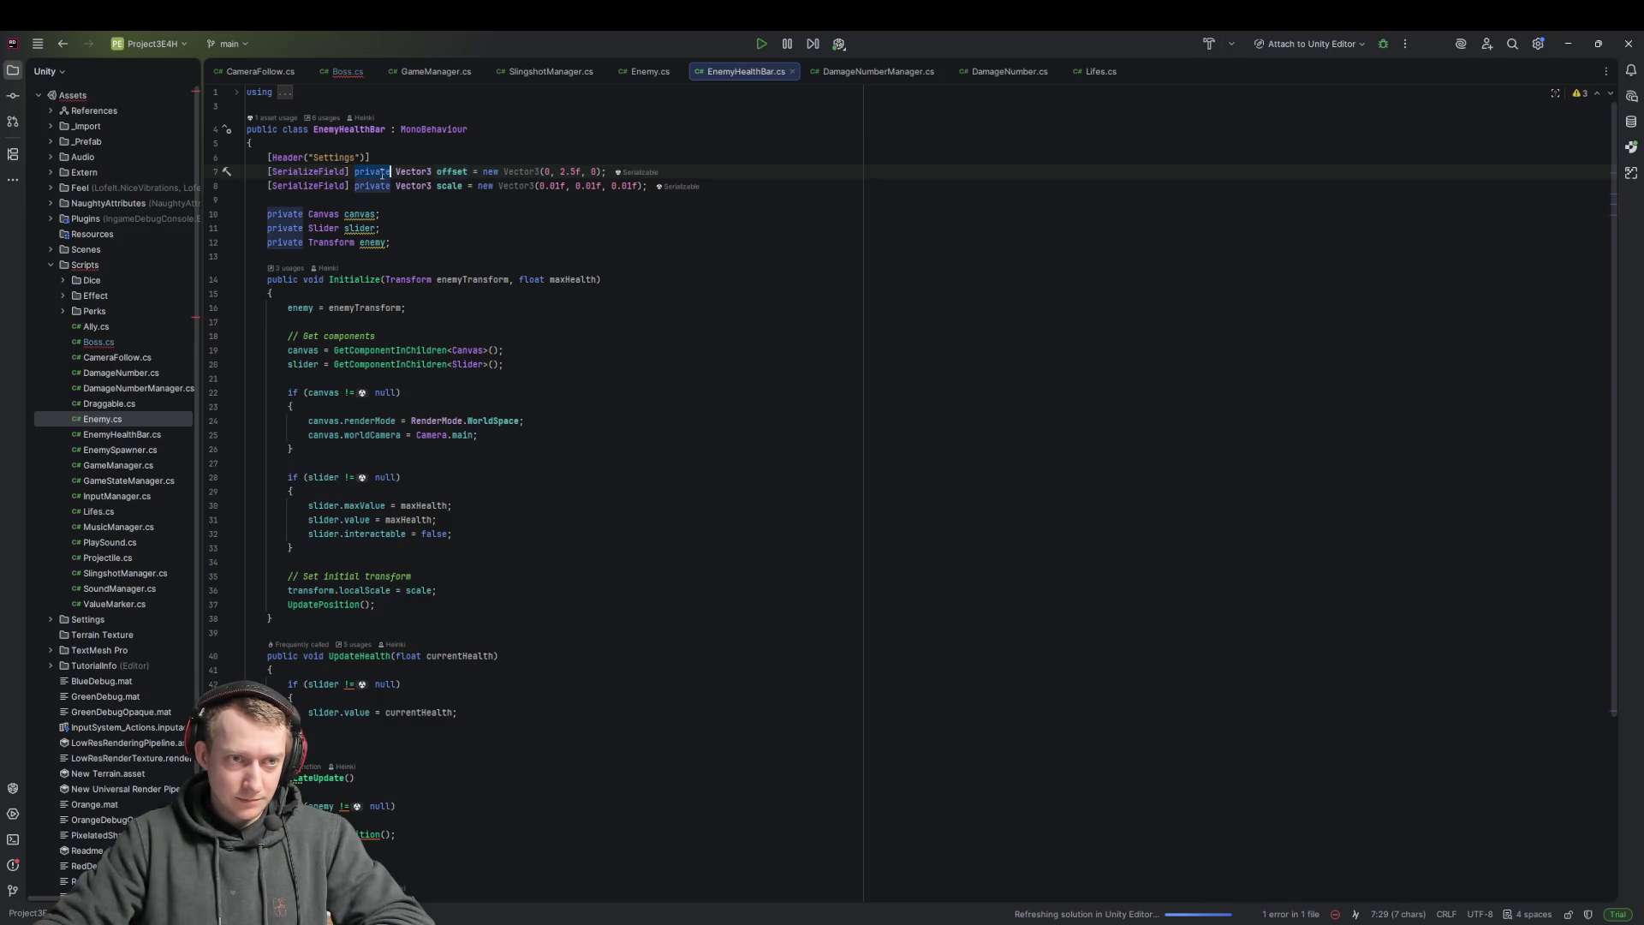
{"action": "type", "text": "public"}
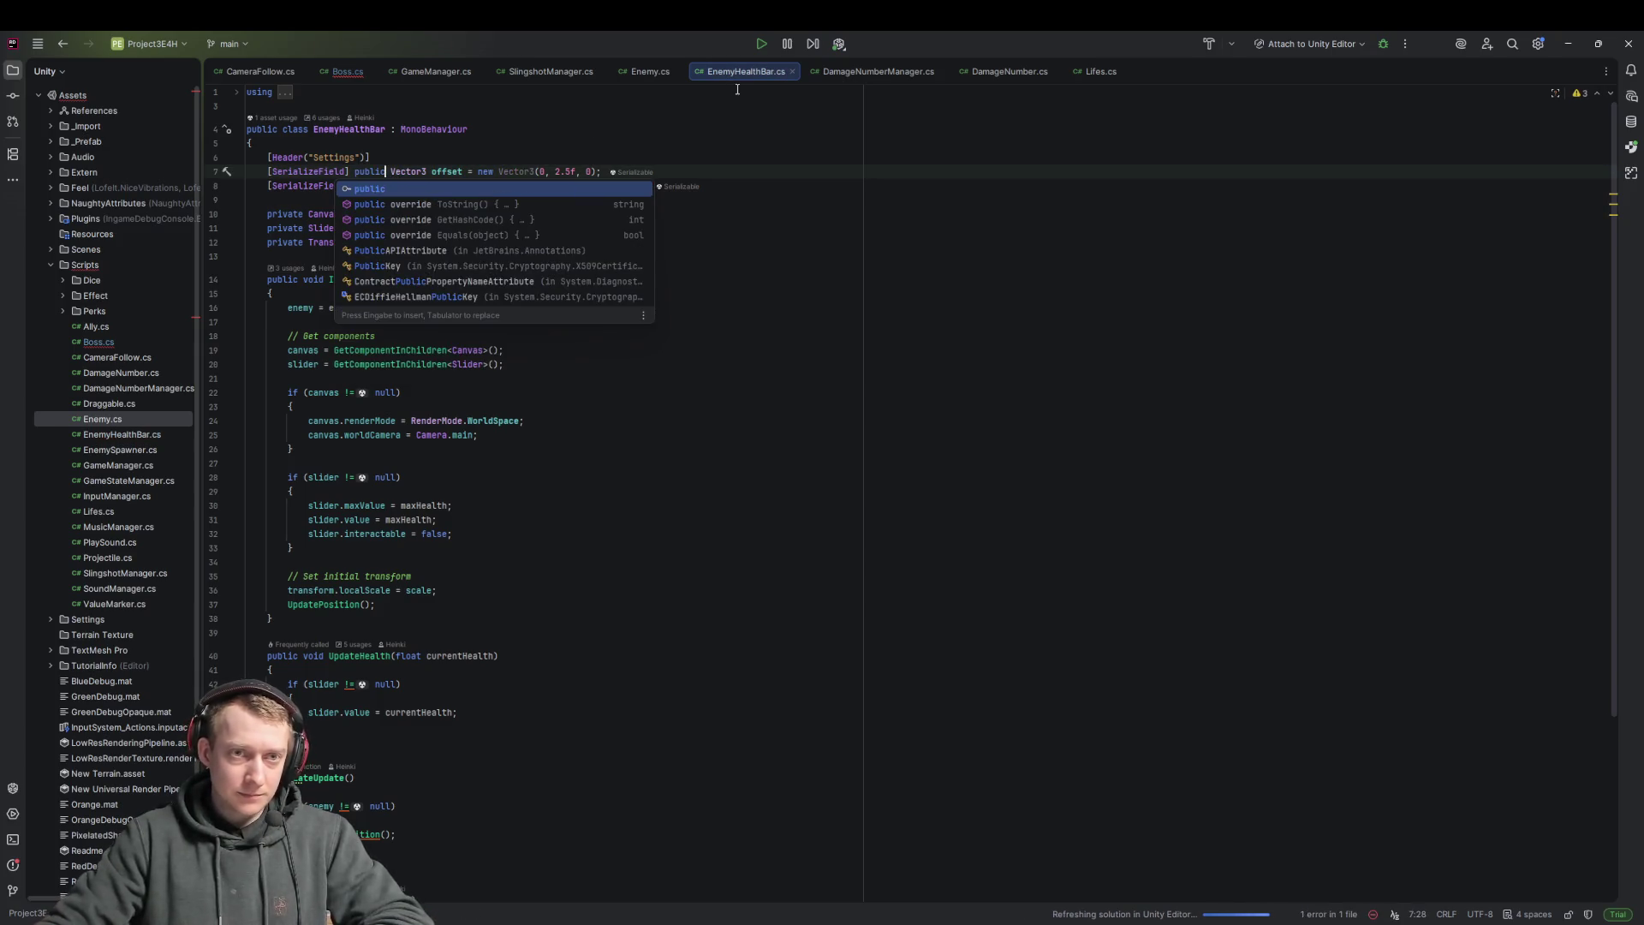
{"action": "left_click", "coordinate": [347, 71]}
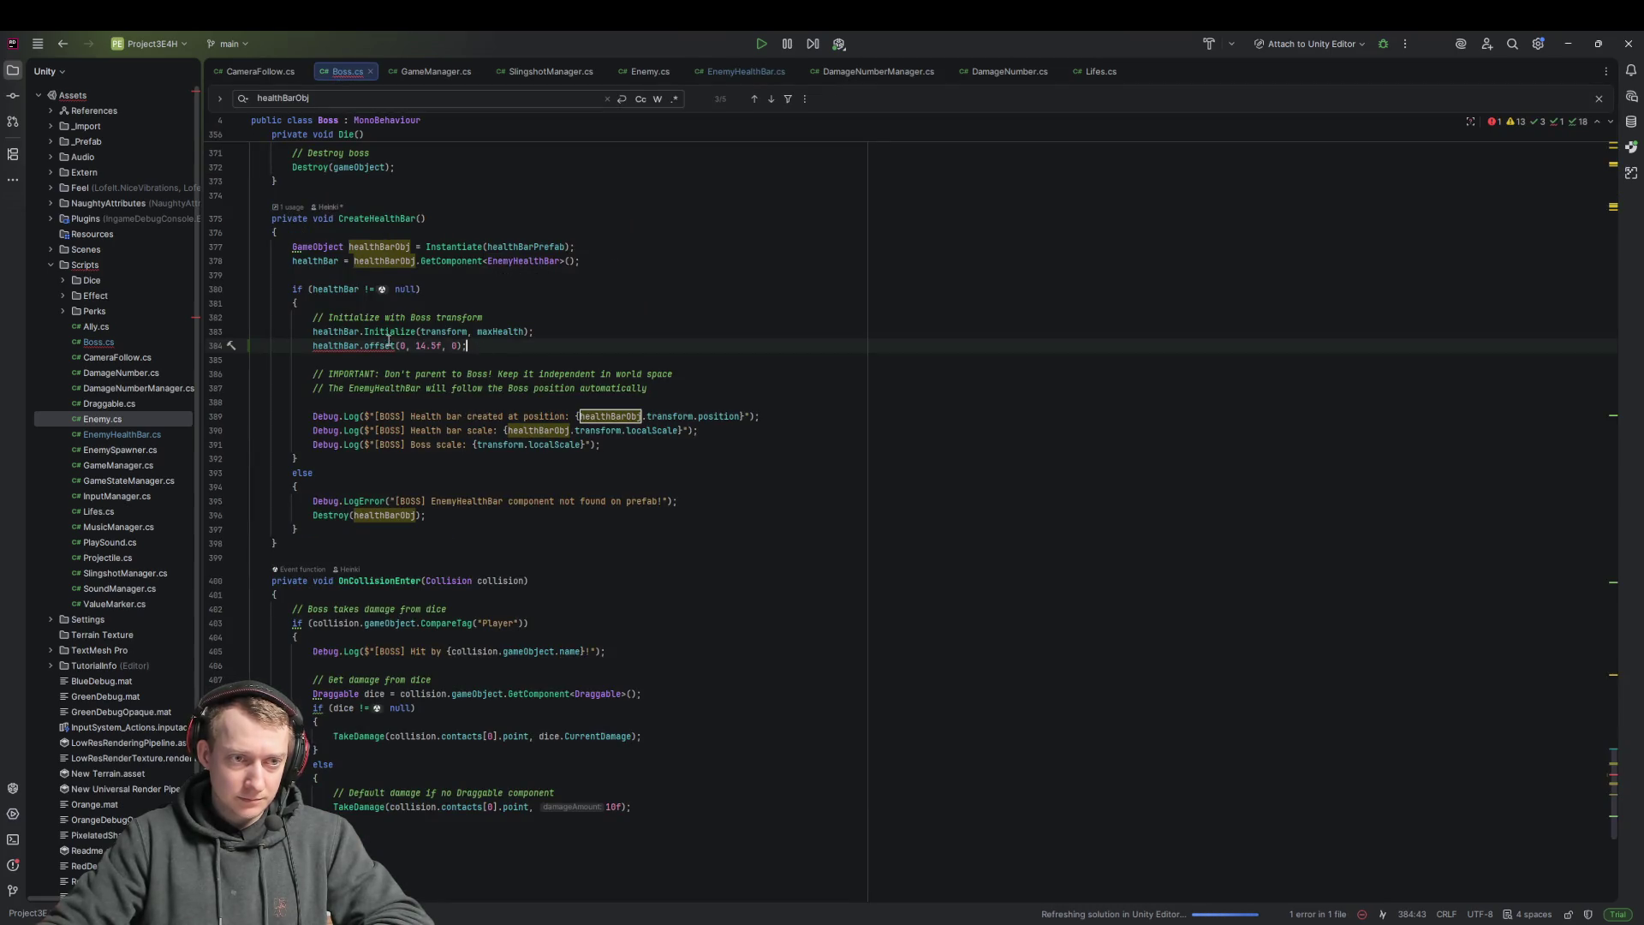
{"action": "mouse_move", "coordinate": [378, 349]}
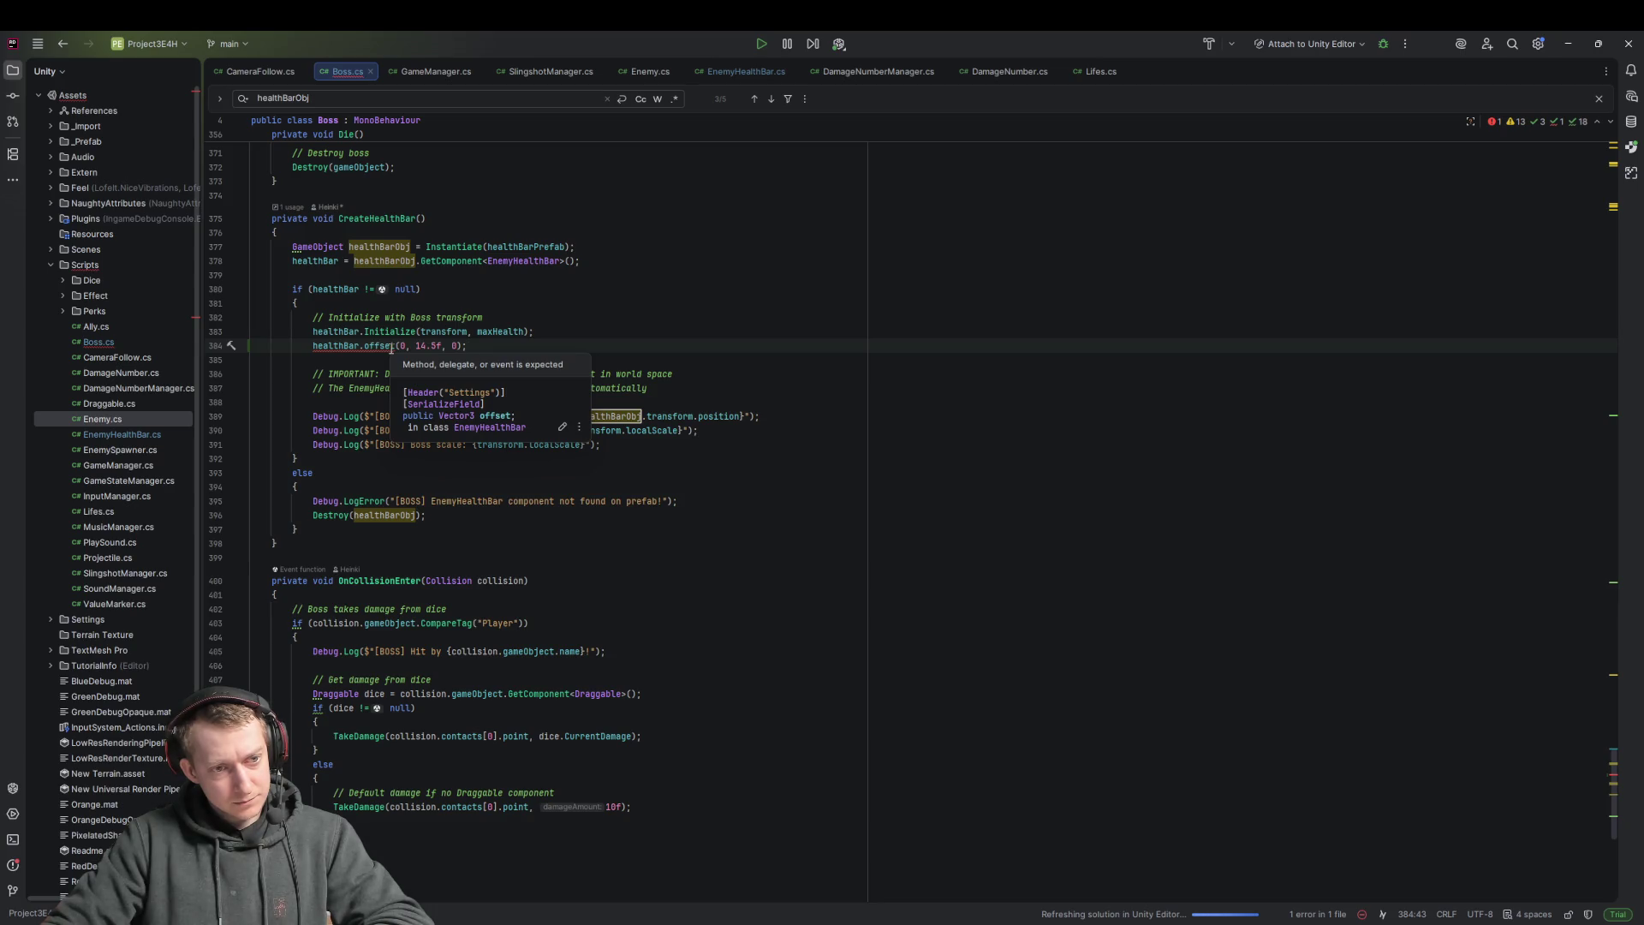
{"action": "left_click", "coordinate": [390, 349], "text": "ctrl"}
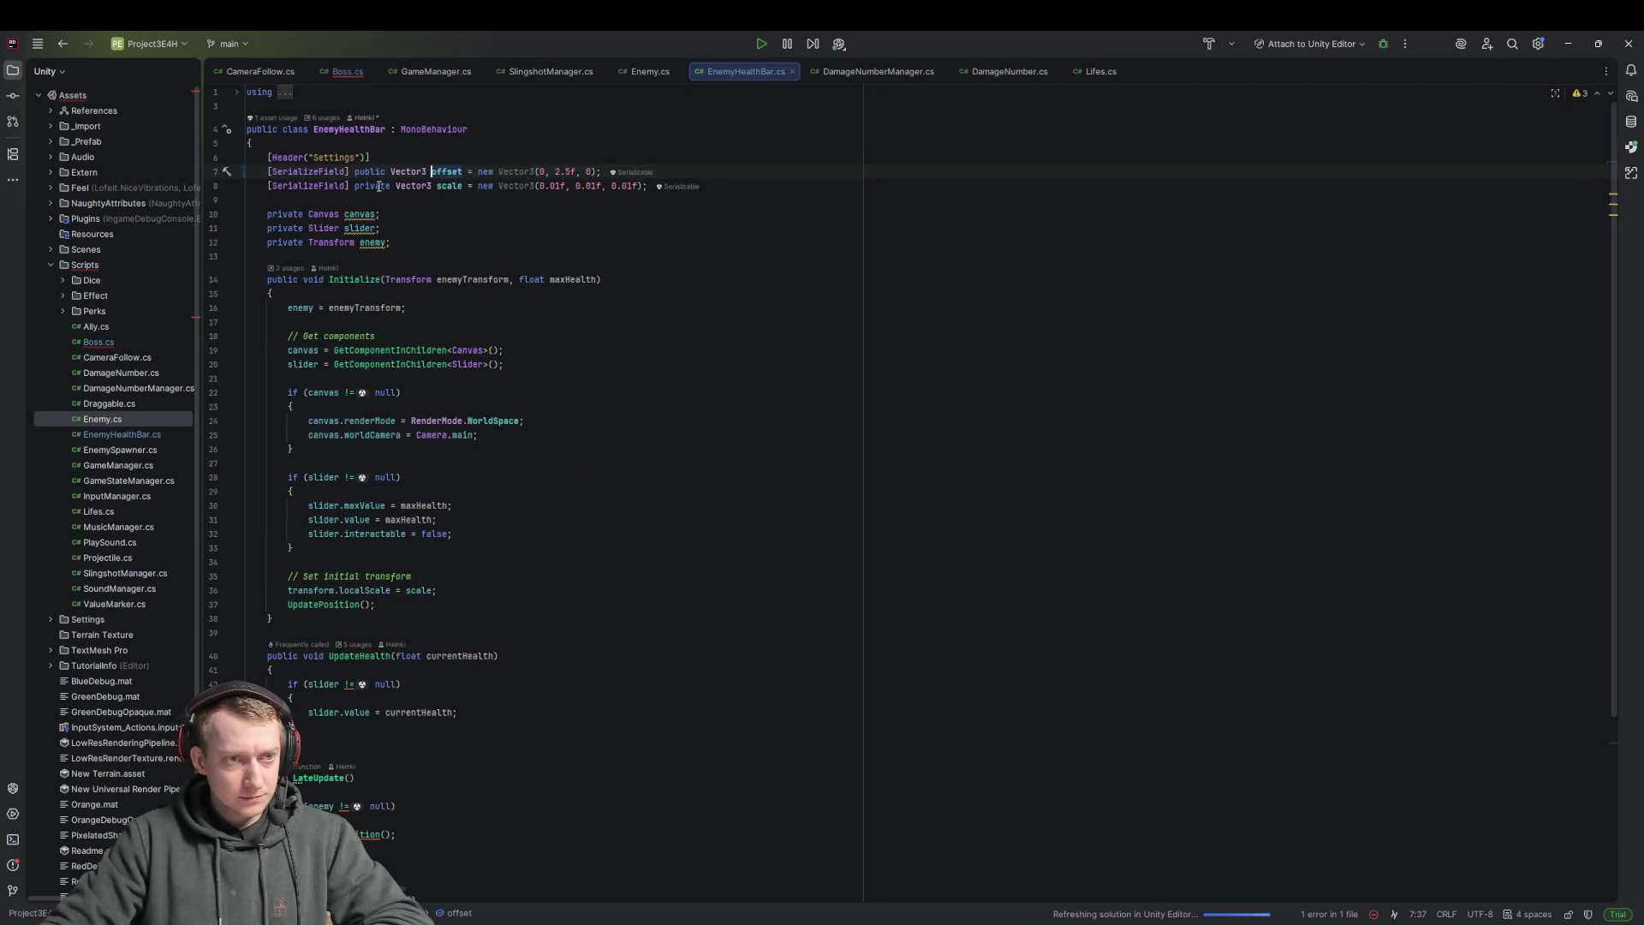
{"action": "key", "text": "ctrl+f"}
{"action": "key", "text": "Return"}
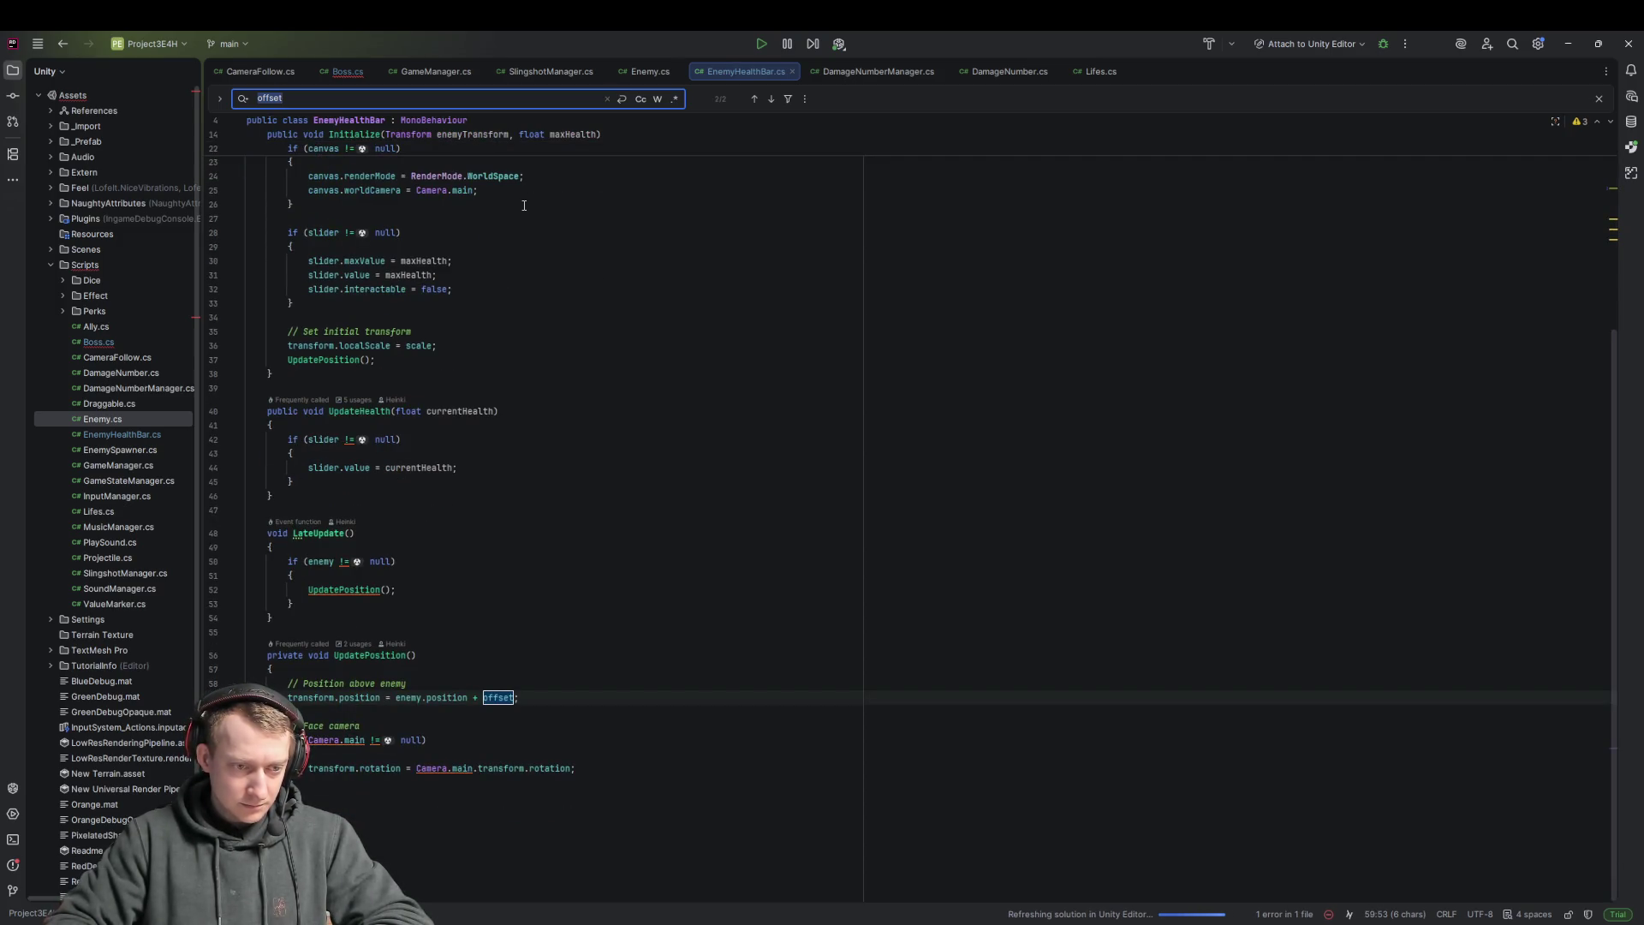
{"action": "key", "text": "Return"}
{"action": "key", "text": "Return"}
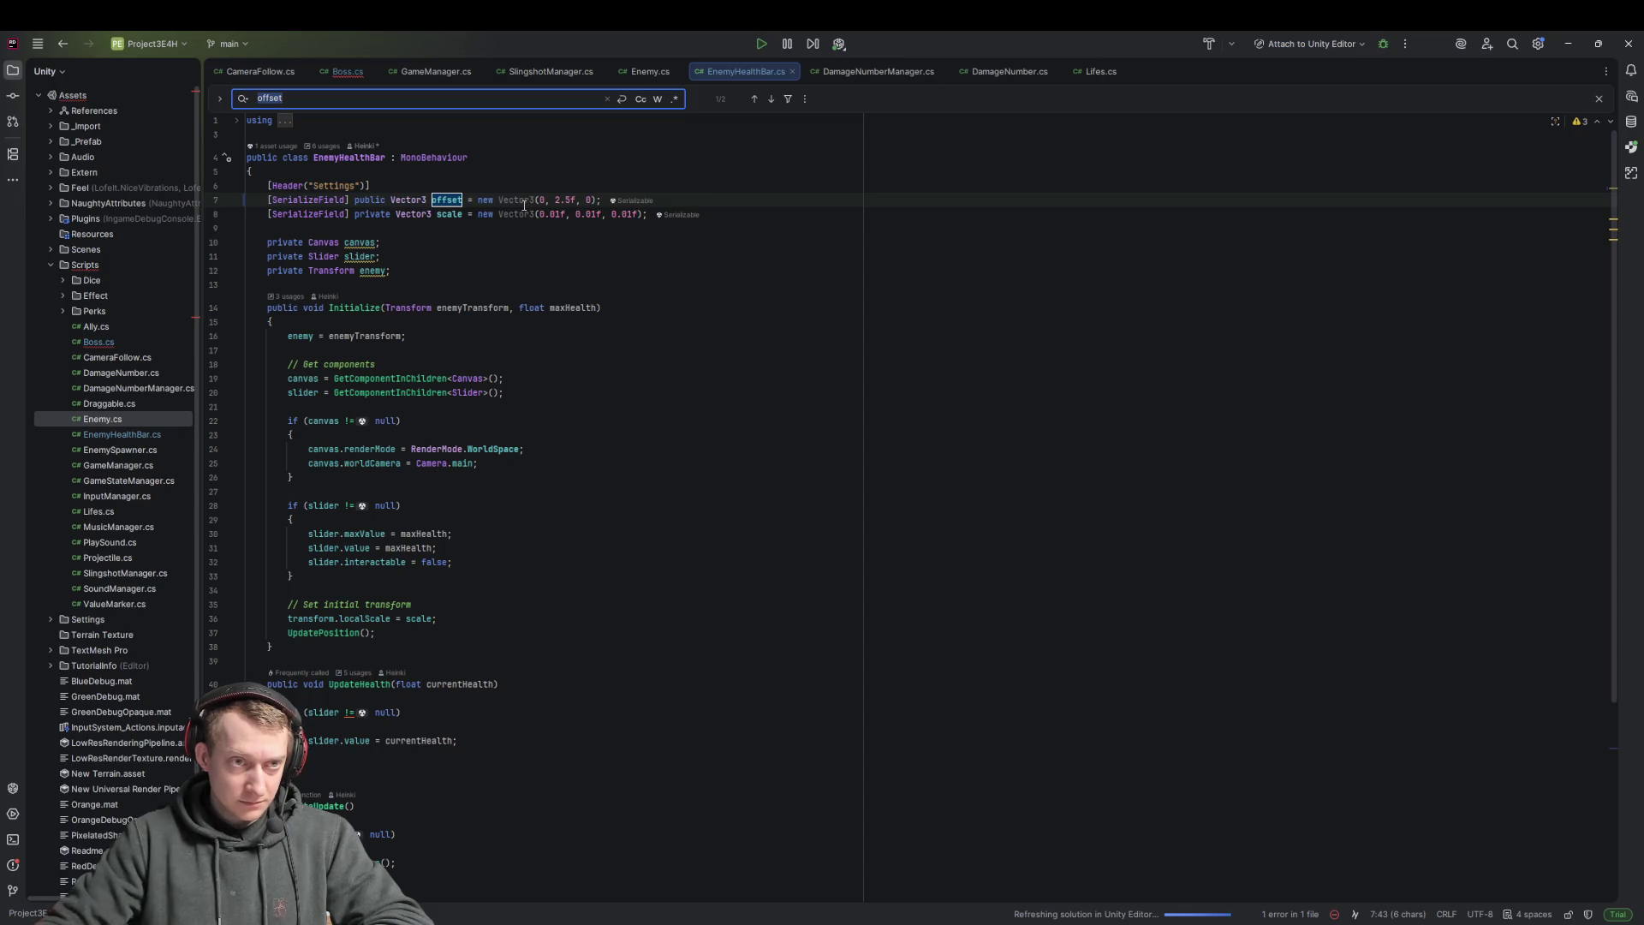
{"action": "left_click", "coordinate": [347, 71]}
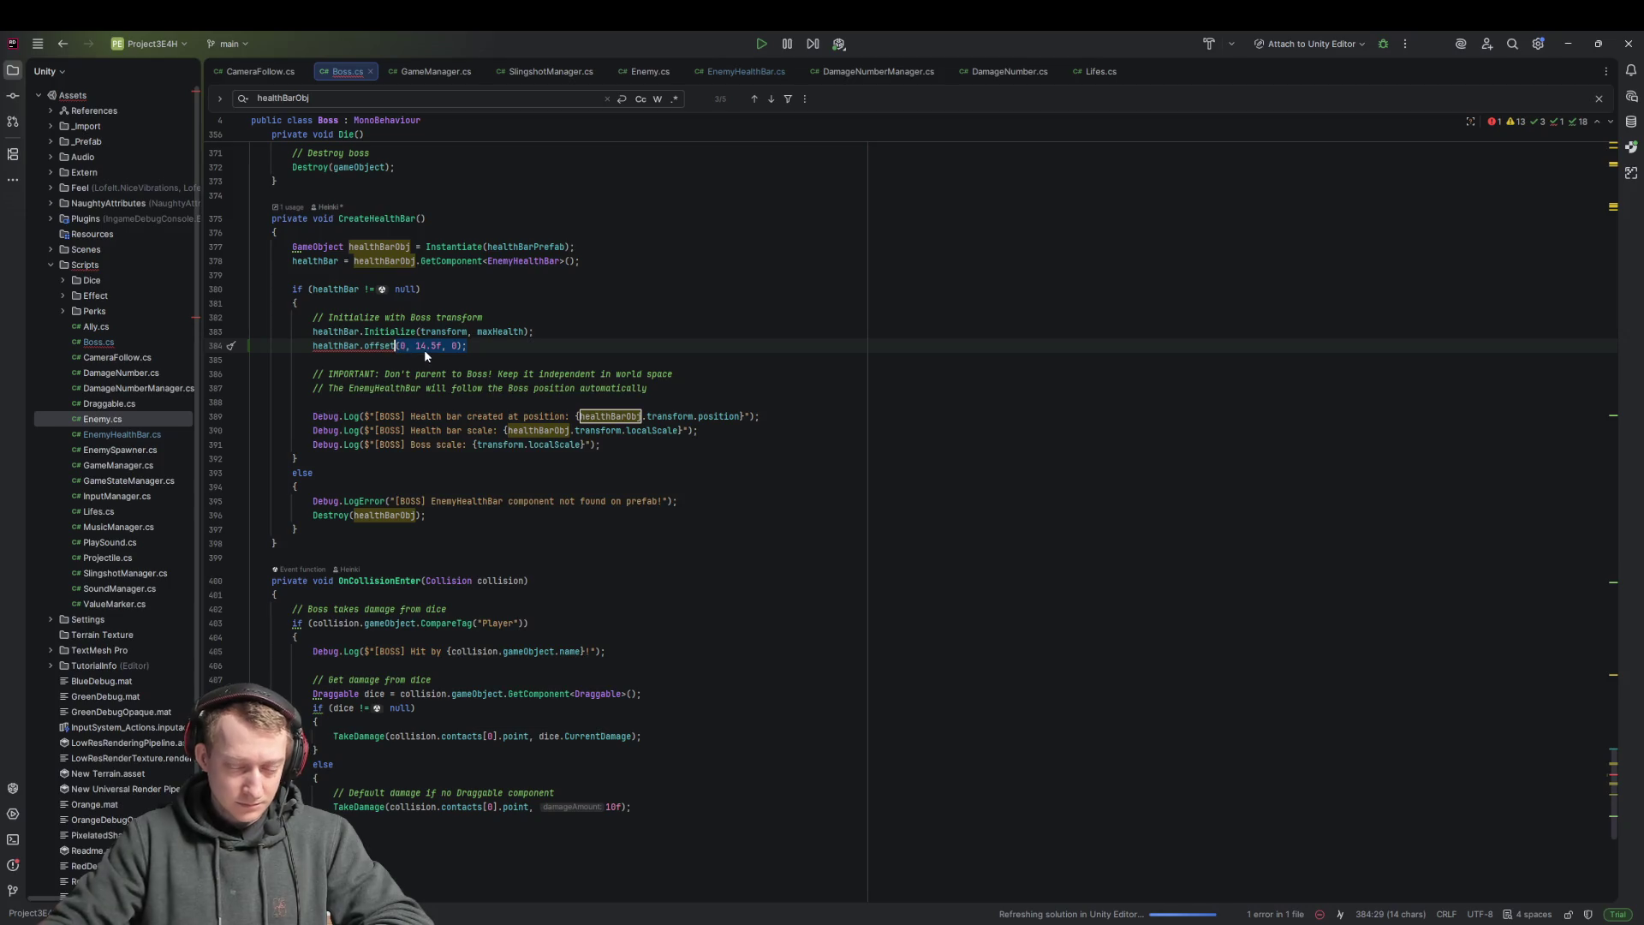
Rewrite Boss.cs line 384 as healthBar.offset = new Vector3(0, 14.5f, 0); and switch to Unity
{"action": "key", "text": "shift+End"}
{"action": "type", "text": "= "}
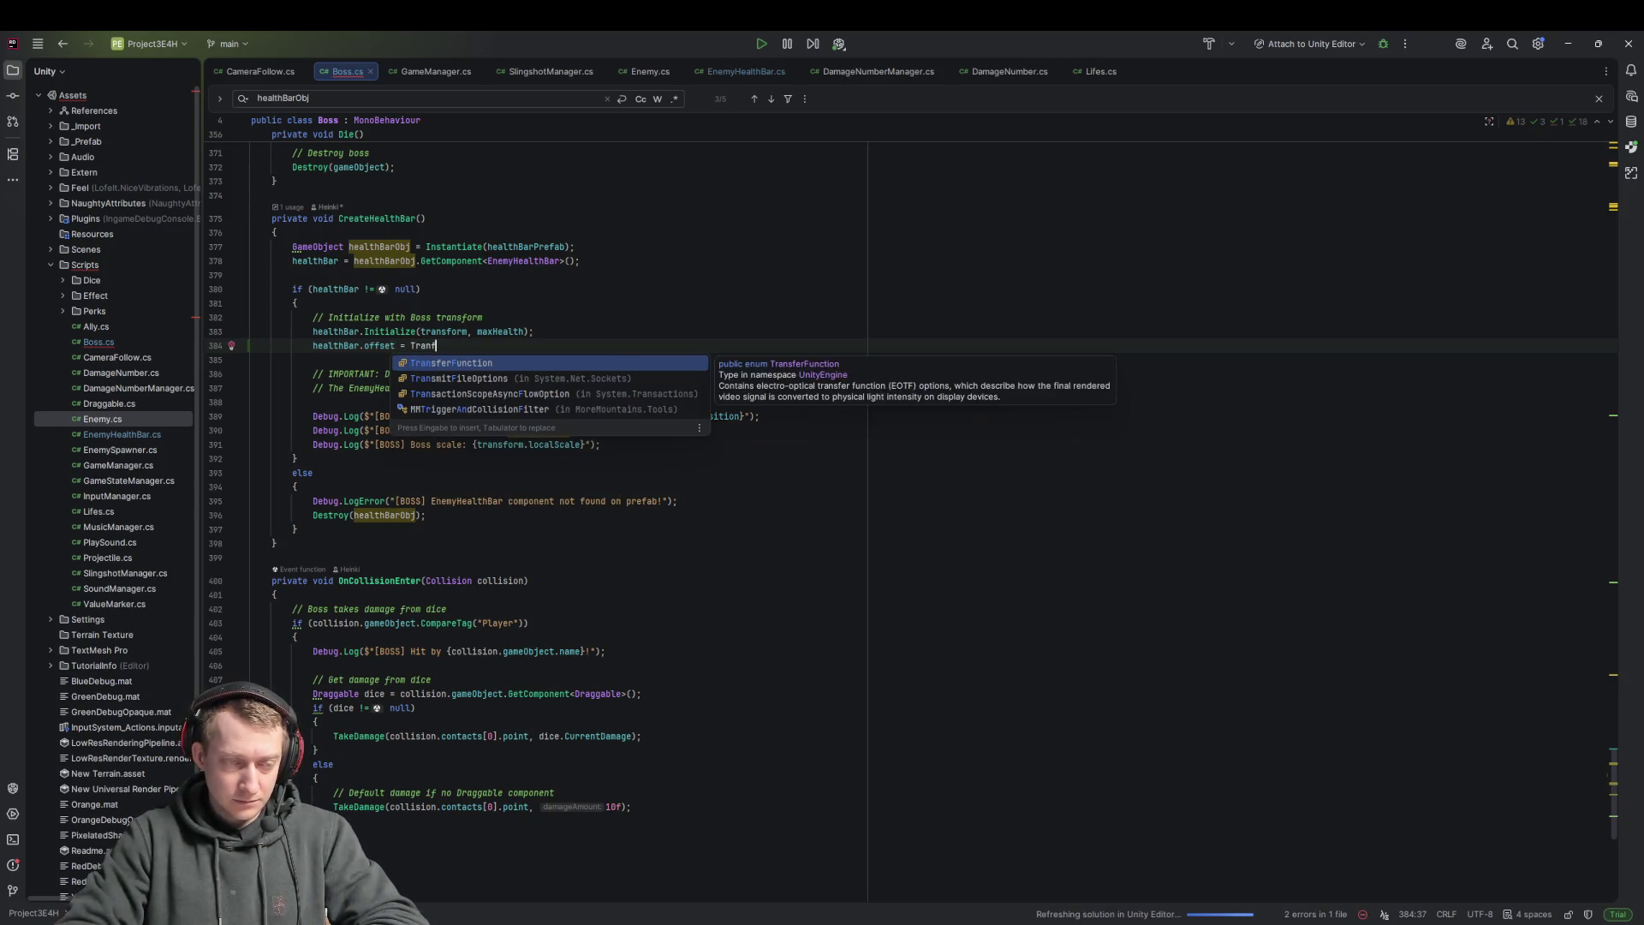
{"action": "type", "text": "Ve"}
{"action": "key", "text": "Down"}
{"action": "key", "text": "Down"}
{"action": "key", "text": "Down"}
{"action": "key", "text": "Return"}
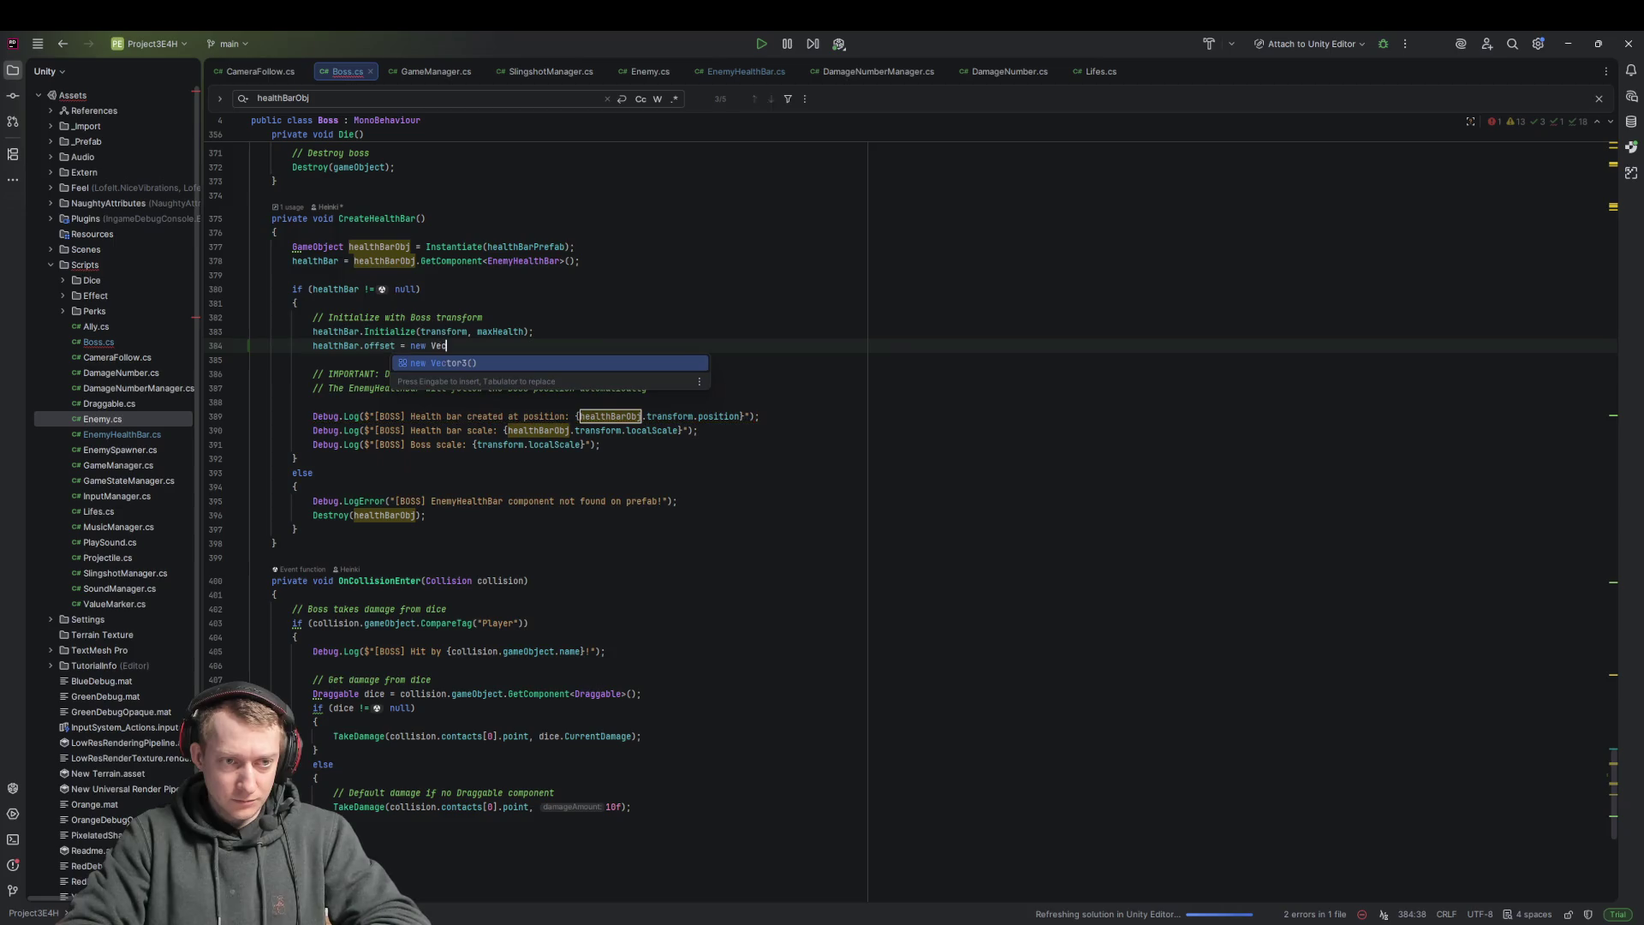
{"action": "type", "text": "0, 15"}
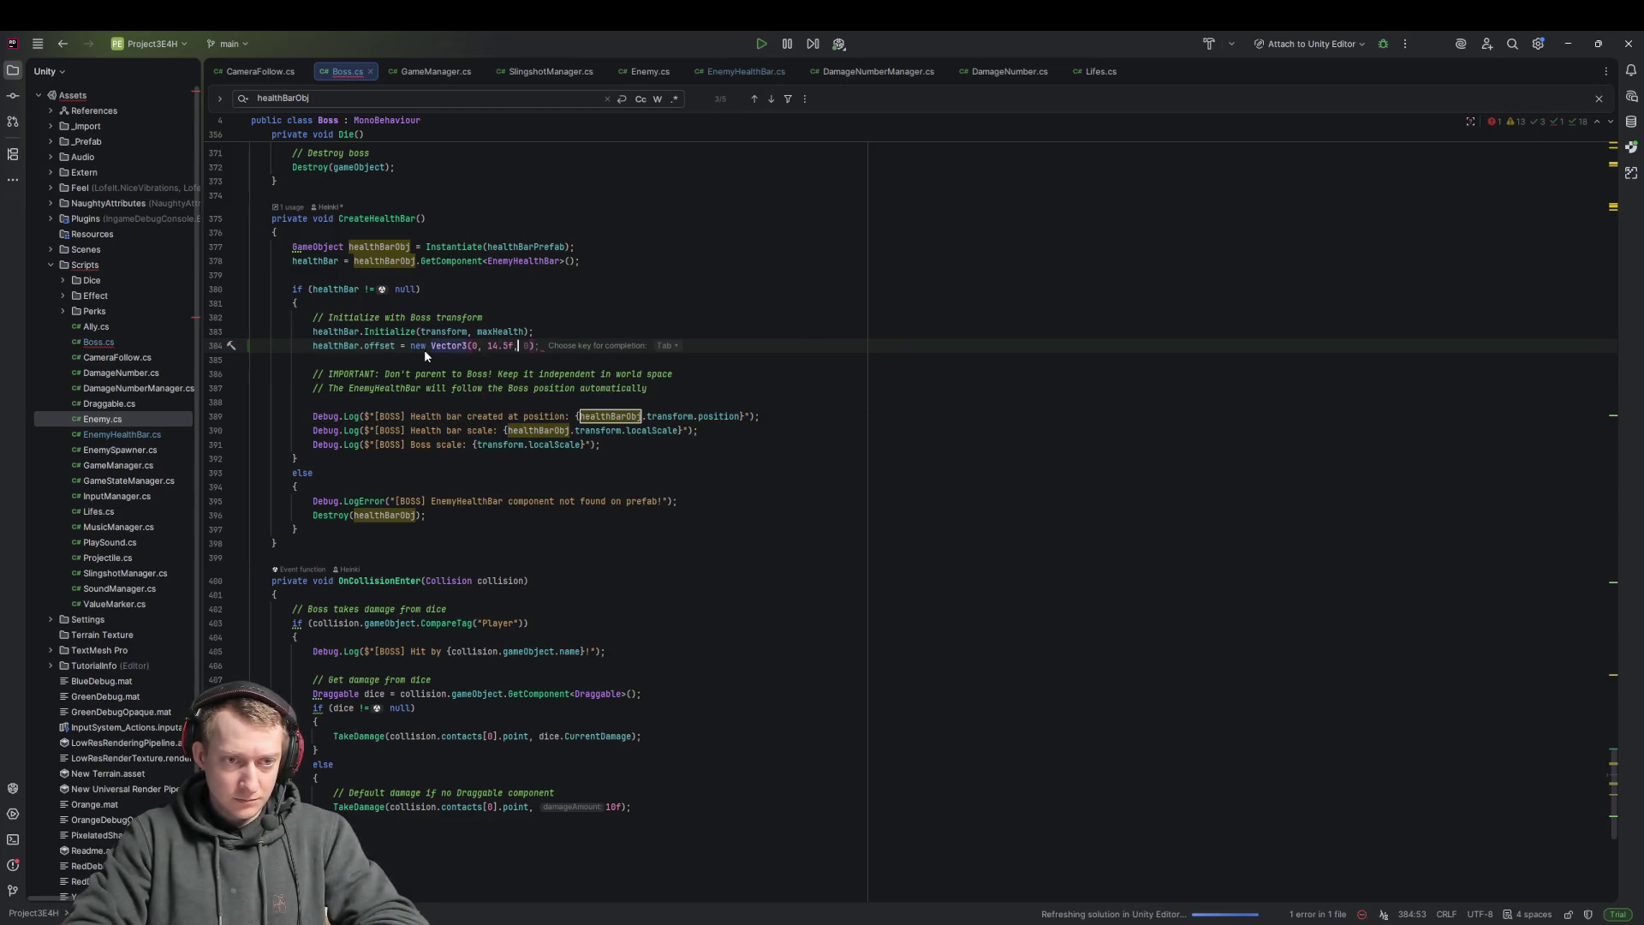
{"action": "key", "text": "Tab"}
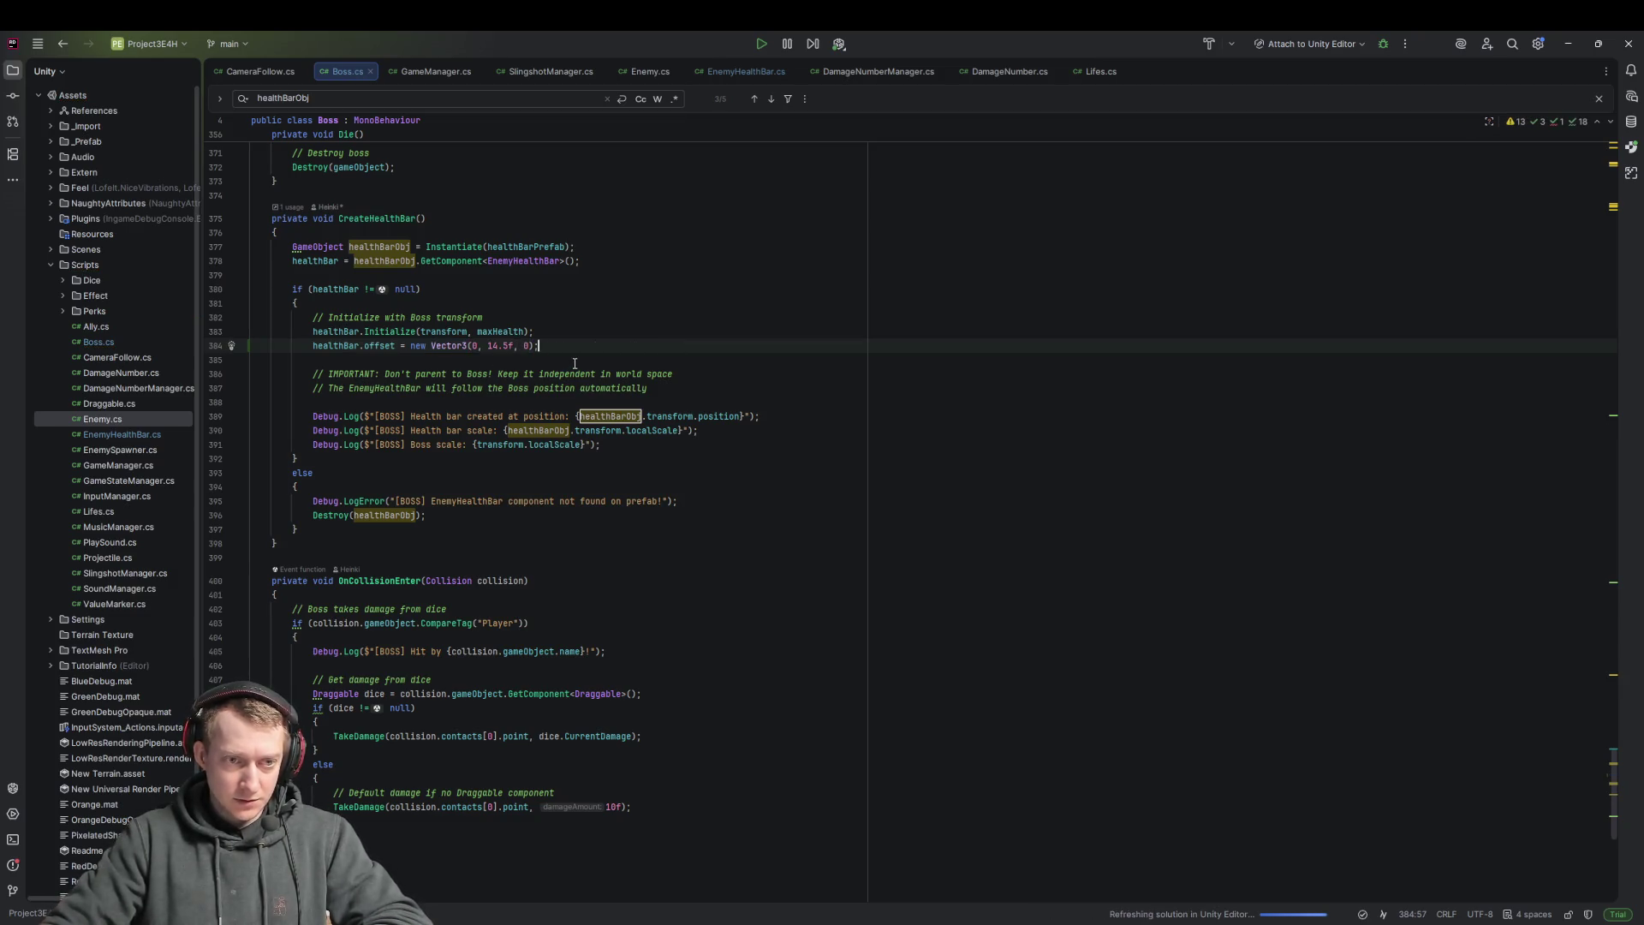
{"action": "mouse_move", "coordinate": [1396, 924]}
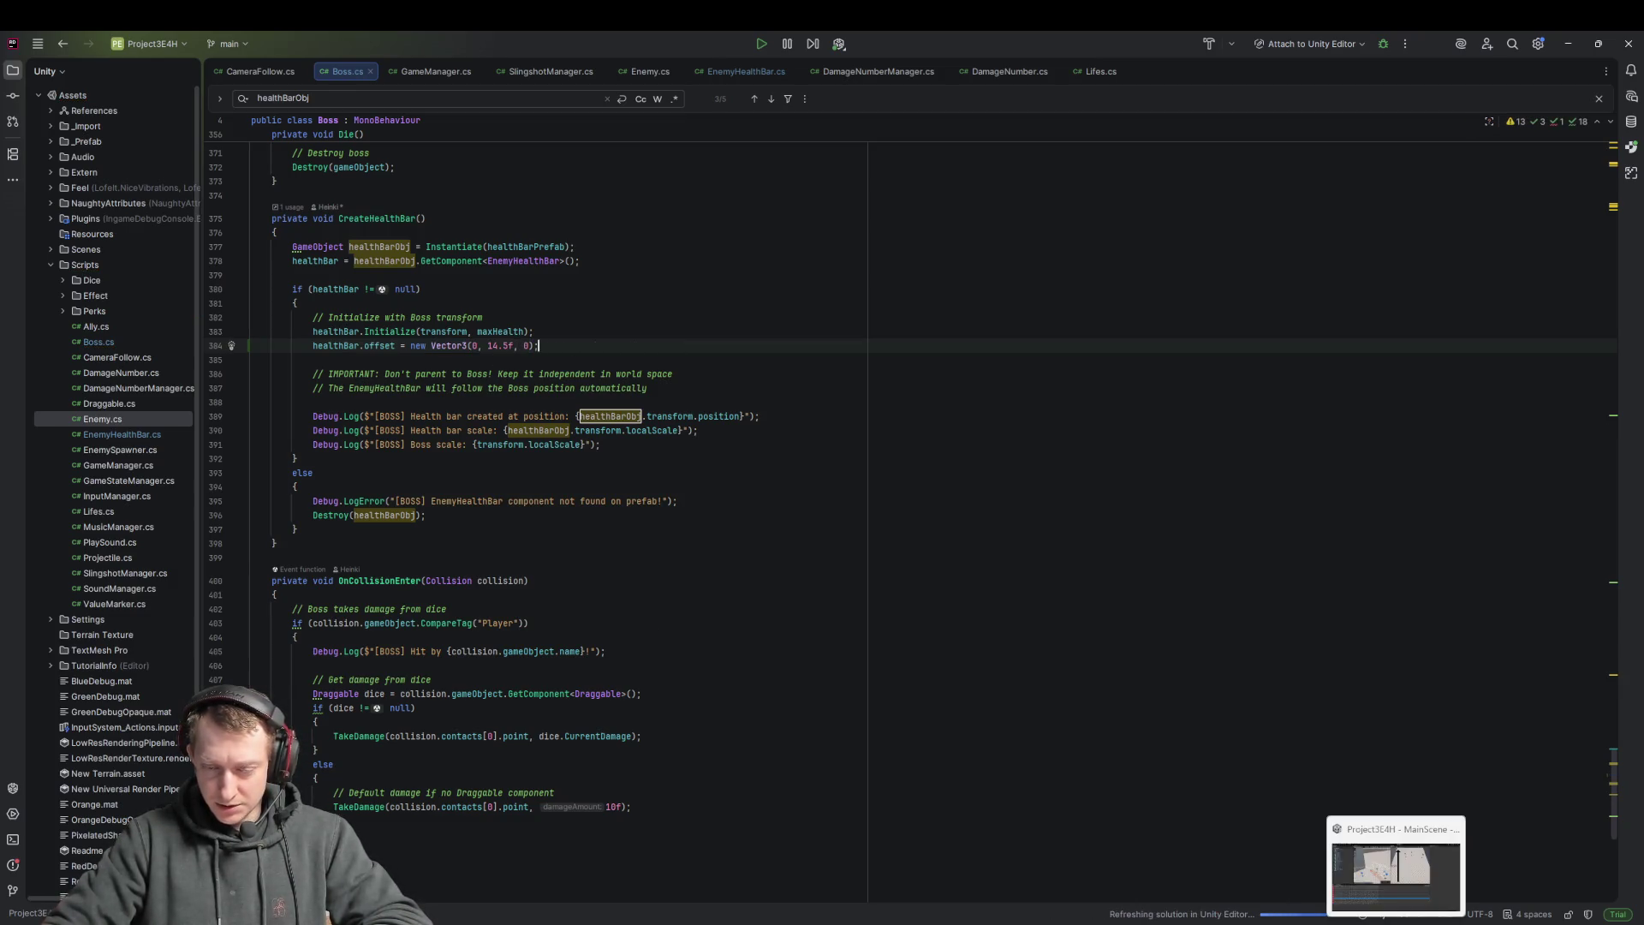
{"action": "left_click", "coordinate": [1396, 874]}
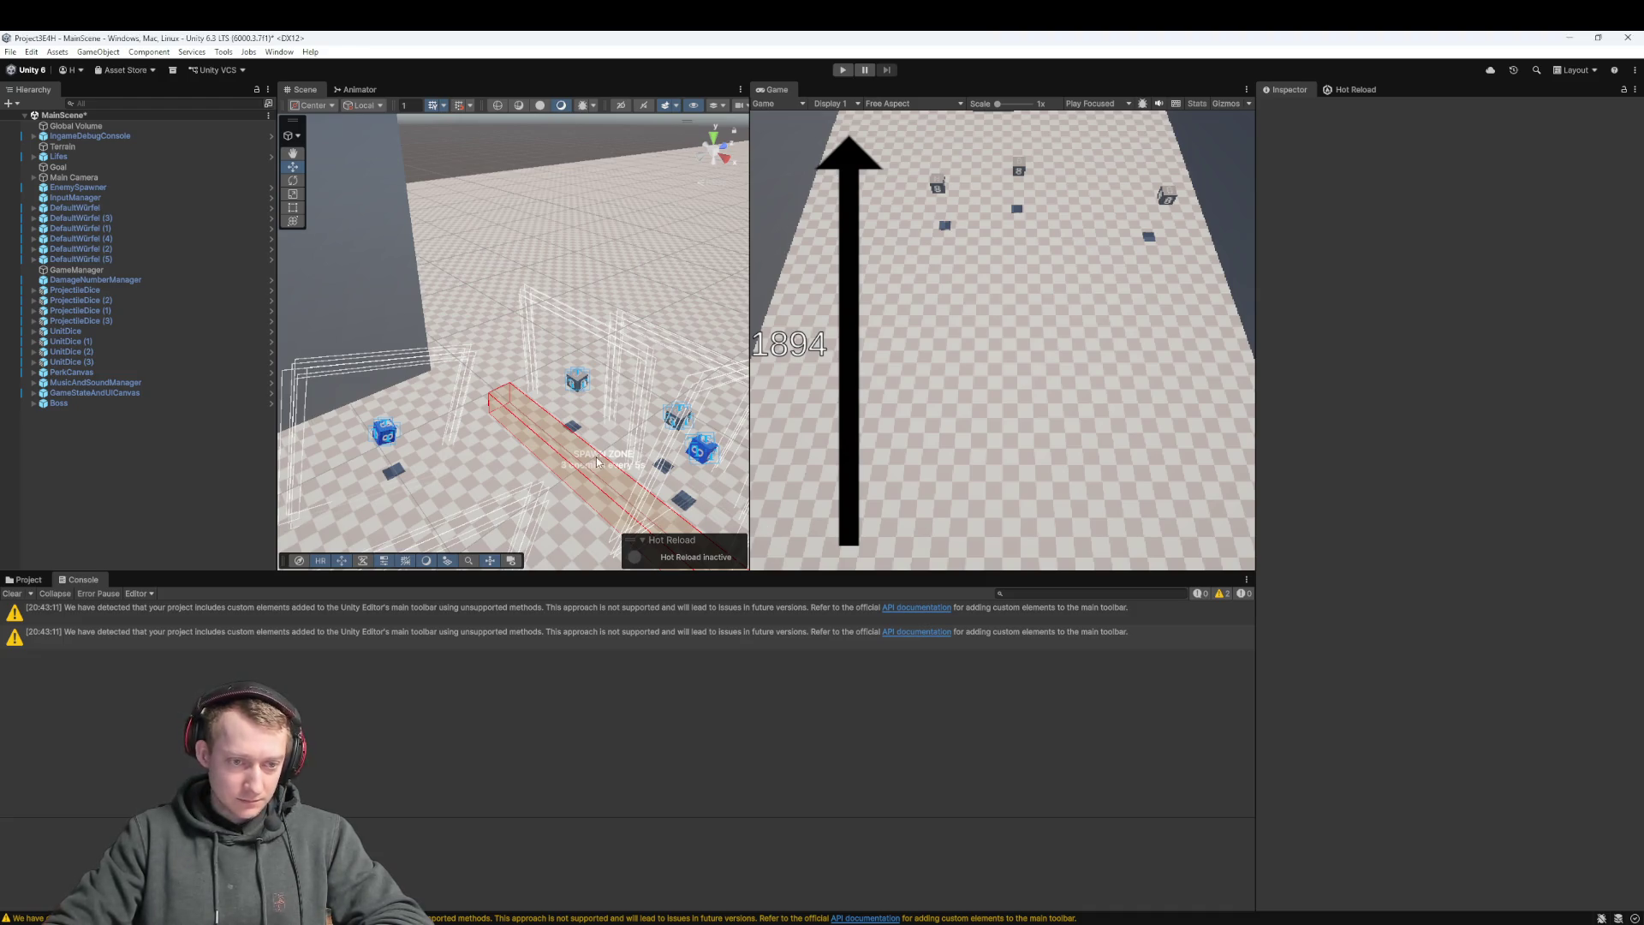
Play-test the scene, inspecting the boss's Smartphone model while paused, then resume
{"action": "left_click", "coordinate": [841, 70]}
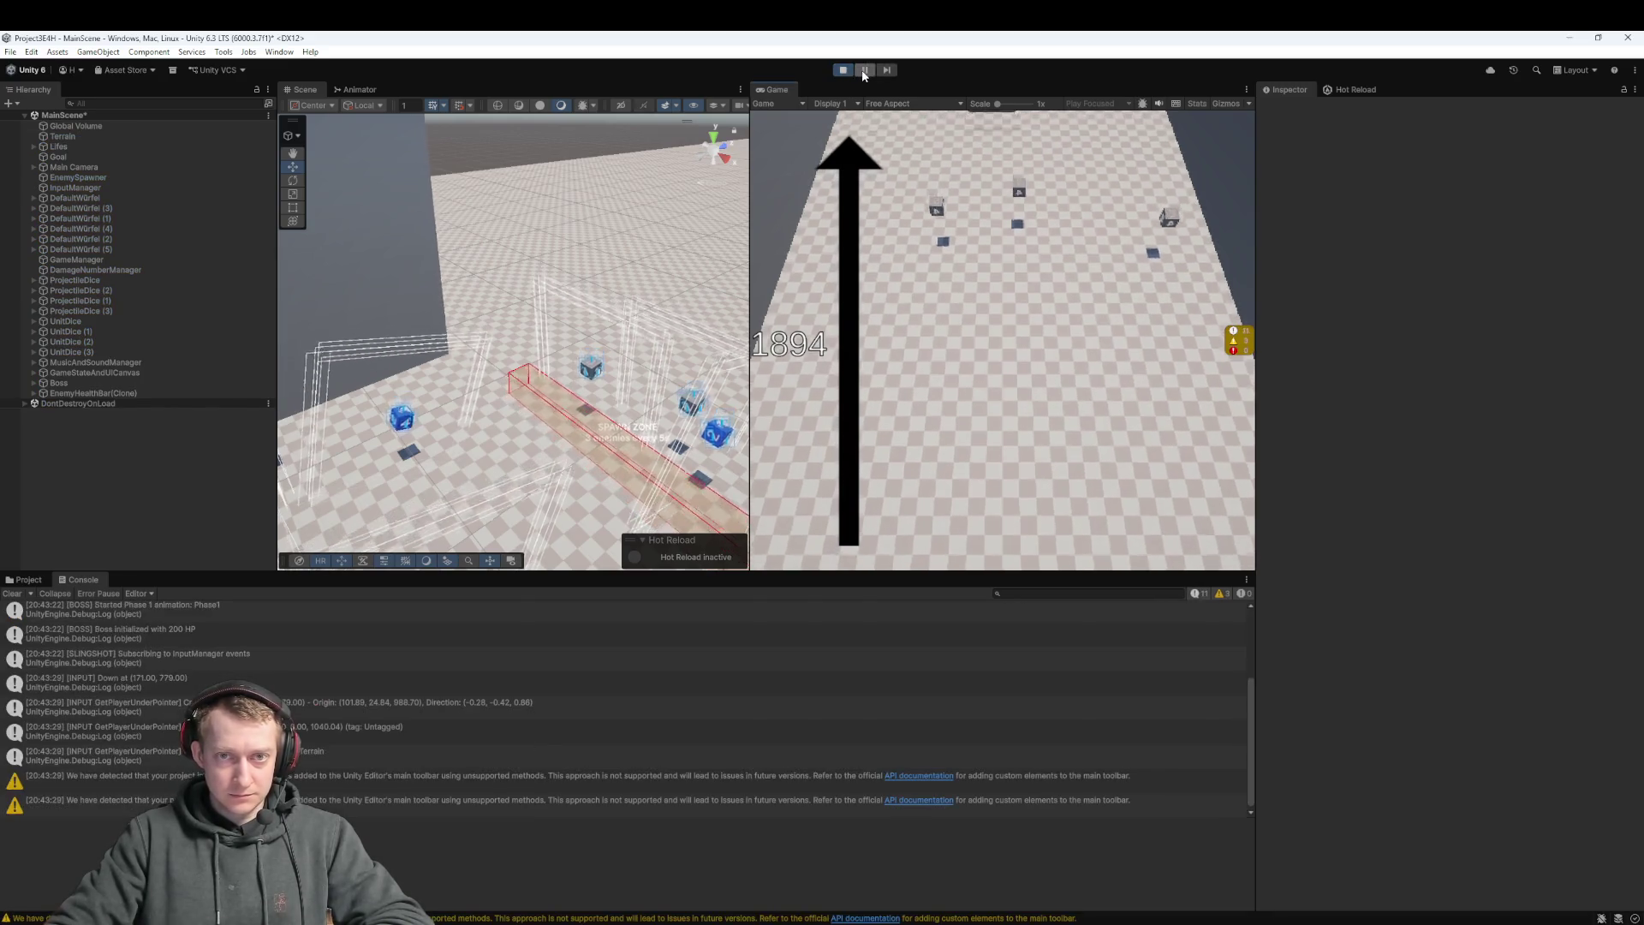
{"action": "mouse_move", "coordinate": [560, 299]}
{"action": "left_mouse_down"}
{"action": "mouse_move", "coordinate": [475, 366]}
{"action": "mouse_move", "coordinate": [516, 405]}
{"action": "left_mouse_up"}
{"action": "left_click", "coordinate": [516, 405]}
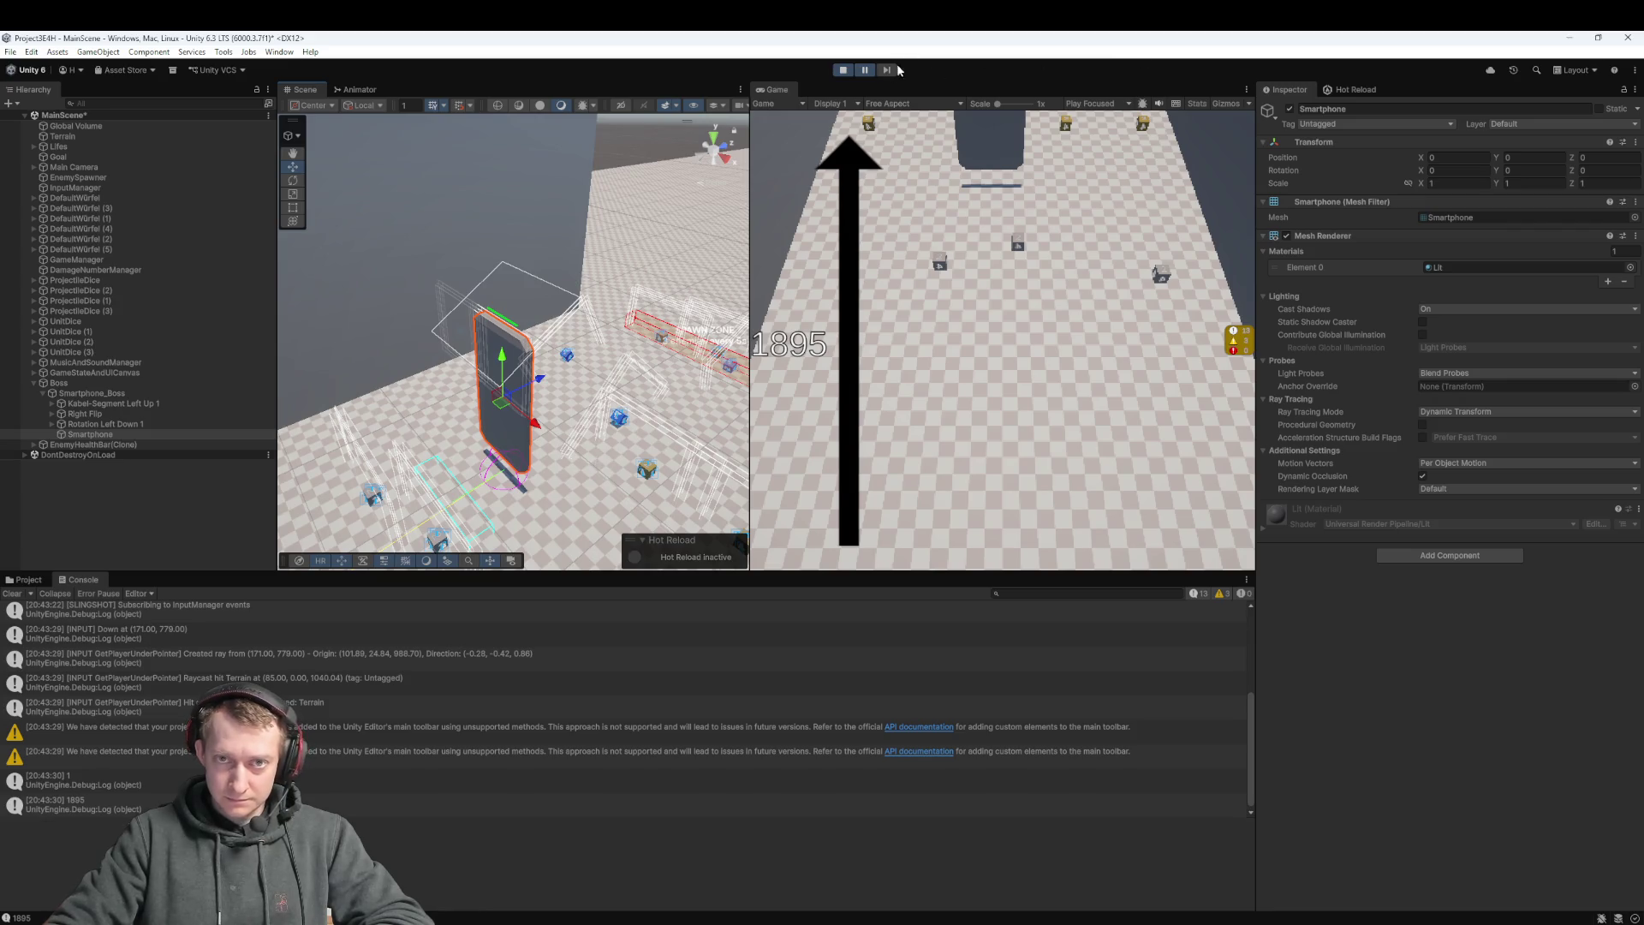
{"action": "left_click", "coordinate": [865, 70]}
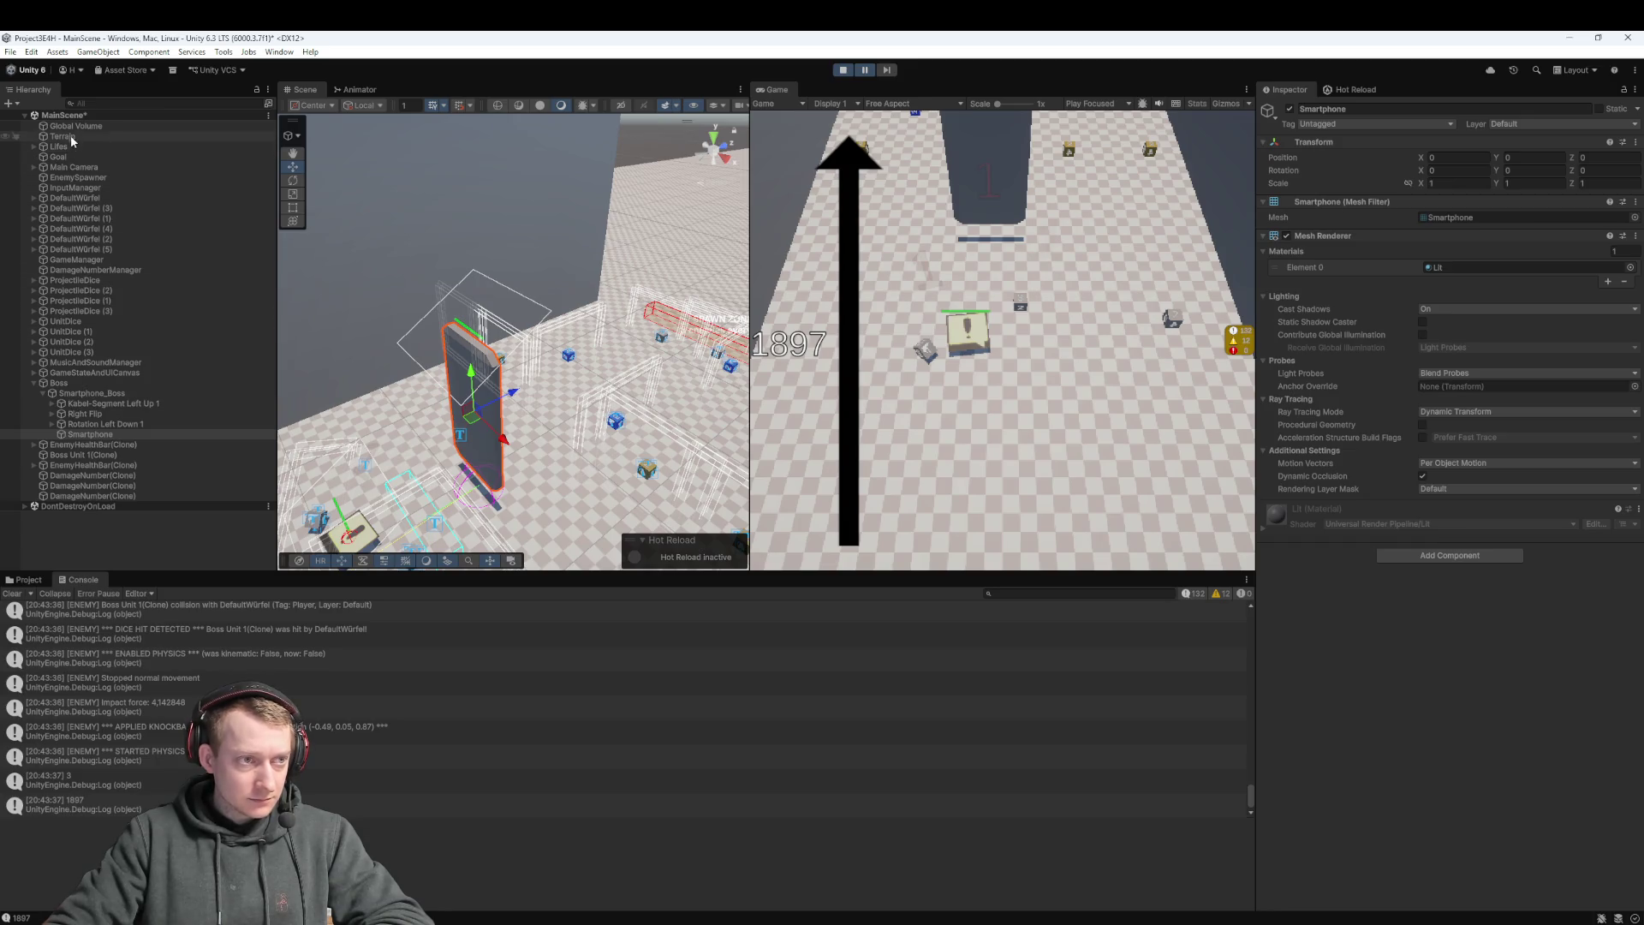
Frame the Main Camera and move it higher and forward
{"action": "left_click", "coordinate": [74, 167]}
{"action": "key", "text": "f"}
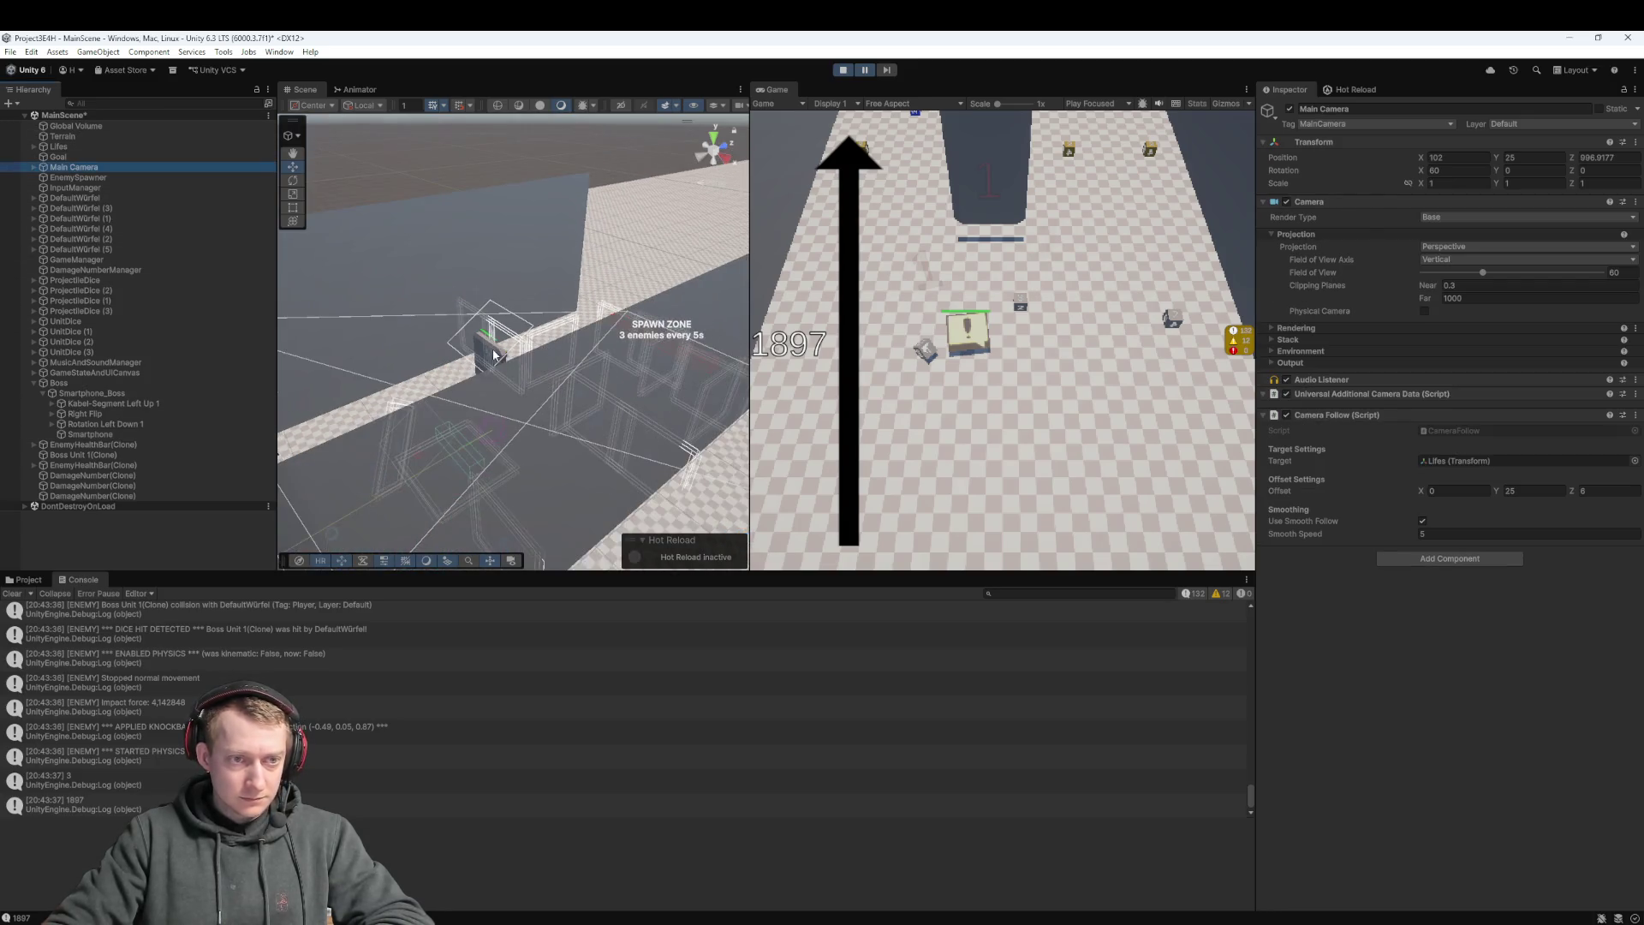
{"action": "scroll", "coordinate": [494, 355], "scroll_direction": "down", "scroll_amount": 5}
{"action": "left_click_drag", "start_coordinate": [434, 434], "coordinate": [513, 355]}
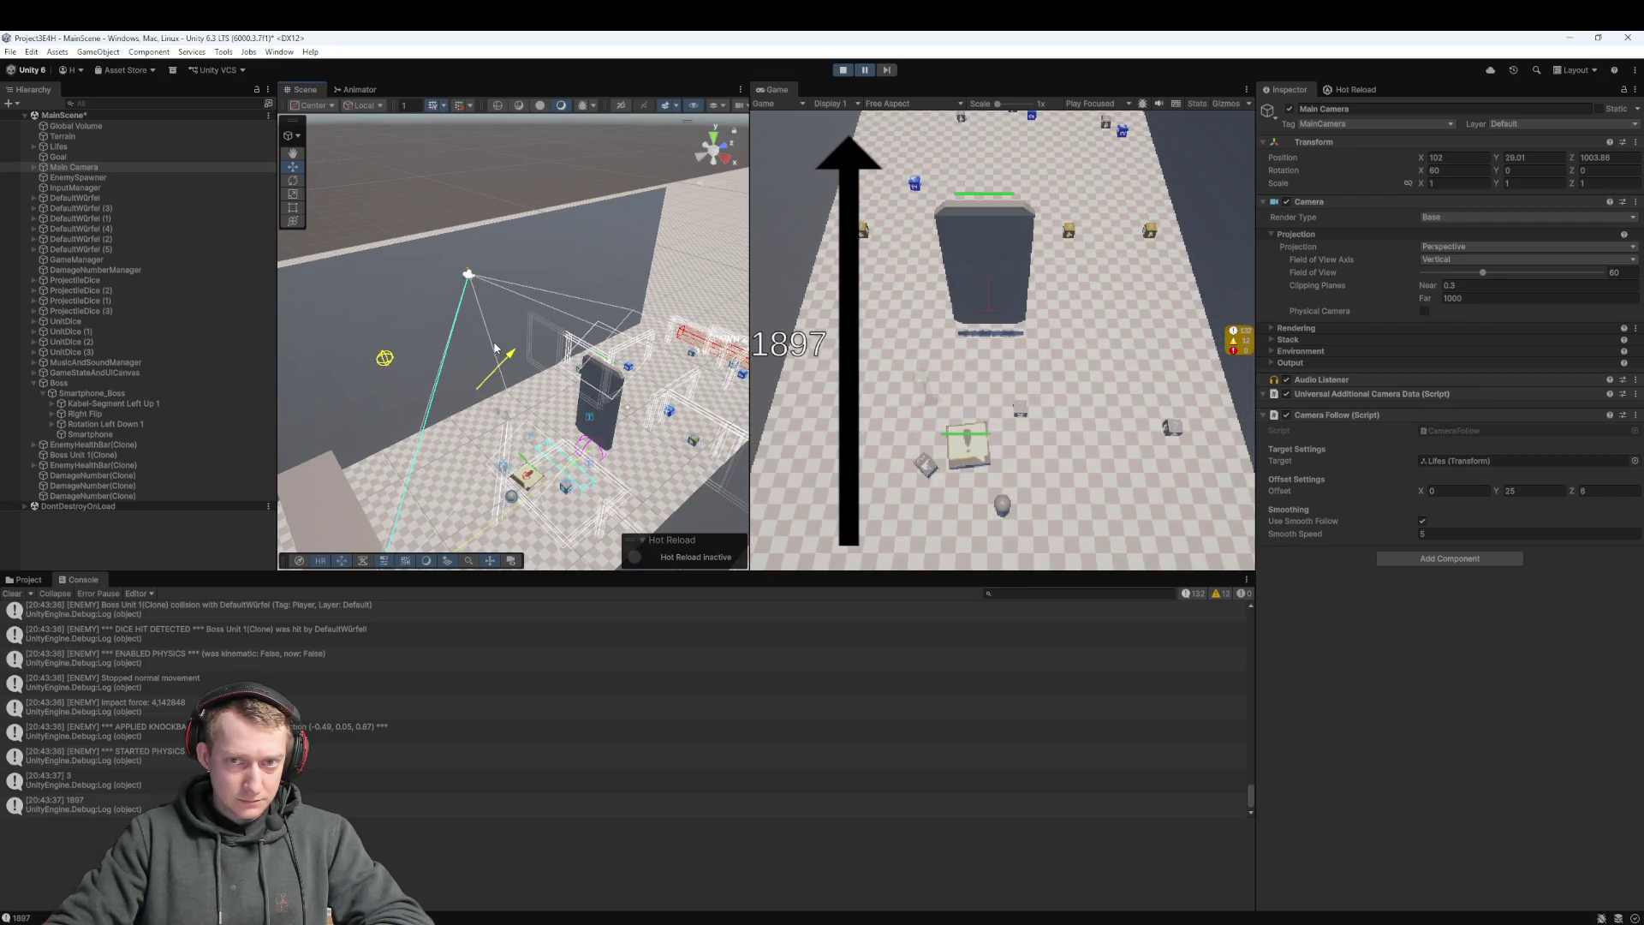
Stop Play mode, select the Boss object, and switch to VS Code
{"action": "left_click", "coordinate": [843, 70]}
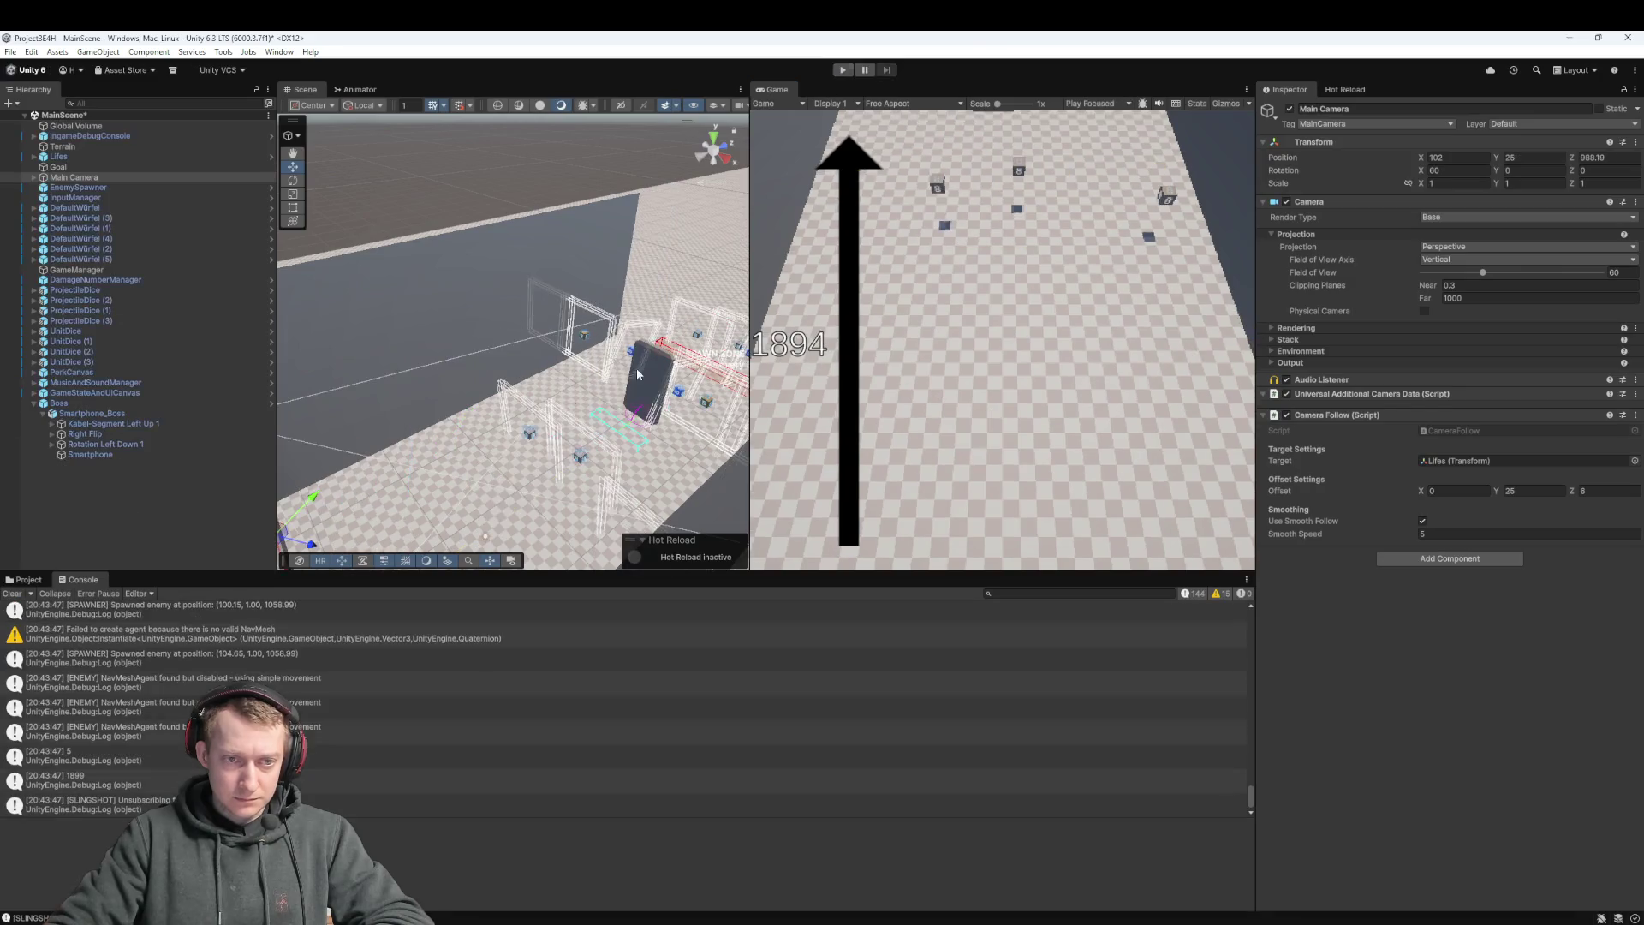
{"action": "left_click", "coordinate": [110, 404]}
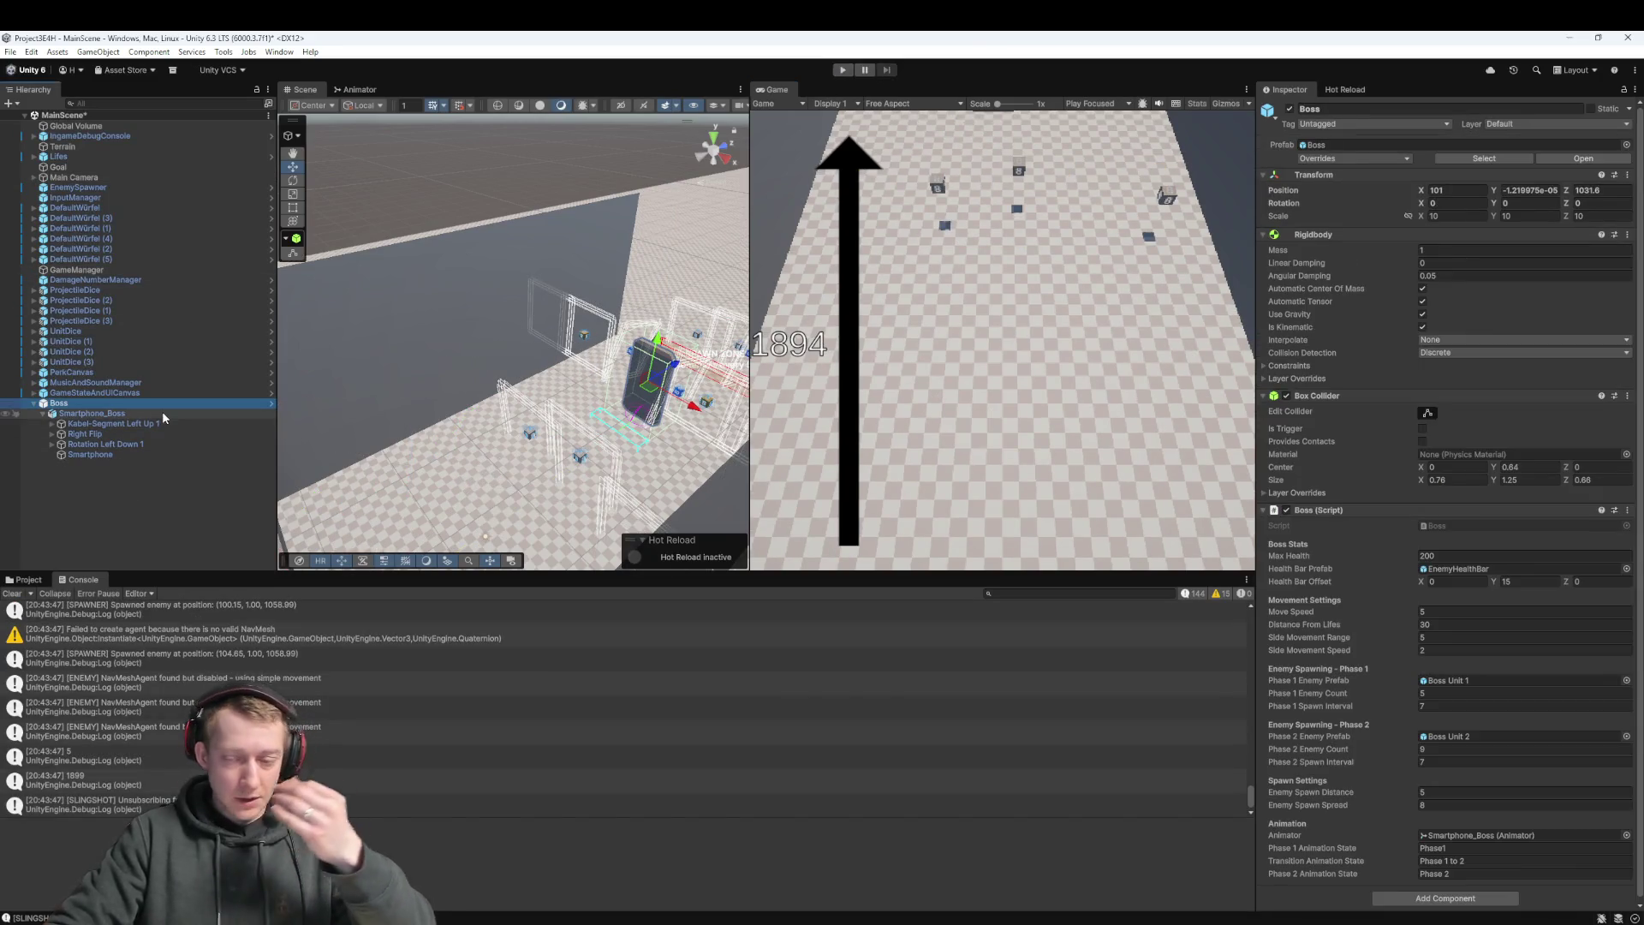
{"action": "mouse_move", "coordinate": [1095, 923]}
{"action": "left_click", "coordinate": [1096, 895]}
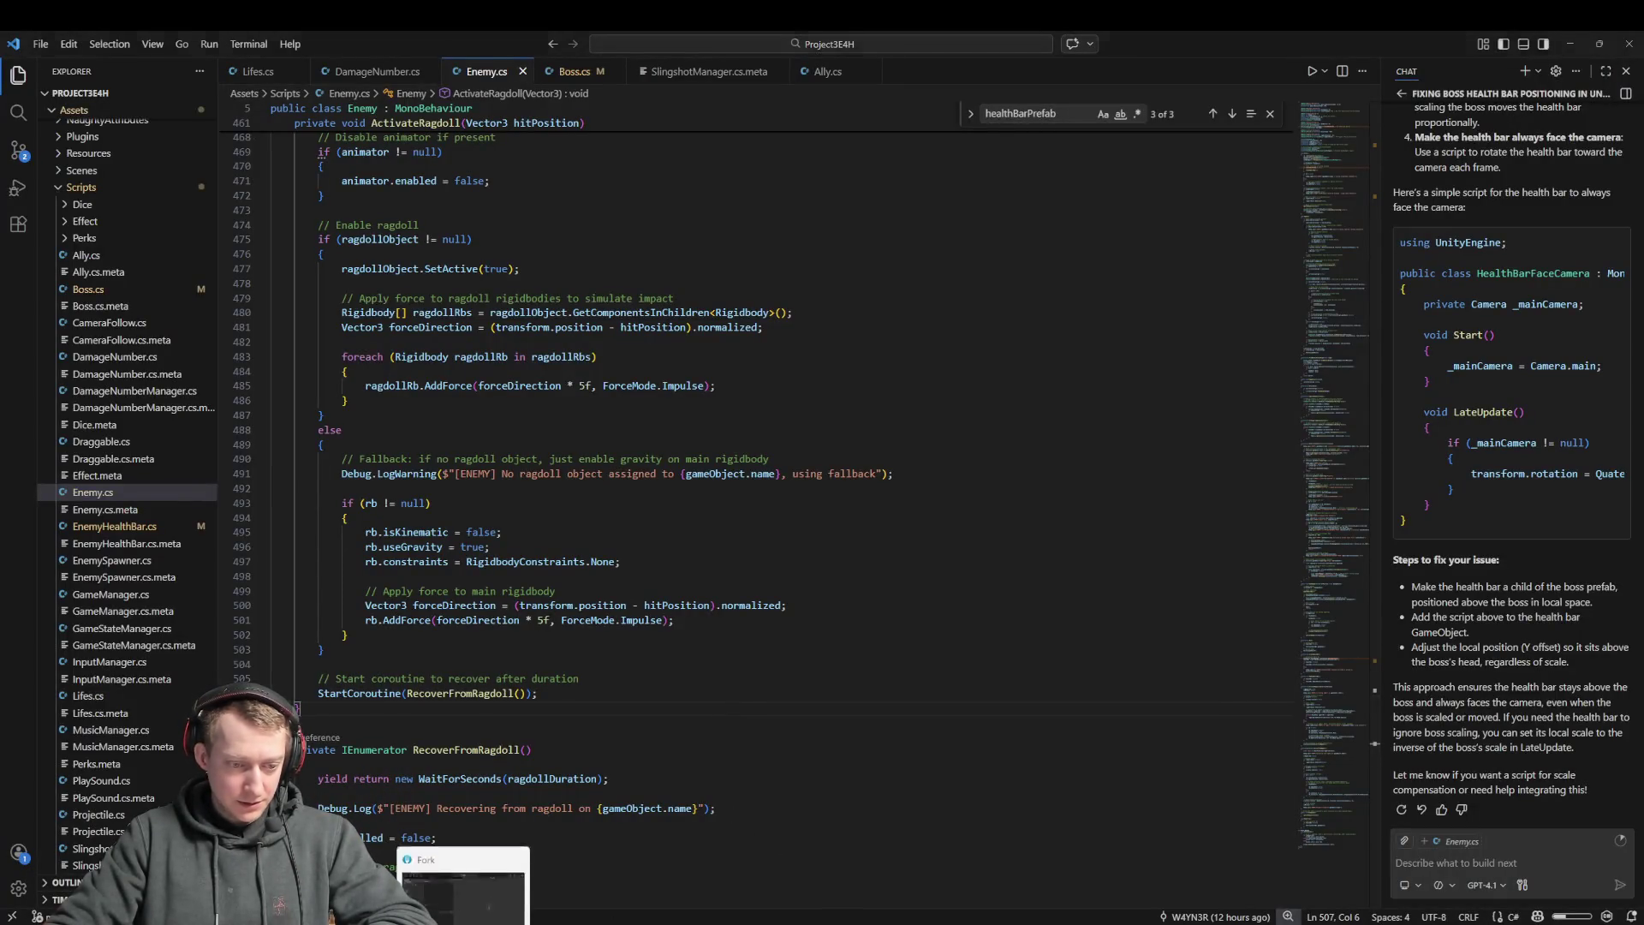
Review Fork's diffs for EnemyHealthBar.cs and Boss.cs, then return to Unity
{"action": "left_click", "coordinate": [464, 916]}
{"action": "left_click", "coordinate": [501, 295]}
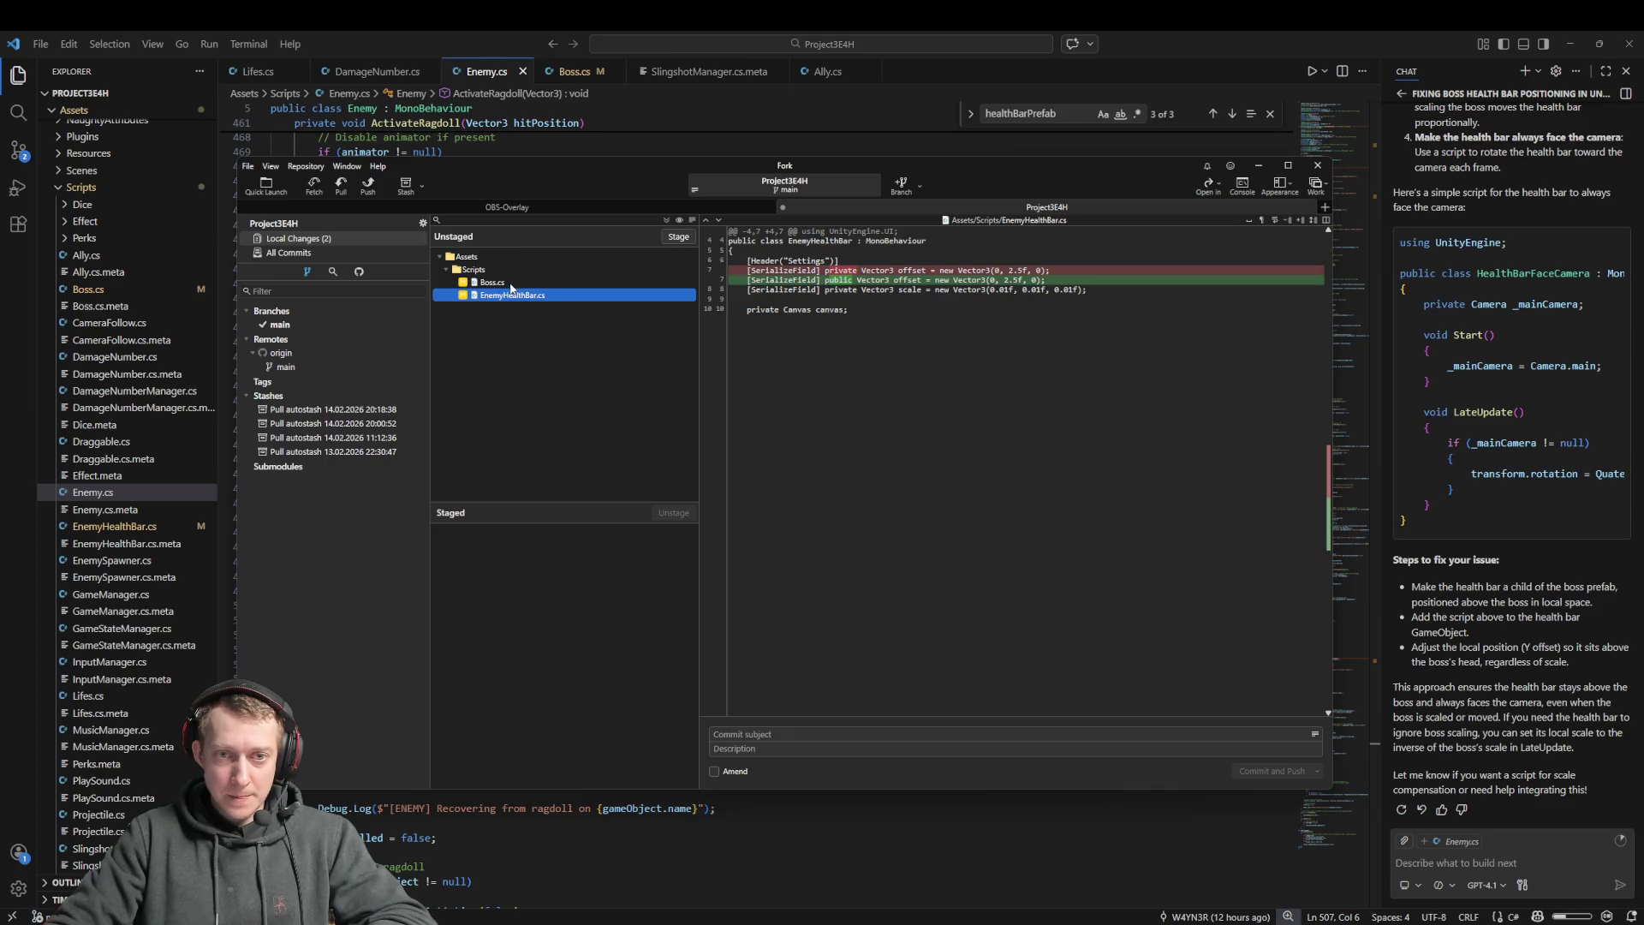
{"action": "left_click", "coordinate": [511, 283]}
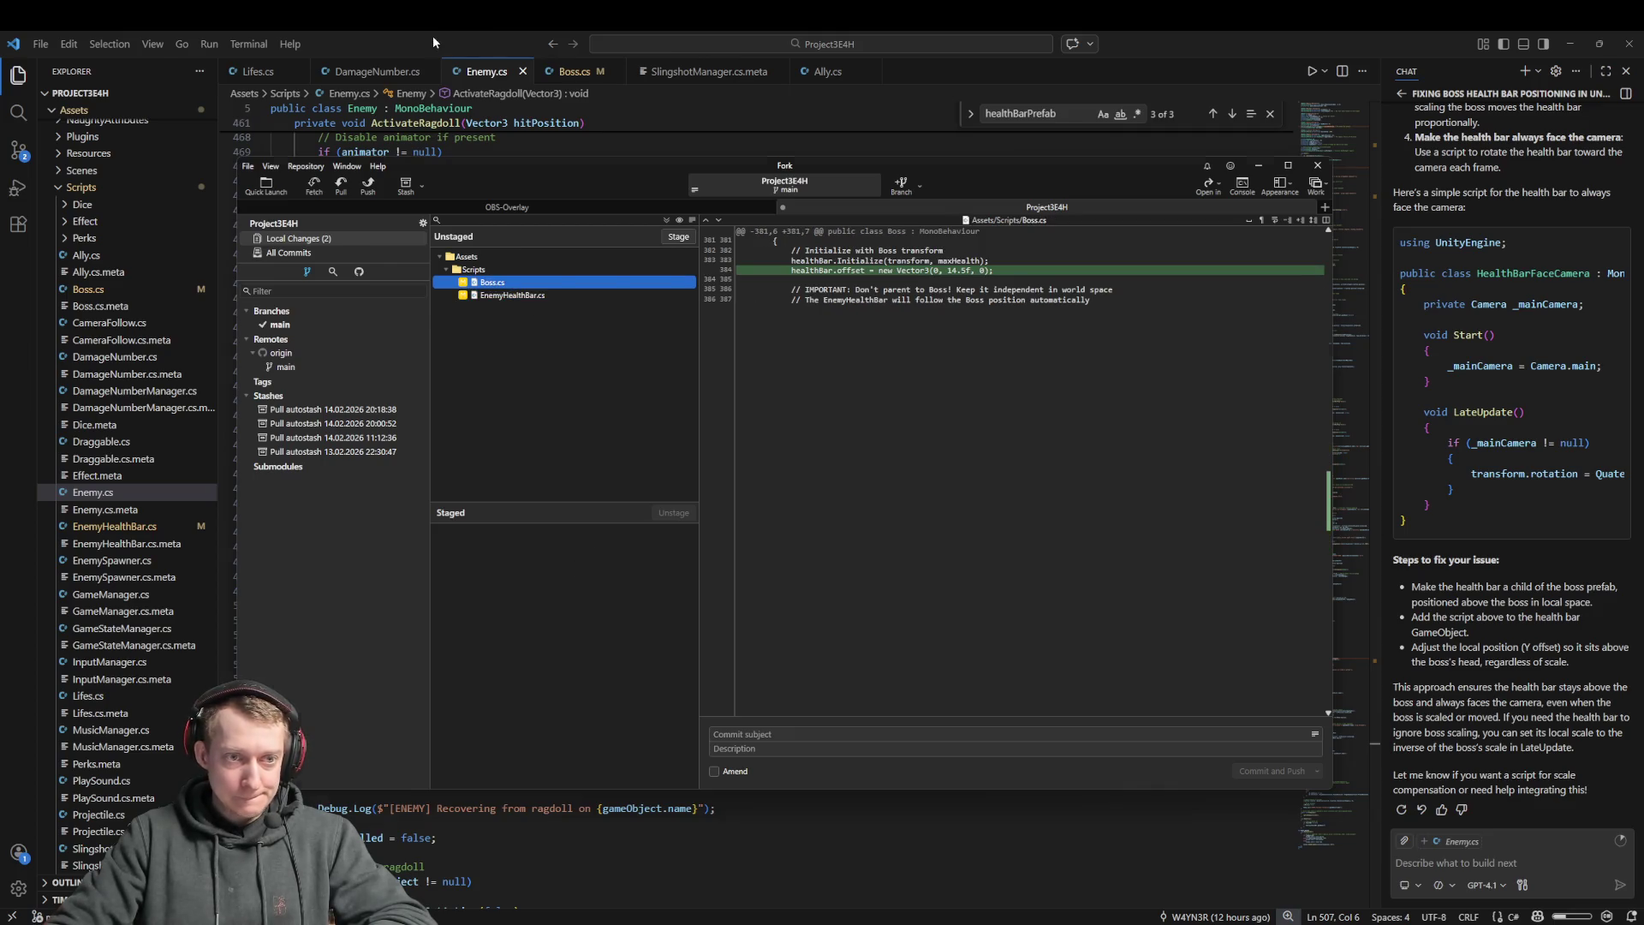
{"action": "left_click", "coordinate": [463, 916]}
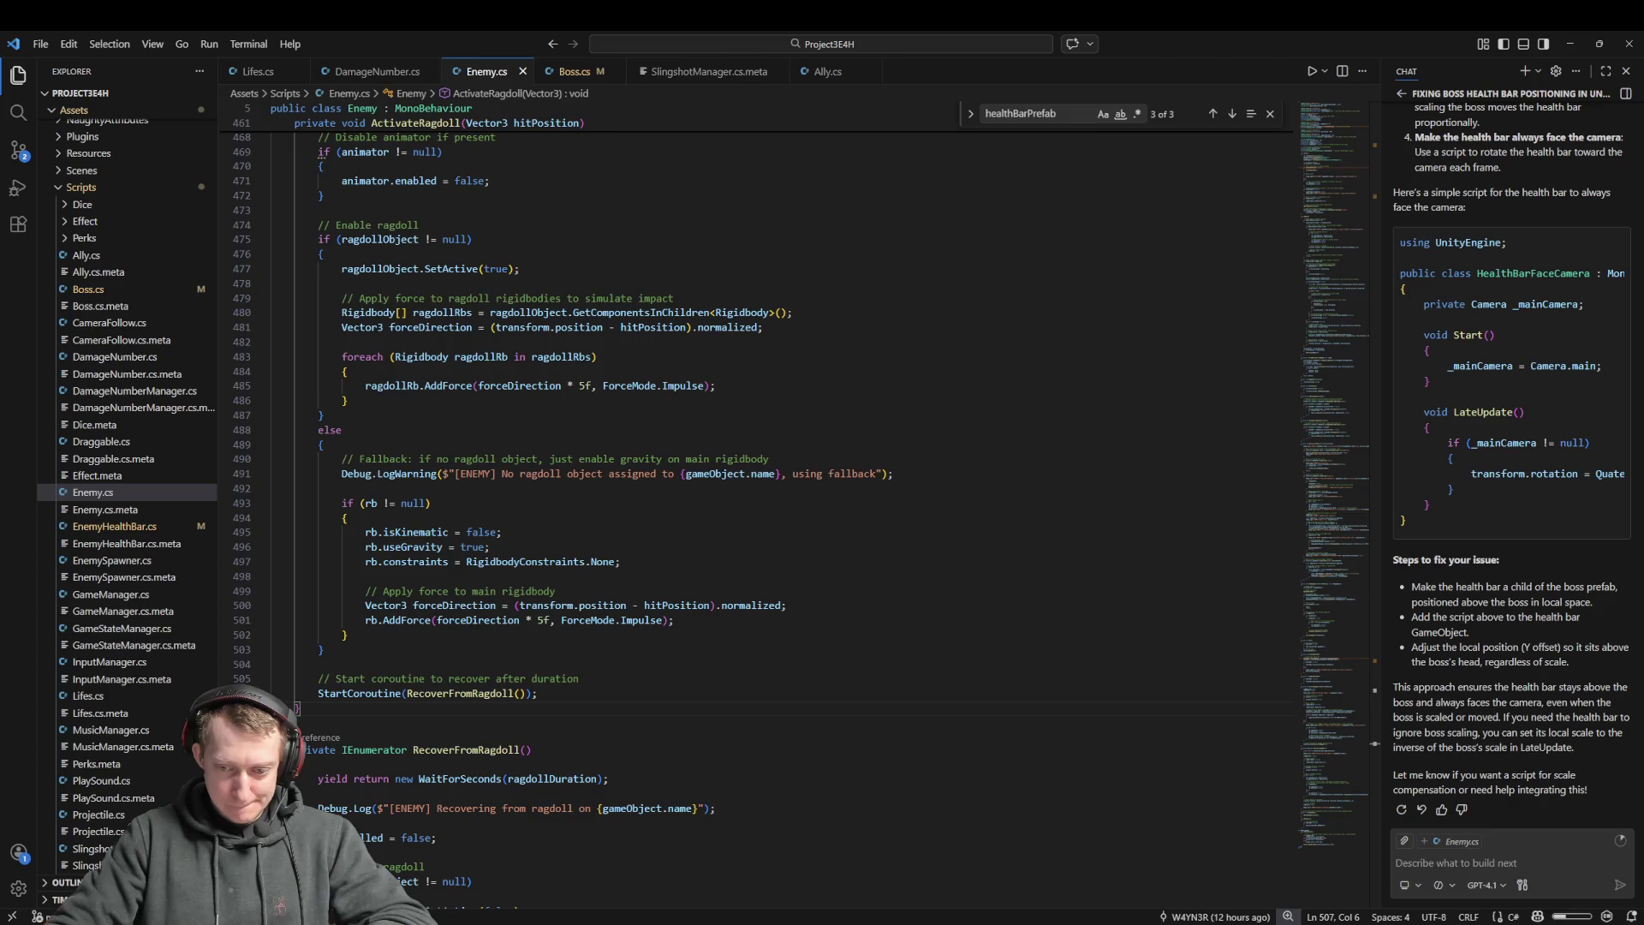
{"action": "key", "text": "alt+Tab"}
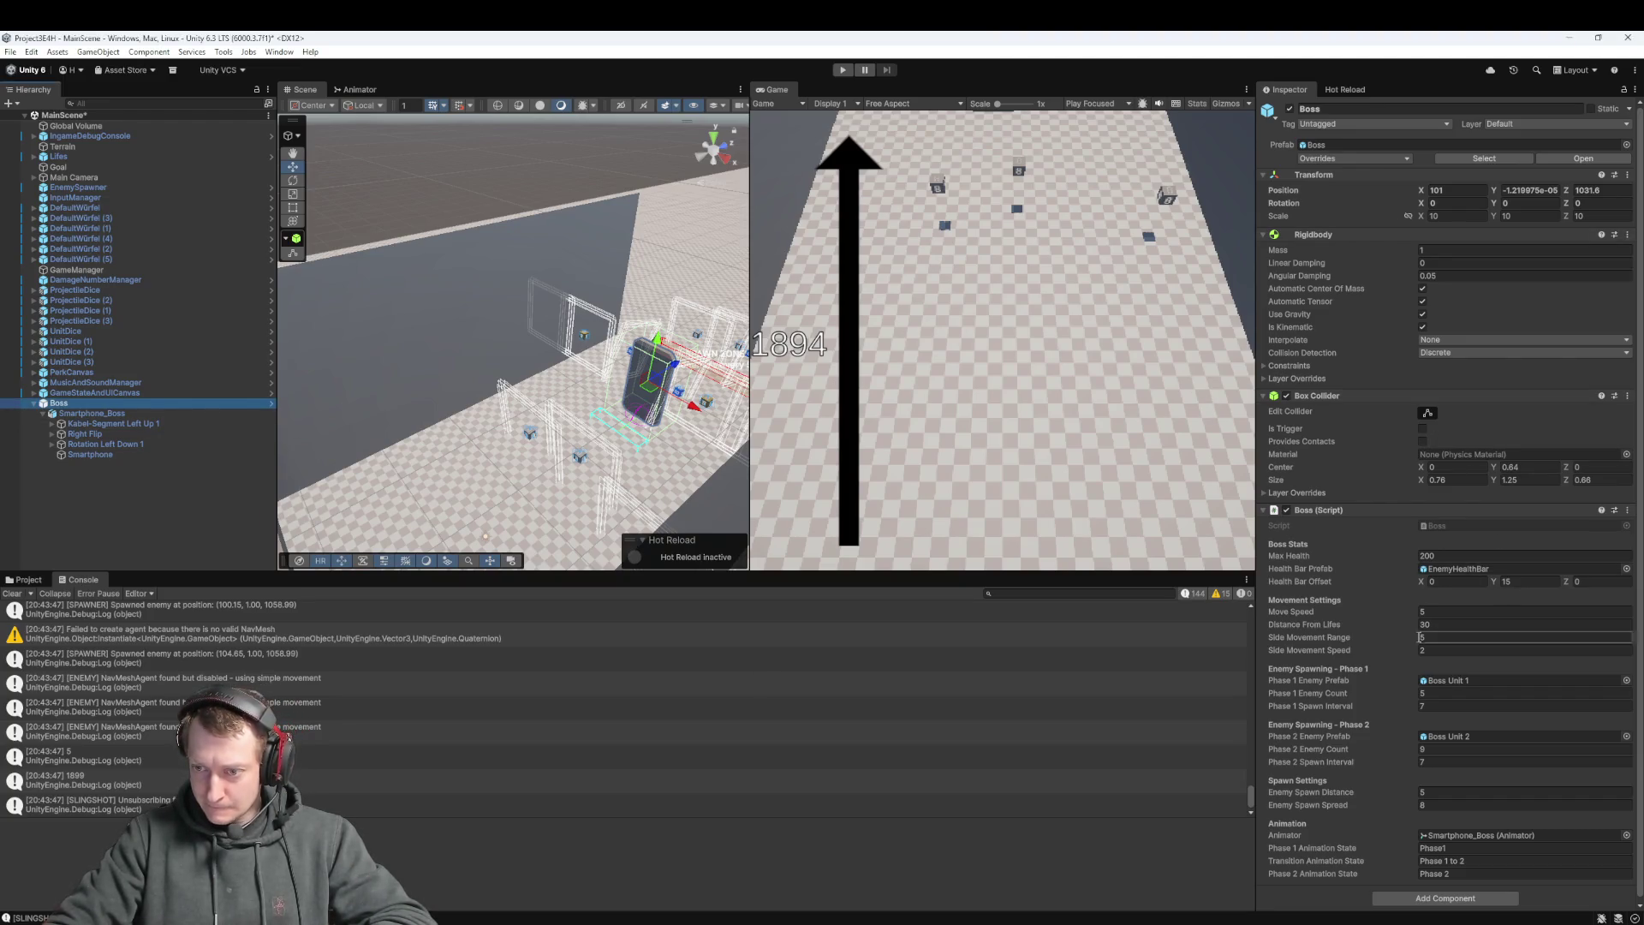
Try the Boss's Distance From Lifes at 25, 20 and 23 while play-testing
{"action": "left_click", "coordinate": [1460, 624]}
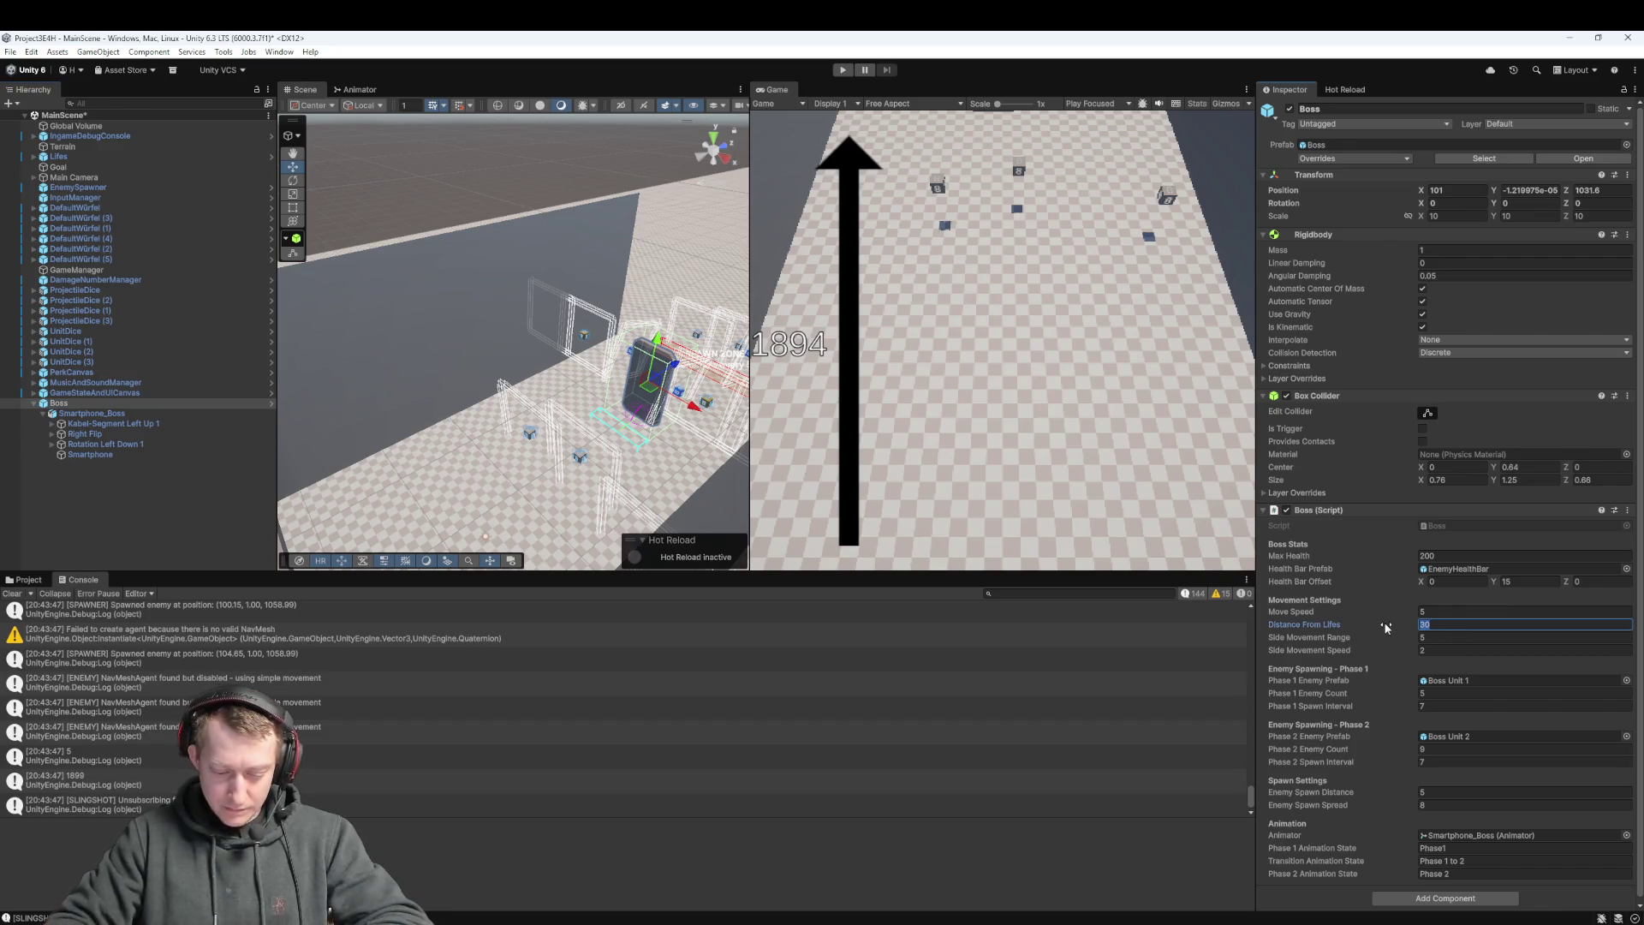
{"action": "type", "text": "25"}
{"action": "left_click", "coordinate": [843, 71]}
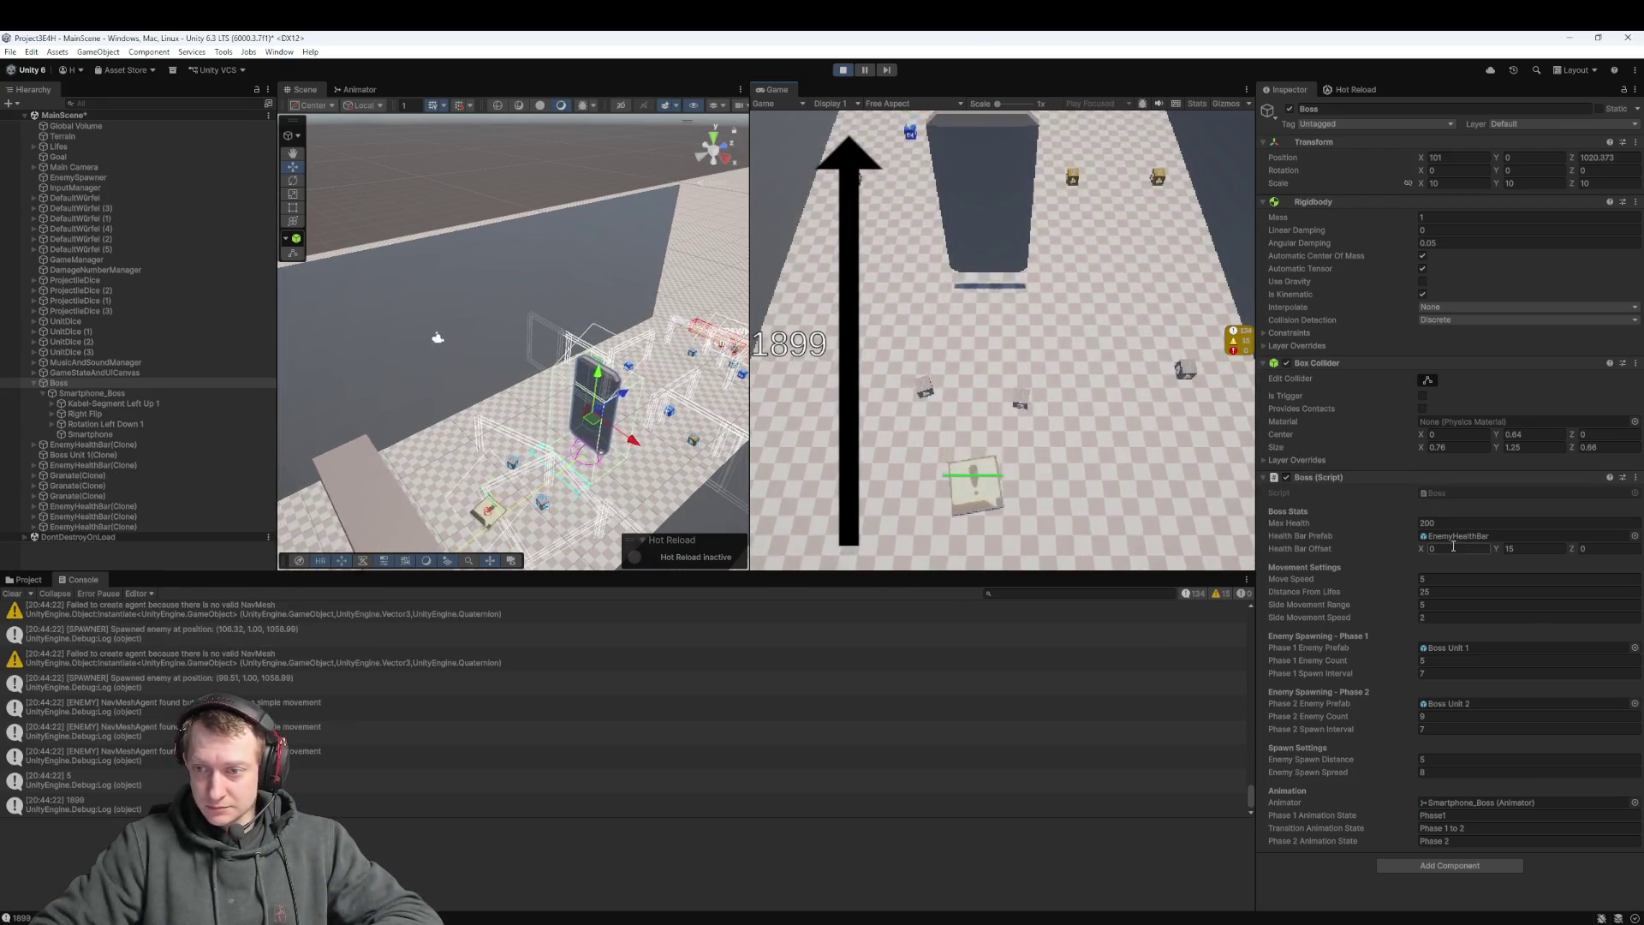
{"action": "left_click", "coordinate": [1441, 591]}
{"action": "type", "text": "20"}
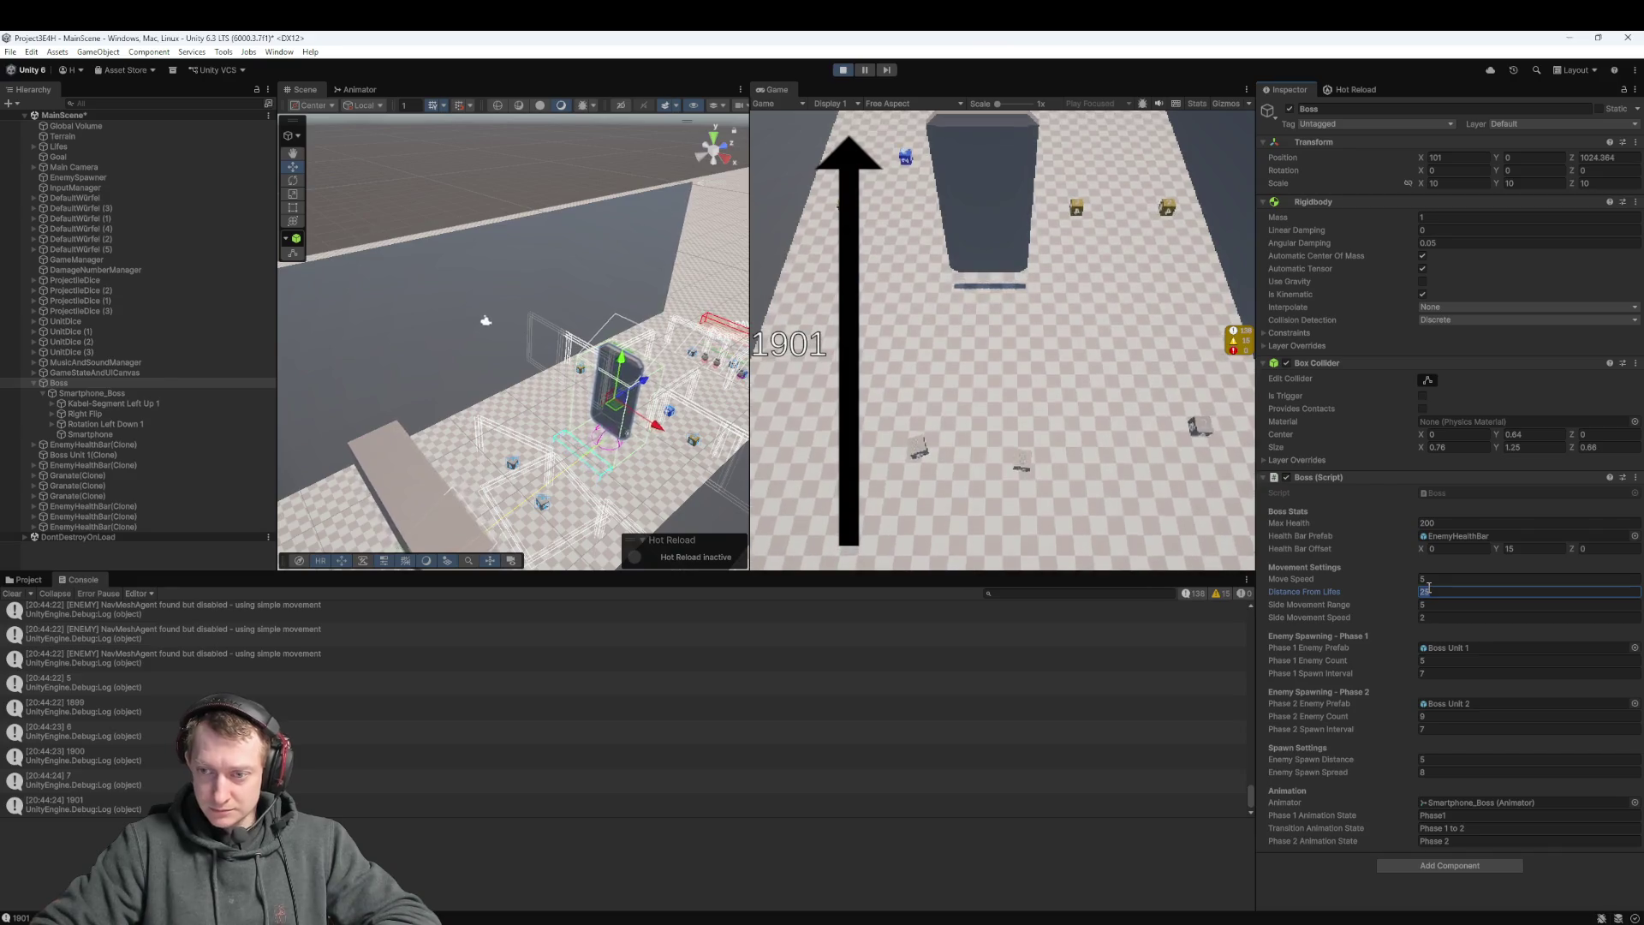
{"action": "key", "text": "Return"}
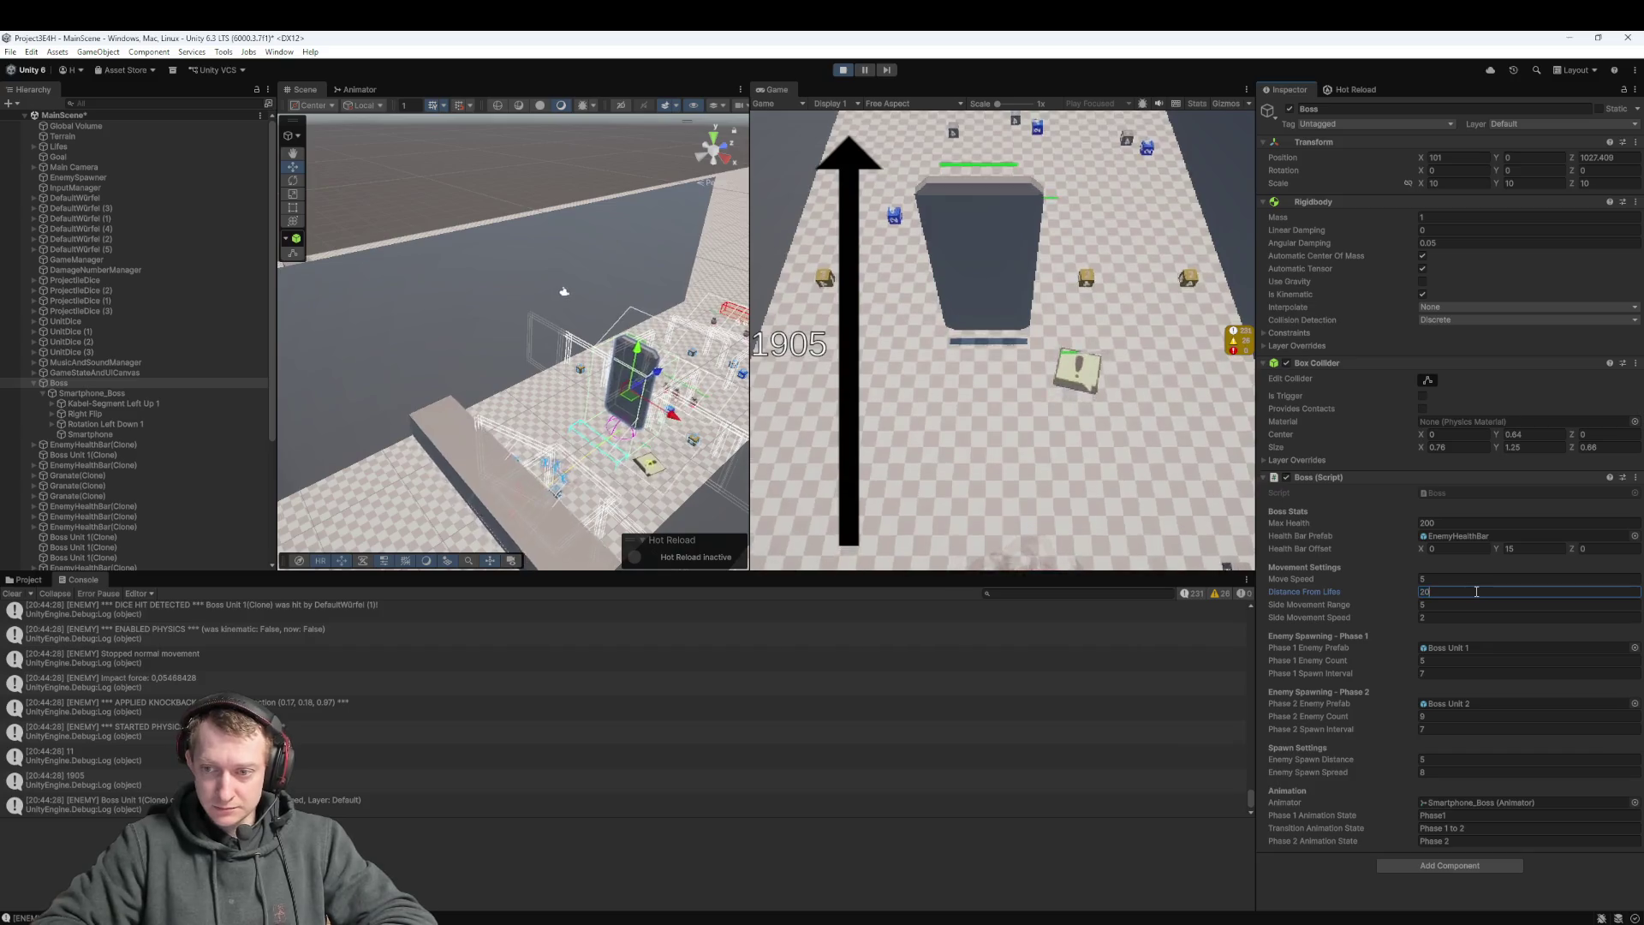
{"action": "type", "text": "23"}
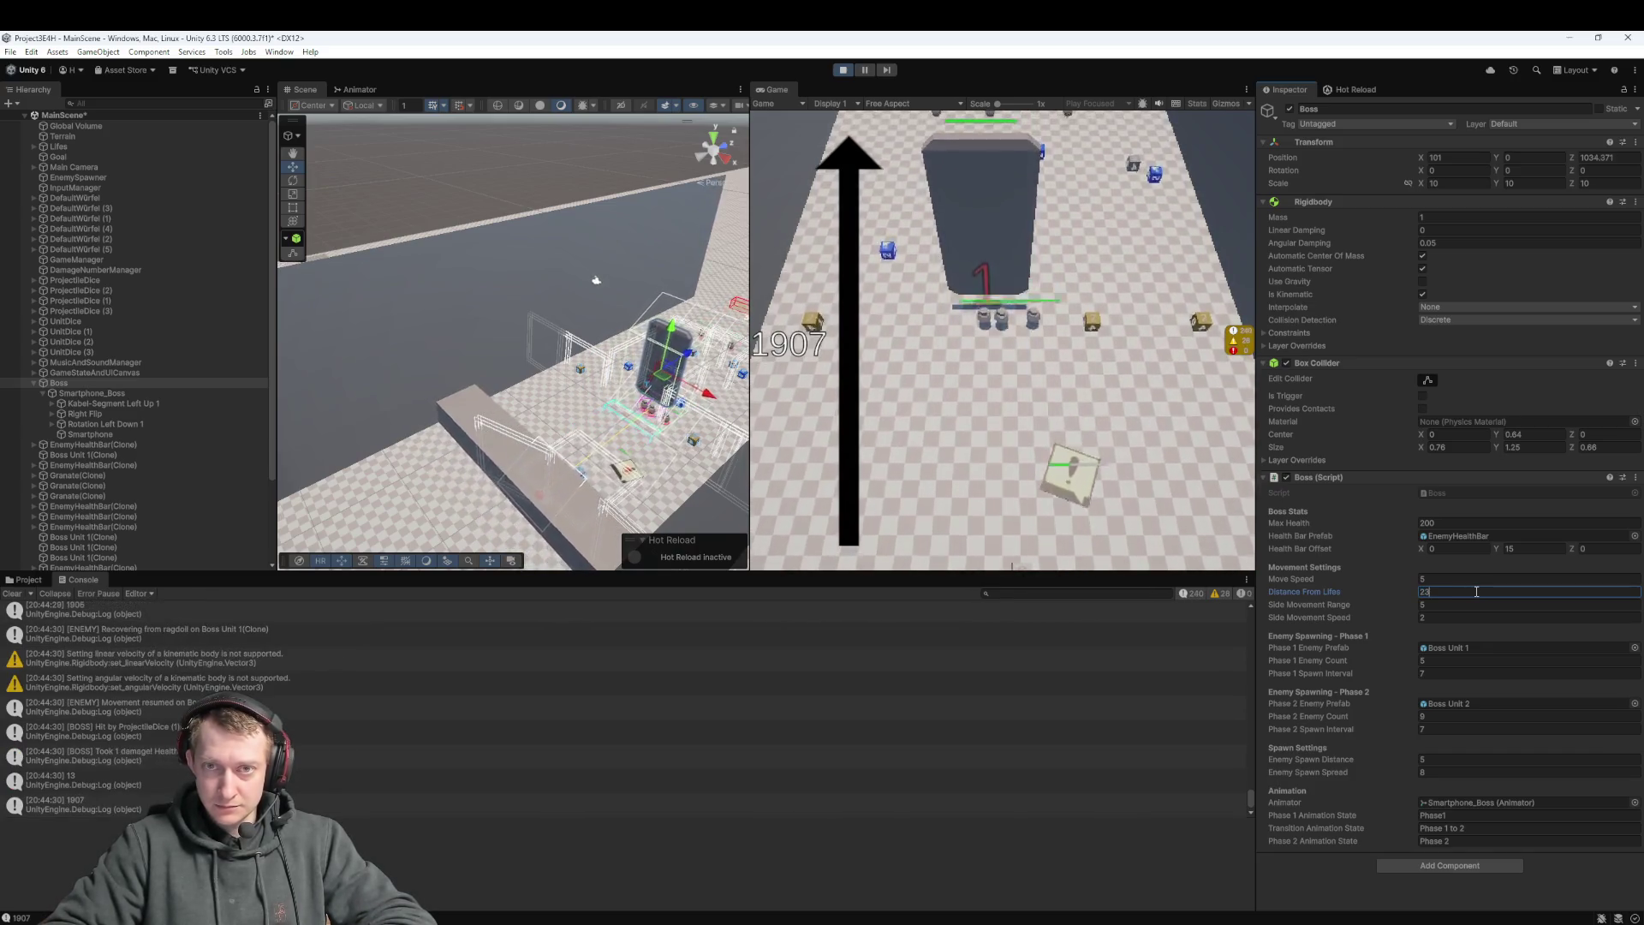
{"action": "key", "text": "BackSpace"}
{"action": "type", "text": "4"}
{"action": "key", "text": "BackSpace"}
{"action": "type", "text": "3"}
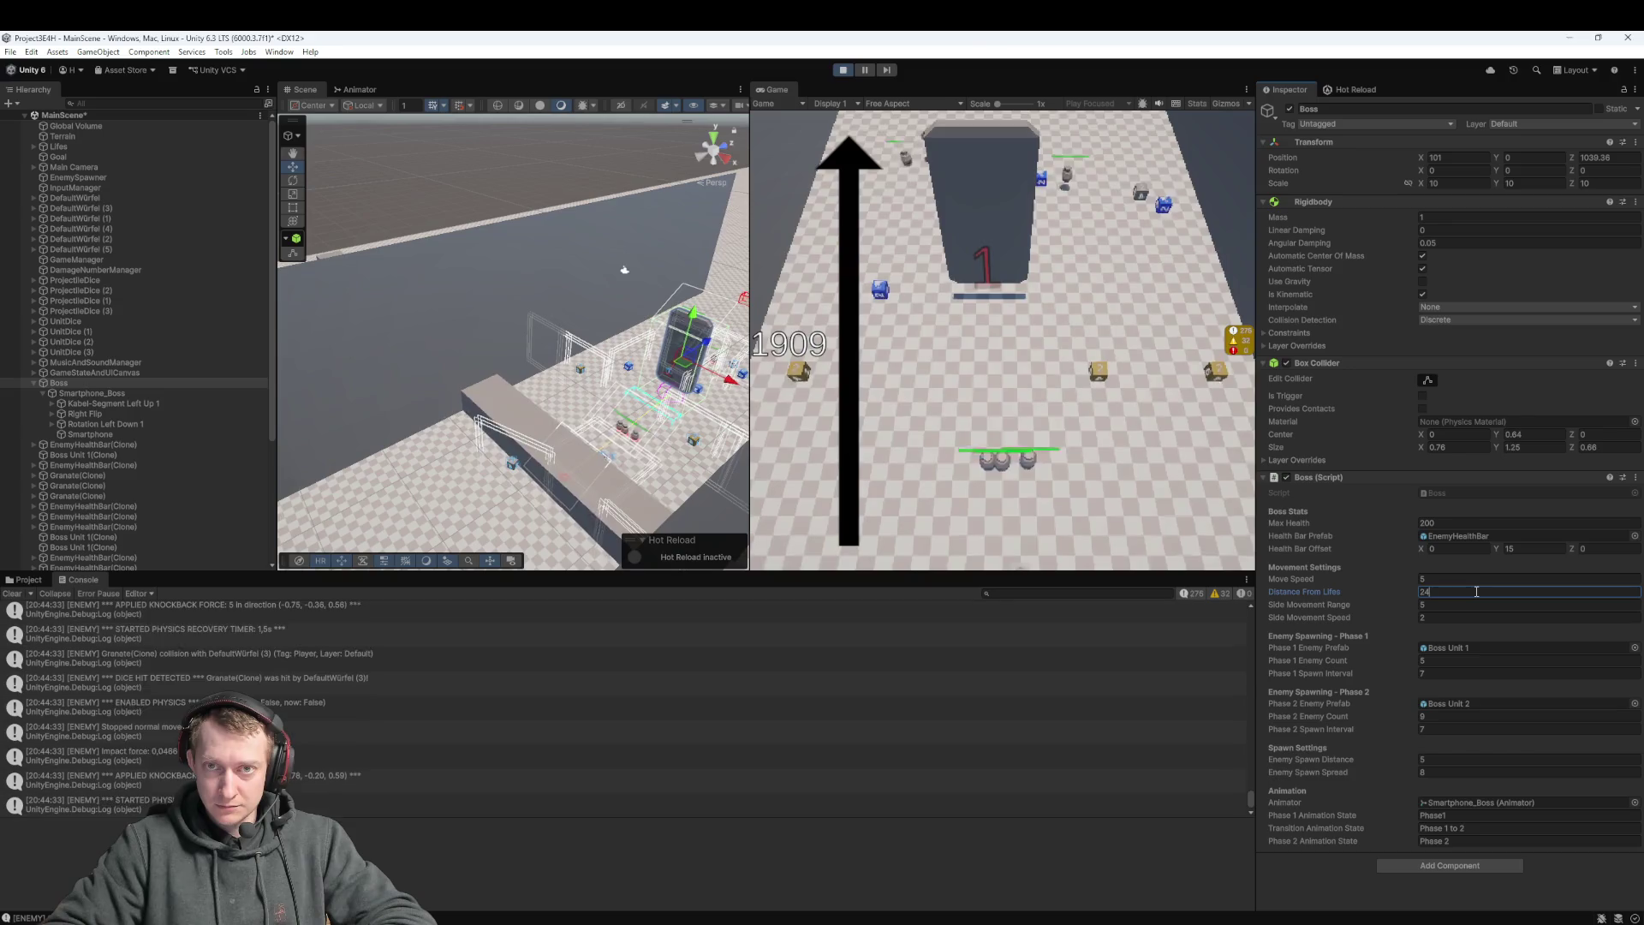
Stop playing and set the Boss's Distance From Lifes to 23
{"action": "left_click", "coordinate": [842, 69]}
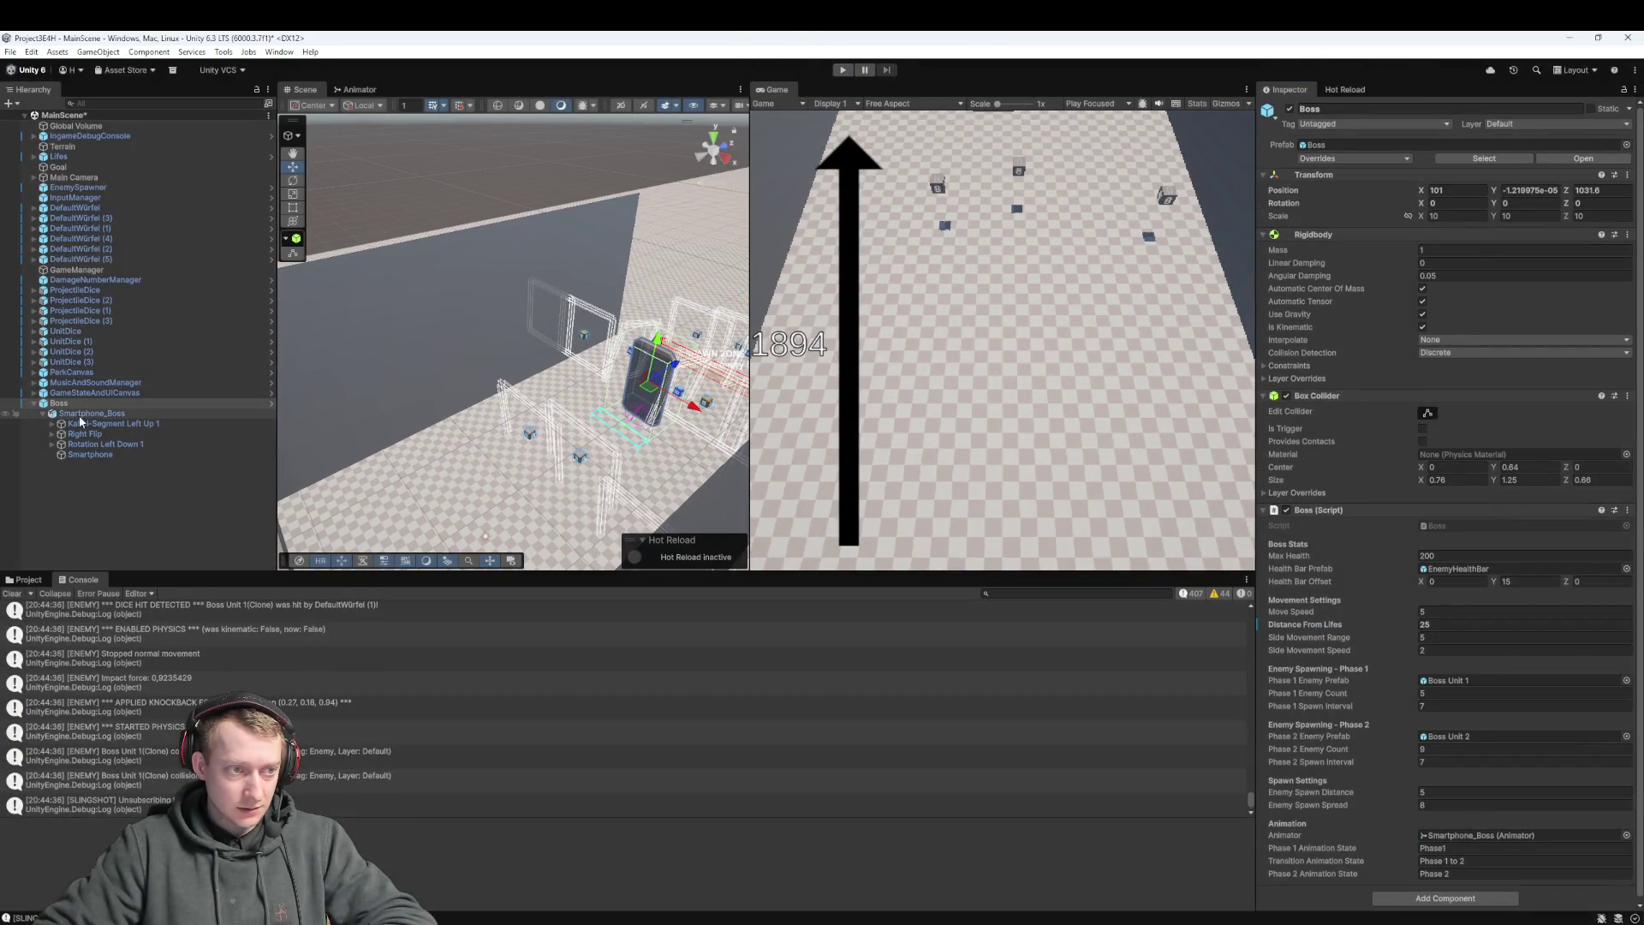
{"action": "left_click", "coordinate": [103, 402]}
{"action": "left_click", "coordinate": [1508, 580]}
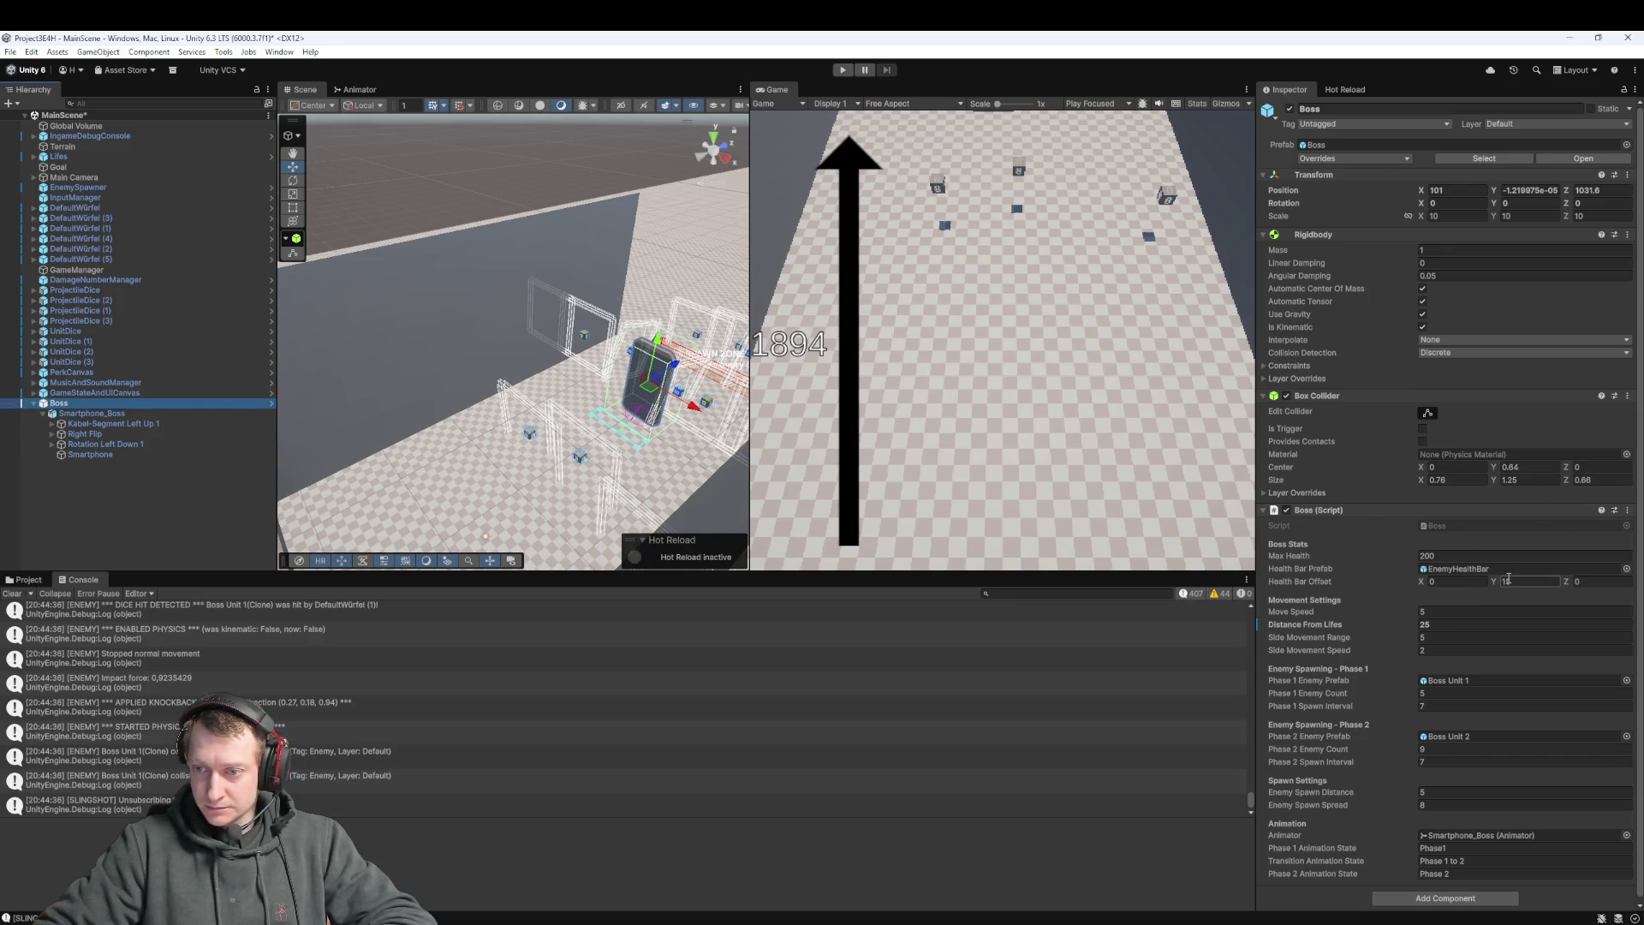
{"action": "left_click", "coordinate": [1438, 624]}
{"action": "type", "text": "23"}
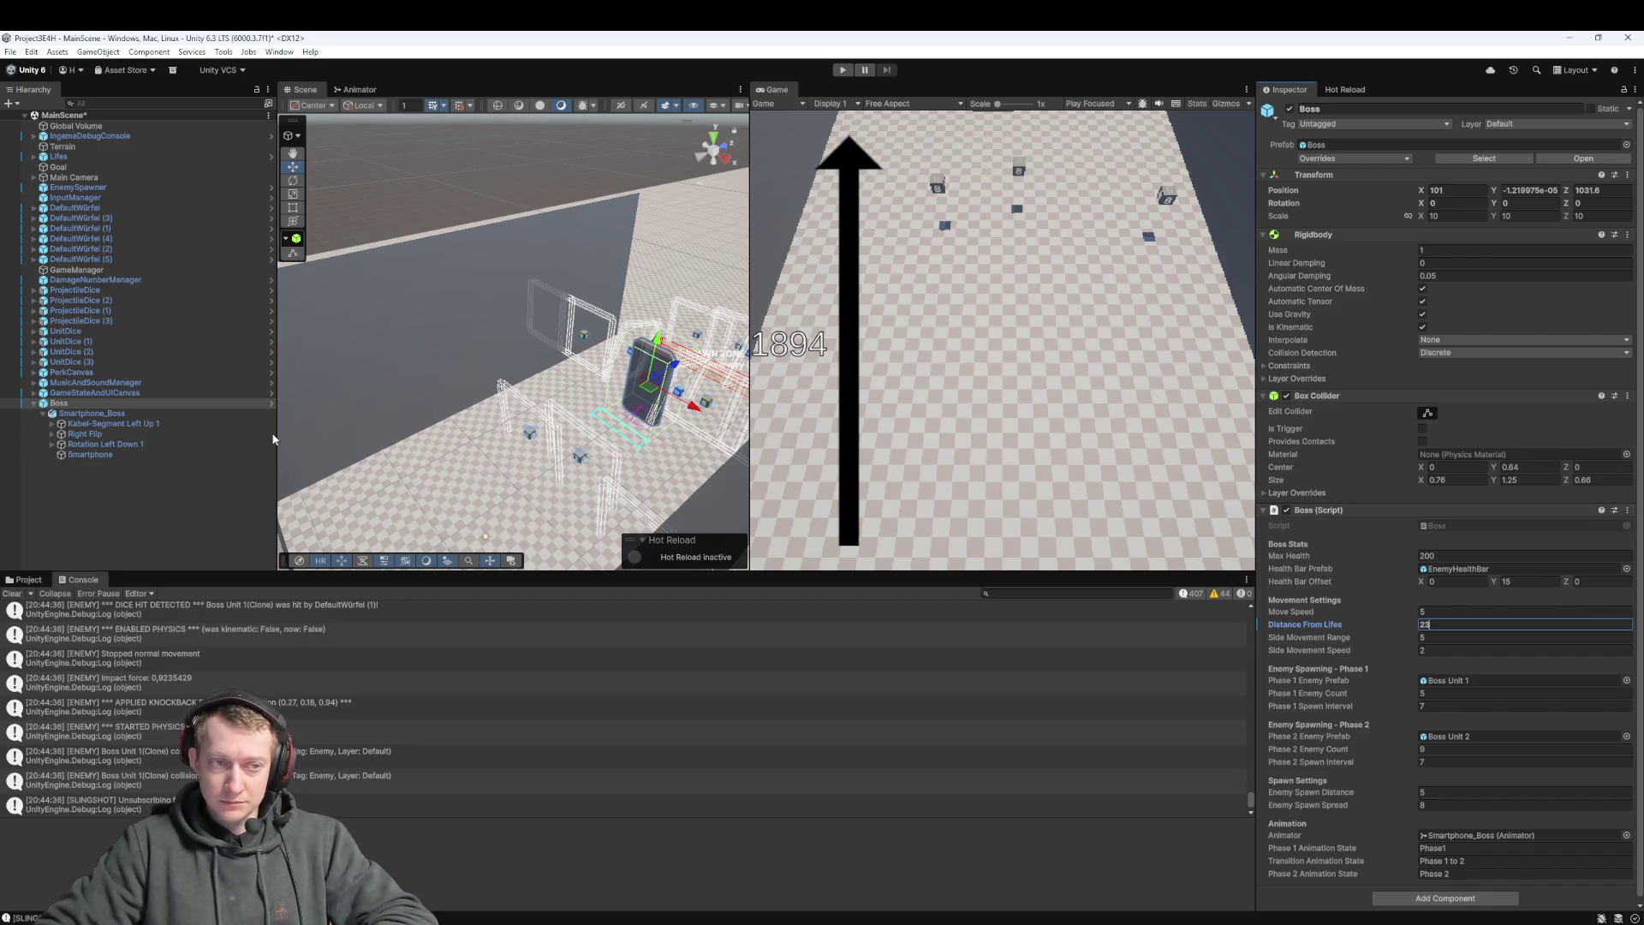
Apply all overrides to the Boss prefab, then select every unstaged file in Fork
{"action": "left_click", "coordinate": [1346, 159]}
{"action": "left_click", "coordinate": [1443, 237]}
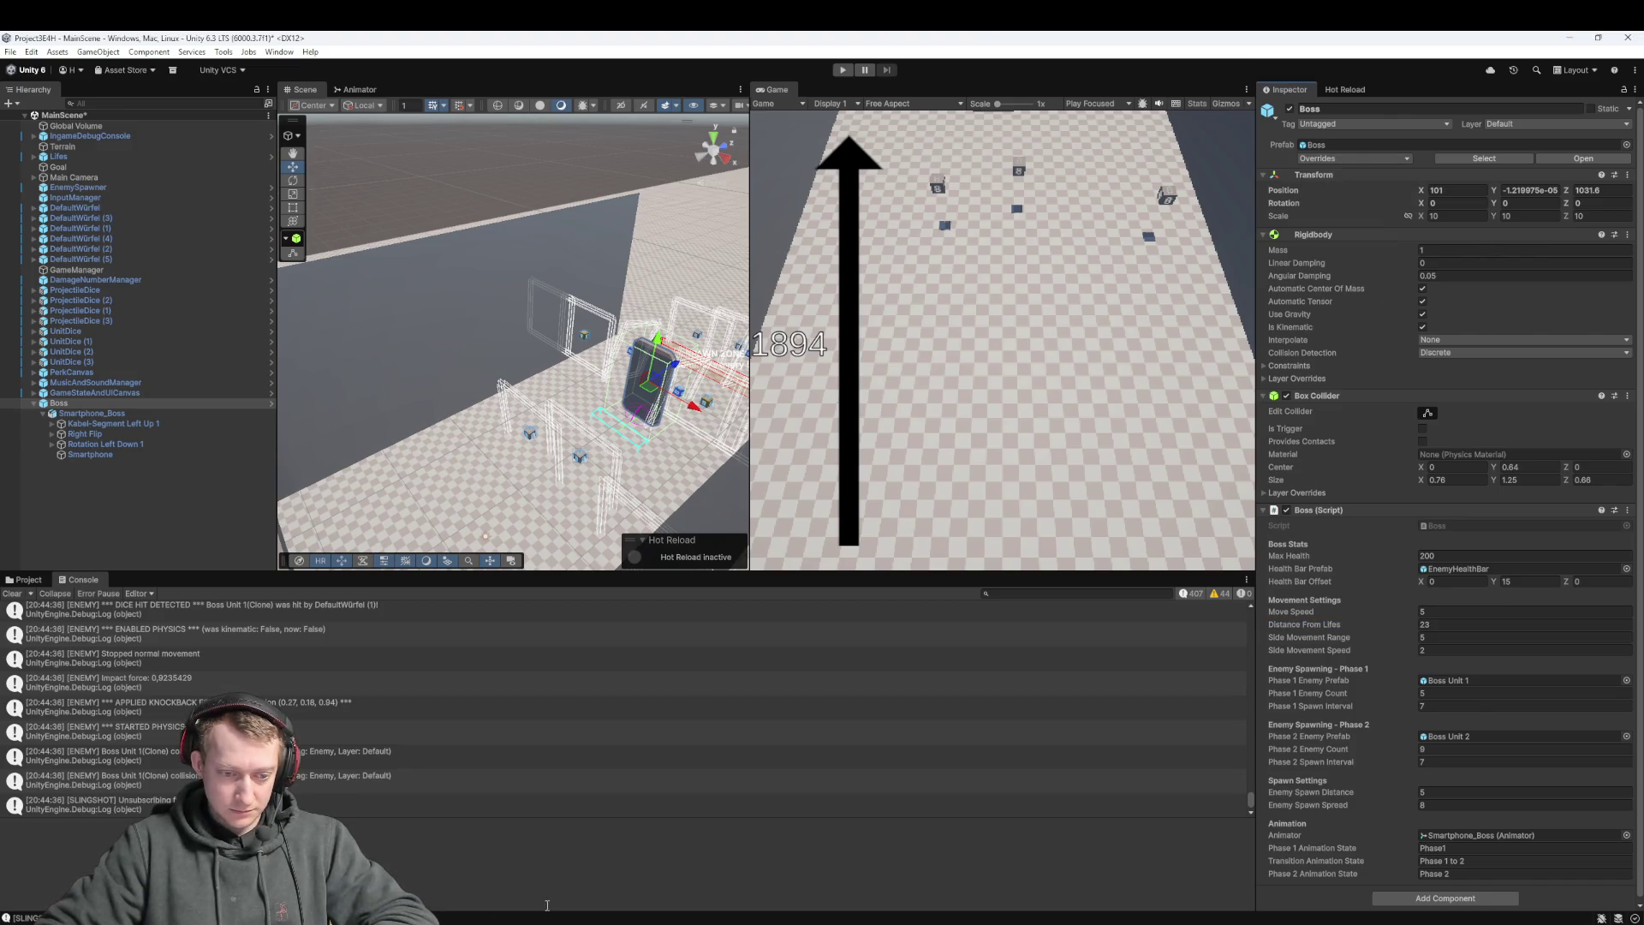
{"action": "key", "text": "alt+Tab"}
{"action": "left_click", "coordinate": [518, 294]}
{"action": "key", "text": "ctrl+a"}
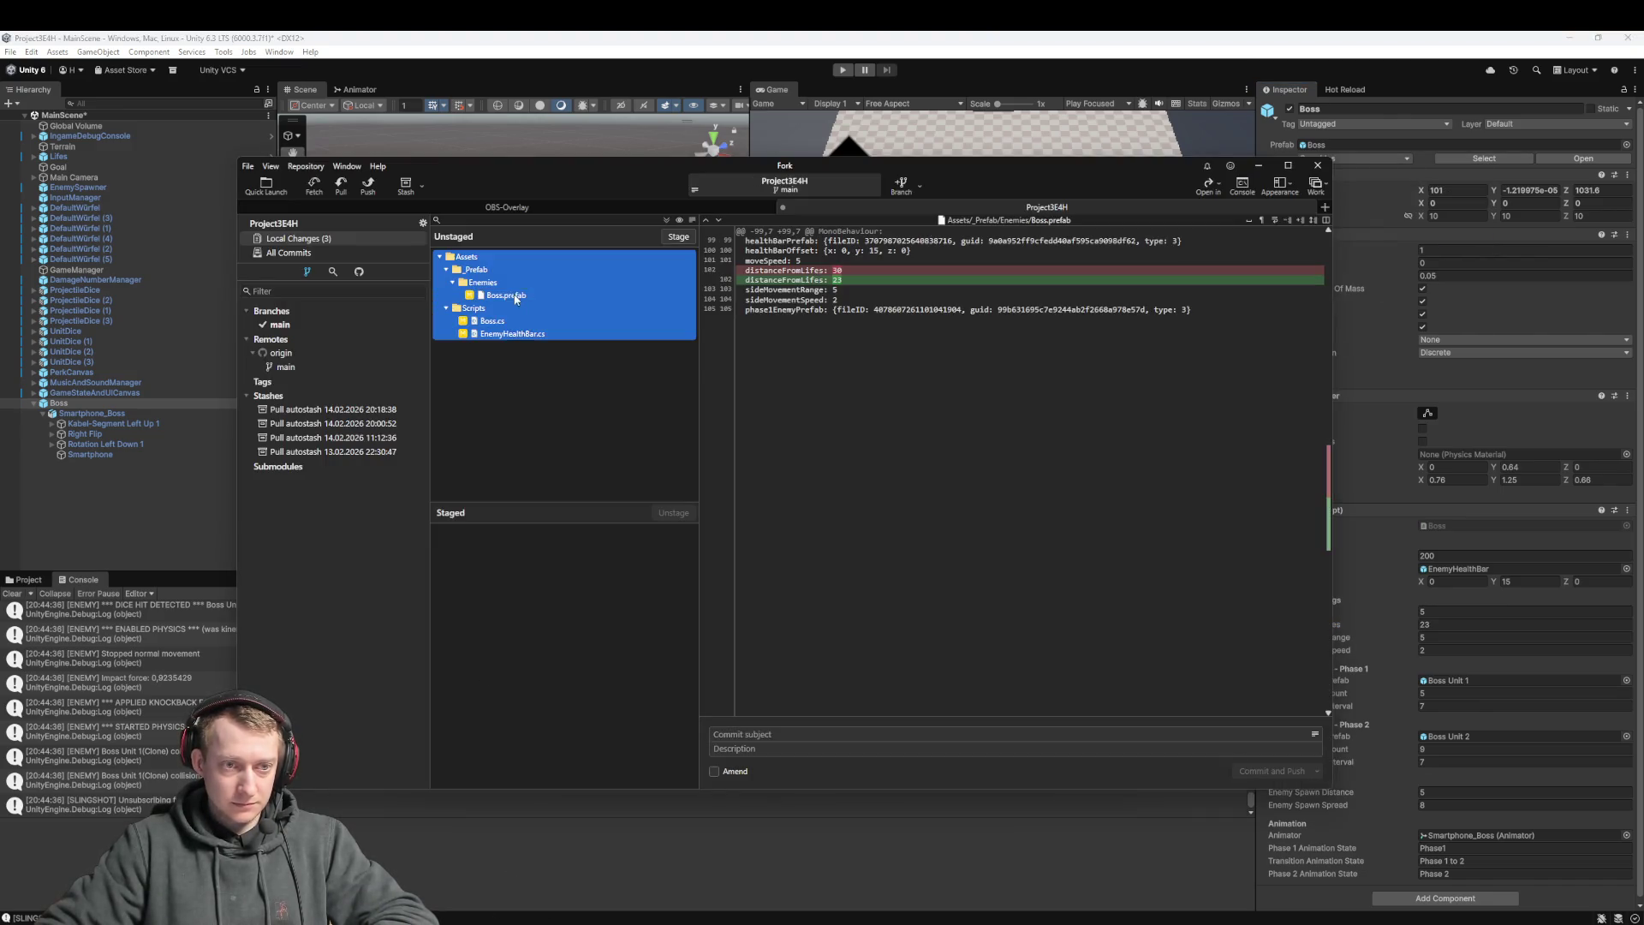
Stage all changed files with the commit subject 'fix: fix healthbar for Boss'
{"action": "left_click_drag", "start_coordinate": [518, 295], "coordinate": [558, 685]}
{"action": "left_click", "coordinate": [753, 735]}
{"action": "type", "text": "fix"}
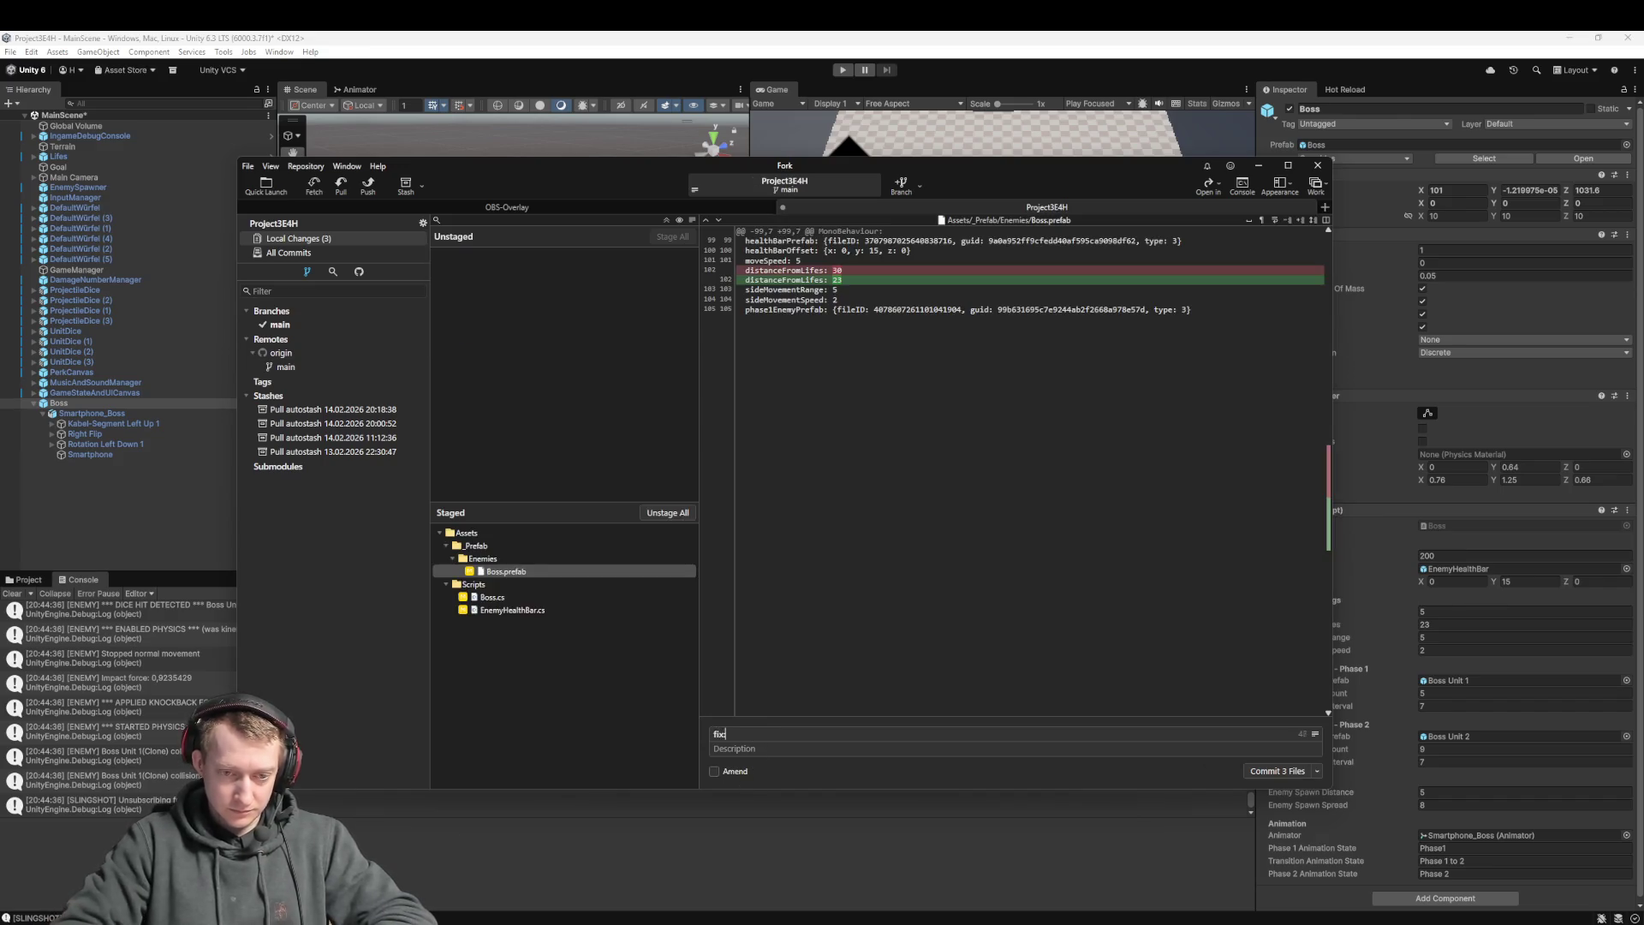
{"action": "type", "text": ": fix healthbar for Boss"}
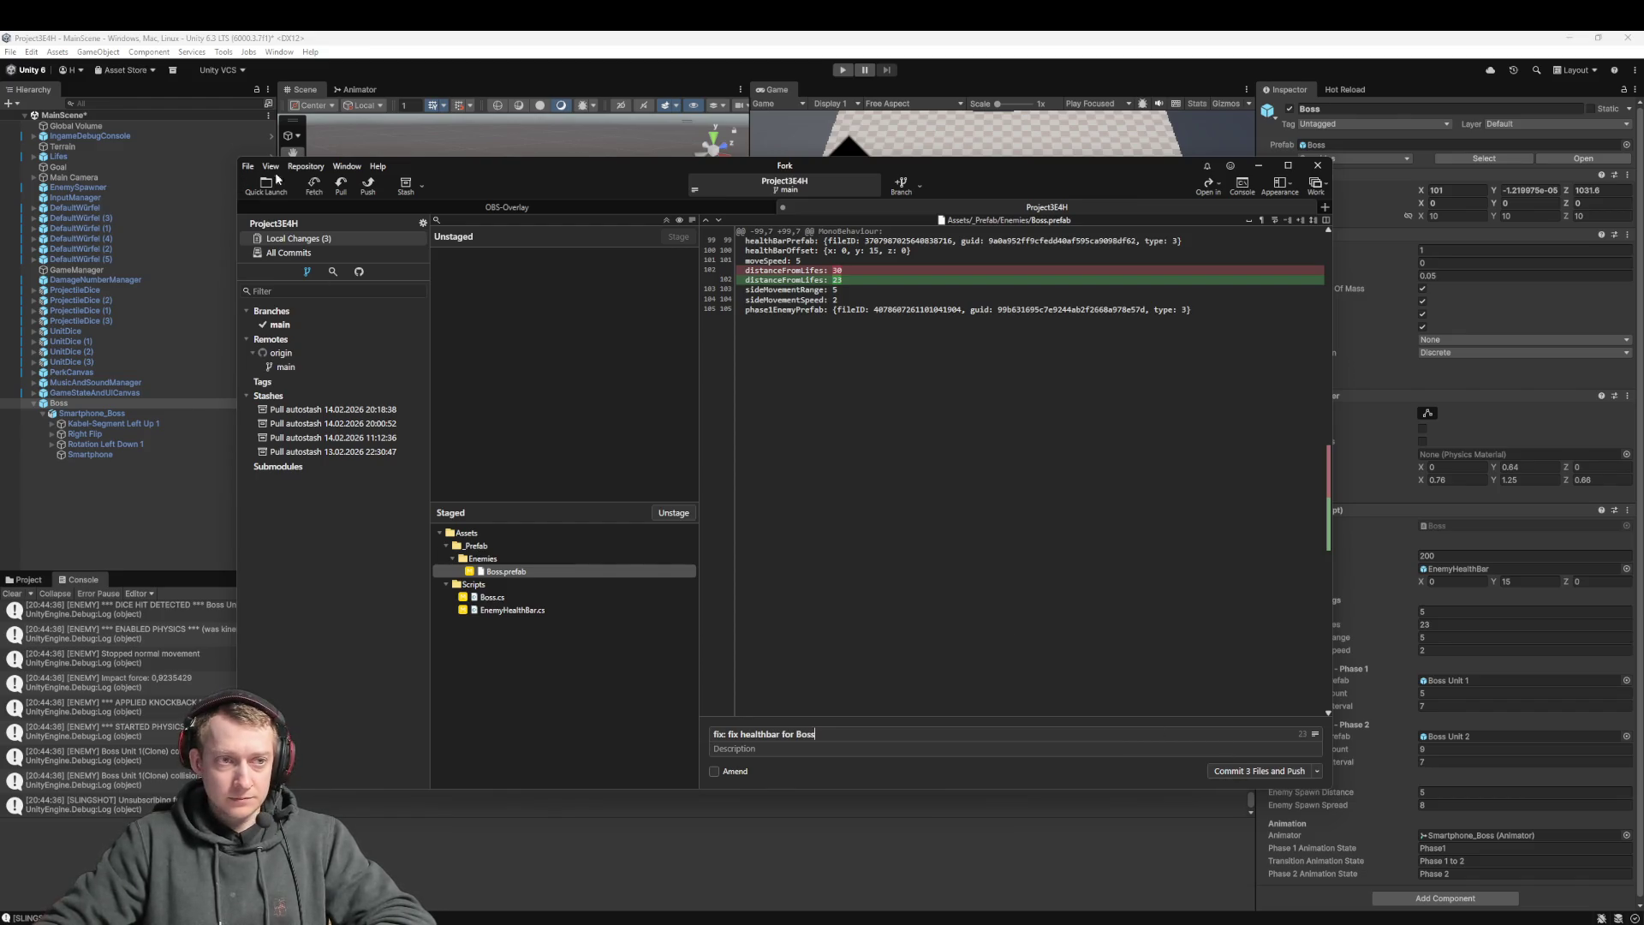
Fetch and pull origin/main, then commit and push the three files
{"action": "left_click", "coordinate": [313, 185]}
{"action": "left_click", "coordinate": [866, 500]}
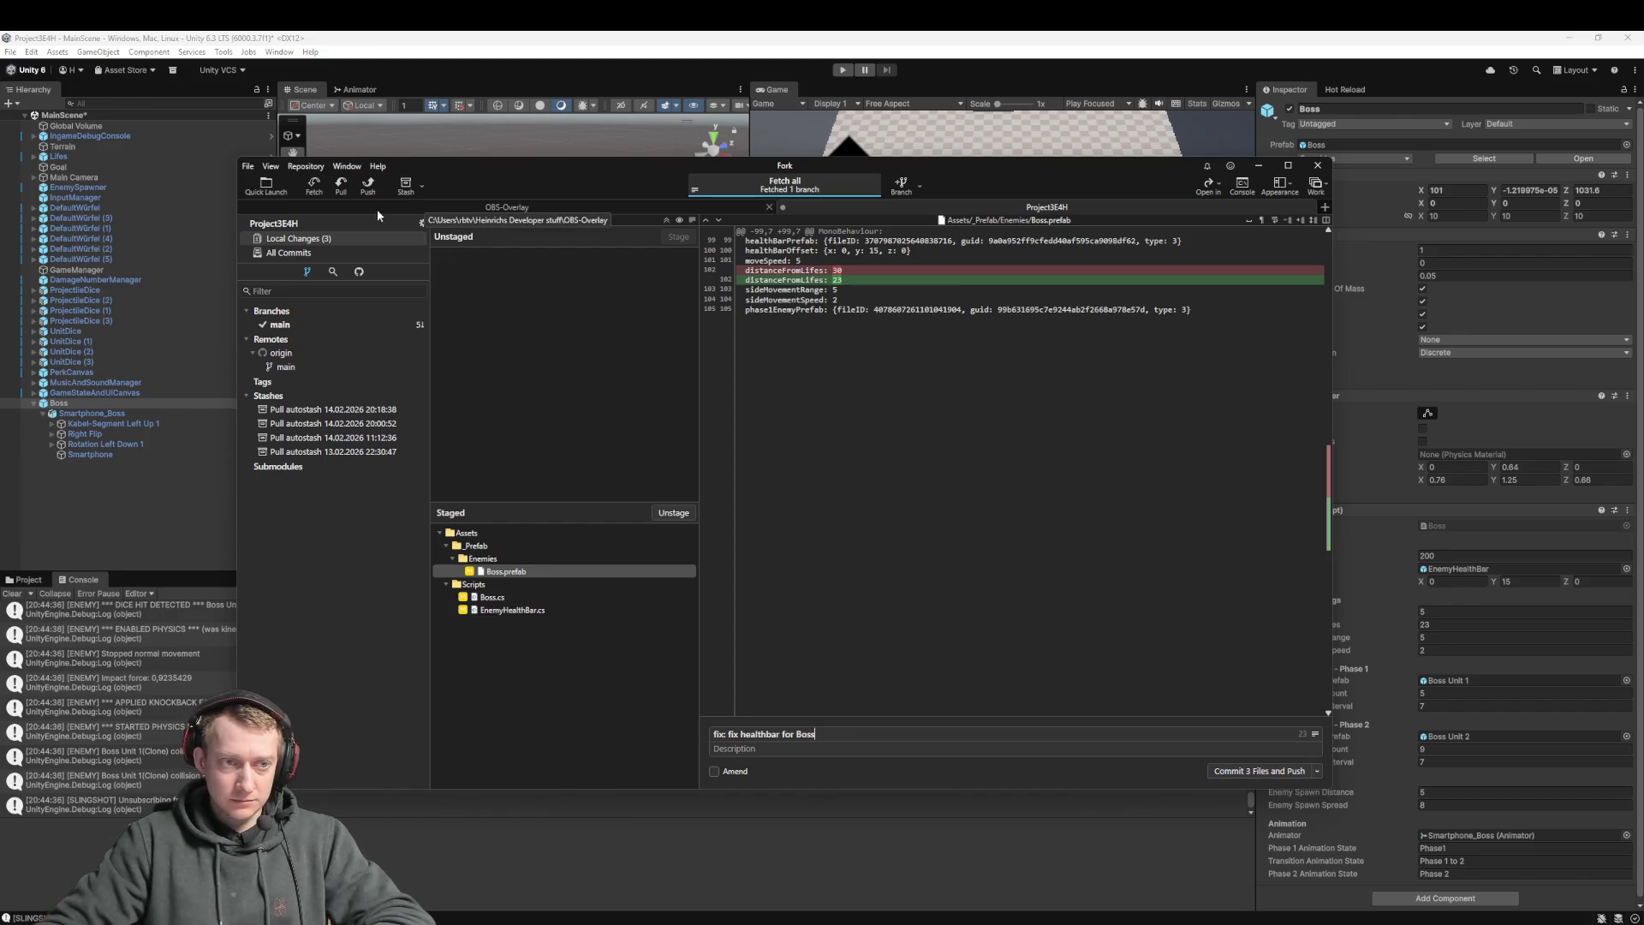
{"action": "left_click", "coordinate": [340, 186]}
{"action": "left_click", "coordinate": [888, 525]}
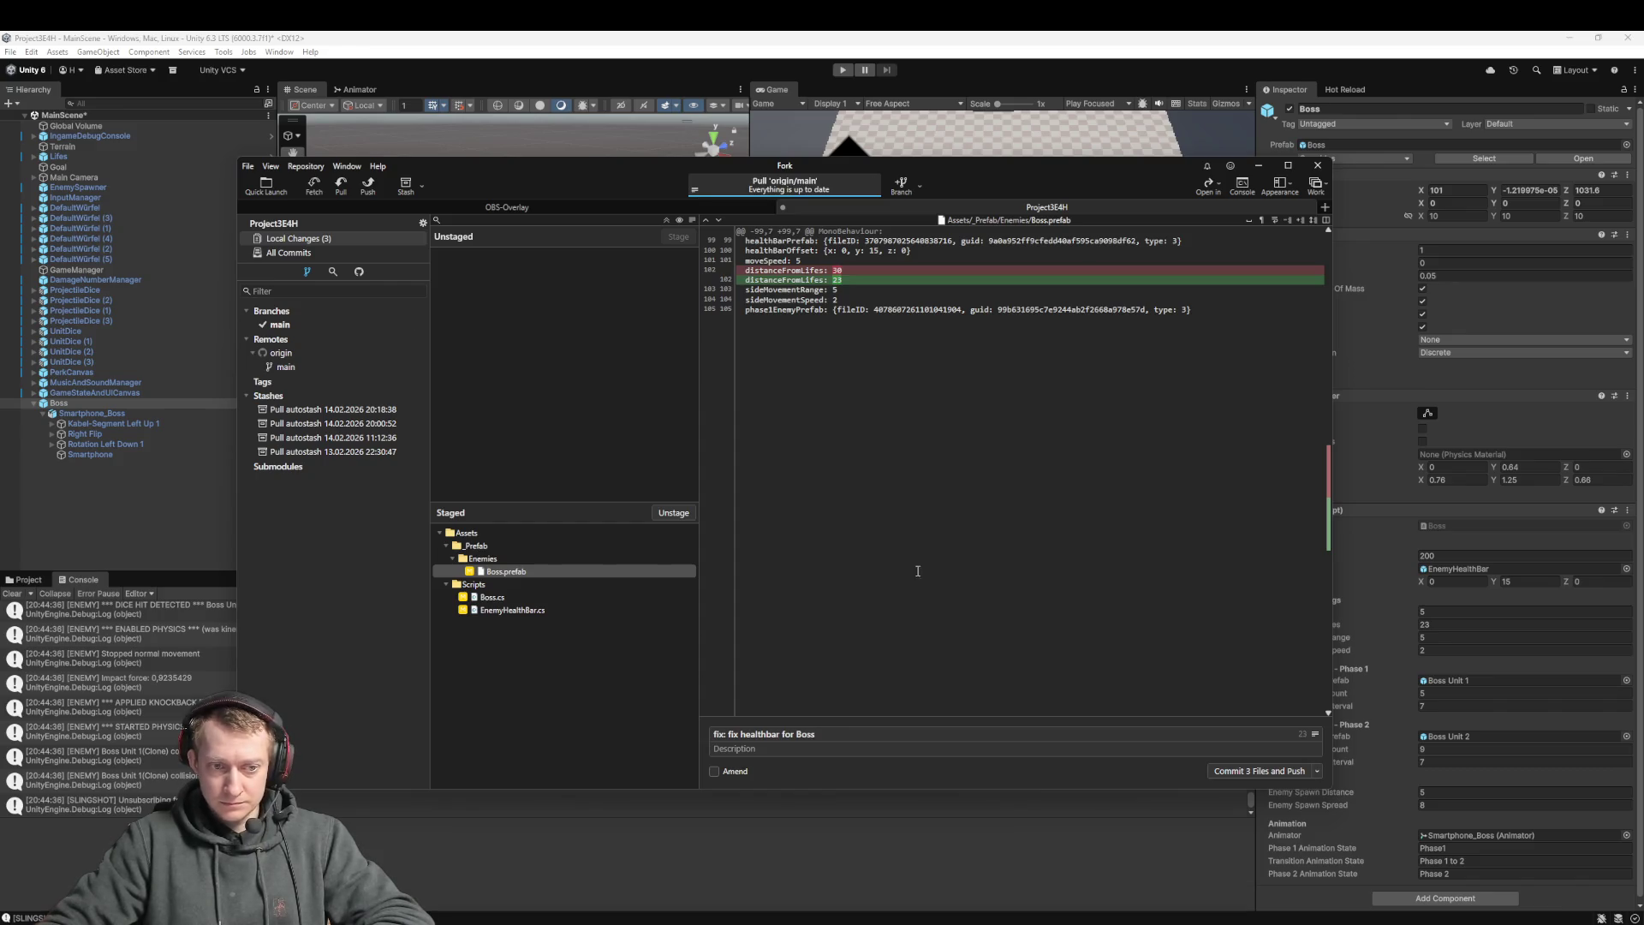
{"action": "left_click", "coordinate": [1219, 771]}
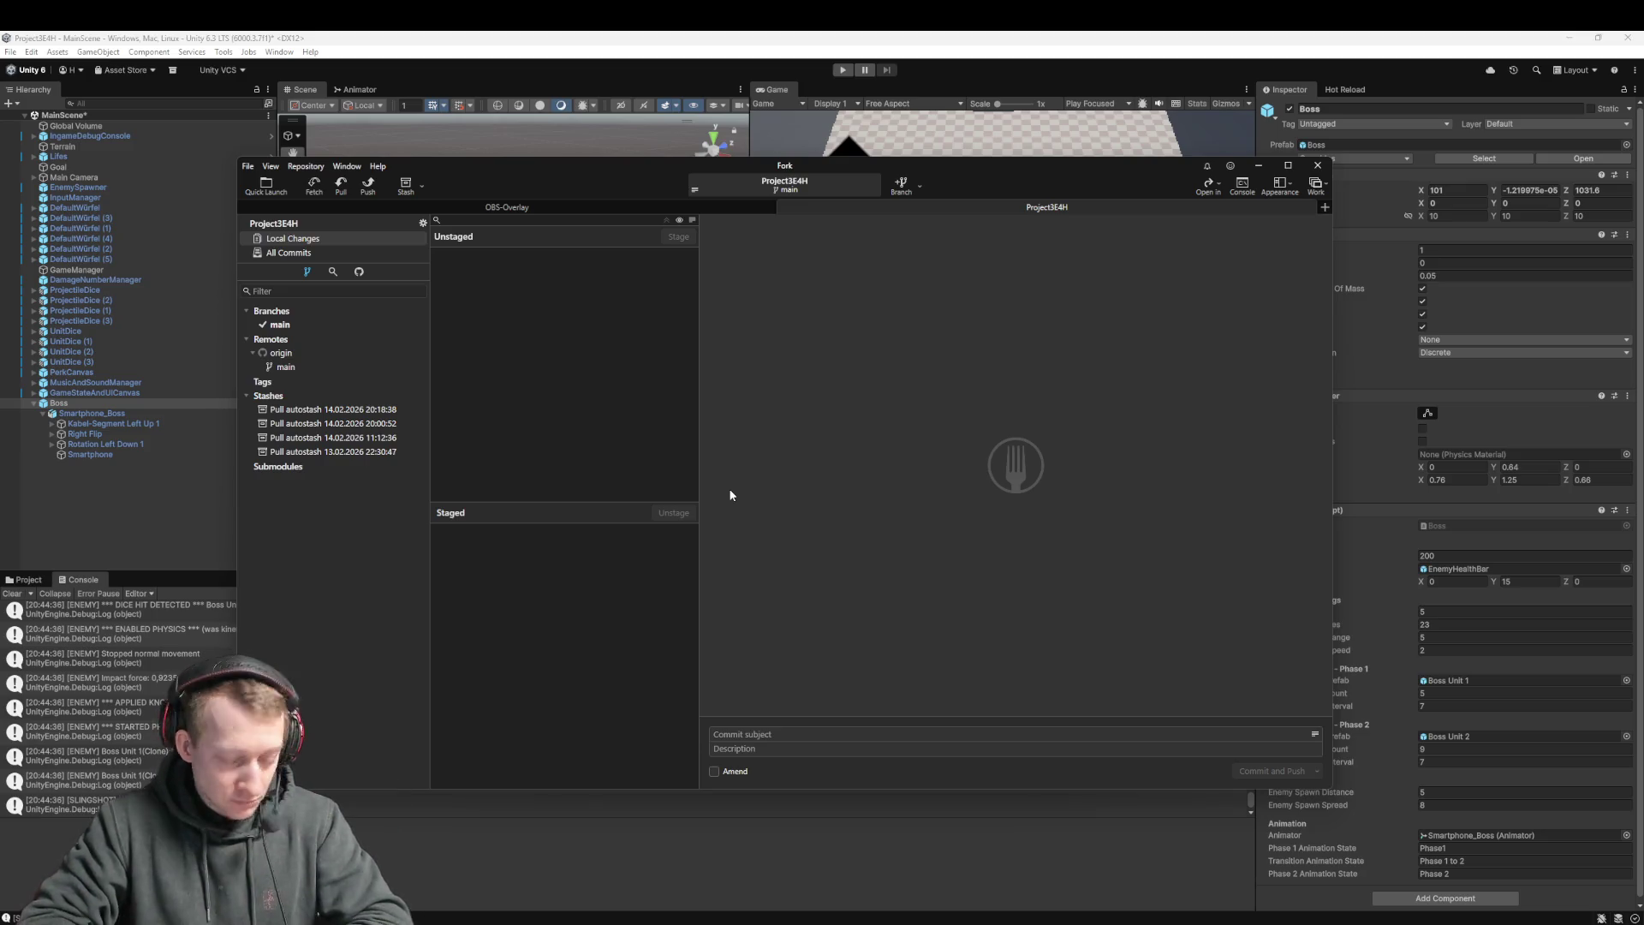
{"action": "left_click", "coordinate": [168, 484]}
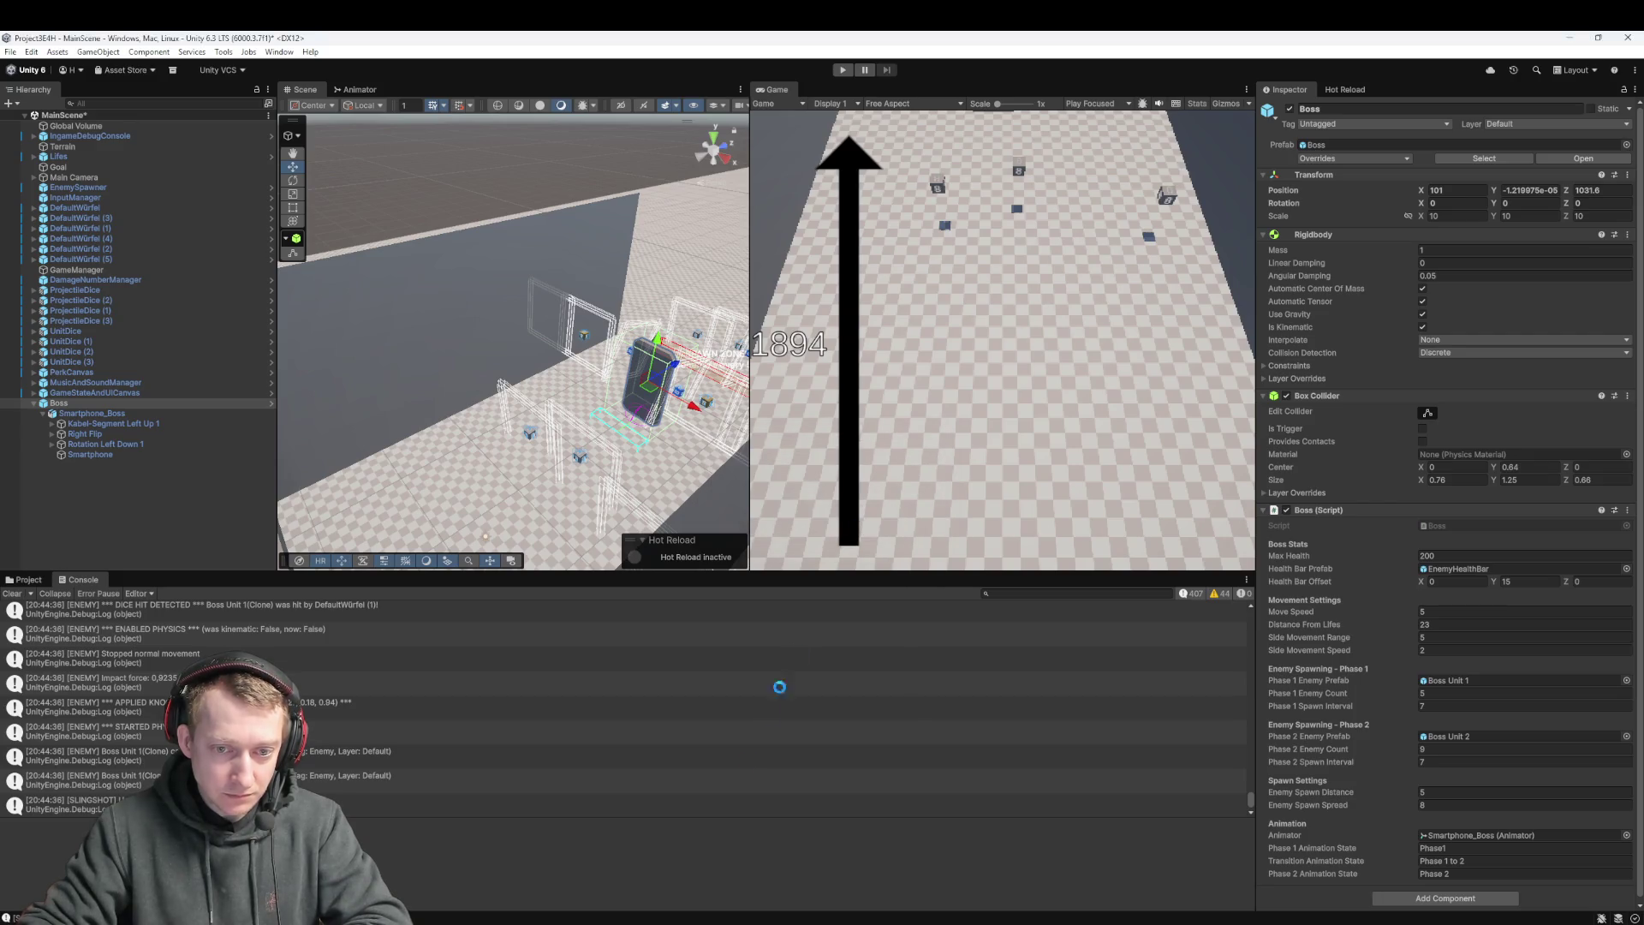
Return to Unity and replace the Console with the Project view of Assets/_Prefab
{"action": "mouse_move", "coordinate": [463, 921]}
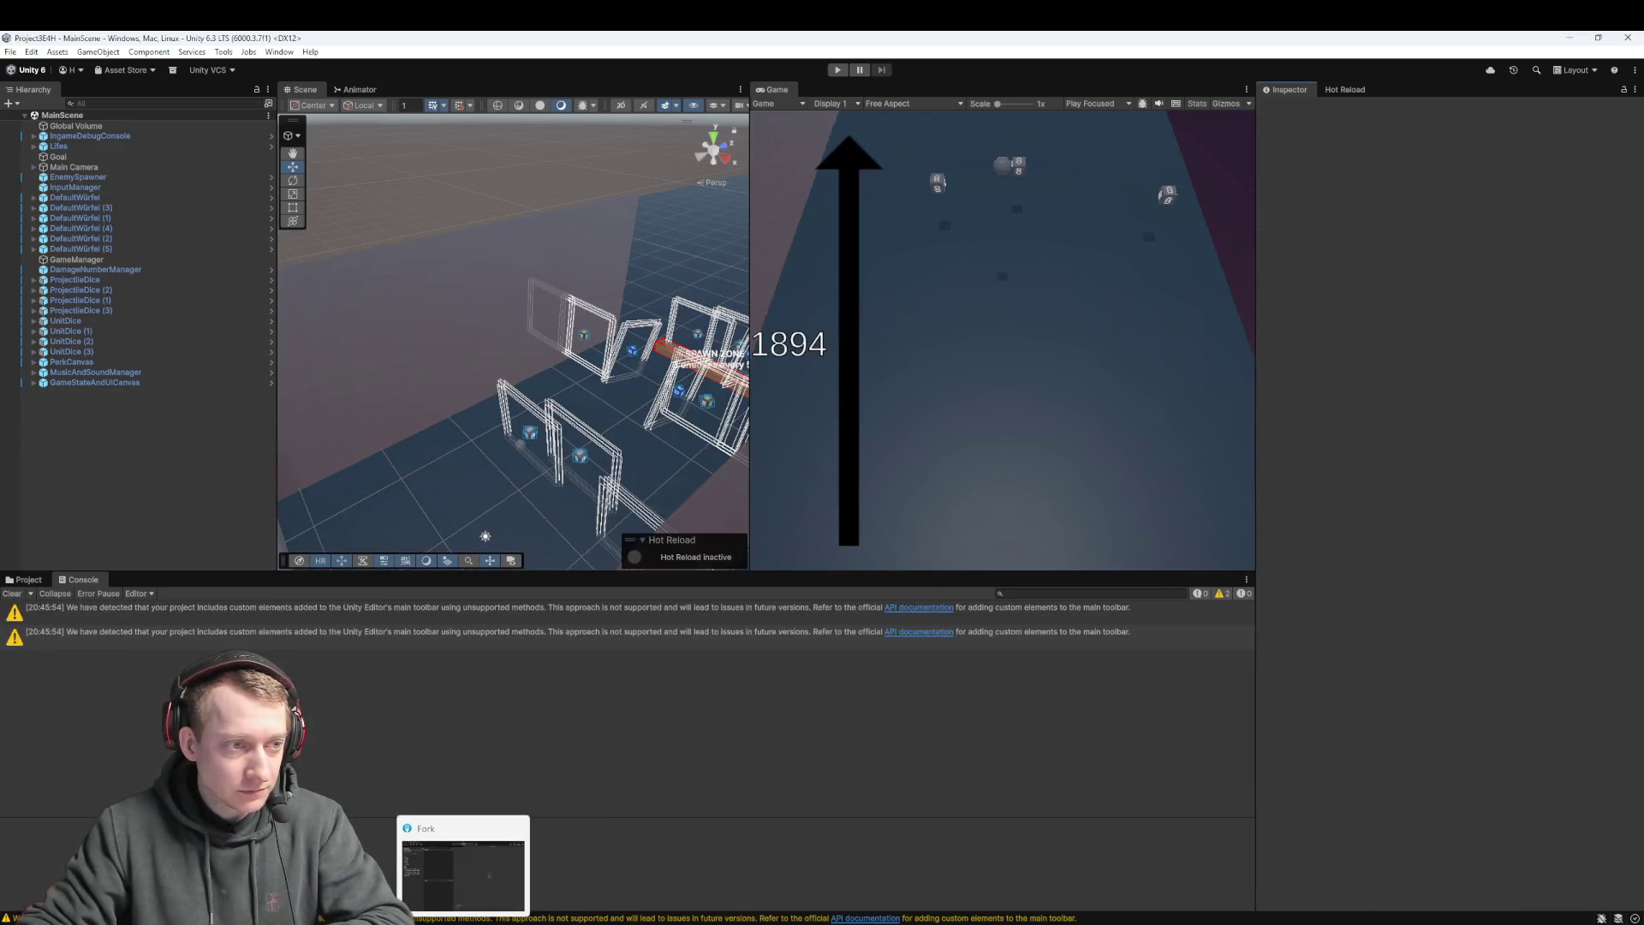
{"action": "left_click", "coordinate": [463, 873]}
{"action": "left_click", "coordinate": [101, 461]}
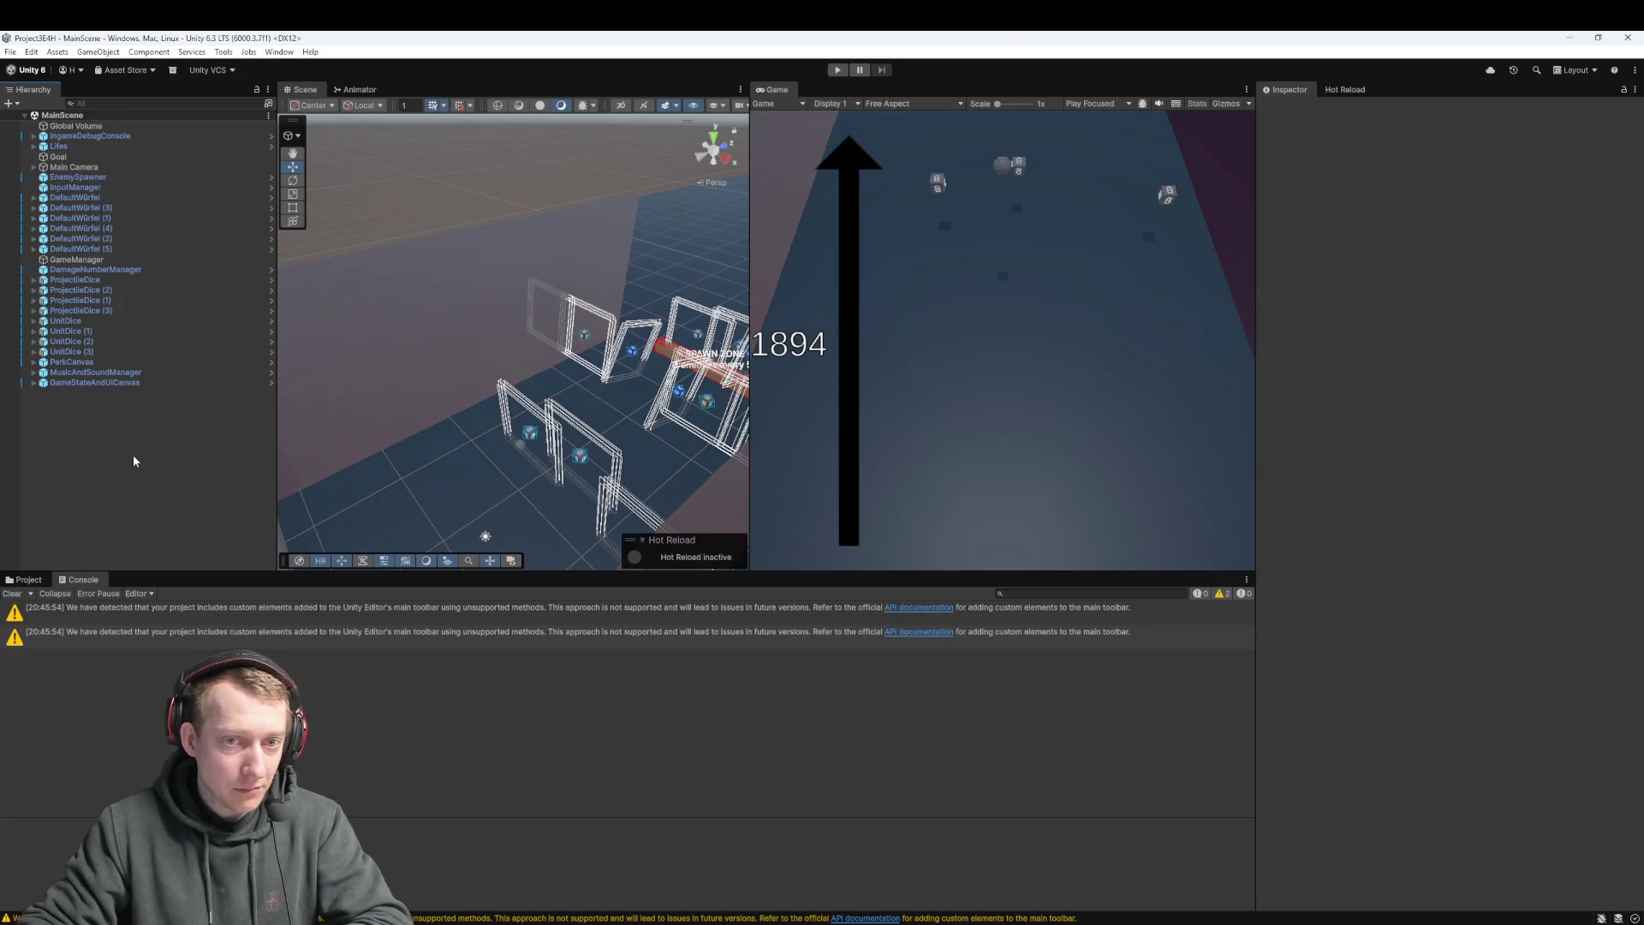
{"action": "mouse_move", "coordinate": [608, 421]}
{"action": "left_mouse_down"}
{"action": "mouse_move", "coordinate": [623, 390]}
{"action": "mouse_move", "coordinate": [558, 445]}
{"action": "left_mouse_up"}
{"action": "scroll", "coordinate": [562, 420], "scroll_direction": "down", "scroll_amount": 5}
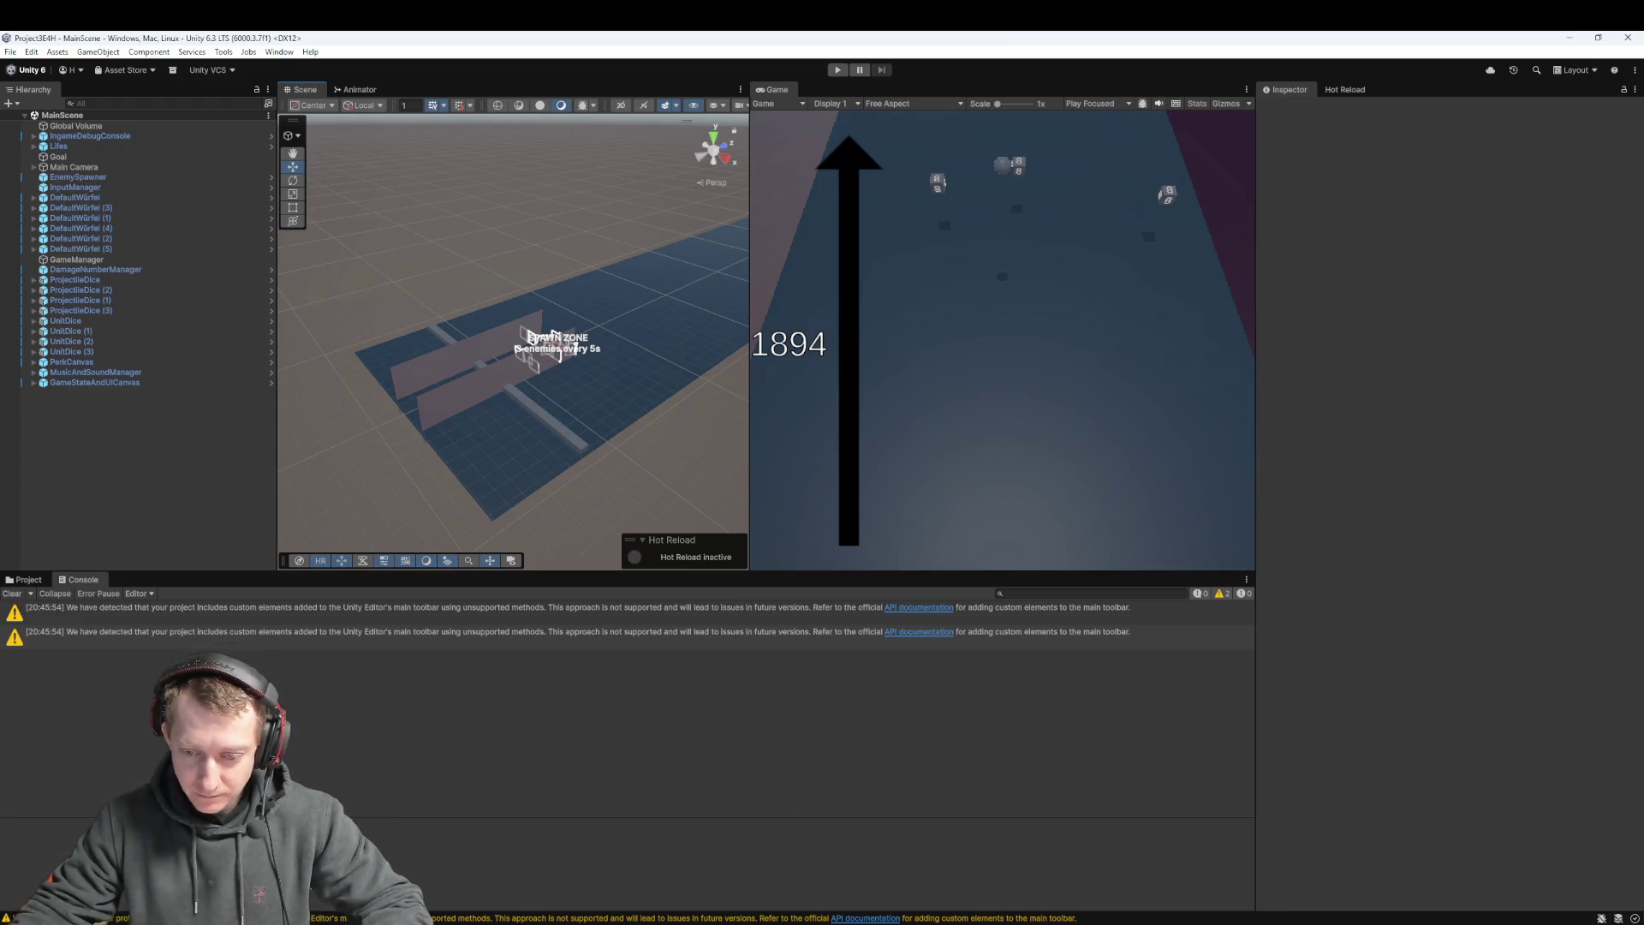
{"action": "key", "text": "alt+Tab"}
{"action": "key", "text": "ctrl+f"}
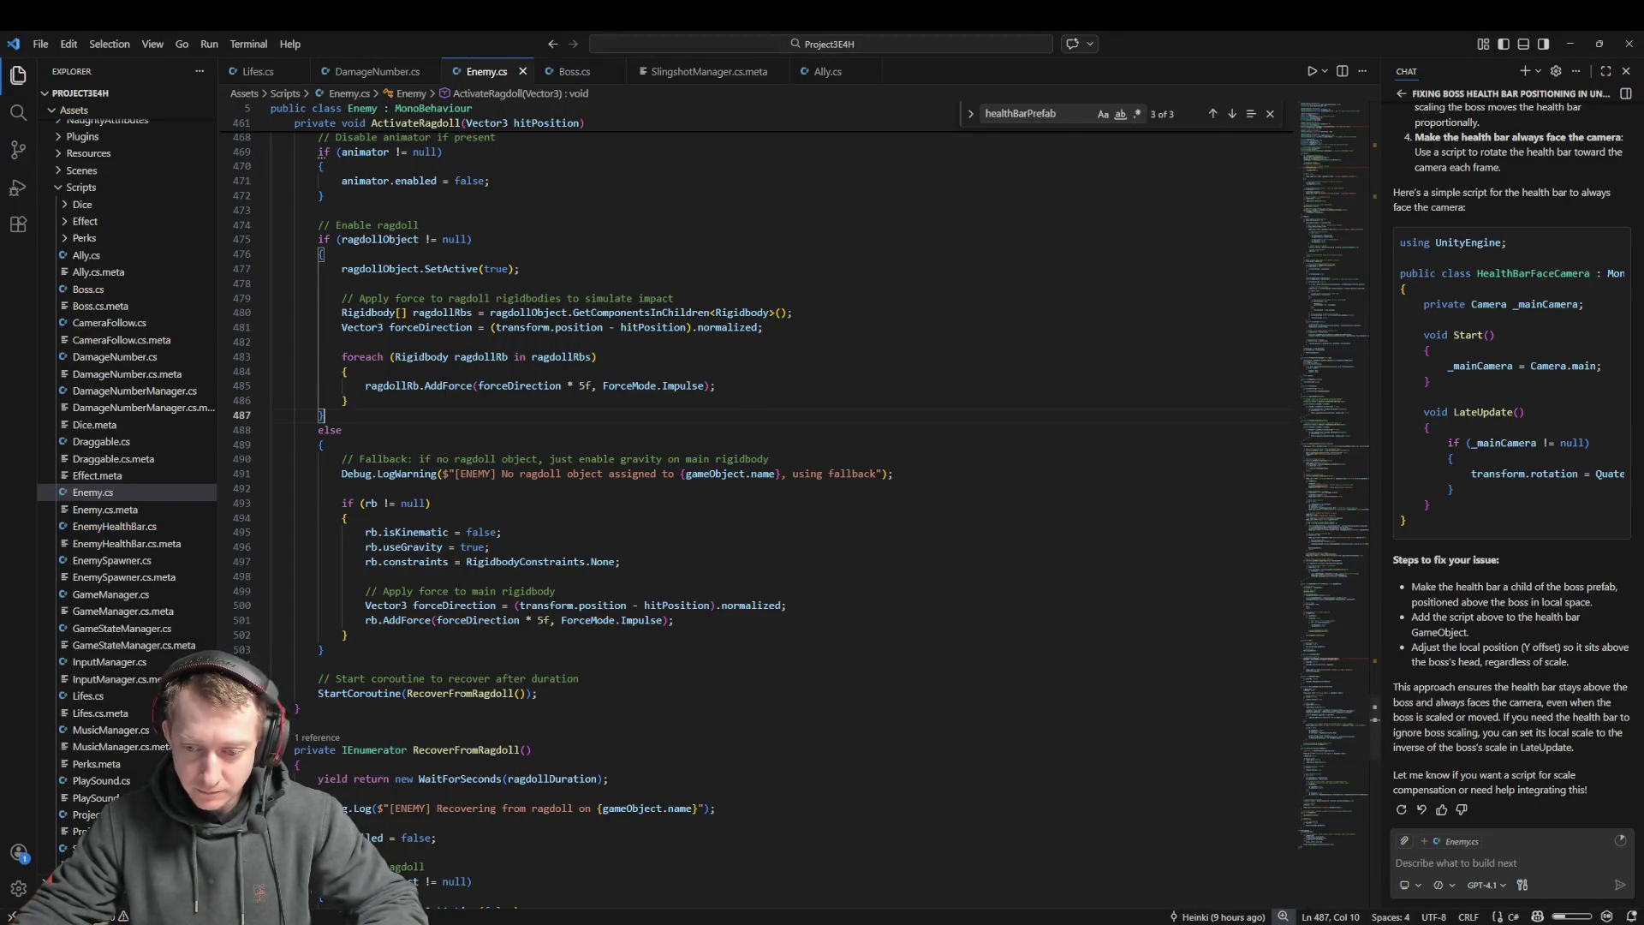
{"action": "key", "text": "alt+Tab"}
{"action": "left_click", "coordinate": [34, 581]}
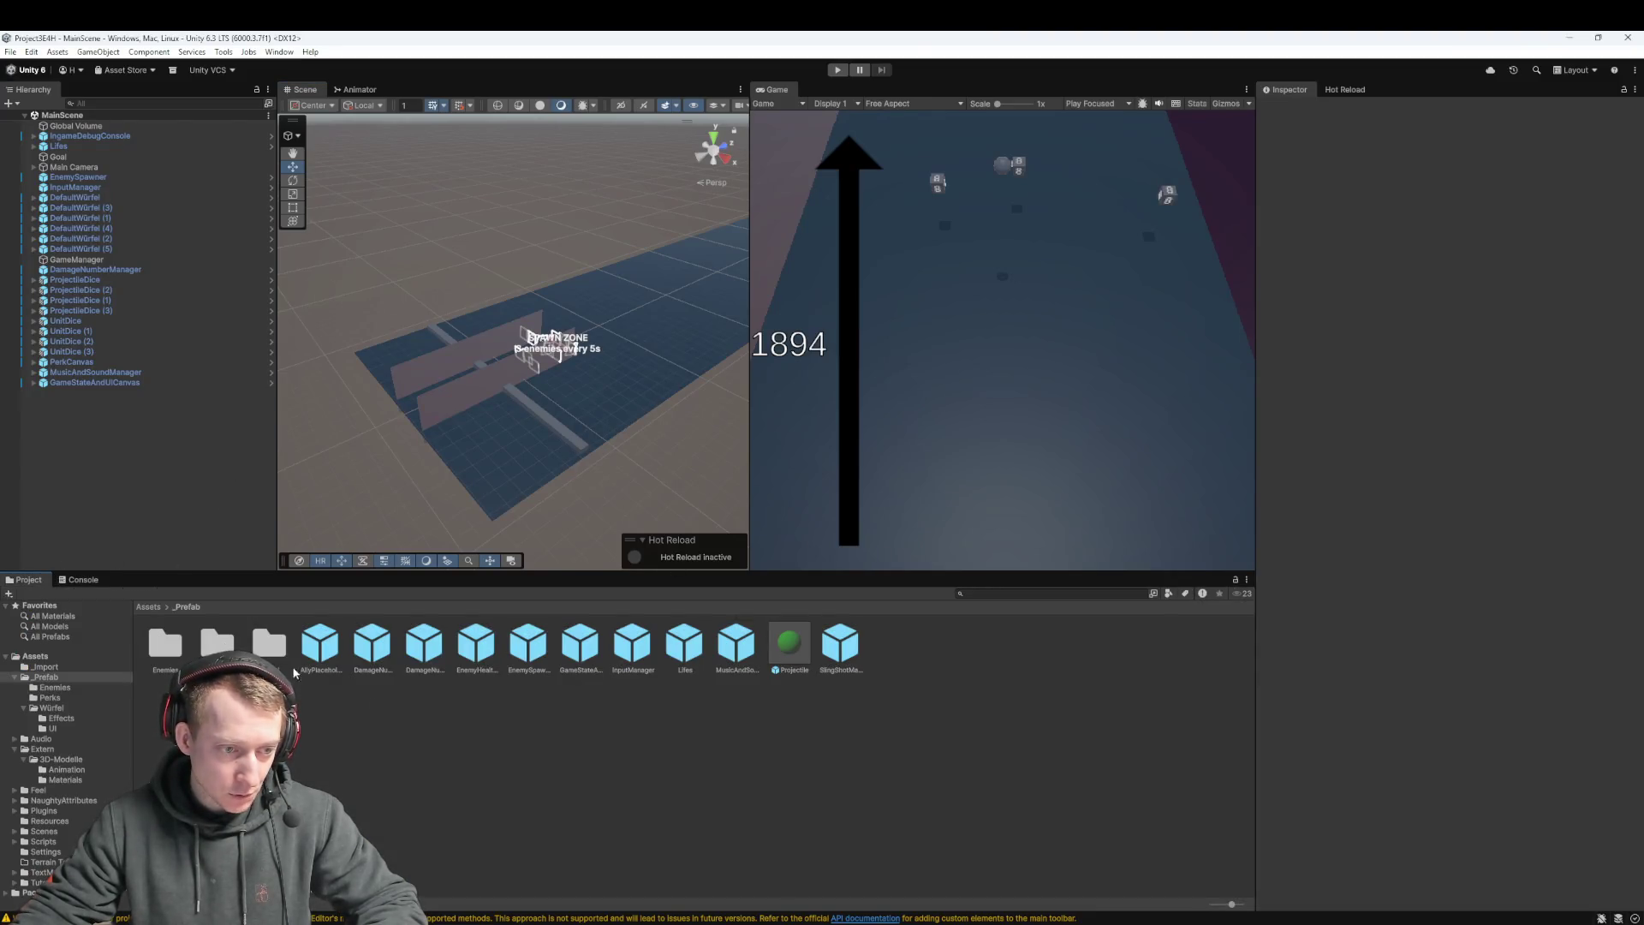
Open Assets/Extern/3D-Modelle and select Smartphone_Boss, expanding its sub-assets
{"action": "left_click", "coordinate": [147, 606]}
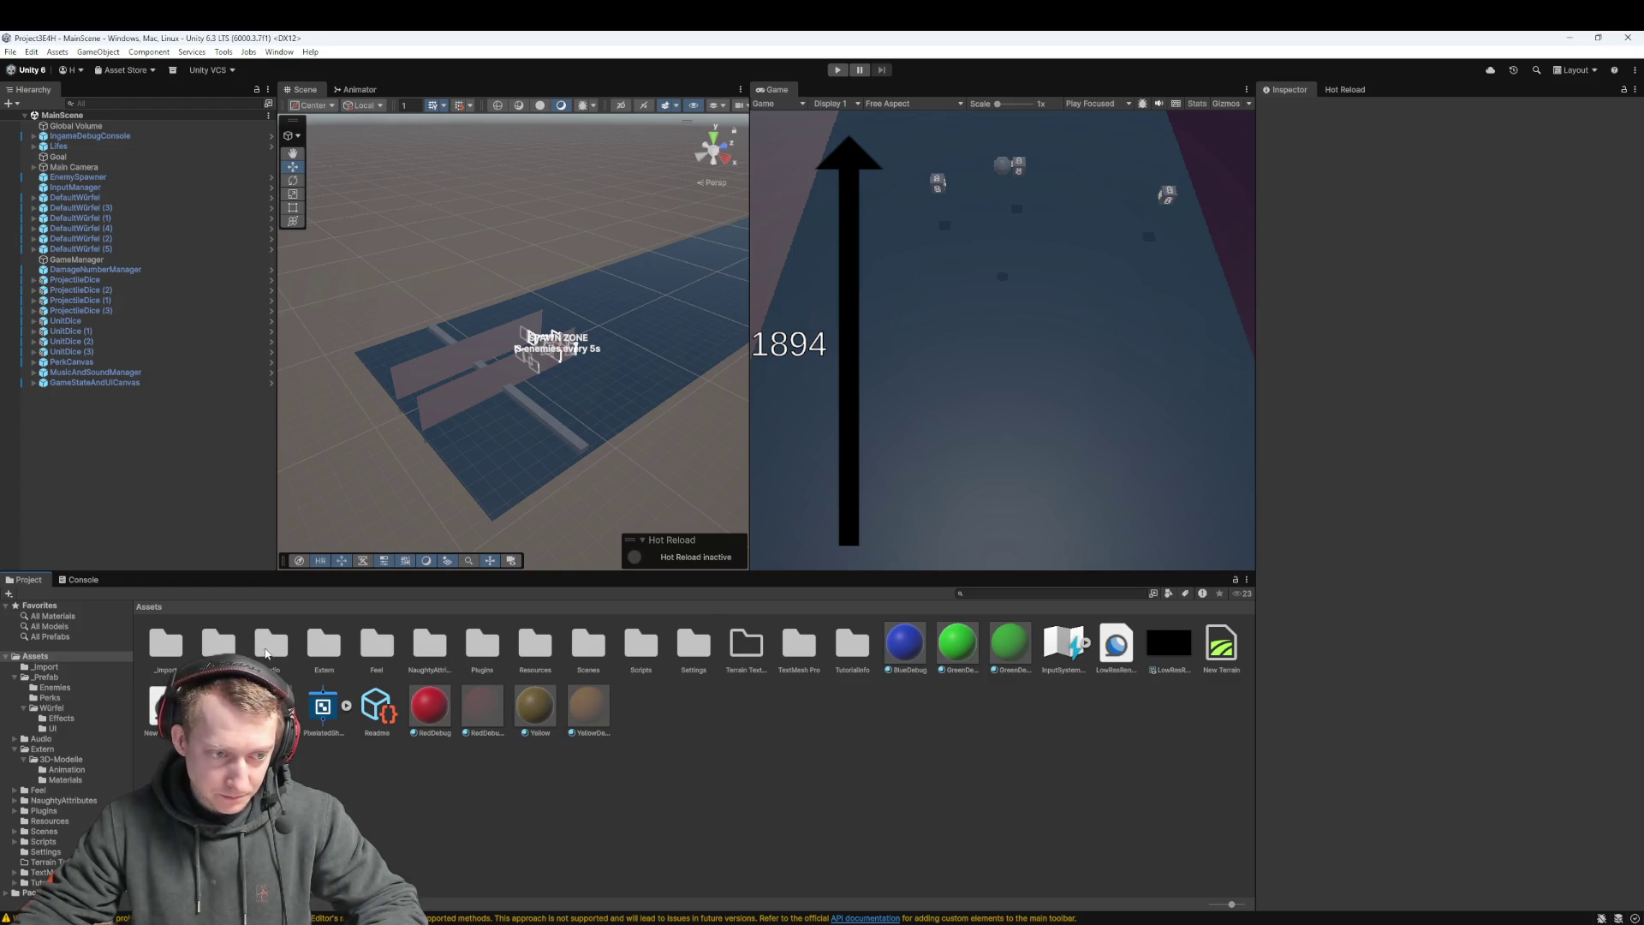
{"action": "double_click", "coordinate": [323, 644]}
{"action": "double_click", "coordinate": [171, 647]}
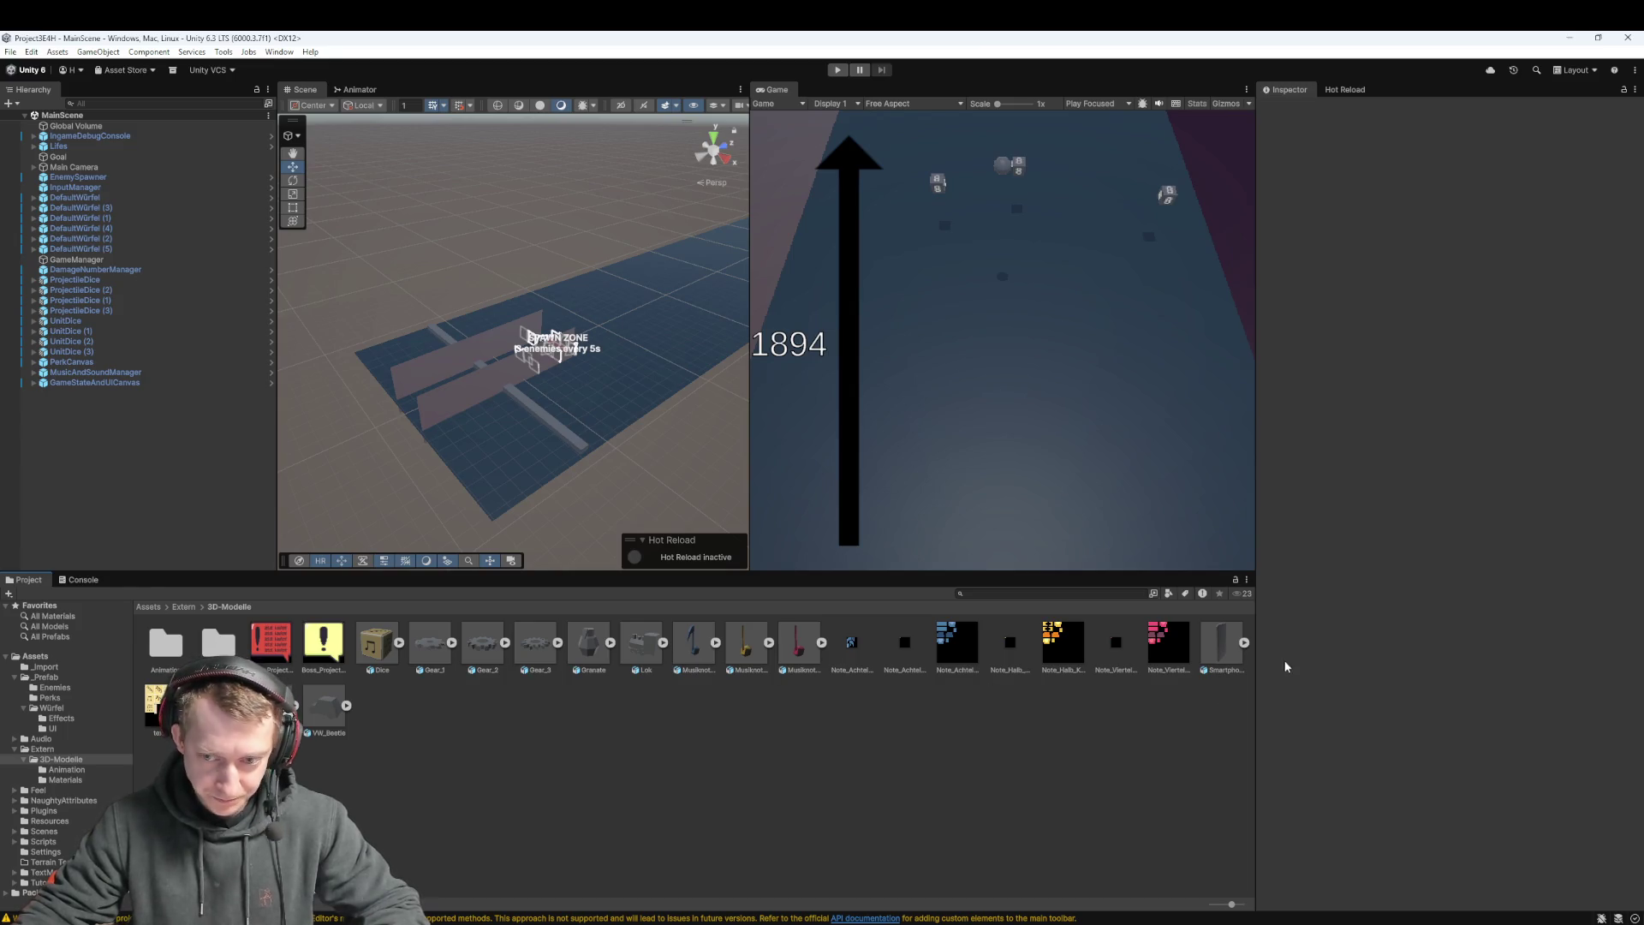
{"action": "left_click", "coordinate": [1228, 640]}
{"action": "left_click", "coordinate": [1243, 642]}
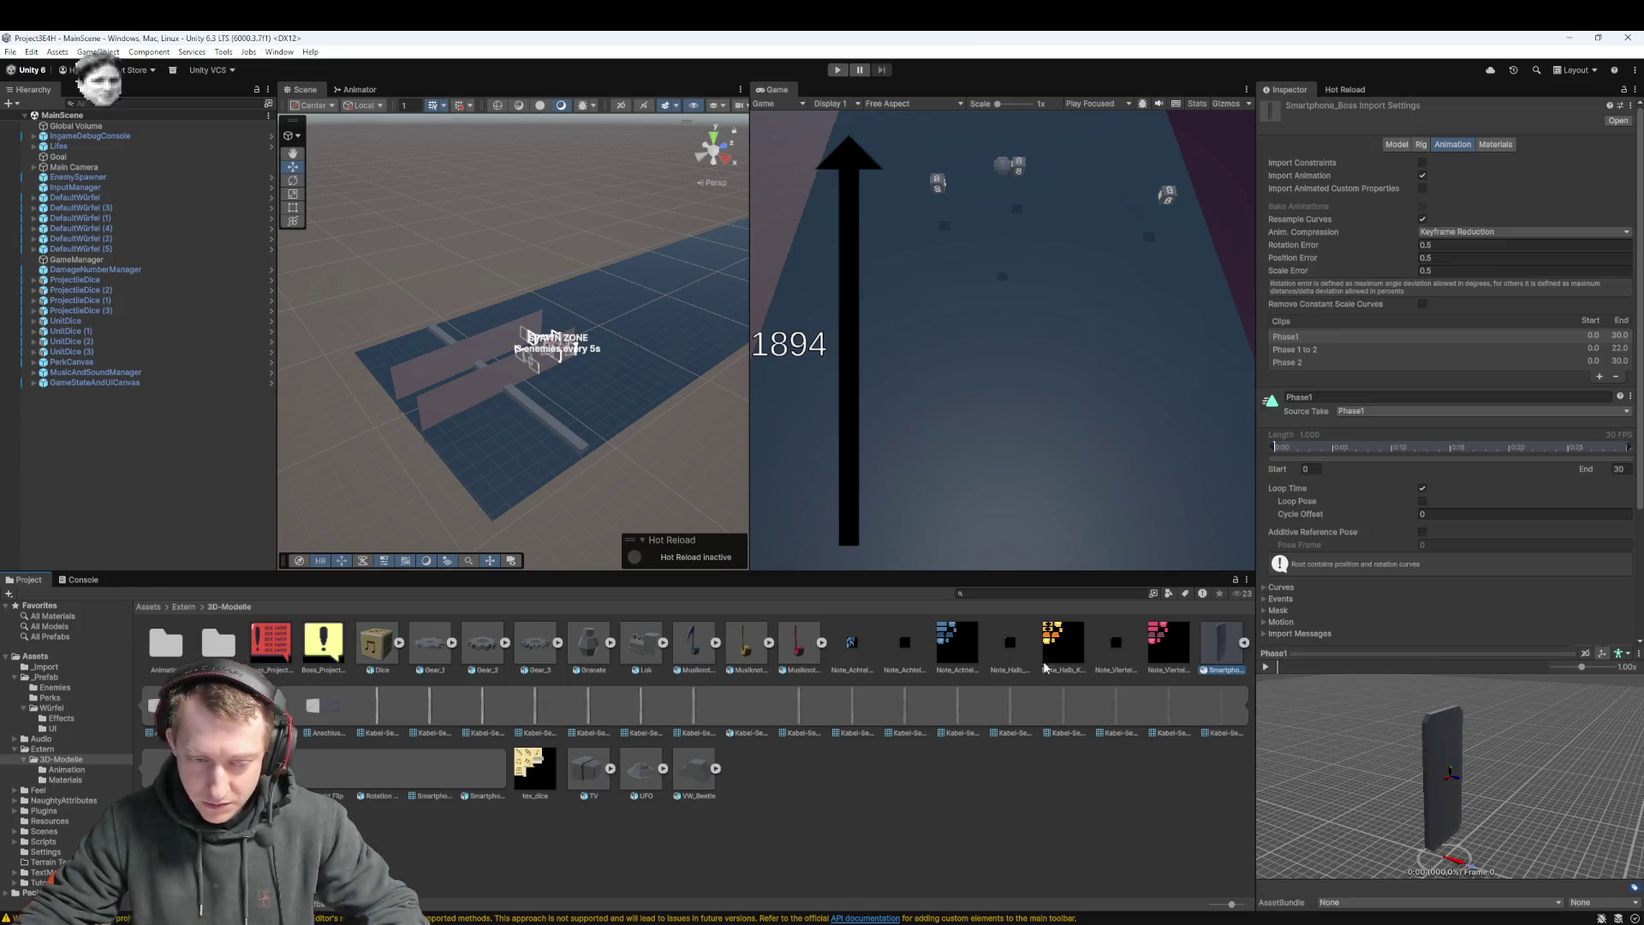
Step through Smartphone_Boss's cable meshes, Phase 1 to 2 clip and Smartphone mesh, then back
{"action": "left_click", "coordinate": [372, 697]}
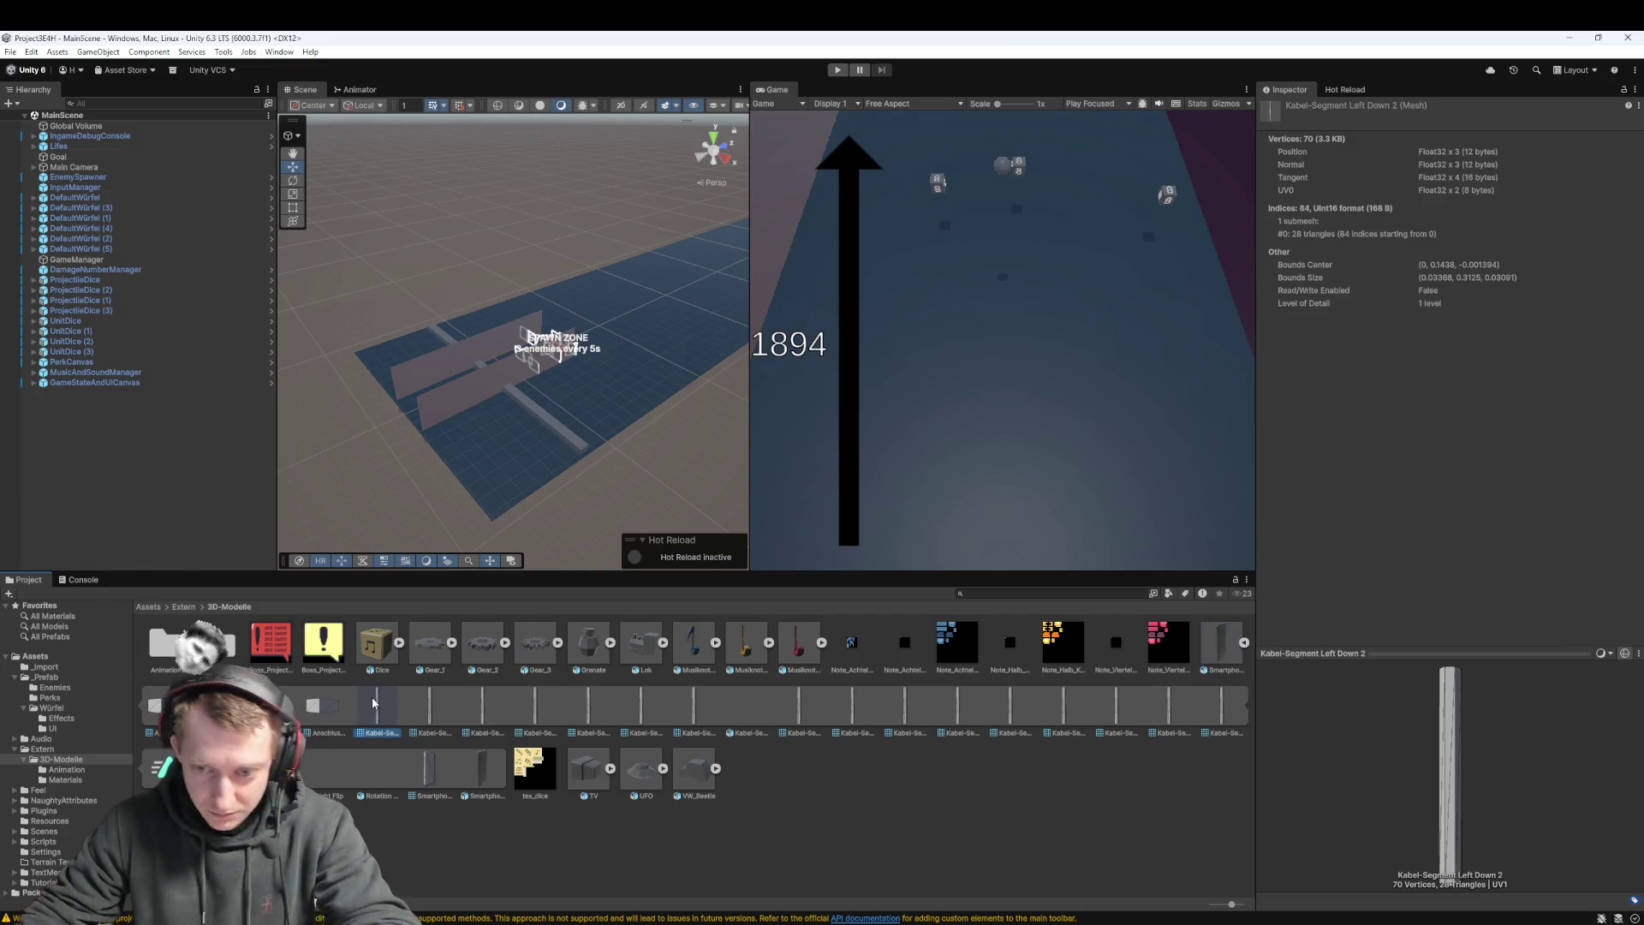
{"action": "key", "text": "Right"}
{"action": "key", "text": "Right"}
{"action": "key", "text": "Right"}
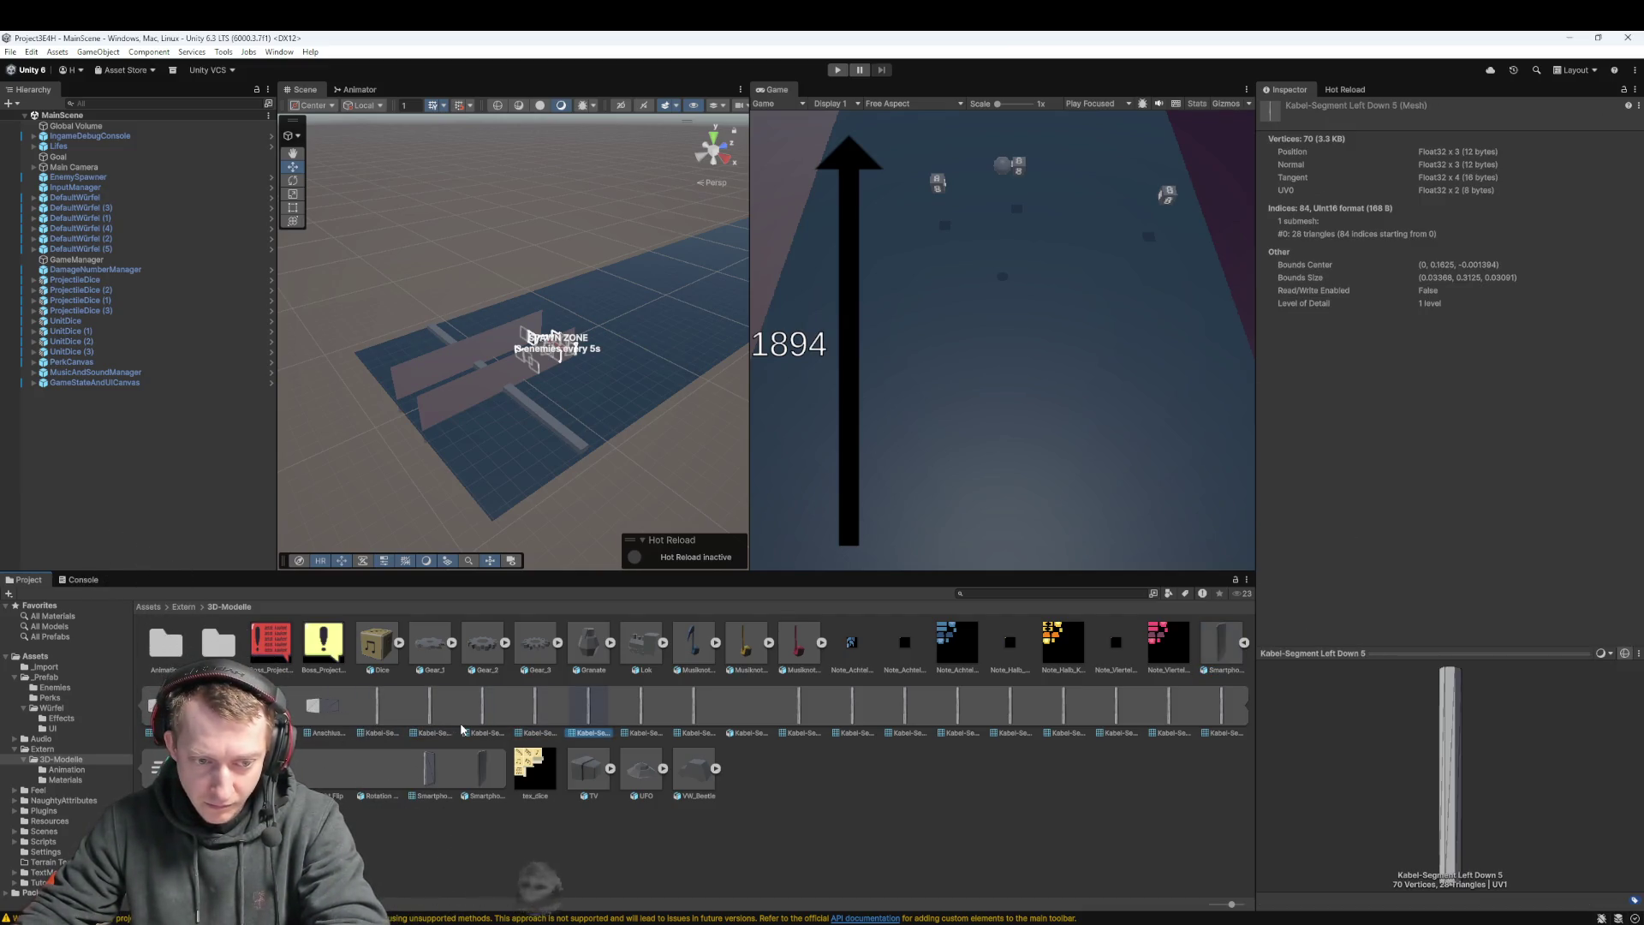
{"action": "key", "text": "Right"}
{"action": "key", "text": "Right"}
{"action": "key", "text": "Right"}
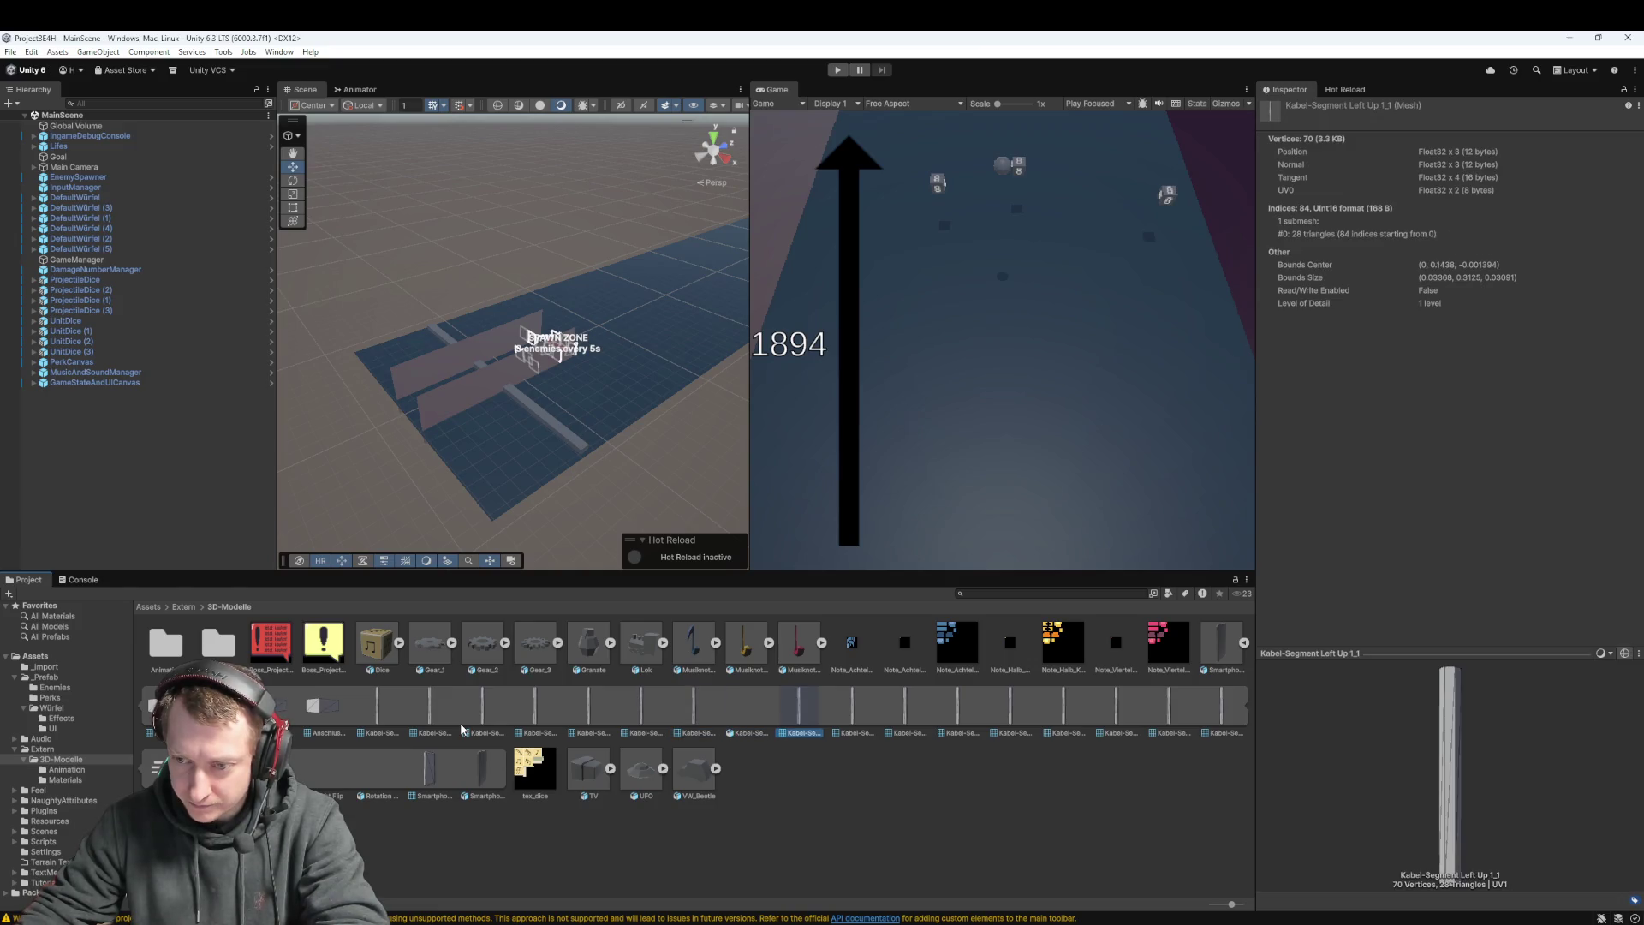
{"action": "key", "text": "Right"}
{"action": "key", "text": "Right"}
{"action": "key", "text": "Right"}
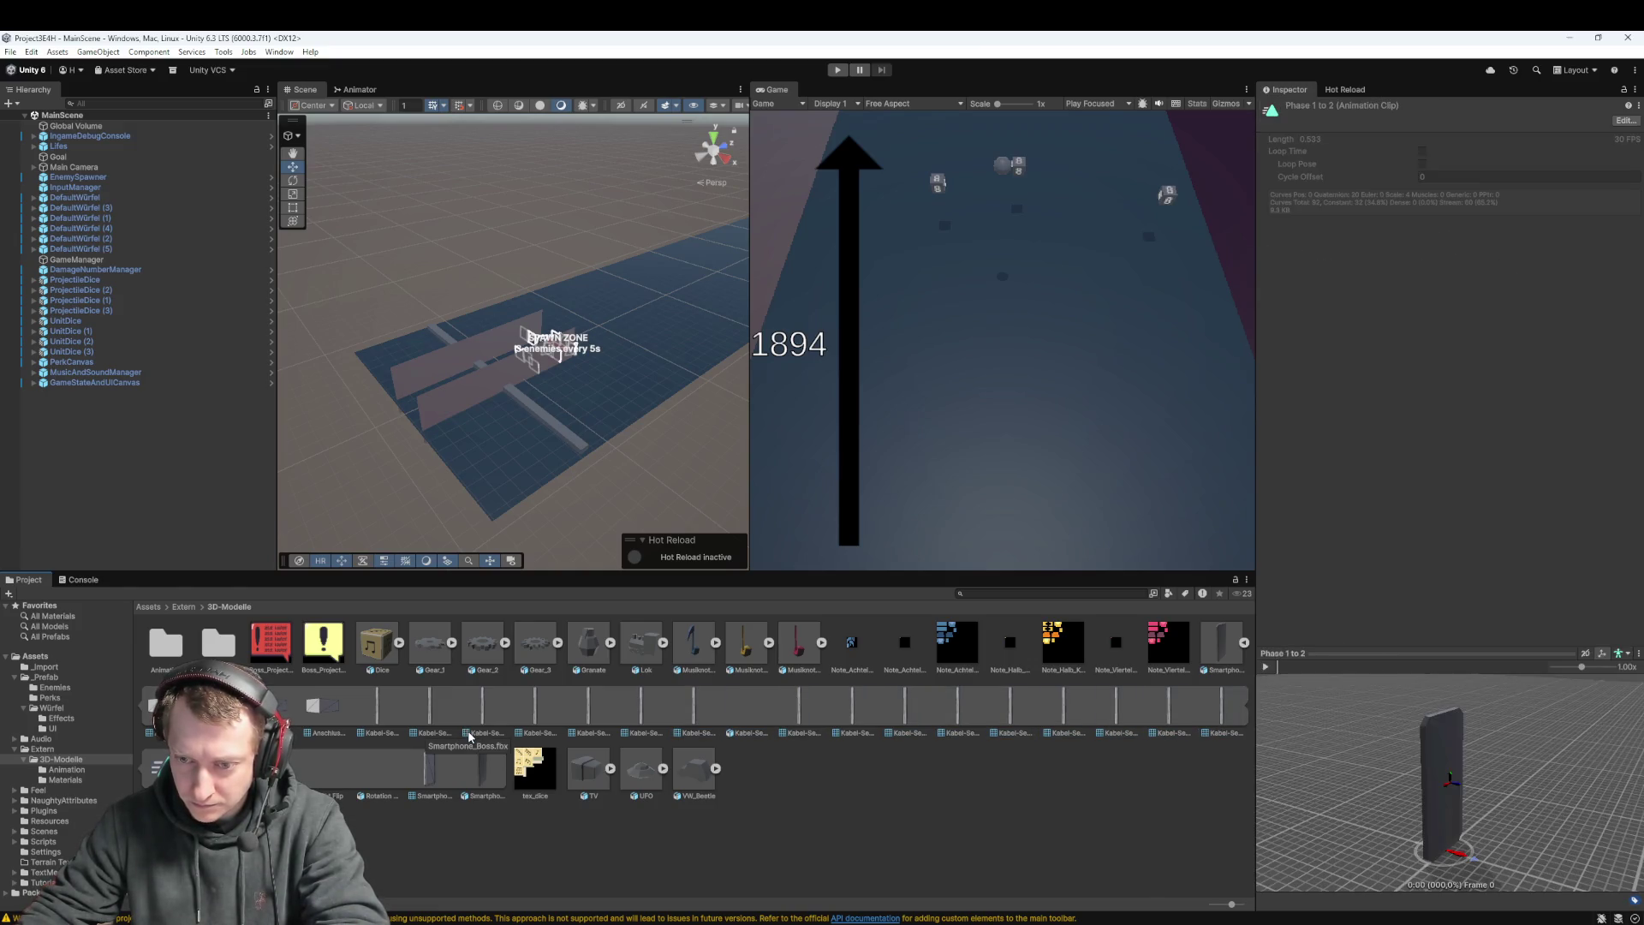
{"action": "key", "text": "Right"}
{"action": "key", "text": "Right"}
{"action": "key", "text": "Right"}
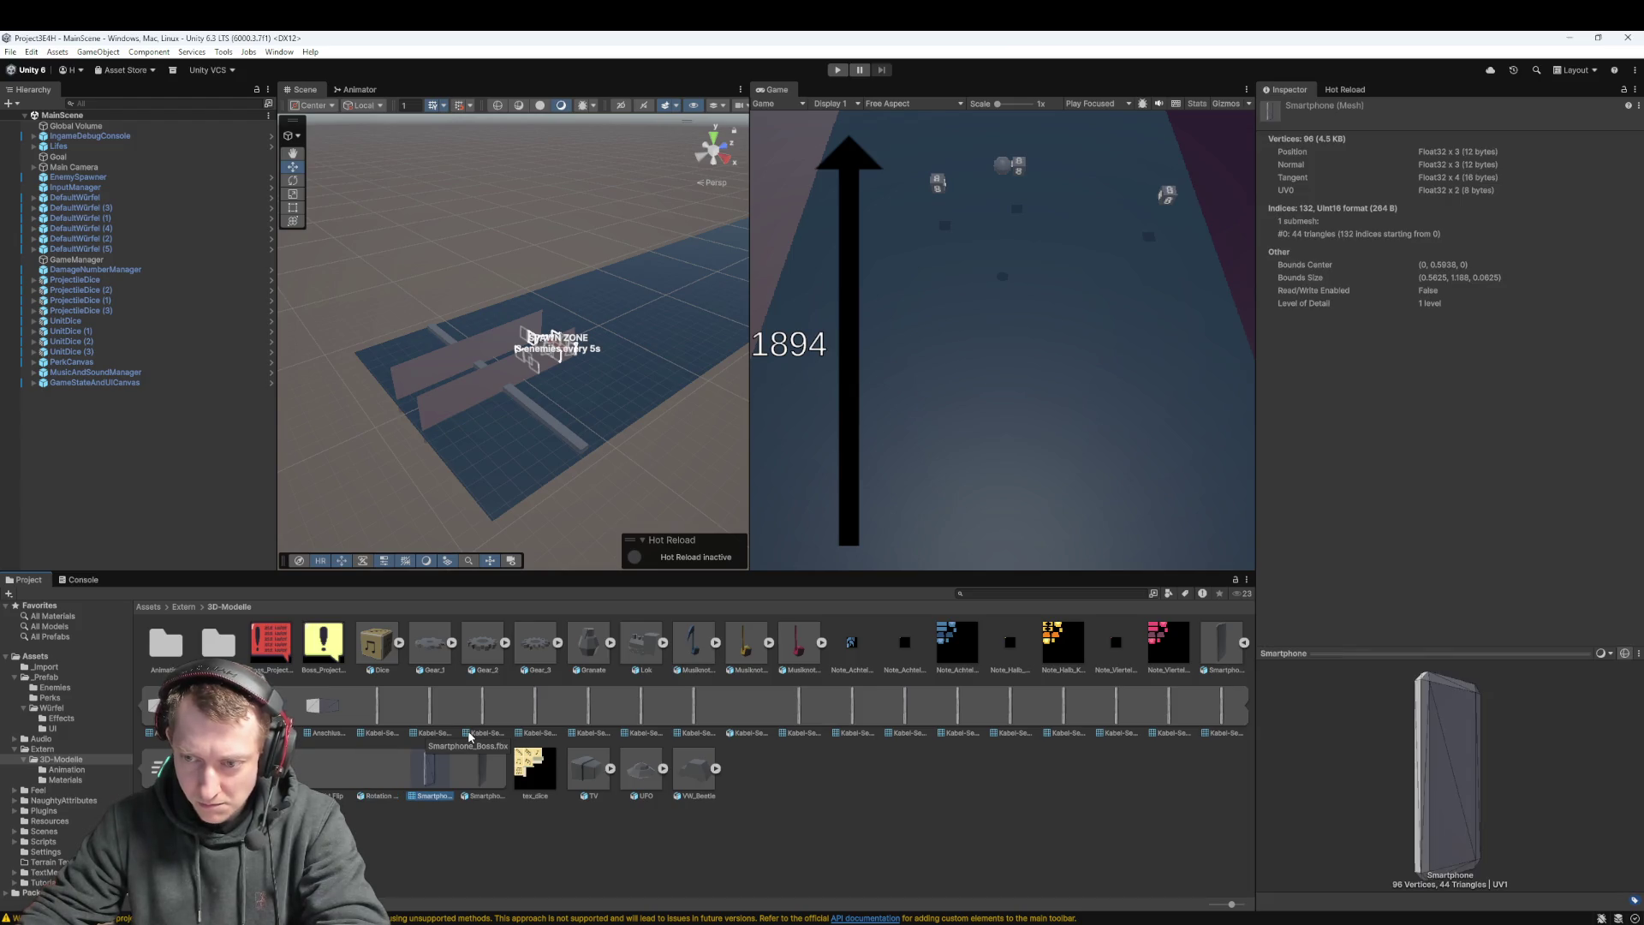
{"action": "key", "text": "Right"}
{"action": "key", "text": "Right"}
{"action": "key", "text": "Left"}
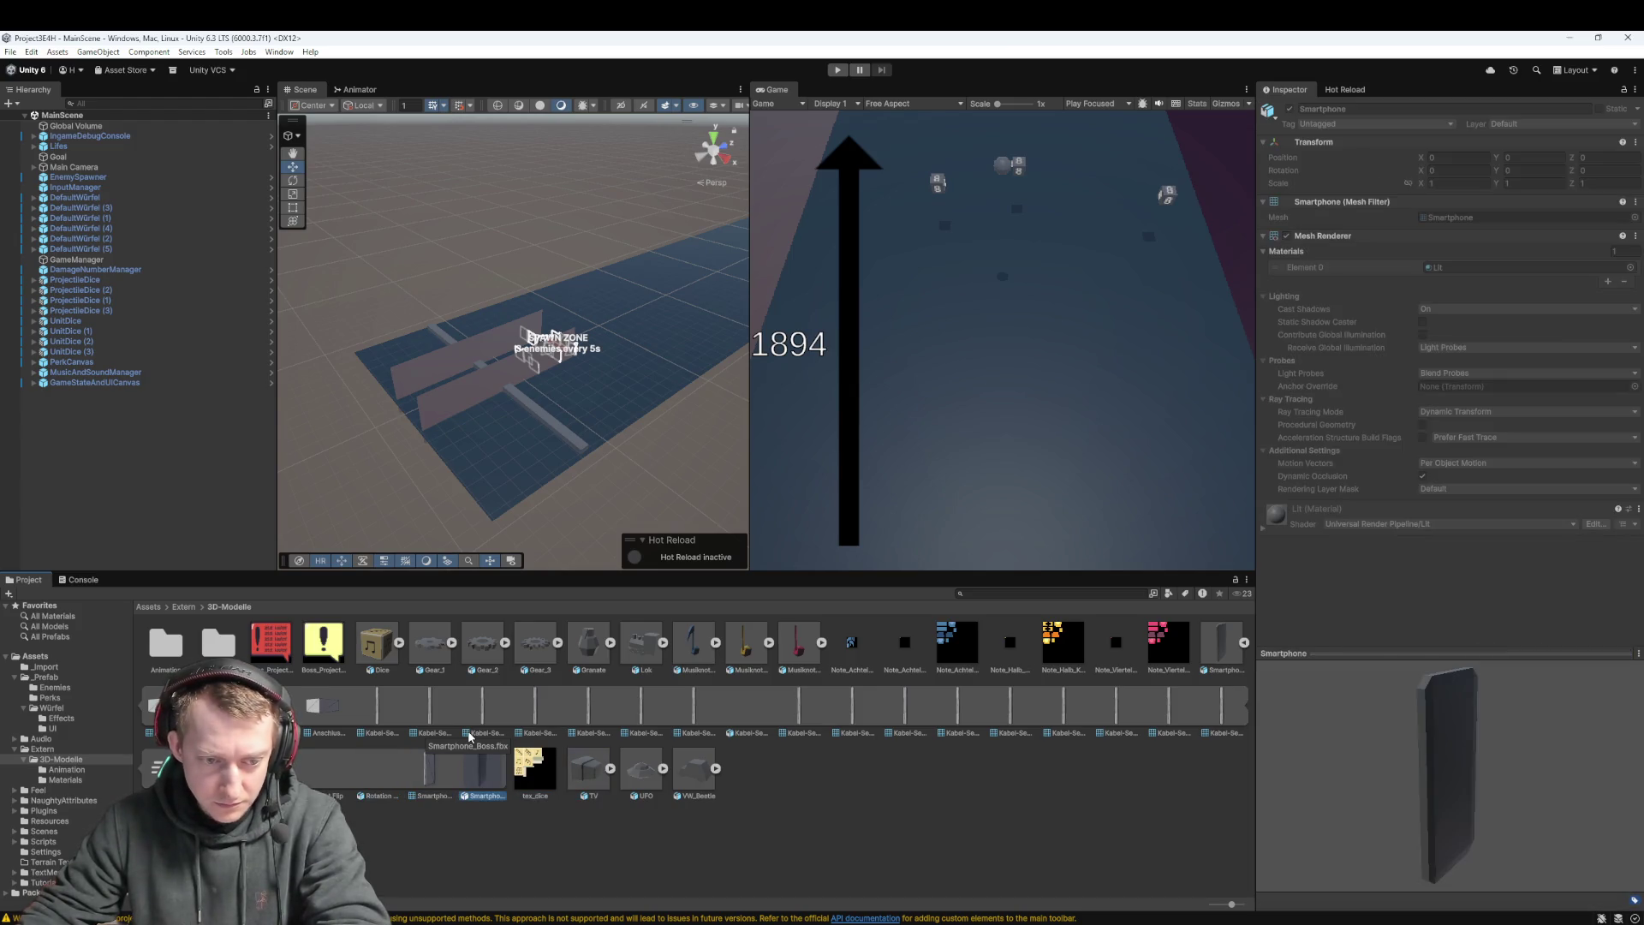
{"action": "key", "text": "Left"}
{"action": "key", "text": "Left"}
{"action": "key", "text": "Left"}
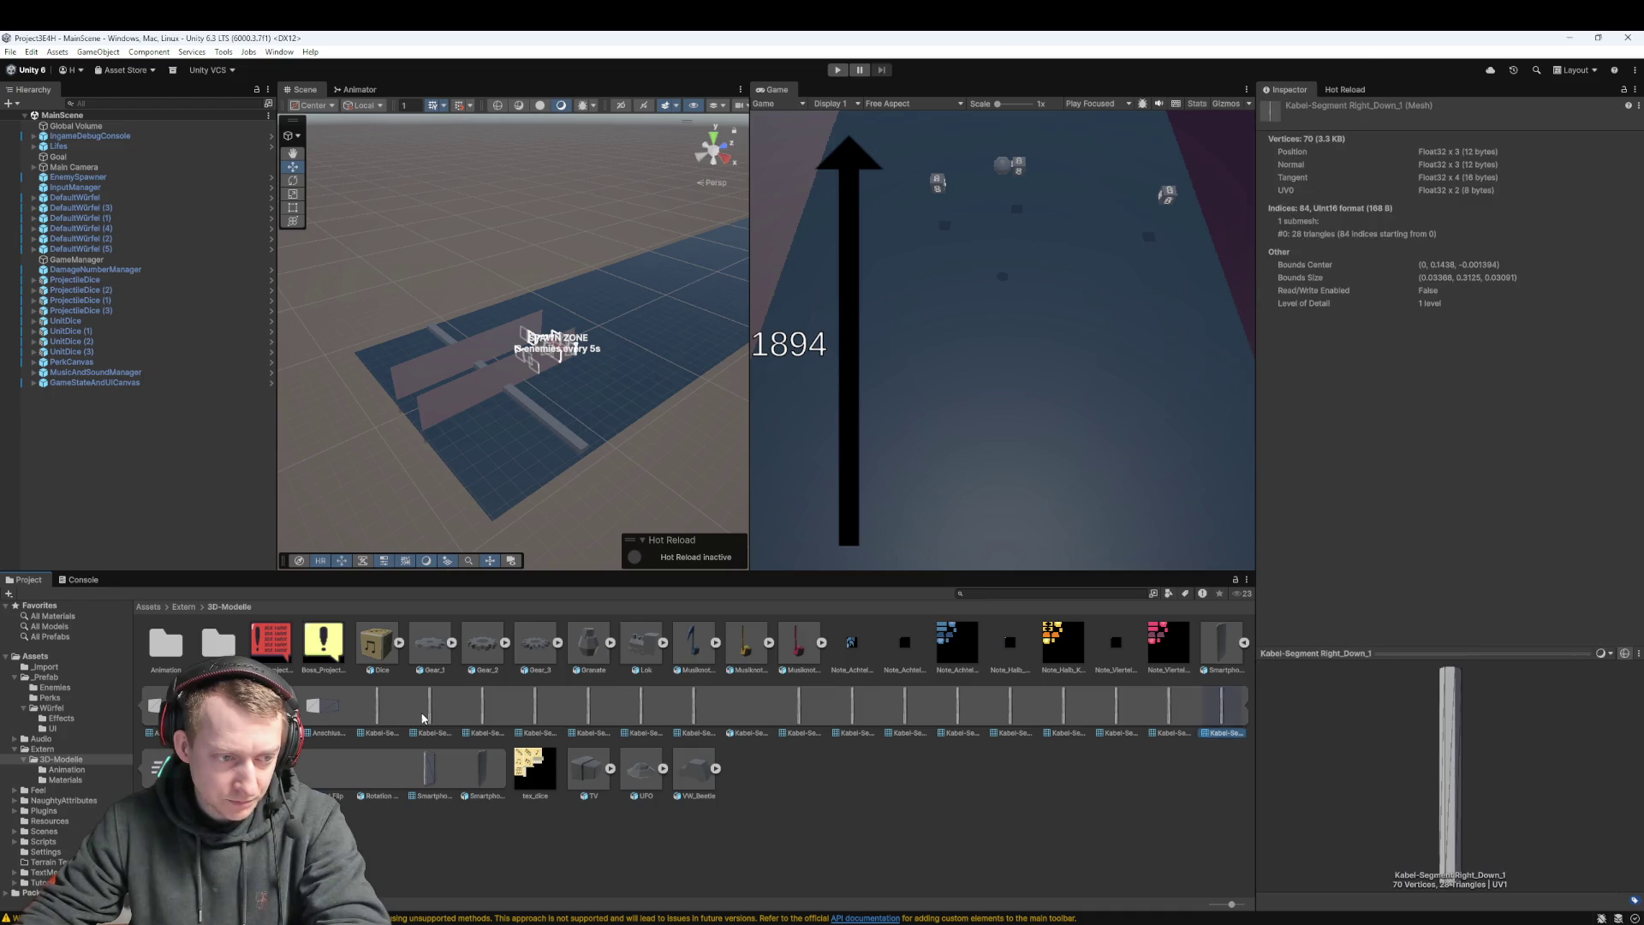
{"action": "key", "text": "Left"}
{"action": "key", "text": "Left"}
{"action": "key", "text": "Left"}
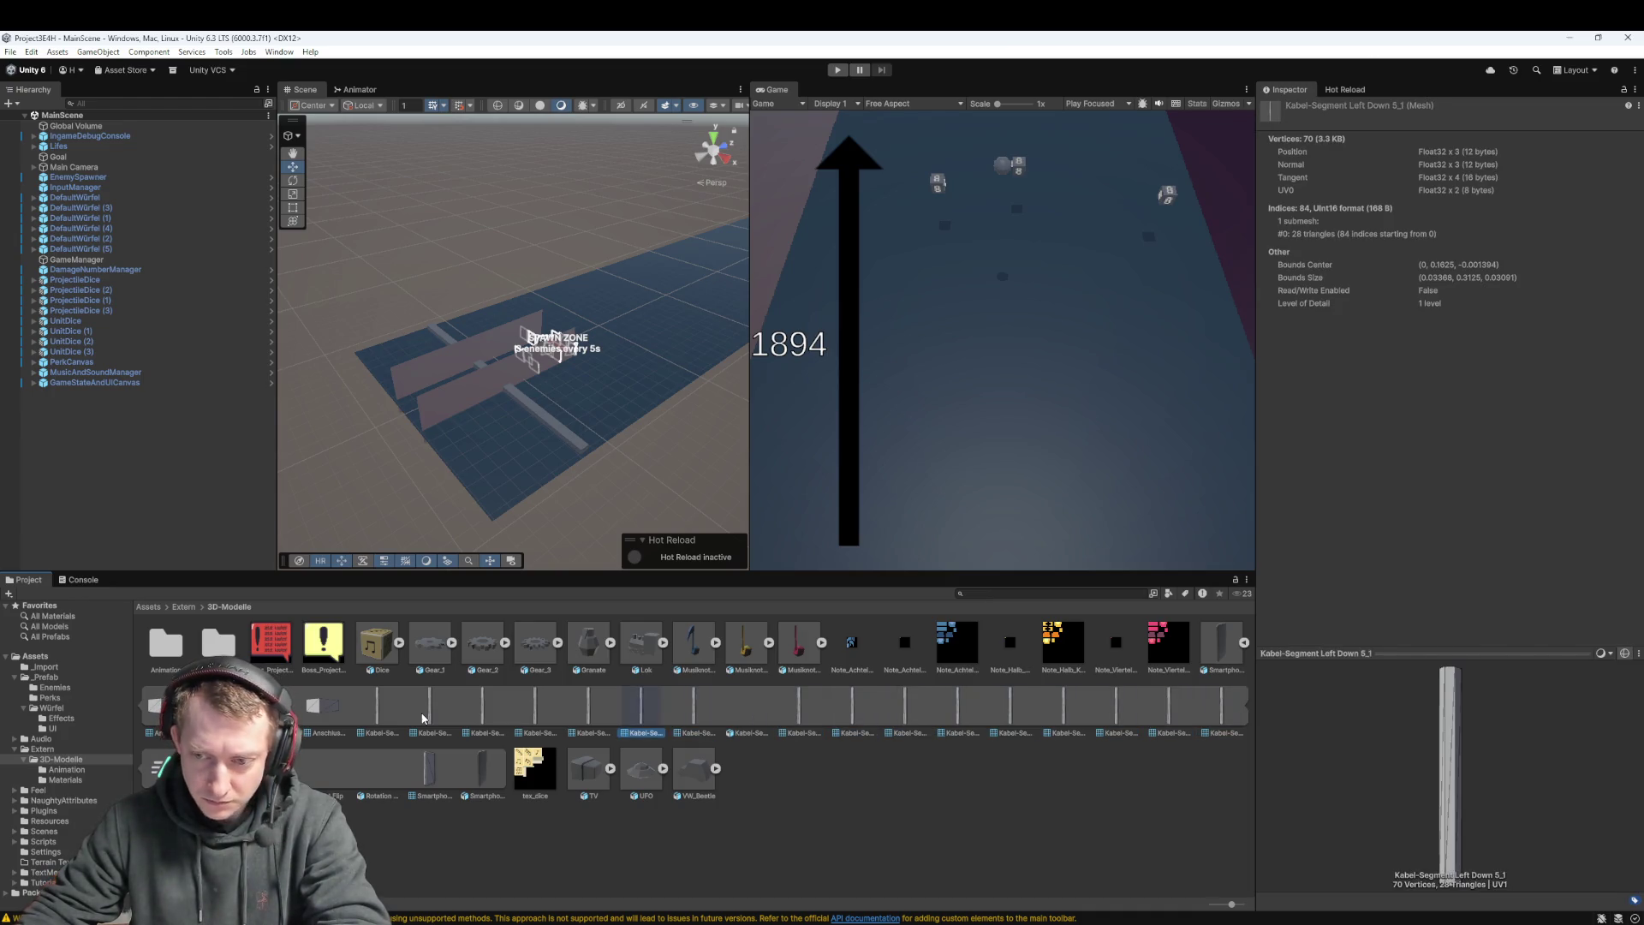
{"action": "key", "text": "Left"}
{"action": "key", "text": "Left"}
{"action": "key", "text": "Left"}
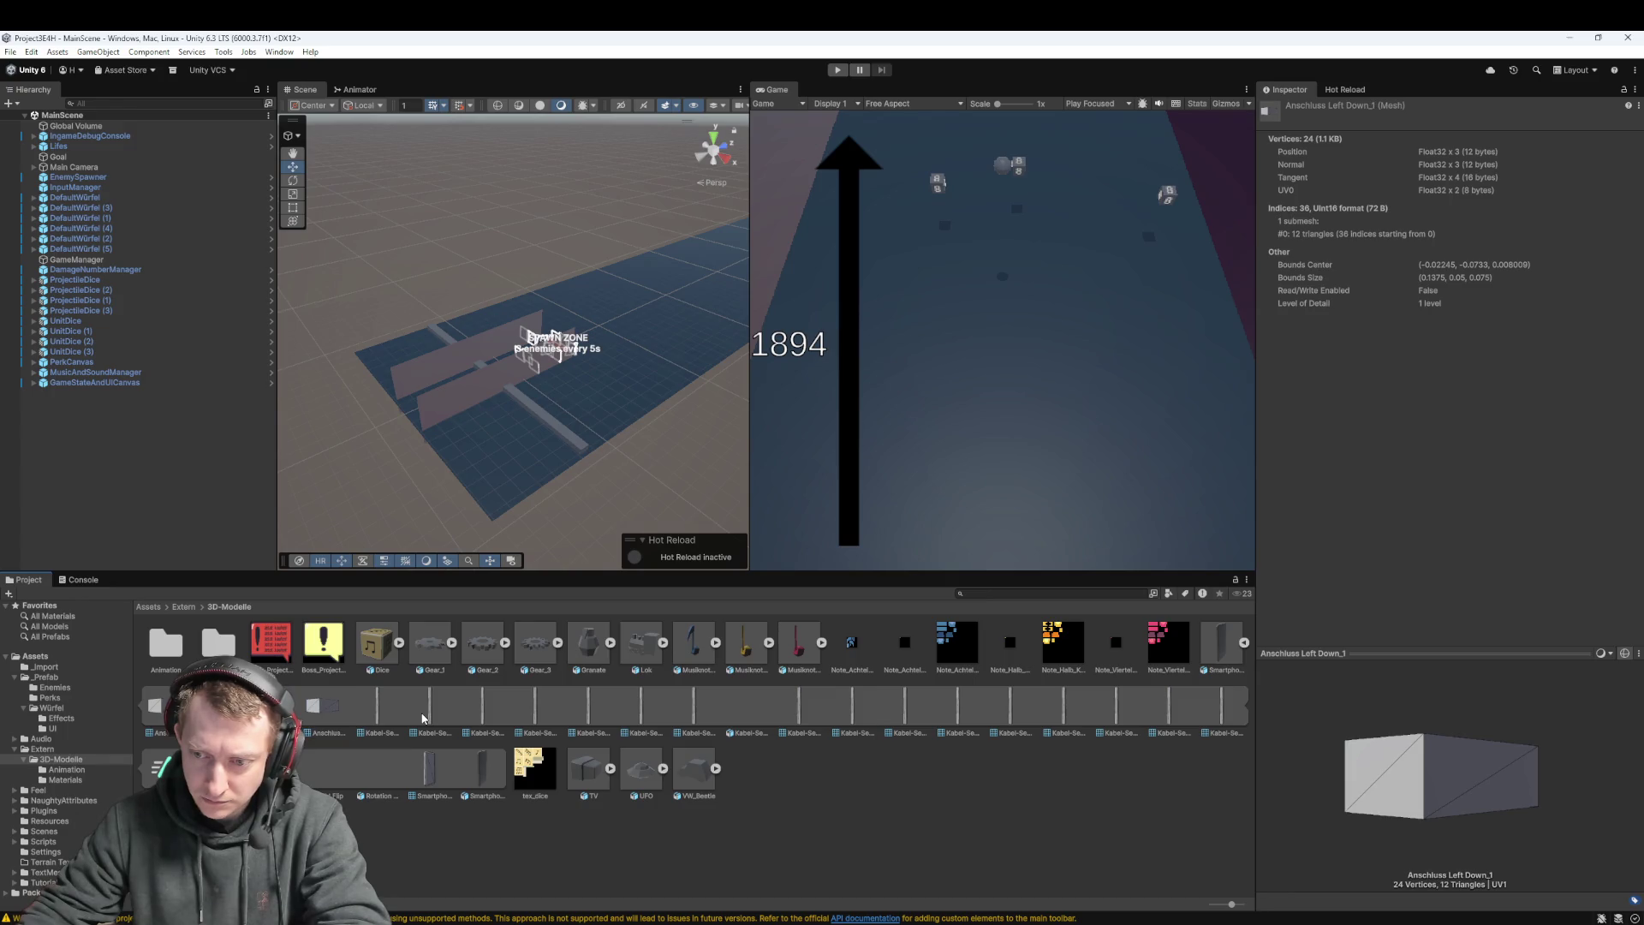
{"action": "key", "text": "Left"}
Step through the sub-assets again to preview the Phase 2 clip, returning to Smartphone_Boss's import settings
{"action": "key", "text": "Right"}
{"action": "key", "text": "Right"}
{"action": "key", "text": "Right"}
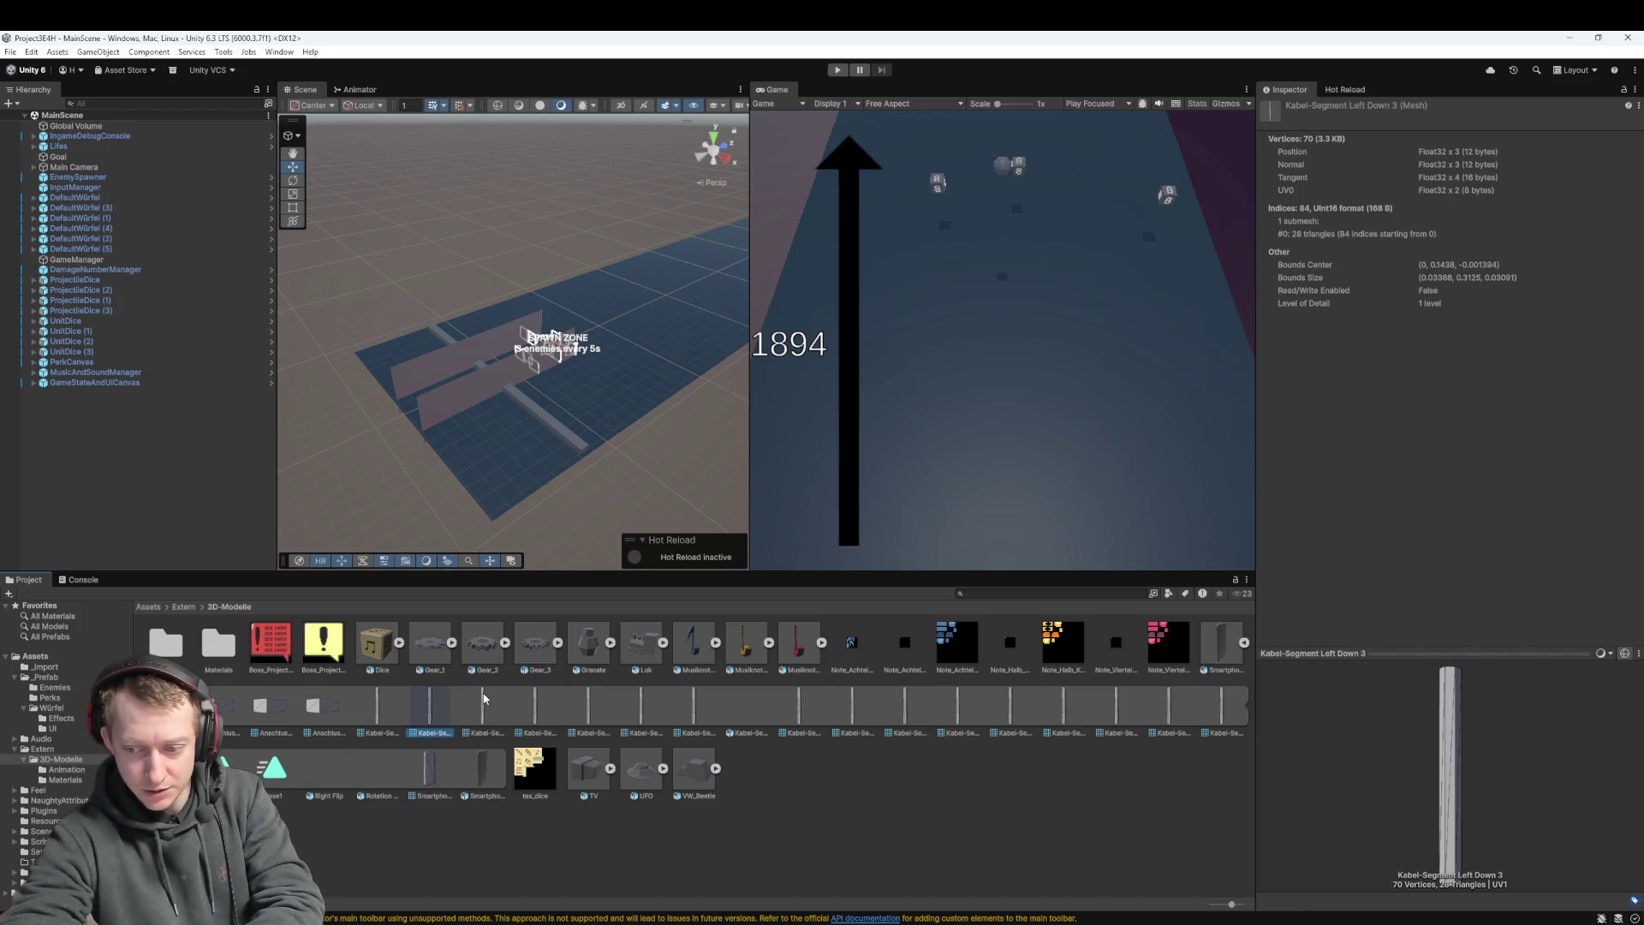
{"action": "key", "text": "Right"}
{"action": "key", "text": "Right"}
{"action": "key", "text": "Right"}
{"action": "key", "text": "Right"}
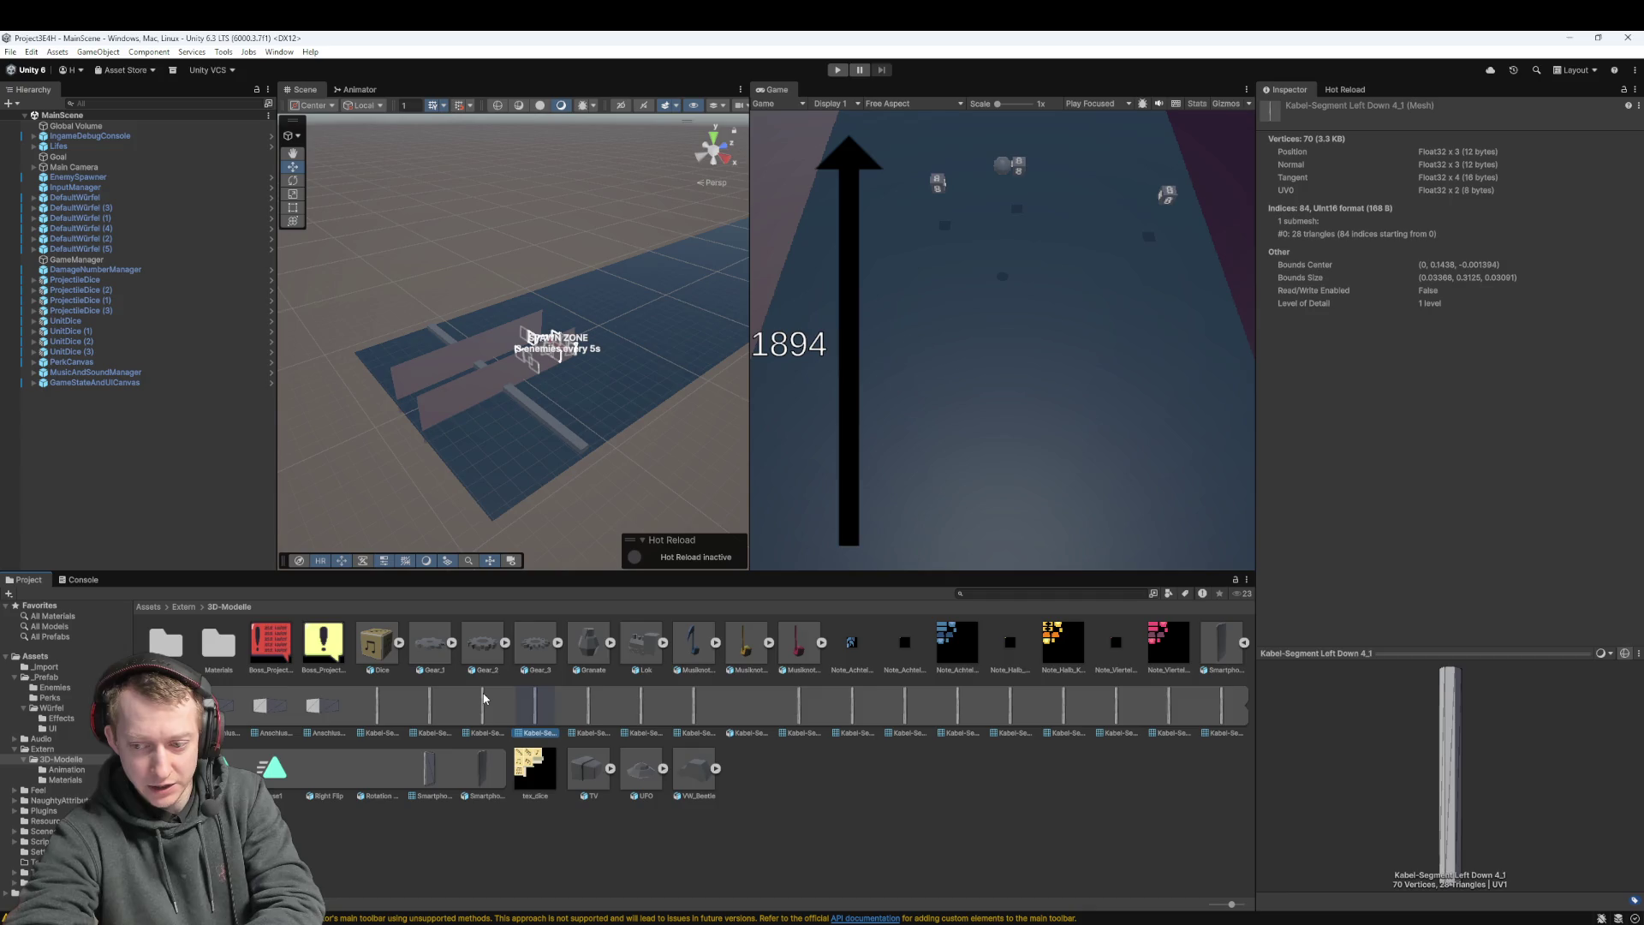
{"action": "key", "text": "Right"}
{"action": "key", "text": "Right"}
{"action": "key", "text": "Right"}
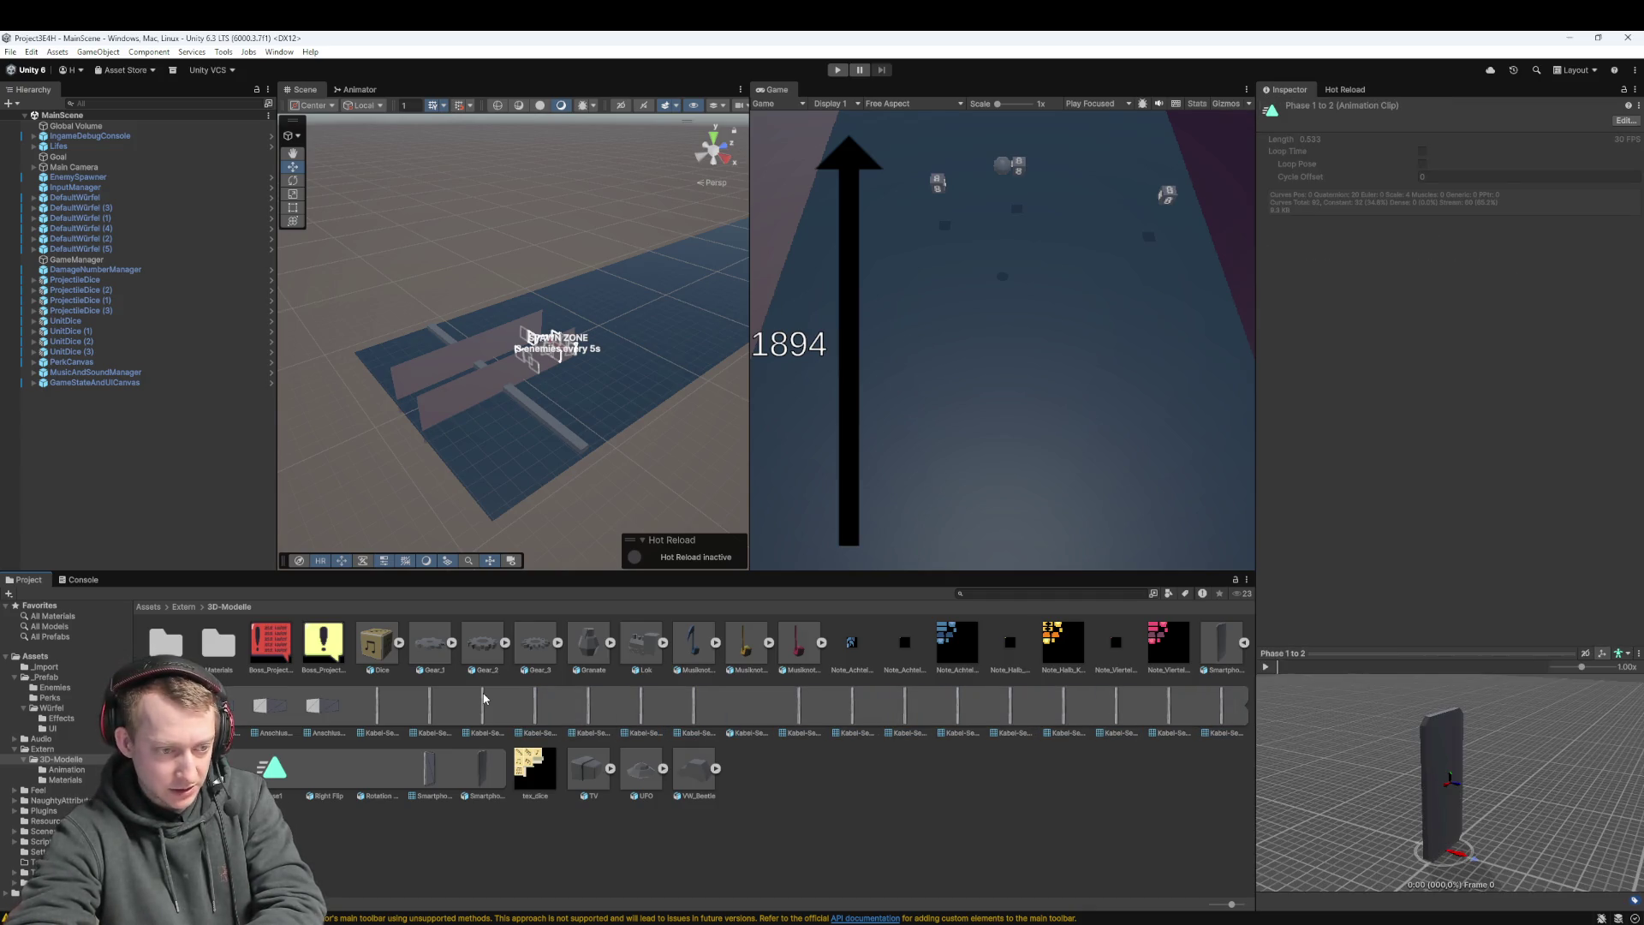
{"action": "key", "text": "Right"}
{"action": "key", "text": "Right"}
{"action": "key", "text": "Right"}
{"action": "key", "text": "Right"}
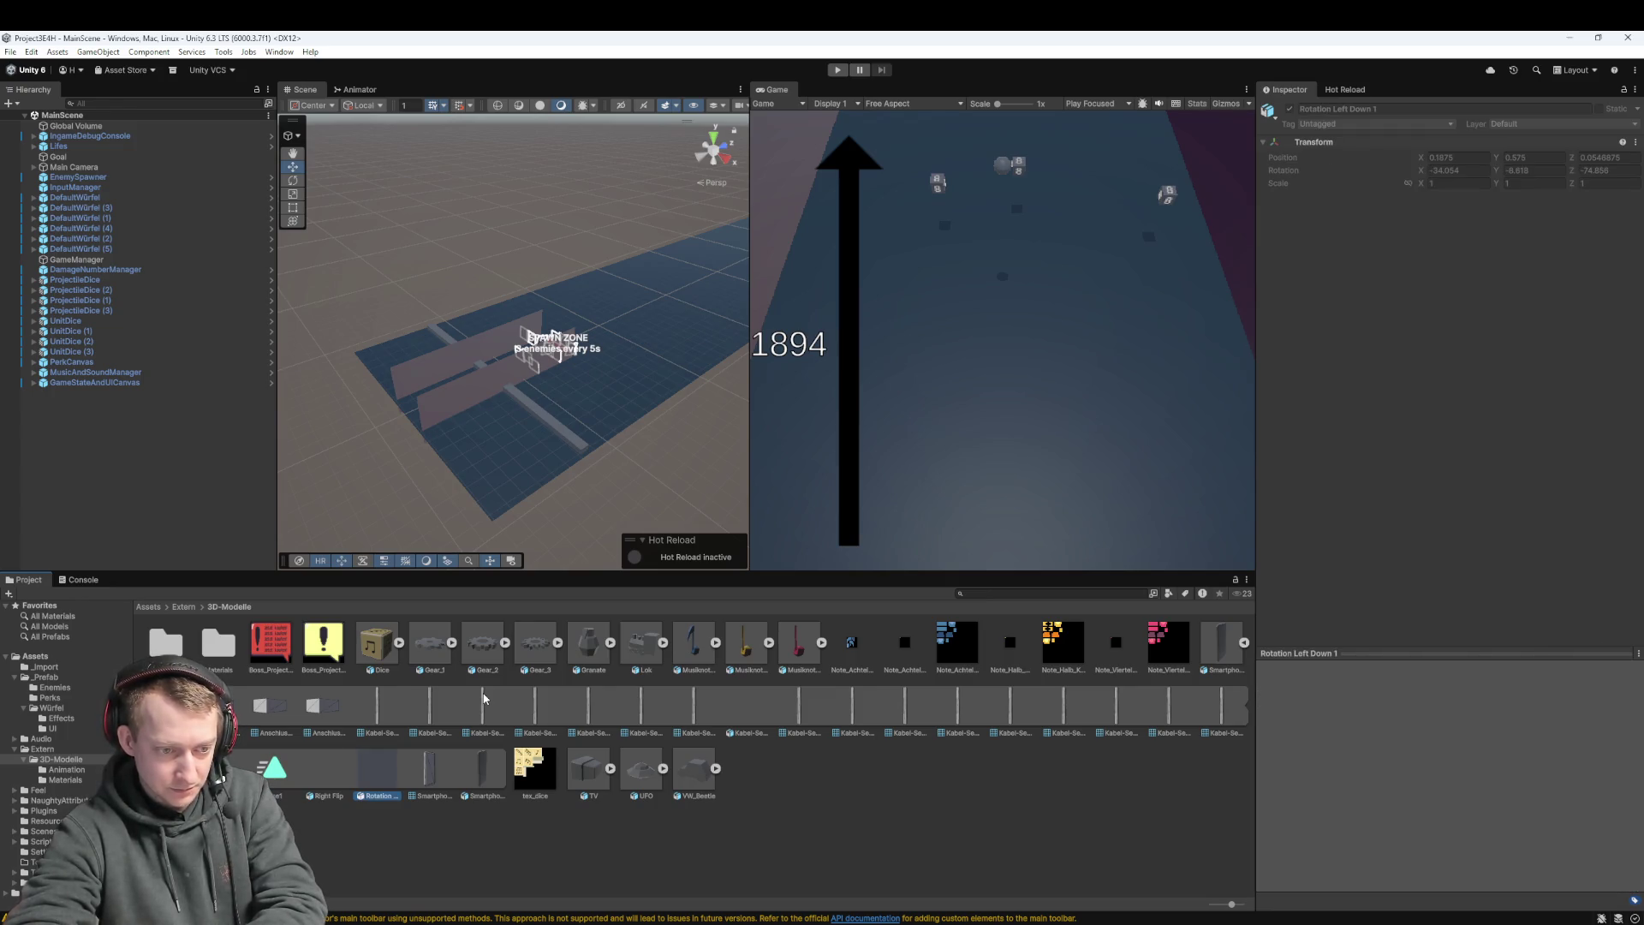
{"action": "key", "text": "Right"}
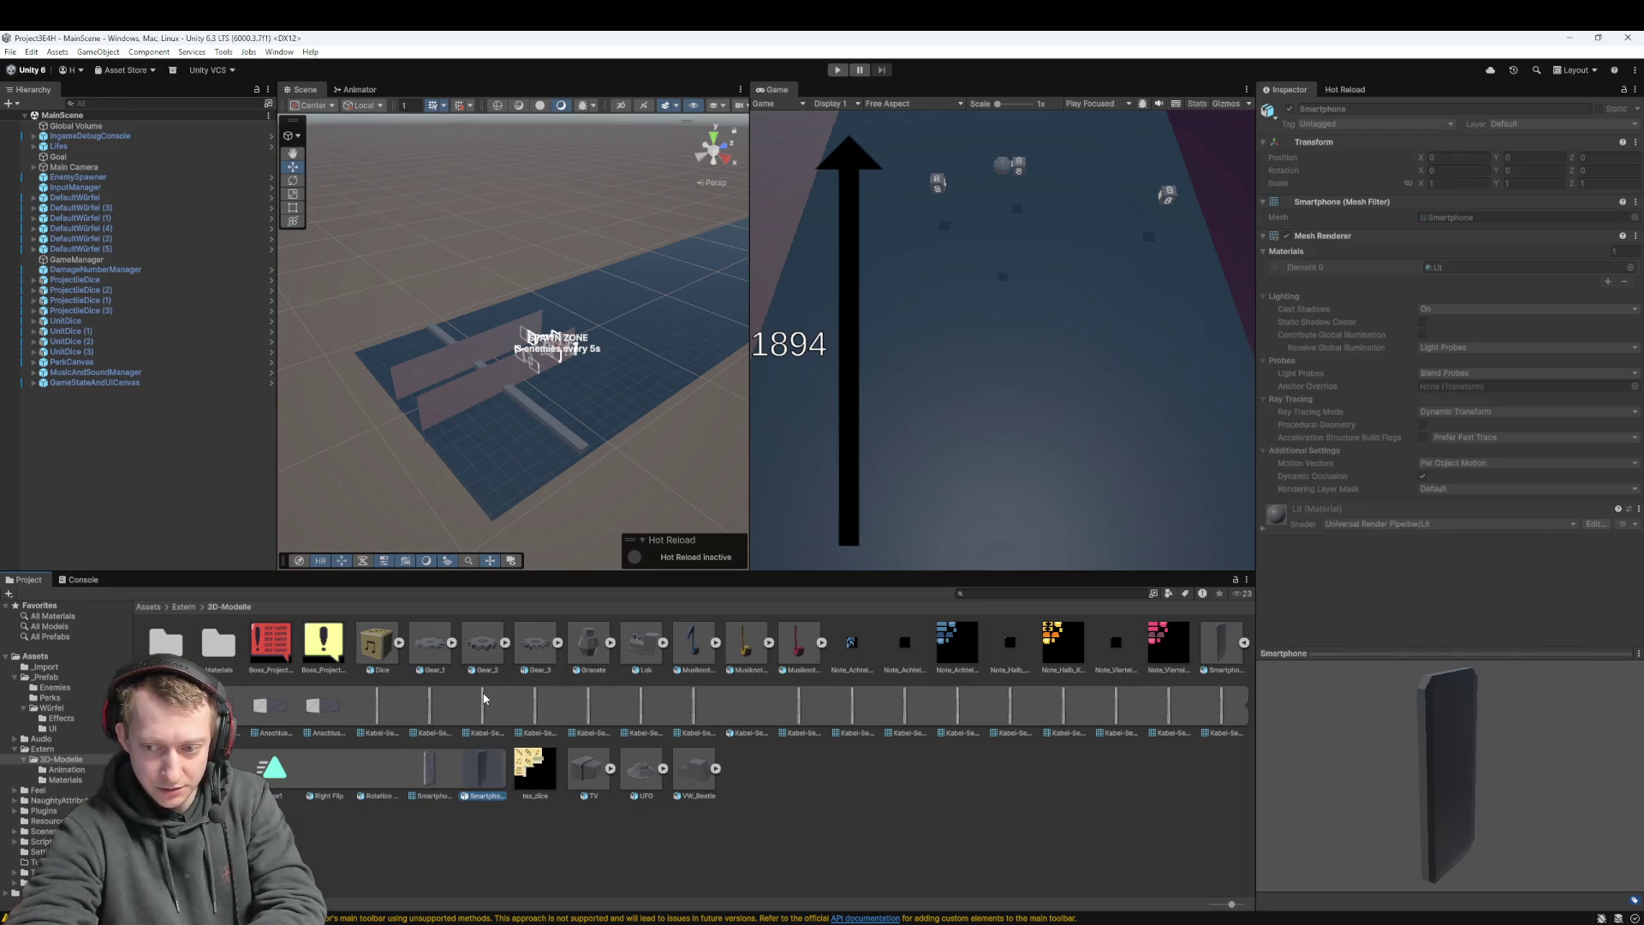
{"action": "key", "text": "Left"}
{"action": "key", "text": "Left"}
{"action": "key", "text": "Left"}
{"action": "key", "text": "Left"}
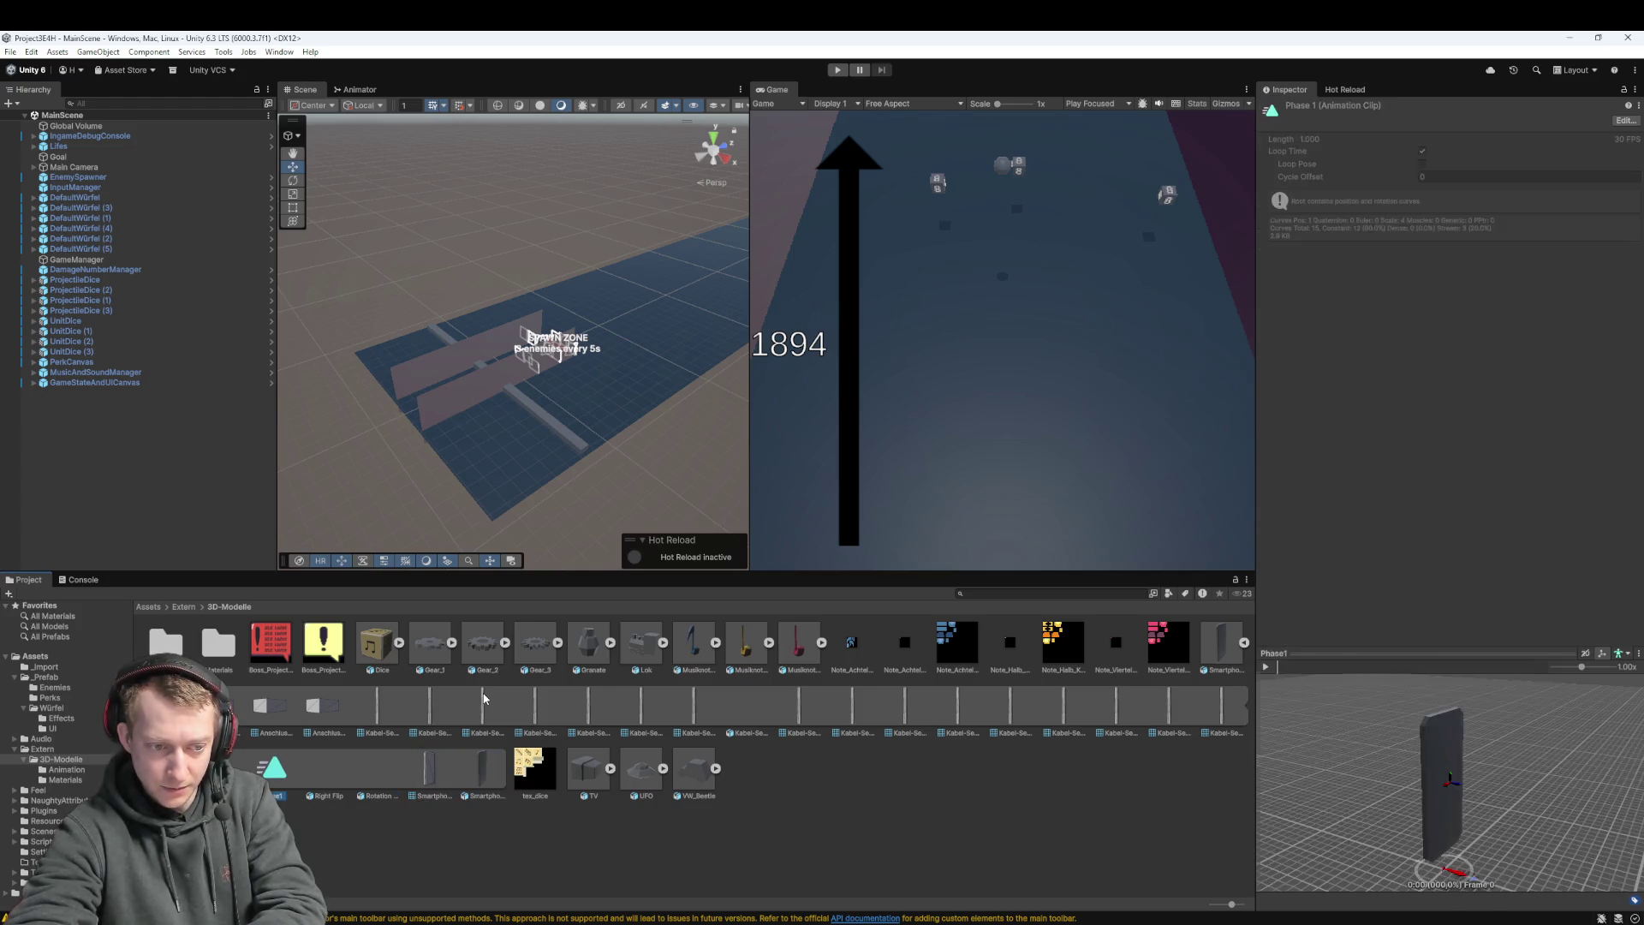
{"action": "key", "text": "Left"}
{"action": "key", "text": "Left"}
{"action": "key", "text": "Left"}
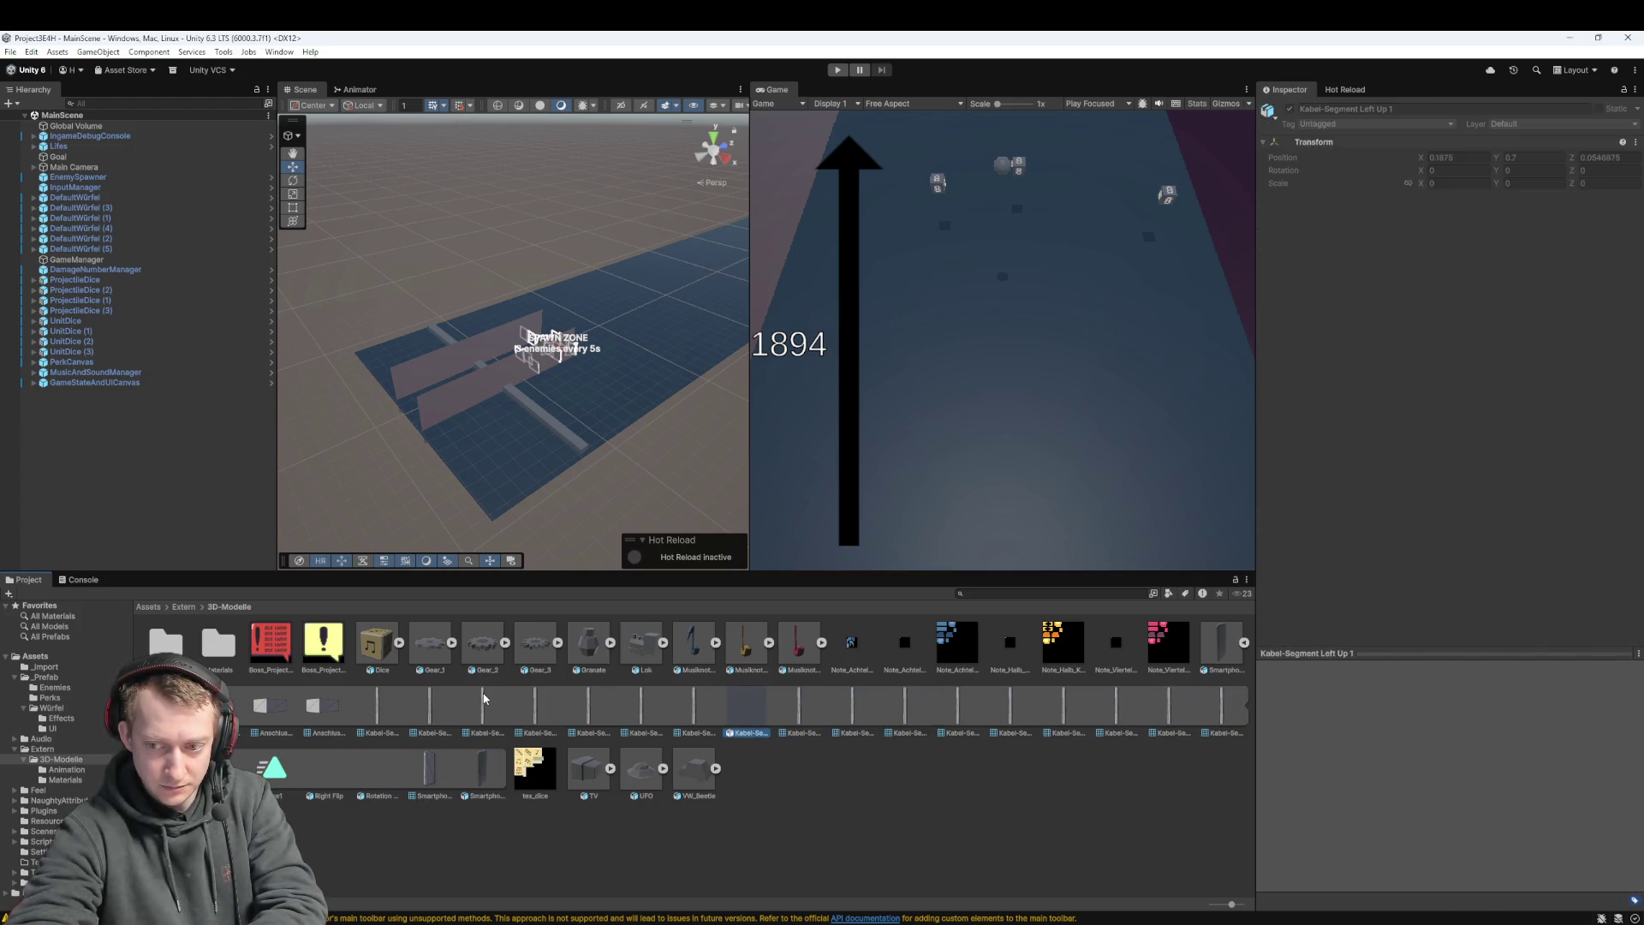
{"action": "key", "text": "Left"}
{"action": "key", "text": "Left"}
{"action": "key", "text": "Left"}
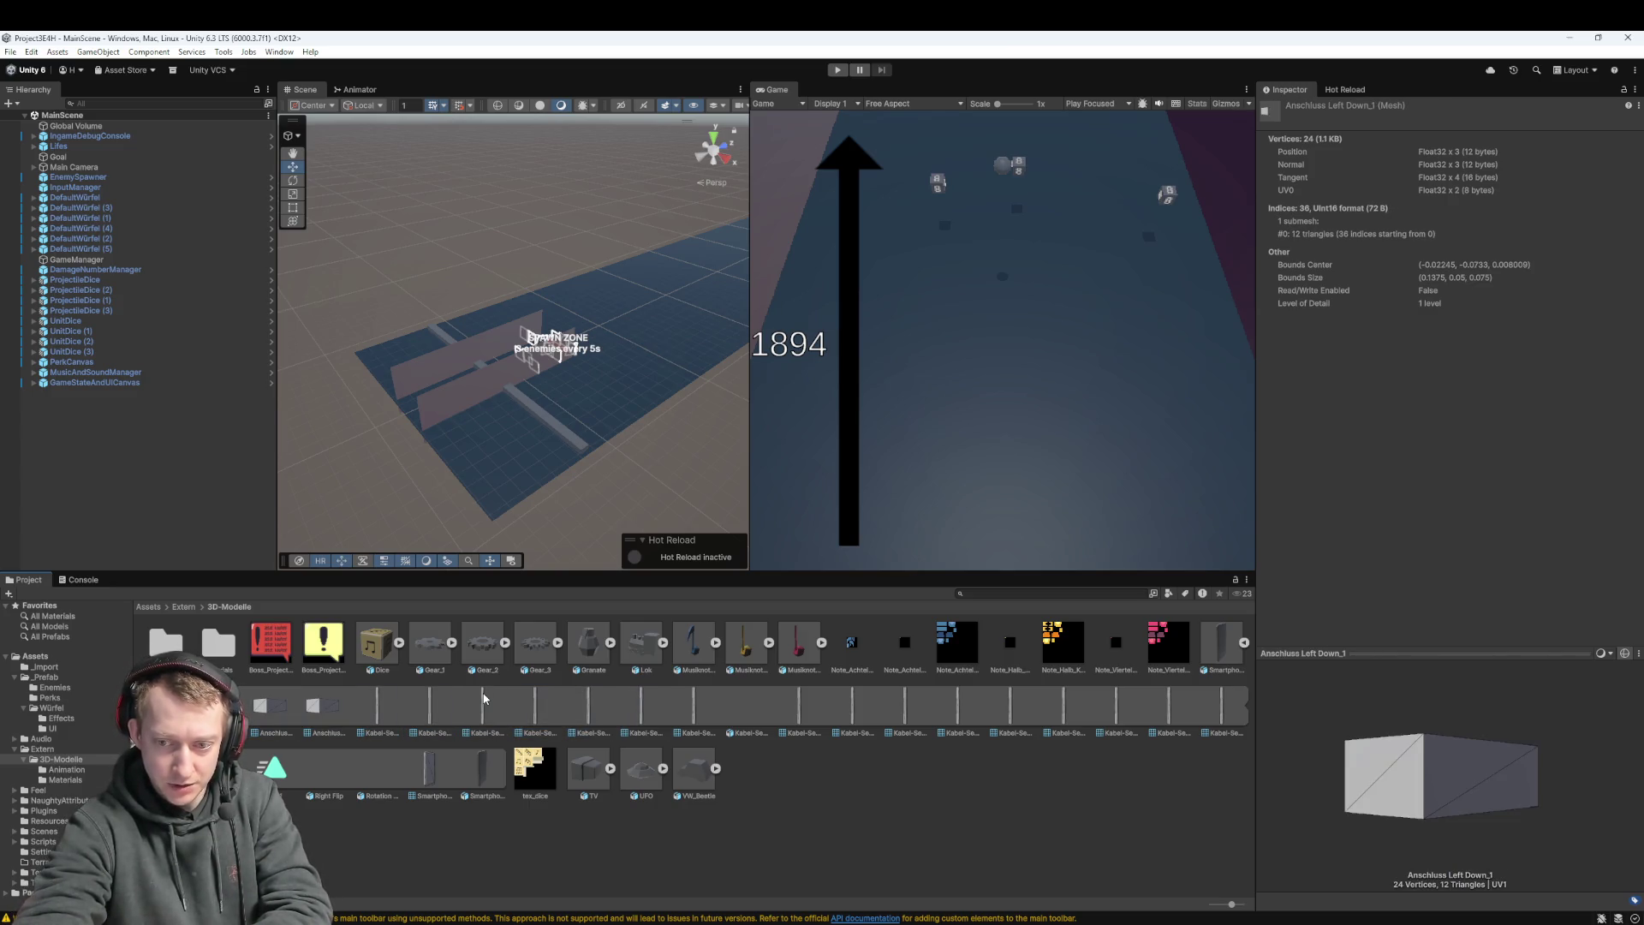
{"action": "key", "text": "Left"}
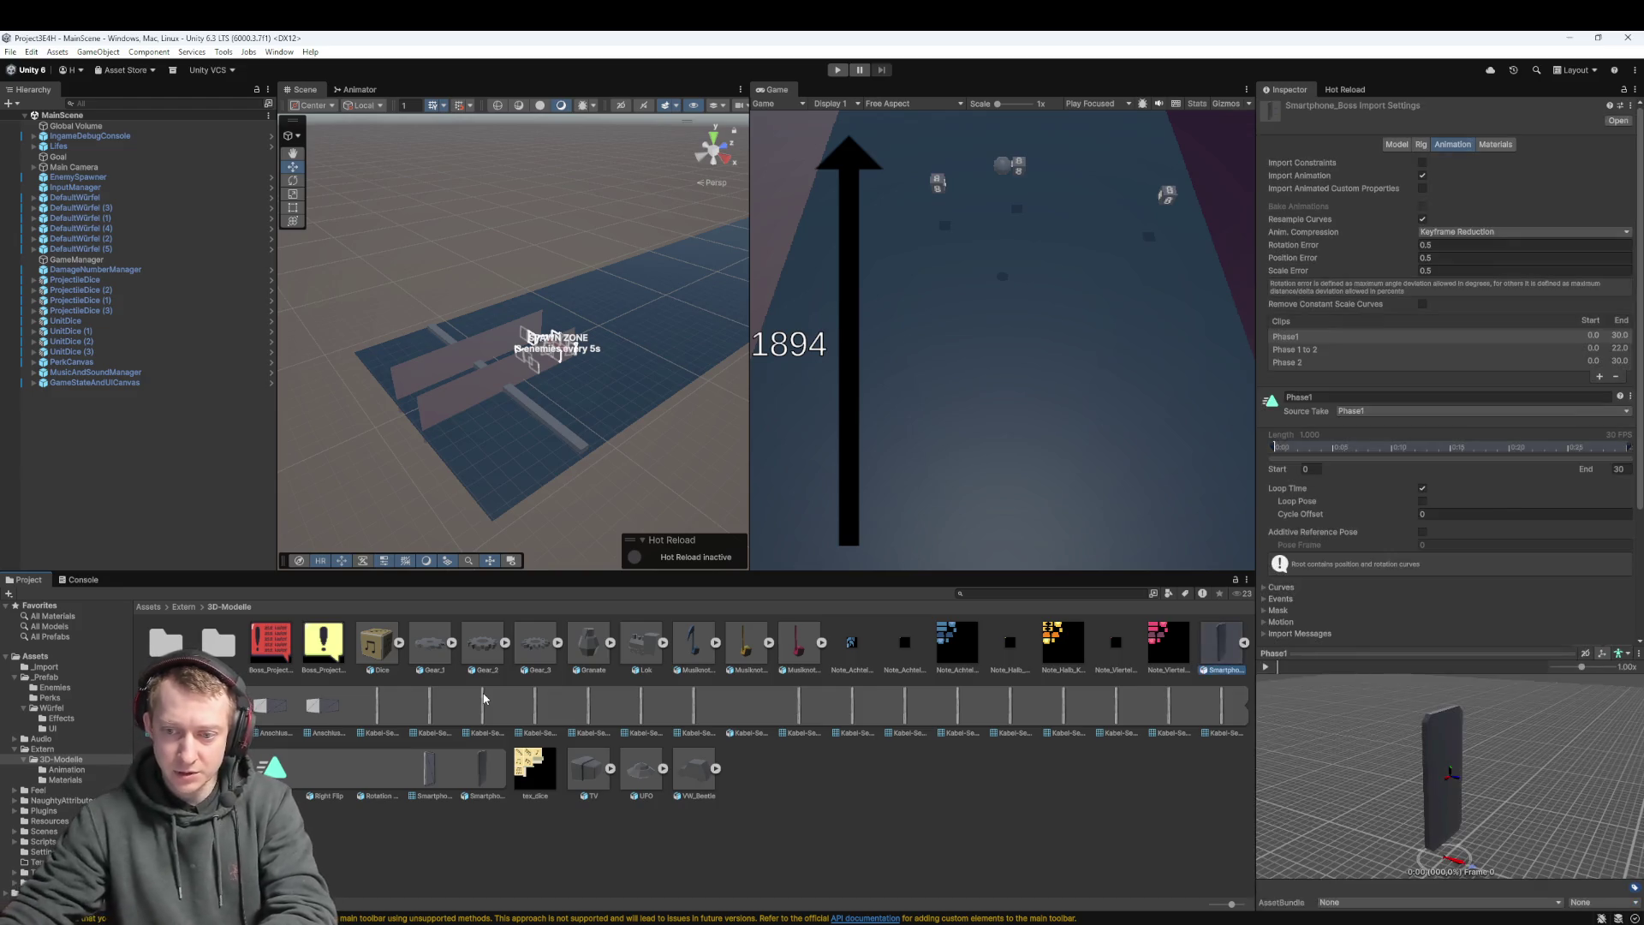
Preview the first clip with the Phase 1 to 2 take, then switch its source to Phase 2
{"action": "scroll", "coordinate": [1416, 474], "scroll_direction": "down", "scroll_amount": 3}
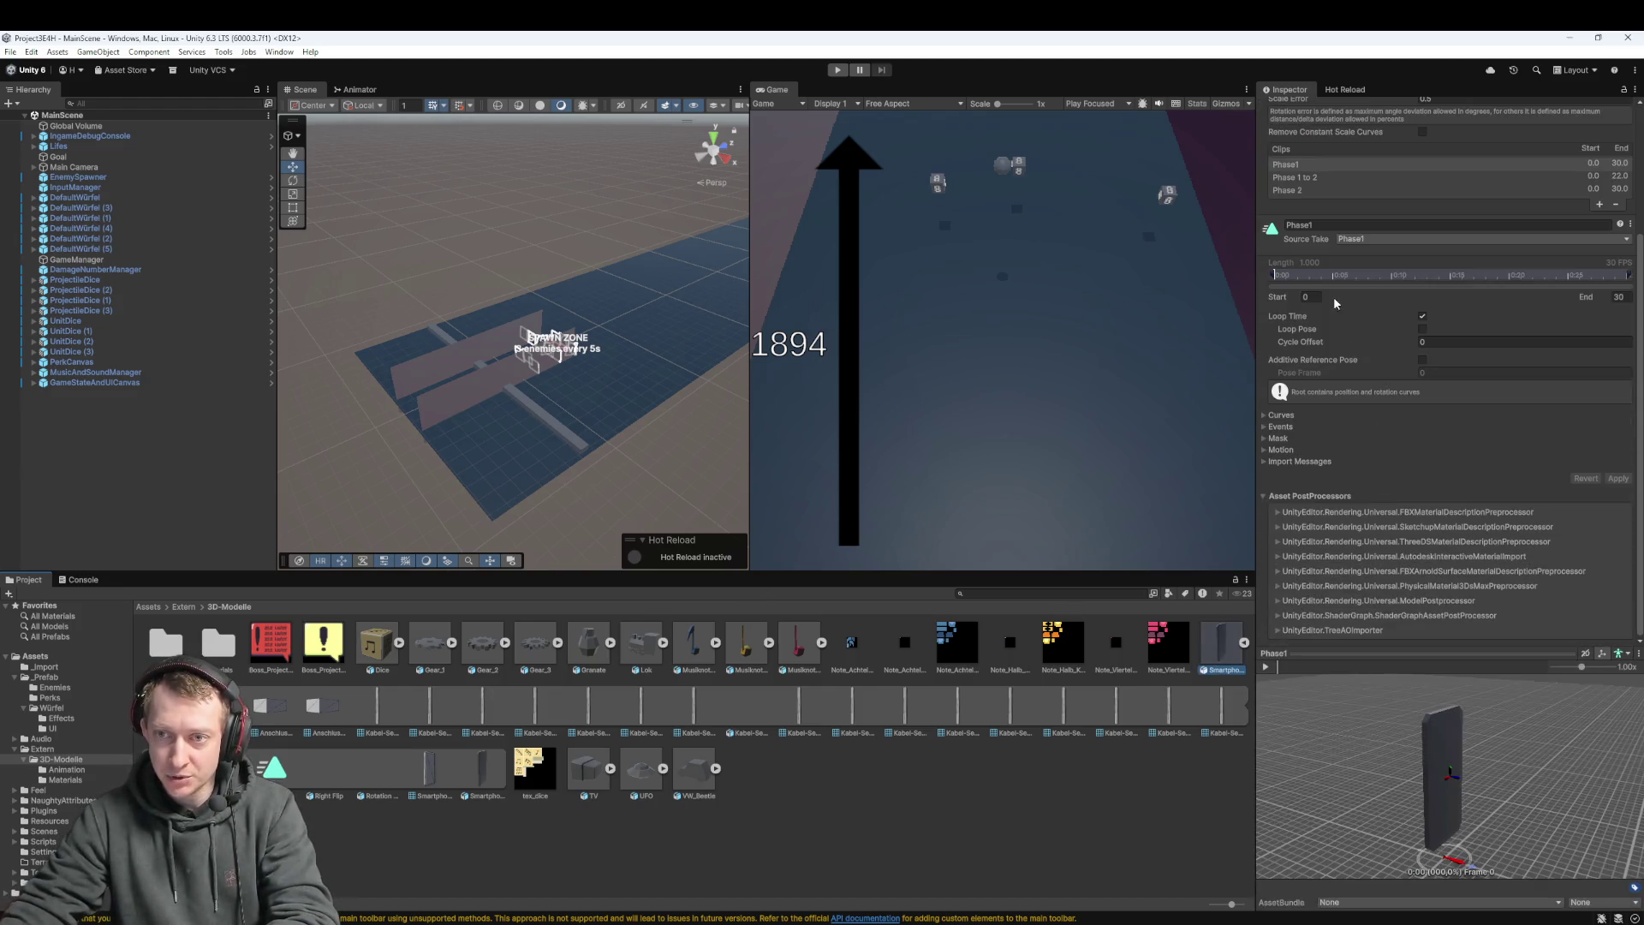
{"action": "left_click", "coordinate": [1357, 239]}
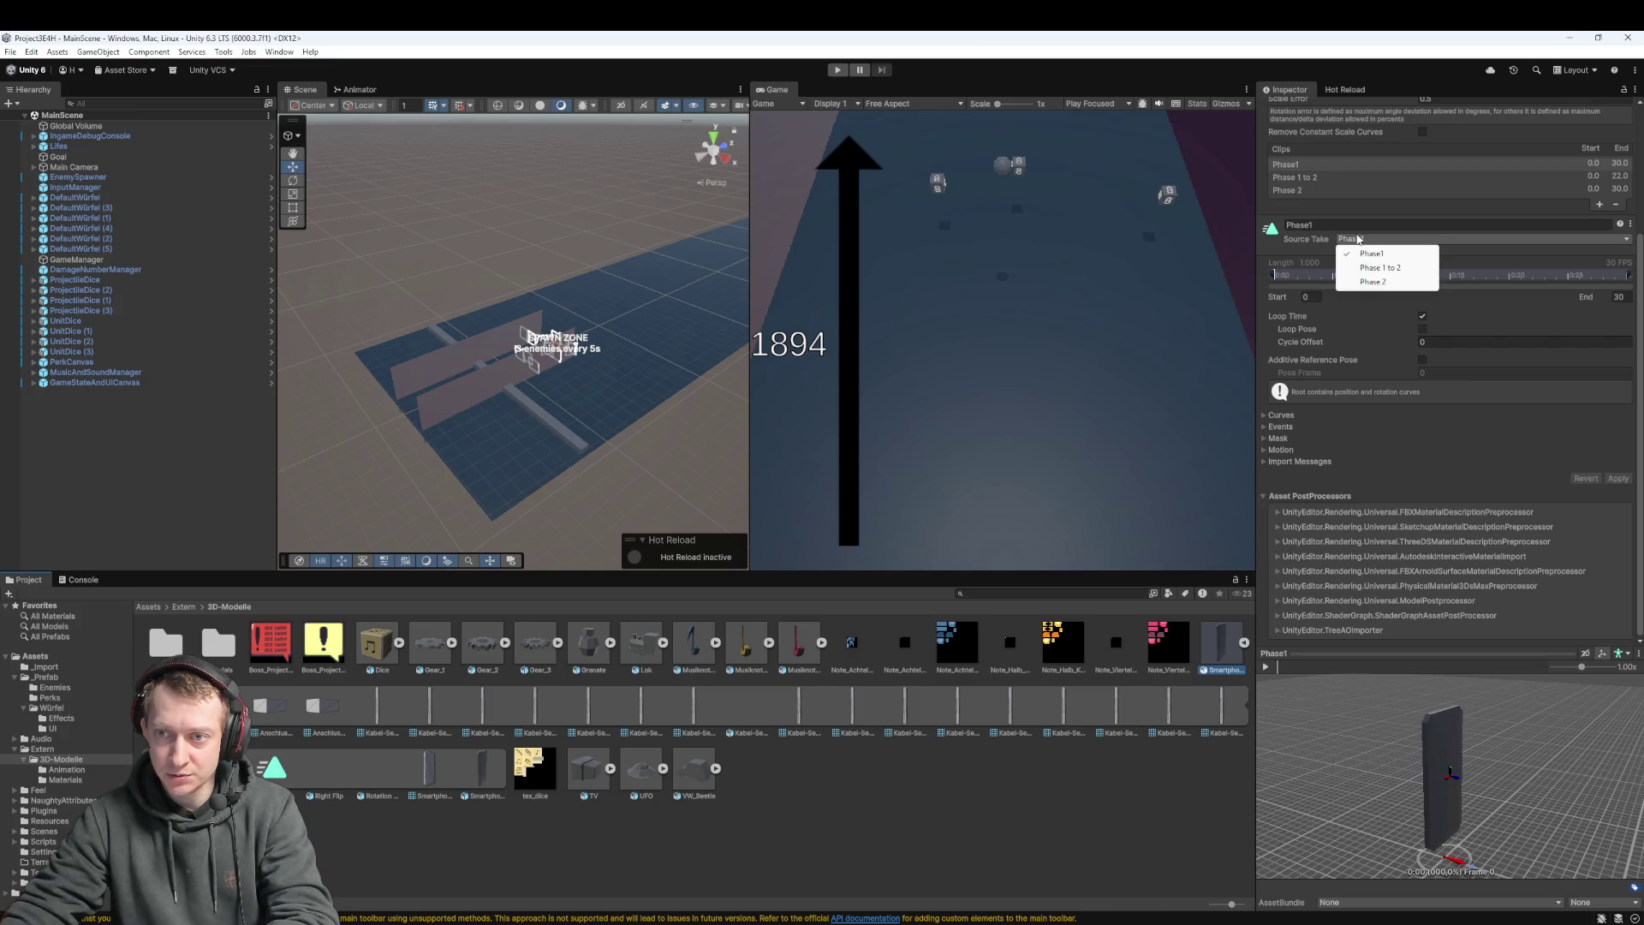
{"action": "left_click", "coordinate": [1363, 266]}
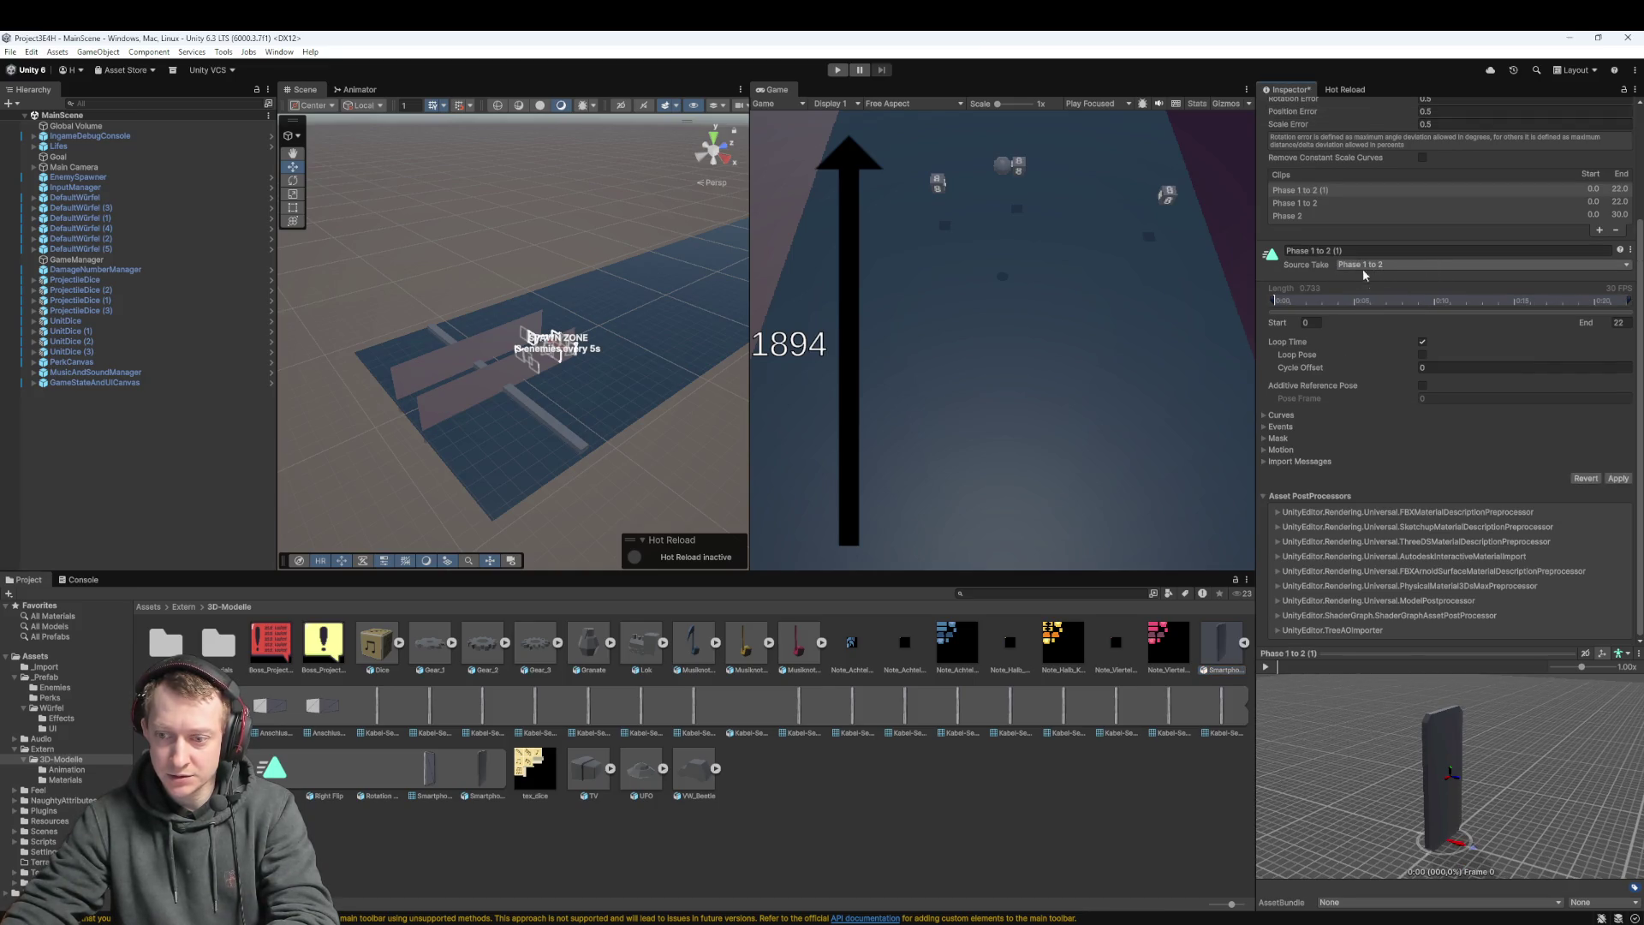
{"action": "left_click", "coordinate": [1266, 667]}
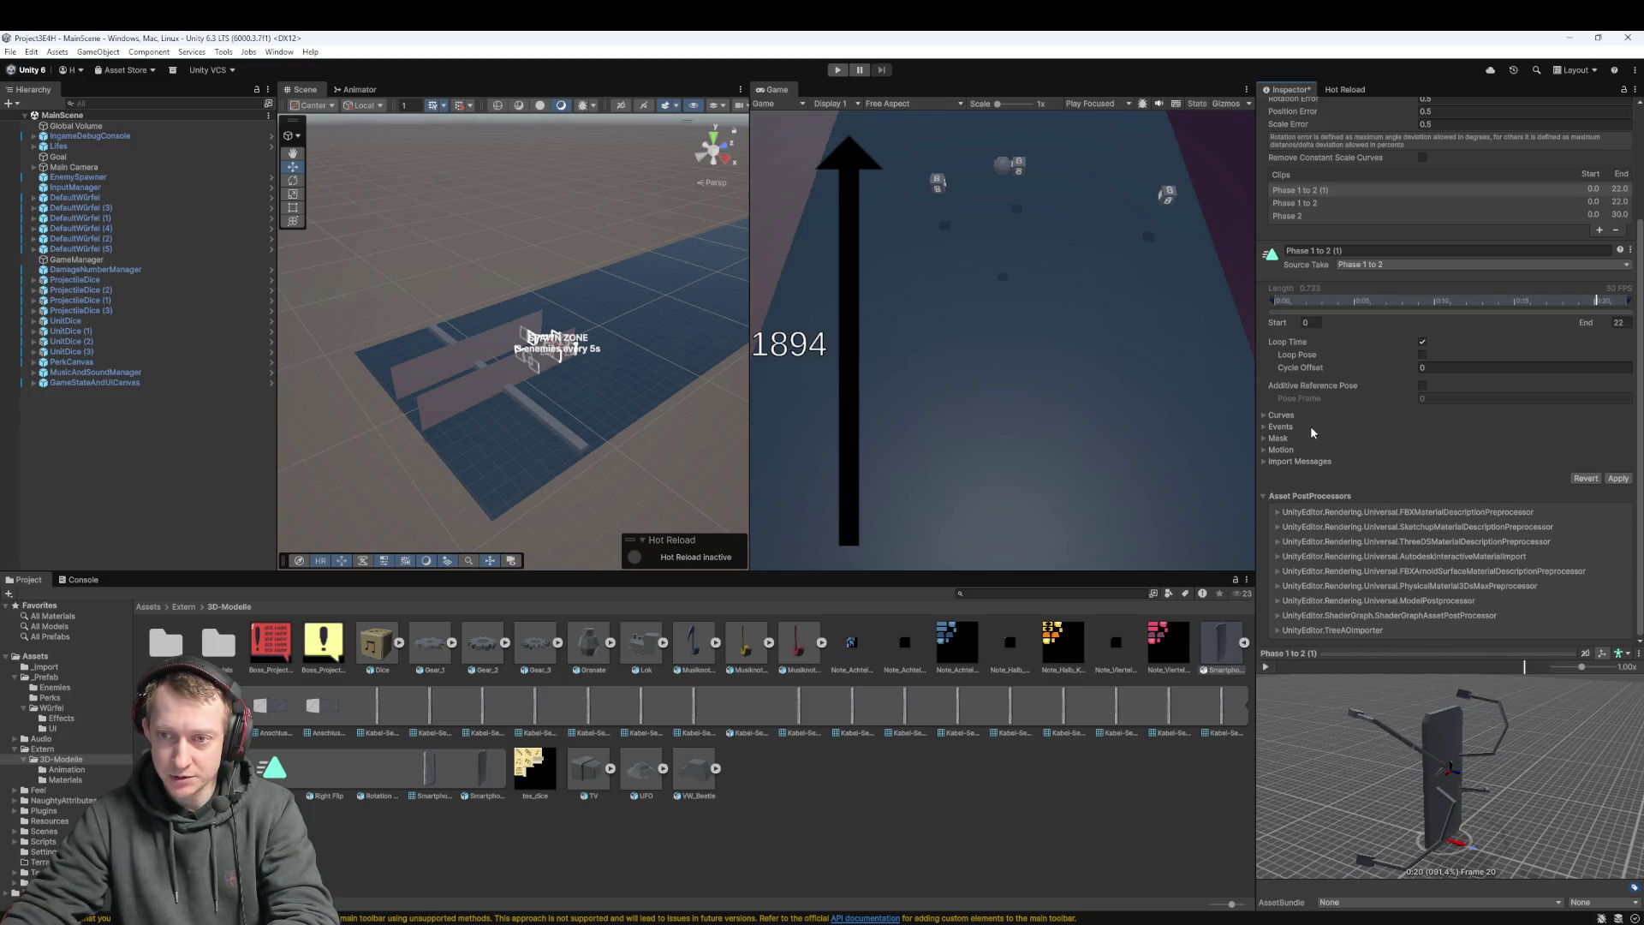
{"action": "left_click", "coordinate": [1378, 264]}
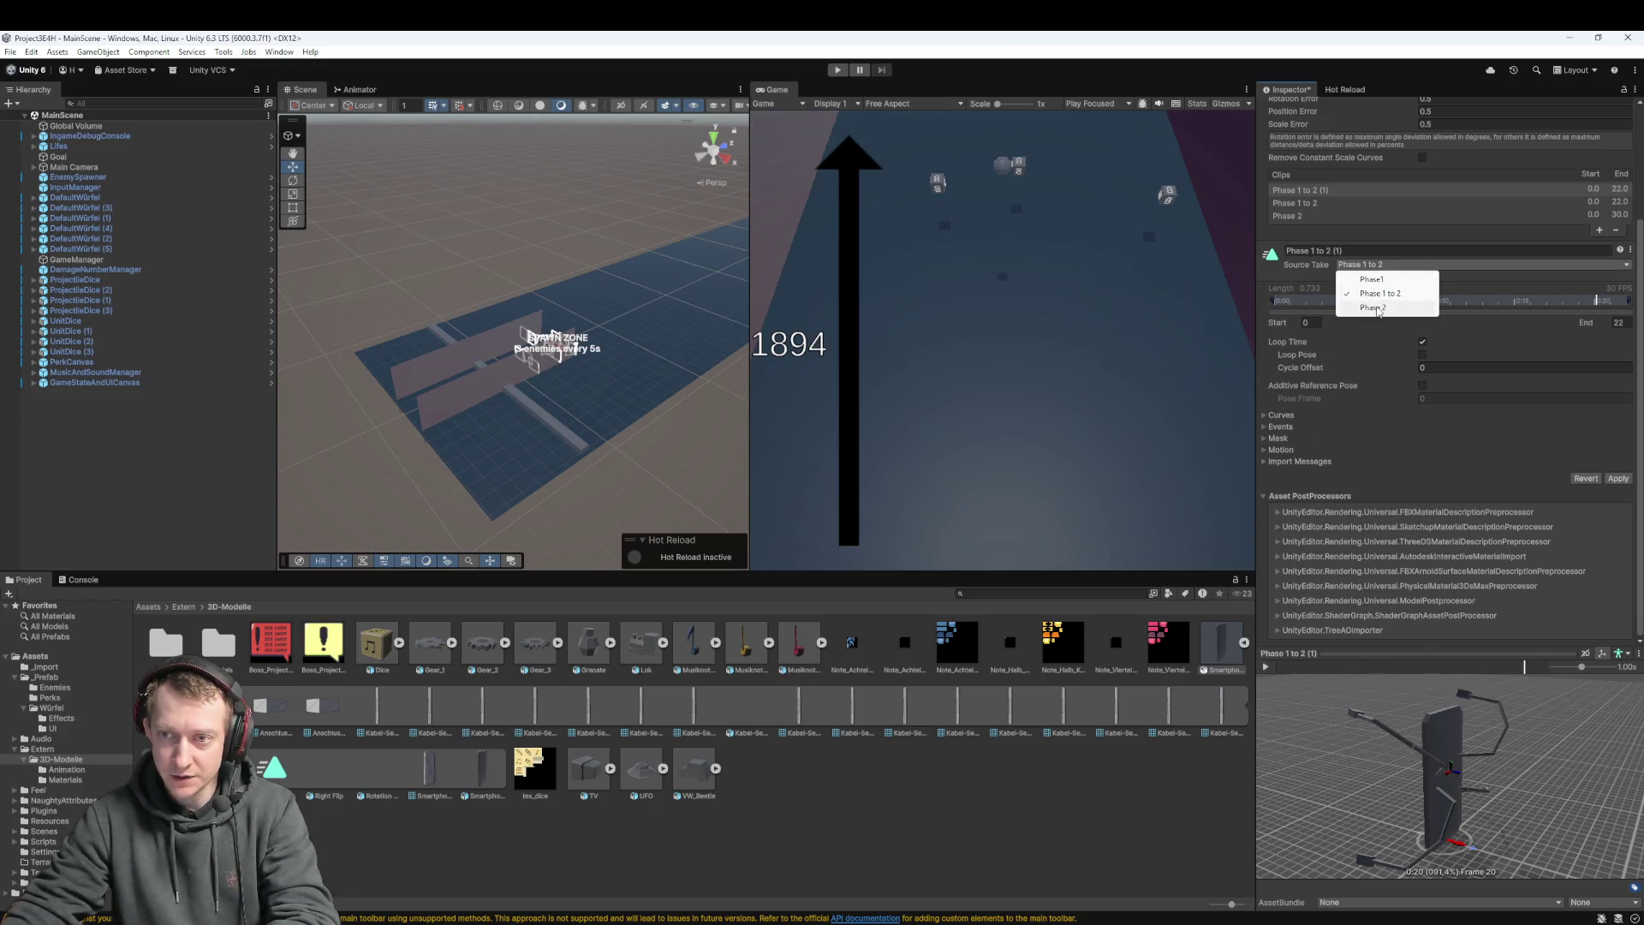
{"action": "left_click", "coordinate": [1370, 304]}
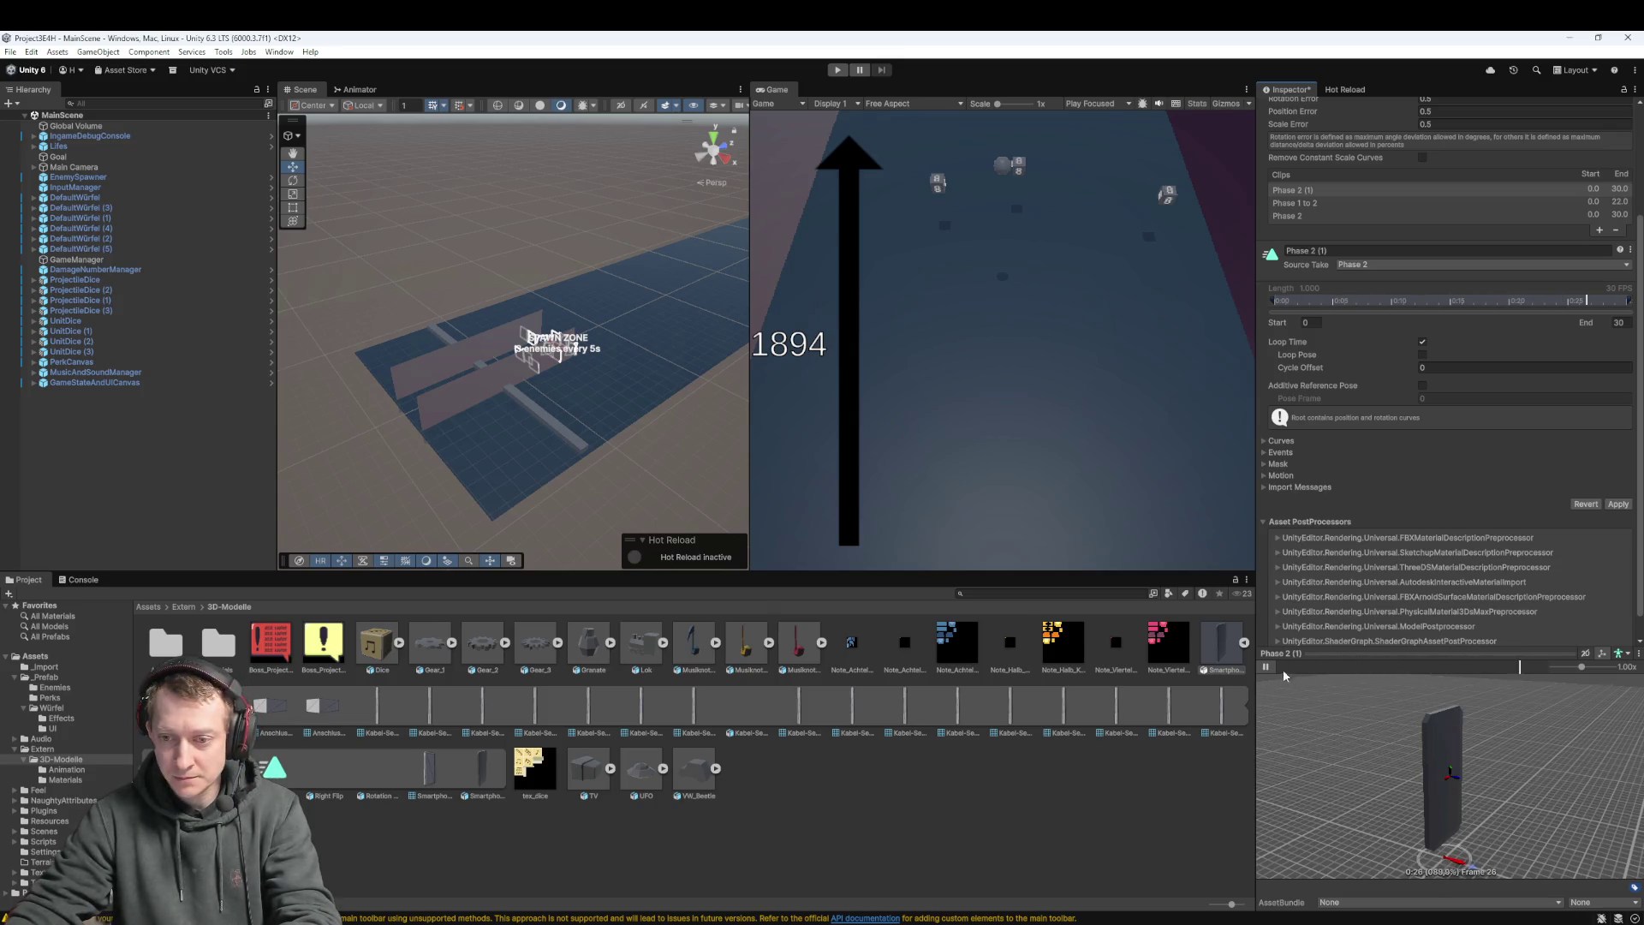
Compare the original Phase 2 clip with the new Phase 2 (1) clip
{"action": "scroll", "coordinate": [1398, 319], "scroll_direction": "up", "scroll_amount": 3}
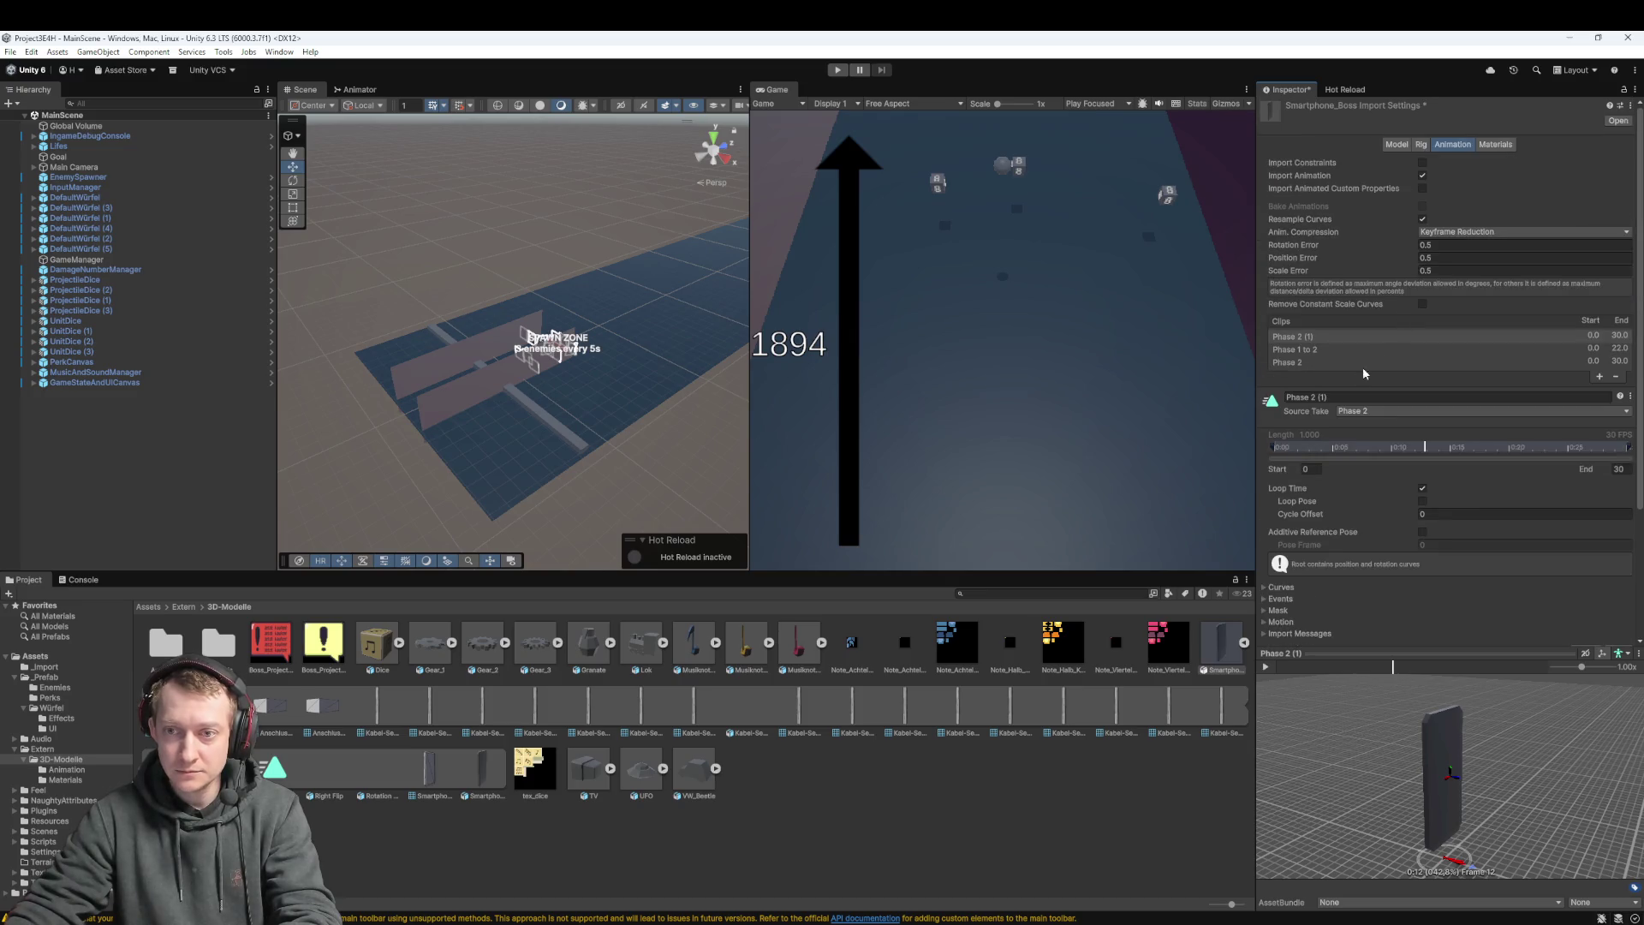
{"action": "left_click", "coordinate": [1318, 360]}
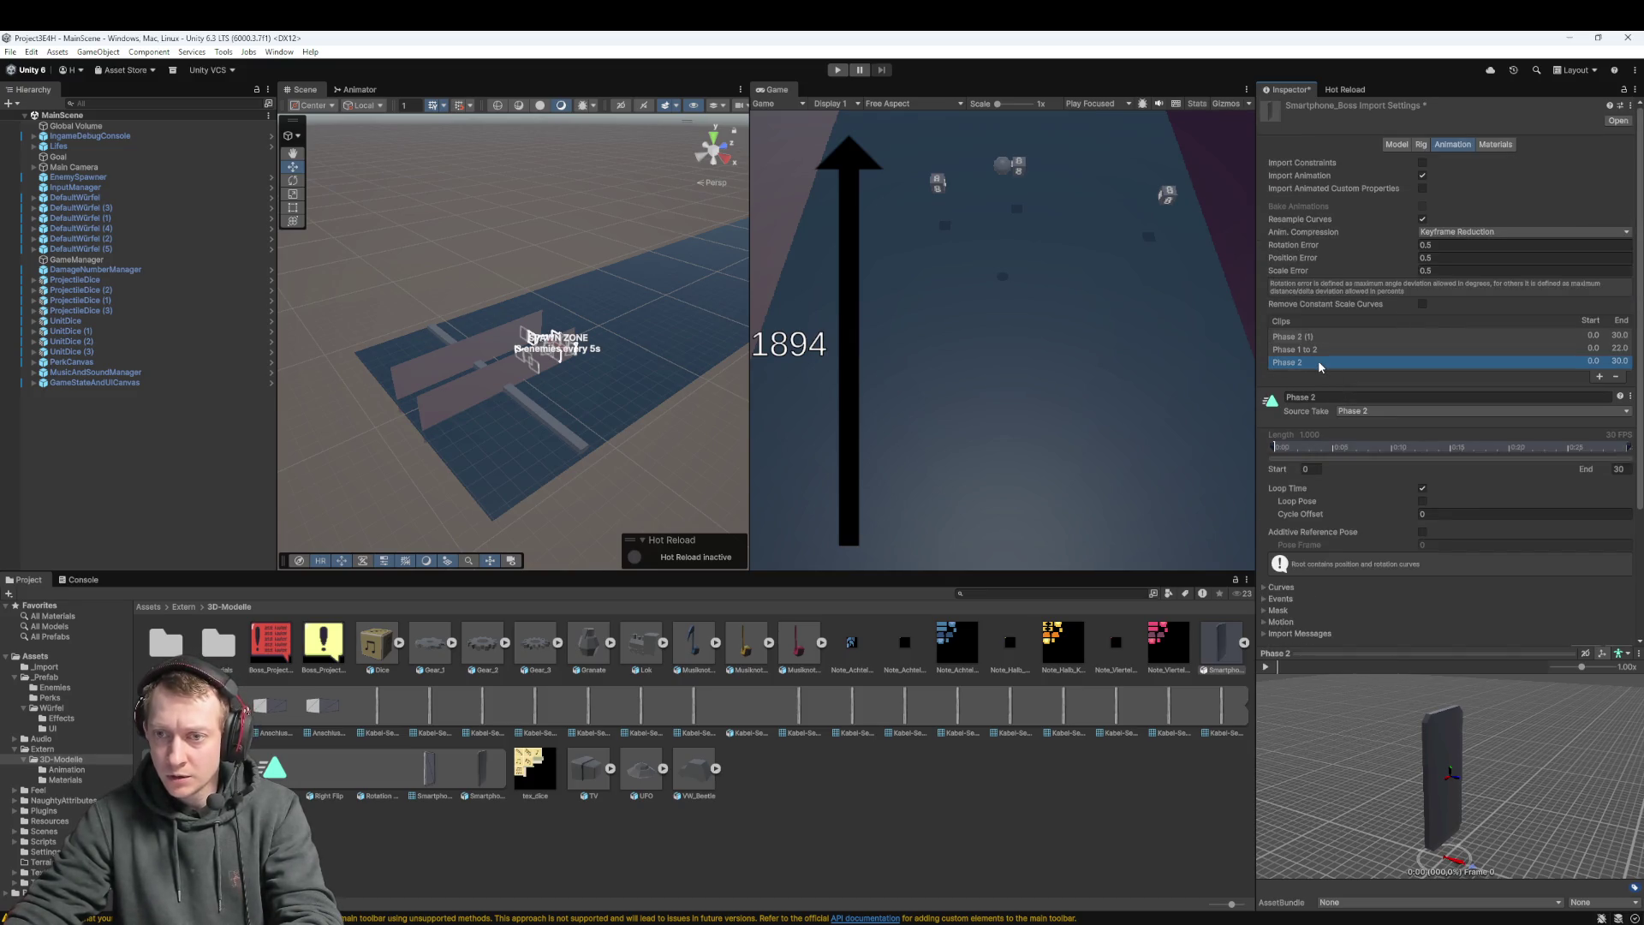
{"action": "left_click", "coordinate": [1315, 342]}
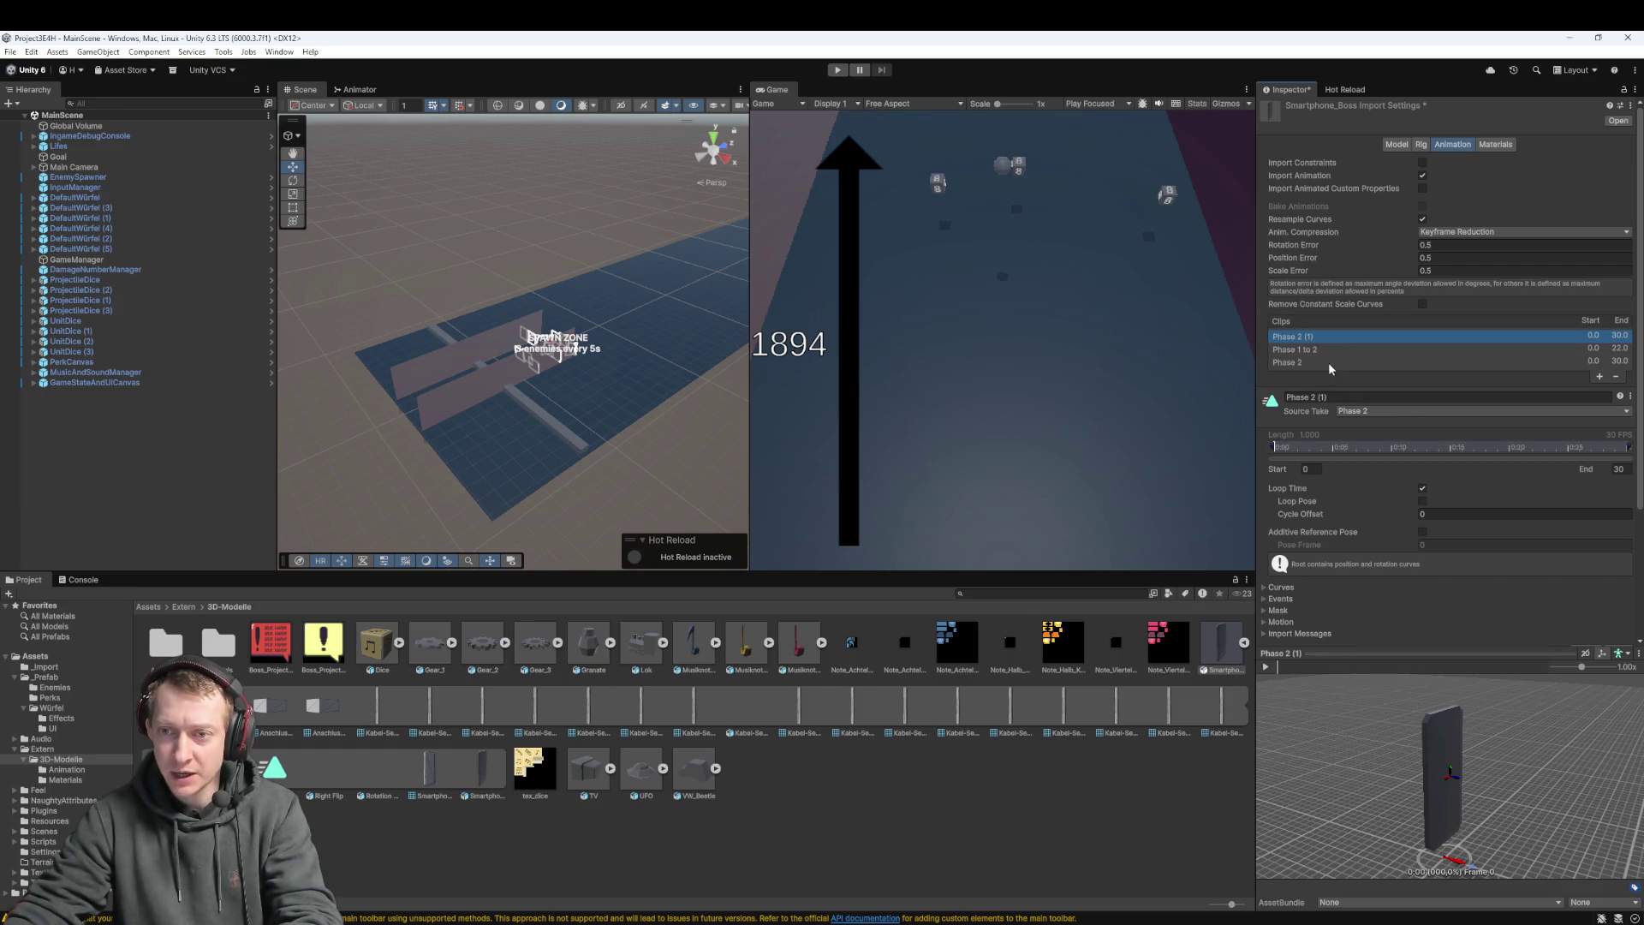
{"action": "left_click", "coordinate": [1317, 360]}
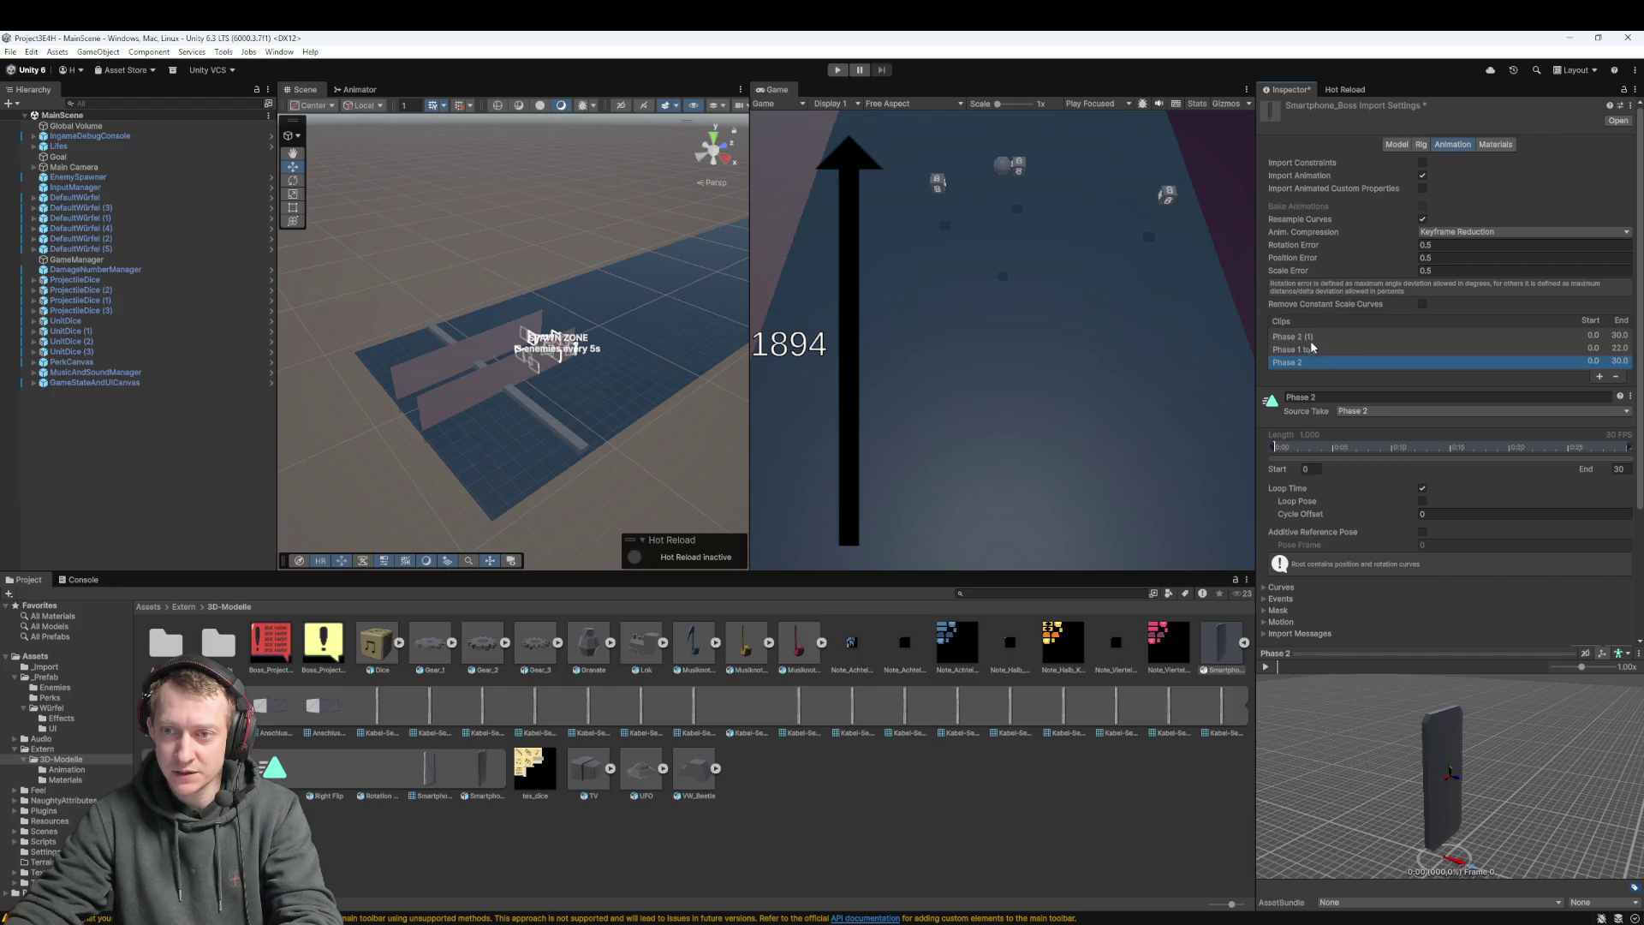
{"action": "left_click", "coordinate": [1312, 339]}
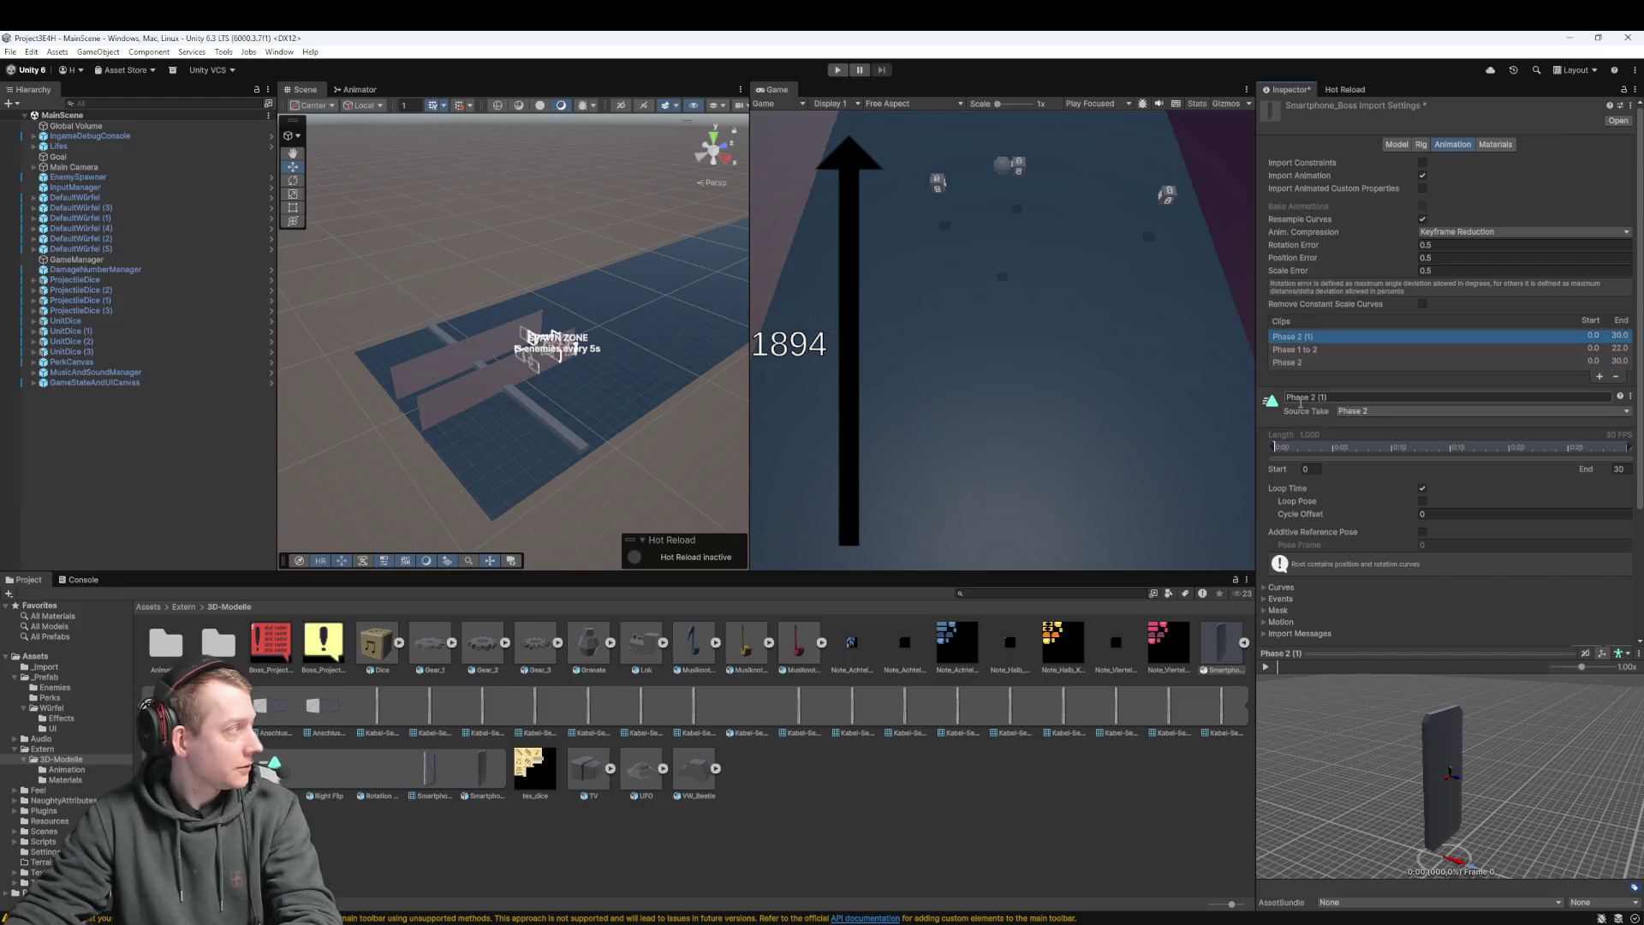
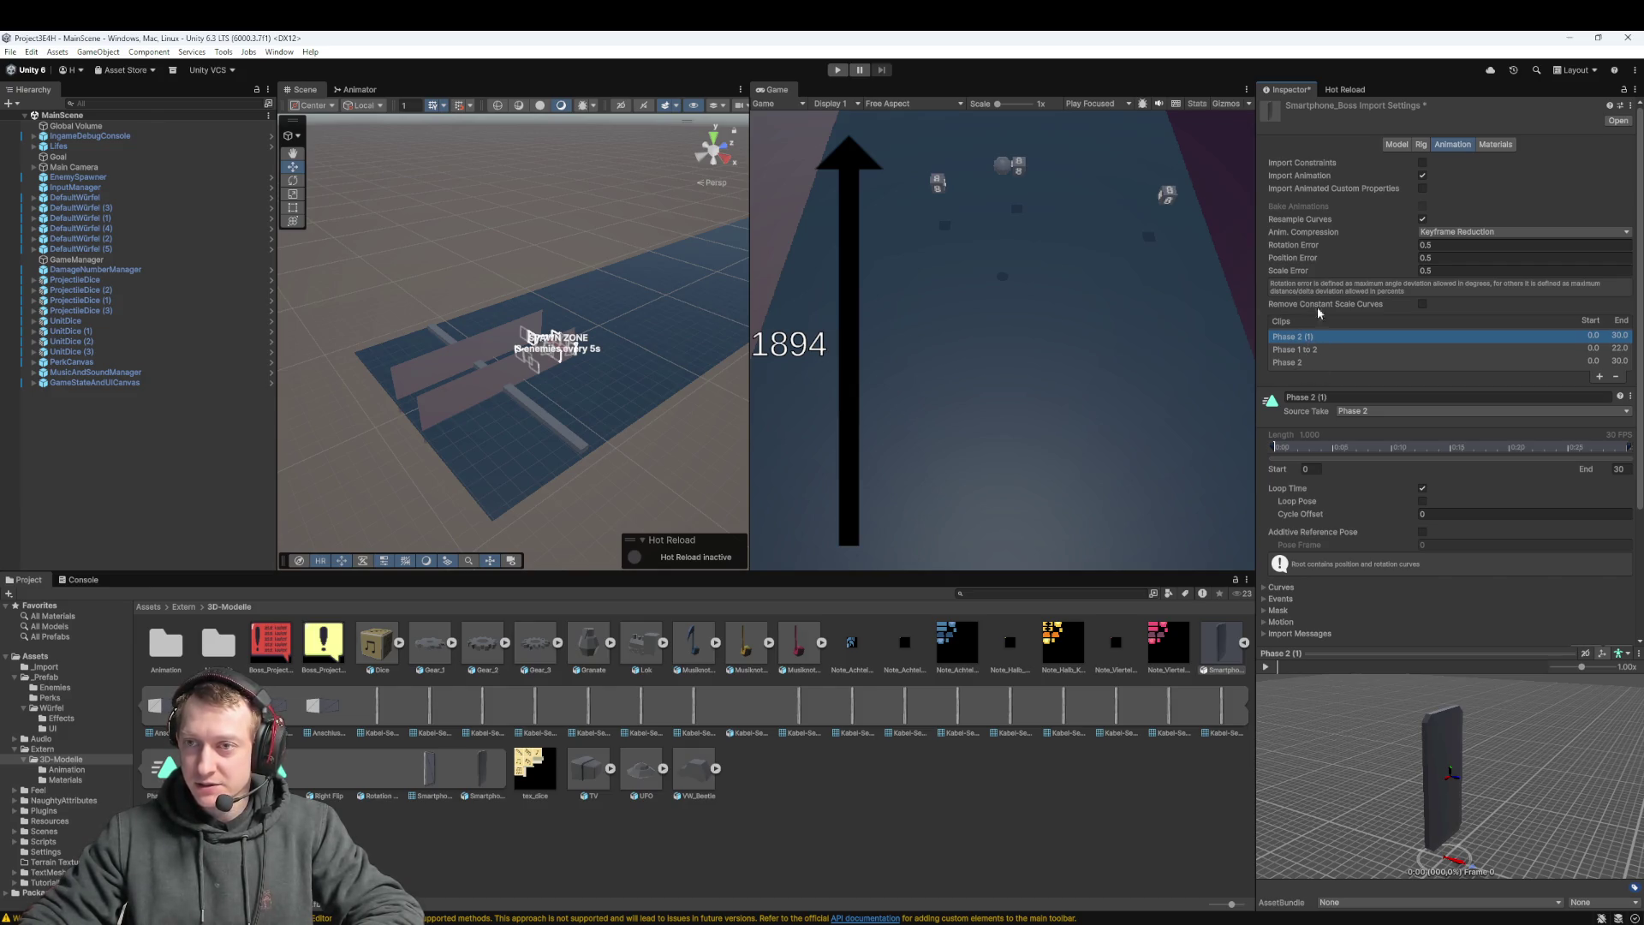
Add three trial Phase1 clips to Smartphone_Boss.fbx, then remove all three again
{"action": "left_click", "coordinate": [1600, 377]}
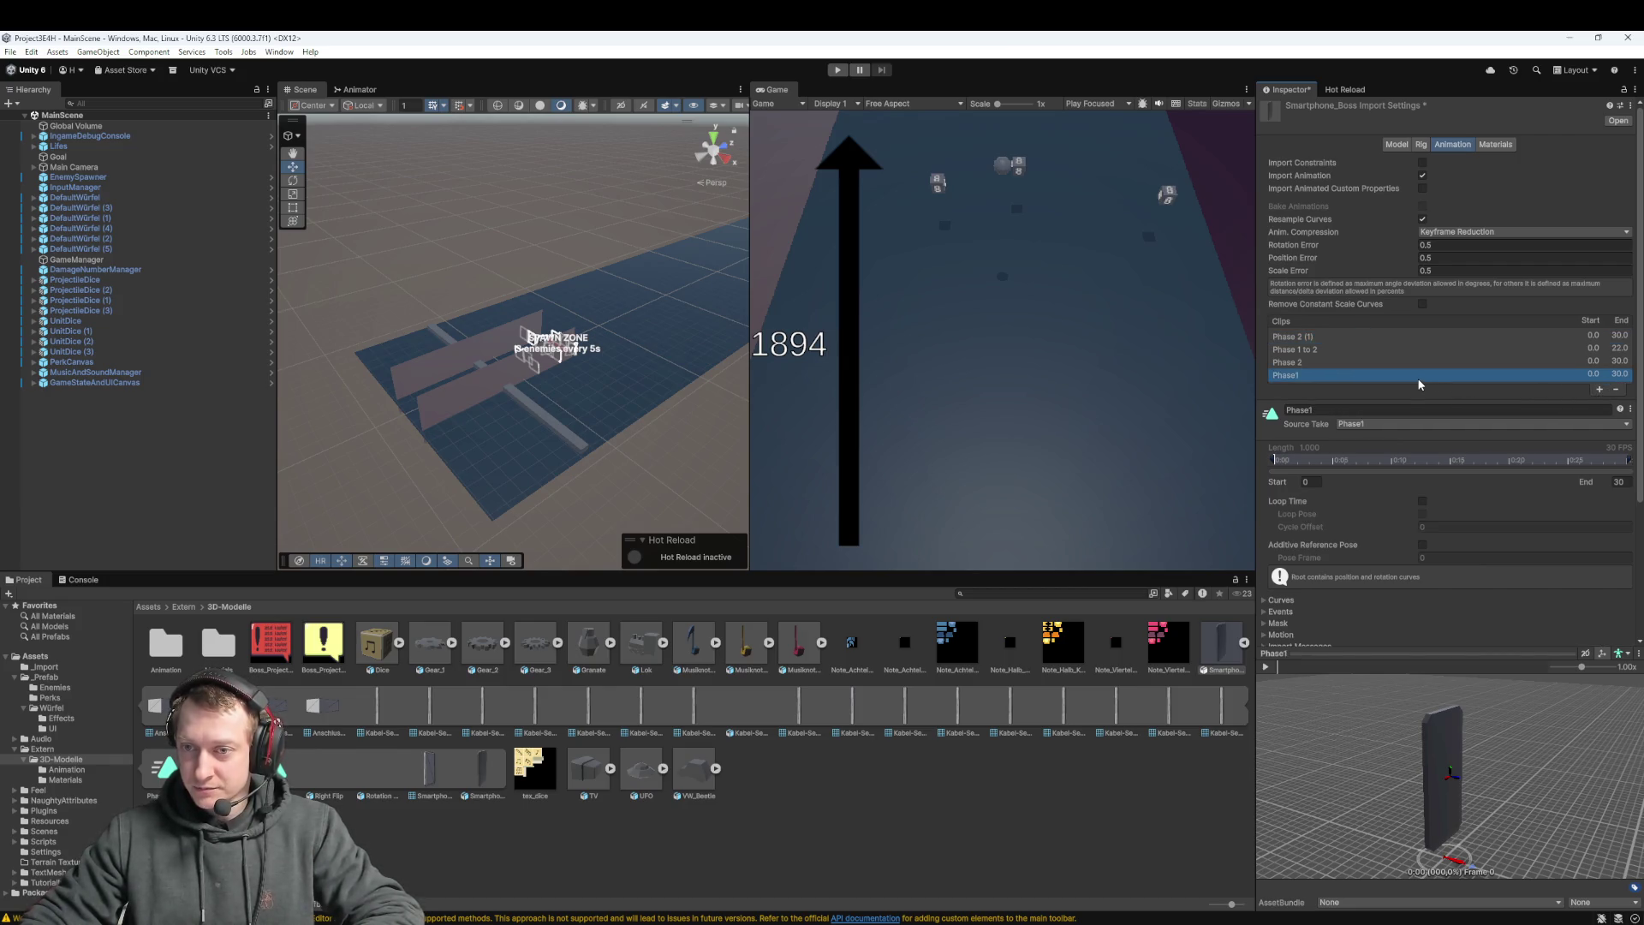
{"action": "left_click", "coordinate": [1599, 390]}
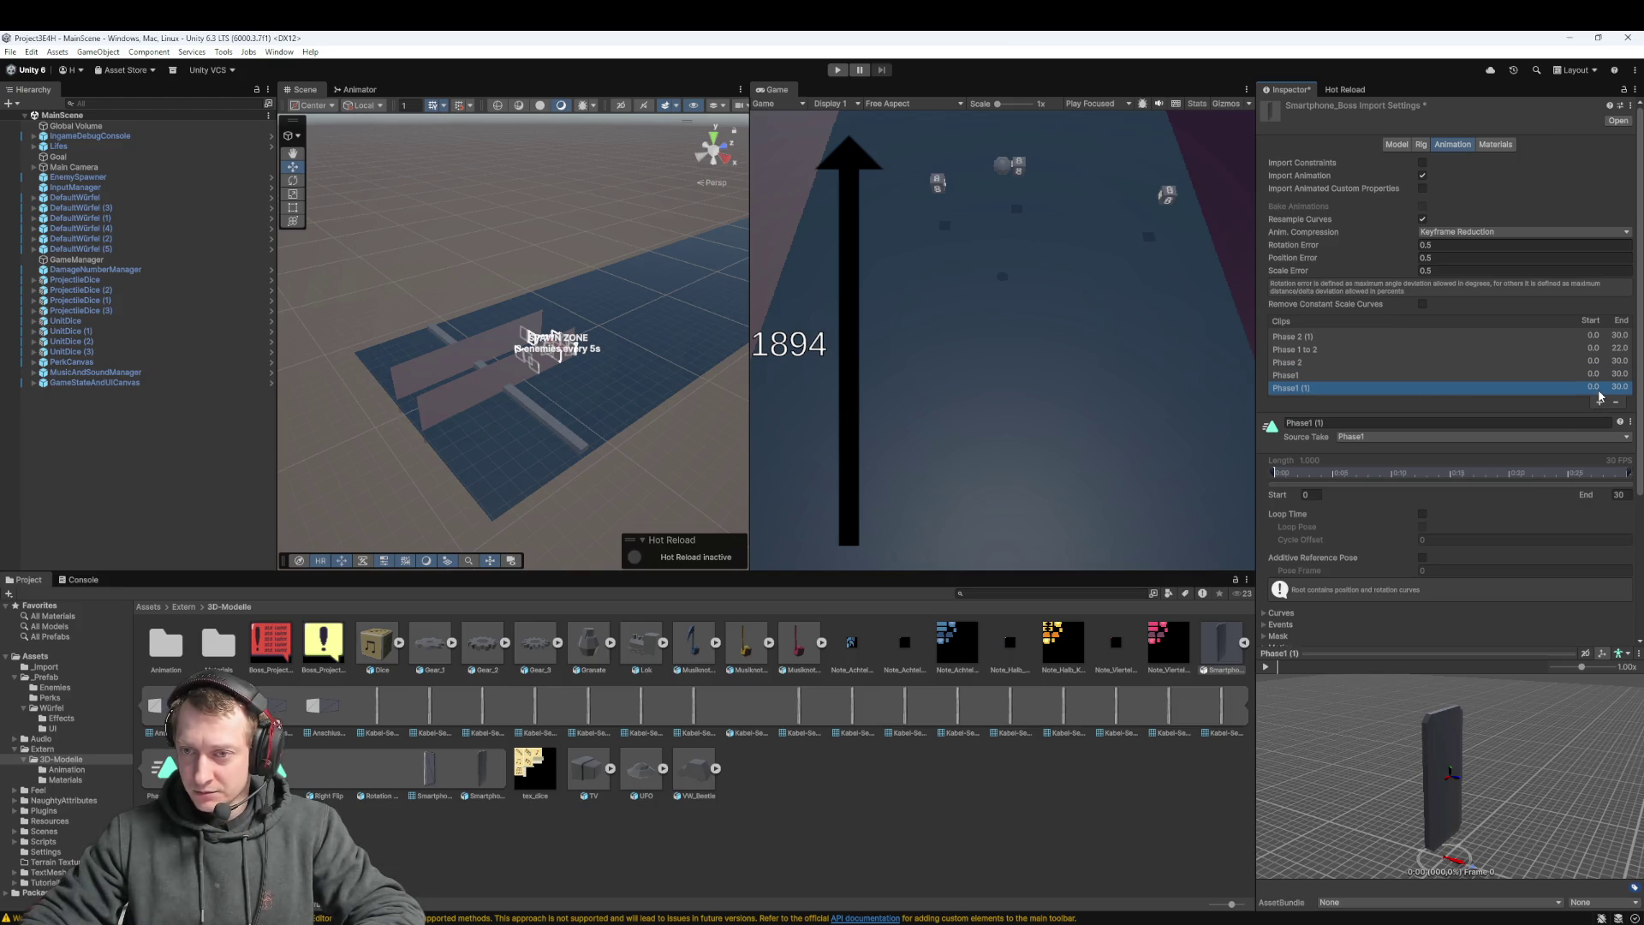
{"action": "left_click", "coordinate": [1600, 403]}
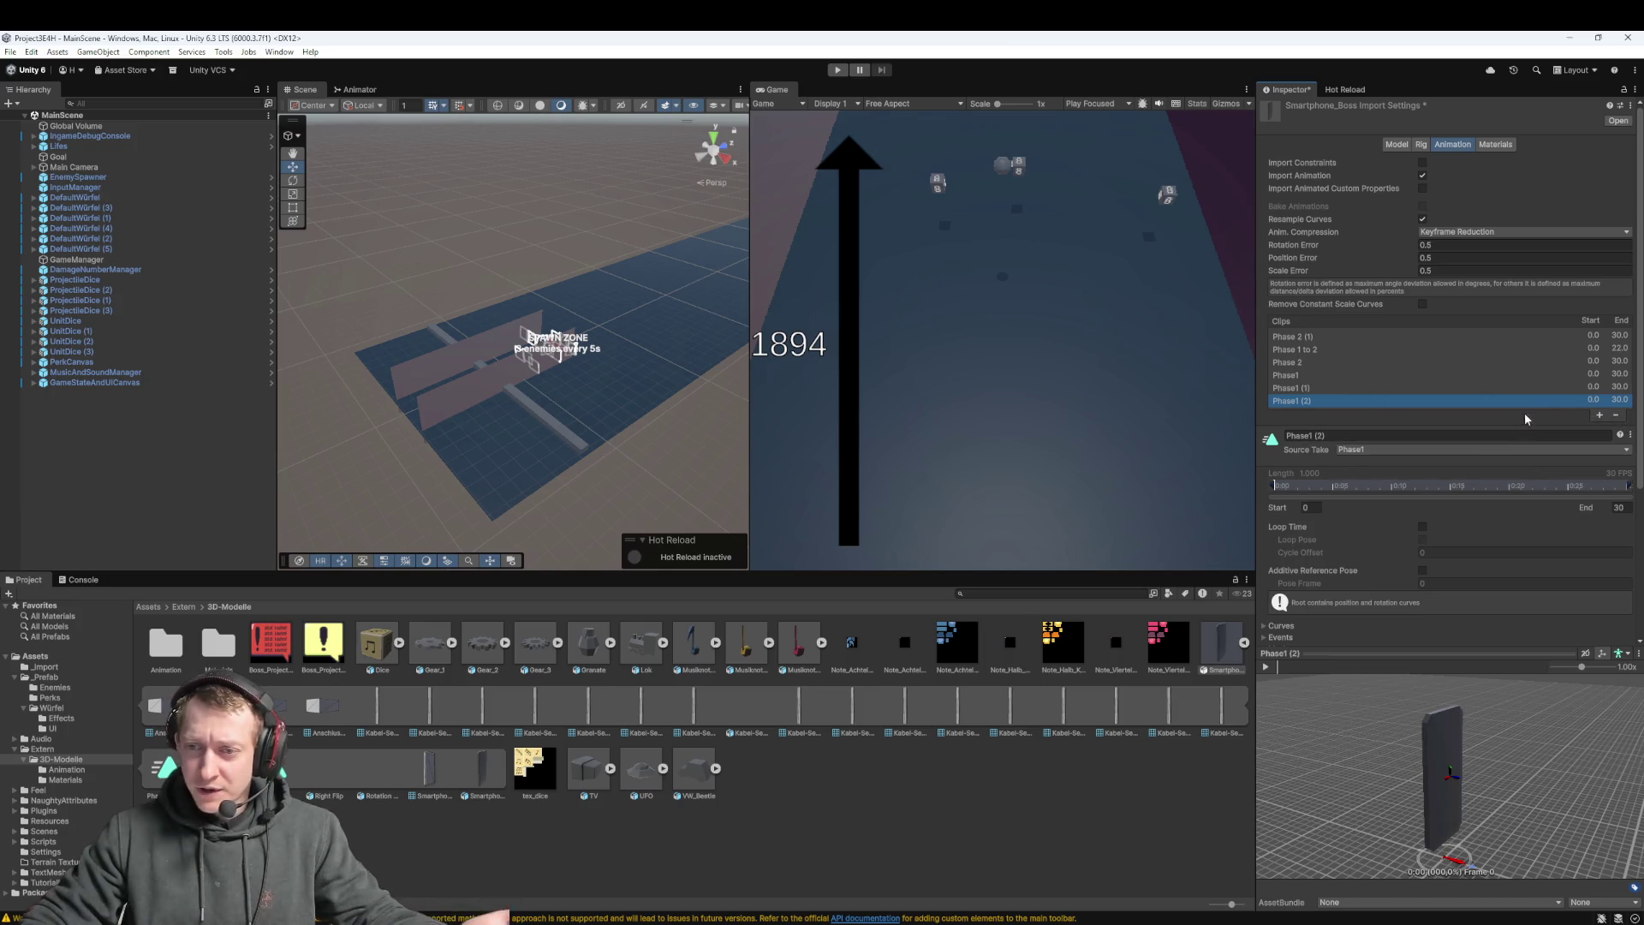
{"action": "left_click", "coordinate": [1617, 415]}
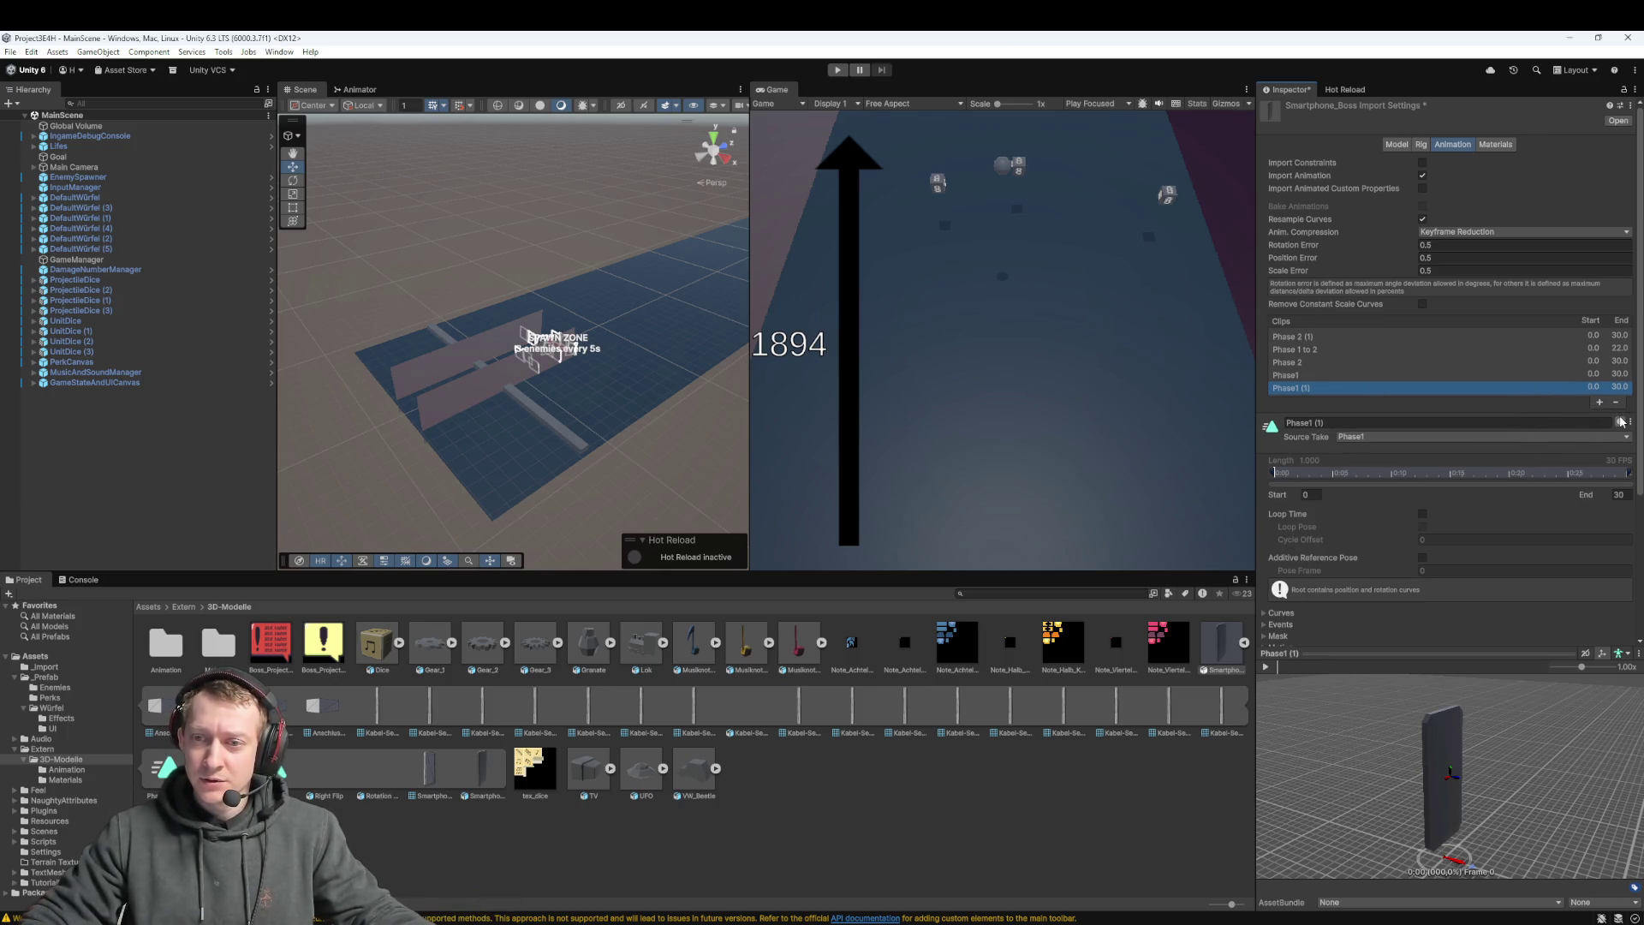
{"action": "left_click", "coordinate": [1616, 403]}
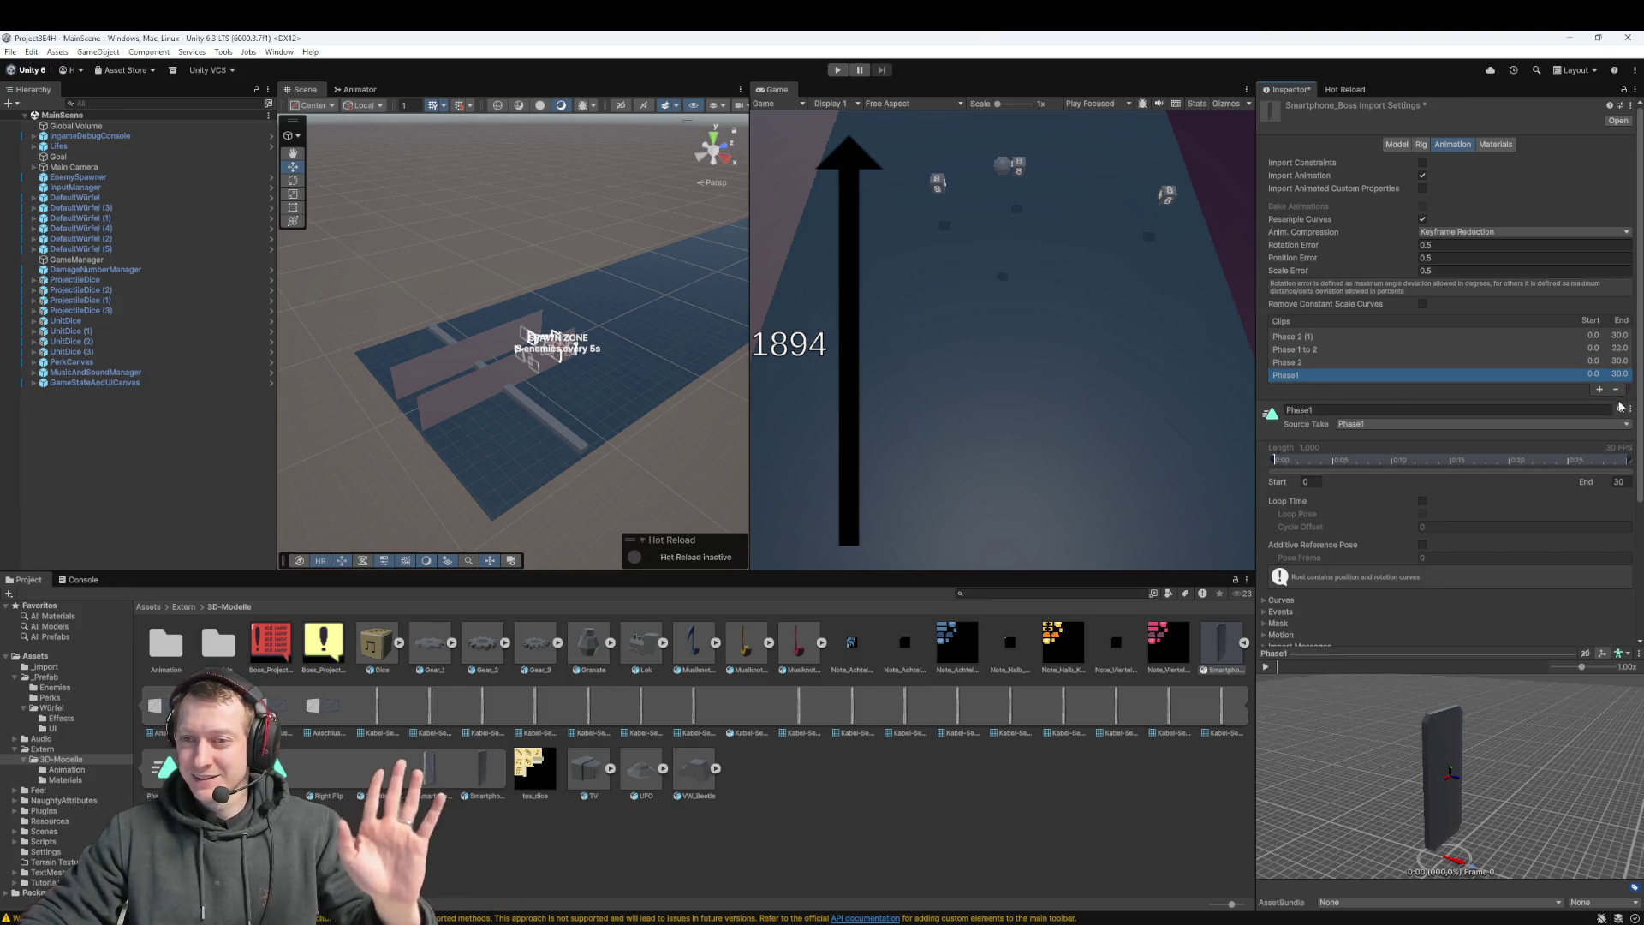
{"action": "left_click", "coordinate": [1618, 388]}
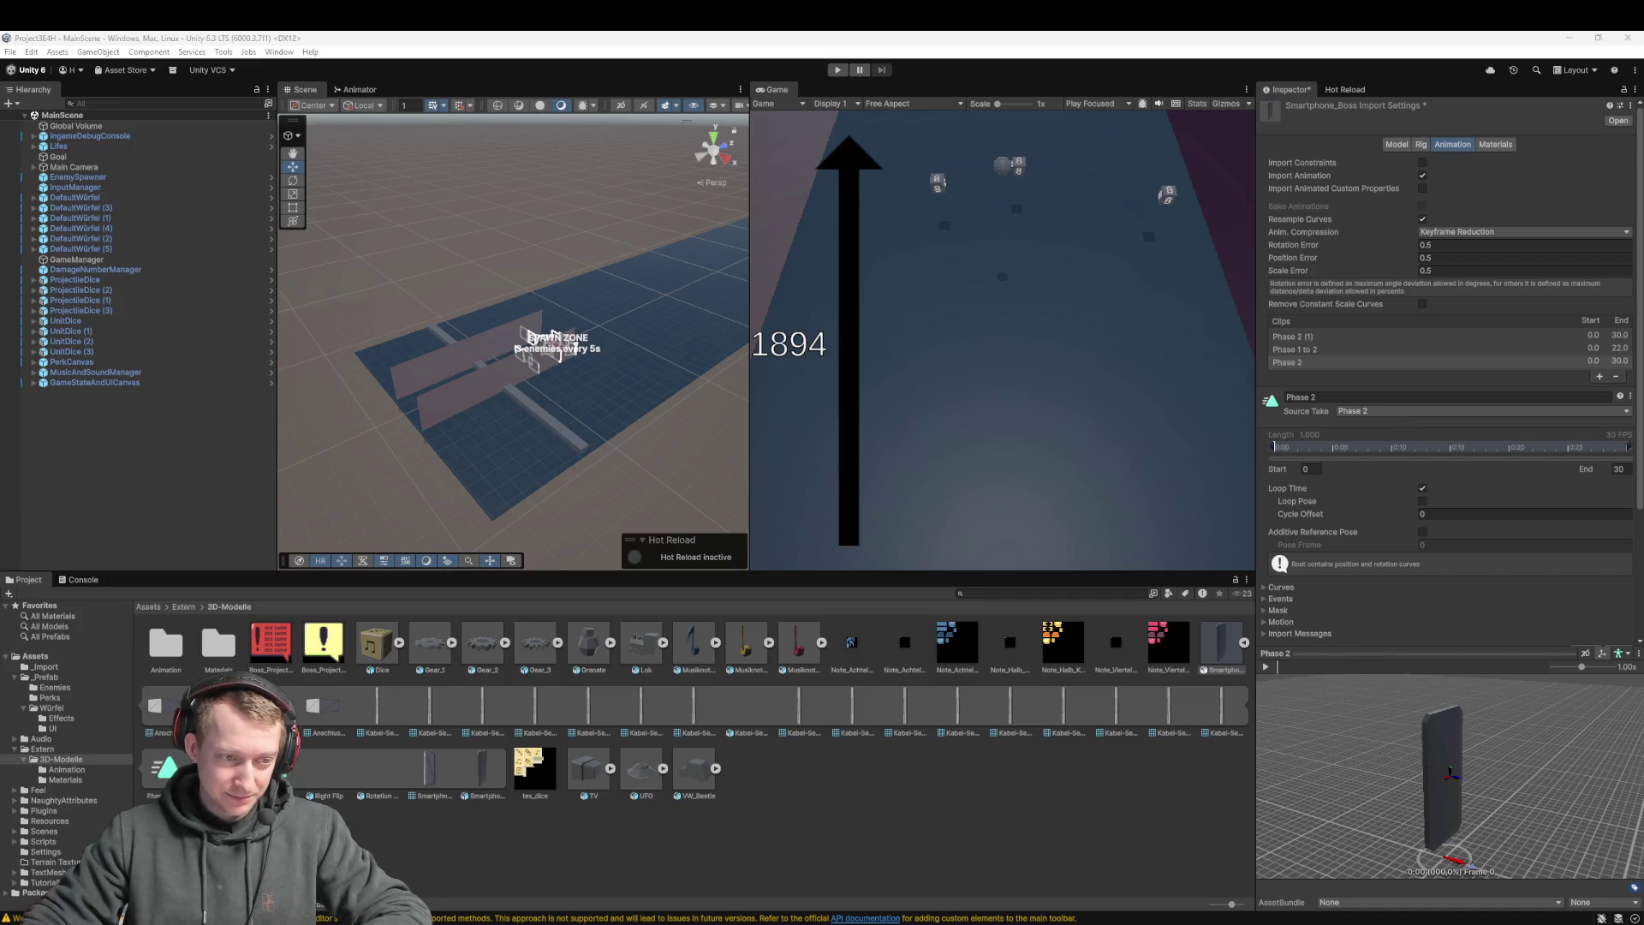
Leave the Smartphone_Boss import settings and discard the unapplied changes
{"action": "left_click", "coordinate": [1246, 646]}
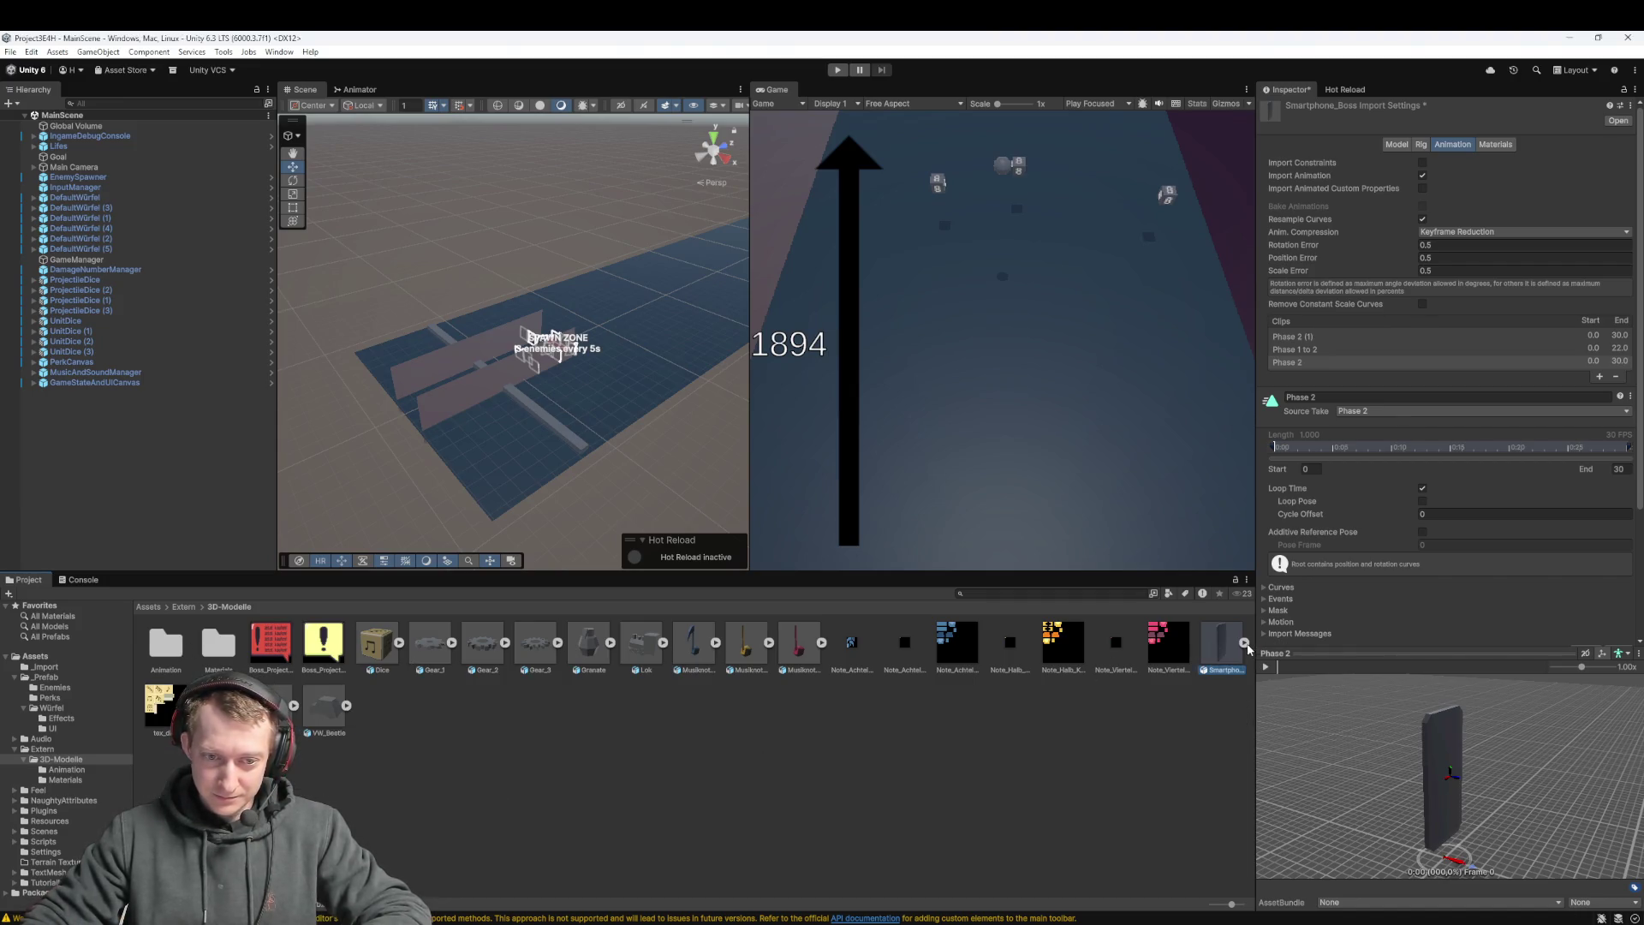
{"action": "left_click", "coordinate": [581, 712]}
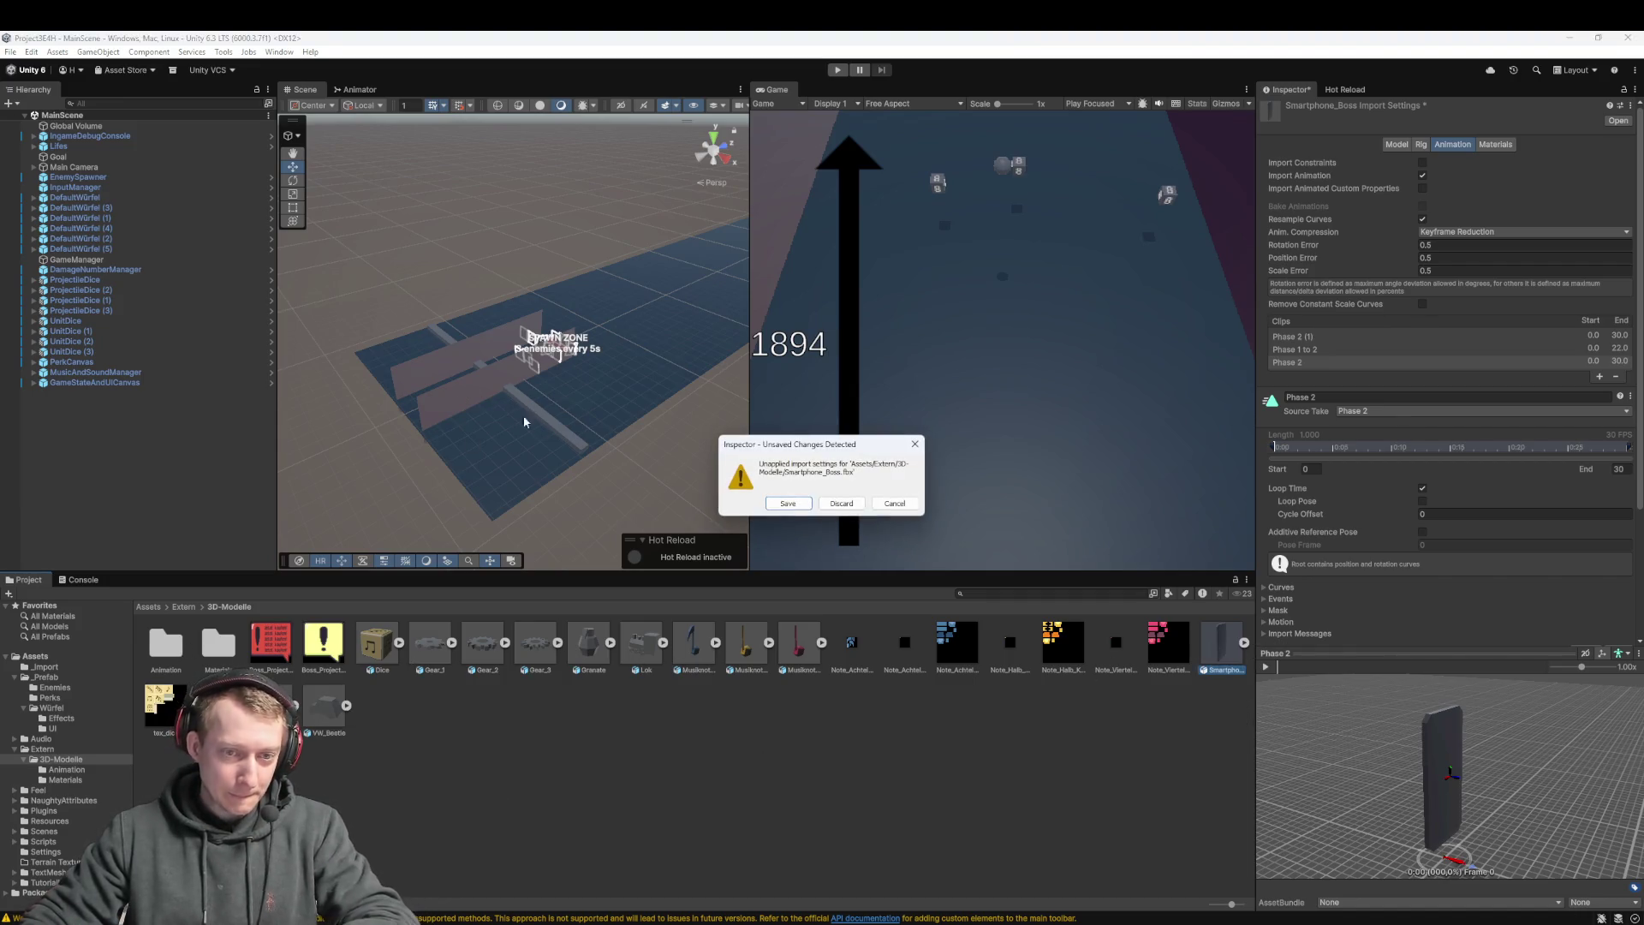
{"action": "left_click", "coordinate": [841, 504]}
{"action": "scroll", "coordinate": [544, 437], "scroll_direction": "up", "scroll_amount": 3}
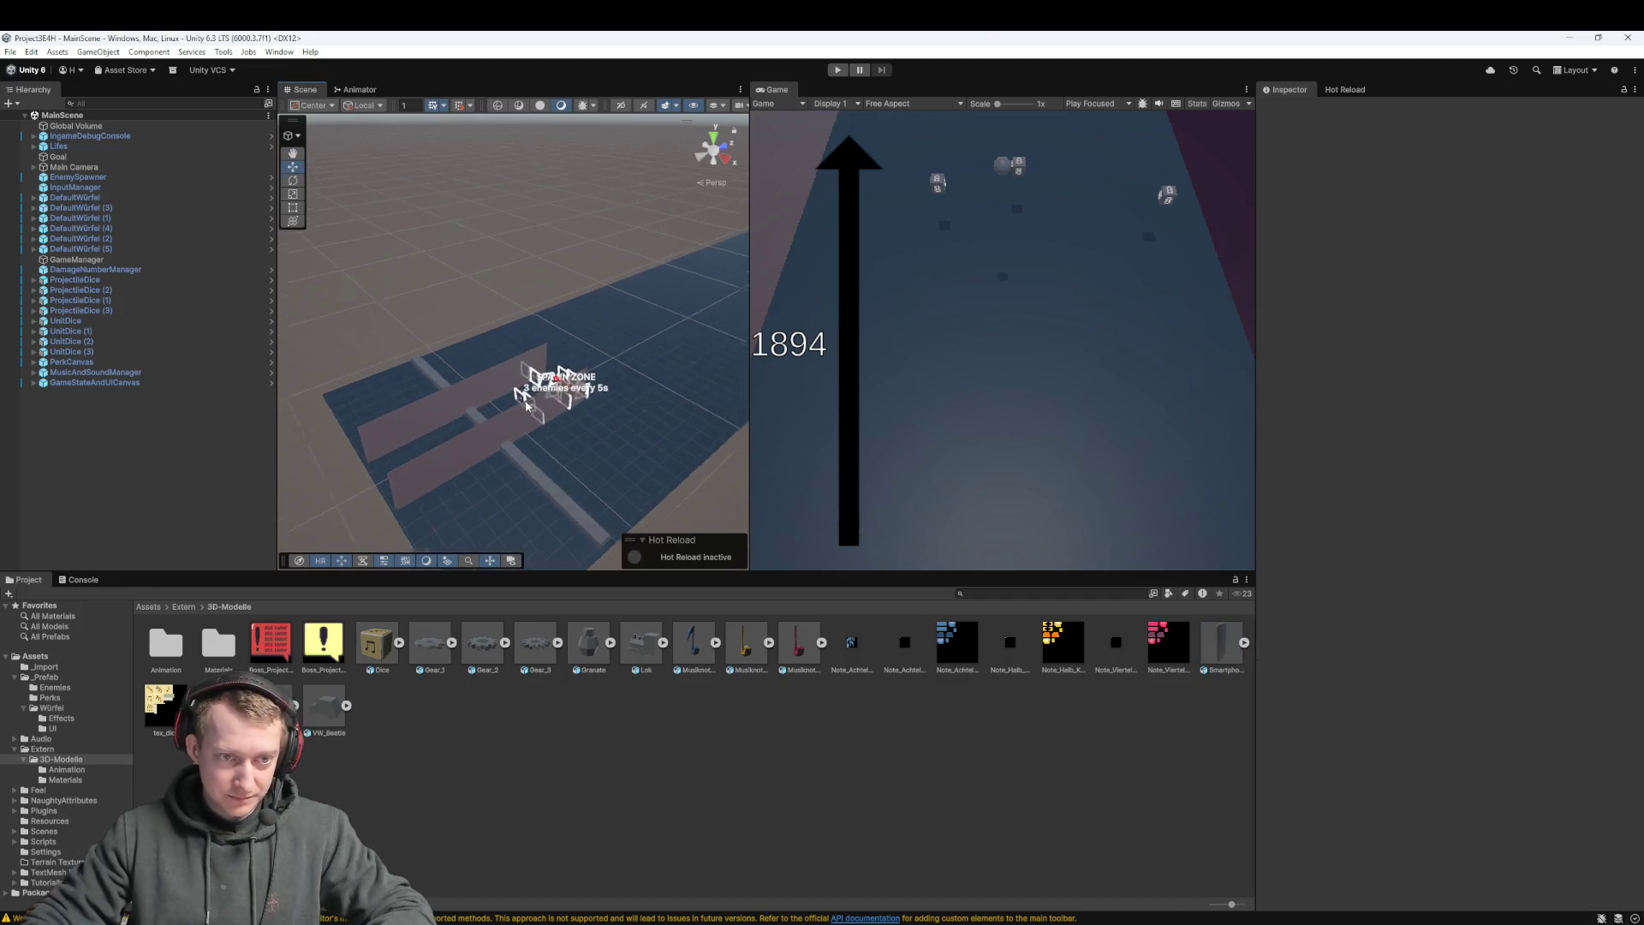
Create an empty GameObject in the Hierarchy named Ufo
{"action": "scroll", "coordinate": [544, 436], "scroll_direction": "up", "scroll_amount": 5}
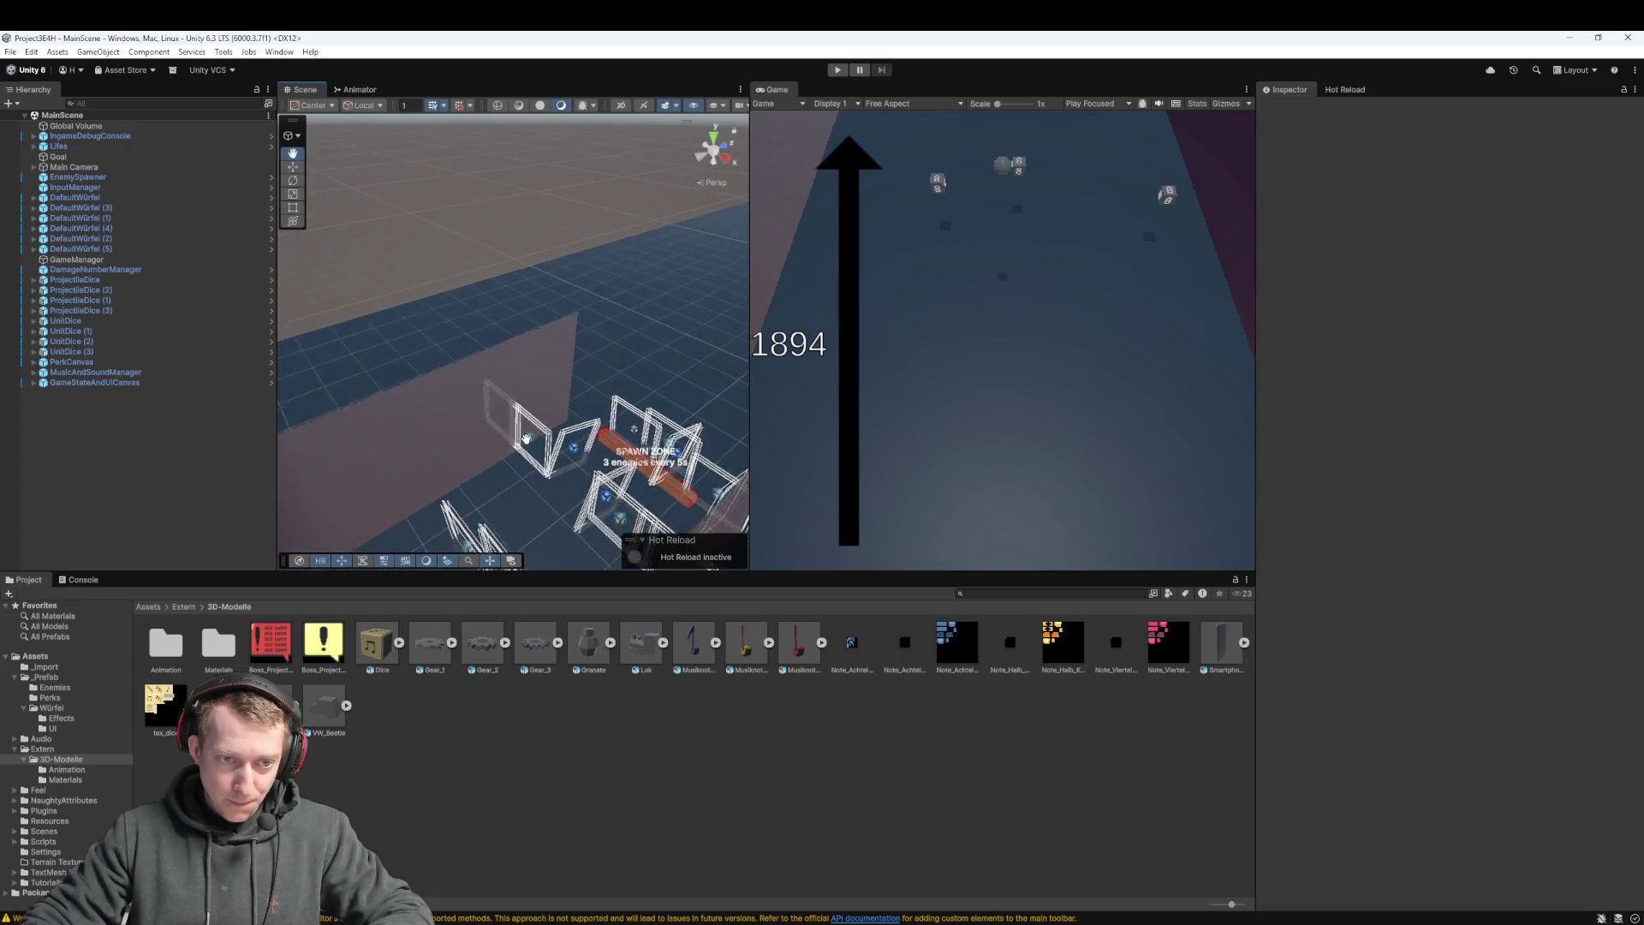
{"action": "left_click_drag", "start_coordinate": [560, 428], "coordinate": [592, 202]}
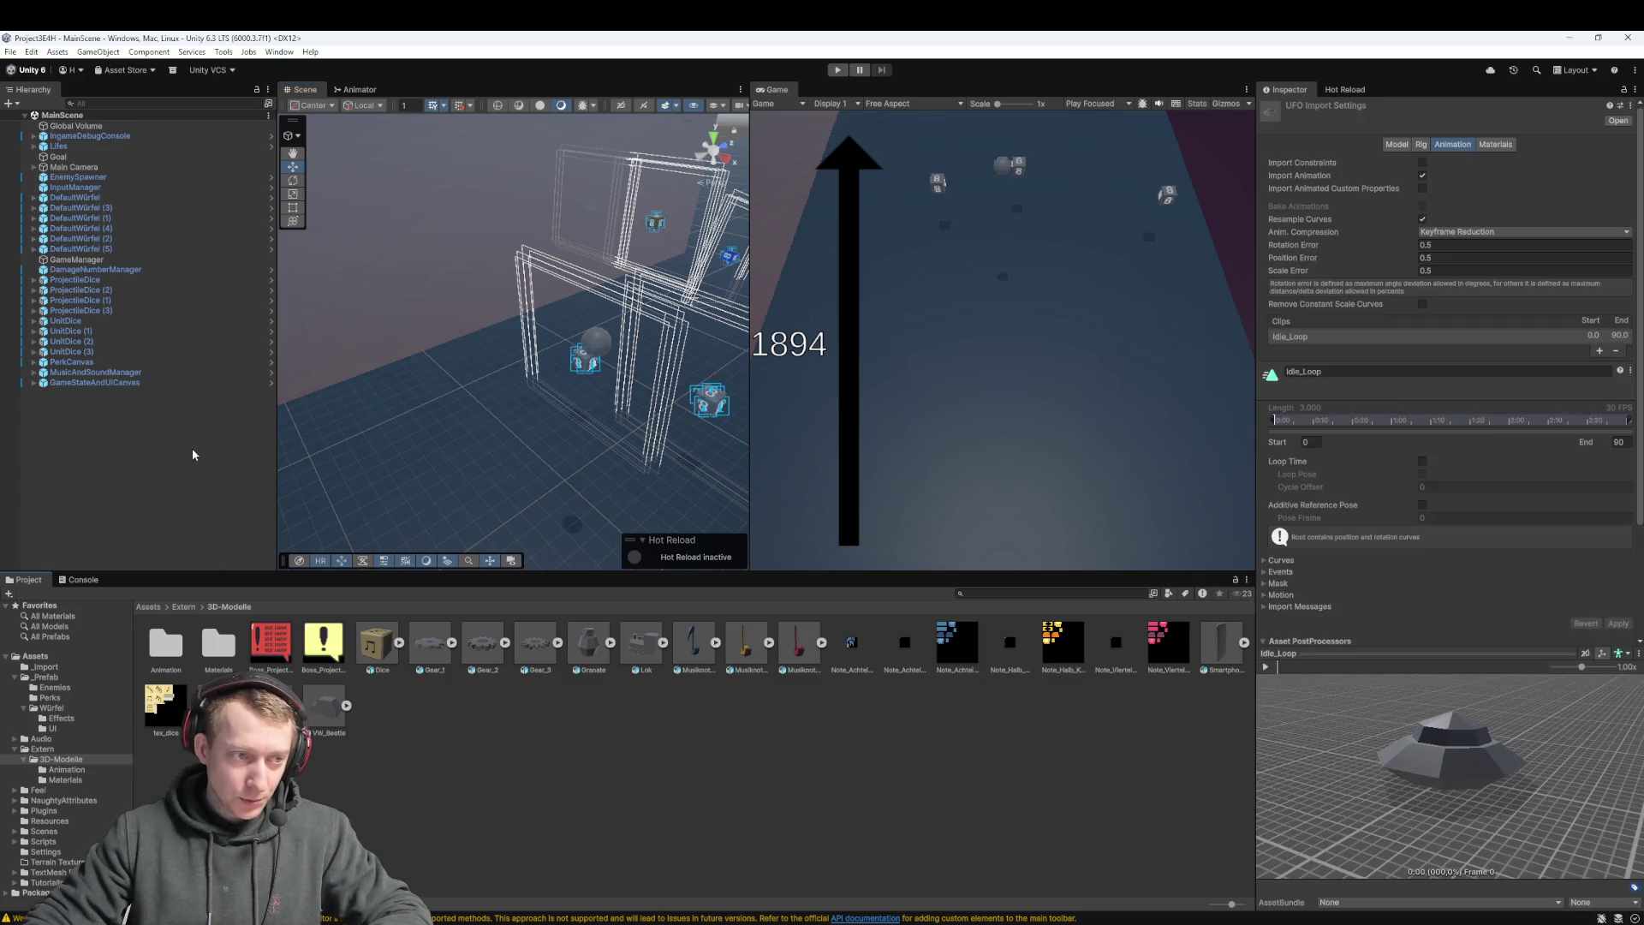
{"action": "right_click", "coordinate": [107, 424]}
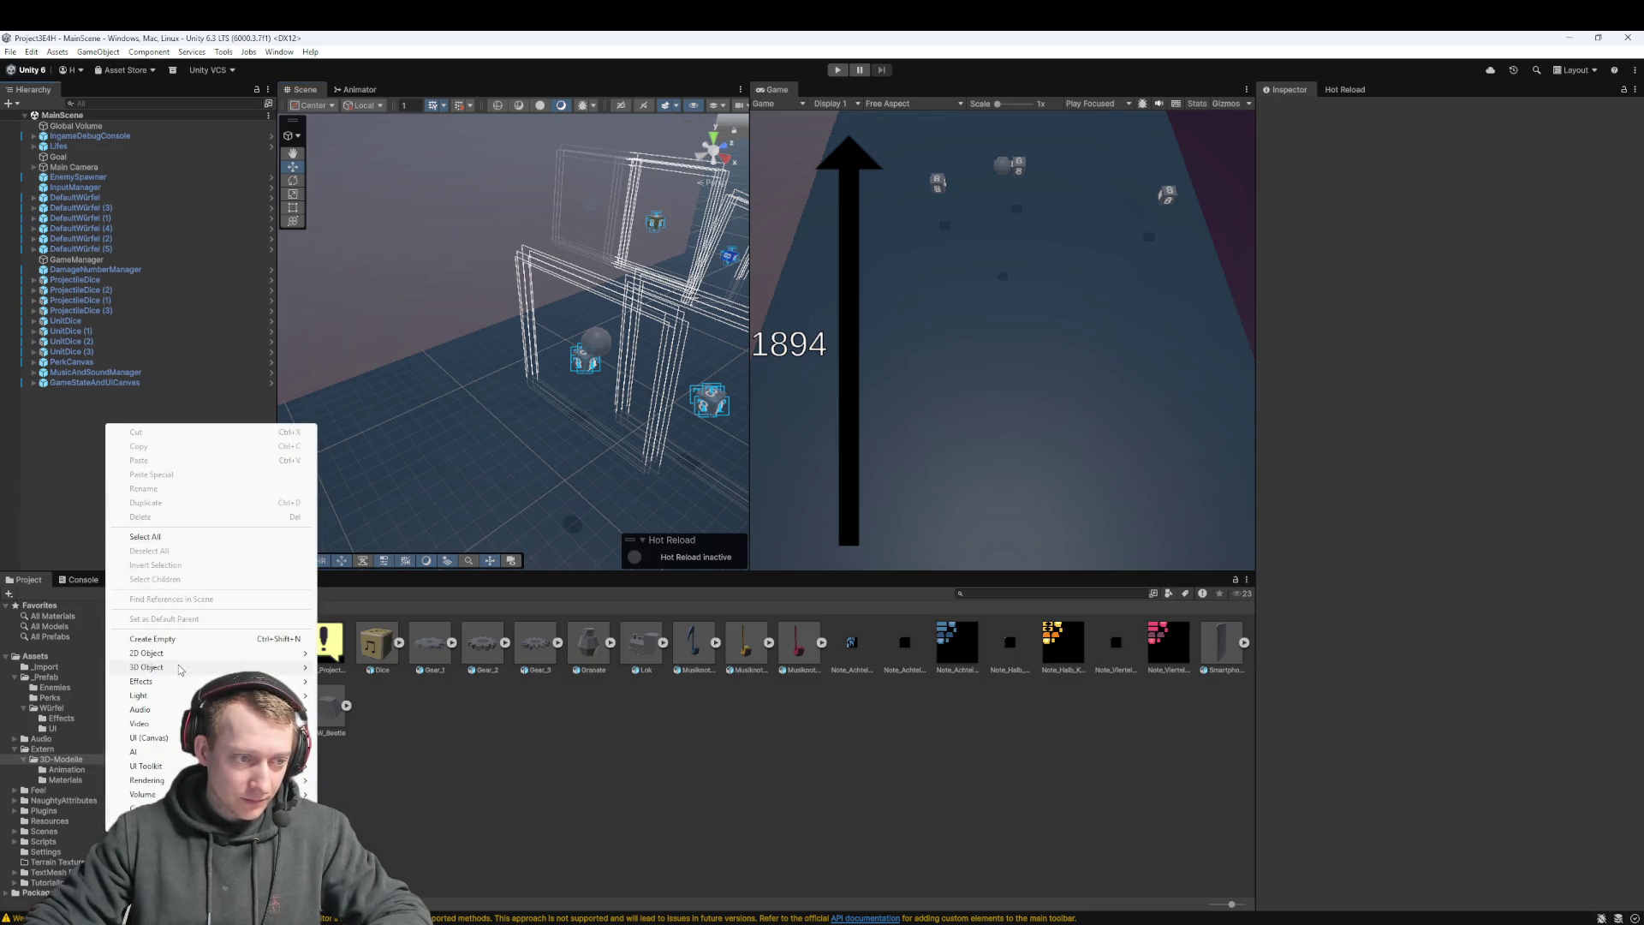
{"action": "left_click", "coordinate": [152, 639]}
{"action": "type", "text": "Ufo"}
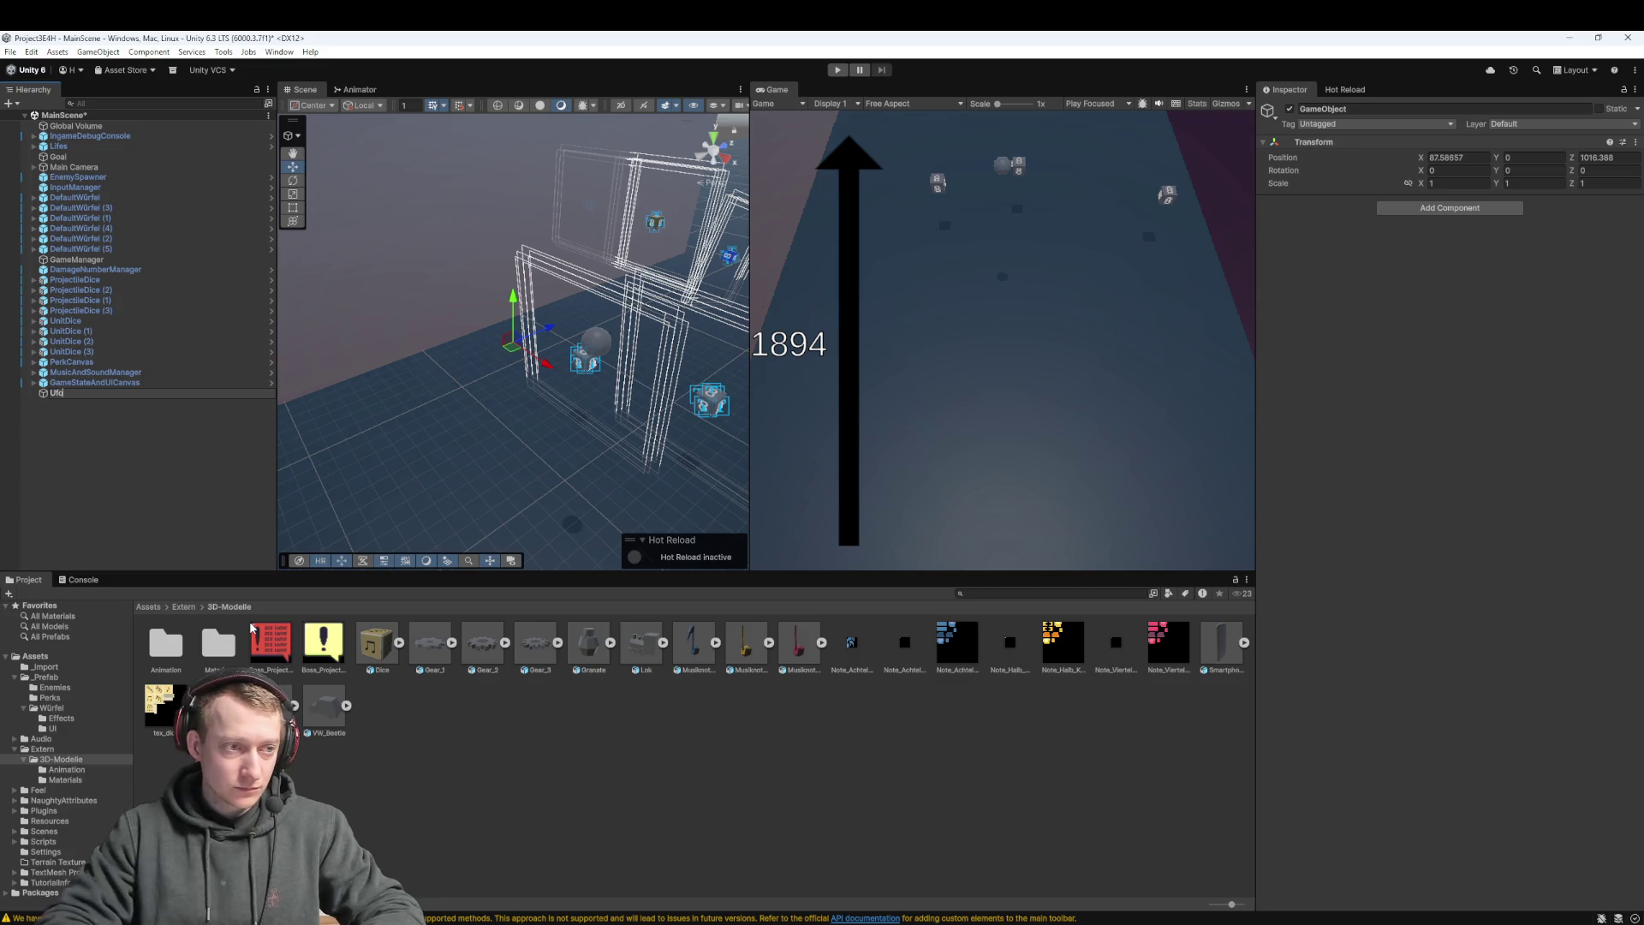
{"action": "key", "text": "Return"}
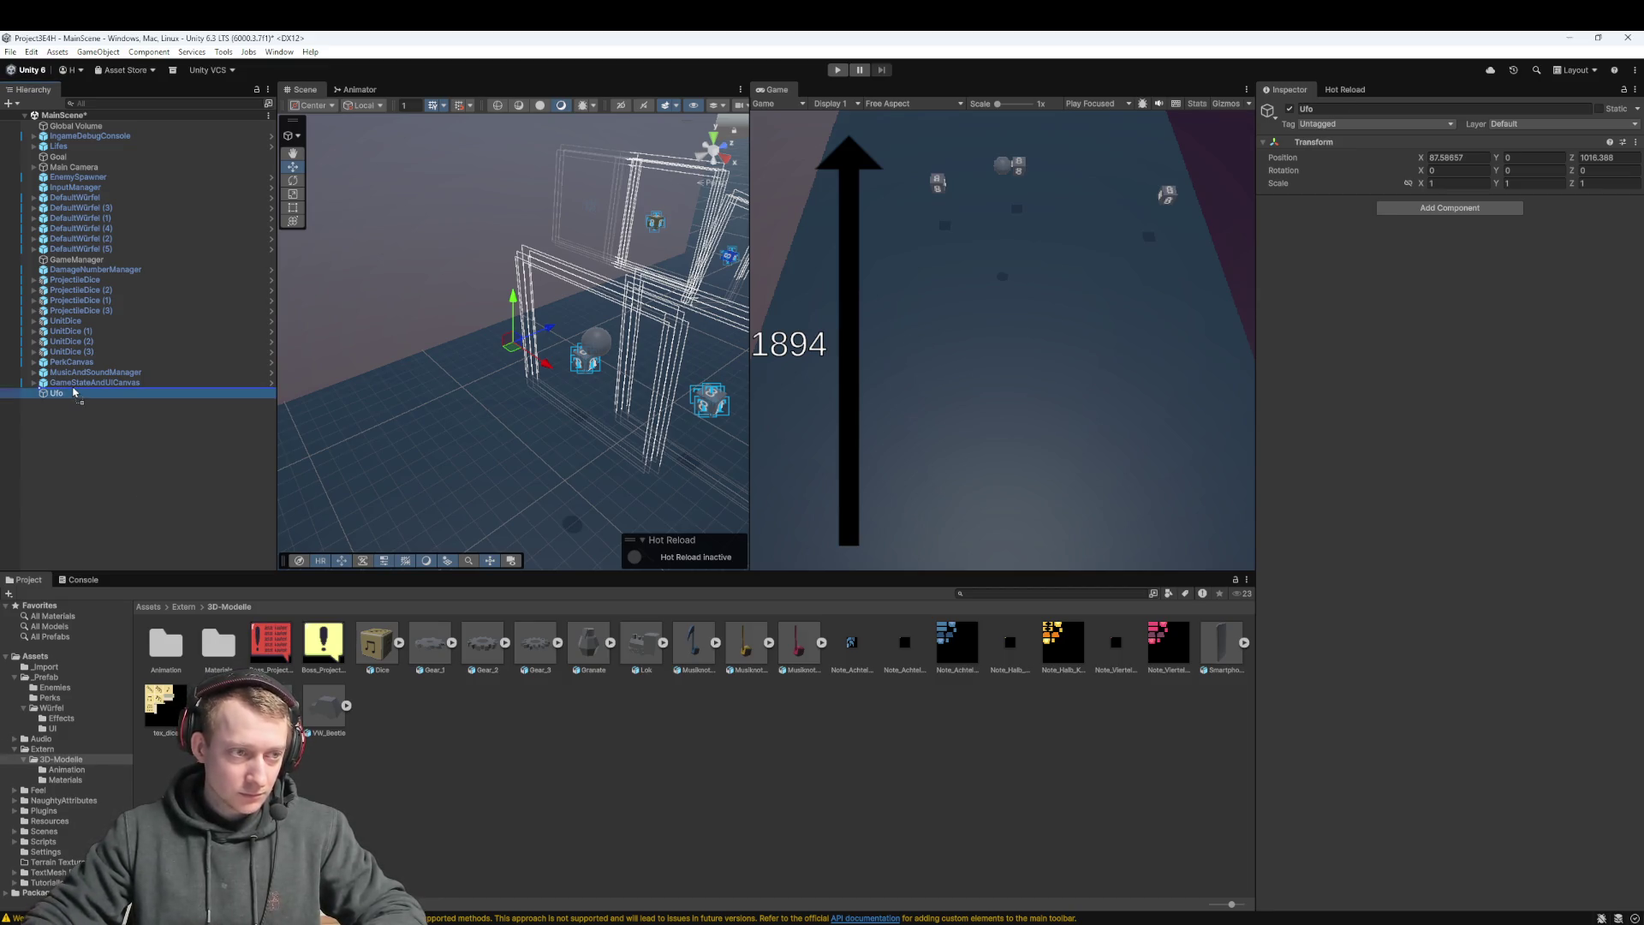
Nest the UFO model under Ufo and zero its position
{"action": "left_click_drag", "start_coordinate": [73, 399], "coordinate": [73, 401]}
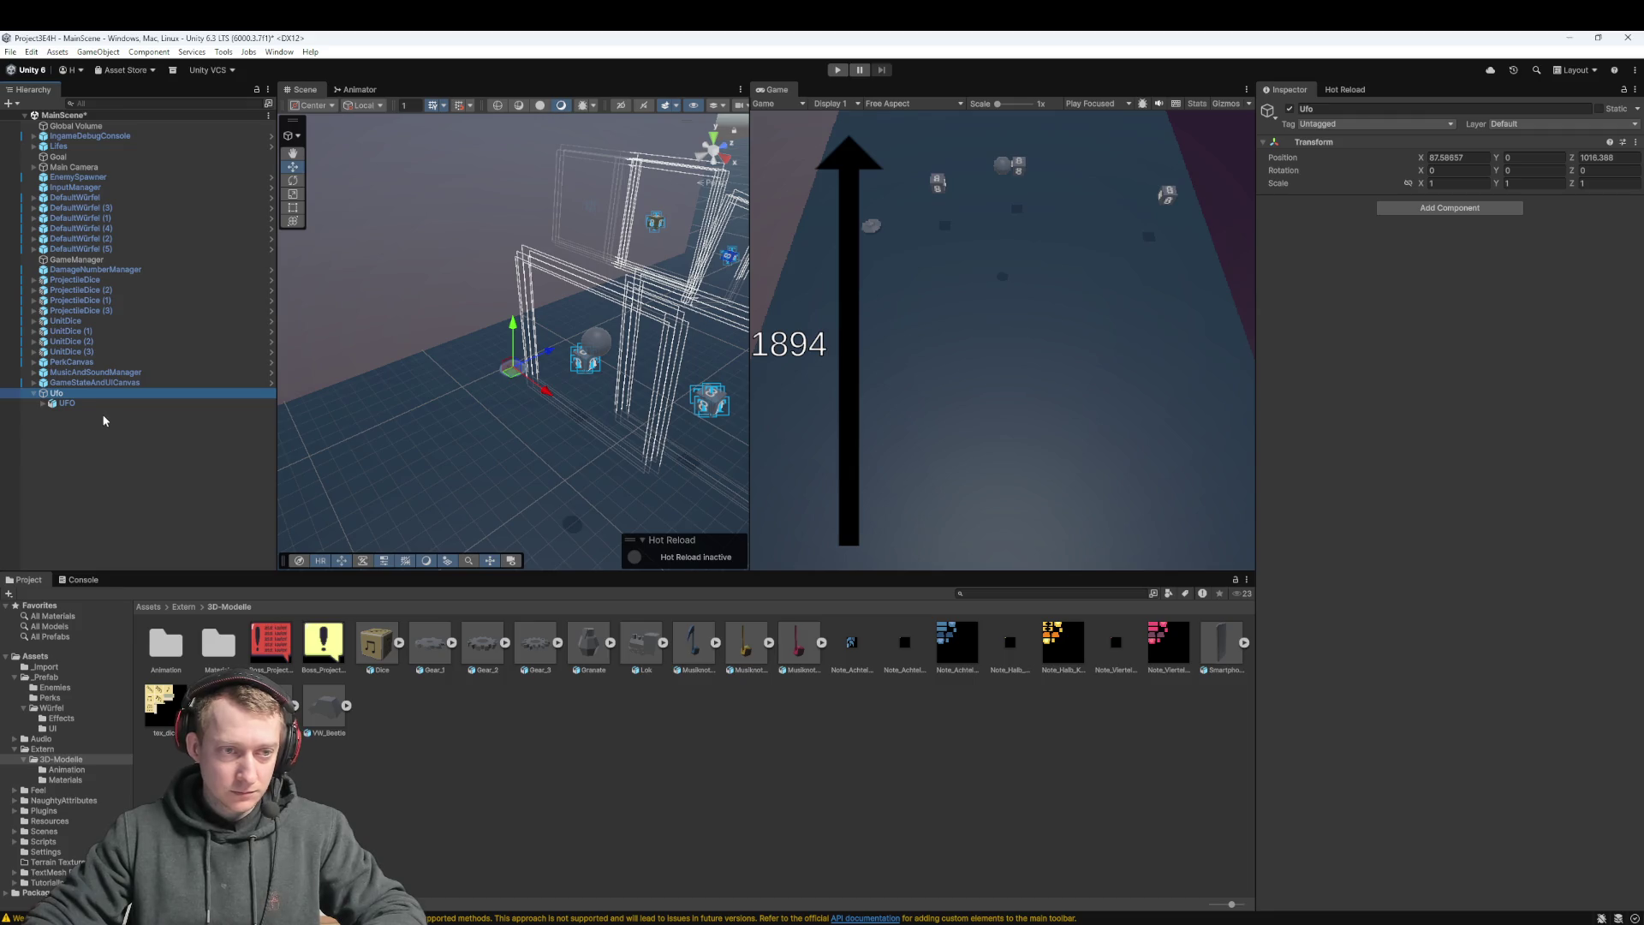
{"action": "left_click", "coordinate": [99, 403]}
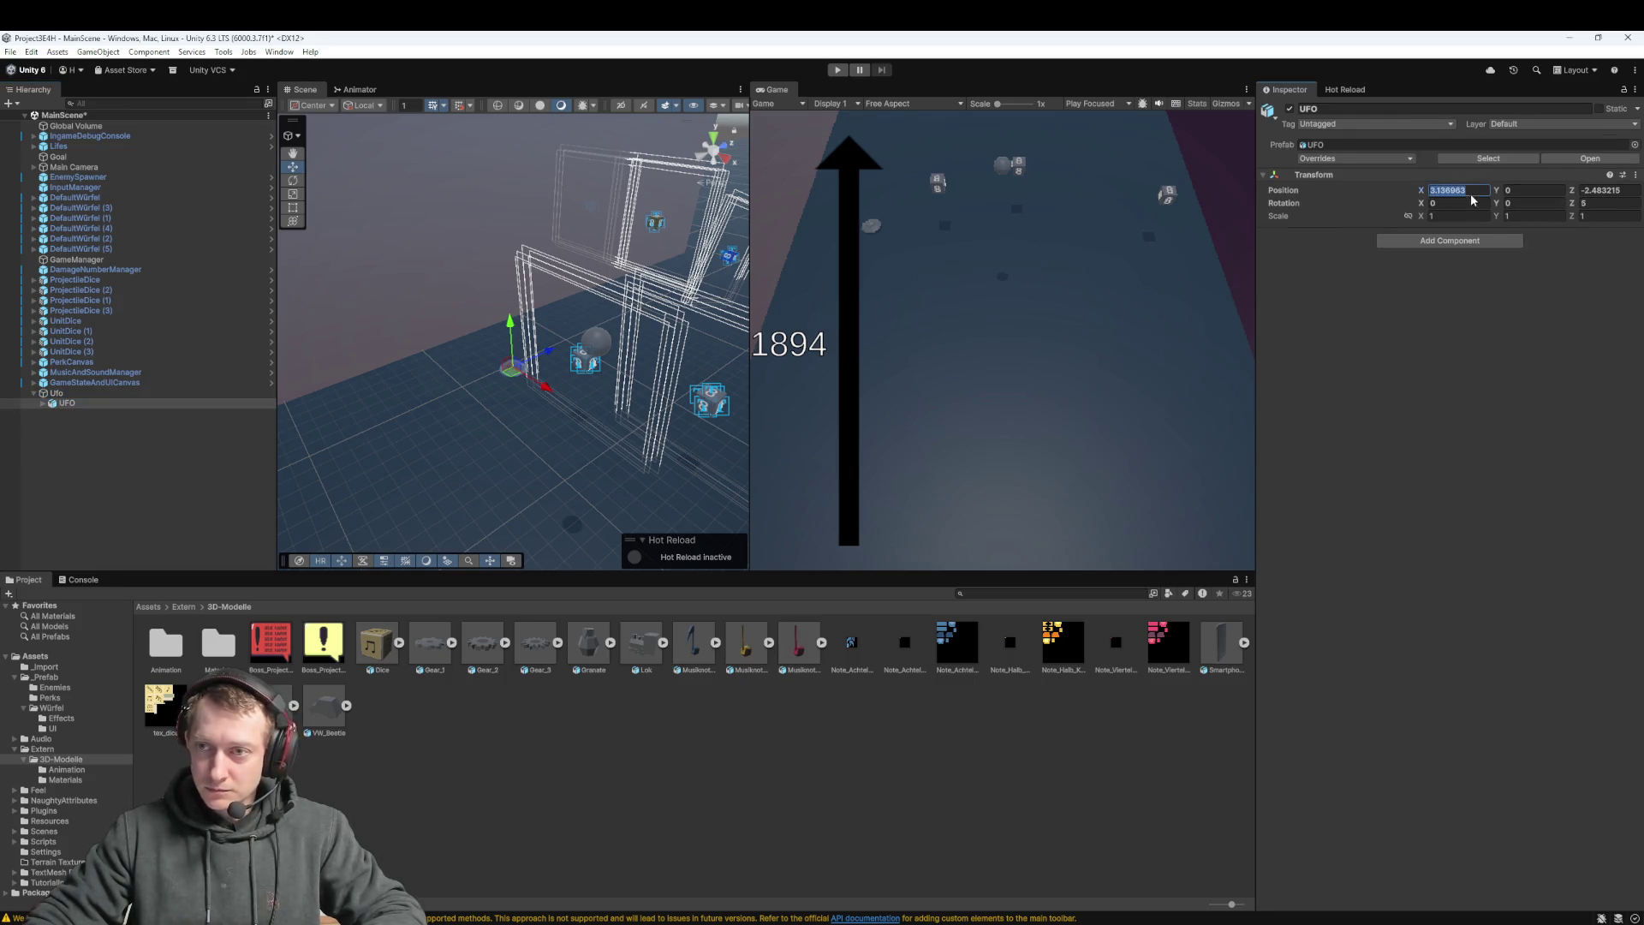
{"action": "type", "text": "0"}
{"action": "key", "text": "Tab"}
{"action": "key", "text": "Tab"}
{"action": "type", "text": "0"}
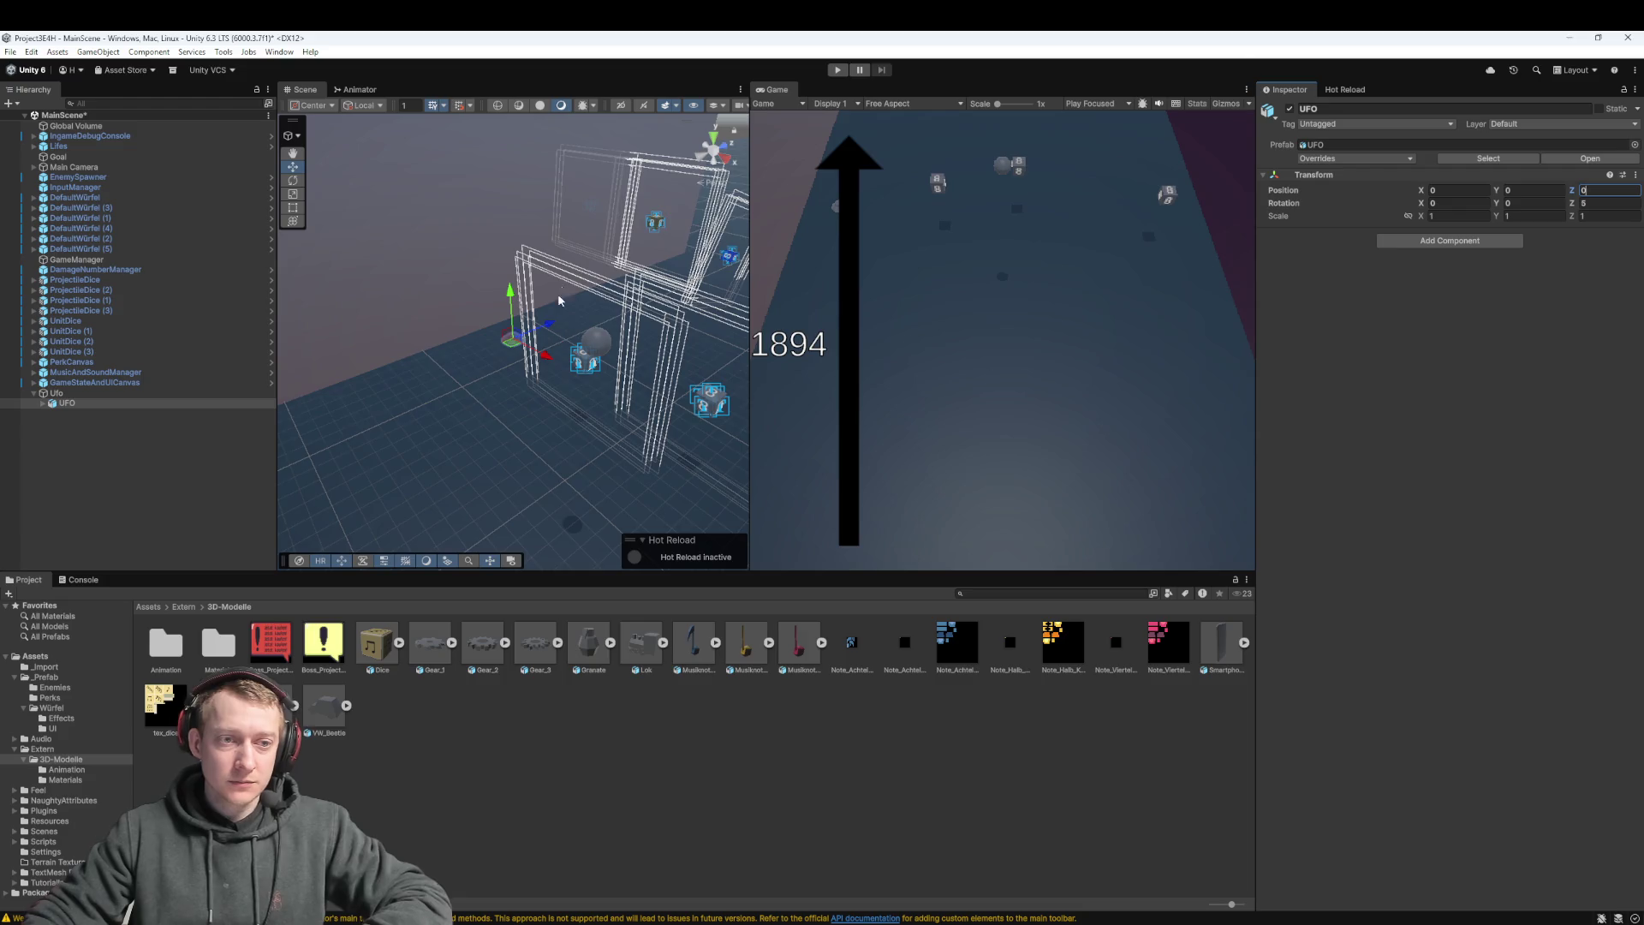
{"action": "key", "text": "Return"}
{"action": "key", "text": "f"}
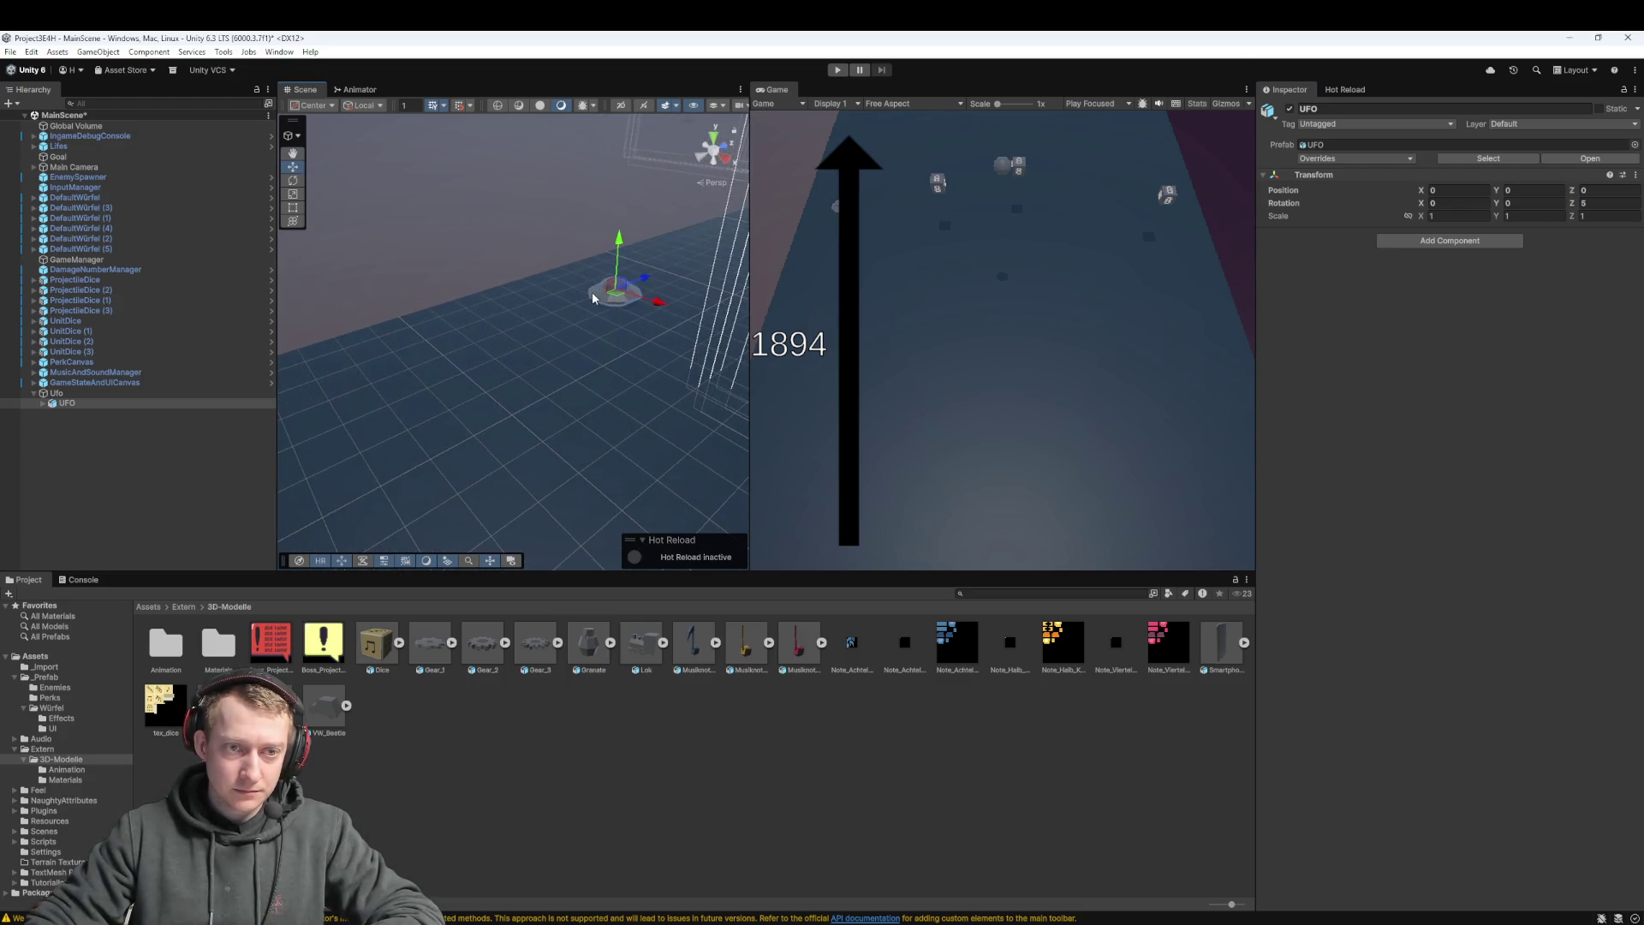
Delete the UFO model child, leaving Ufo as an empty object
{"action": "double_click", "coordinate": [82, 393]}
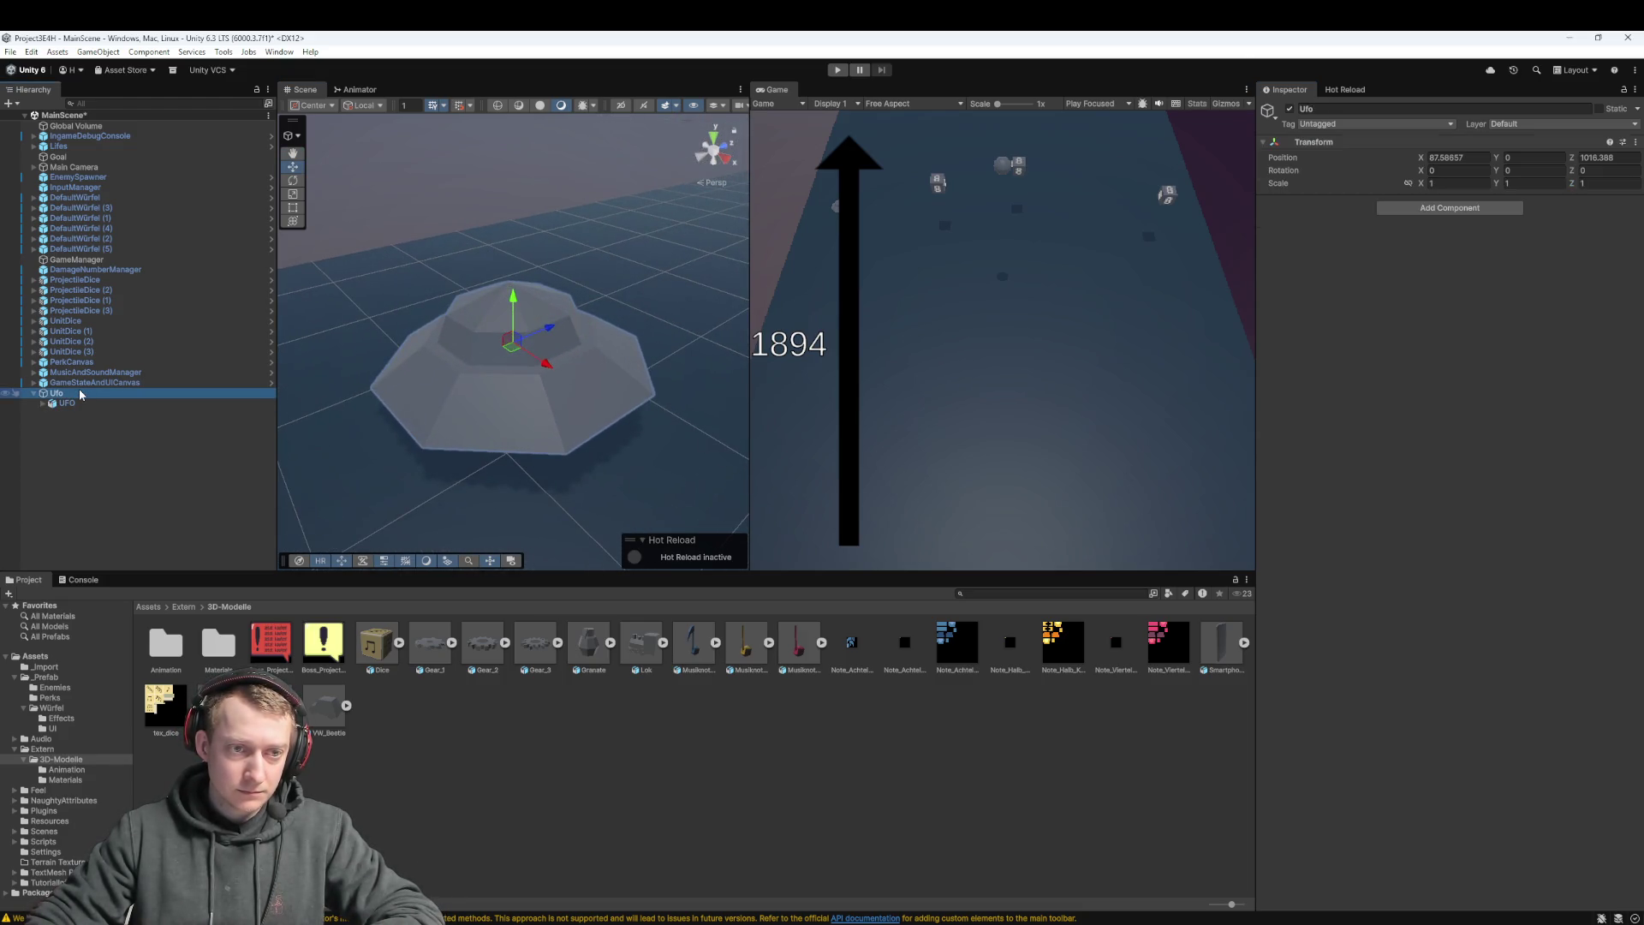
{"action": "left_click", "coordinate": [67, 403]}
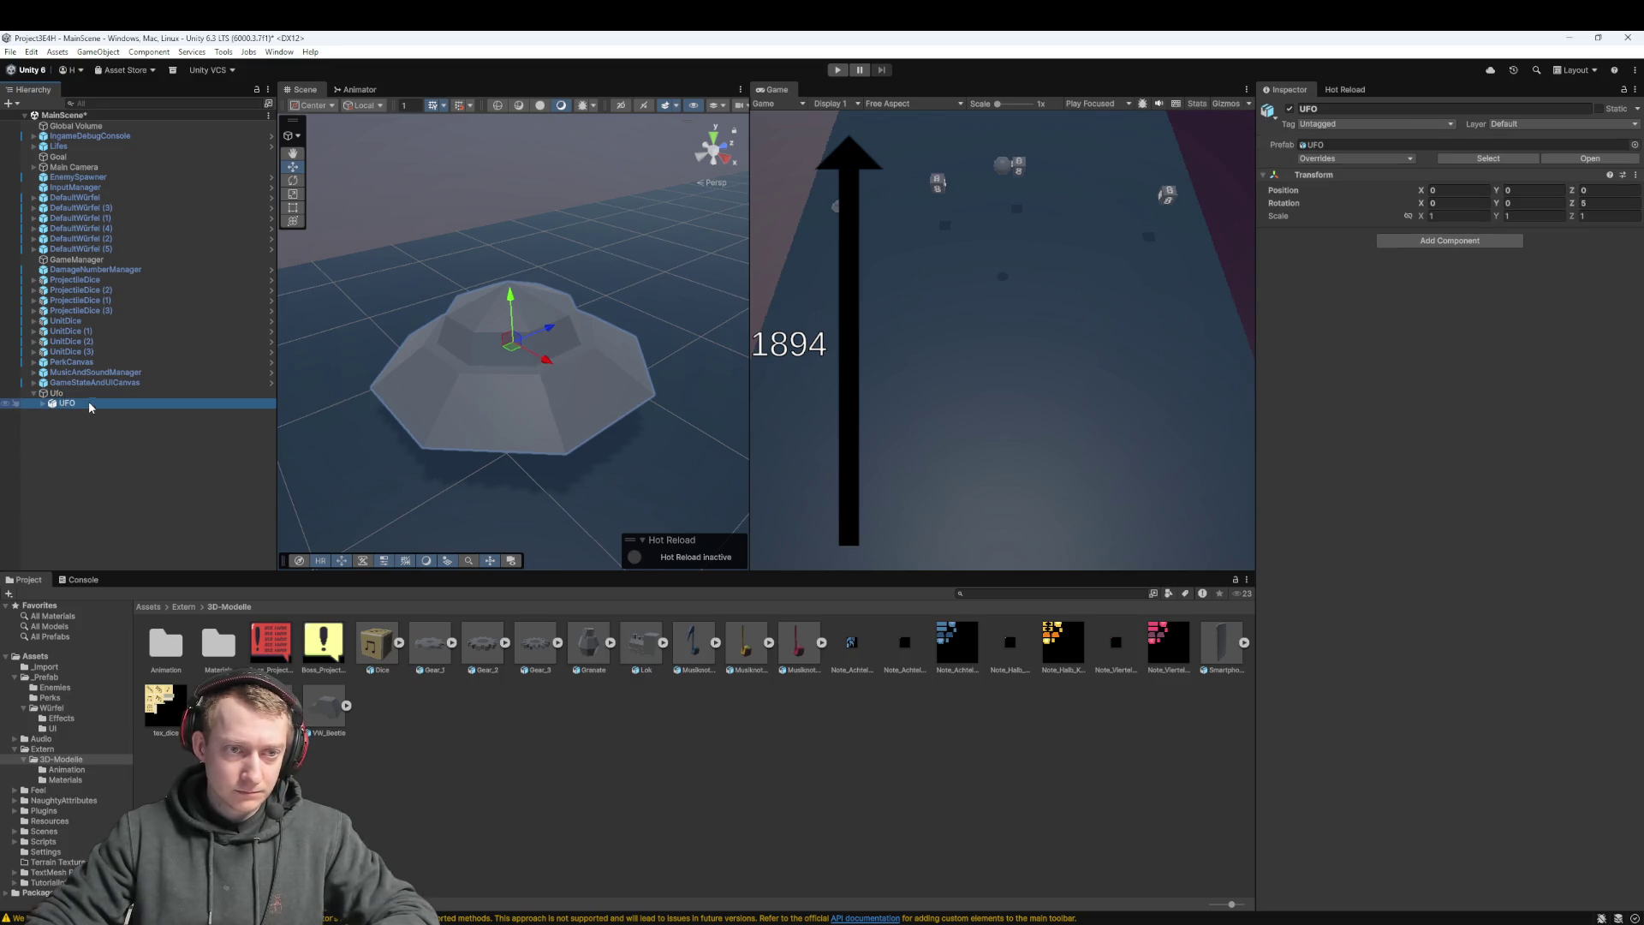
{"action": "key", "text": "Up"}
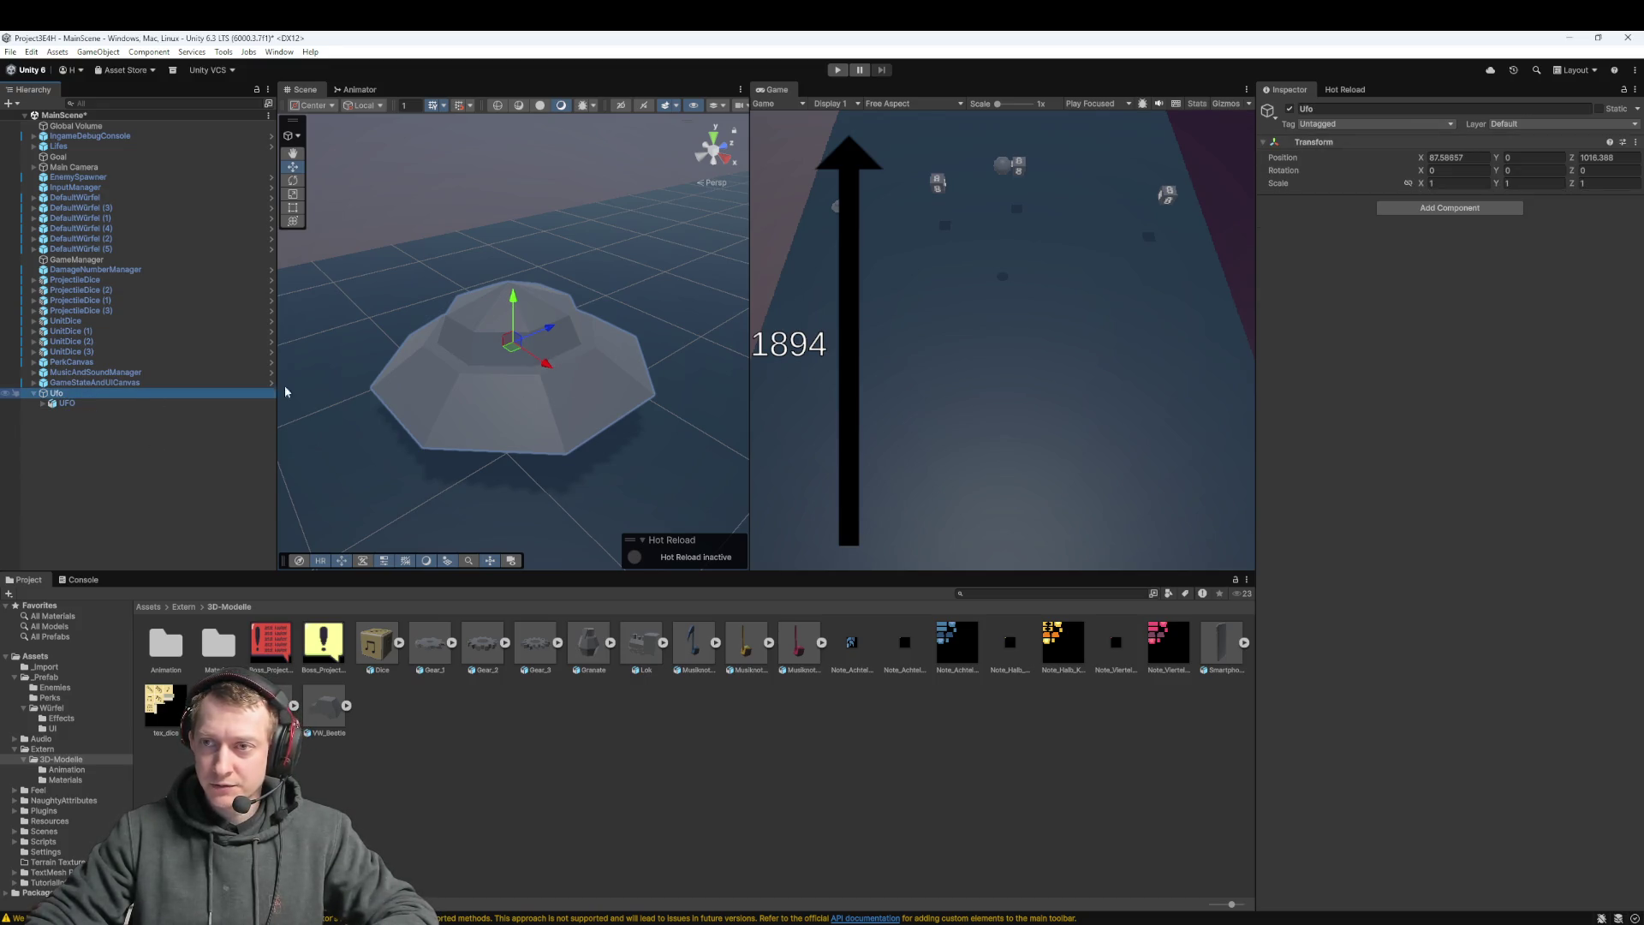
{"action": "left_click", "coordinate": [101, 399]}
{"action": "left_click", "coordinate": [87, 393]}
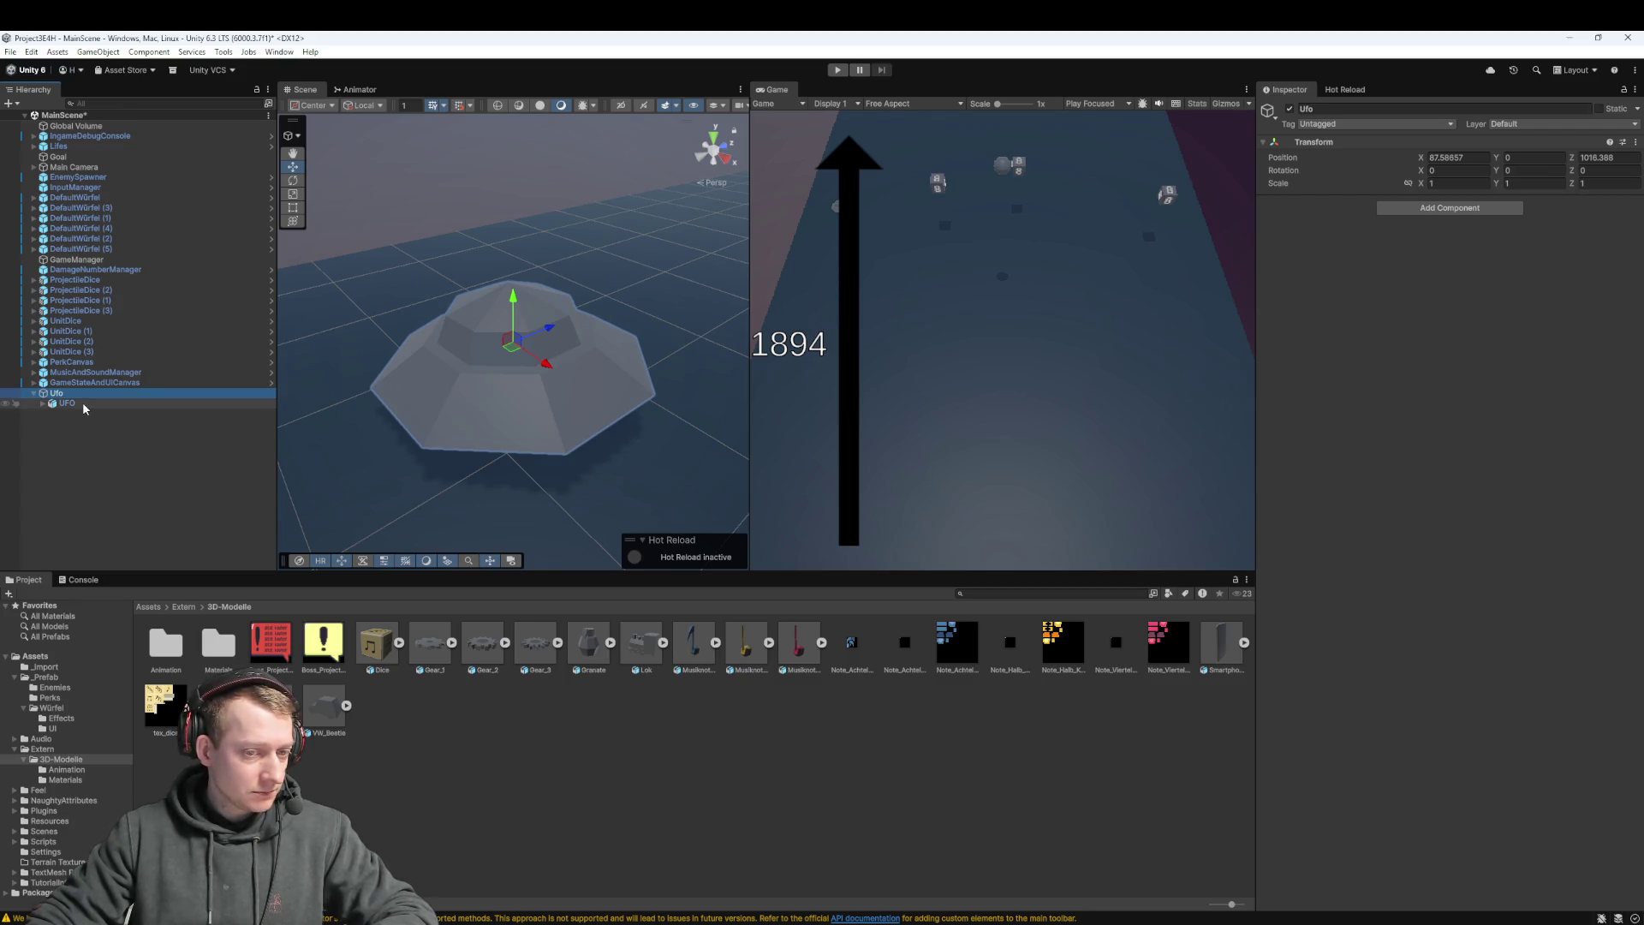
{"action": "left_click", "coordinate": [82, 403]}
{"action": "key", "text": "Delete"}
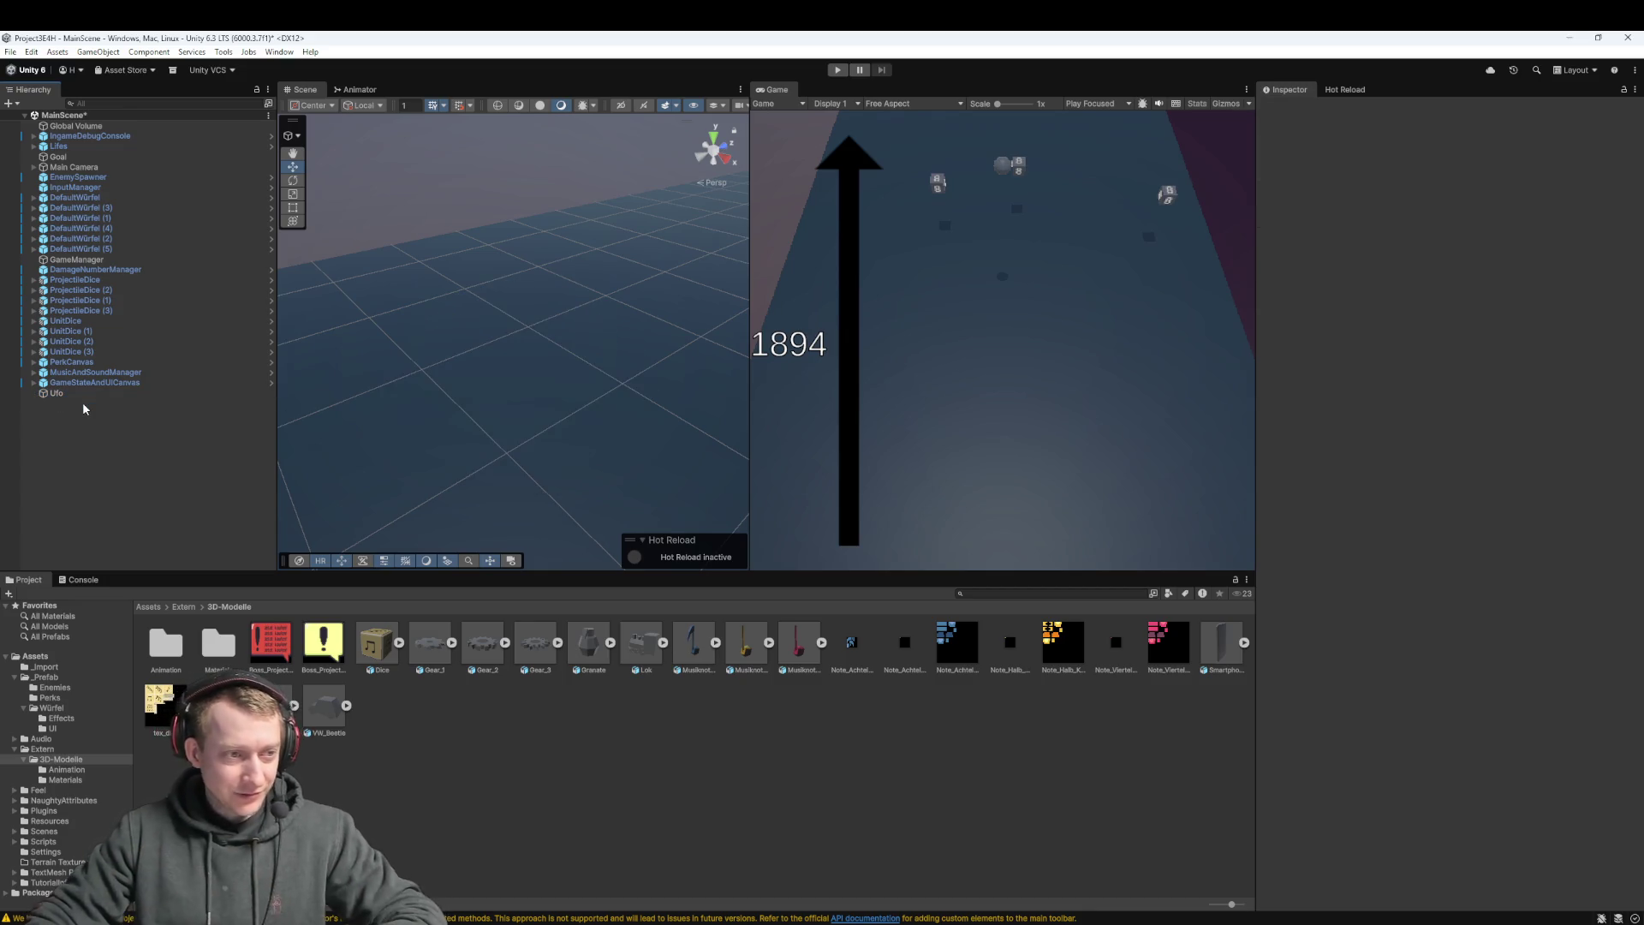
Select the UFO model asset and nest it under the Ufo object in the Hierarchy
{"action": "left_click", "coordinate": [273, 705]}
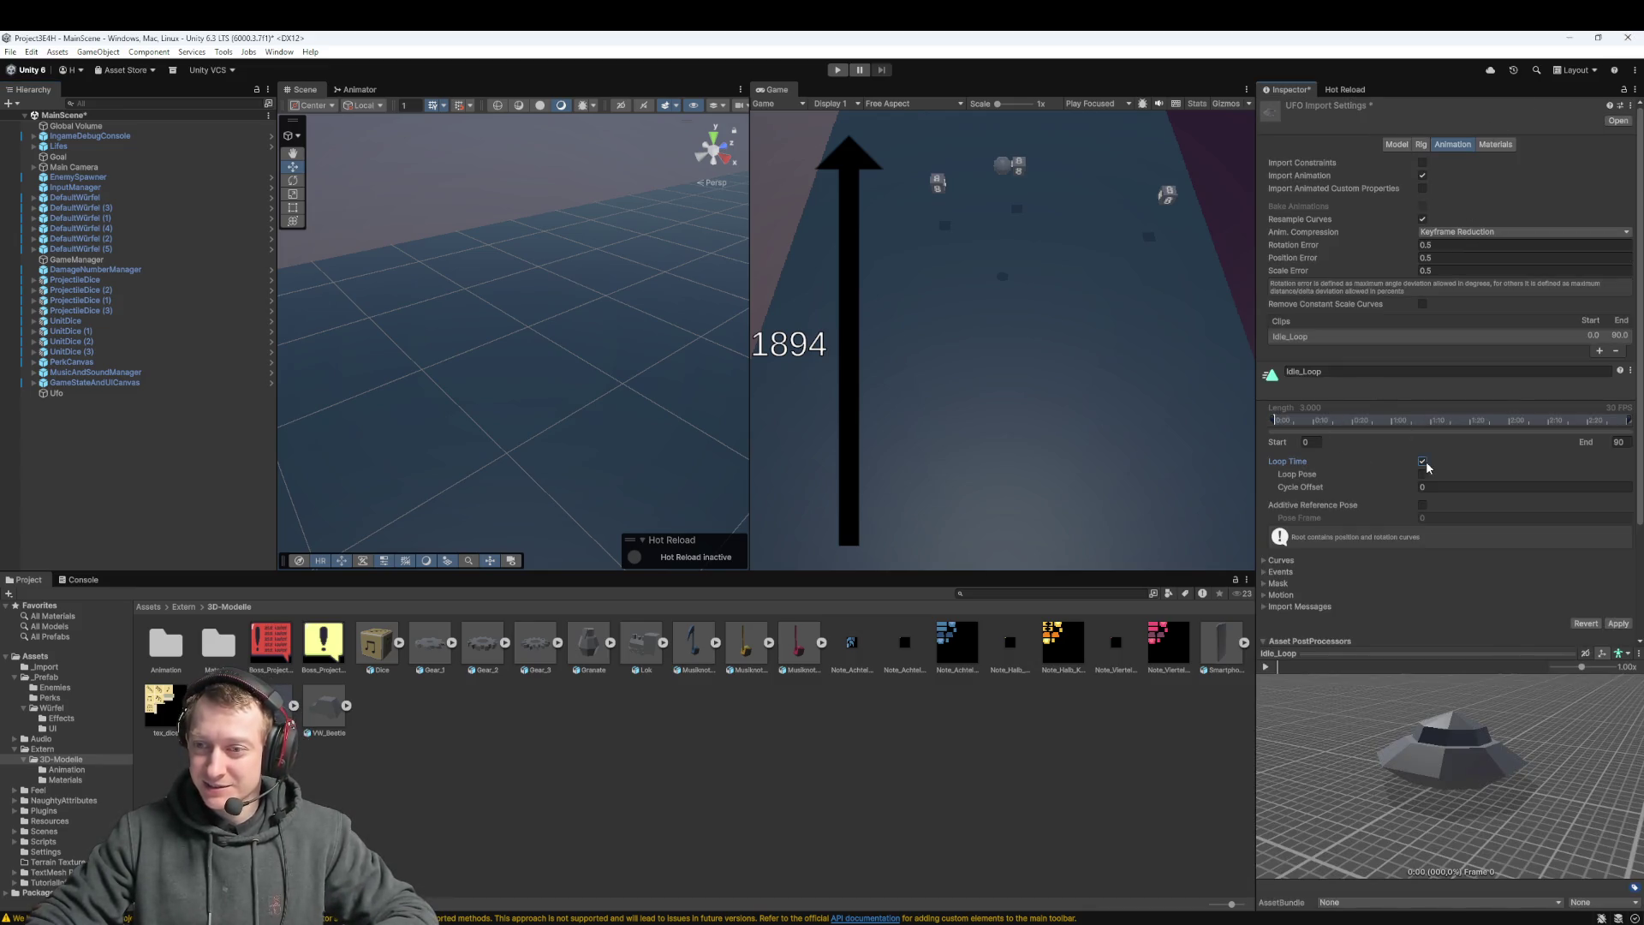
{"action": "left_click", "coordinate": [56, 393]}
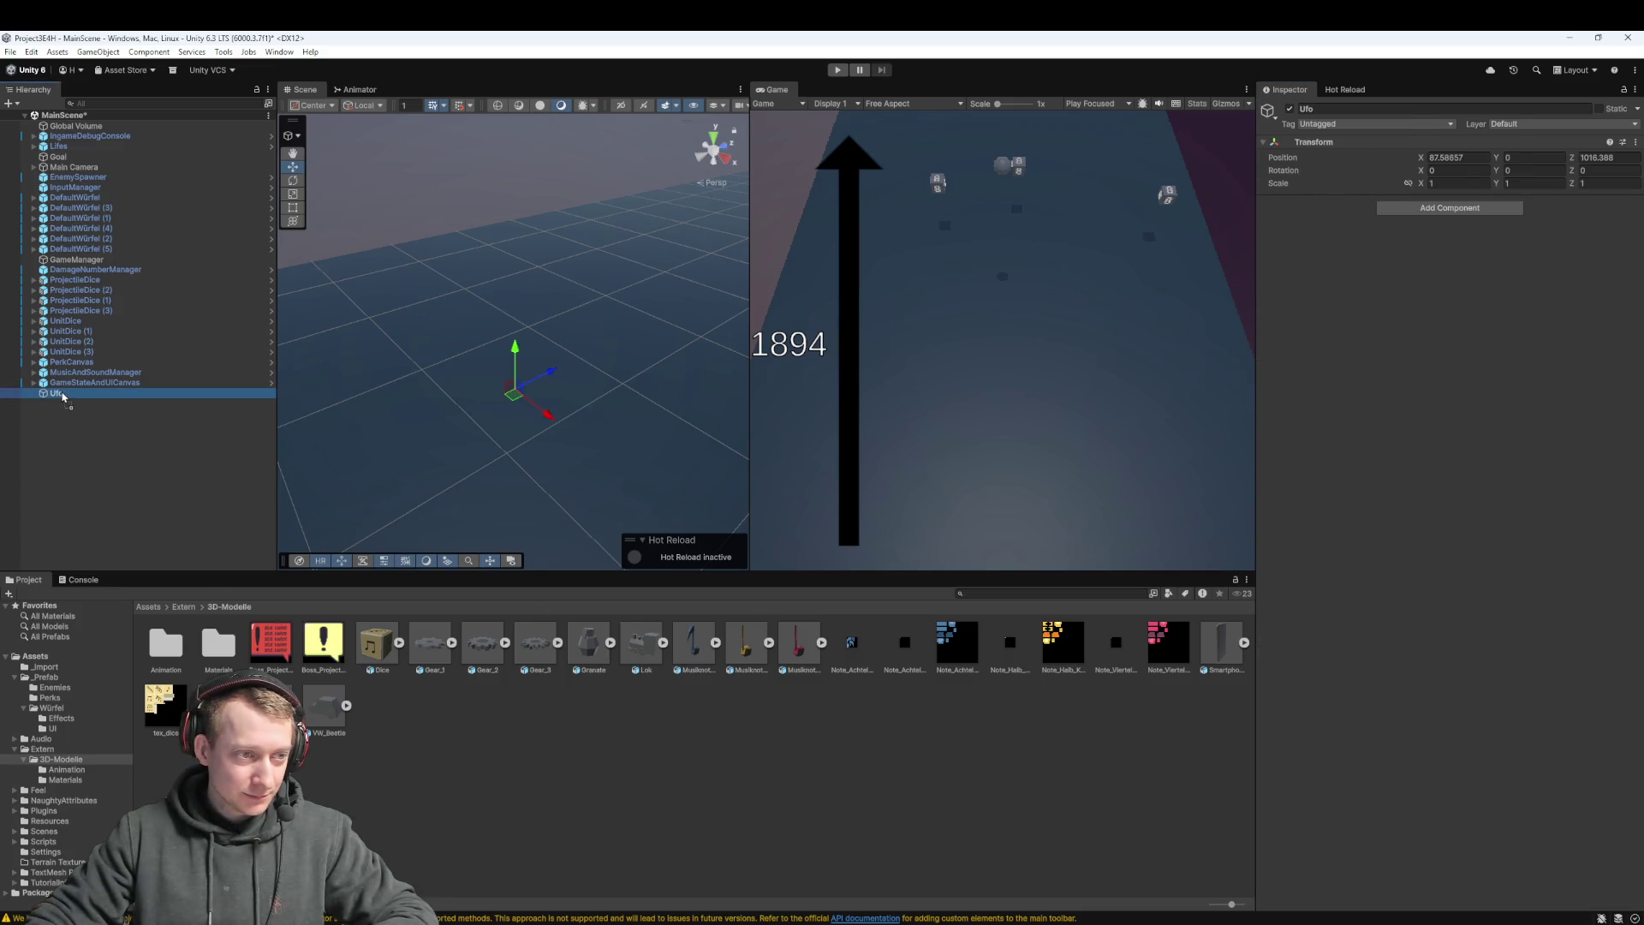
{"action": "left_click_drag", "start_coordinate": [62, 396], "coordinate": [60, 396]}
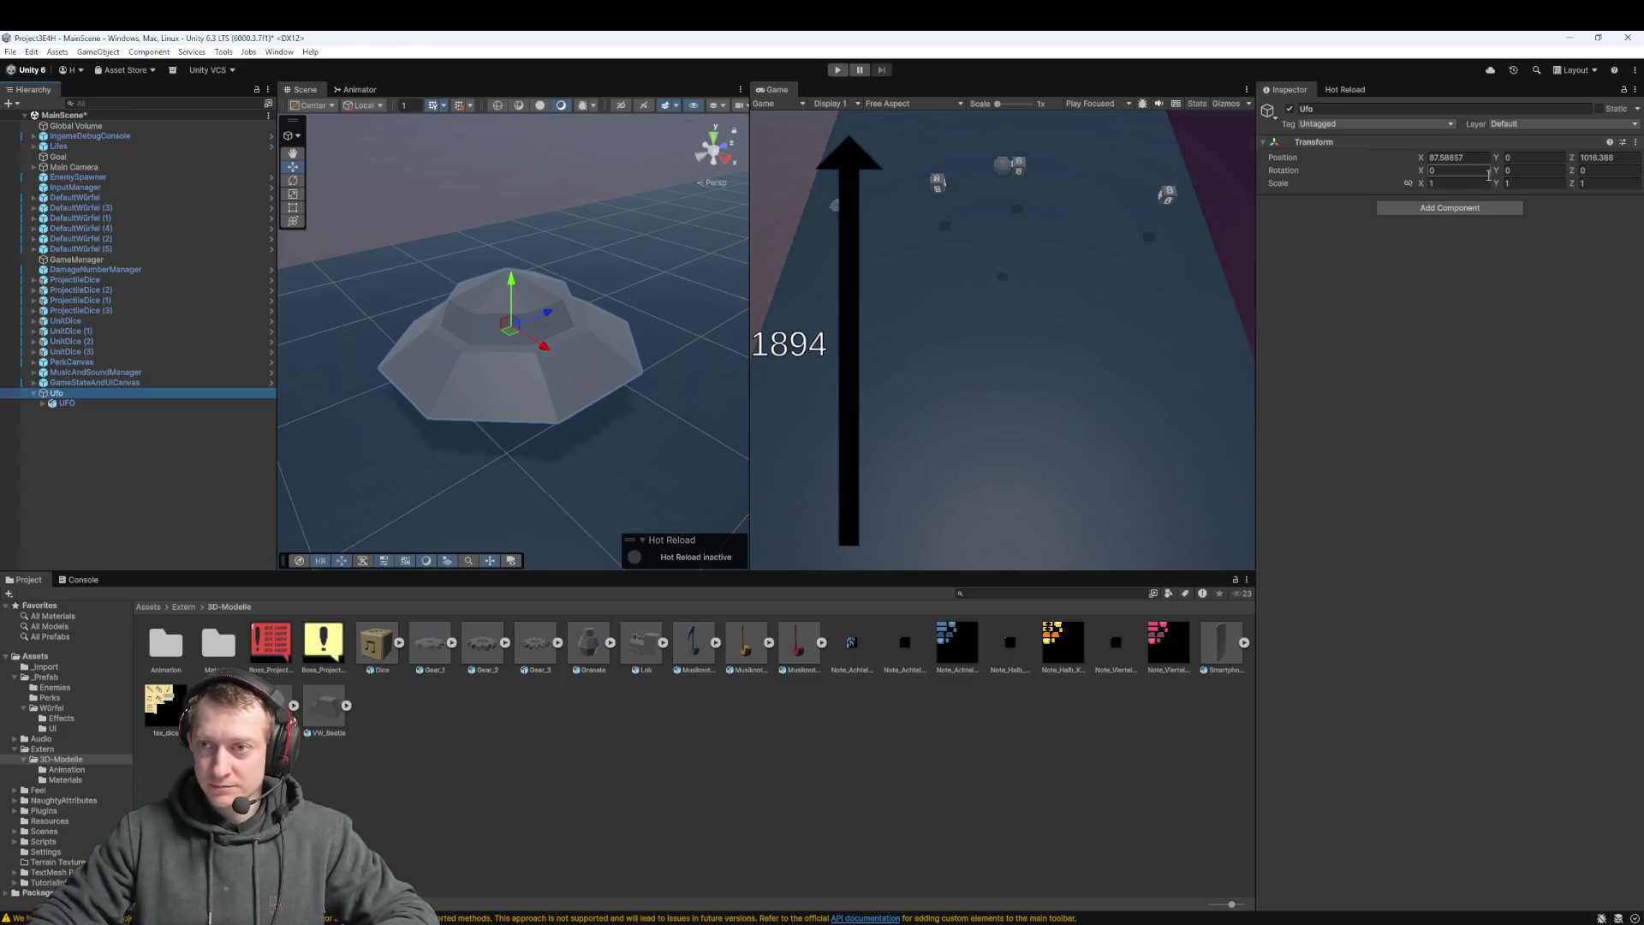
{"action": "left_click", "coordinate": [1461, 209]}
Add a Rigidbody and the Enemy script to Ufo and tag it Enemy
{"action": "type", "text": "rig"}
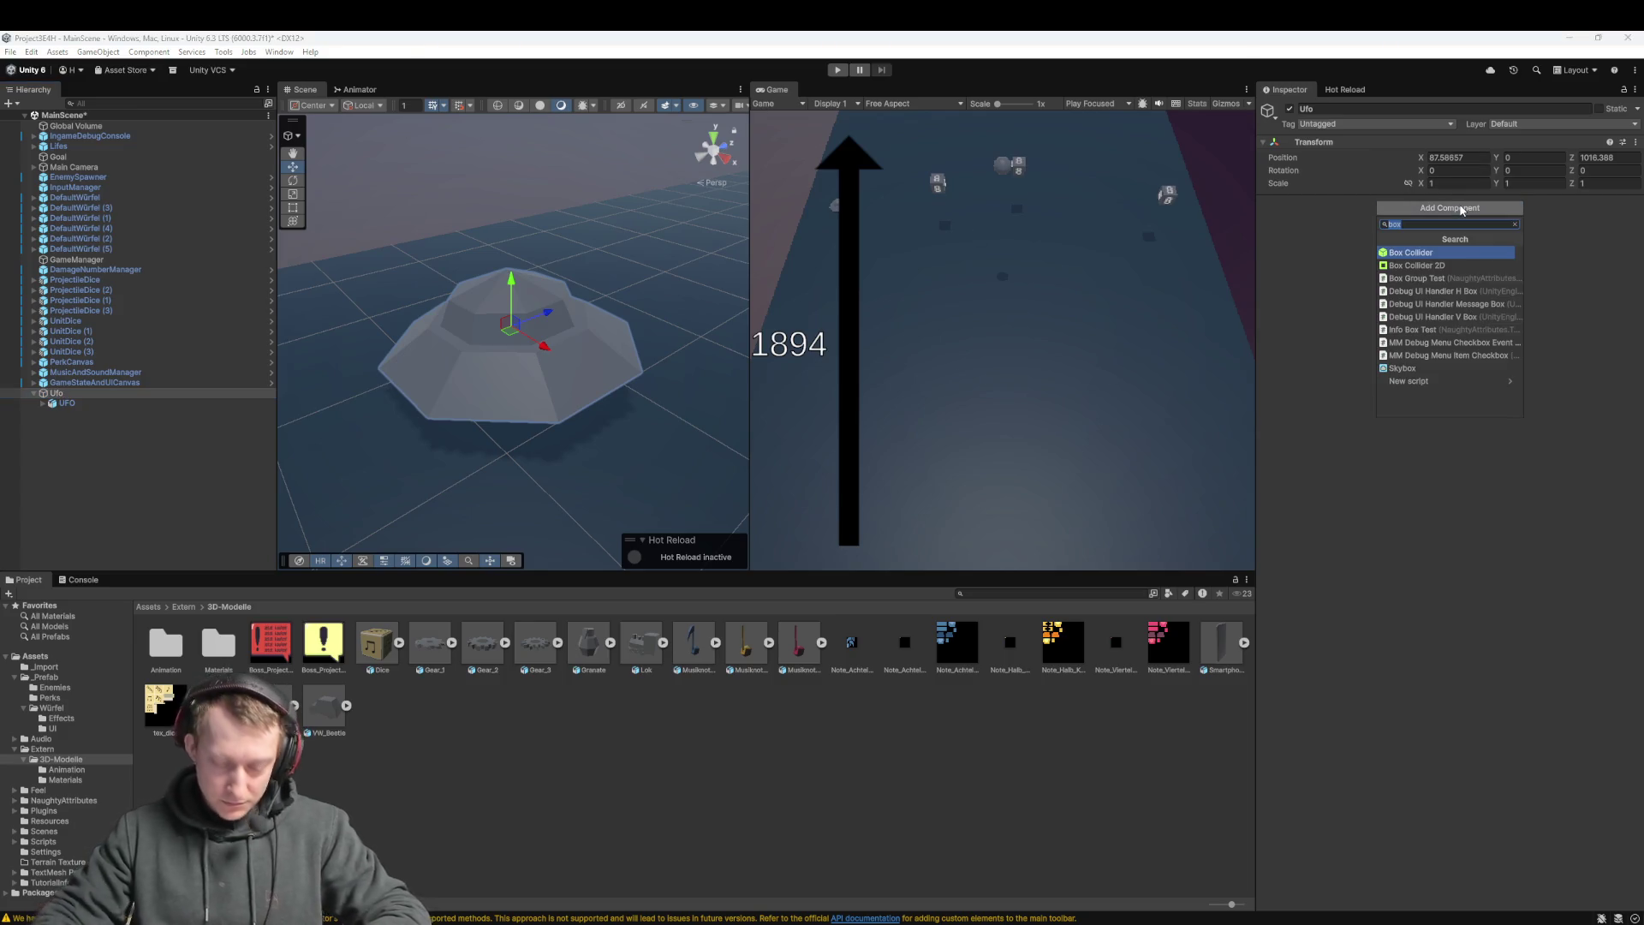
{"action": "type", "text": "i"}
{"action": "key", "text": "Return"}
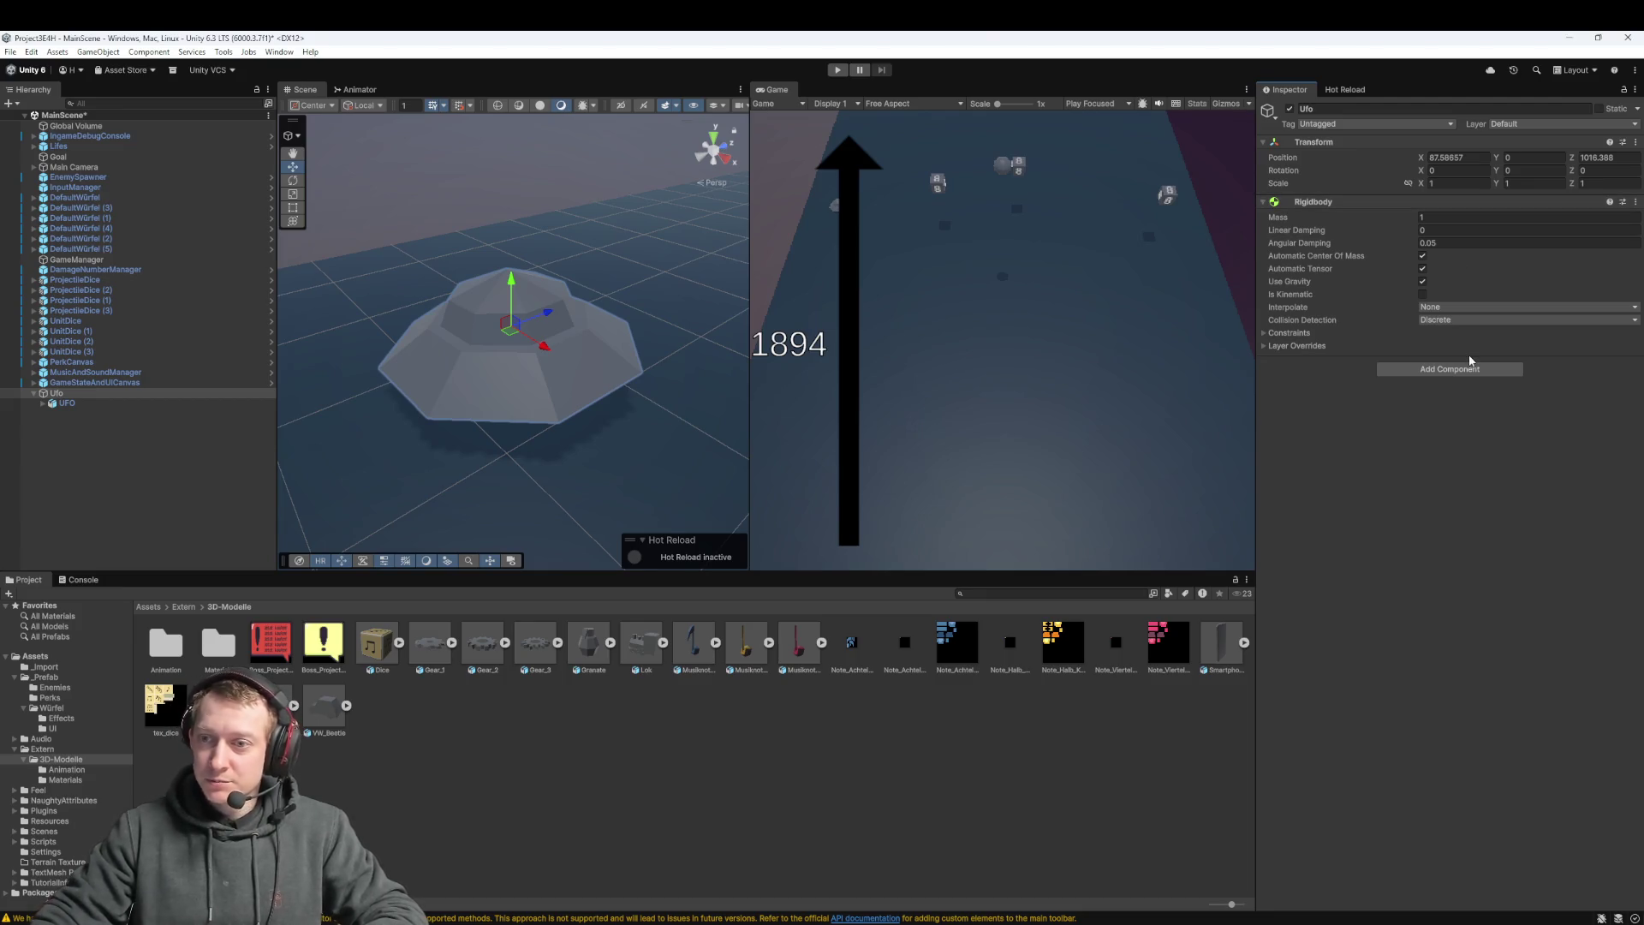
{"action": "left_click", "coordinate": [1490, 368]}
{"action": "type", "text": "enemy"}
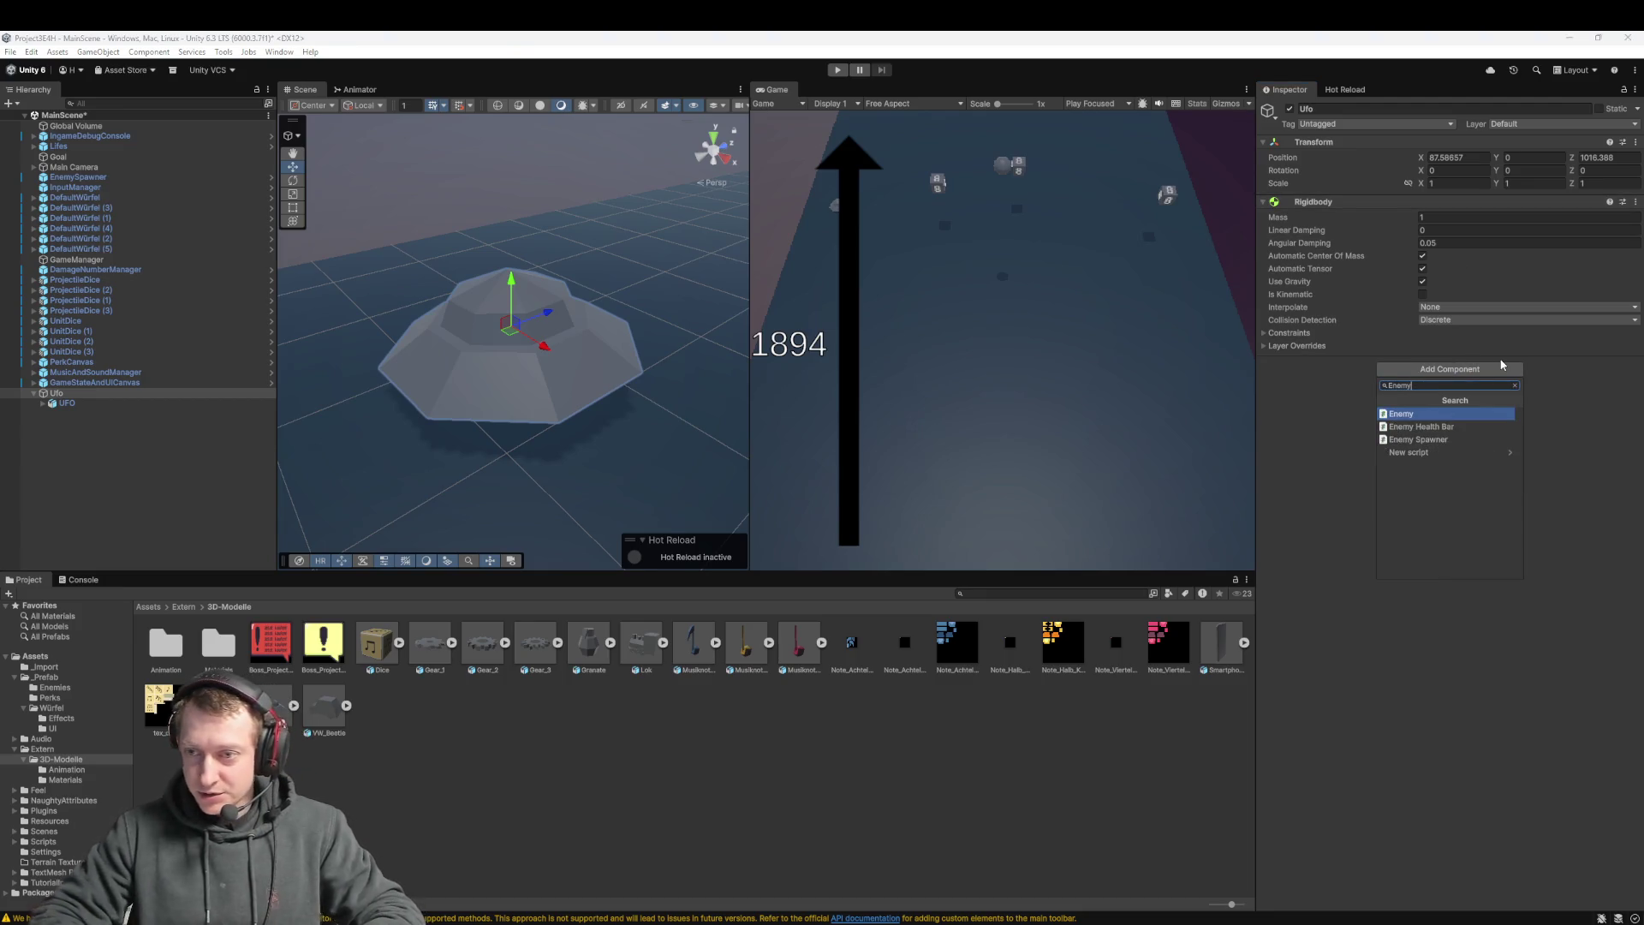
{"action": "key", "text": "Return"}
{"action": "left_click", "coordinate": [1318, 123]}
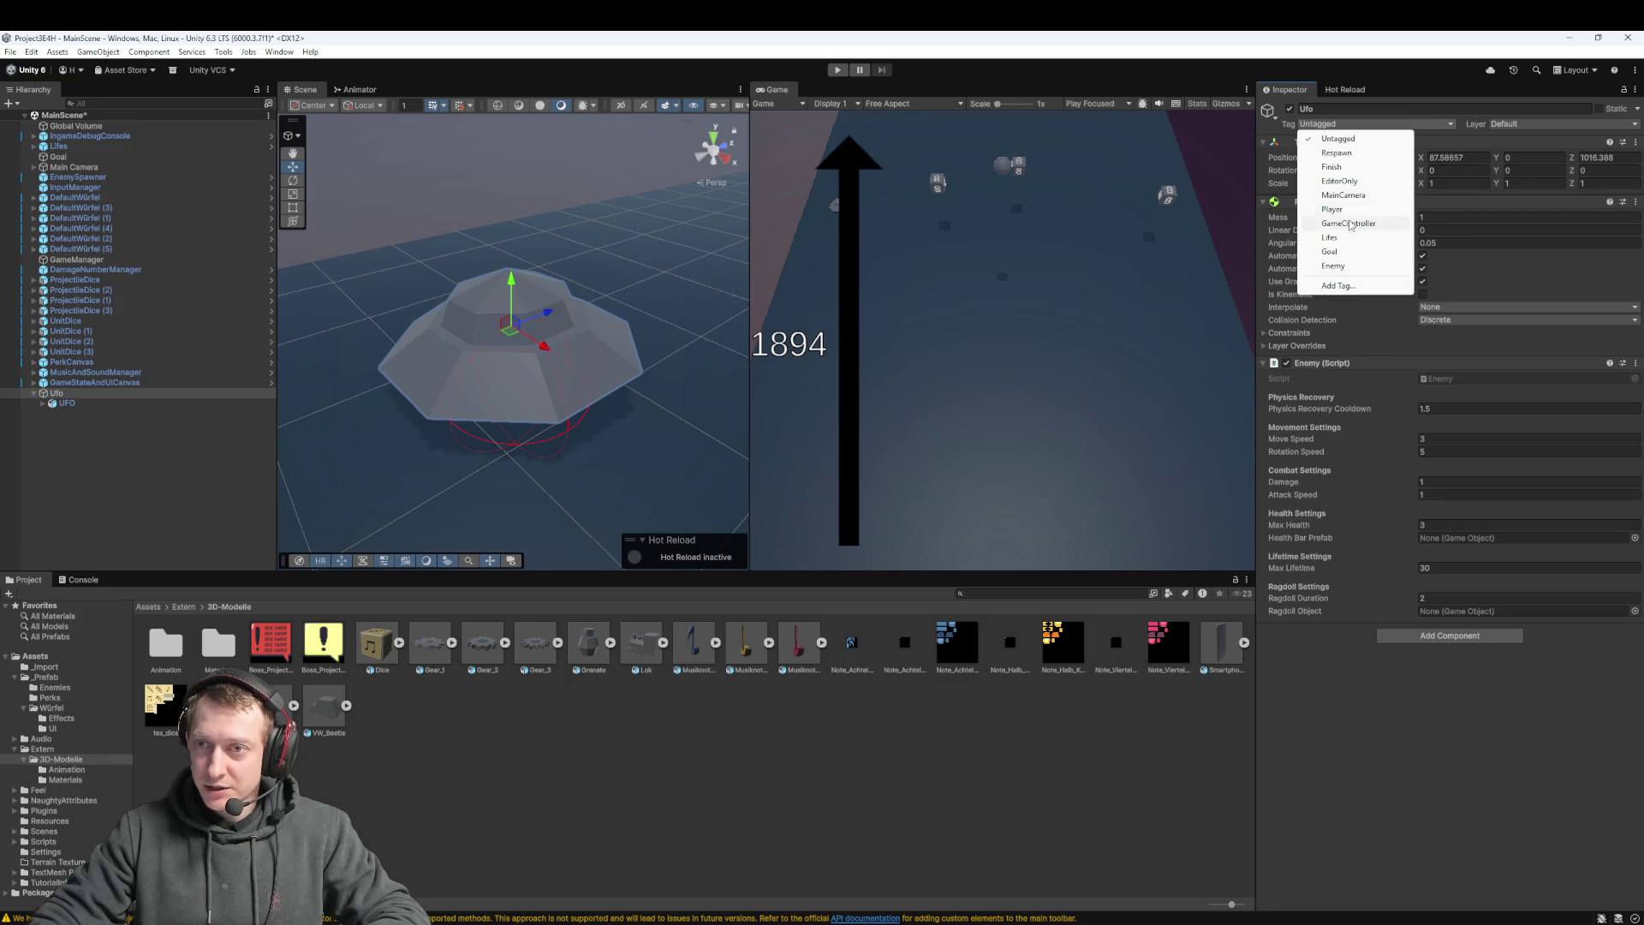
{"action": "left_click", "coordinate": [1335, 266]}
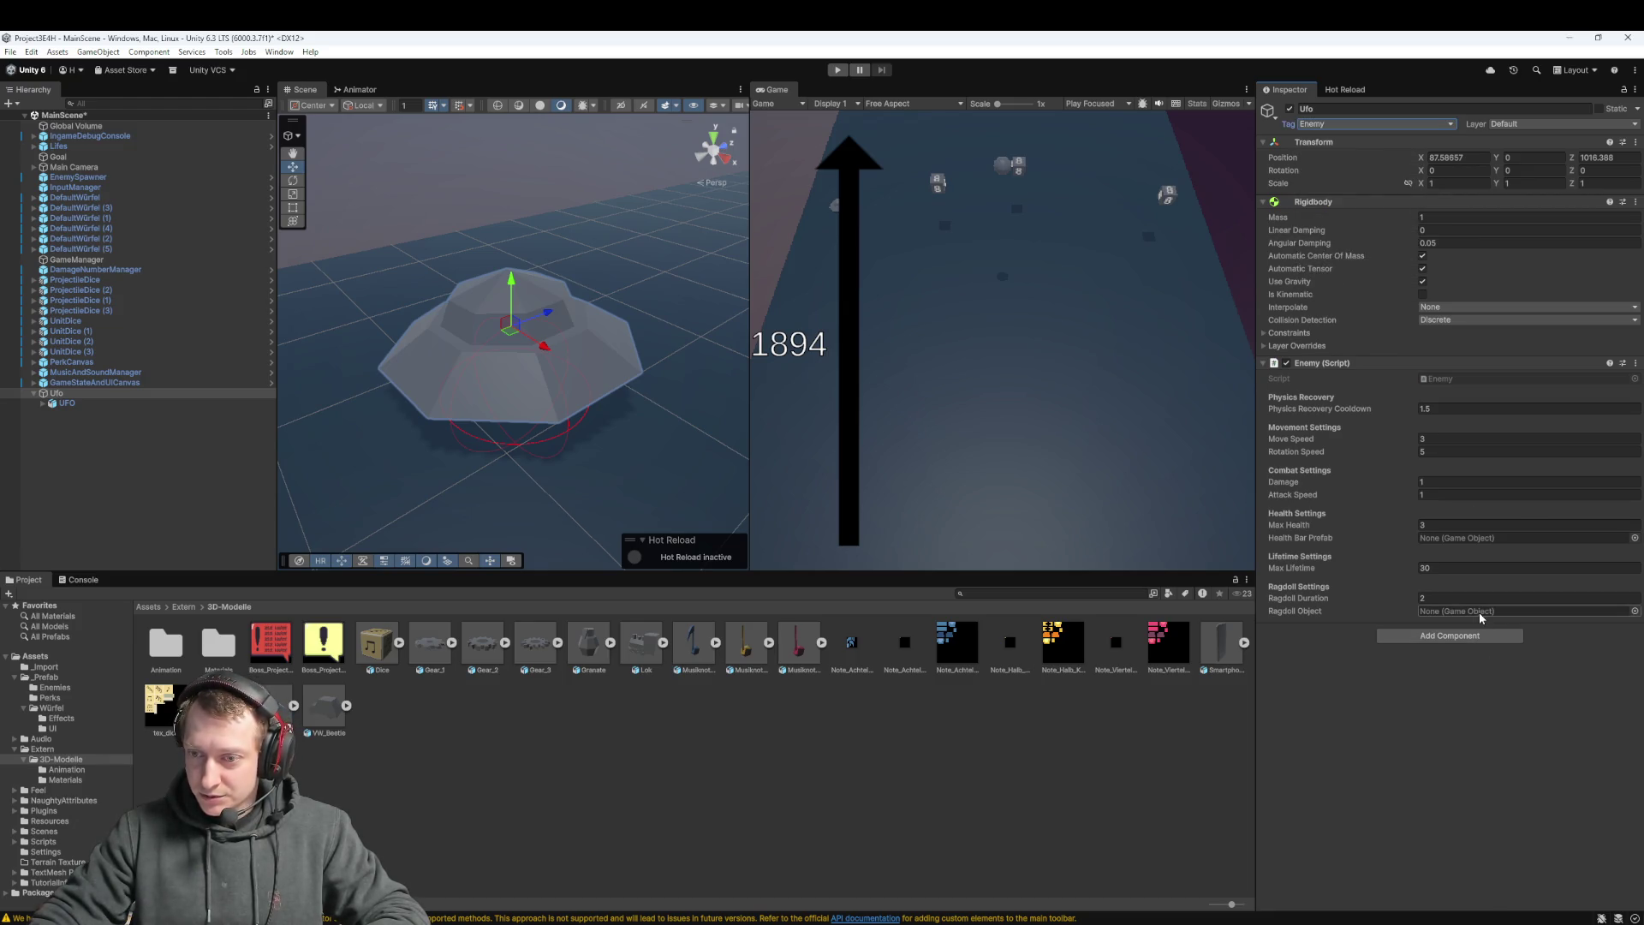
Assign EnemyHealthBar from the _Prefab folder as Ufo's Health Bar Prefab
{"action": "left_click", "coordinate": [150, 607]}
{"action": "left_click", "coordinate": [221, 649]}
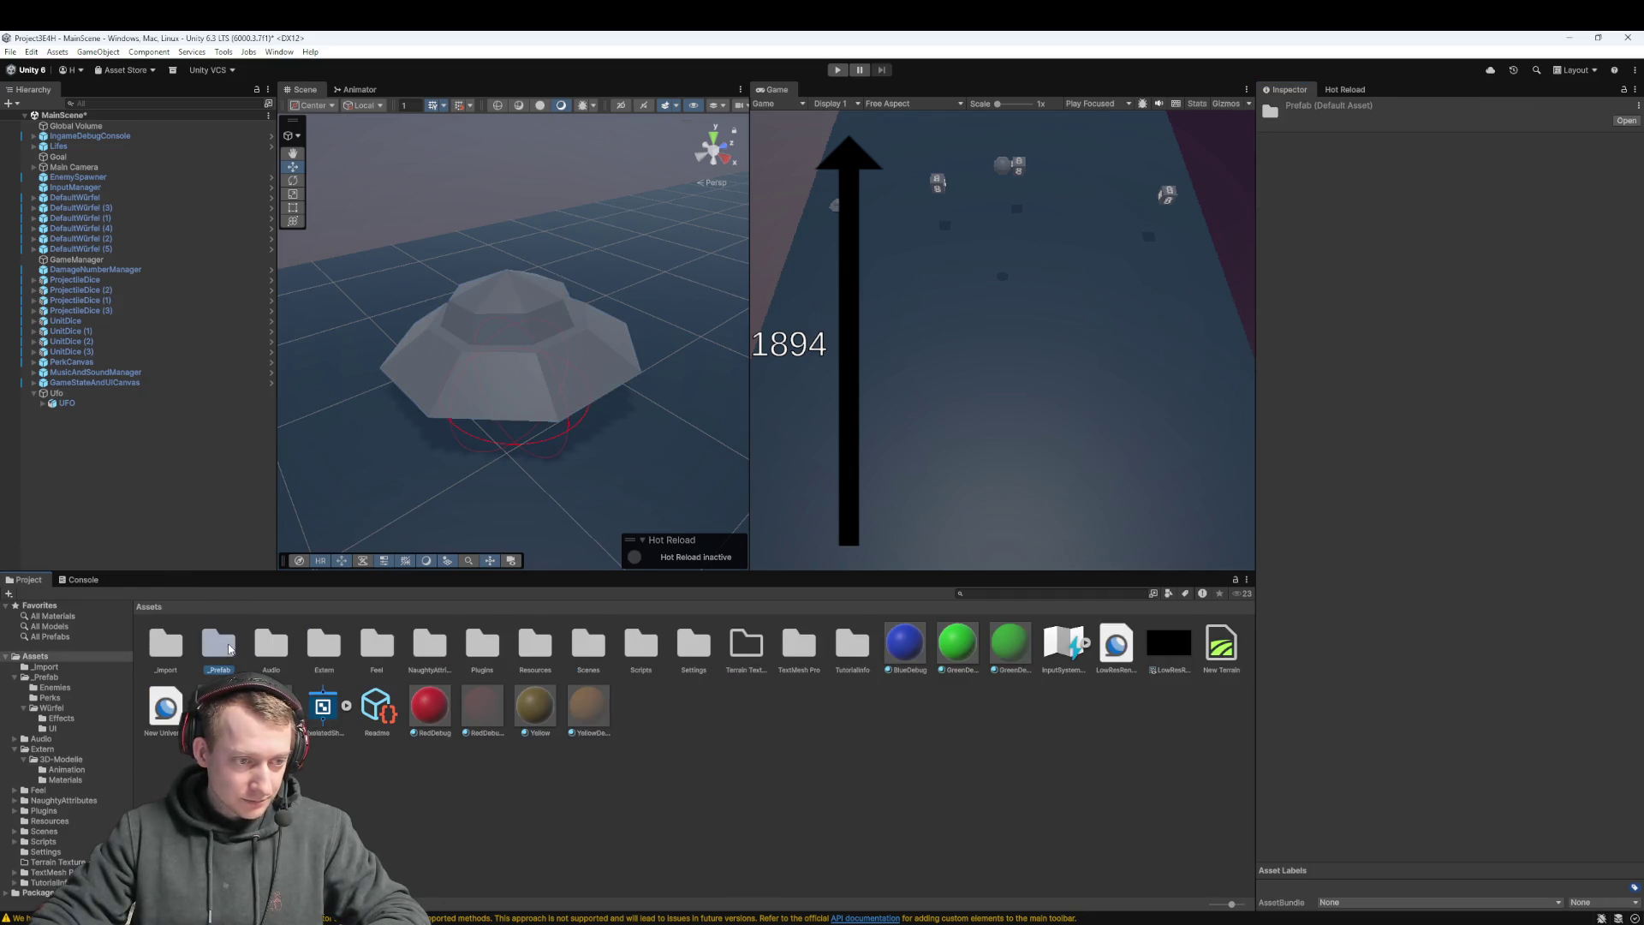
{"action": "double_click", "coordinate": [221, 649]}
{"action": "left_click", "coordinate": [57, 393]}
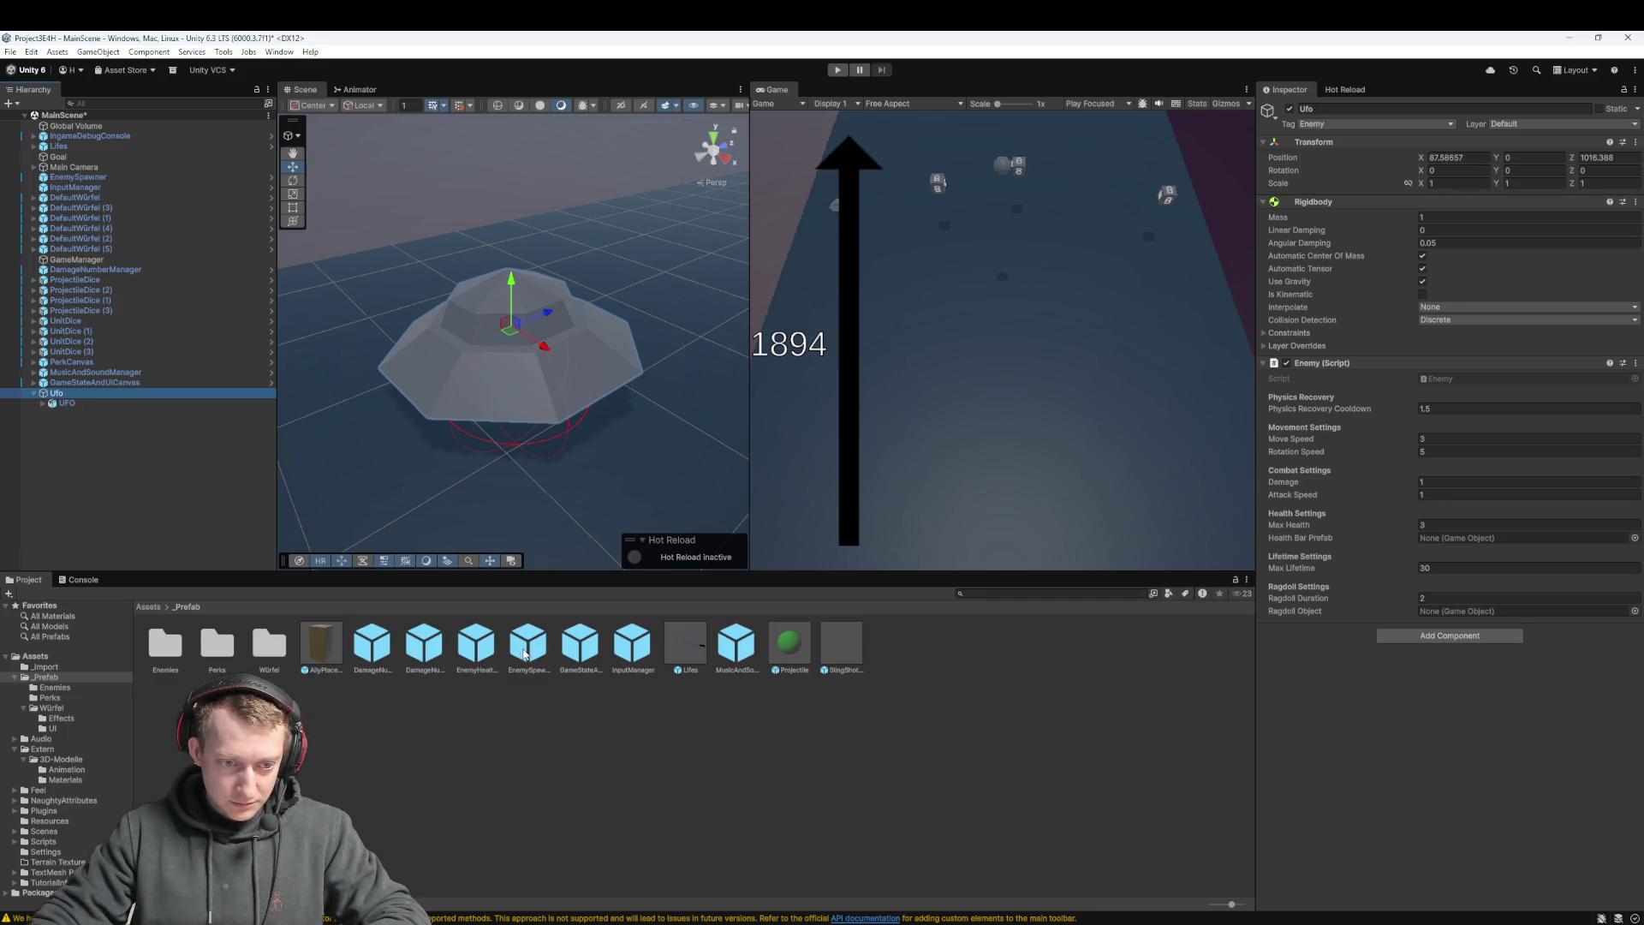
{"action": "mouse_move", "coordinate": [526, 654]}
{"action": "left_mouse_down"}
{"action": "mouse_move", "coordinate": [1369, 665]}
{"action": "mouse_move", "coordinate": [1504, 617]}
{"action": "mouse_move", "coordinate": [1490, 540]}
{"action": "left_mouse_up"}
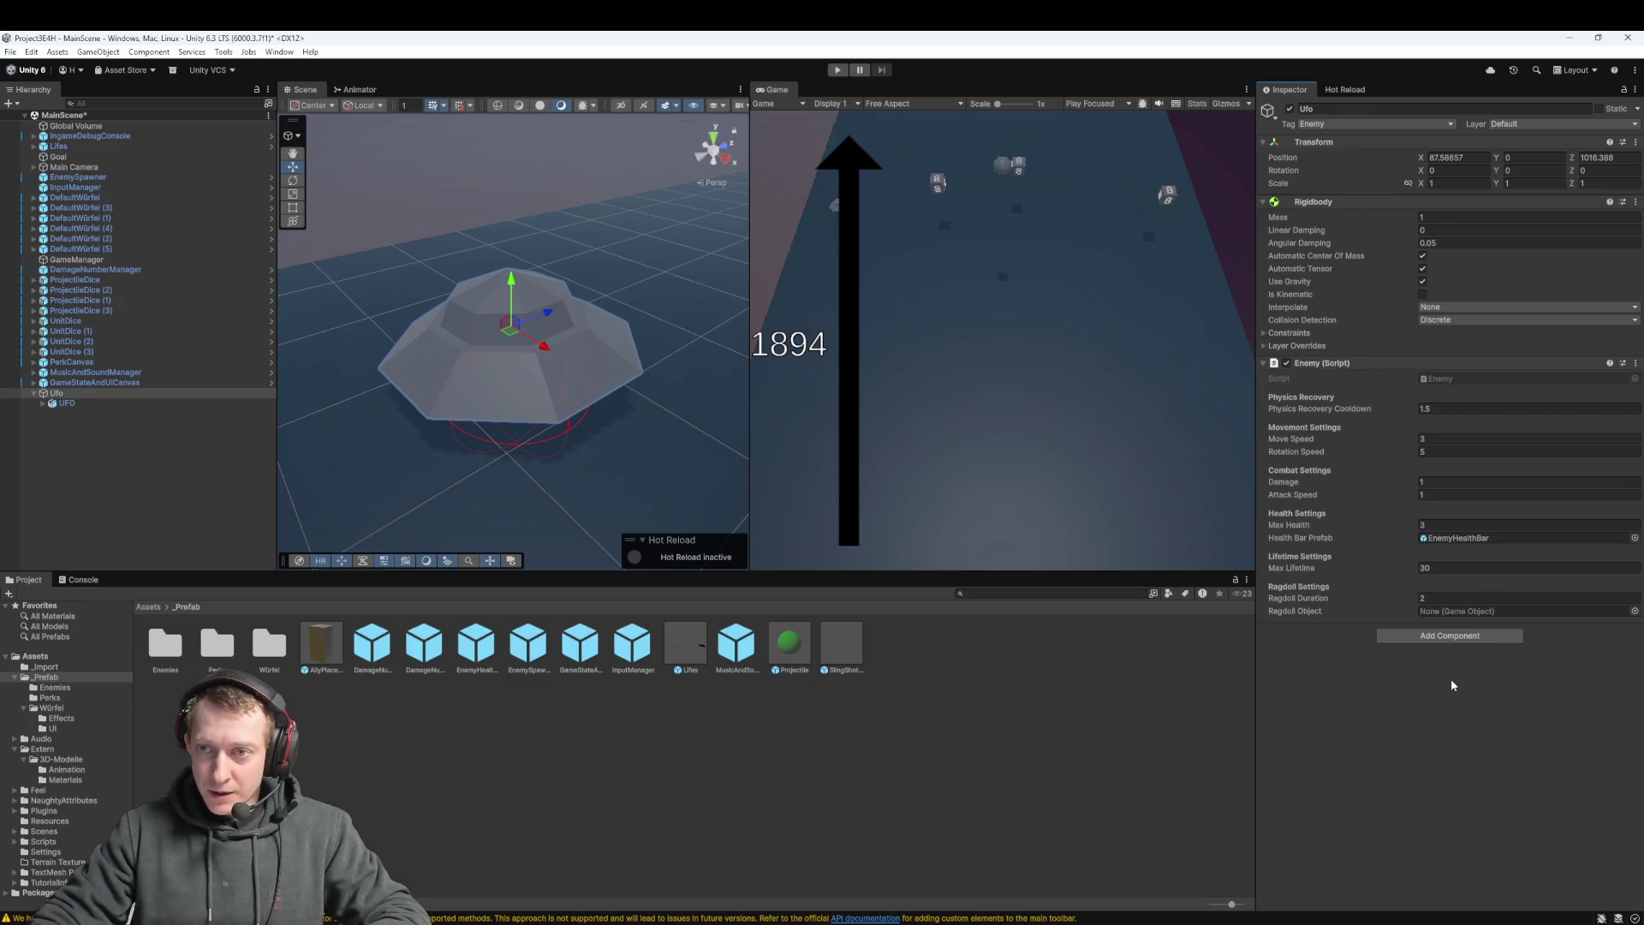
{"action": "left_click", "coordinate": [1455, 638]}
Add a Box Collider to Ufo and roughly stretch its size and centre
{"action": "type", "text": "box c"}
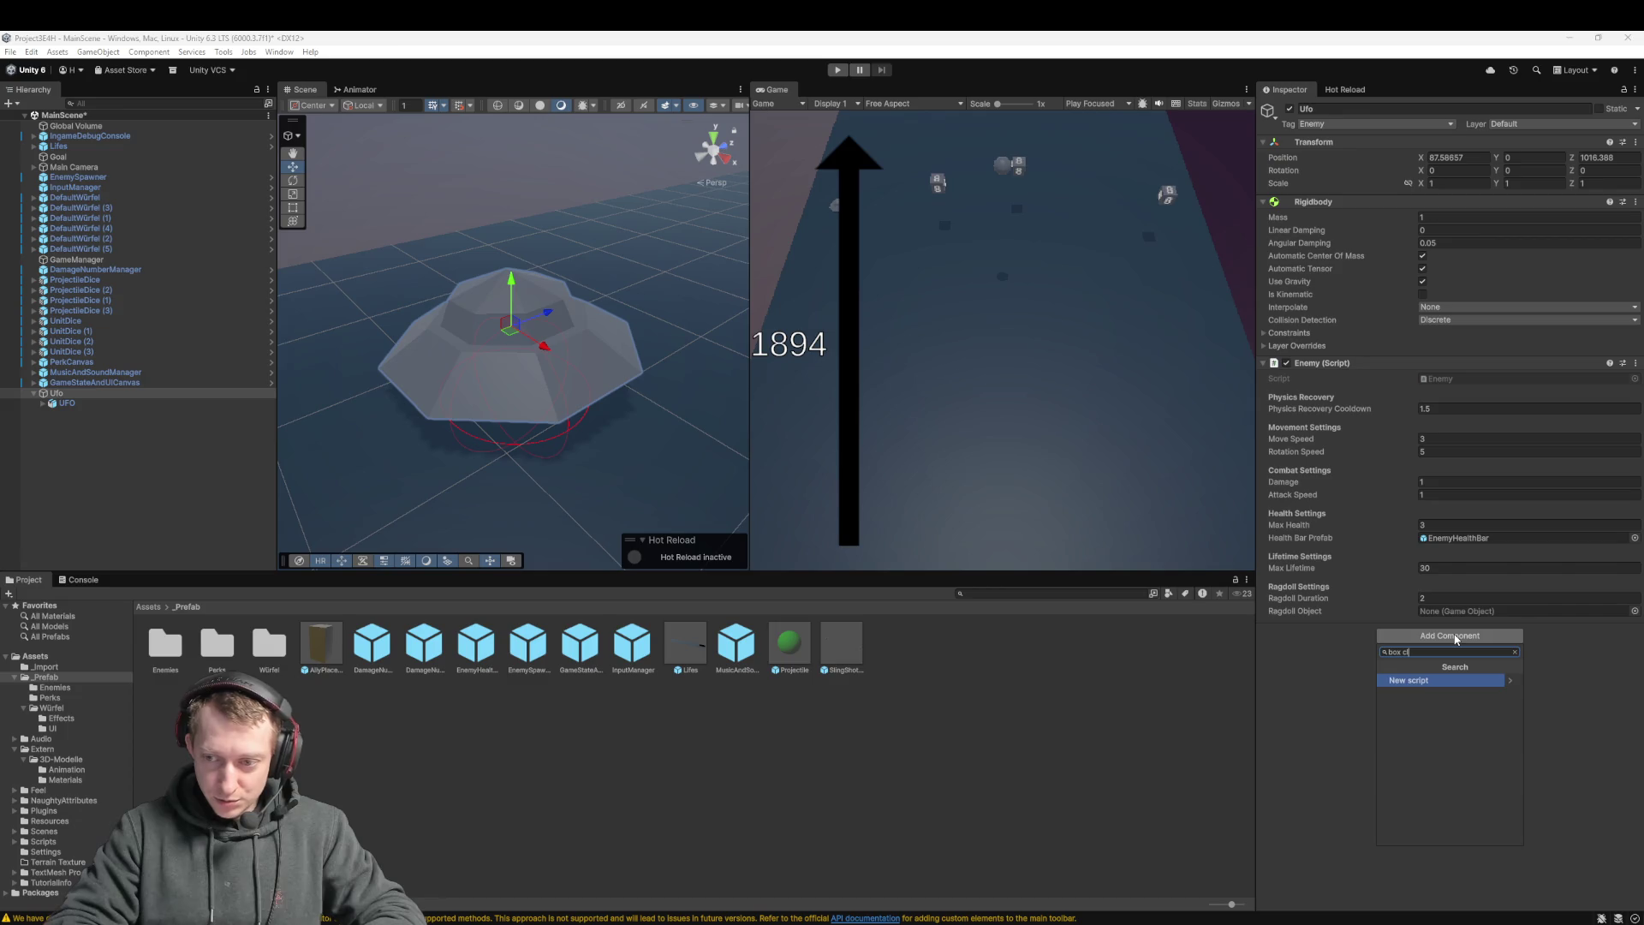
{"action": "key", "text": "Return"}
{"action": "mouse_move", "coordinate": [481, 480]}
{"action": "left_mouse_down"}
{"action": "mouse_move", "coordinate": [548, 437]}
{"action": "mouse_move", "coordinate": [587, 500]}
{"action": "left_mouse_up"}
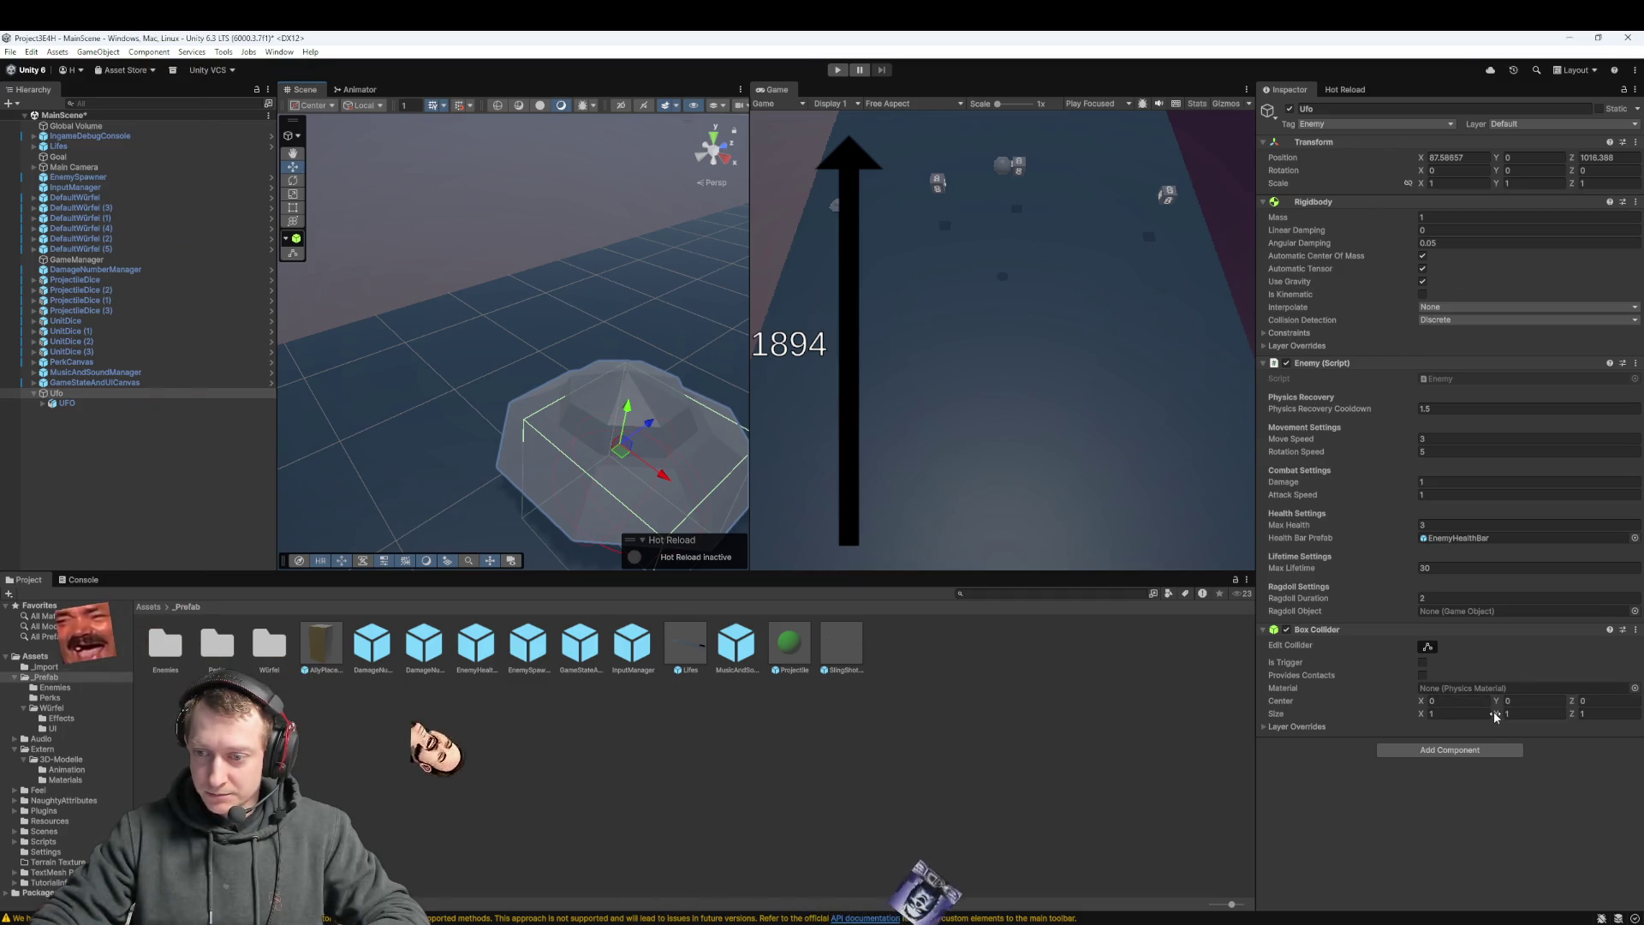
{"action": "left_click", "coordinate": [1499, 714]}
{"action": "left_click_drag", "start_coordinate": [1496, 716], "coordinate": [1503, 716]}
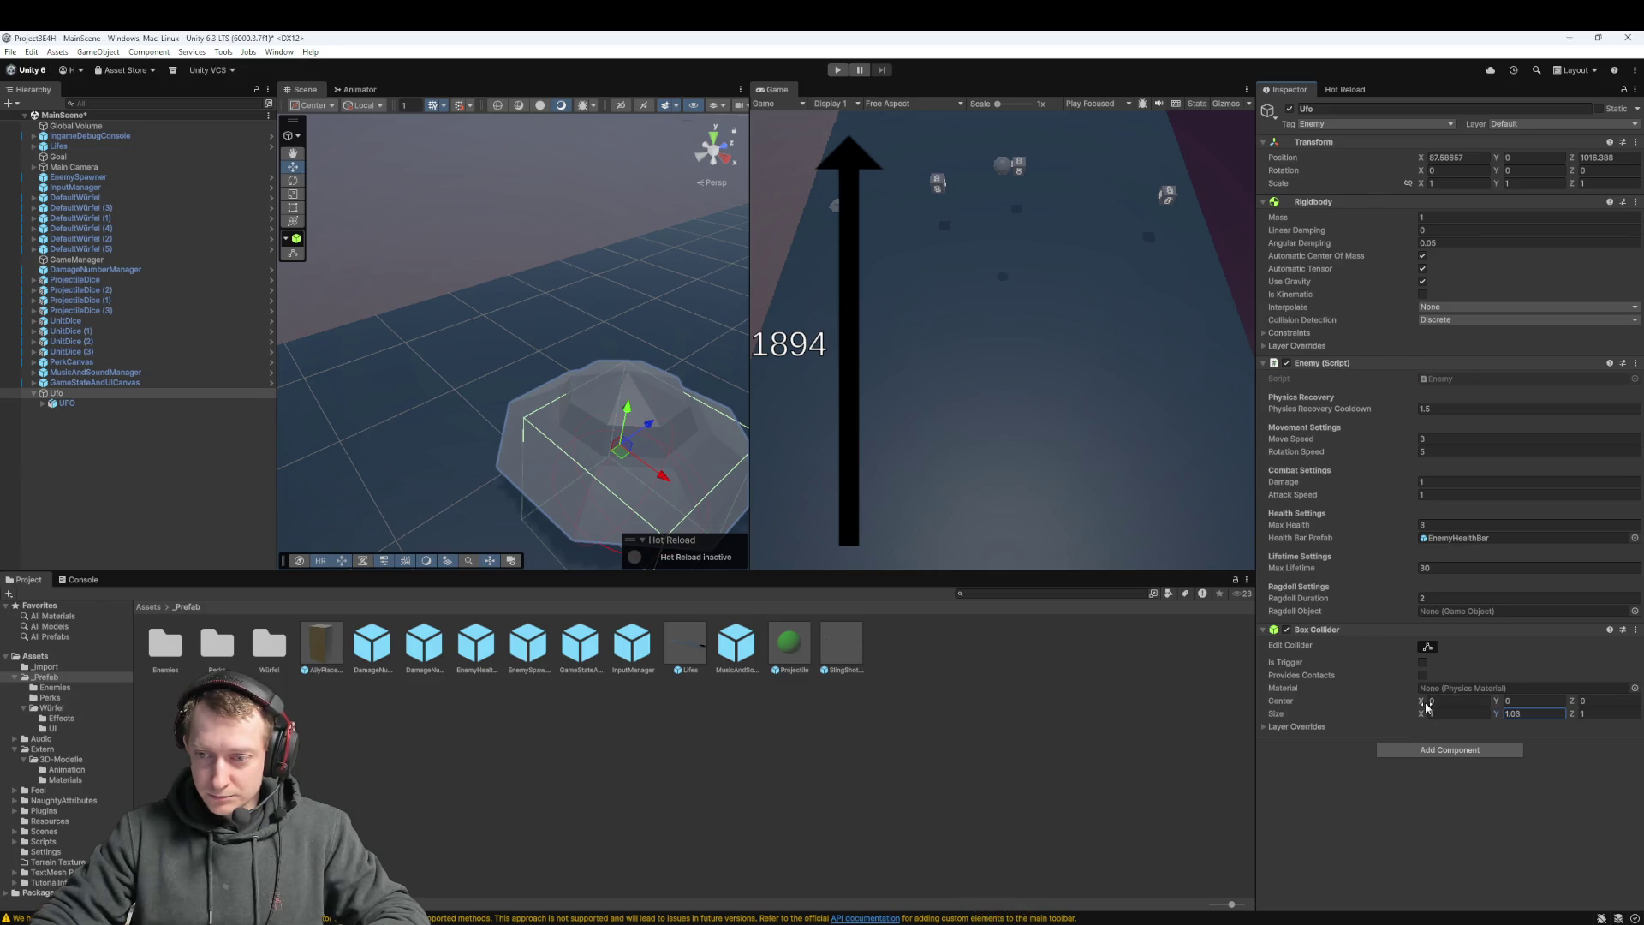
{"action": "left_click_drag", "start_coordinate": [1420, 707], "coordinate": [1423, 707]}
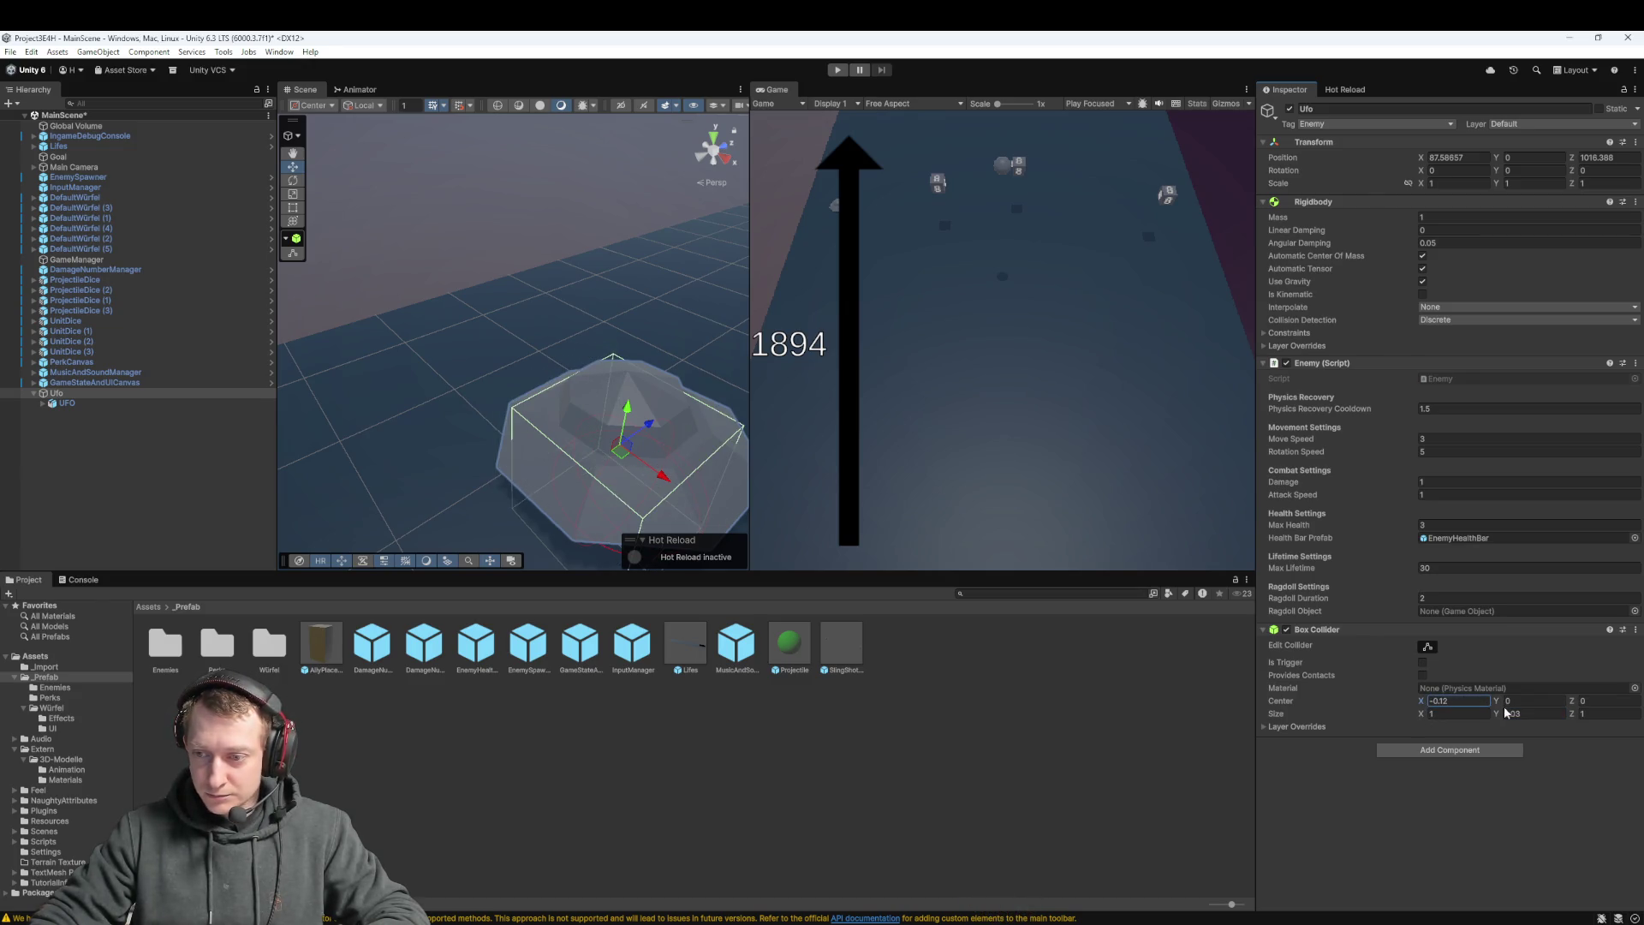
{"action": "left_click_drag", "start_coordinate": [1570, 714], "coordinate": [1577, 715]}
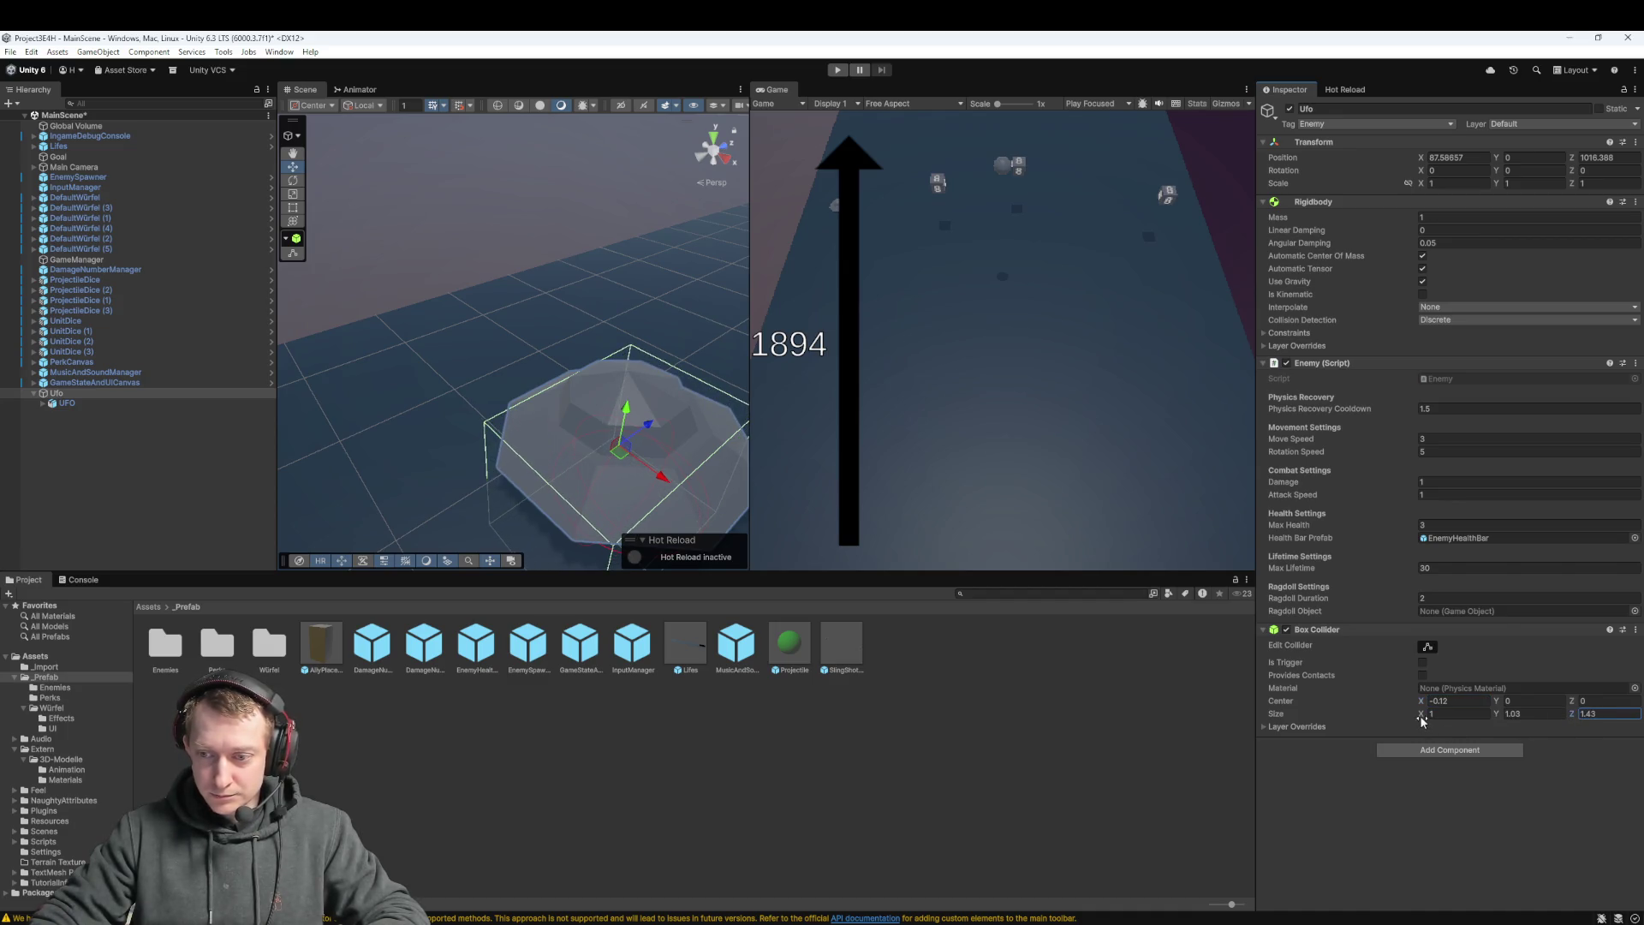
{"action": "left_click_drag", "start_coordinate": [1421, 719], "coordinate": [1425, 702]}
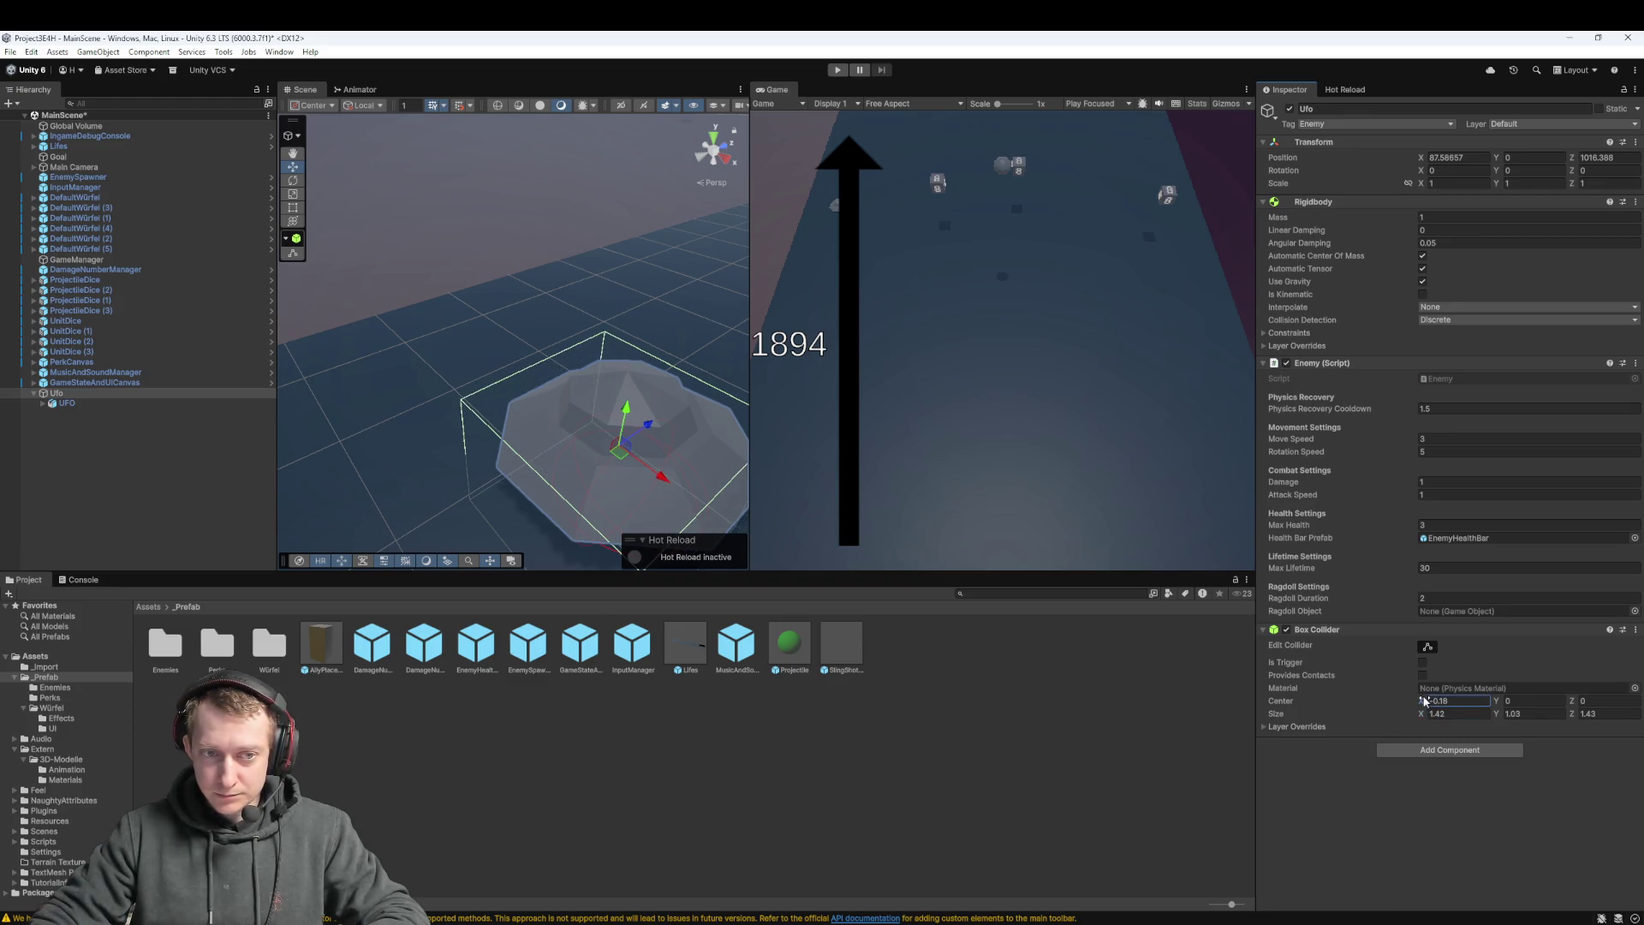
{"action": "left_click_drag", "start_coordinate": [607, 426], "coordinate": [527, 383]}
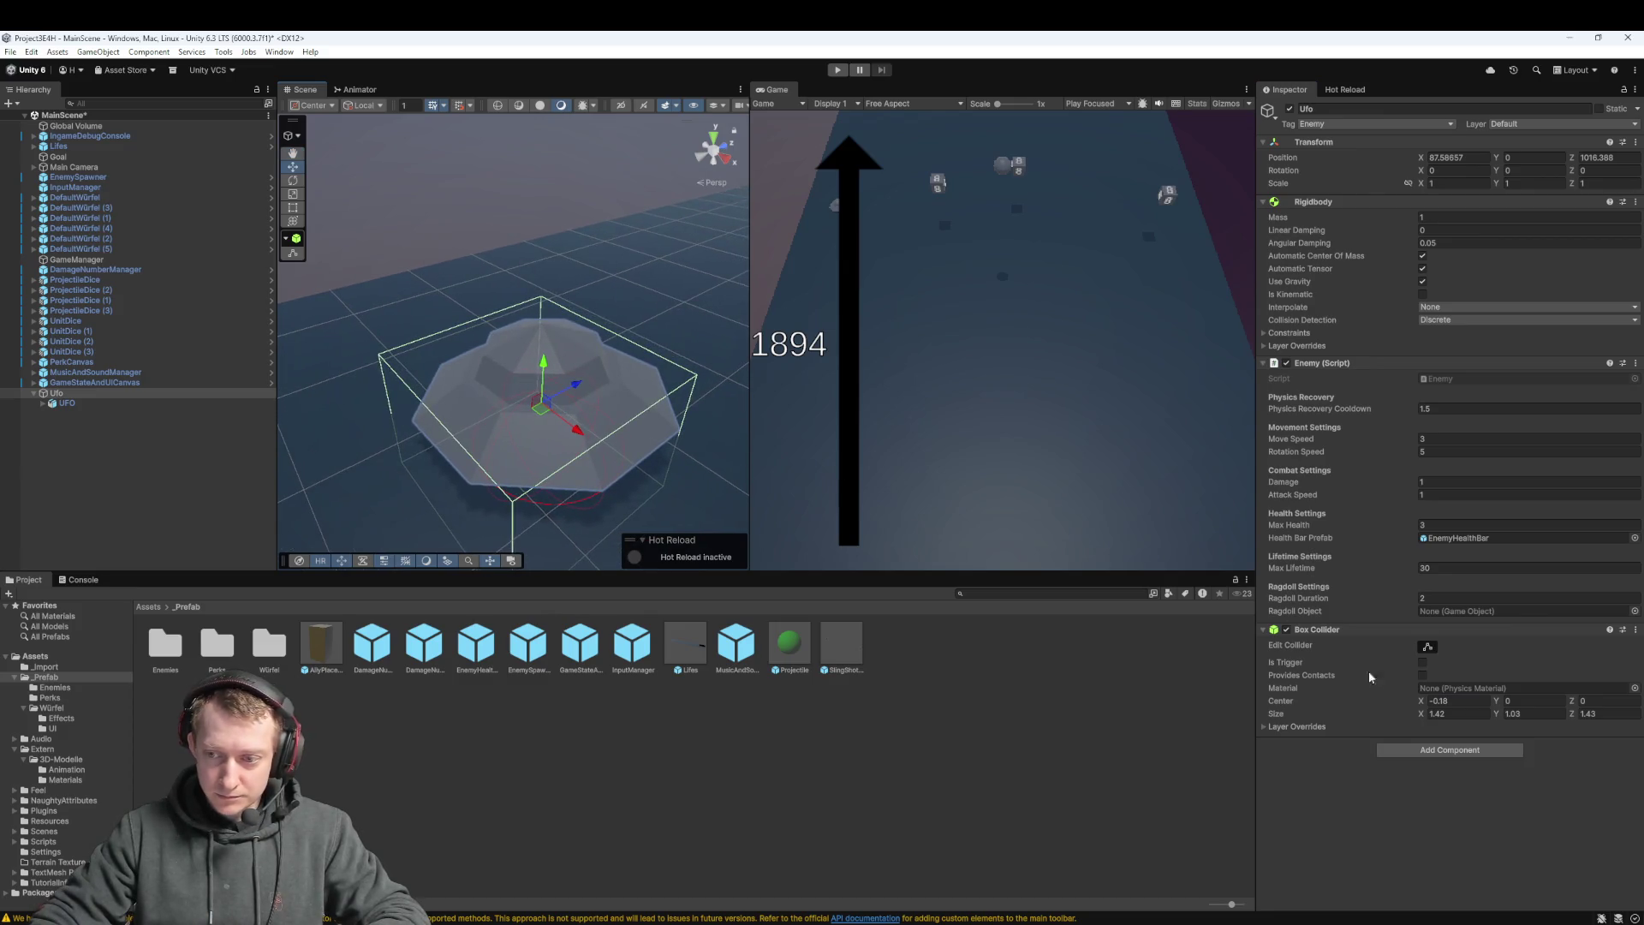
Refine the collider to centre -0.18, 0.42, 0 and size 1.69 × 0.78 × 1.43
{"action": "double_click", "coordinate": [1436, 701]}
{"action": "type", "text": "0"}
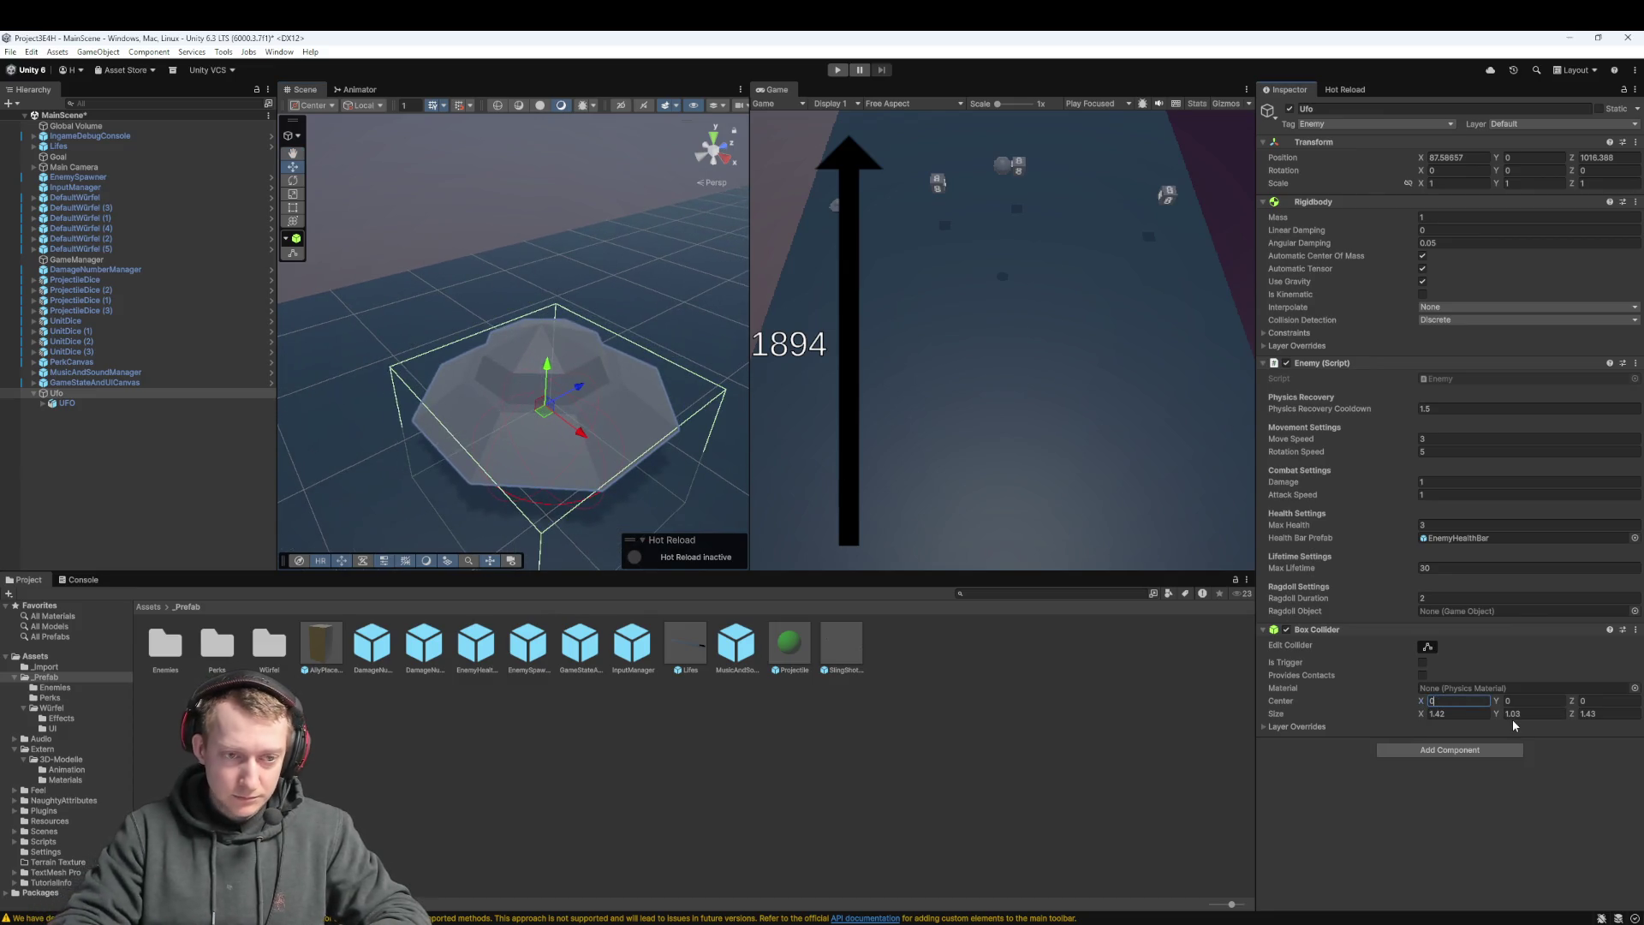
{"action": "scroll", "coordinate": [410, 414], "scroll_direction": "up", "scroll_amount": 3}
{"action": "mouse_move", "coordinate": [454, 345]}
{"action": "left_mouse_down"}
{"action": "mouse_move", "coordinate": [424, 377]}
{"action": "mouse_move", "coordinate": [643, 216]}
{"action": "mouse_move", "coordinate": [583, 211]}
{"action": "left_mouse_up"}
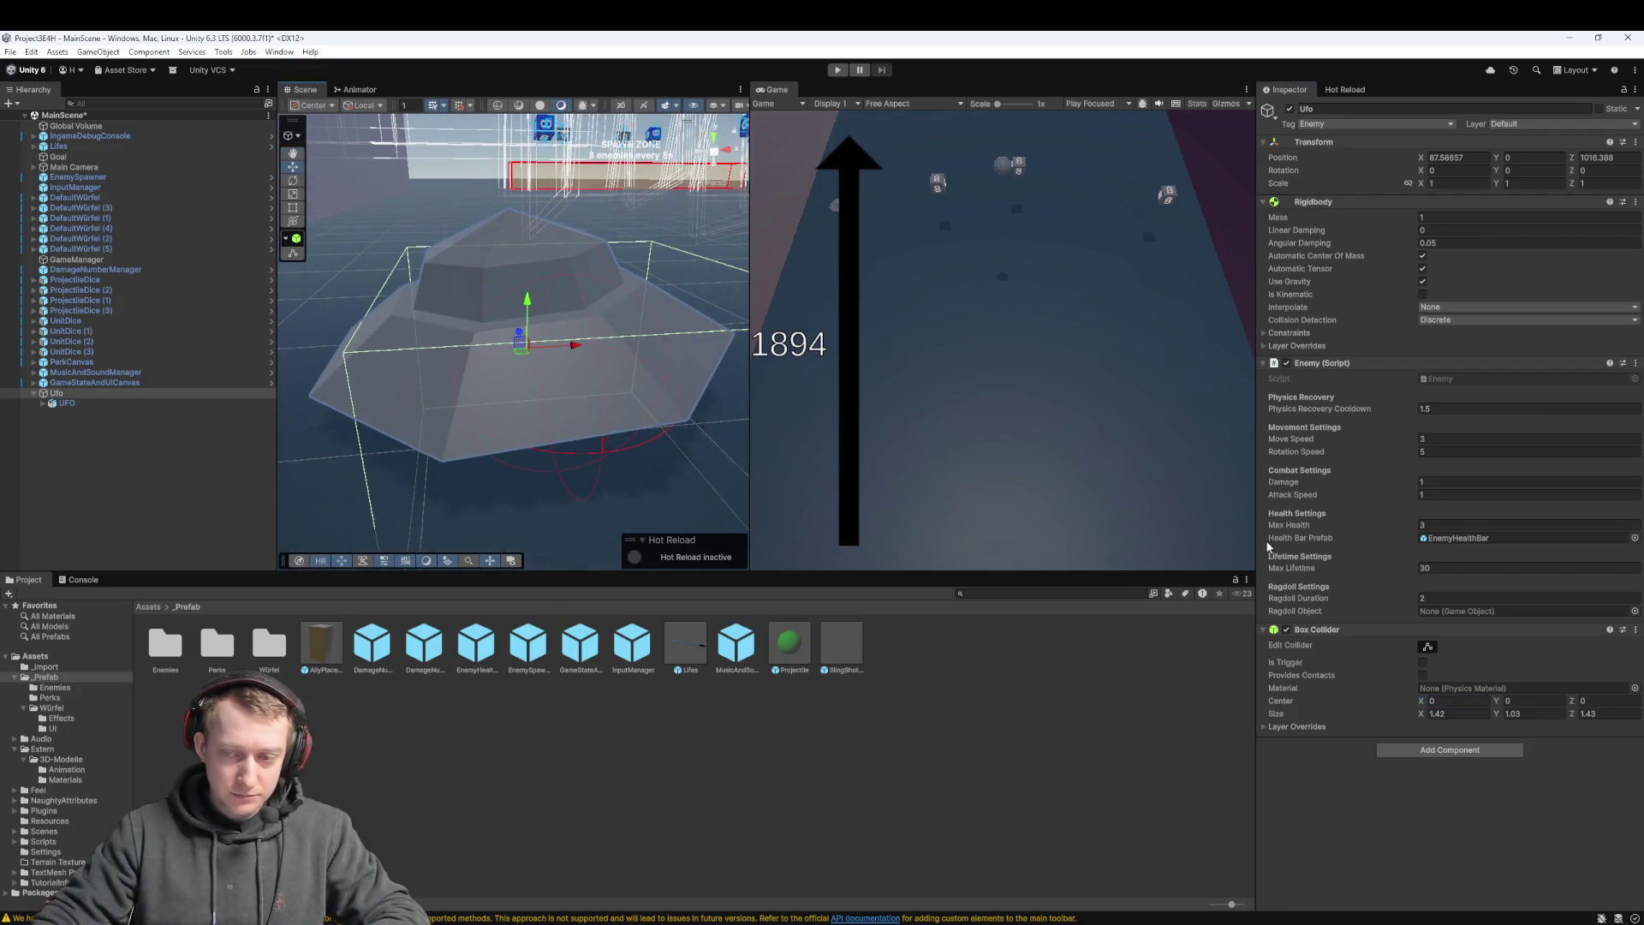
{"action": "left_click_drag", "start_coordinate": [1421, 704], "coordinate": [1419, 704]}
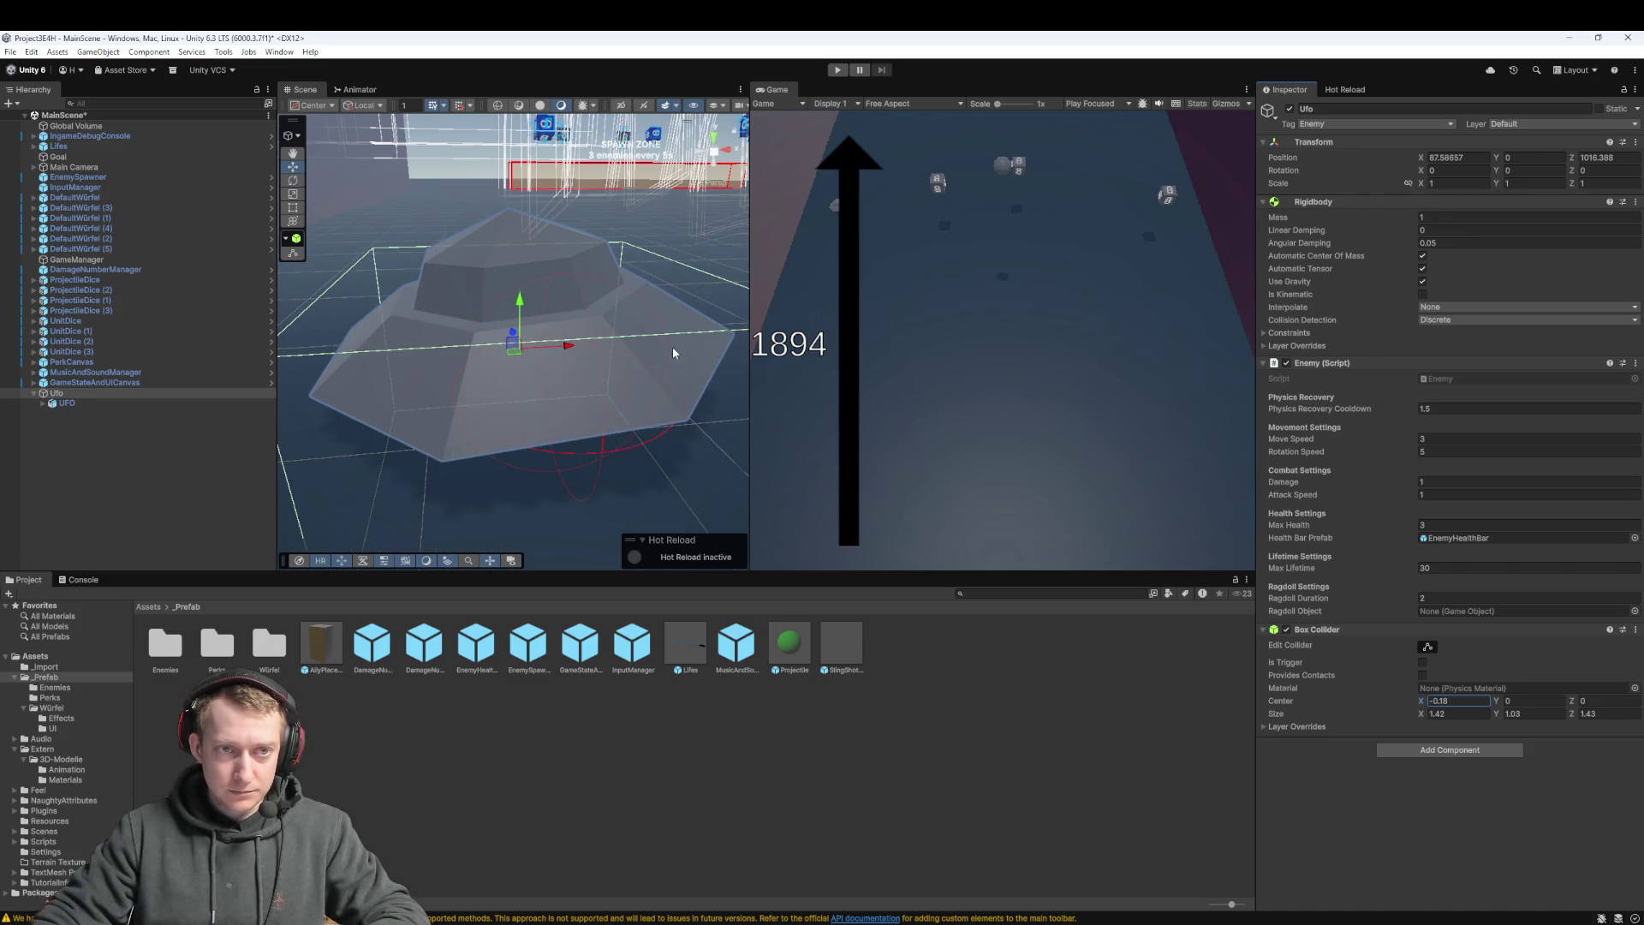
{"action": "scroll", "coordinate": [672, 353], "scroll_direction": "down", "scroll_amount": 3}
{"action": "left_click_drag", "start_coordinate": [546, 358], "coordinate": [656, 454]}
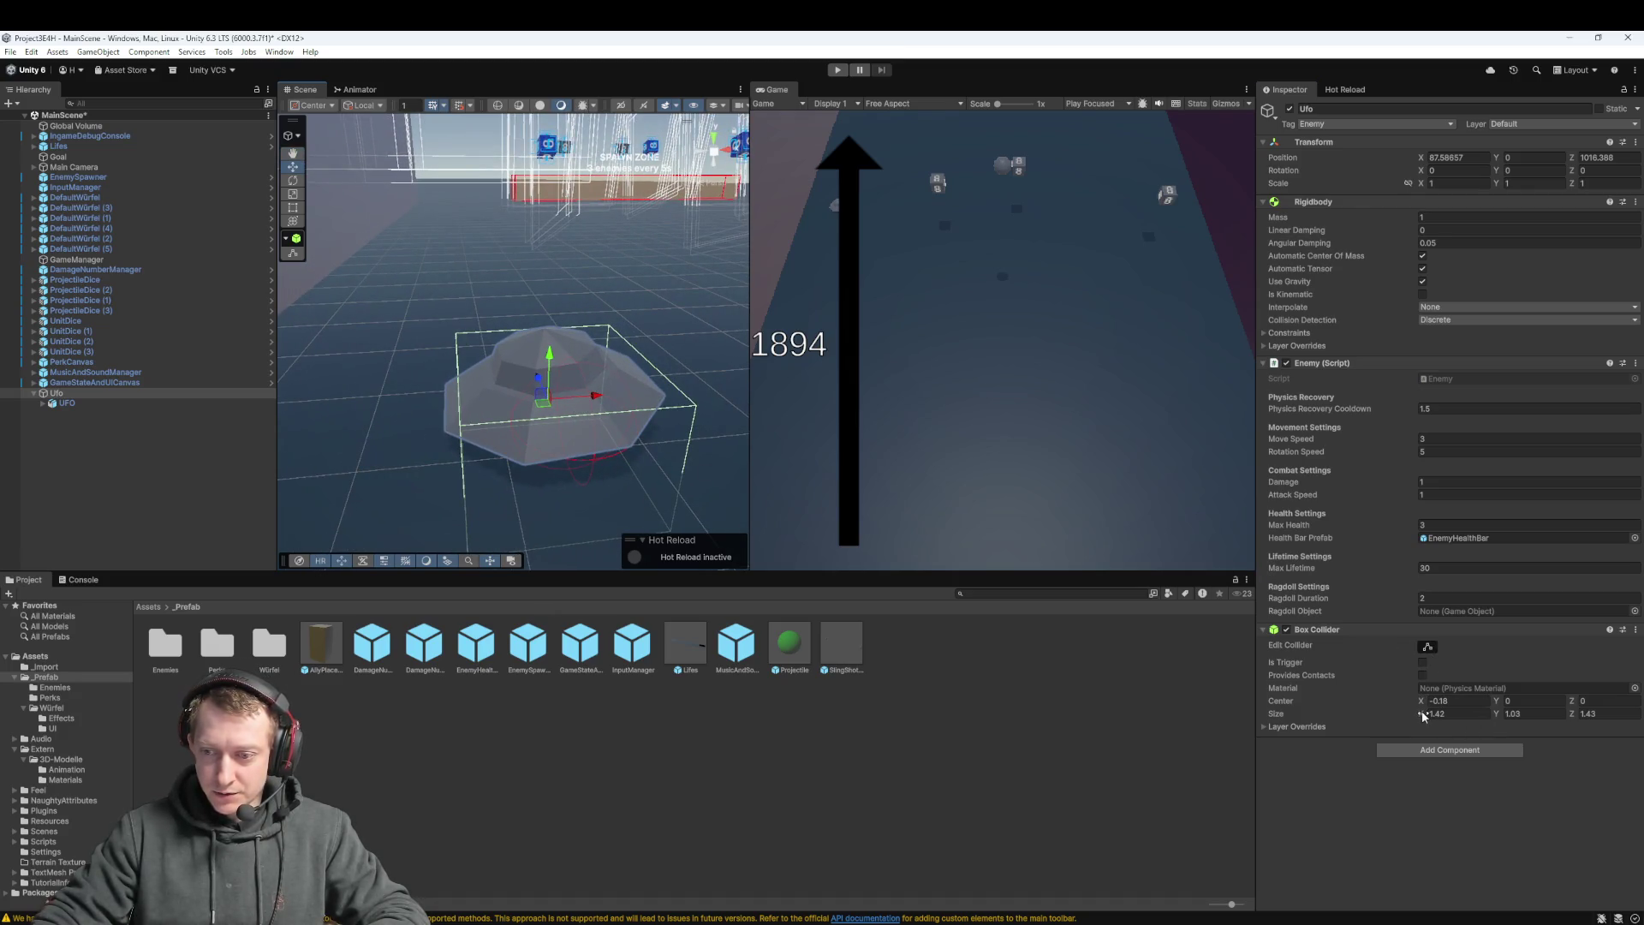
{"action": "mouse_move", "coordinate": [1421, 713]}
{"action": "left_mouse_down"}
{"action": "mouse_move", "coordinate": [1496, 717]}
{"action": "mouse_move", "coordinate": [1508, 702]}
{"action": "left_mouse_up"}
{"action": "left_click", "coordinate": [1496, 702]}
{"action": "type", "text": ".42"}
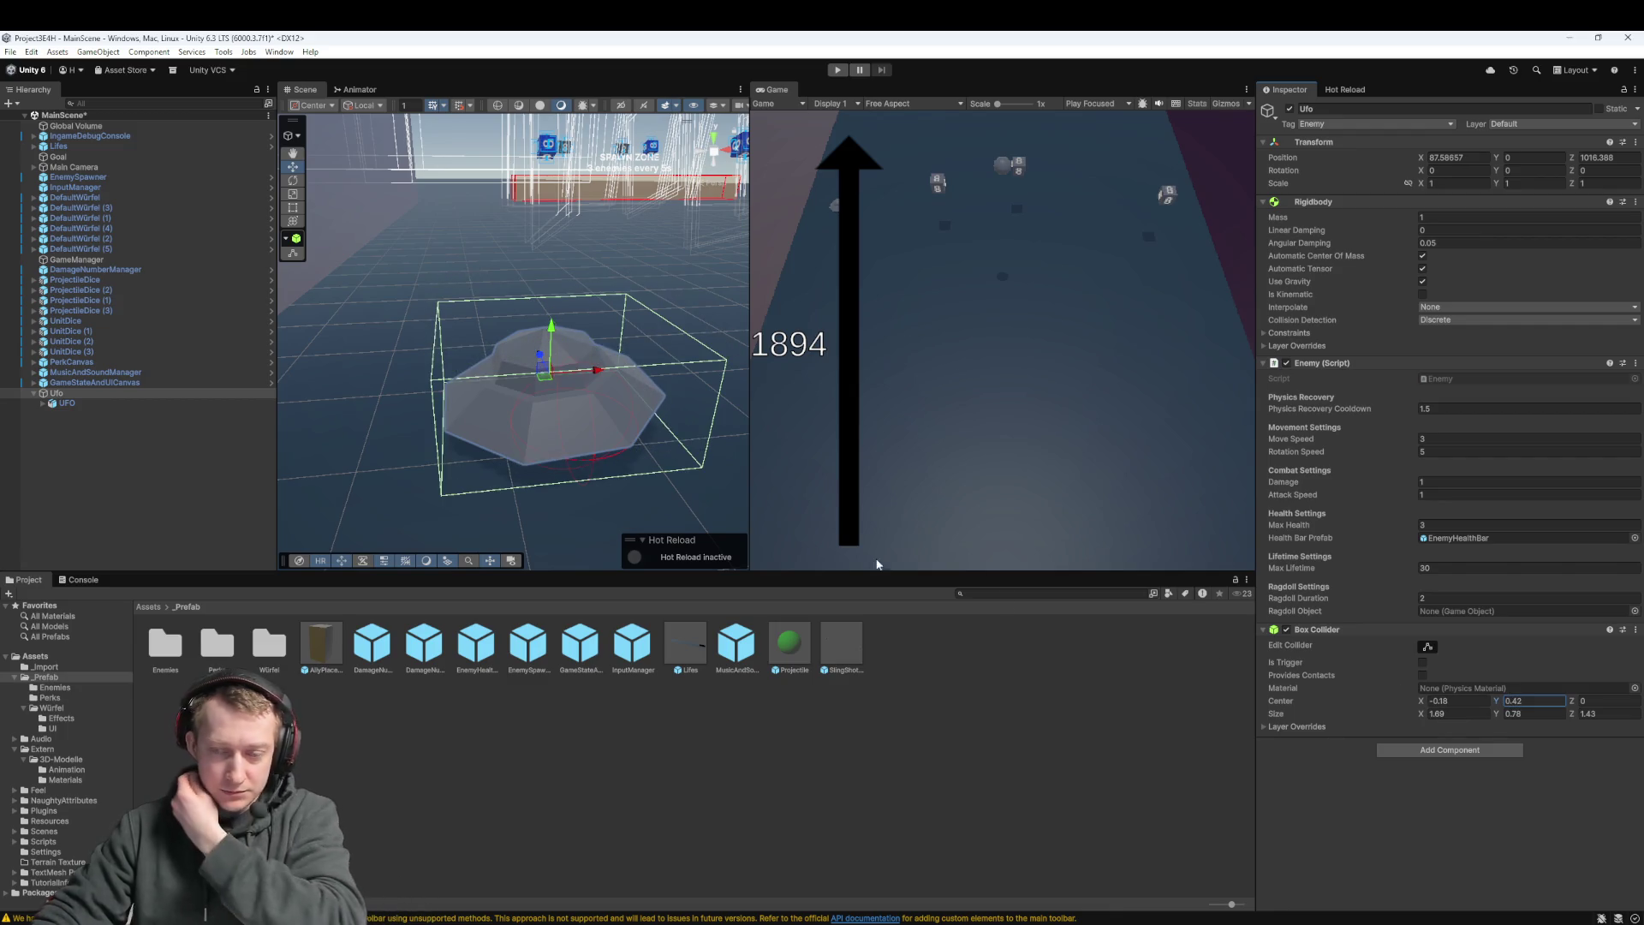
{"action": "mouse_move", "coordinate": [529, 410]}
{"action": "left_mouse_down"}
{"action": "mouse_move", "coordinate": [461, 403]}
{"action": "mouse_move", "coordinate": [417, 494]}
{"action": "mouse_move", "coordinate": [461, 550]}
{"action": "mouse_move", "coordinate": [524, 440]}
{"action": "left_mouse_up"}
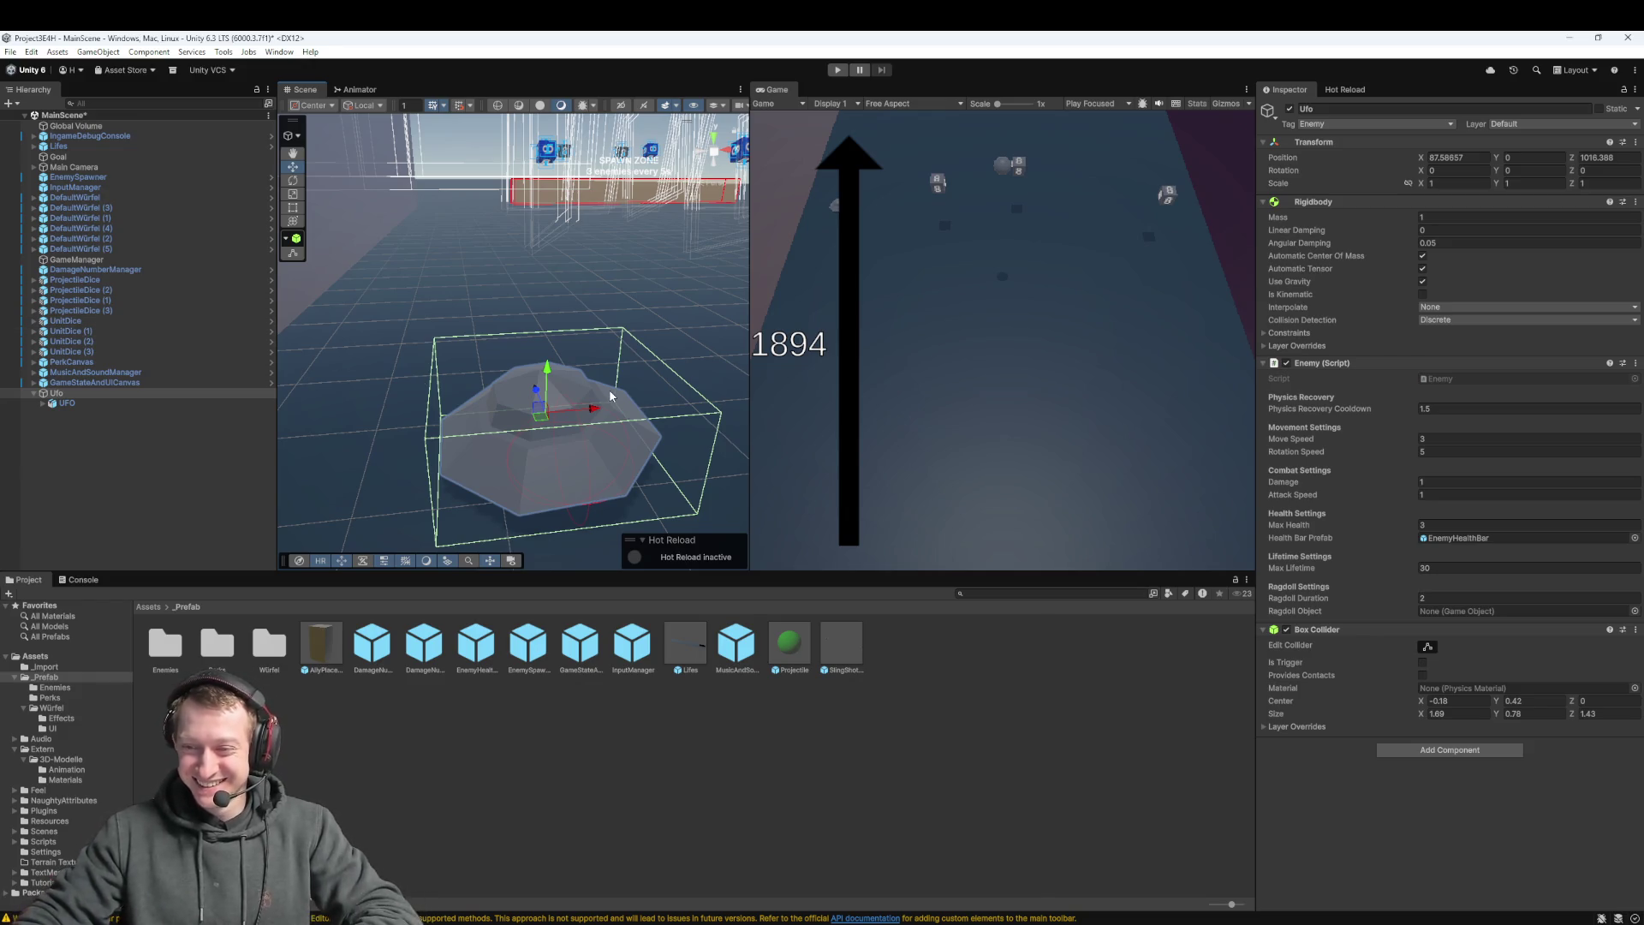
{"action": "left_click", "coordinate": [64, 402]}
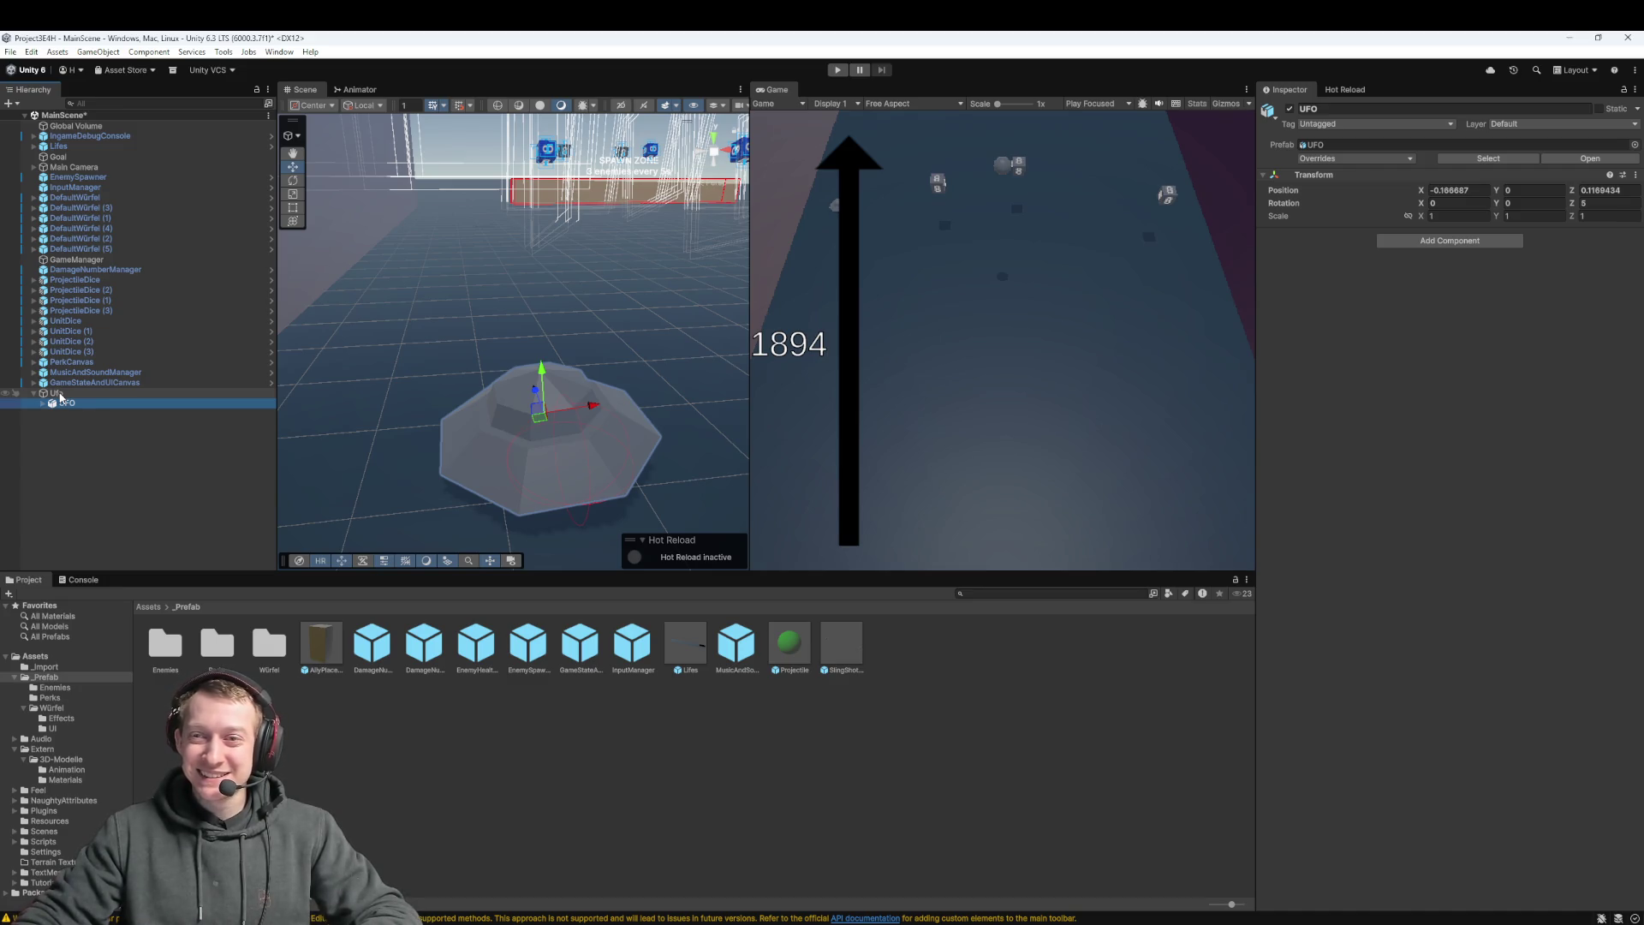
Set the child UFO model's position to 0, 0, 0 and reselect the parent Ufo
{"action": "left_click", "coordinate": [1449, 190]}
{"action": "type", "text": "0"}
{"action": "key", "text": "Tab"}
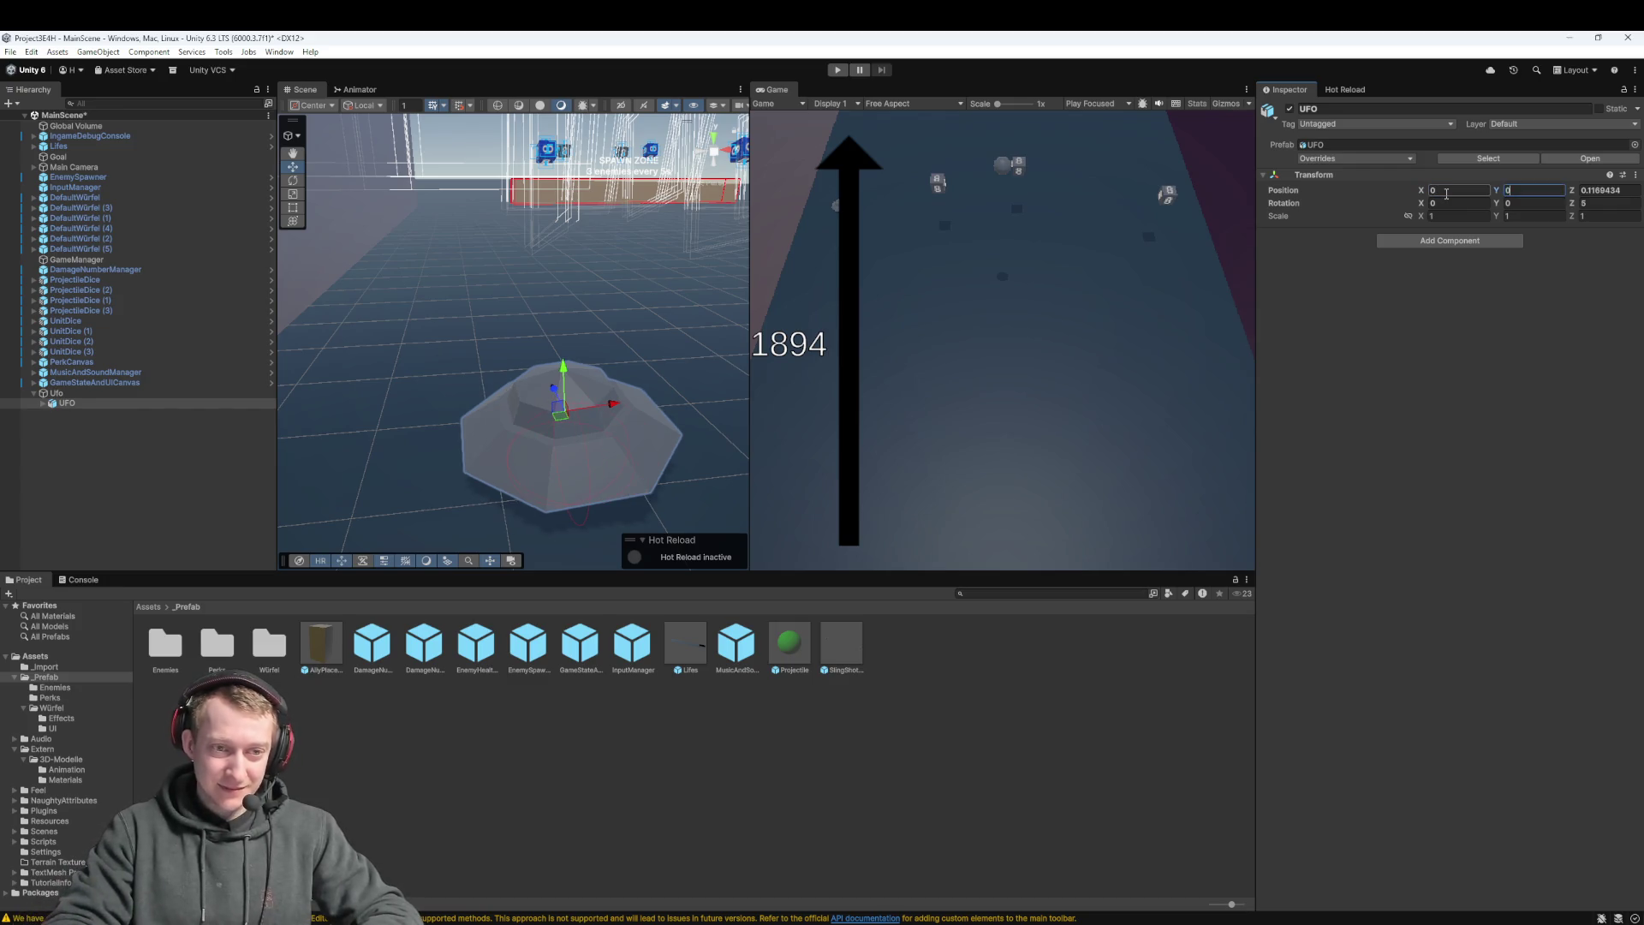
{"action": "key", "text": "Tab"}
{"action": "type", "text": "0"}
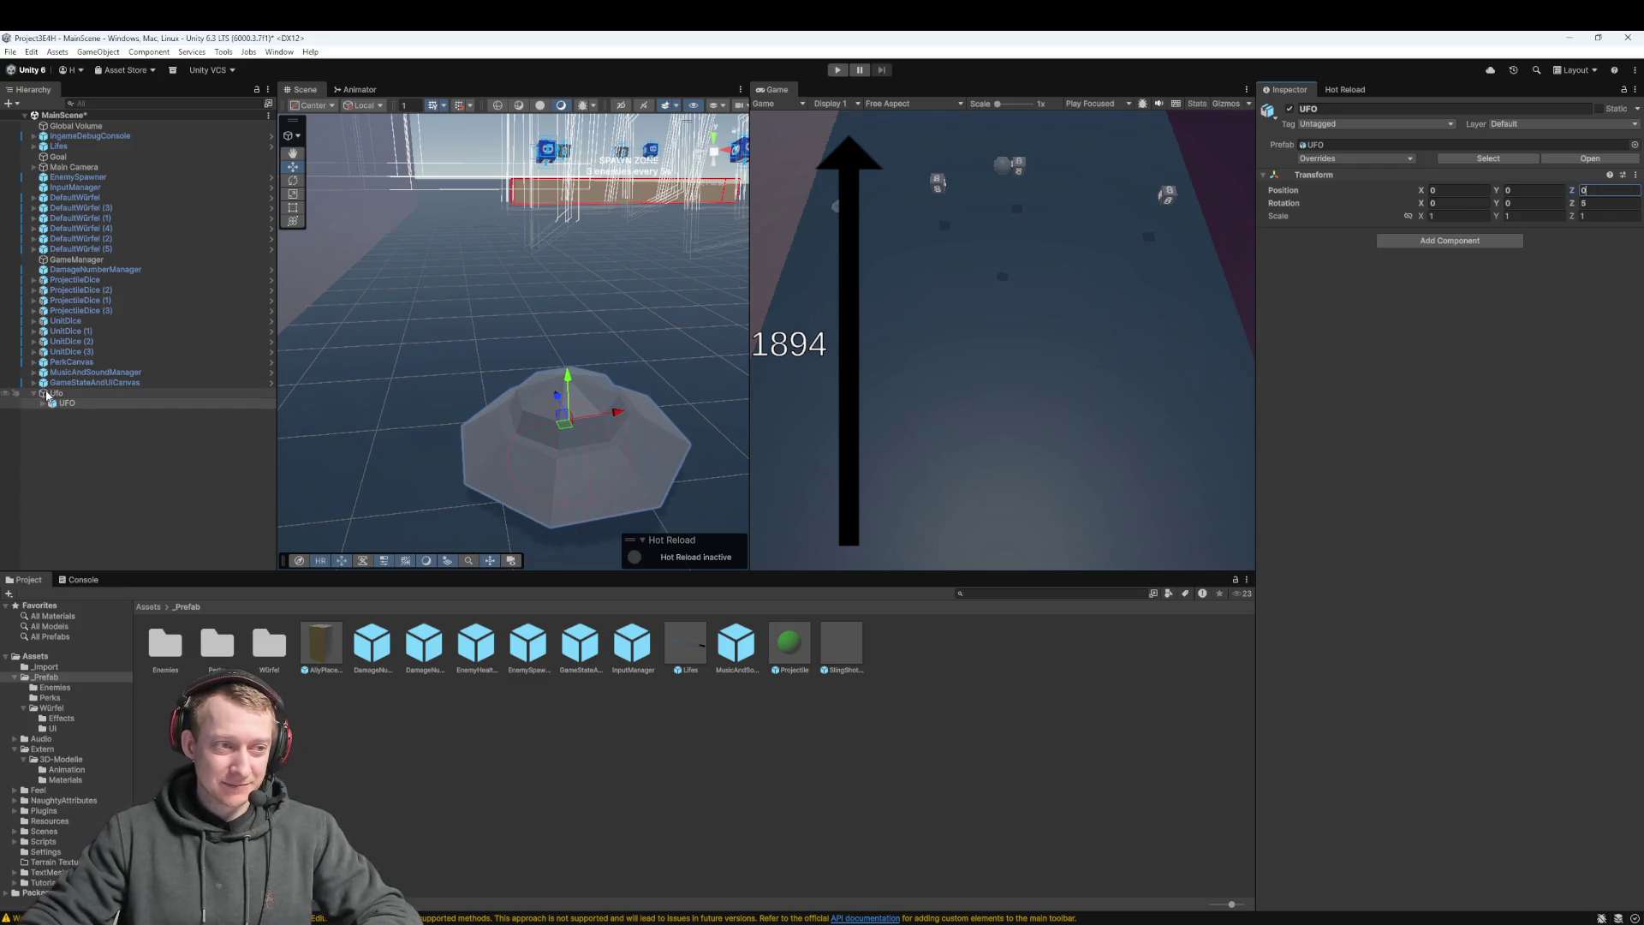
{"action": "left_click", "coordinate": [47, 396]}
{"action": "mouse_move", "coordinate": [467, 377]}
{"action": "left_mouse_down"}
{"action": "mouse_move", "coordinate": [371, 343]}
{"action": "mouse_move", "coordinate": [352, 270]}
{"action": "mouse_move", "coordinate": [375, 268]}
{"action": "mouse_move", "coordinate": [398, 376]}
{"action": "left_mouse_up"}
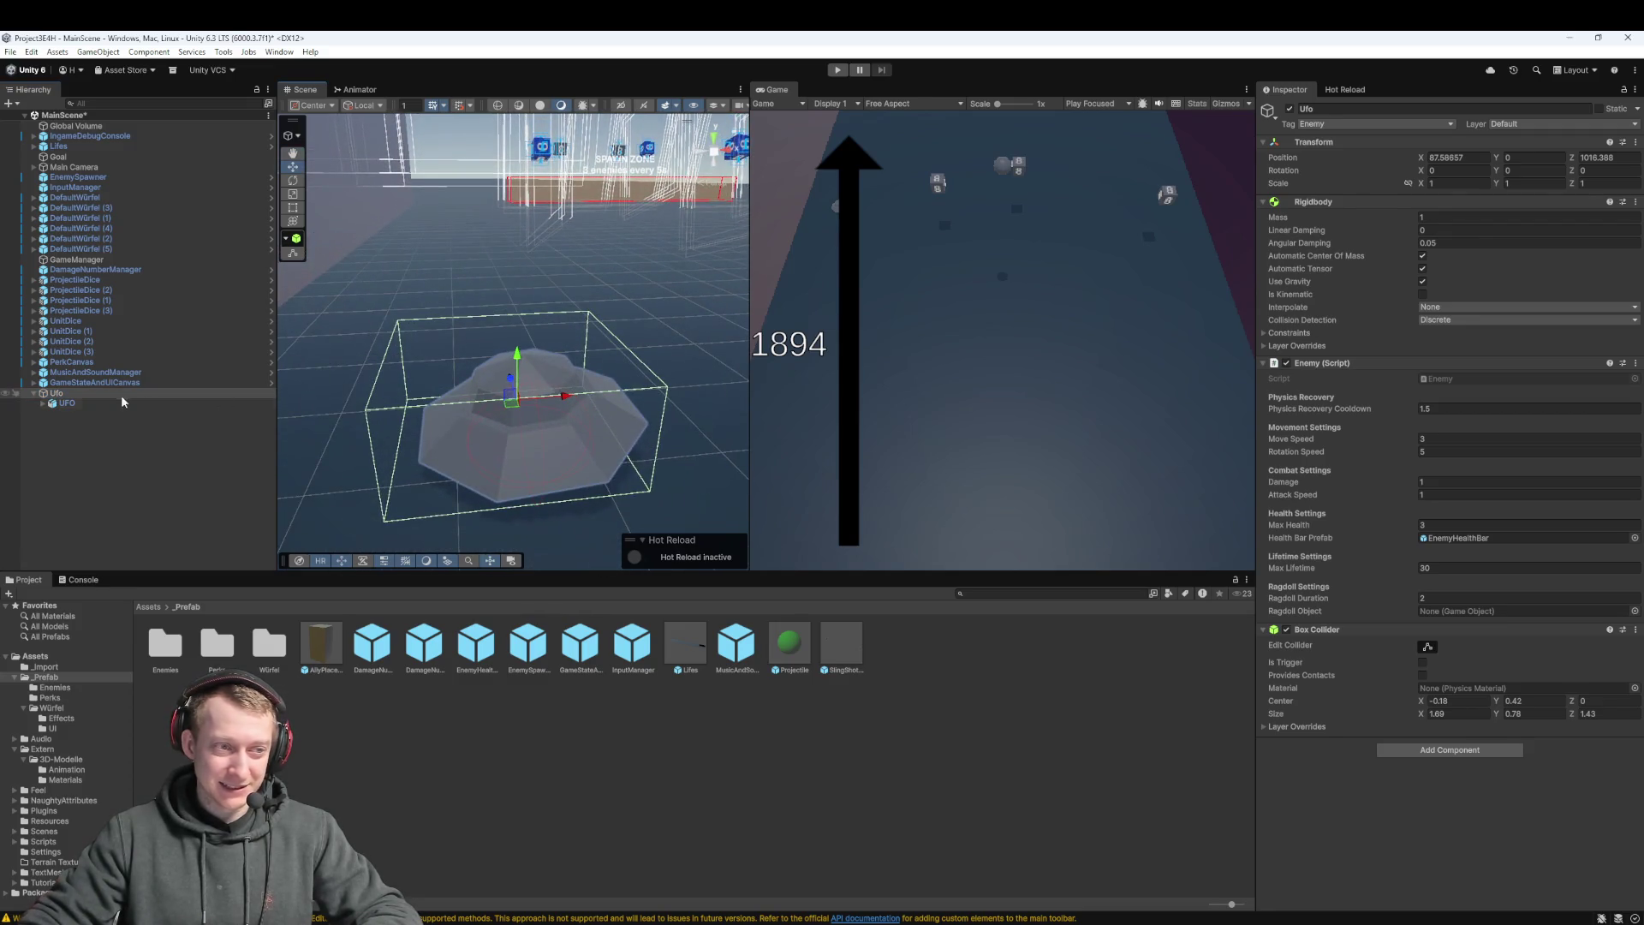
{"action": "left_click", "coordinate": [107, 404]}
{"action": "left_click", "coordinate": [107, 393]}
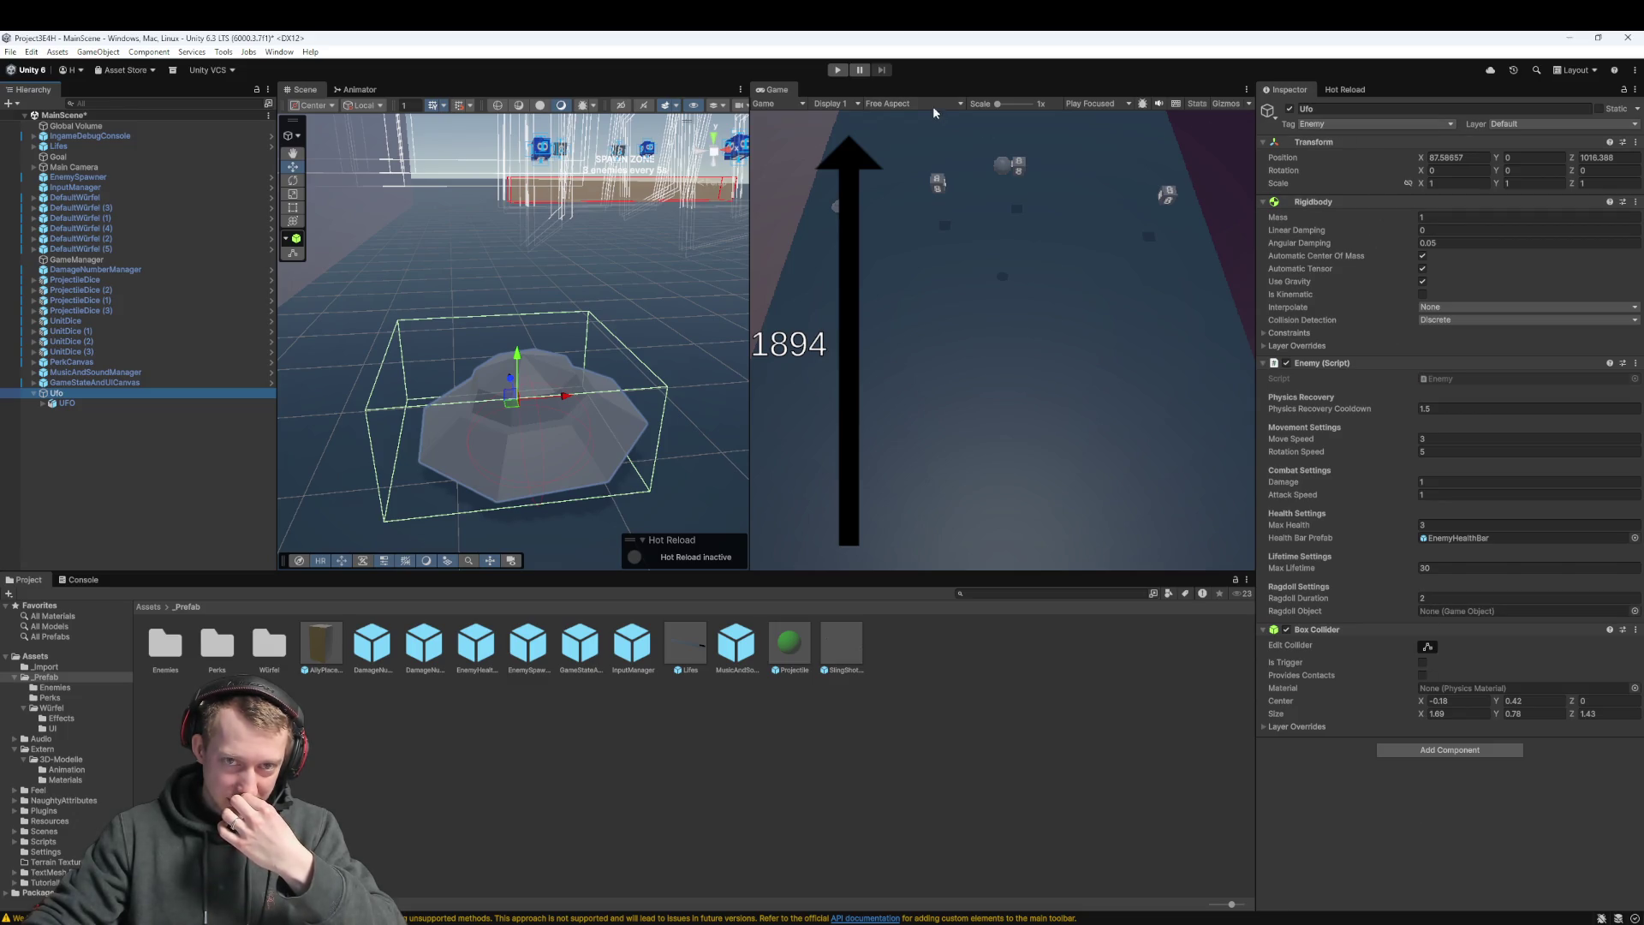
{"action": "left_click", "coordinate": [94, 176]}
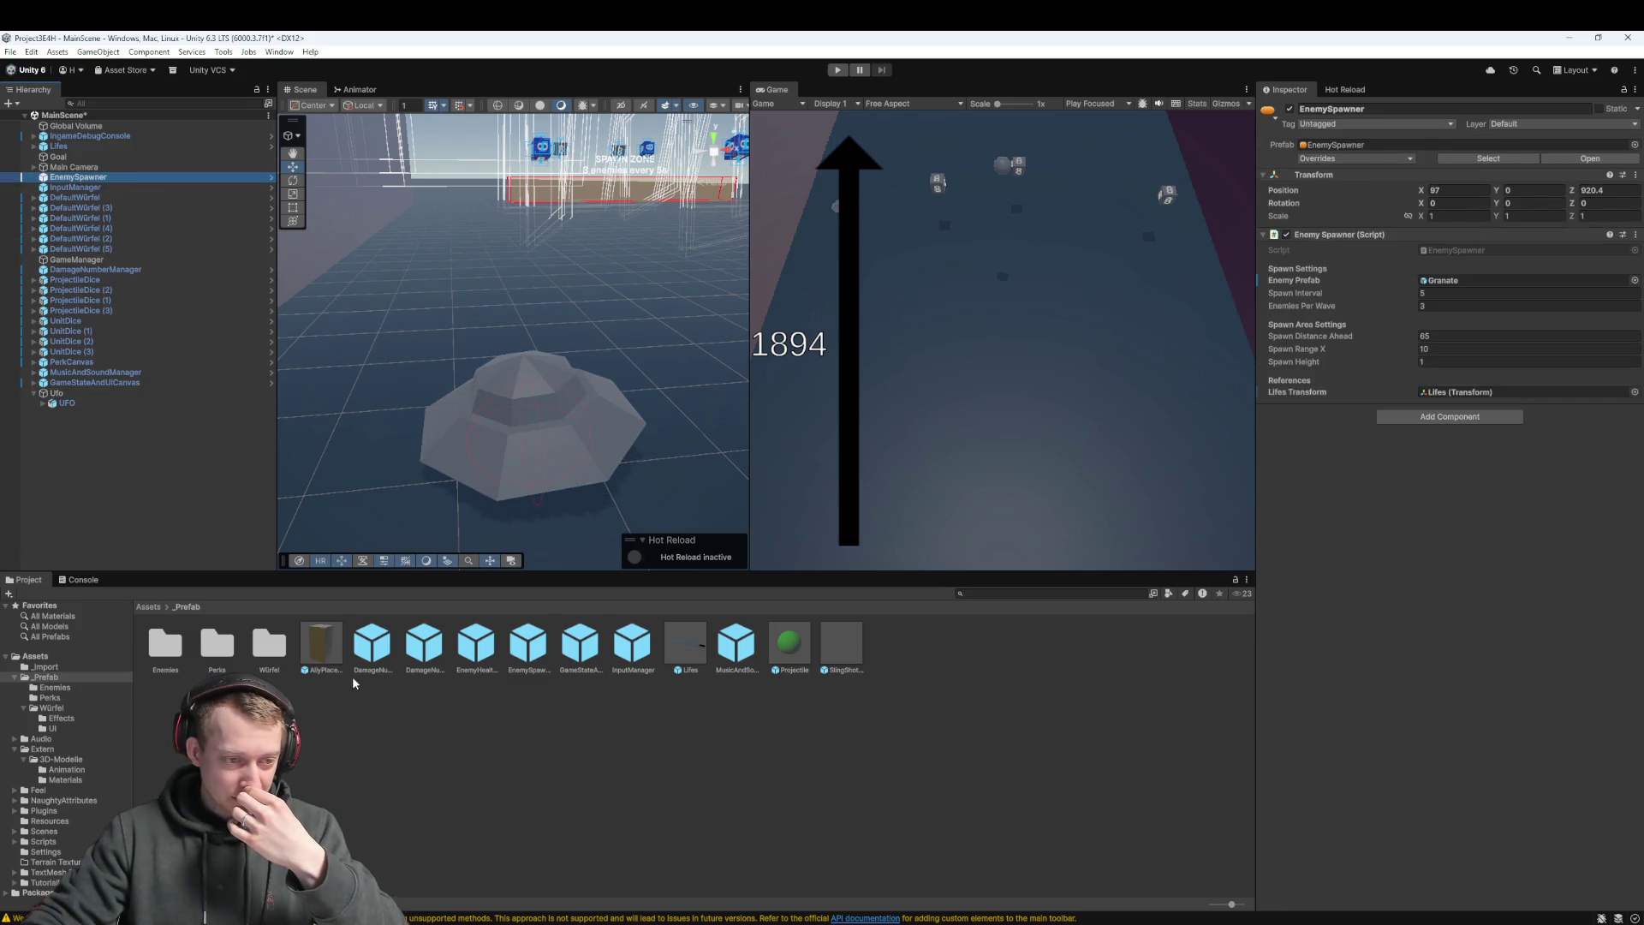
Put the Ufo prefab from _Prefab/Enemies in EnemySpawner's Enemy Prefab field, replacing Granate
{"action": "left_click", "coordinate": [72, 394]}
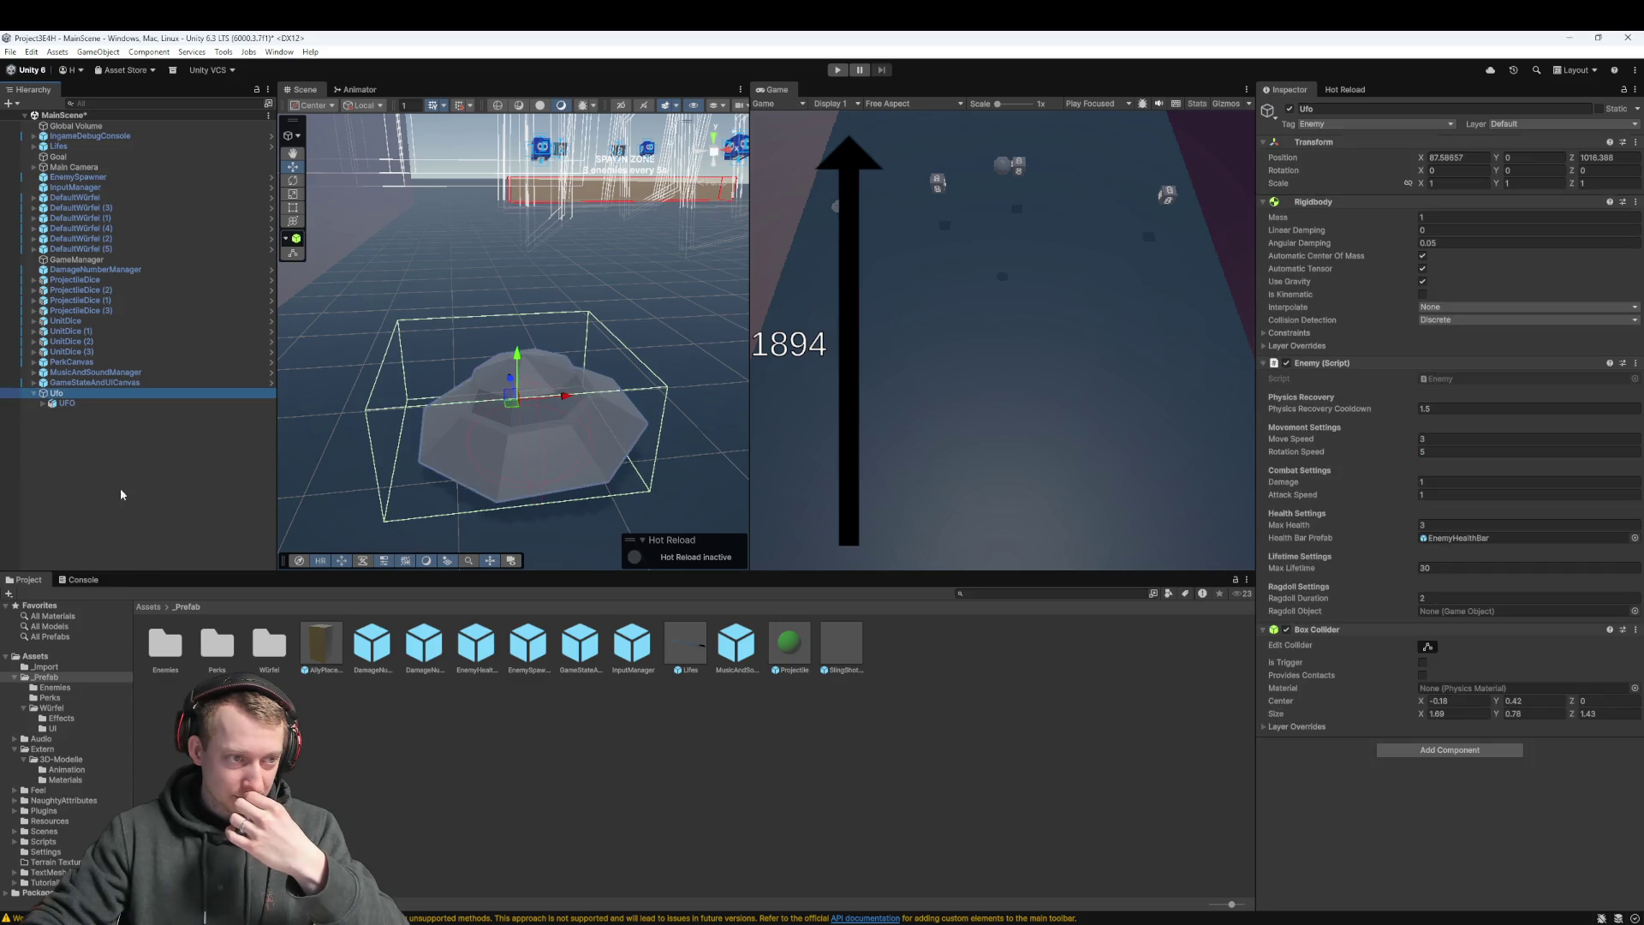
{"action": "double_click", "coordinate": [165, 648]}
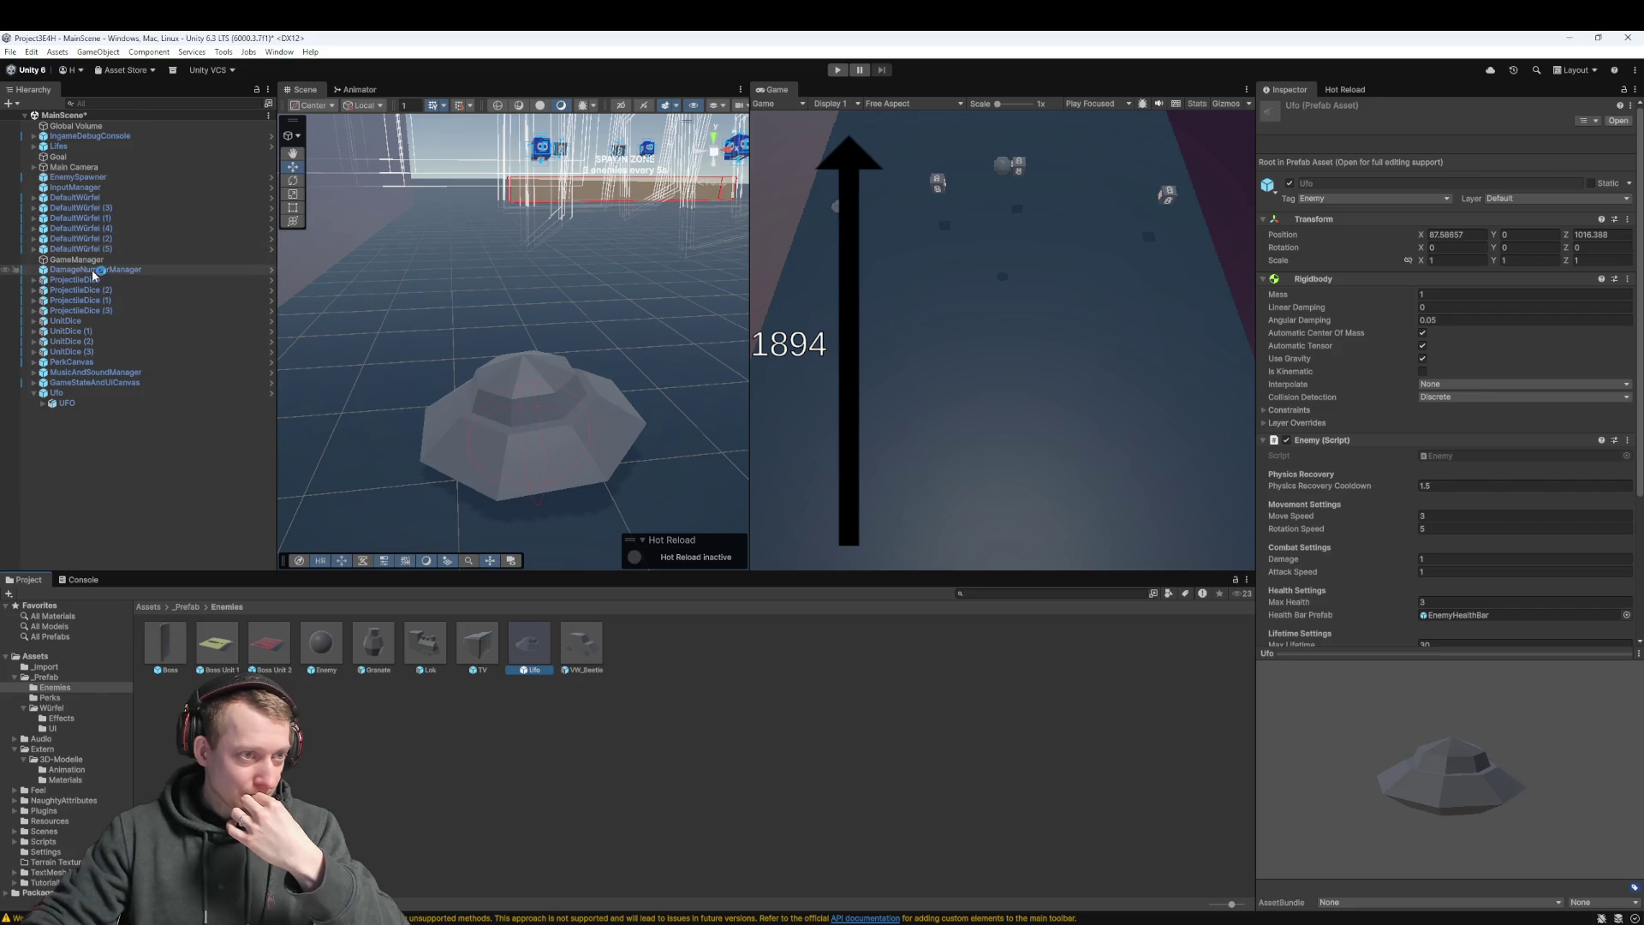
{"action": "left_click", "coordinate": [109, 176]}
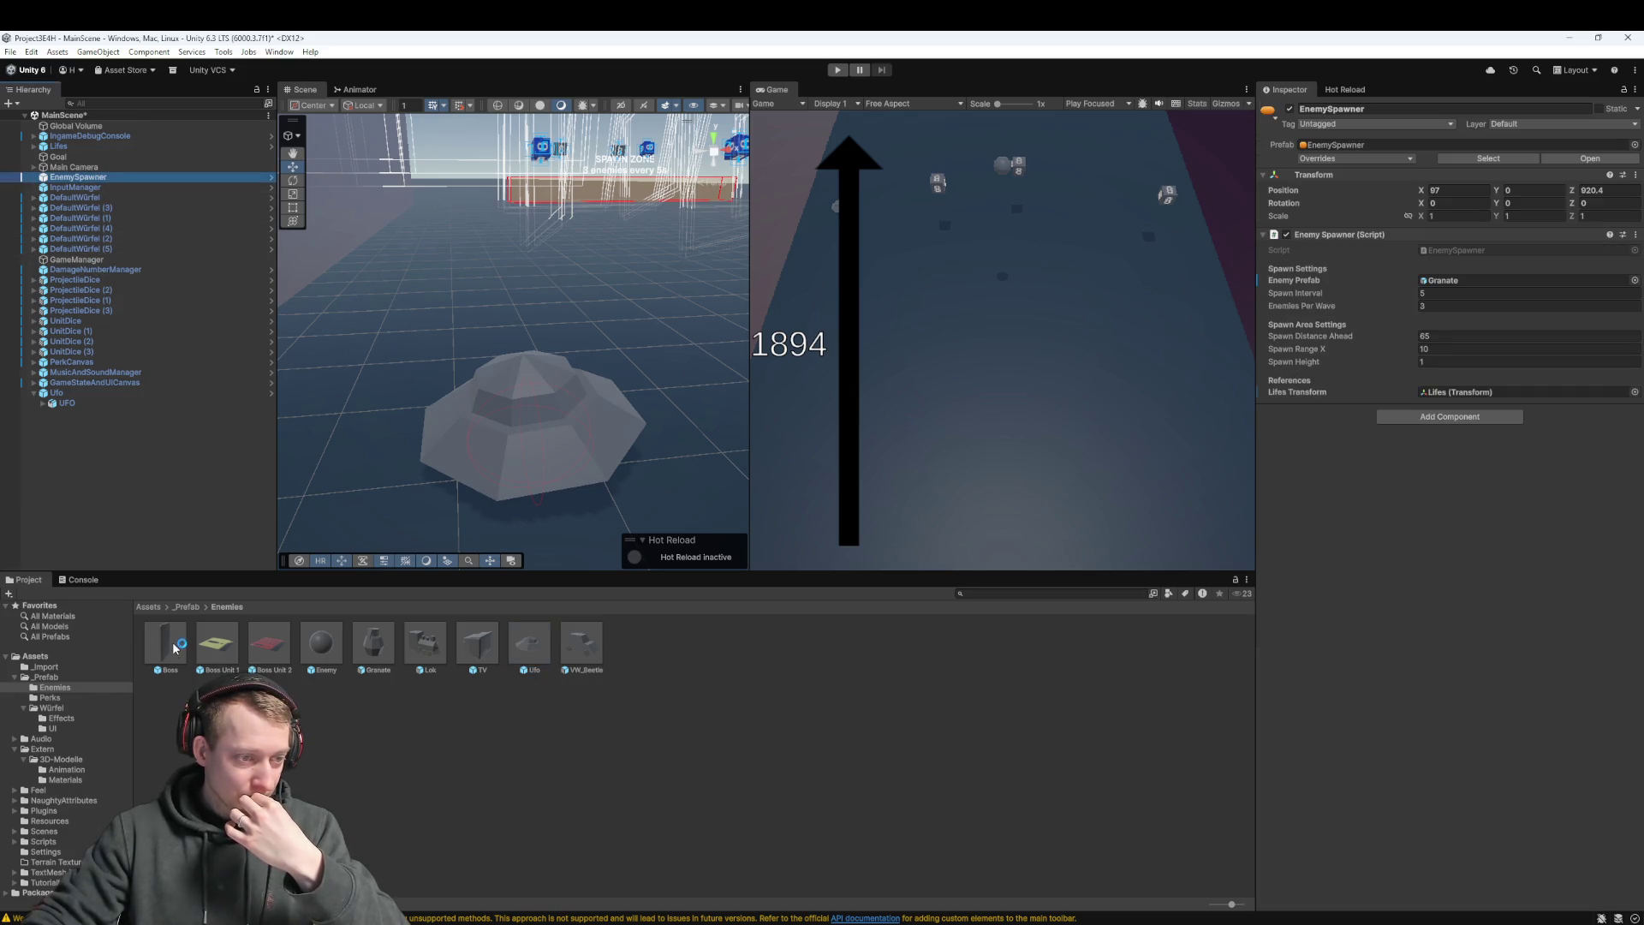
{"action": "mouse_move", "coordinate": [174, 648]}
{"action": "left_mouse_down"}
{"action": "mouse_move", "coordinate": [535, 665]}
{"action": "mouse_move", "coordinate": [1198, 480]}
{"action": "mouse_move", "coordinate": [1474, 370]}
{"action": "mouse_move", "coordinate": [1490, 281]}
{"action": "left_mouse_up"}
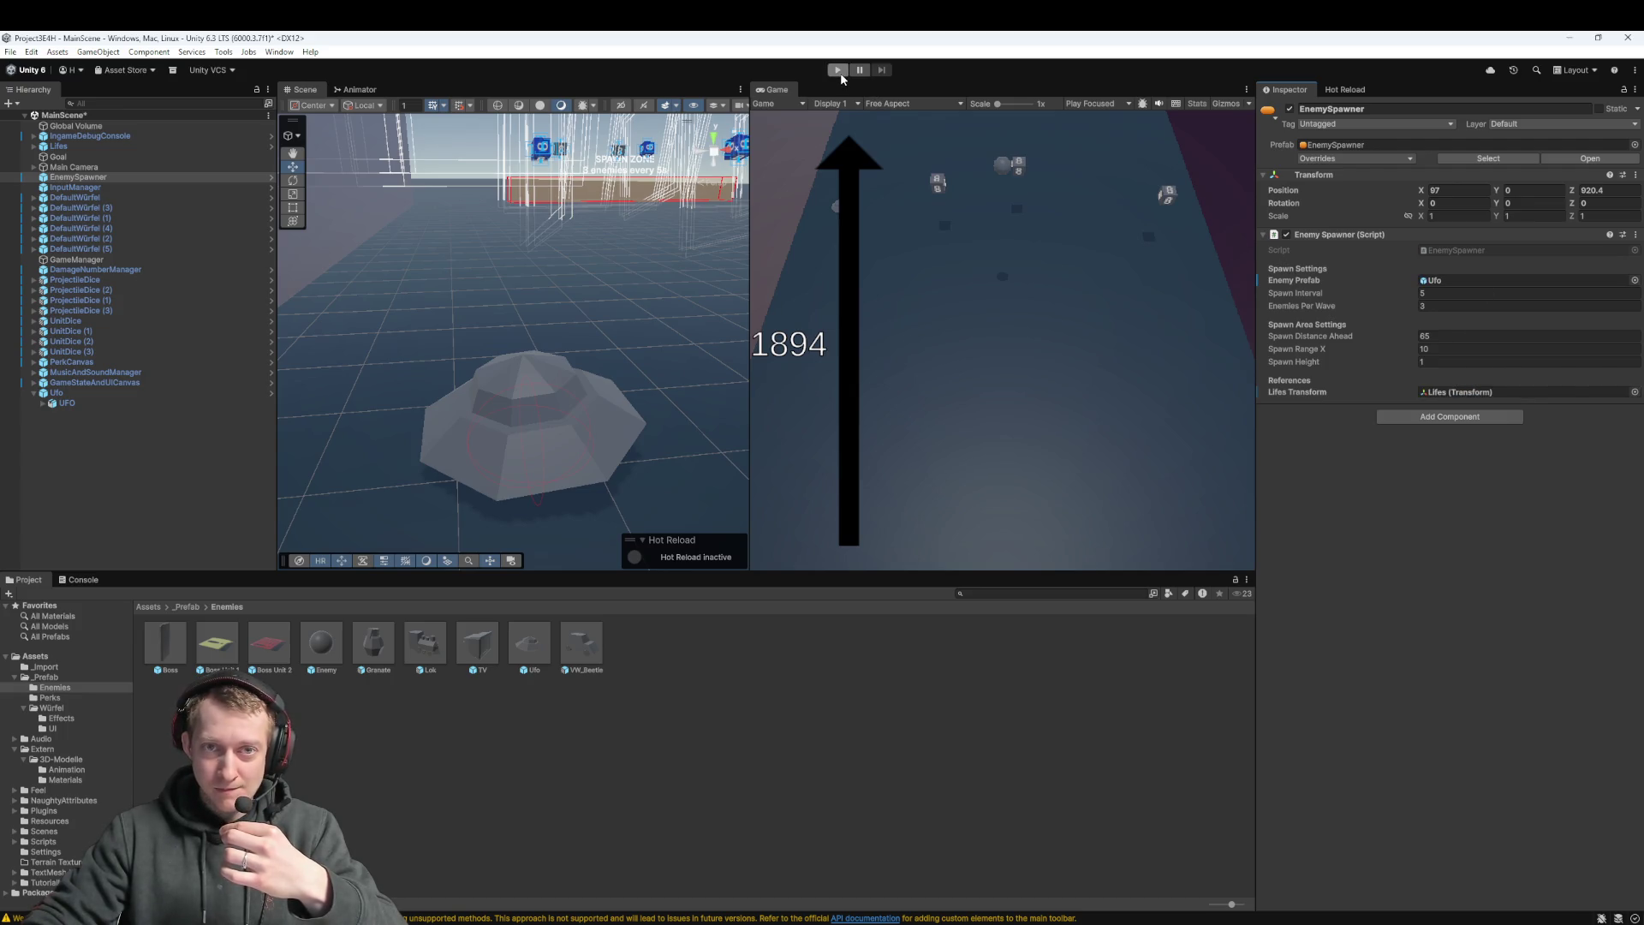
{"action": "left_click", "coordinate": [839, 74]}
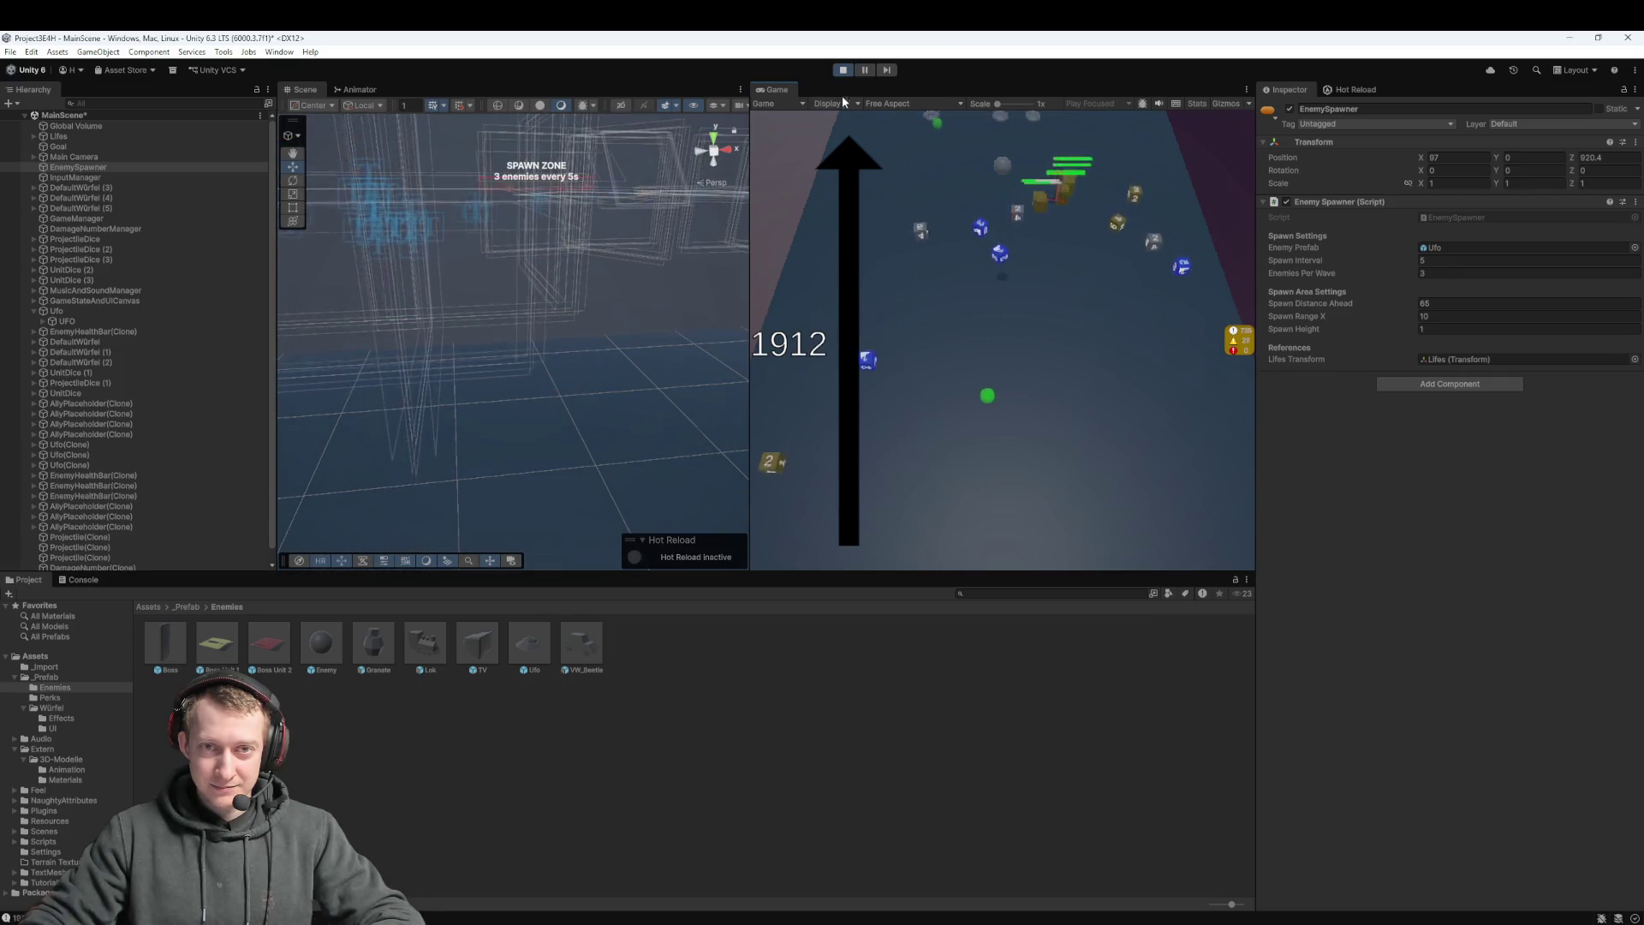
{"action": "left_click", "coordinate": [844, 71]}
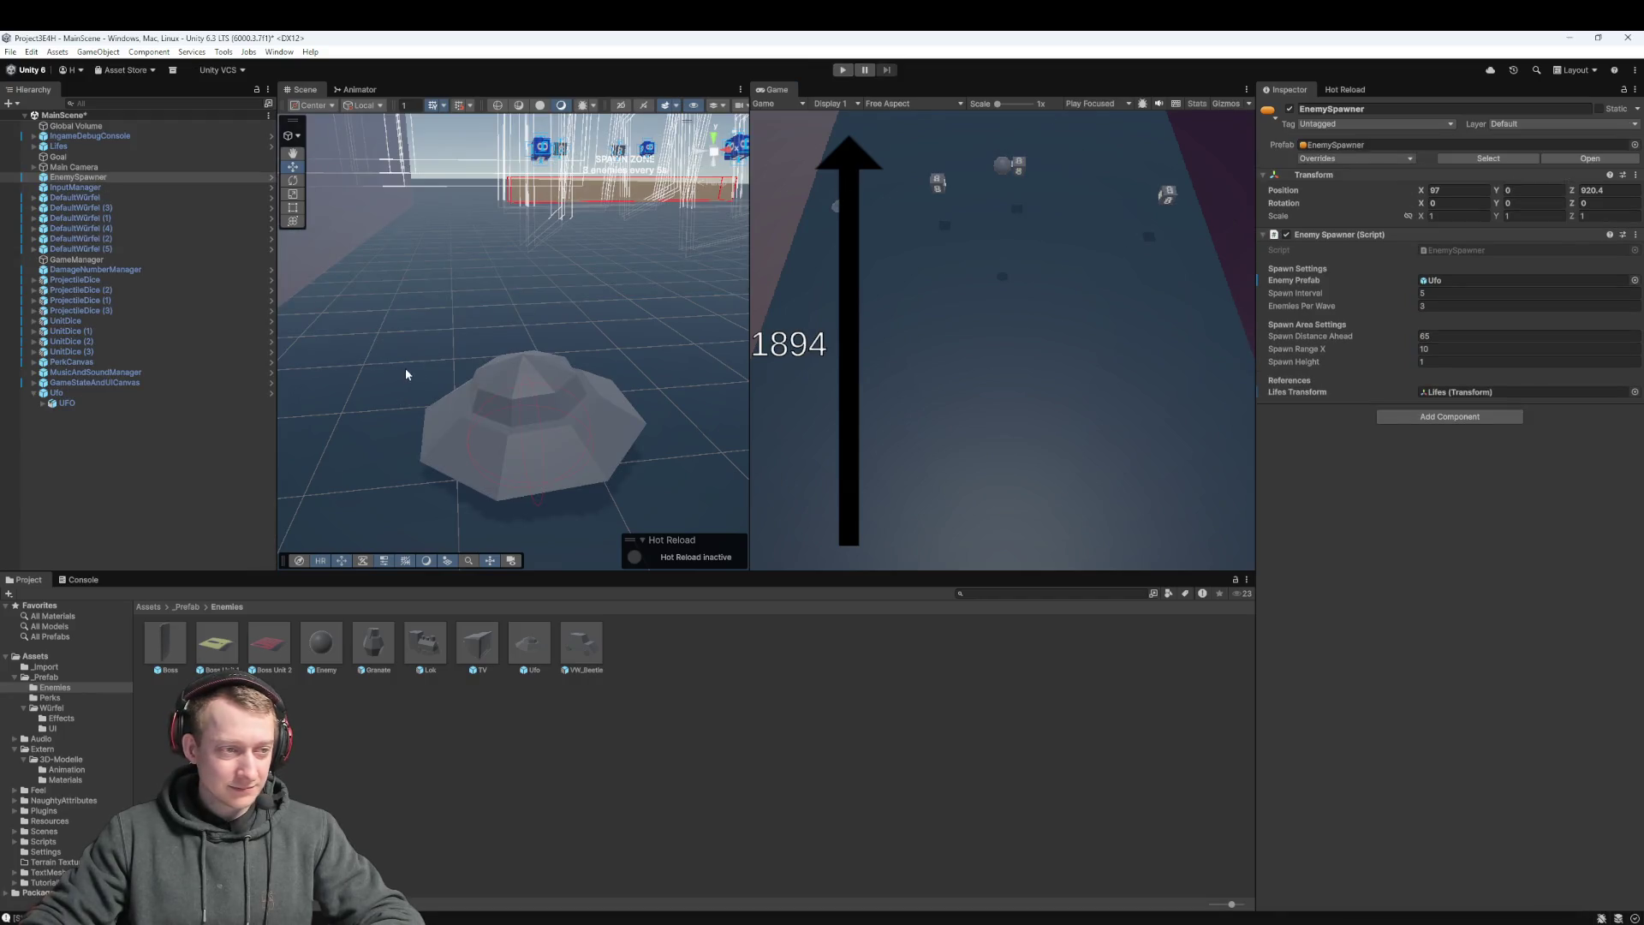
{"action": "left_click", "coordinate": [136, 394]}
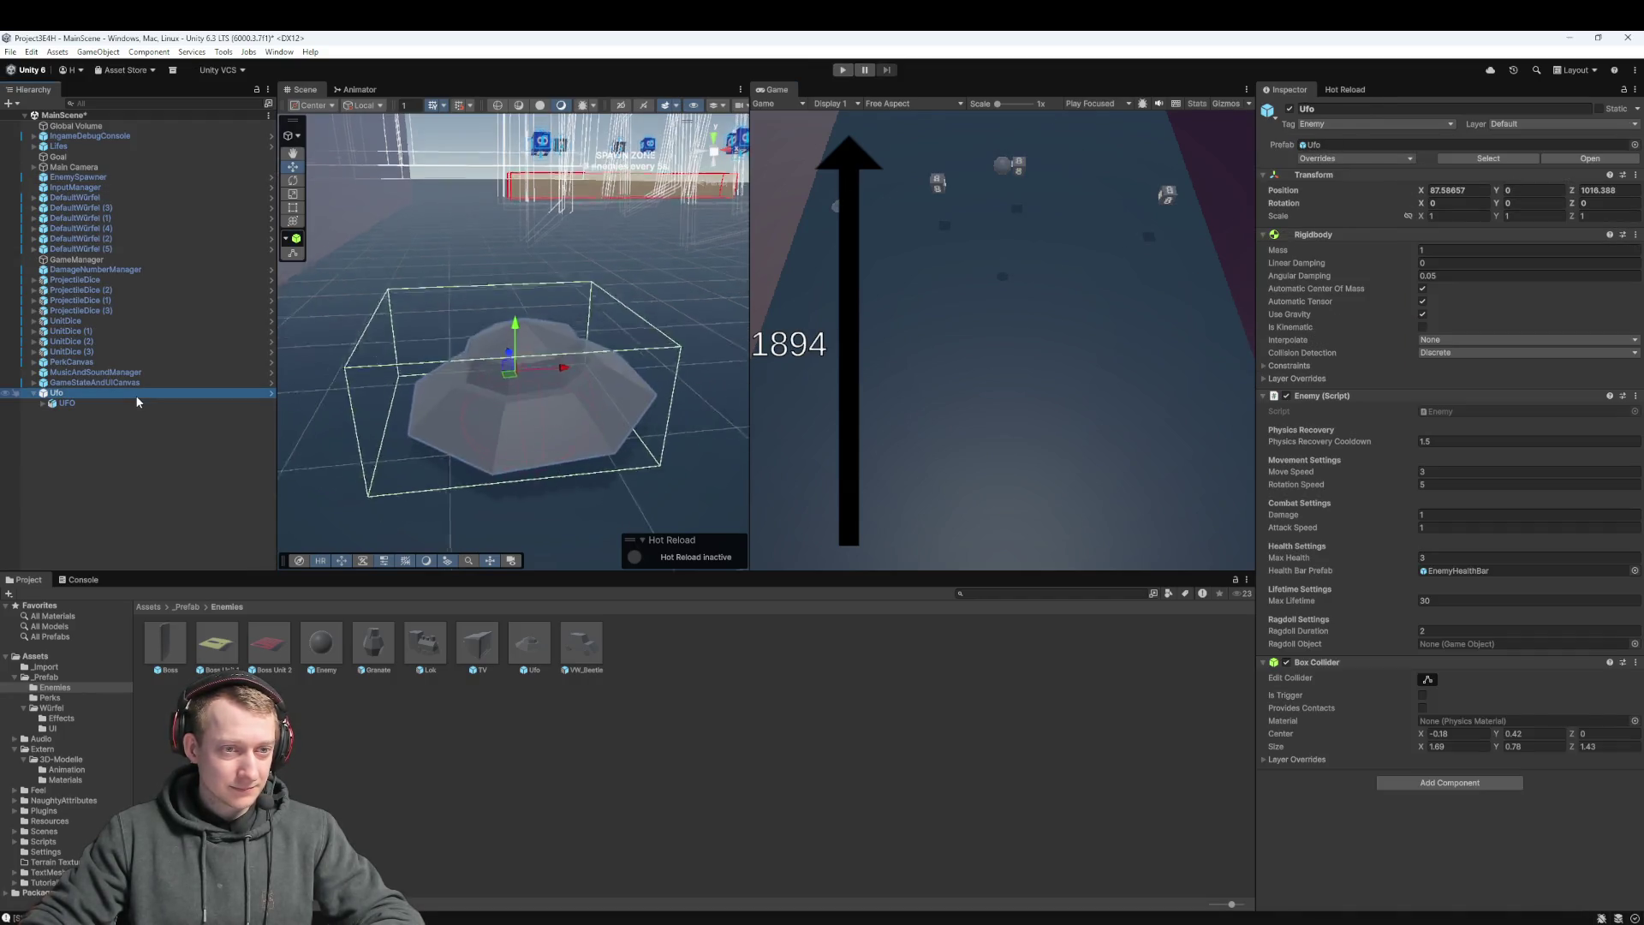
{"action": "scroll", "coordinate": [530, 388], "scroll_direction": "down", "scroll_amount": 5}
{"action": "mouse_move", "coordinate": [526, 347]}
{"action": "left_mouse_down"}
{"action": "mouse_move", "coordinate": [577, 351]}
{"action": "mouse_move", "coordinate": [534, 317]}
{"action": "mouse_move", "coordinate": [495, 330]}
{"action": "mouse_move", "coordinate": [541, 346]}
{"action": "mouse_move", "coordinate": [513, 360]}
{"action": "left_mouse_up"}
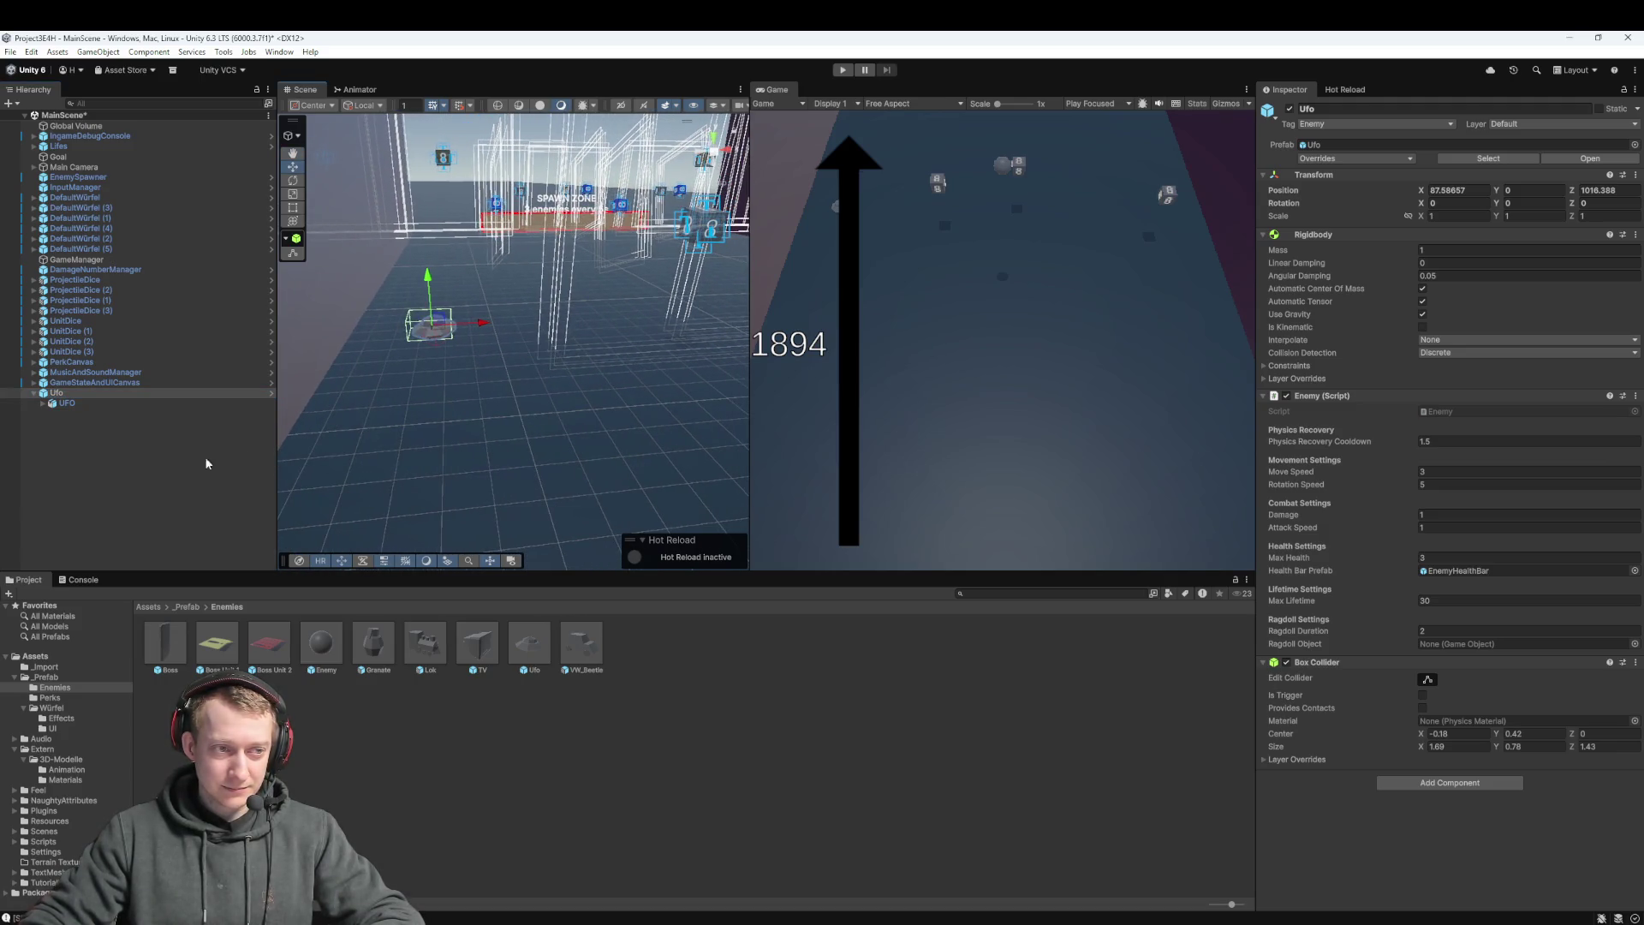
{"action": "left_click", "coordinate": [844, 70]}
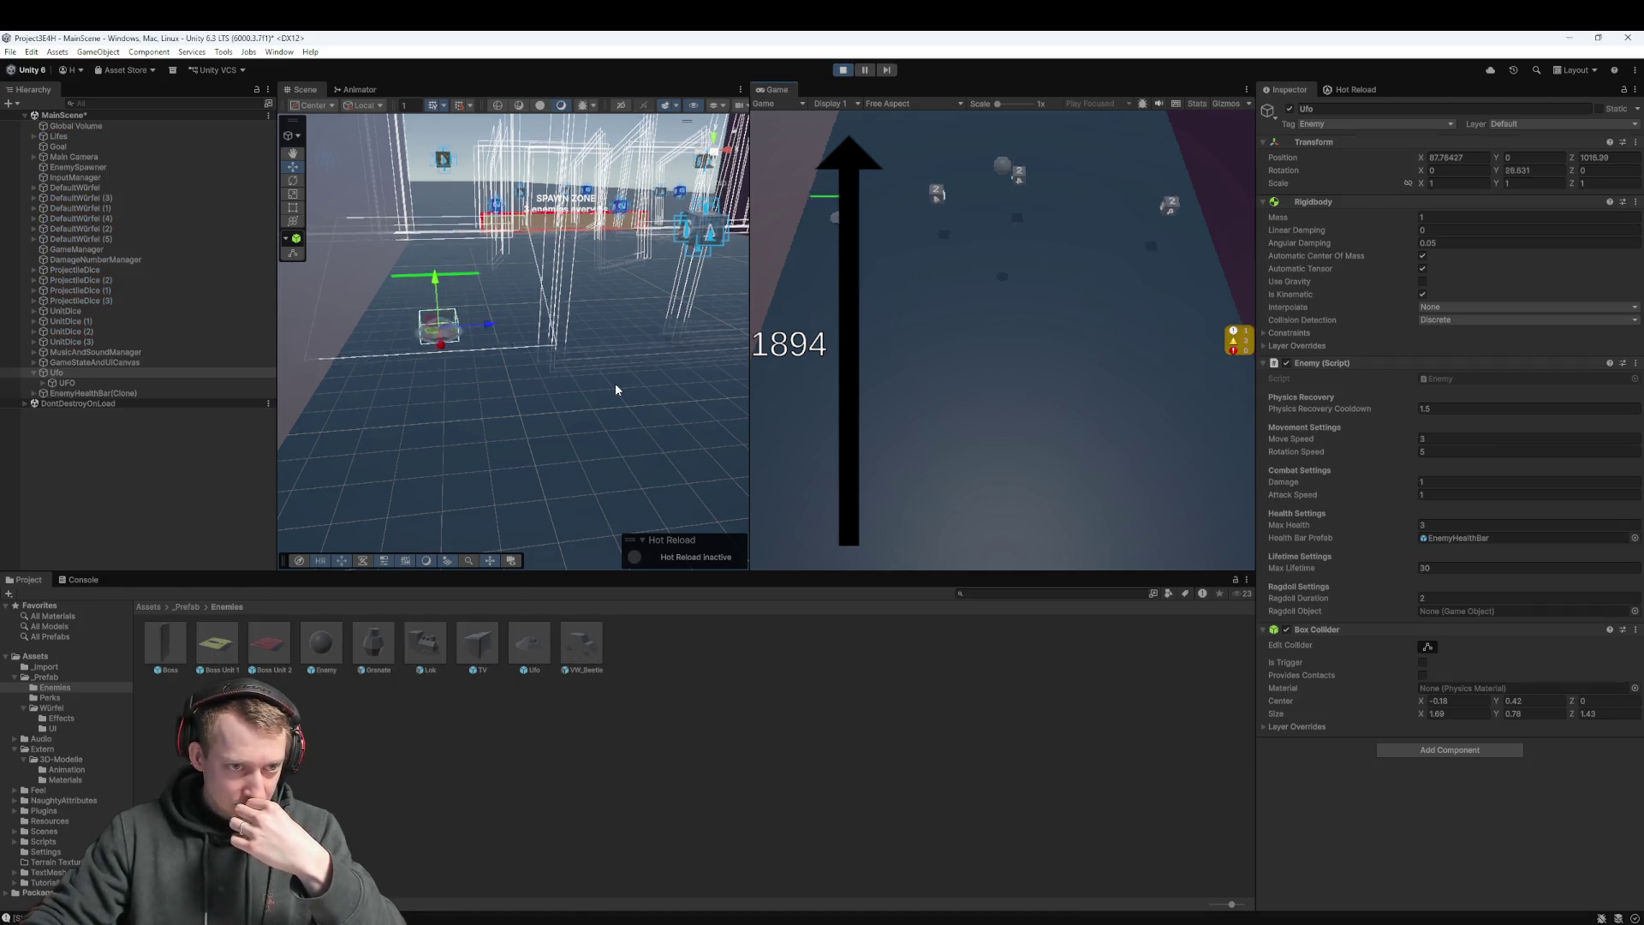
{"action": "left_click_drag", "start_coordinate": [615, 390], "coordinate": [472, 280]}
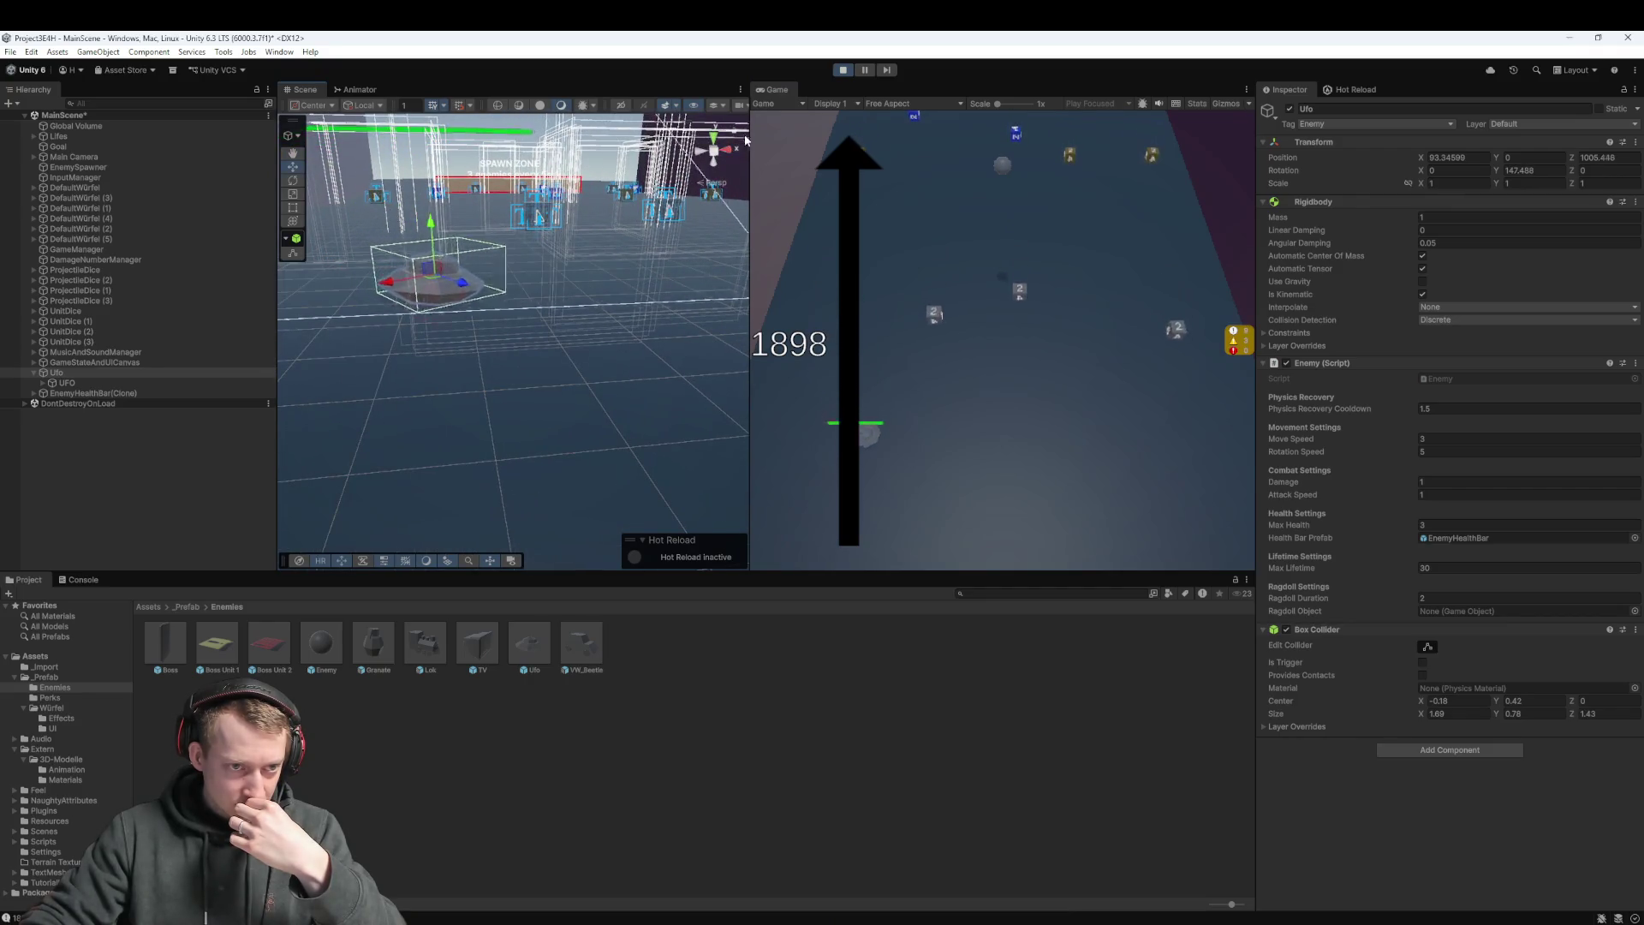
{"action": "left_click", "coordinate": [842, 69]}
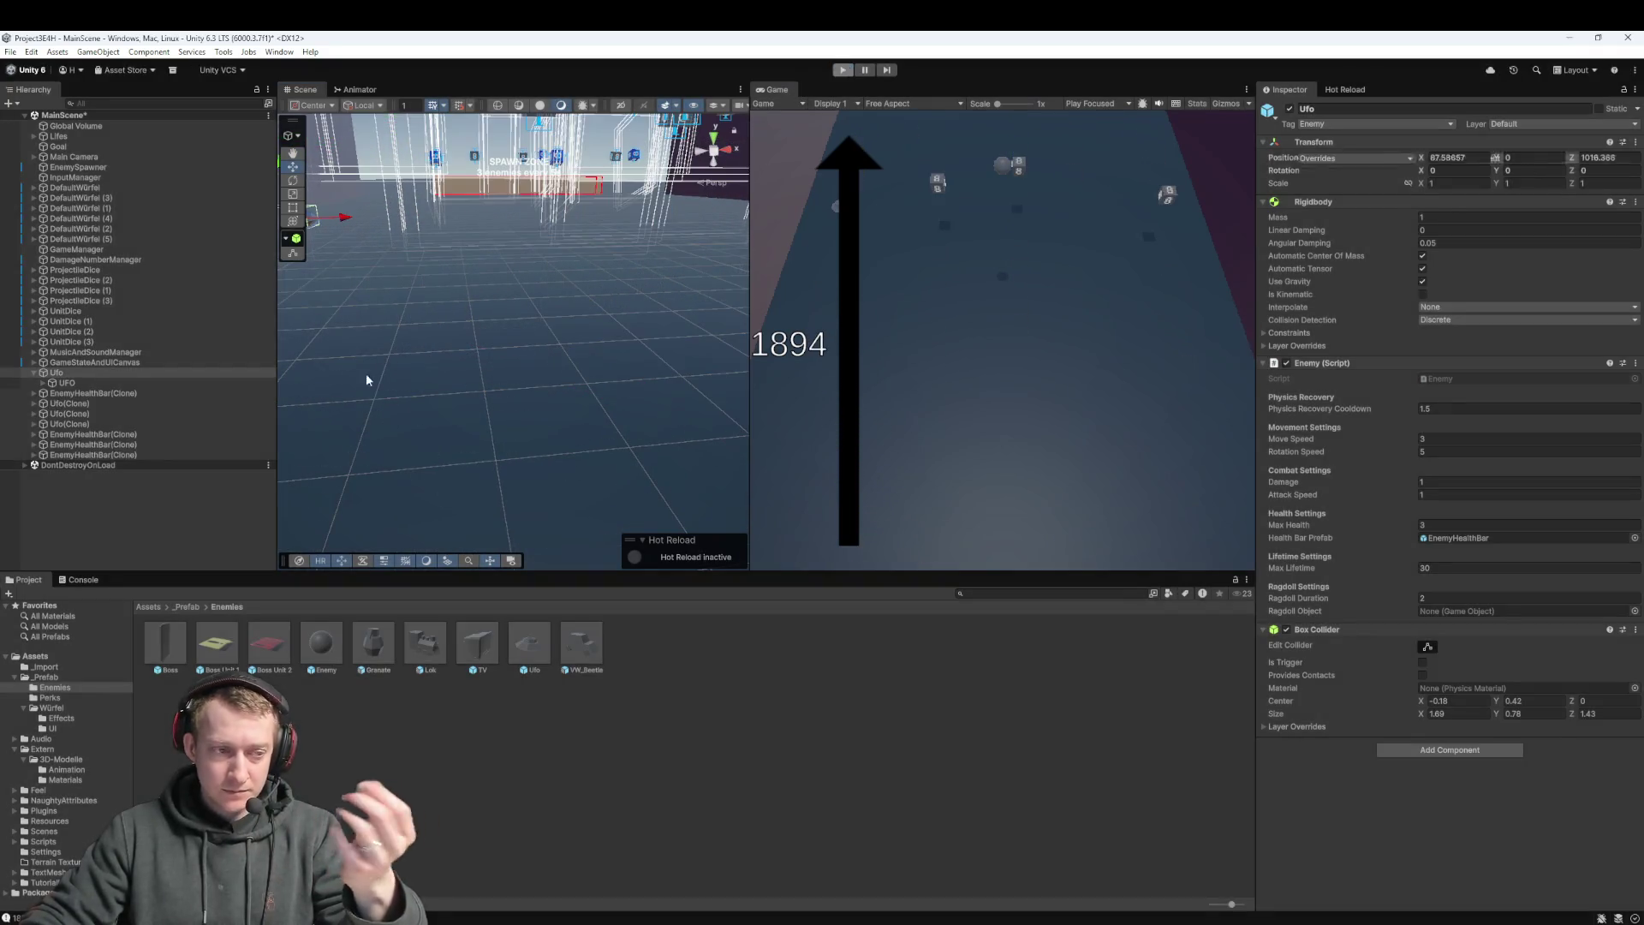
{"action": "left_click", "coordinate": [86, 402]}
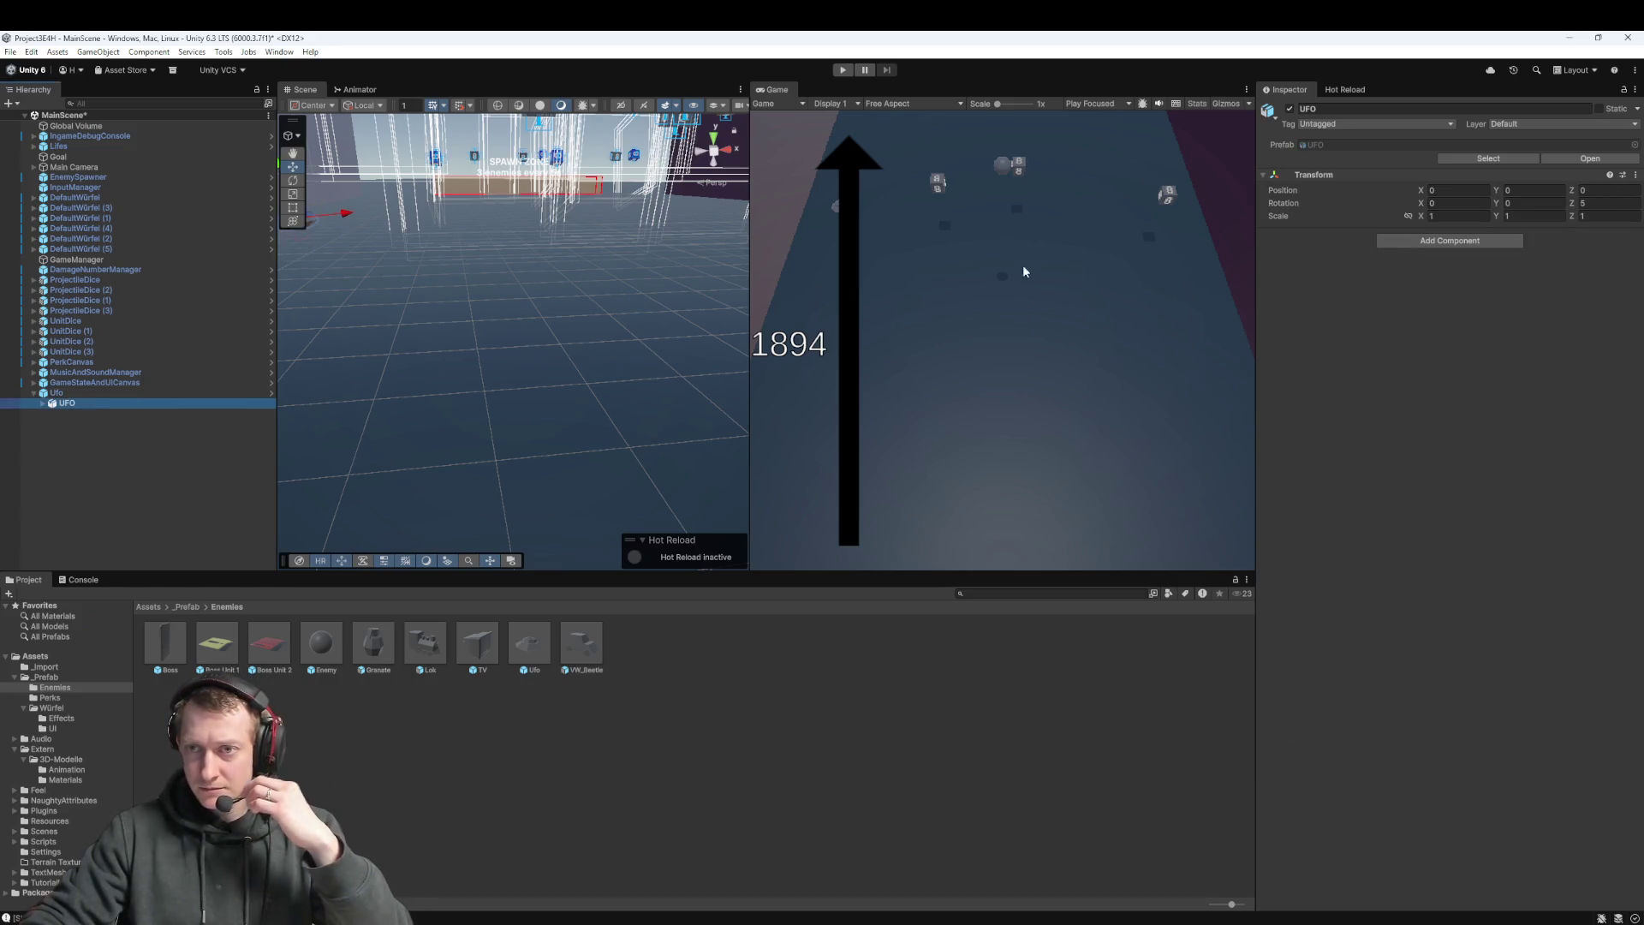
Add an Animator component to the UFO model inside Ufo
{"action": "left_click", "coordinate": [43, 403]}
{"action": "left_click", "coordinate": [79, 412]}
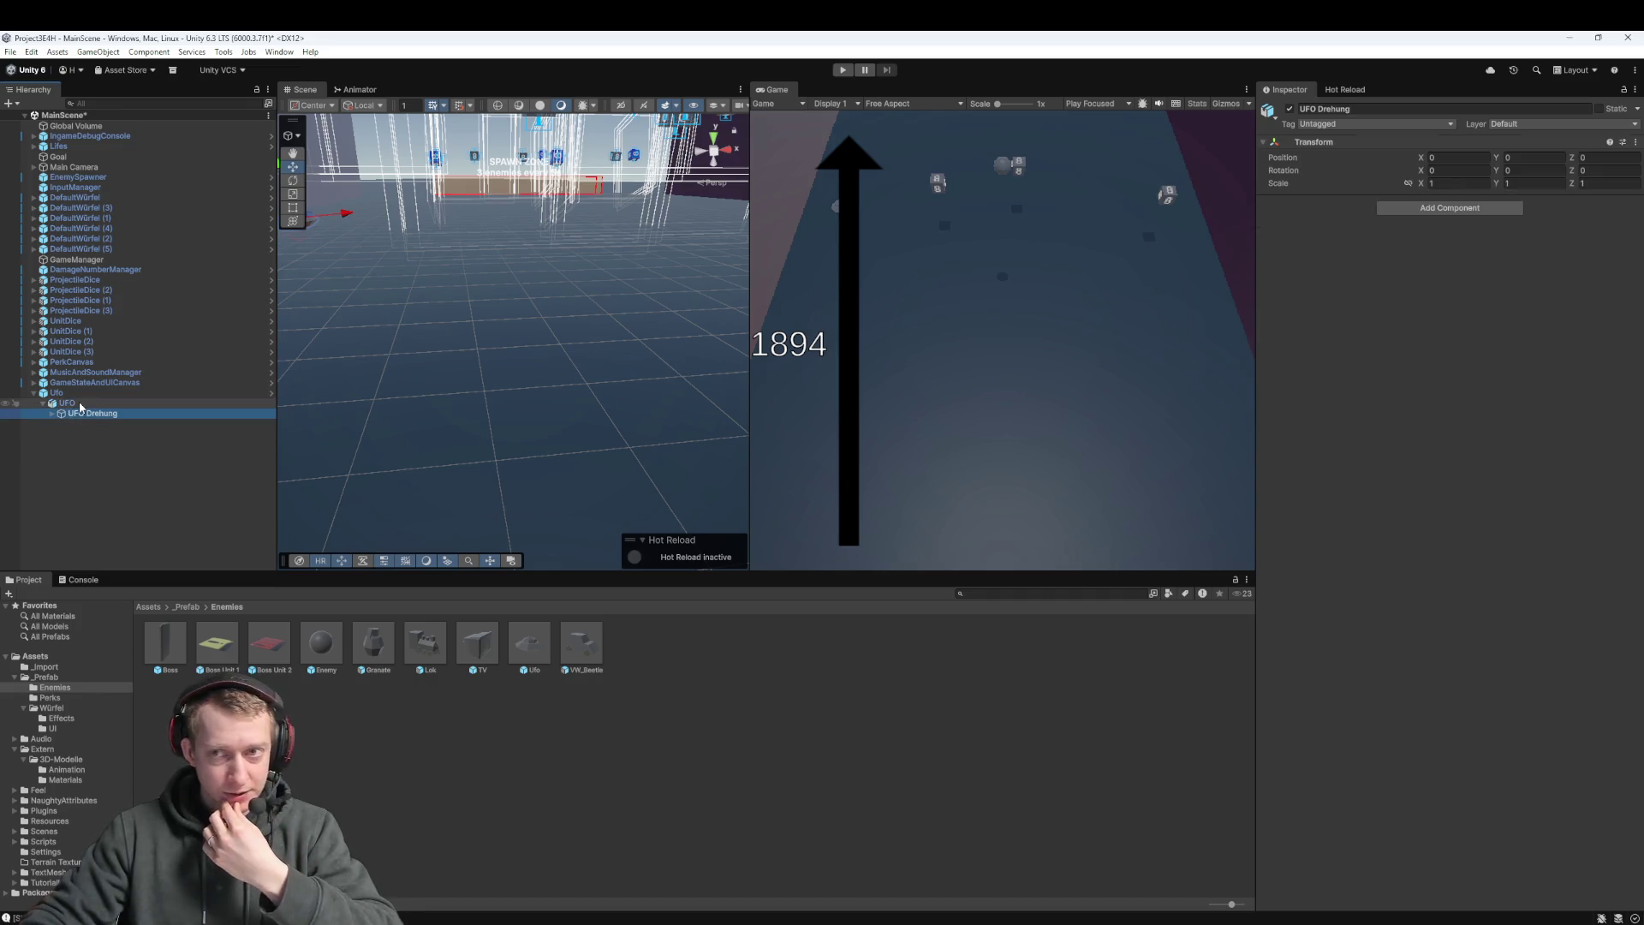
{"action": "left_click", "coordinate": [67, 402]}
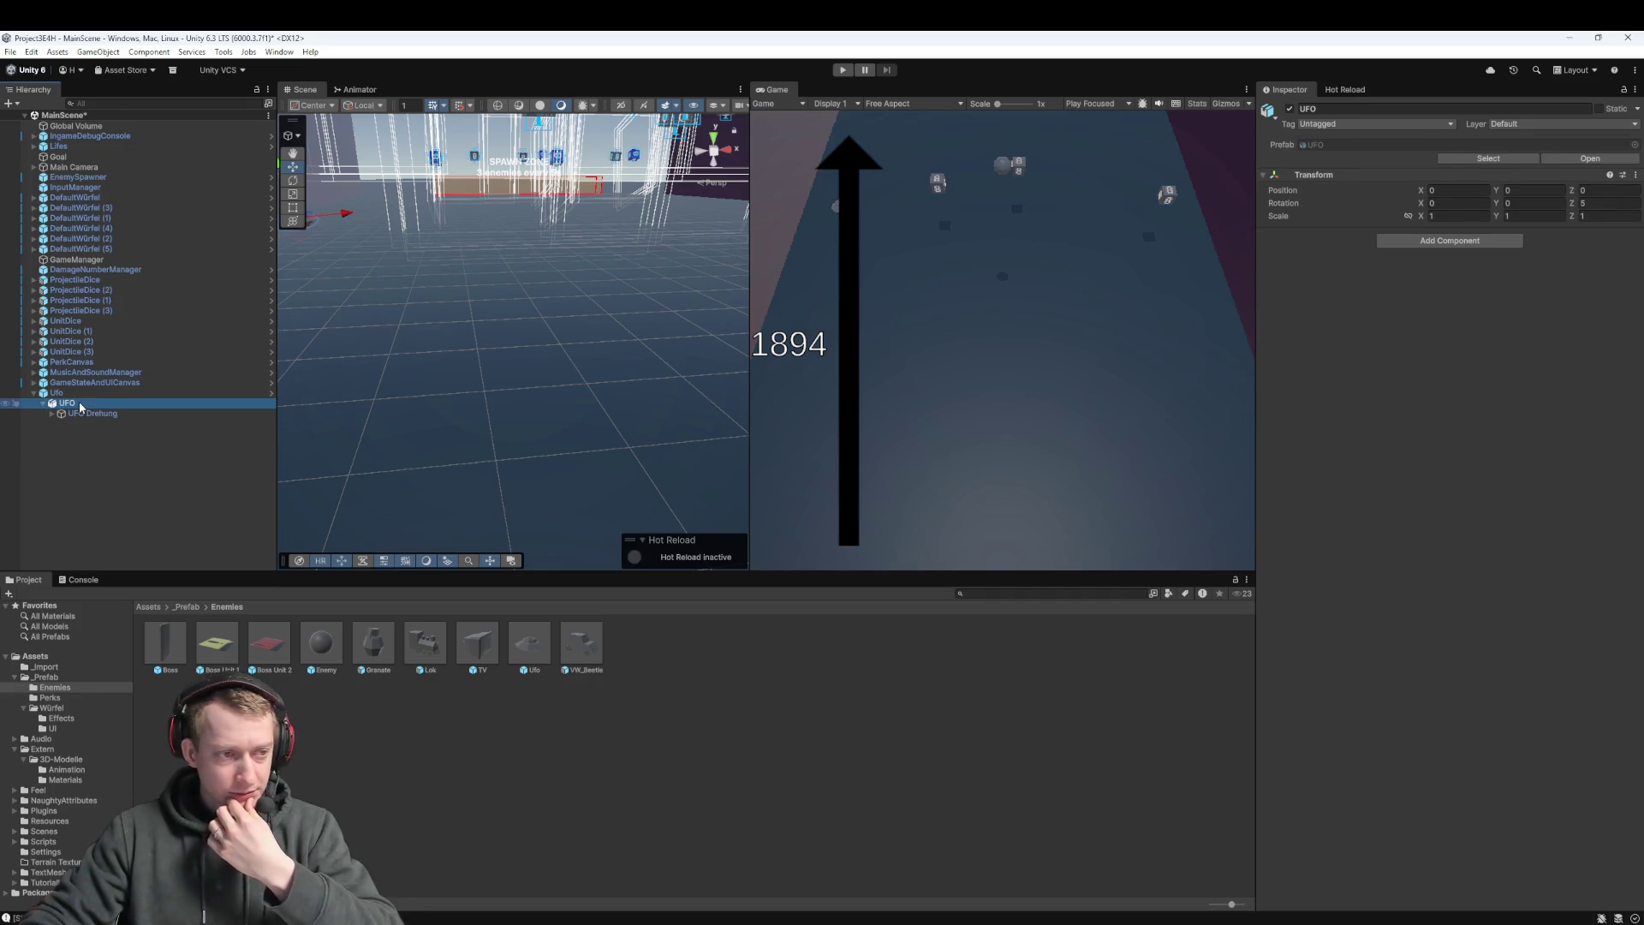
{"action": "left_click", "coordinate": [1425, 244]}
{"action": "type", "text": "box c"}
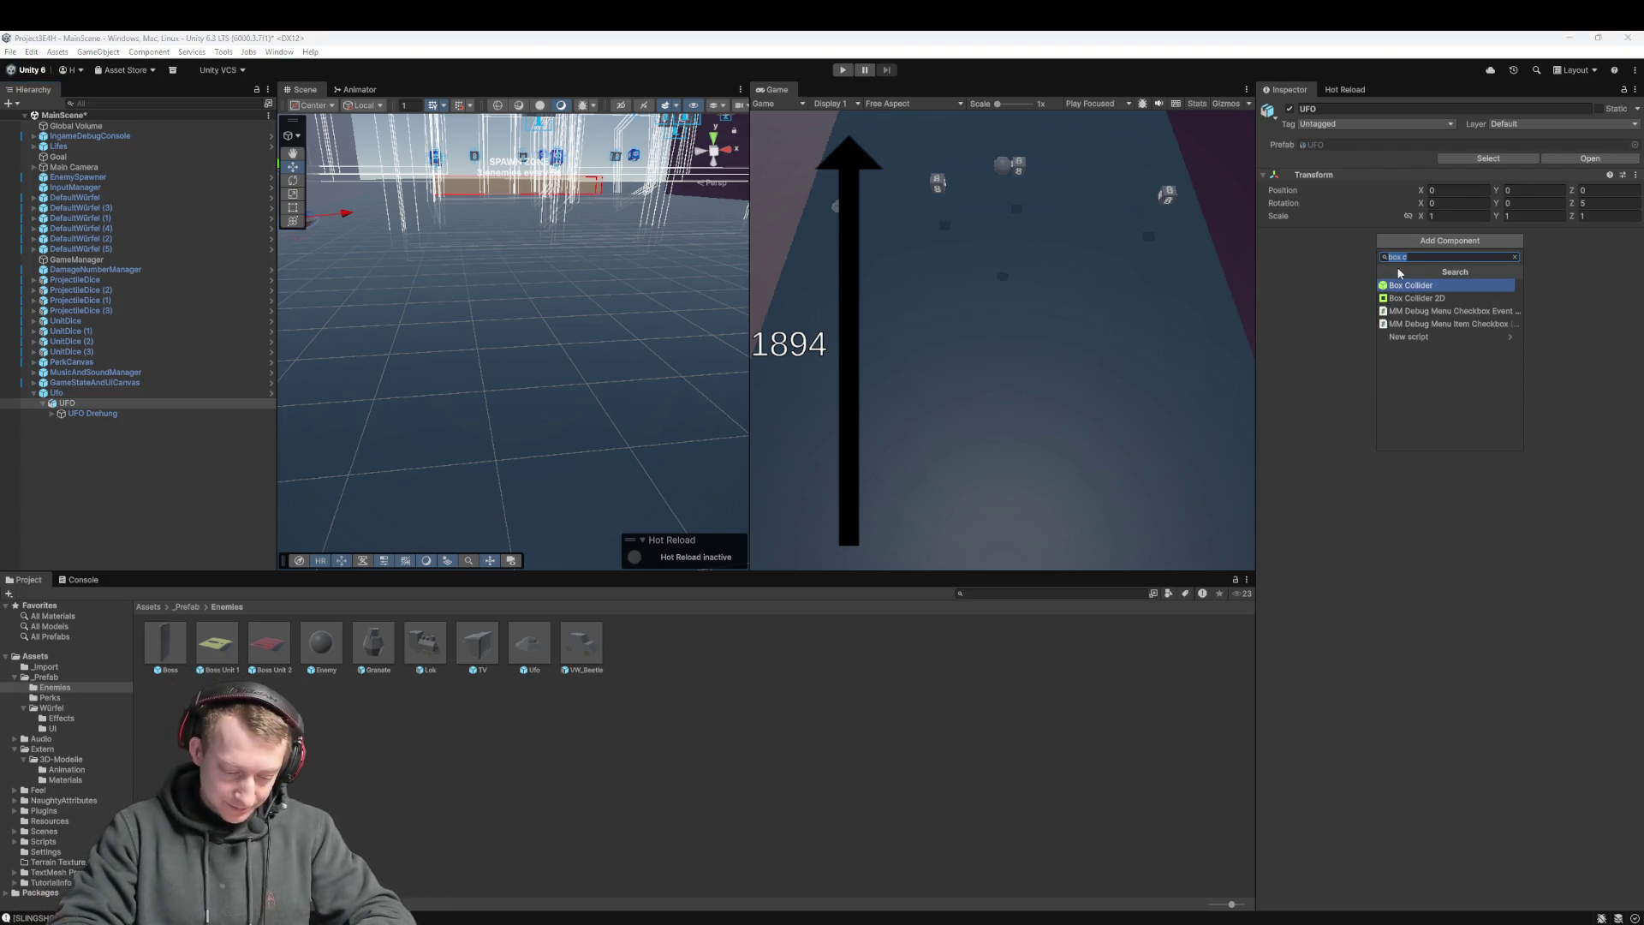
{"action": "type", "text": "anima"}
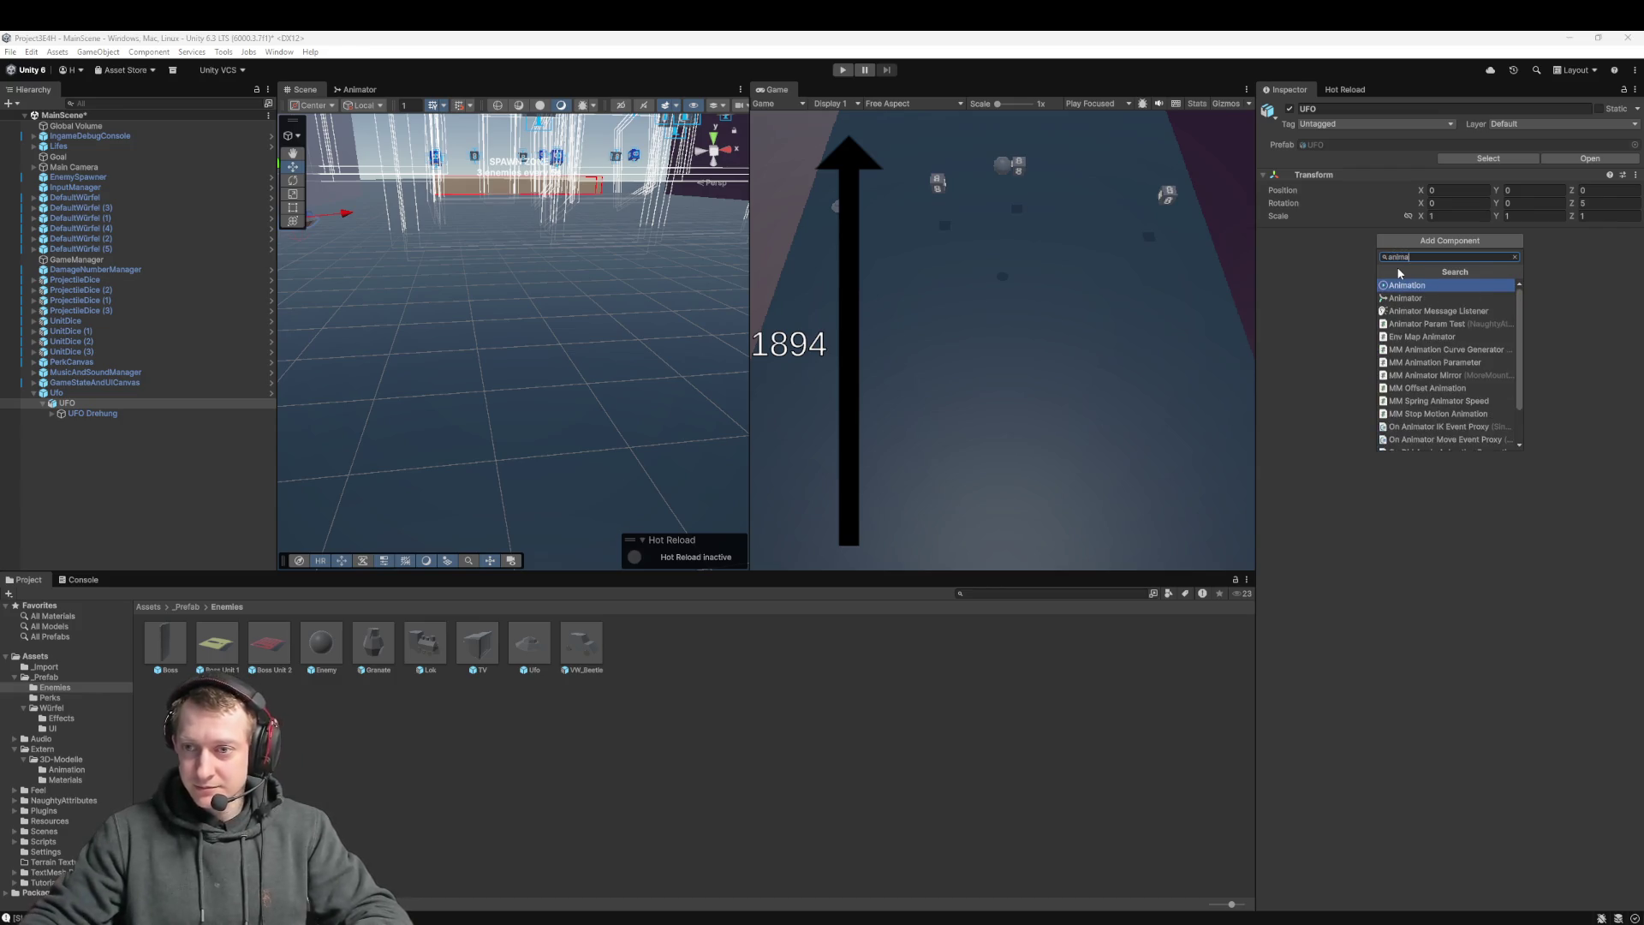
{"action": "left_click", "coordinate": [1408, 297]}
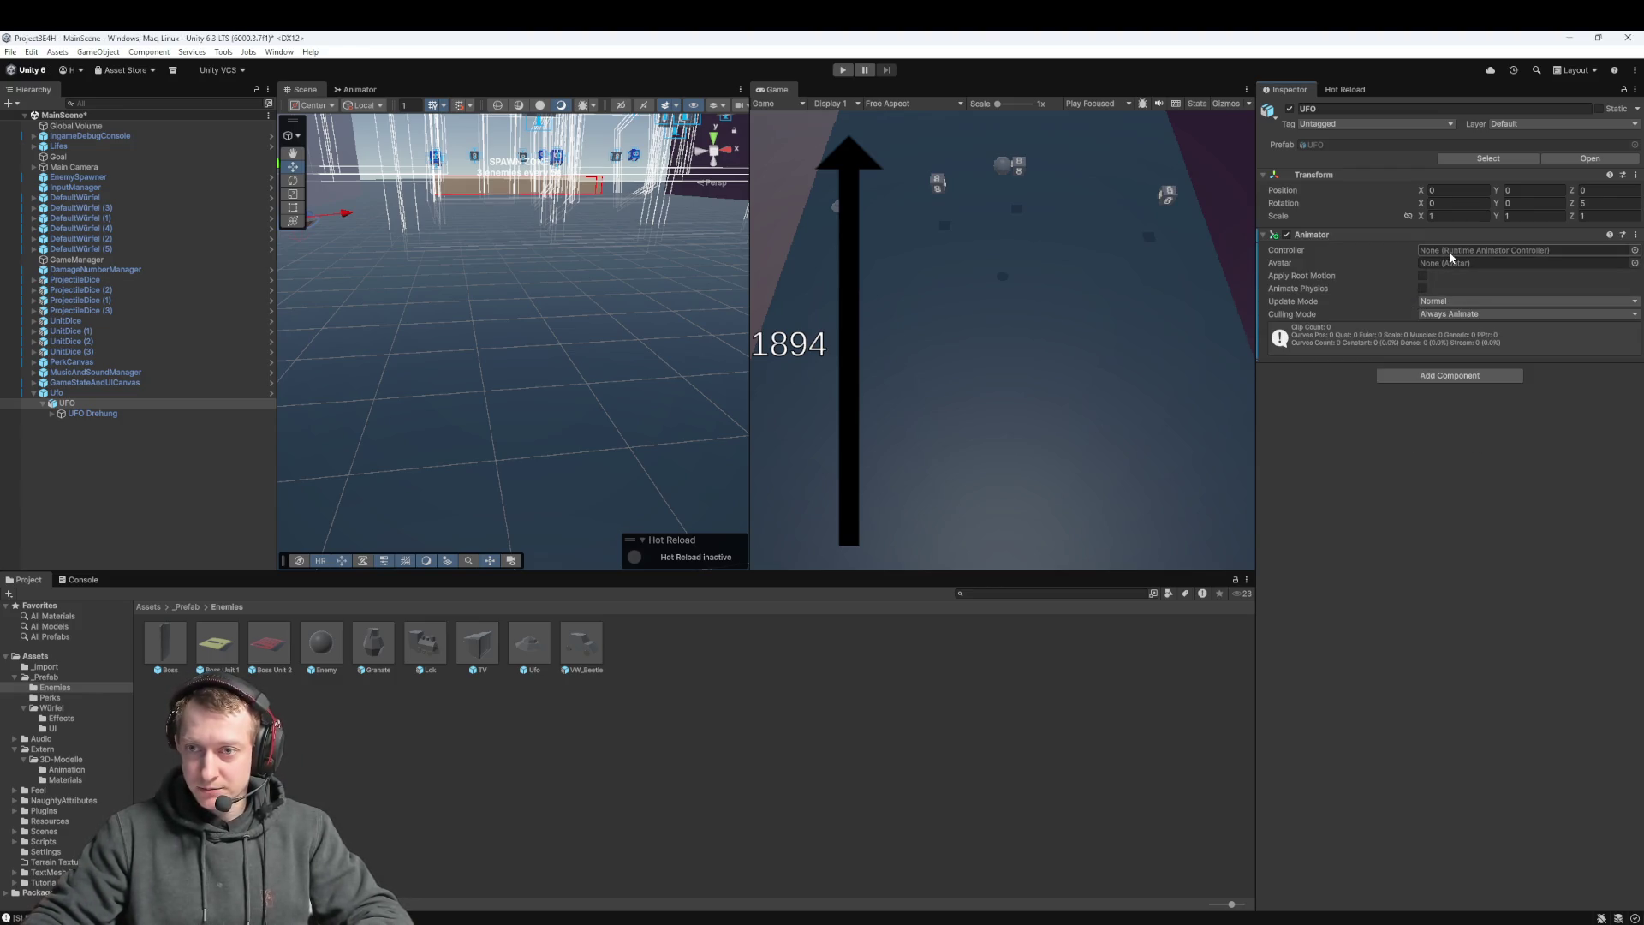
Open the Animator's controller picker and close it without choosing a controller
{"action": "left_click", "coordinate": [1634, 250]}
{"action": "left_click_drag", "start_coordinate": [1564, 243], "coordinate": [1327, 233]}
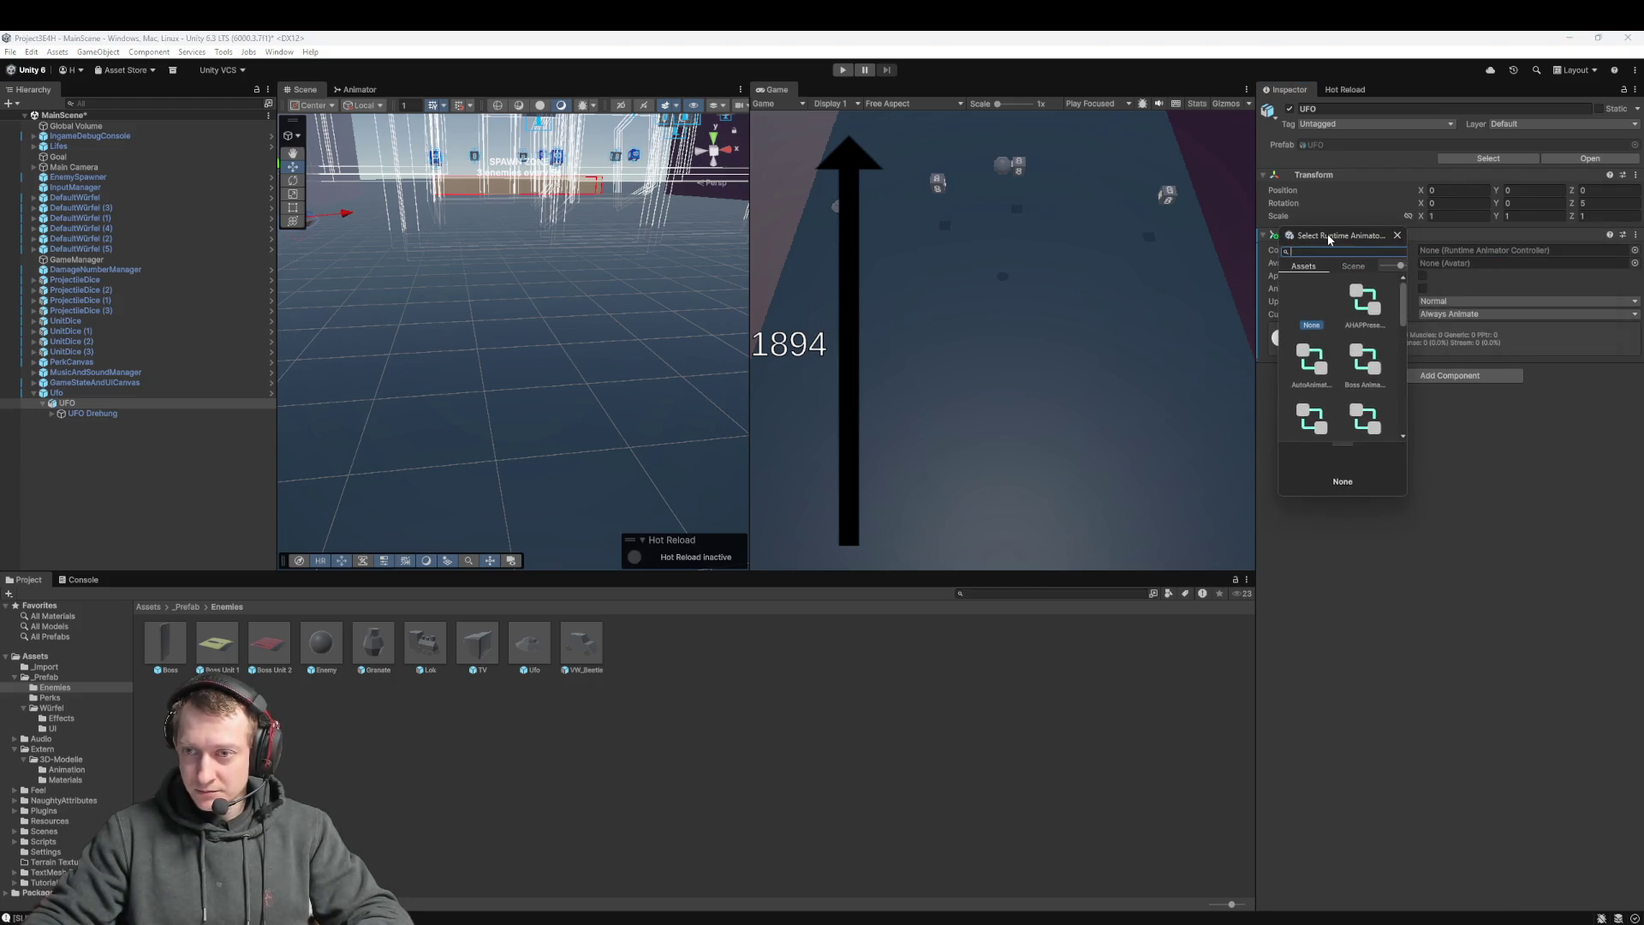
{"action": "scroll", "coordinate": [1370, 319], "scroll_direction": "down", "scroll_amount": 5}
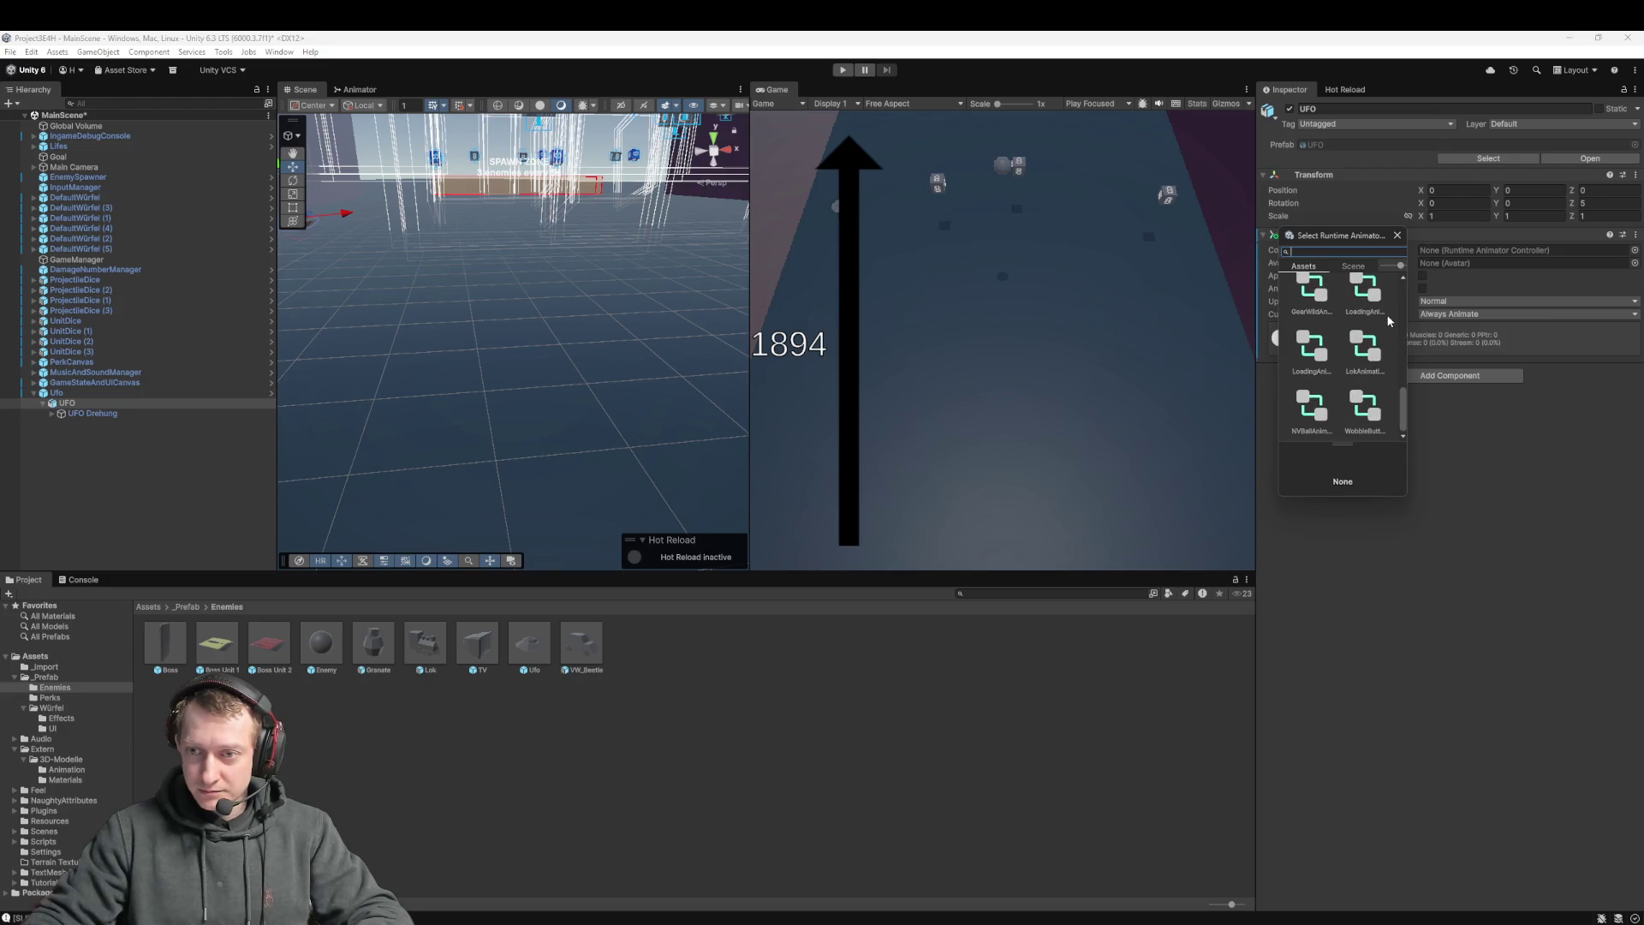
{"action": "left_click", "coordinate": [1399, 236]}
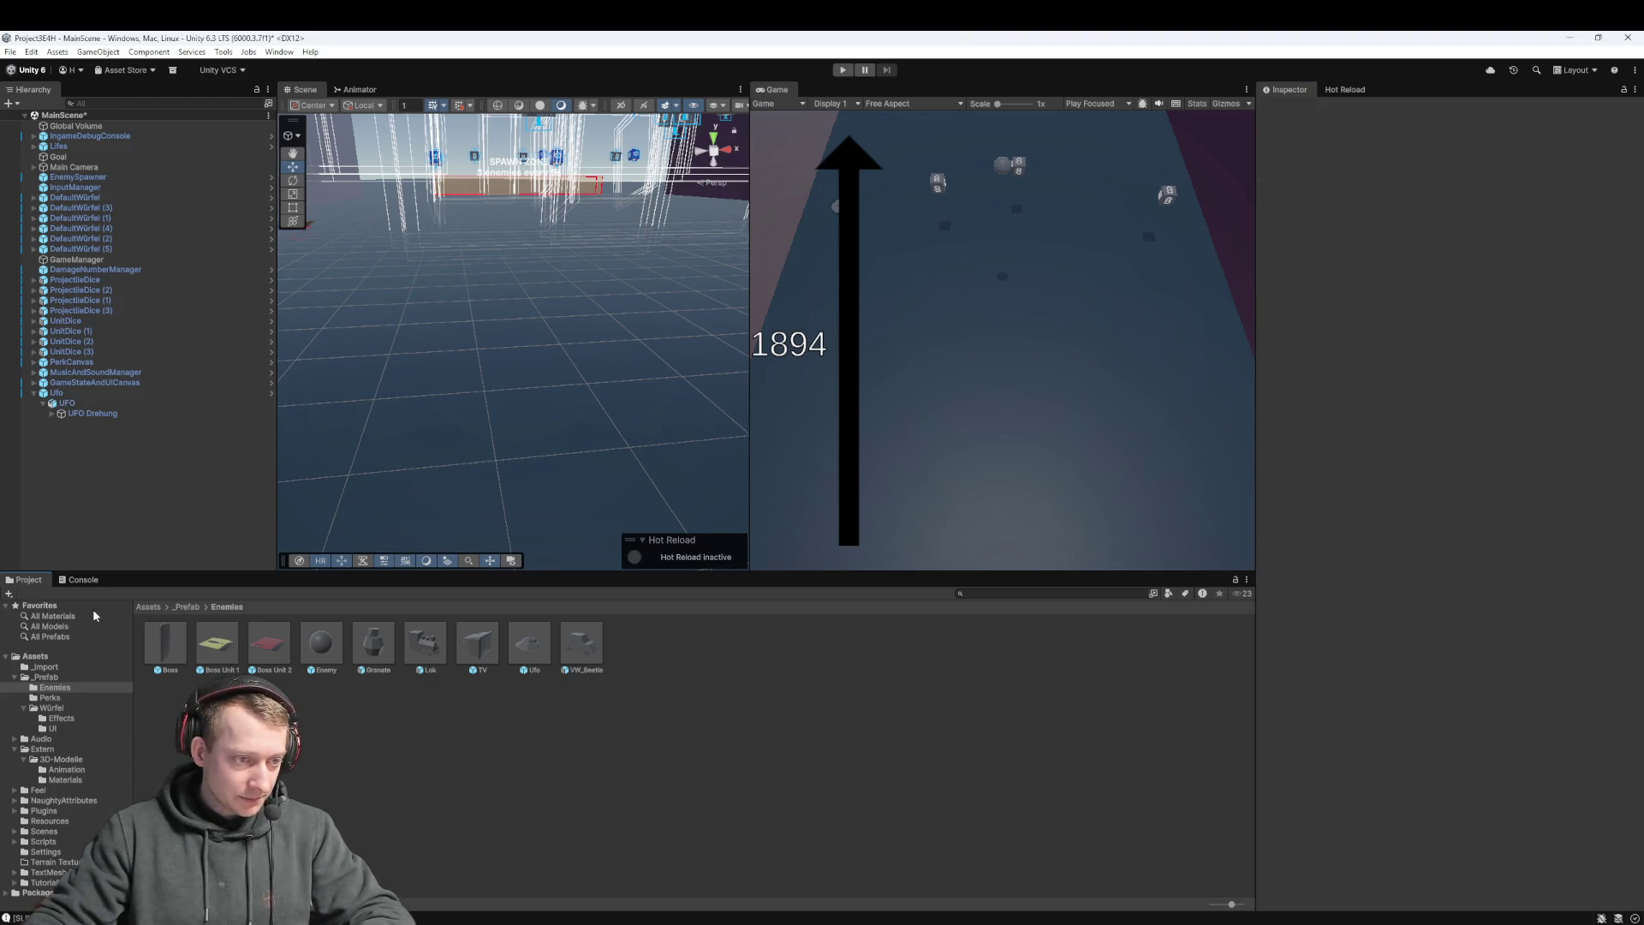
Create an Animator Controller named UfoAnimation in Assets/Extern/3D-Modelle/Animation
{"action": "left_click", "coordinate": [149, 606]}
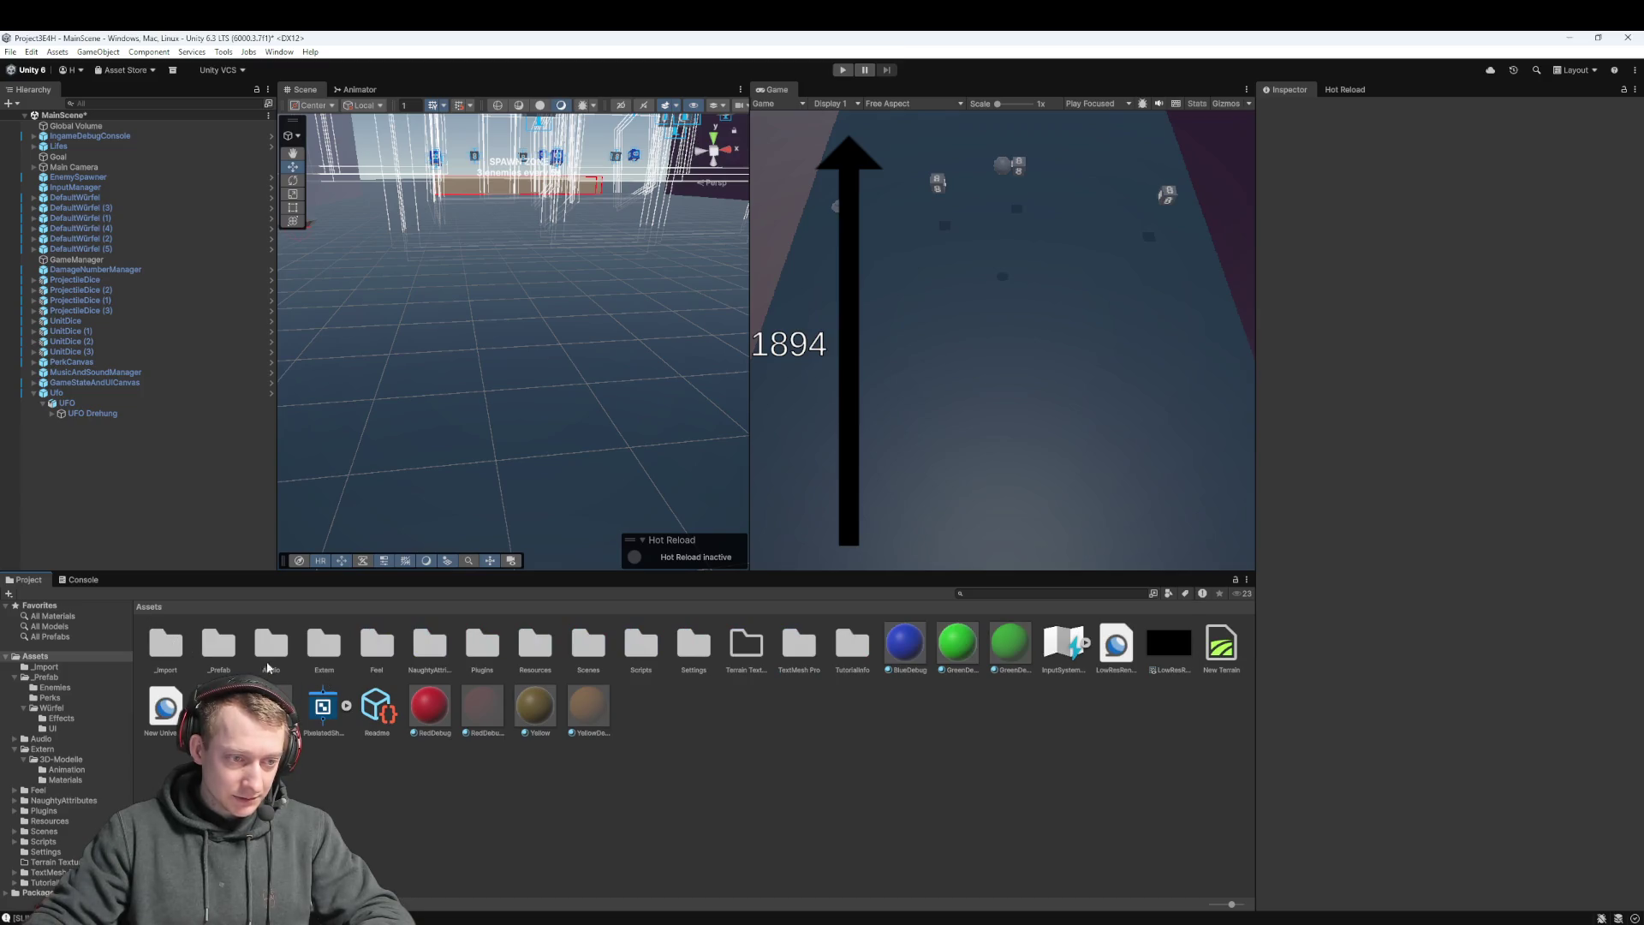
{"action": "double_click", "coordinate": [325, 644]}
{"action": "double_click", "coordinate": [166, 644]}
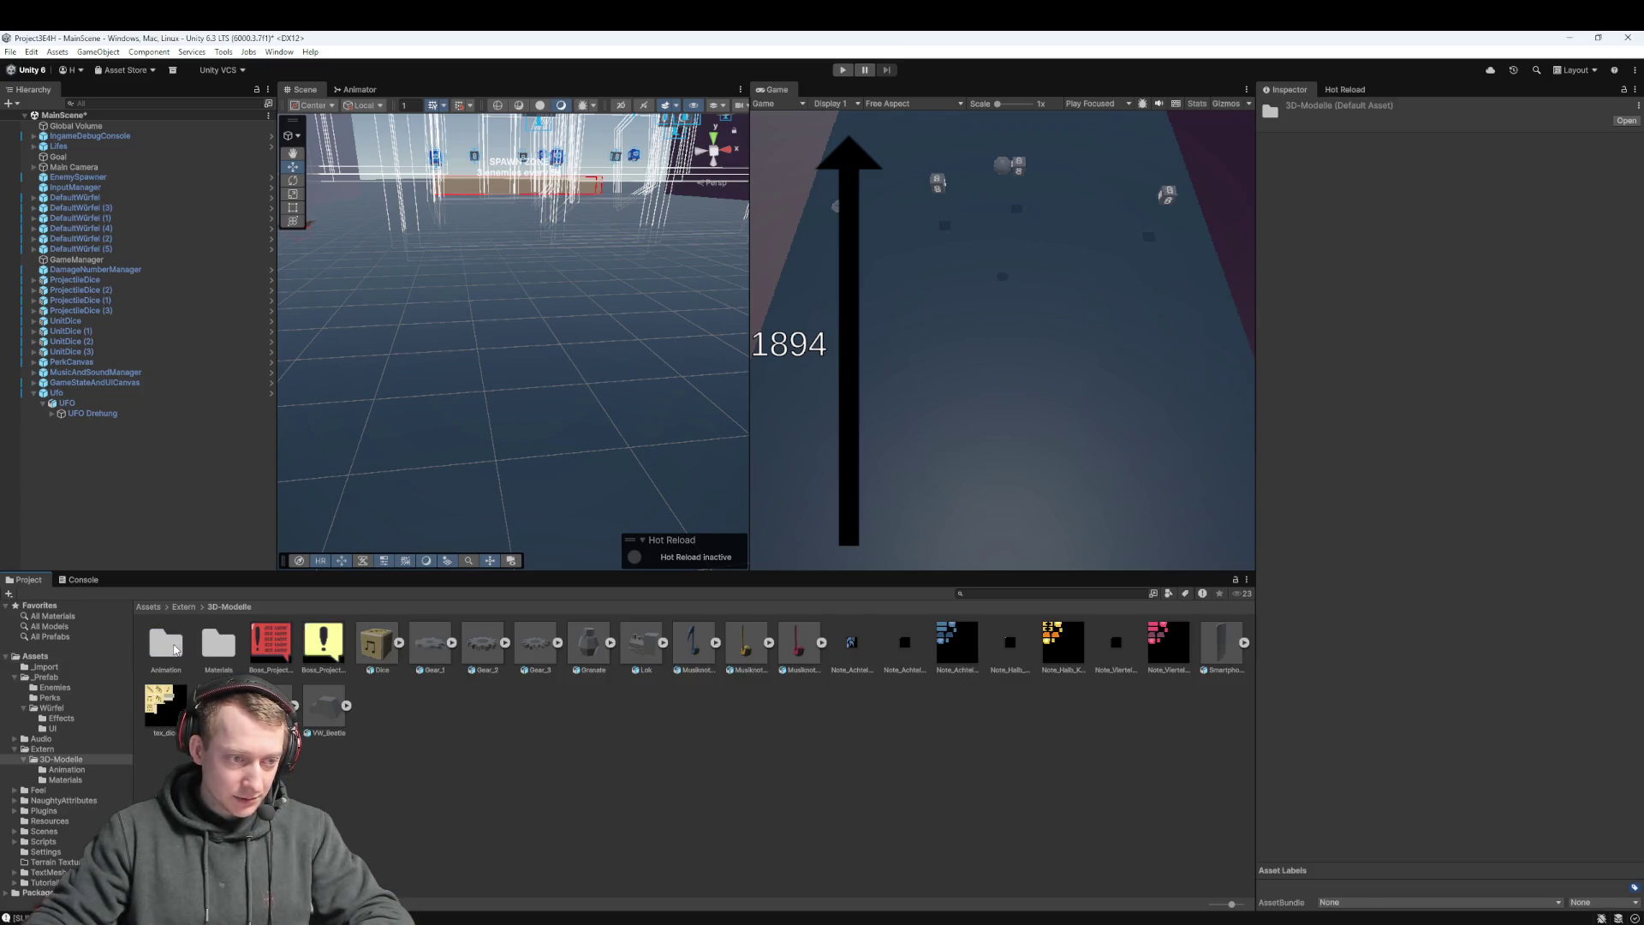
{"action": "double_click", "coordinate": [165, 644]}
{"action": "right_click", "coordinate": [561, 693]}
{"action": "mouse_move", "coordinate": [667, 329]}
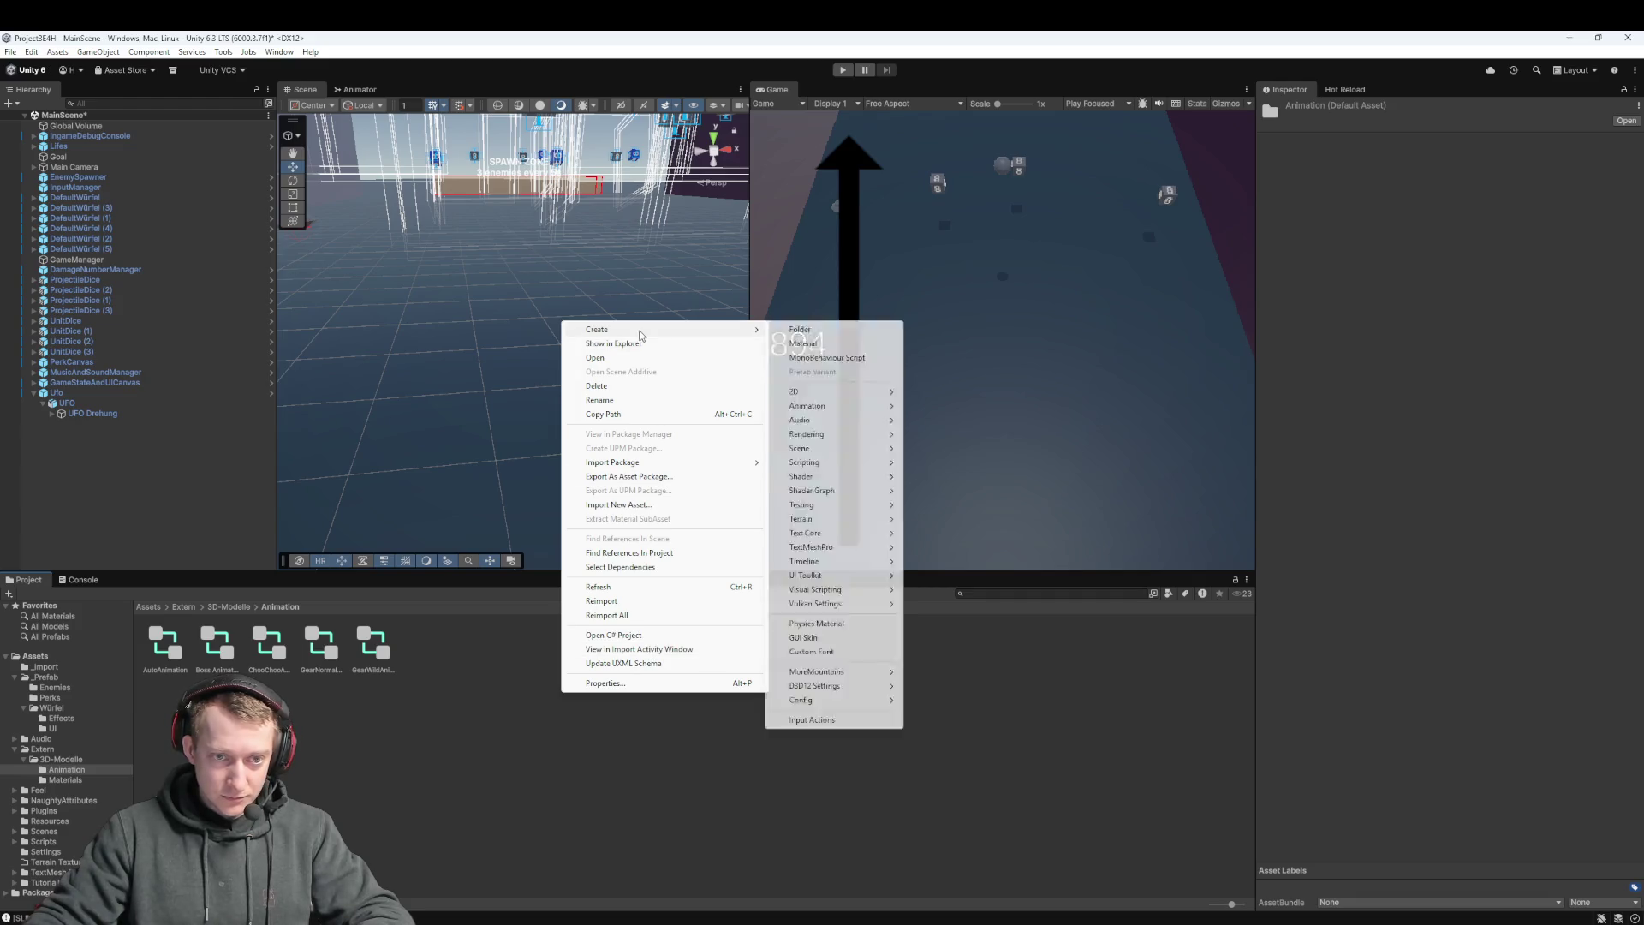
{"action": "mouse_move", "coordinate": [827, 414]}
{"action": "left_click", "coordinate": [983, 420]}
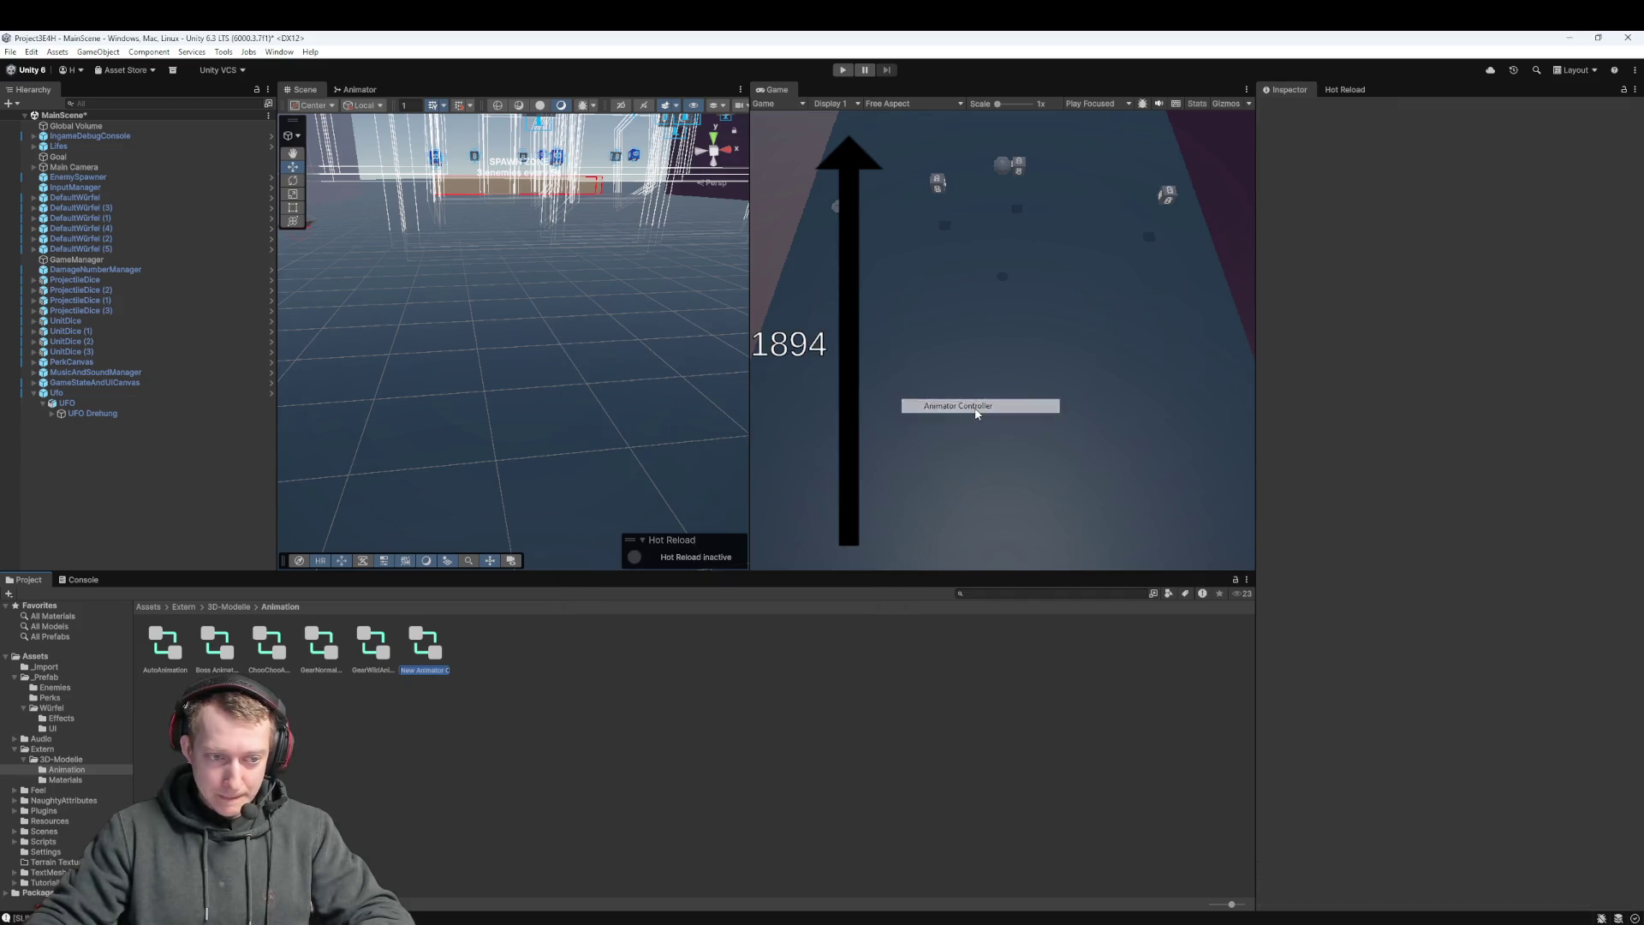
{"action": "type", "text": "UfoAnimati"}
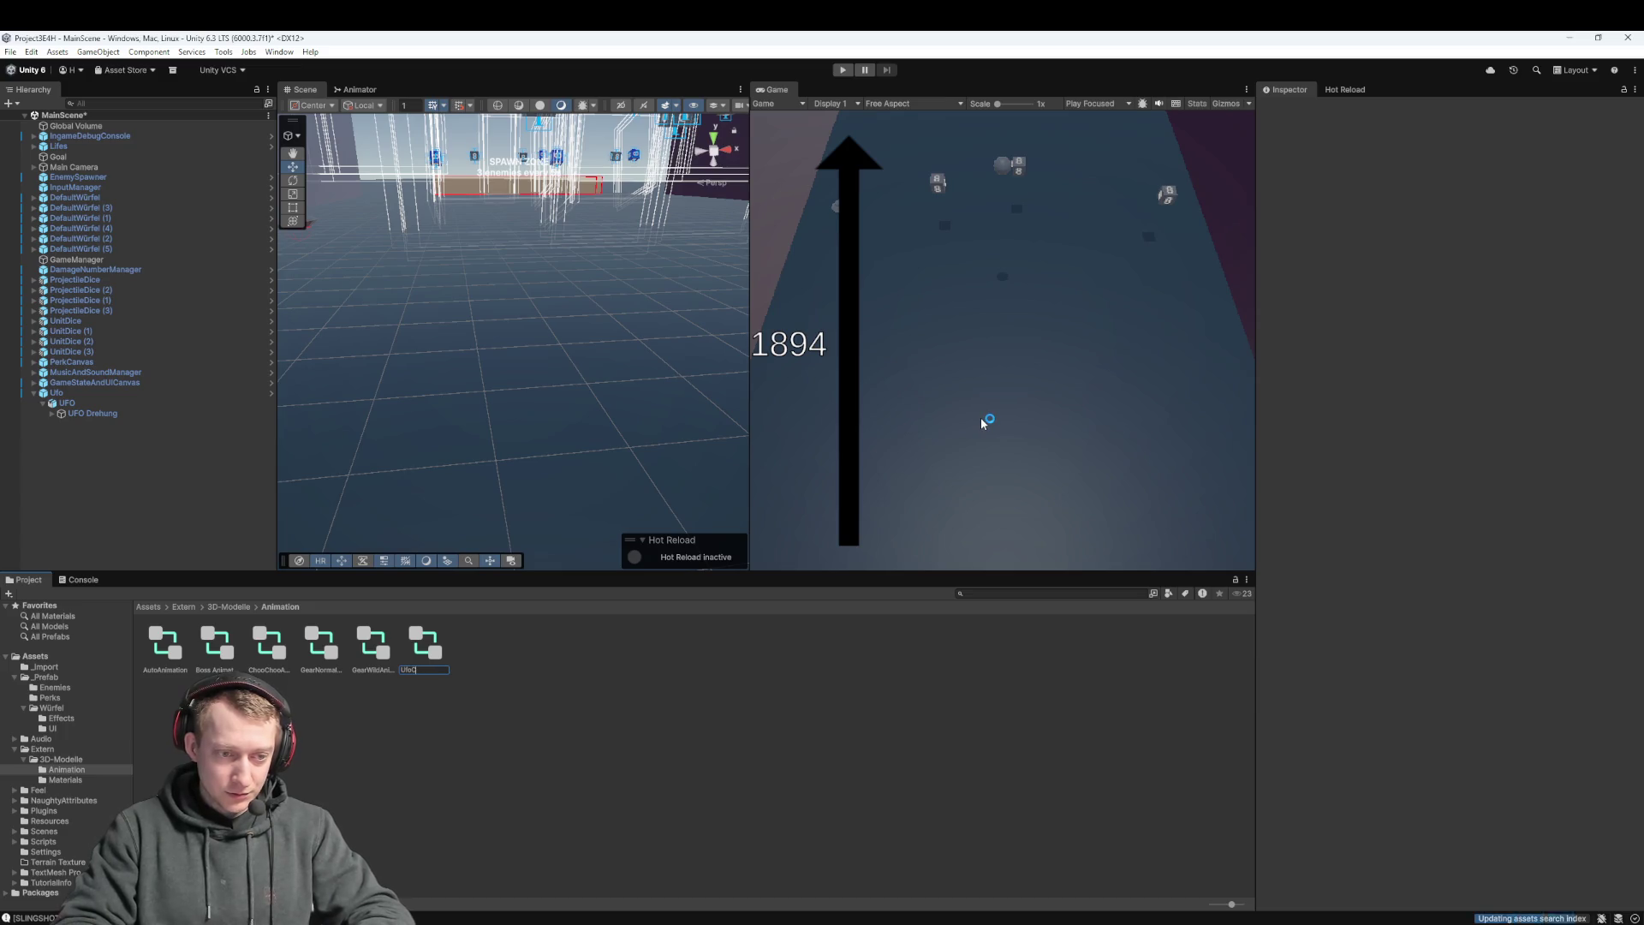
{"action": "type", "text": "on"}
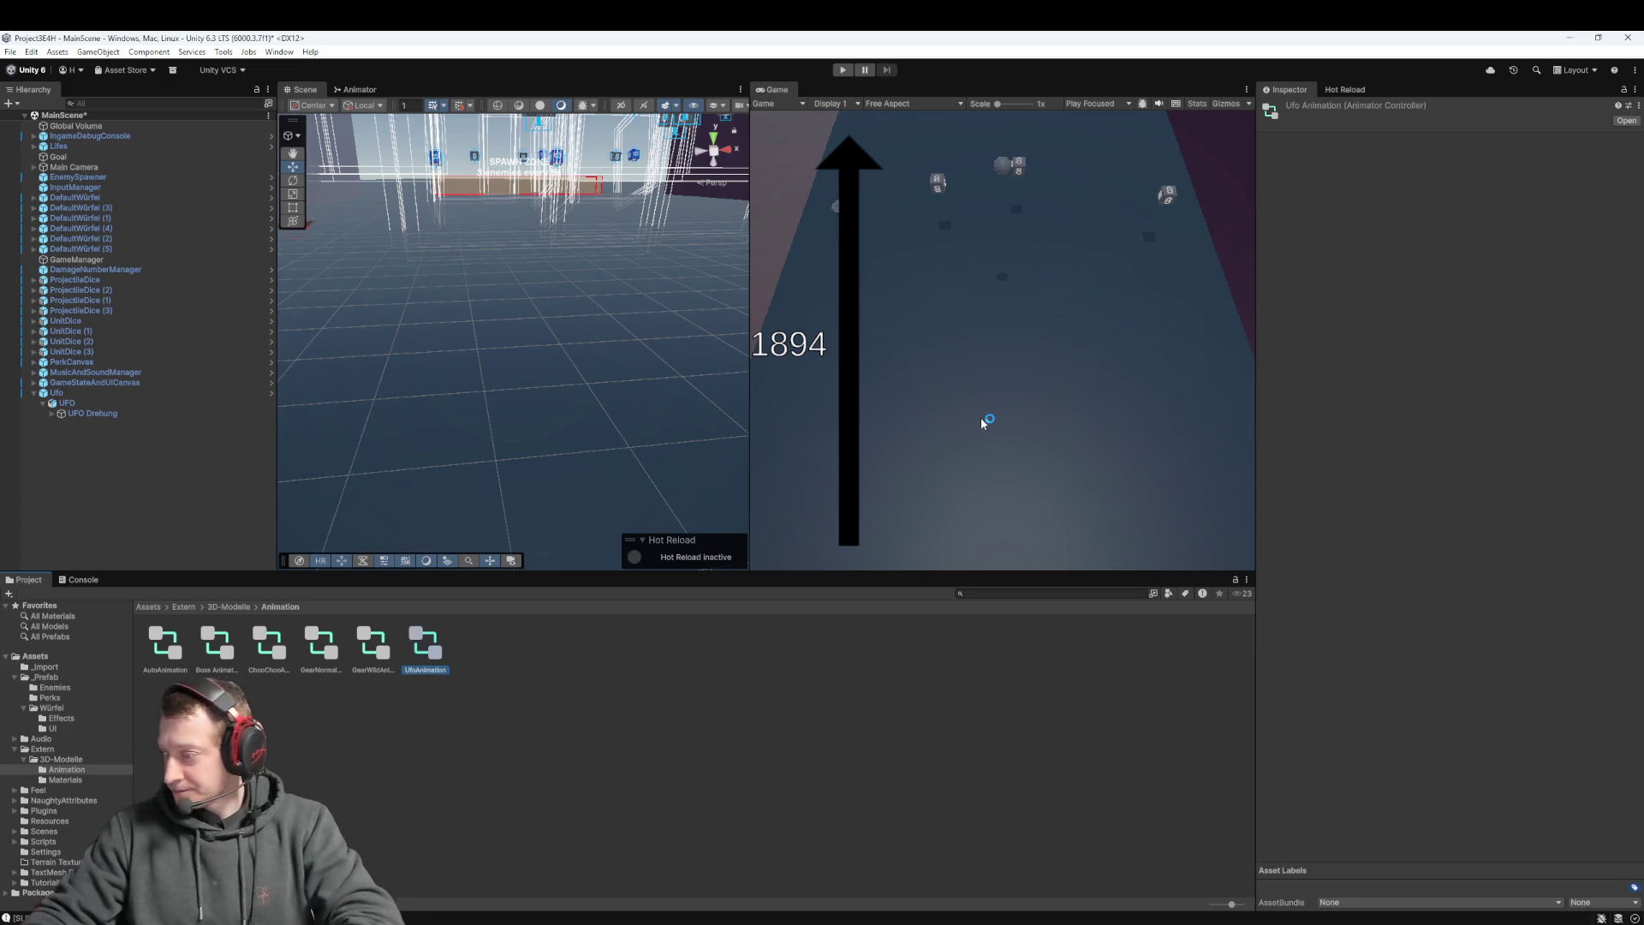
{"action": "key", "text": "Return"}
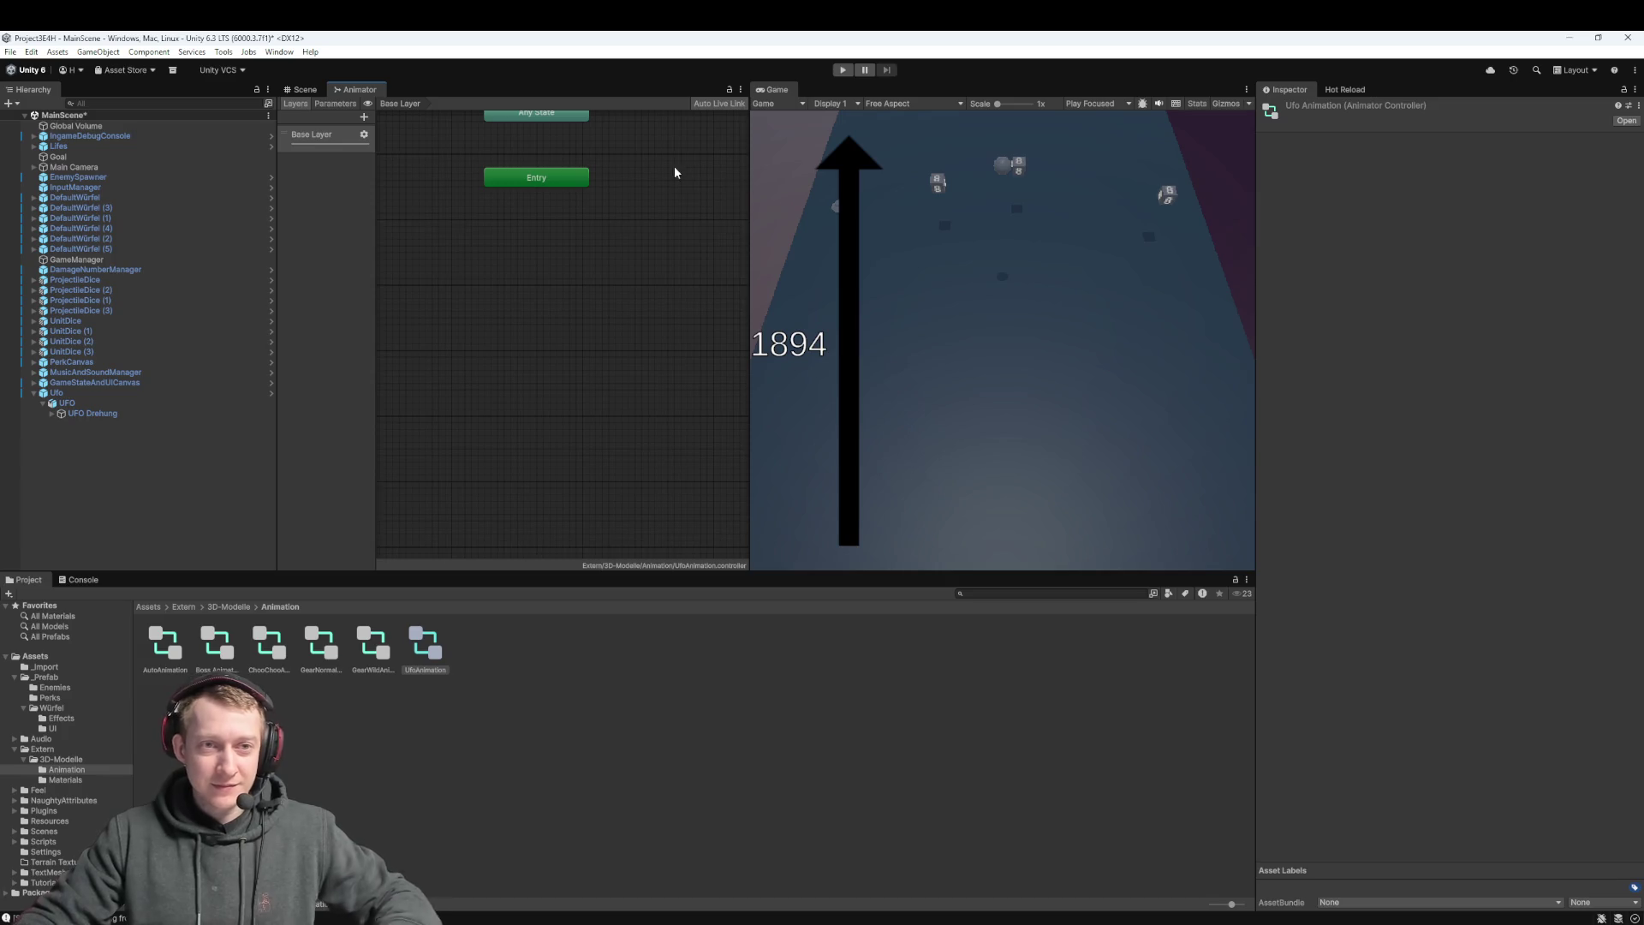
Drag the UFO model's Idle_Loop clip into the UfoAnimation graph as its default state
{"action": "left_click", "coordinate": [303, 89]}
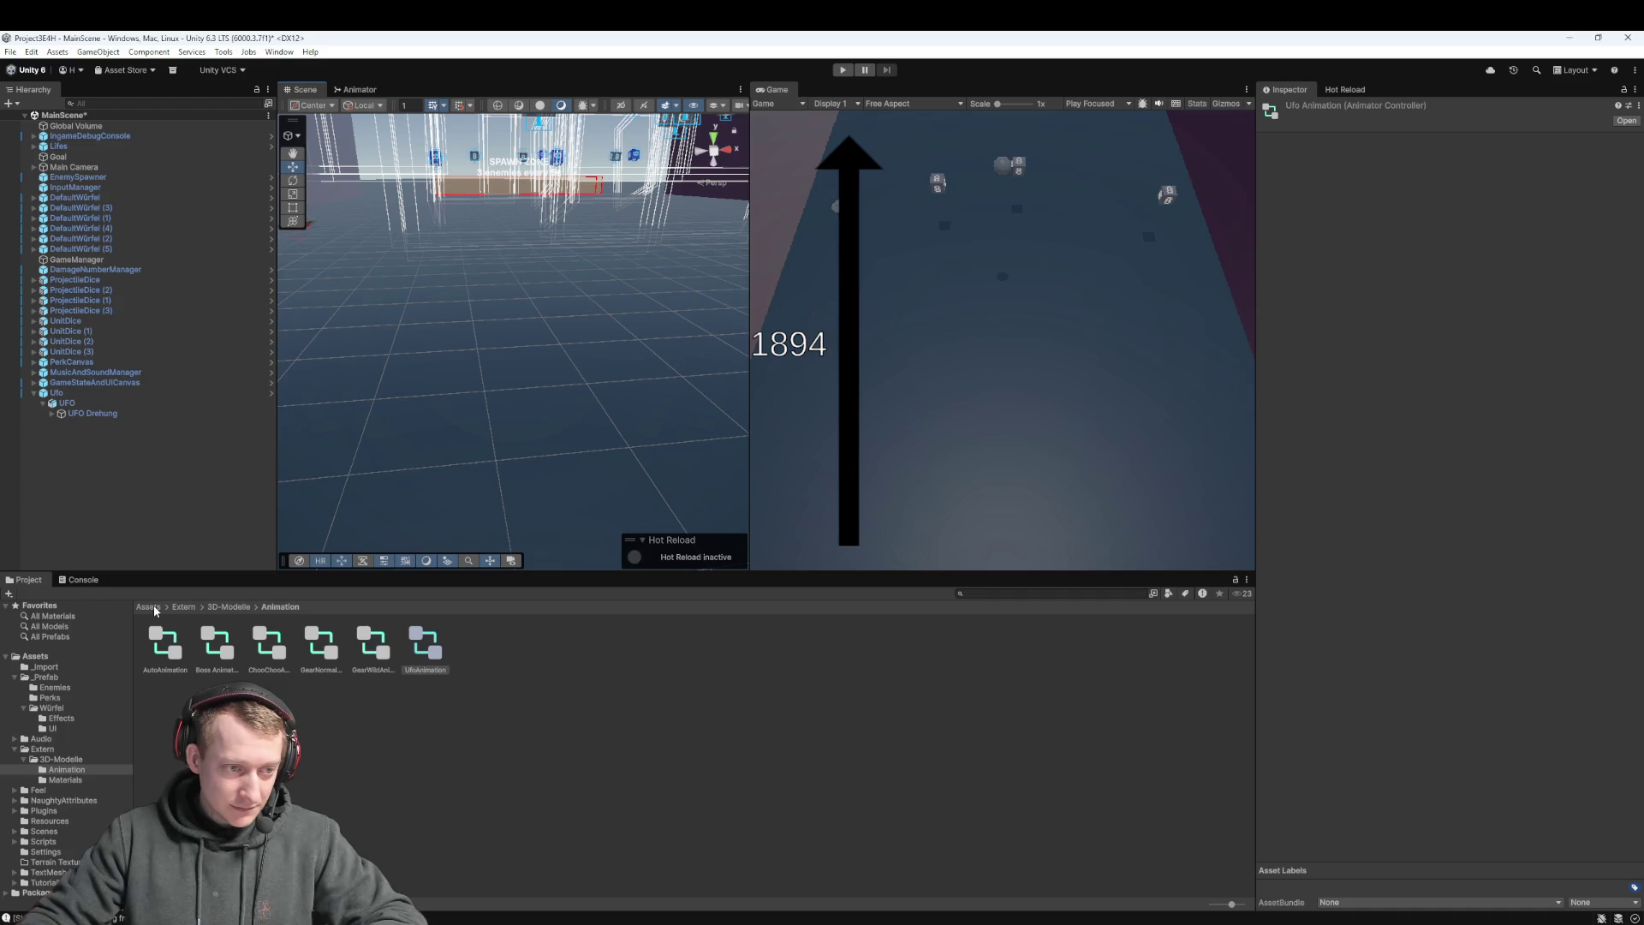
{"action": "left_click", "coordinate": [352, 91]}
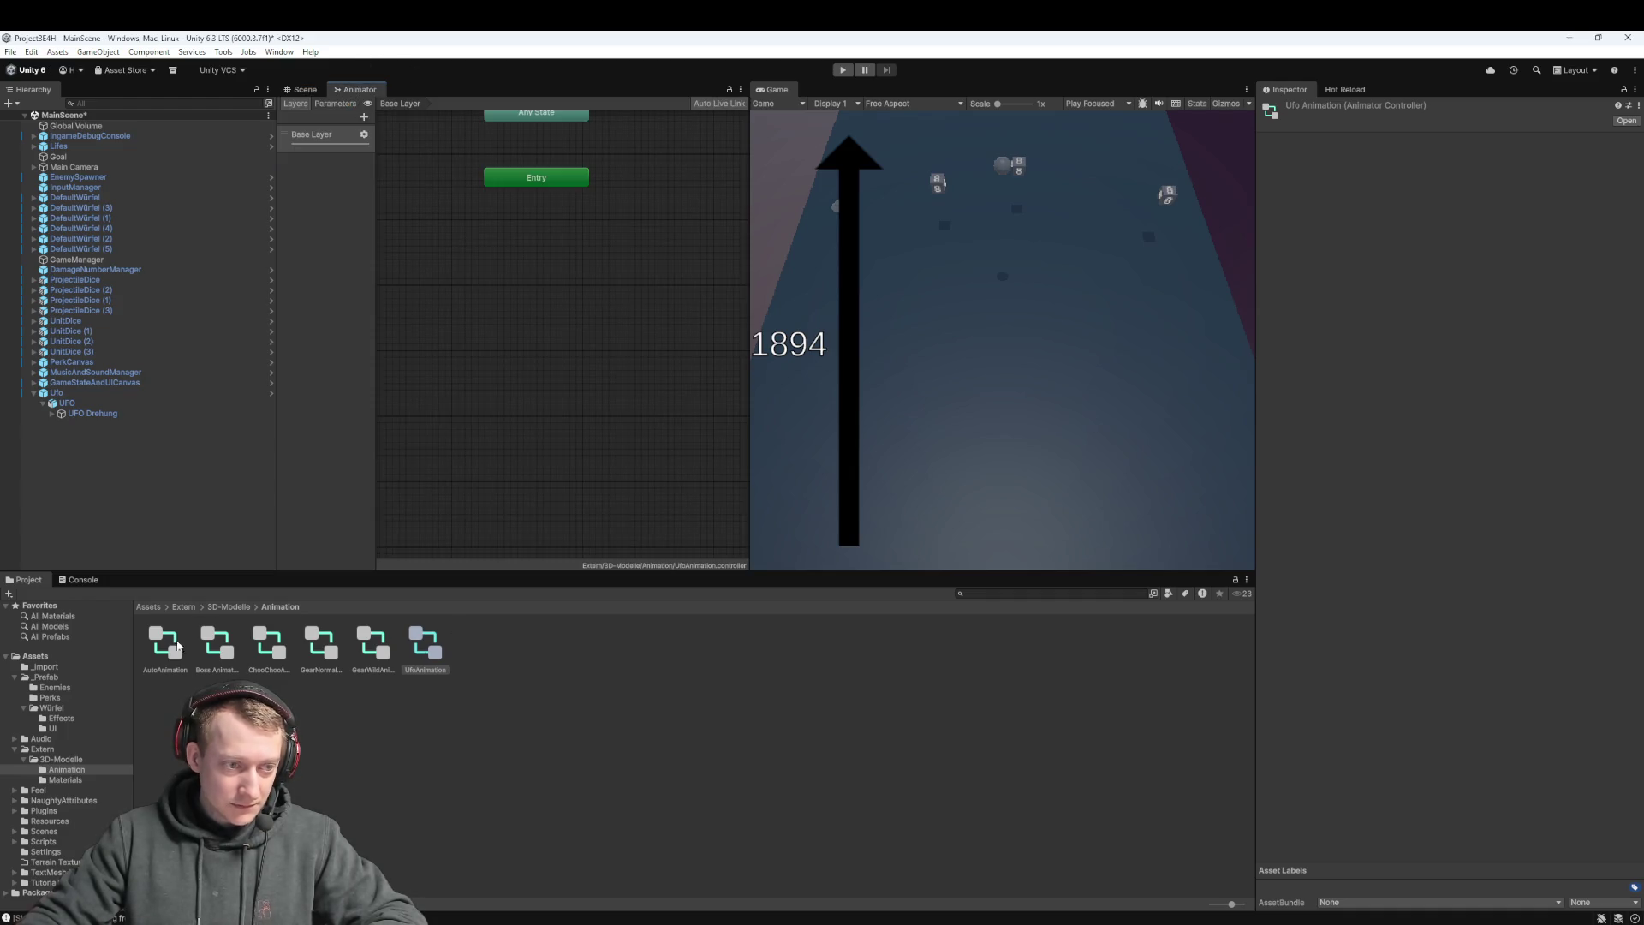
{"action": "left_click", "coordinate": [185, 606]}
{"action": "double_click", "coordinate": [166, 646]}
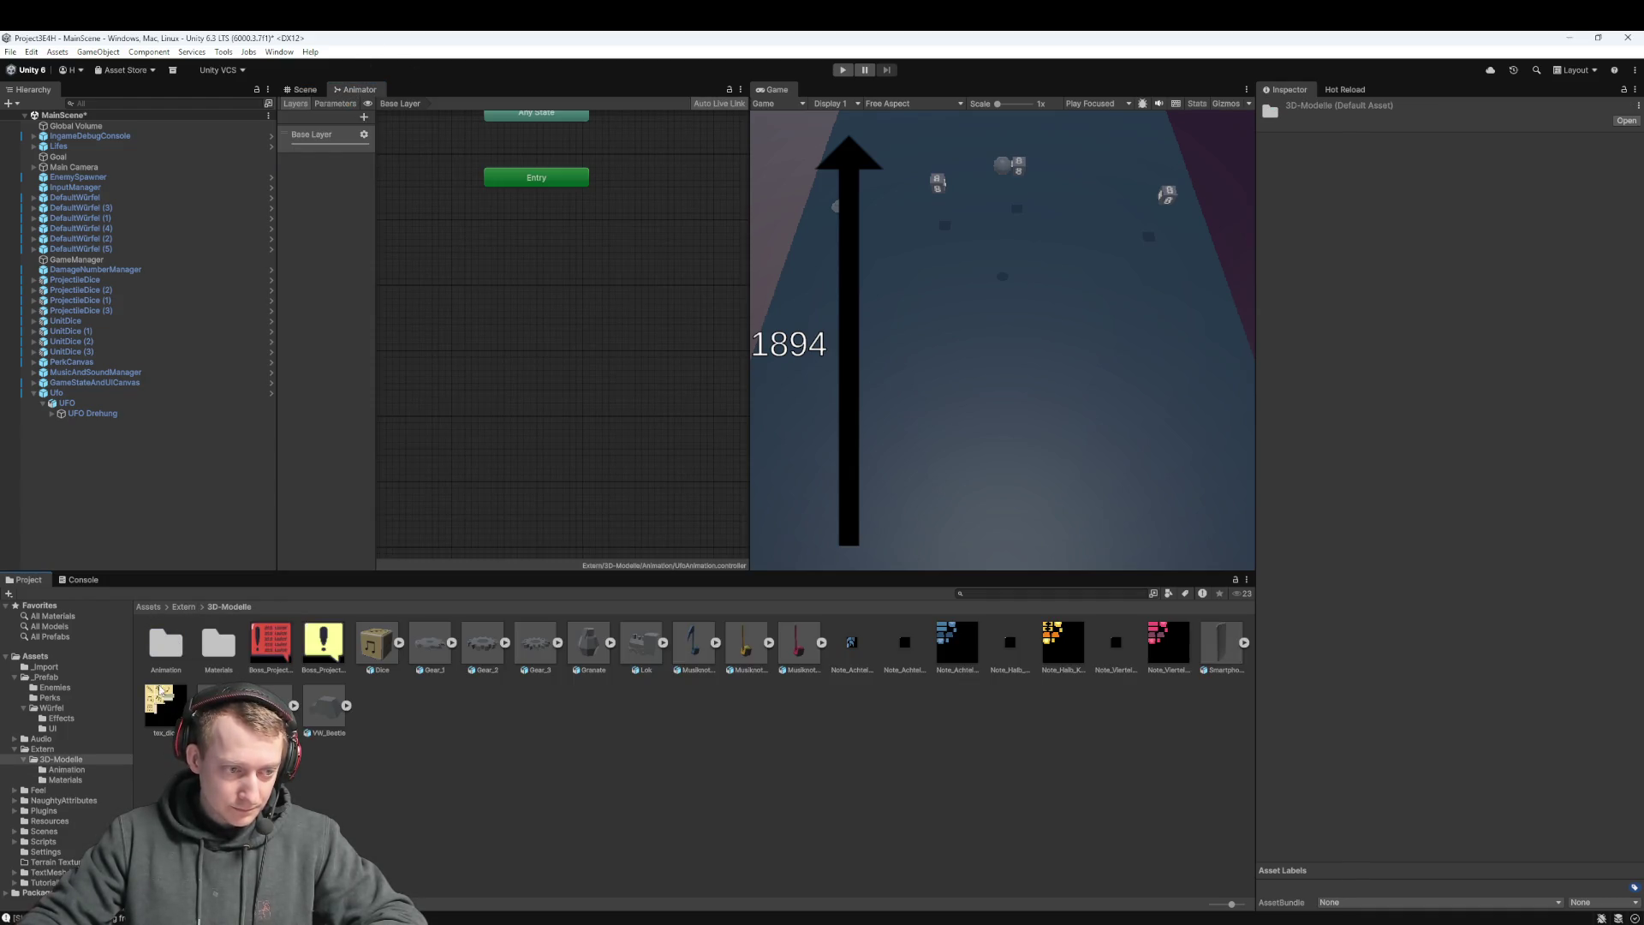
{"action": "left_click", "coordinate": [294, 706]}
{"action": "left_click_drag", "start_coordinate": [432, 705], "coordinate": [560, 299]}
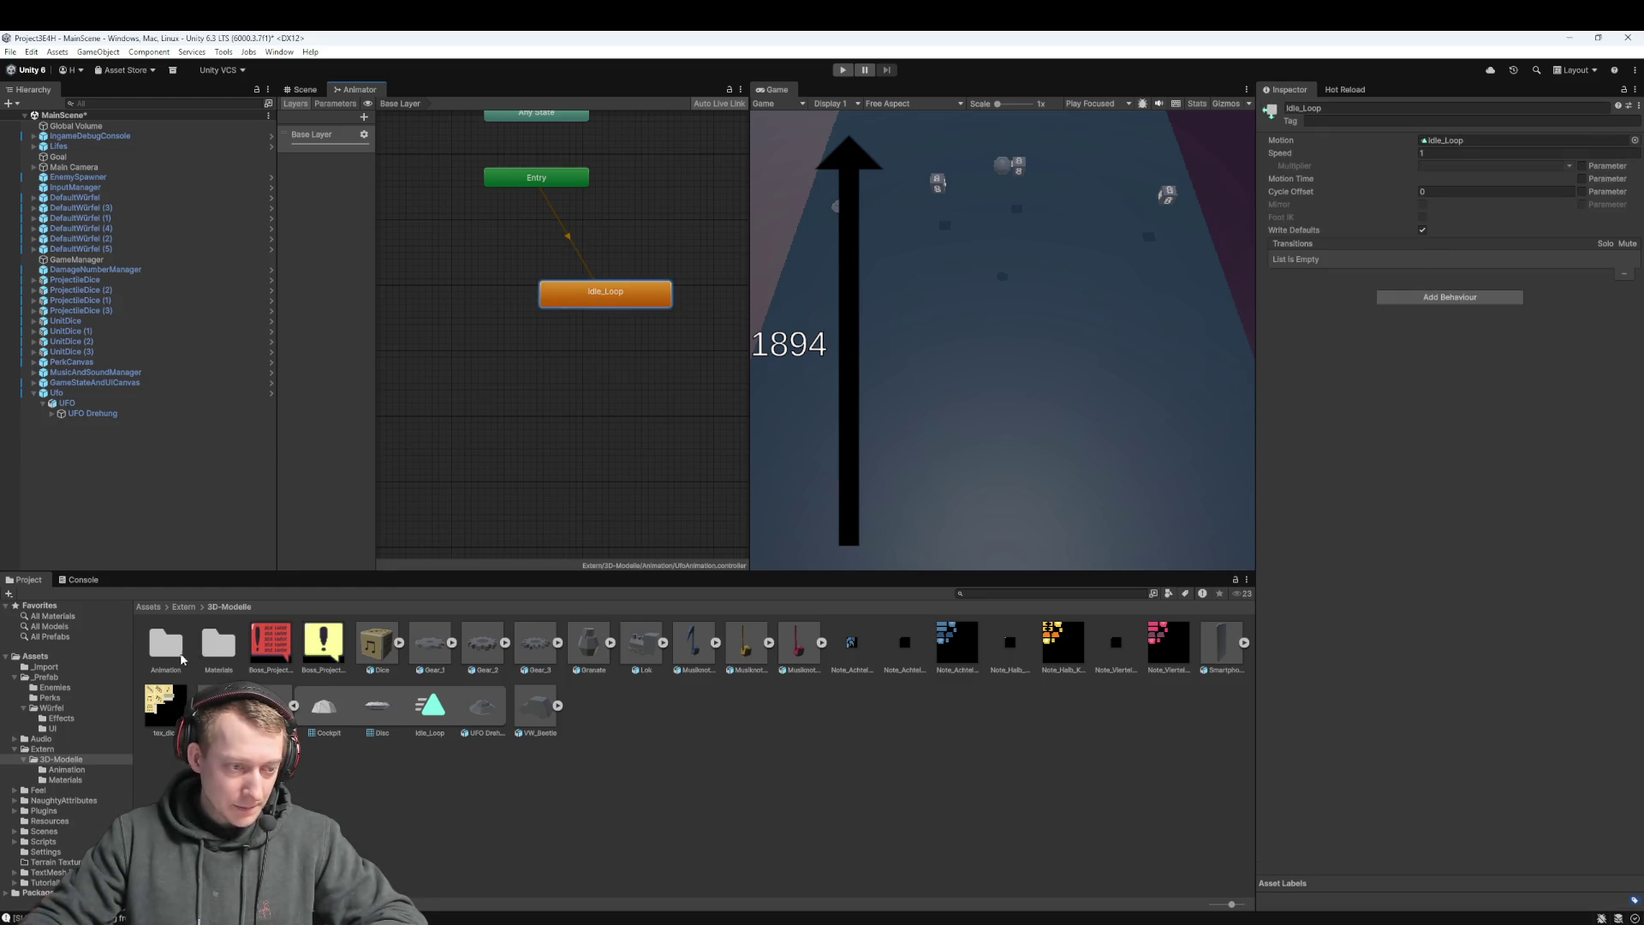
{"action": "left_click", "coordinate": [182, 607]}
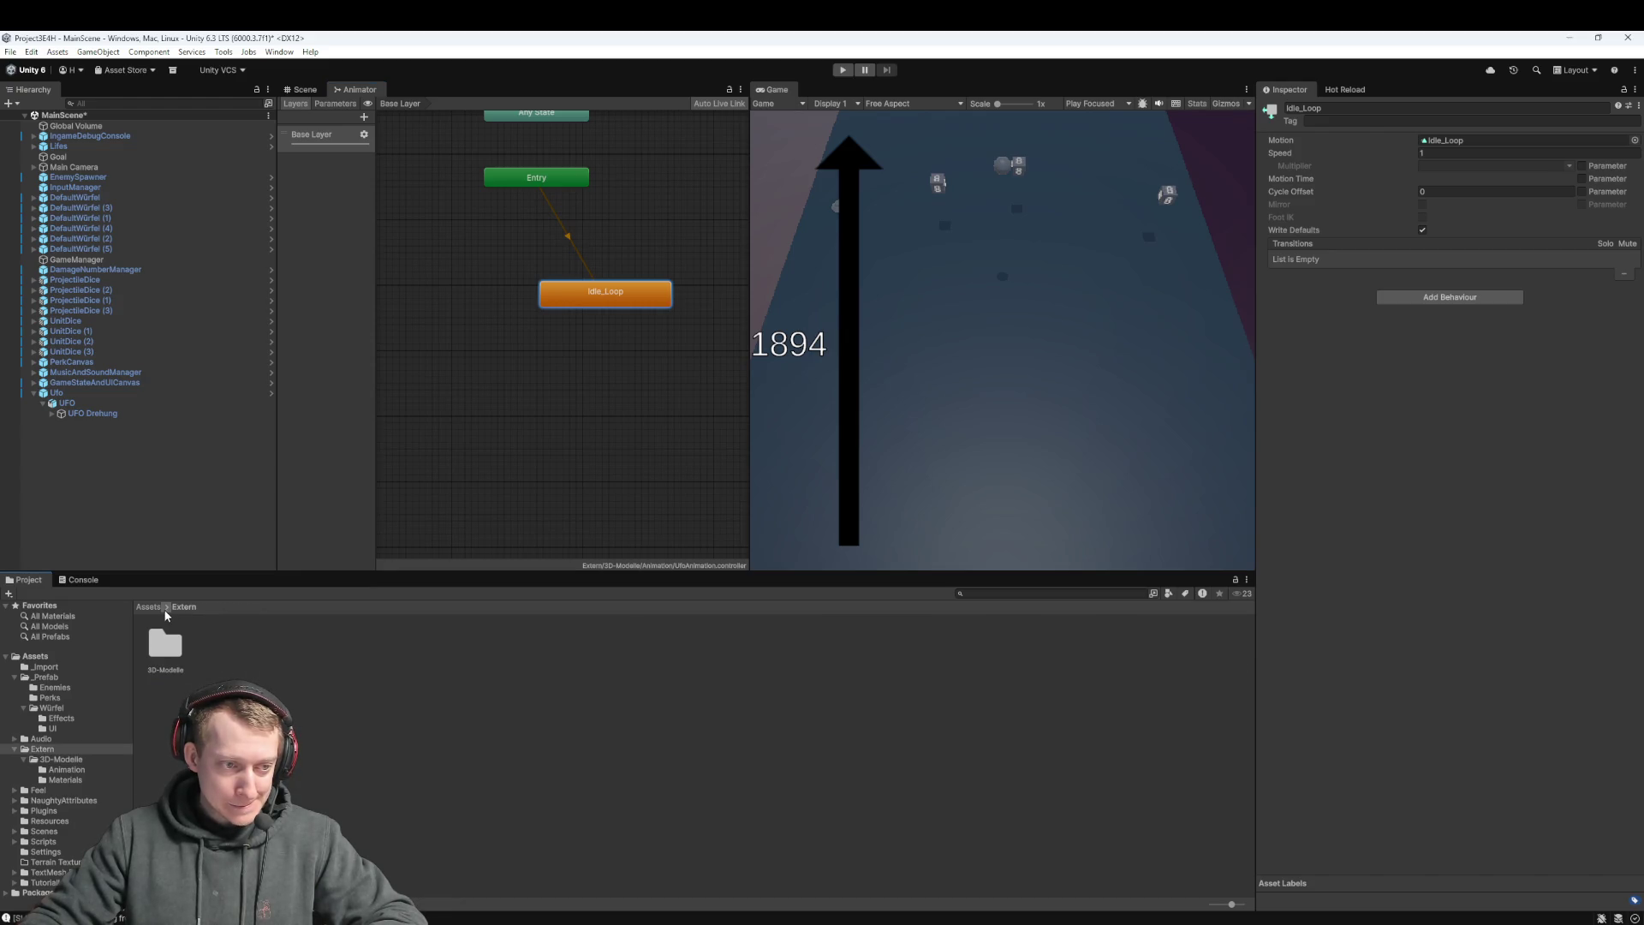
{"action": "left_click", "coordinate": [154, 607]}
{"action": "left_click", "coordinate": [305, 89]}
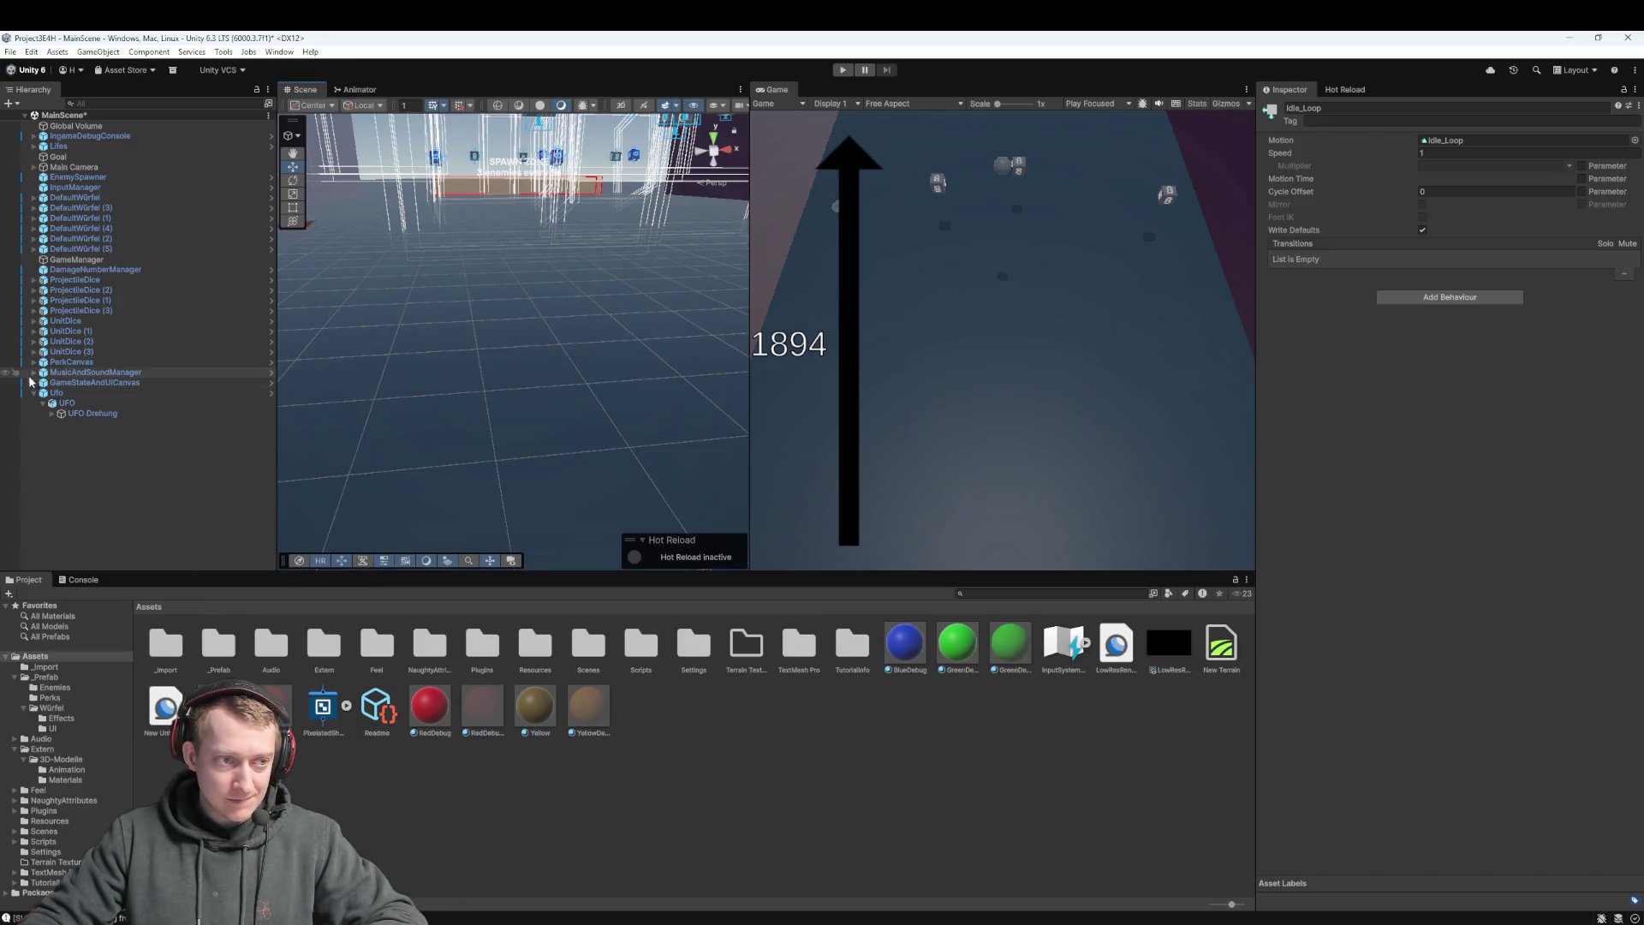
{"action": "left_click", "coordinate": [69, 403]}
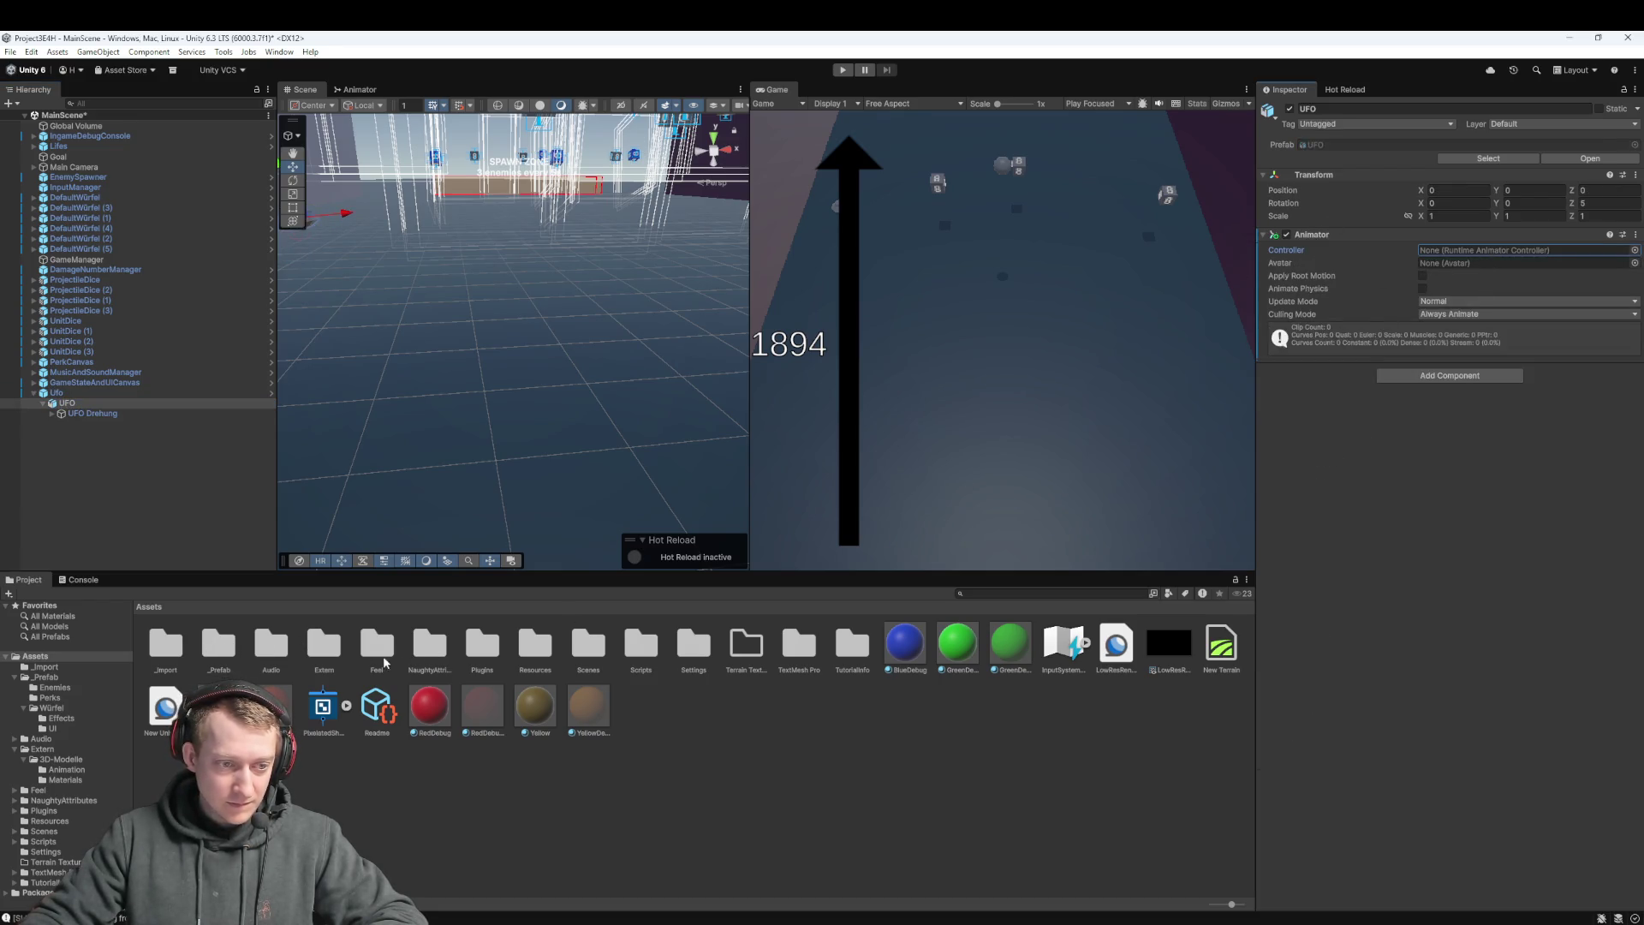
Assign the UfoAnimation controller from Extern/3D-Modelle/Animation to the UFO object's Animator
{"action": "double_click", "coordinate": [323, 644]}
{"action": "double_click", "coordinate": [166, 644]}
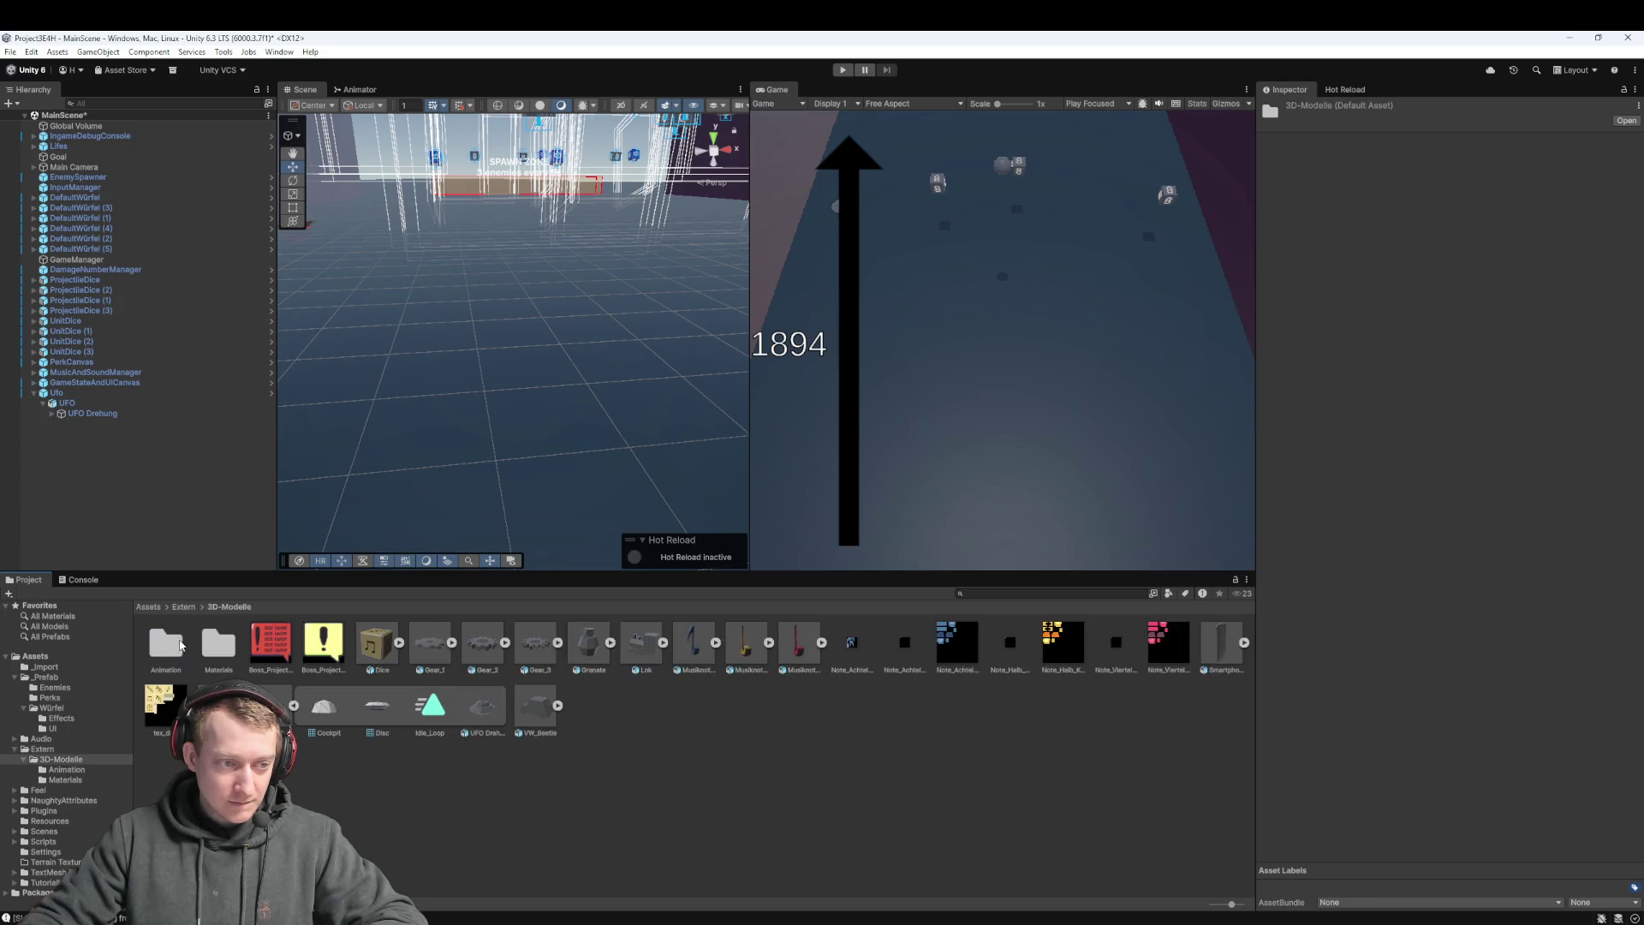
{"action": "double_click", "coordinate": [171, 644]}
{"action": "left_click", "coordinate": [94, 404]}
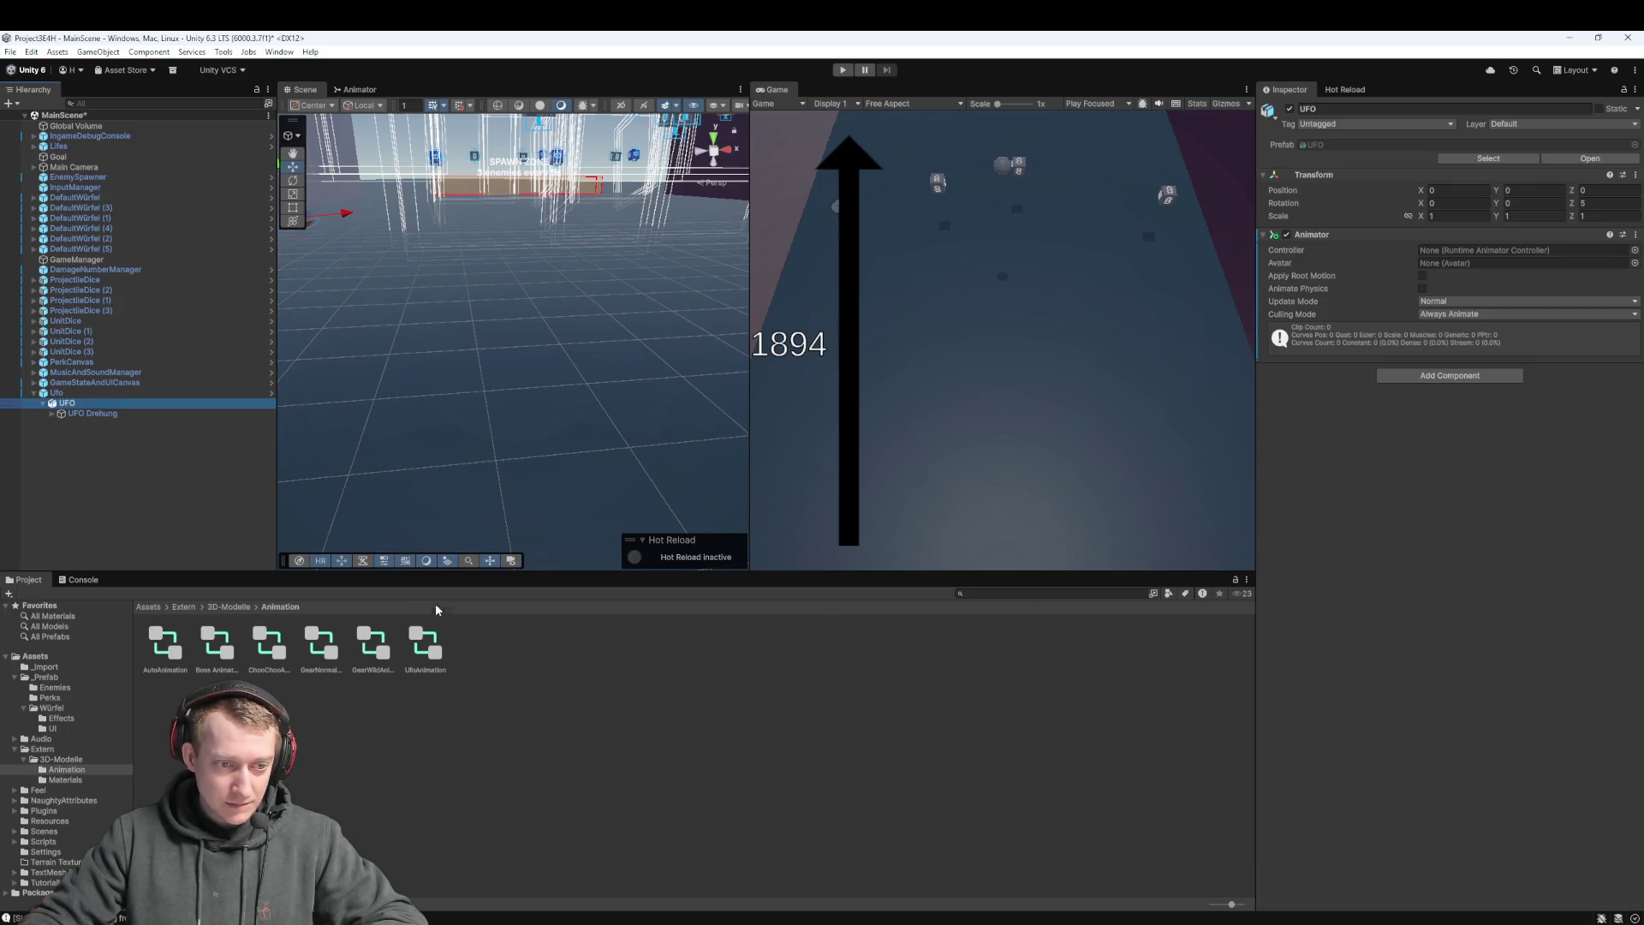
{"action": "left_click", "coordinate": [436, 609]}
{"action": "left_click_drag", "start_coordinate": [1494, 243], "coordinate": [1494, 249]}
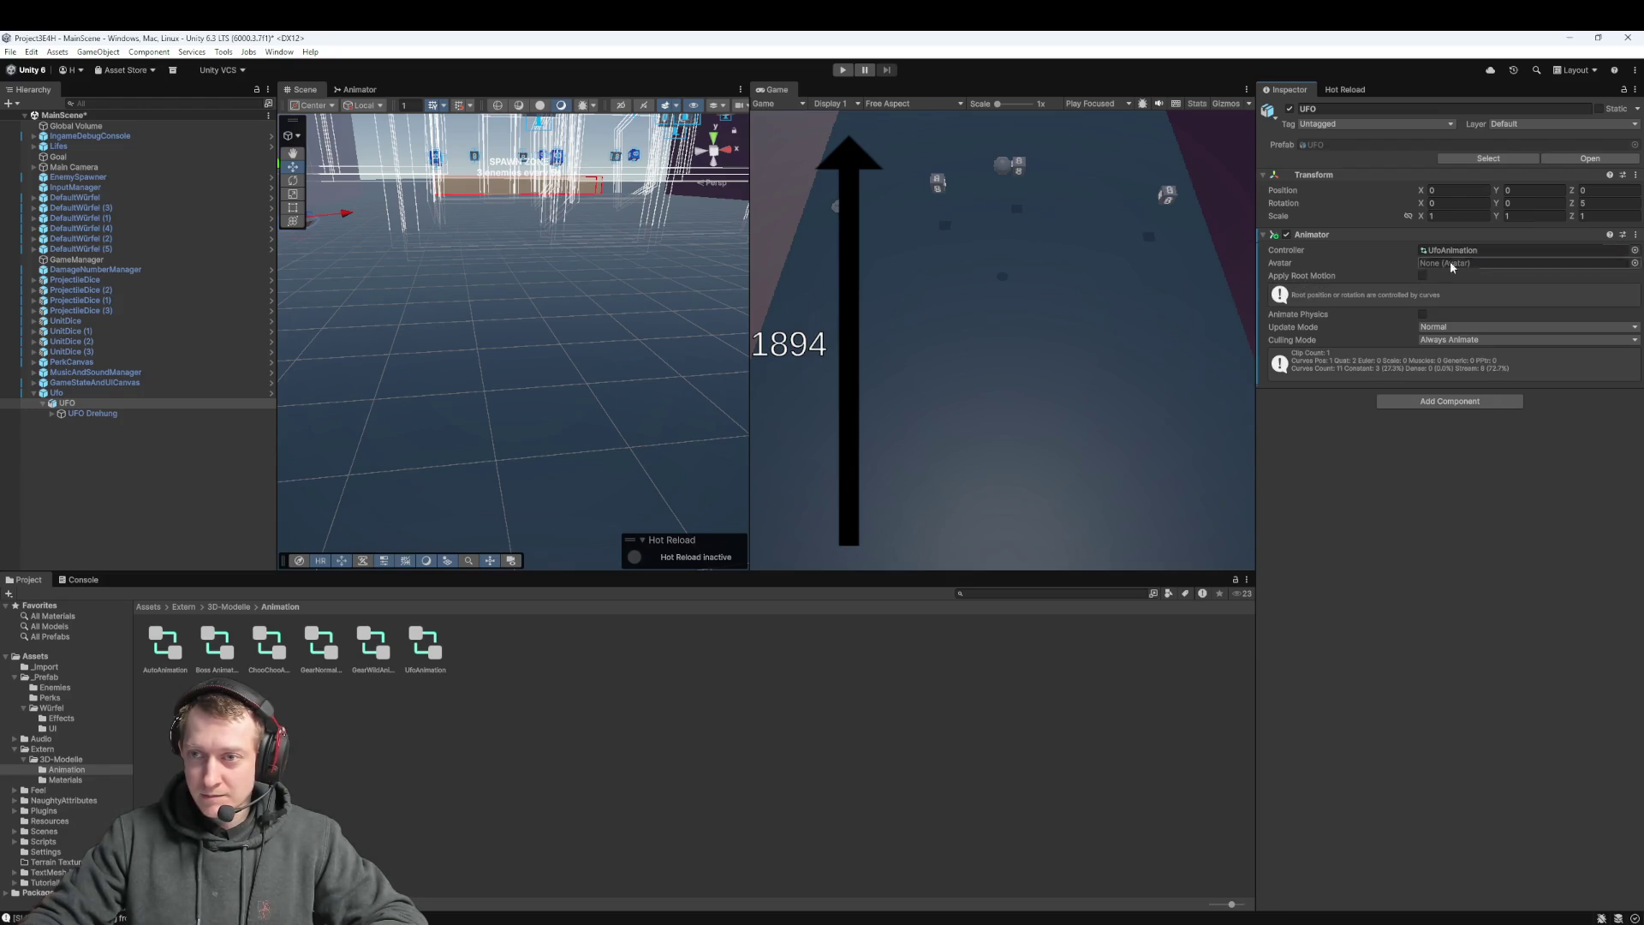
Run a test play of the game to check the animated Ufo clones, then stop it
{"action": "mouse_move", "coordinate": [676, 358]}
{"action": "left_mouse_down"}
{"action": "mouse_move", "coordinate": [624, 356]}
{"action": "mouse_move", "coordinate": [635, 429]}
{"action": "mouse_move", "coordinate": [637, 370]}
{"action": "left_mouse_up"}
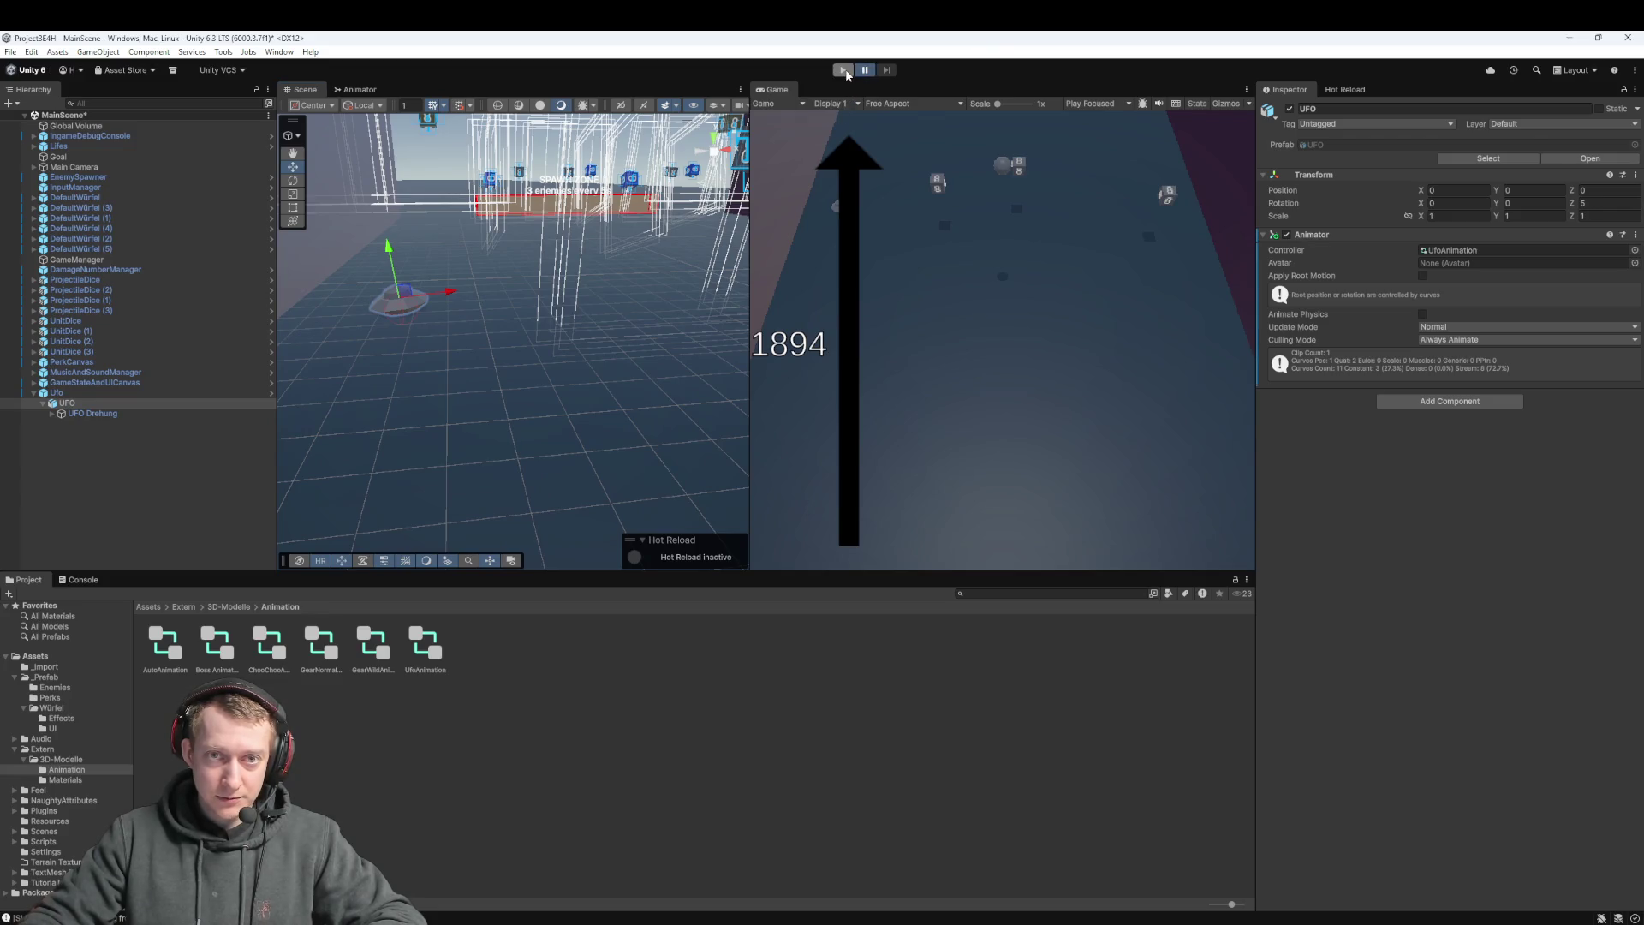
{"action": "left_click", "coordinate": [845, 70]}
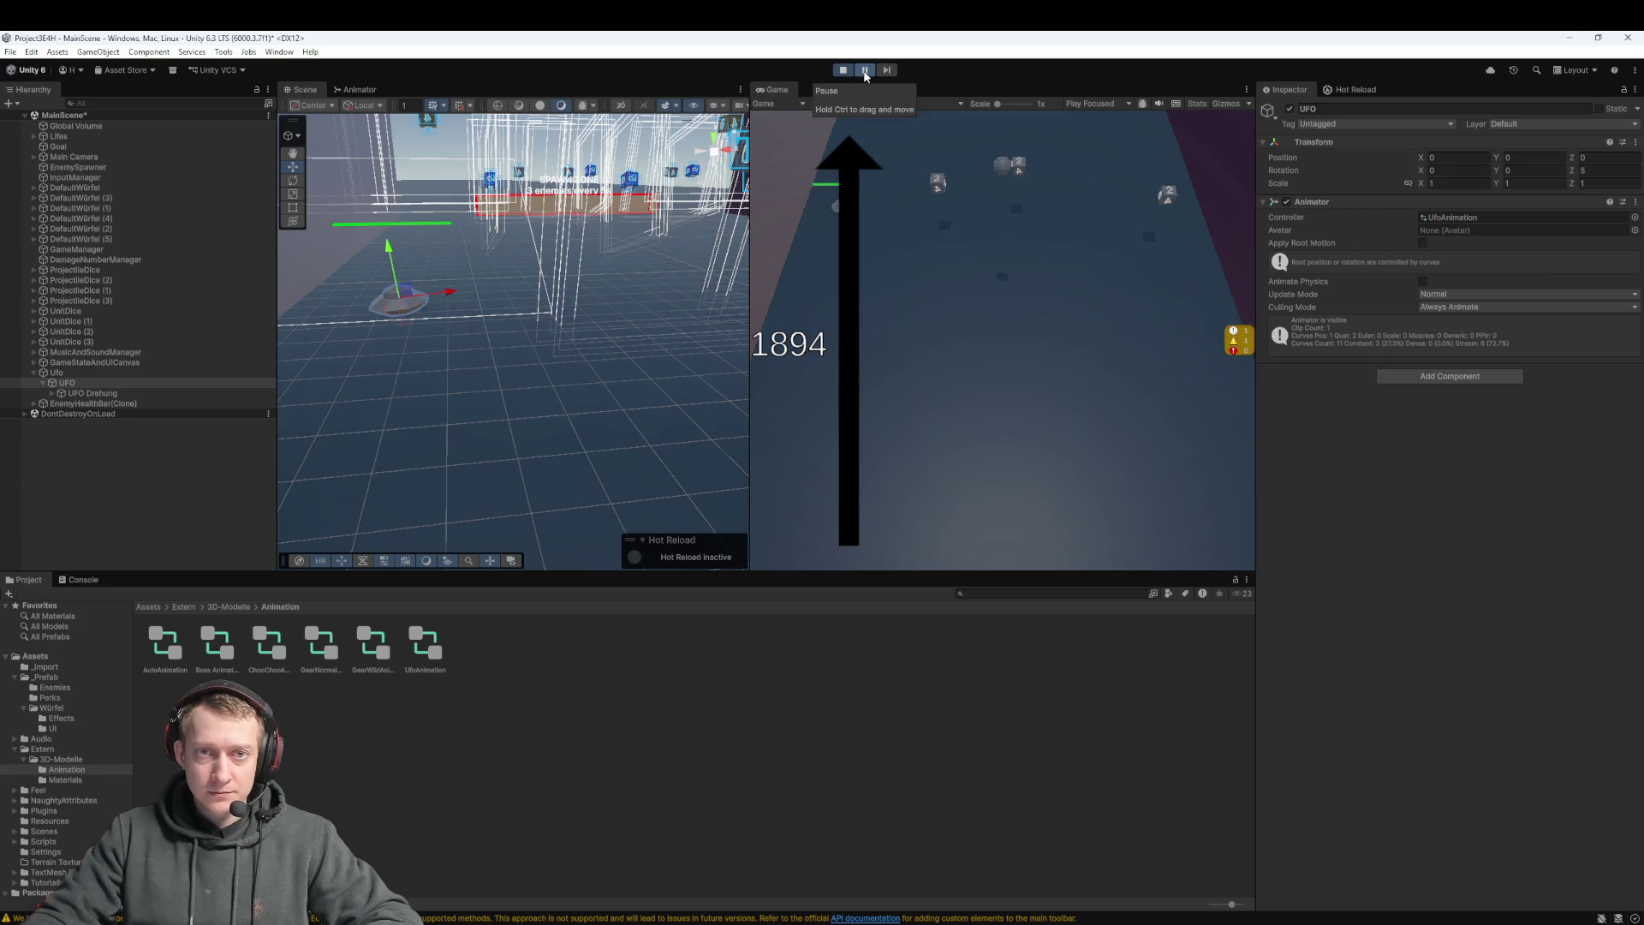
{"action": "left_click", "coordinate": [865, 71]}
{"action": "mouse_move", "coordinate": [639, 366]}
{"action": "left_mouse_down"}
{"action": "mouse_move", "coordinate": [596, 431]}
{"action": "mouse_move", "coordinate": [514, 367]}
{"action": "mouse_move", "coordinate": [503, 352]}
{"action": "mouse_move", "coordinate": [519, 344]}
{"action": "mouse_move", "coordinate": [392, 286]}
{"action": "left_mouse_up"}
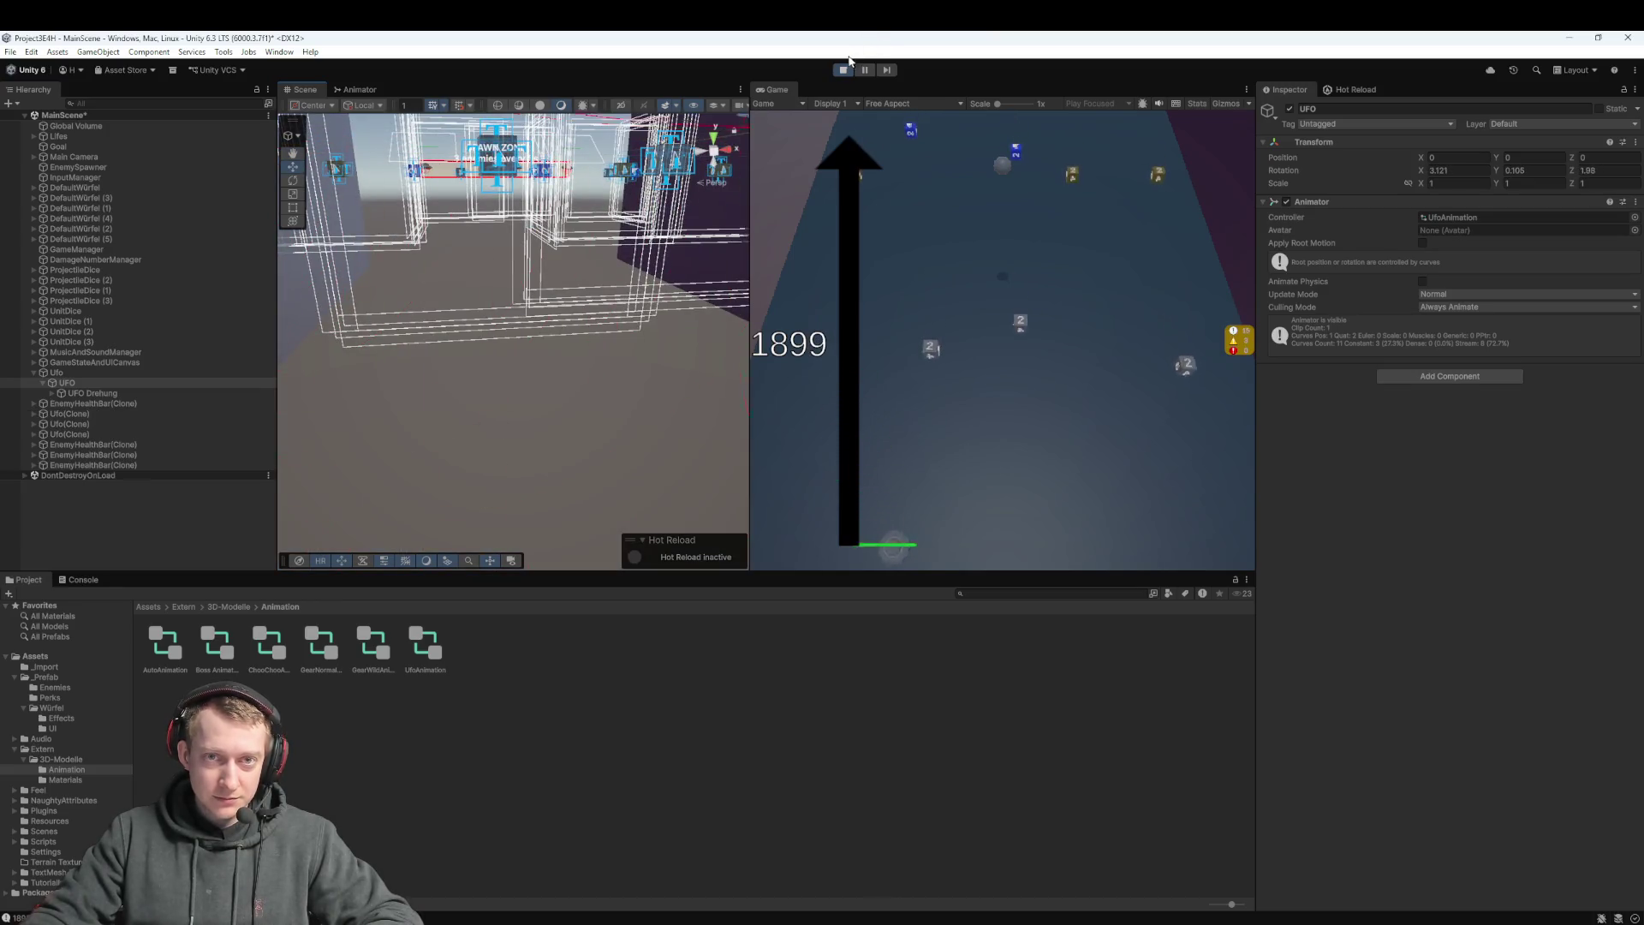
{"action": "left_click", "coordinate": [845, 69]}
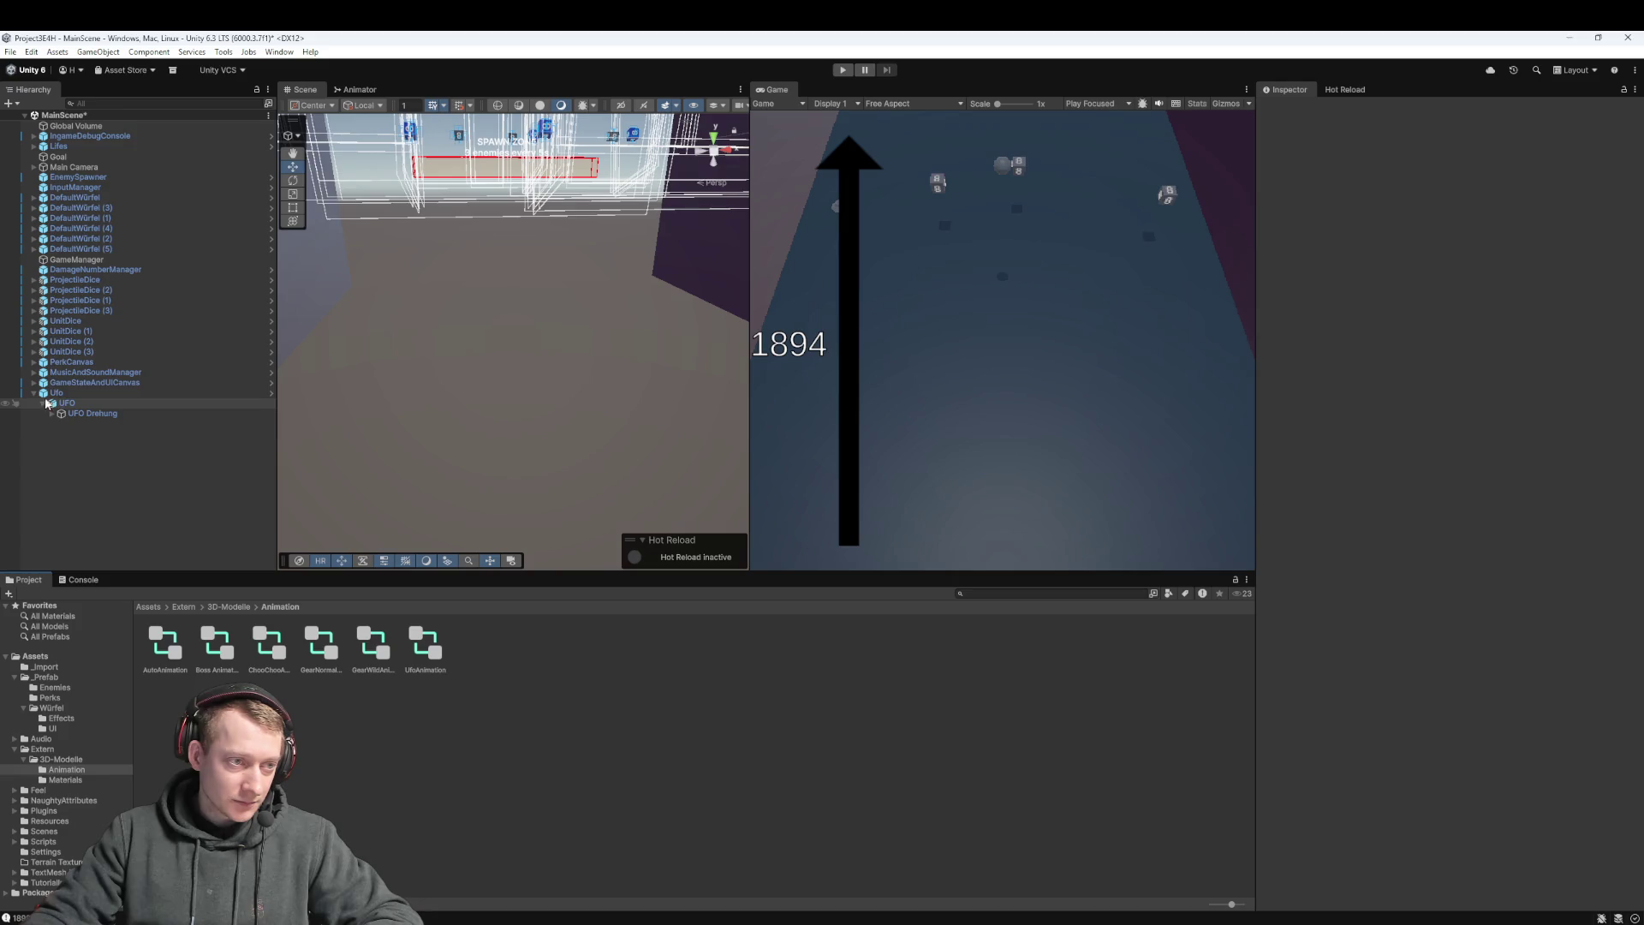
Save the Ufo object as an original prefab in the _Prefab/Enemies folder
{"action": "left_click", "coordinate": [51, 392]}
{"action": "left_click", "coordinate": [181, 606]}
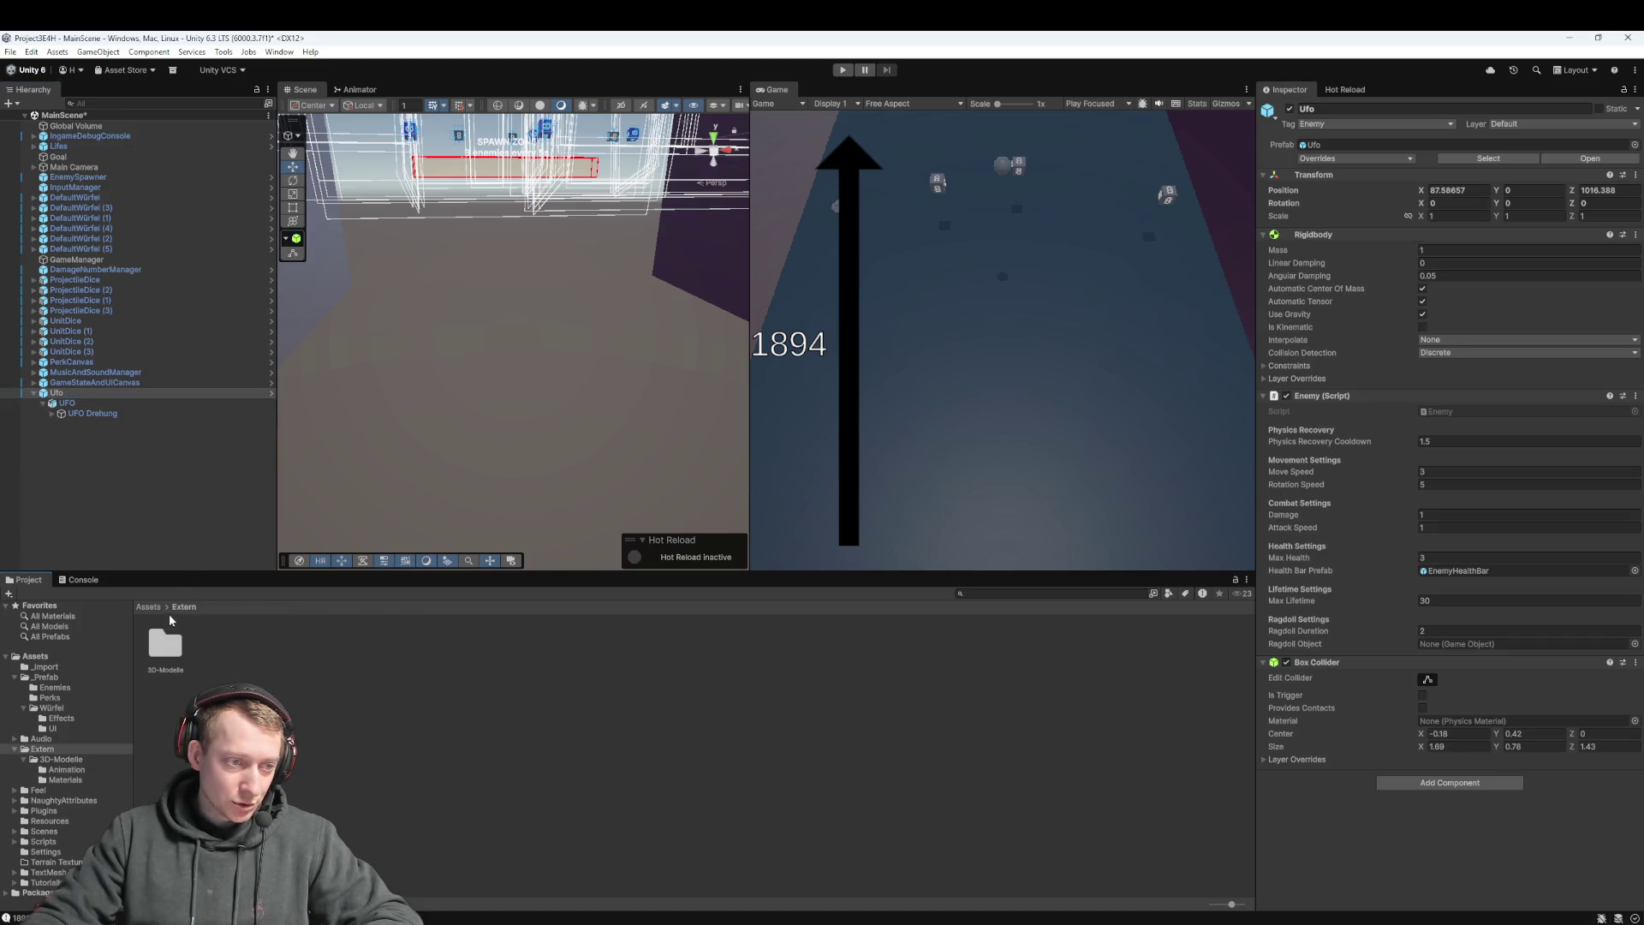
{"action": "left_click", "coordinate": [45, 676]}
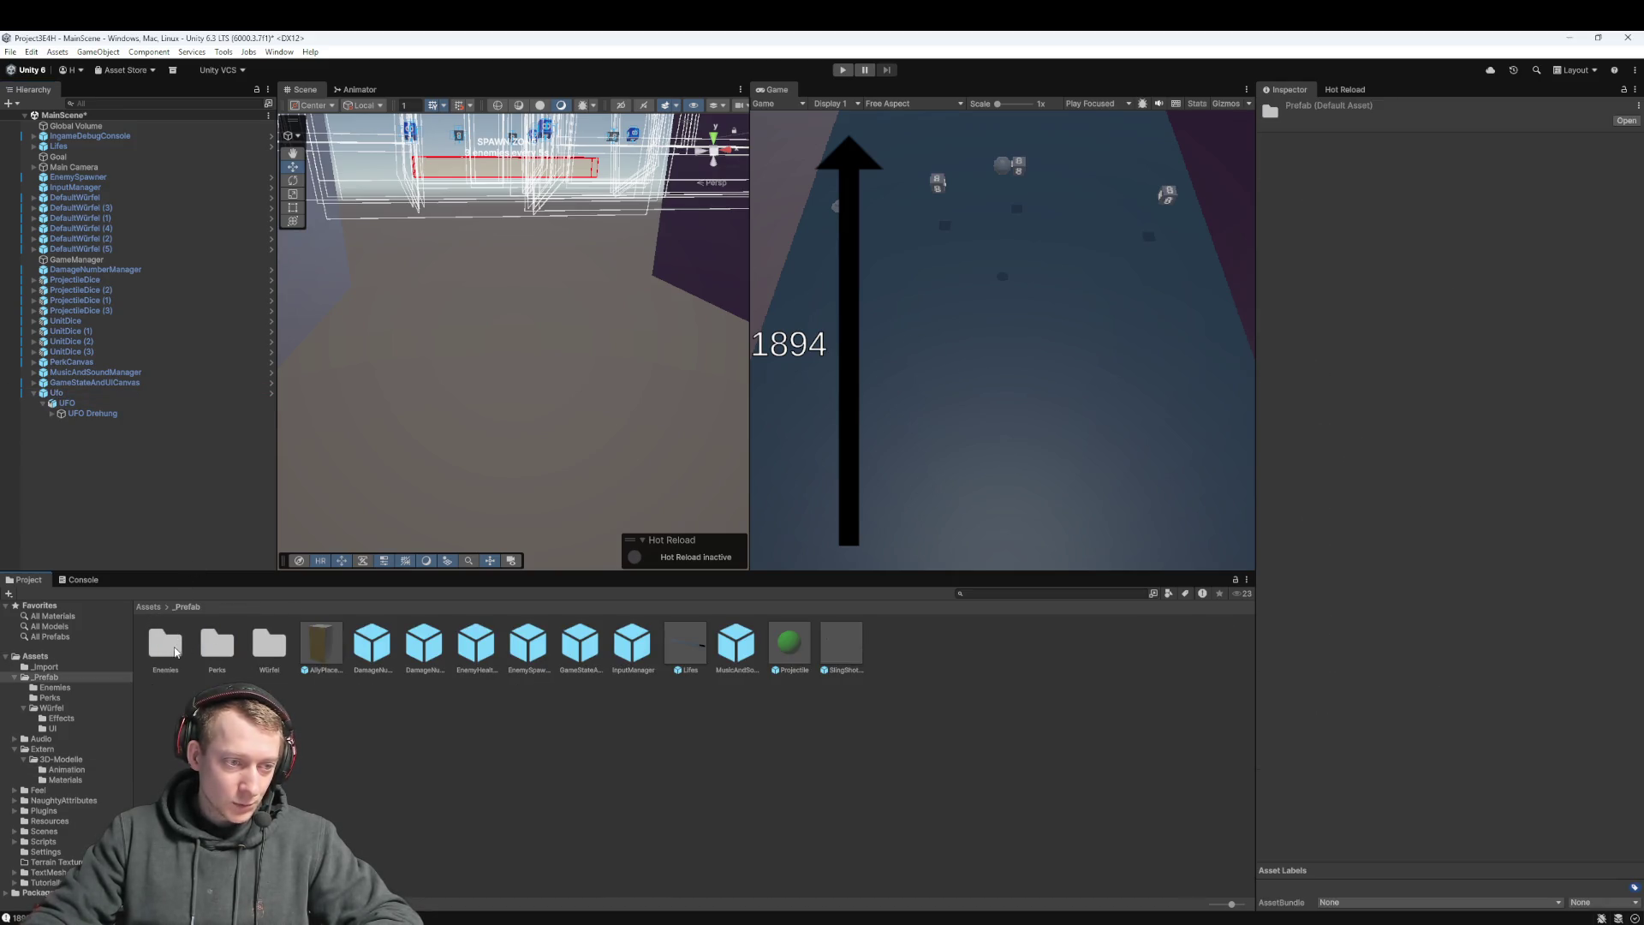
{"action": "double_click", "coordinate": [173, 650]}
{"action": "left_click", "coordinate": [73, 391]}
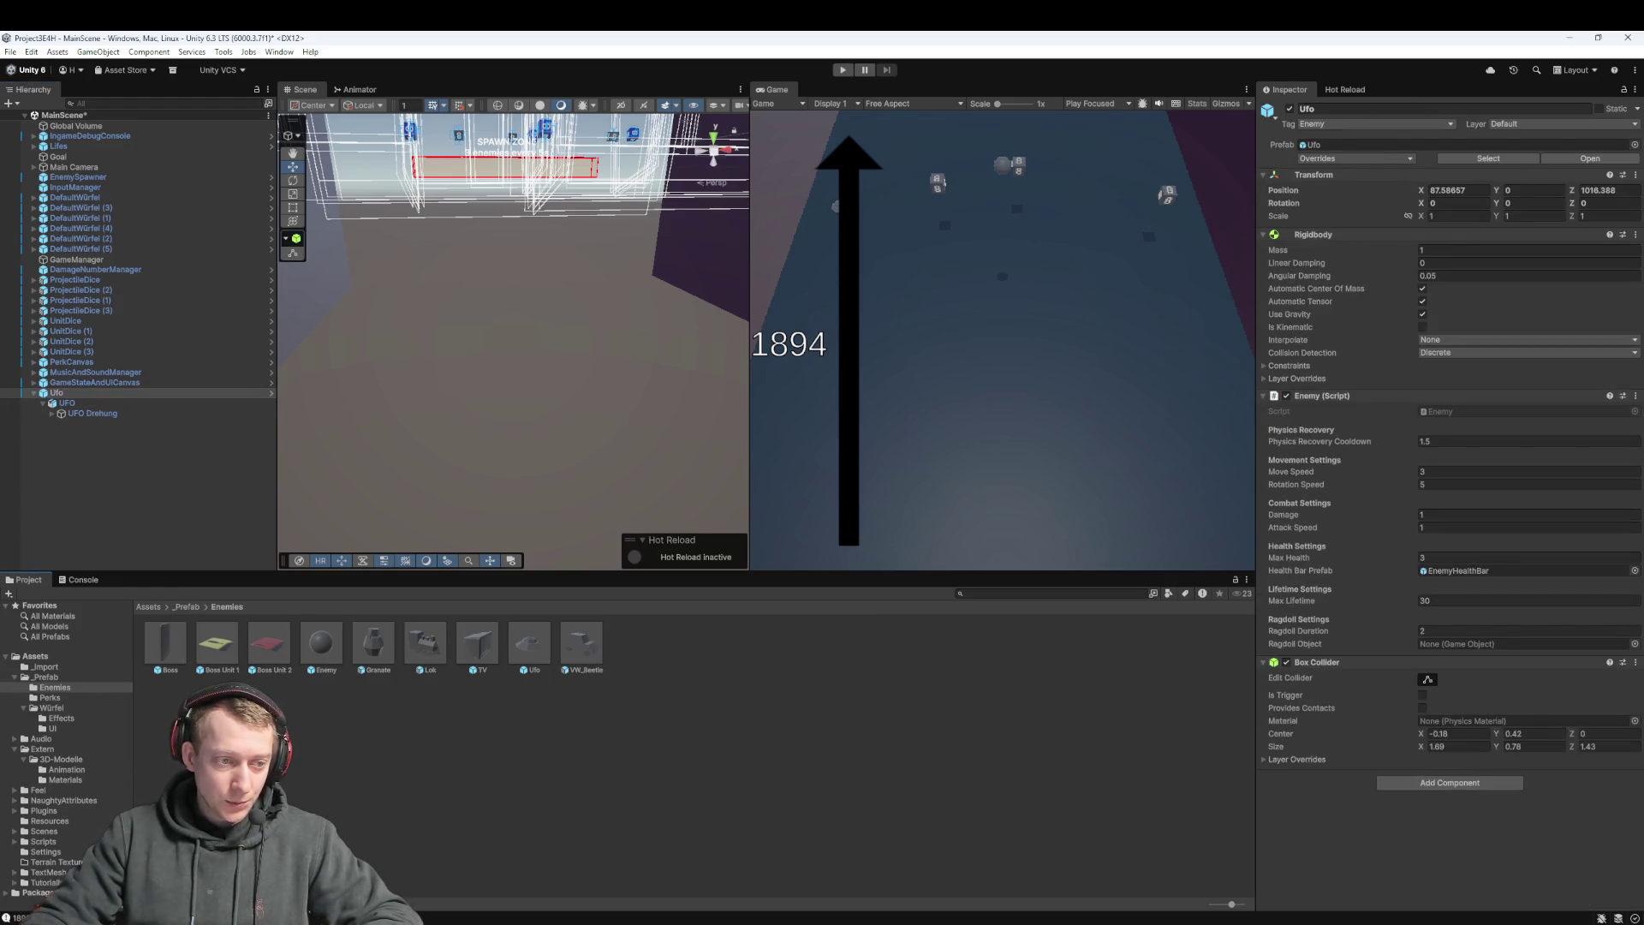
{"action": "left_click_drag", "start_coordinate": [55, 392], "coordinate": [651, 651]}
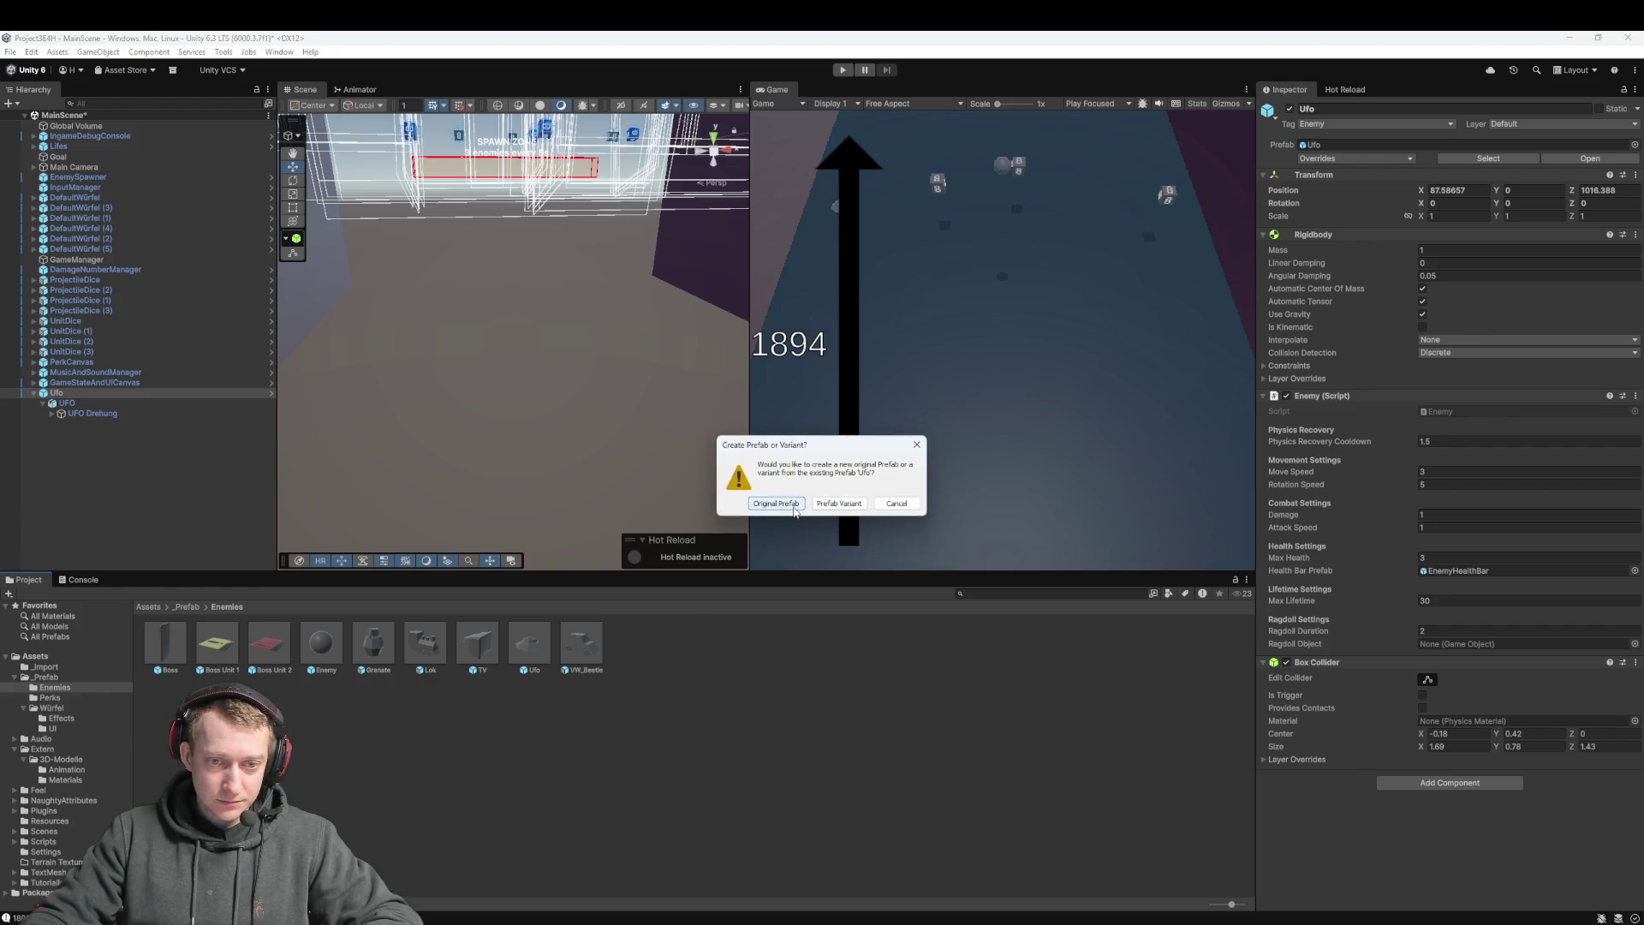
{"action": "left_click", "coordinate": [897, 503]}
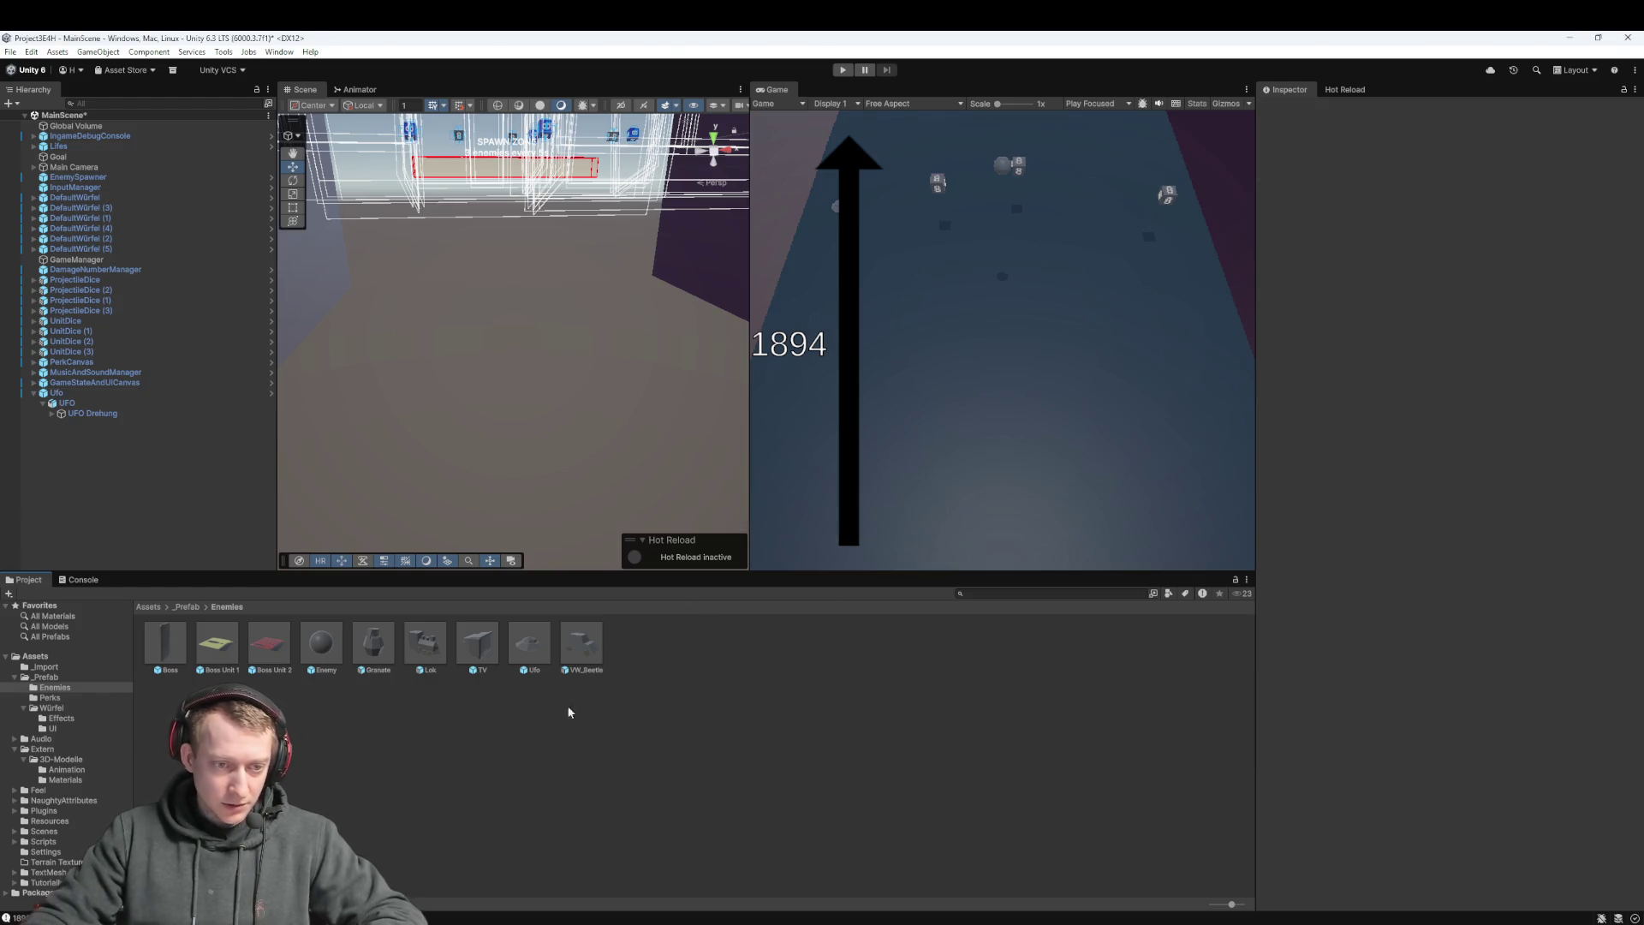
Check the saved Ufo prefab and its overrides, then delete the Ufo instance from the scene
{"action": "left_click", "coordinate": [541, 651]}
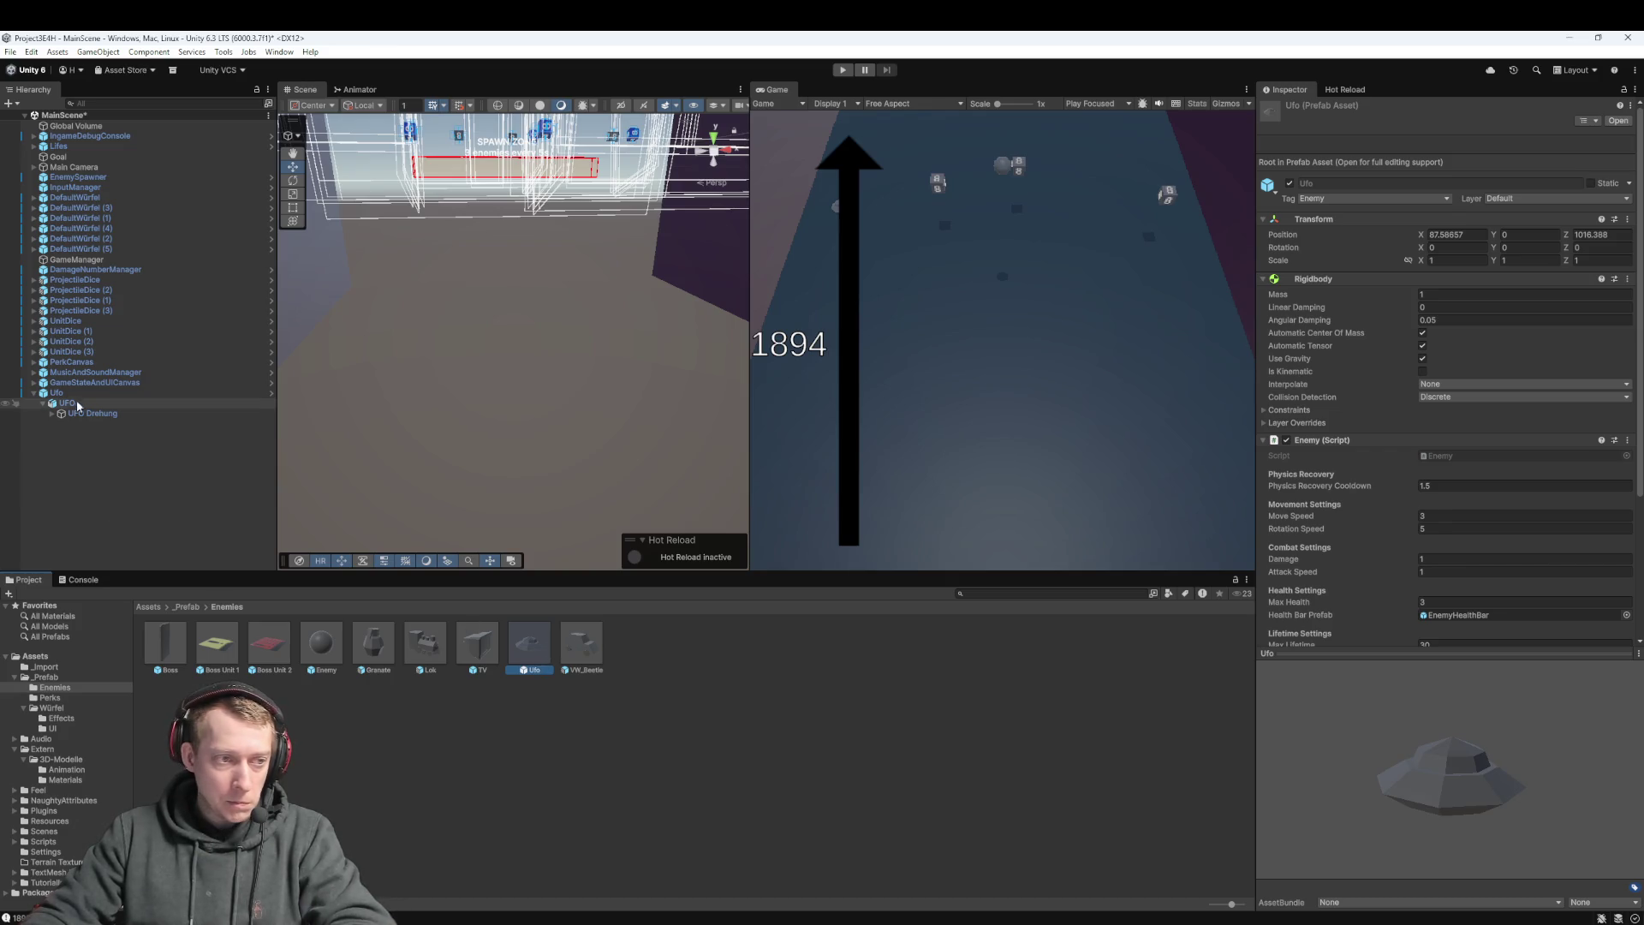
{"action": "left_click", "coordinate": [74, 393]}
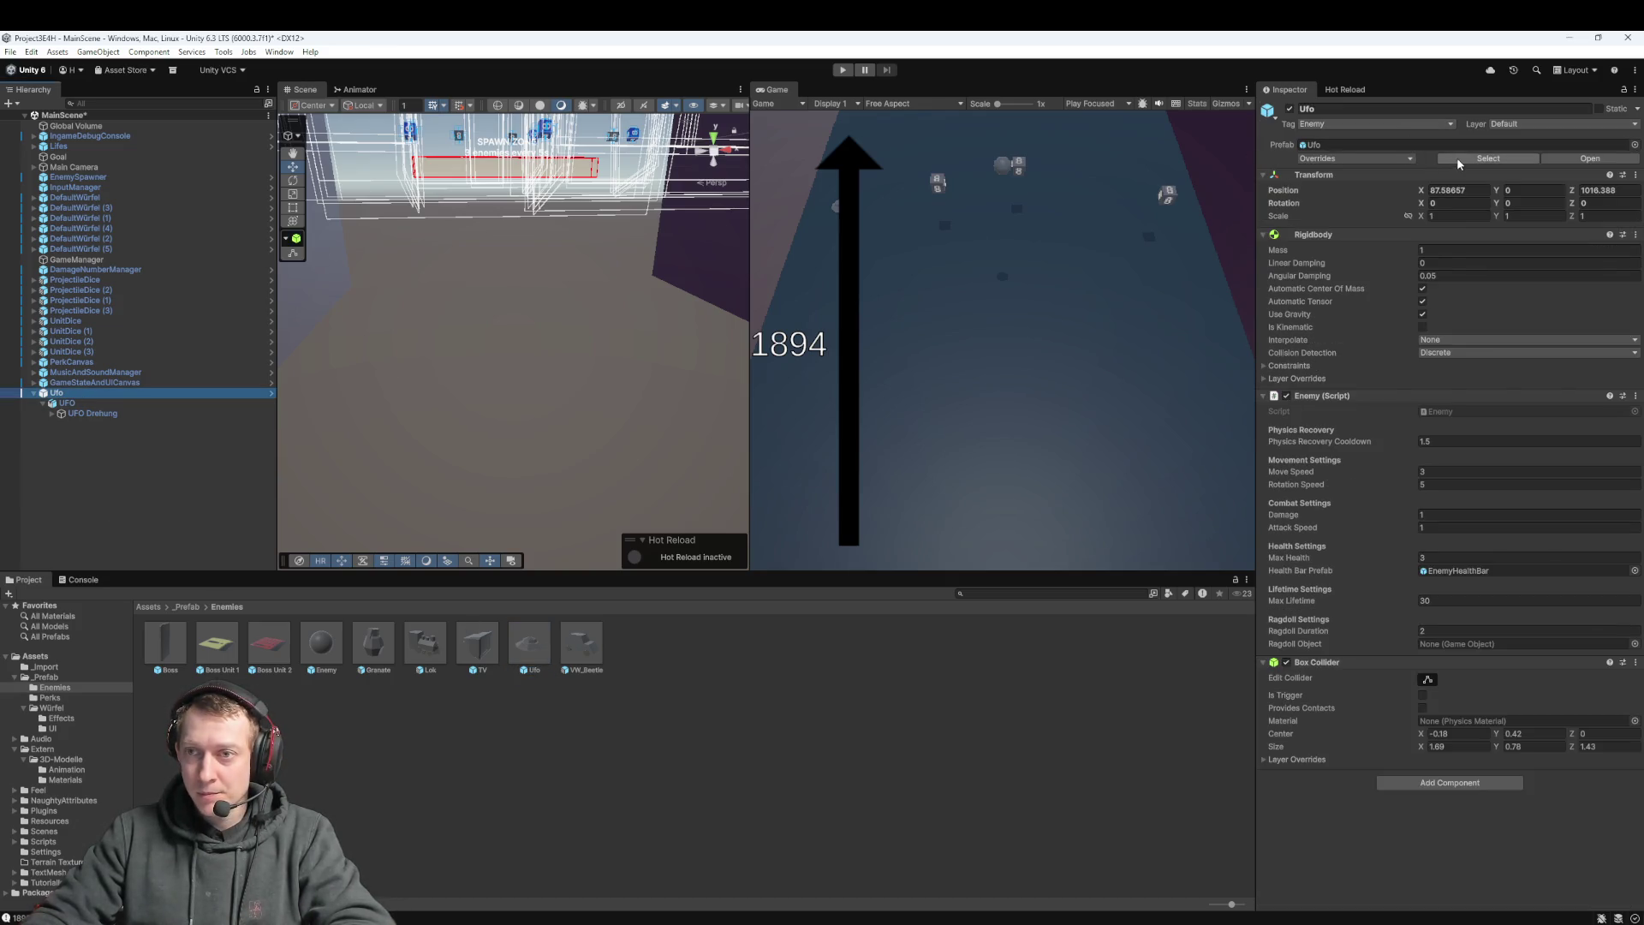
{"action": "left_click", "coordinate": [1380, 157]}
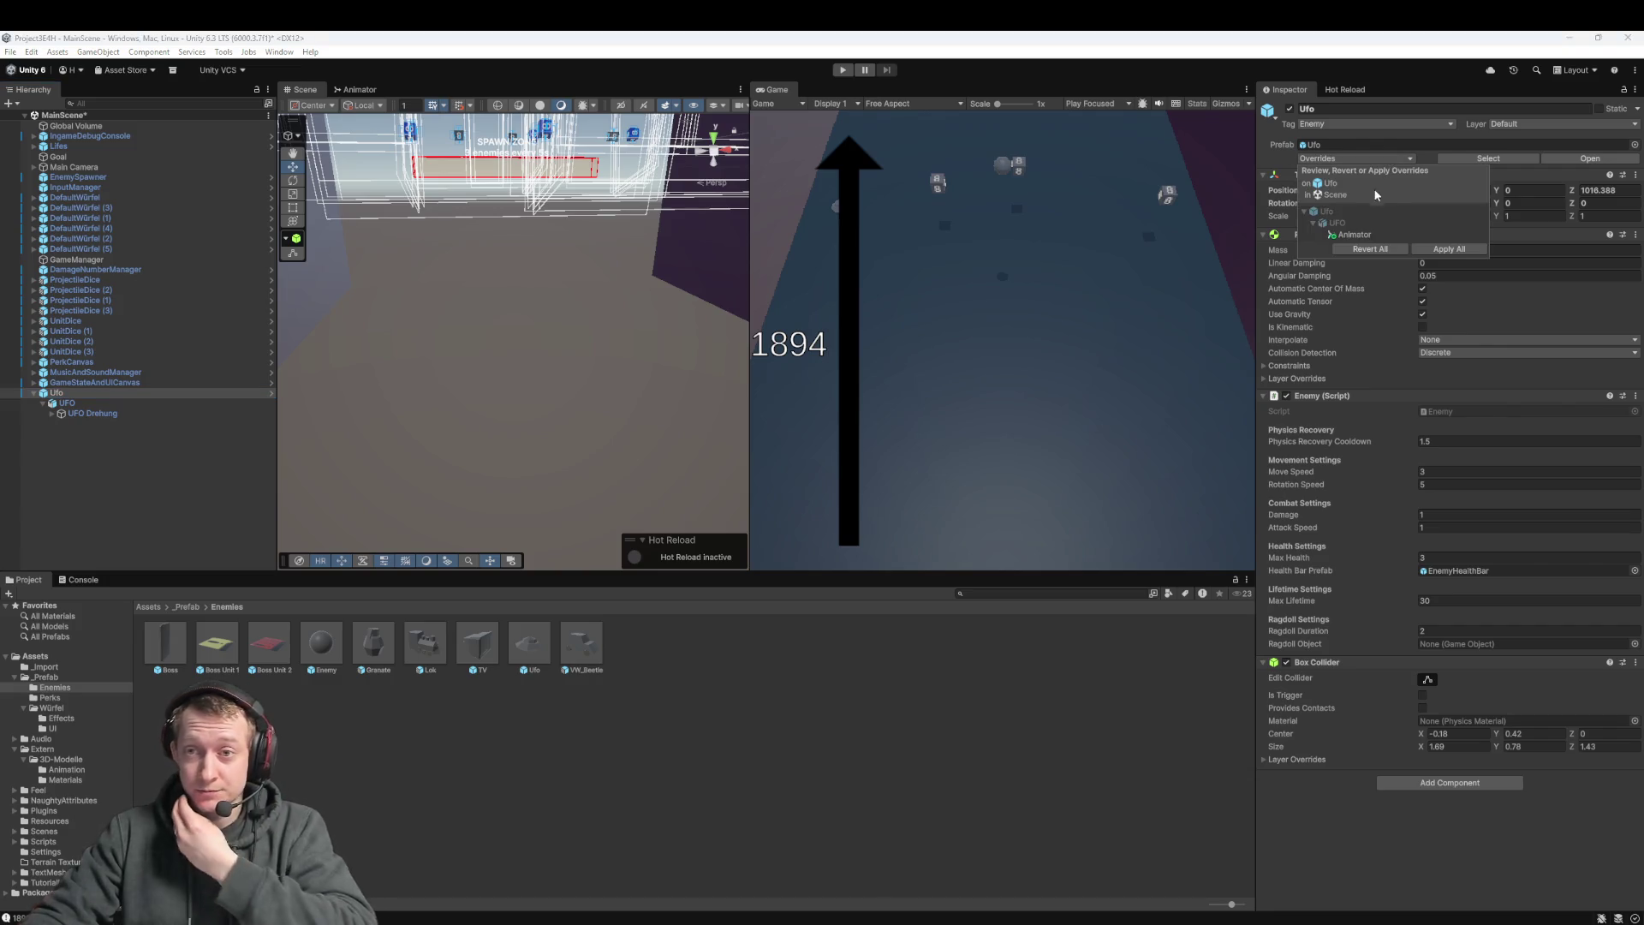
{"action": "left_click", "coordinate": [1250, 286]}
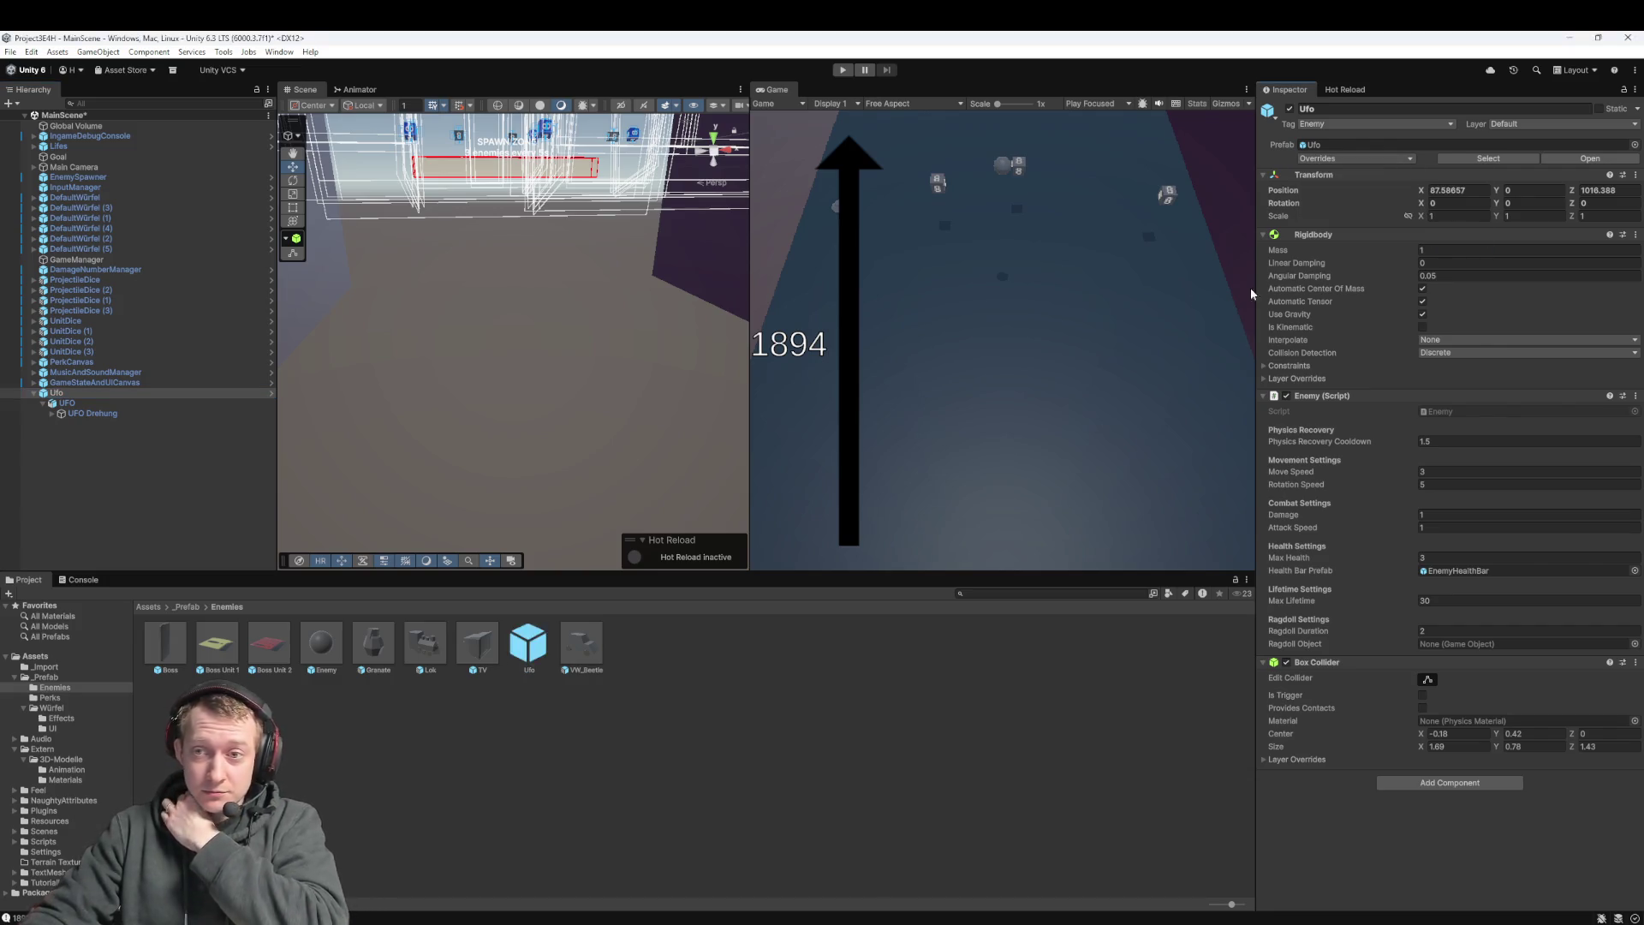
{"action": "left_click", "coordinate": [87, 392]}
{"action": "key", "text": "Delete"}
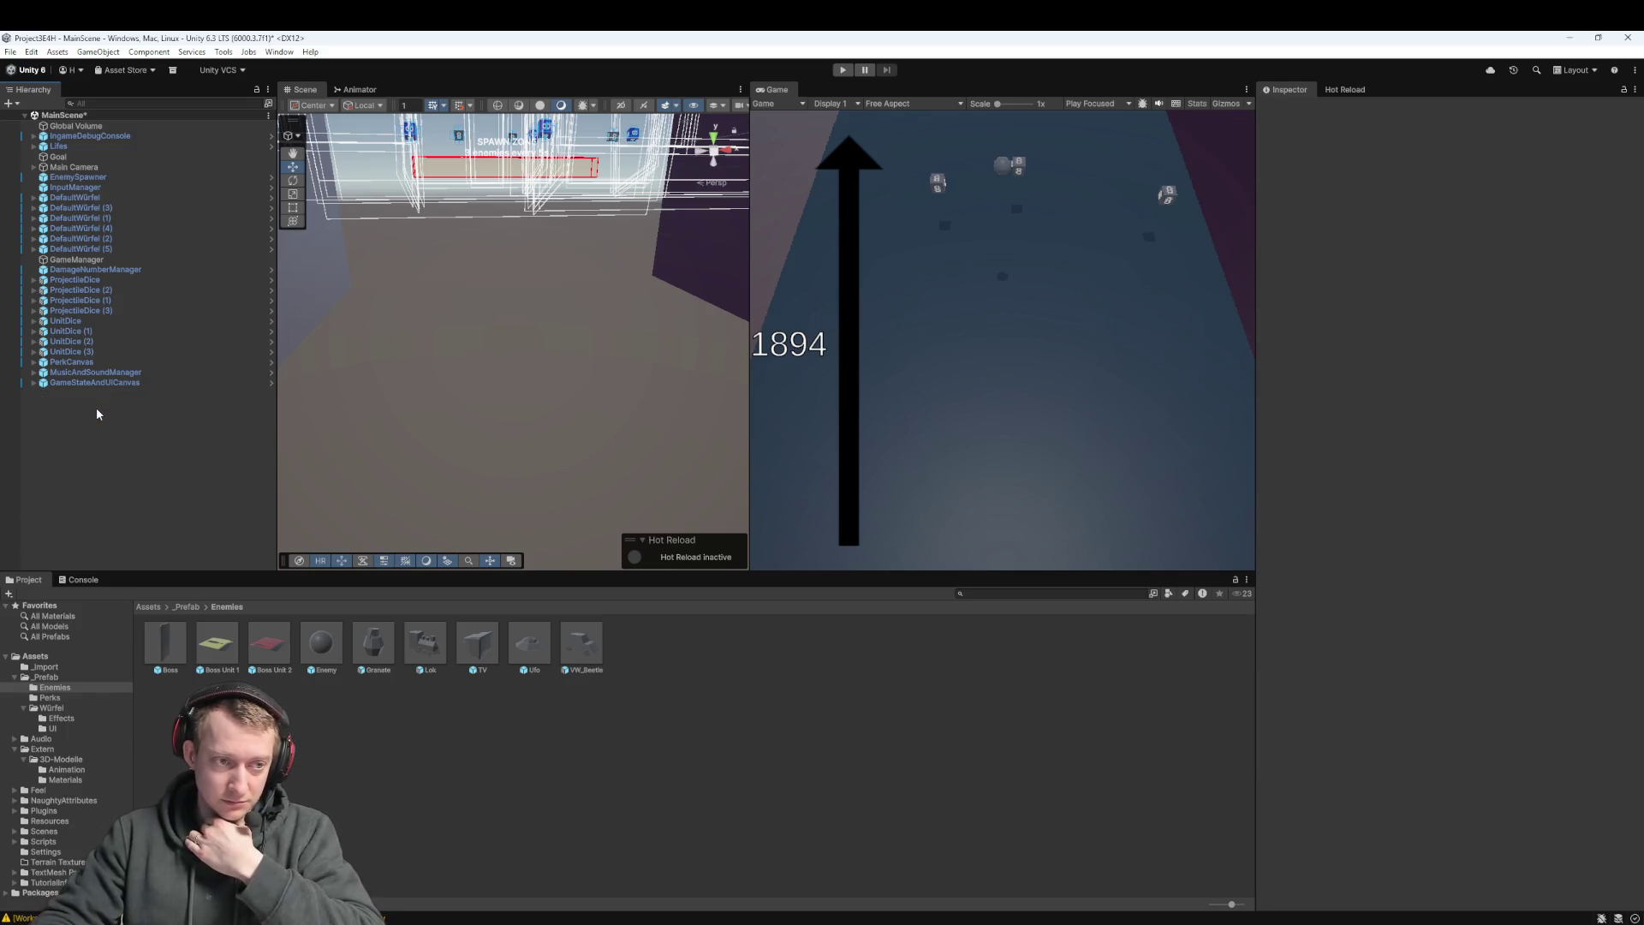